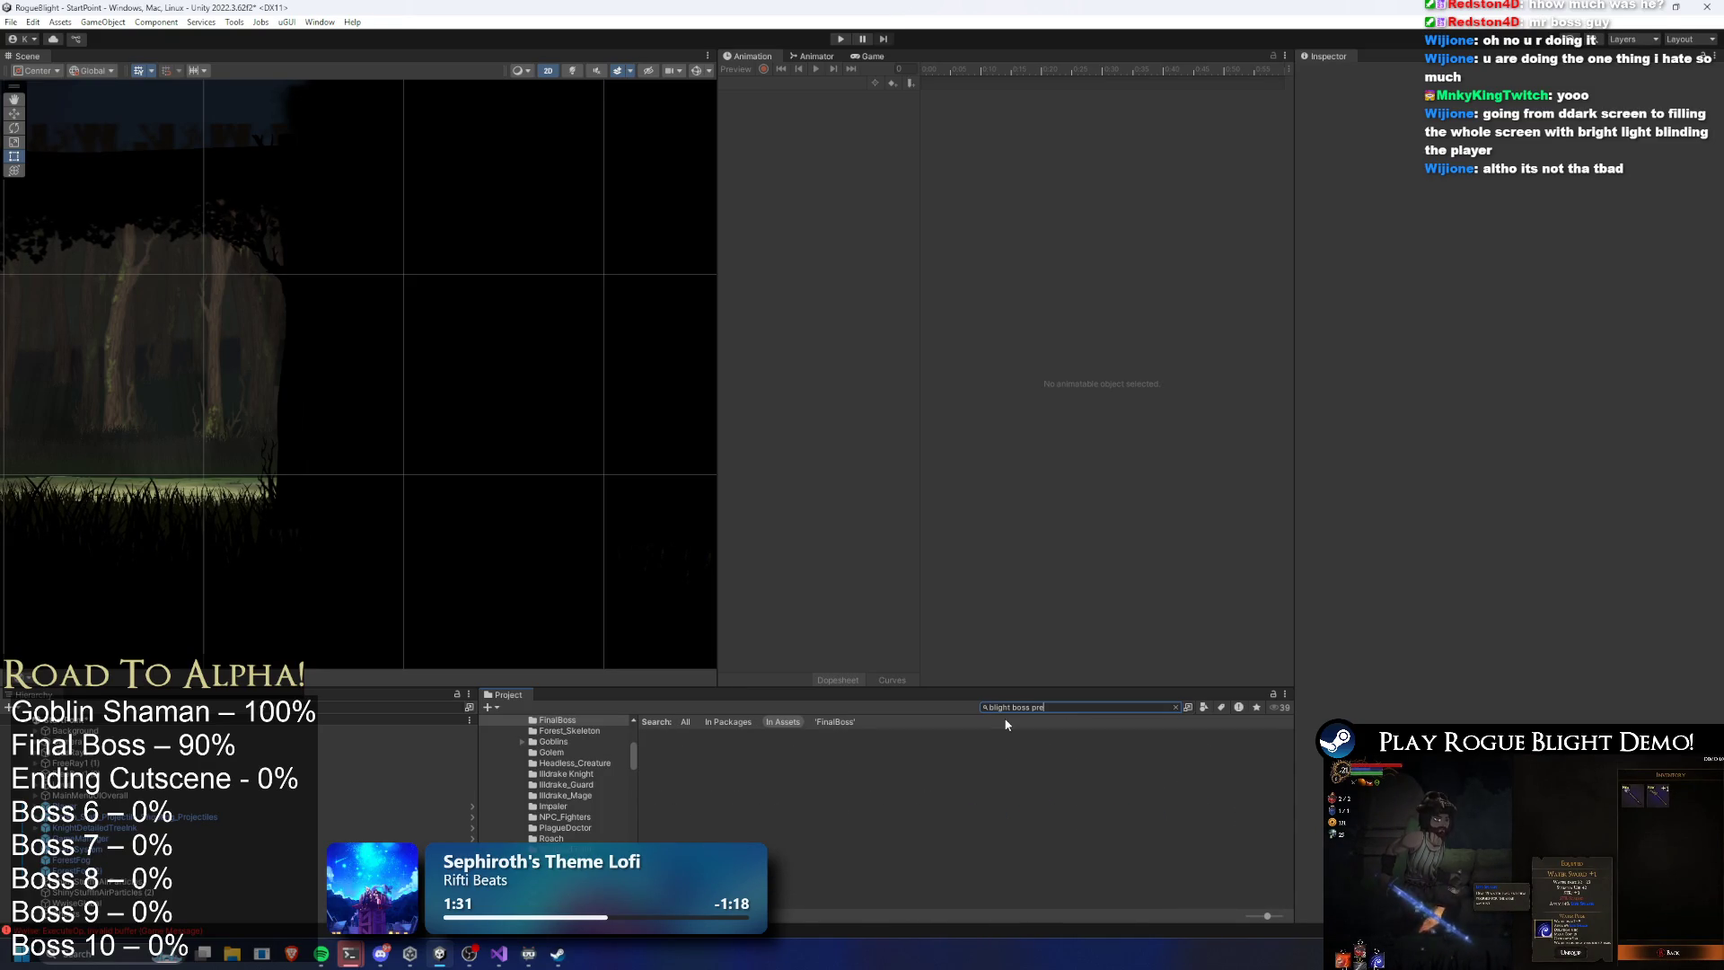
Search assets for 'final boss', open the FinalBoss prefab and select its Enemy Death Fade duration
{"action": "key", "text": "ctrl+a"}
{"action": "type", "text": "final boss"}
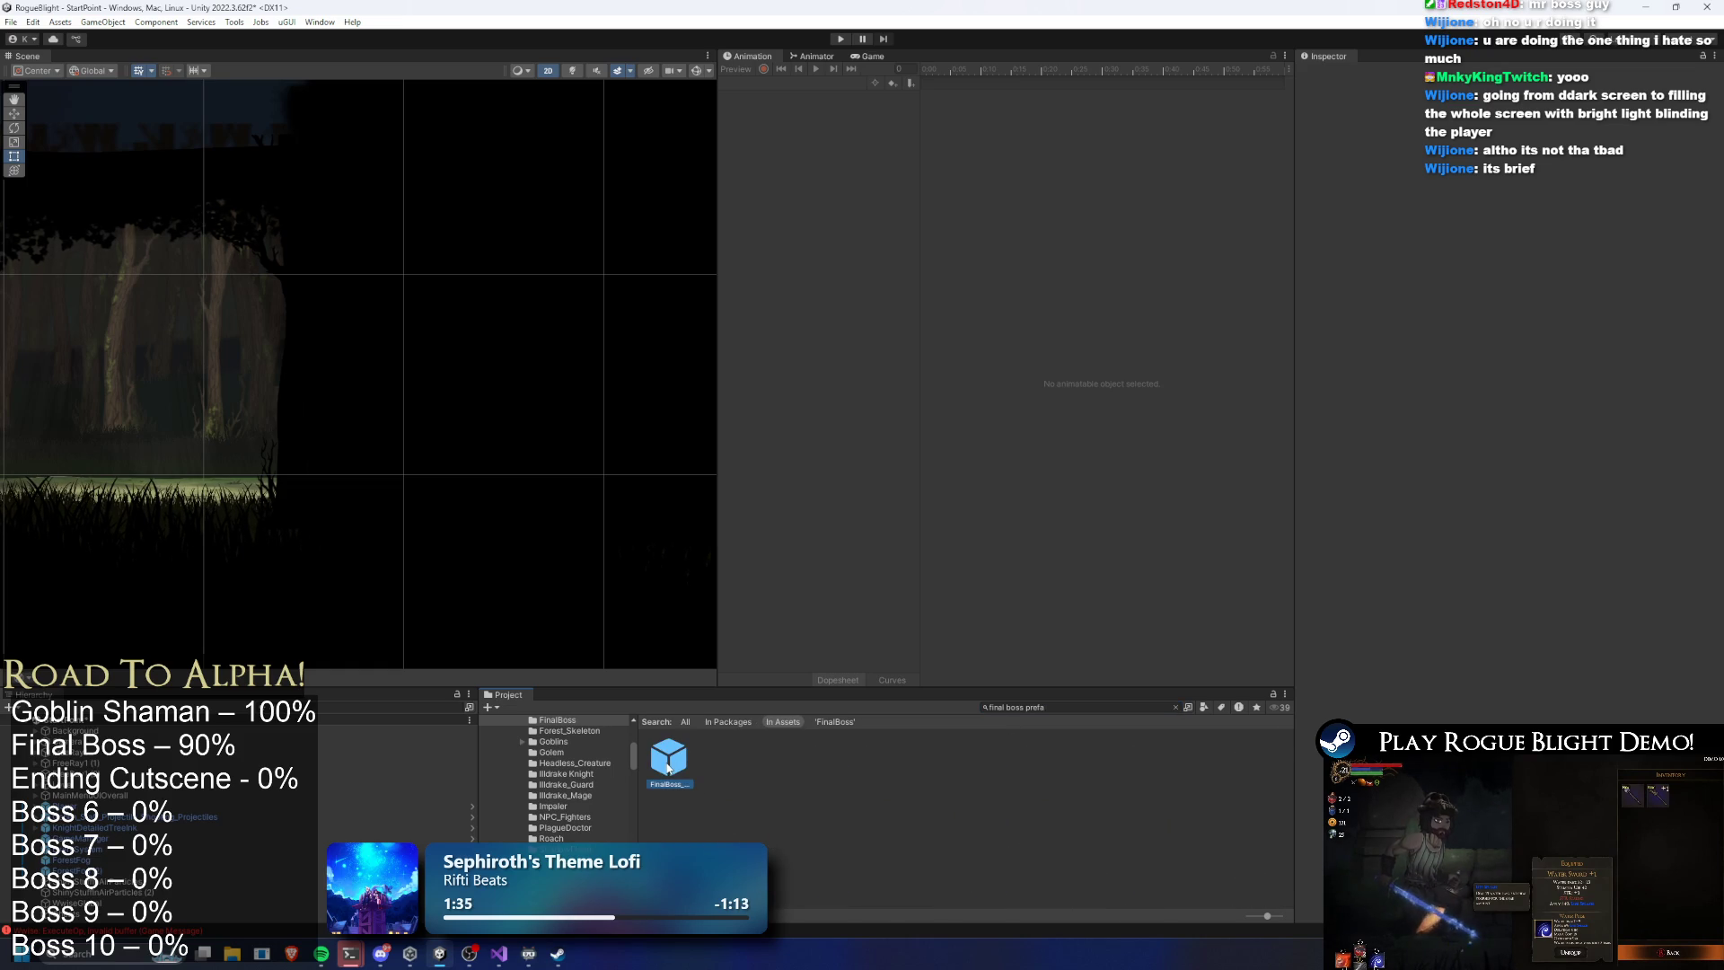
{"action": "double_click", "coordinate": [668, 763]}
{"action": "left_click", "coordinate": [1496, 338]}
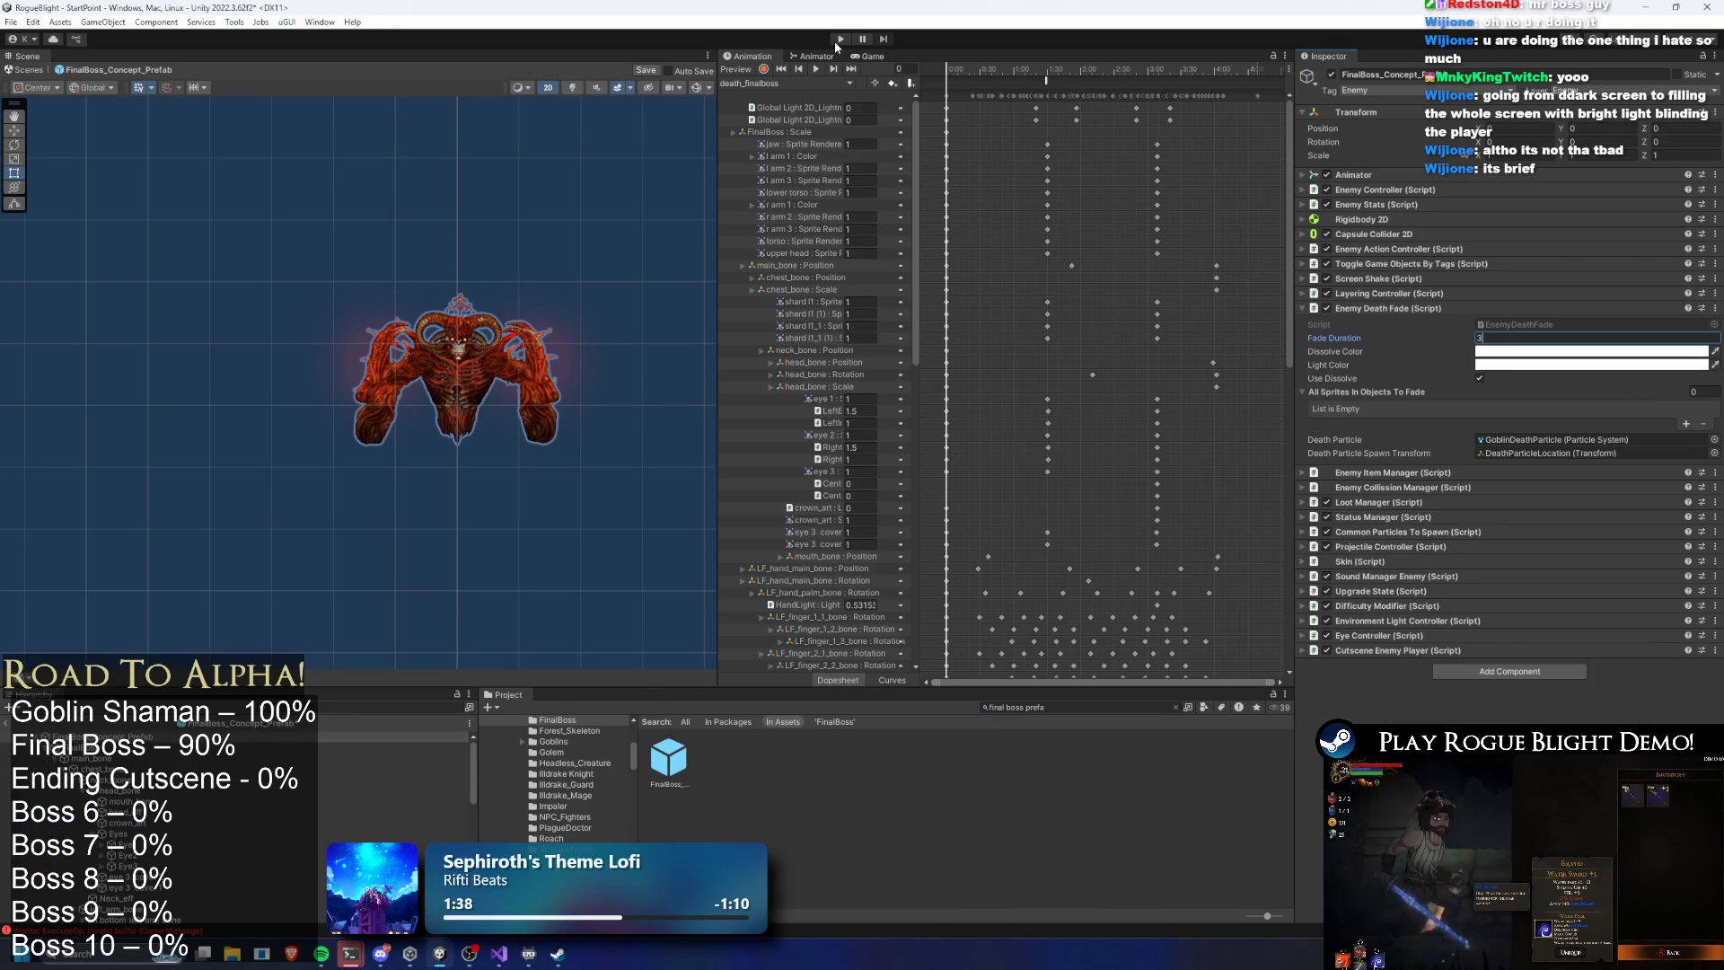
Save the boss prefab and enter play mode, ignoring the unwanted-modifications warning
{"action": "key", "text": "ctrl+s"}
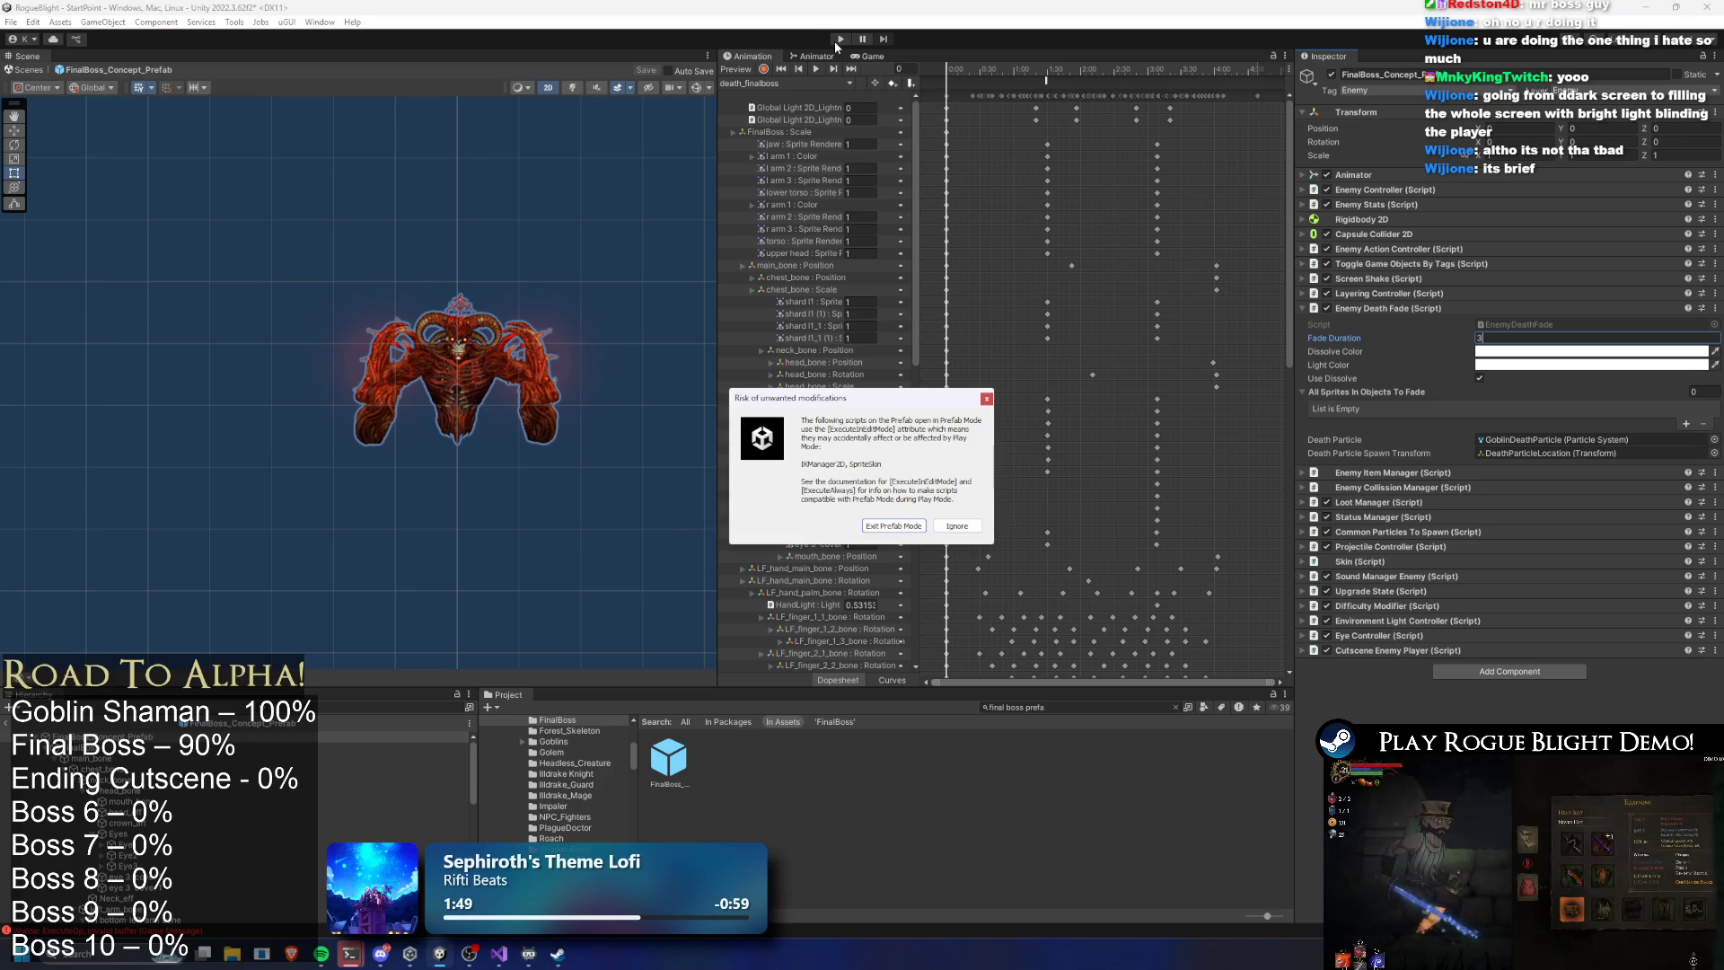
{"action": "key", "text": "Return"}
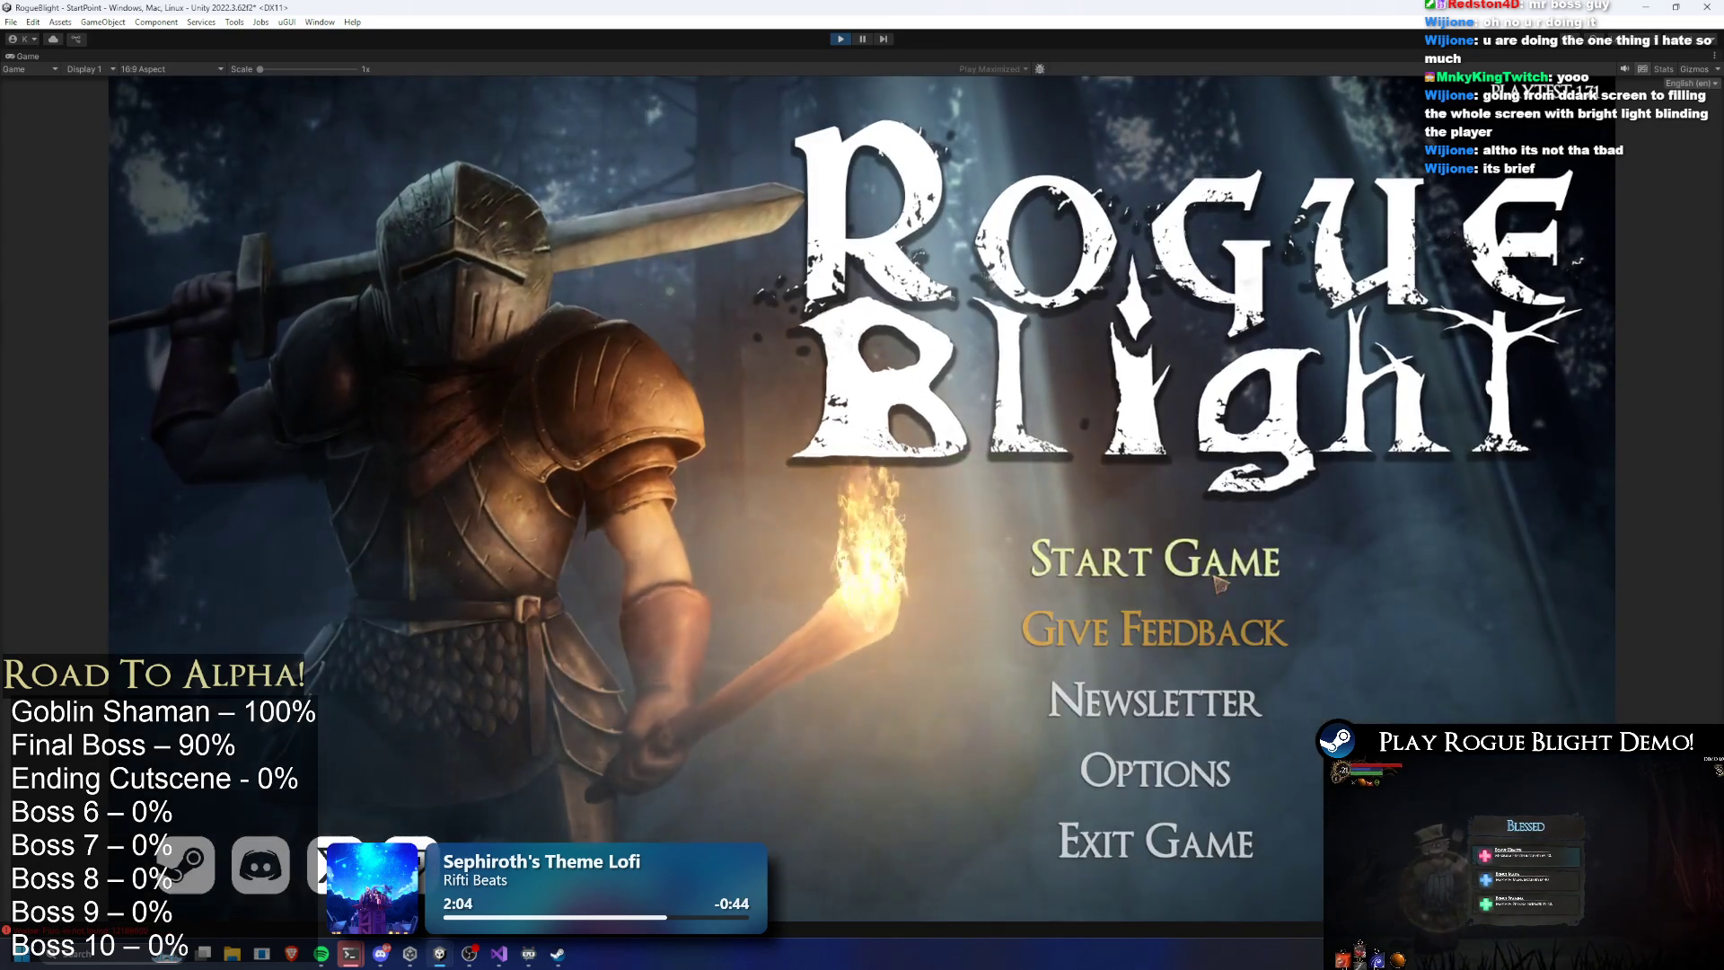
Start a new game, defeat the boss to reach Blight Perished, then stop play mode
{"action": "left_click", "coordinate": [1167, 556]}
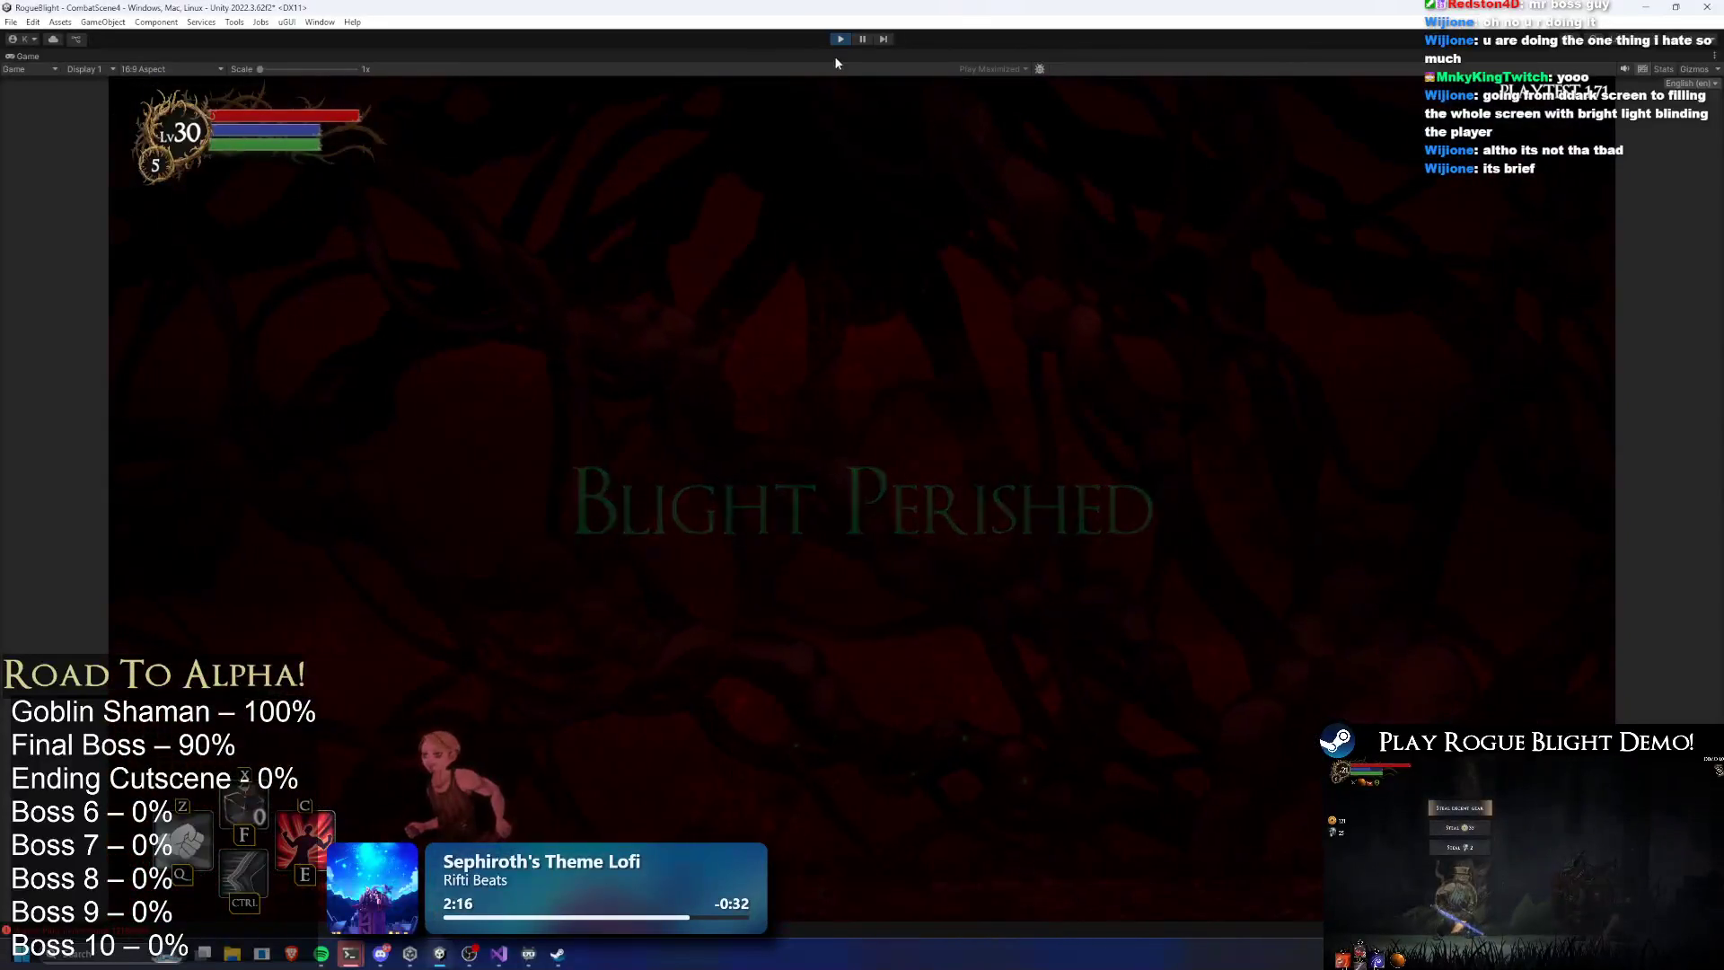
{"action": "left_click", "coordinate": [842, 40]}
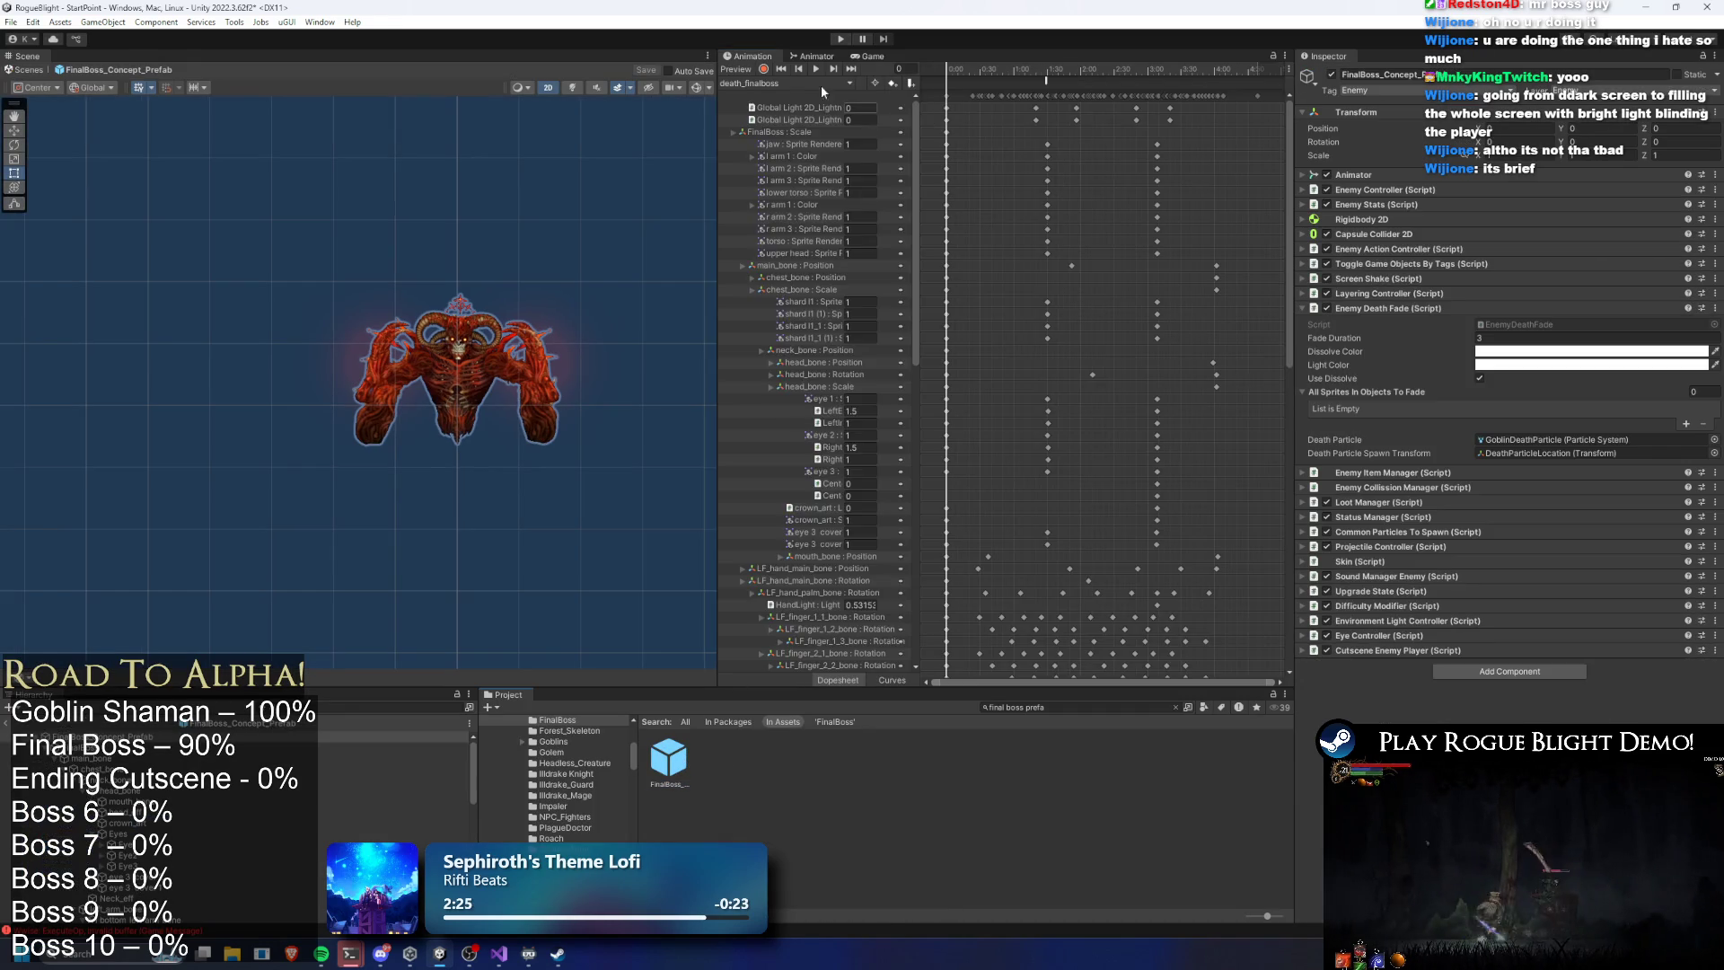
Reopen the FinalBoss prefab and preview the death_finalboss clip around frames 144–162
{"action": "left_click", "coordinate": [821, 85]}
{"action": "left_click", "coordinate": [1021, 72]}
{"action": "mouse_move", "coordinate": [1022, 72]}
{"action": "left_mouse_down"}
{"action": "mouse_move", "coordinate": [1128, 74]}
{"action": "mouse_move", "coordinate": [1114, 114]}
{"action": "left_mouse_up"}
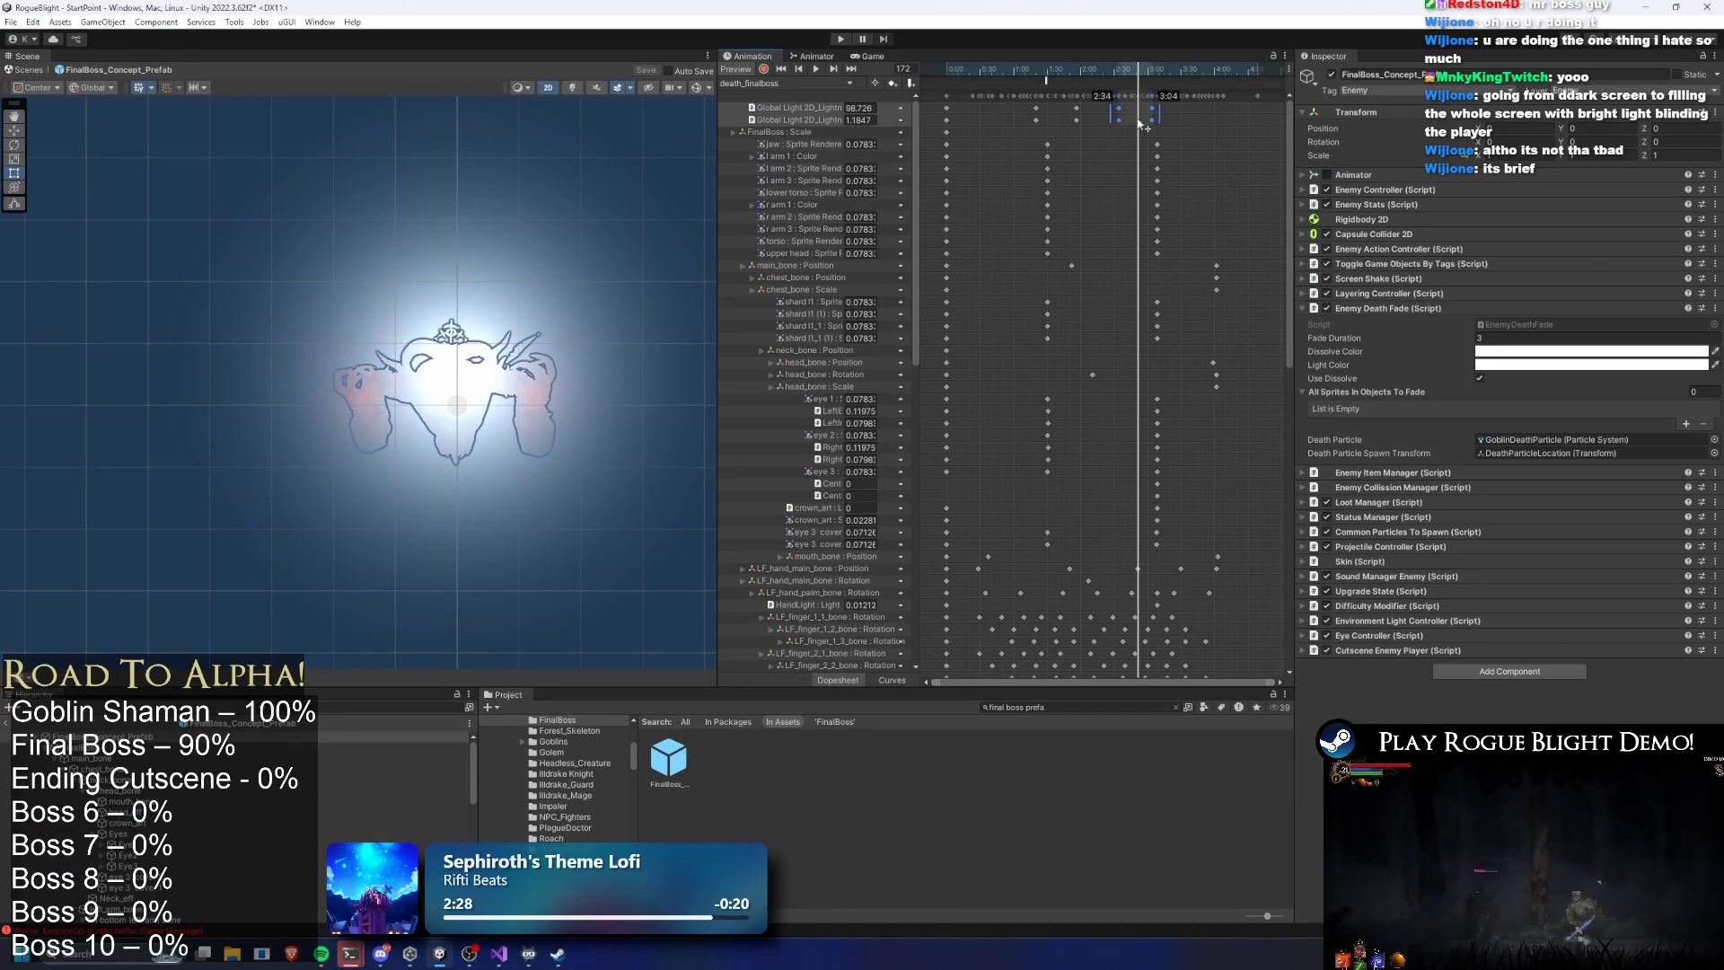
{"action": "left_click", "coordinate": [1029, 63]}
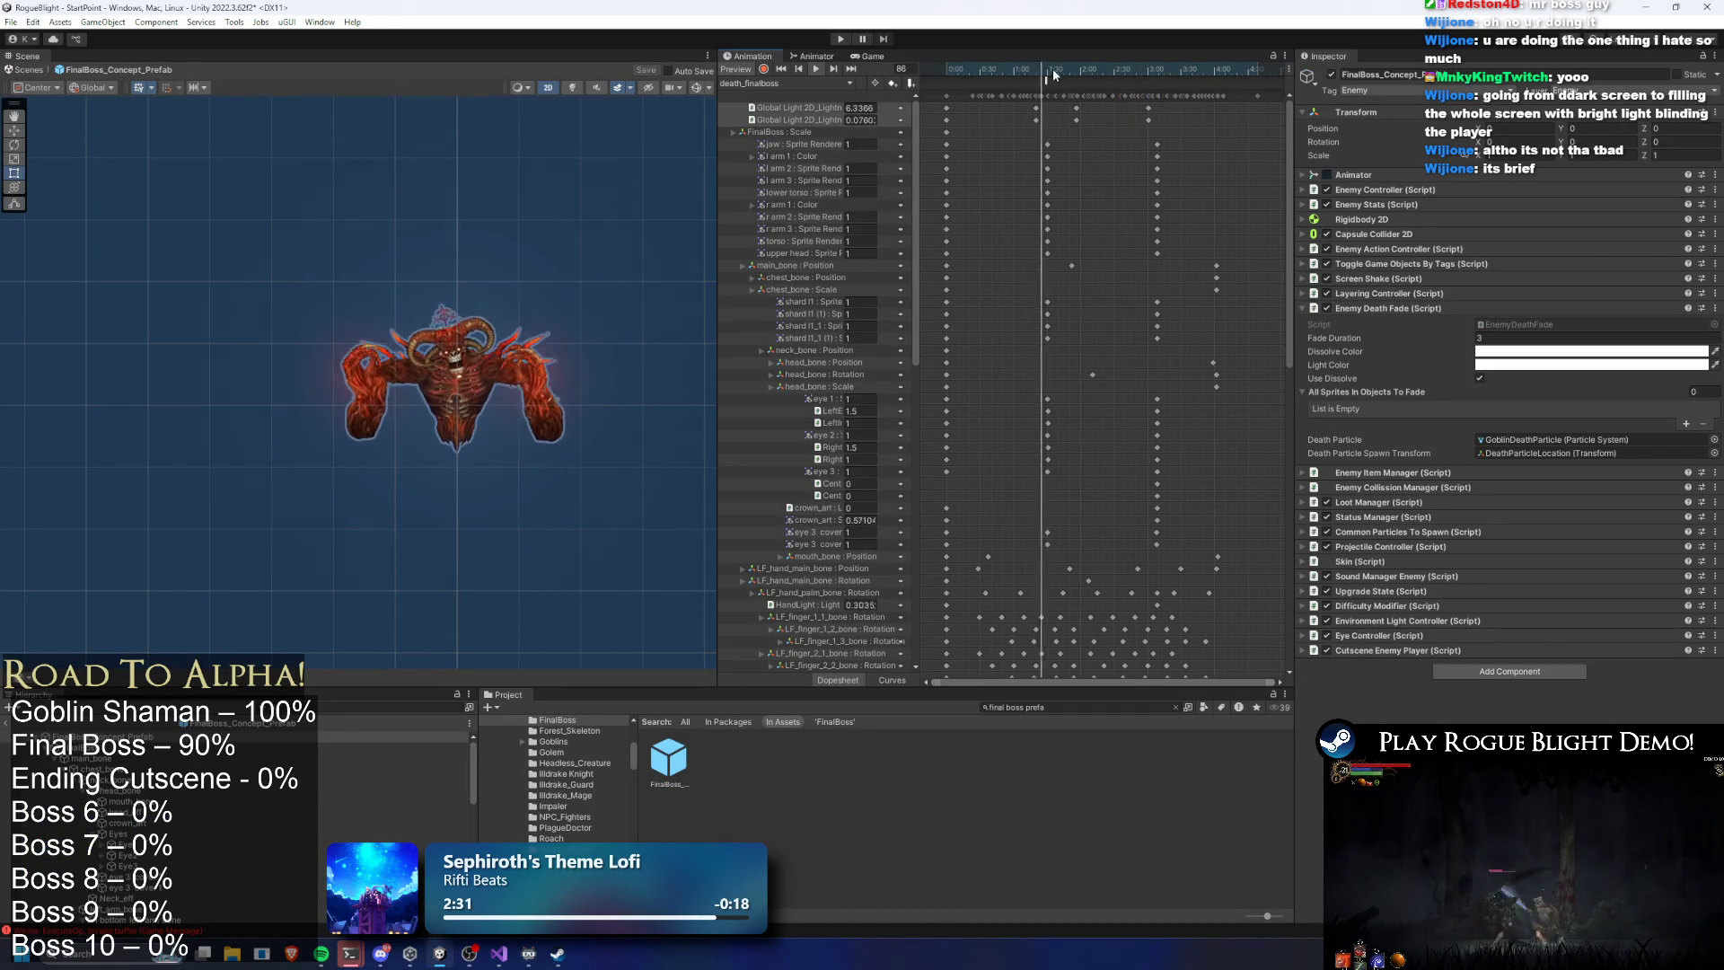
{"action": "key", "text": "space"}
{"action": "mouse_move", "coordinate": [1075, 77]}
{"action": "left_mouse_down"}
{"action": "mouse_move", "coordinate": [1145, 83]}
{"action": "mouse_move", "coordinate": [1165, 134]}
{"action": "mouse_move", "coordinate": [1151, 546]}
{"action": "left_mouse_up"}
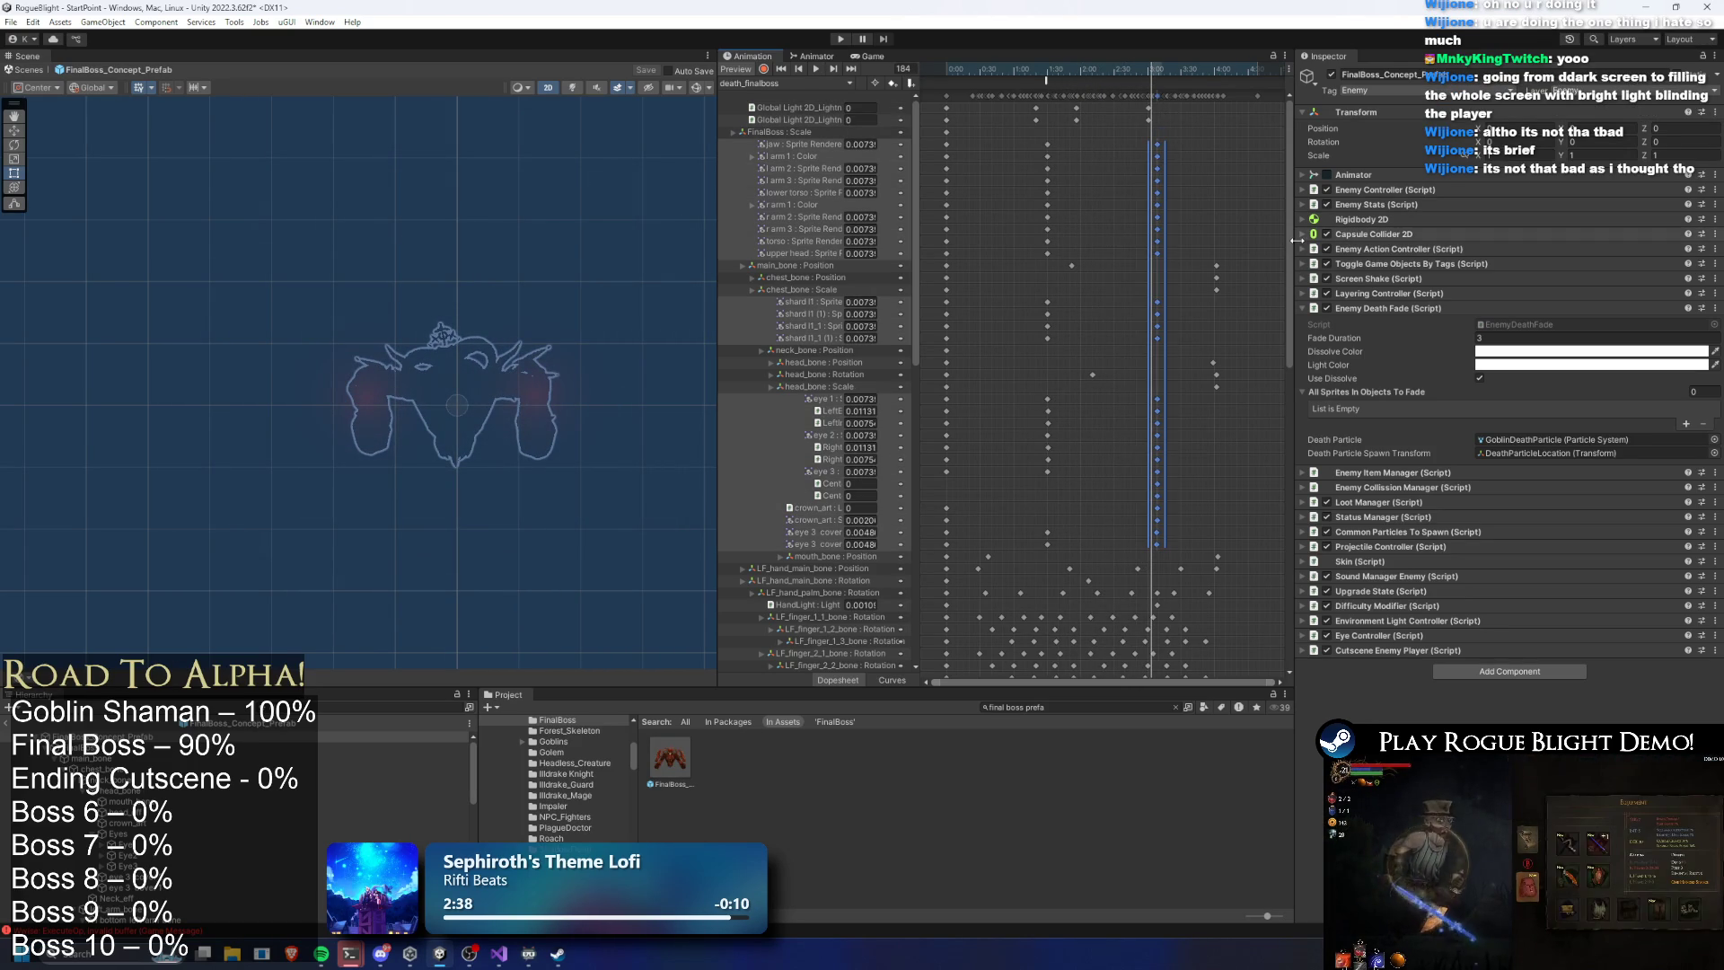
{"action": "scroll", "coordinate": [1136, 305], "scroll_direction": "down", "scroll_amount": 10}
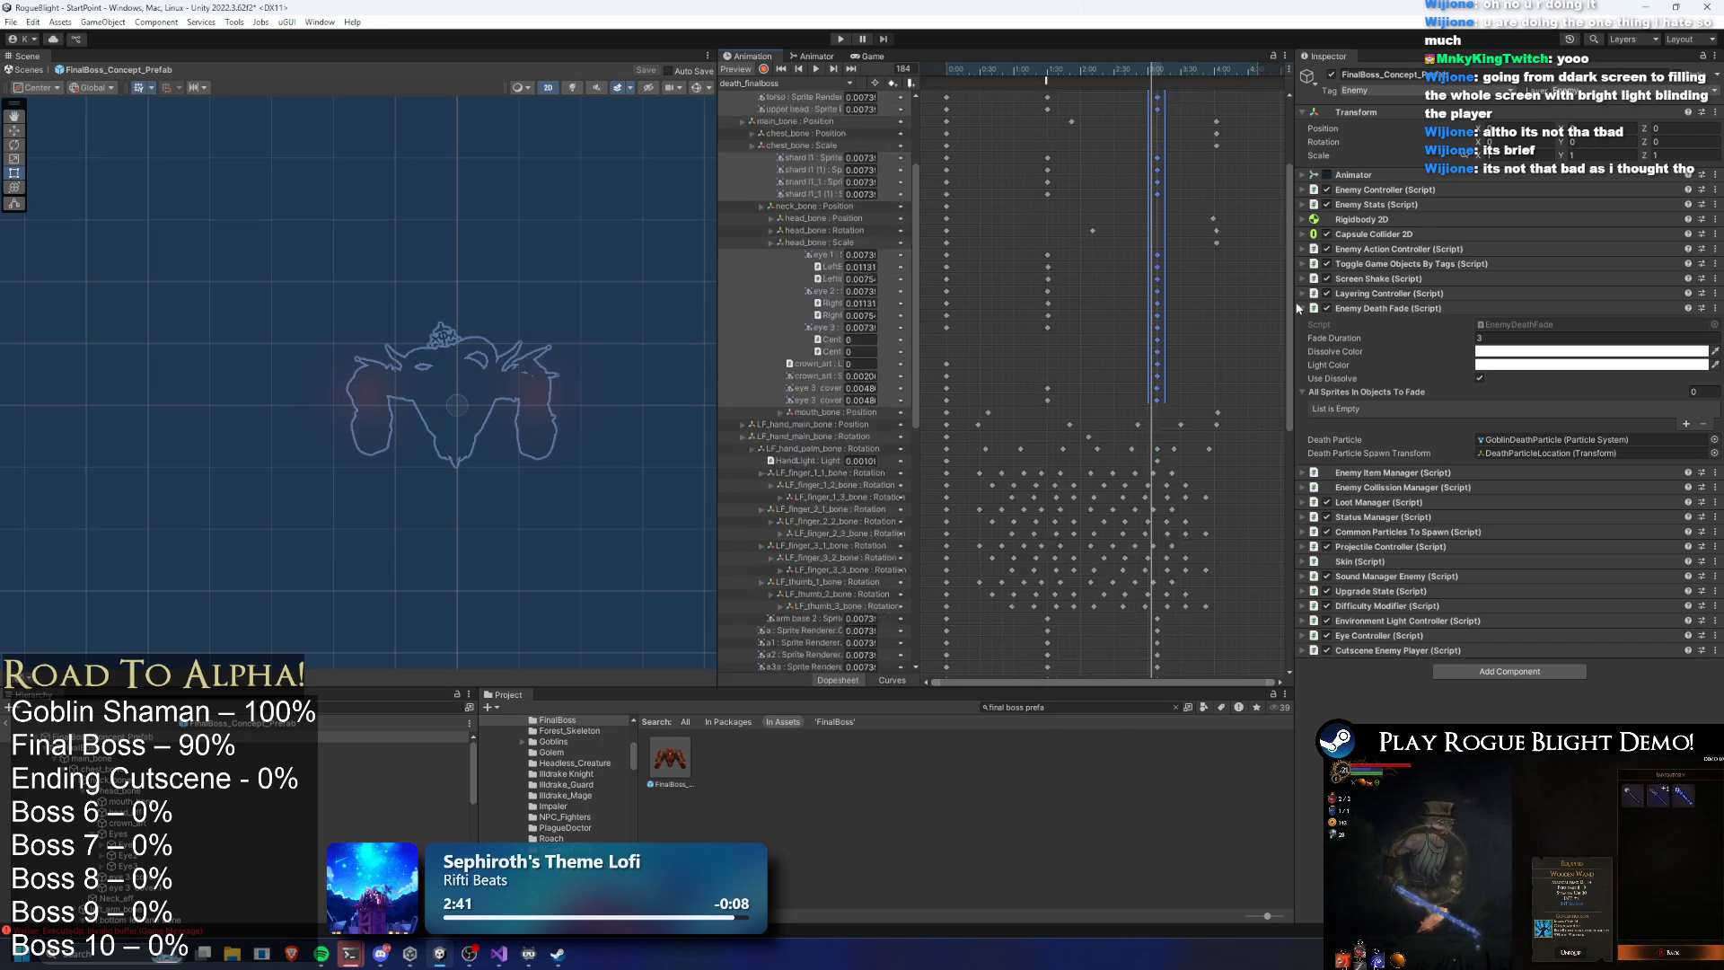
Box-select the keyframe column near the end of the death_finalboss dopesheet
{"action": "left_click_drag", "start_coordinate": [1150, 392], "coordinate": [1146, 395]}
{"action": "left_click_drag", "start_coordinate": [1289, 406], "coordinate": [1289, 485]}
{"action": "left_click_drag", "start_coordinate": [1185, 429], "coordinate": [1156, 585]}
{"action": "left_click_drag", "start_coordinate": [1290, 539], "coordinate": [1284, 212]}
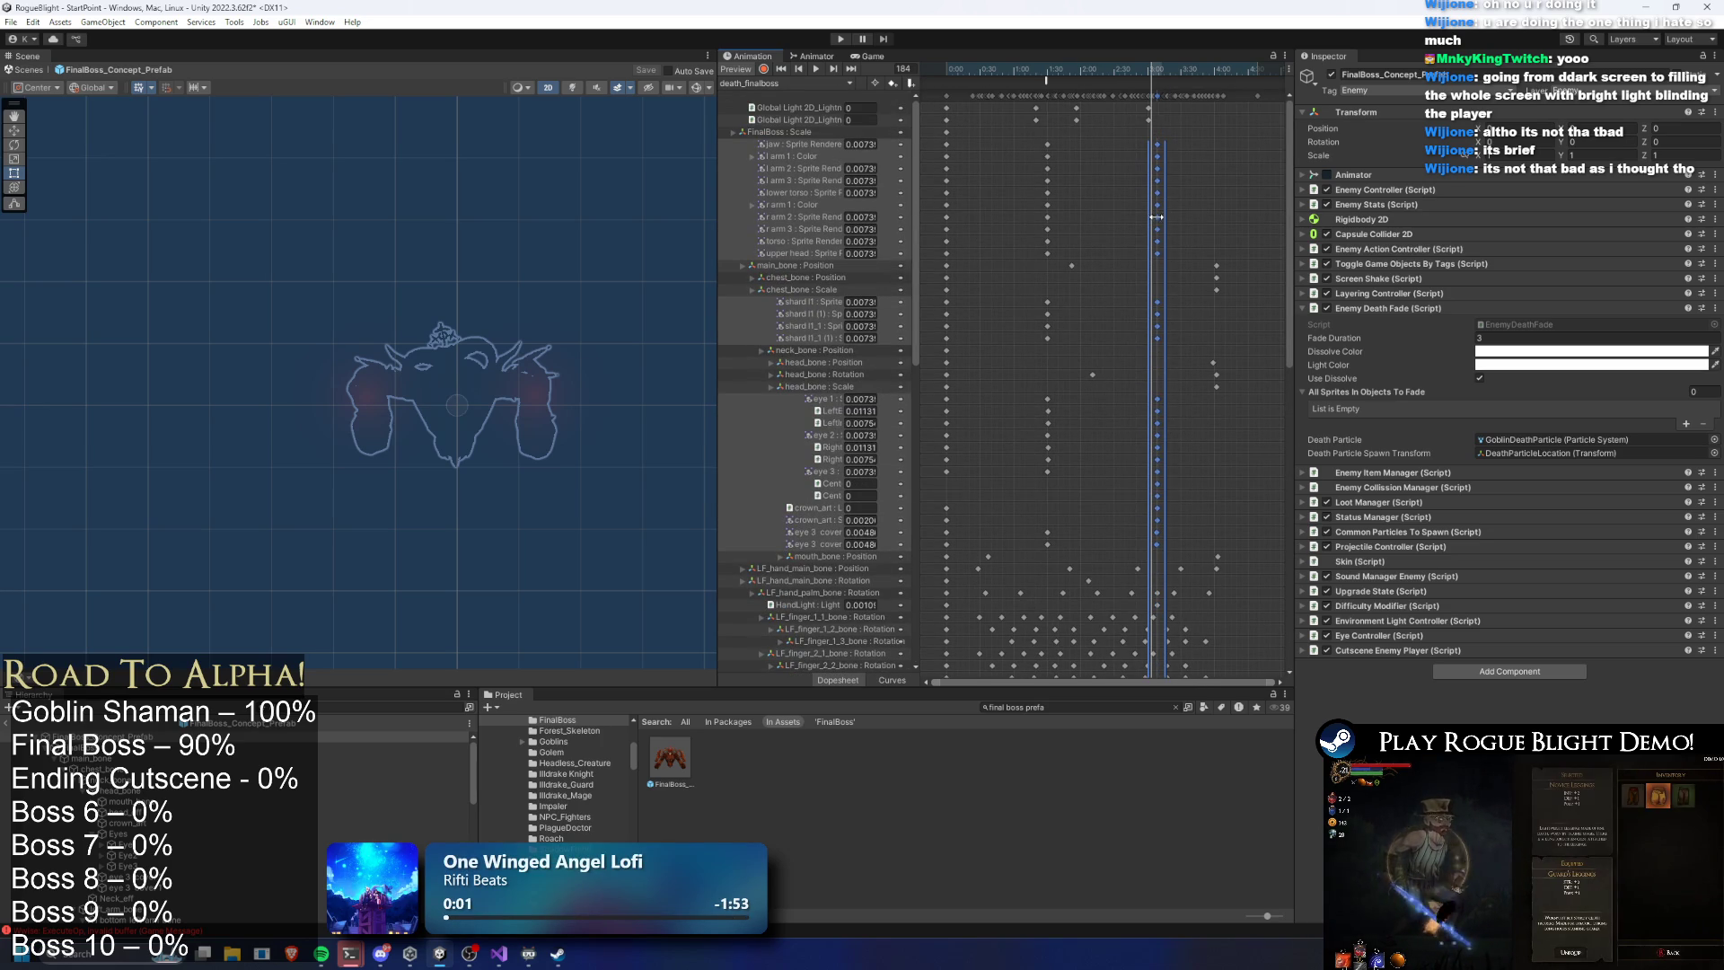
{"action": "scroll", "coordinate": [1211, 476], "scroll_direction": "down", "scroll_amount": 4}
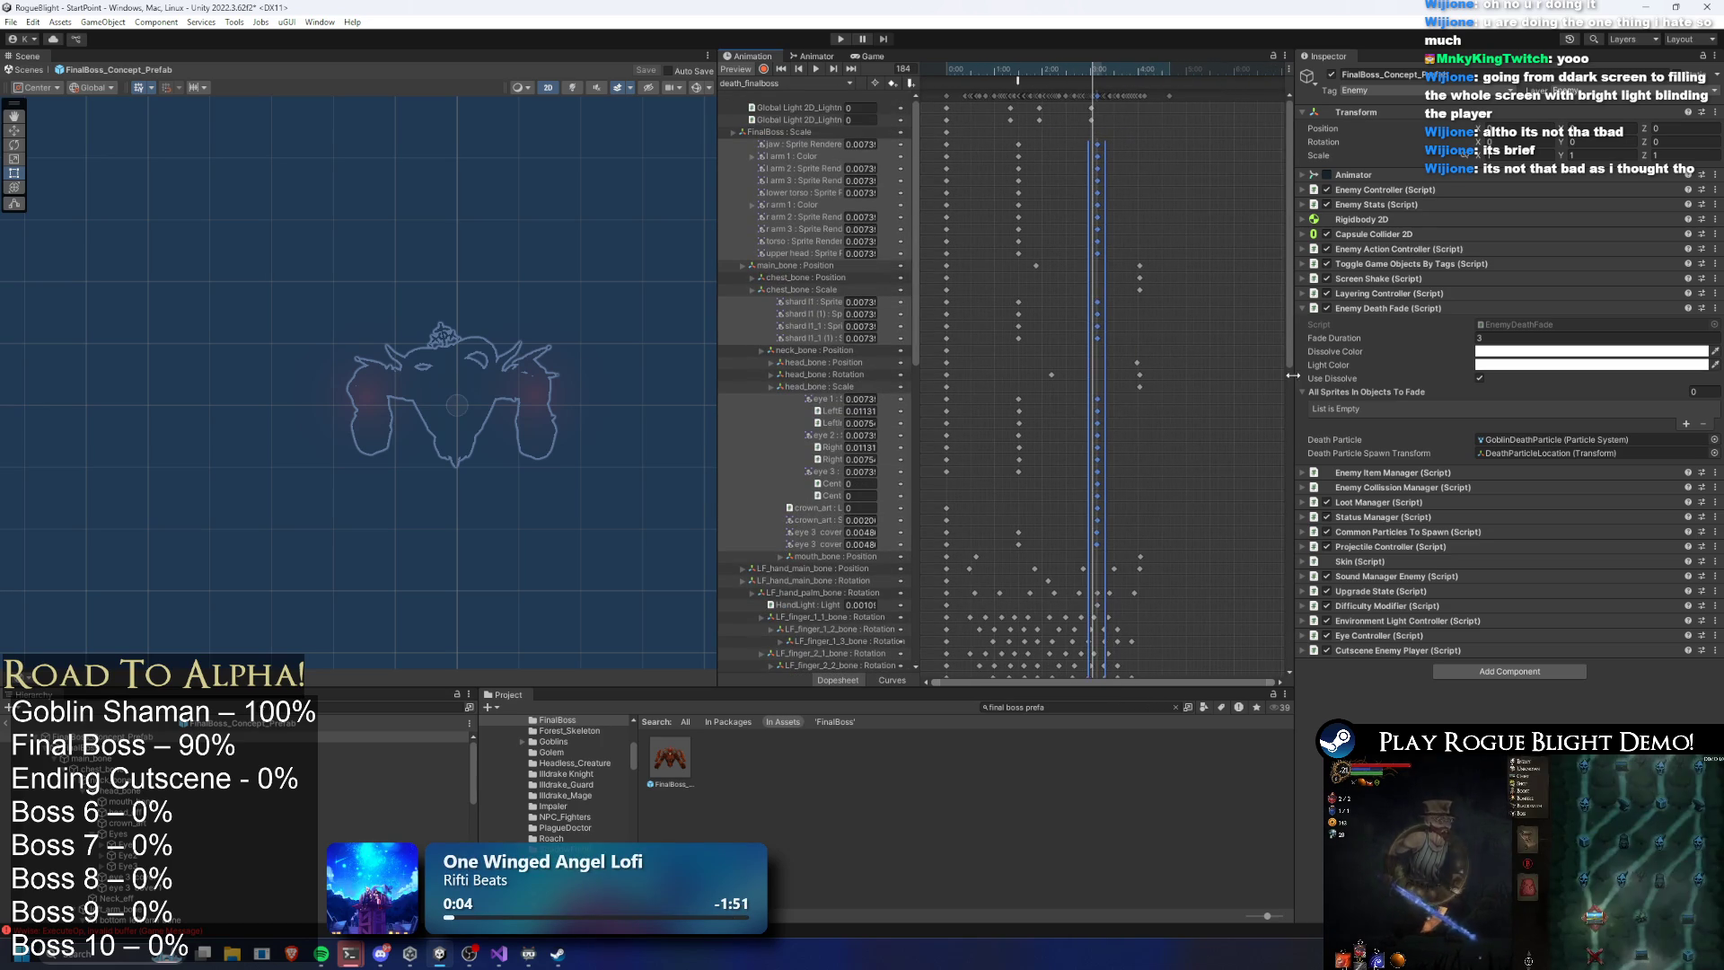
{"action": "left_click_drag", "start_coordinate": [1293, 310], "coordinate": [1297, 432]}
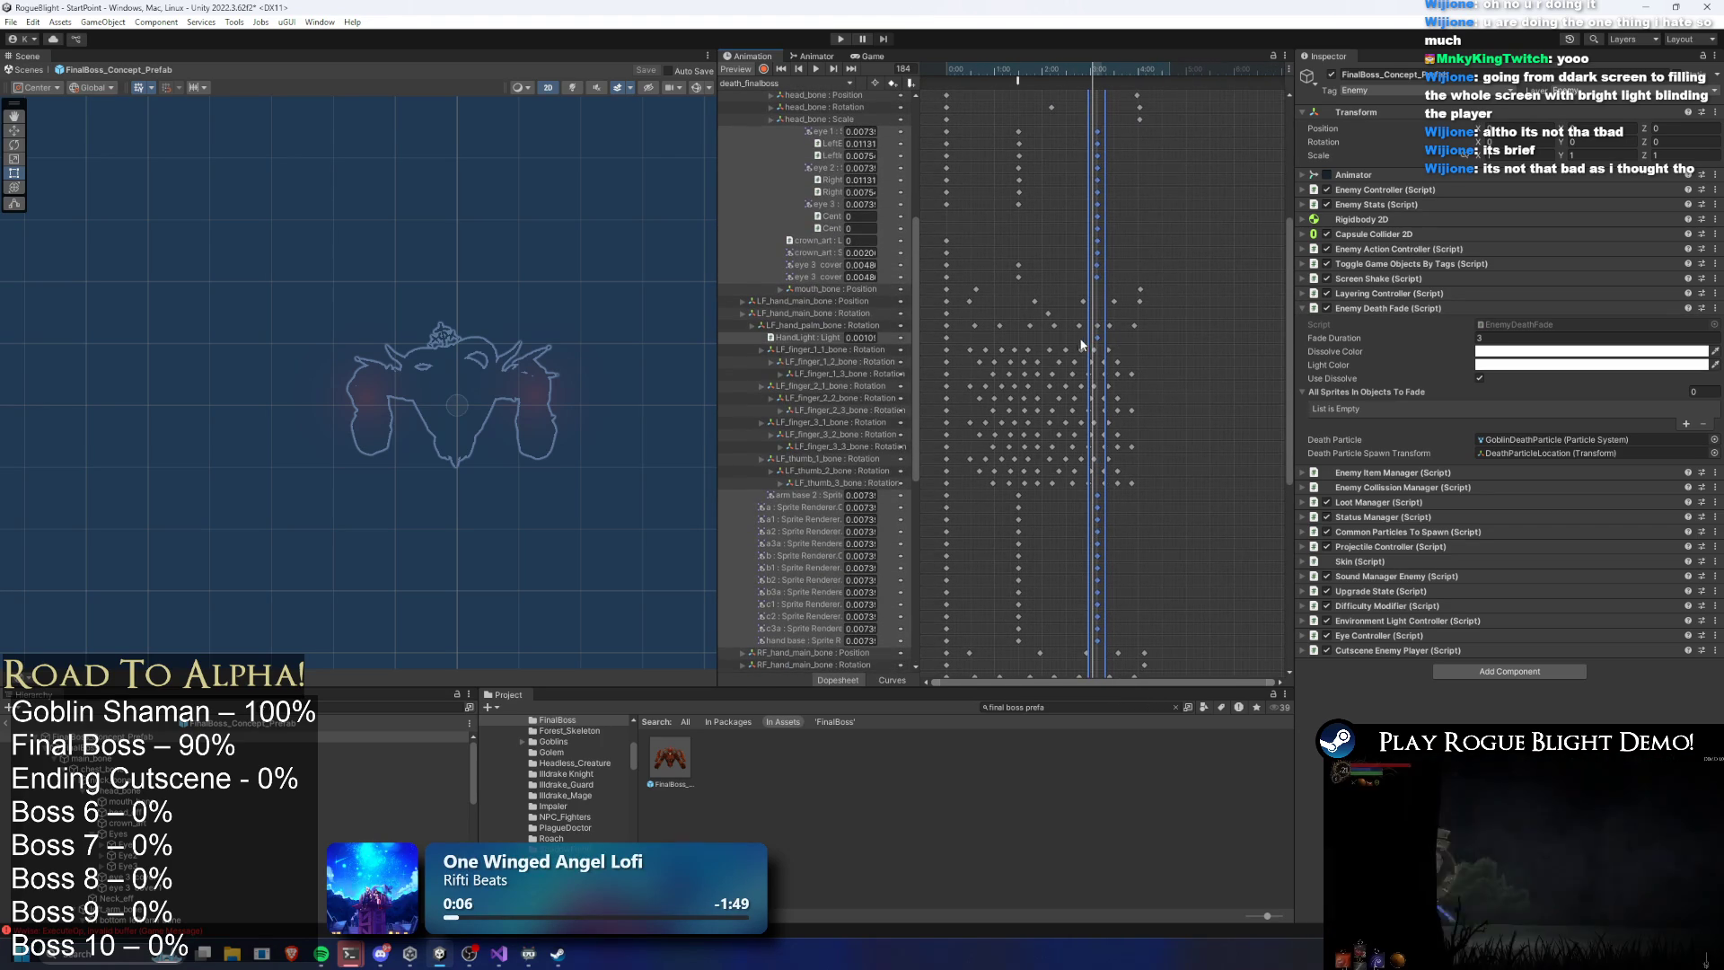
{"action": "mouse_move", "coordinate": [1289, 384]}
{"action": "left_mouse_down"}
{"action": "mouse_move", "coordinate": [1284, 272]}
{"action": "mouse_move", "coordinate": [1262, 470]}
{"action": "left_mouse_up"}
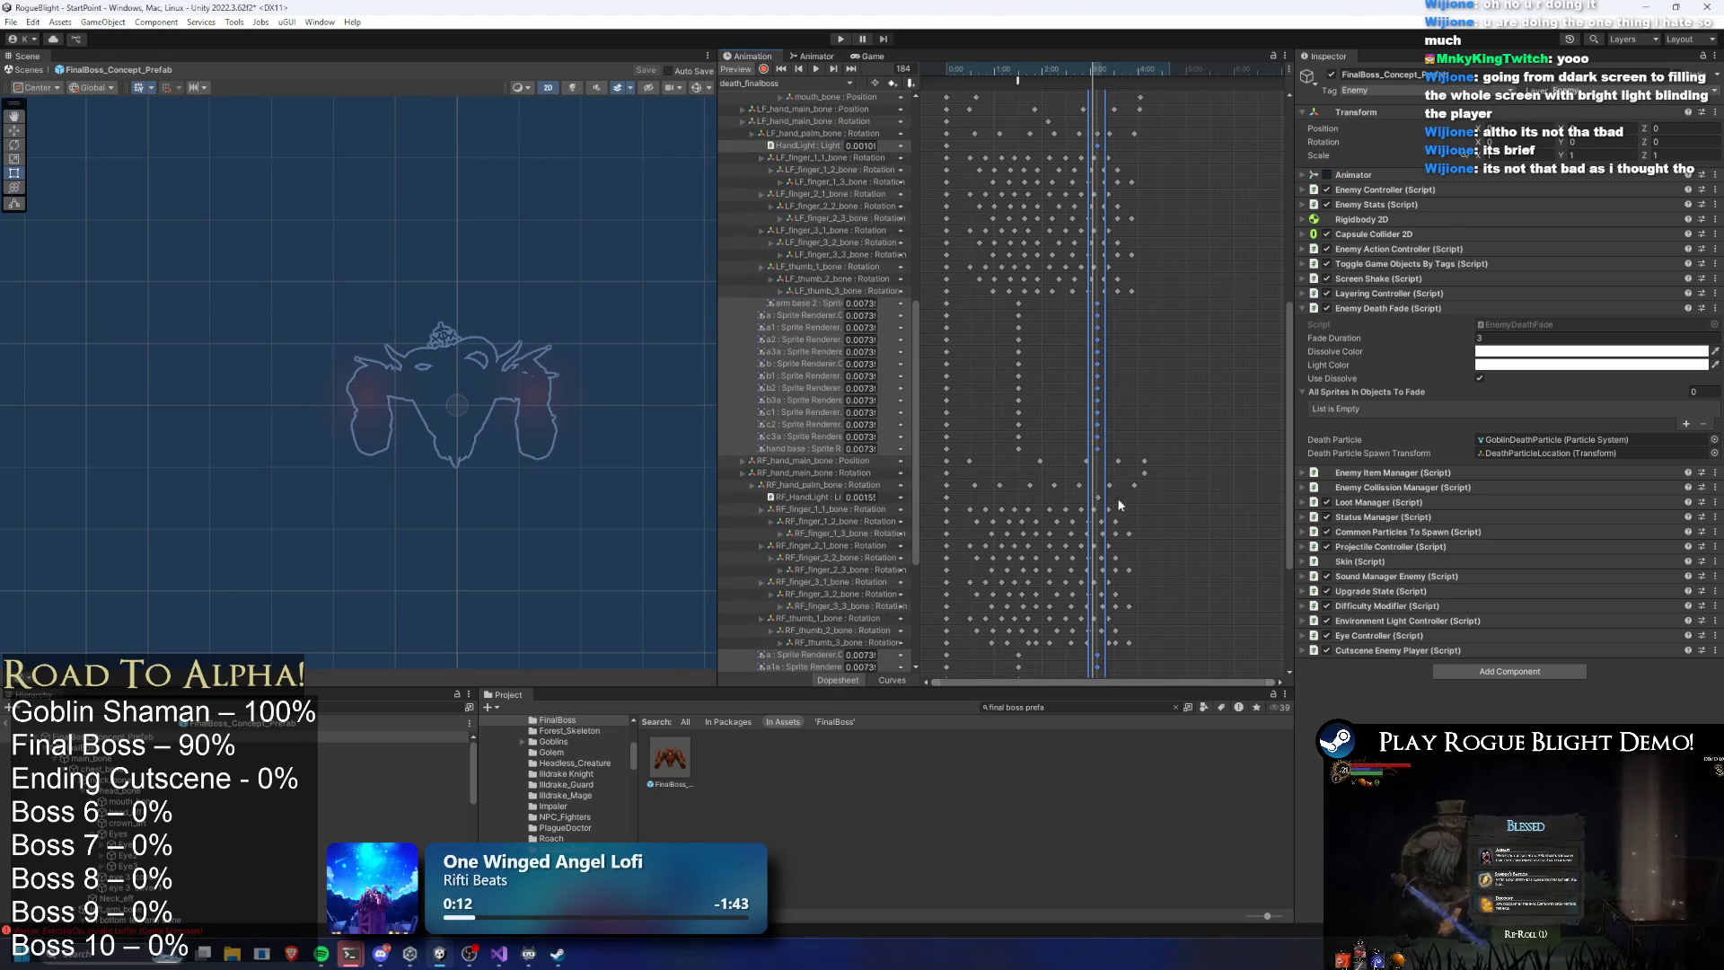
{"action": "scroll", "coordinate": [1111, 389], "scroll_direction": "up", "scroll_amount": 2}
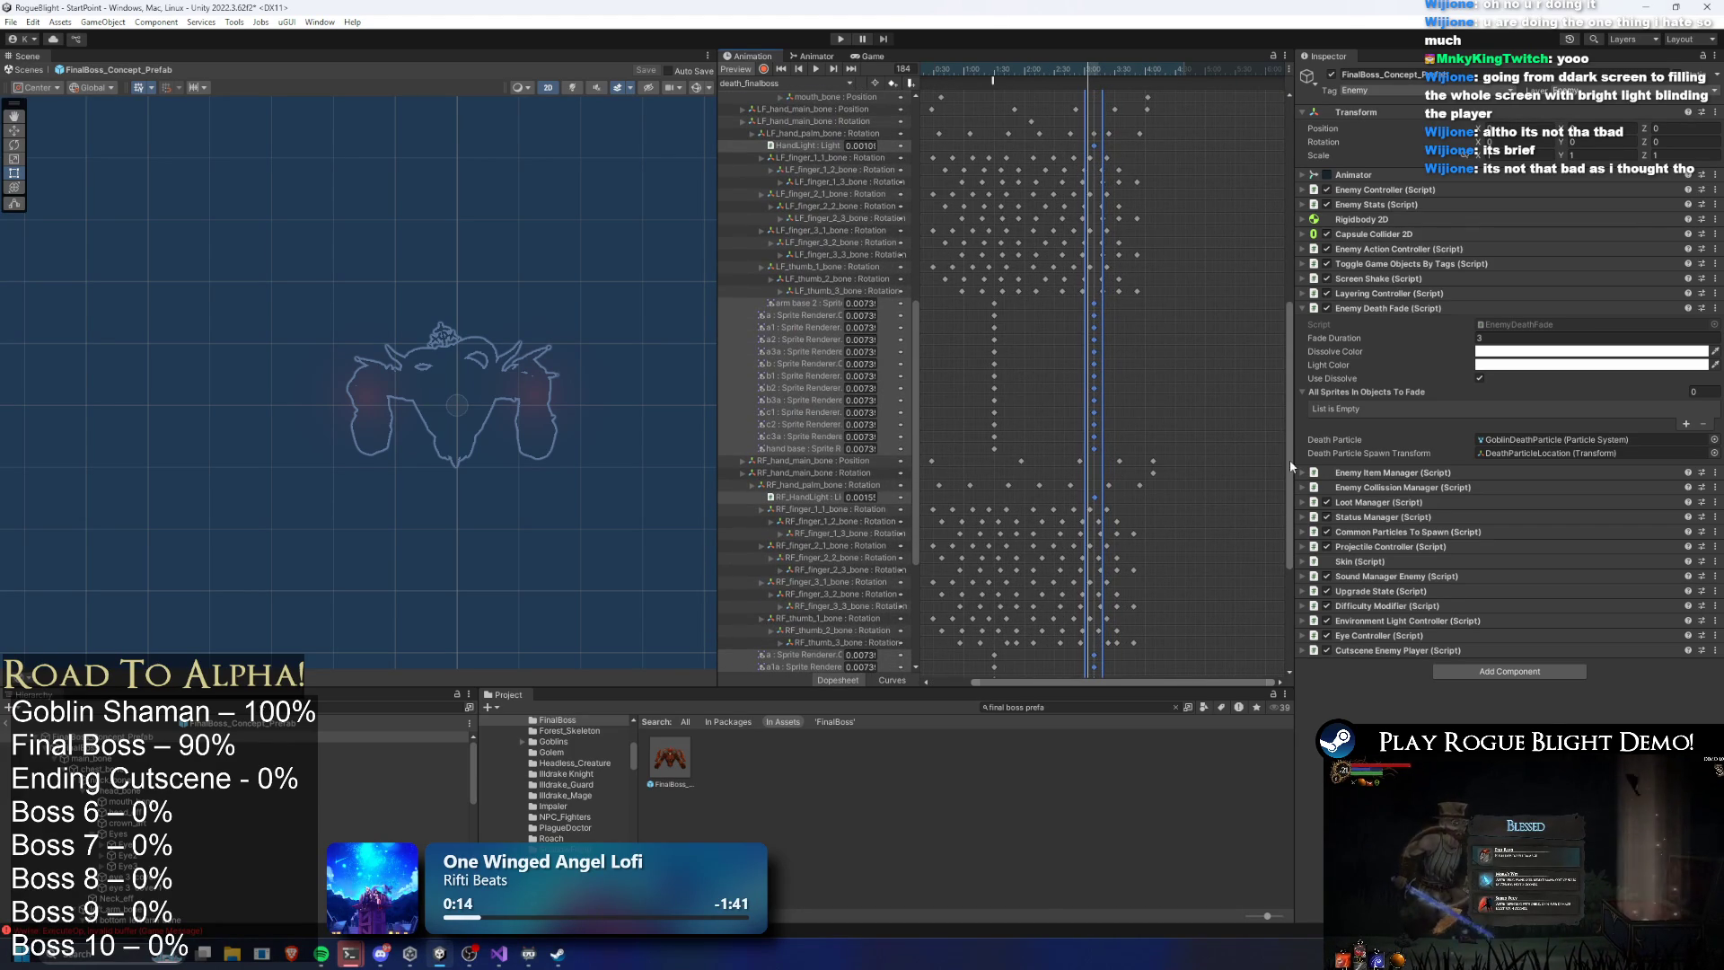
{"action": "mouse_move", "coordinate": [1289, 462]}
{"action": "left_mouse_down"}
{"action": "mouse_move", "coordinate": [1282, 335]}
{"action": "mouse_move", "coordinate": [1205, 141]}
{"action": "left_mouse_up"}
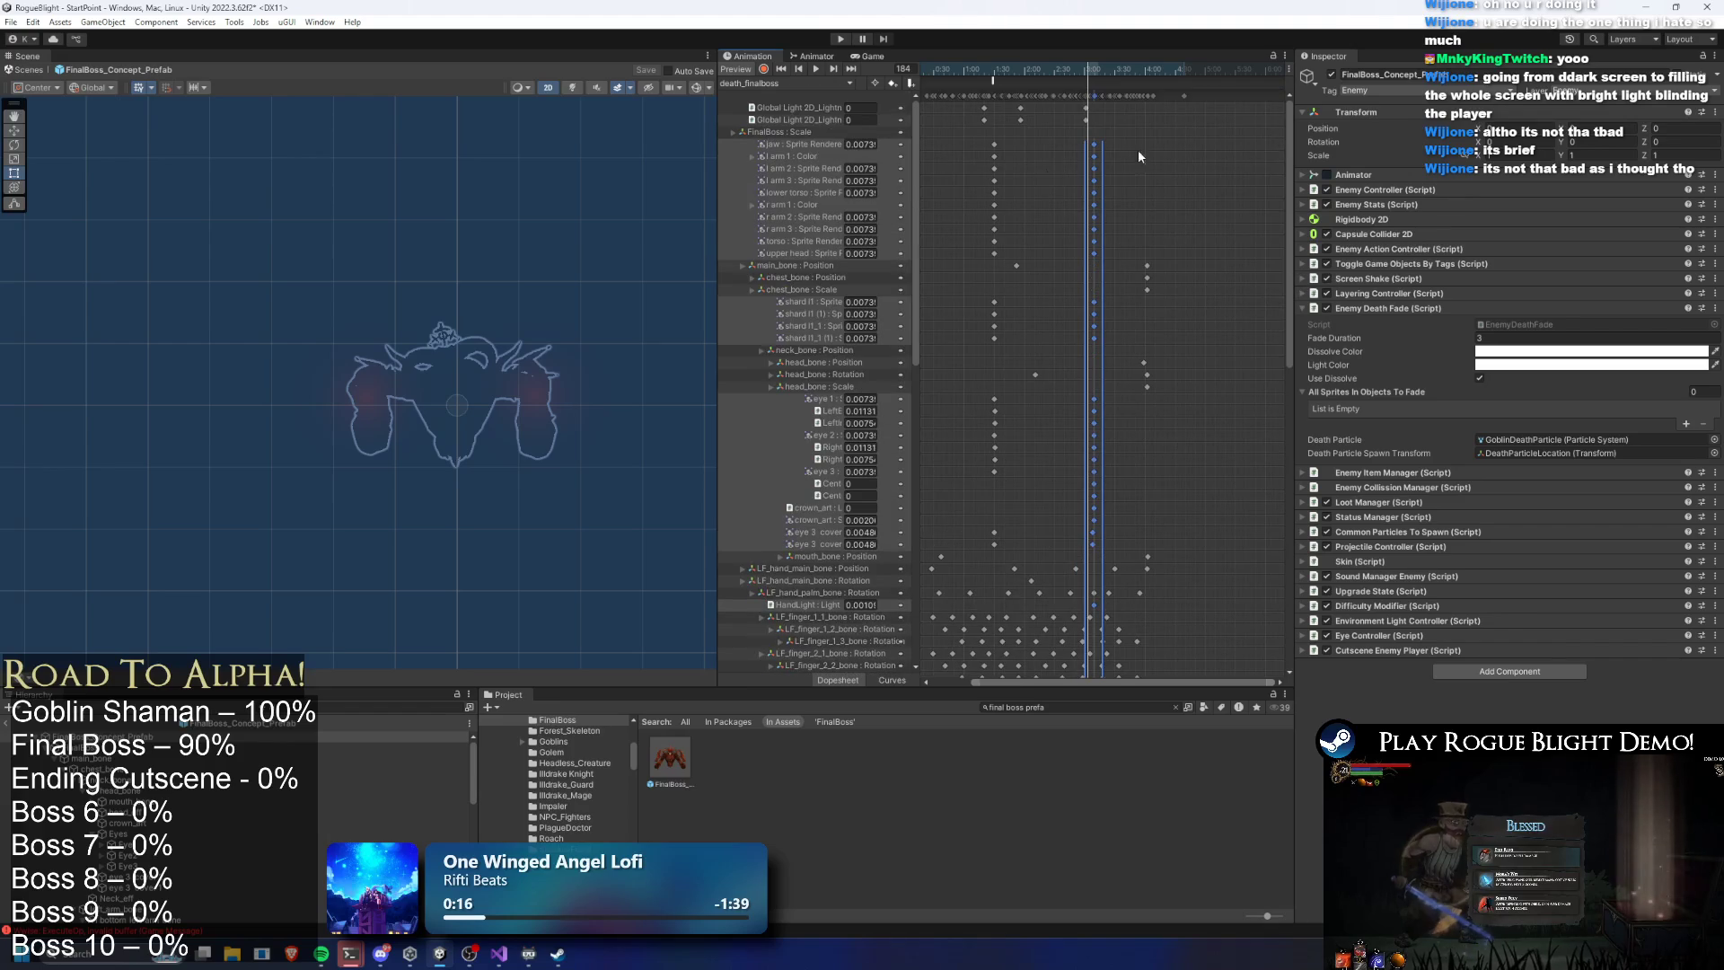
{"action": "scroll", "coordinate": [1097, 170], "scroll_direction": "up", "scroll_amount": 1}
Shift the selected keys a few frames earlier and scrub ahead to check the result
{"action": "left_click_drag", "start_coordinate": [1099, 183], "coordinate": [1078, 182]}
{"action": "mouse_move", "coordinate": [1065, 72]}
{"action": "left_mouse_down"}
{"action": "mouse_move", "coordinate": [1138, 80]}
{"action": "mouse_move", "coordinate": [959, 83]}
{"action": "mouse_move", "coordinate": [1111, 90]}
{"action": "left_mouse_up"}
{"action": "left_click", "coordinate": [547, 403]}
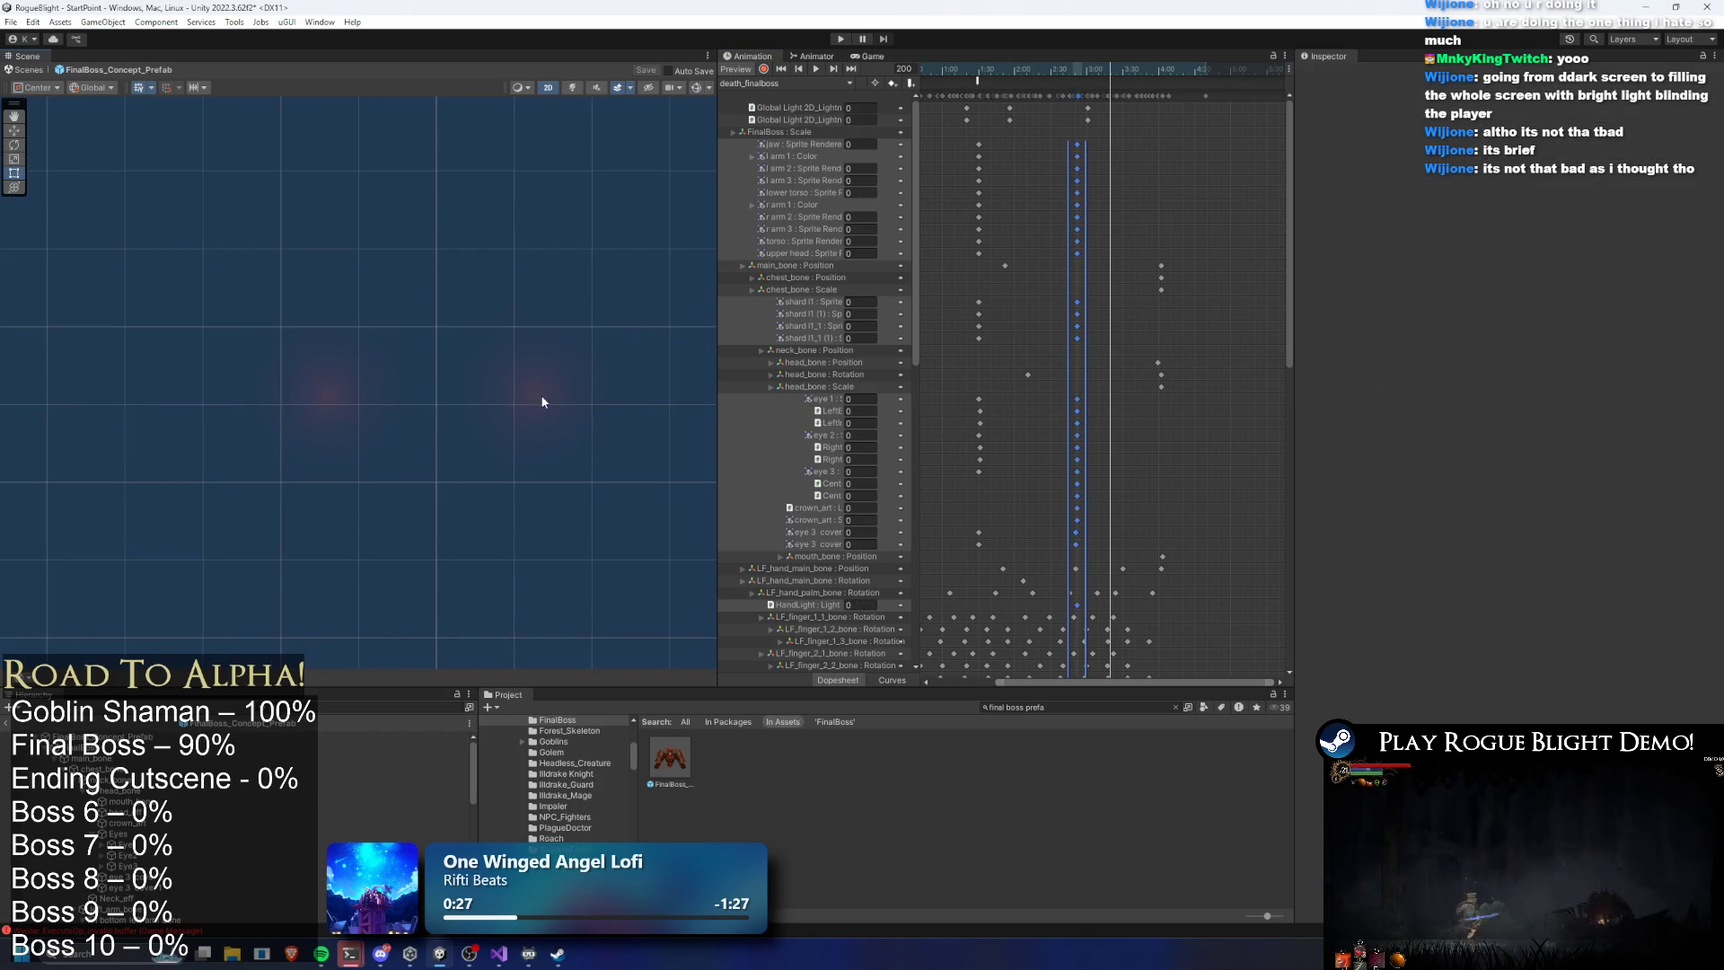
Browse the boss's hand base, arm base 1 and solvers, then select RightChestLight
{"action": "scroll", "coordinate": [538, 402], "scroll_direction": "up", "scroll_amount": 1}
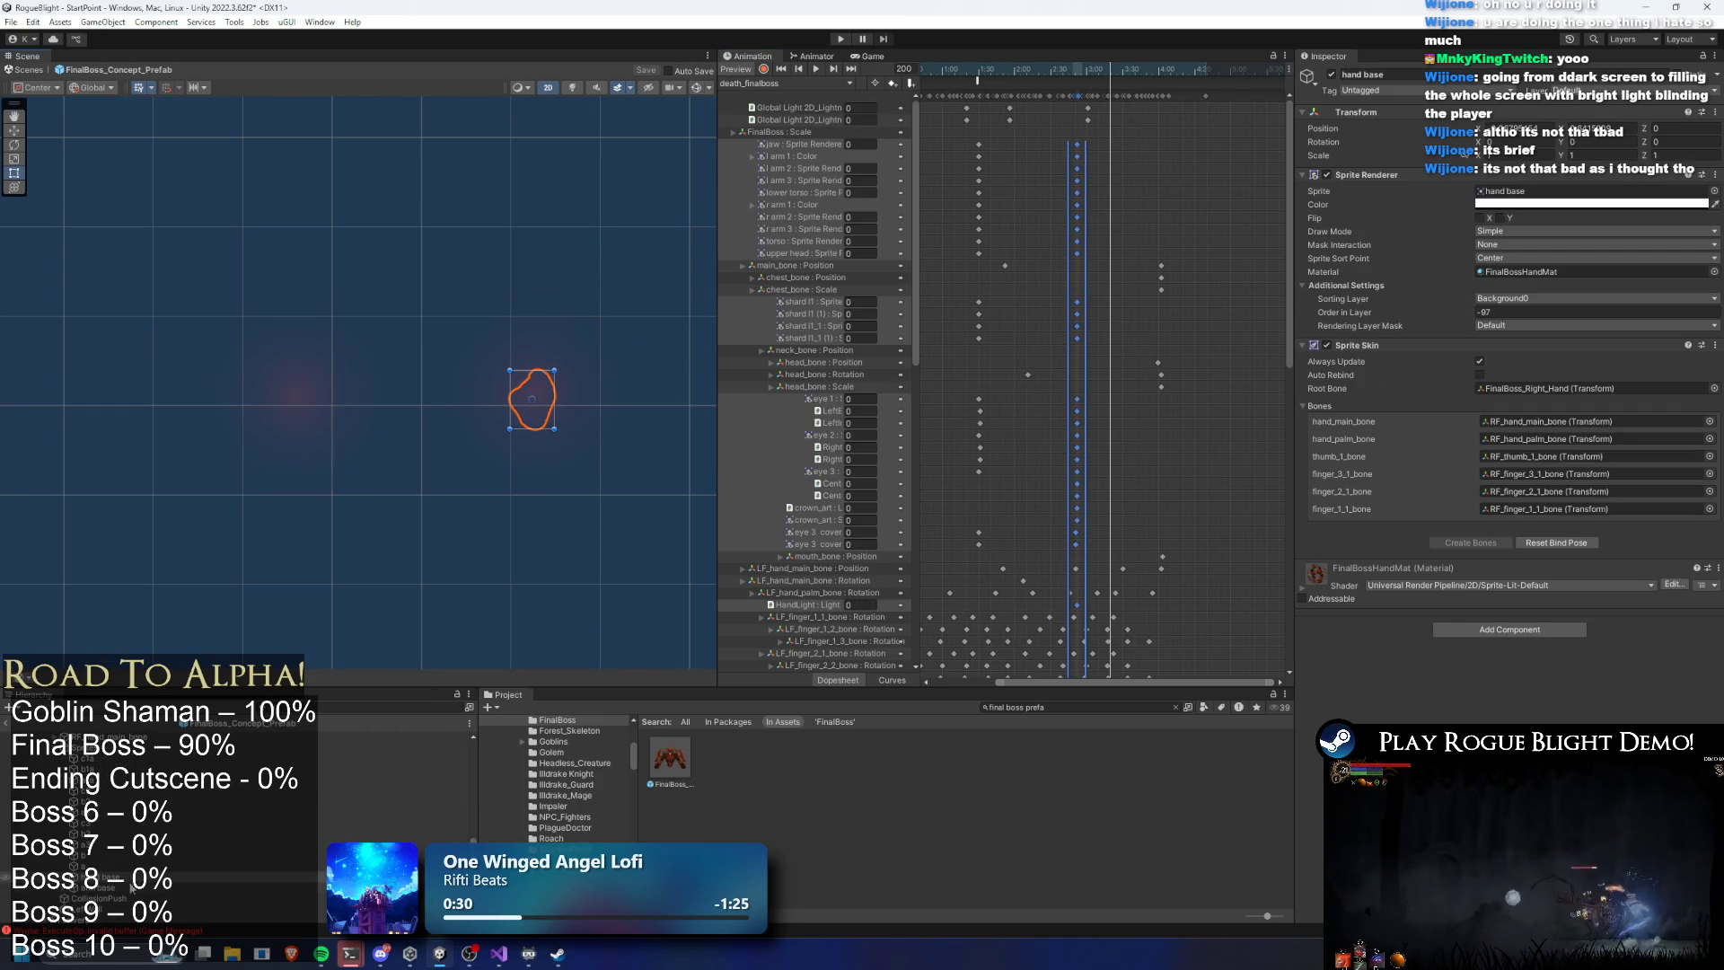
{"action": "left_click", "coordinate": [194, 882]}
{"action": "left_click", "coordinate": [214, 887]}
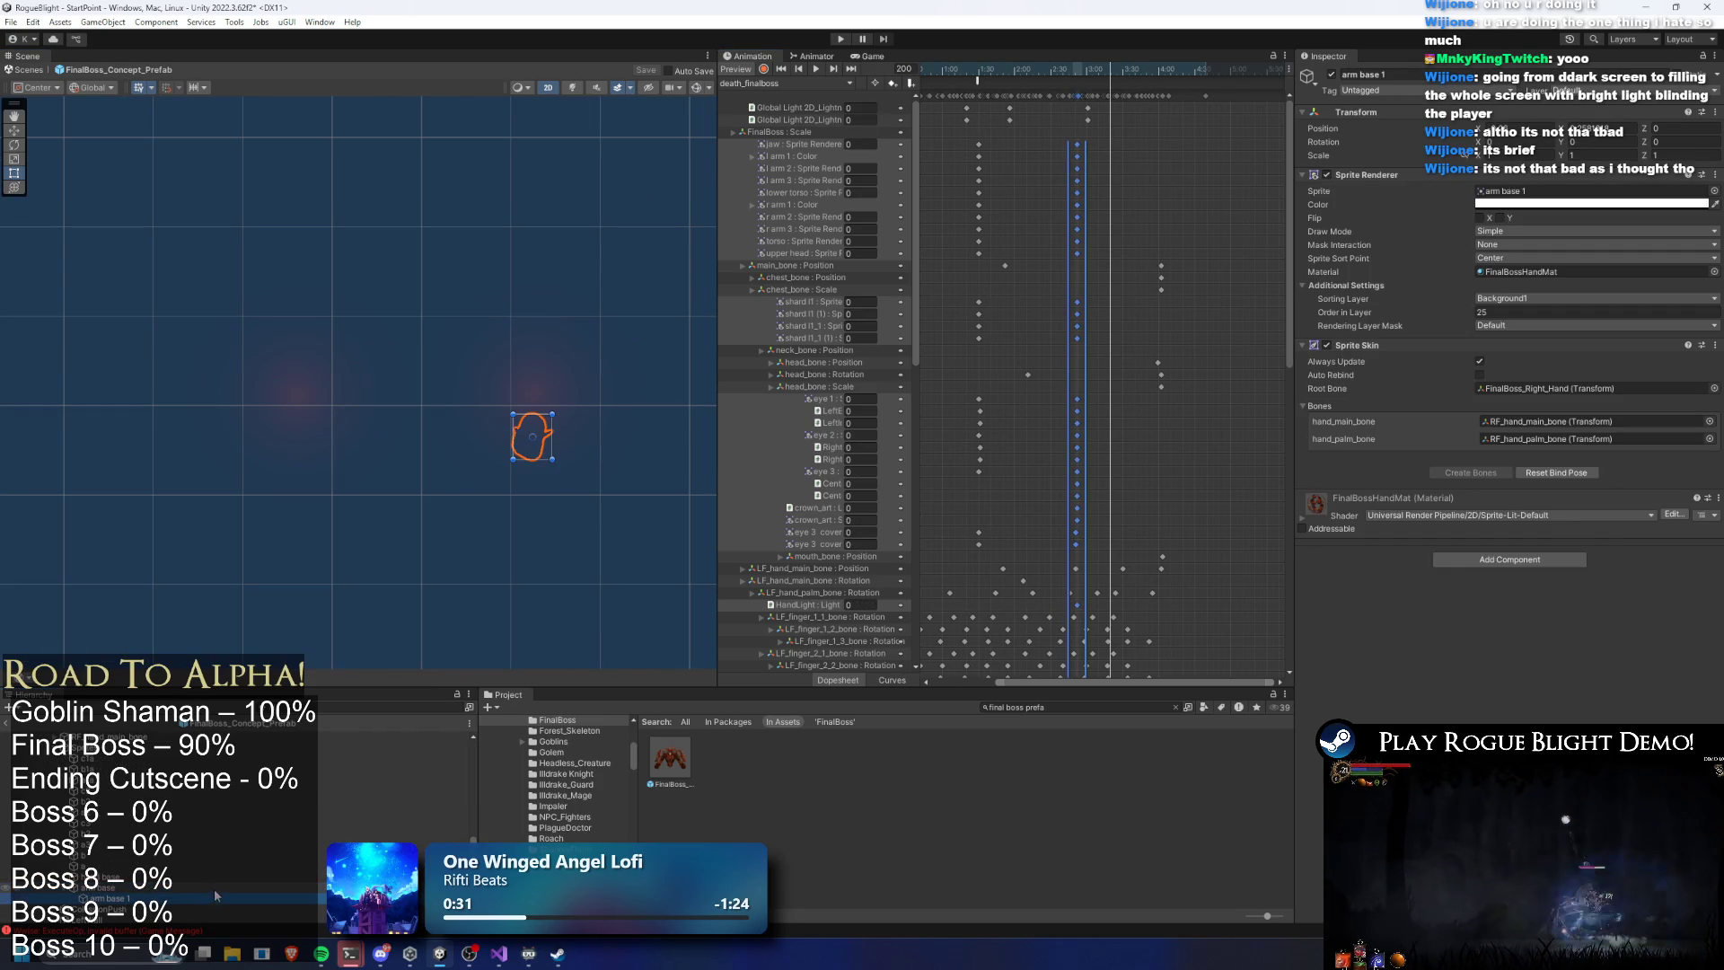
{"action": "left_click", "coordinate": [591, 468]}
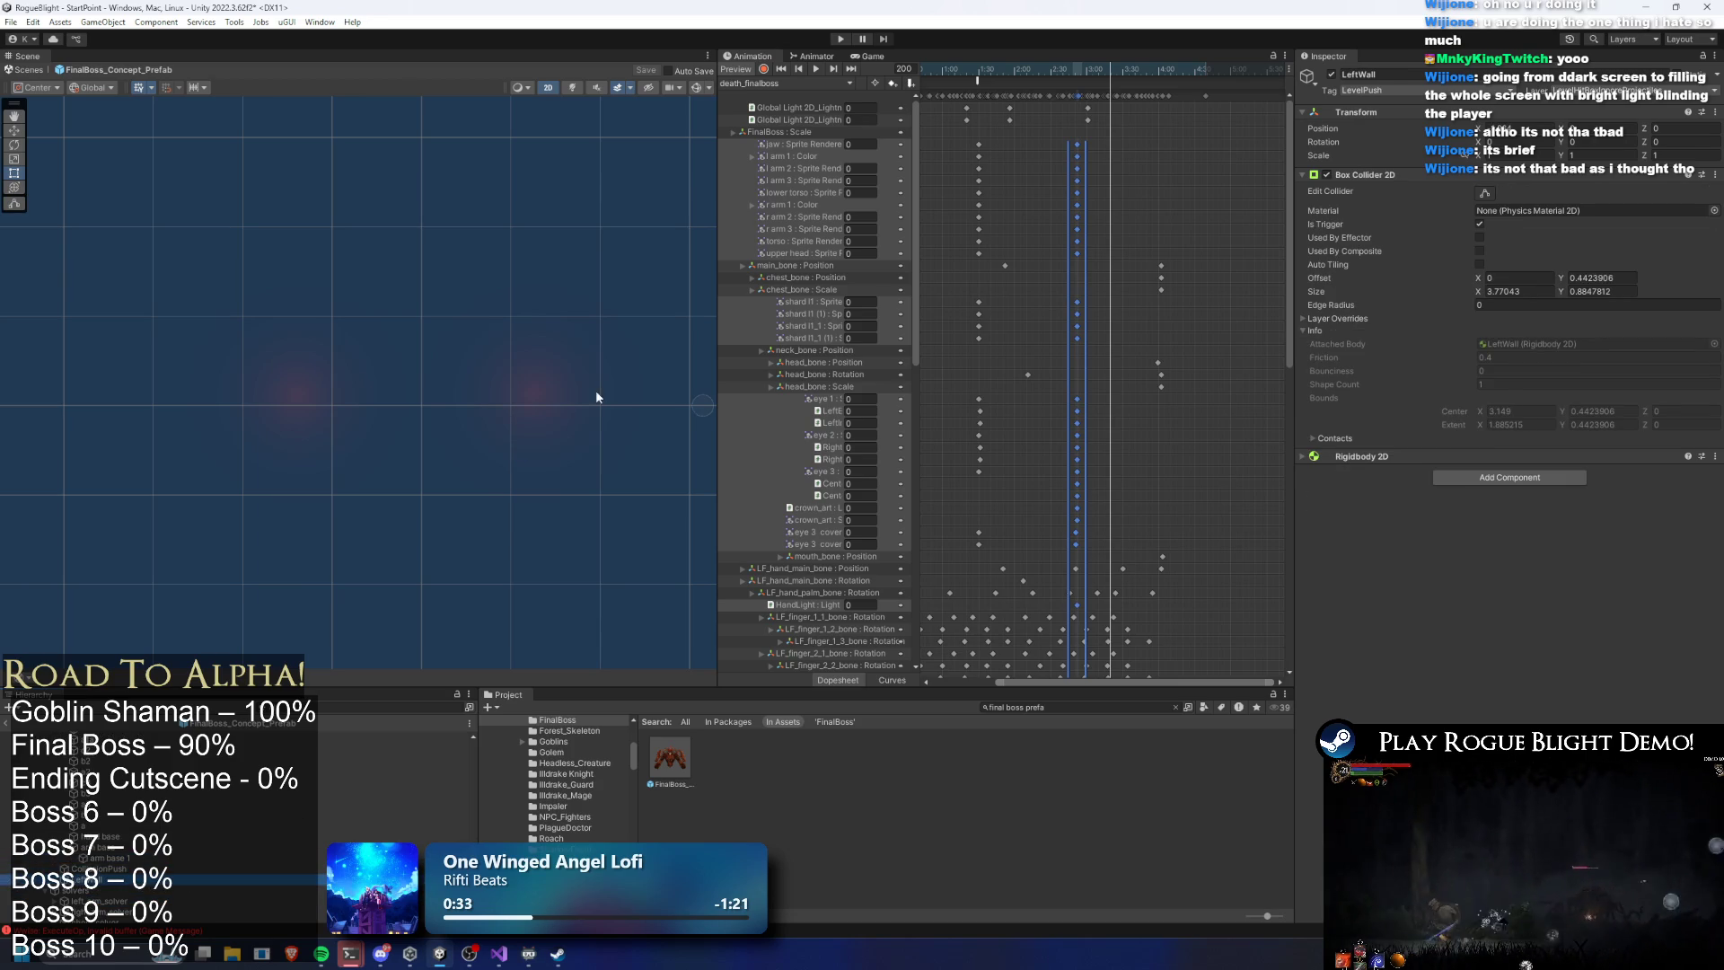
{"action": "left_click", "coordinate": [538, 419]}
{"action": "scroll", "coordinate": [274, 815], "scroll_direction": "down", "scroll_amount": 3}
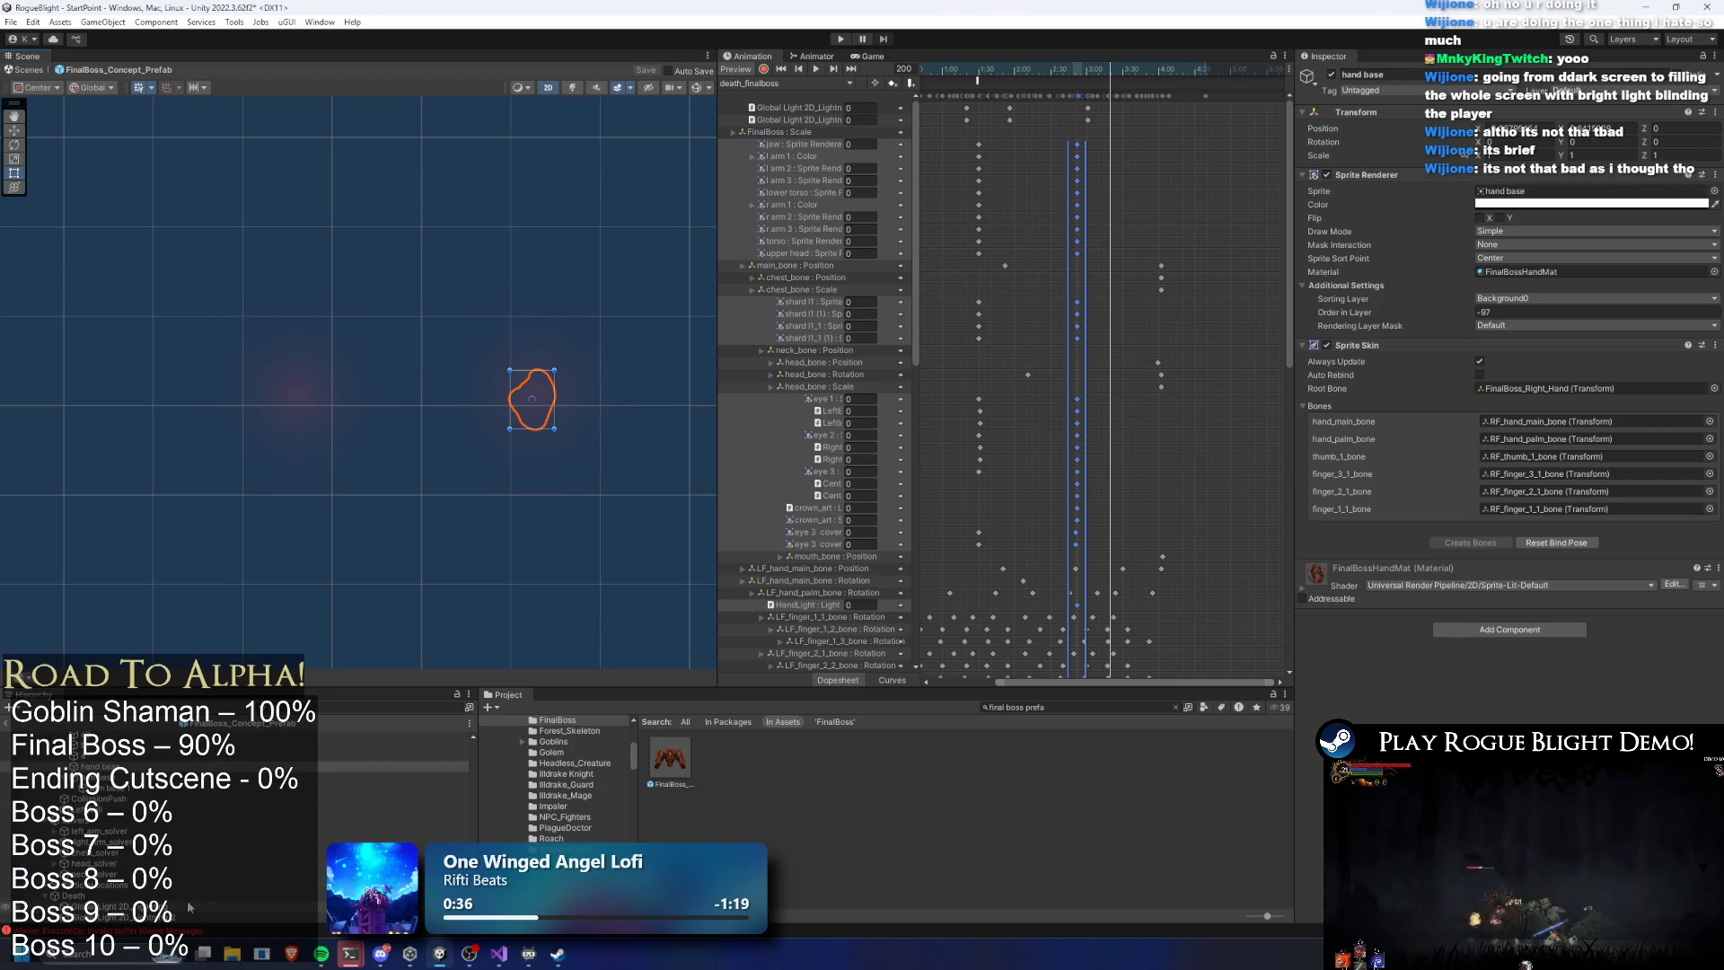
{"action": "left_click", "coordinate": [114, 833]}
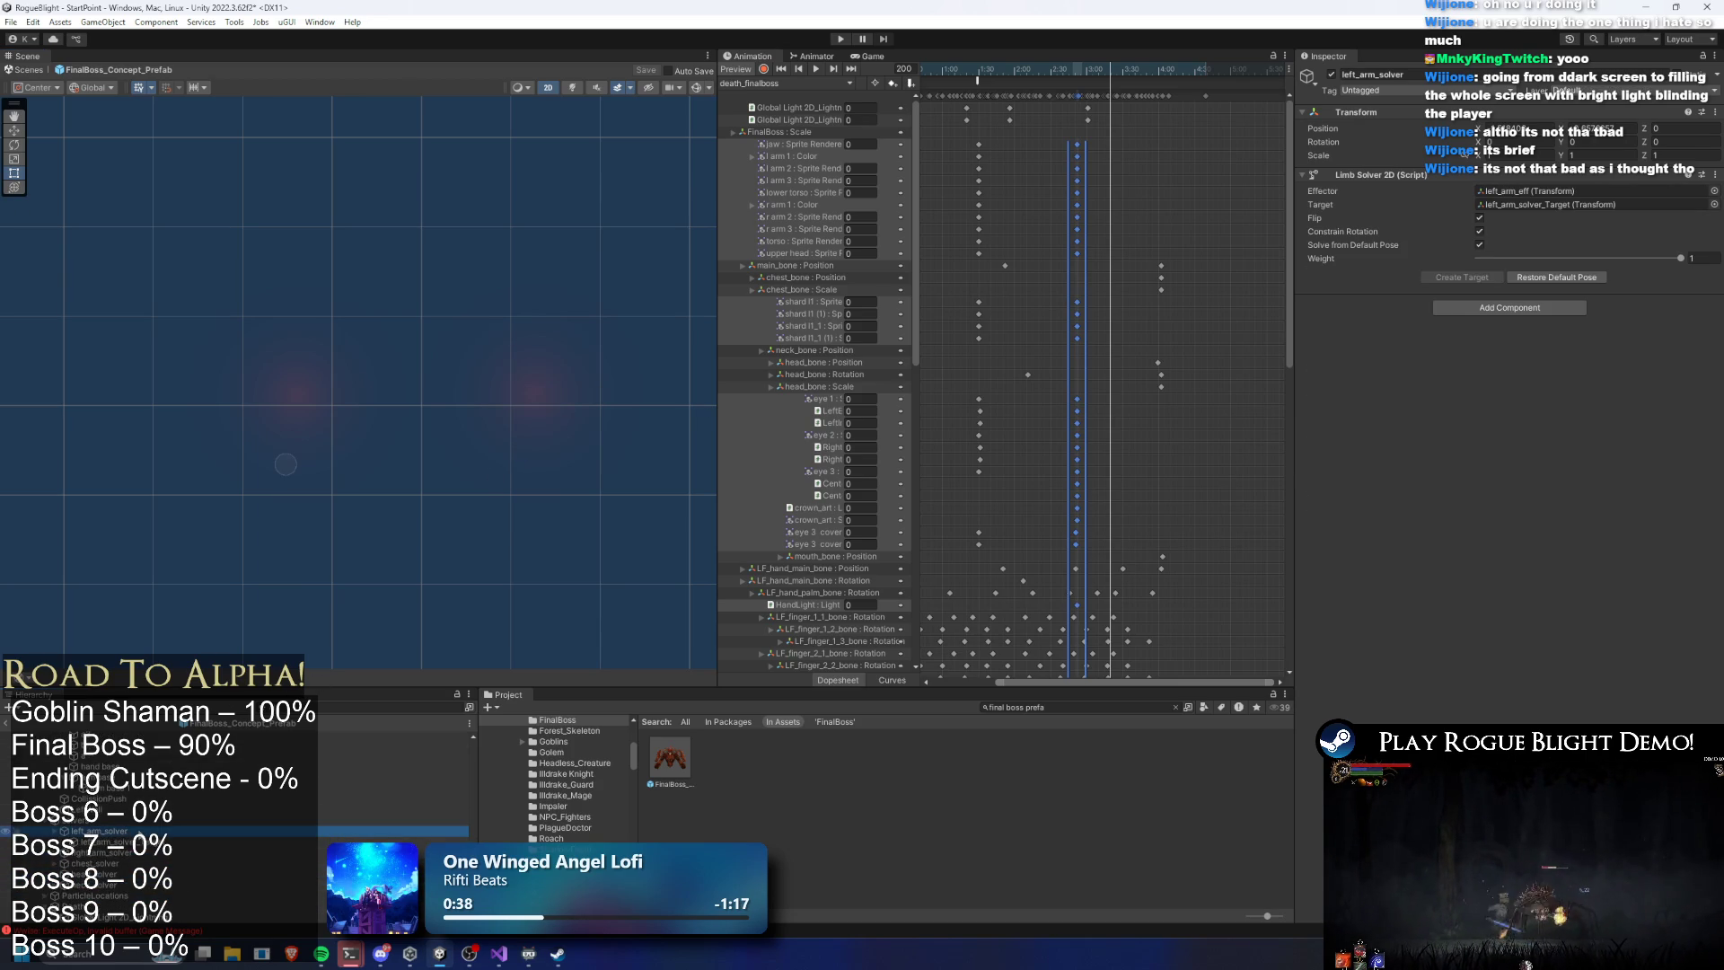
{"action": "left_click", "coordinate": [197, 850]}
{"action": "left_click", "coordinate": [207, 823]}
{"action": "scroll", "coordinate": [208, 822], "scroll_direction": "down", "scroll_amount": 3}
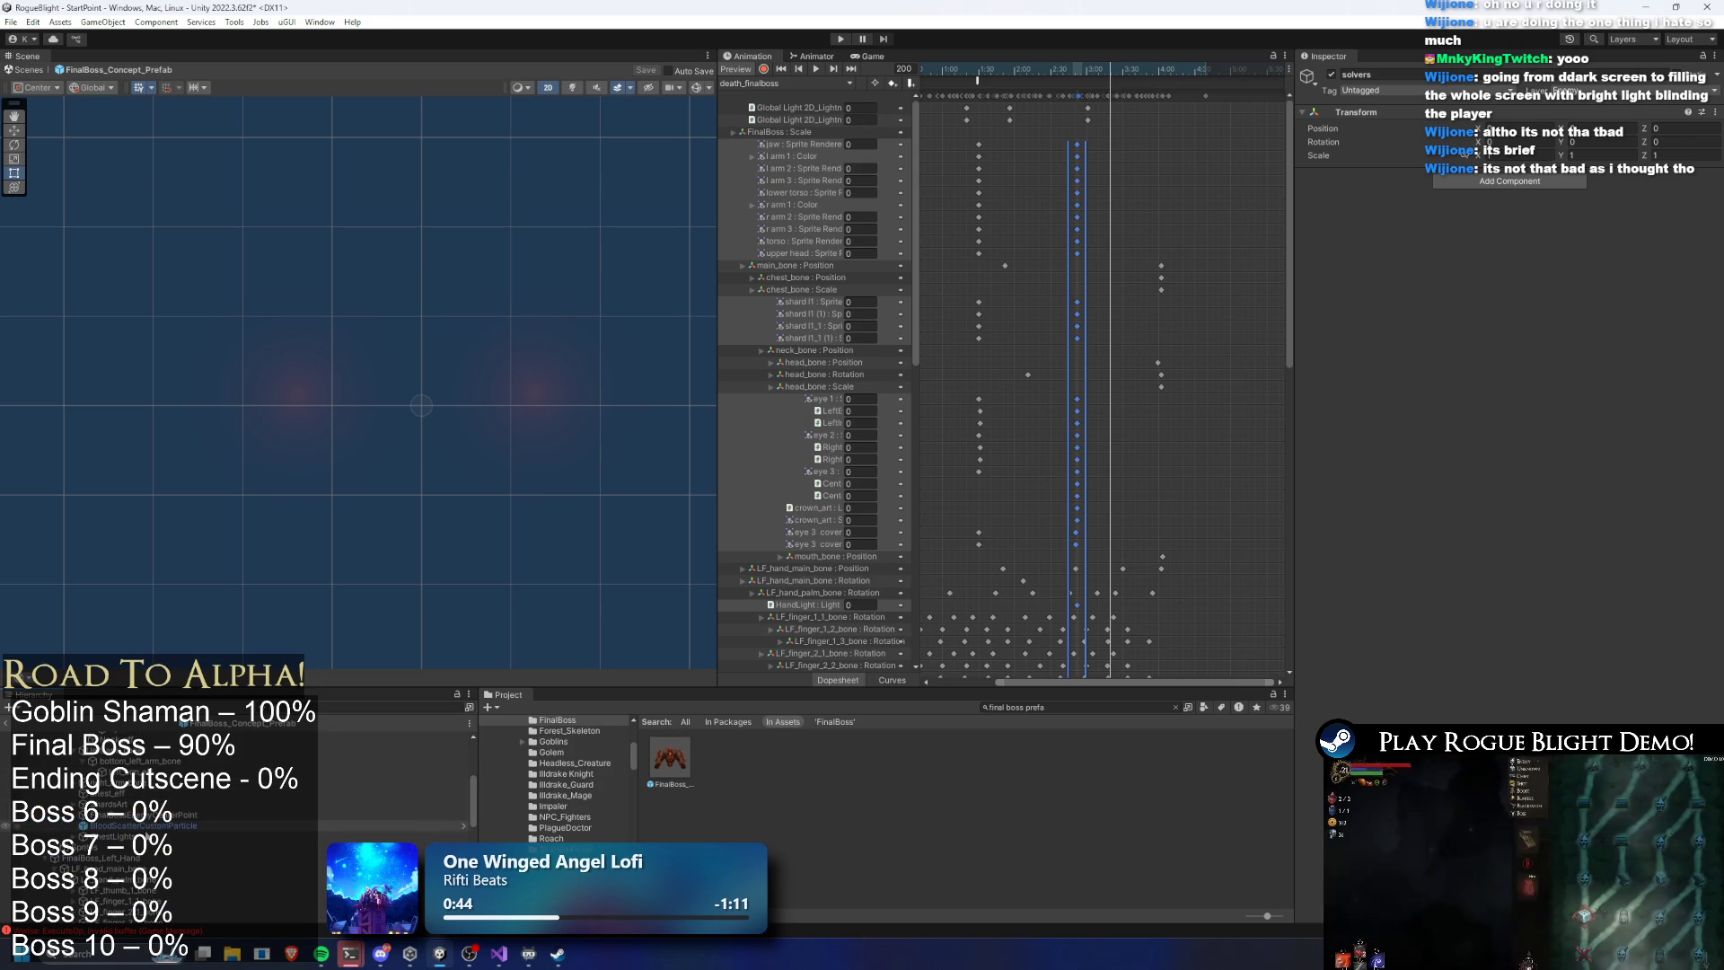
{"action": "left_click", "coordinate": [206, 868]}
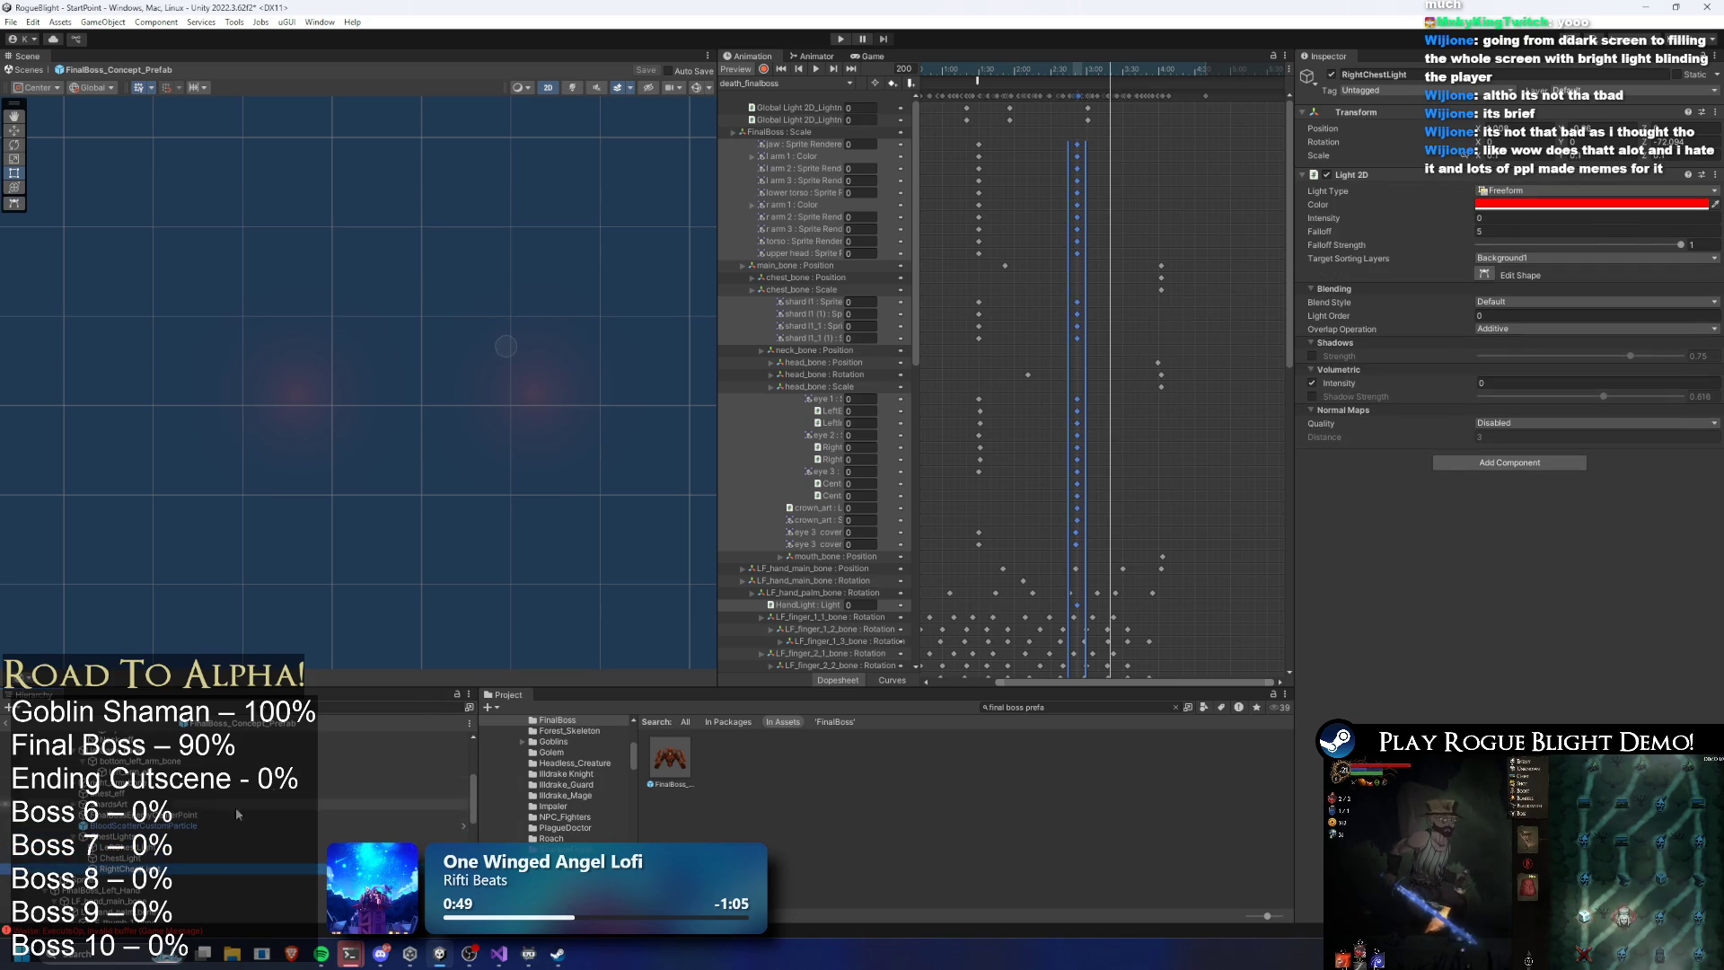
Key all three chest lights' intensity to 0 at frame 172 and delete their first-column keys
{"action": "left_click", "coordinate": [117, 846], "text": "shift"}
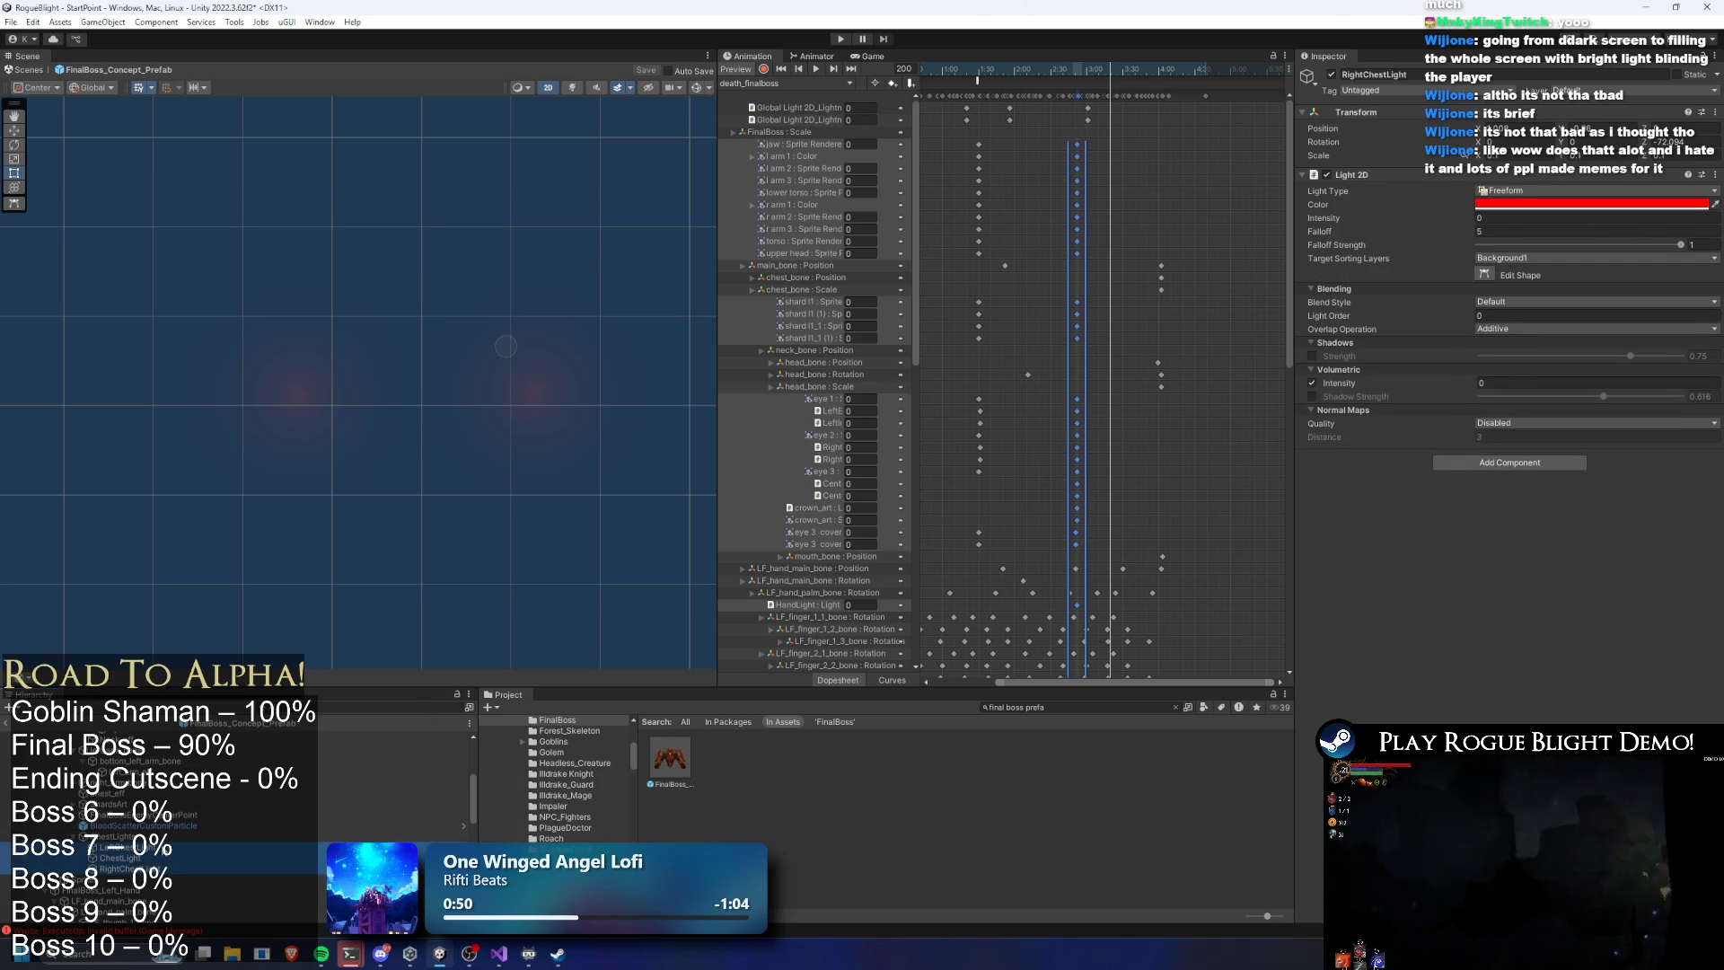
{"action": "left_click", "coordinate": [1078, 72]}
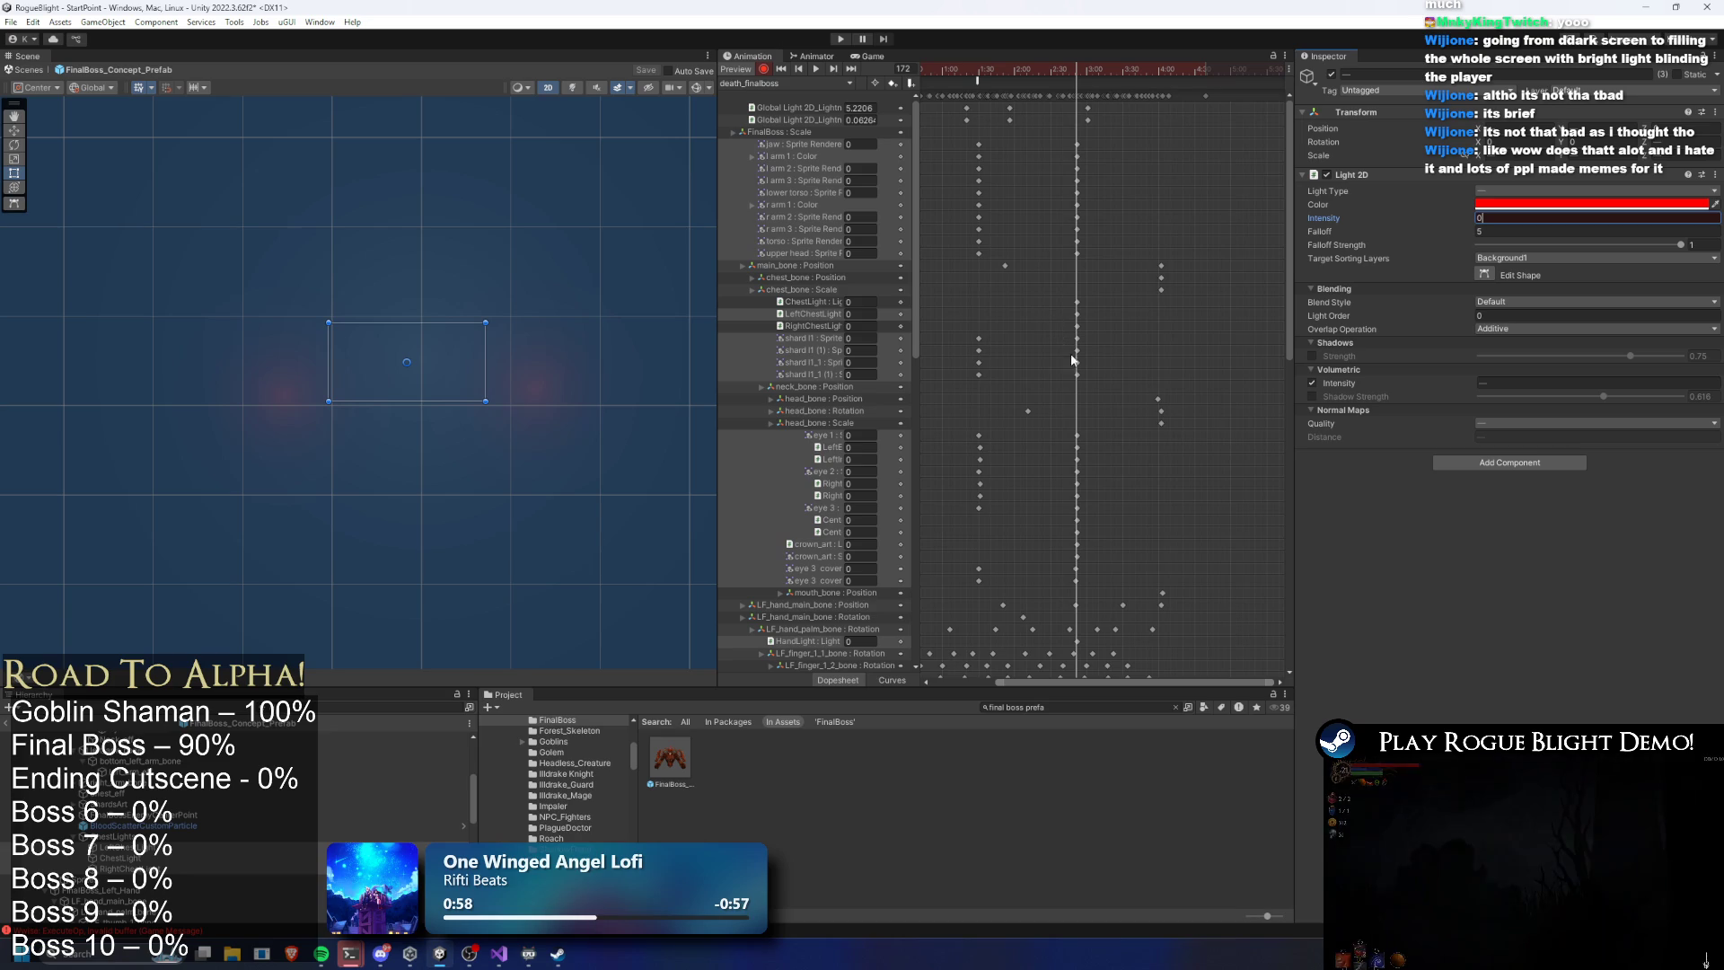
{"action": "left_click_drag", "start_coordinate": [1041, 681], "coordinate": [974, 681]}
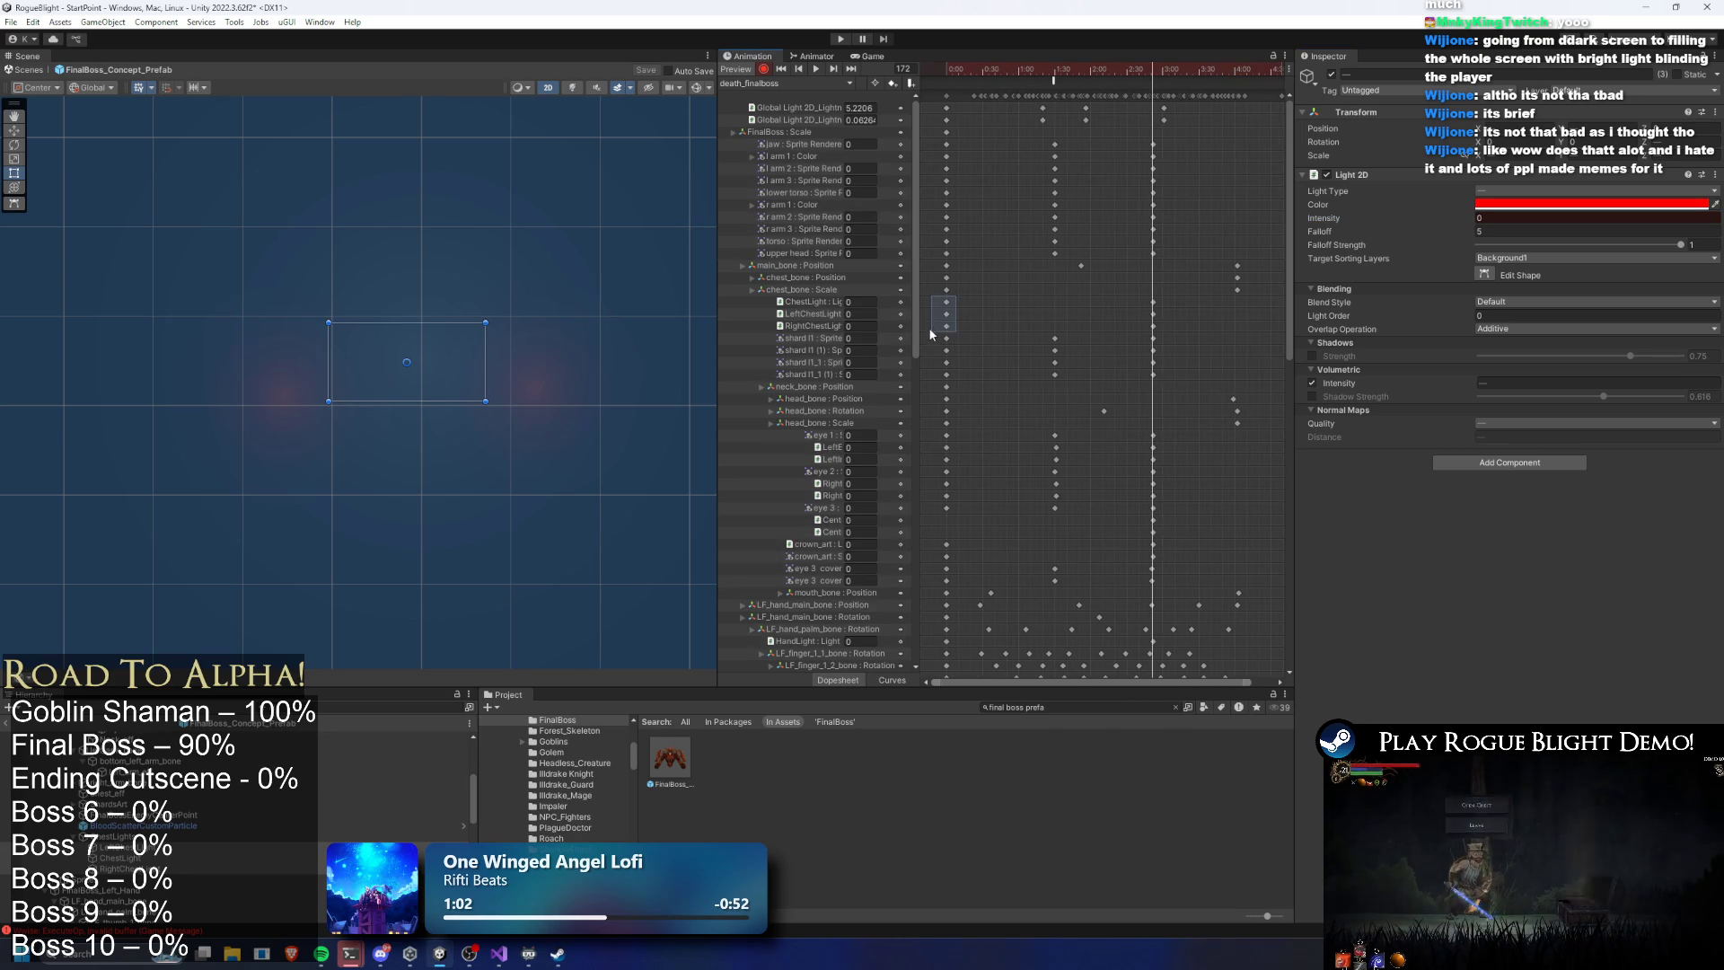
{"action": "key", "text": "Delete"}
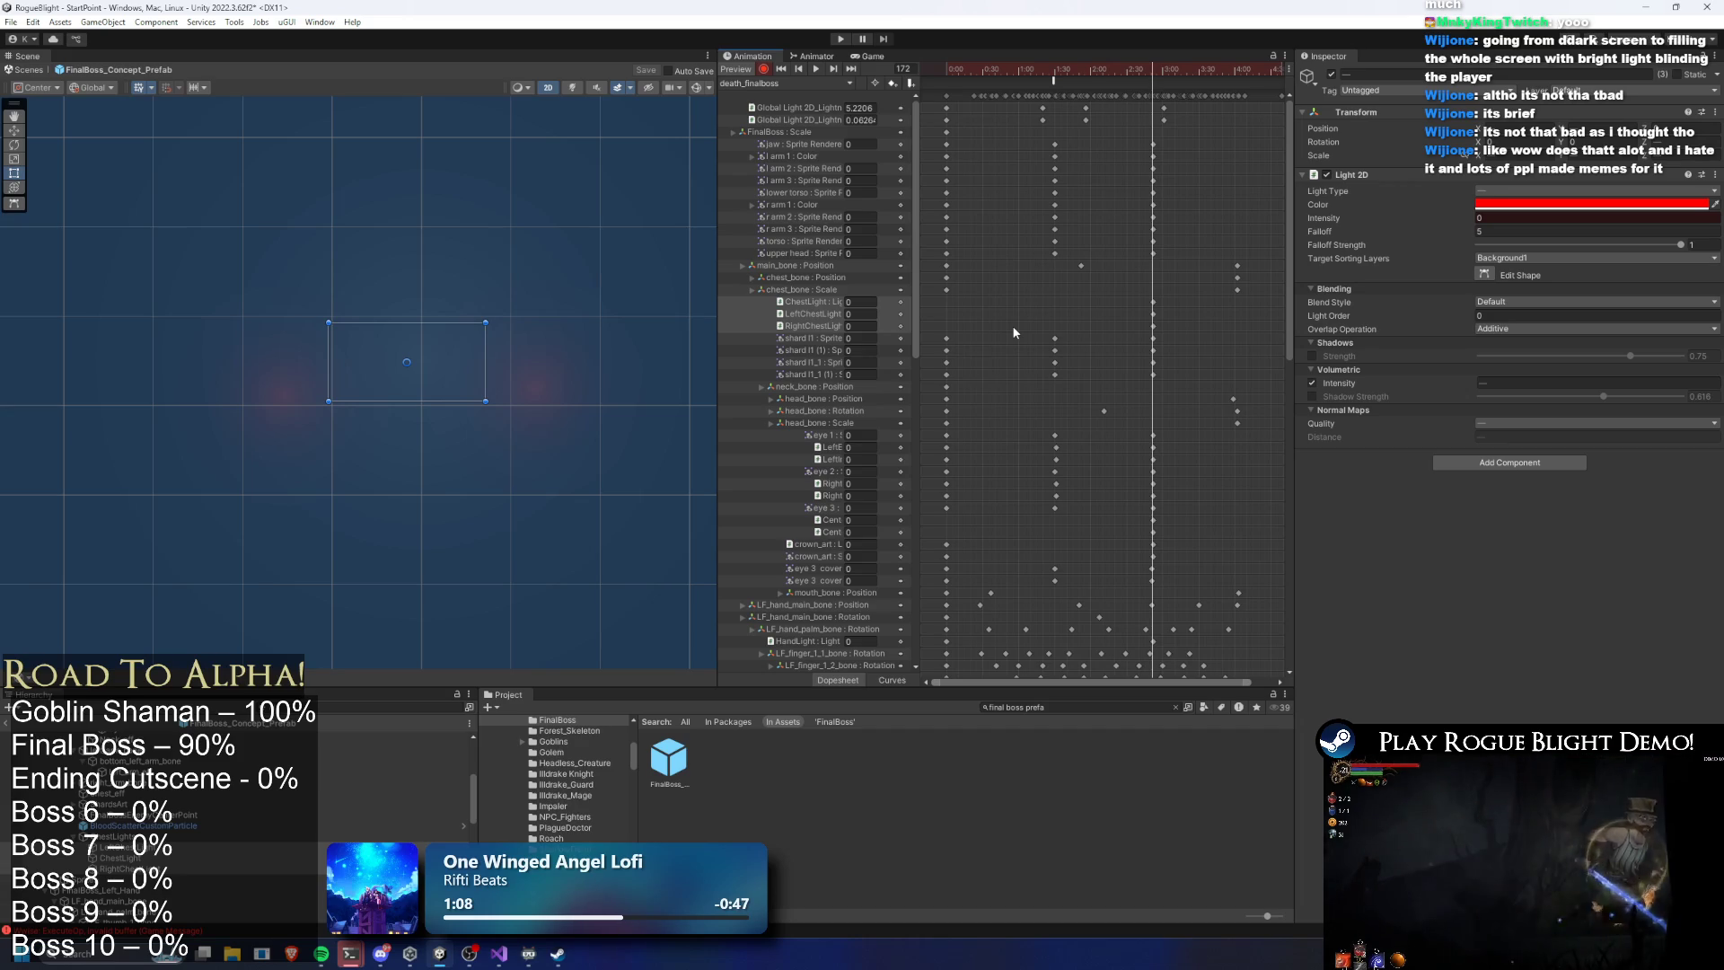
{"action": "left_click_drag", "start_coordinate": [1055, 69], "coordinate": [1159, 72]}
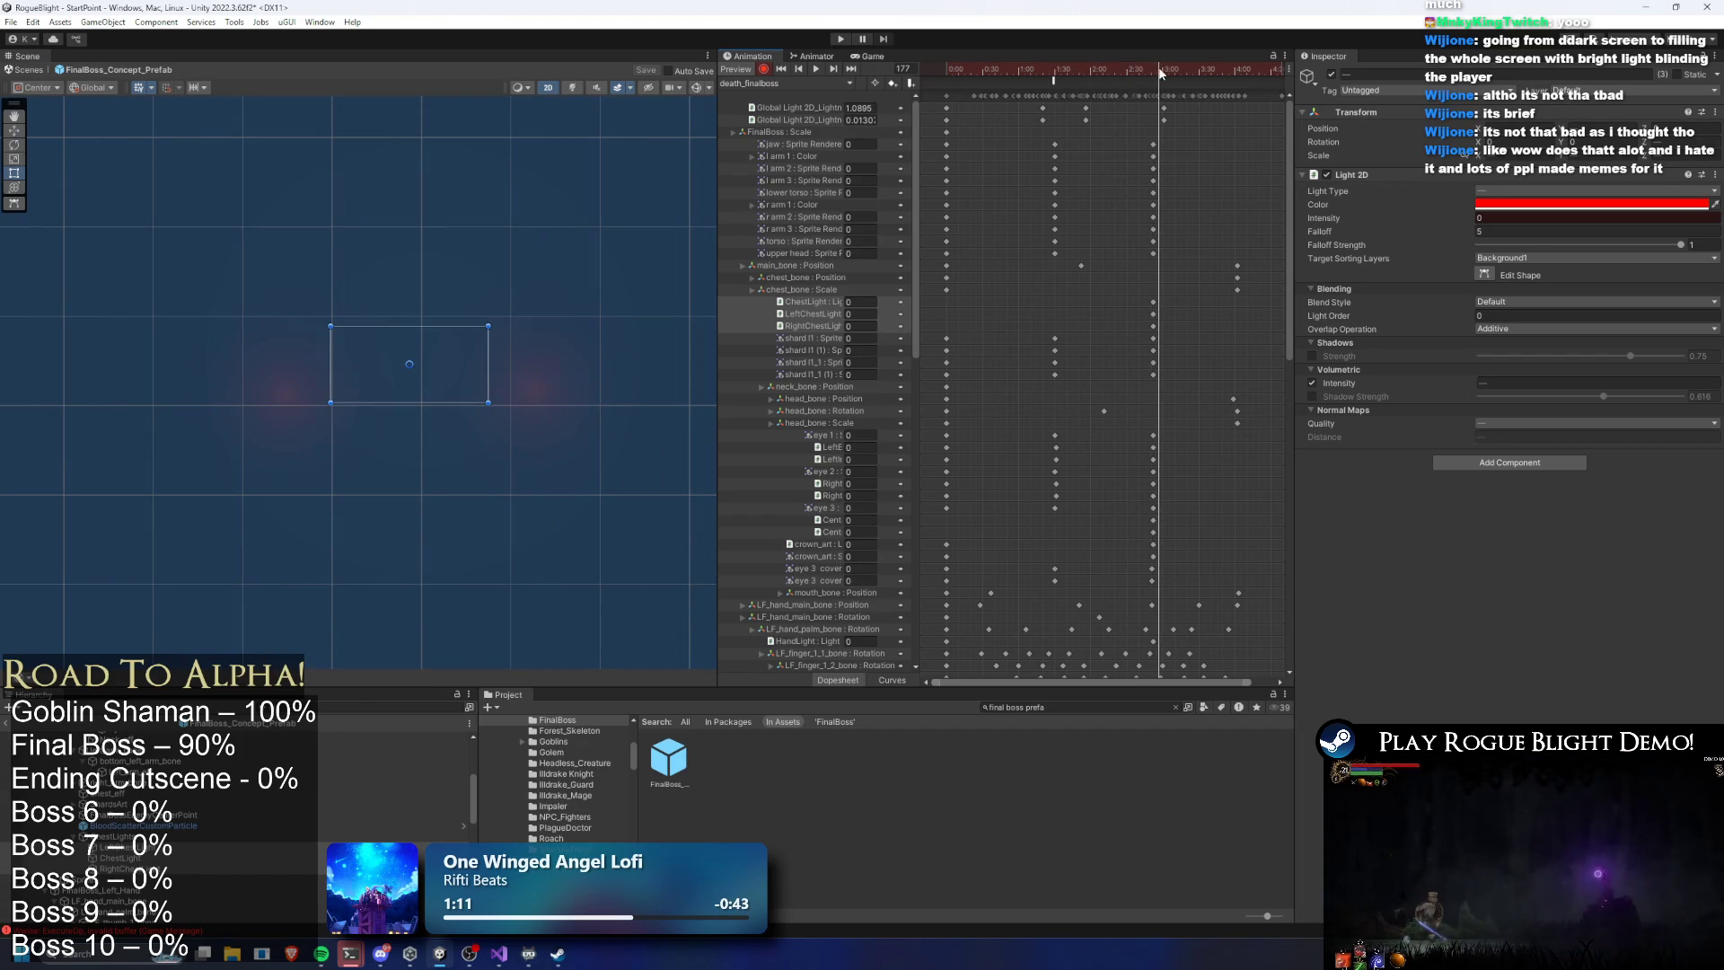
{"action": "left_click", "coordinate": [521, 384]}
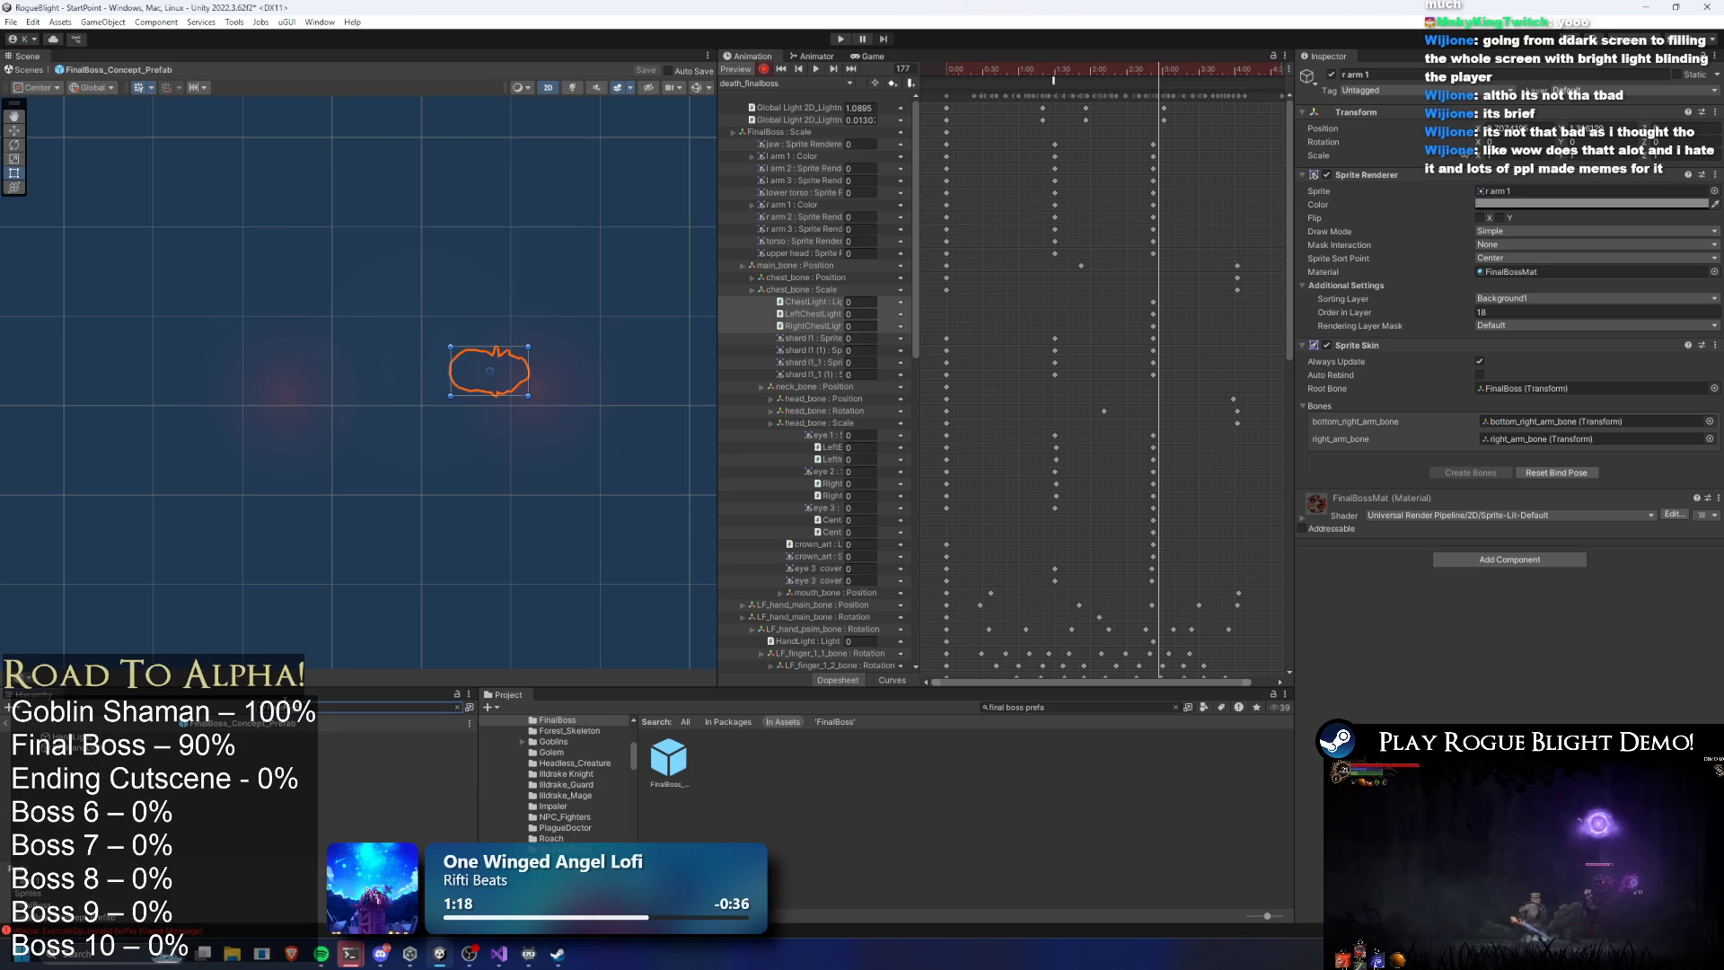
Set HandLight and RF_HandLight Light 2D intensity to 0 at frame 173
{"action": "left_click", "coordinate": [172, 737]}
{"action": "left_click", "coordinate": [172, 746]}
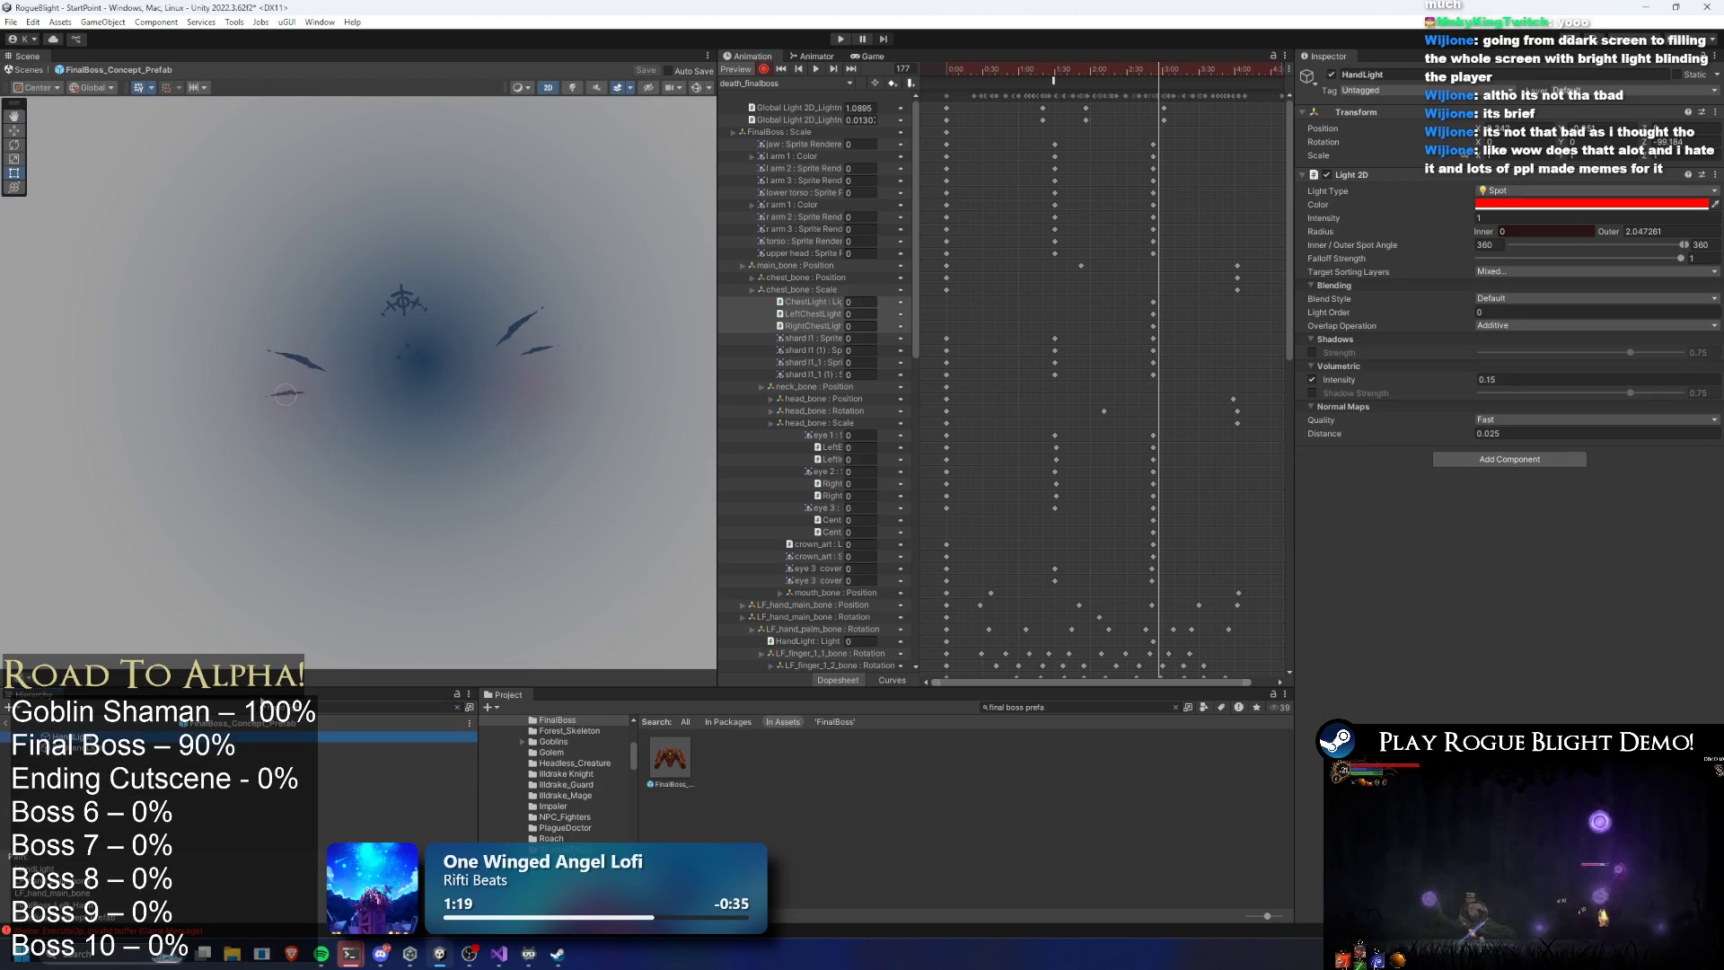
{"action": "left_click", "coordinate": [1153, 70]}
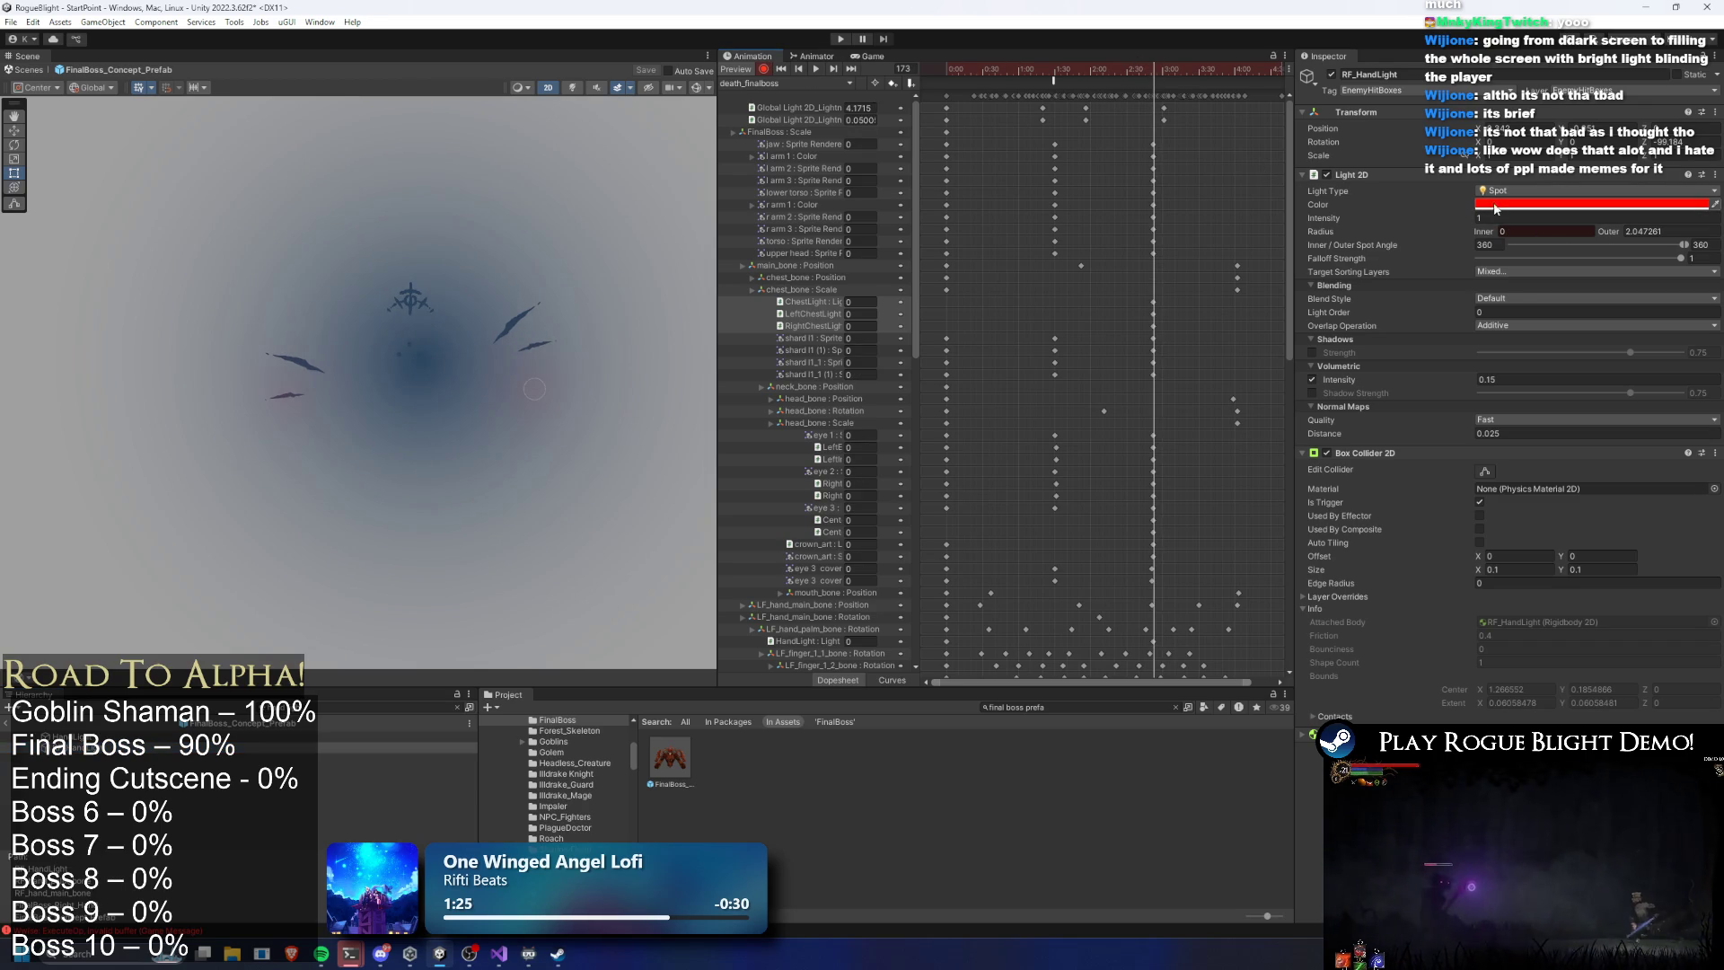
{"action": "left_click", "coordinate": [165, 737], "text": "ctrl"}
{"action": "left_click", "coordinate": [1509, 218]}
{"action": "type", "text": "0"}
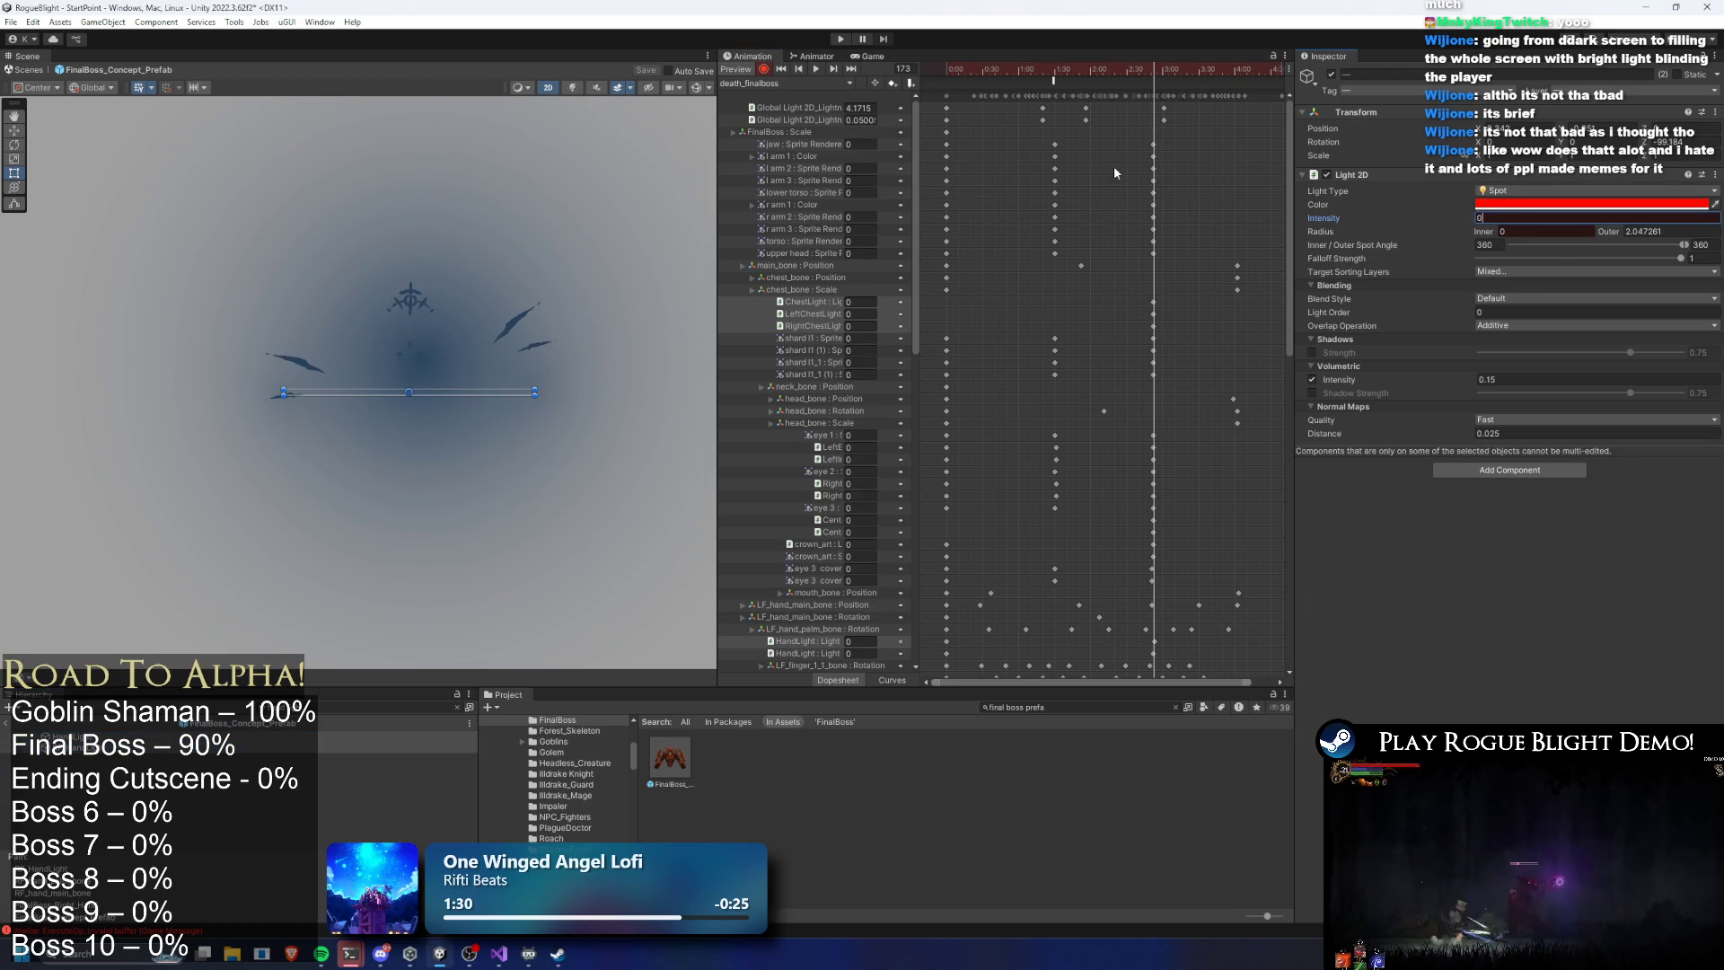
Delete the RF_HandLight light tracks from the dopesheet and rewind the preview to frame 0
{"action": "scroll", "coordinate": [1005, 410], "scroll_direction": "down", "scroll_amount": 15}
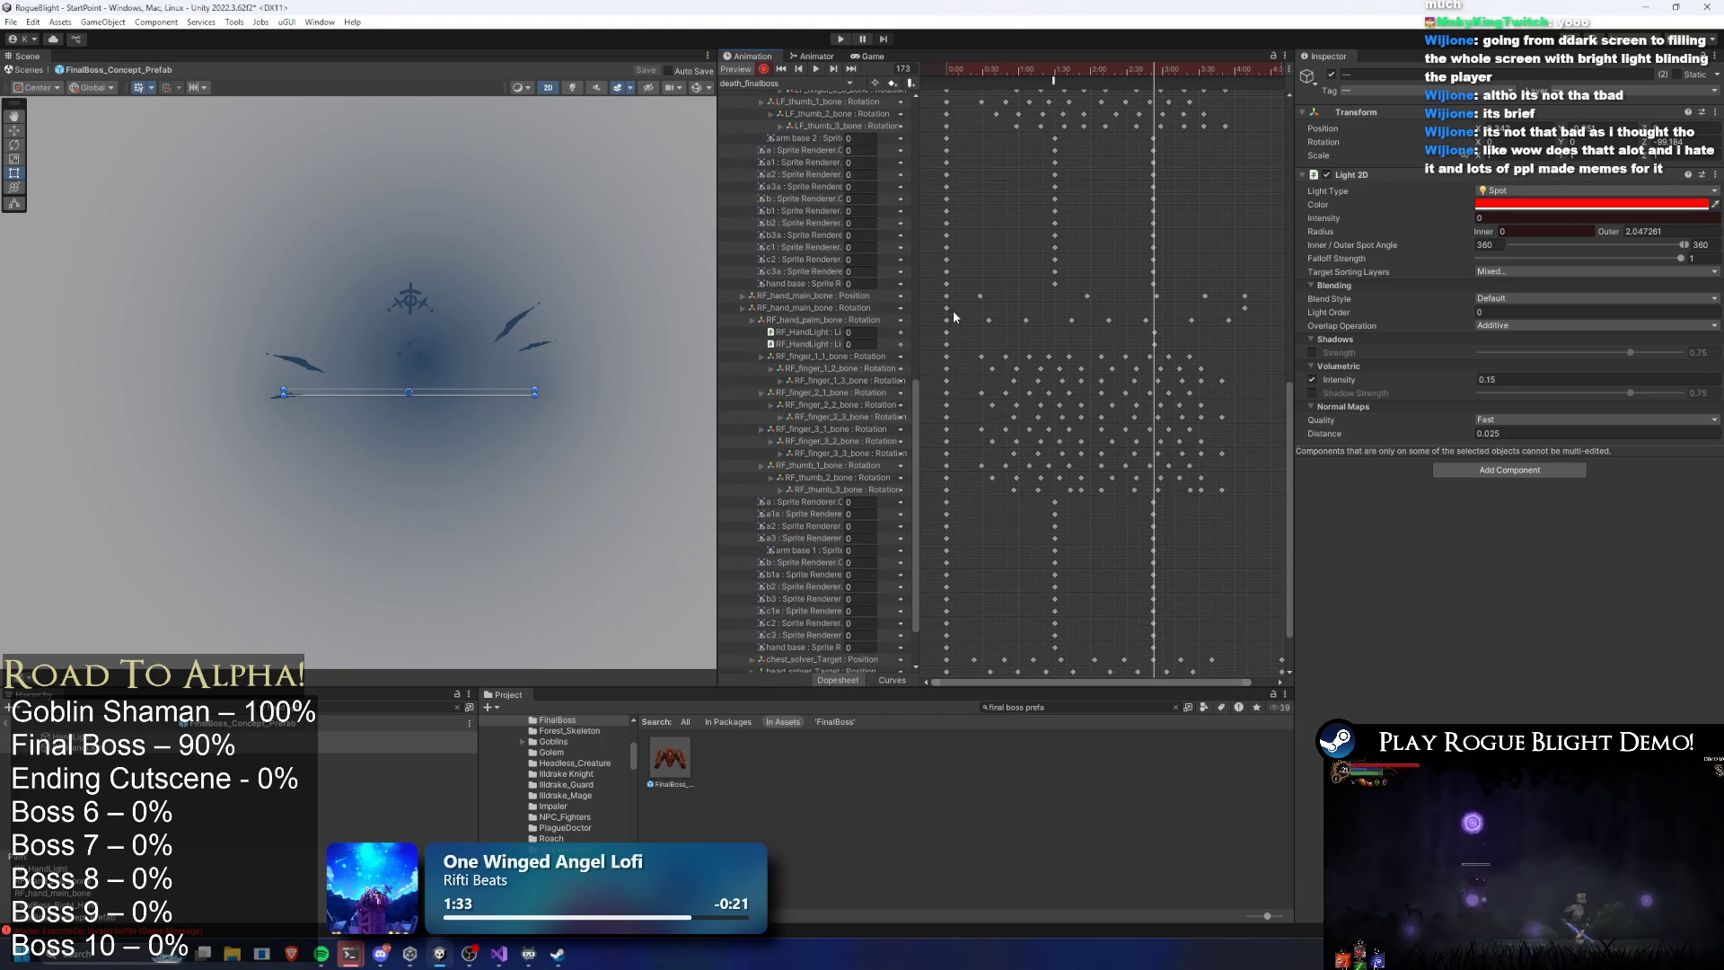
{"action": "left_click_drag", "start_coordinate": [1292, 469], "coordinate": [1303, 500]}
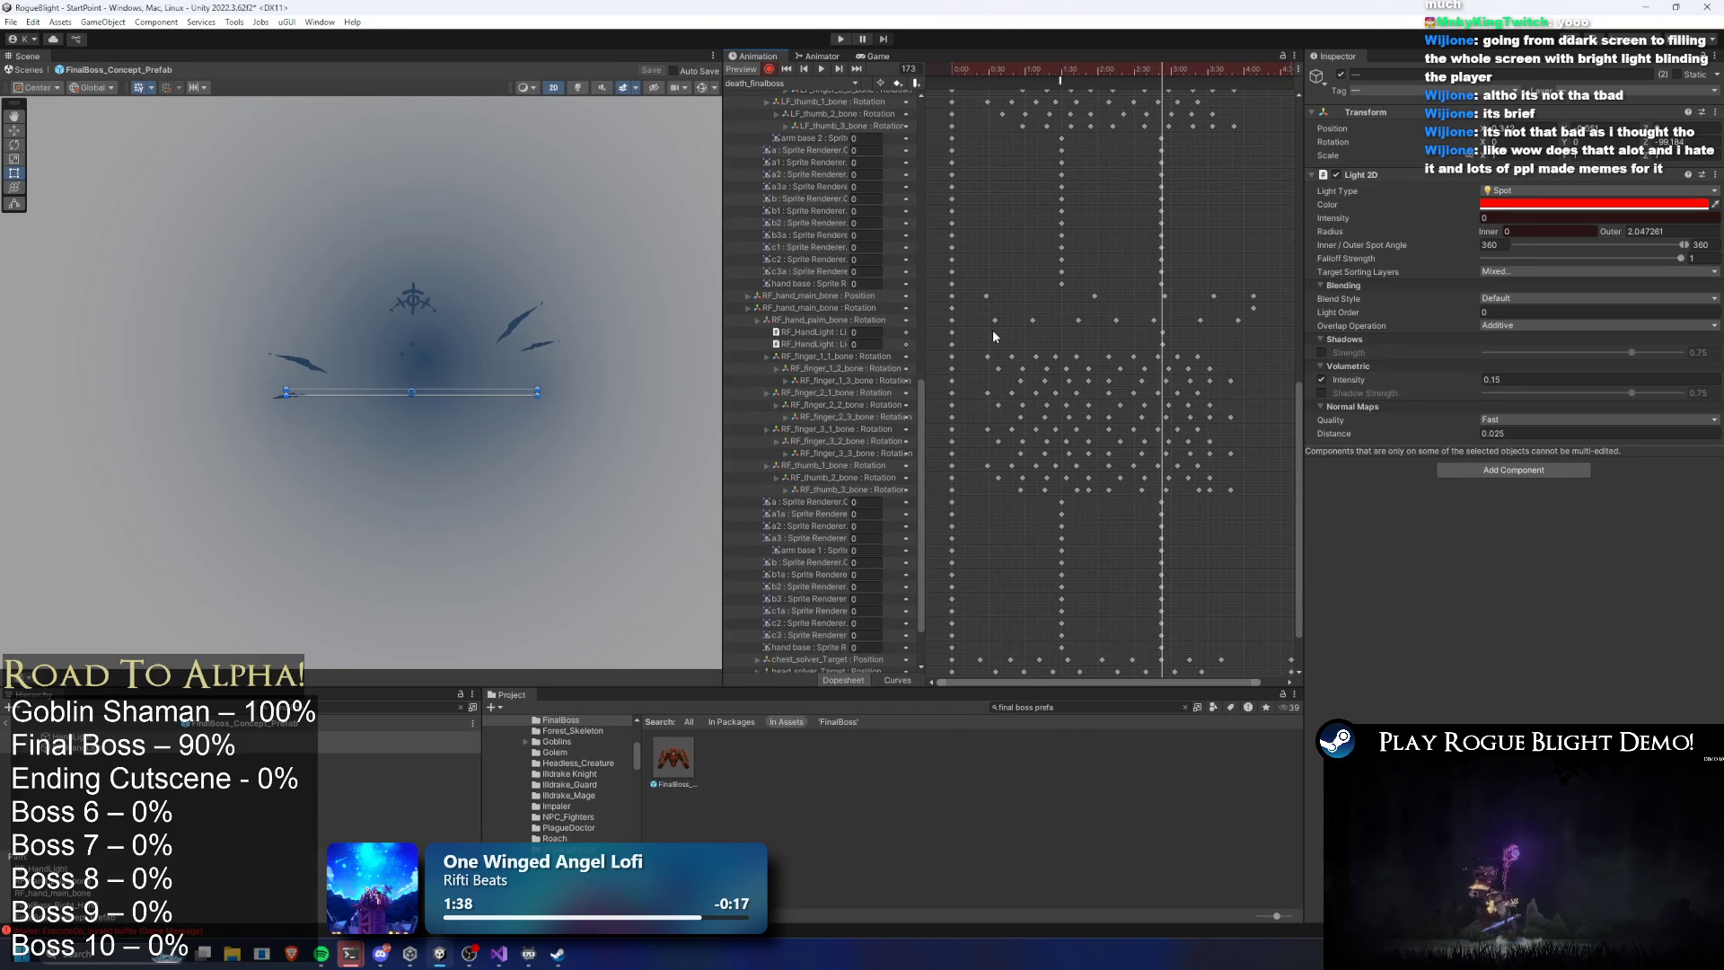
{"action": "left_click_drag", "start_coordinate": [978, 323], "coordinate": [955, 341]}
{"action": "scroll", "coordinate": [1291, 508], "scroll_direction": "up", "scroll_amount": 10}
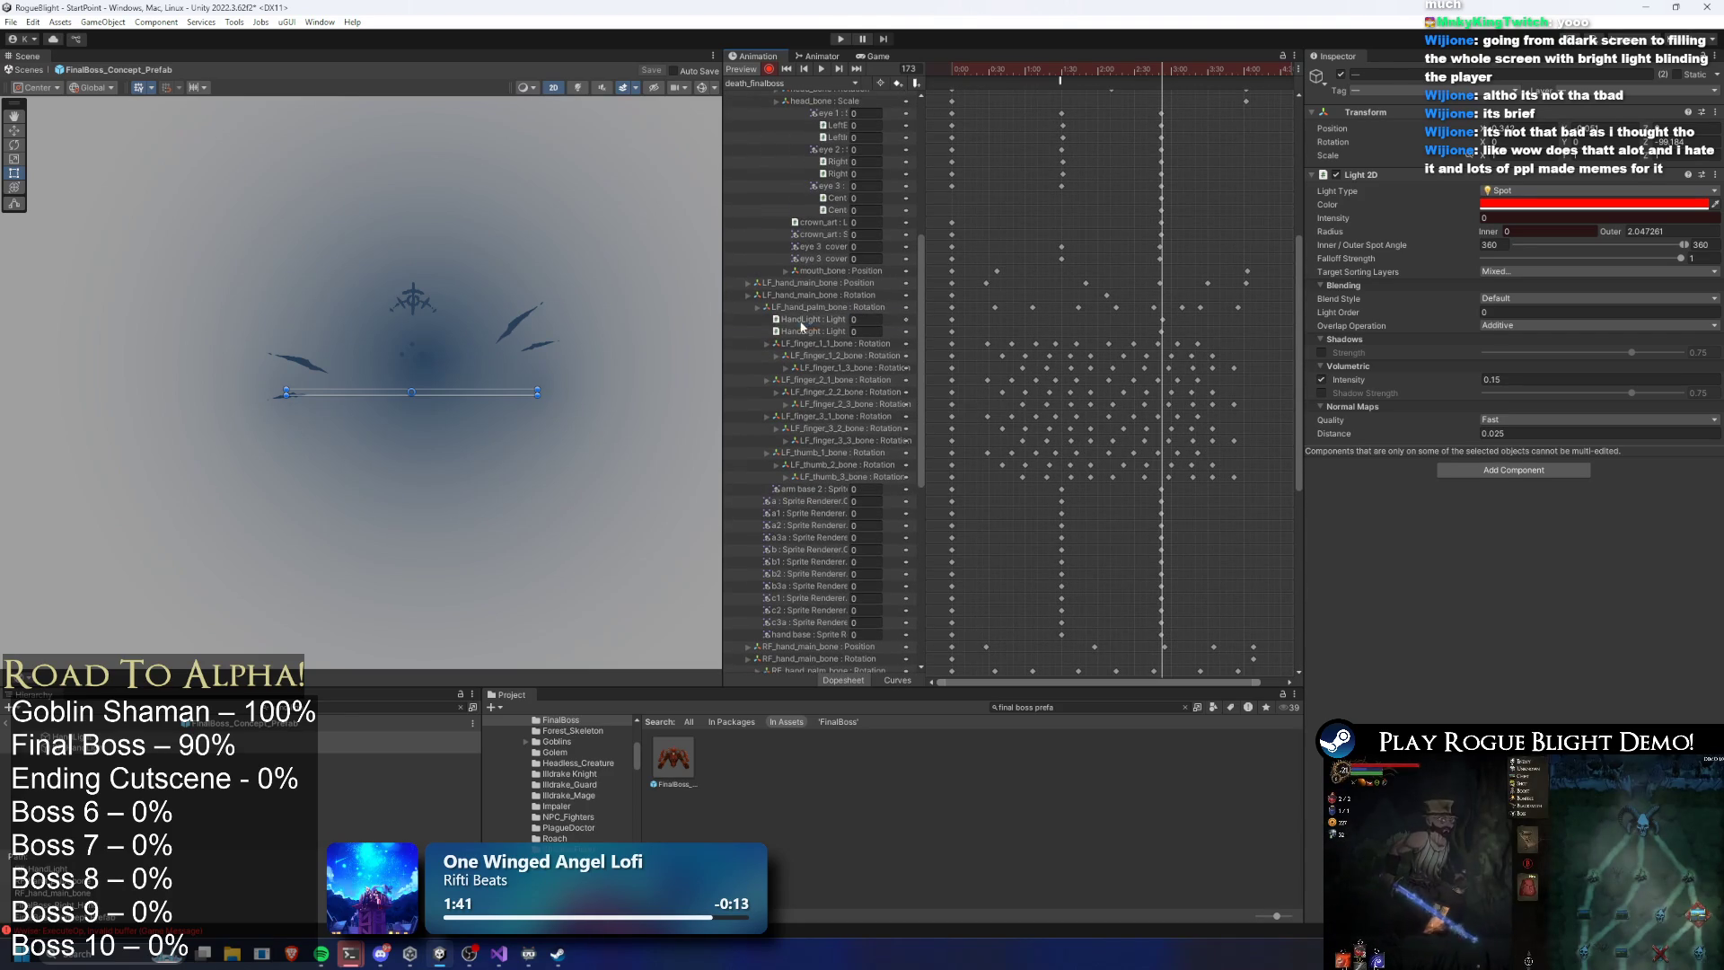
{"action": "left_click", "coordinate": [808, 329]}
{"action": "key", "text": "Delete"}
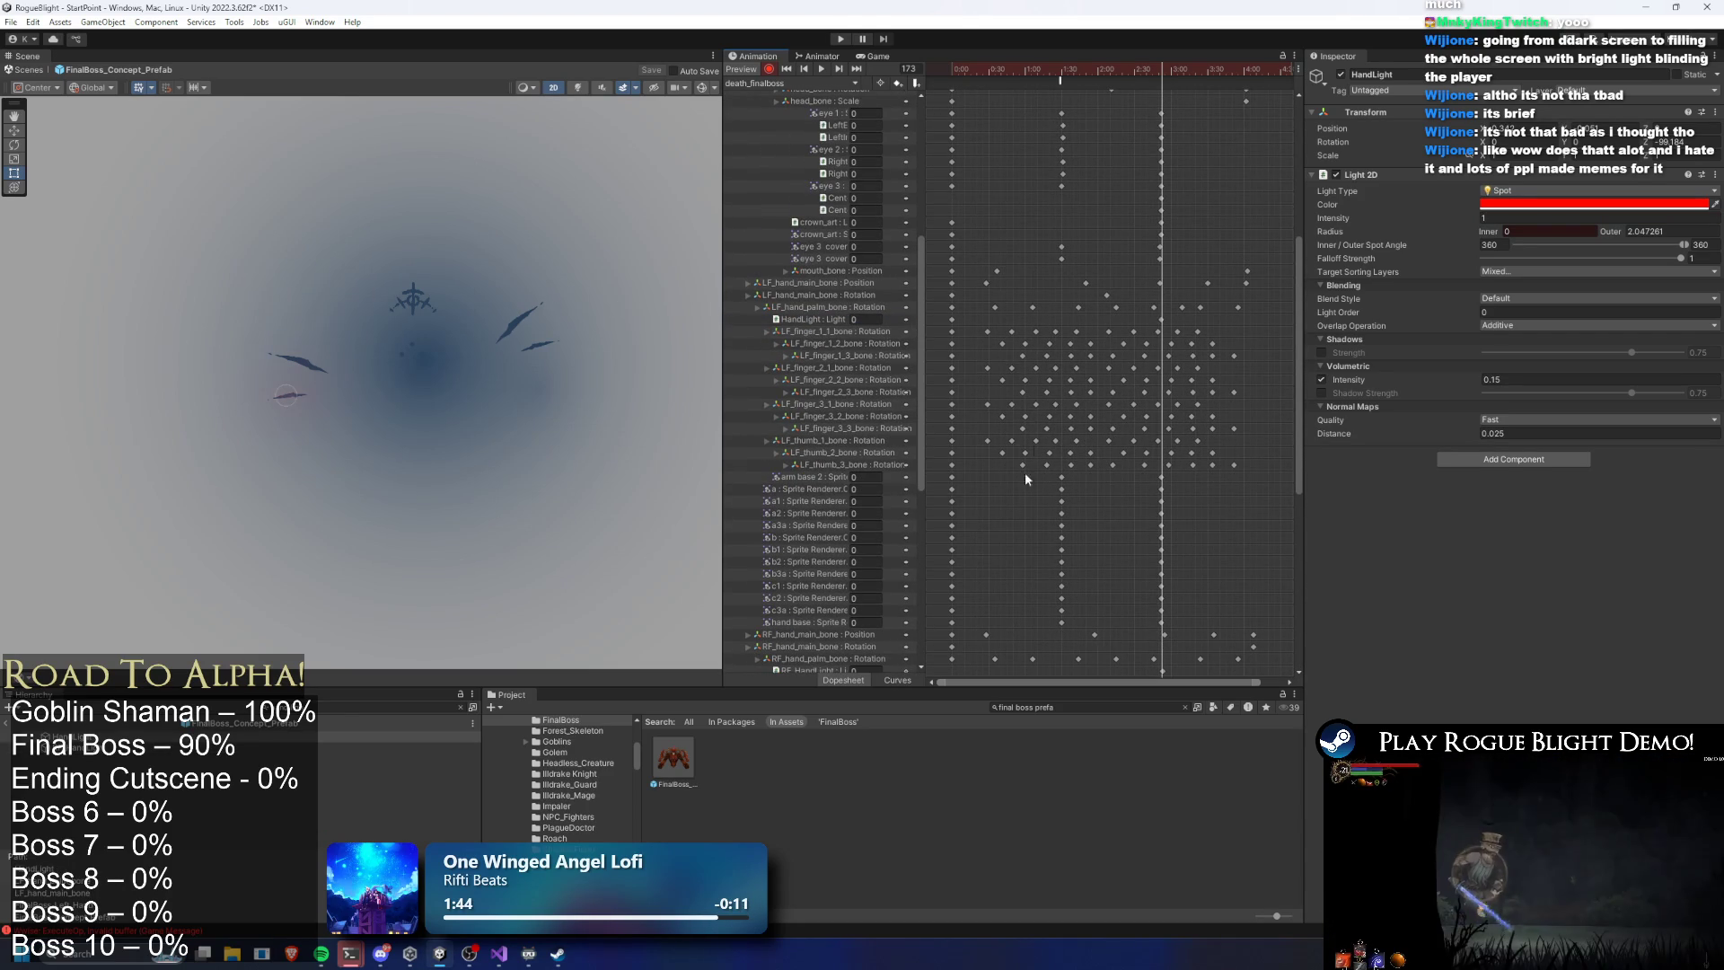
{"action": "key", "text": "ctrl+z"}
{"action": "scroll", "coordinate": [1276, 574], "scroll_direction": "down", "scroll_amount": 8}
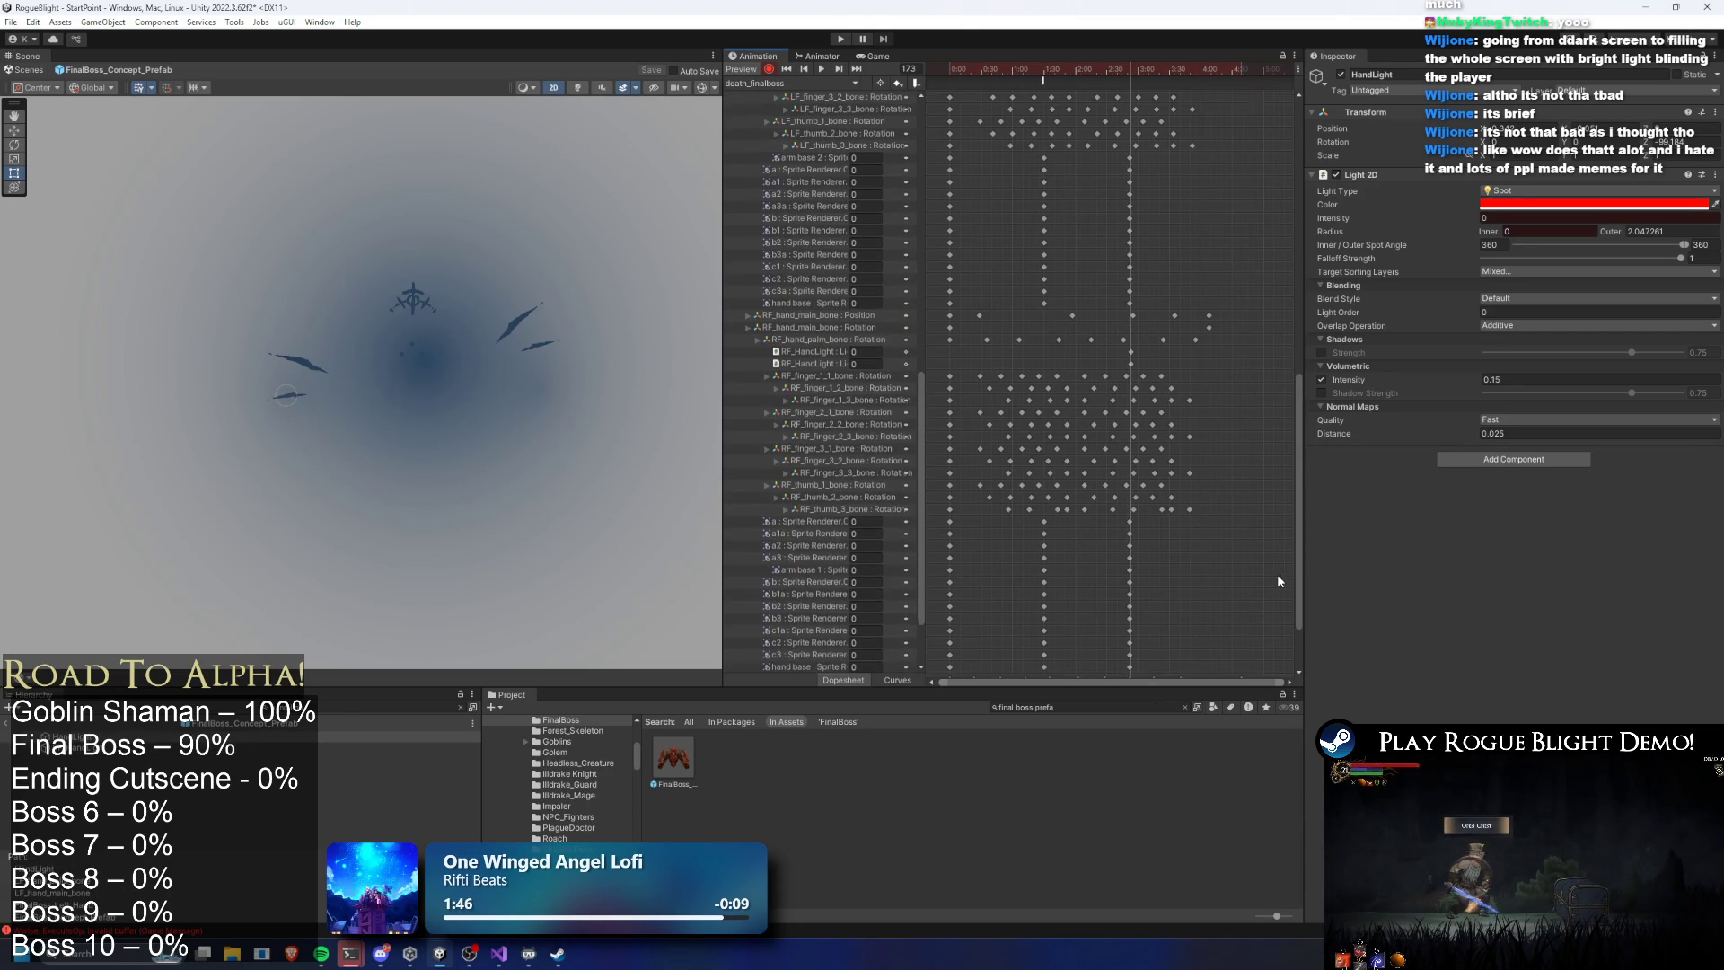
{"action": "left_click", "coordinate": [835, 368]}
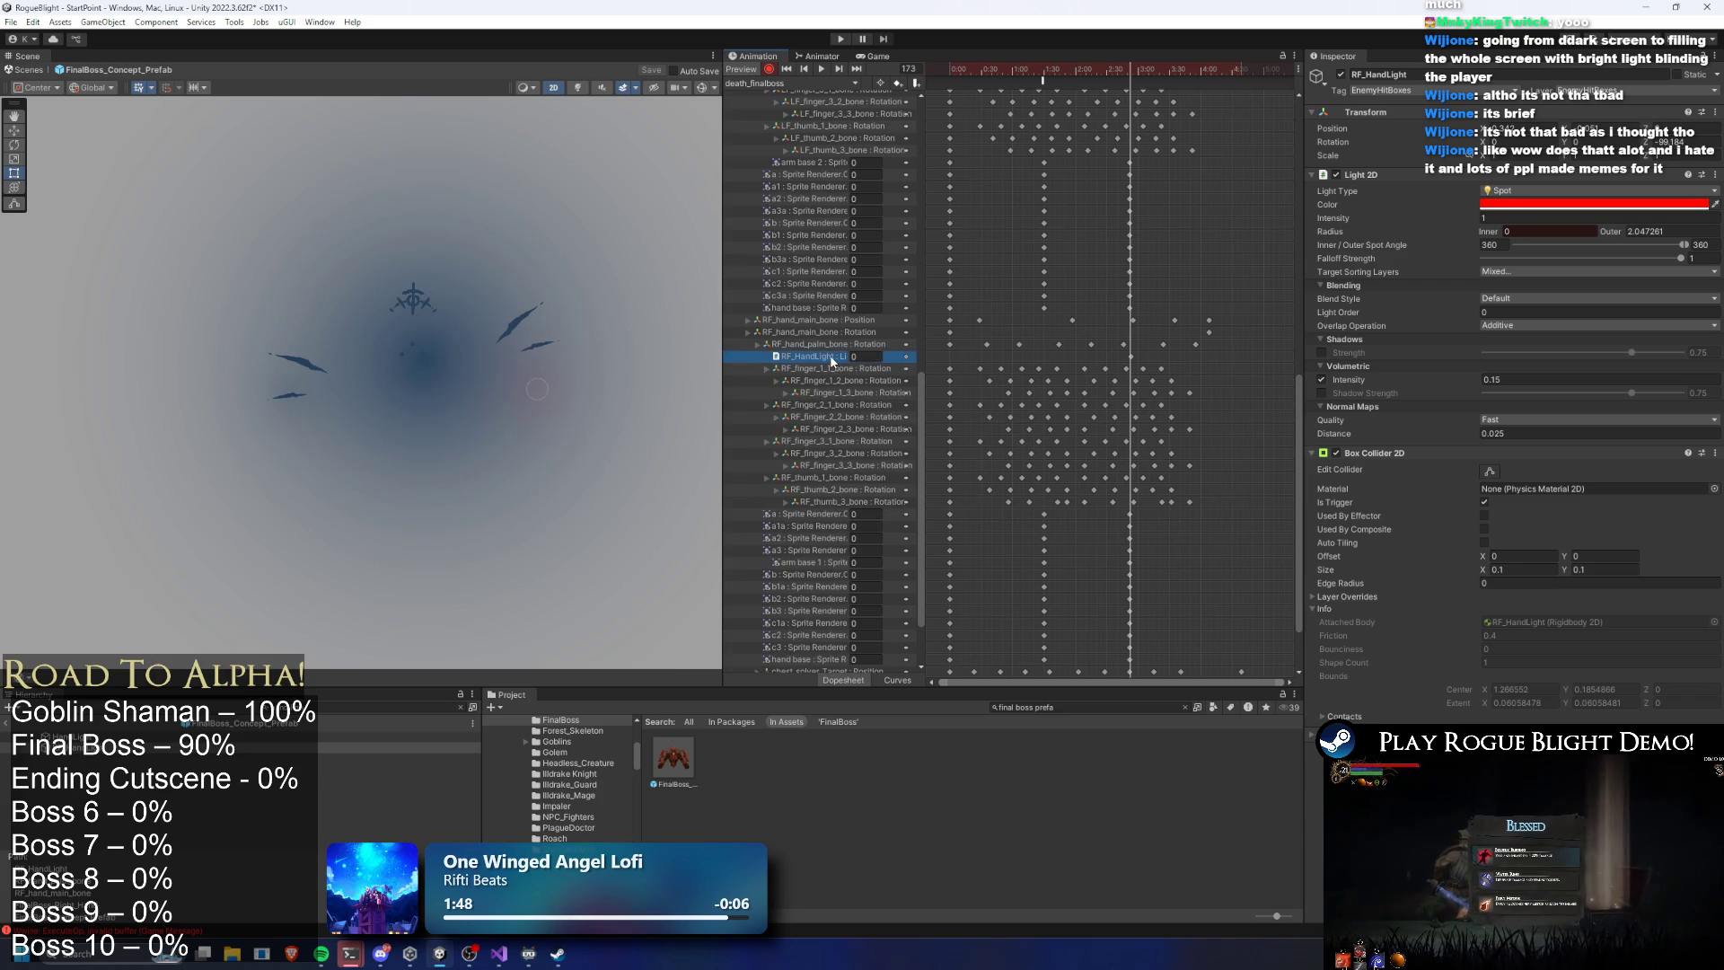
{"action": "key", "text": "Delete"}
{"action": "left_click_drag", "start_coordinate": [1301, 397], "coordinate": [1317, 244]}
{"action": "left_click_drag", "start_coordinate": [1017, 68], "coordinate": [955, 68]}
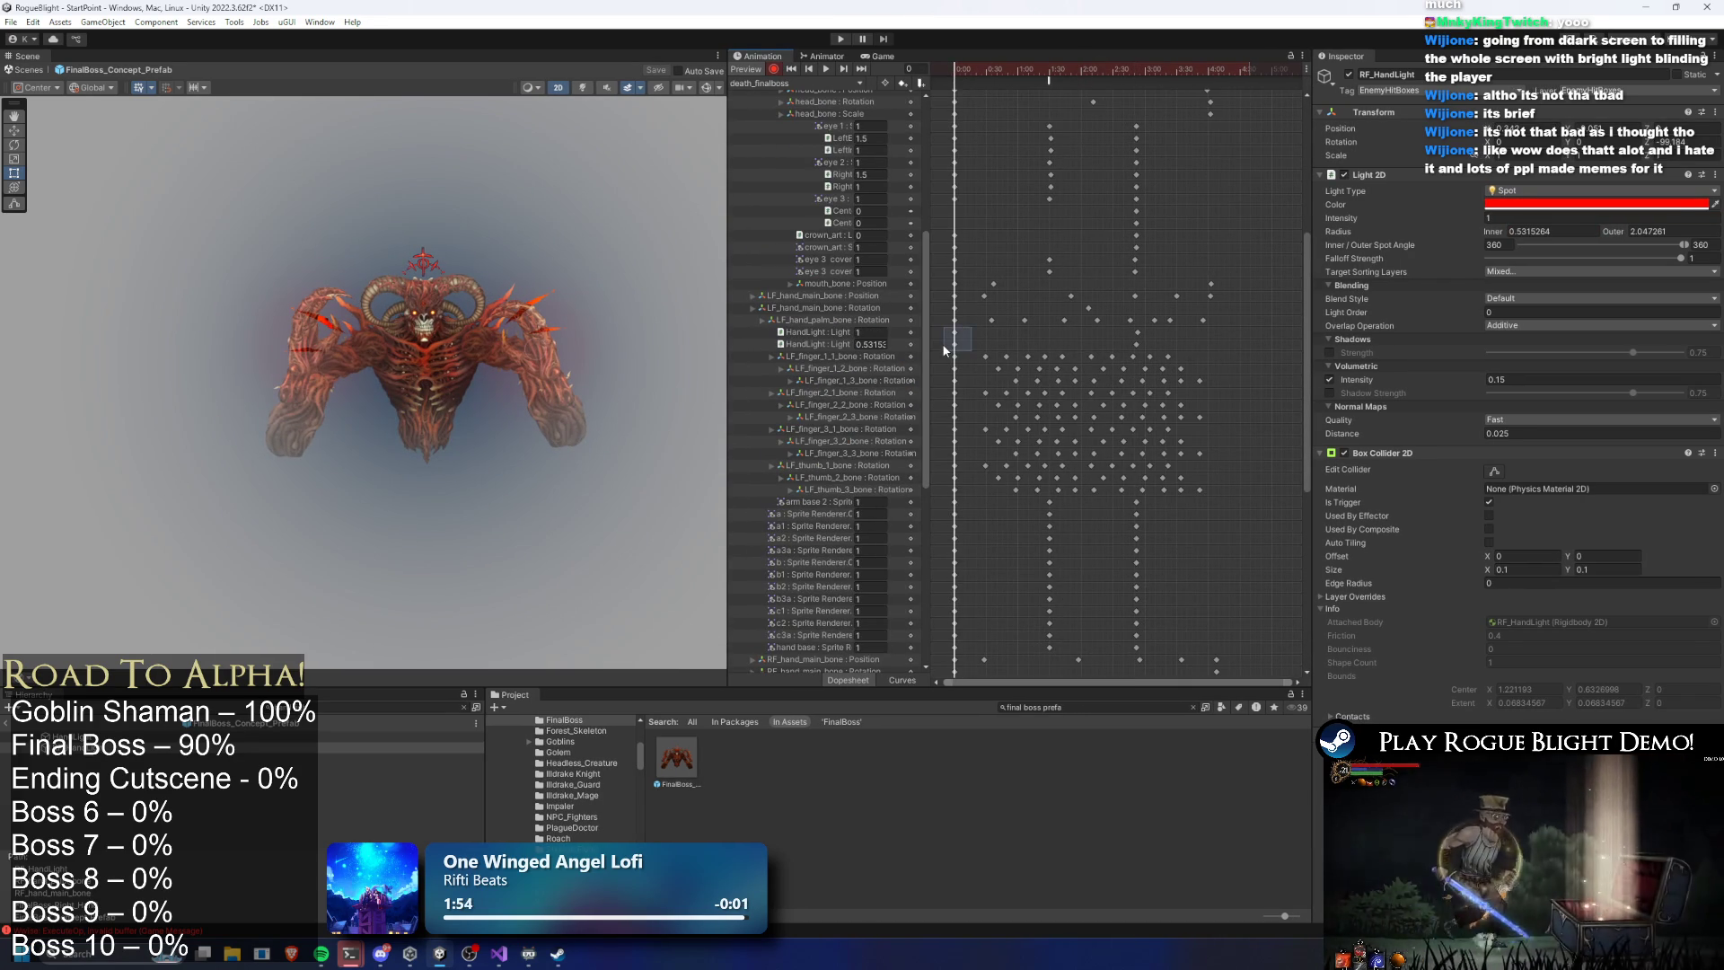
Delete the leftover HandLight keyframes at frame 173 and select the hand light's Intensity field
{"action": "left_click_drag", "start_coordinate": [945, 350], "coordinate": [942, 352]}
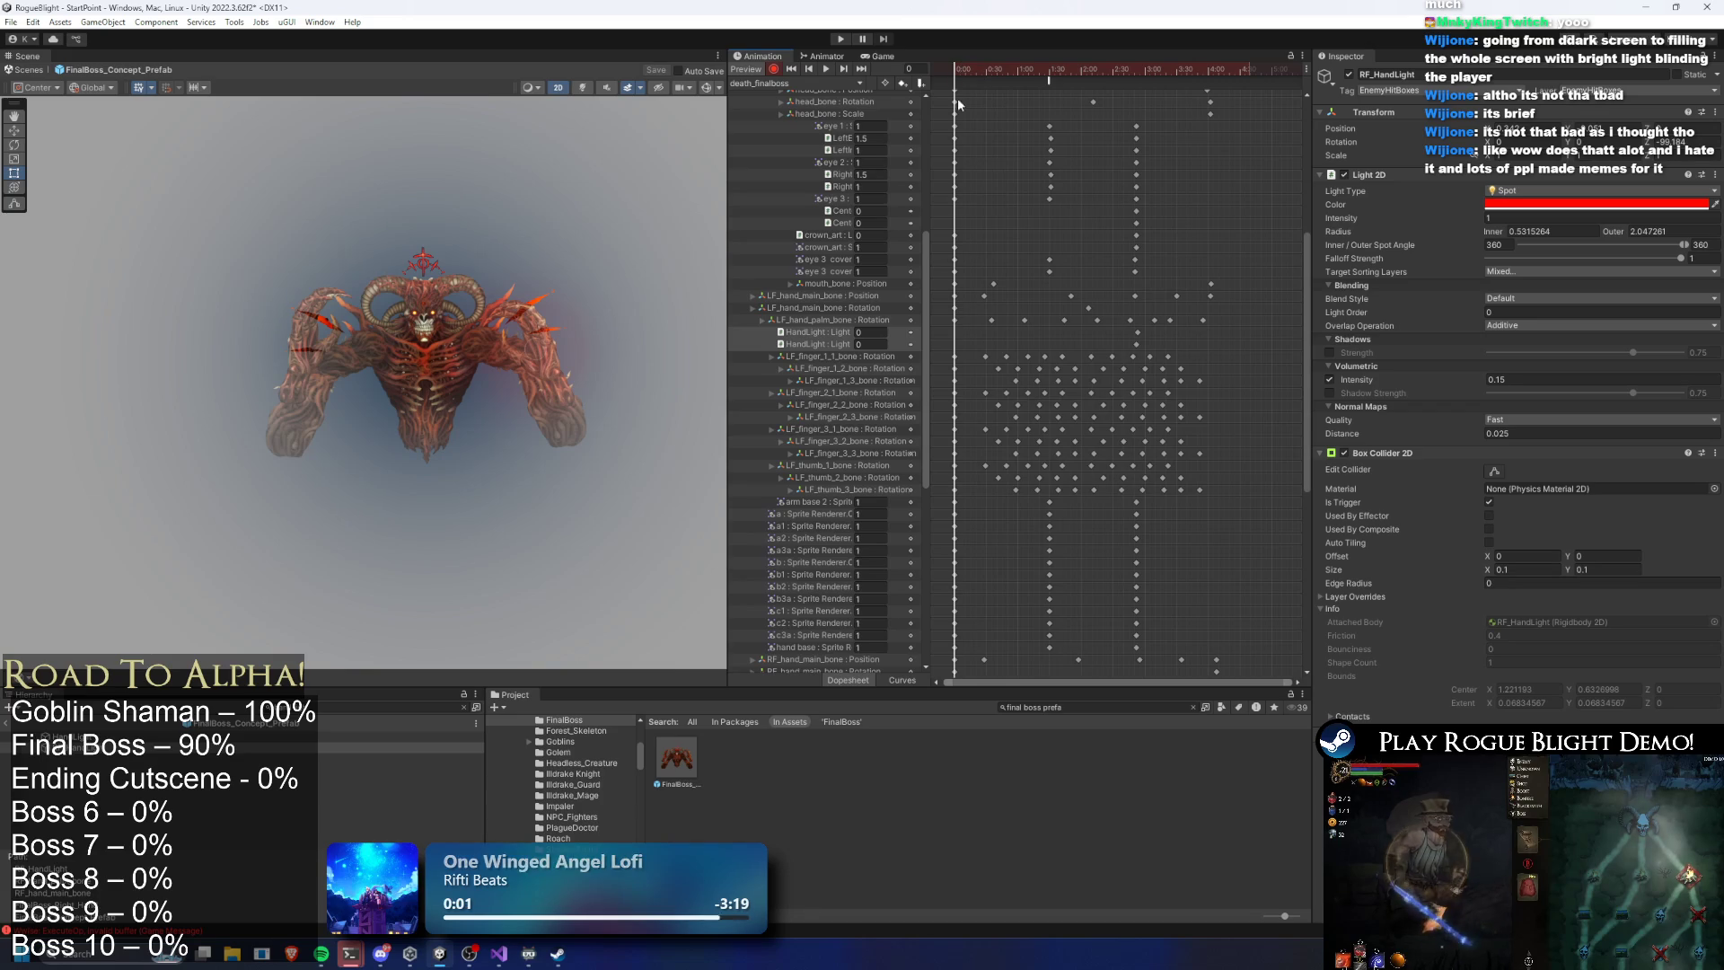
{"action": "left_click_drag", "start_coordinate": [982, 69], "coordinate": [1136, 84]}
{"action": "left_click_drag", "start_coordinate": [1161, 328], "coordinate": [1123, 342]}
{"action": "key", "text": "Delete"}
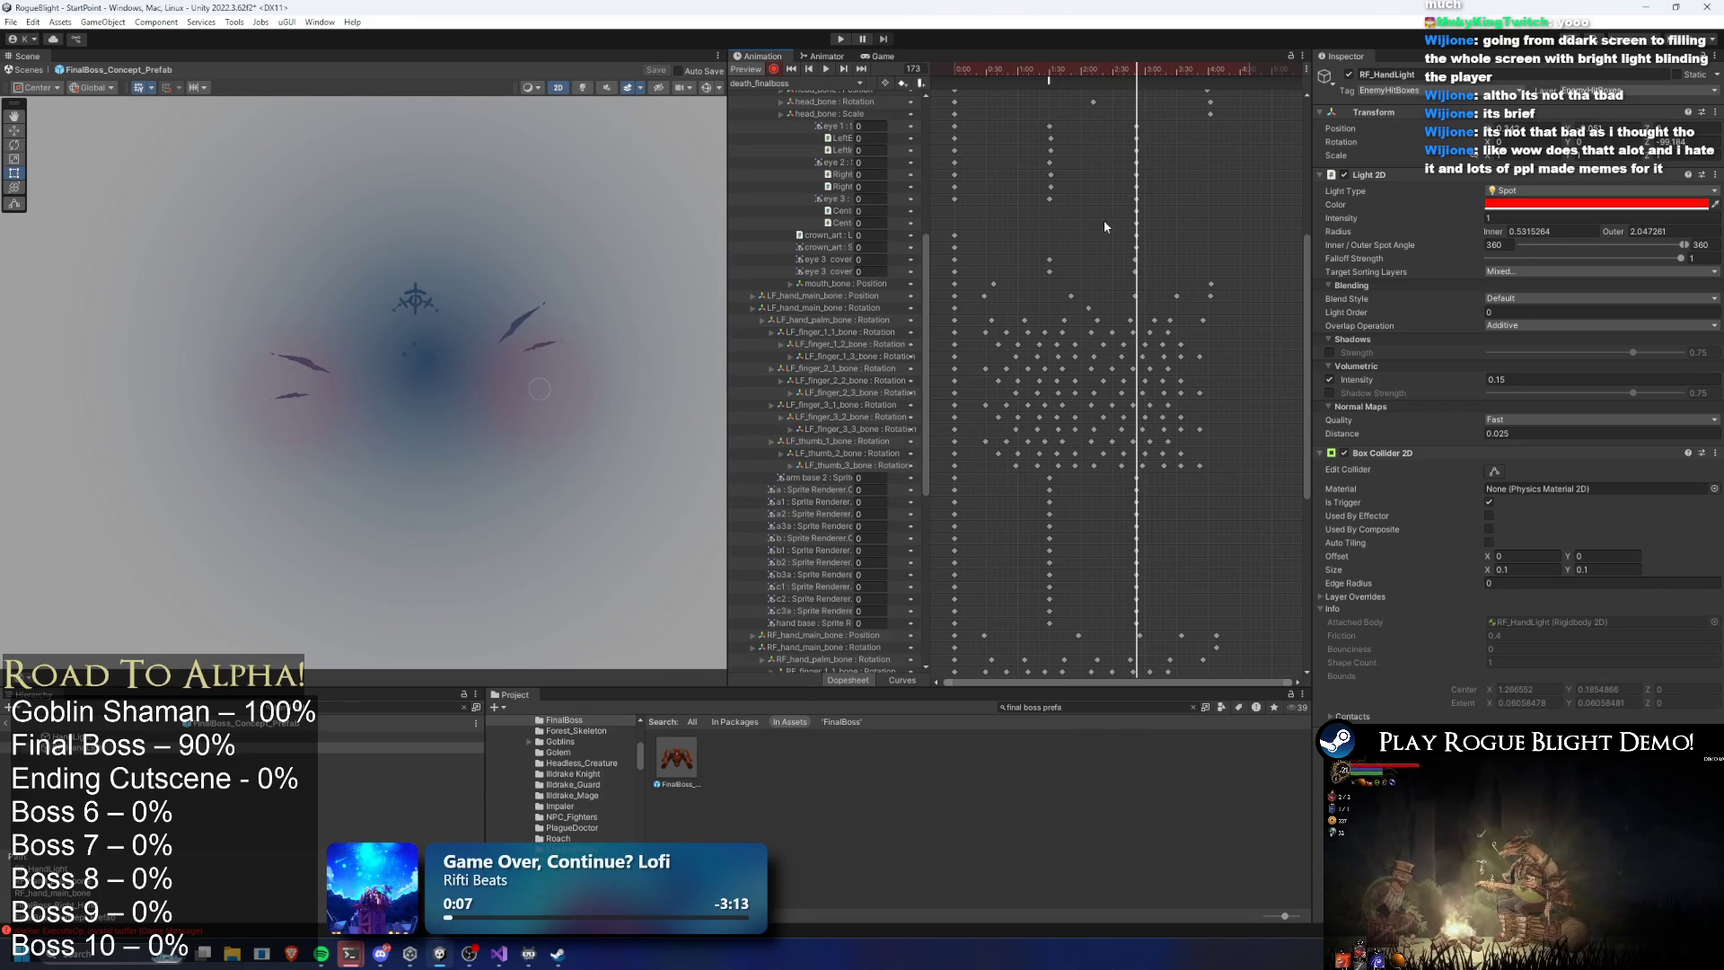
{"action": "left_click", "coordinate": [1517, 218]}
Confirm hand light intensity 0, check HandLight and RF_HandLight, then start a play-mode test
{"action": "type", "text": "0"}
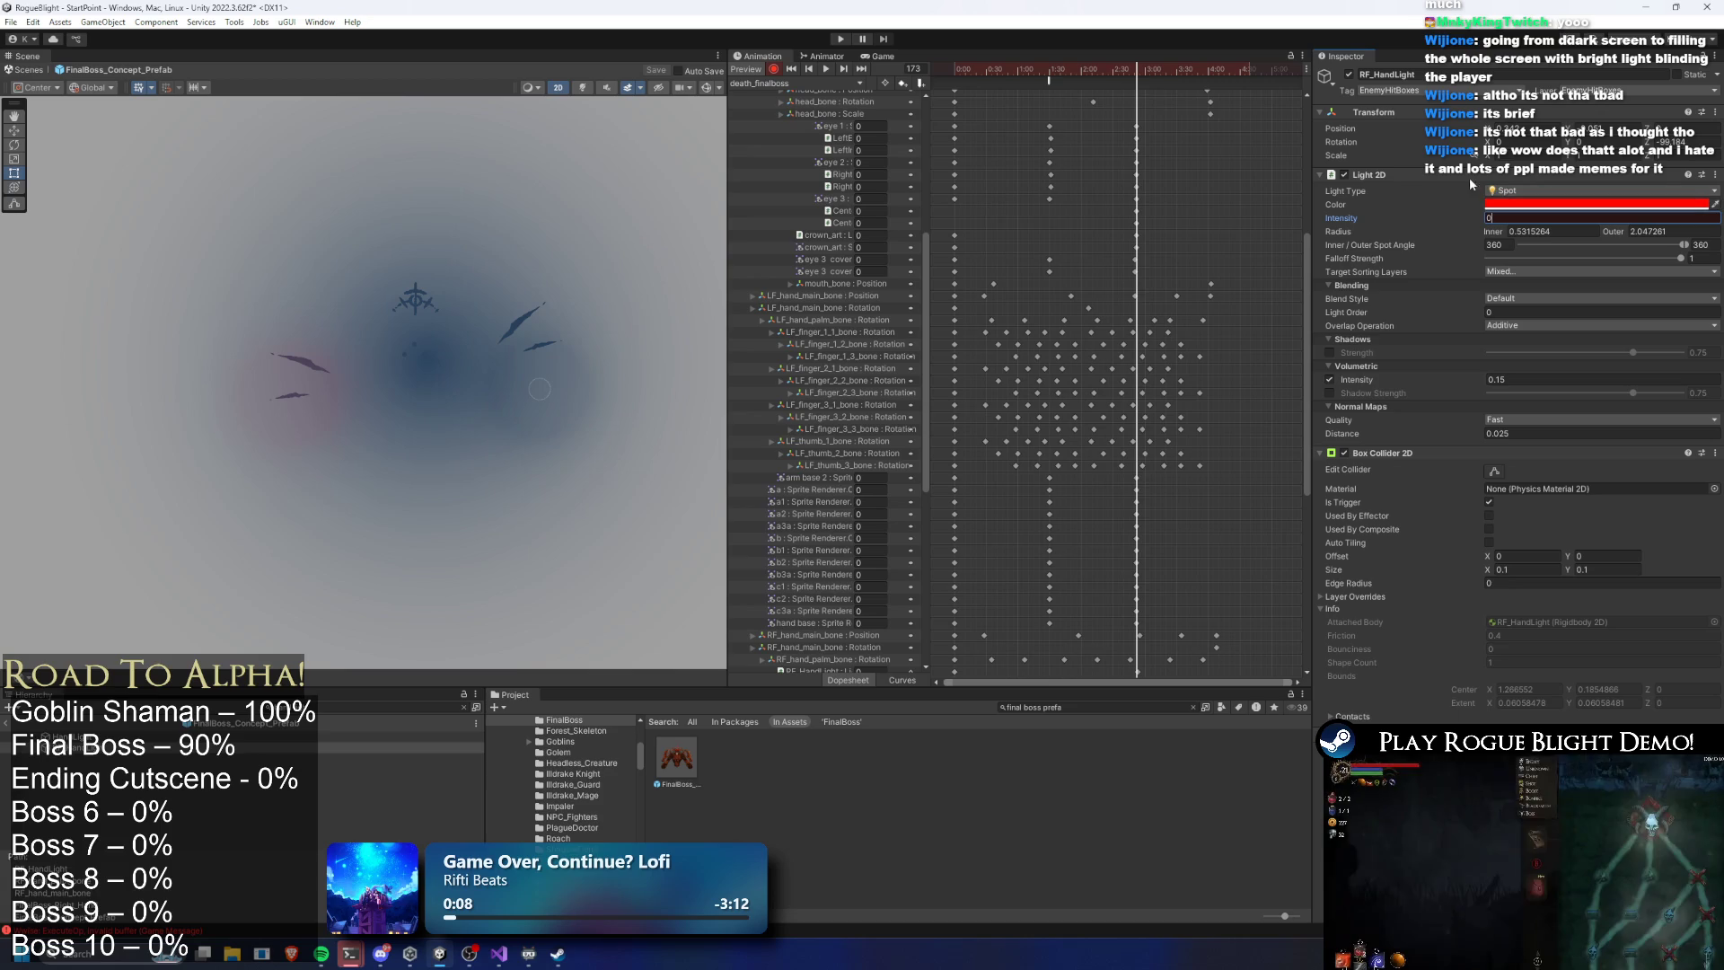
{"action": "key", "text": "Return"}
{"action": "scroll", "coordinate": [1284, 250], "scroll_direction": "down", "scroll_amount": 10}
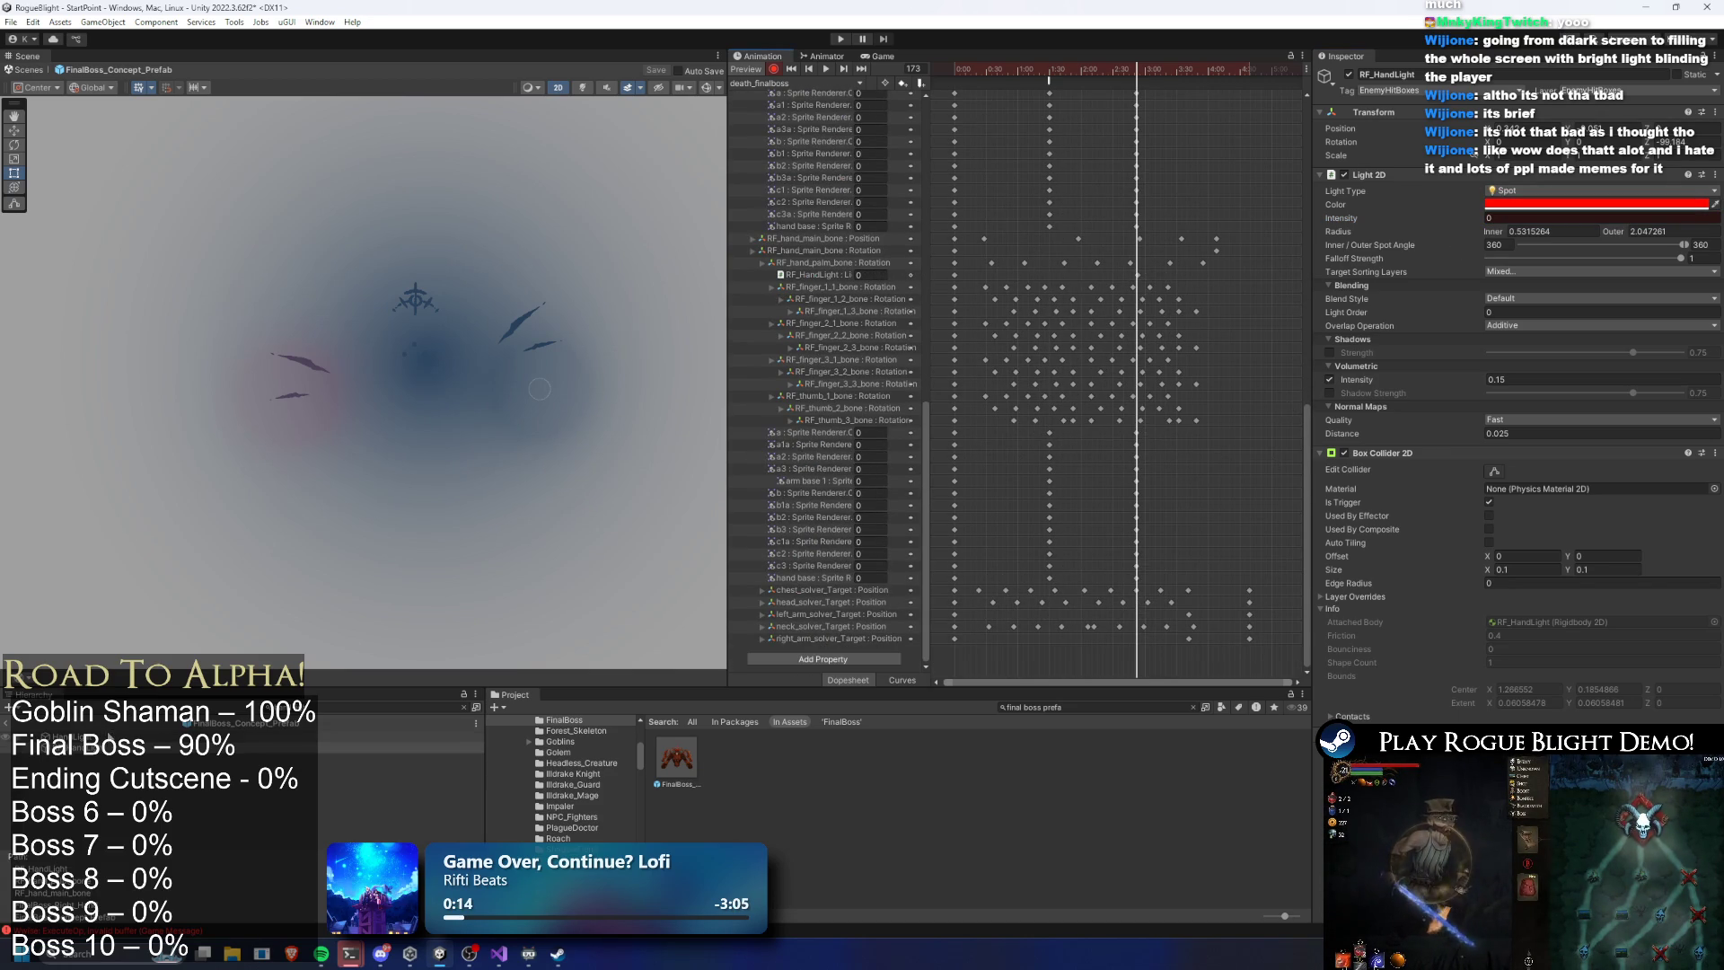
{"action": "left_click", "coordinate": [89, 735]}
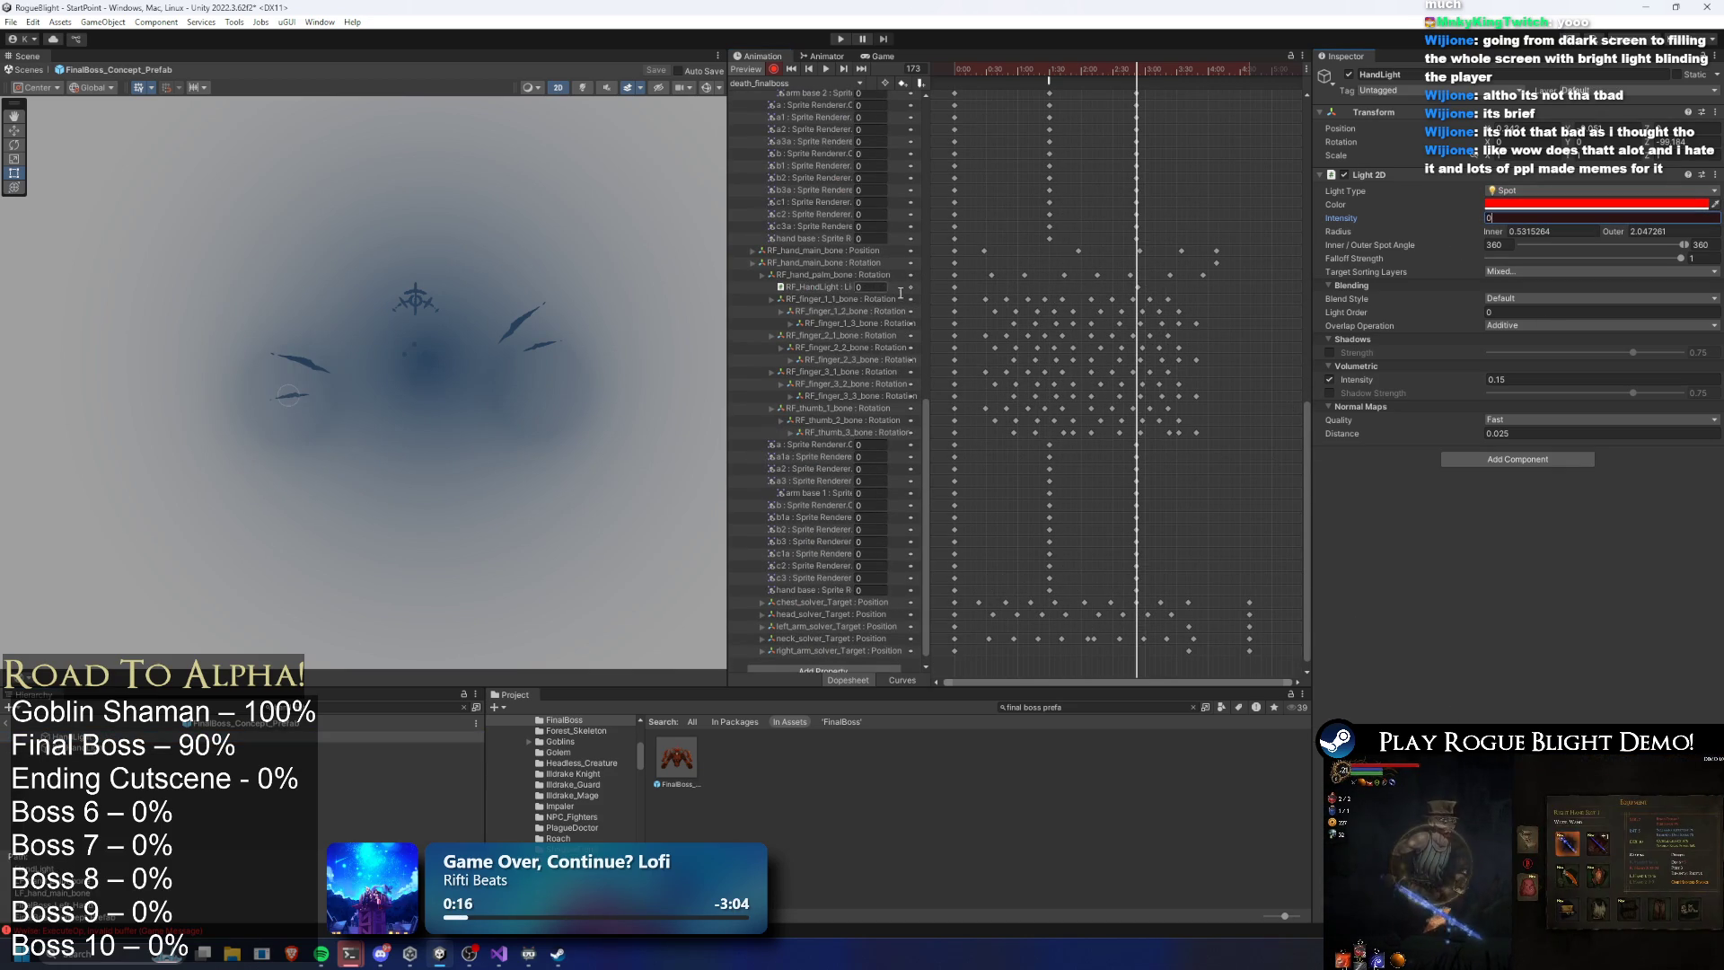
{"action": "left_click", "coordinate": [909, 288]}
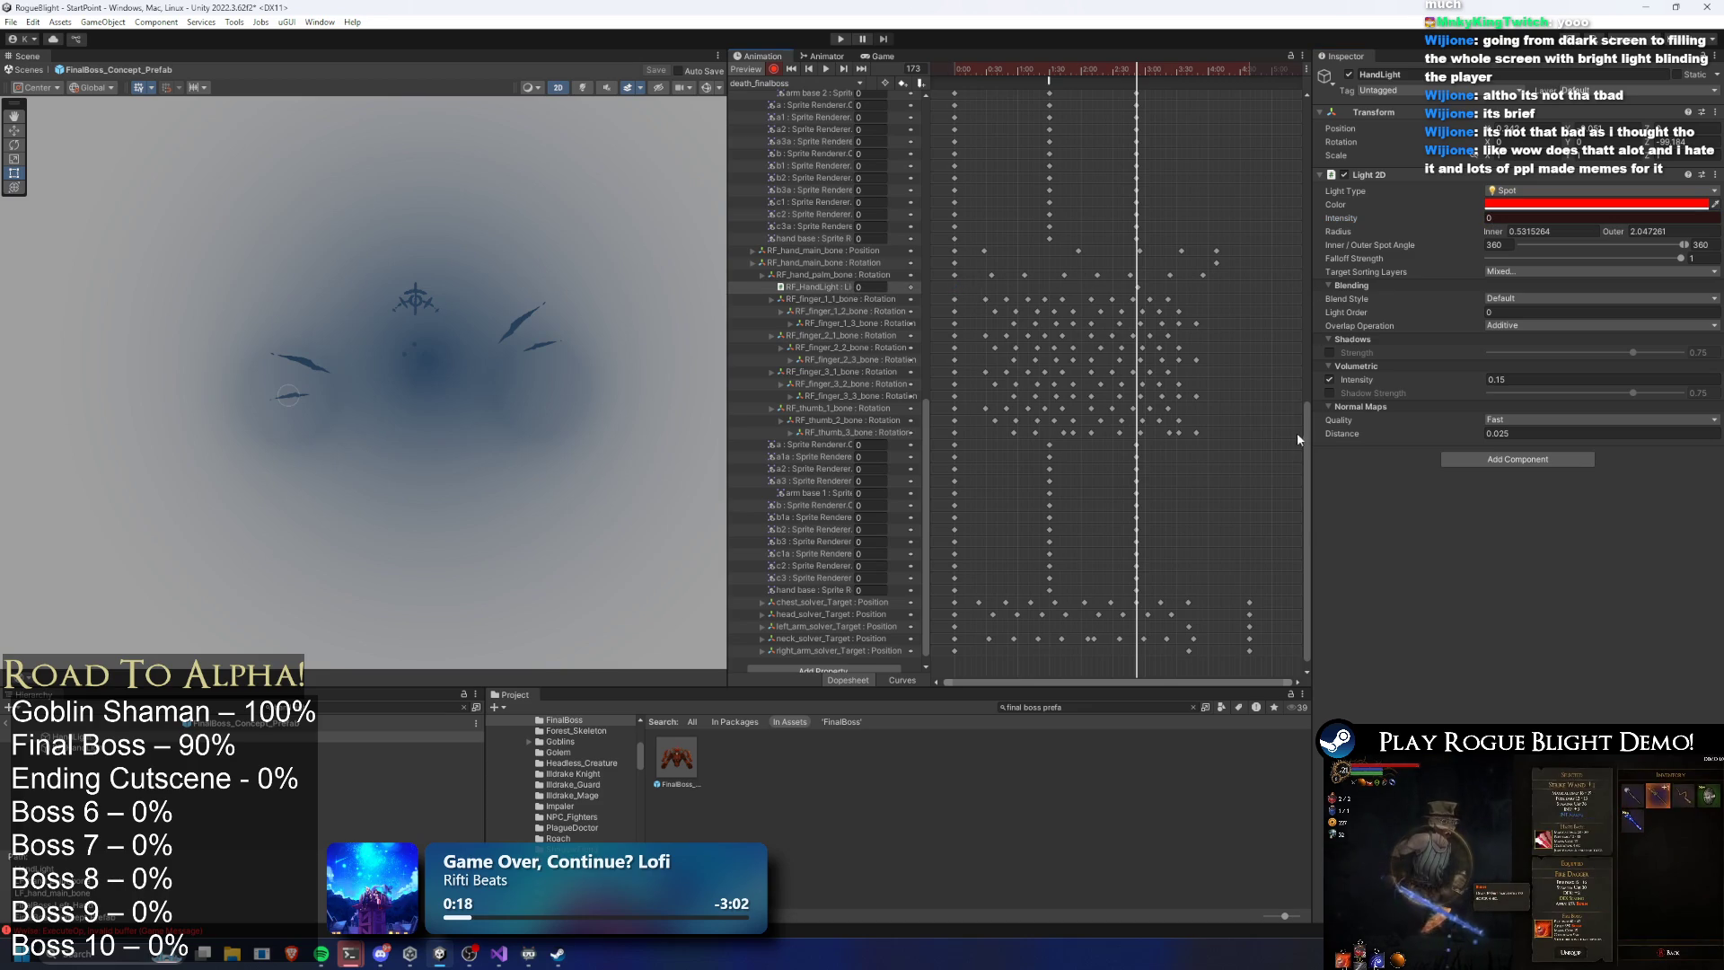
{"action": "scroll", "coordinate": [946, 321], "scroll_direction": "up", "scroll_amount": 10}
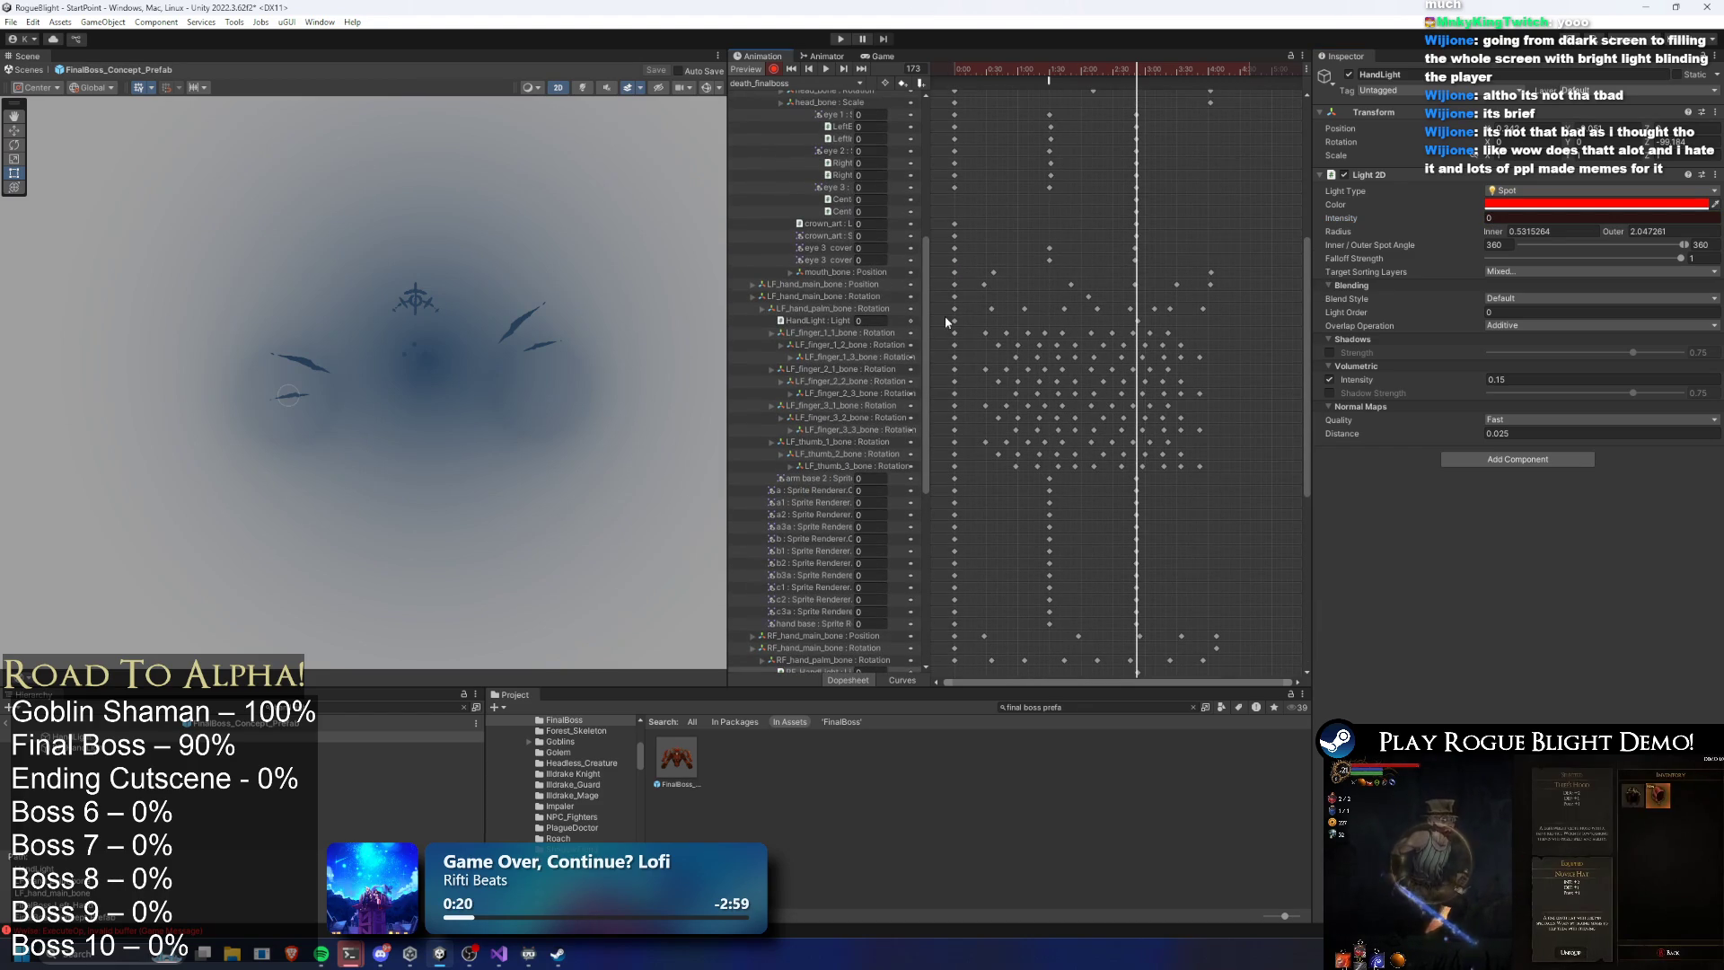
{"action": "left_click", "coordinate": [840, 40]}
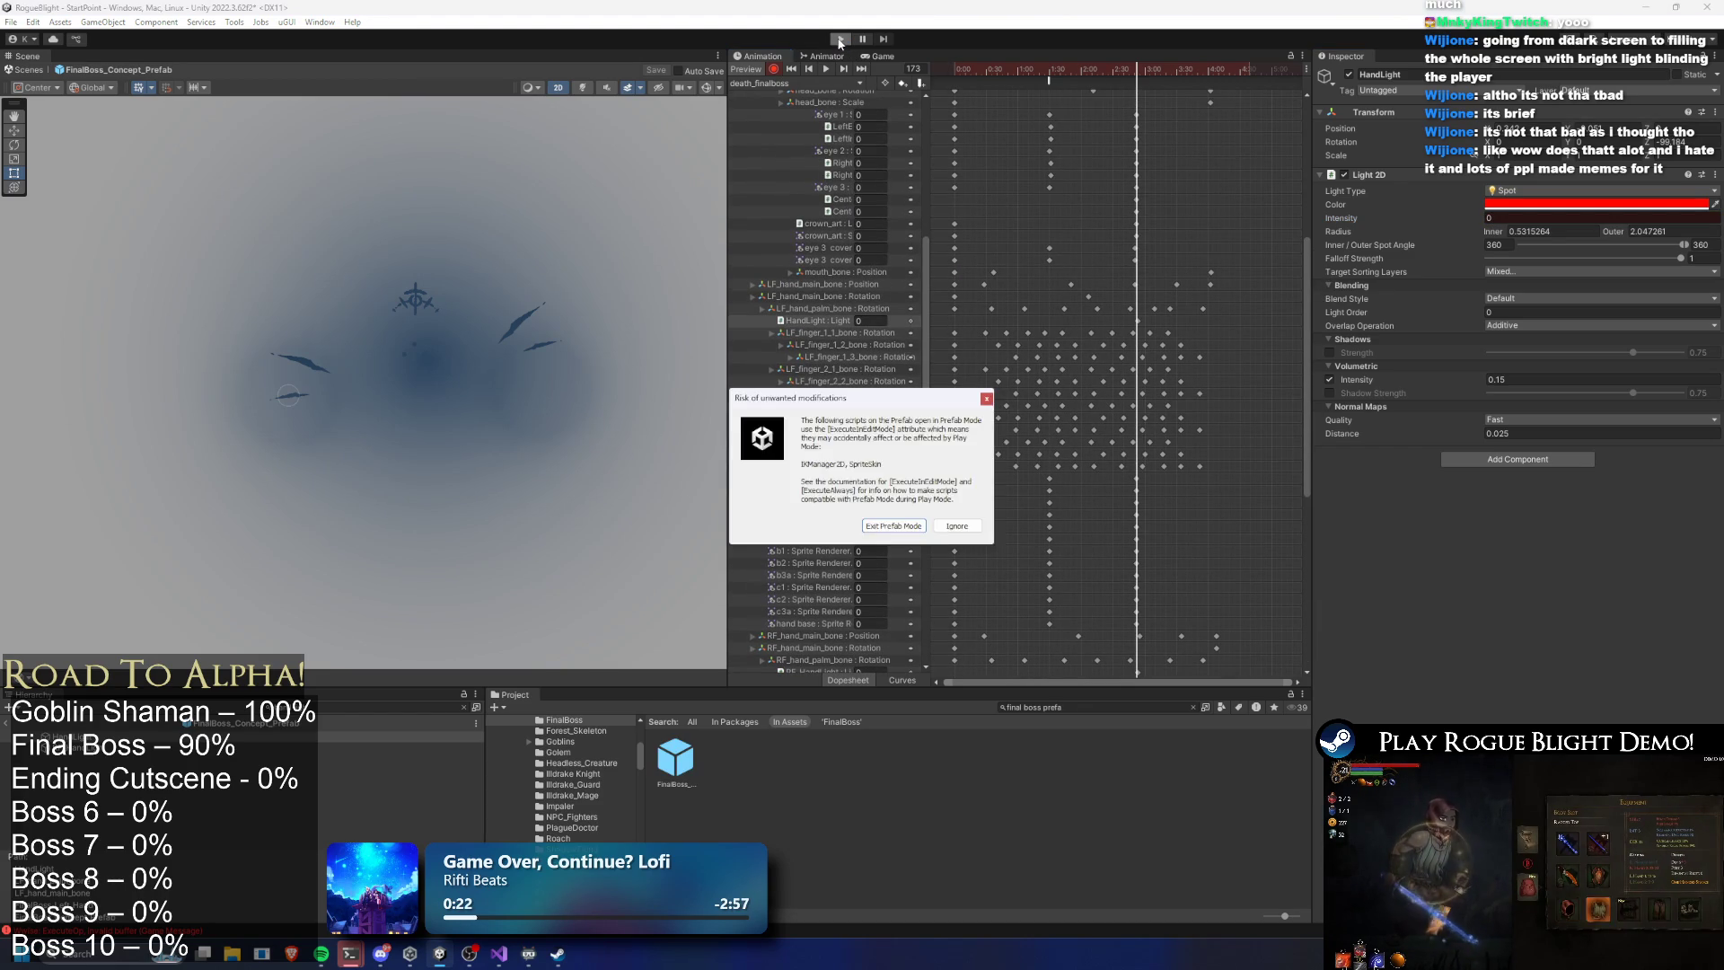
Playtest the boss with F1 cheats and F2 enemy health 1 until Blight Perished, then stop
{"action": "key", "text": "Escape"}
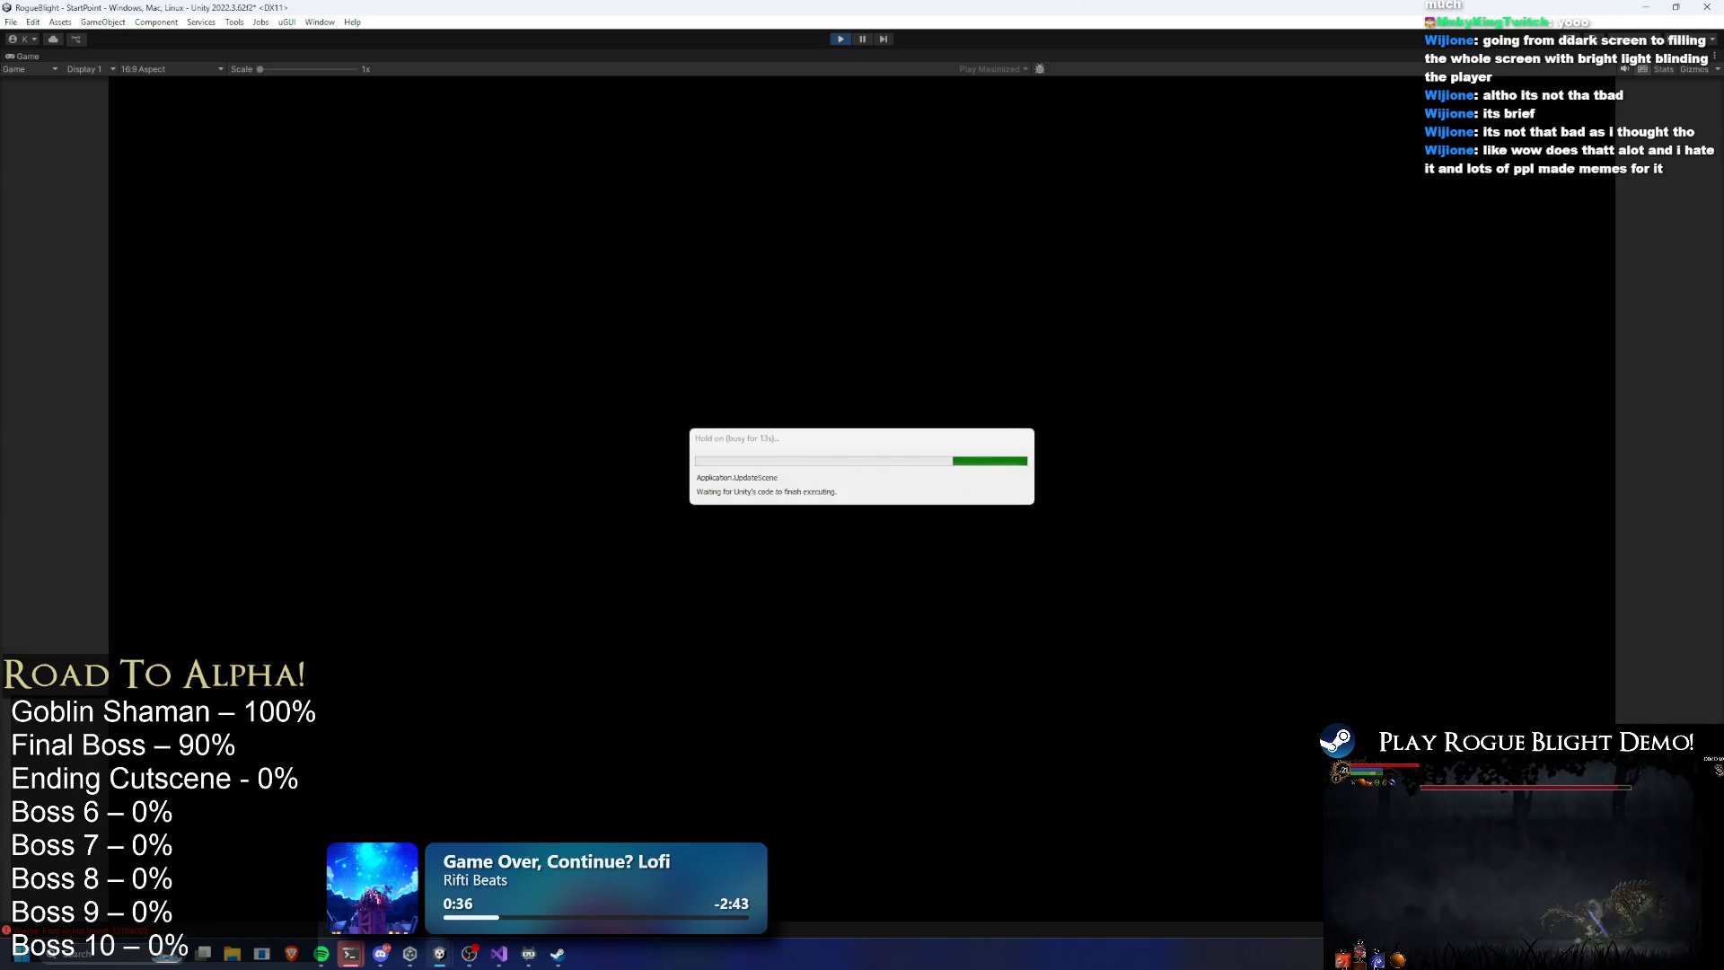
{"action": "key", "text": "Return"}
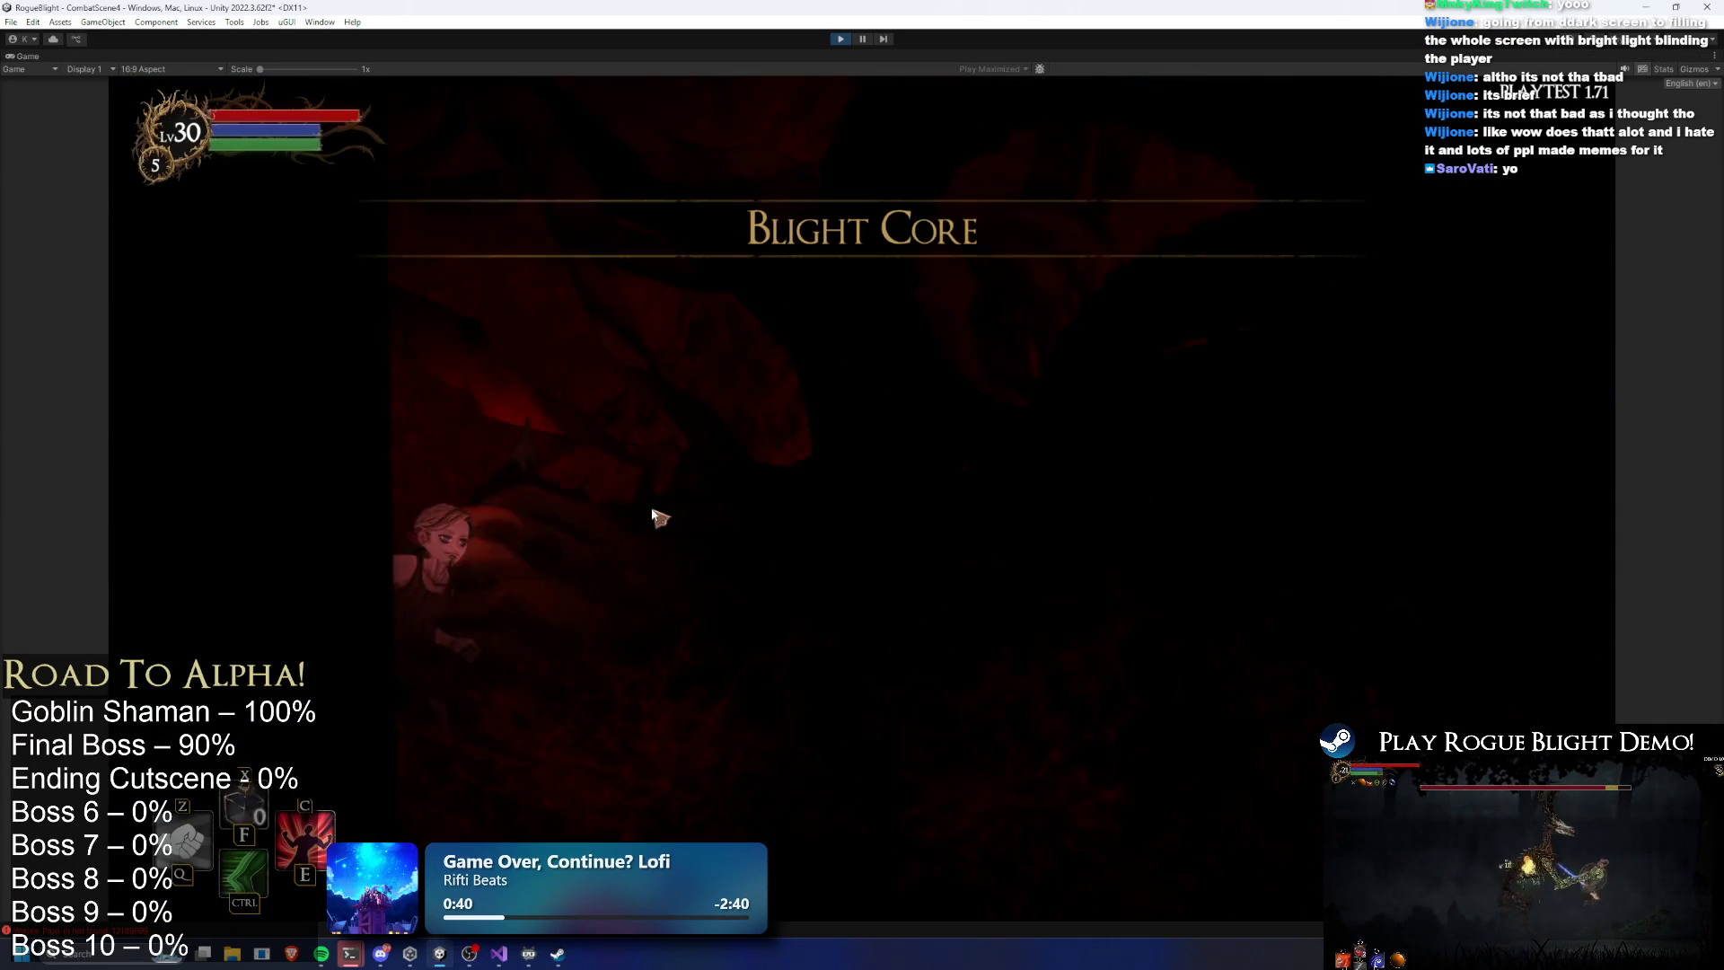
{"action": "key", "text": "F1"}
{"action": "key", "text": "F2"}
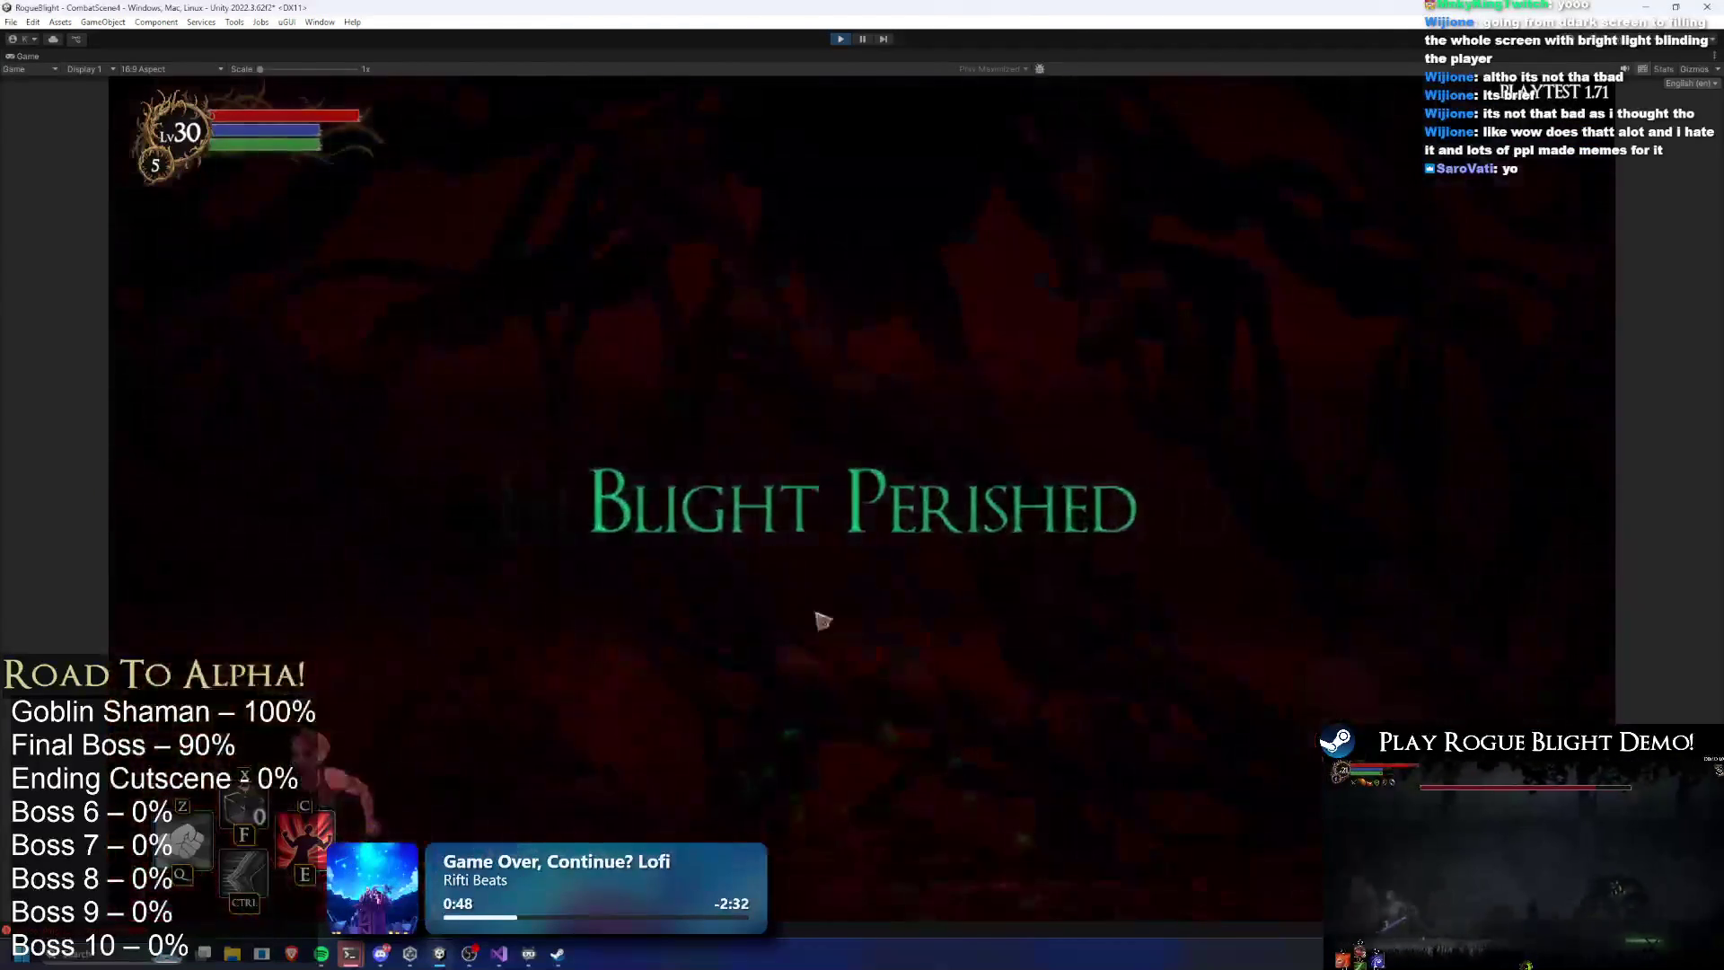
{"action": "left_click", "coordinate": [840, 40]}
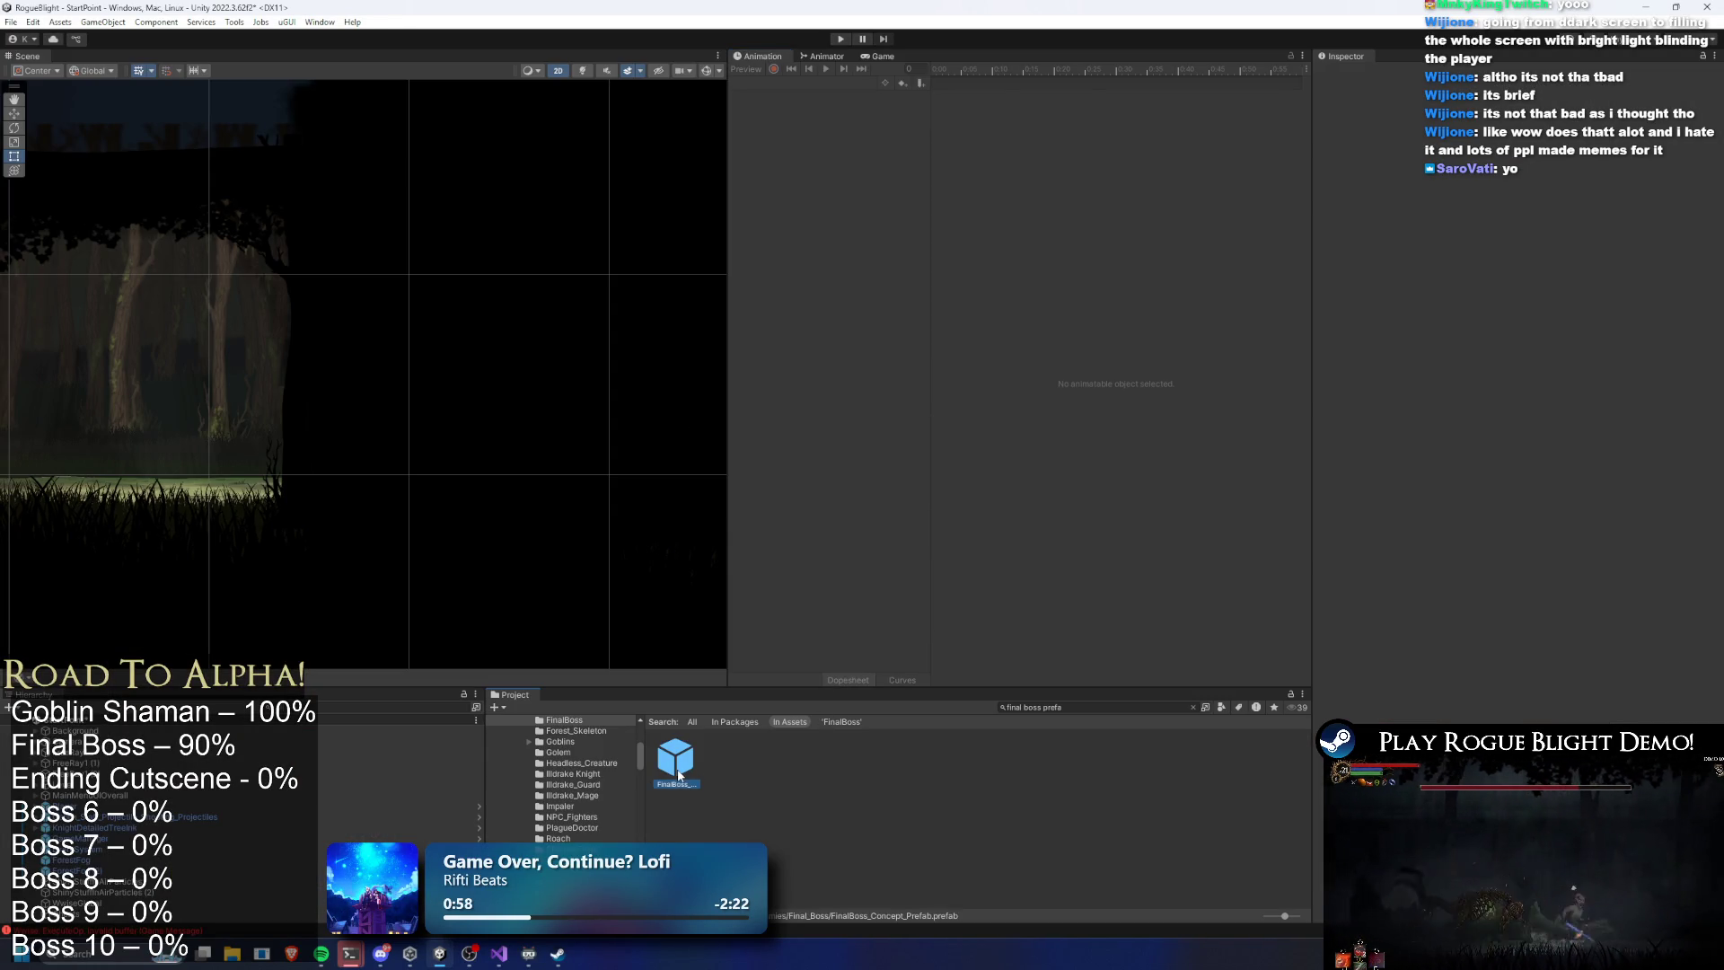
{"action": "double_click", "coordinate": [679, 776]}
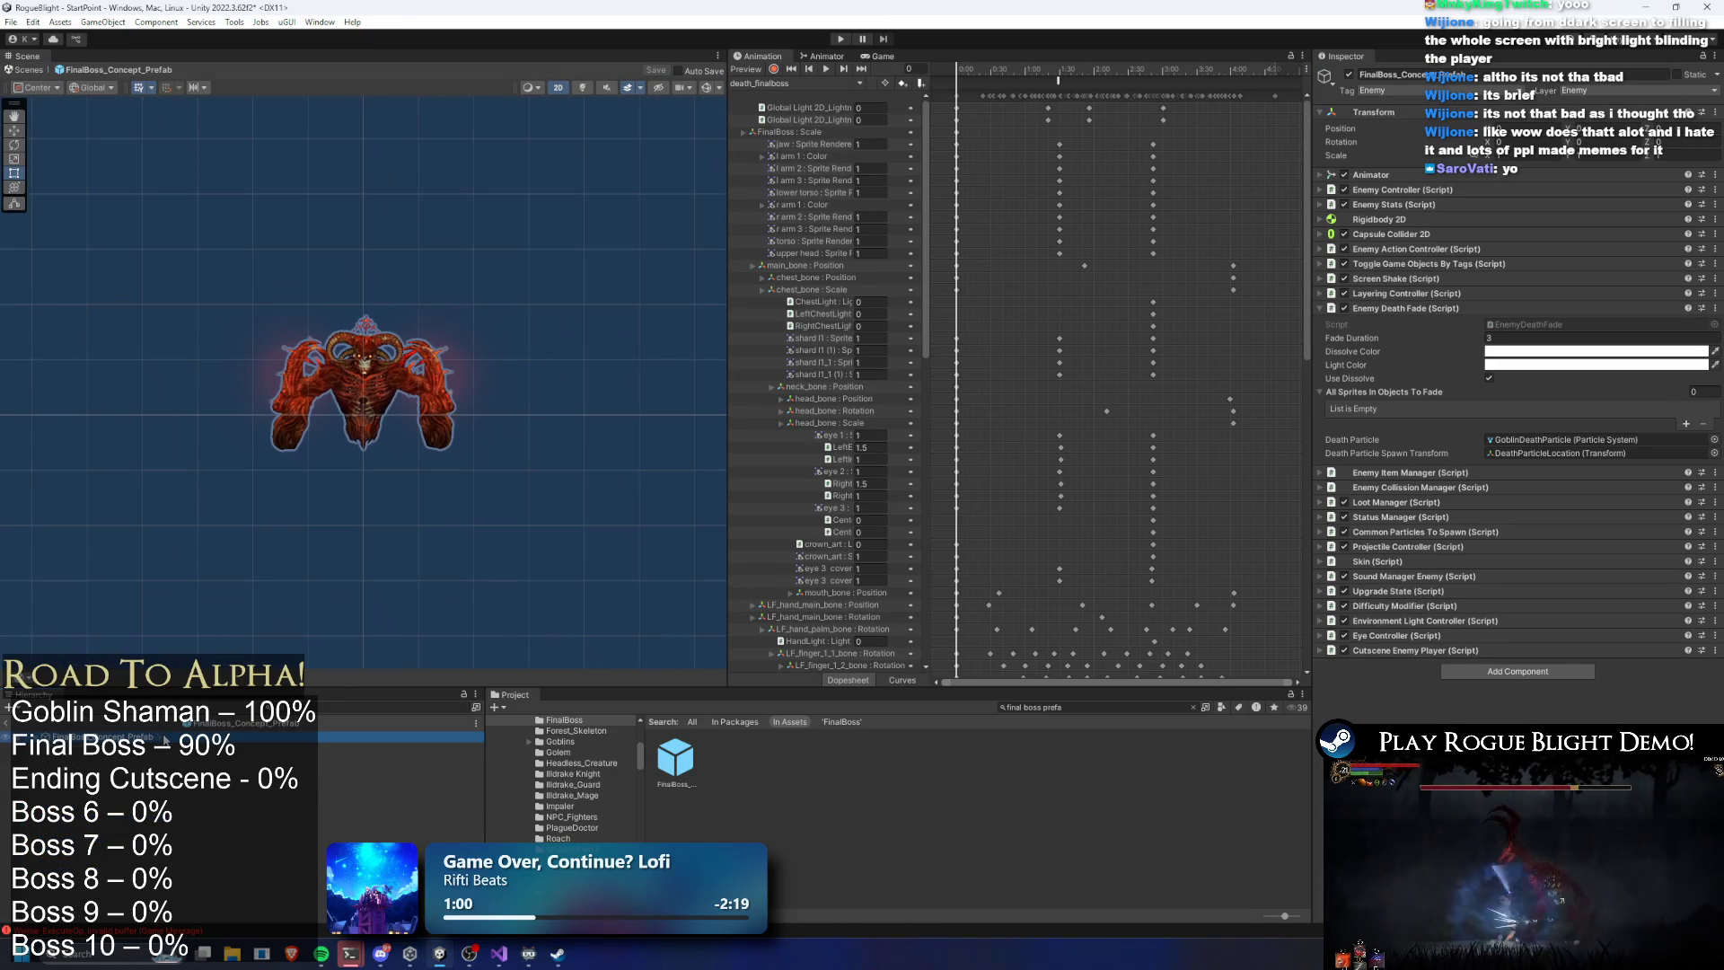
Turn on animation recording and select FinalBossEnemyCenterPoint in the FinalBoss prefab
{"action": "left_click", "coordinate": [177, 794]}
{"action": "key", "text": "Up"}
{"action": "key", "text": "Up"}
{"action": "key", "text": "Up"}
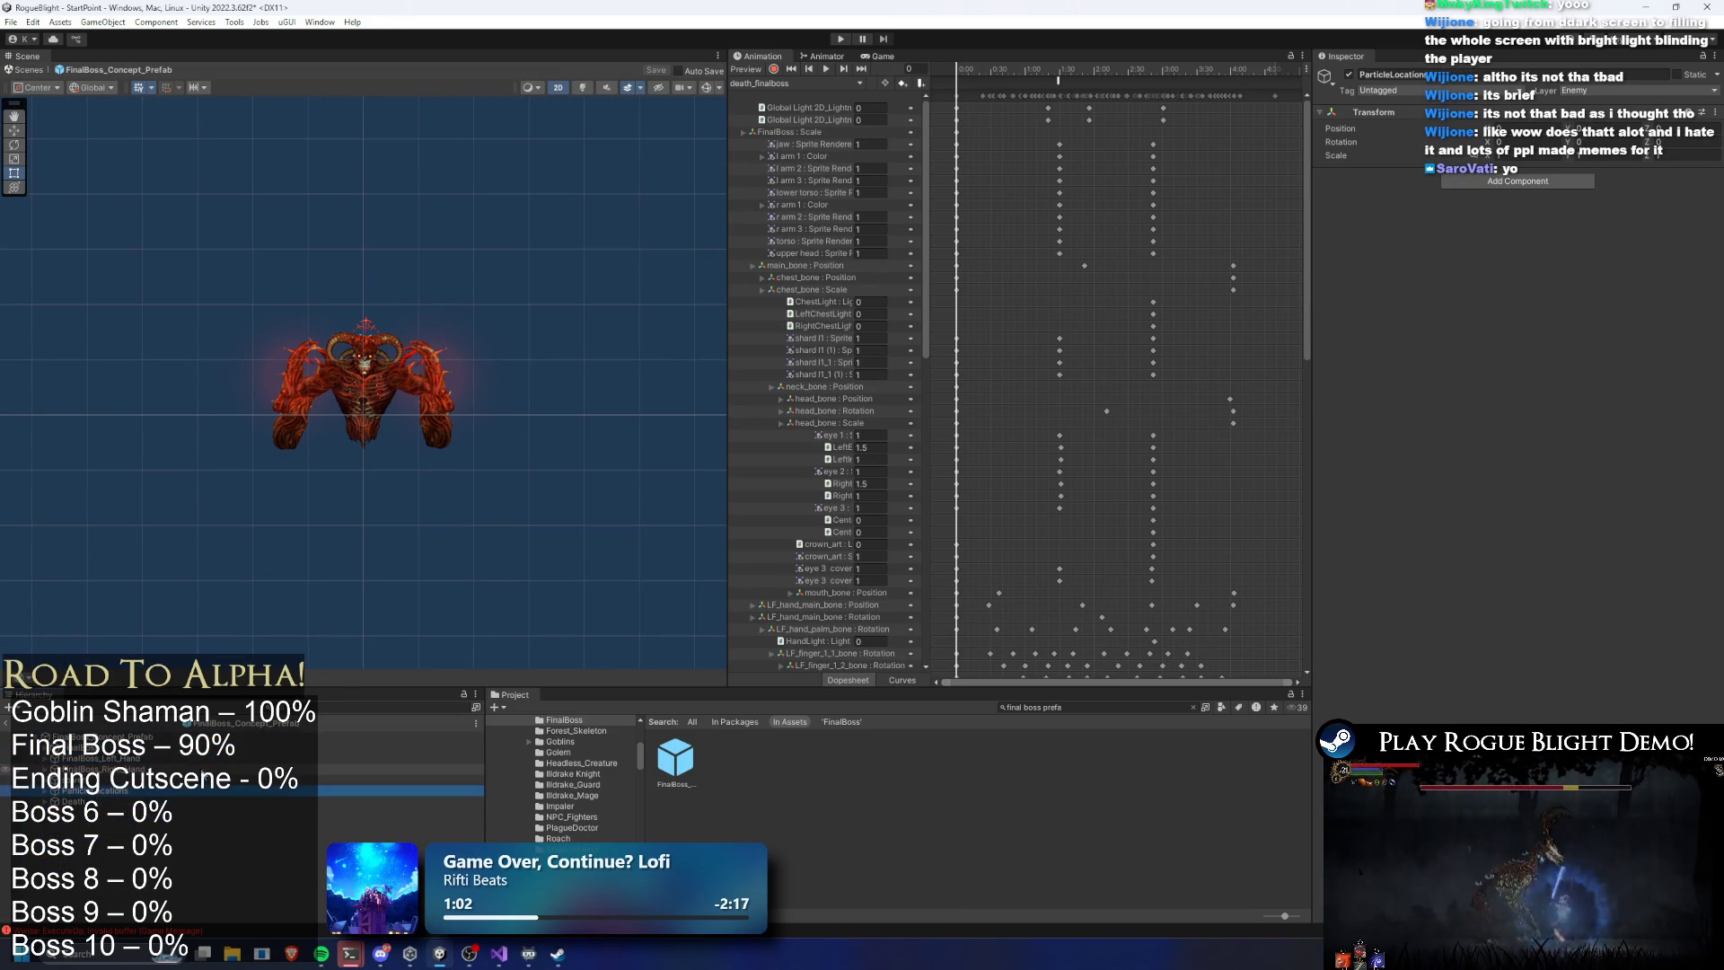
{"action": "left_click", "coordinate": [774, 70]}
{"action": "left_click", "coordinate": [154, 760]}
Search the Hierarchy for 'center', pick a center-point object, and preview death_finalboss near frame 168
{"action": "left_click", "coordinate": [359, 709]}
{"action": "key", "text": "Escape"}
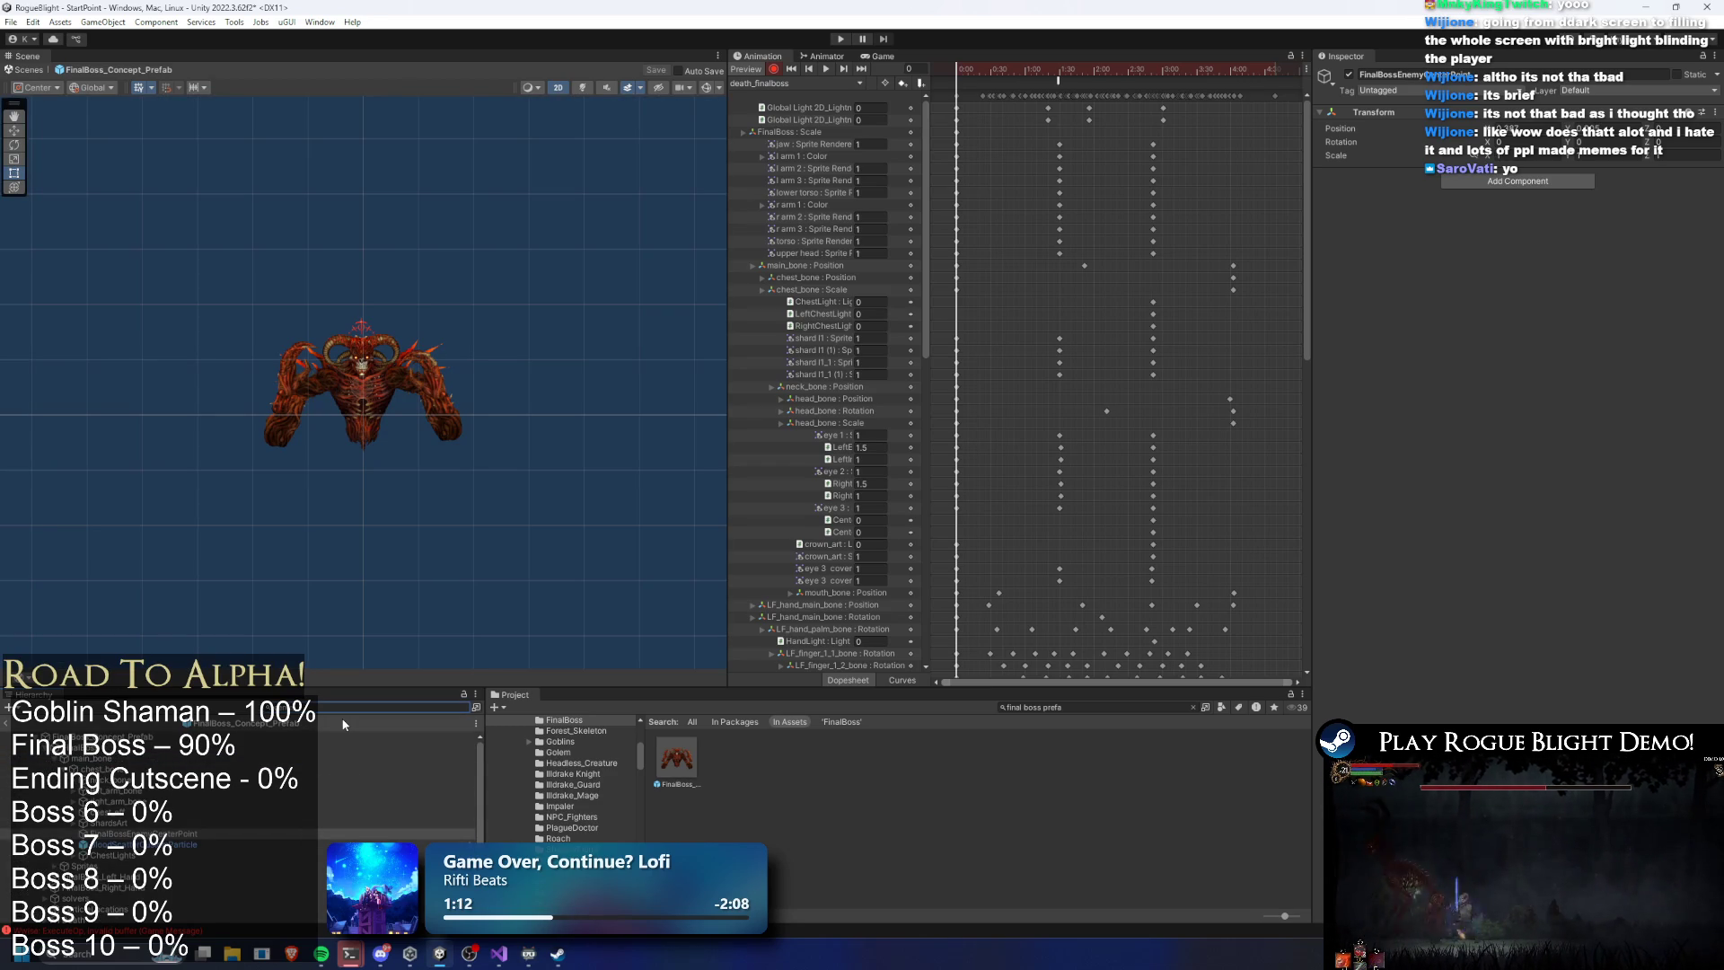
{"action": "type", "text": "center"}
{"action": "key", "text": "Down"}
{"action": "key", "text": "Down"}
{"action": "key", "text": "Down"}
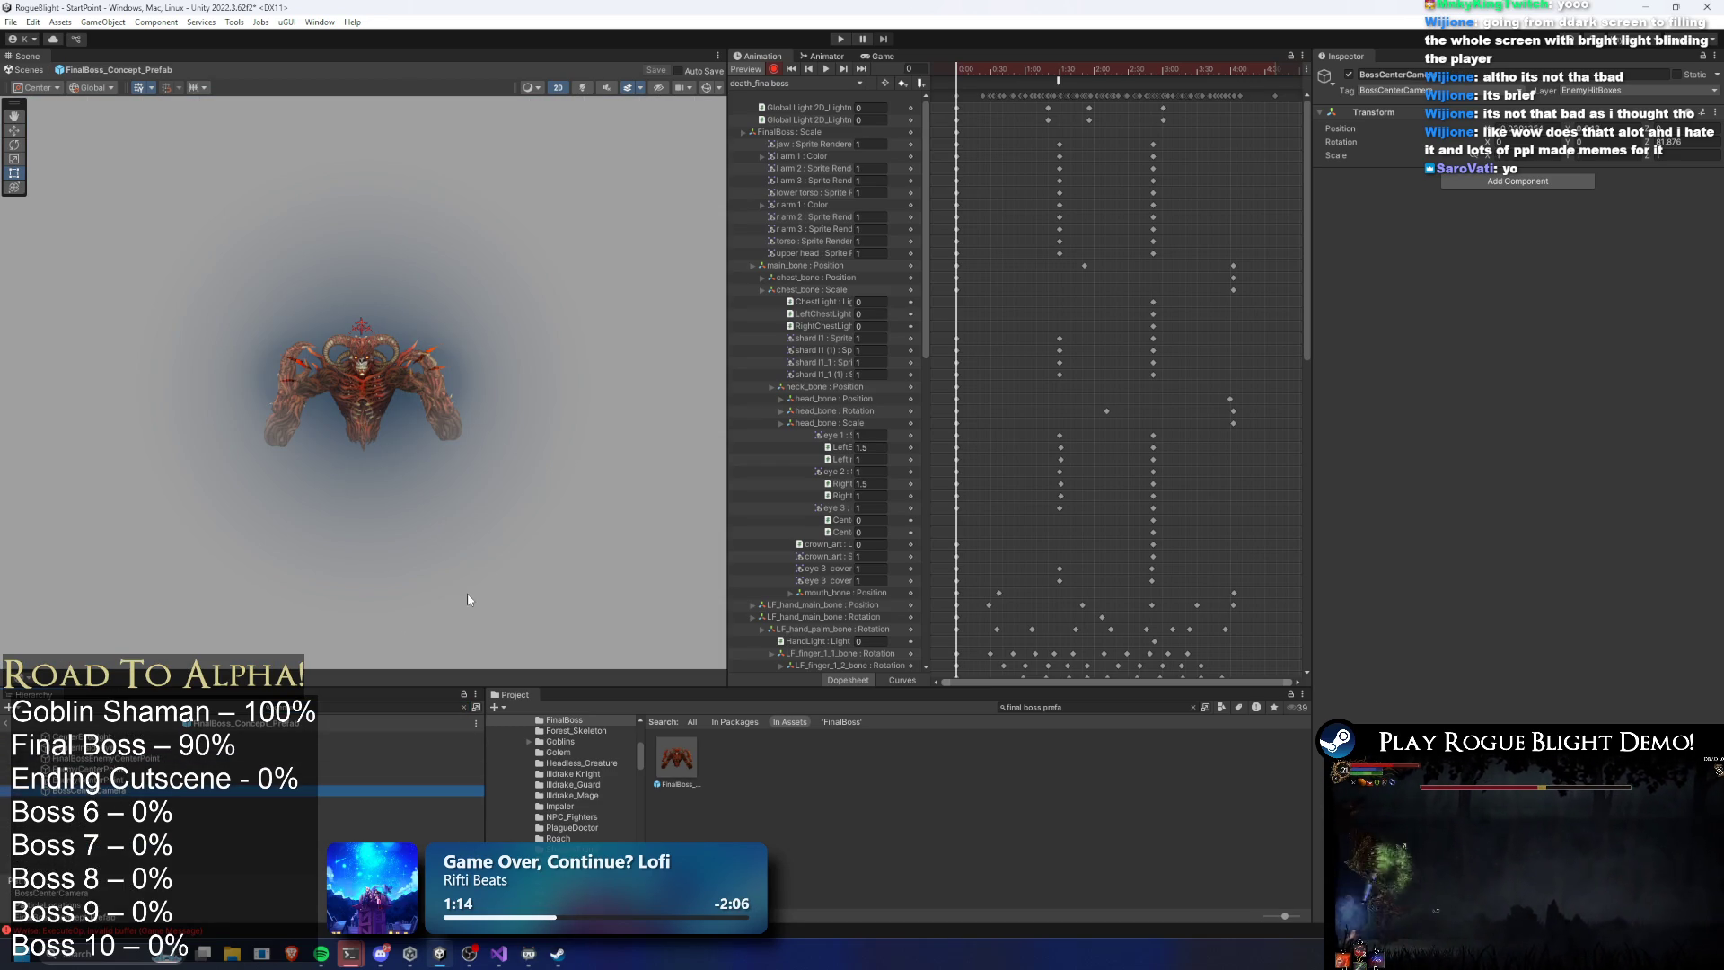
{"action": "key", "text": "Escape"}
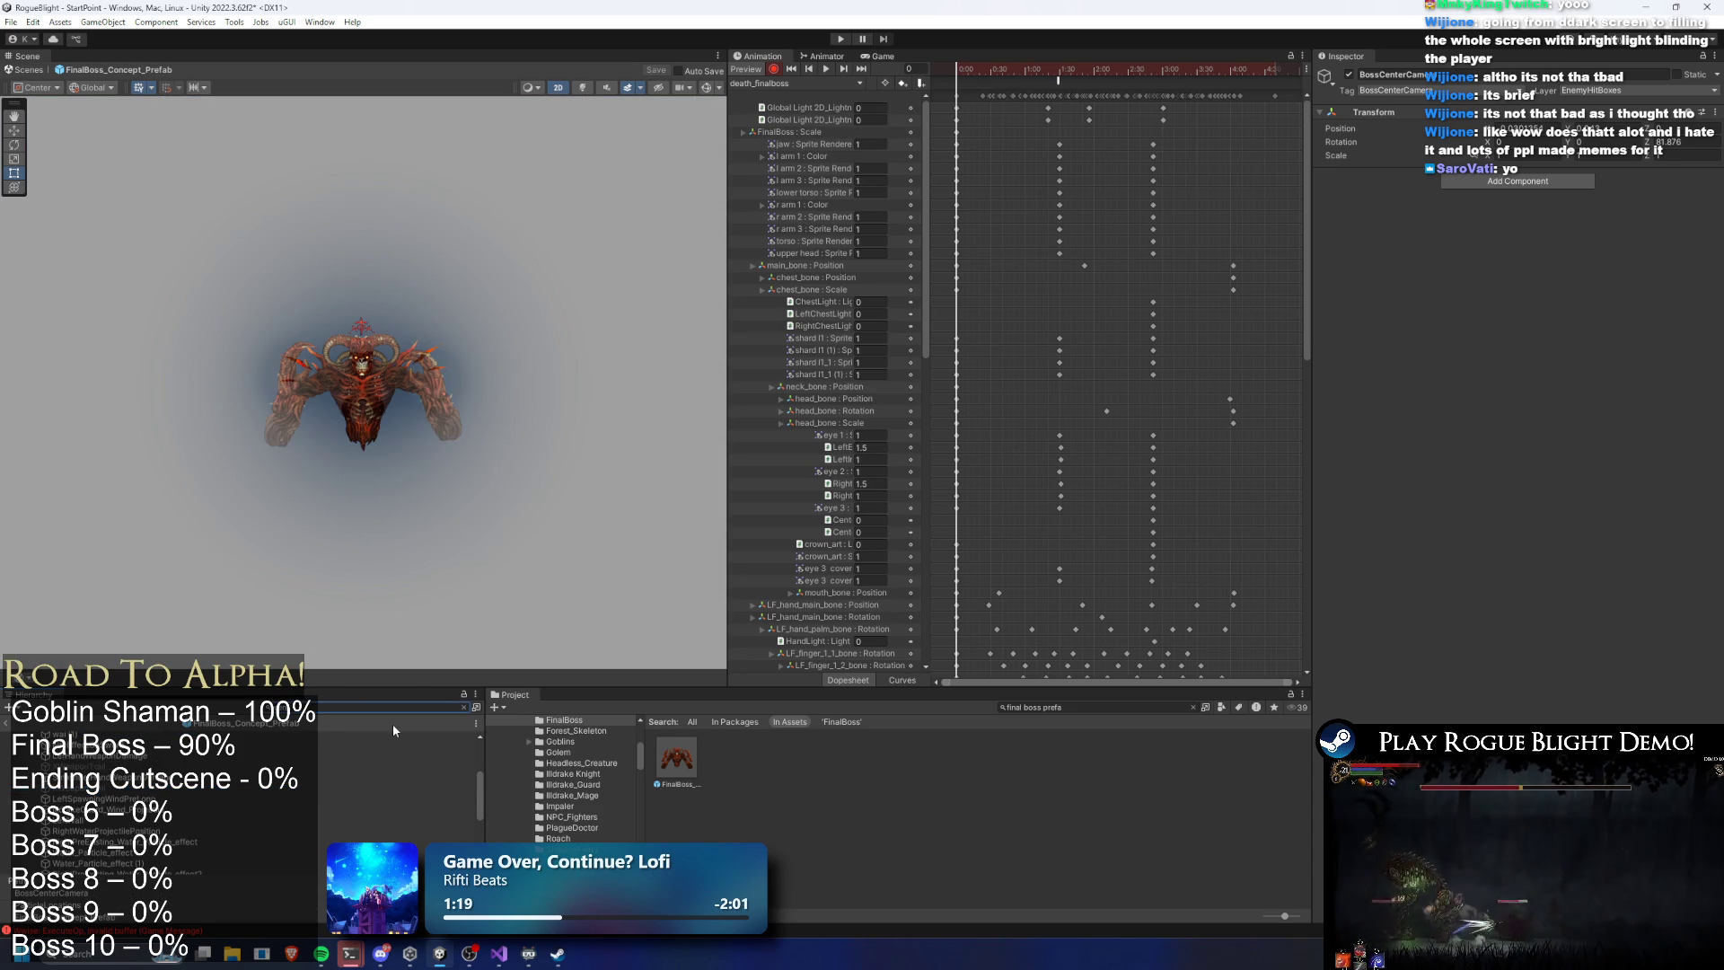
{"action": "type", "text": "center"}
{"action": "left_click", "coordinate": [131, 791]}
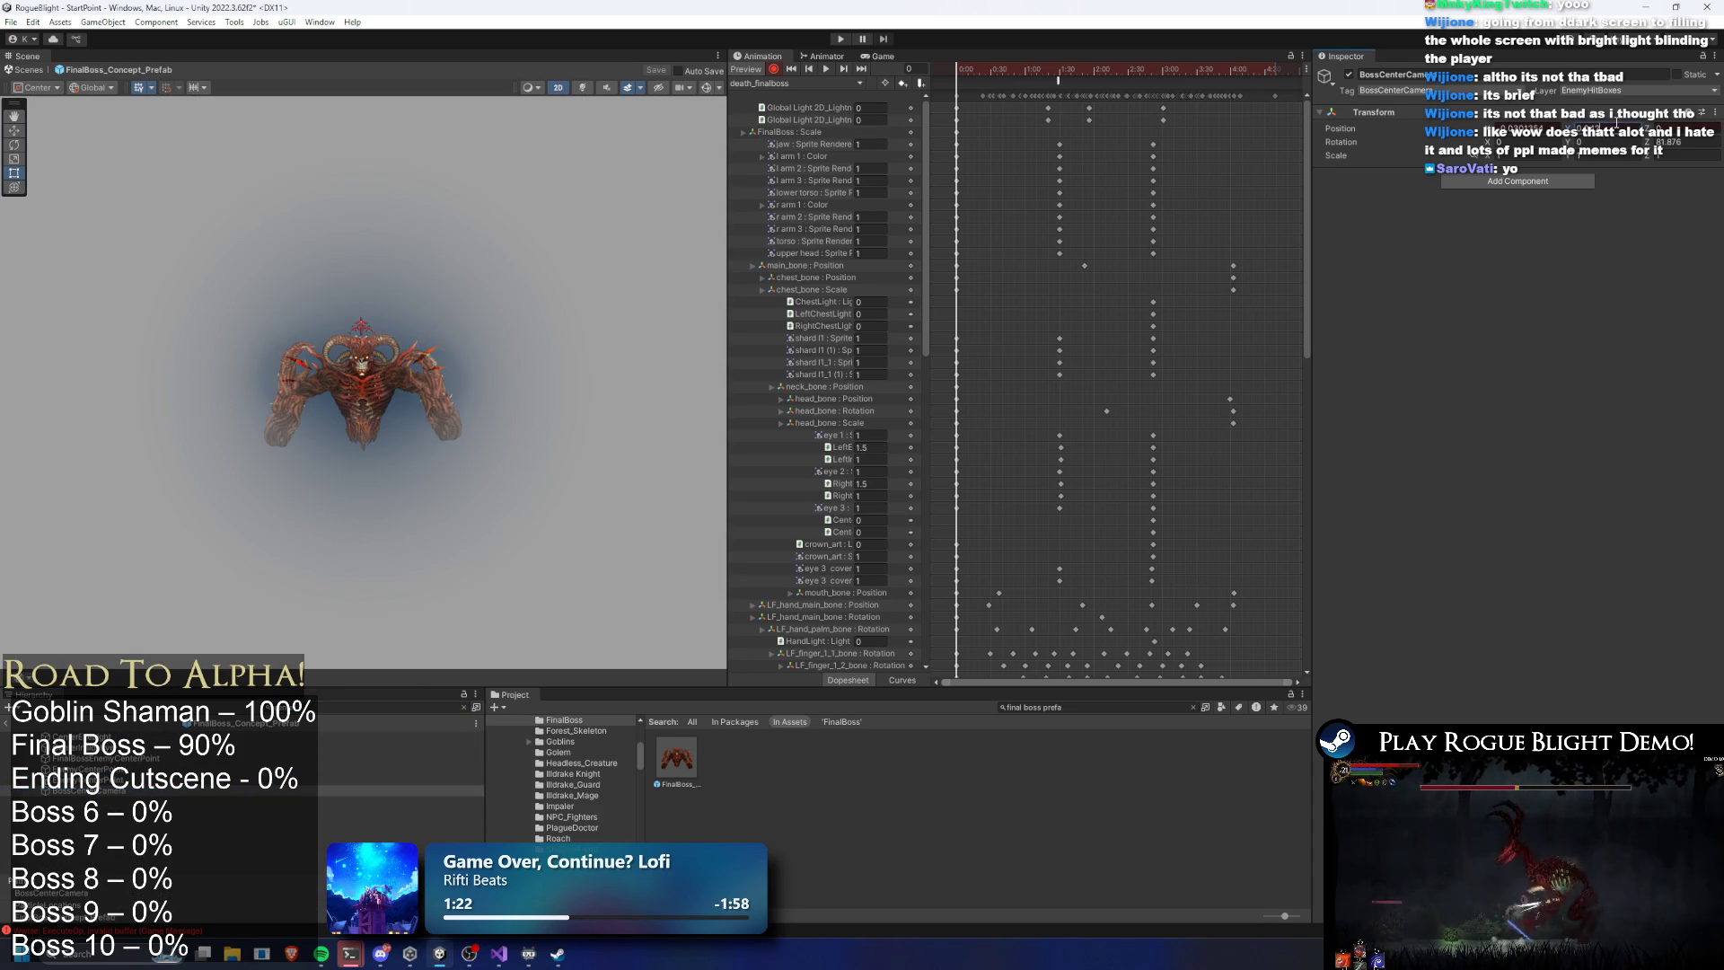
{"action": "left_click_drag", "start_coordinate": [1004, 68], "coordinate": [1145, 69]}
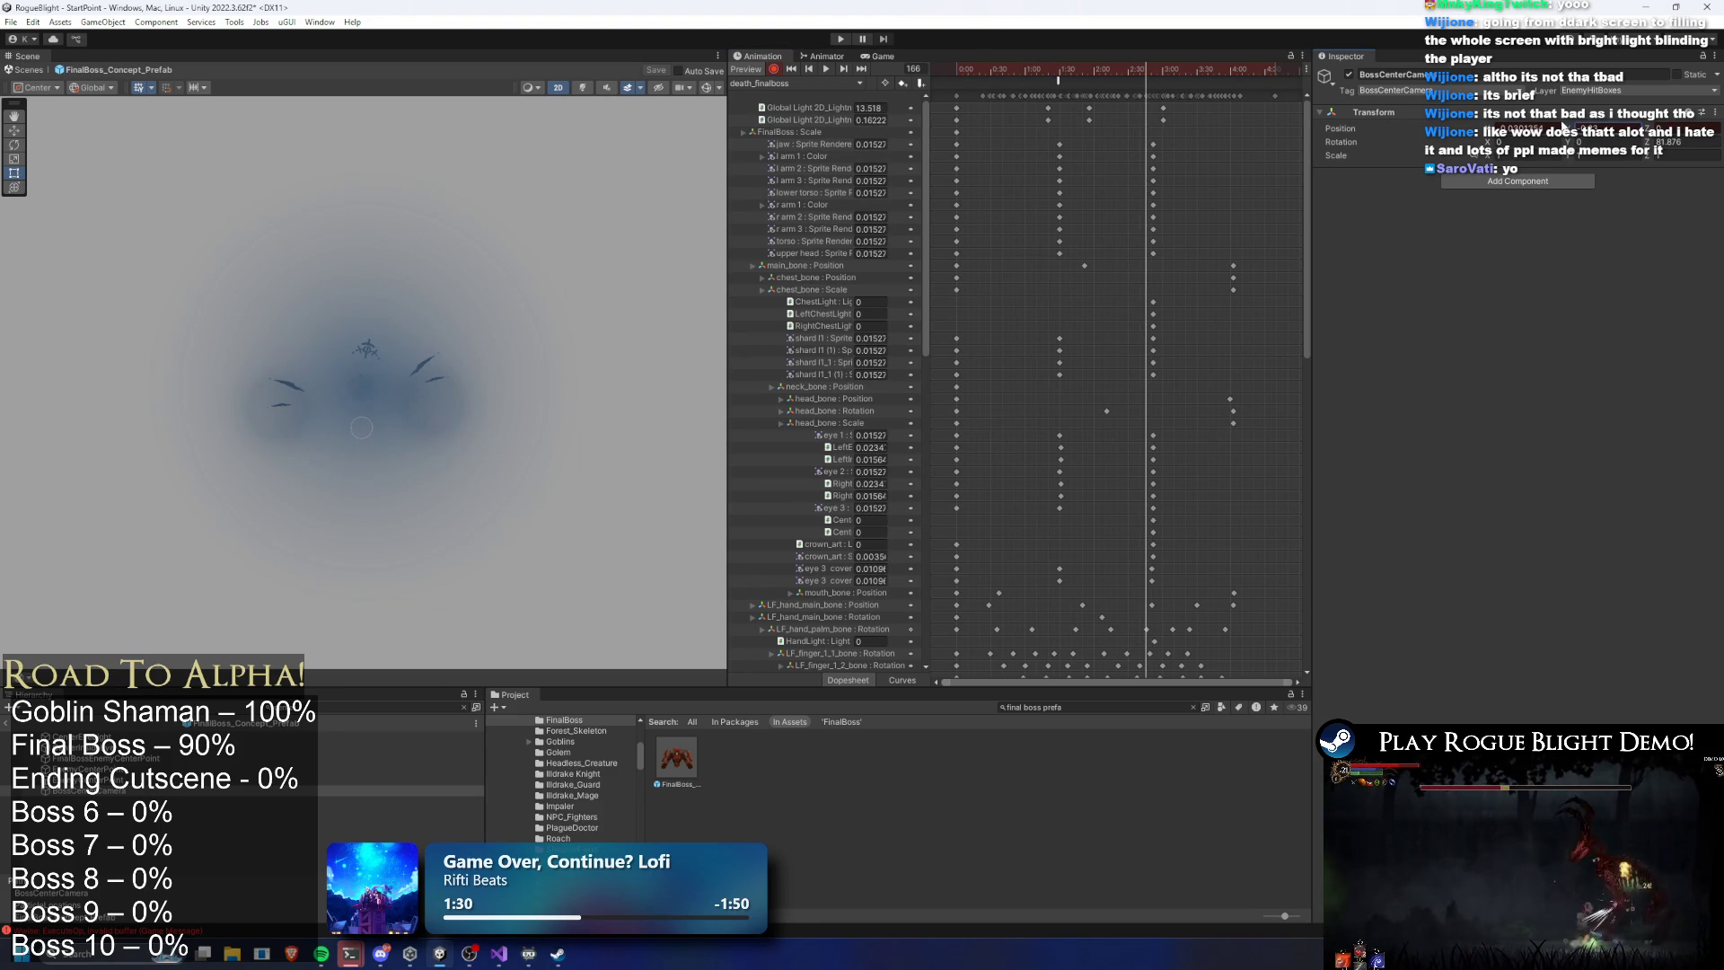
{"action": "left_click", "coordinate": [841, 39]}
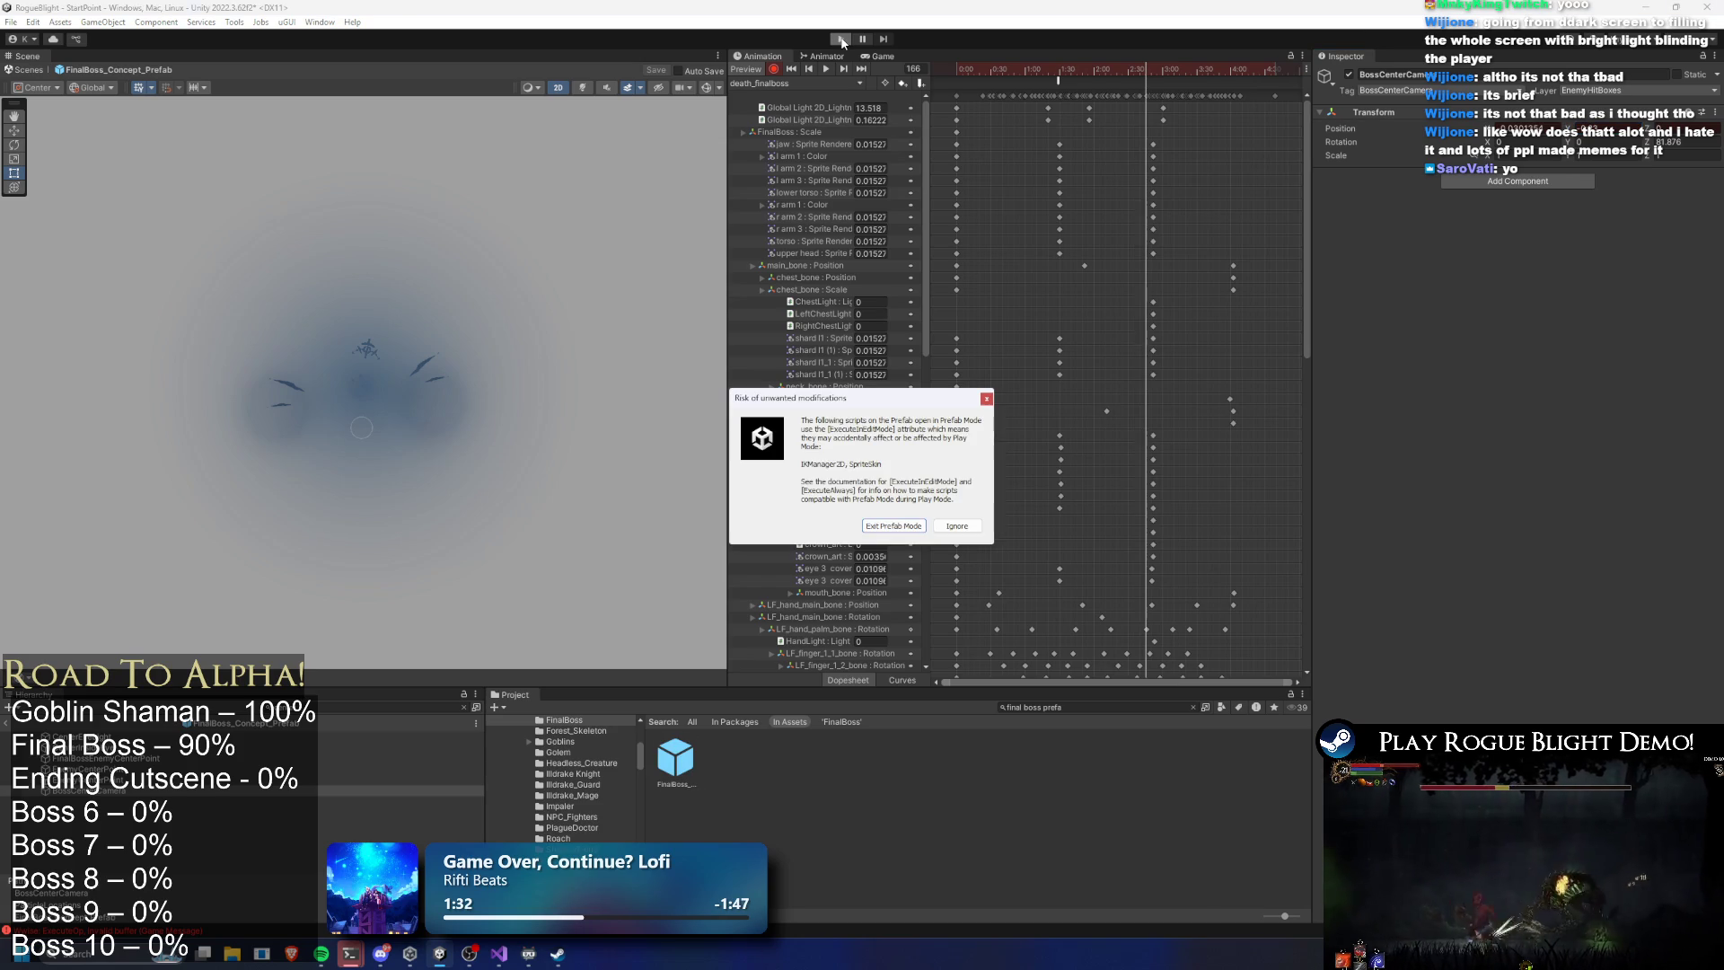
Play past the prefab warning to the 'Blight Lord is no longer.' screen, then stop
{"action": "left_click", "coordinate": [956, 525]}
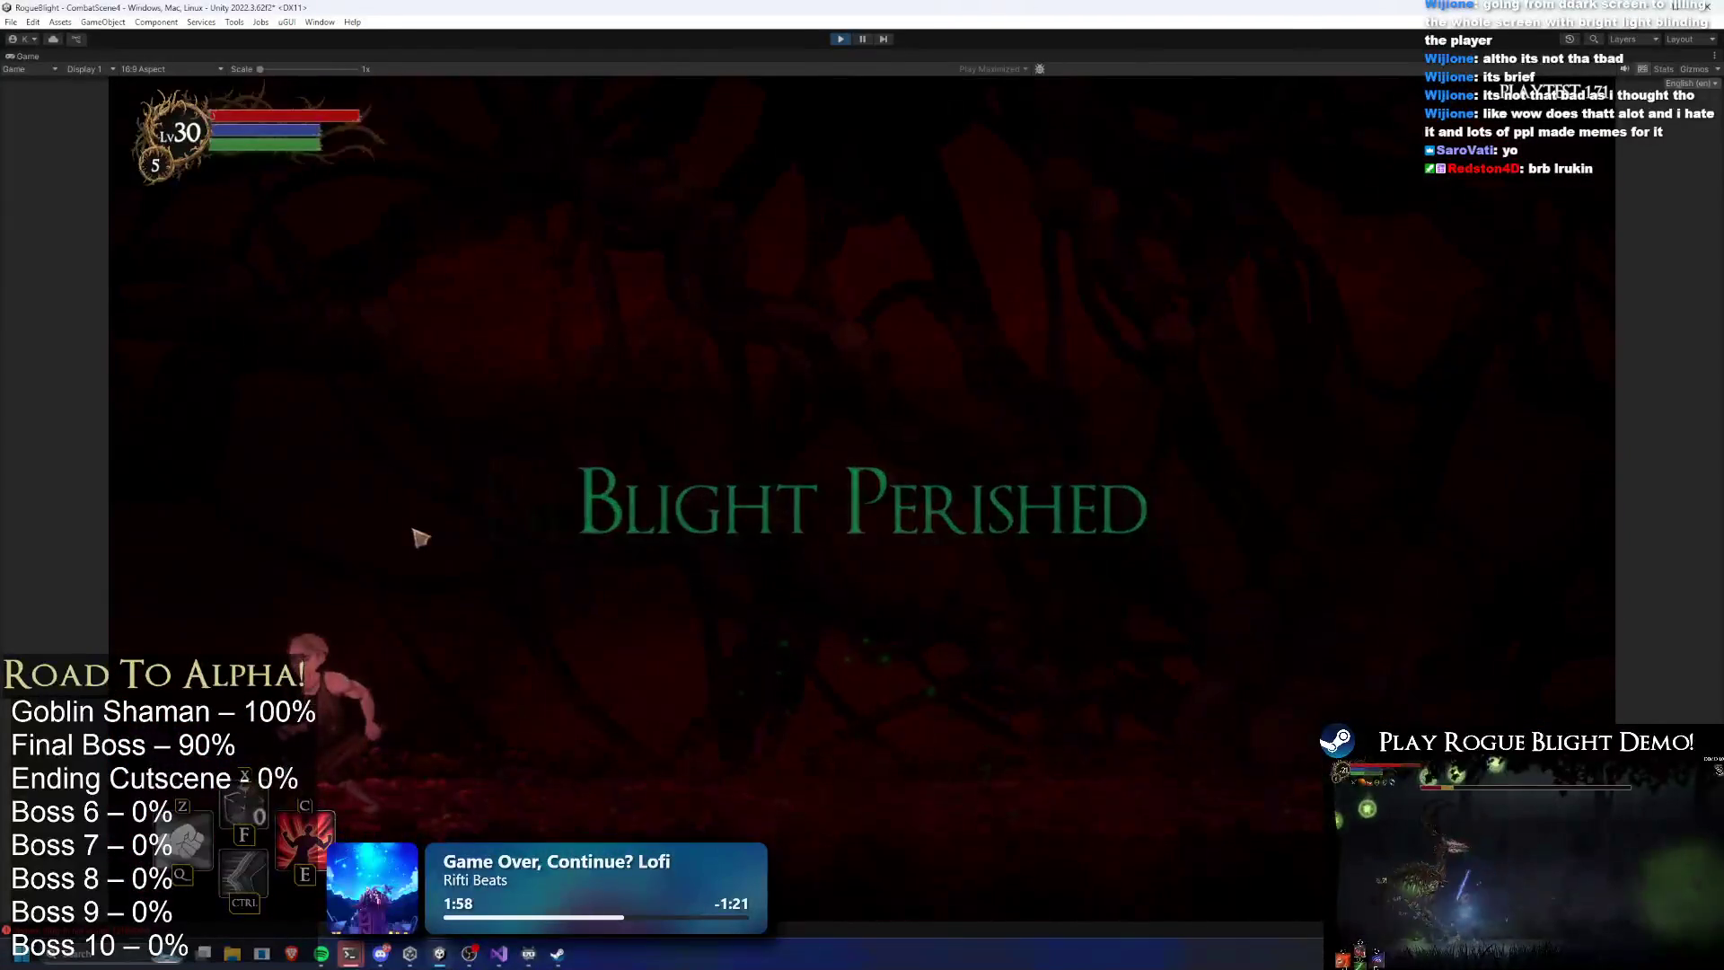
{"action": "left_click", "coordinate": [841, 38]}
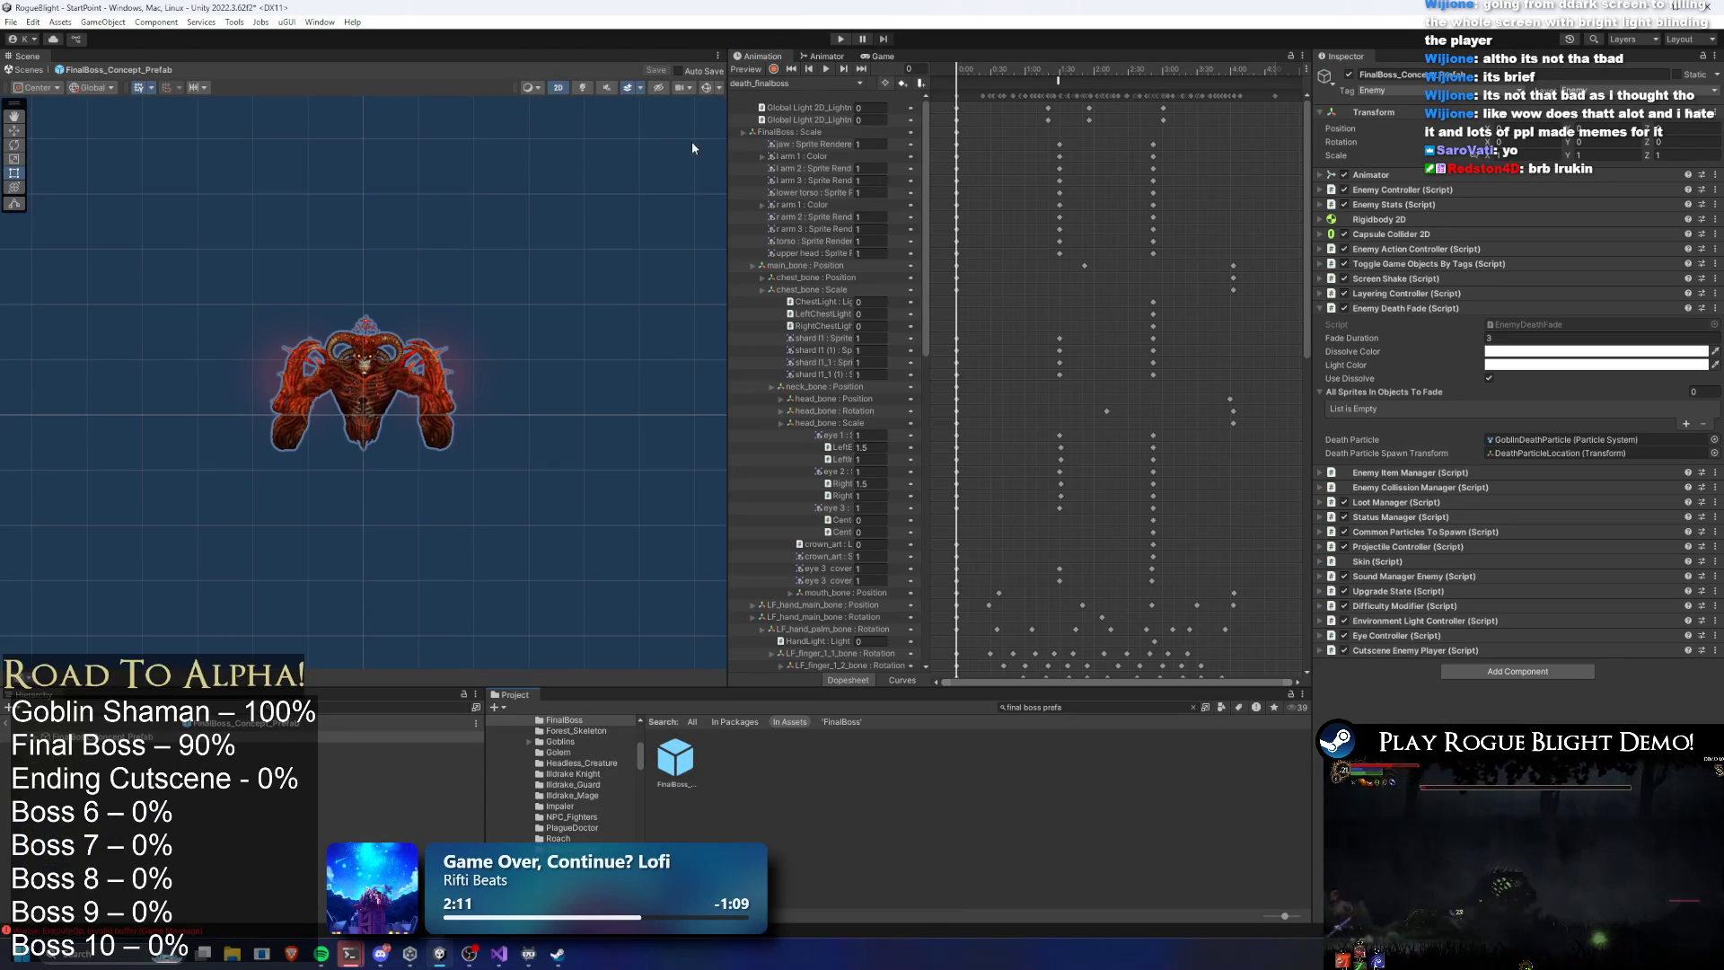
Expand the boss prefab's Death and ParticleLocations children and select BossCenterCamera
{"action": "left_click", "coordinate": [973, 68]}
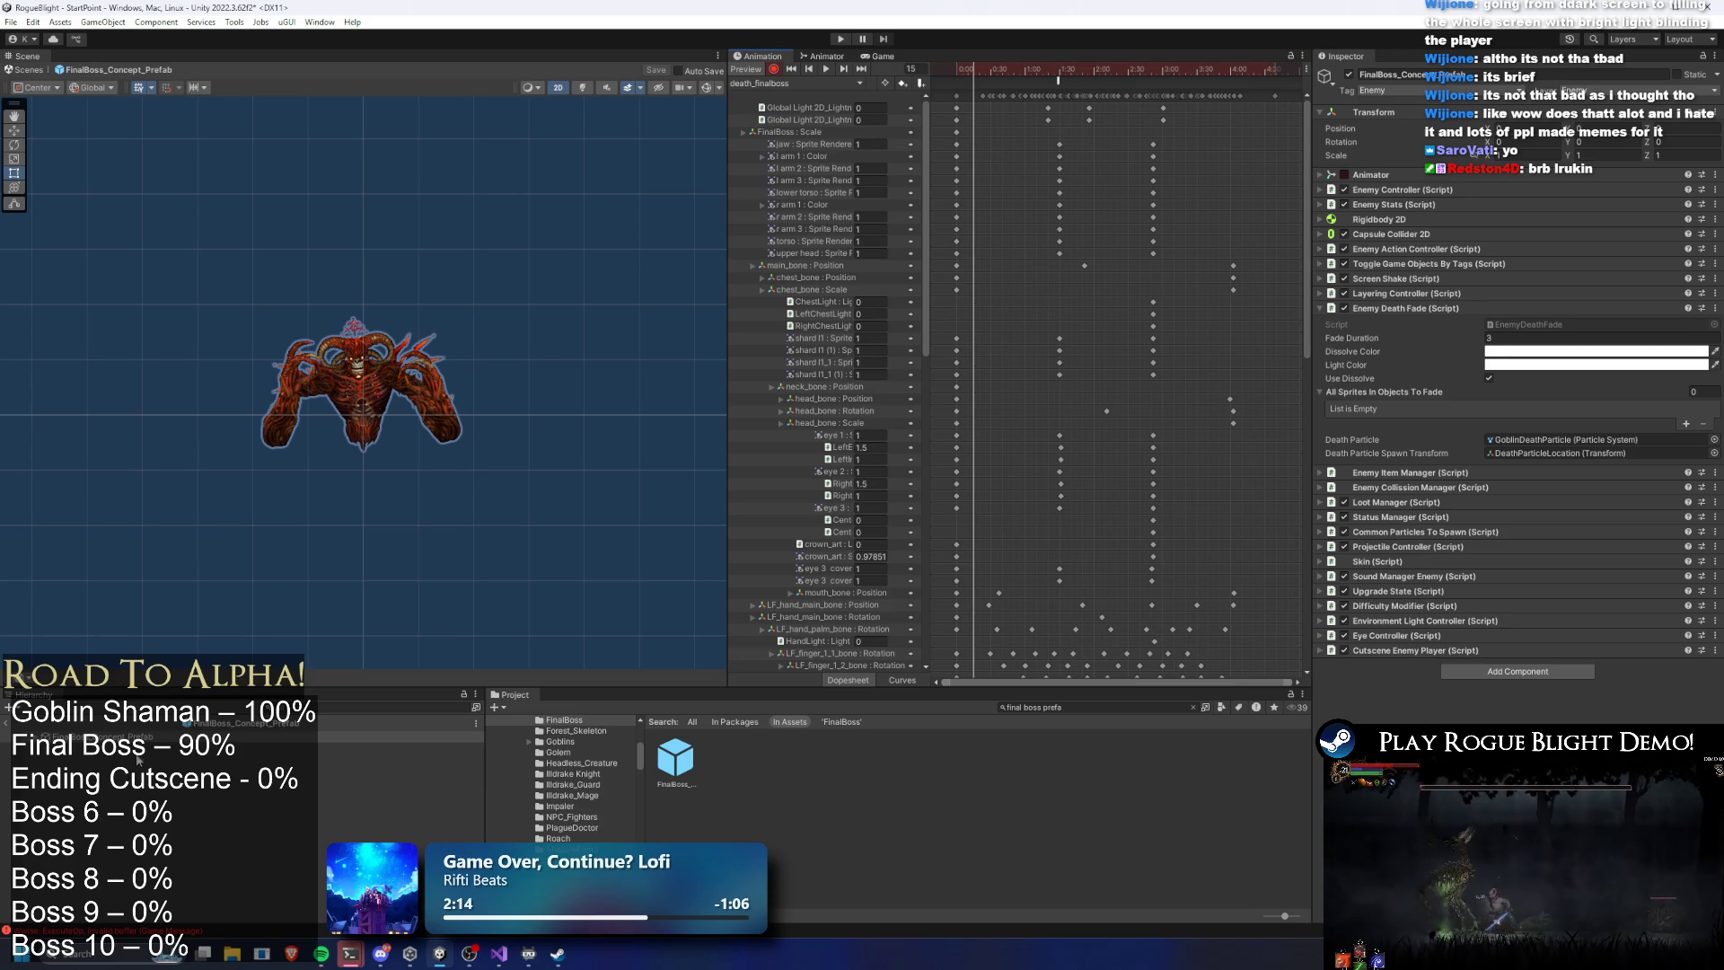
{"action": "left_click", "coordinate": [136, 801]}
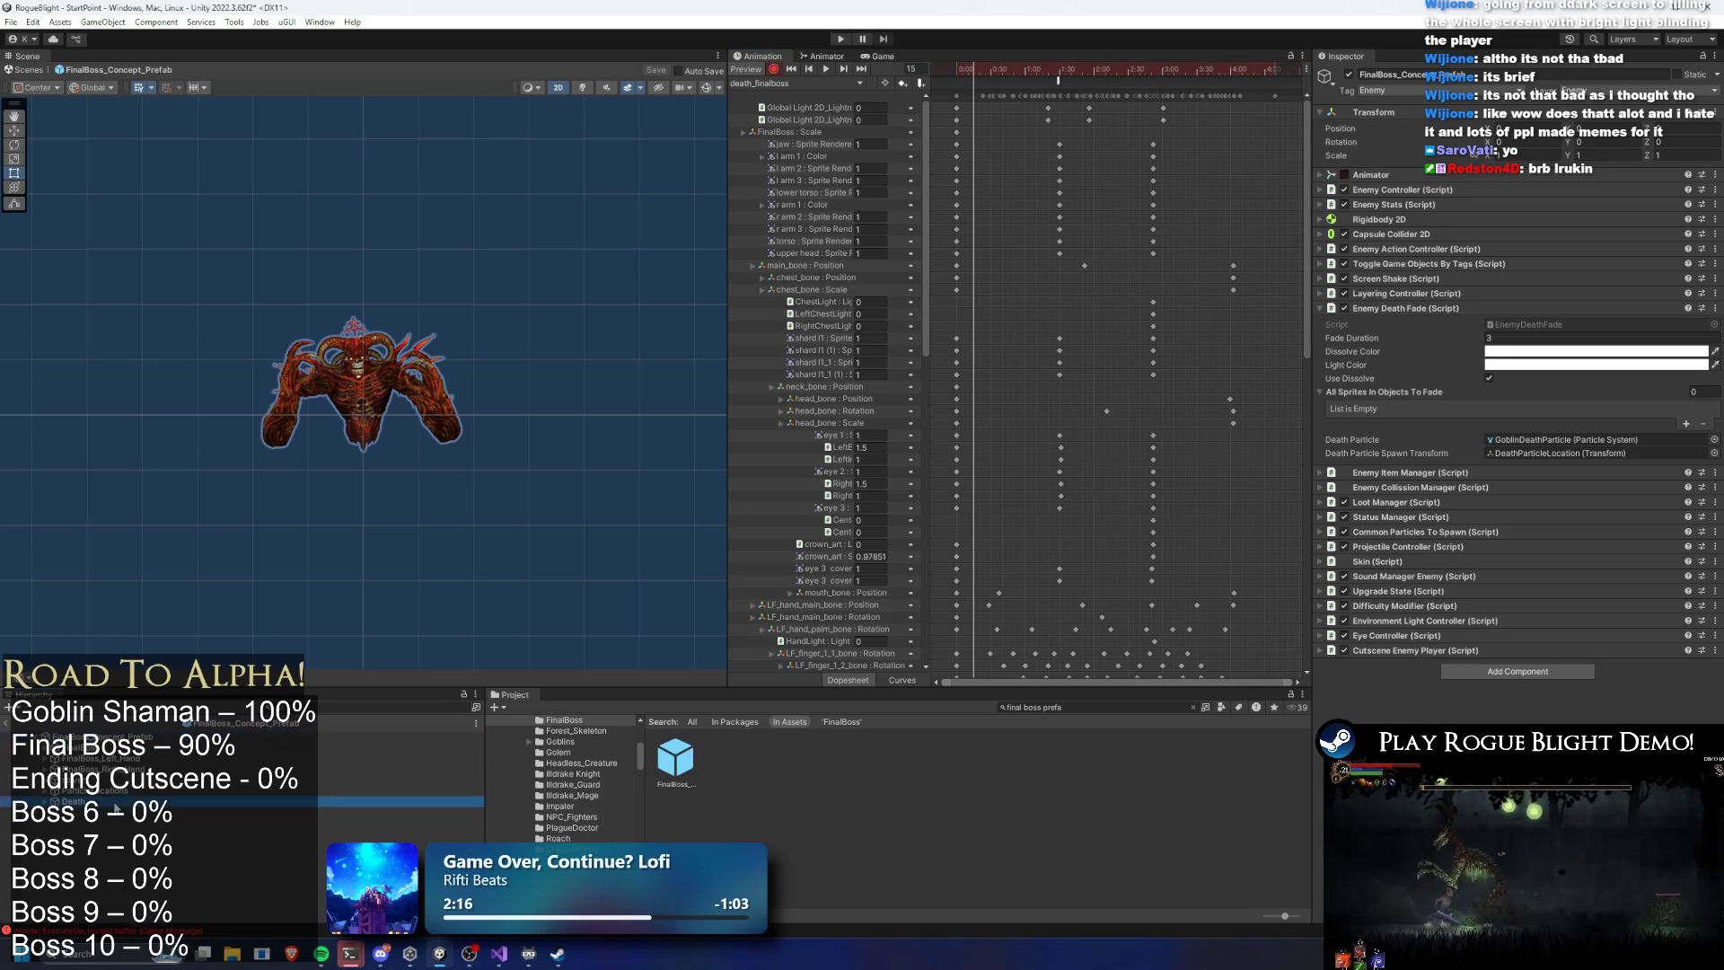
{"action": "left_click", "coordinate": [136, 792]}
{"action": "key", "text": "Right"}
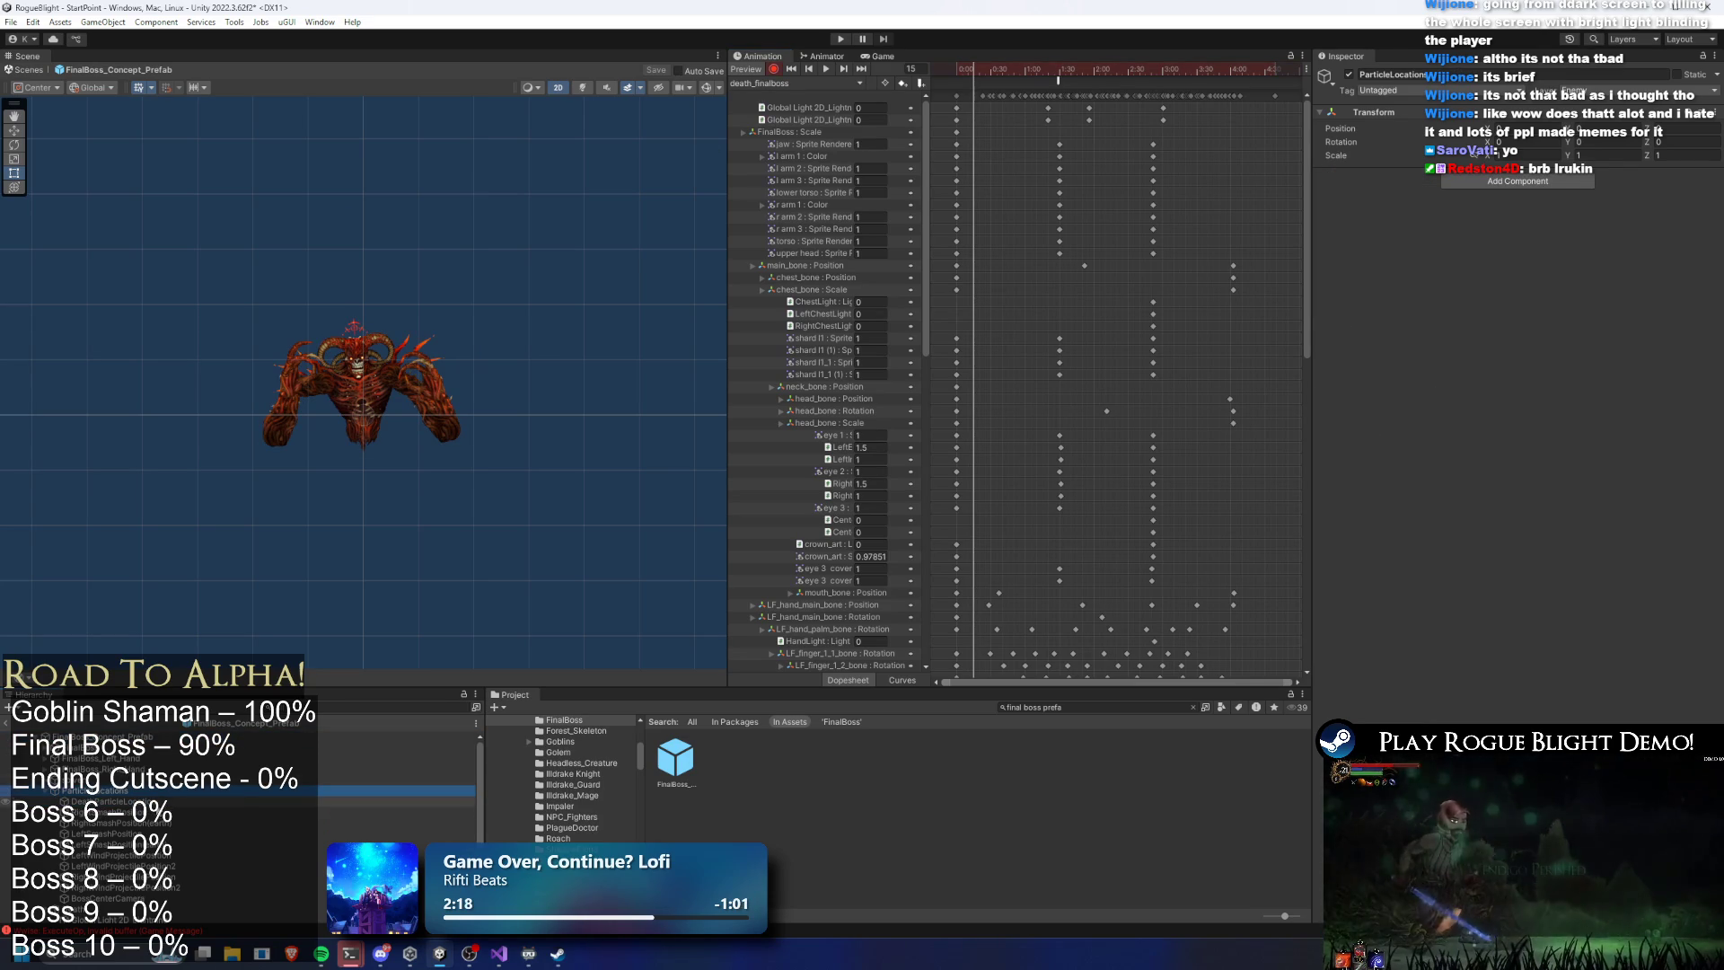
{"action": "left_click", "coordinate": [134, 897]}
Scrub death_finalboss to frame 166 and select the BossCenterCamera position keyframe
{"action": "left_click_drag", "start_coordinate": [1003, 69], "coordinate": [1012, 69]}
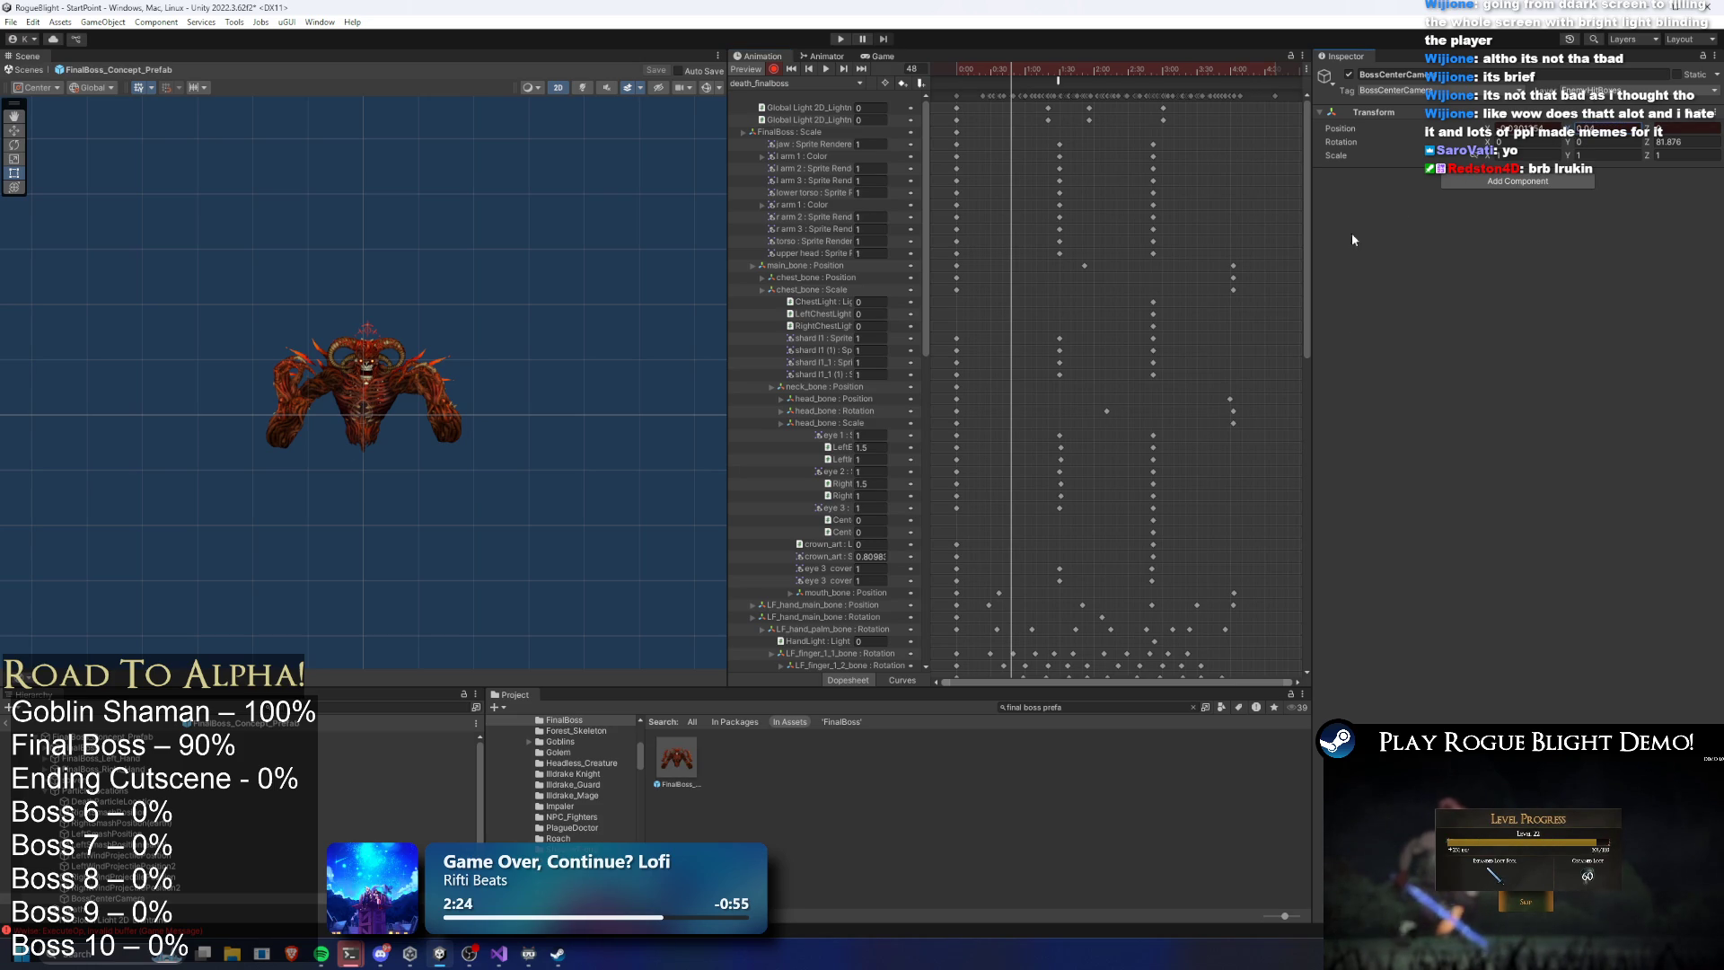
{"action": "left_click_drag", "start_coordinate": [1308, 211], "coordinate": [1296, 537]}
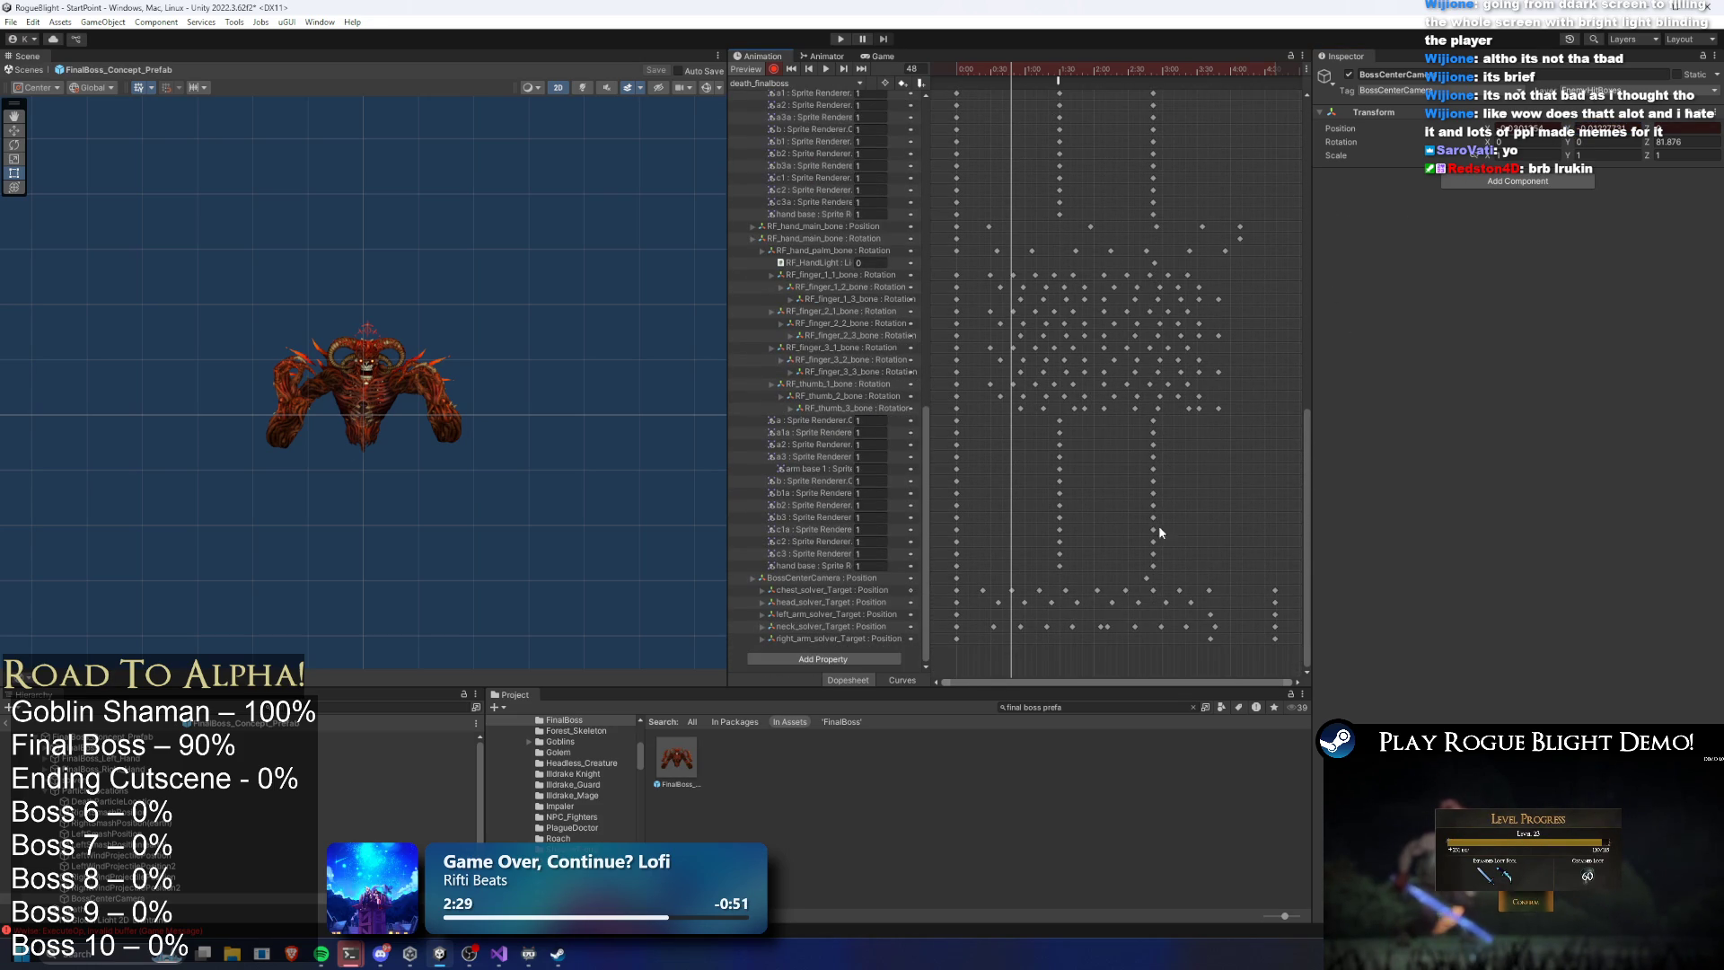
{"action": "left_click", "coordinate": [1146, 69]}
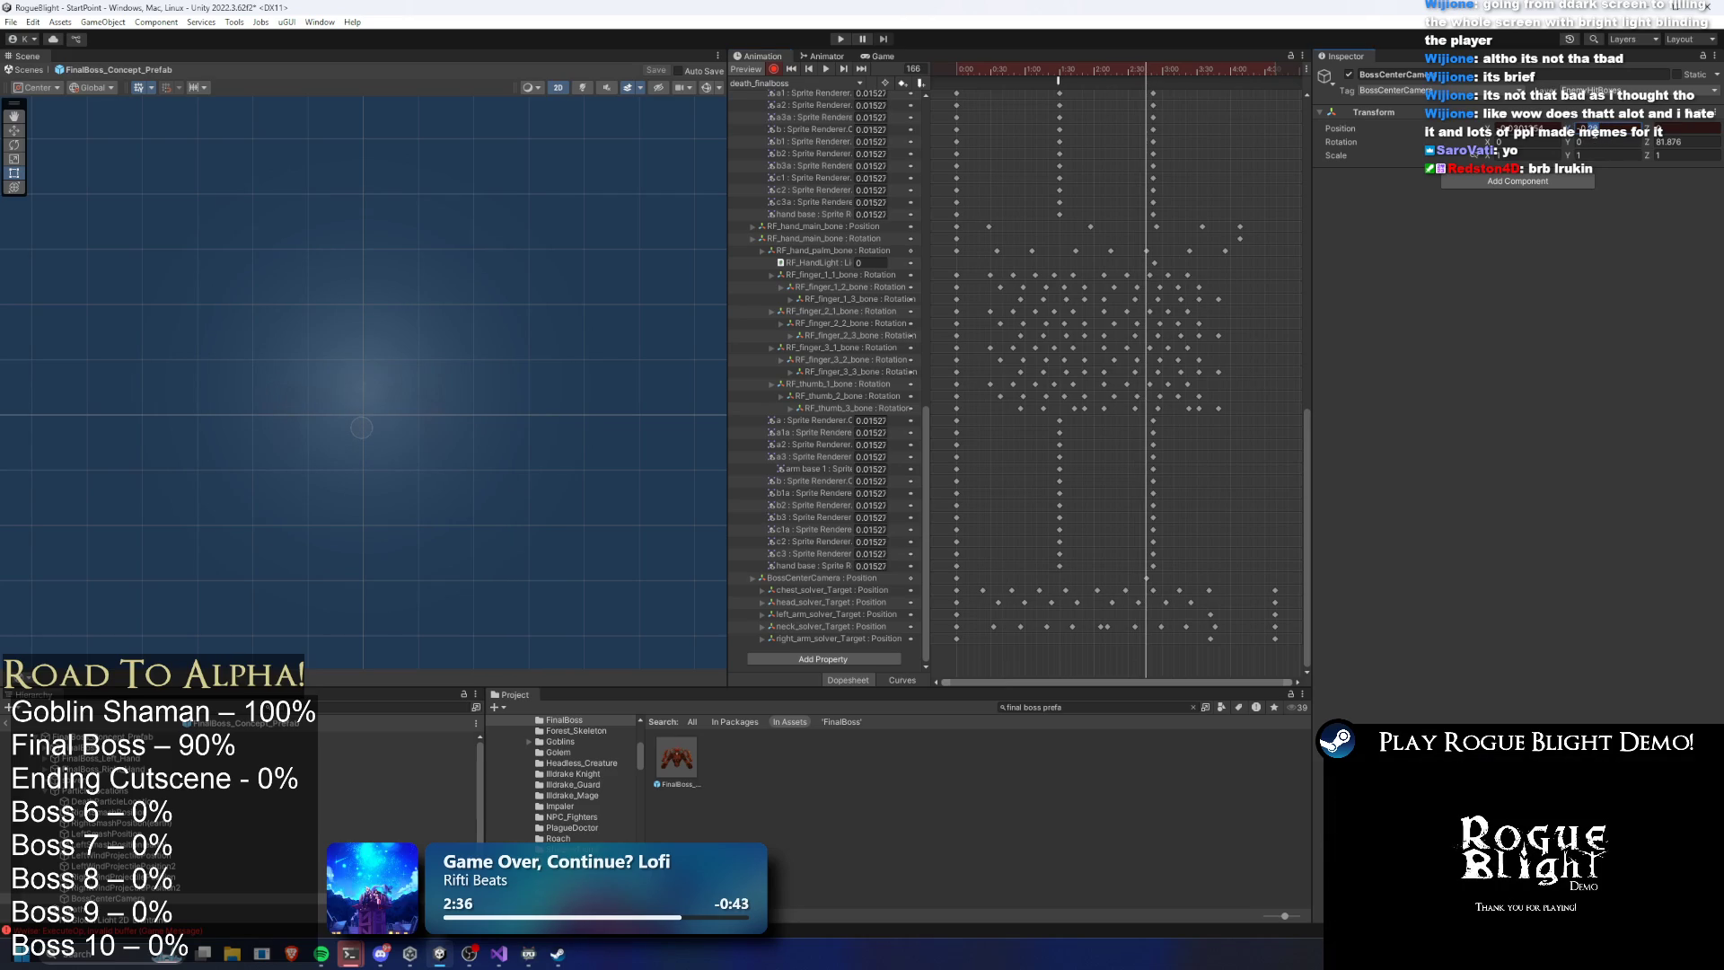
{"action": "left_click", "coordinate": [1148, 579]}
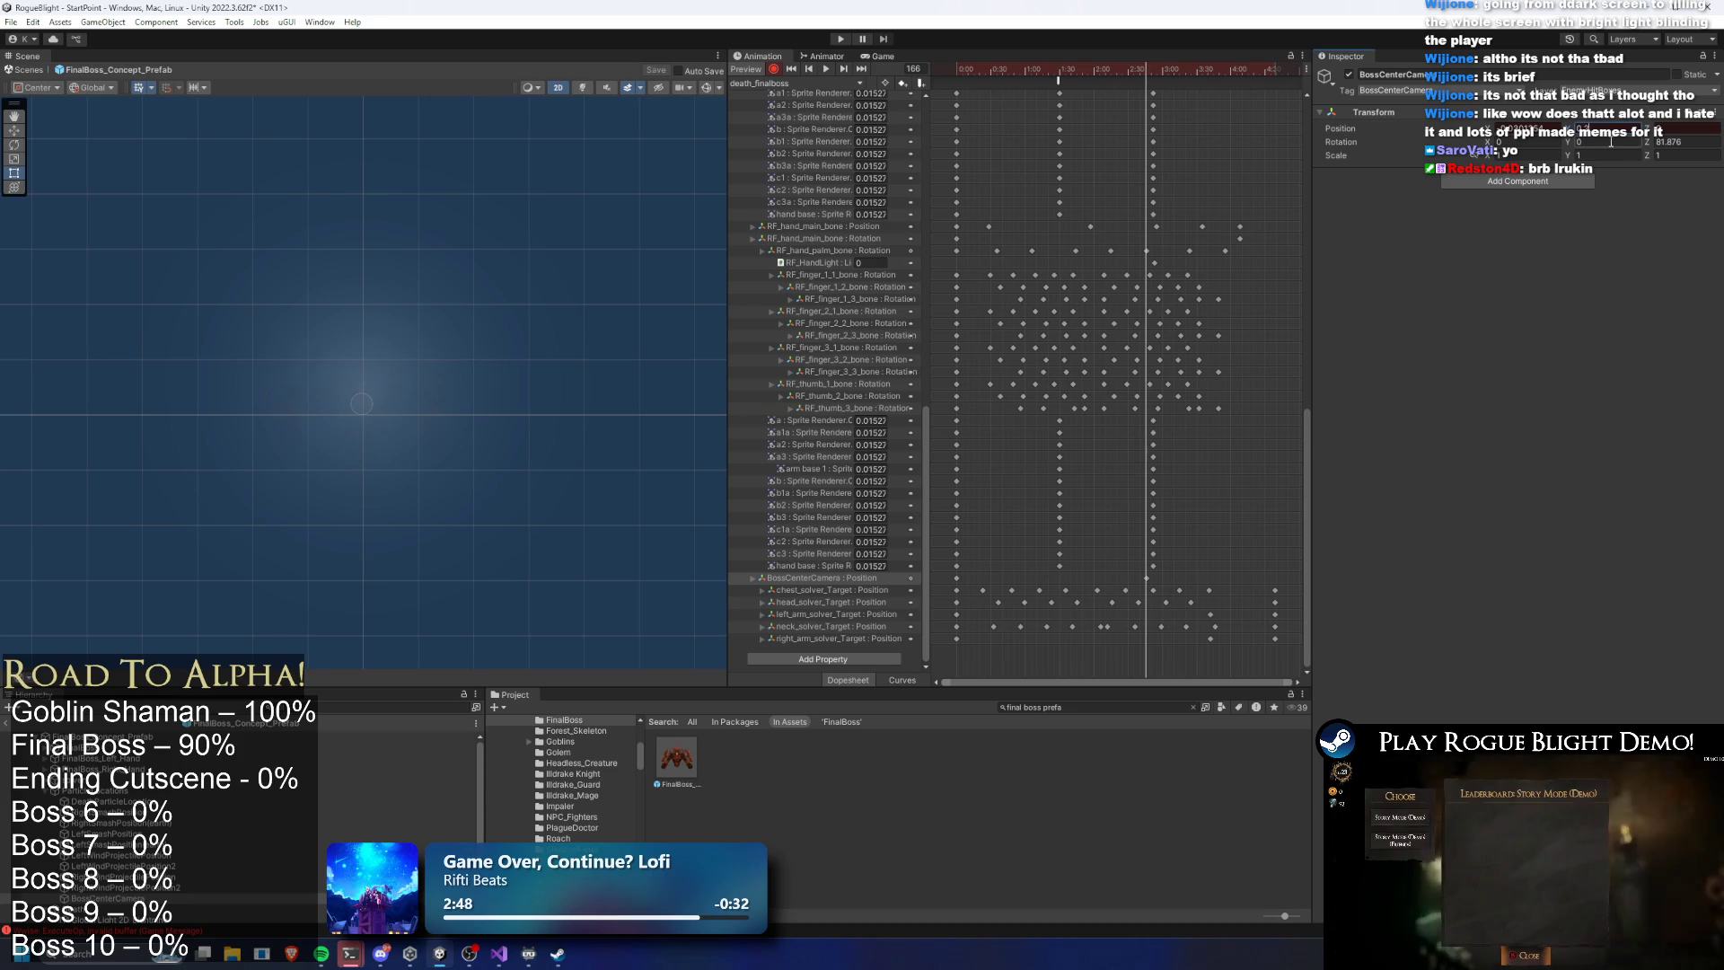
Preview the boss's final flash and fade, then drag the Global Light keyframes a few frames later
{"action": "mouse_move", "coordinate": [1133, 63]}
{"action": "left_mouse_down"}
{"action": "mouse_move", "coordinate": [1050, 56]}
{"action": "mouse_move", "coordinate": [1147, 57]}
{"action": "left_mouse_up"}
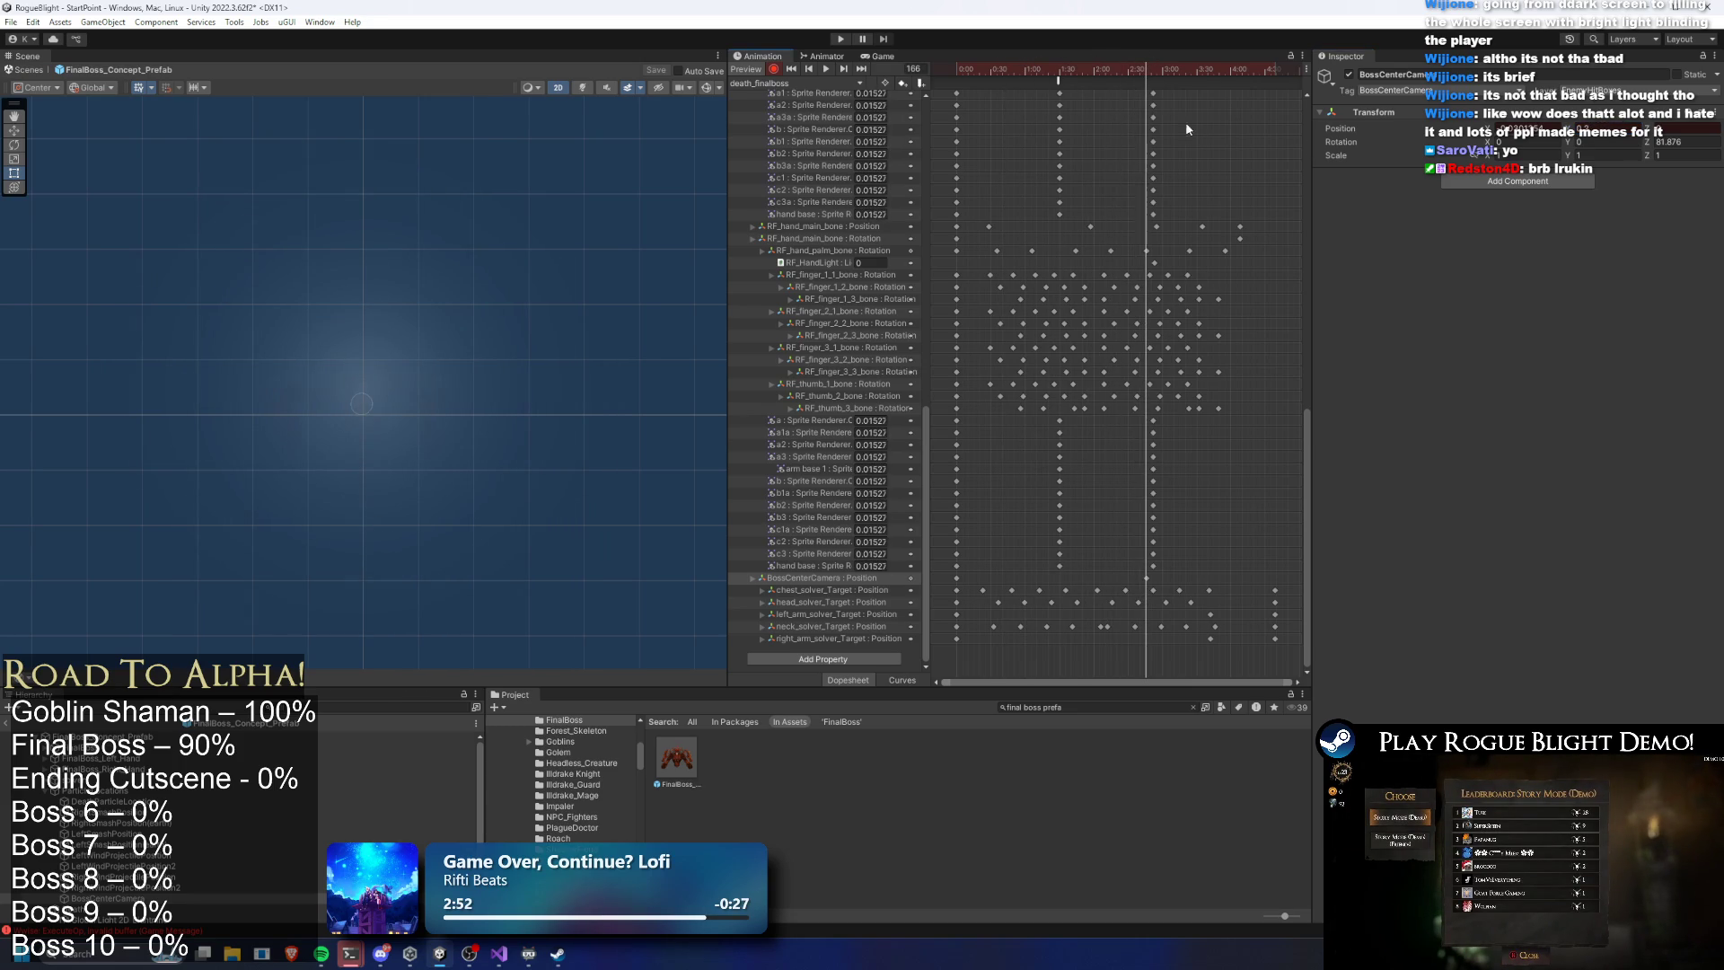
{"action": "left_click", "coordinate": [956, 577]}
{"action": "mouse_move", "coordinate": [1145, 70]}
{"action": "left_mouse_down"}
{"action": "mouse_move", "coordinate": [898, 79]}
{"action": "mouse_move", "coordinate": [1022, 70]}
{"action": "left_mouse_up"}
{"action": "left_click", "coordinate": [956, 577]}
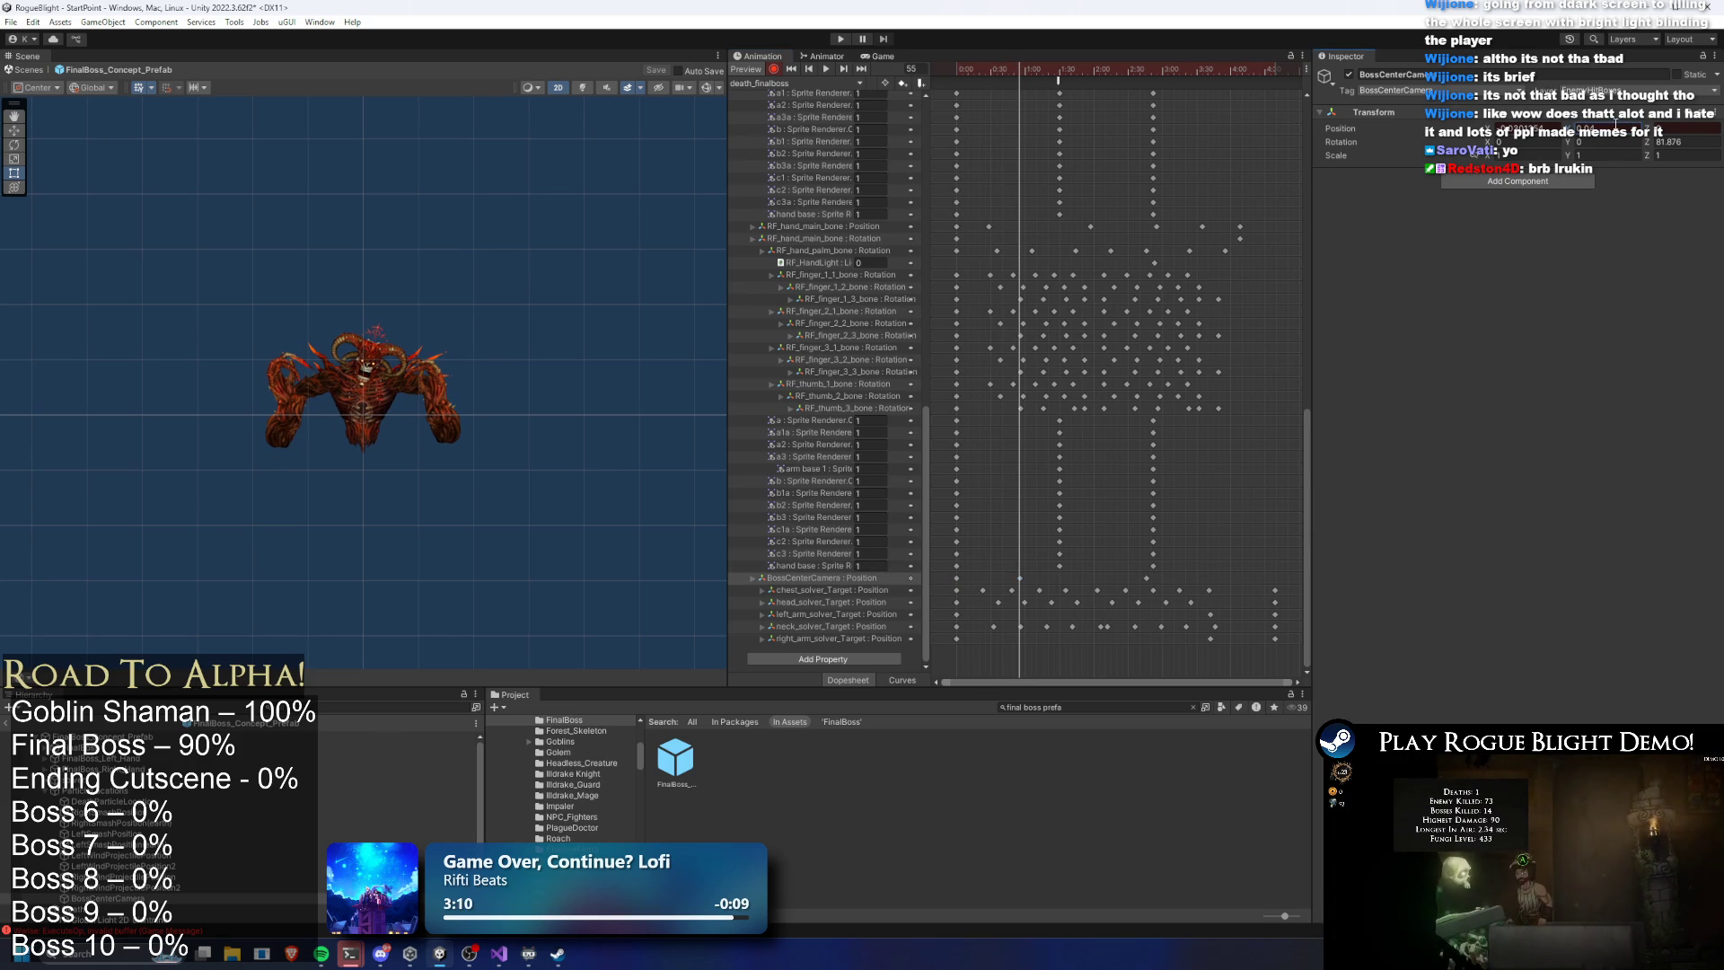
{"action": "mouse_move", "coordinate": [1035, 77]}
{"action": "left_mouse_down"}
{"action": "mouse_move", "coordinate": [1150, 70]}
{"action": "mouse_move", "coordinate": [954, 70]}
{"action": "mouse_move", "coordinate": [1147, 65]}
{"action": "left_mouse_up"}
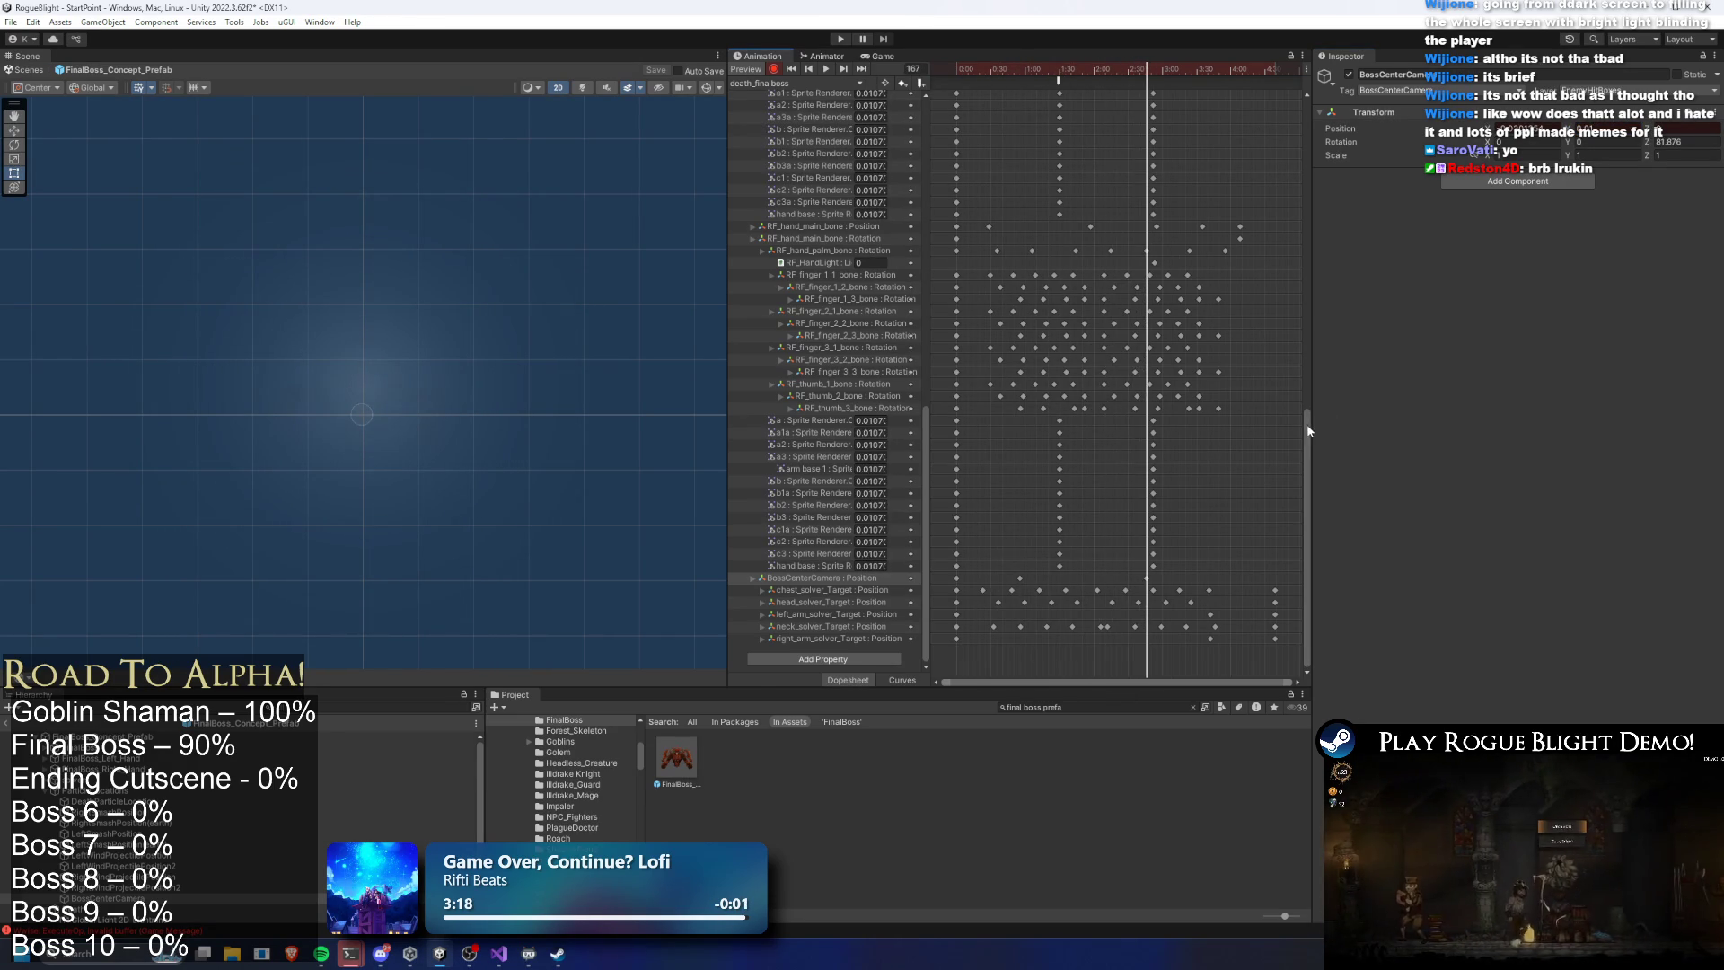
{"action": "scroll", "coordinate": [1281, 111], "scroll_direction": "up", "scroll_amount": 10}
{"action": "mouse_move", "coordinate": [1116, 113]}
{"action": "left_mouse_down"}
{"action": "mouse_move", "coordinate": [1084, 74]}
{"action": "mouse_move", "coordinate": [1150, 71]}
{"action": "mouse_move", "coordinate": [1181, 126]}
{"action": "mouse_move", "coordinate": [1182, 68]}
{"action": "mouse_move", "coordinate": [1057, 70]}
{"action": "mouse_move", "coordinate": [1144, 72]}
{"action": "left_mouse_up"}
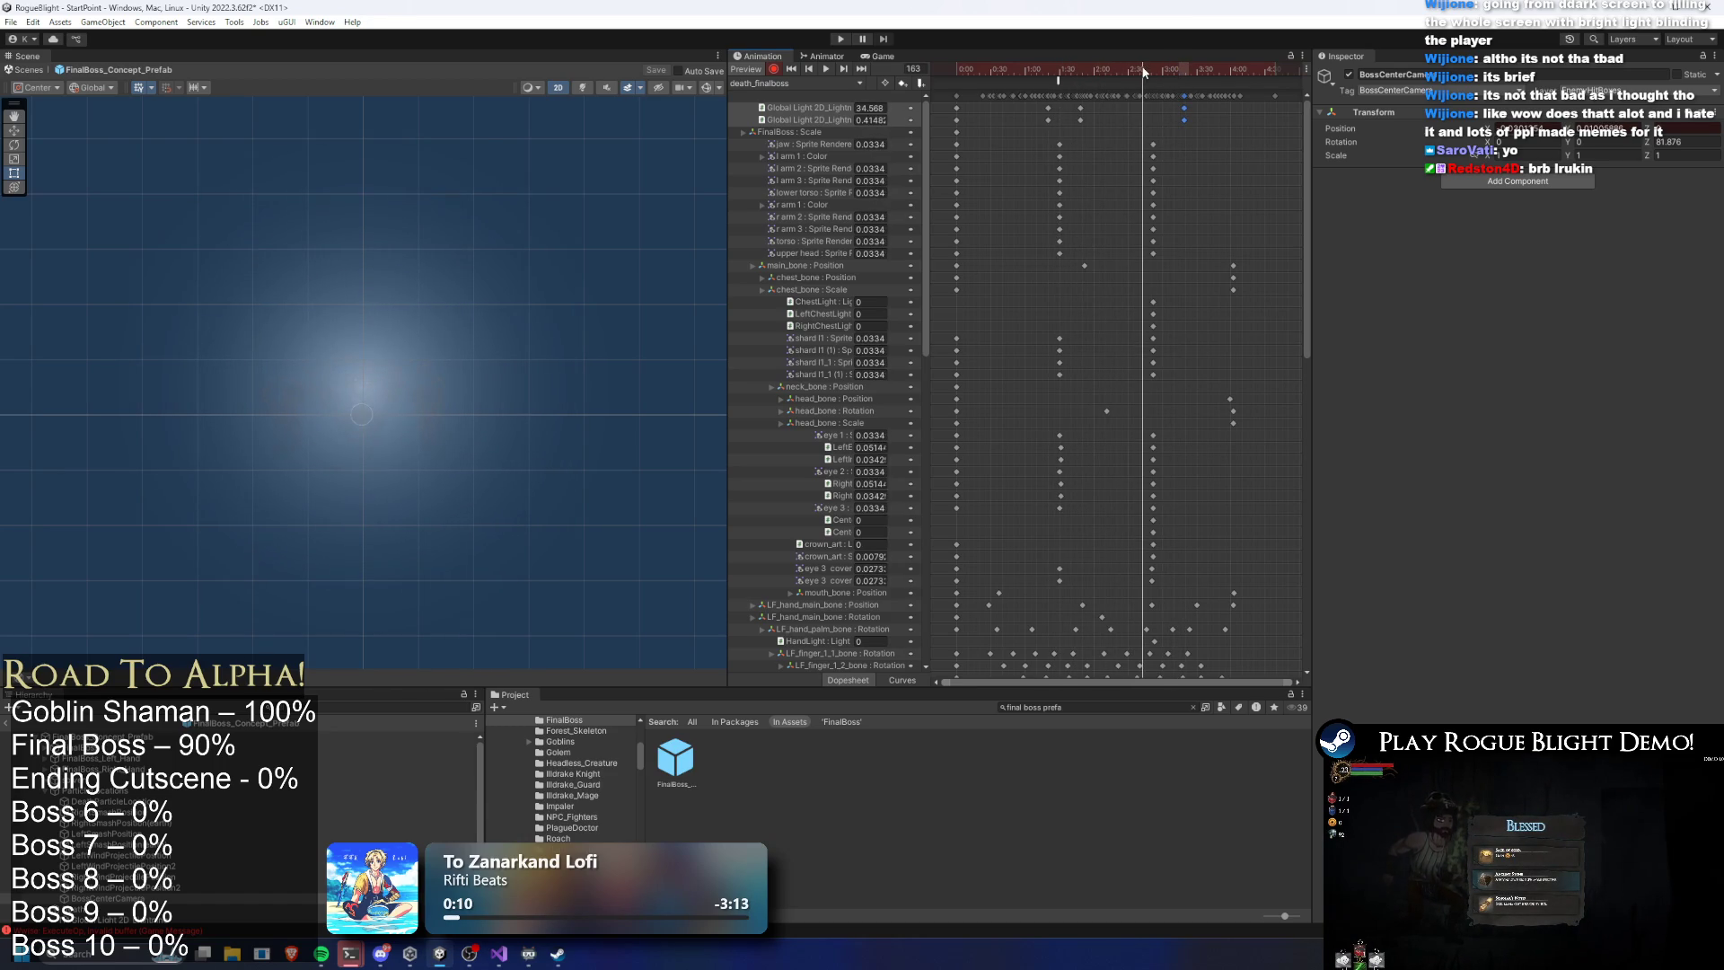
{"action": "left_click_drag", "start_coordinate": [1169, 143], "coordinate": [1147, 588]}
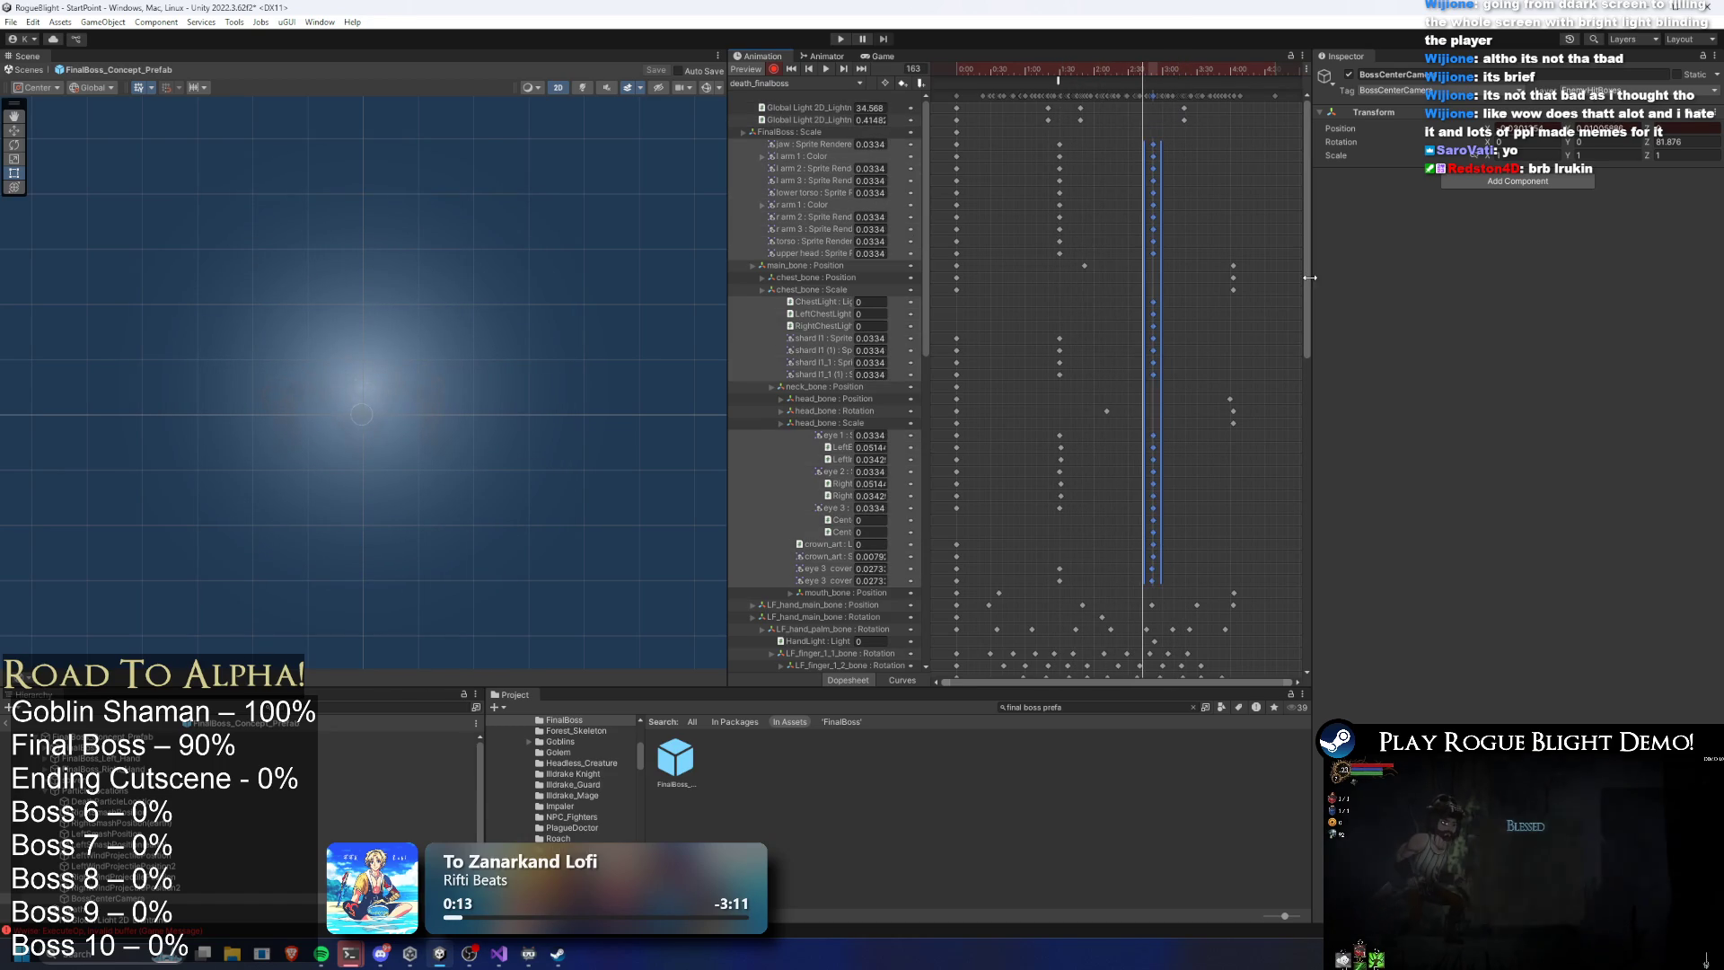
{"action": "left_click_drag", "start_coordinate": [1304, 285], "coordinate": [1294, 454]}
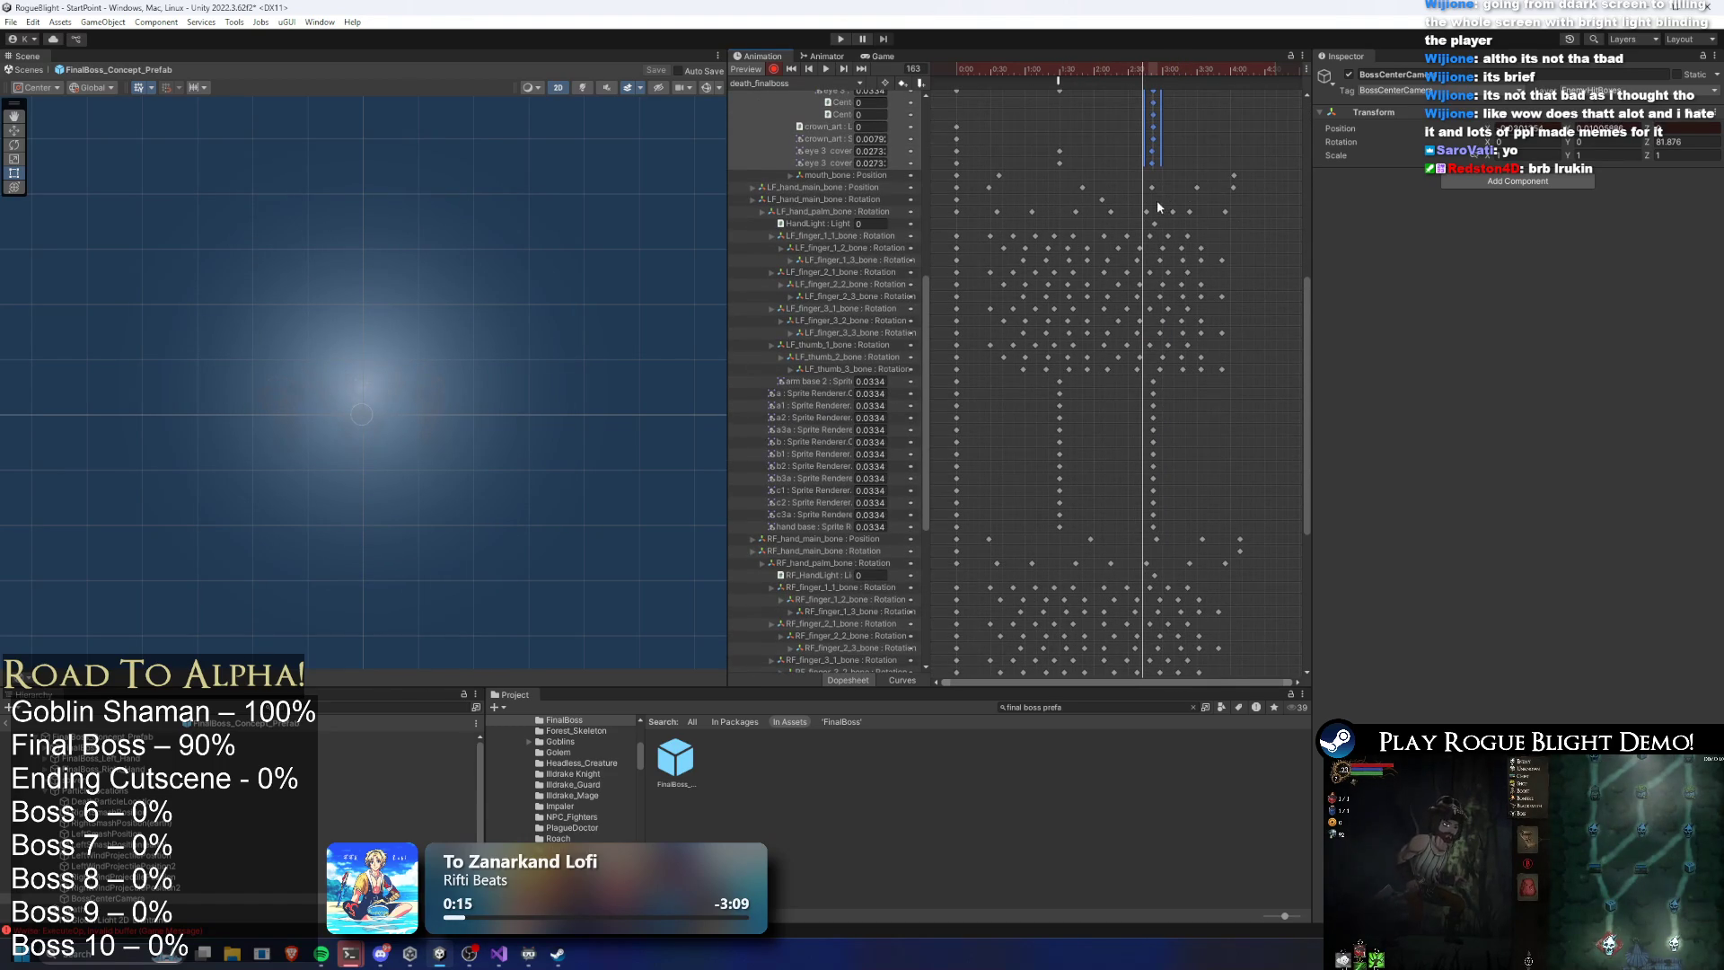
{"action": "left_click_drag", "start_coordinate": [1154, 453], "coordinate": [1147, 531]}
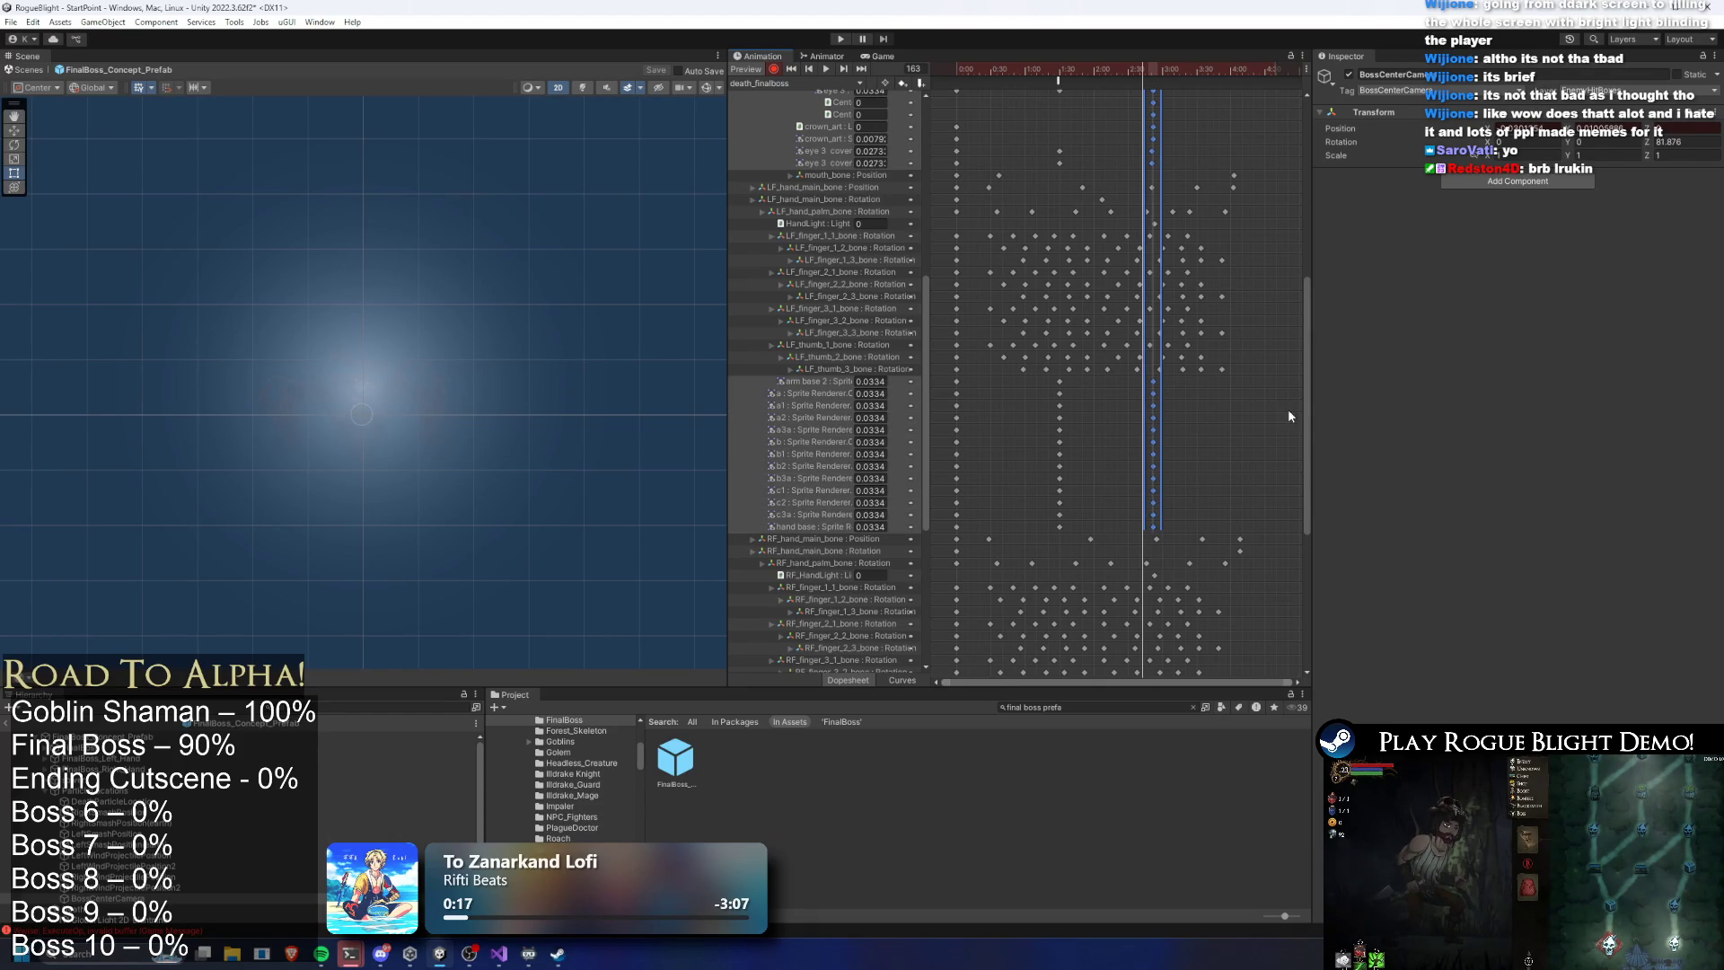
{"action": "left_click_drag", "start_coordinate": [1305, 413], "coordinate": [1305, 436]}
{"action": "left_click", "coordinate": [1256, 330]}
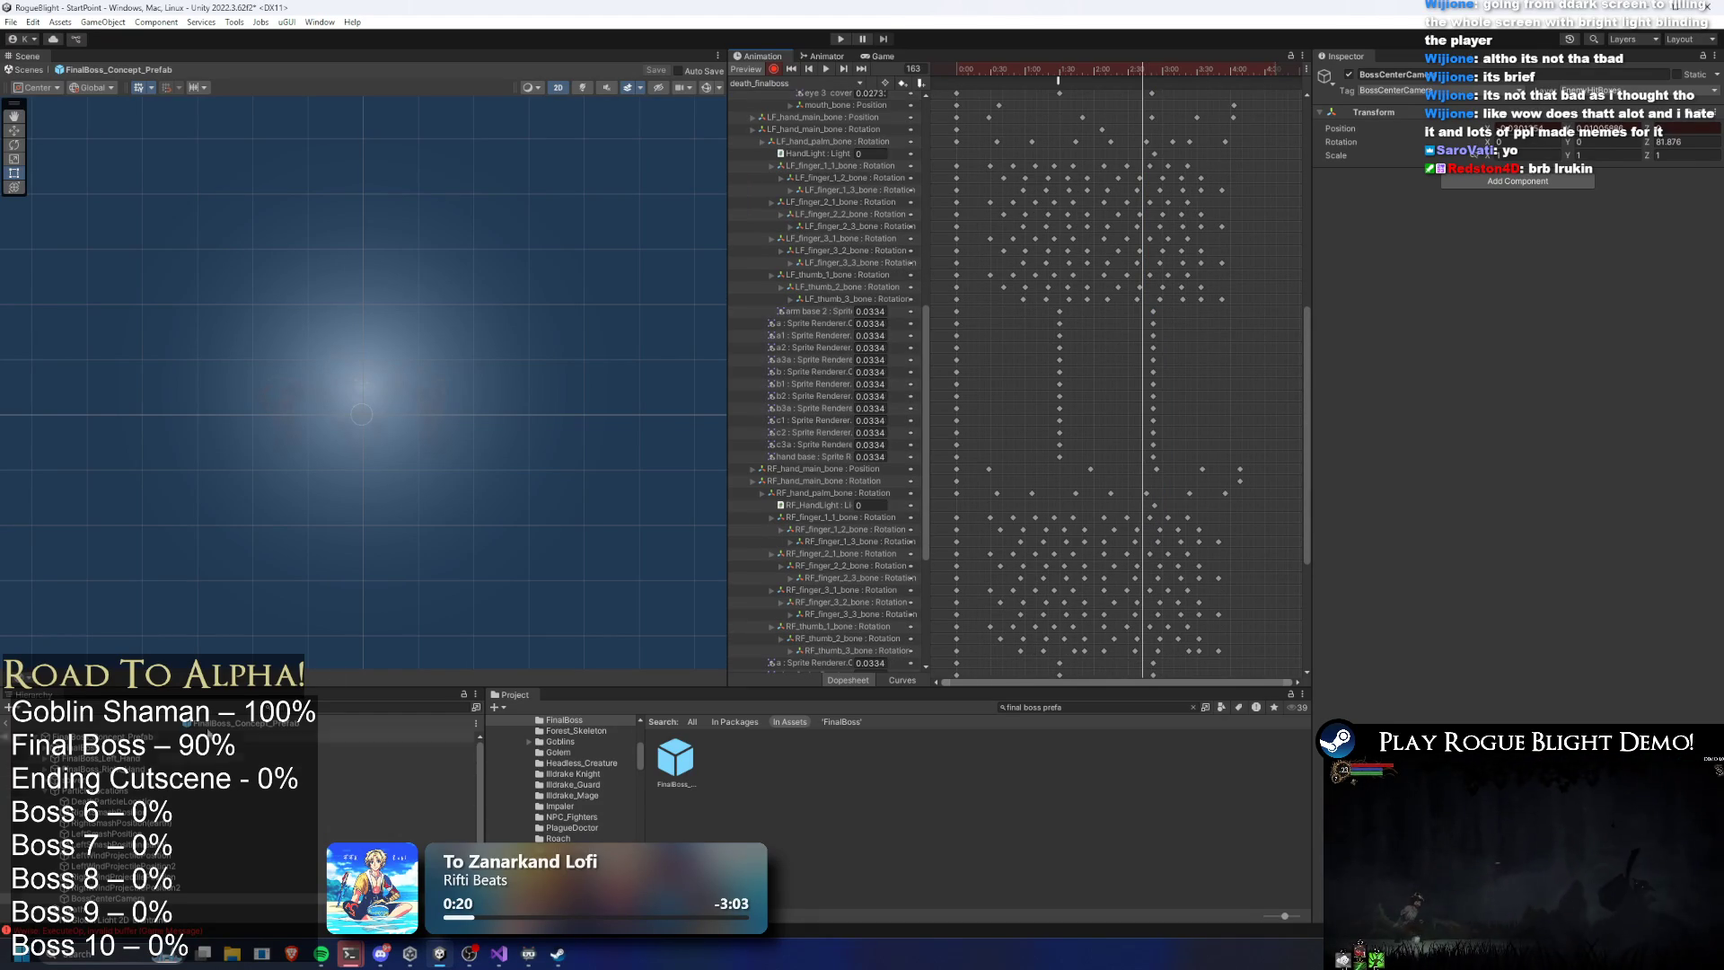
{"action": "mouse_move", "coordinate": [1041, 64]}
{"action": "left_mouse_down"}
{"action": "mouse_move", "coordinate": [1059, 63]}
{"action": "mouse_move", "coordinate": [957, 69]}
{"action": "mouse_move", "coordinate": [976, 68]}
{"action": "left_mouse_up"}
{"action": "scroll", "coordinate": [513, 488], "scroll_direction": "up", "scroll_amount": 2}
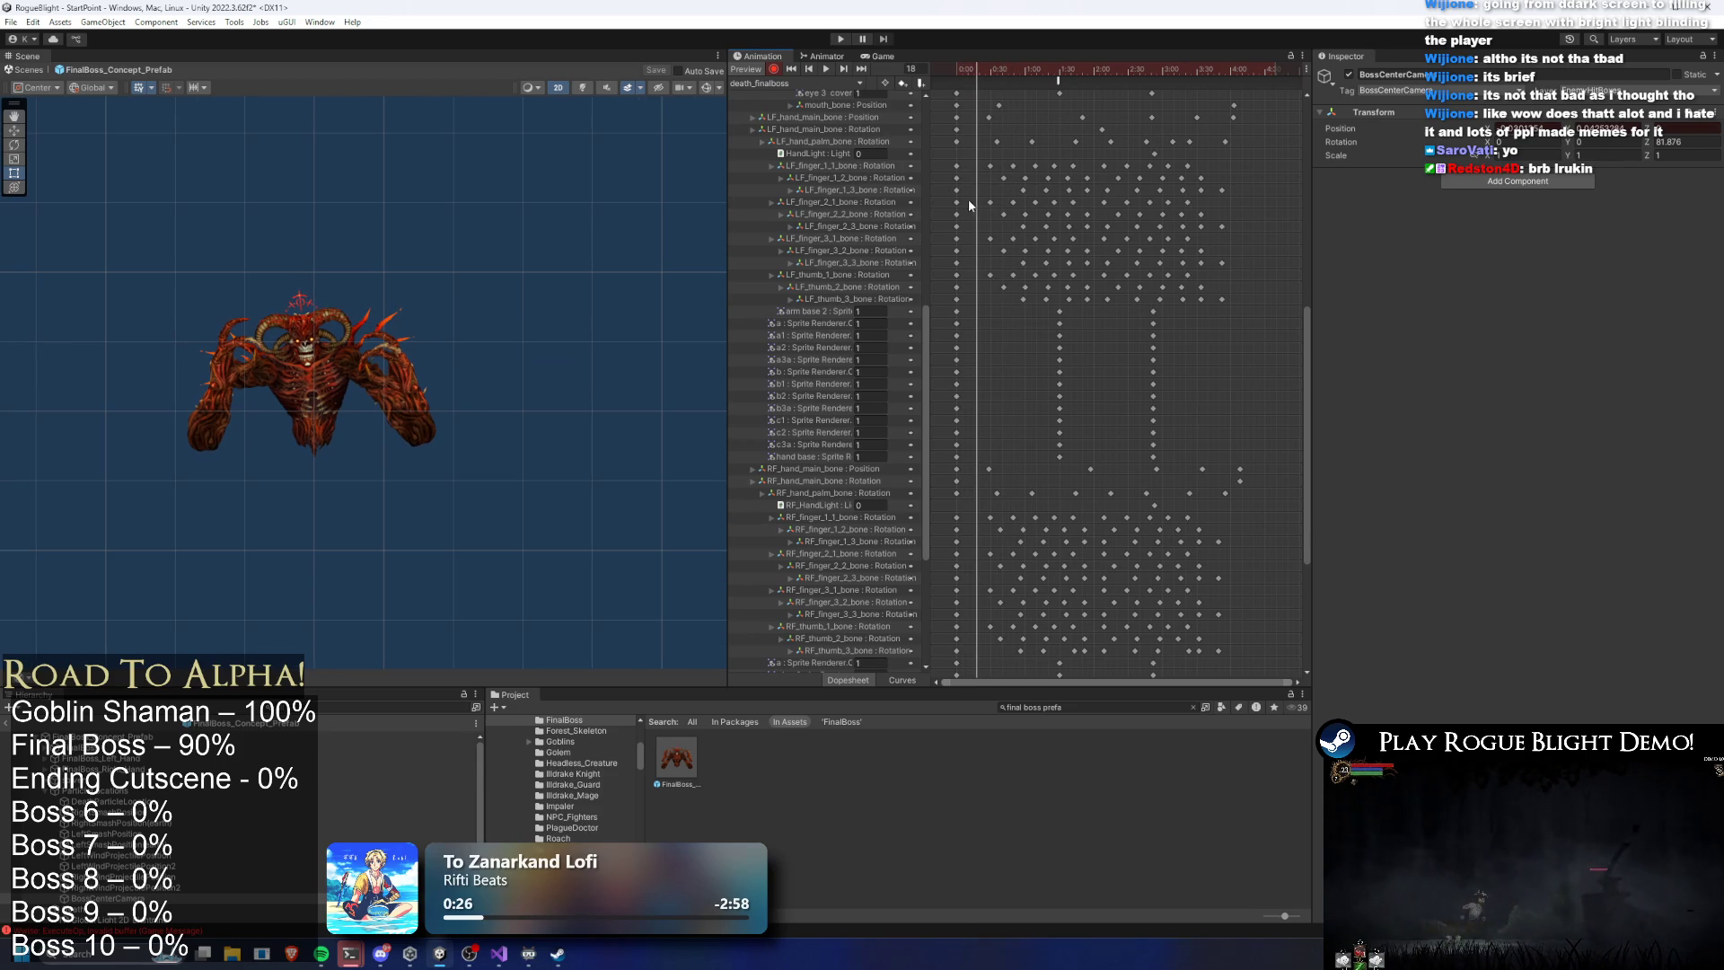
Set the HandLight Light 2D intensity to 1 at frame 0 of the death clip
{"action": "scroll", "coordinate": [1082, 176], "scroll_direction": "up", "scroll_amount": 2}
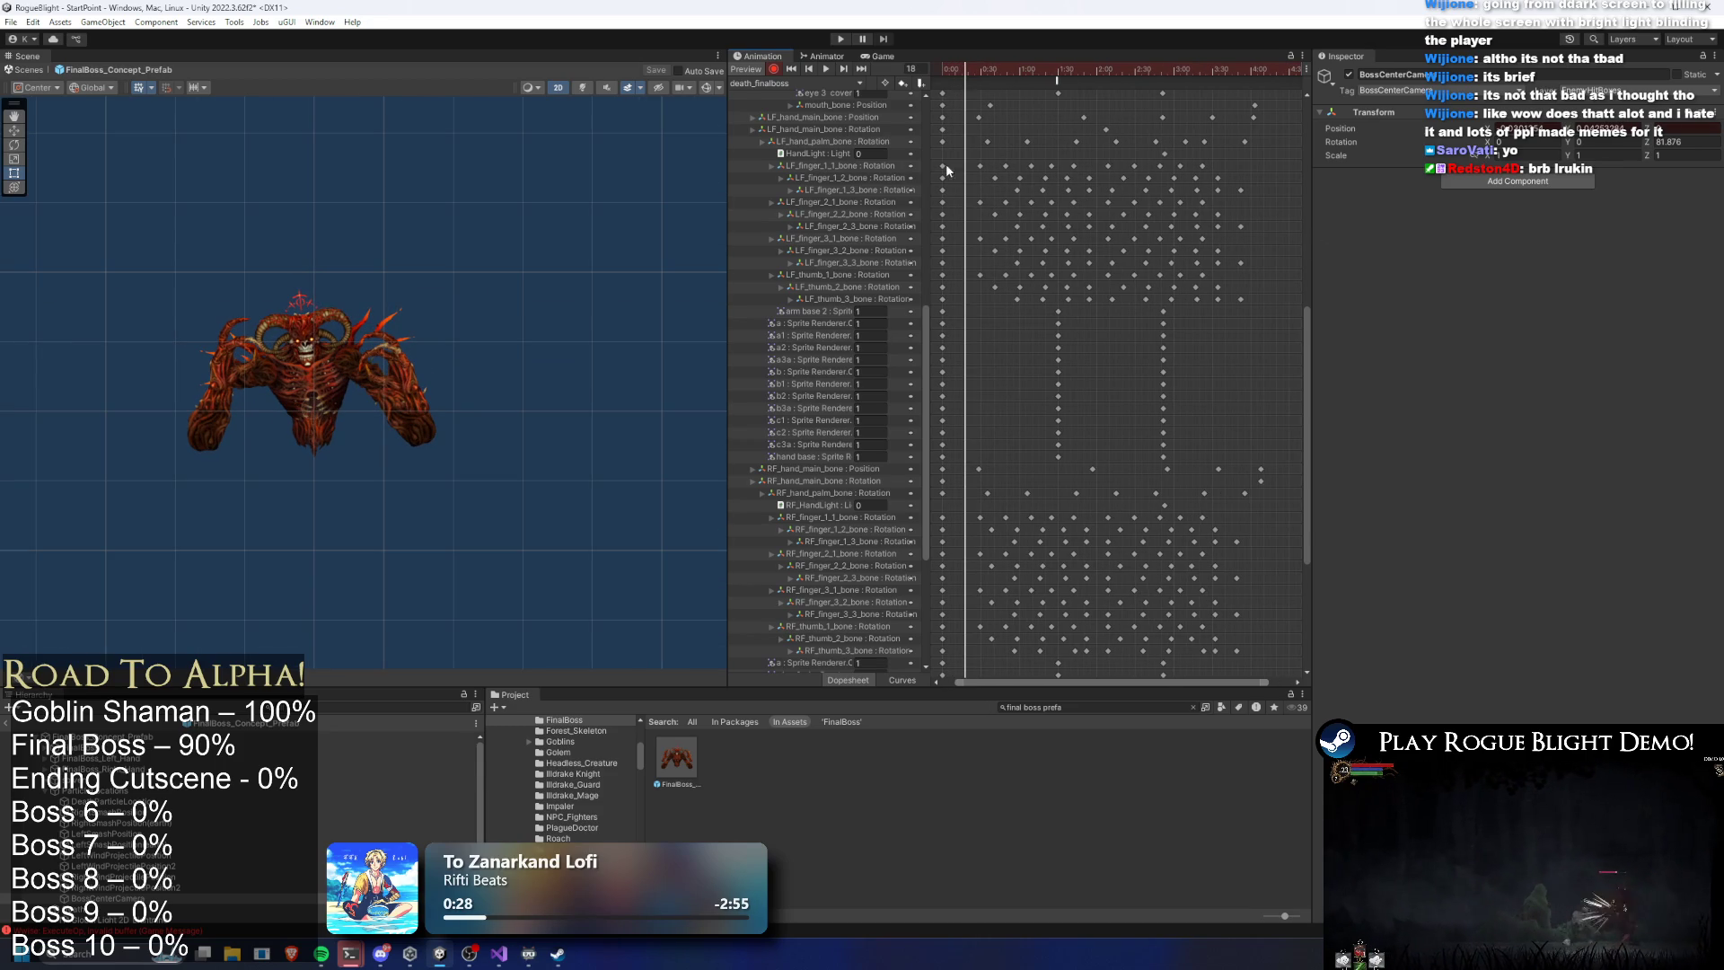
{"action": "left_click", "coordinate": [1164, 154]}
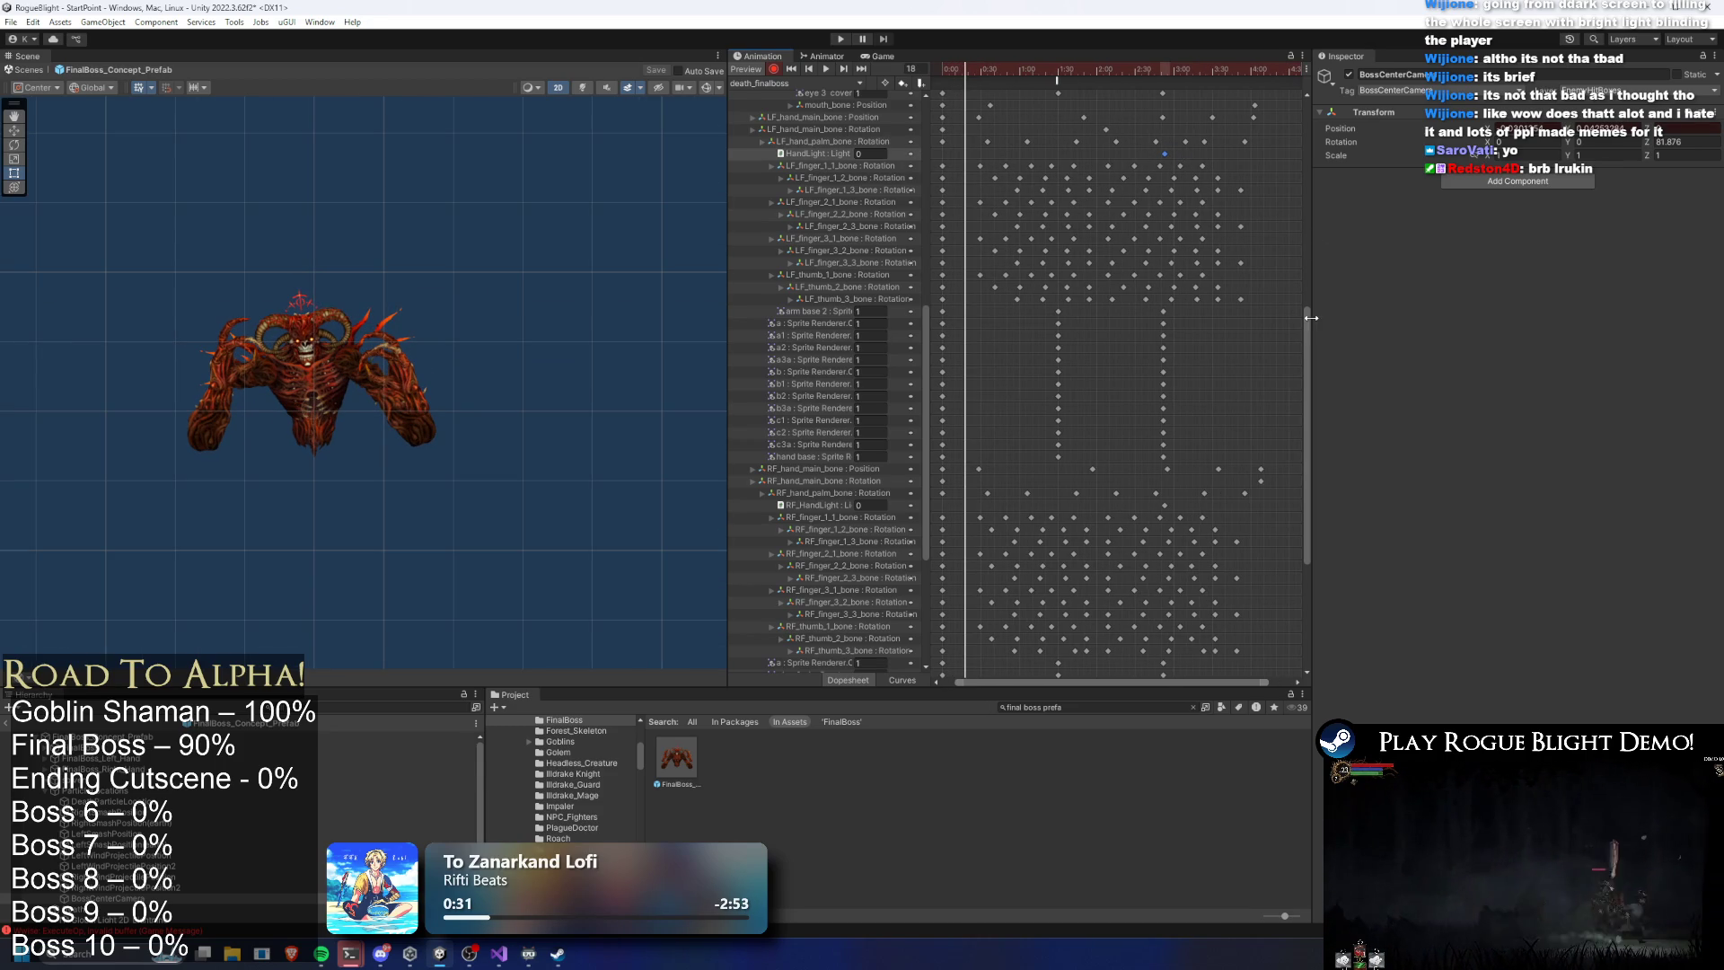
{"action": "scroll", "coordinate": [1301, 311], "scroll_direction": "up", "scroll_amount": 1}
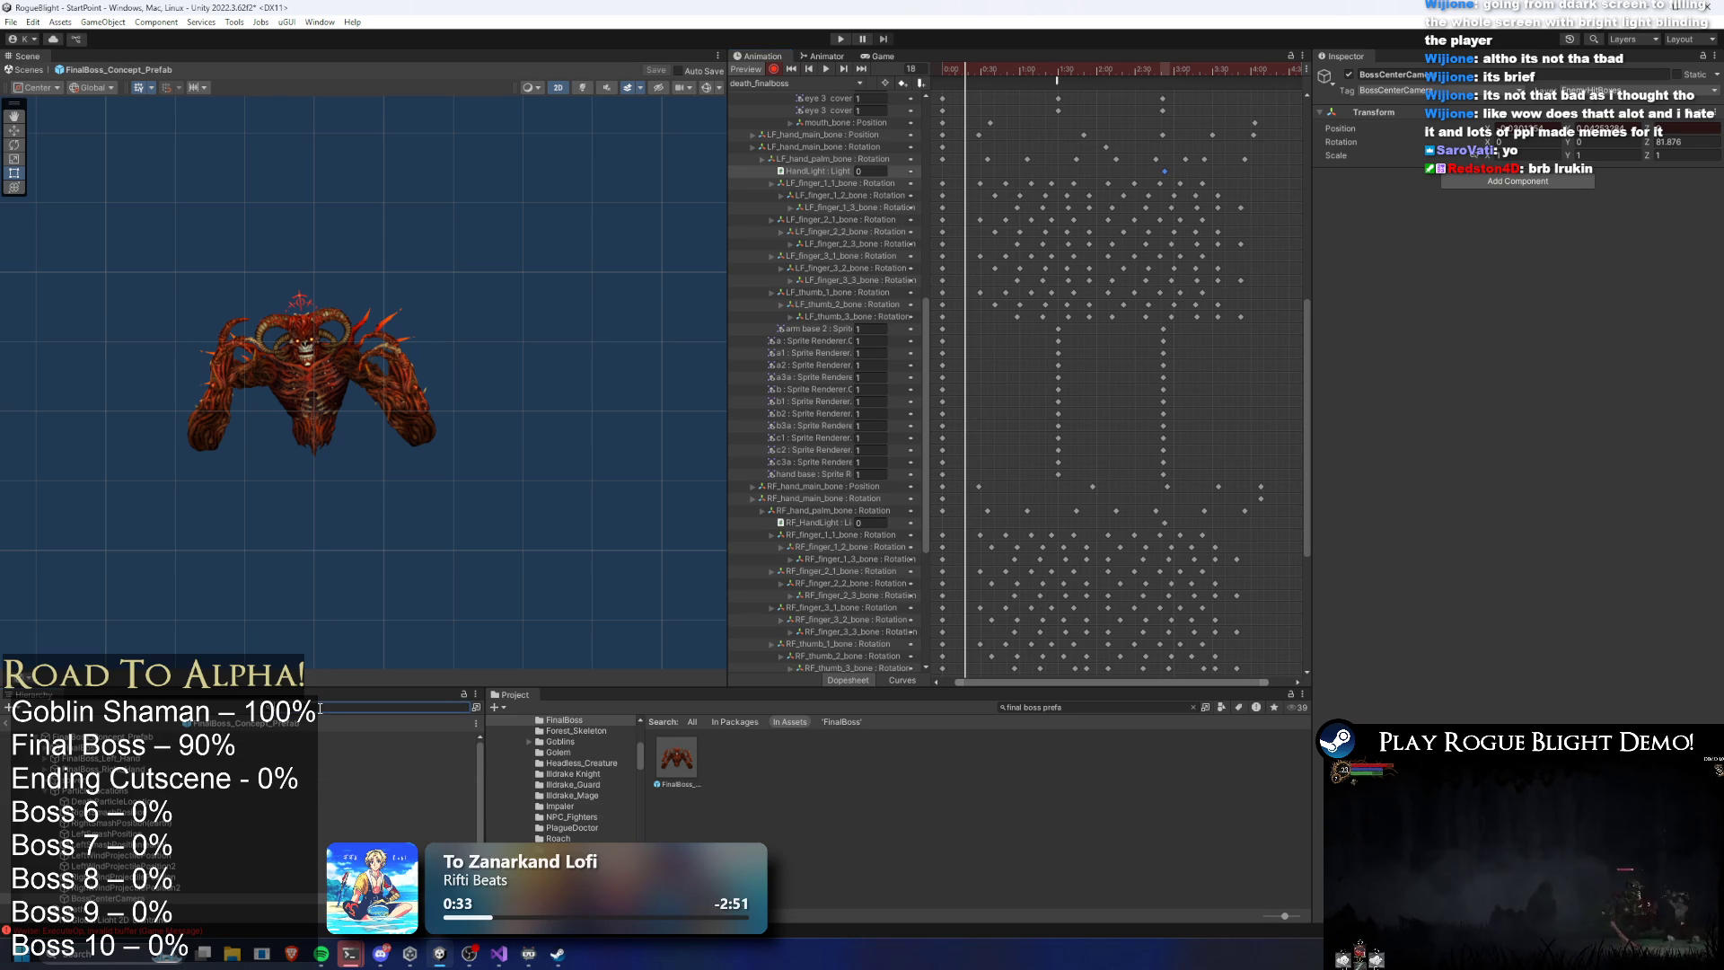
{"action": "type", "text": "light"}
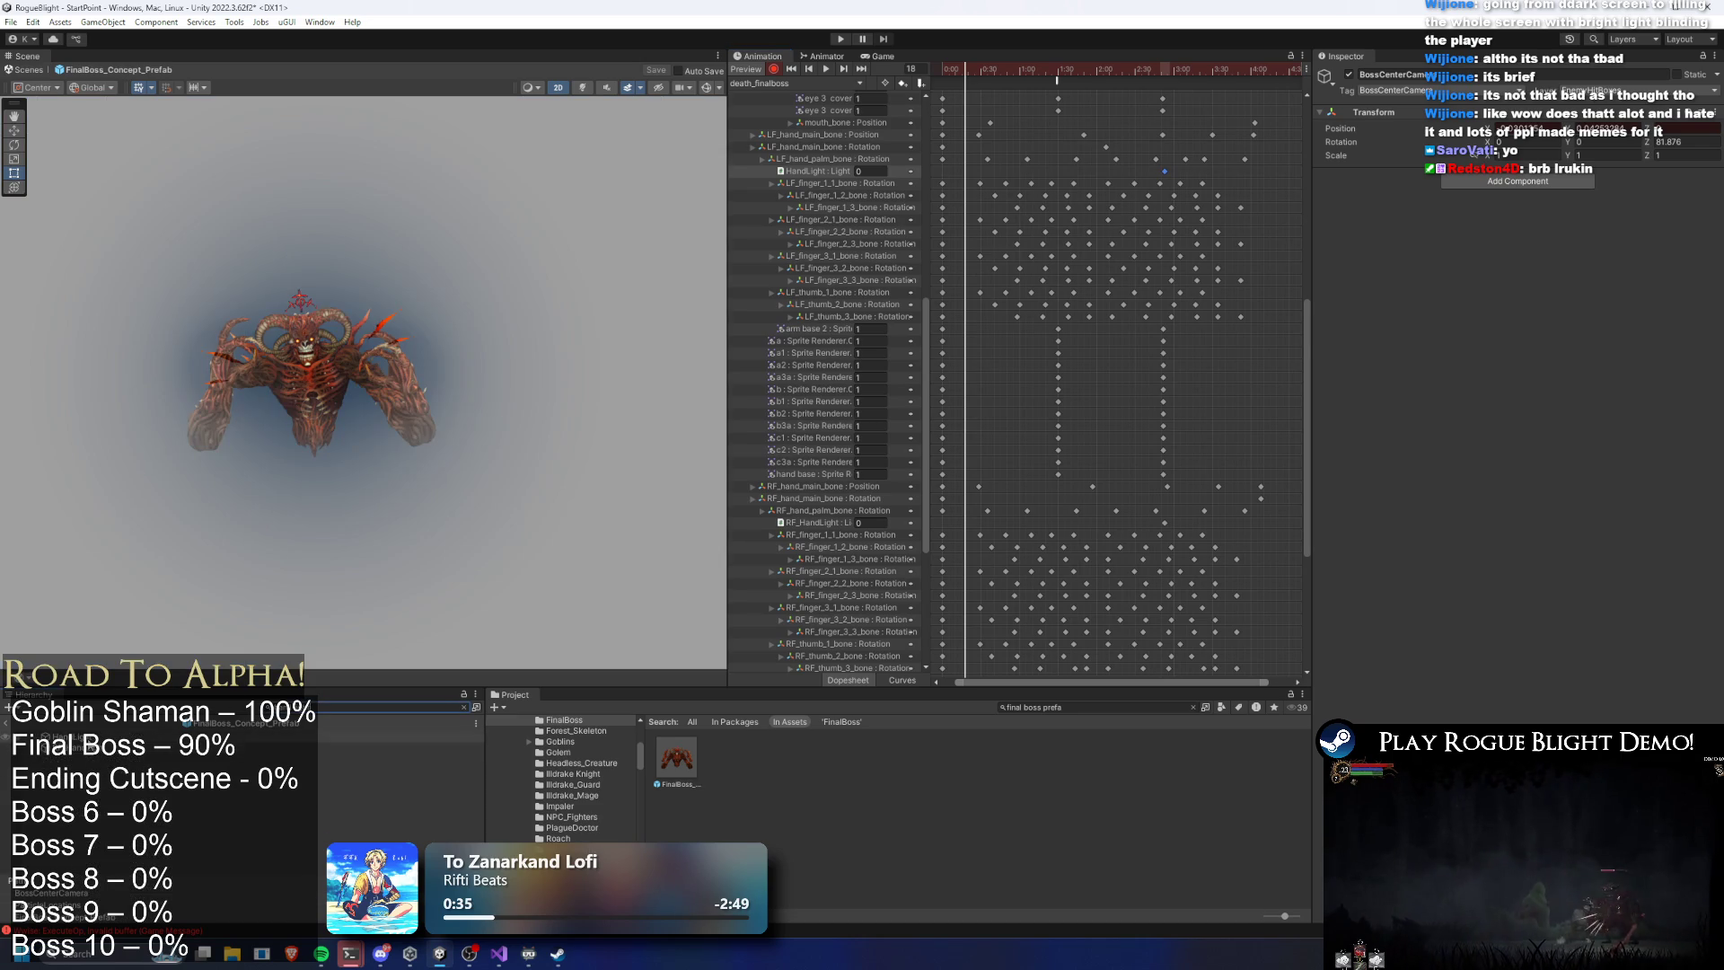
{"action": "left_click", "coordinate": [1046, 93]}
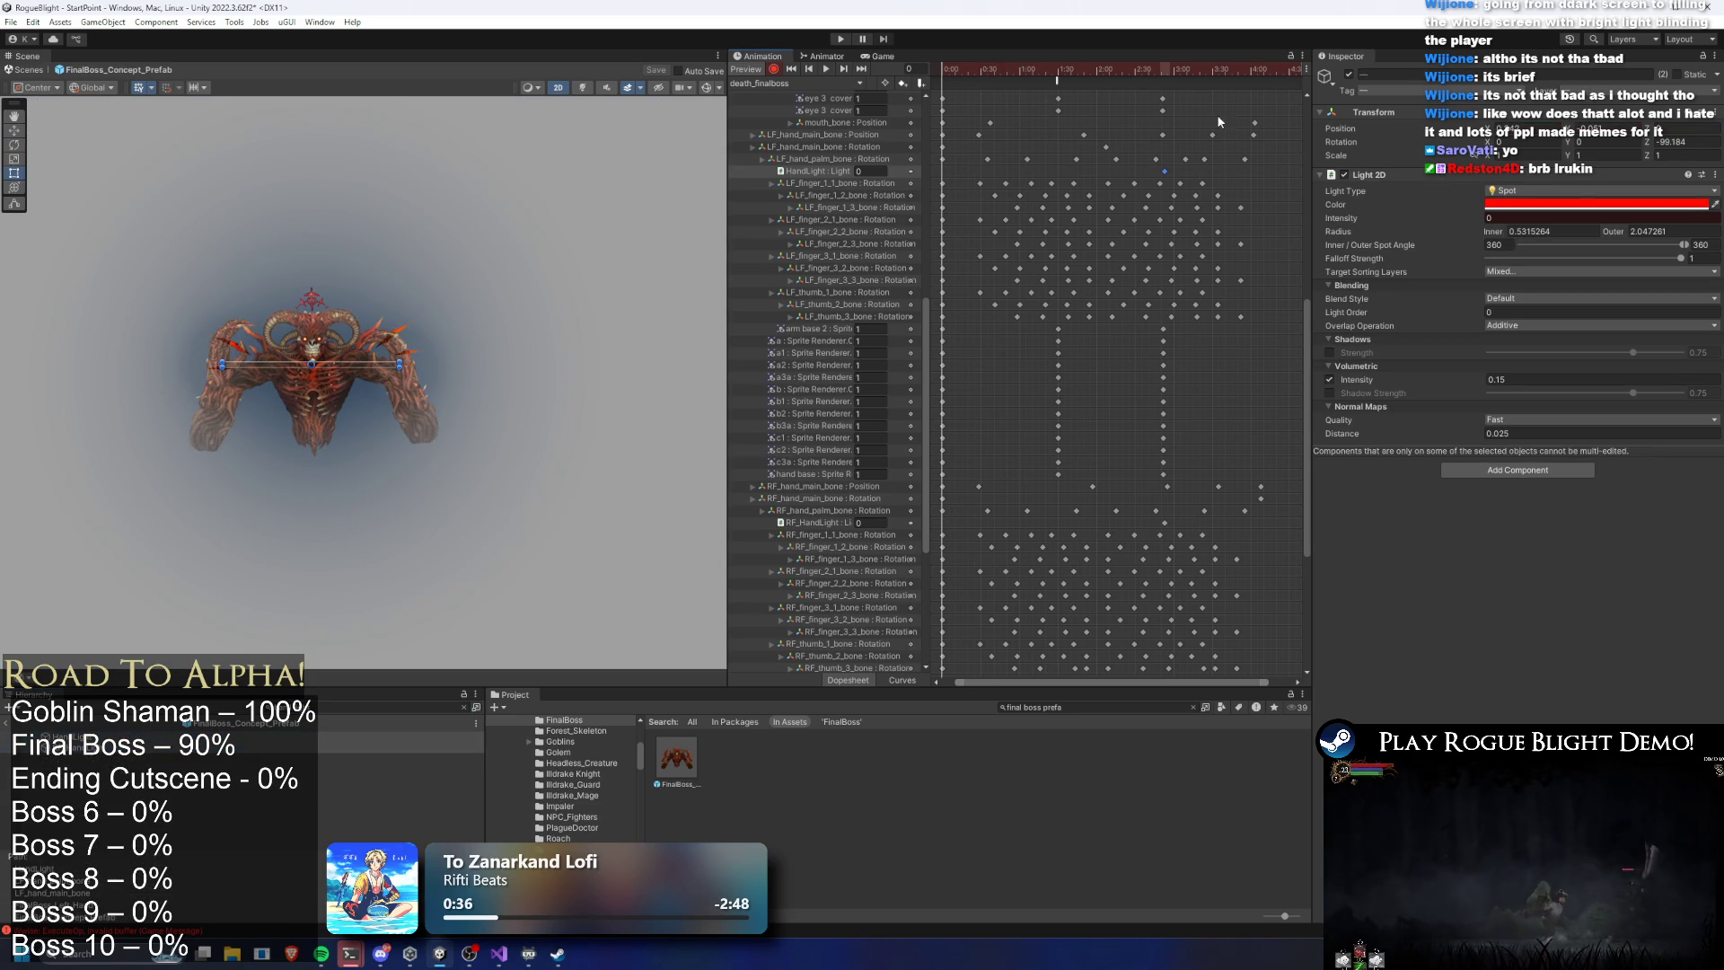
{"action": "left_click", "coordinate": [1532, 217]}
{"action": "type", "text": "1"}
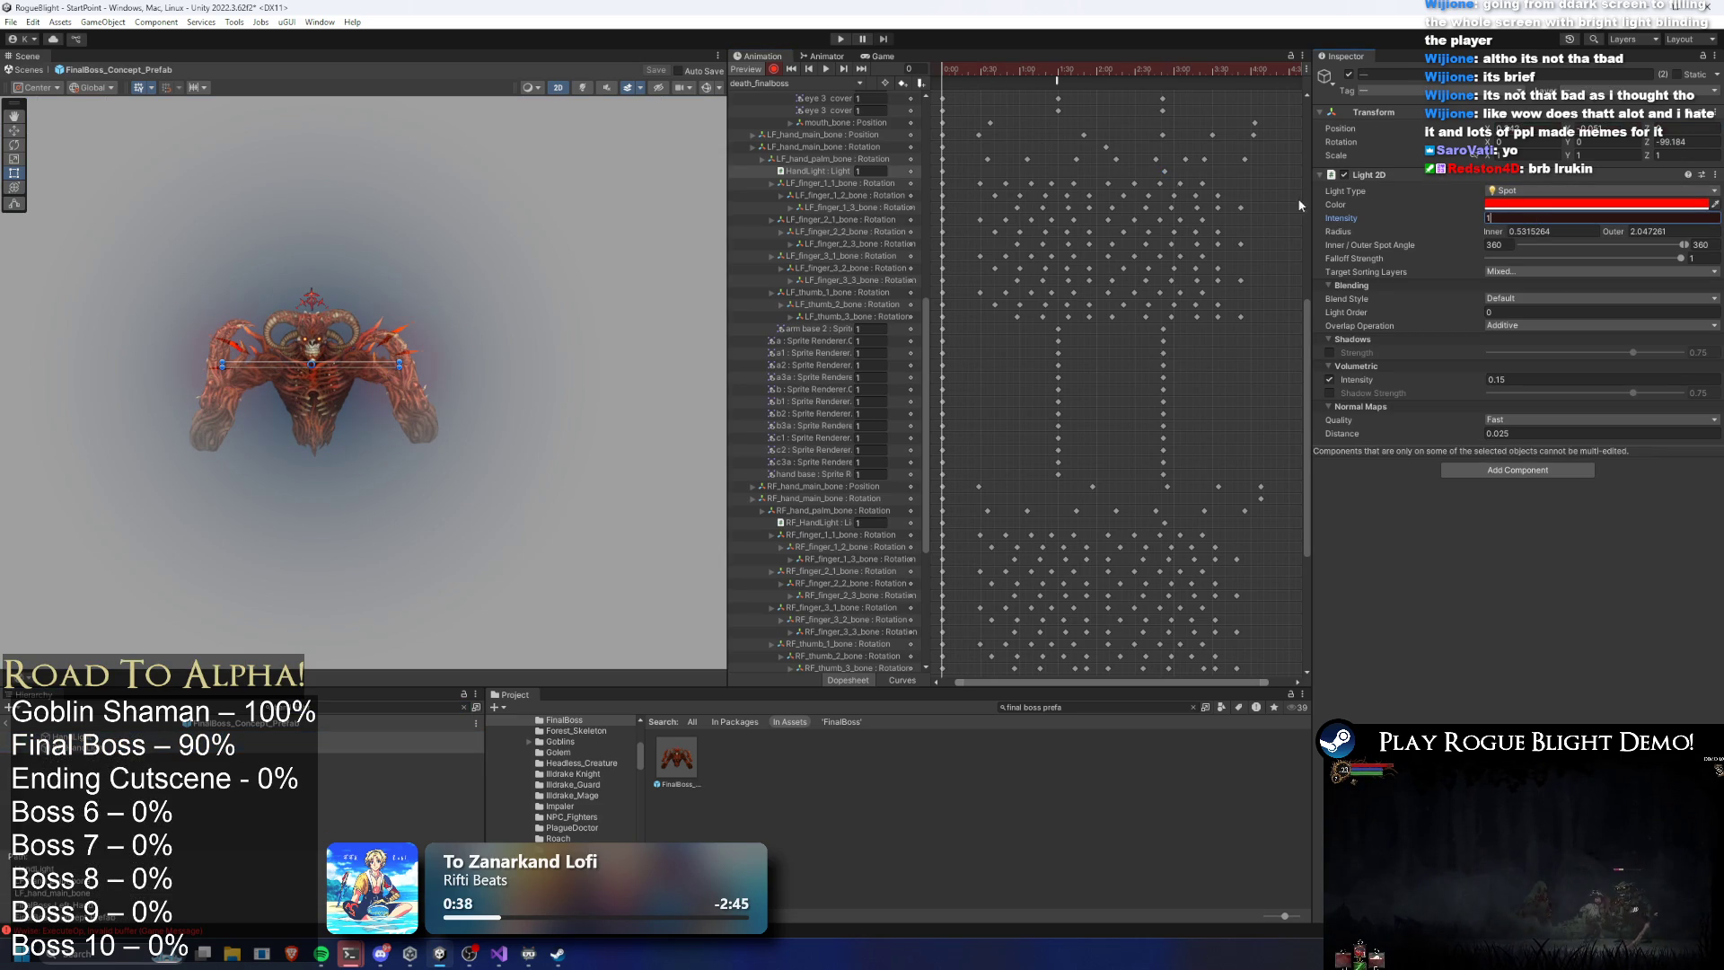
{"action": "mouse_move", "coordinate": [952, 73]}
{"action": "left_mouse_down"}
{"action": "mouse_move", "coordinate": [1096, 72]}
{"action": "mouse_move", "coordinate": [857, 71]}
{"action": "left_mouse_up"}
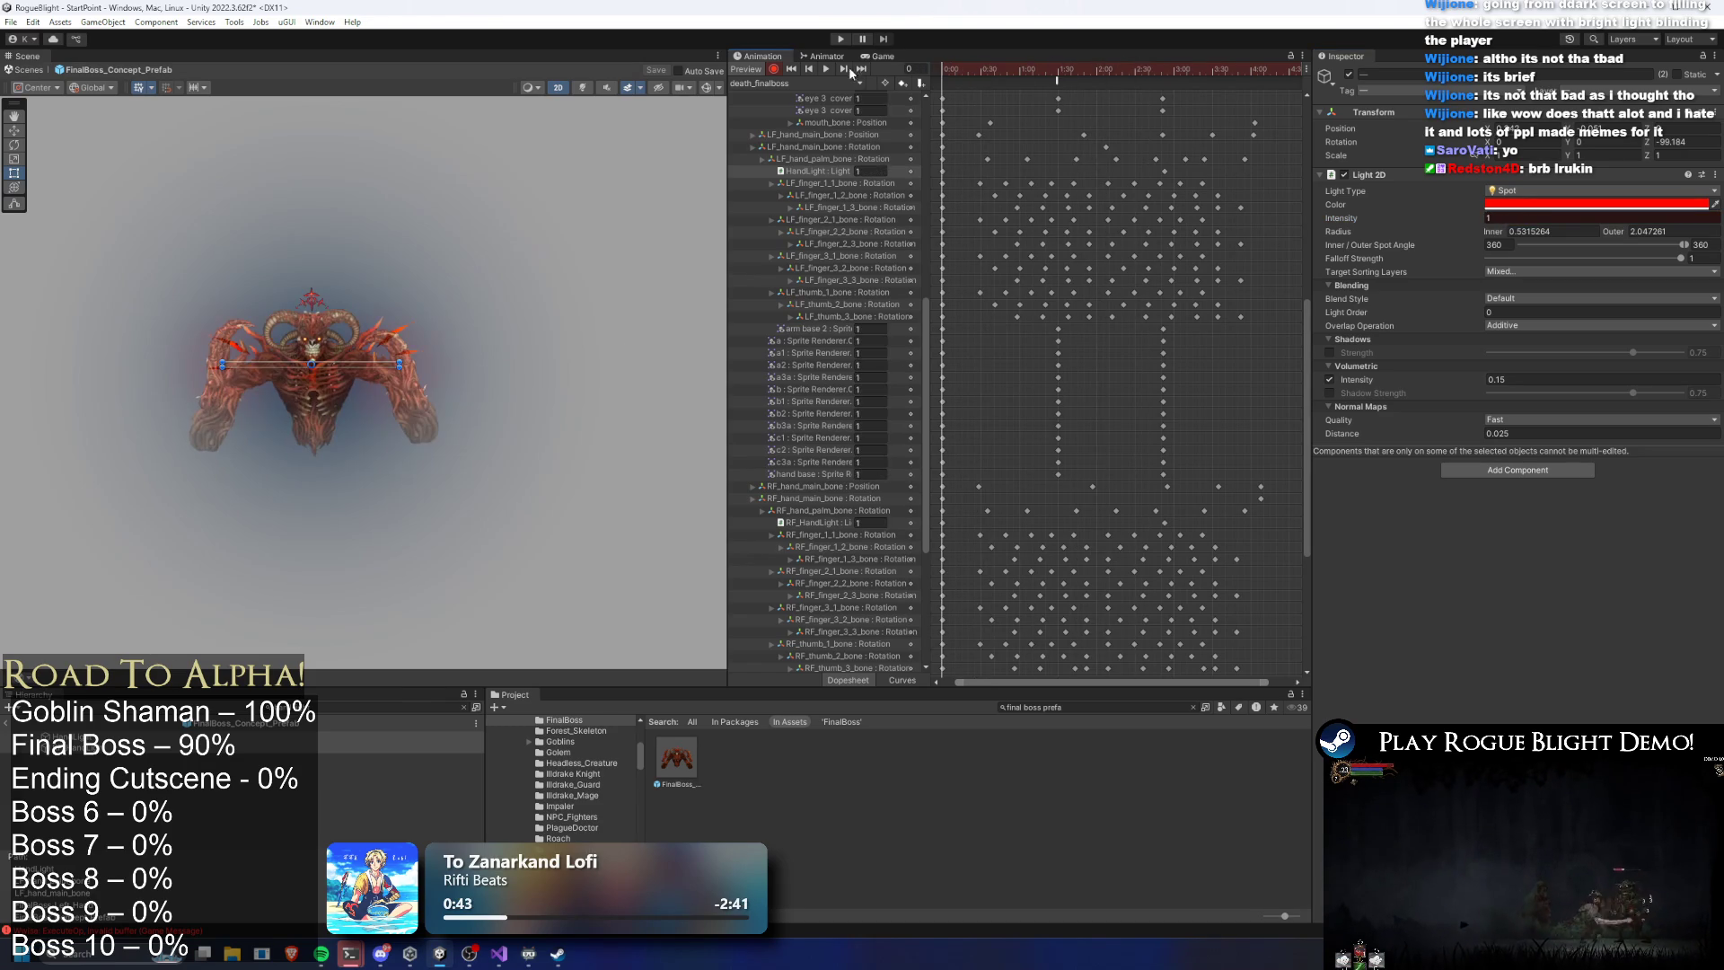
Clear the searches to show the Final_Boss folder and list the boss's animation clips
{"action": "left_click", "coordinate": [358, 714]}
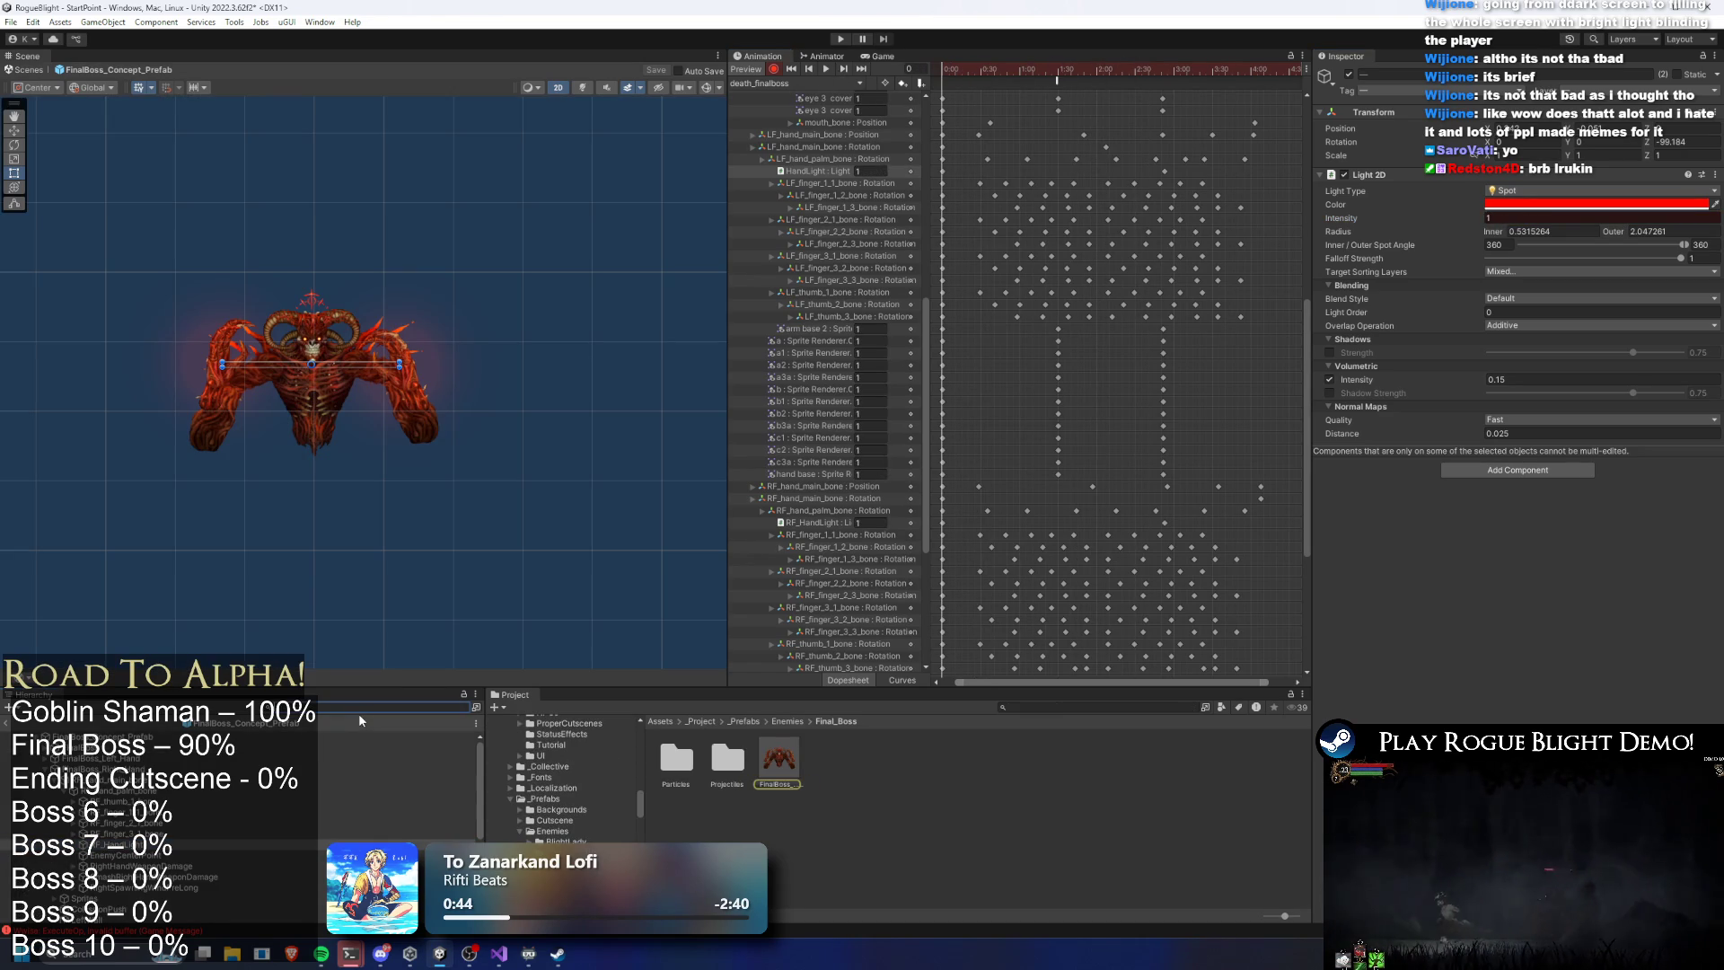
{"action": "scroll", "coordinate": [267, 830], "scroll_direction": "down", "scroll_amount": 5}
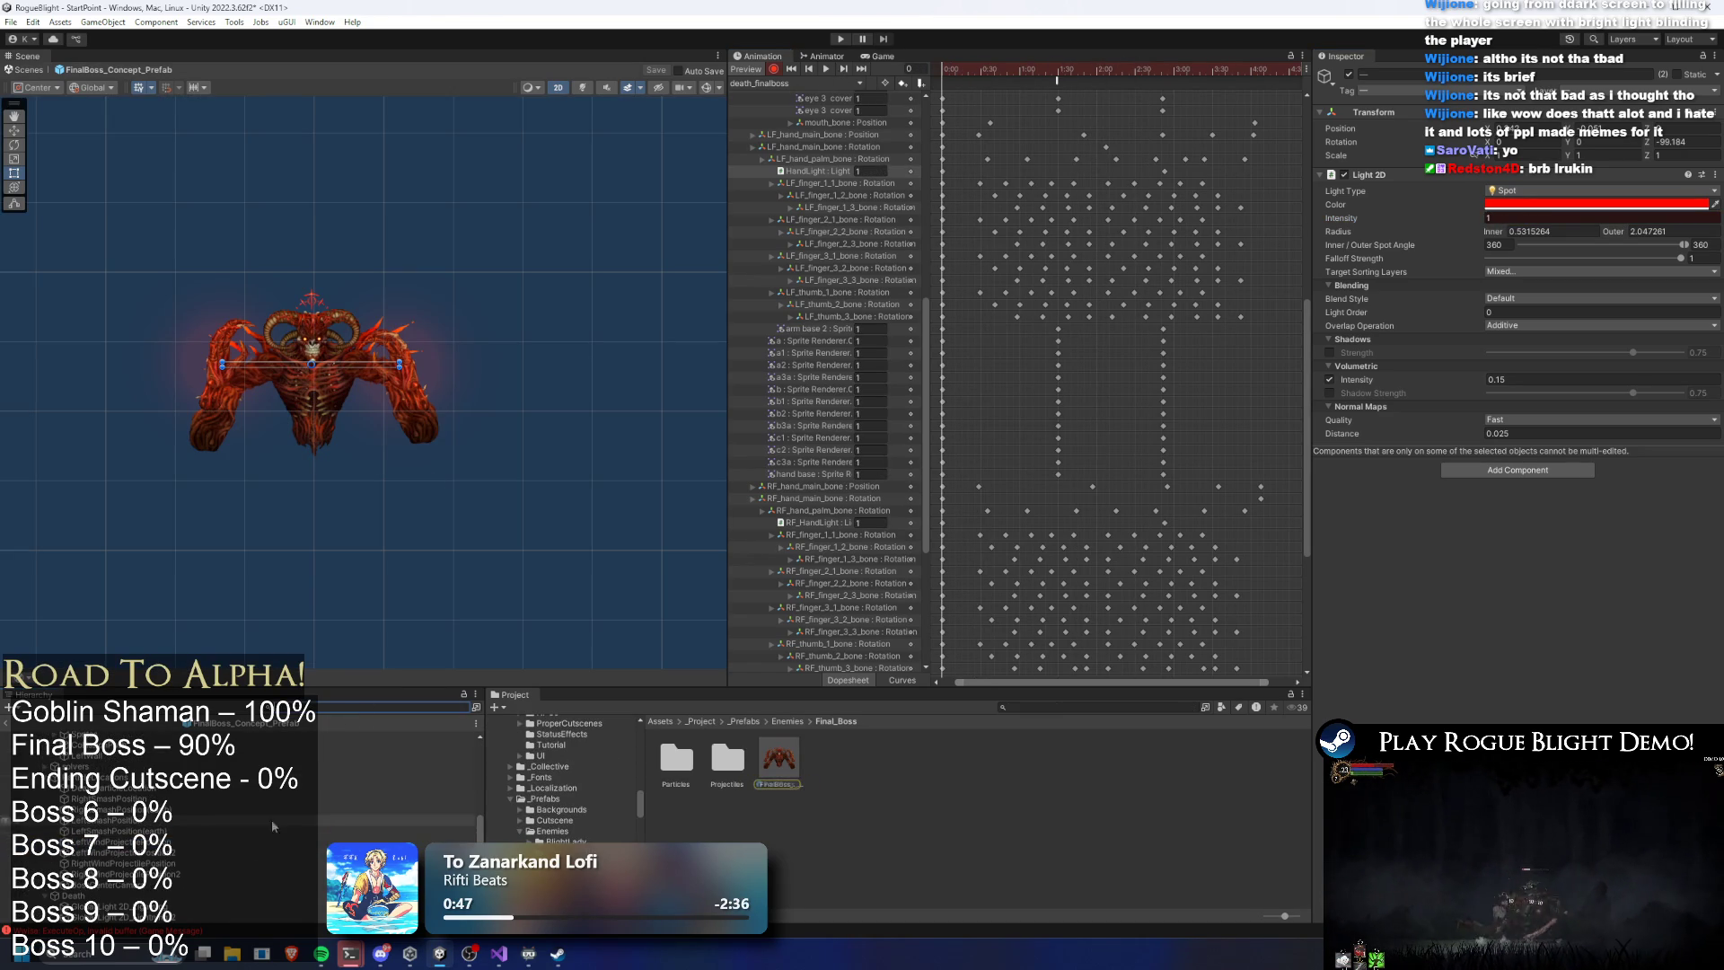
{"action": "left_click", "coordinate": [798, 82]}
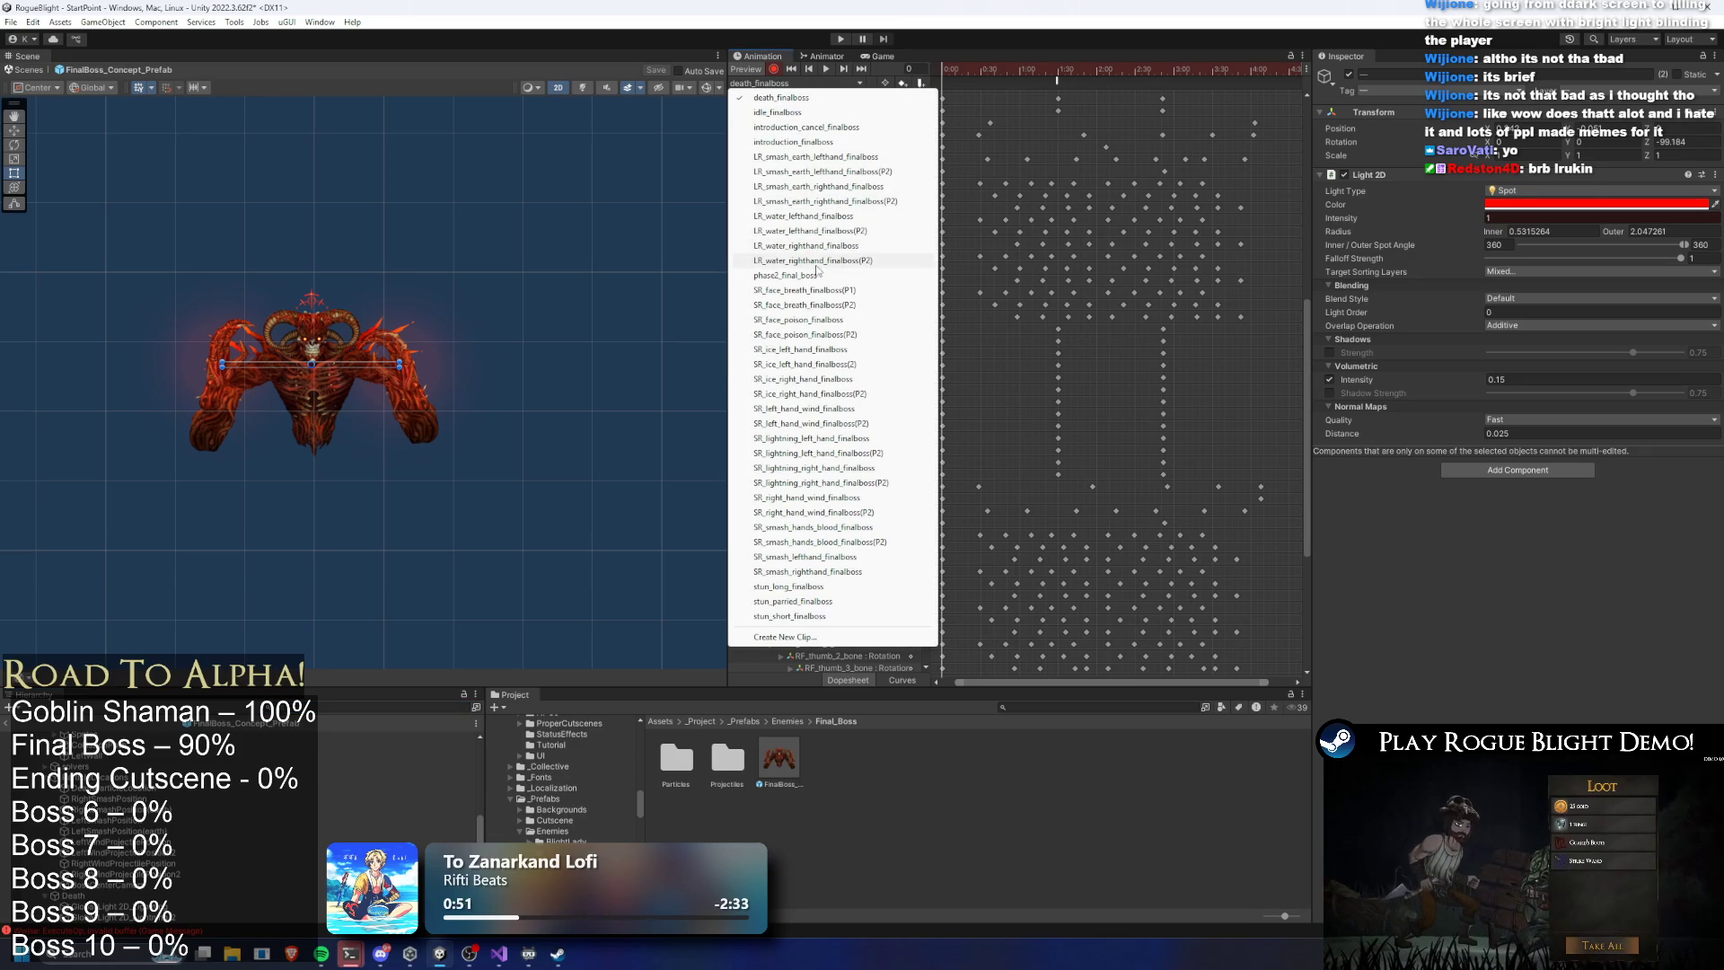
Inspect the phase2_final_boss Cent, crown_art and ChestLight keys, then return to death_finalboss
{"action": "left_click", "coordinate": [817, 272]}
{"action": "left_click_drag", "start_coordinate": [1050, 67], "coordinate": [1179, 67]}
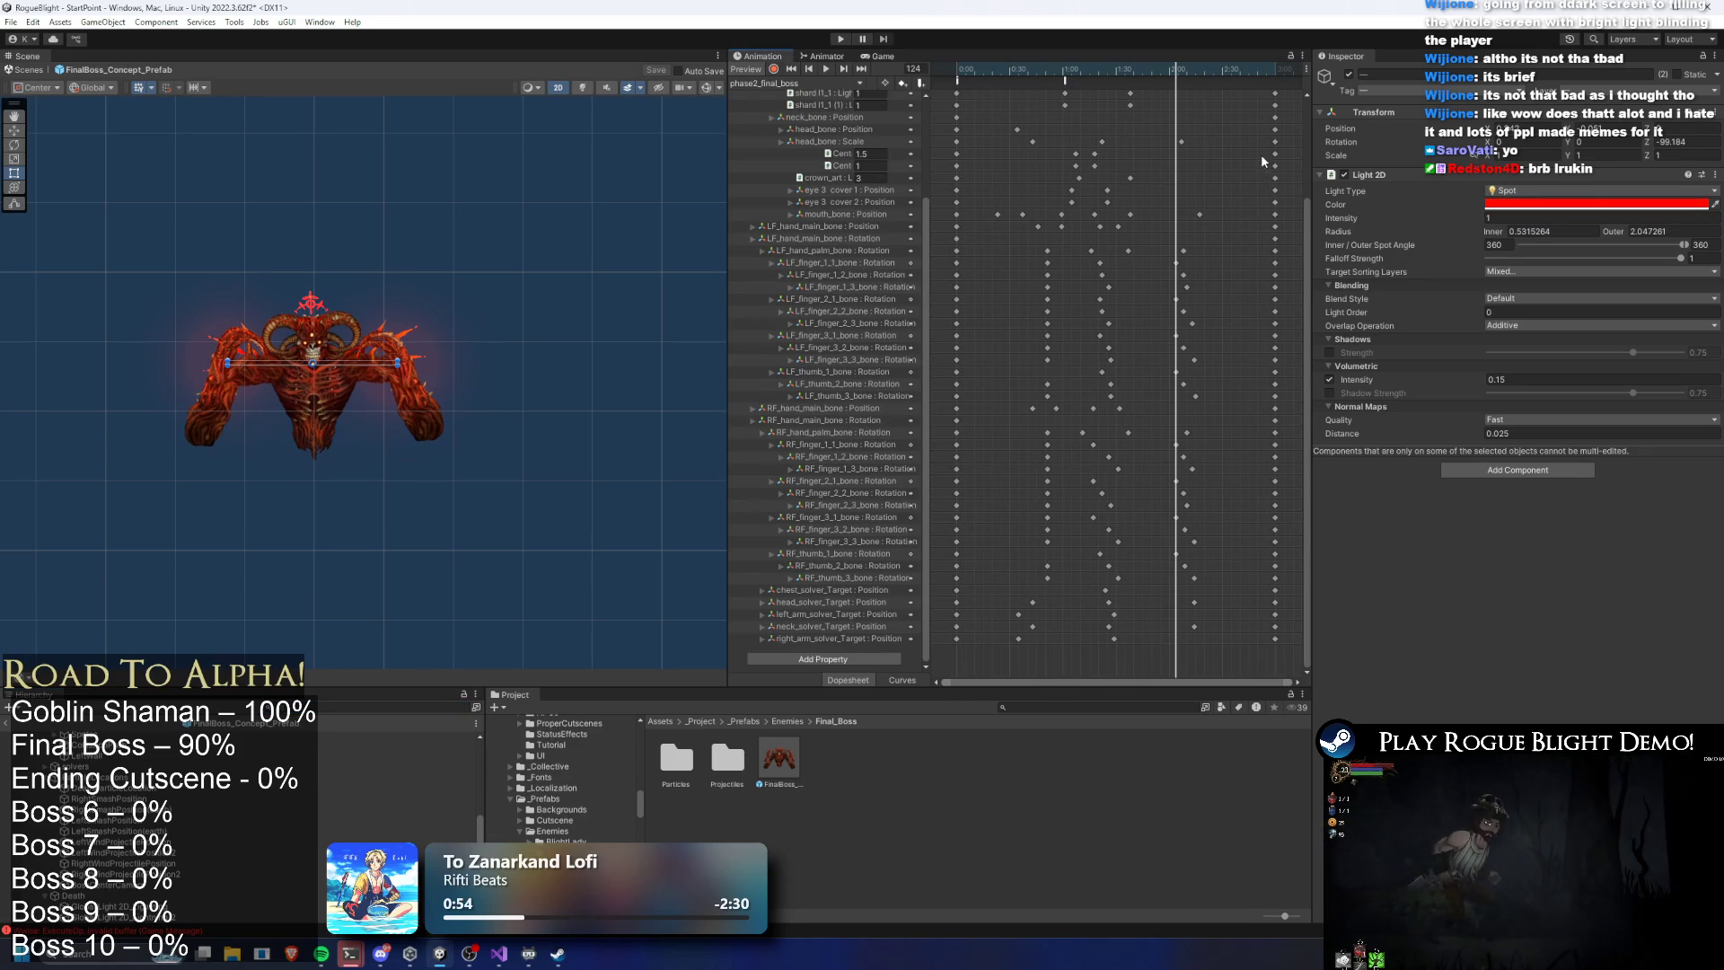
{"action": "mouse_move", "coordinate": [1279, 176]}
{"action": "left_mouse_down"}
{"action": "mouse_move", "coordinate": [1305, 165]}
{"action": "mouse_move", "coordinate": [1306, 106]}
{"action": "mouse_move", "coordinate": [1270, 227]}
{"action": "left_mouse_up"}
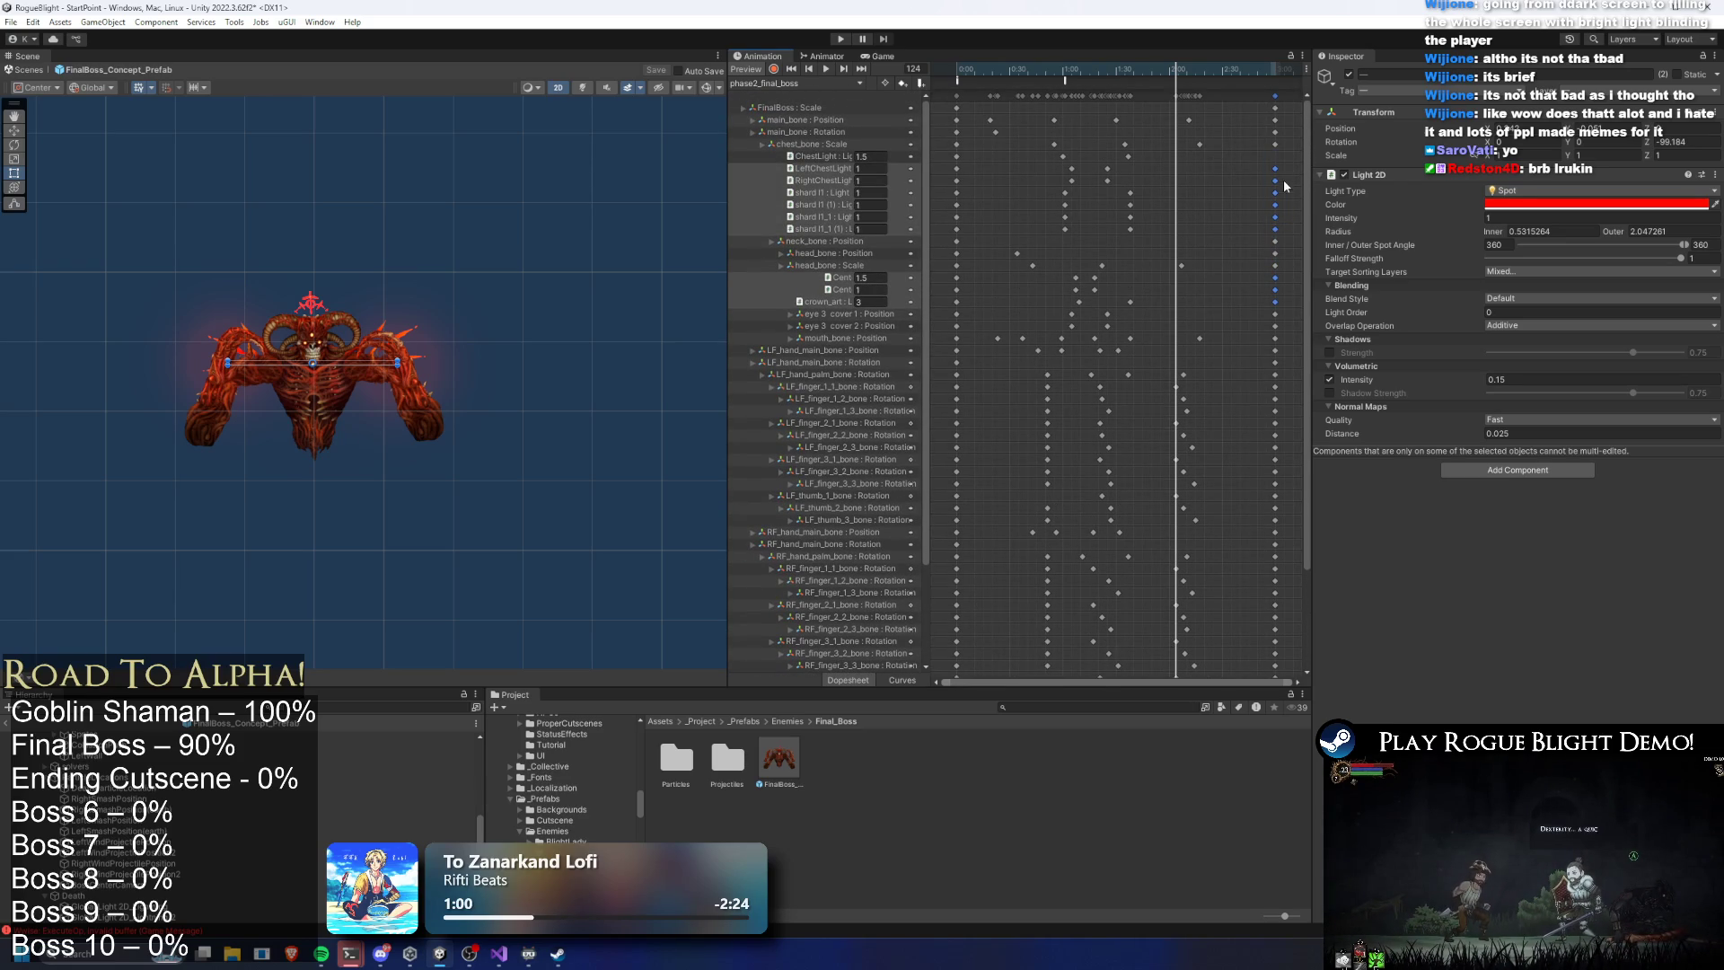
{"action": "left_click", "coordinate": [1129, 156], "text": "shift"}
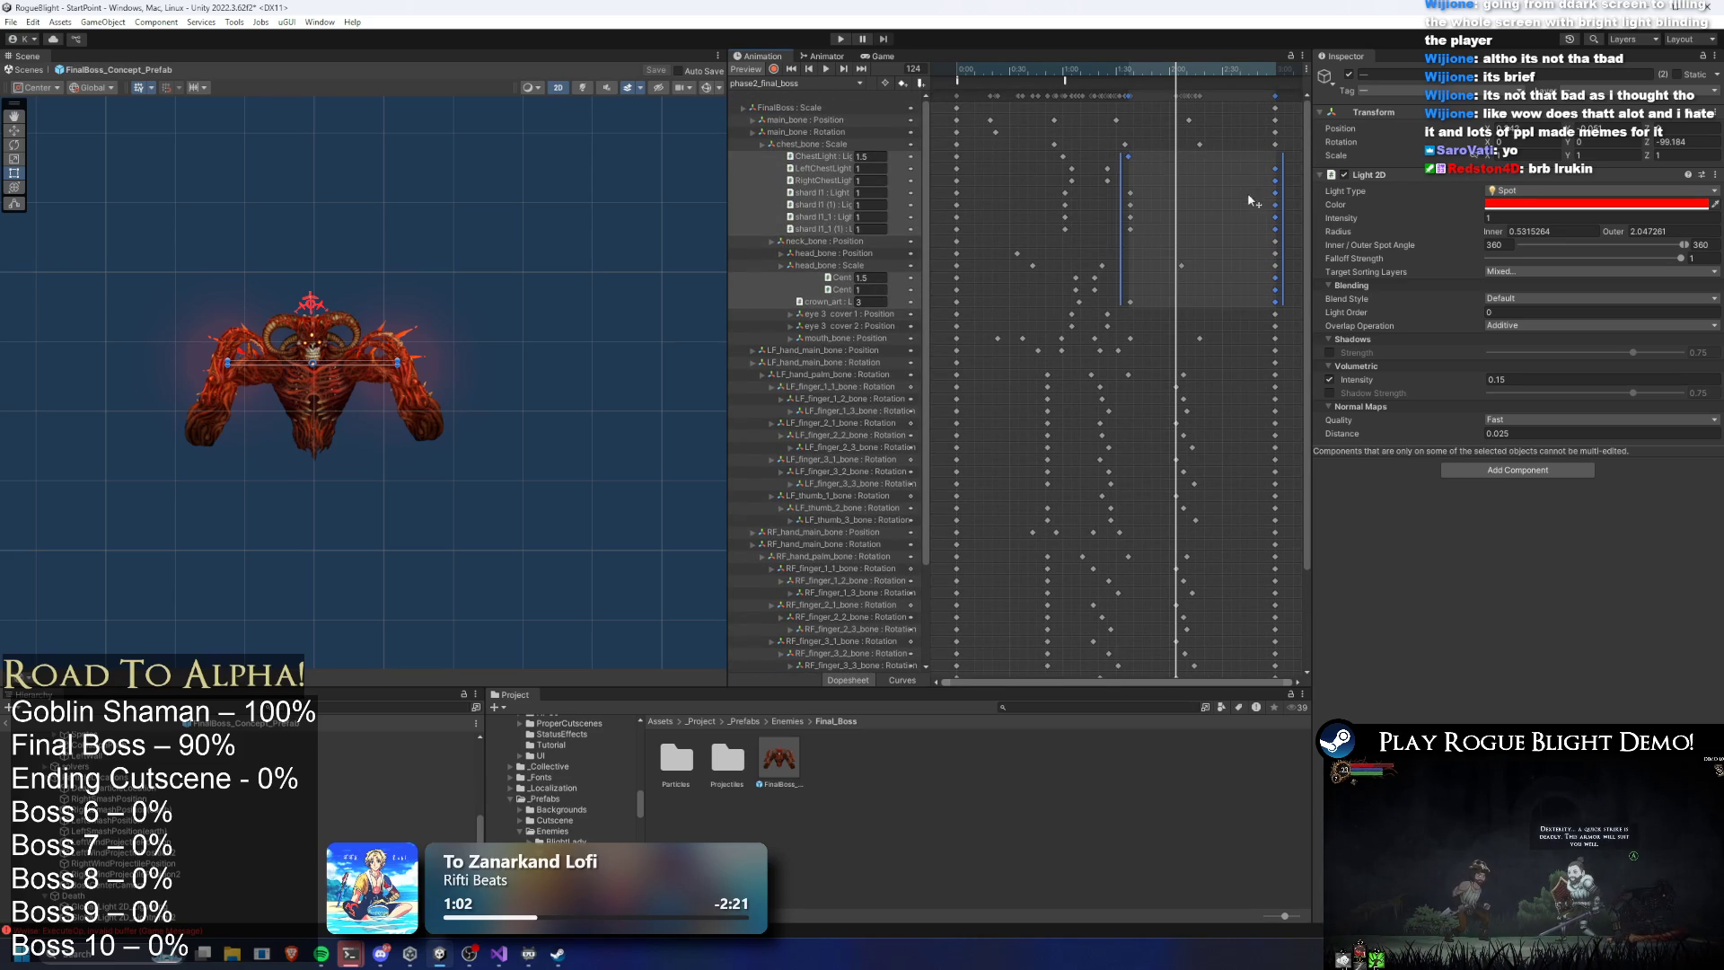
{"action": "left_click", "coordinate": [800, 84]}
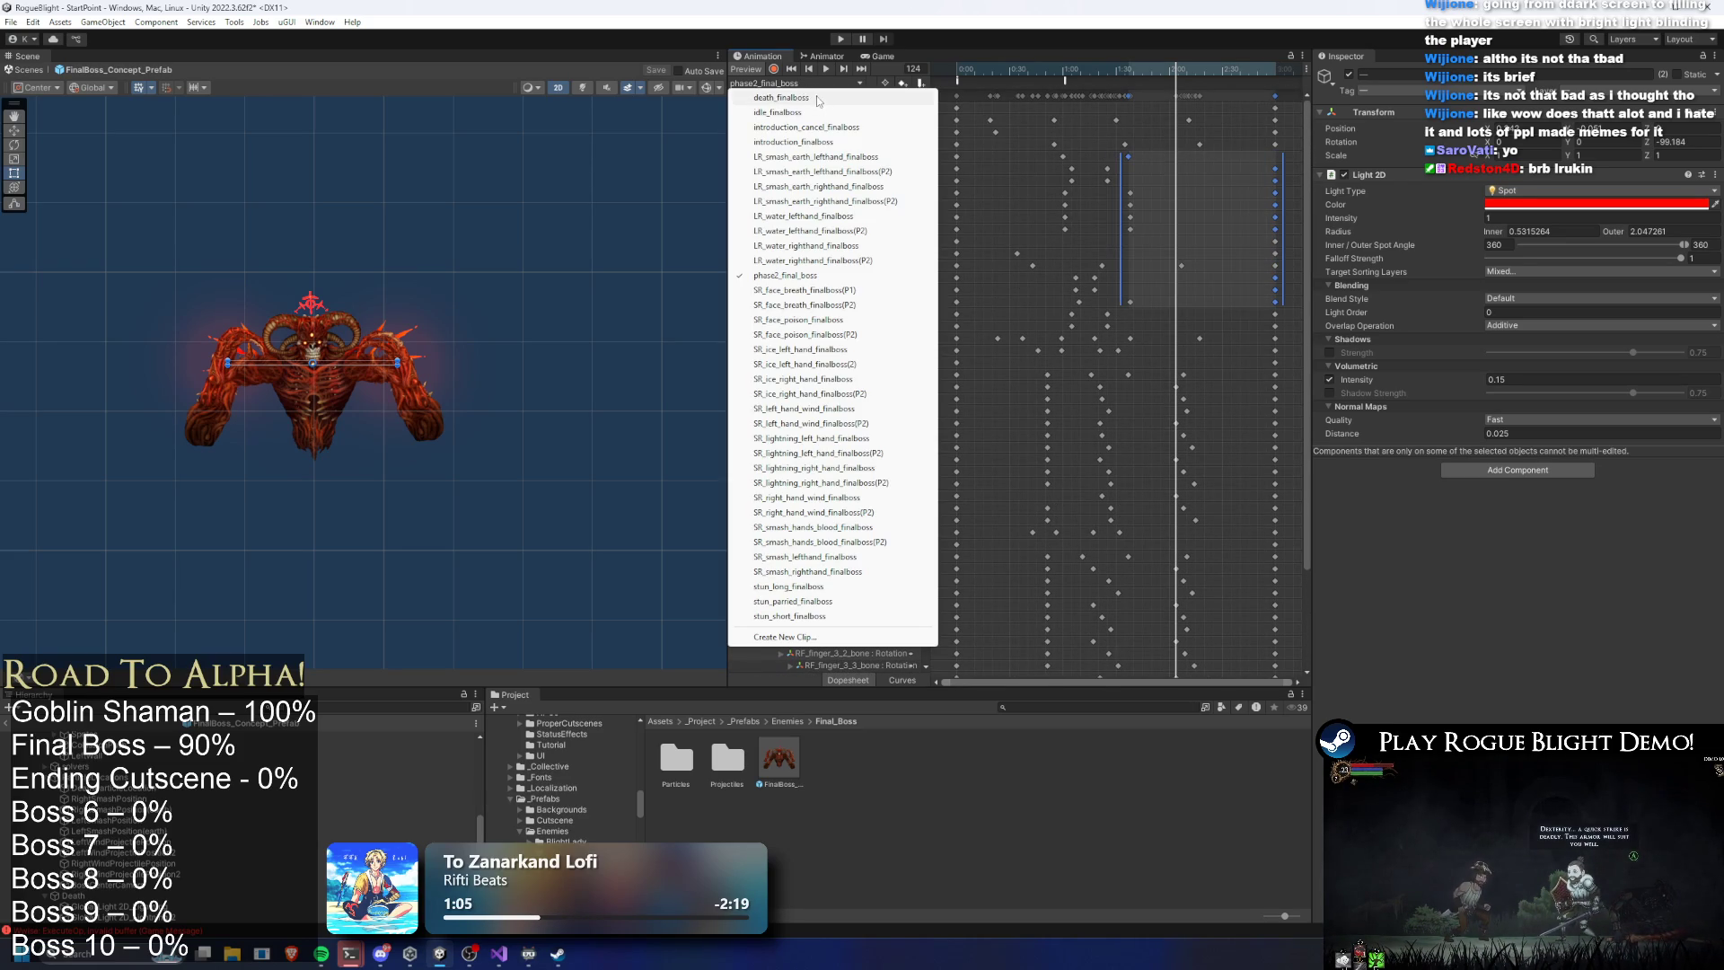
{"action": "left_click", "coordinate": [818, 98]}
Shift the selected keyframes earlier and retime the shard l1 light keys, previewing around frame 90
{"action": "left_click_drag", "start_coordinate": [1053, 355], "coordinate": [956, 360]}
{"action": "mouse_move", "coordinate": [959, 67]}
{"action": "left_mouse_down"}
{"action": "mouse_move", "coordinate": [1234, 47]}
{"action": "mouse_move", "coordinate": [930, 83]}
{"action": "mouse_move", "coordinate": [1199, 71]}
{"action": "left_mouse_up"}
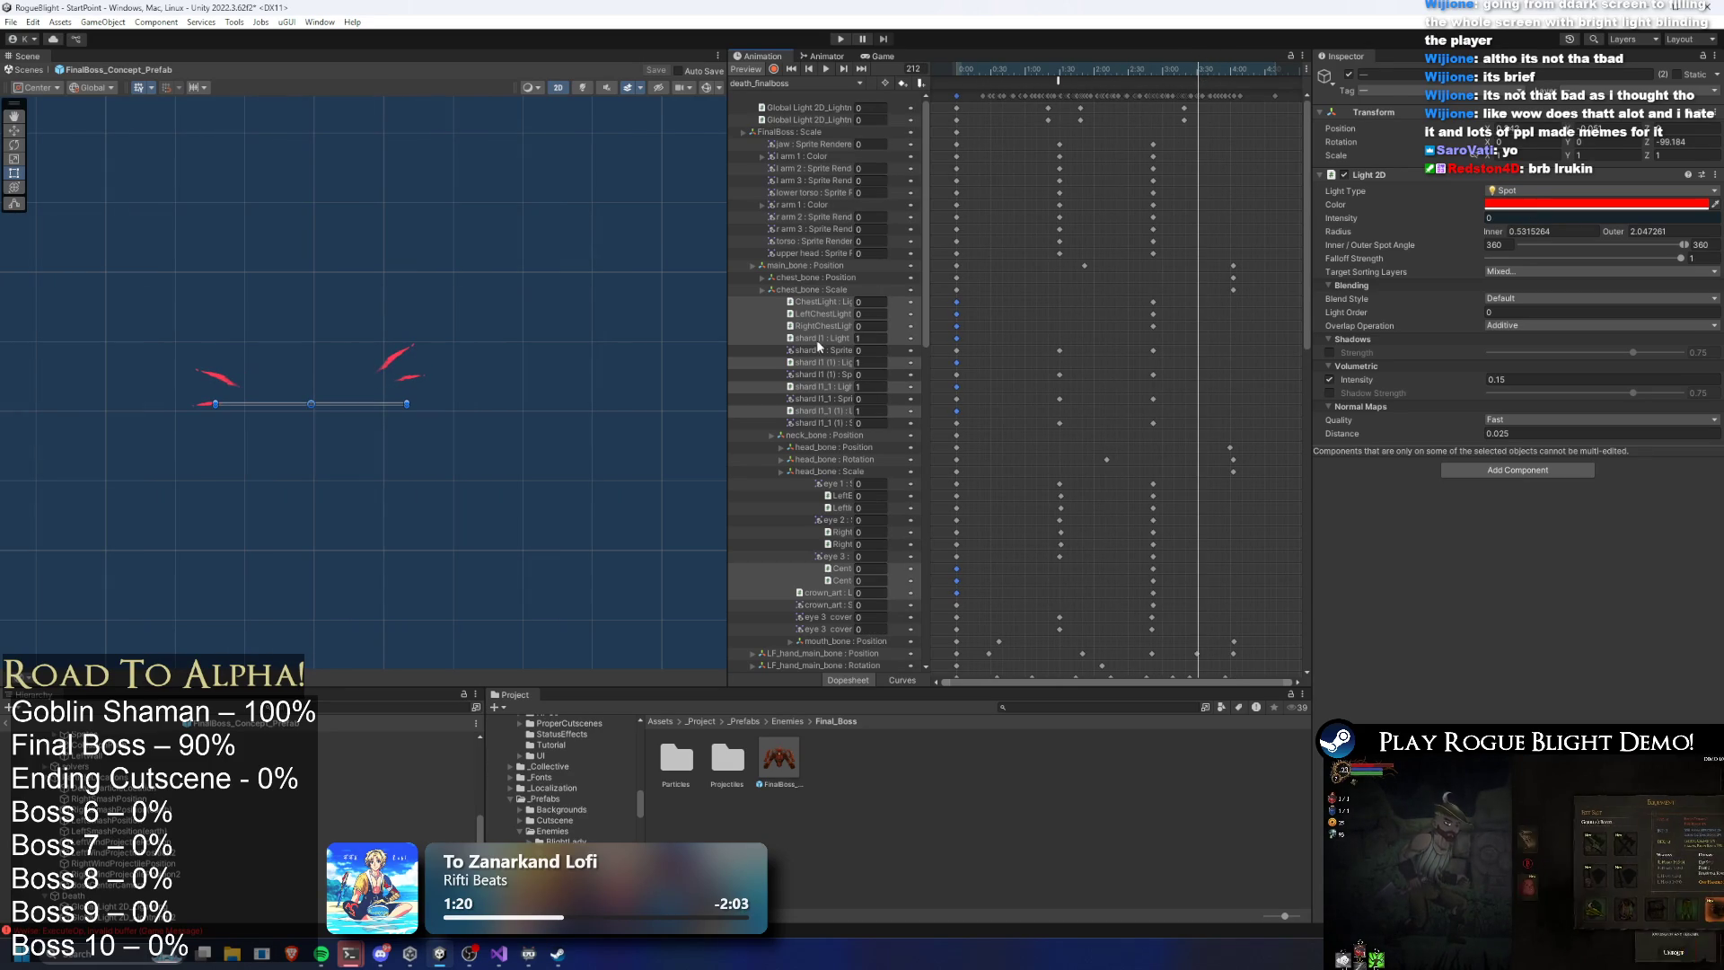
{"action": "left_click", "coordinate": [816, 338]}
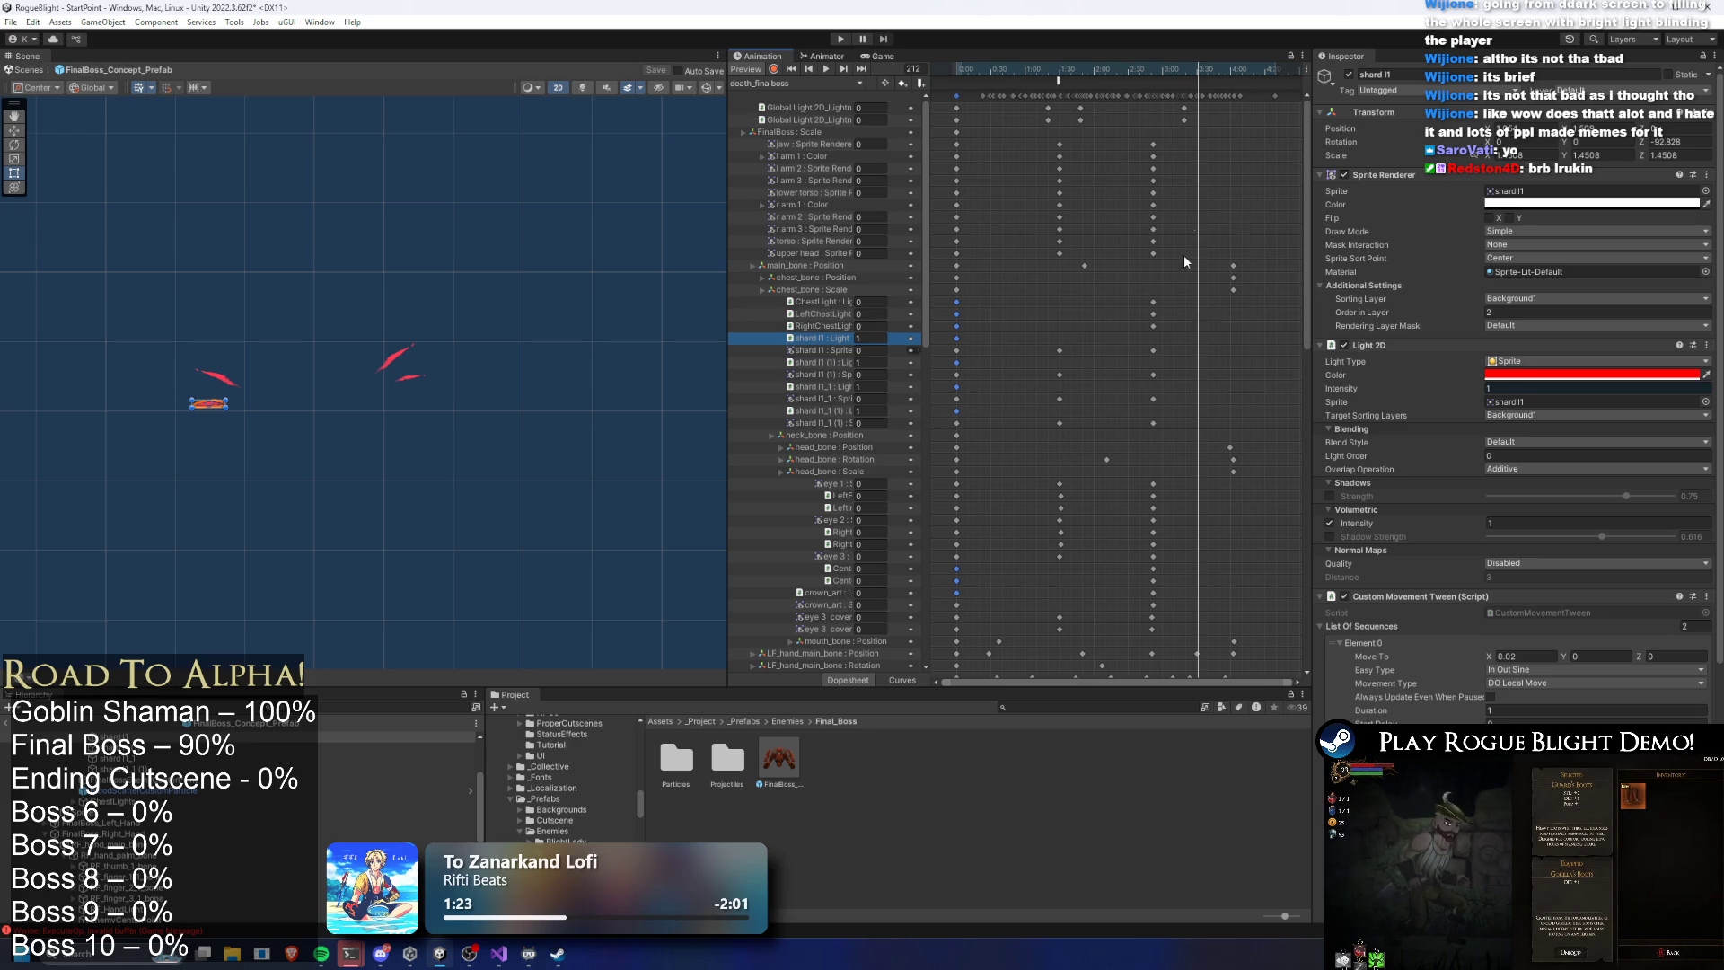
{"action": "left_click", "coordinate": [821, 362], "text": "ctrl"}
{"action": "left_click", "coordinate": [822, 386], "text": "ctrl"}
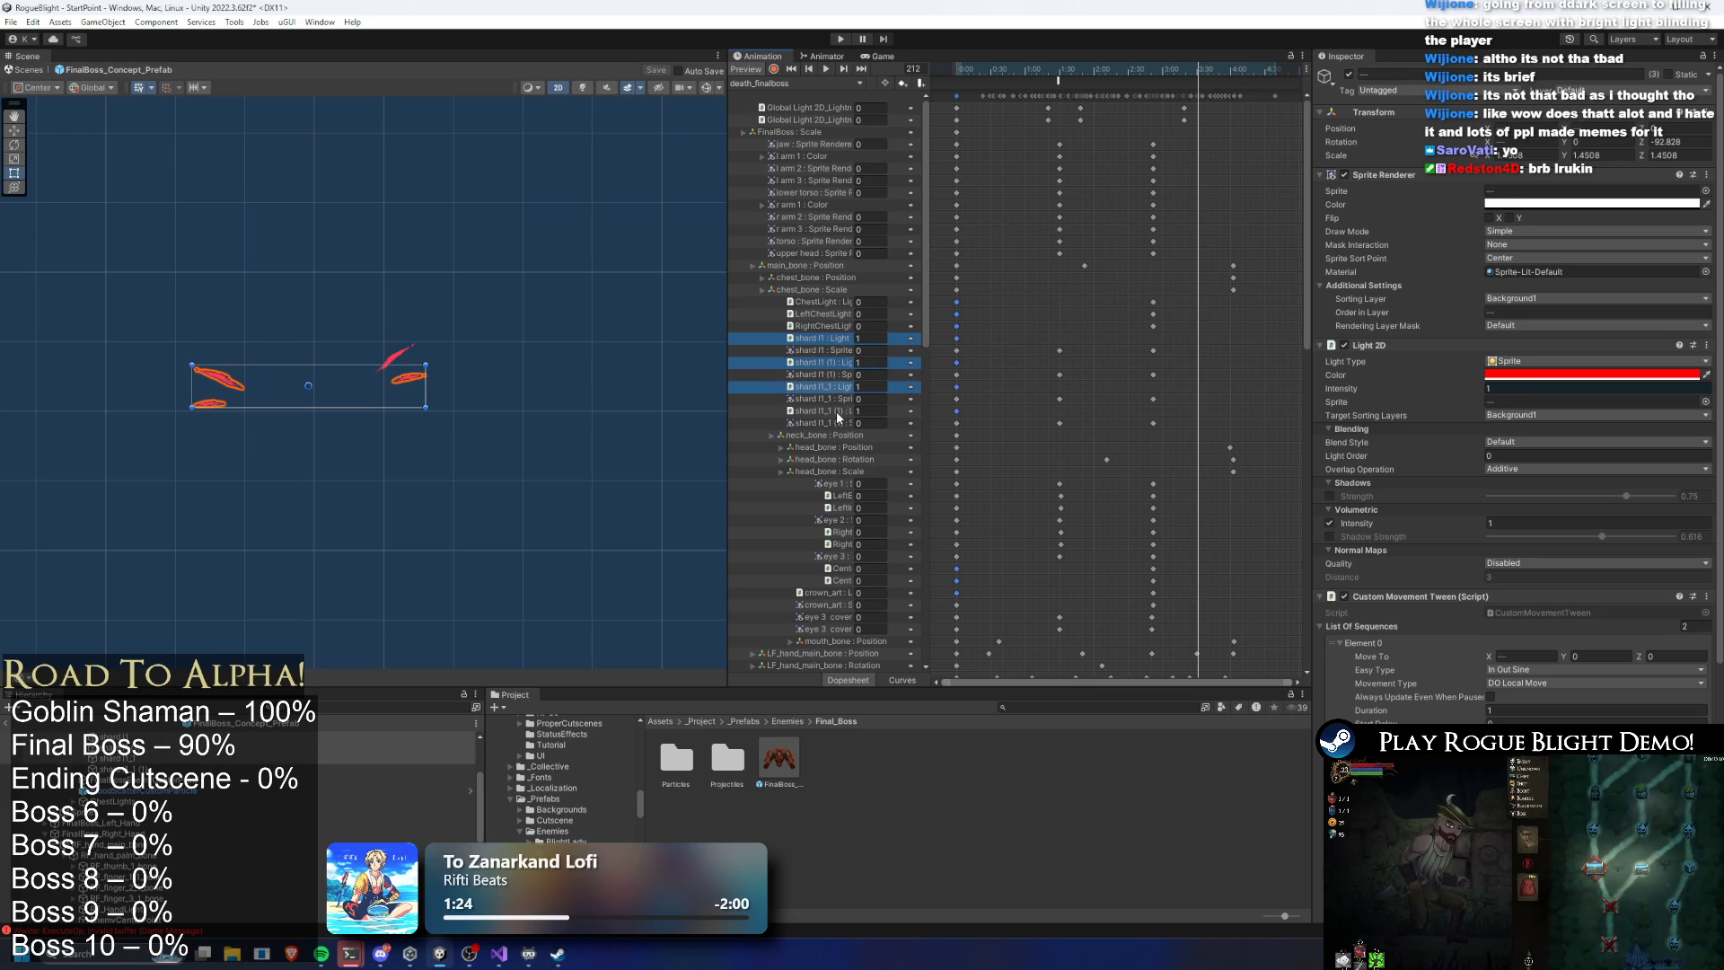
{"action": "left_click", "coordinate": [838, 411], "text": "ctrl"}
{"action": "key", "text": "comma"}
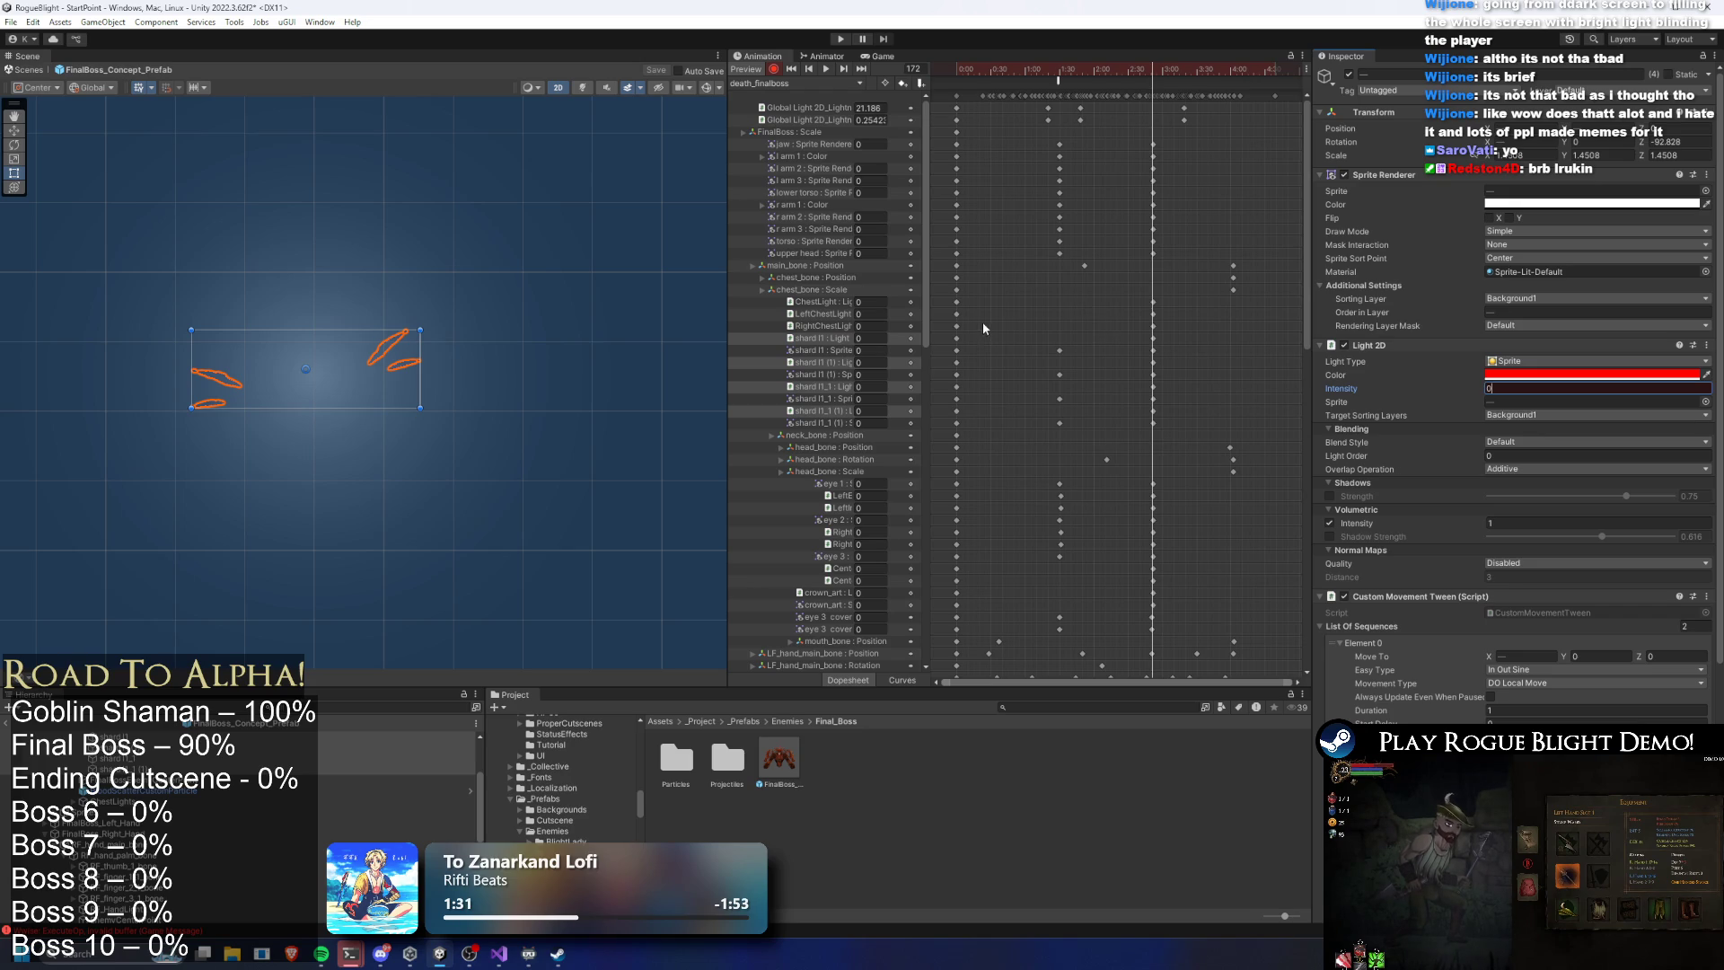
{"action": "left_click_drag", "start_coordinate": [968, 294], "coordinate": [956, 427]}
{"action": "left_click", "coordinate": [1060, 73]}
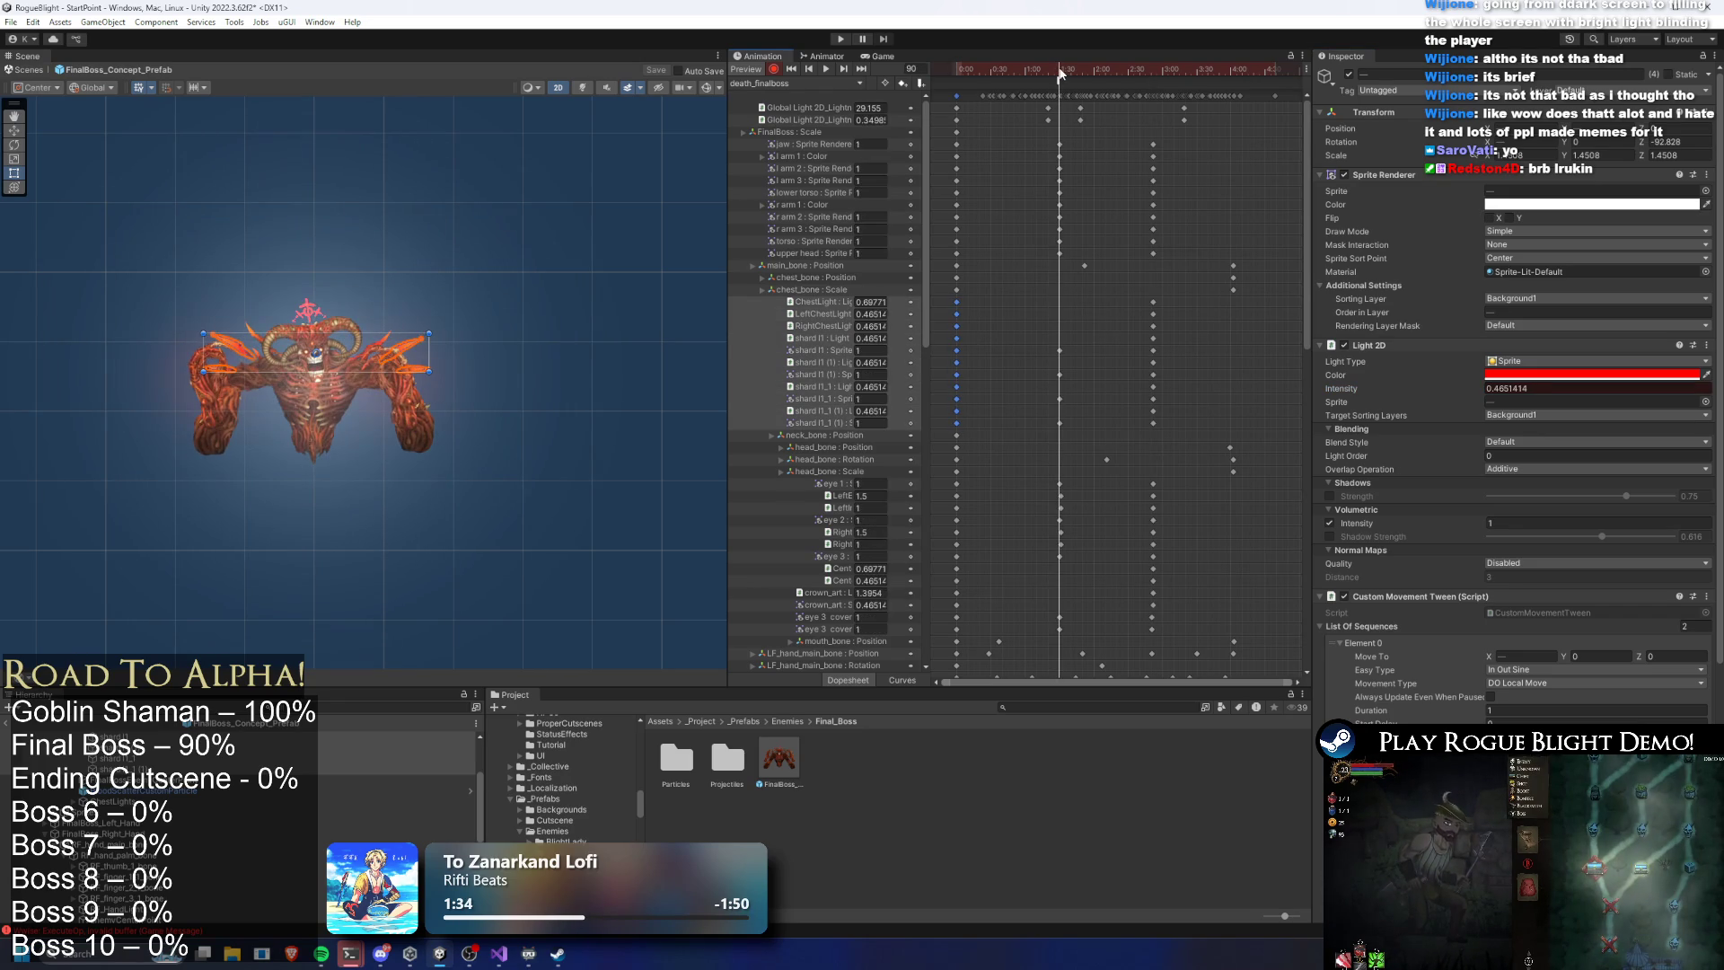
{"action": "mouse_move", "coordinate": [1061, 74]}
{"action": "left_mouse_down"}
{"action": "mouse_move", "coordinate": [1002, 71]}
{"action": "mouse_move", "coordinate": [1122, 69]}
{"action": "mouse_move", "coordinate": [1039, 72]}
{"action": "left_mouse_up"}
Retime the Cent, crown_art and Right eye keyframes and launch a play-mode test
{"action": "mouse_move", "coordinate": [968, 504]}
{"action": "left_mouse_down"}
{"action": "mouse_move", "coordinate": [934, 539]}
{"action": "mouse_move", "coordinate": [977, 570]}
{"action": "left_mouse_up"}
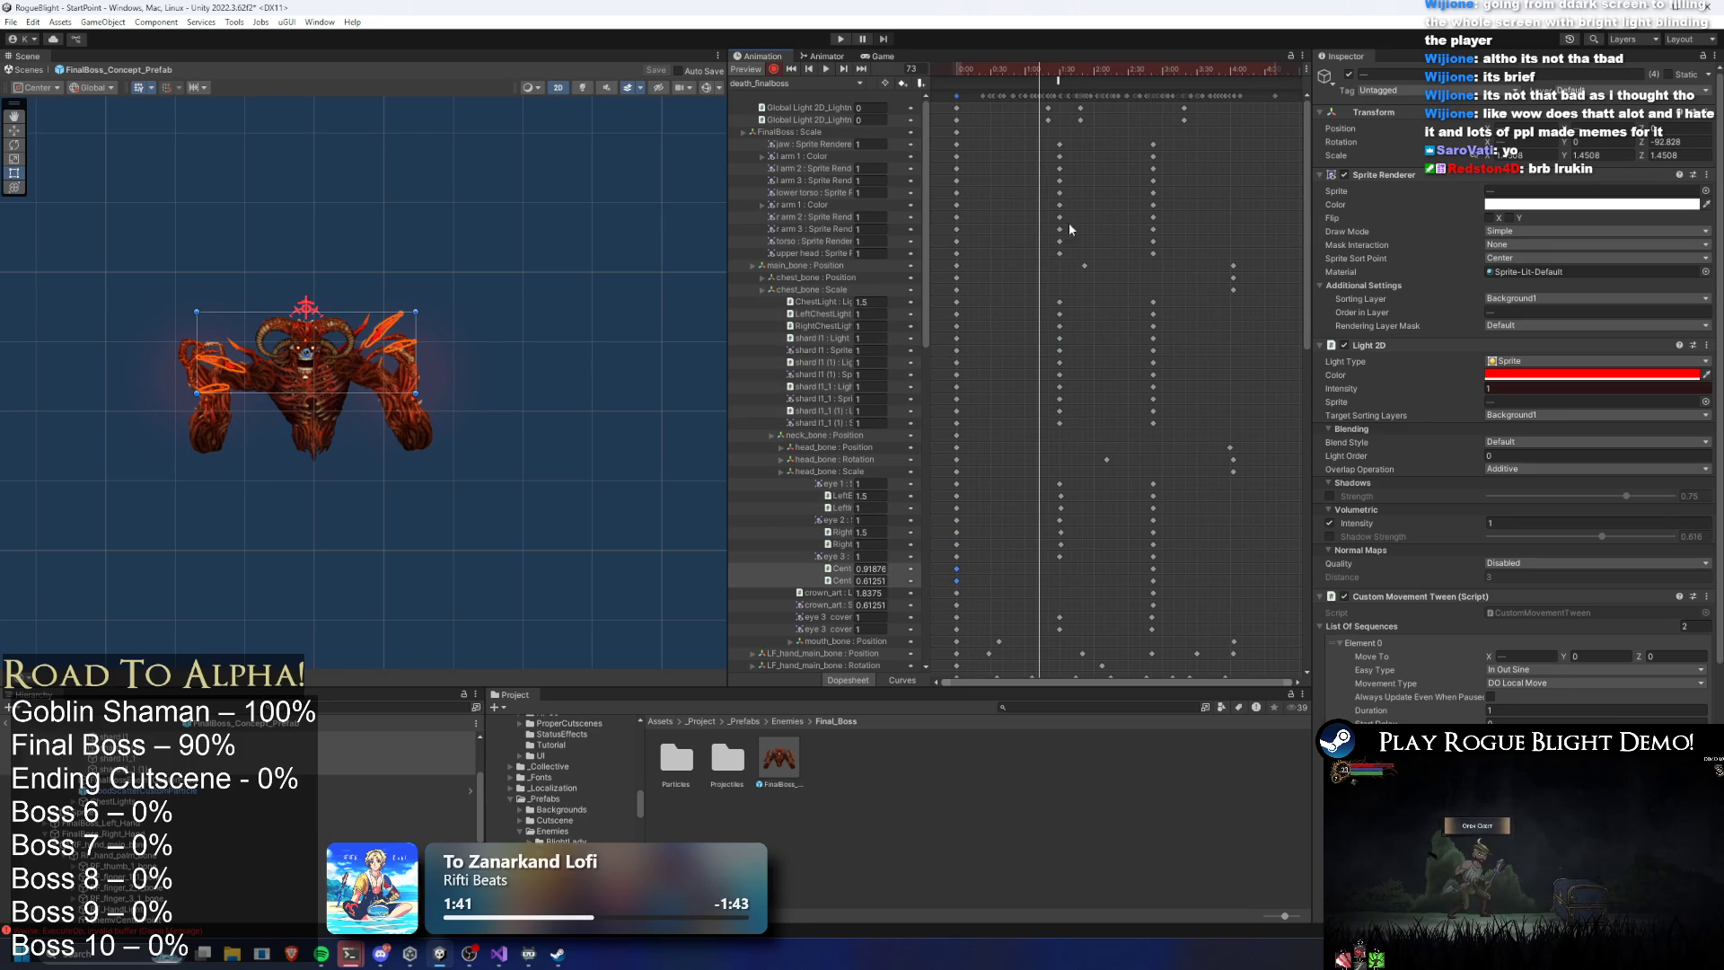
{"action": "left_click", "coordinate": [1060, 72]}
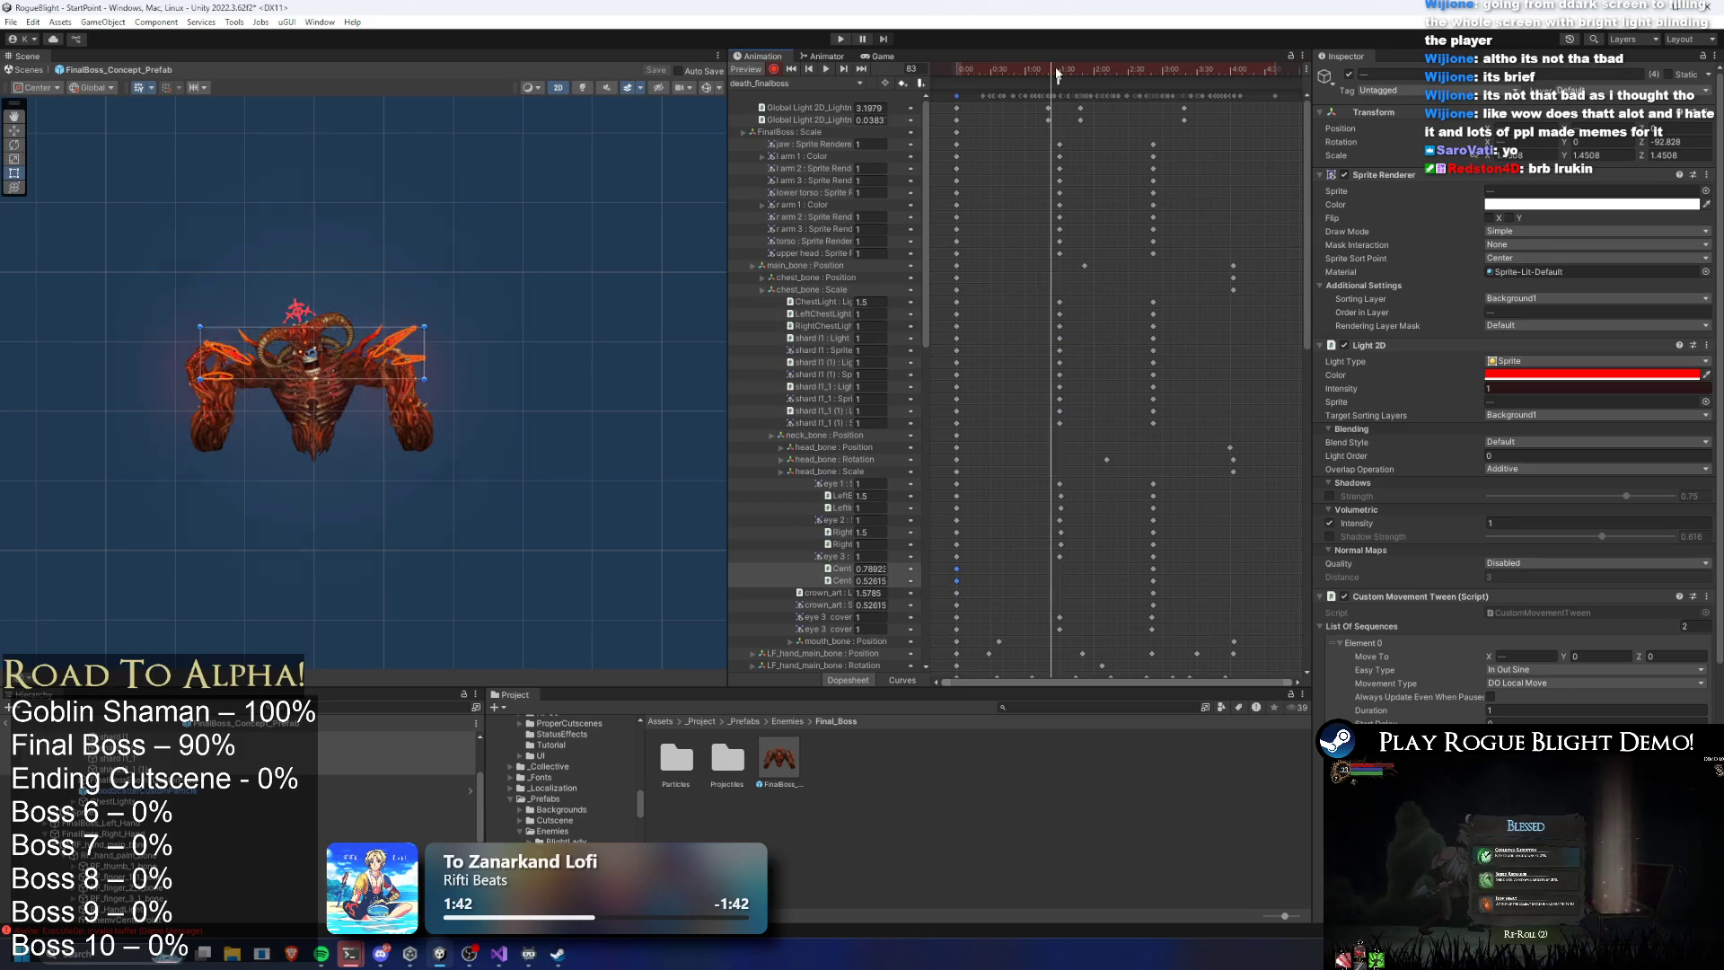
{"action": "left_click", "coordinate": [956, 593]}
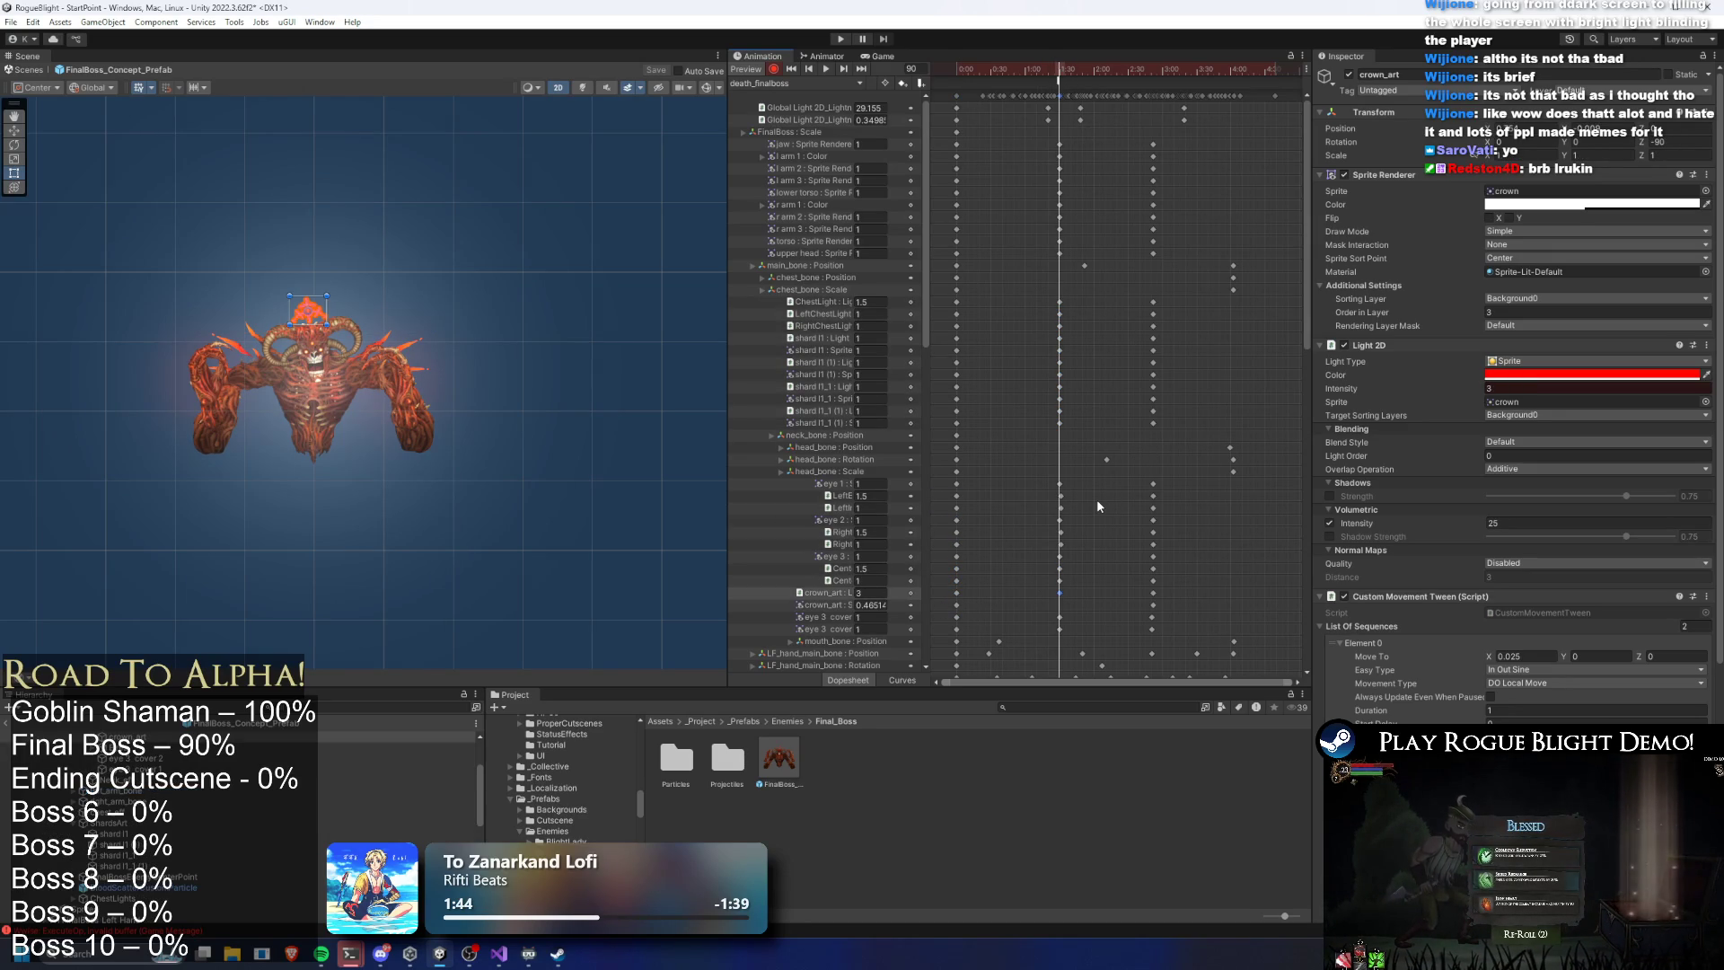
{"action": "left_click_drag", "start_coordinate": [1076, 530], "coordinate": [1052, 550]}
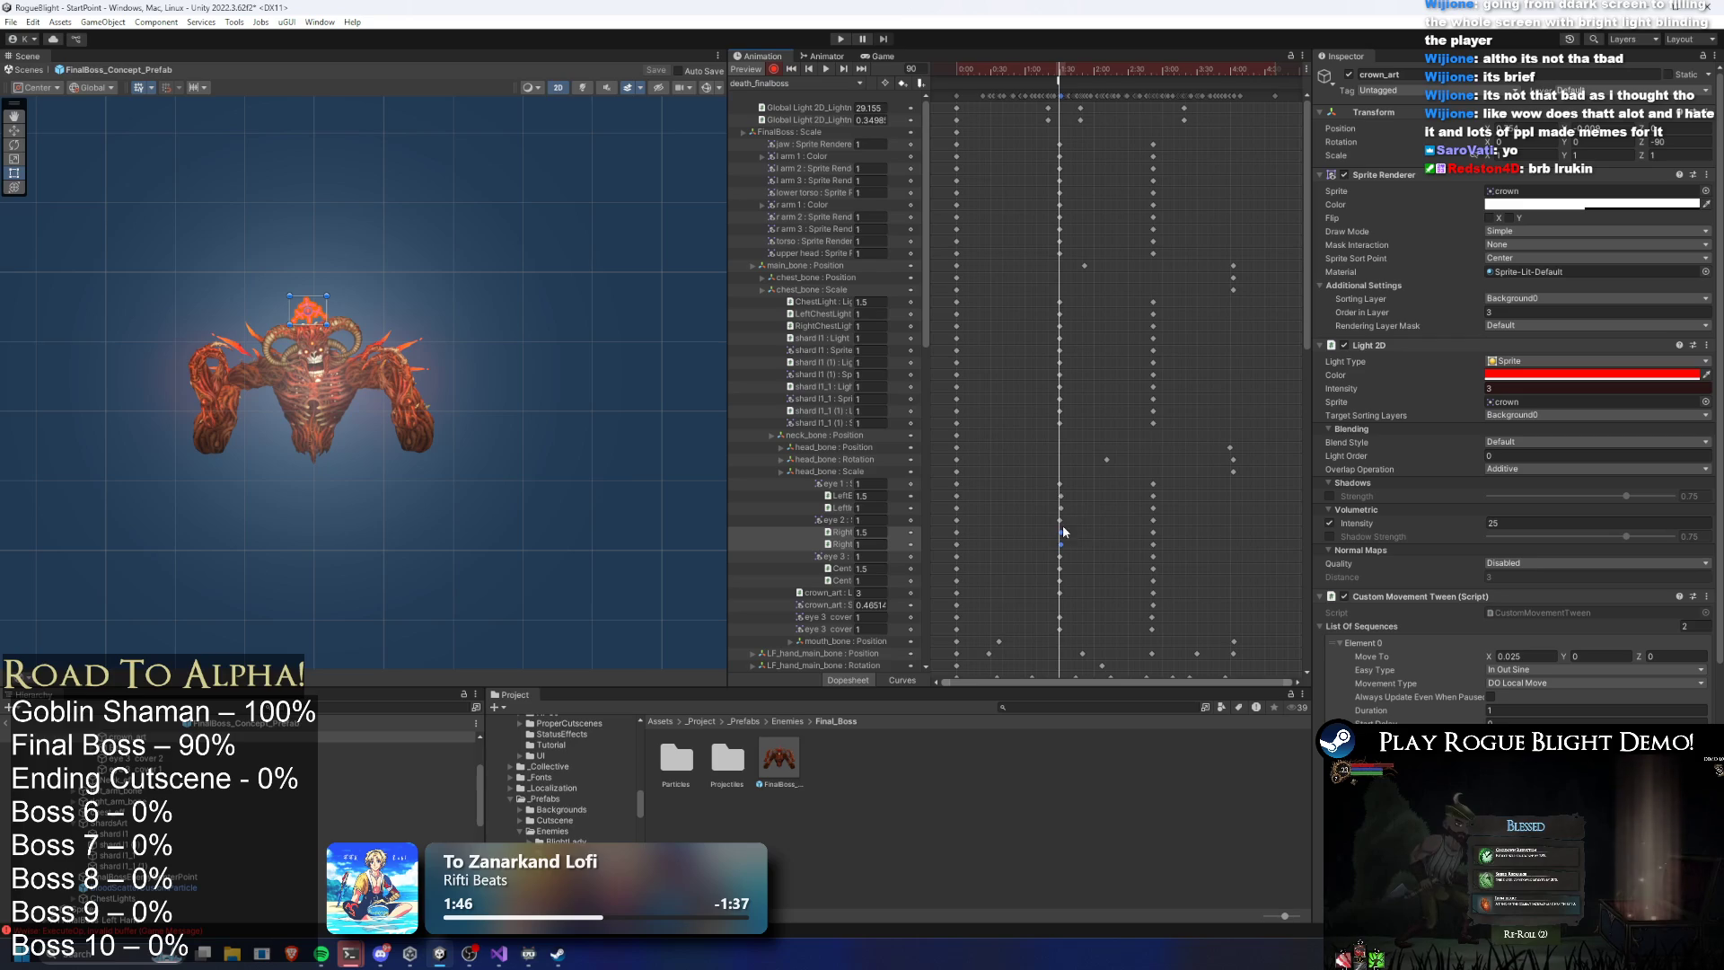
{"action": "mouse_move", "coordinate": [1302, 259]}
{"action": "left_mouse_down"}
{"action": "mouse_move", "coordinate": [1301, 240]}
{"action": "mouse_move", "coordinate": [1328, 613]}
{"action": "left_mouse_up"}
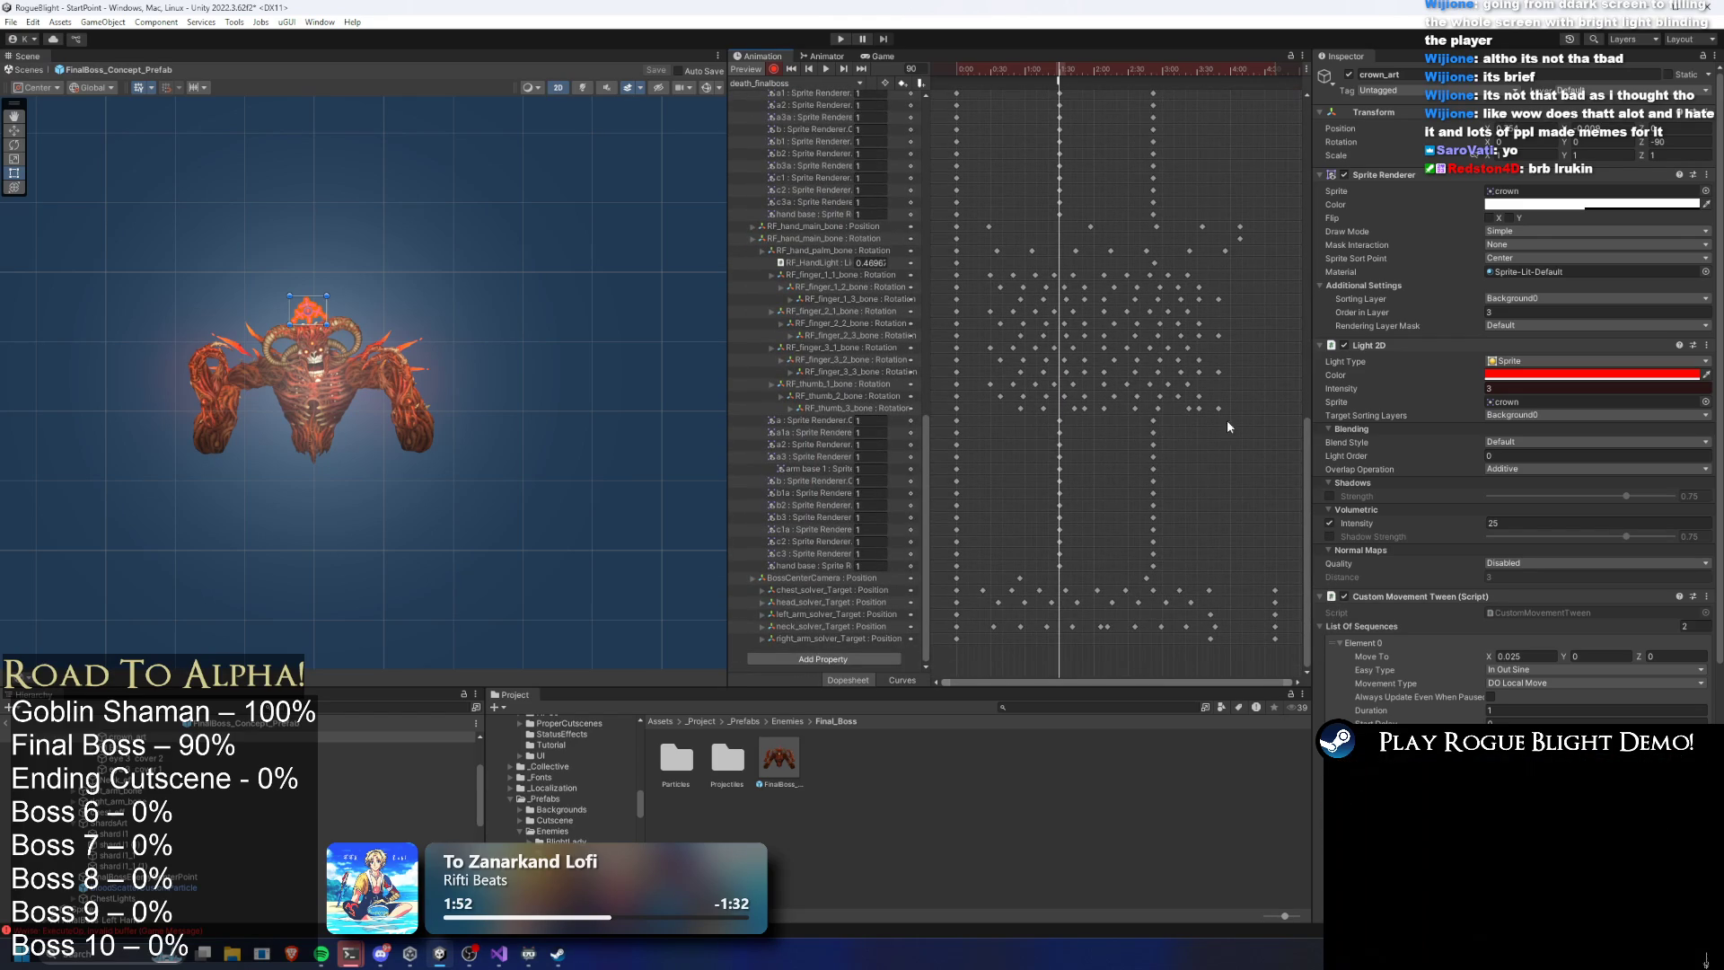
{"action": "left_click", "coordinate": [842, 39]}
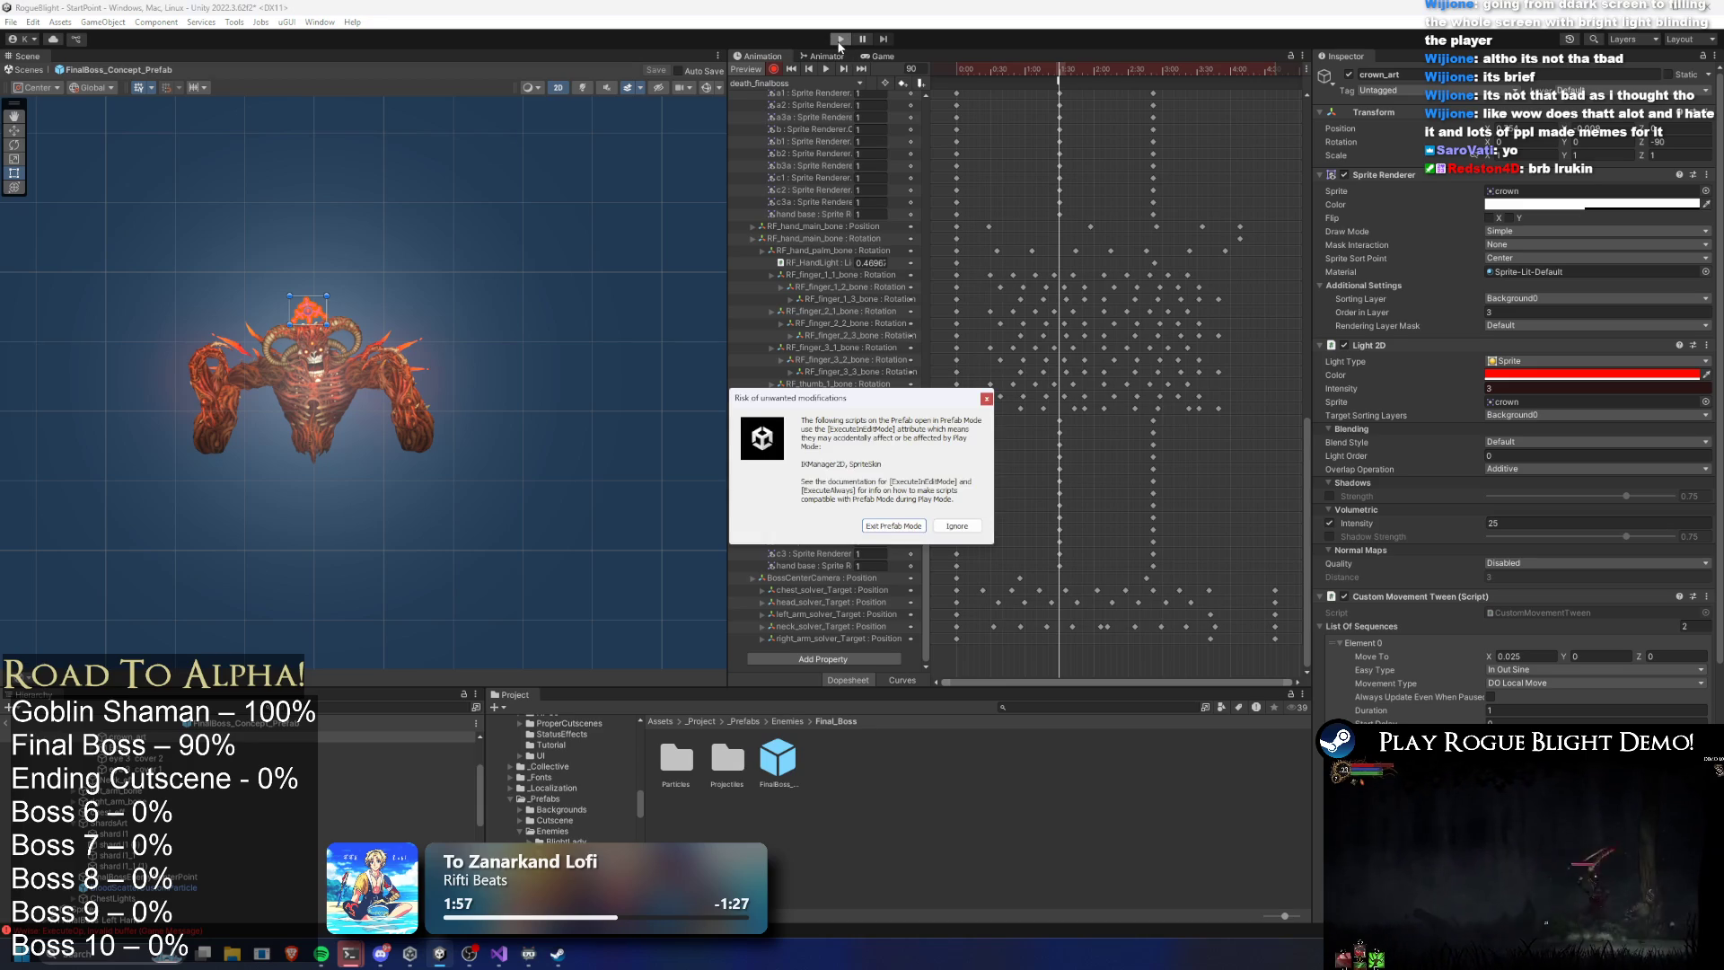
Enter play mode, walk to the merchant's cart and start the map at difficulty 5
{"action": "key", "text": "Return"}
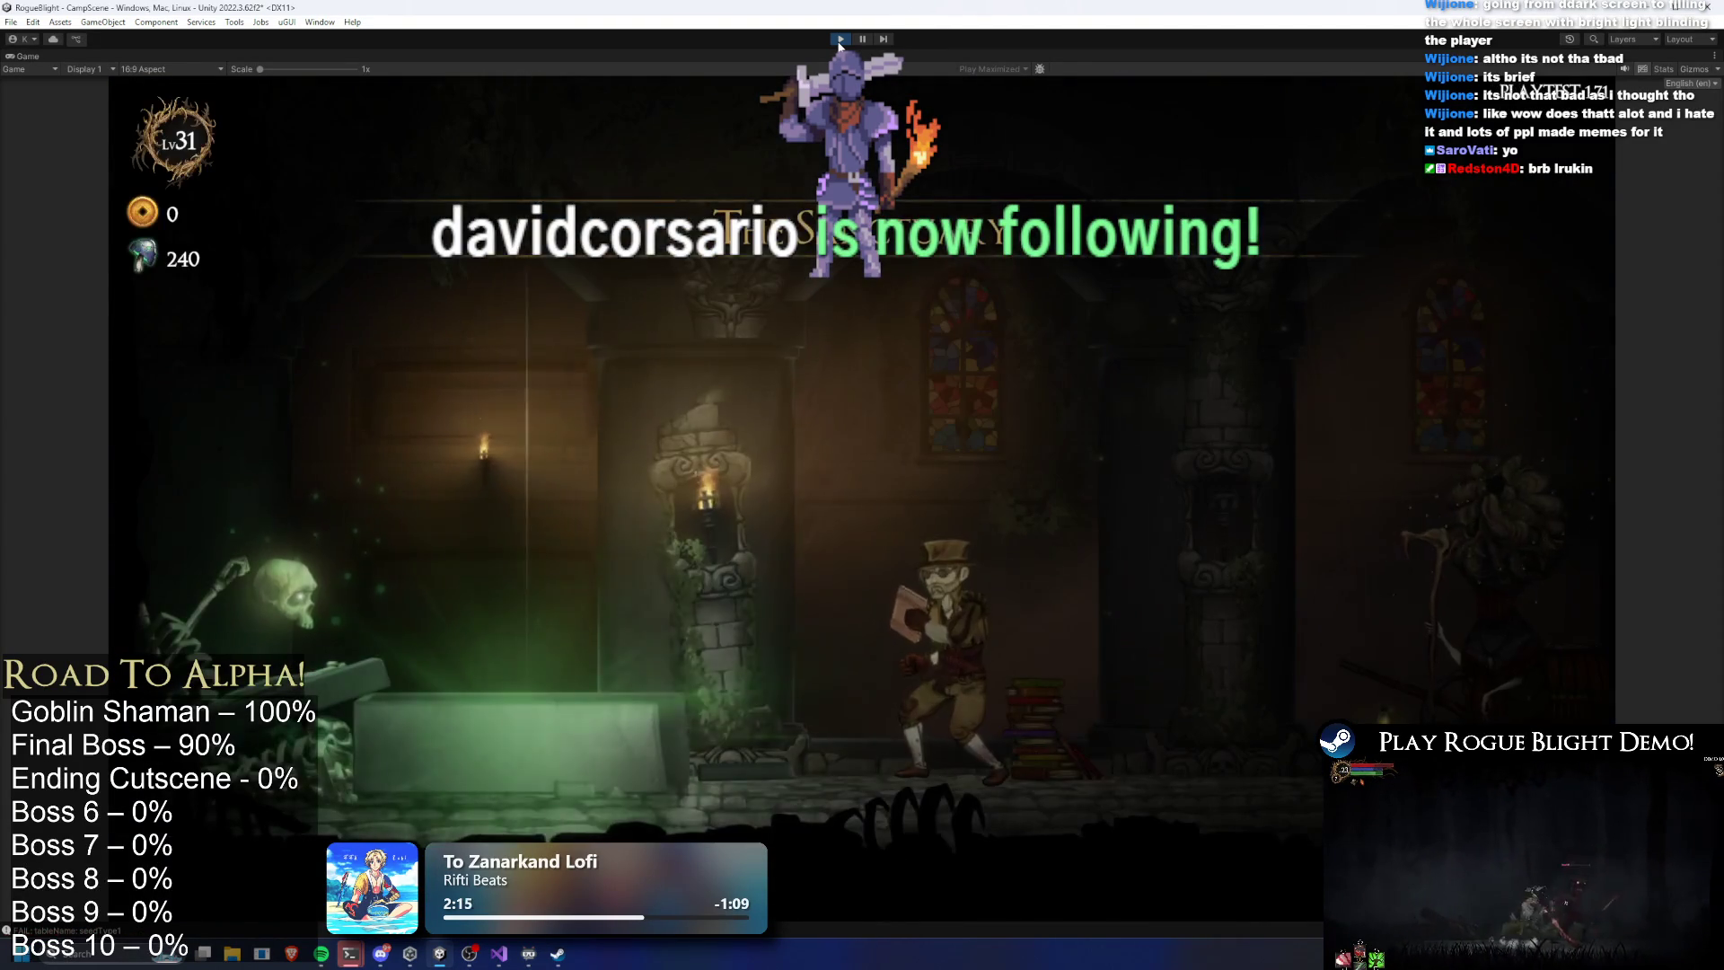
{"action": "key", "text": "d"}
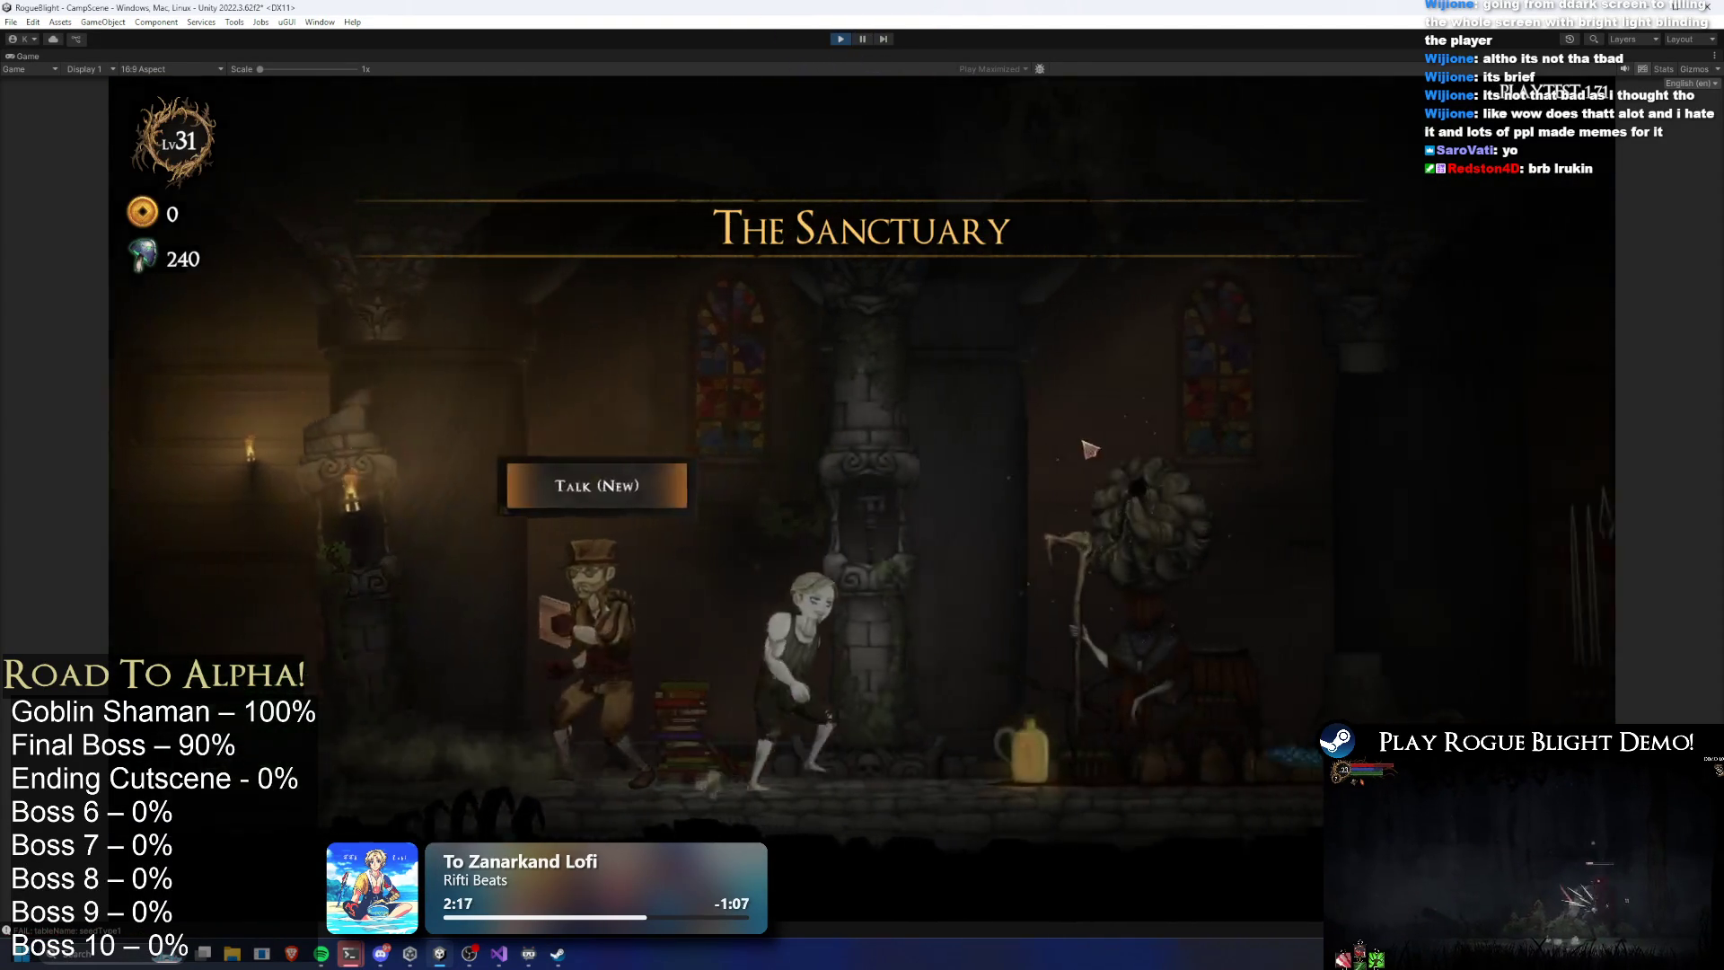
{"action": "key", "text": "d"}
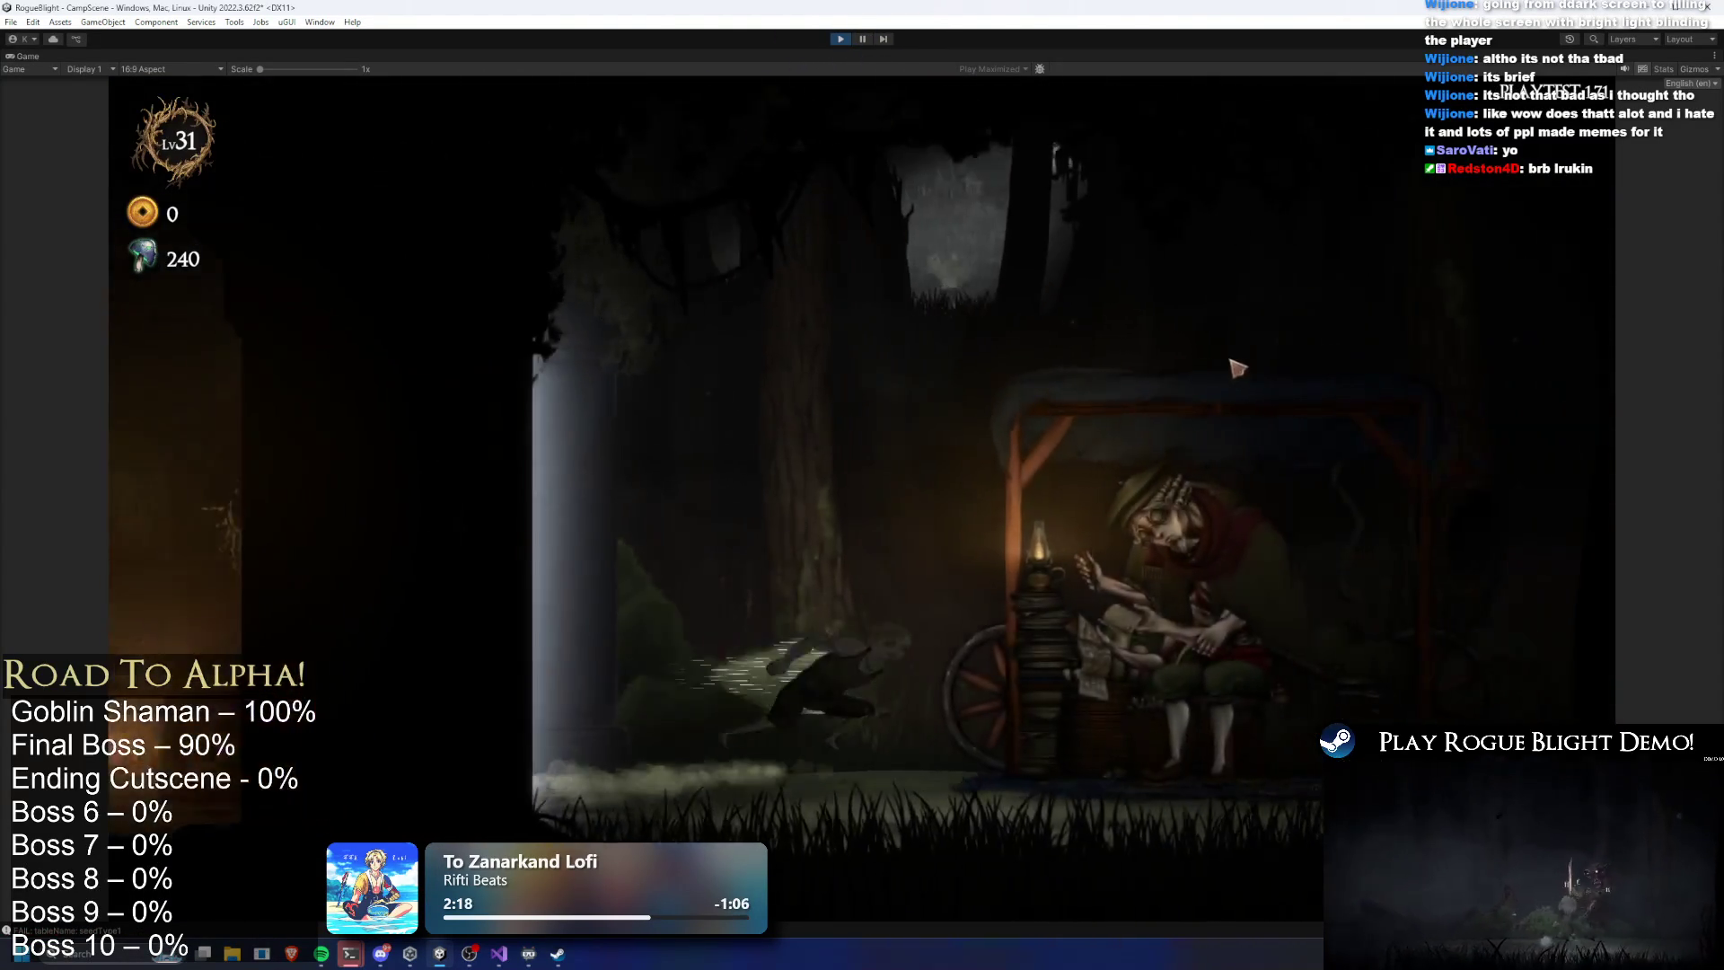
{"action": "key", "text": "e"}
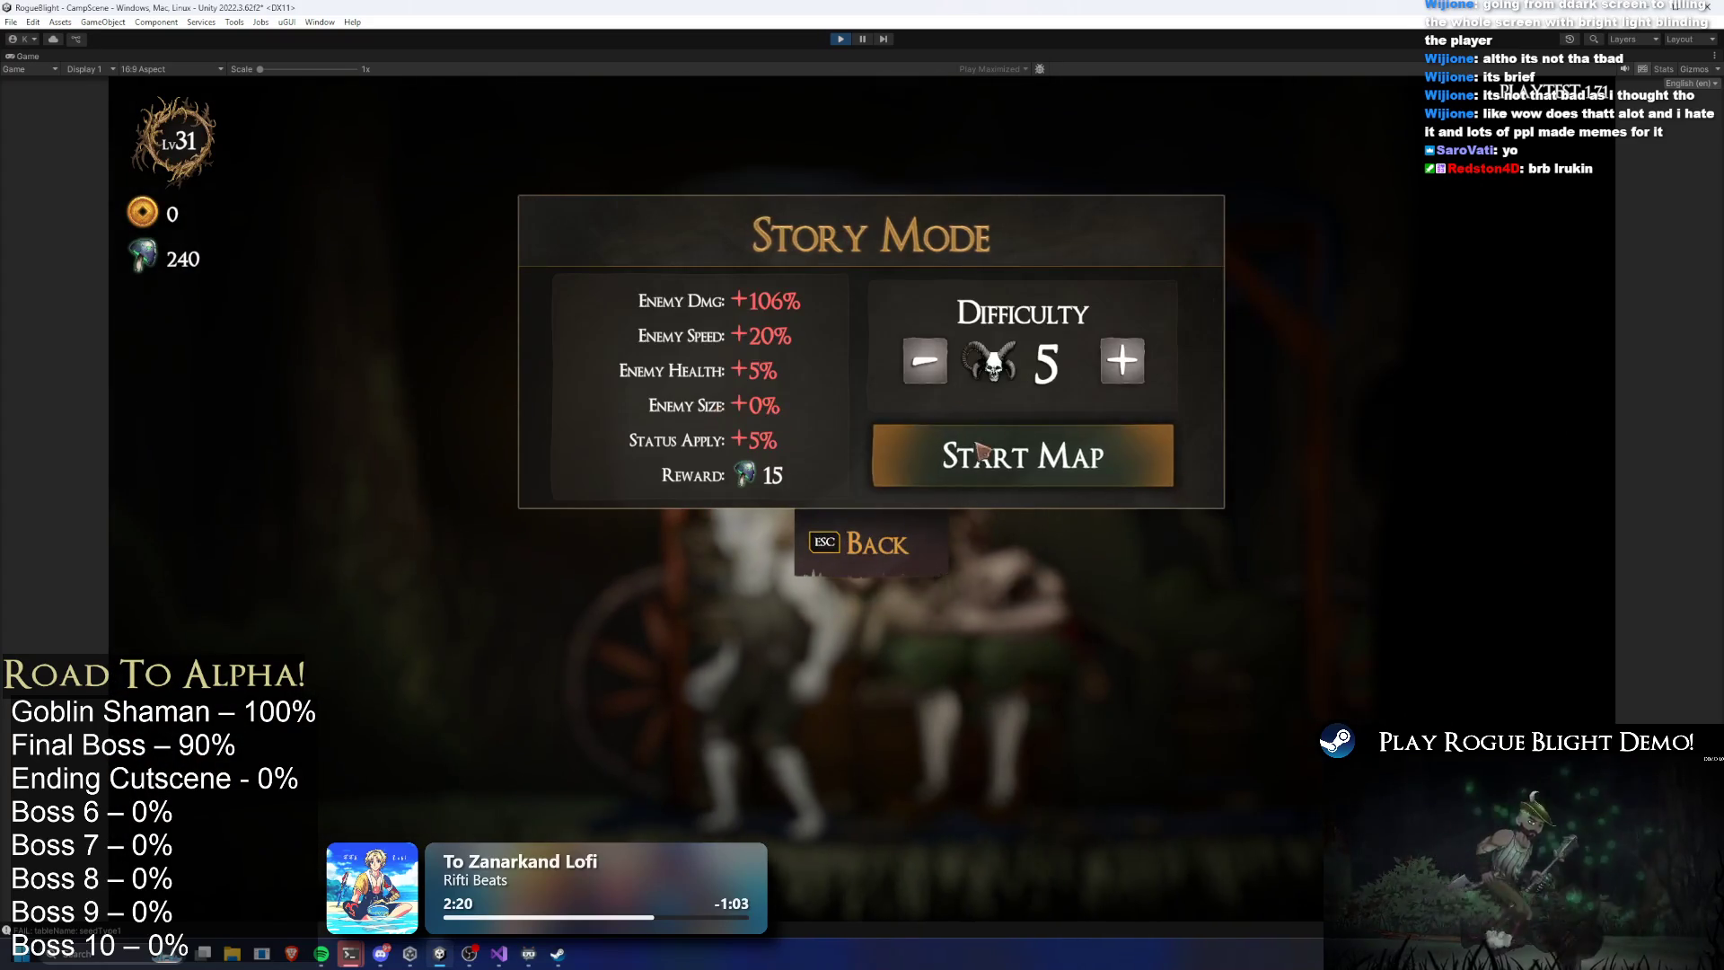
{"action": "left_click", "coordinate": [952, 444]}
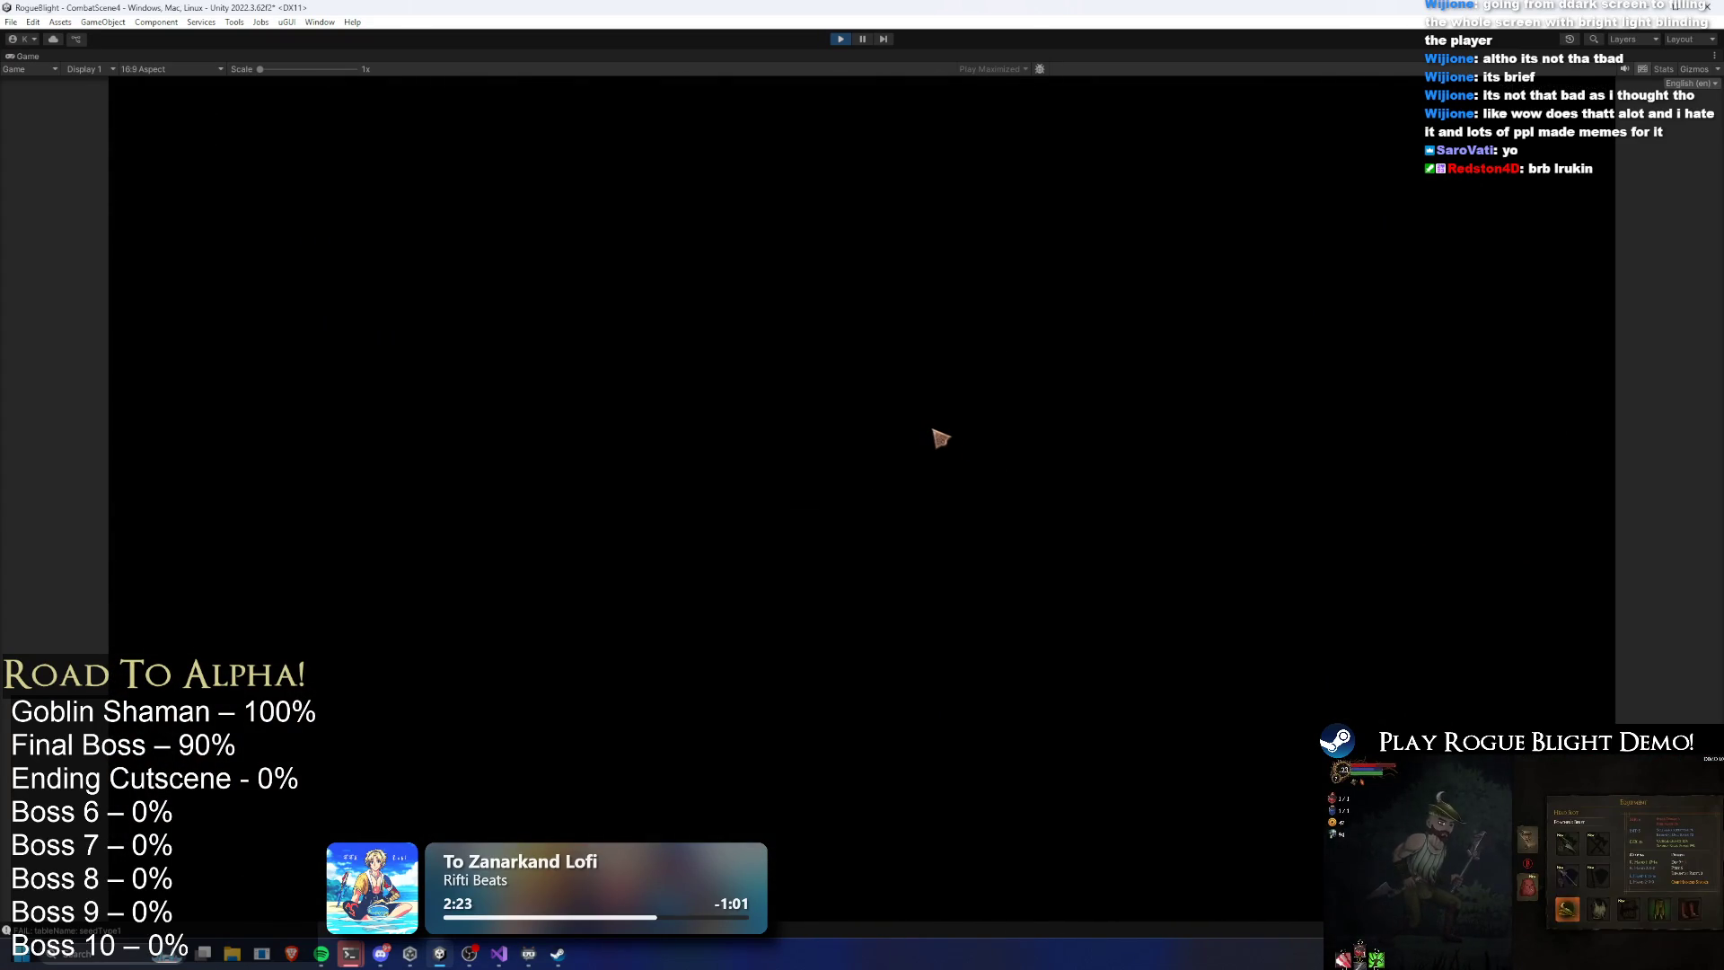
Take the Wooden Sword, defeat the final boss for Blight Perished, and leave play mode
{"action": "left_click", "coordinate": [966, 443]}
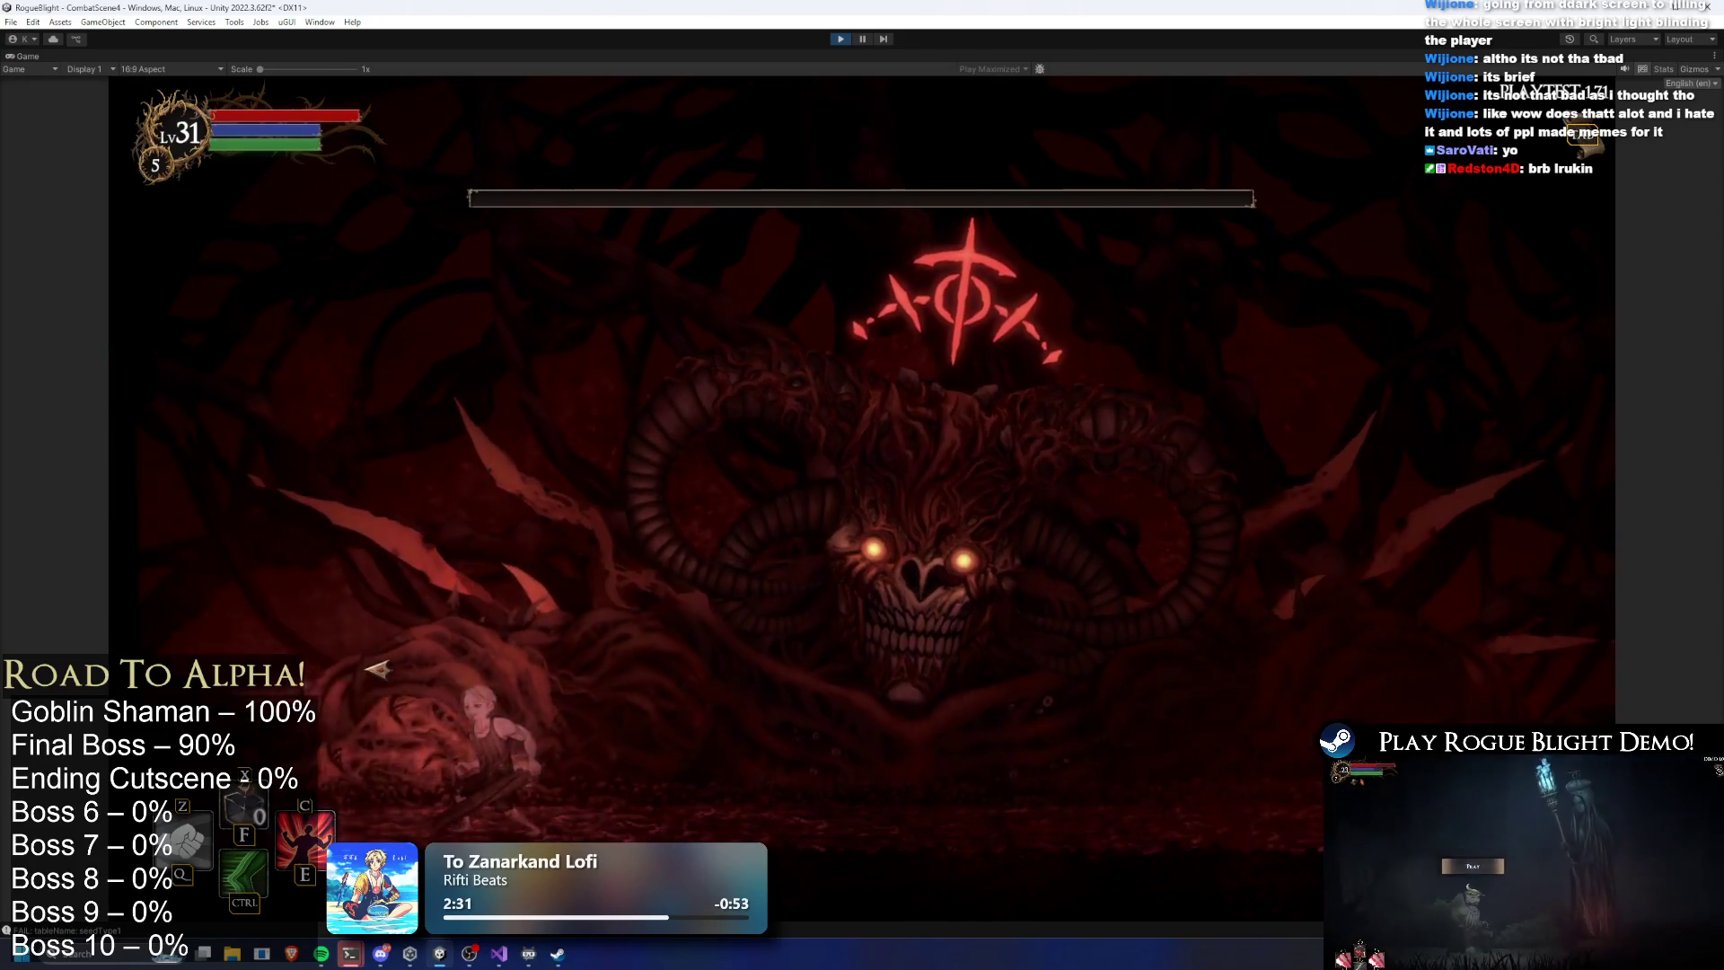
{"action": "left_click", "coordinate": [808, 673]}
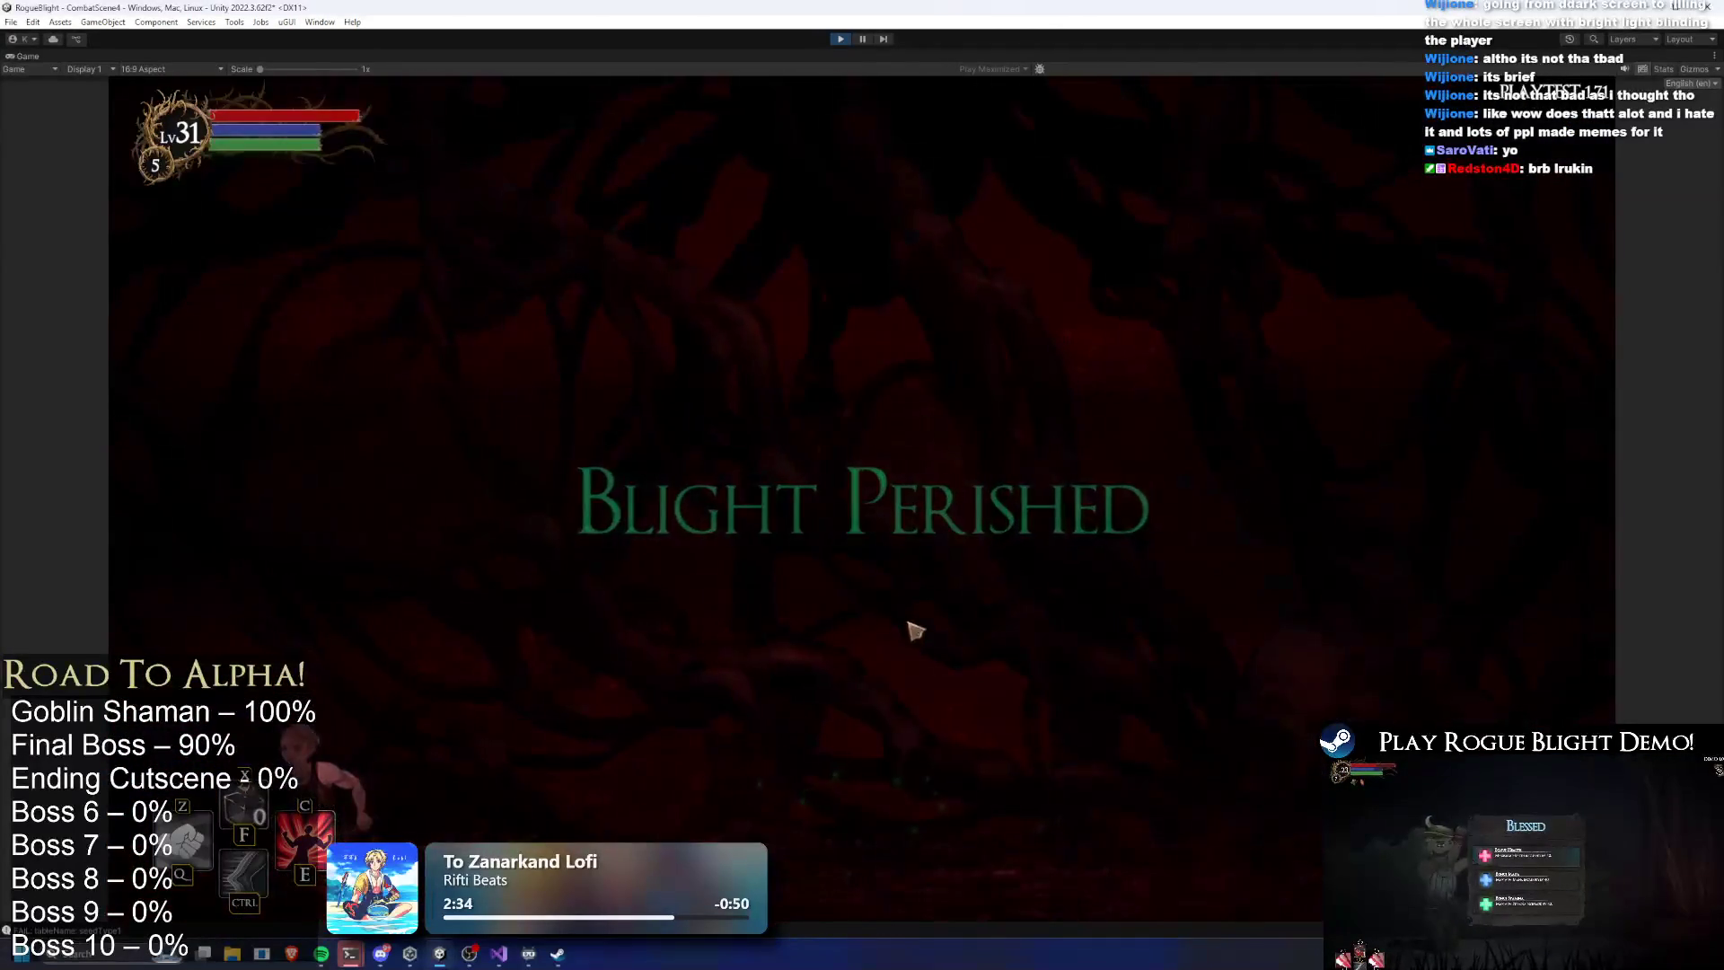
{"action": "left_click", "coordinate": [844, 41]}
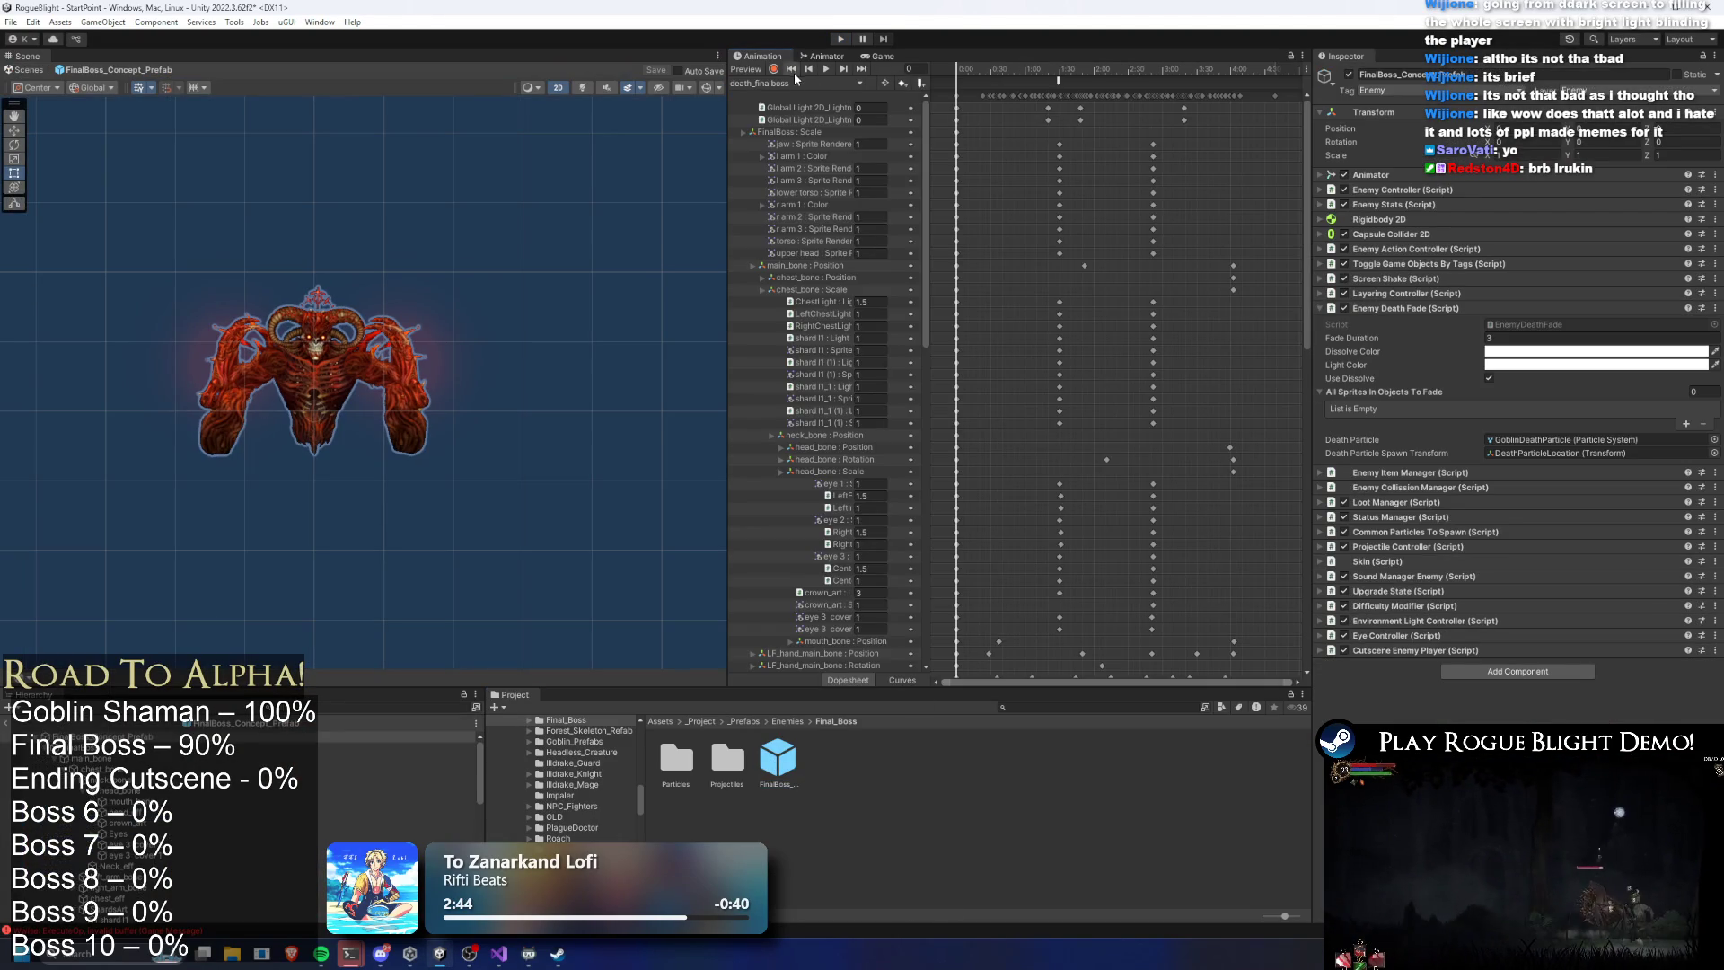
Select the Global Light 2D keyframes and nudge them to retime the white glow around frame 124
{"action": "left_click", "coordinate": [794, 79]}
{"action": "mouse_move", "coordinate": [1023, 69]}
{"action": "left_mouse_down"}
{"action": "mouse_move", "coordinate": [1103, 47]}
{"action": "mouse_move", "coordinate": [1178, 58]}
{"action": "mouse_move", "coordinate": [1079, 58]}
{"action": "mouse_move", "coordinate": [1032, 123]}
{"action": "left_mouse_up"}
{"action": "left_click", "coordinate": [1083, 59]}
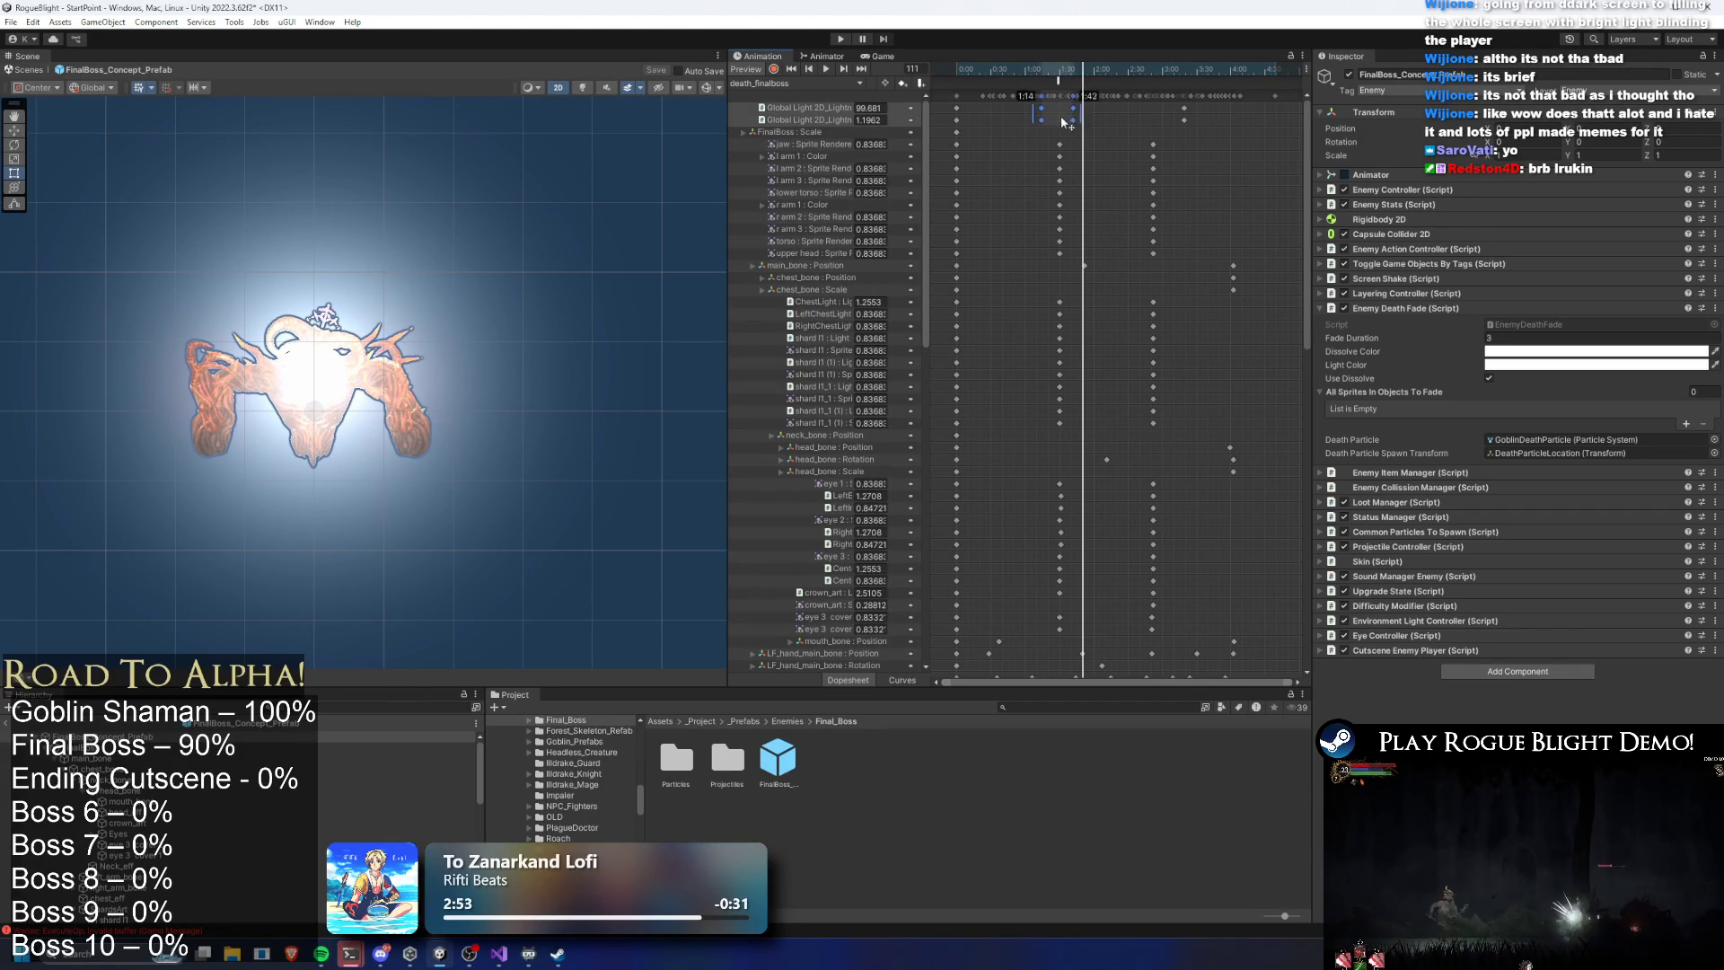
{"action": "left_click_drag", "start_coordinate": [1035, 63], "coordinate": [1145, 71]}
{"action": "left_click_drag", "start_coordinate": [1069, 119], "coordinate": [1083, 119]}
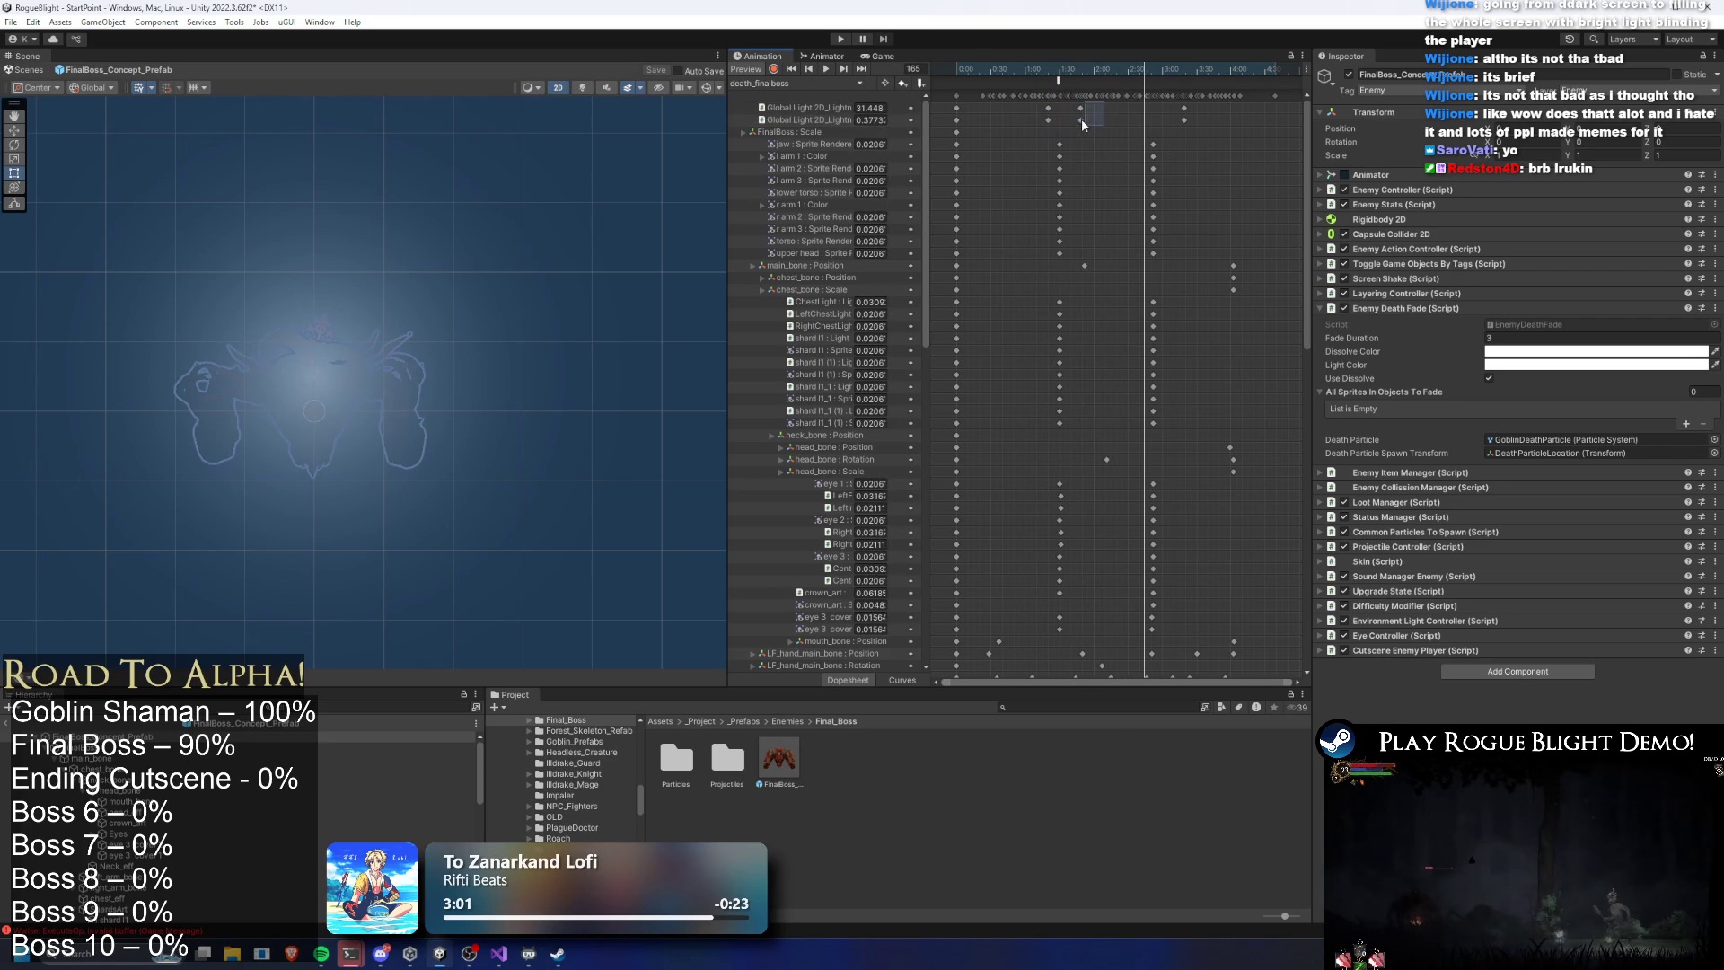
{"action": "left_click", "coordinate": [1100, 74]}
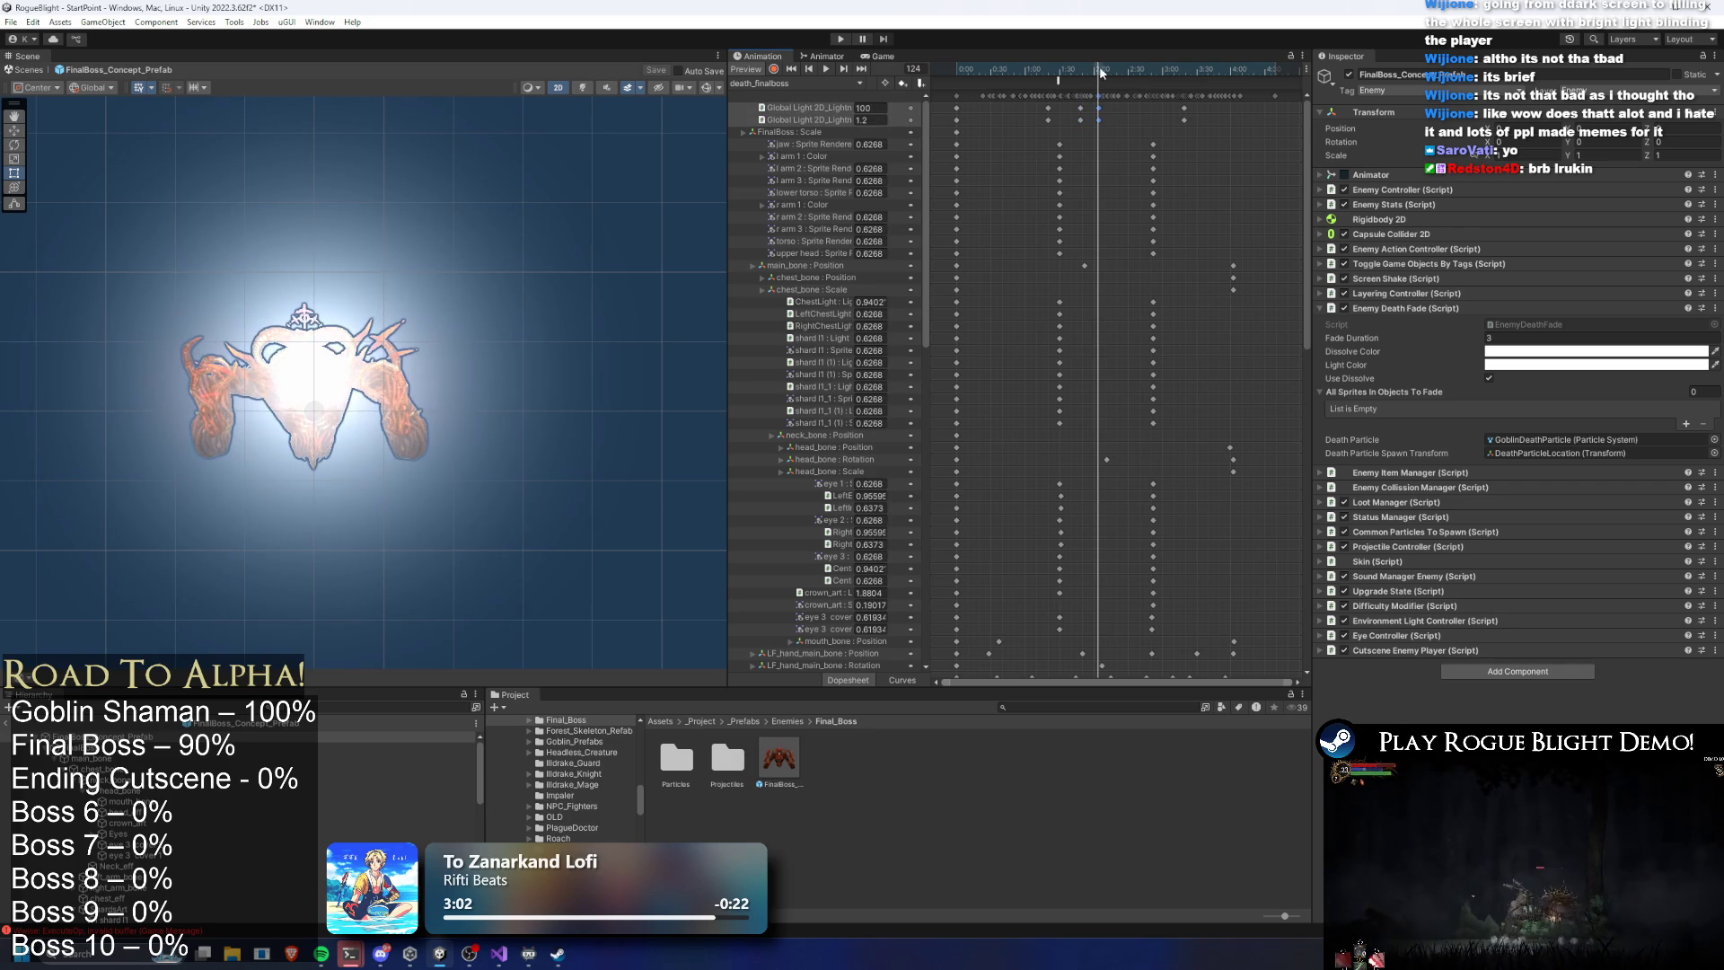
{"action": "mouse_move", "coordinate": [1054, 120]}
{"action": "left_mouse_down"}
{"action": "mouse_move", "coordinate": [1041, 69]}
{"action": "mouse_move", "coordinate": [1123, 59]}
{"action": "mouse_move", "coordinate": [1153, 80]}
{"action": "left_mouse_up"}
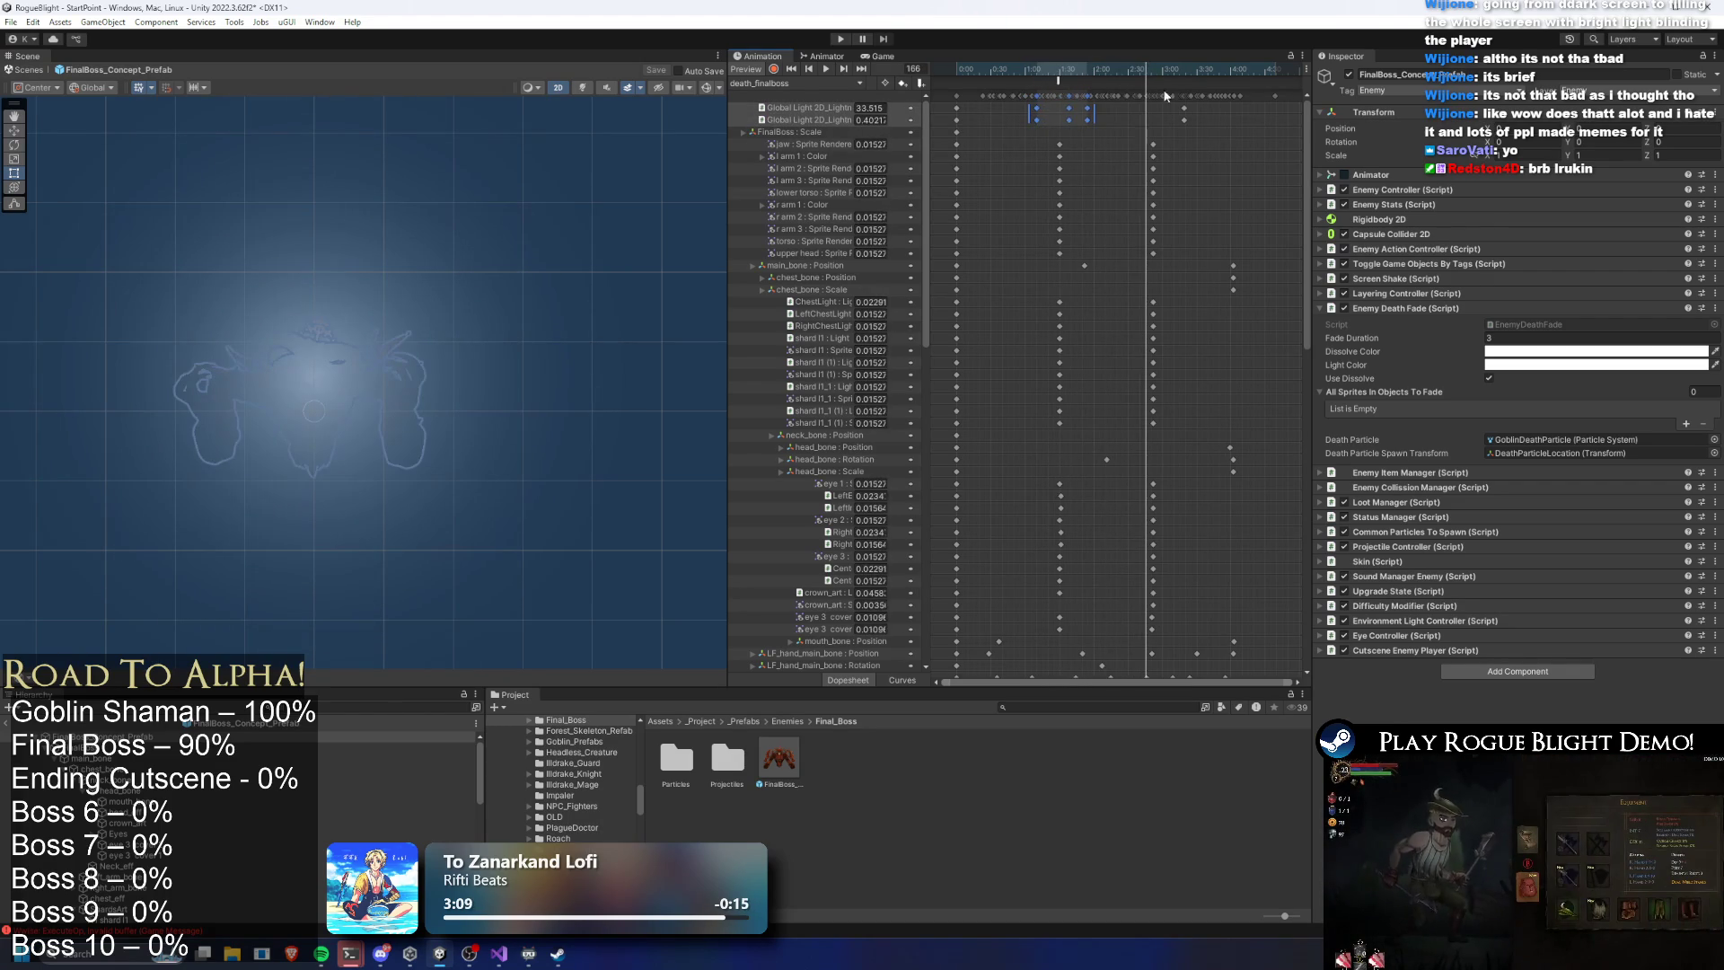
Select the hand and finger keys in the late keyframe column, then clear the selection
{"action": "mouse_move", "coordinate": [1165, 139]}
{"action": "left_mouse_down"}
{"action": "mouse_move", "coordinate": [1188, 458]}
{"action": "mouse_move", "coordinate": [1150, 636]}
{"action": "left_mouse_up"}
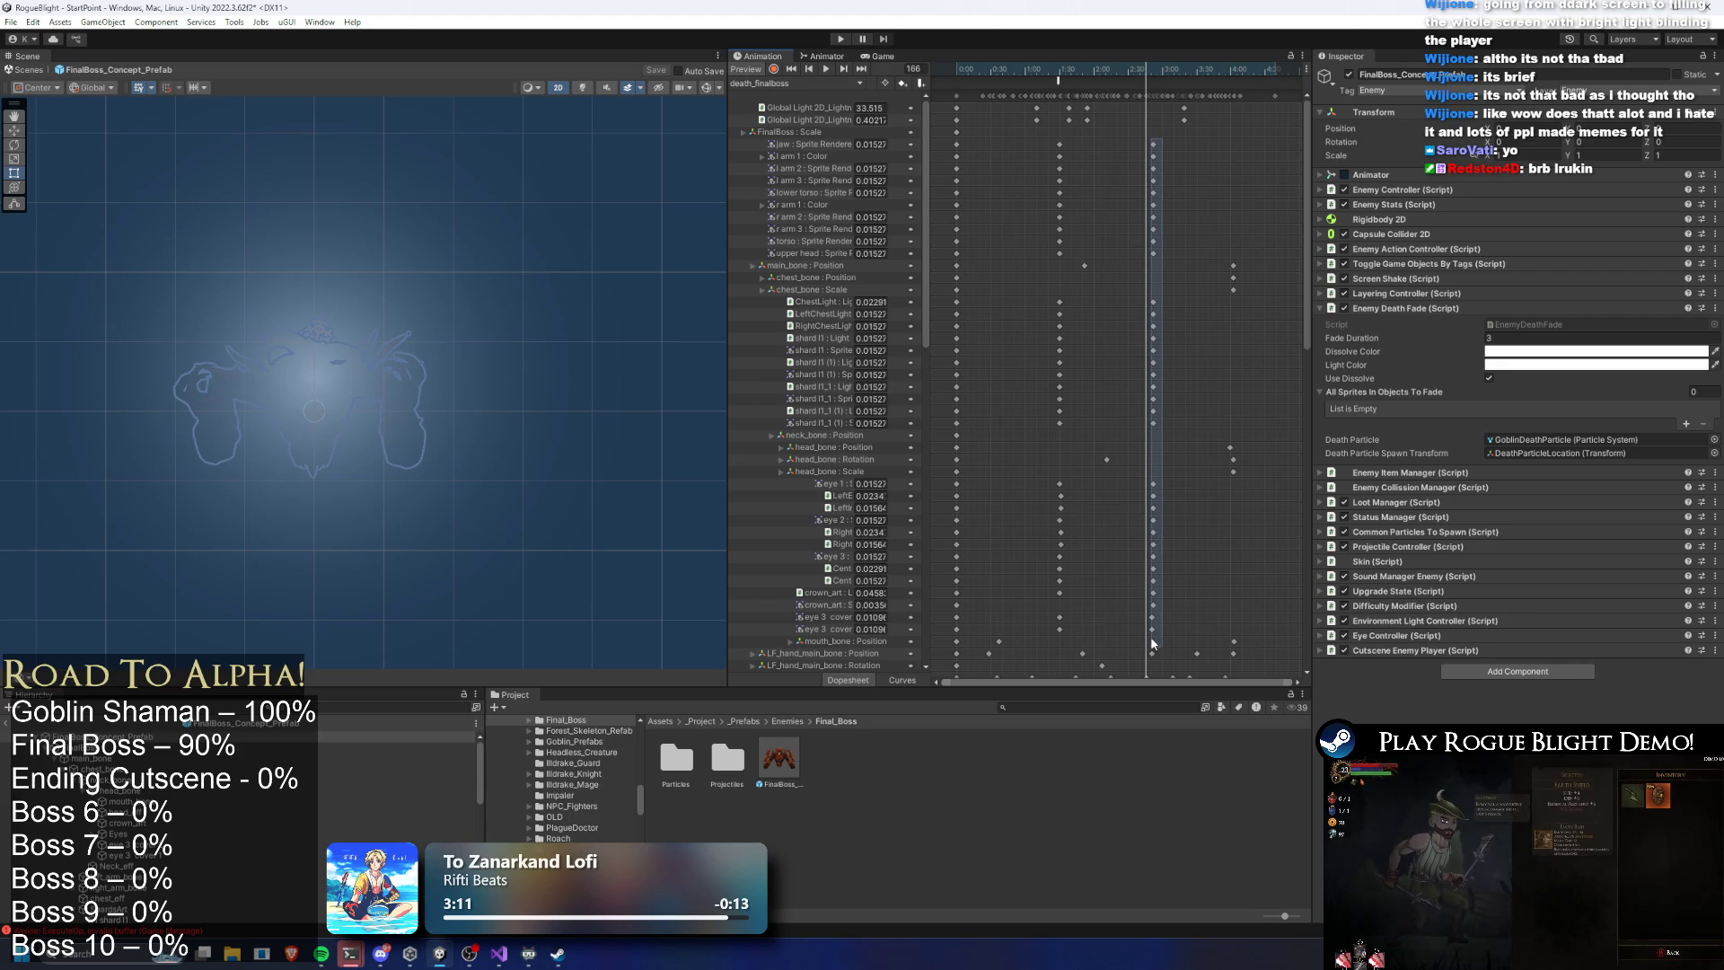
{"action": "scroll", "coordinate": [1301, 346], "scroll_direction": "down", "scroll_amount": 10}
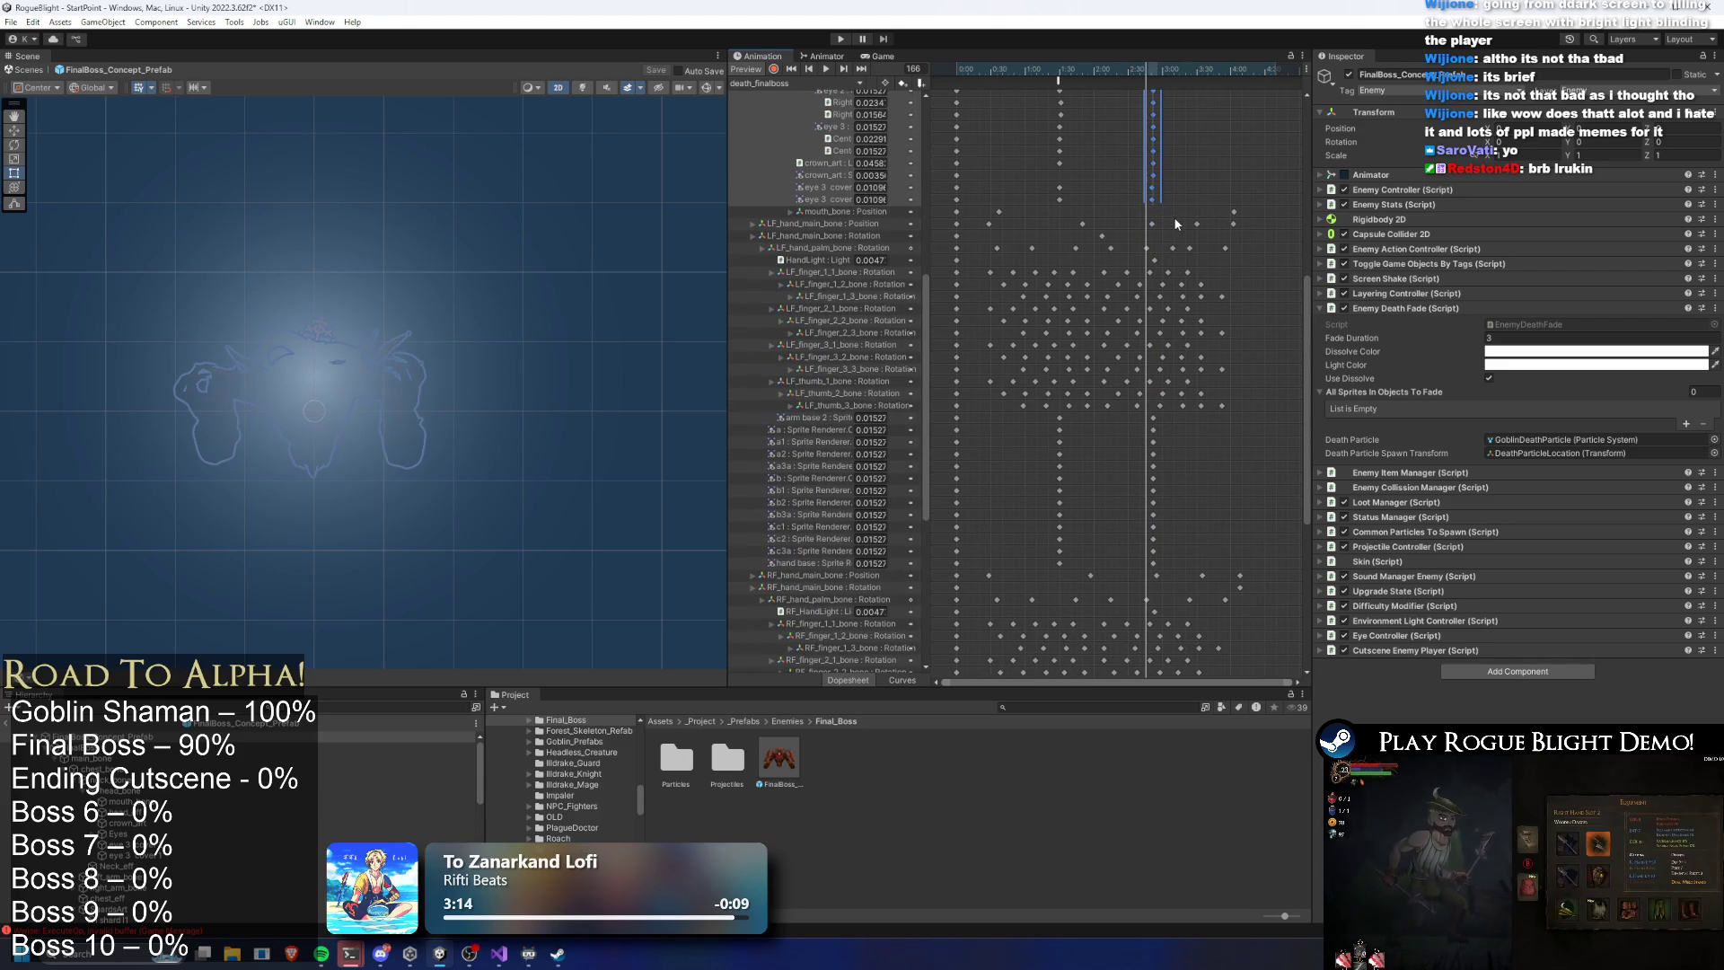
{"action": "left_click_drag", "start_coordinate": [1166, 411], "coordinate": [1140, 567]}
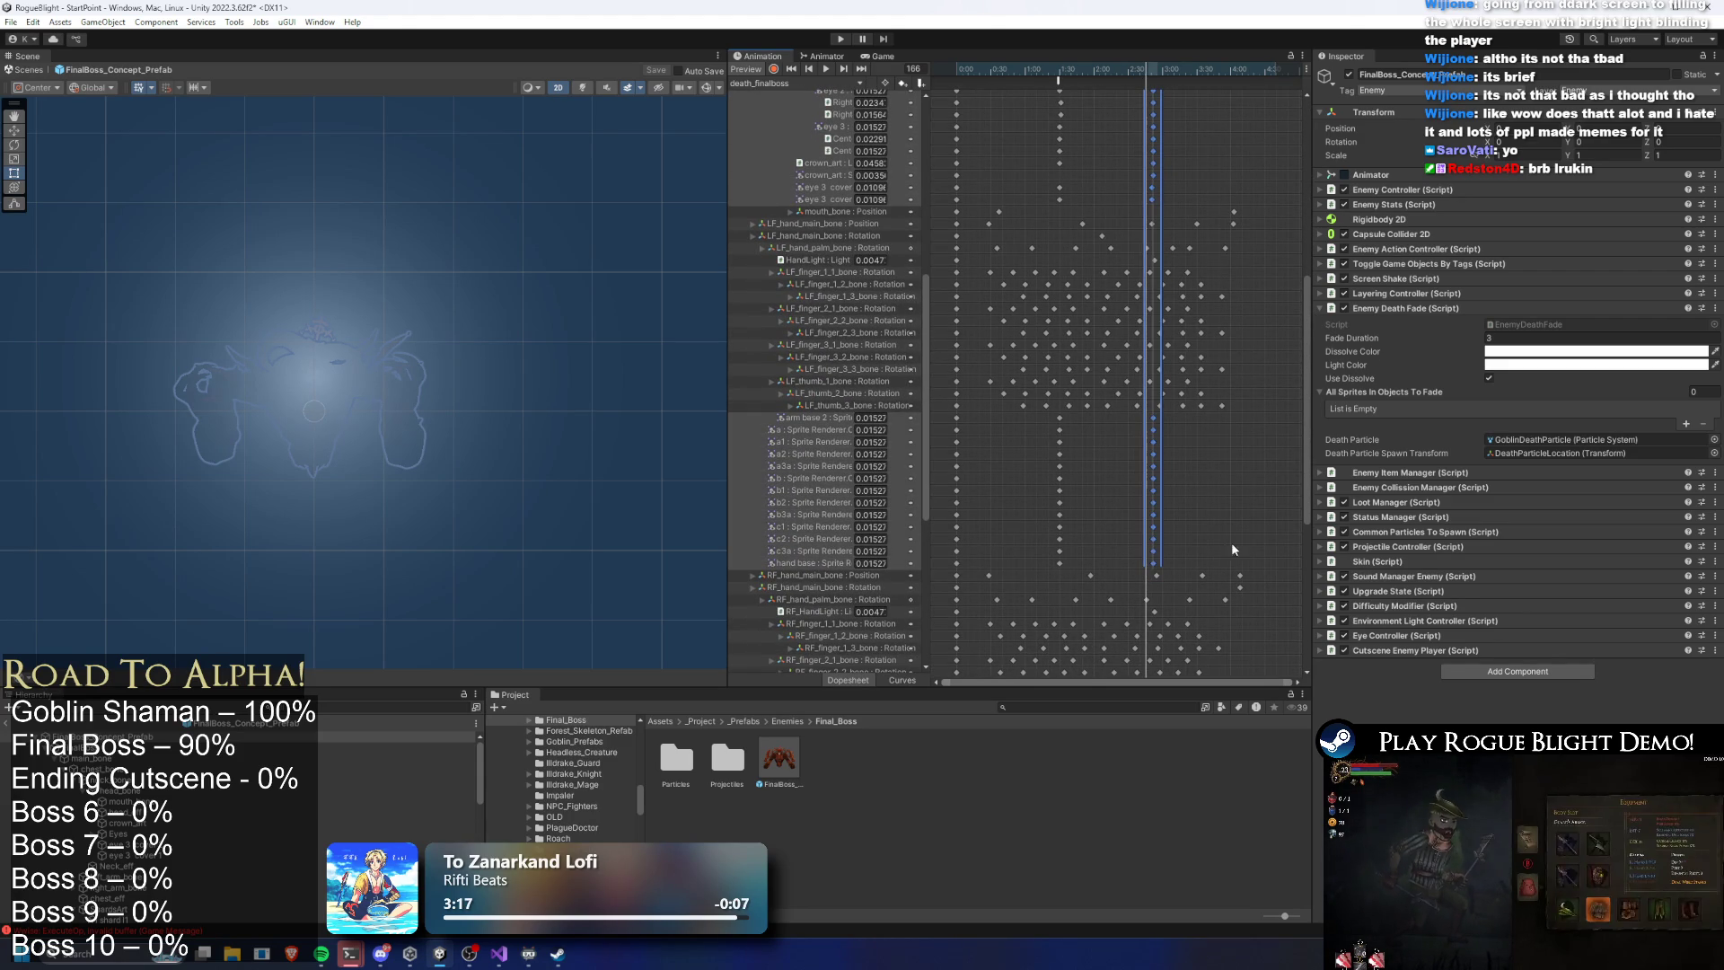
{"action": "left_click", "coordinate": [1155, 607]}
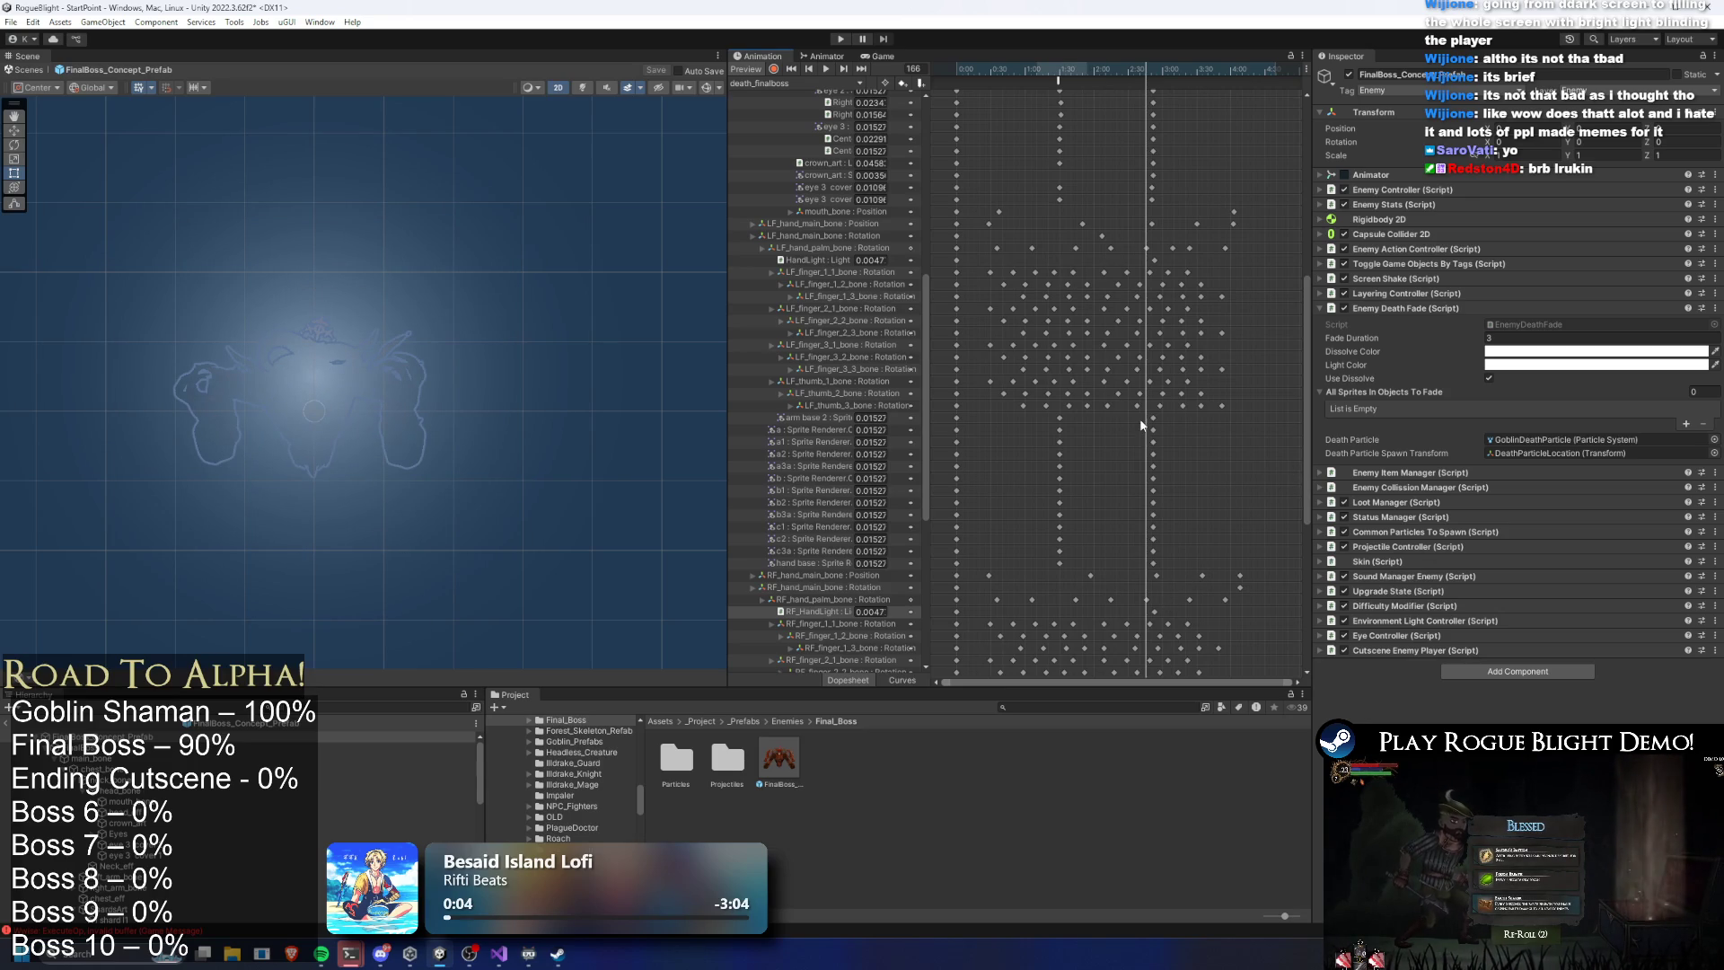
Select the death animation's keyframe column near 2:50 and shift it slightly earlier
{"action": "left_click_drag", "start_coordinate": [1159, 559], "coordinate": [1159, 560]}
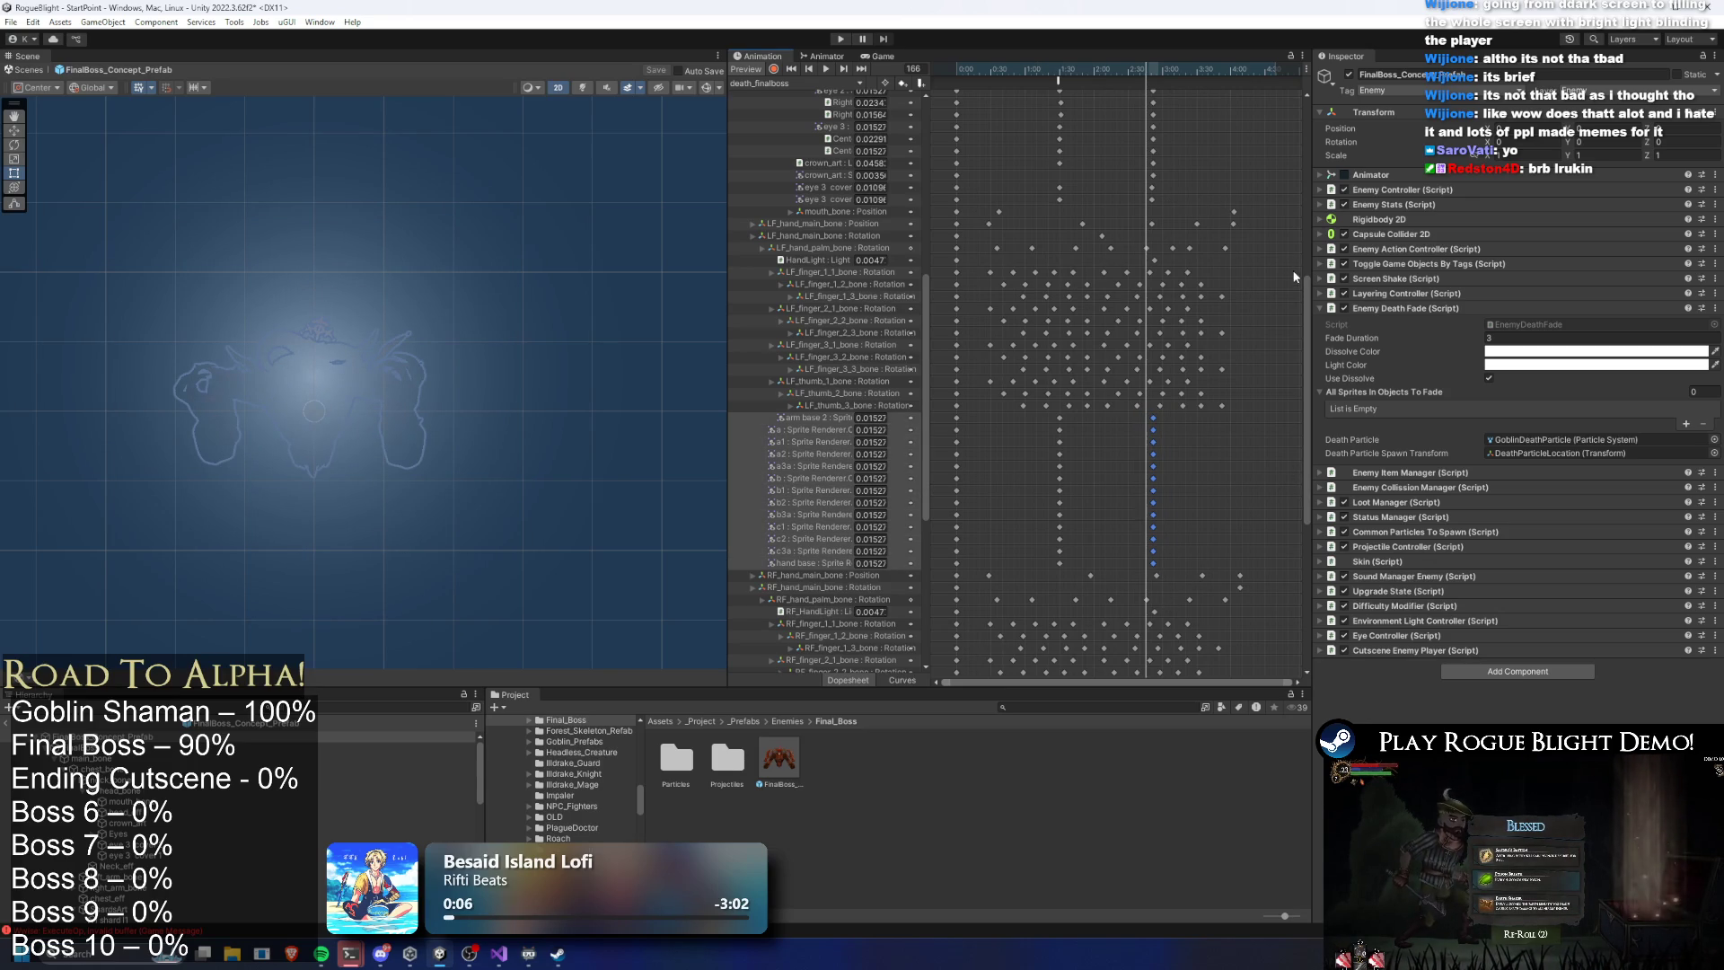
{"action": "left_click_drag", "start_coordinate": [1302, 292], "coordinate": [1302, 112]}
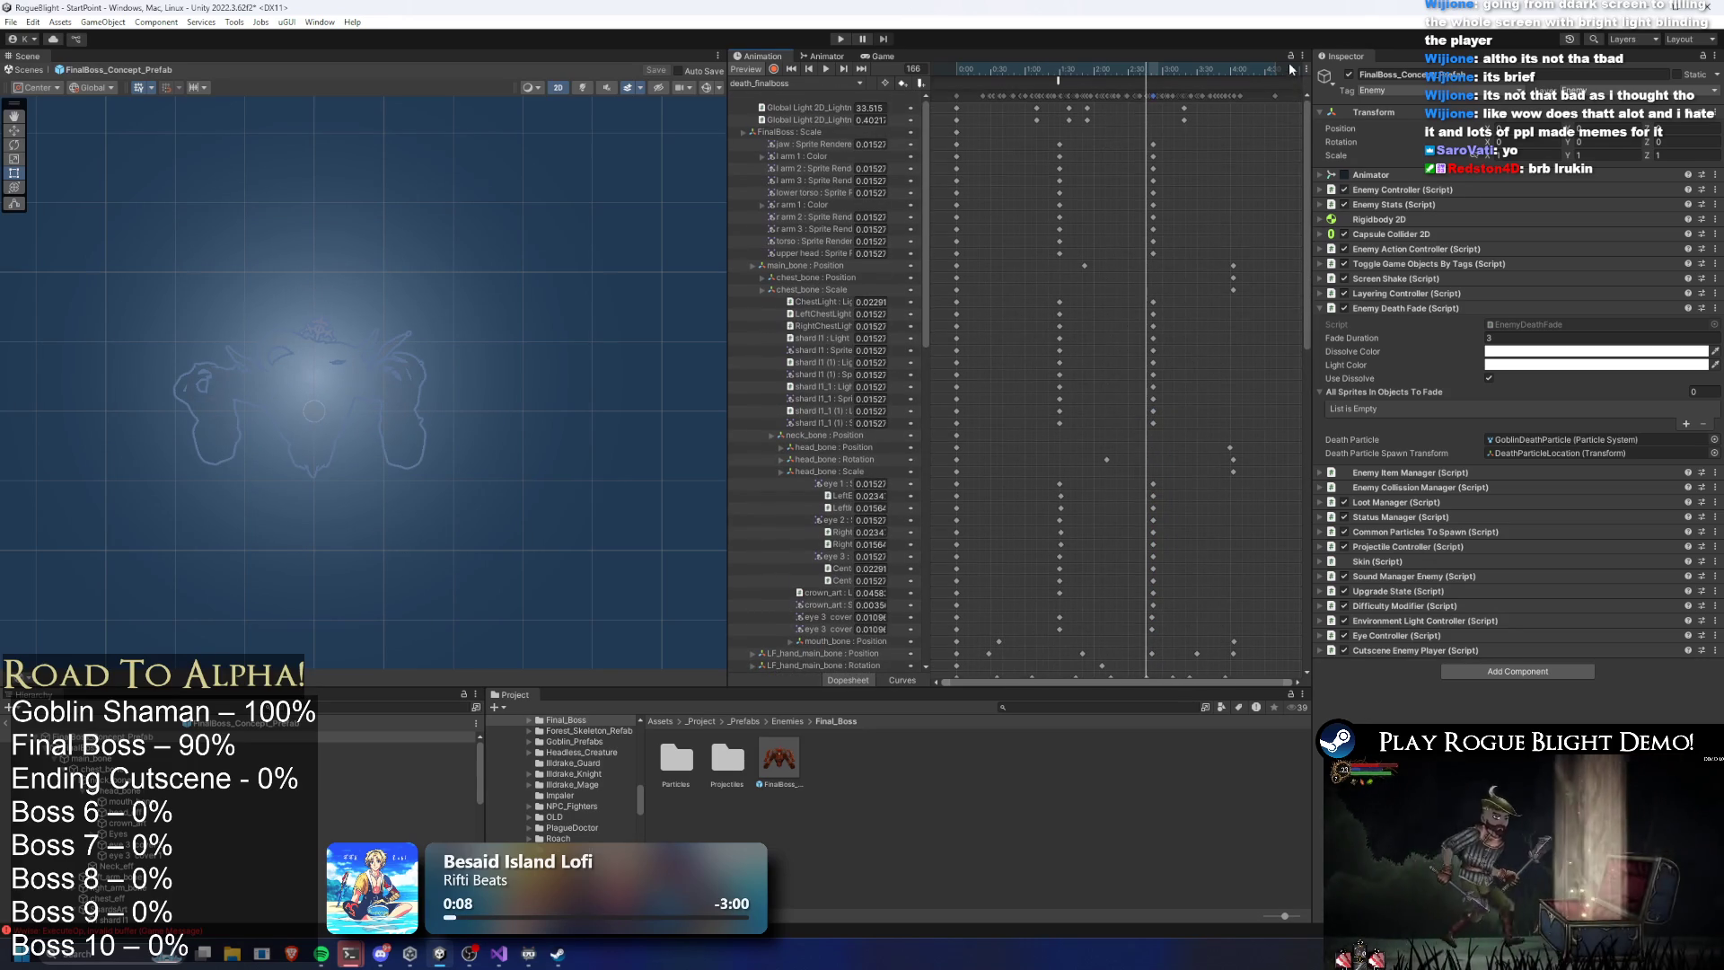
{"action": "left_click", "coordinate": [1151, 95]}
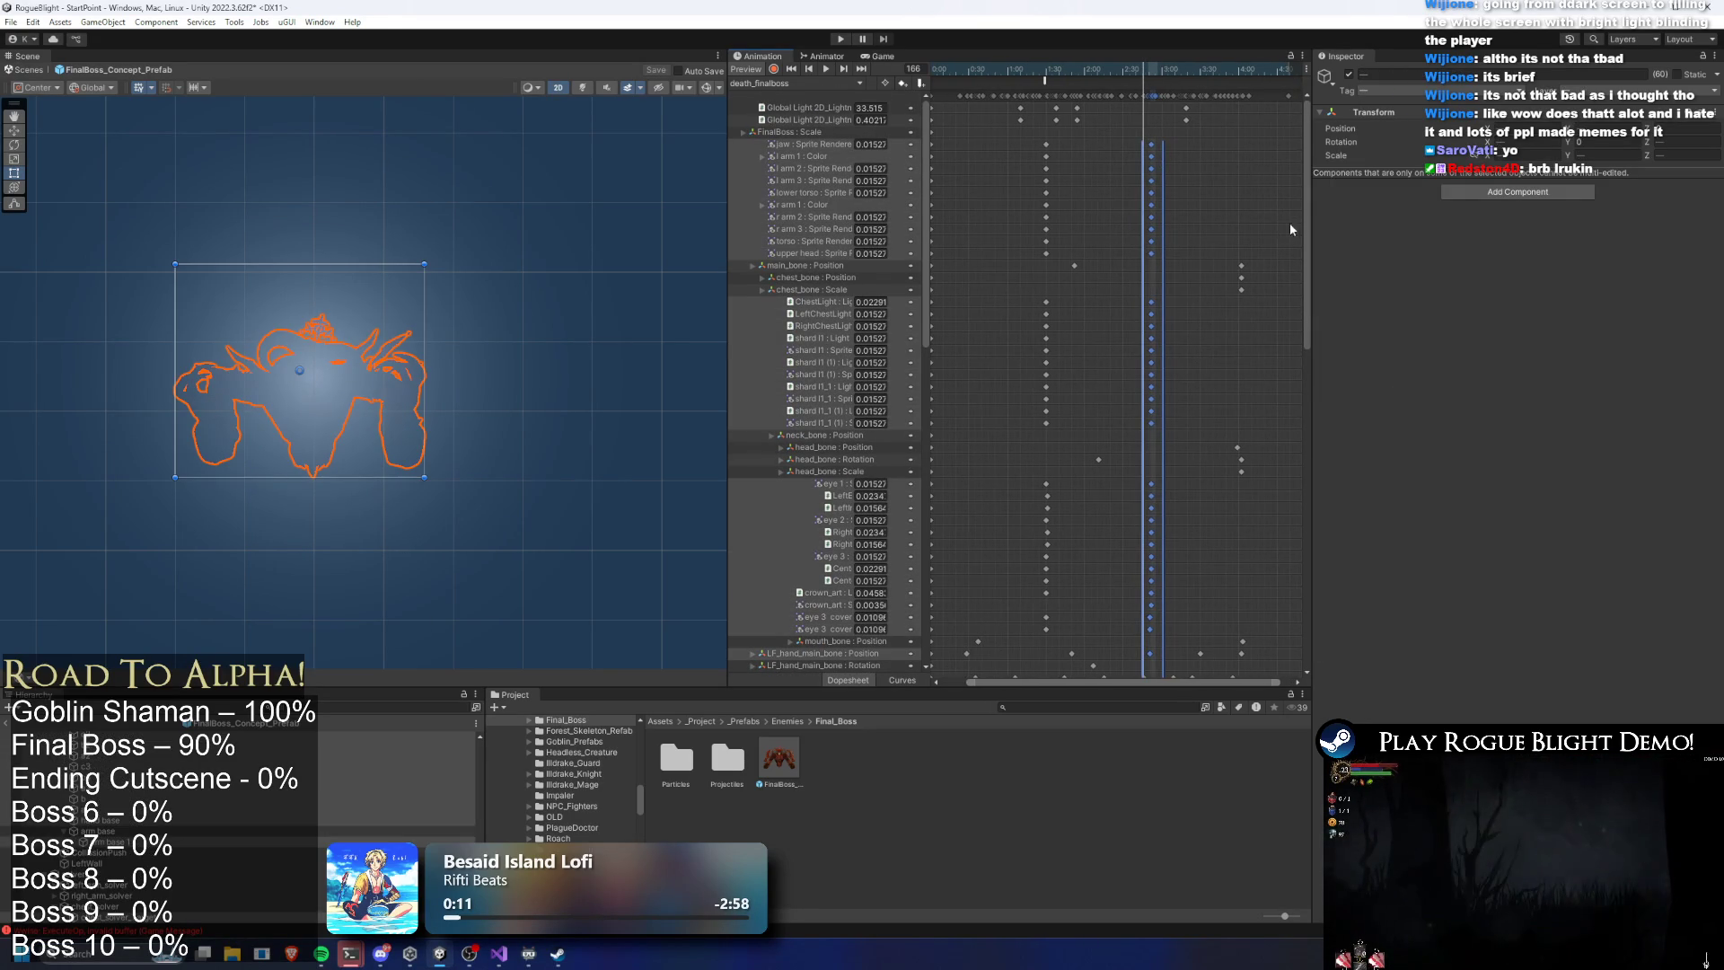
{"action": "left_click_drag", "start_coordinate": [1307, 233], "coordinate": [1311, 556]}
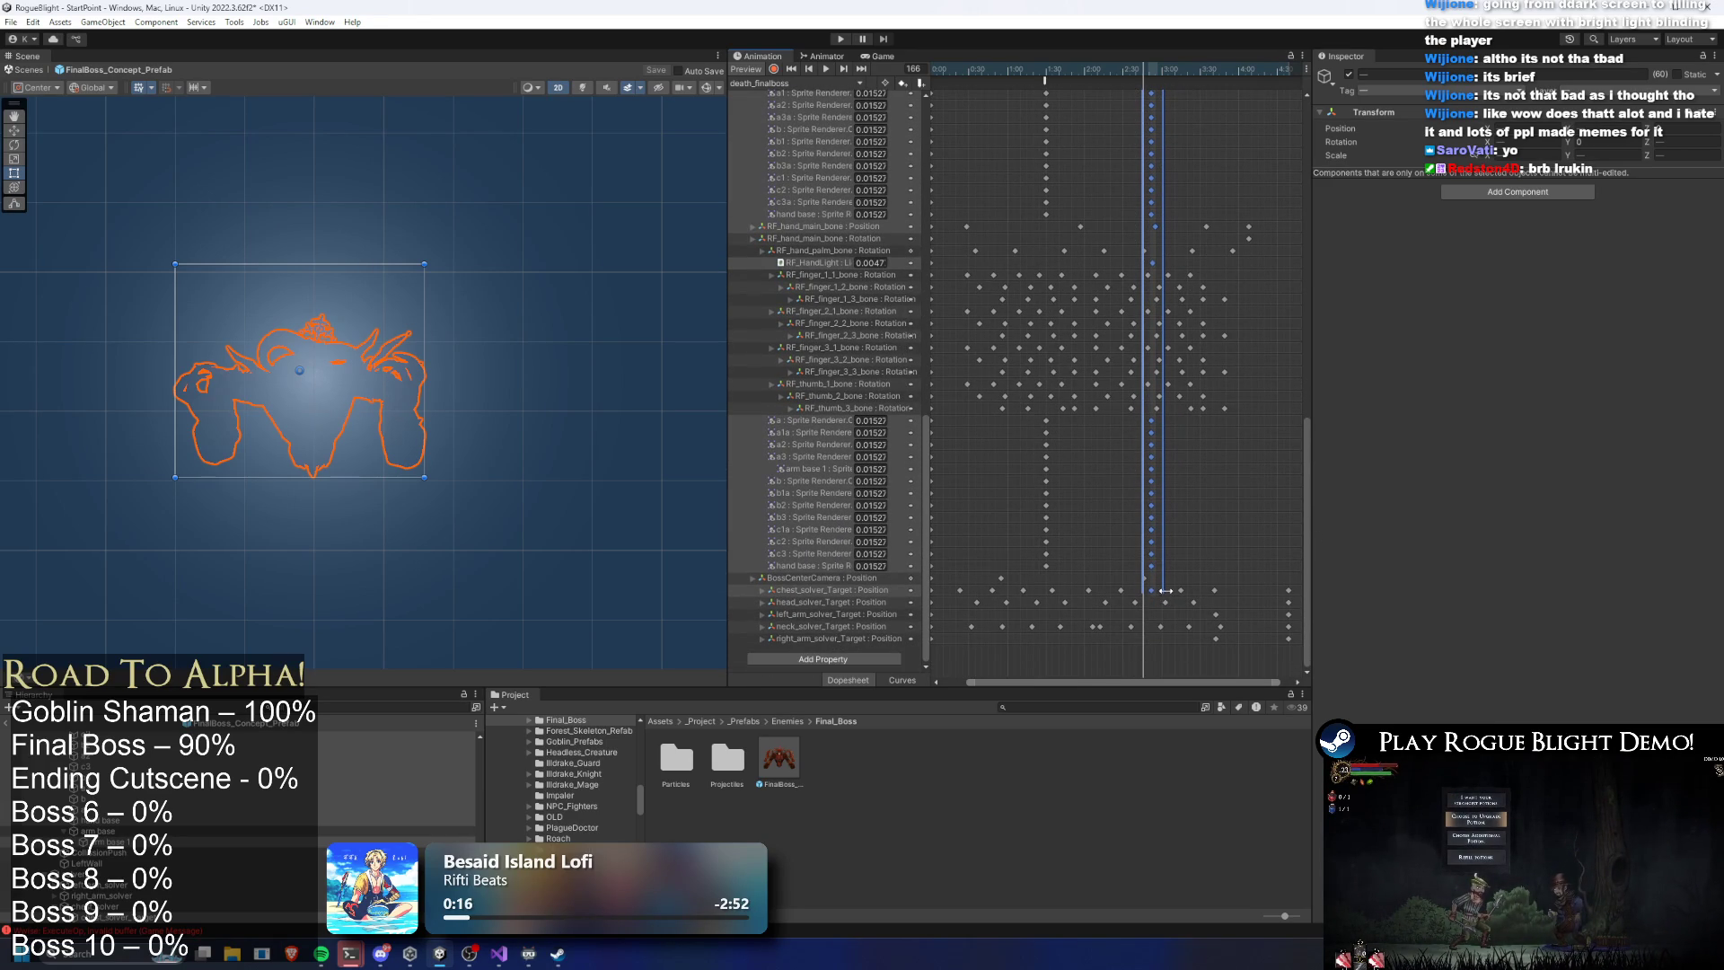
{"action": "left_click_drag", "start_coordinate": [1152, 570], "coordinate": [1127, 571]}
{"action": "left_click_drag", "start_coordinate": [1043, 75], "coordinate": [1128, 83]}
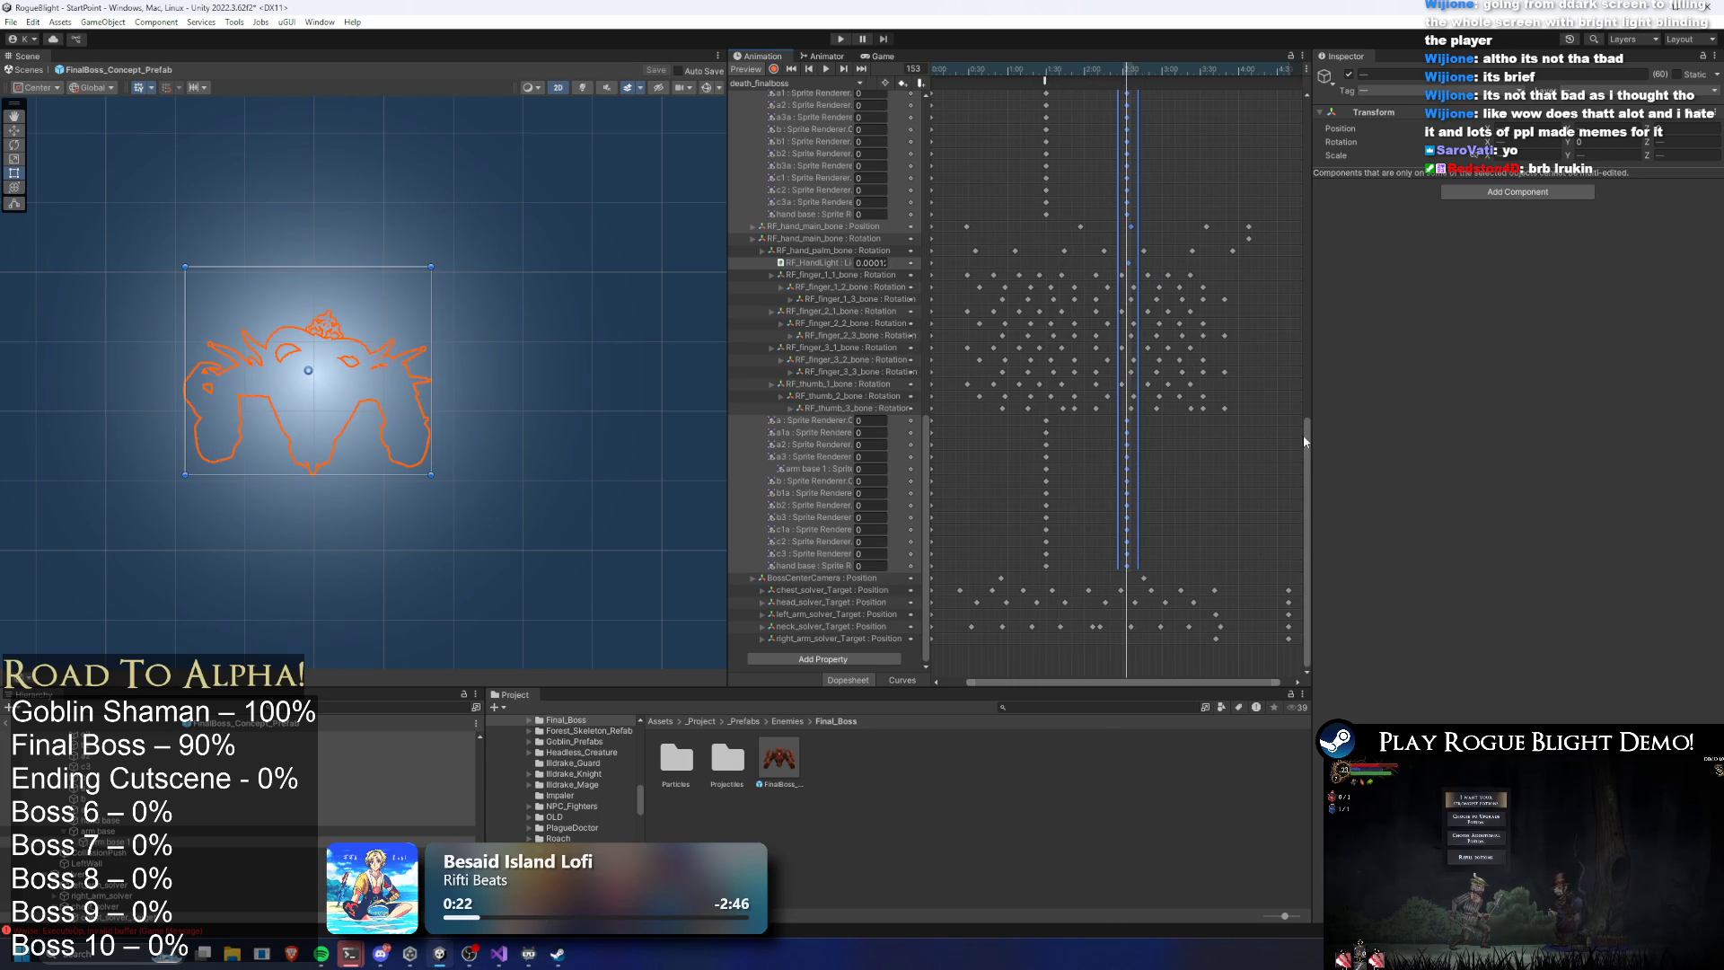
{"action": "left_click_drag", "start_coordinate": [1309, 446], "coordinate": [1309, 417]}
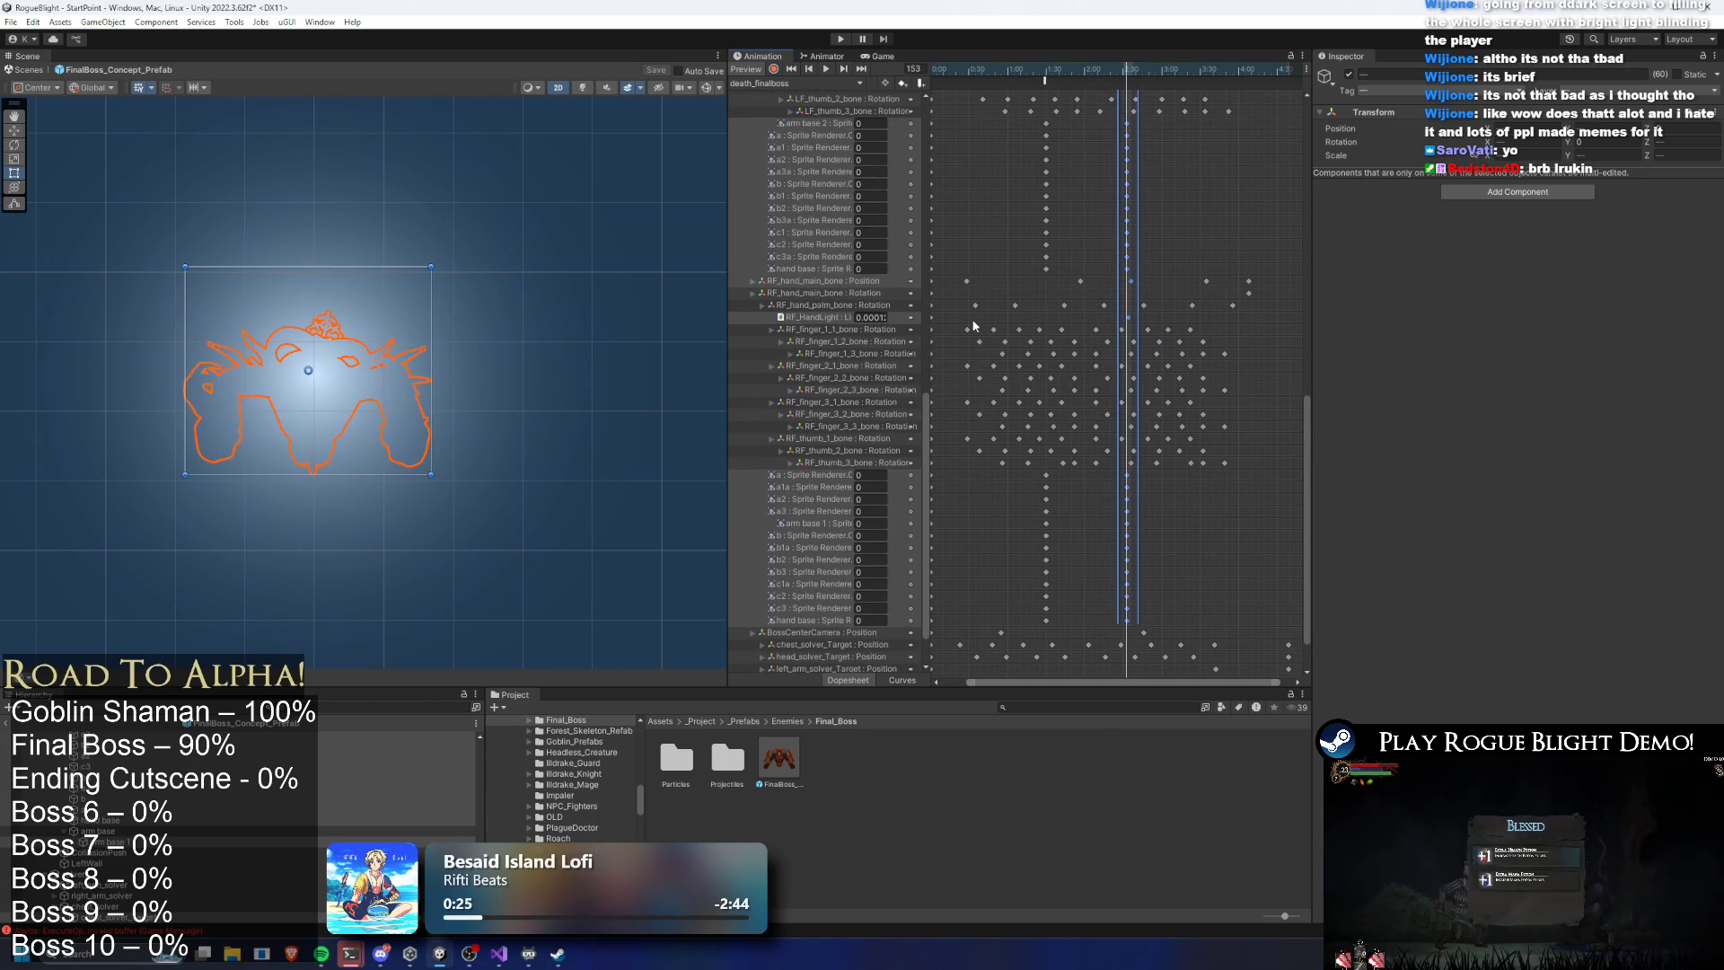
Scrub the death animation between frames 0 and 90 to preview the retimed sequence
{"action": "left_click", "coordinate": [1047, 76]}
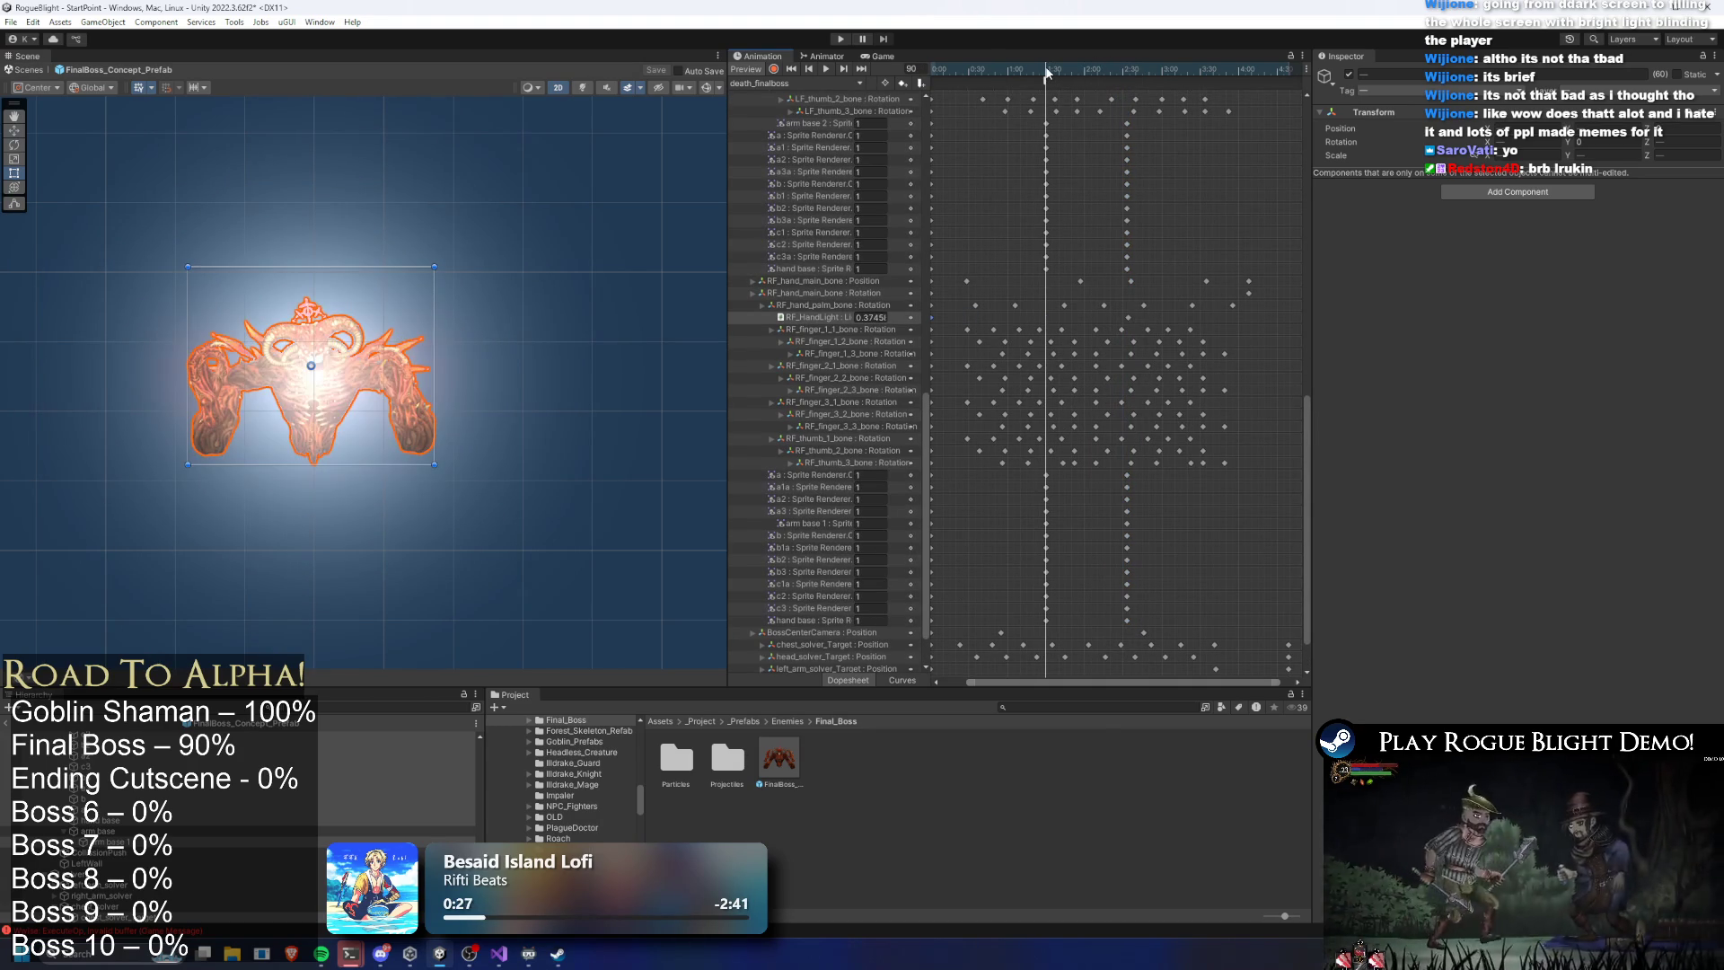
{"action": "left_click_drag", "start_coordinate": [1046, 75], "coordinate": [1048, 82]}
{"action": "left_click_drag", "start_coordinate": [1307, 420], "coordinate": [1310, 212]}
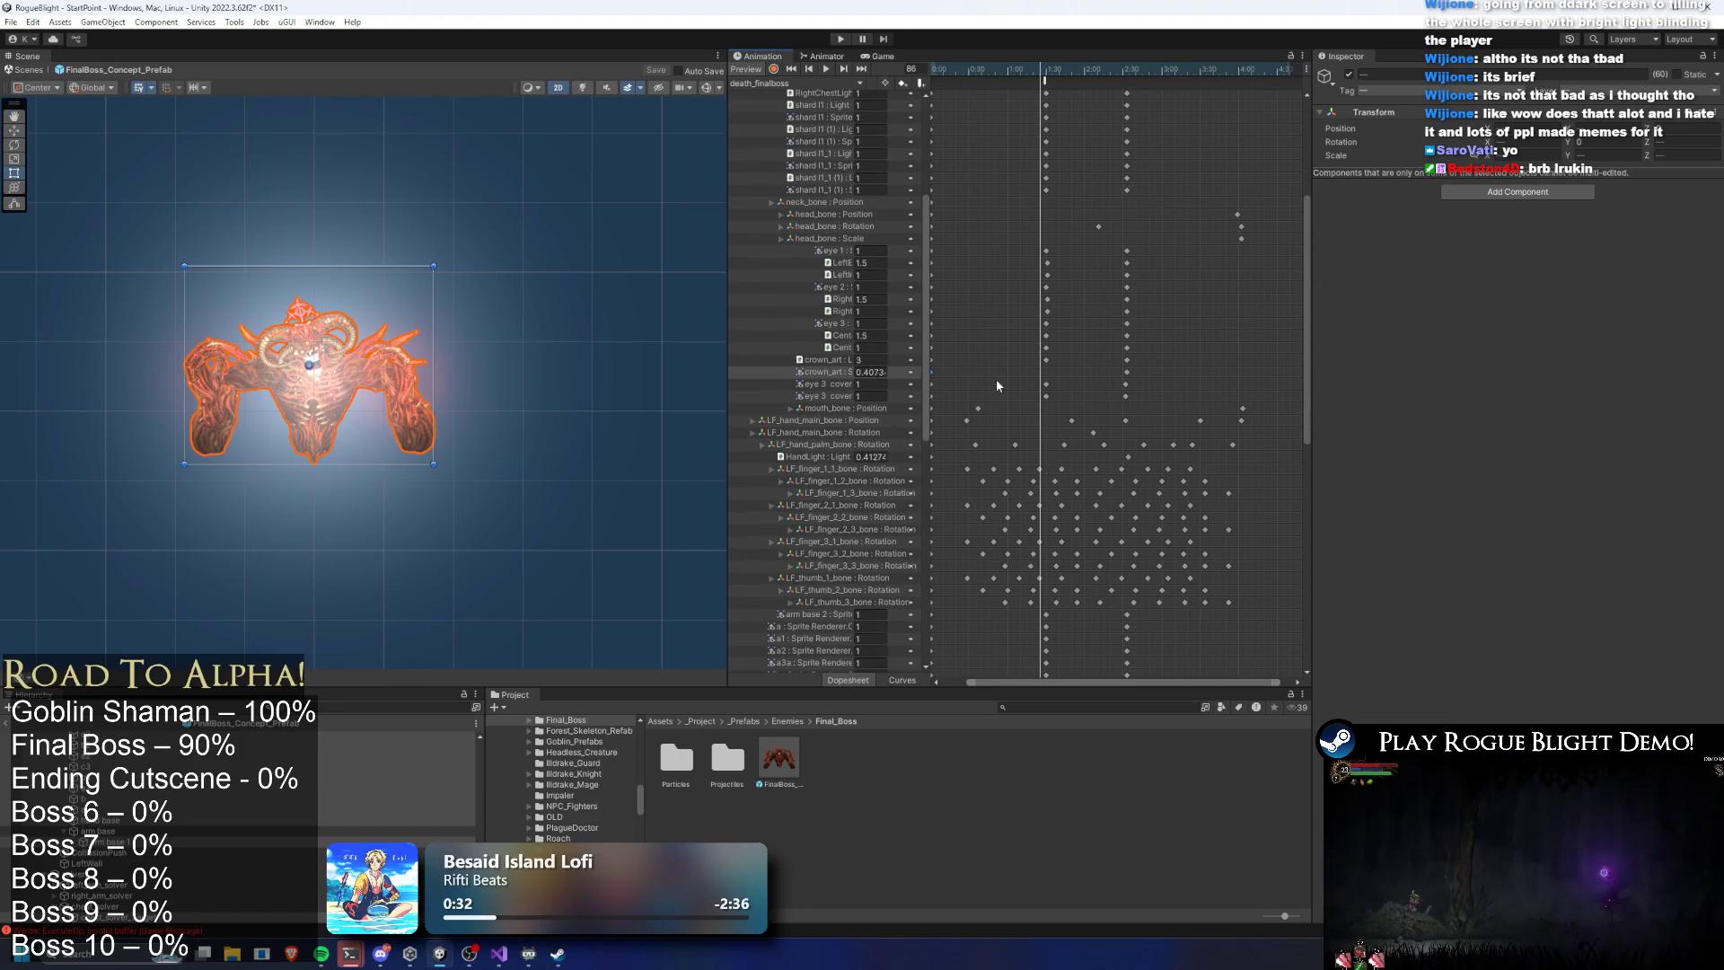
{"action": "mouse_move", "coordinate": [1043, 71]}
{"action": "left_mouse_down"}
{"action": "mouse_move", "coordinate": [991, 65]}
{"action": "mouse_move", "coordinate": [1087, 70]}
{"action": "mouse_move", "coordinate": [934, 70]}
{"action": "left_mouse_up"}
{"action": "scroll", "coordinate": [1024, 252], "scroll_direction": "up", "scroll_amount": 1}
{"action": "left_click_drag", "start_coordinate": [1306, 283], "coordinate": [1289, 169]}
{"action": "scroll", "coordinate": [1032, 639], "scroll_direction": "up", "scroll_amount": 1}
{"action": "left_click_drag", "start_coordinate": [1066, 682], "coordinate": [1031, 681]}
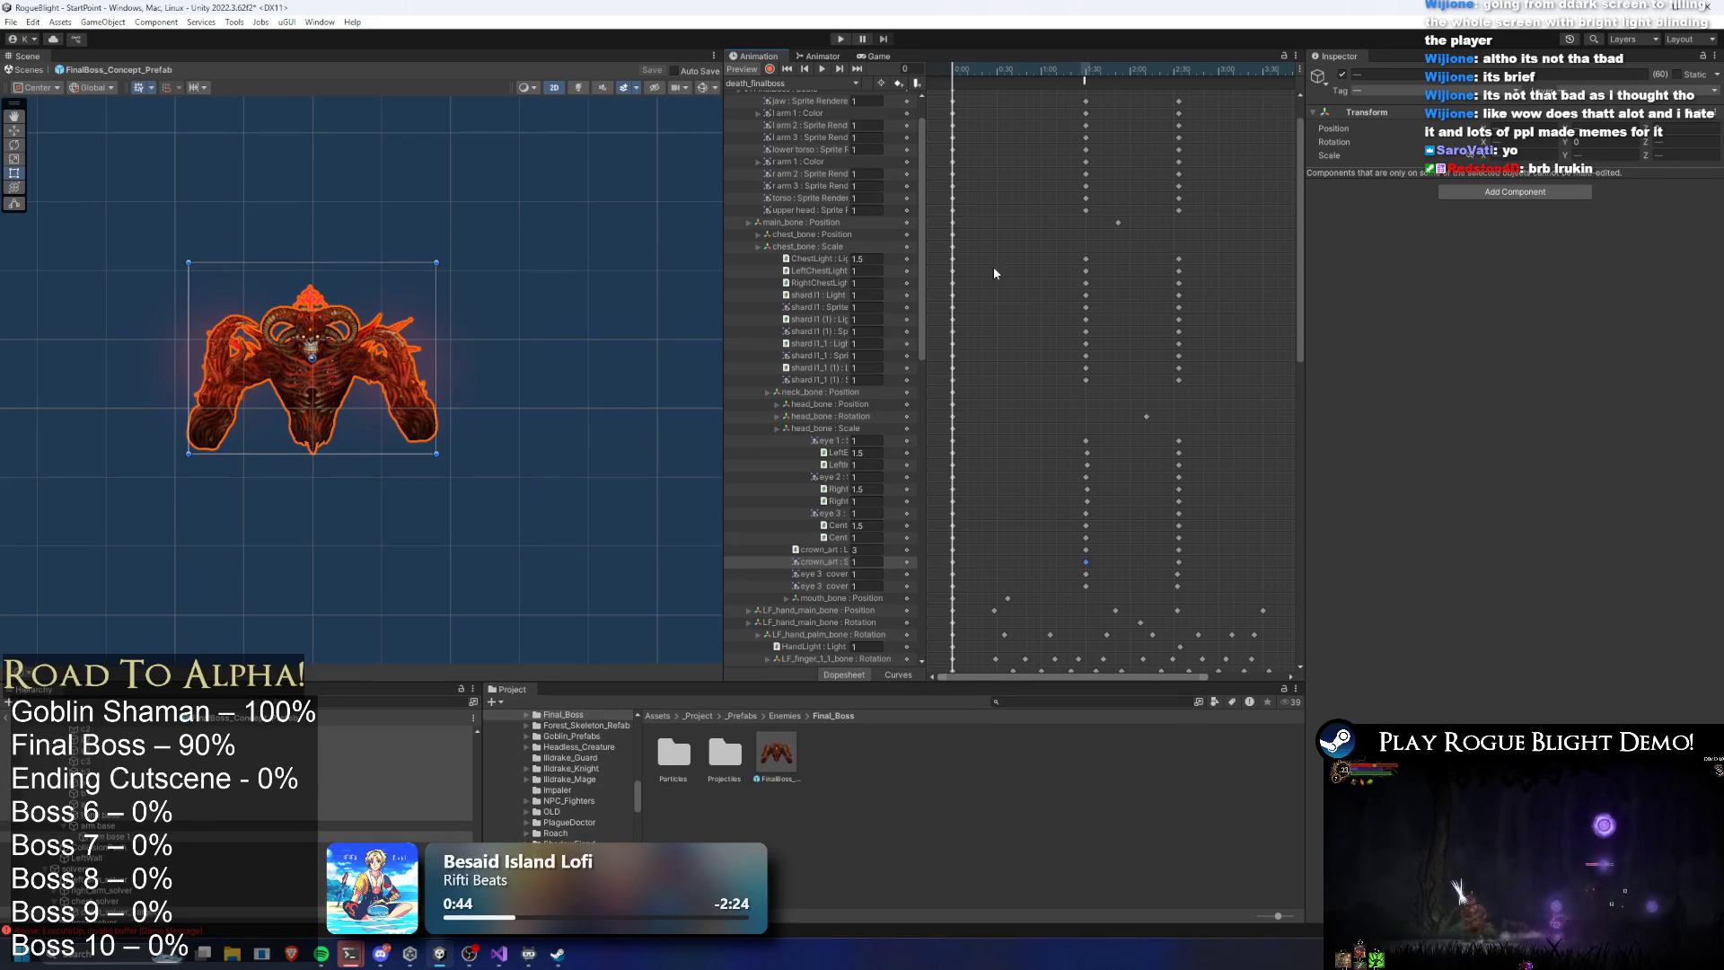
{"action": "mouse_move", "coordinate": [963, 68]}
{"action": "left_mouse_down"}
{"action": "mouse_move", "coordinate": [1178, 58]}
{"action": "mouse_move", "coordinate": [1099, 52]}
{"action": "mouse_move", "coordinate": [1144, 49]}
{"action": "mouse_move", "coordinate": [1198, 67]}
{"action": "mouse_move", "coordinate": [1111, 61]}
{"action": "left_mouse_up"}
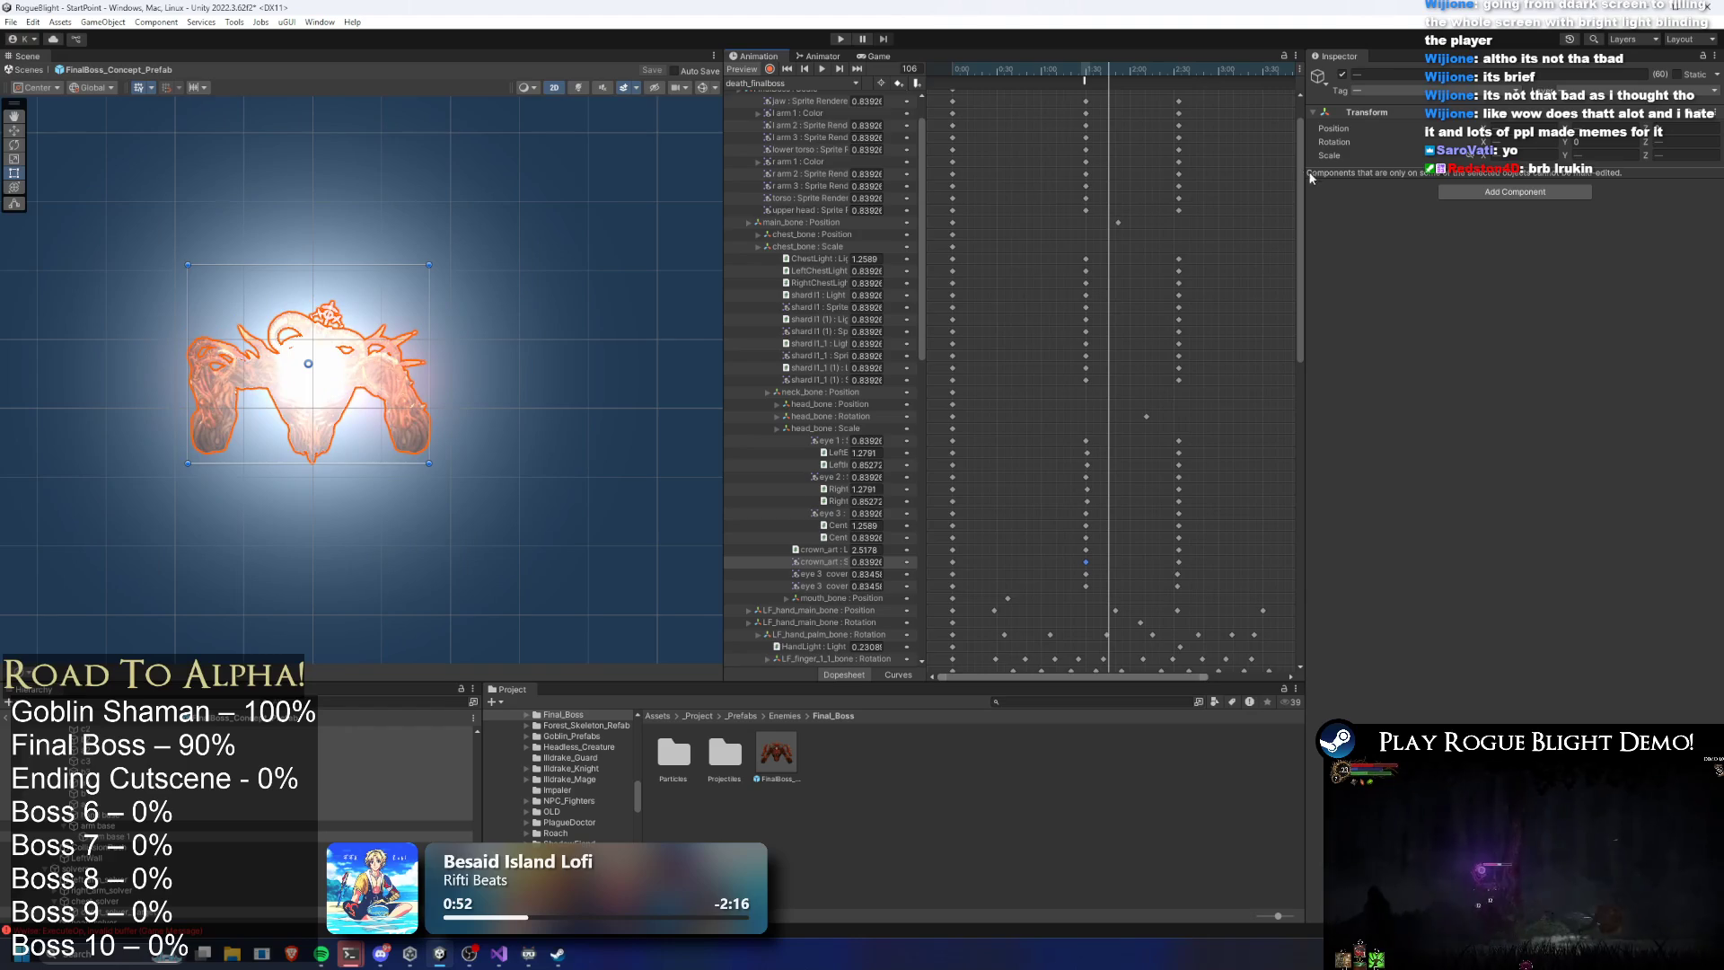
{"action": "scroll", "coordinate": [1291, 154], "scroll_direction": "up", "scroll_amount": 1}
{"action": "scroll", "coordinate": [1291, 155], "scroll_direction": "up", "scroll_amount": 2}
{"action": "mouse_move", "coordinate": [1117, 124]}
{"action": "left_mouse_down"}
{"action": "mouse_move", "coordinate": [1112, 70]}
{"action": "mouse_move", "coordinate": [1228, 72]}
{"action": "mouse_move", "coordinate": [1168, 65]}
{"action": "mouse_move", "coordinate": [1212, 72]}
{"action": "left_mouse_up"}
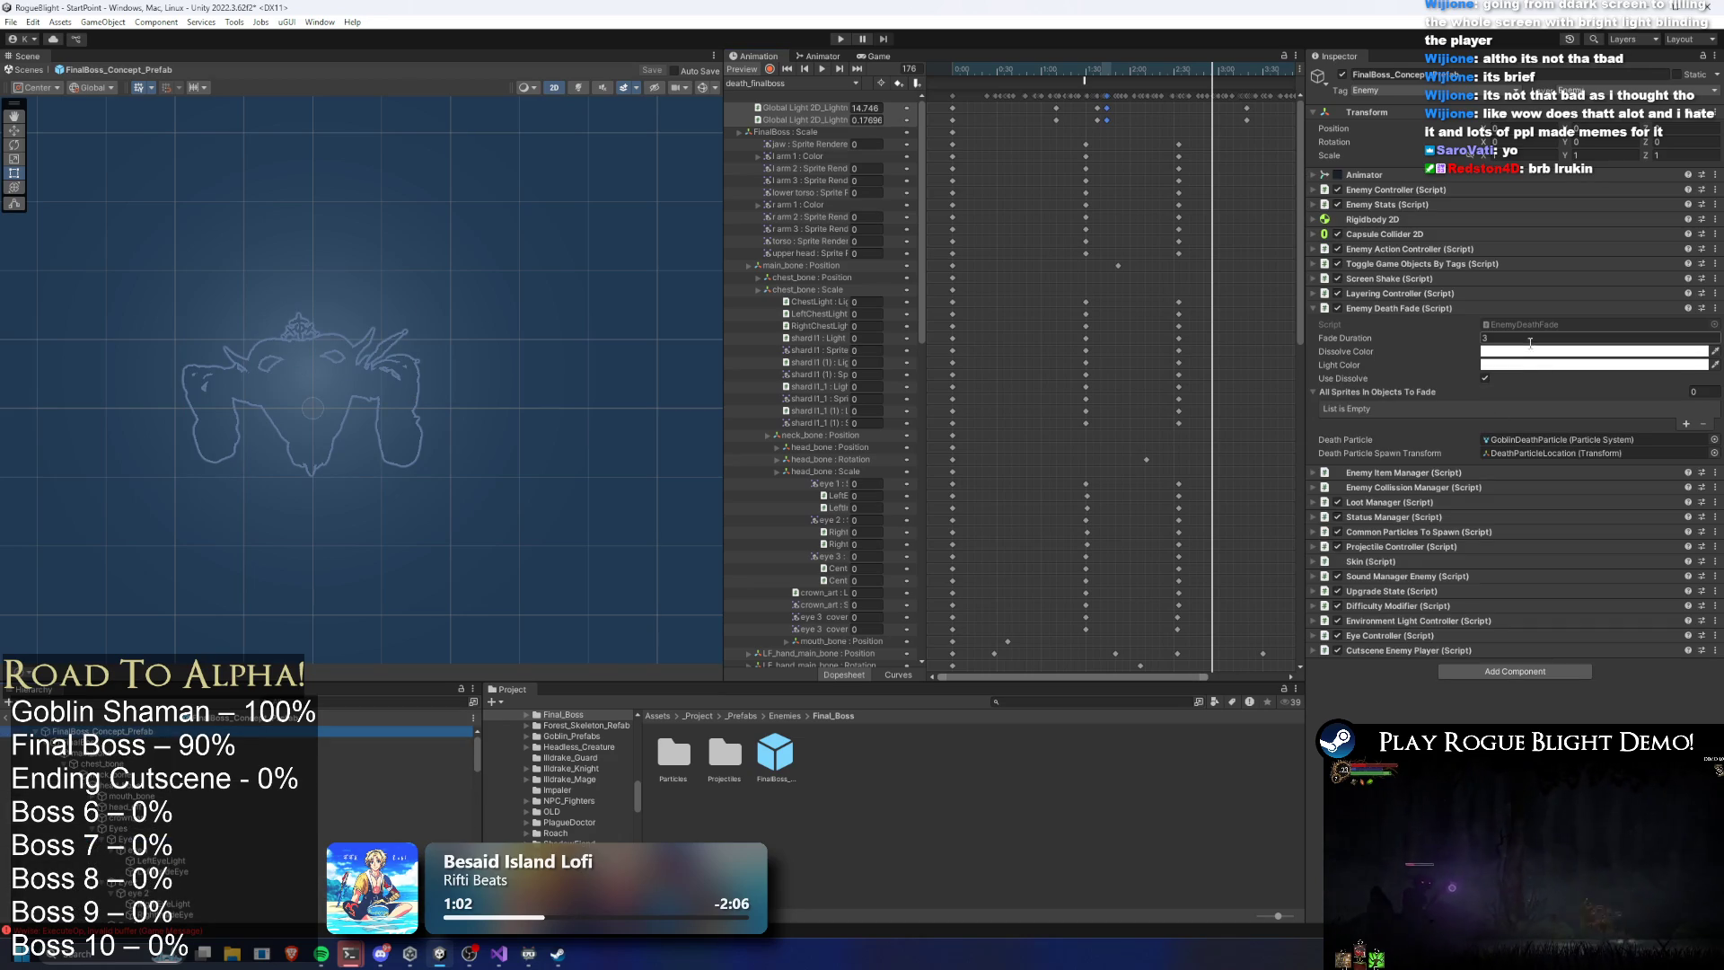
Change the Enemy Death Fade duration from 3 to 2, then enter Play Mode
{"action": "left_click", "coordinate": [1529, 337]}
{"action": "type", "text": "2"}
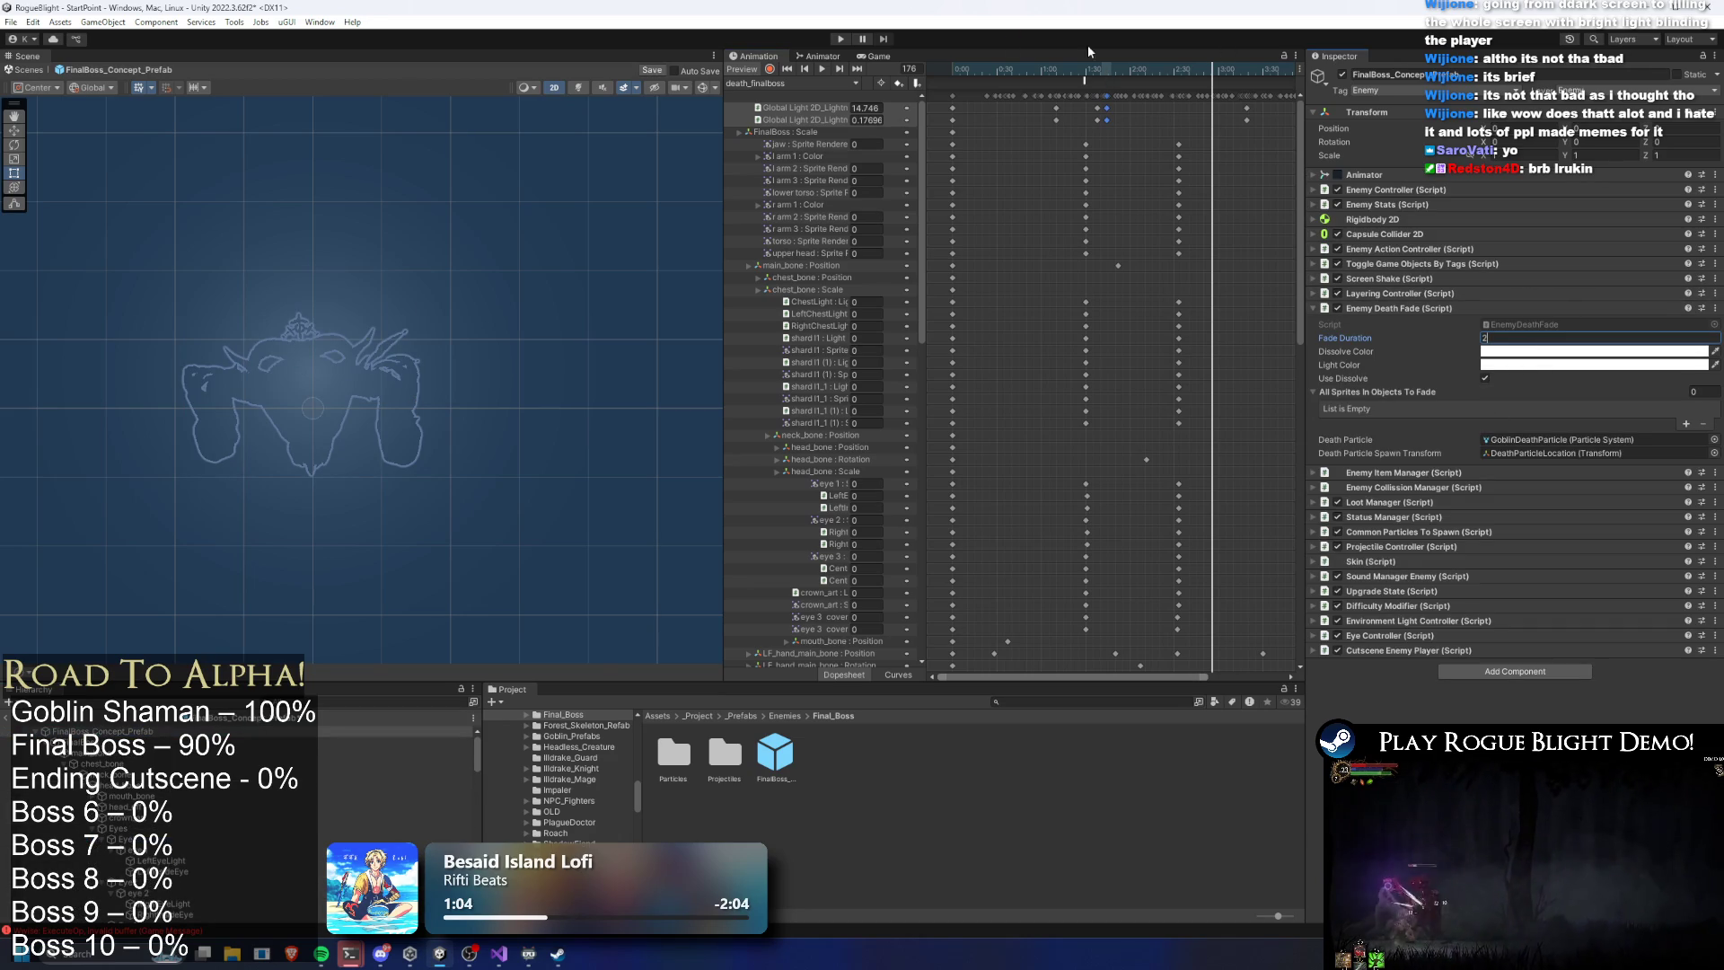
{"action": "left_click", "coordinate": [840, 38]}
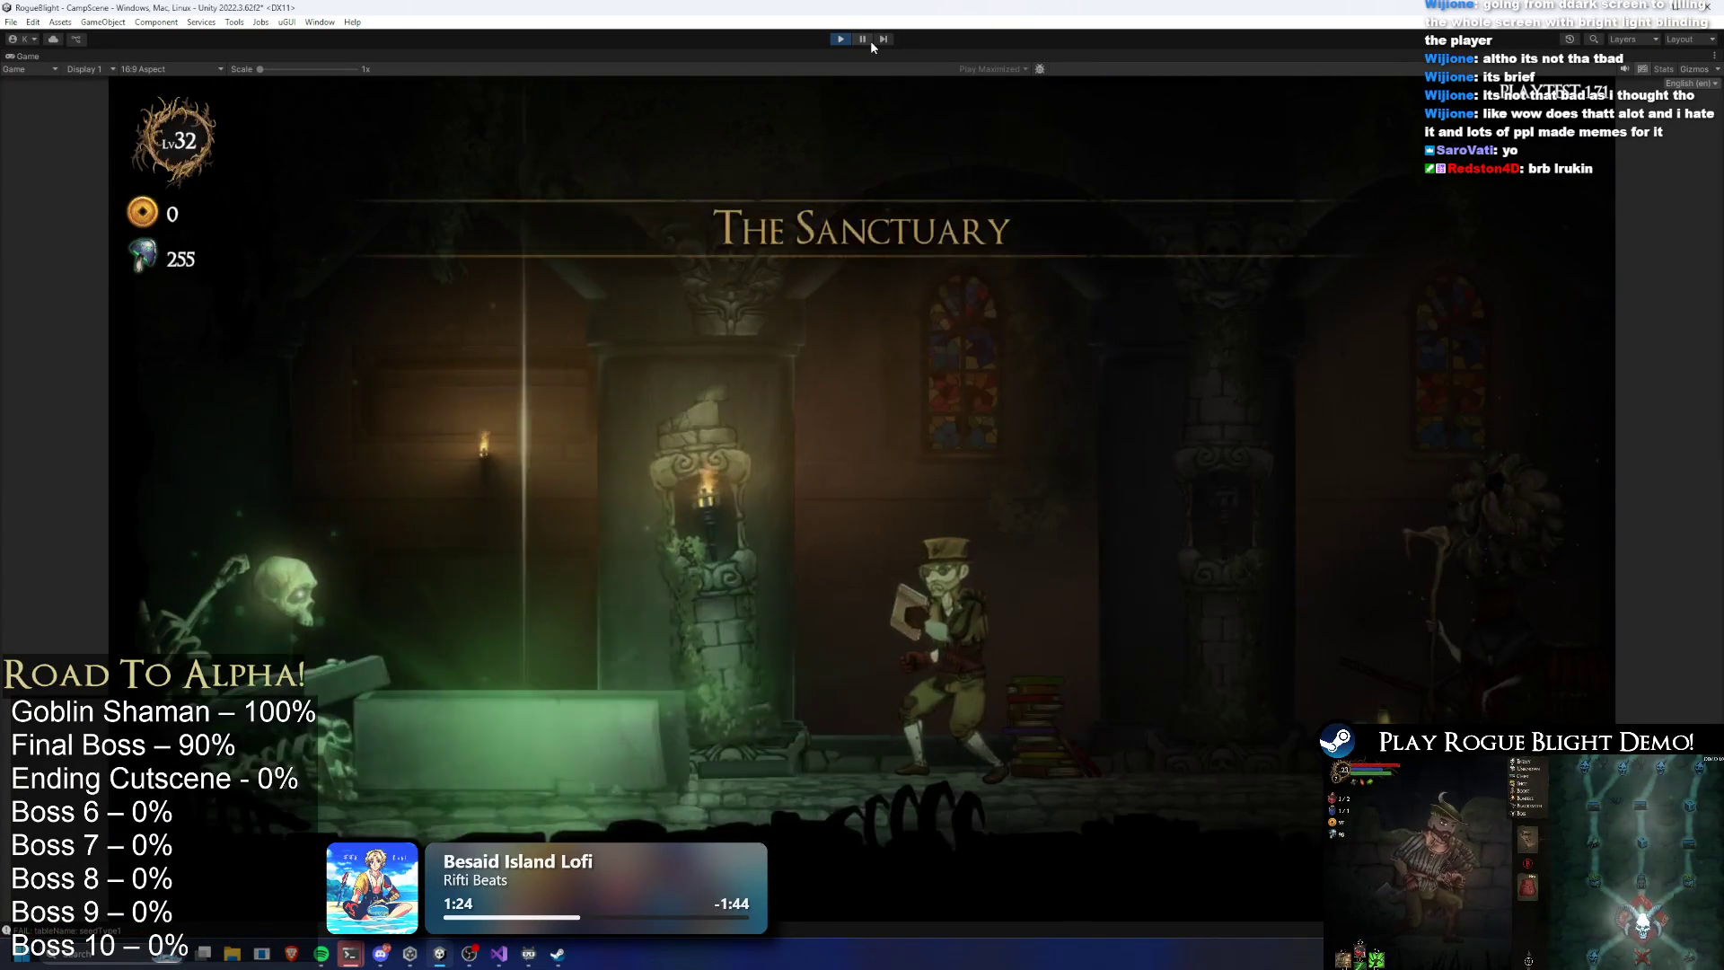
Walk to the map table, launch the Story Mode map to beat the Blight Lord, then stop and restart the test
{"action": "key", "text": "d"}
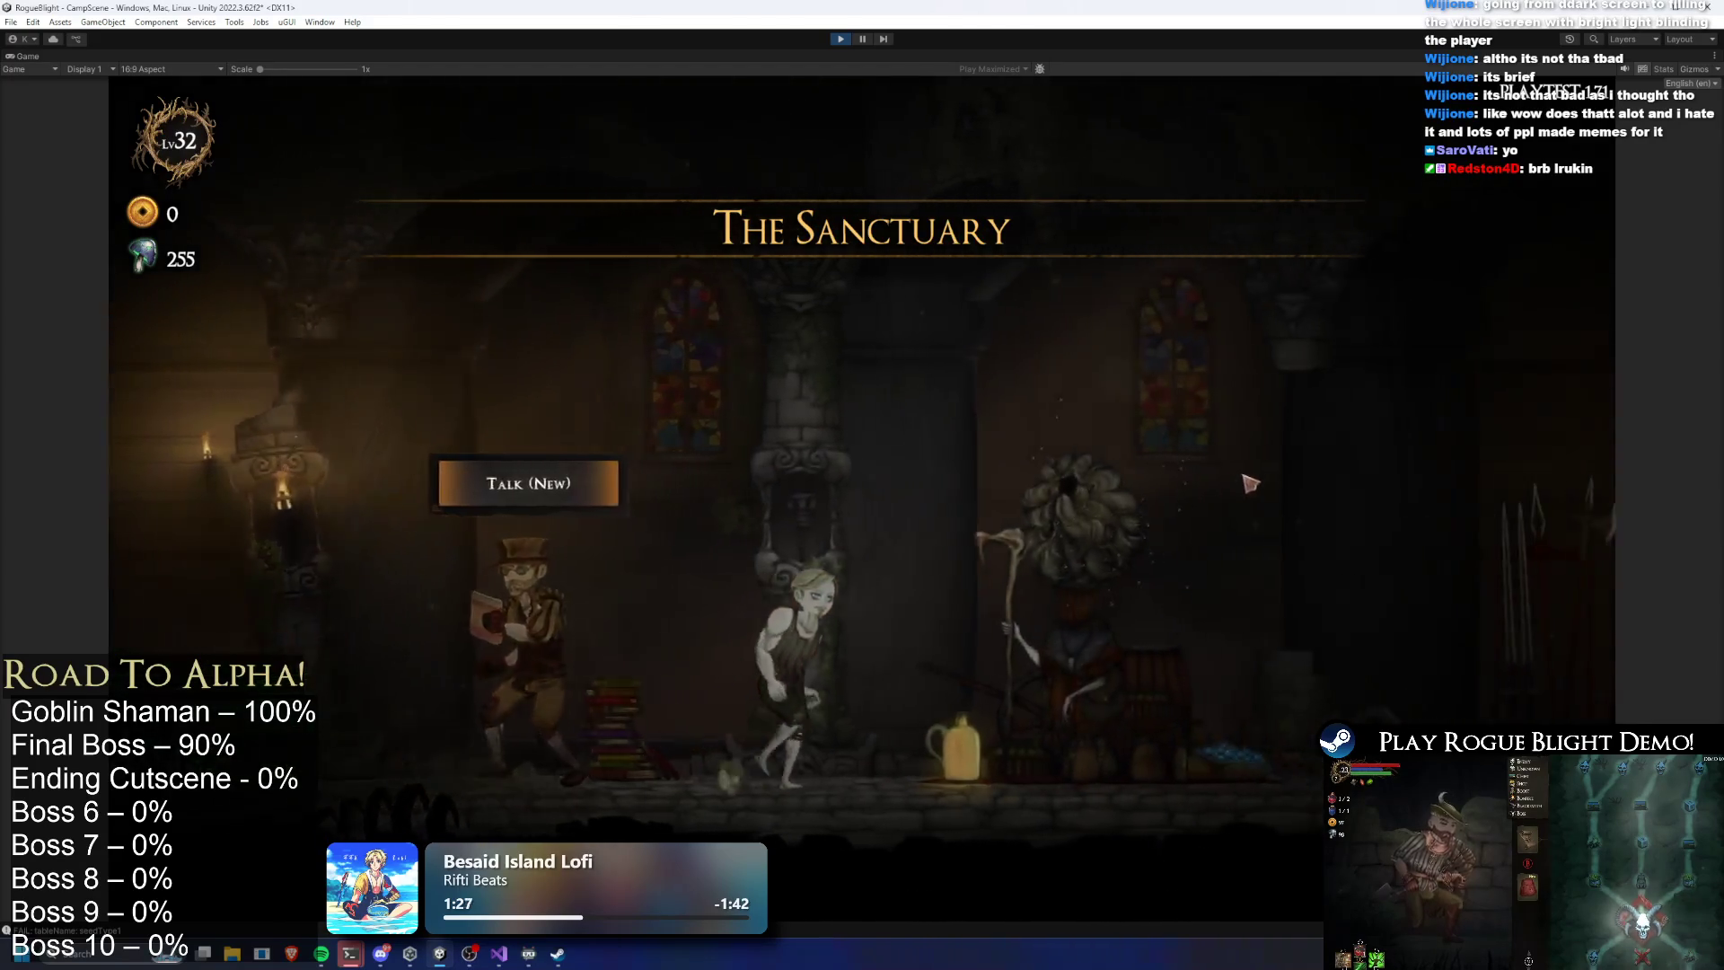
{"action": "key", "text": "d"}
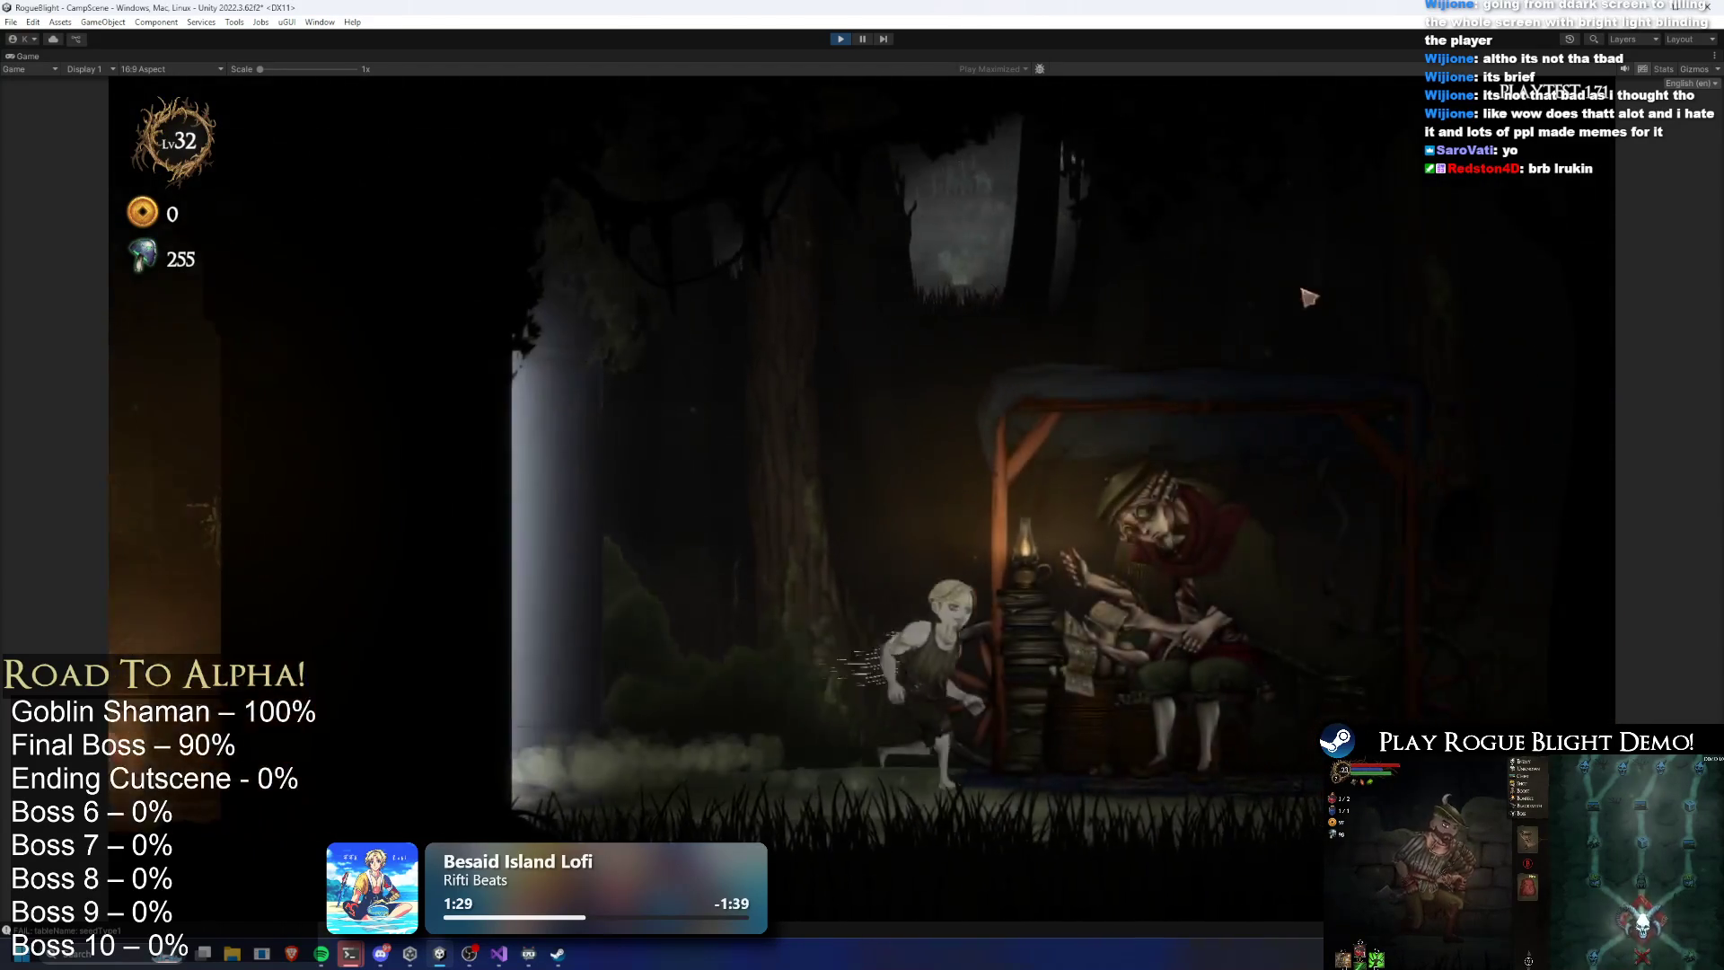
{"action": "key", "text": "e"}
{"action": "left_click", "coordinate": [1089, 447]}
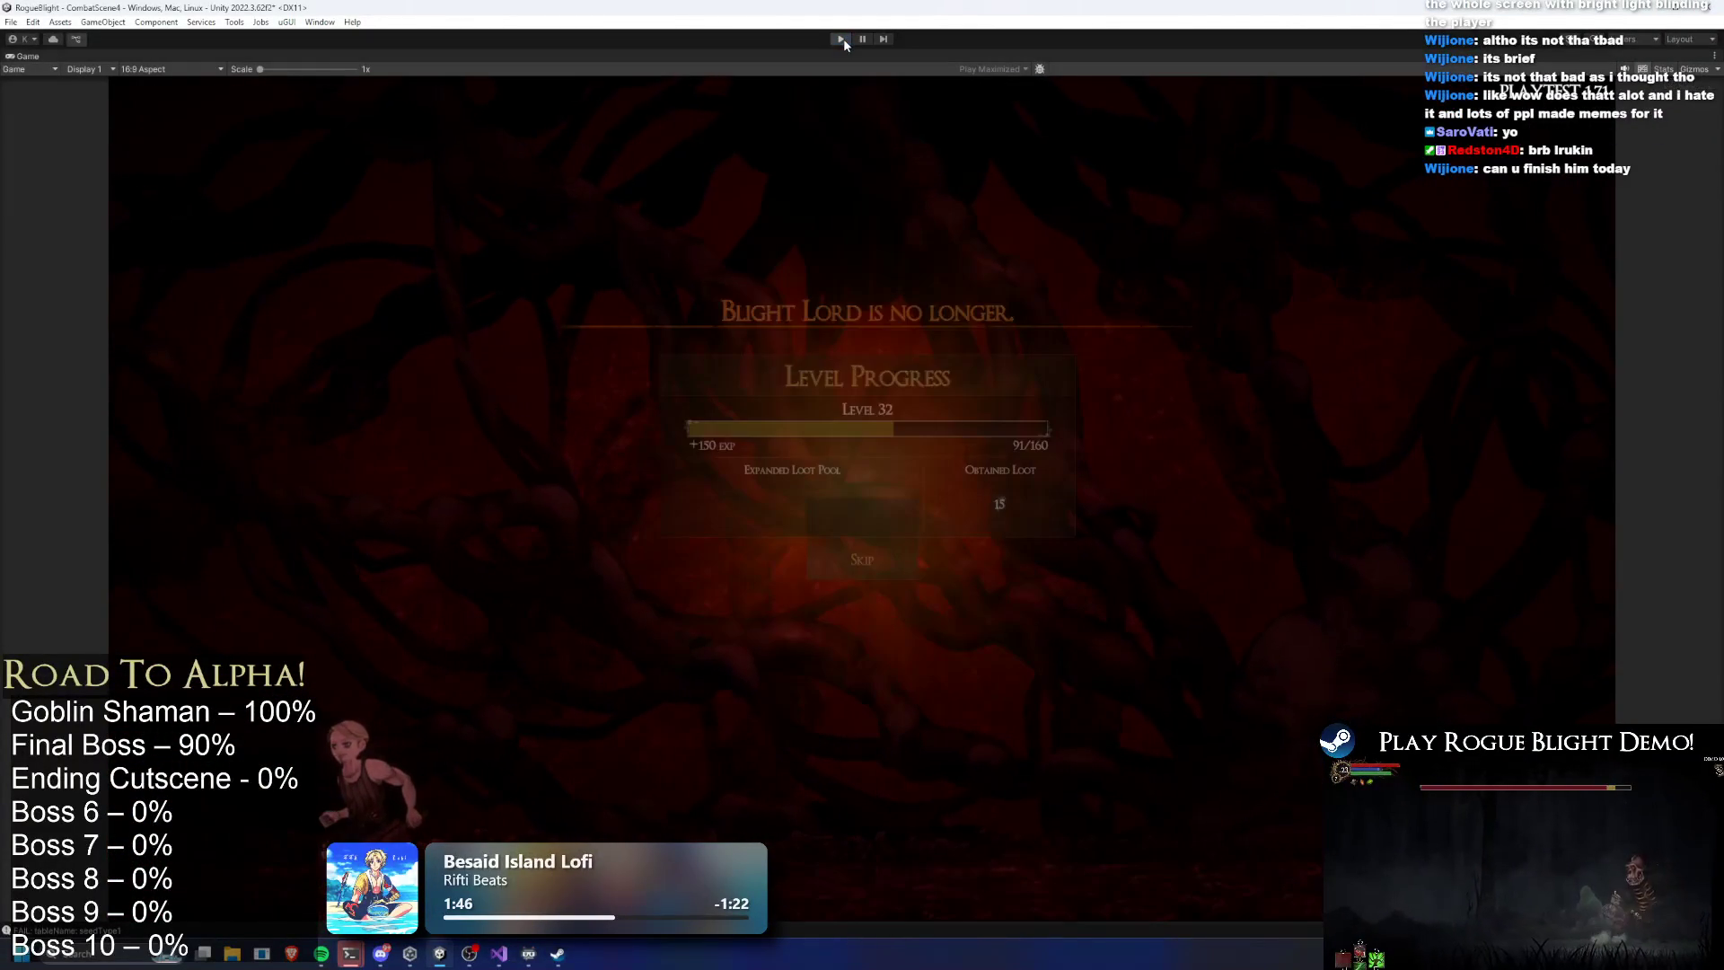
{"action": "left_click", "coordinate": [841, 39]}
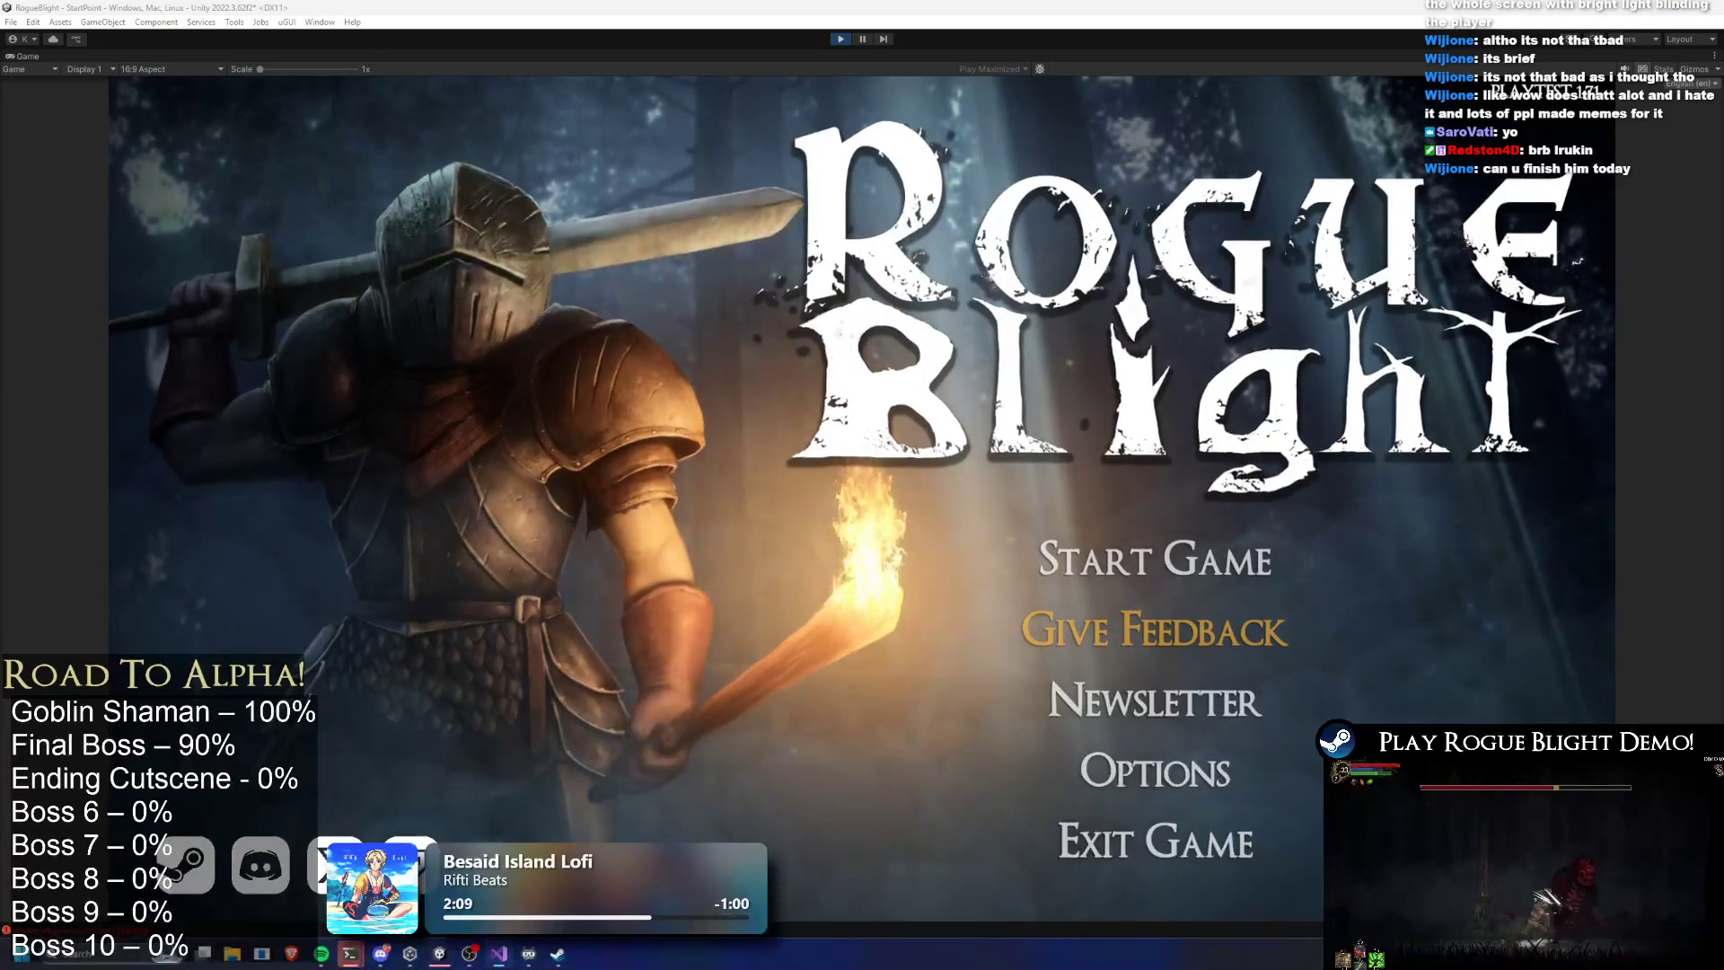
{"action": "left_click", "coordinate": [1154, 558]}
Load the first save slot, start the Story Mode map, defeat the boss, and exit Play Mode
{"action": "left_click", "coordinate": [1187, 502]}
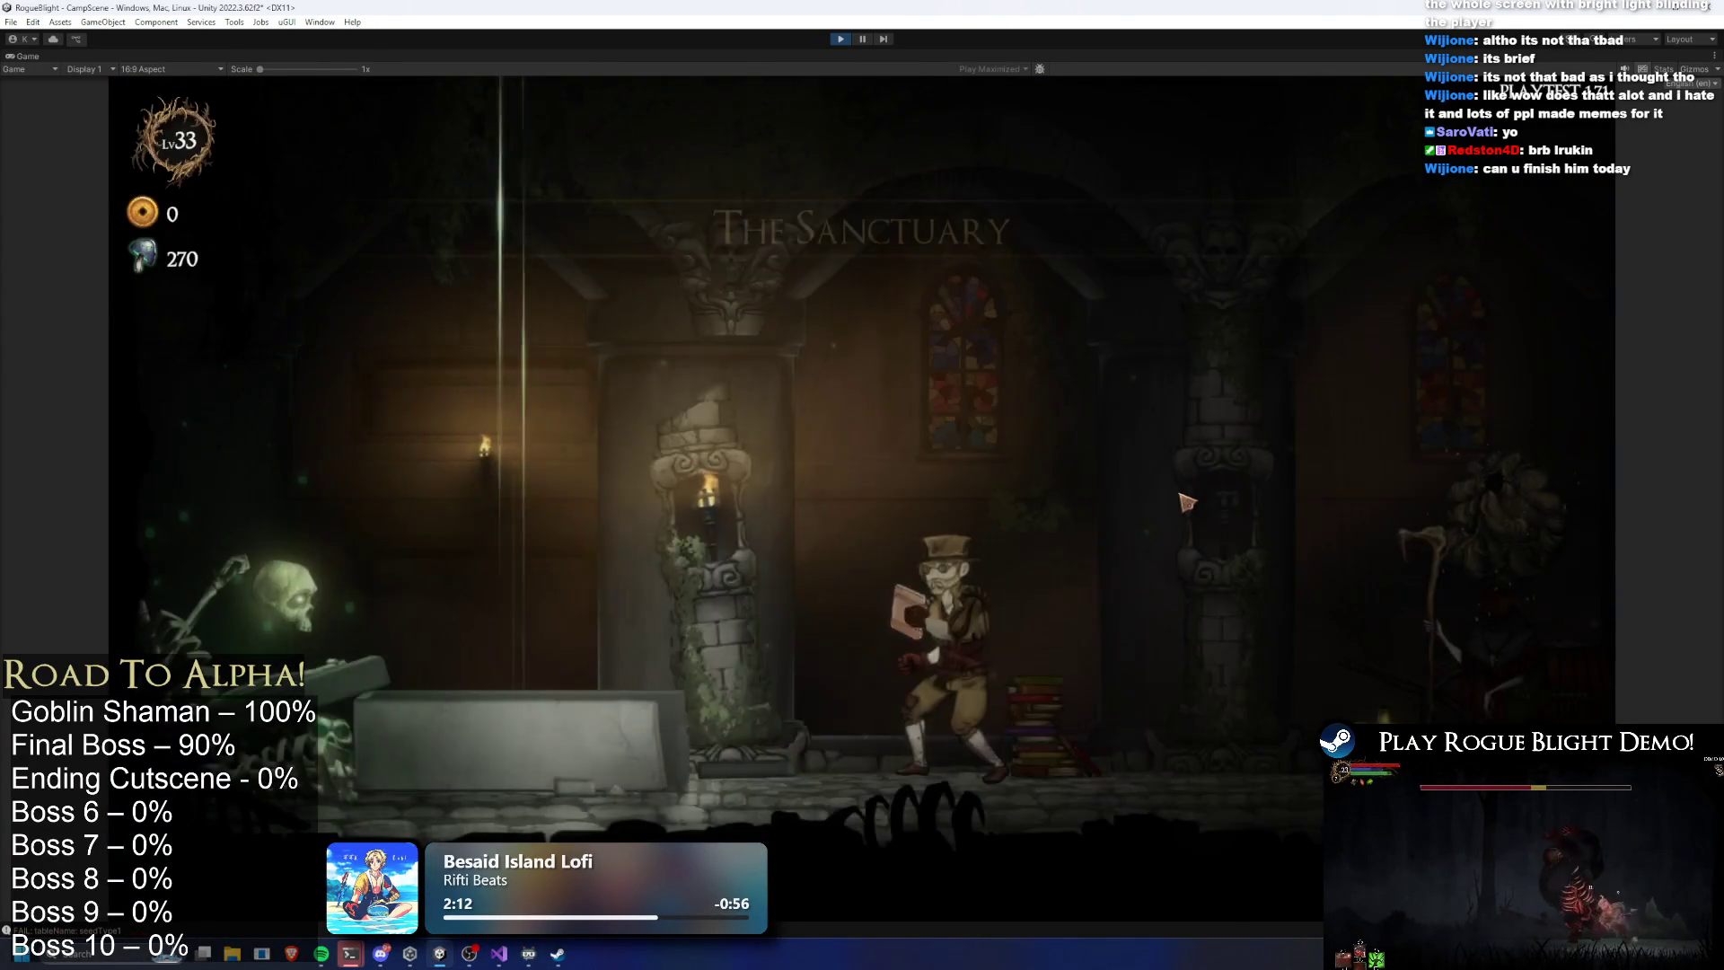
{"action": "key", "text": "d"}
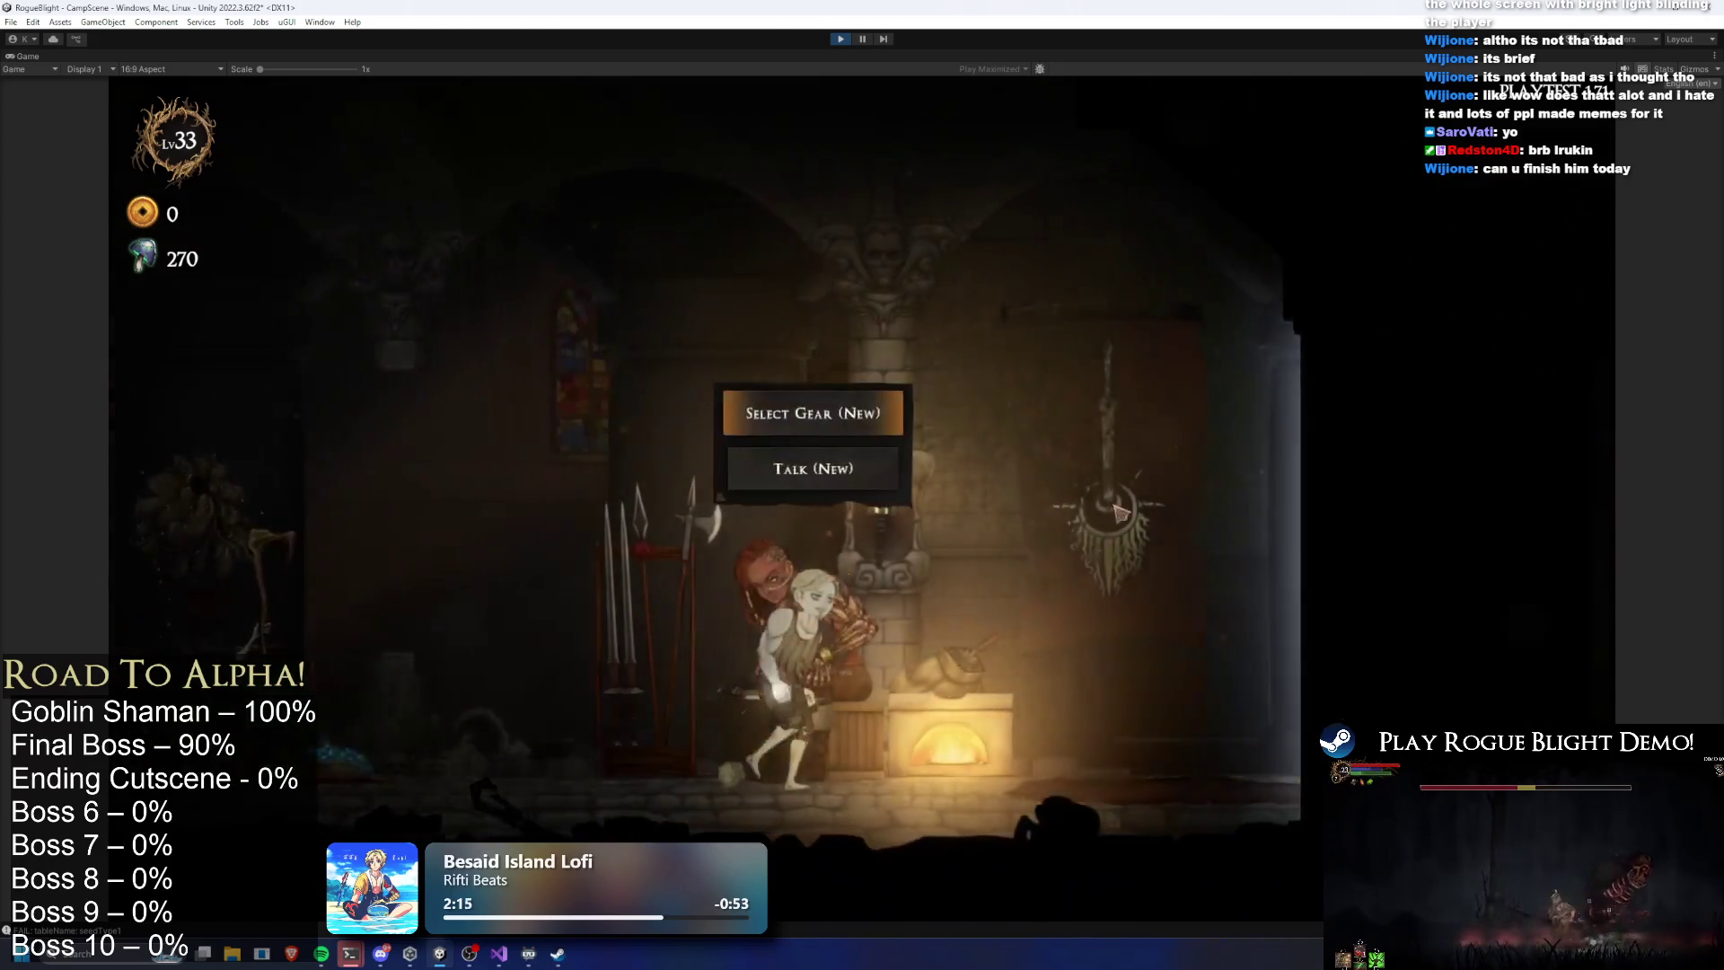
{"action": "key", "text": "d"}
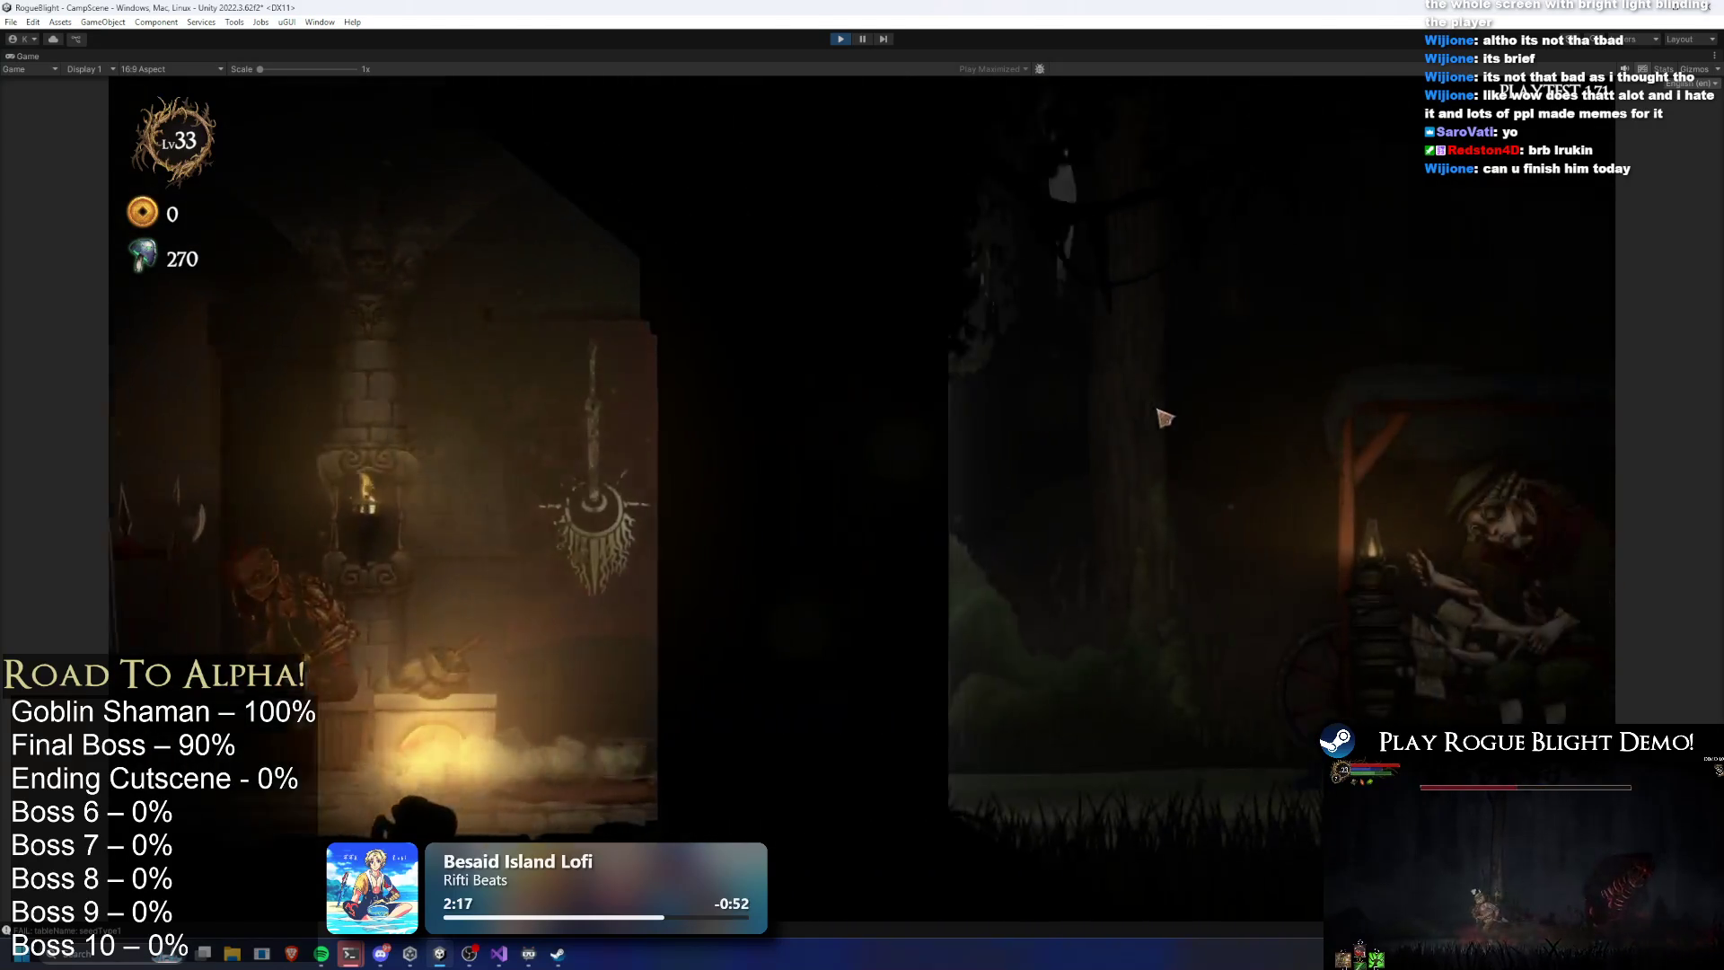
{"action": "left_click", "coordinate": [1116, 176]}
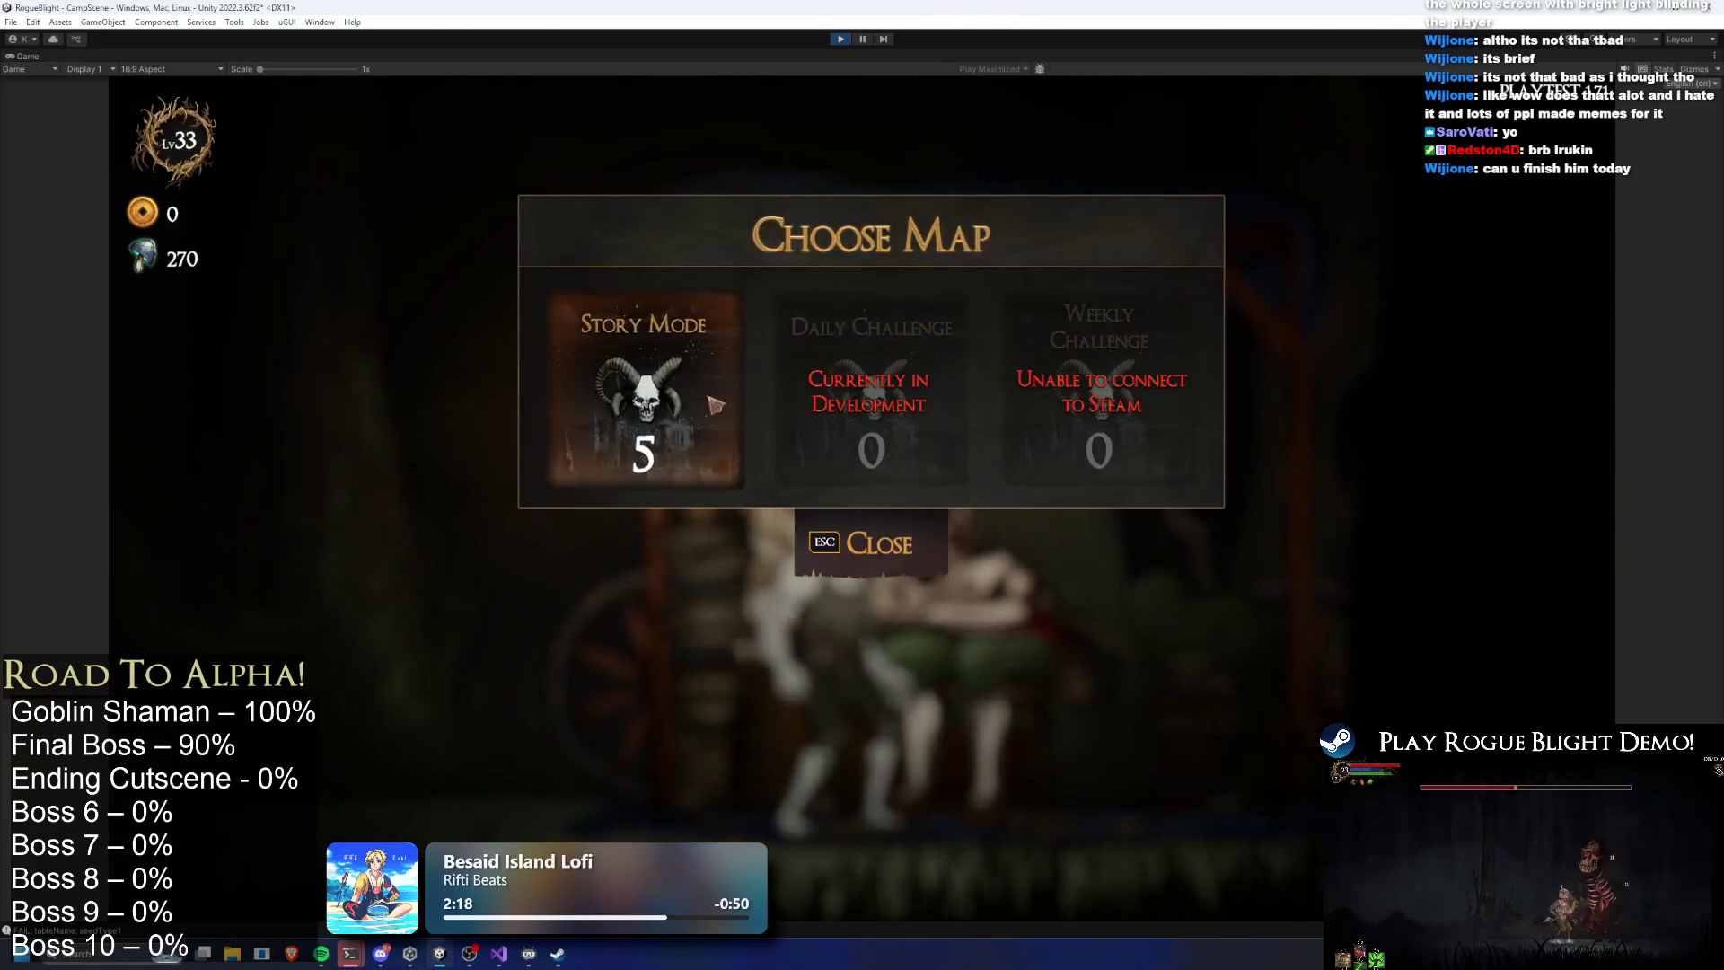
{"action": "left_click", "coordinate": [646, 395]}
{"action": "left_click", "coordinate": [1067, 472]}
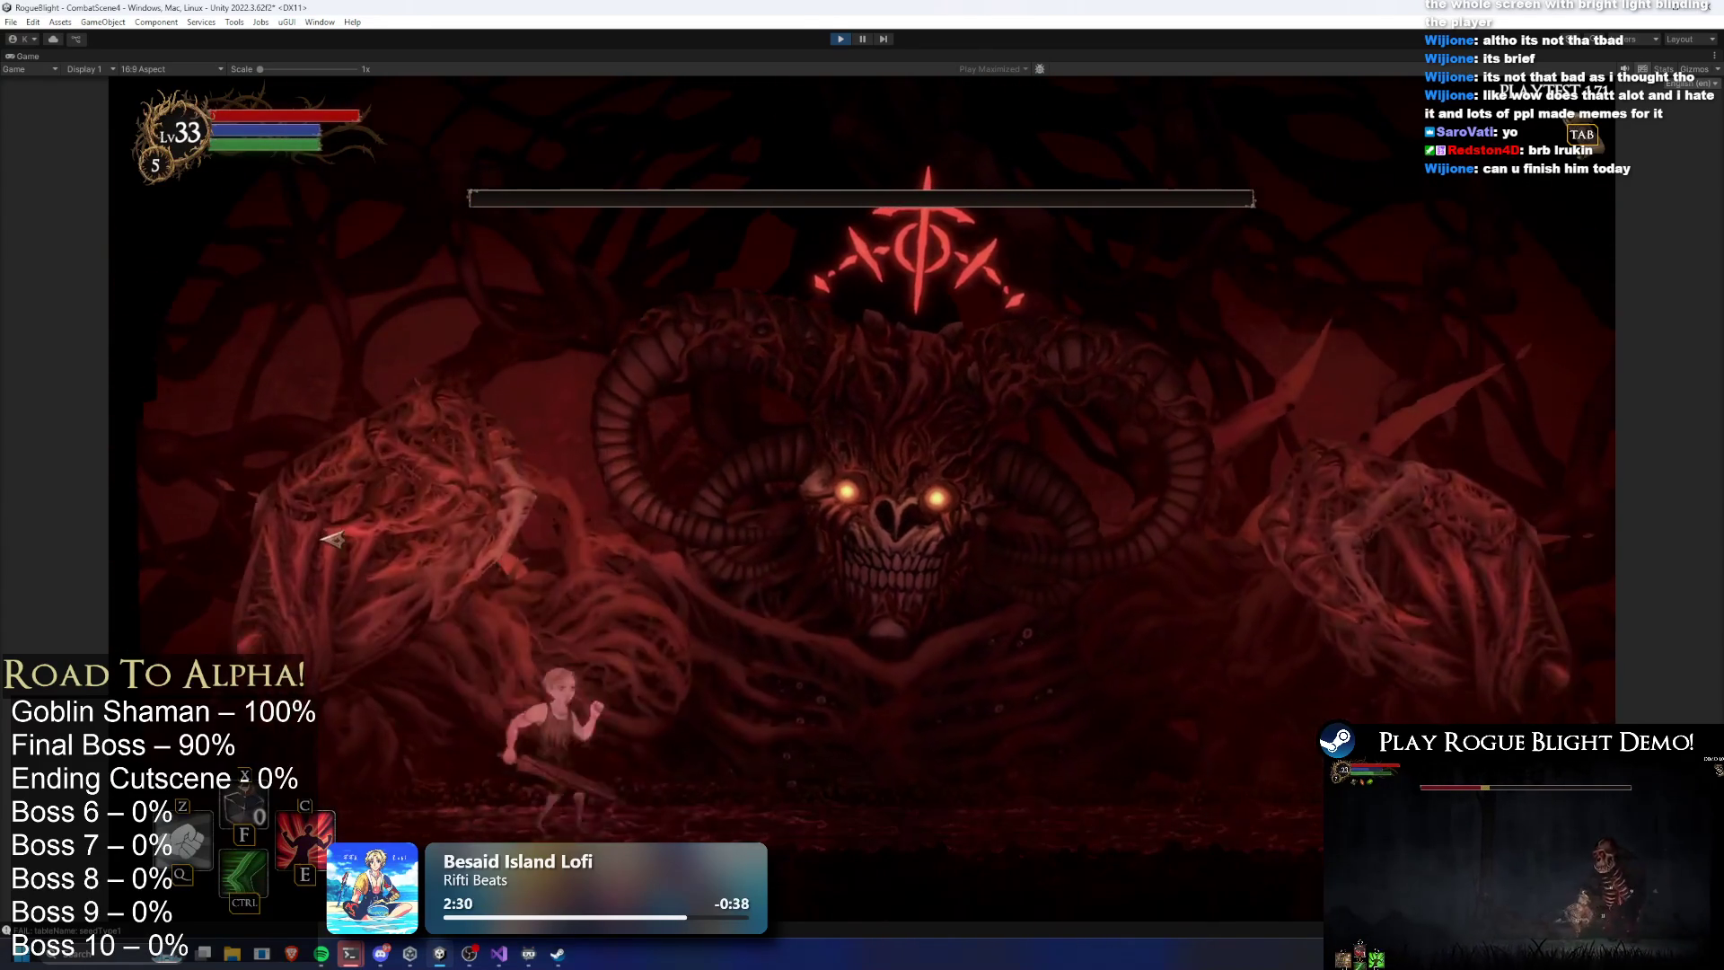
{"action": "key", "text": "ctrl"}
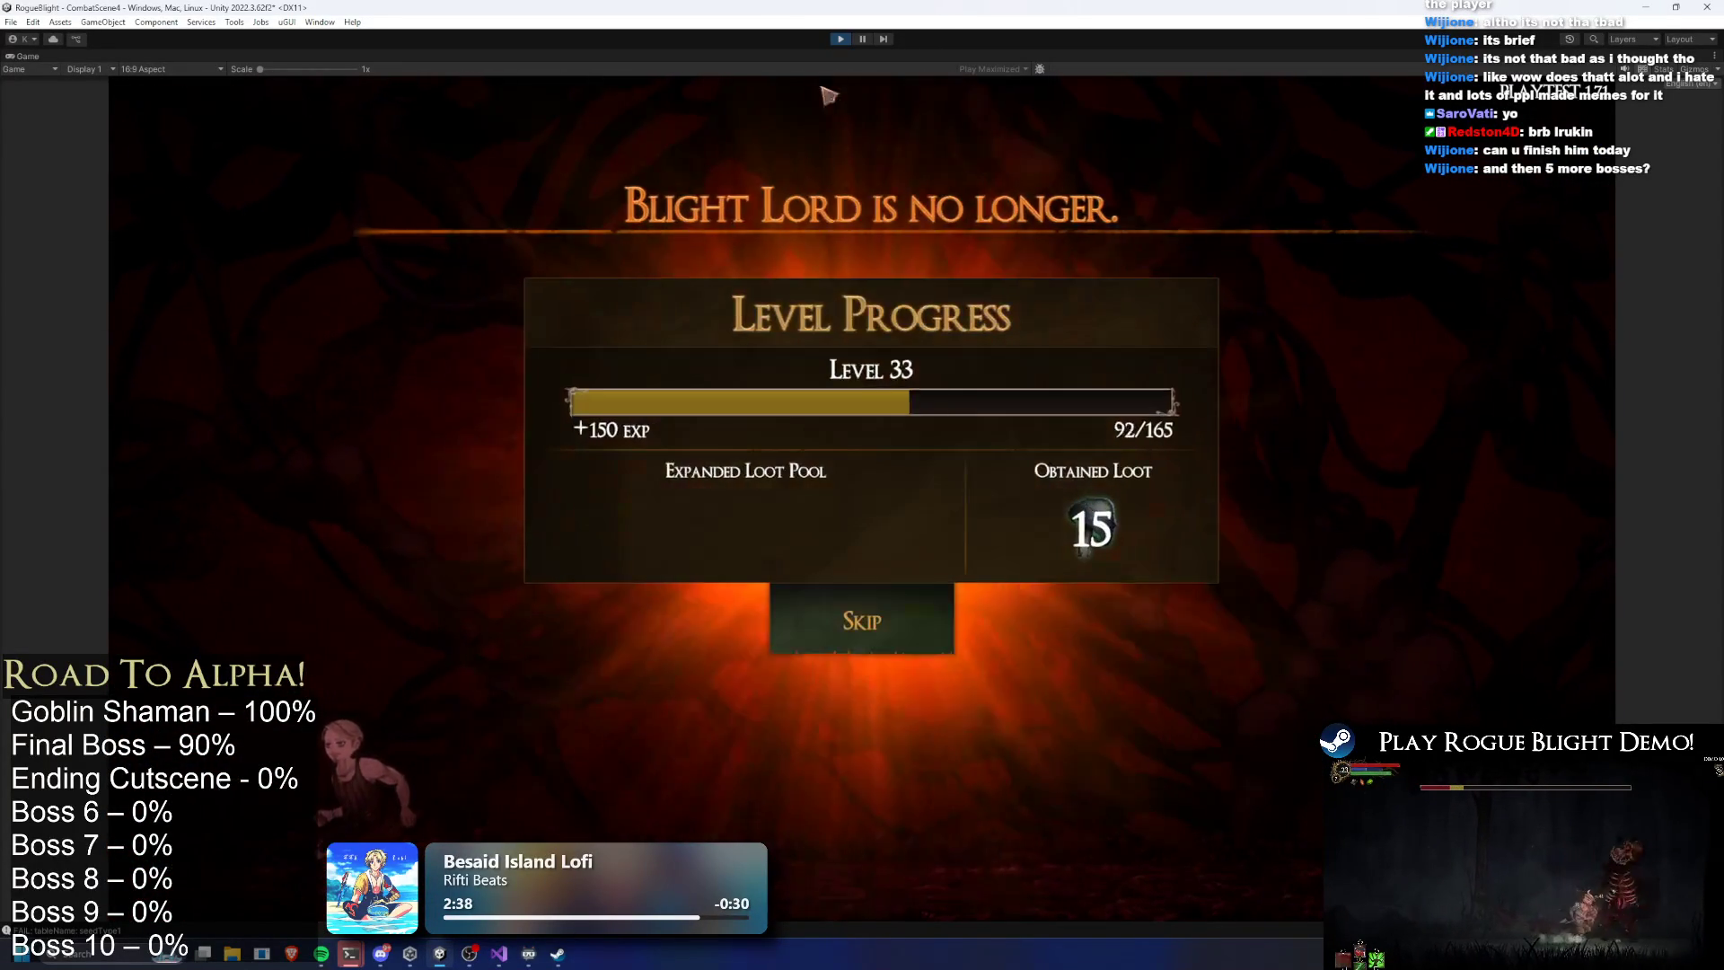
{"action": "left_click", "coordinate": [836, 39]}
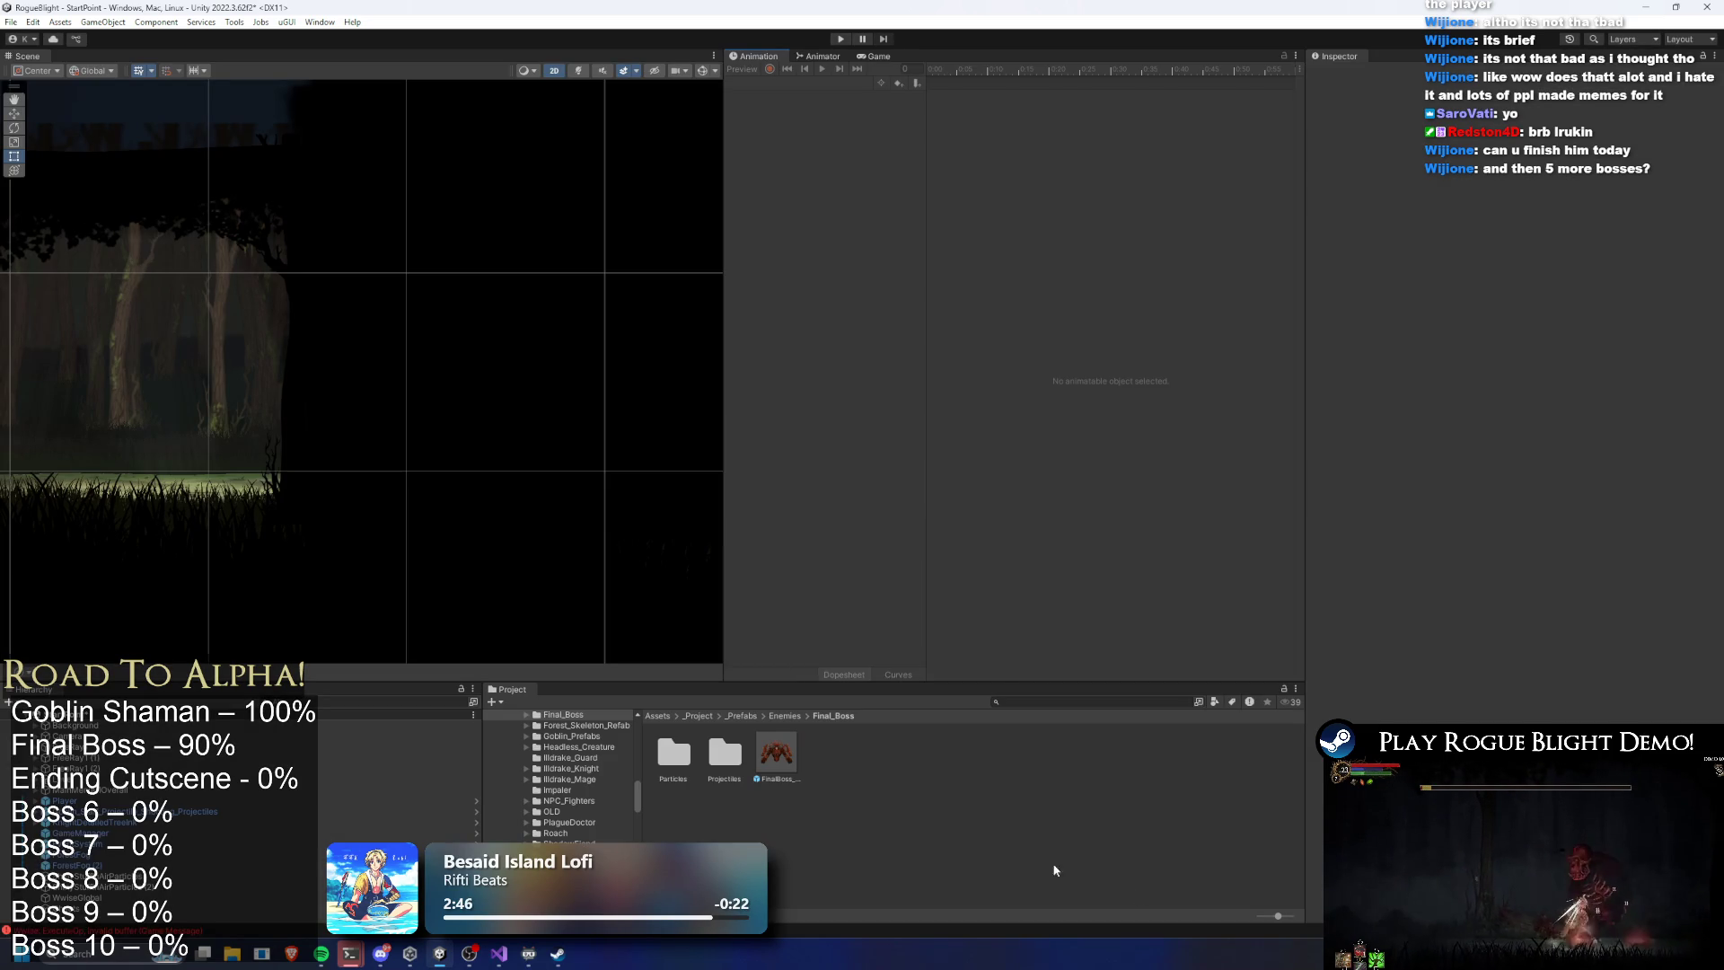
Open the FinalBoss prefab, scrub to frame 152, and box-select the 2:30 keyframes in its tracks
{"action": "double_click", "coordinate": [772, 761]}
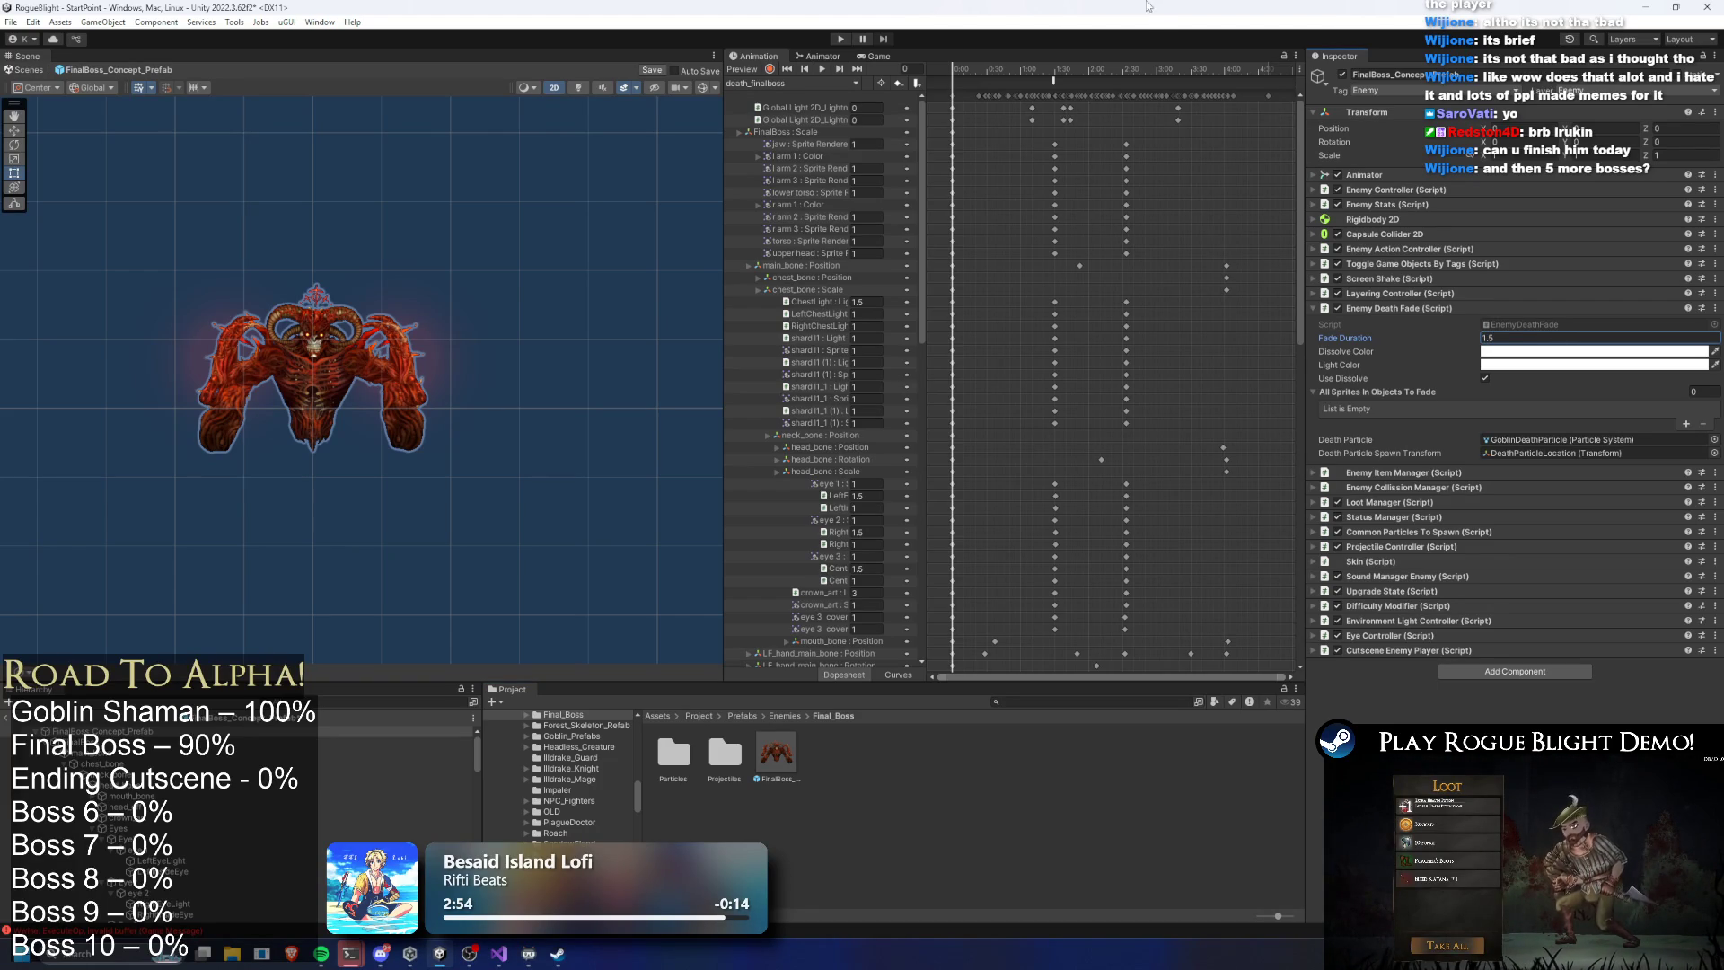
{"action": "left_click_drag", "start_coordinate": [1082, 64], "coordinate": [1125, 67]}
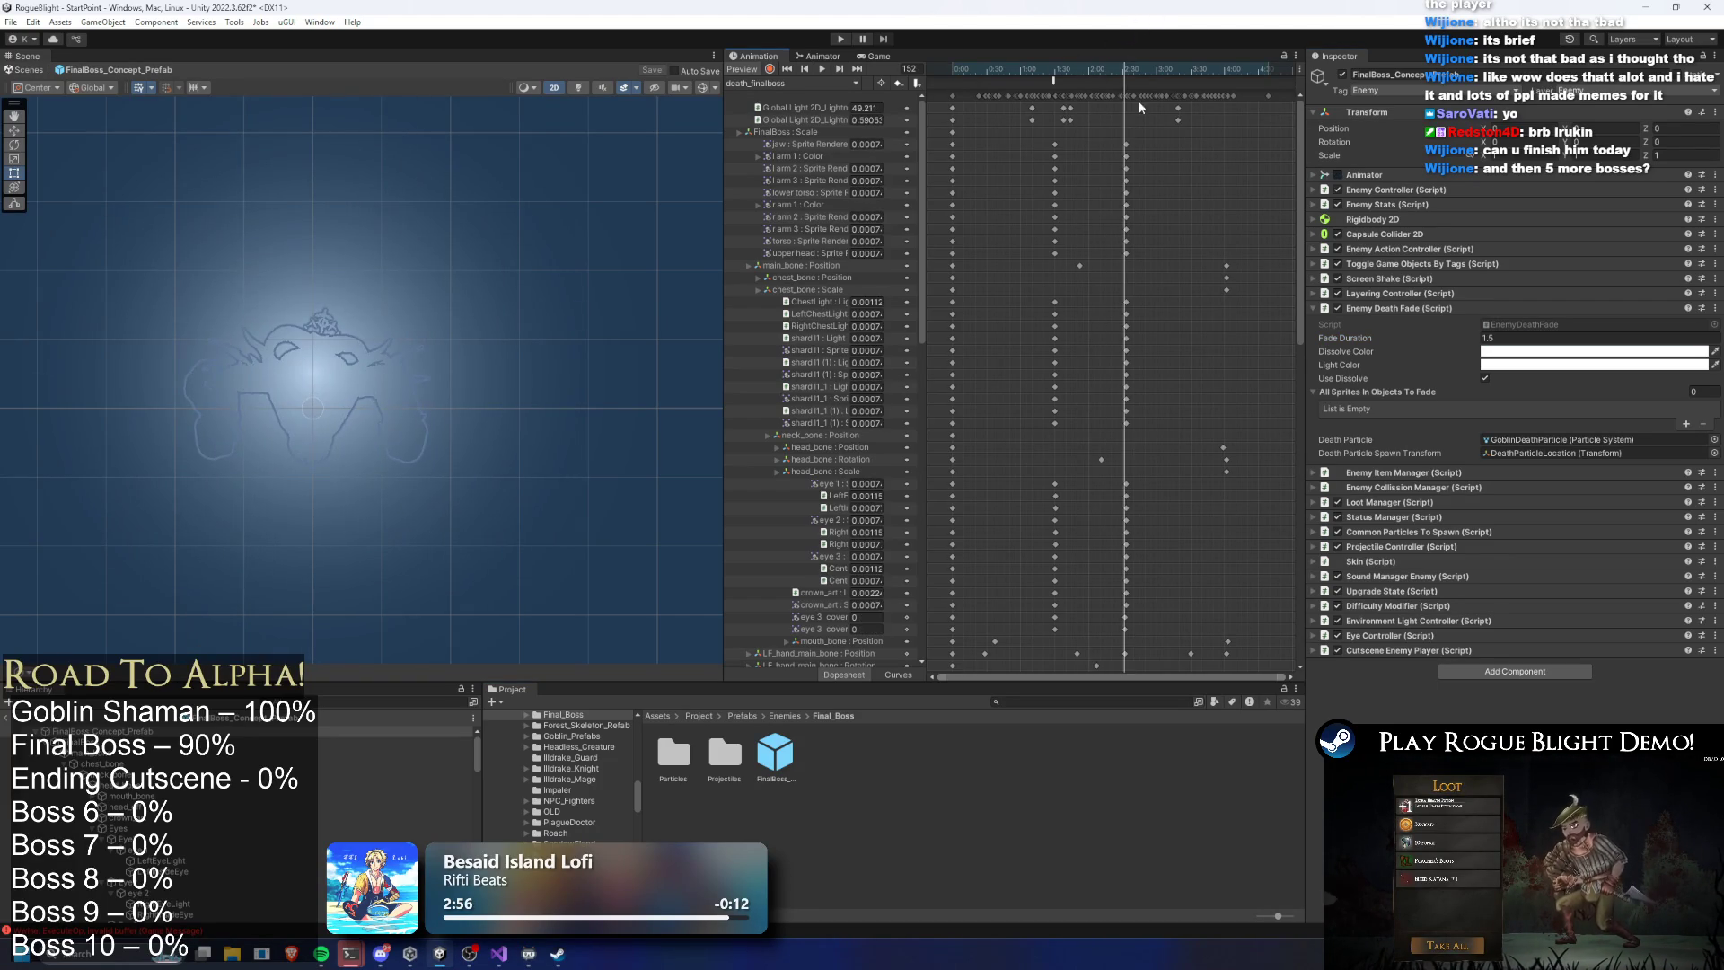
{"action": "left_click_drag", "start_coordinate": [1126, 296], "coordinate": [1130, 630]}
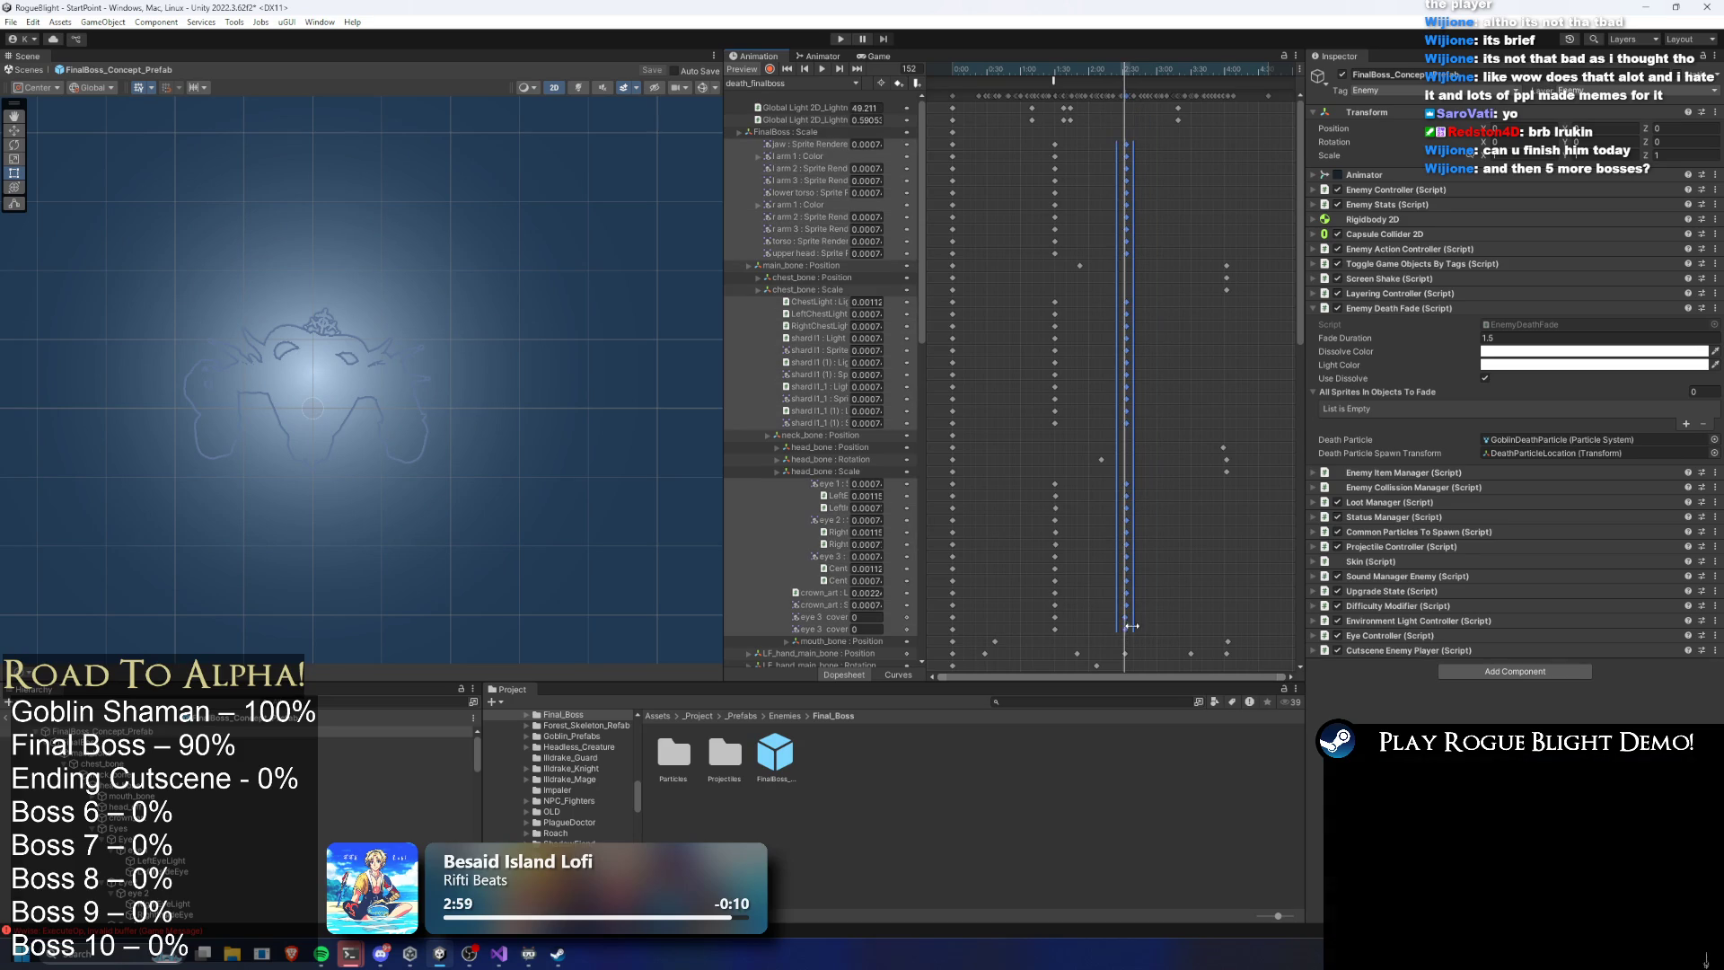
{"action": "mouse_move", "coordinate": [1300, 229]}
{"action": "left_mouse_down"}
{"action": "mouse_move", "coordinate": [1293, 411]}
{"action": "mouse_move", "coordinate": [1255, 413]}
{"action": "left_mouse_up"}
{"action": "left_click_drag", "start_coordinate": [1141, 351], "coordinate": [1120, 508]}
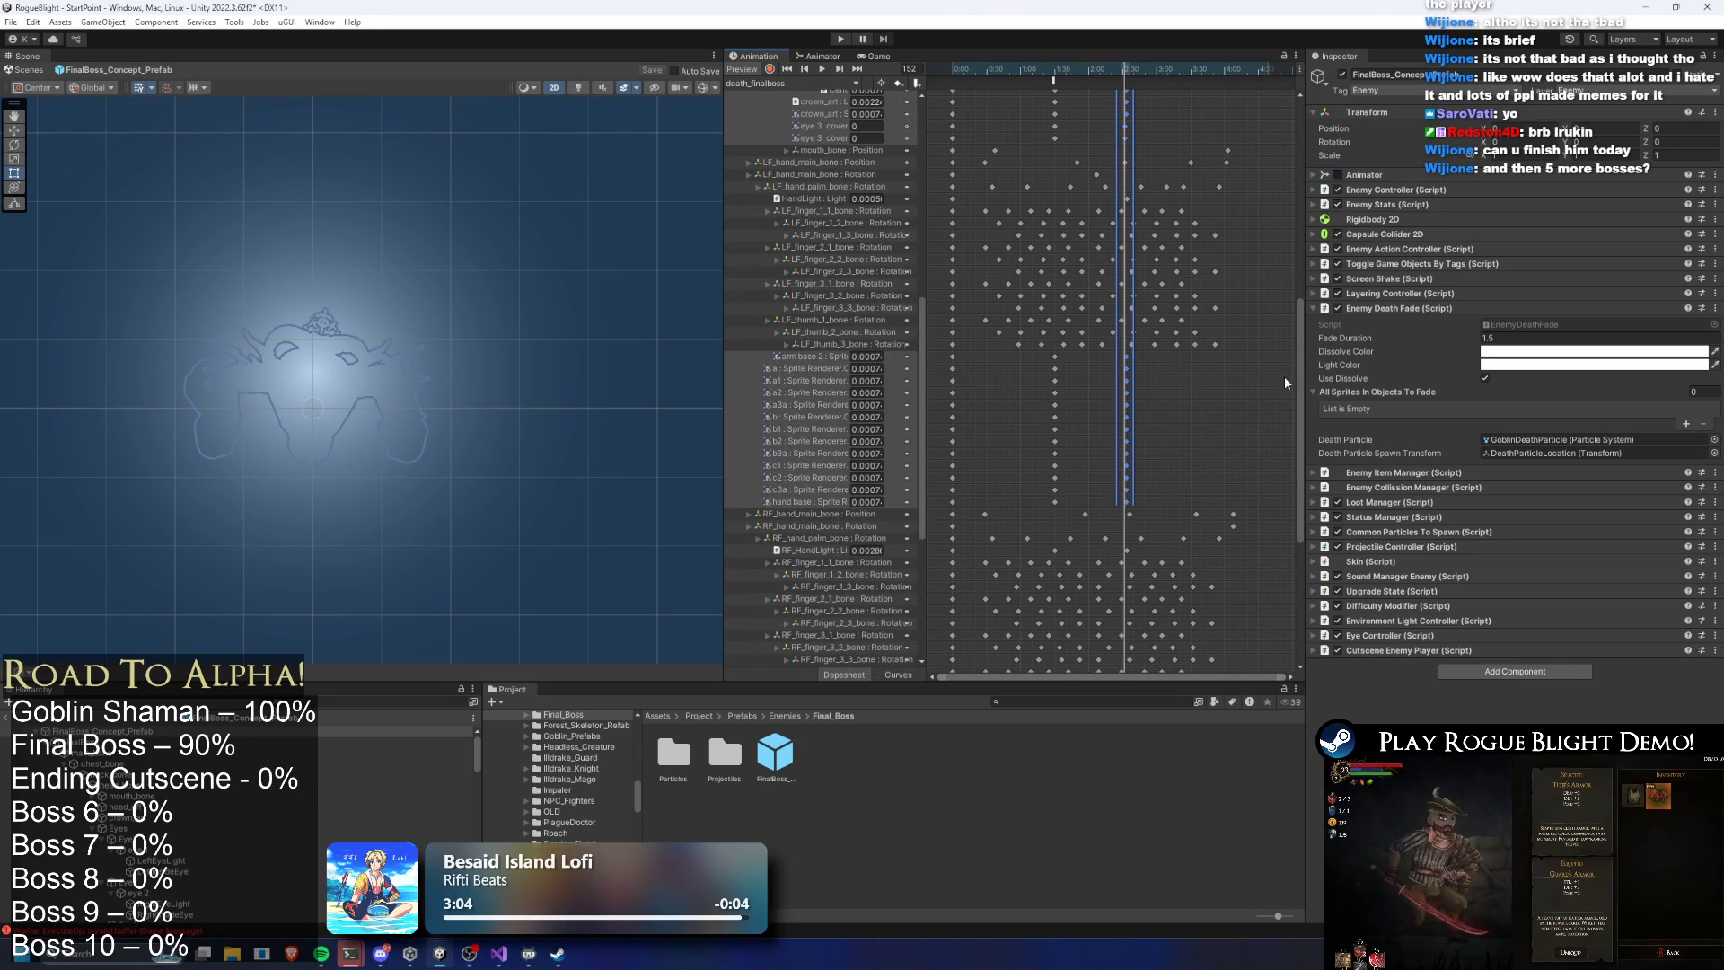
{"action": "left_click_drag", "start_coordinate": [1306, 427], "coordinate": [1306, 538]}
{"action": "left_click_drag", "start_coordinate": [1151, 418], "coordinate": [1117, 579]}
Redo the 2:30 keyframe column selection to cover both the lower sprite rows and upper rows
{"action": "left_click", "coordinate": [1162, 280]}
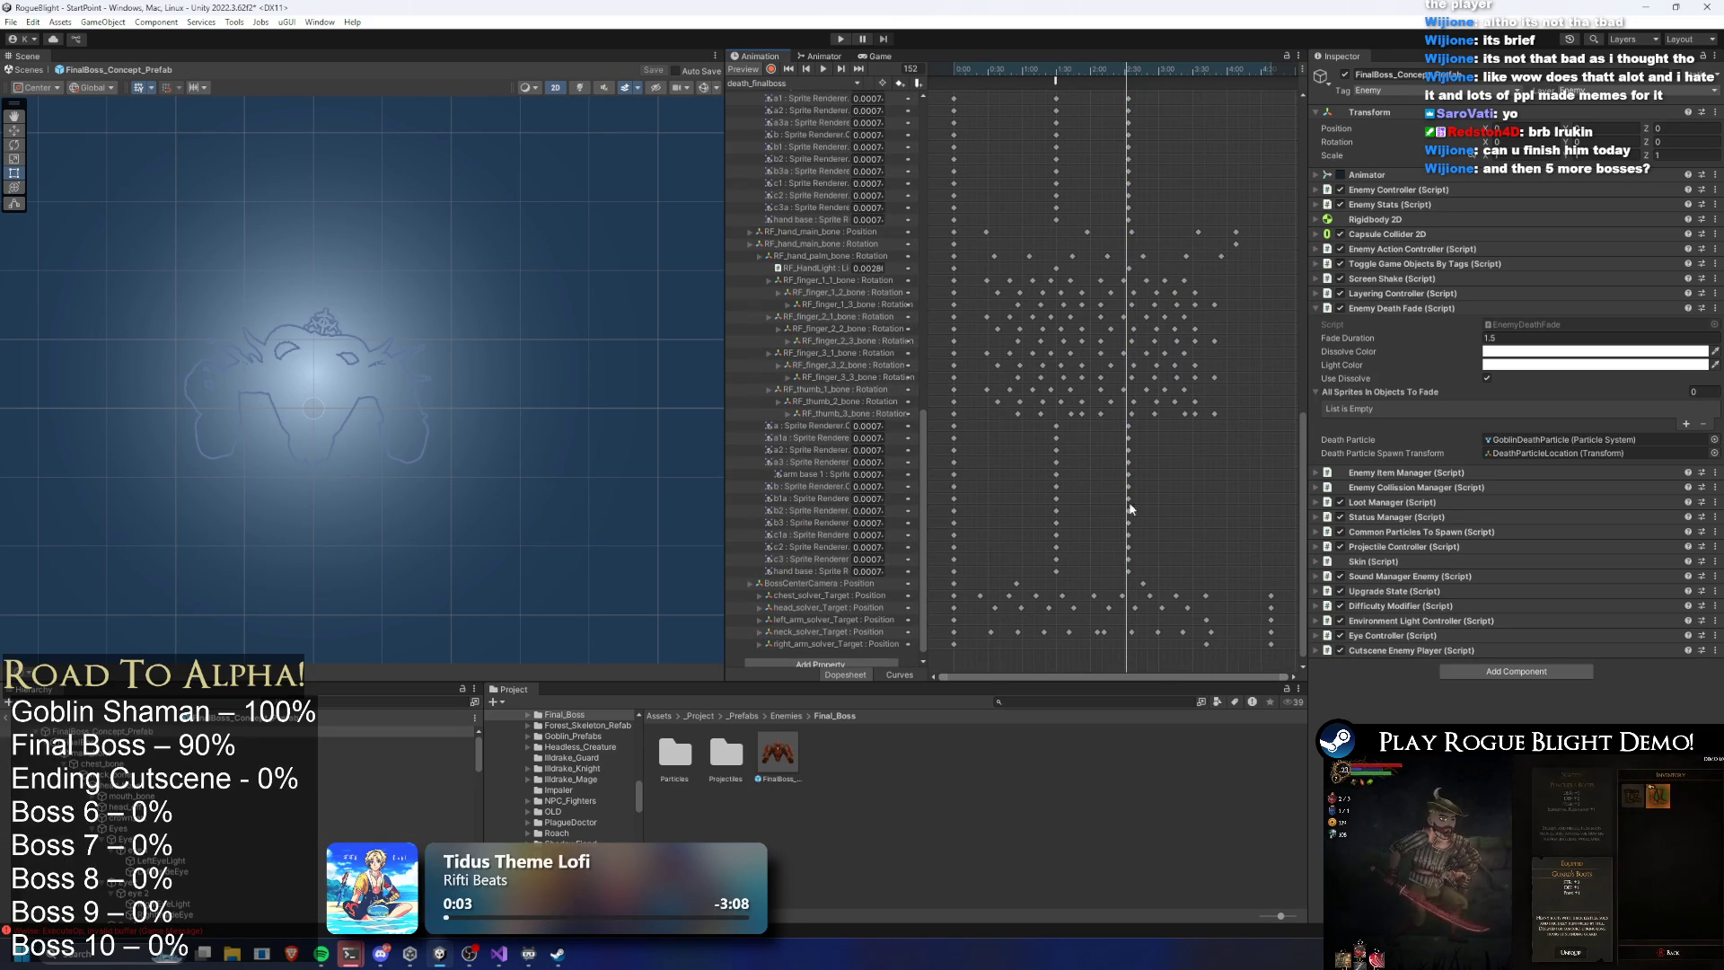
{"action": "left_click_drag", "start_coordinate": [1143, 420], "coordinate": [1109, 570]}
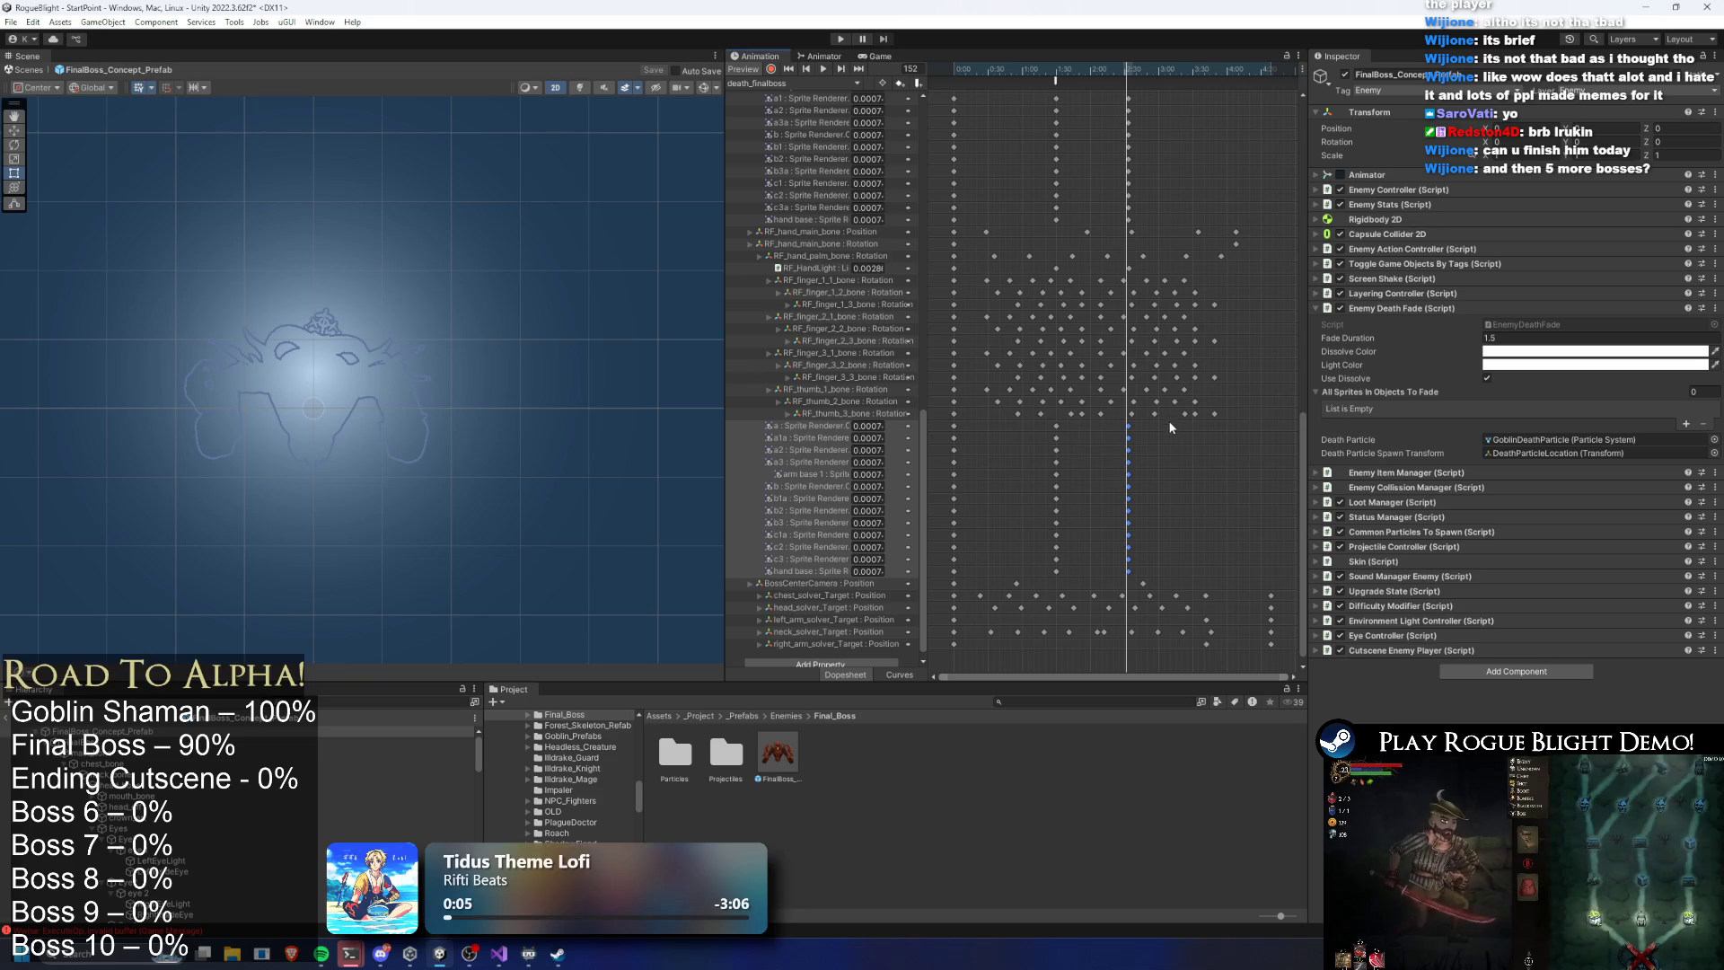
{"action": "left_click", "coordinate": [1128, 267], "text": "shift"}
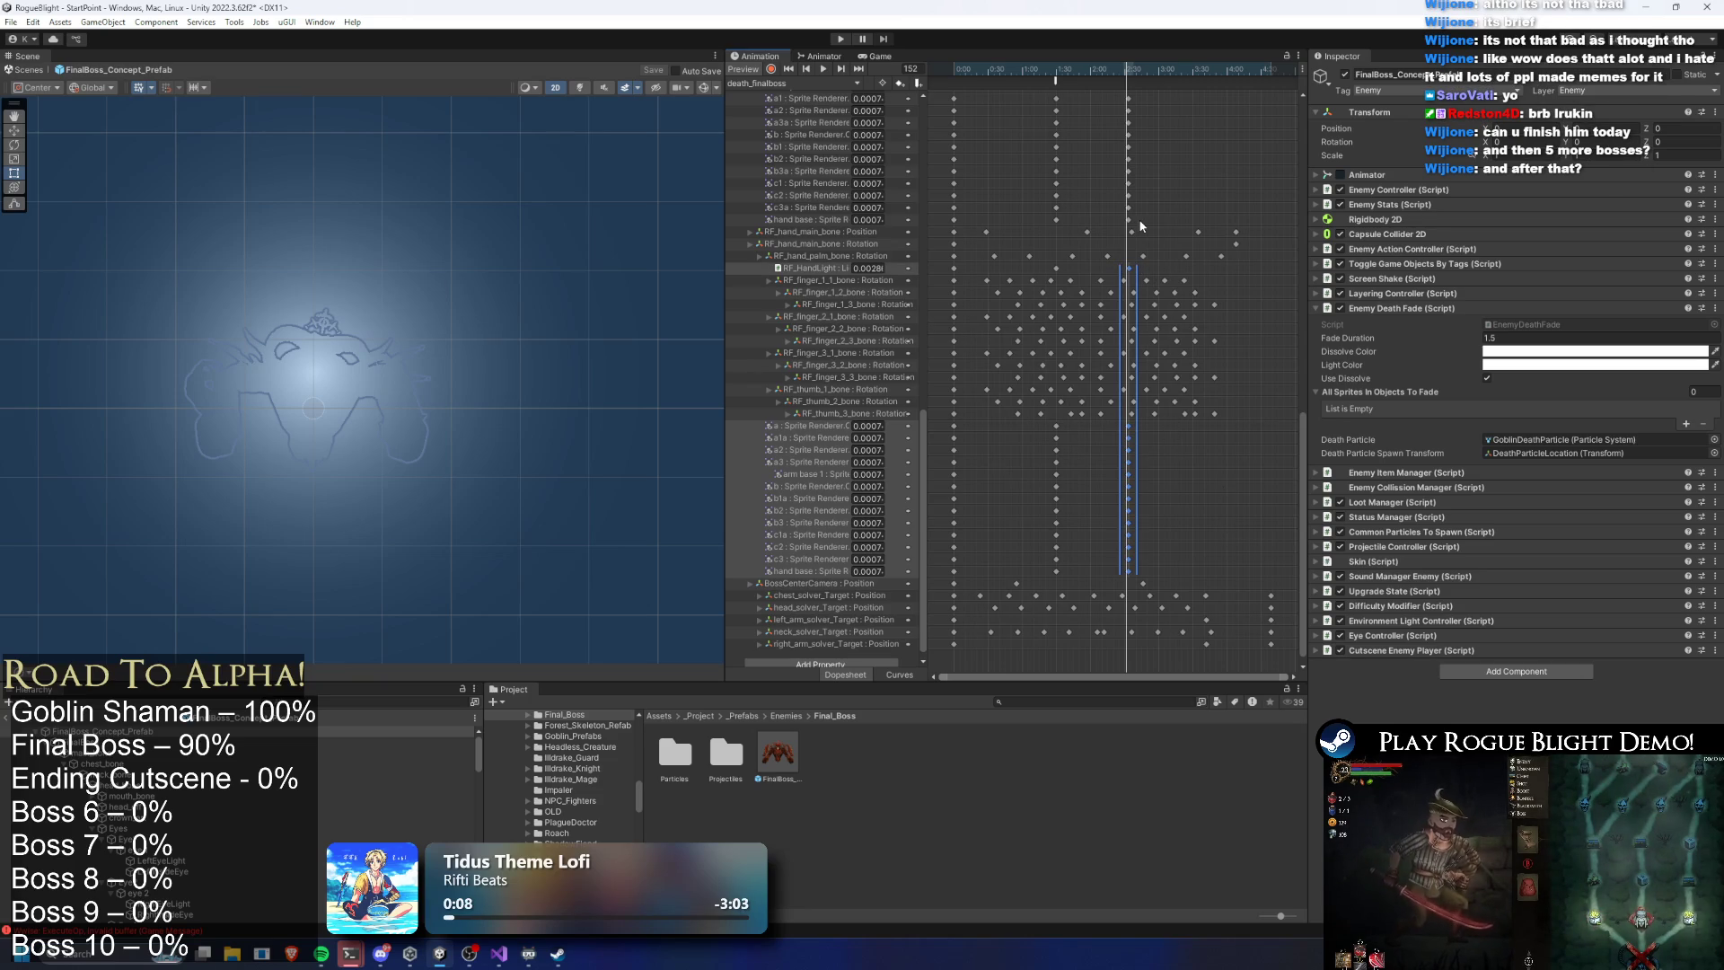
{"action": "left_click_drag", "start_coordinate": [1130, 61], "coordinate": [1126, 63]}
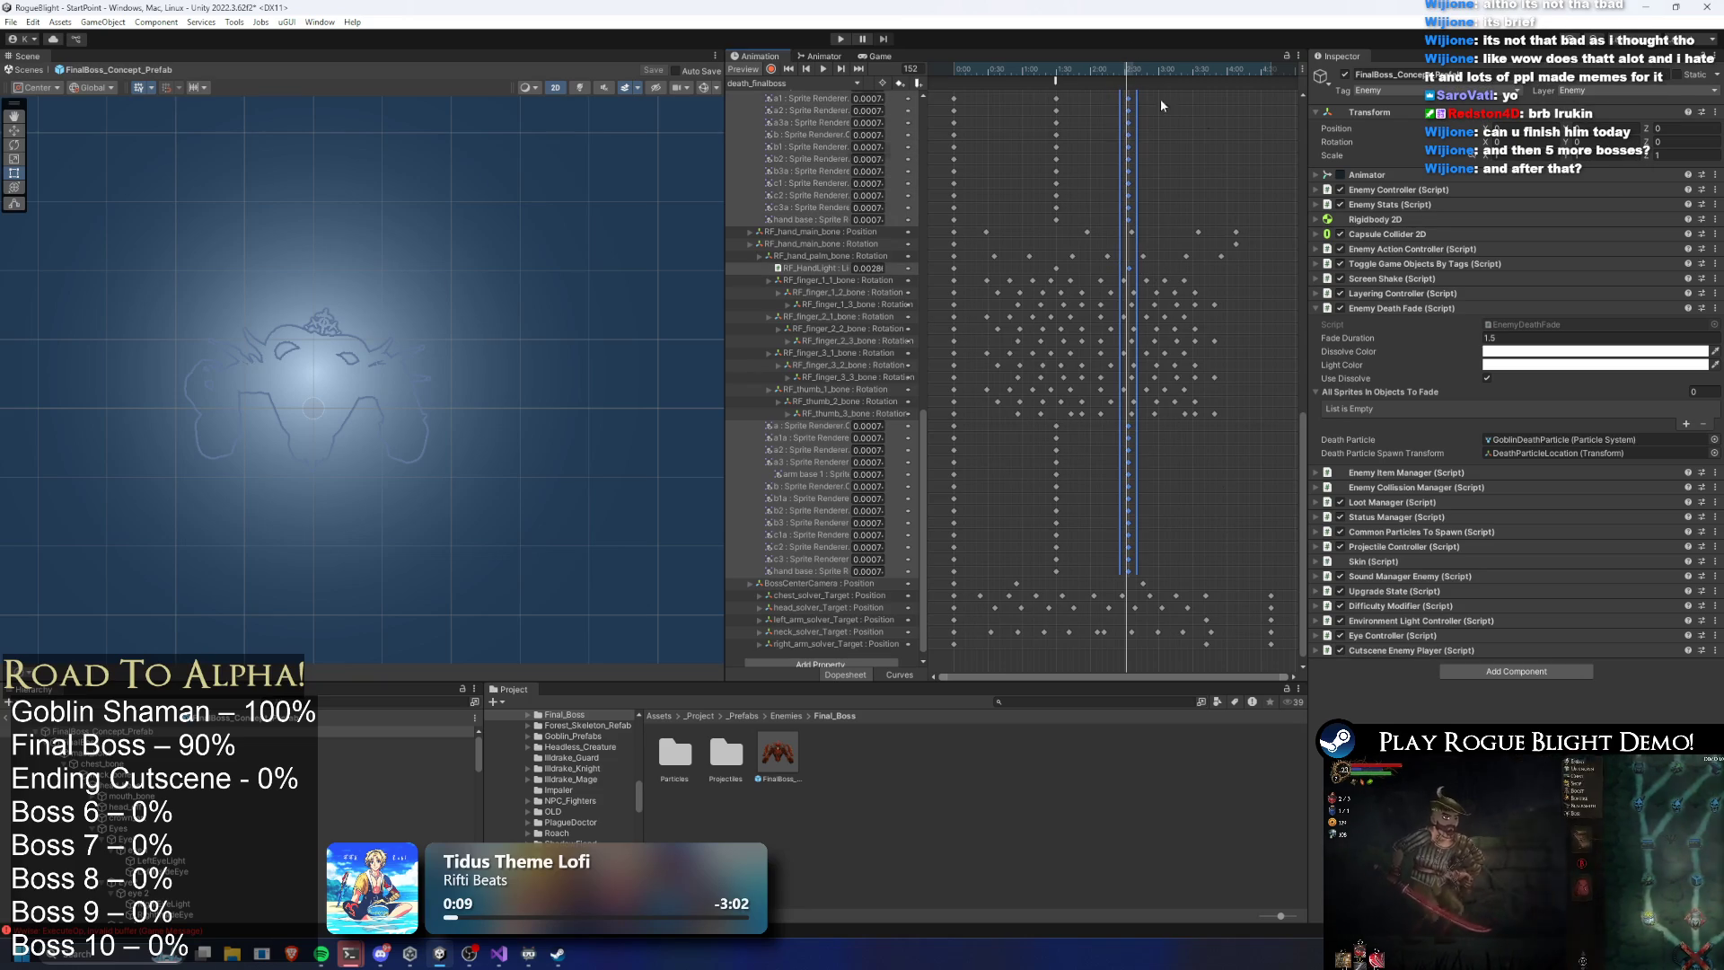
{"action": "scroll", "coordinate": [1113, 431], "scroll_direction": "up", "scroll_amount": 10}
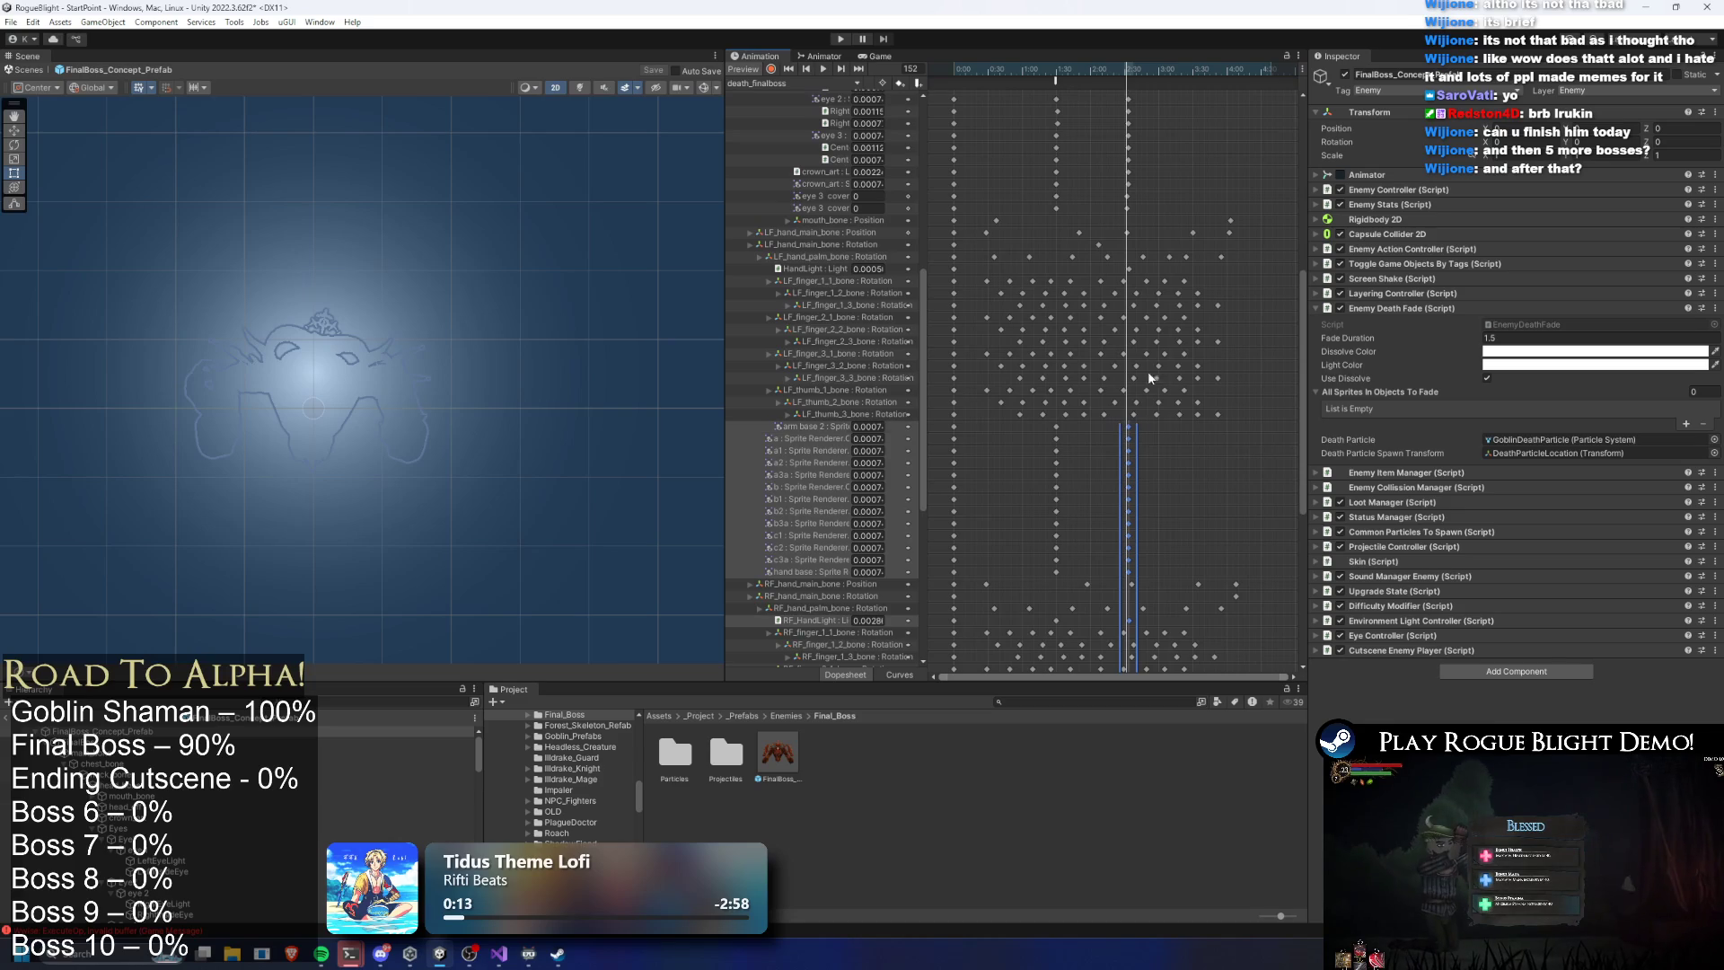
{"action": "left_click", "coordinate": [1129, 268], "text": "shift"}
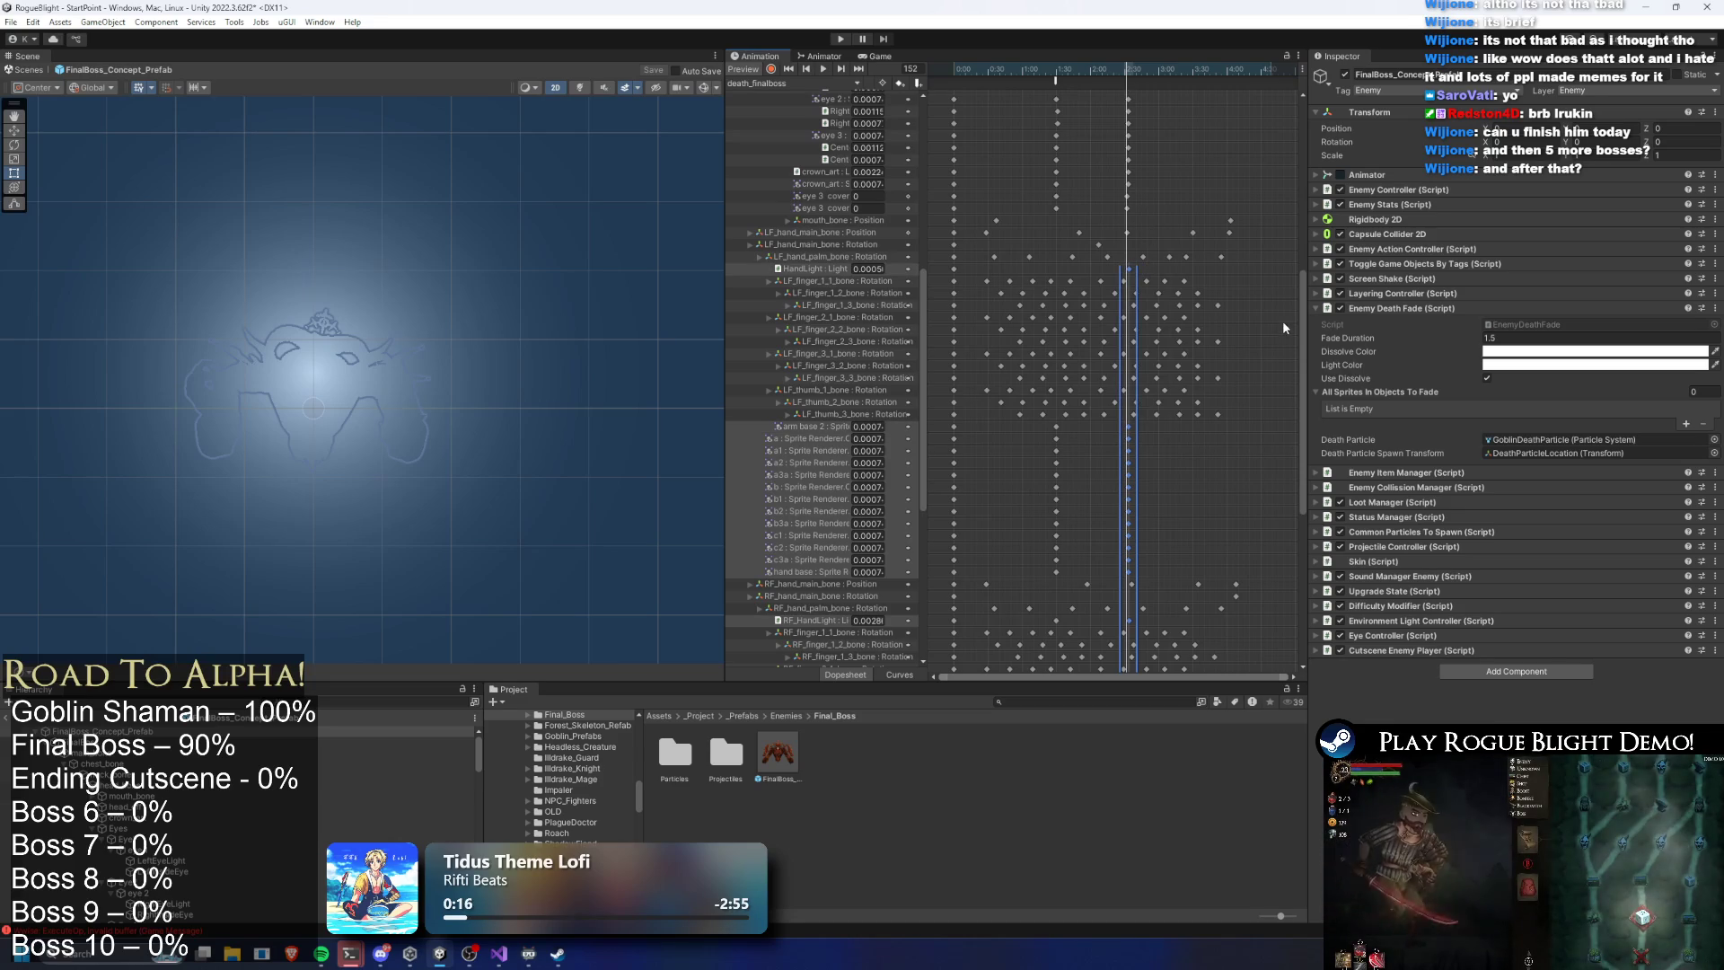
{"action": "scroll", "coordinate": [1167, 296], "scroll_direction": "up", "scroll_amount": 5}
{"action": "left_click_drag", "start_coordinate": [1155, 215], "coordinate": [1110, 420]}
{"action": "left_click_drag", "start_coordinate": [1297, 283], "coordinate": [1294, 134]}
{"action": "left_click_drag", "start_coordinate": [1104, 363], "coordinate": [1112, 379]}
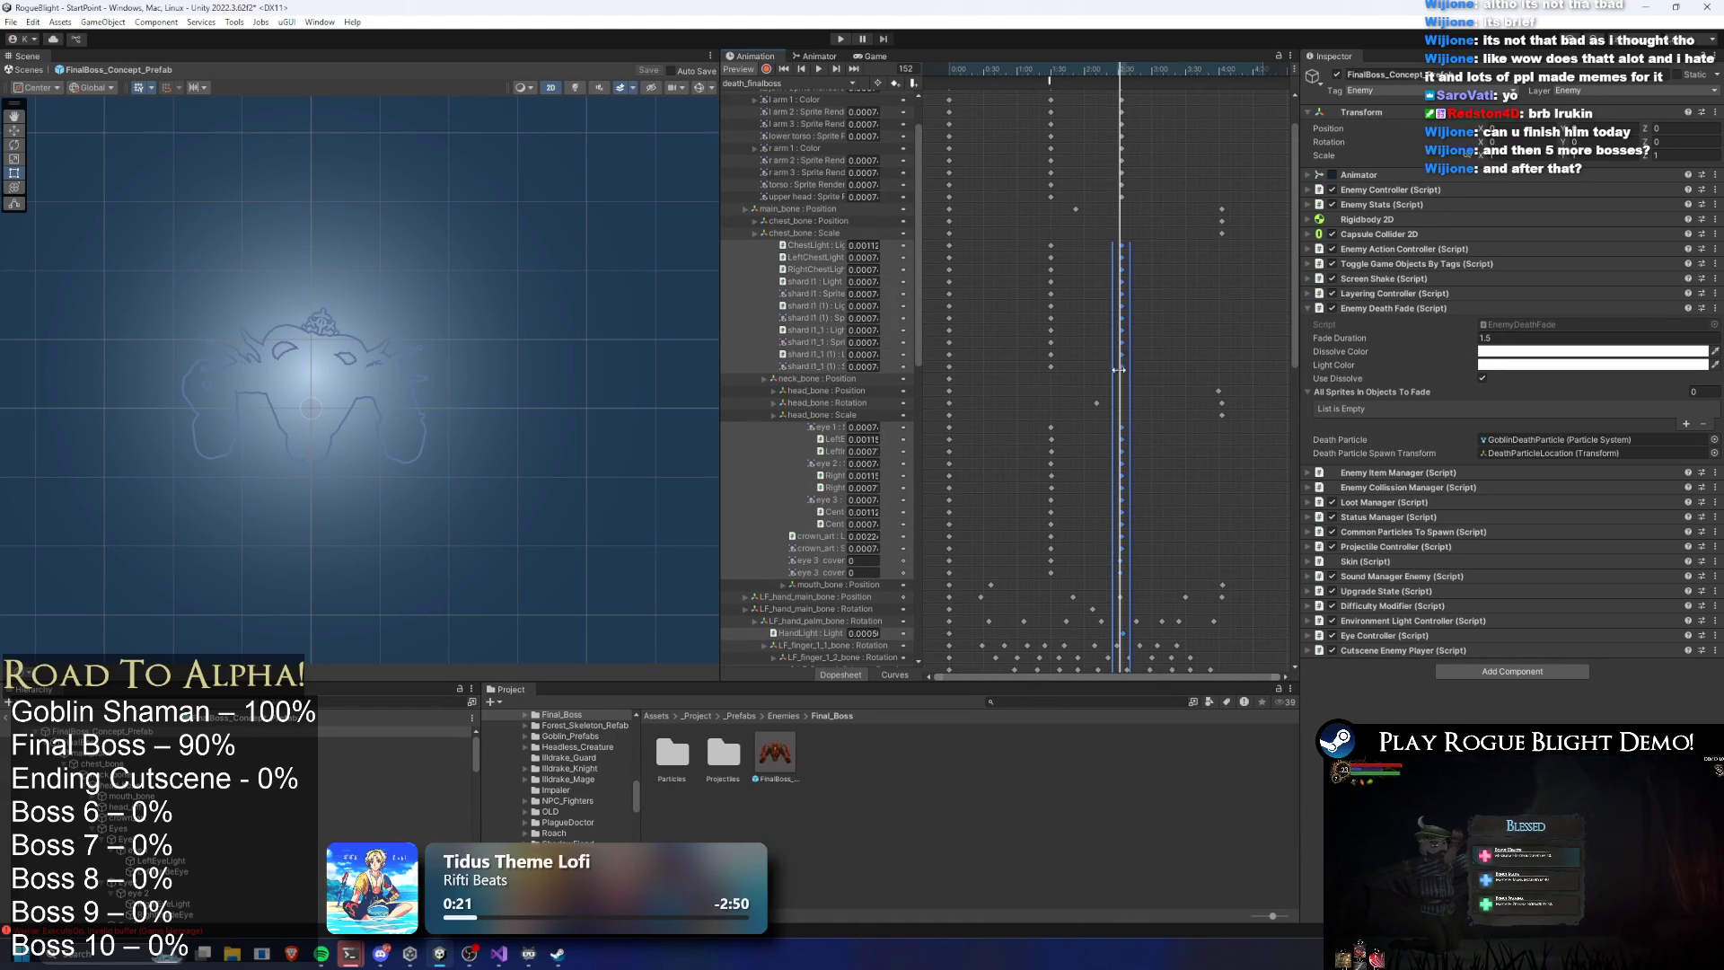
{"action": "left_click_drag", "start_coordinate": [1295, 314], "coordinate": [1299, 250]}
{"action": "mouse_move", "coordinate": [1124, 143]}
{"action": "left_mouse_down"}
{"action": "mouse_move", "coordinate": [1108, 251]}
{"action": "mouse_move", "coordinate": [1138, 72]}
{"action": "mouse_move", "coordinate": [1105, 80]}
{"action": "mouse_move", "coordinate": [1129, 83]}
{"action": "left_mouse_up"}
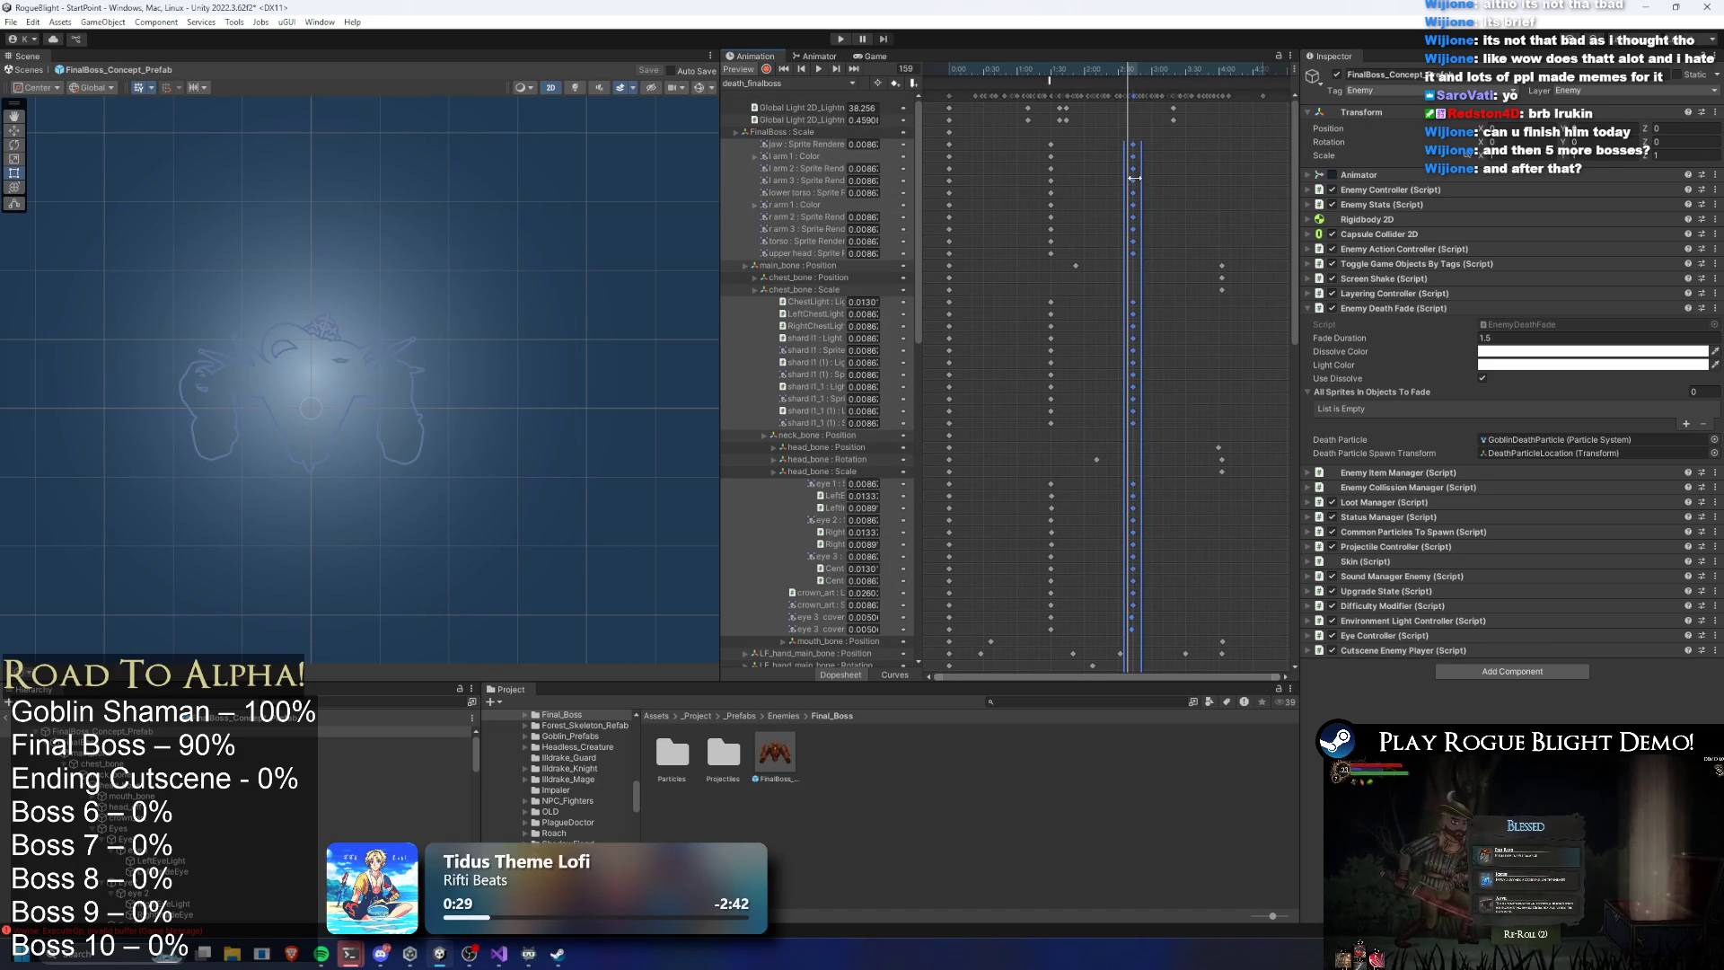
Move the selected keys later, align them near frame 169 while previewing the fade, then start a play test
{"action": "left_click_drag", "start_coordinate": [1134, 185], "coordinate": [1173, 179]}
{"action": "left_click_drag", "start_coordinate": [1114, 65], "coordinate": [1161, 72]}
{"action": "left_click_drag", "start_coordinate": [1171, 158], "coordinate": [1148, 159]}
{"action": "left_click", "coordinate": [1109, 78]}
{"action": "left_click_drag", "start_coordinate": [1109, 79], "coordinate": [1142, 82]}
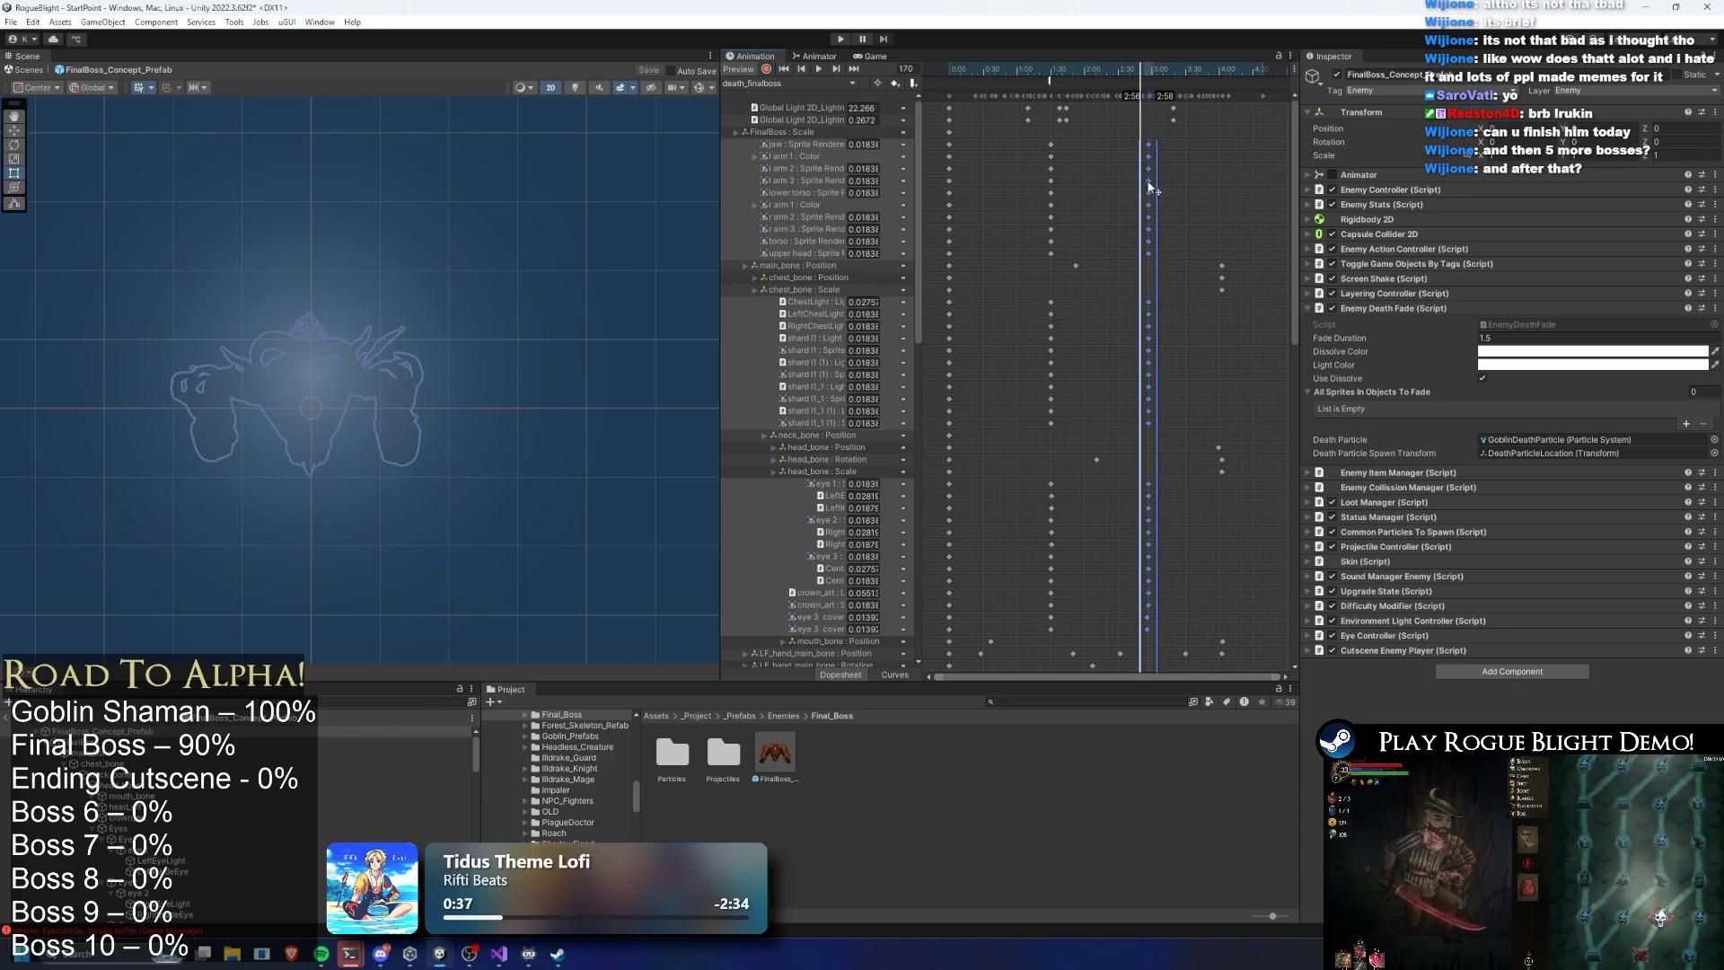
{"action": "left_click_drag", "start_coordinate": [1150, 186], "coordinate": [1142, 165]}
{"action": "mouse_move", "coordinate": [1113, 77]}
{"action": "left_mouse_down"}
{"action": "mouse_move", "coordinate": [1135, 77]}
{"action": "mouse_move", "coordinate": [1121, 79]}
{"action": "left_mouse_up"}
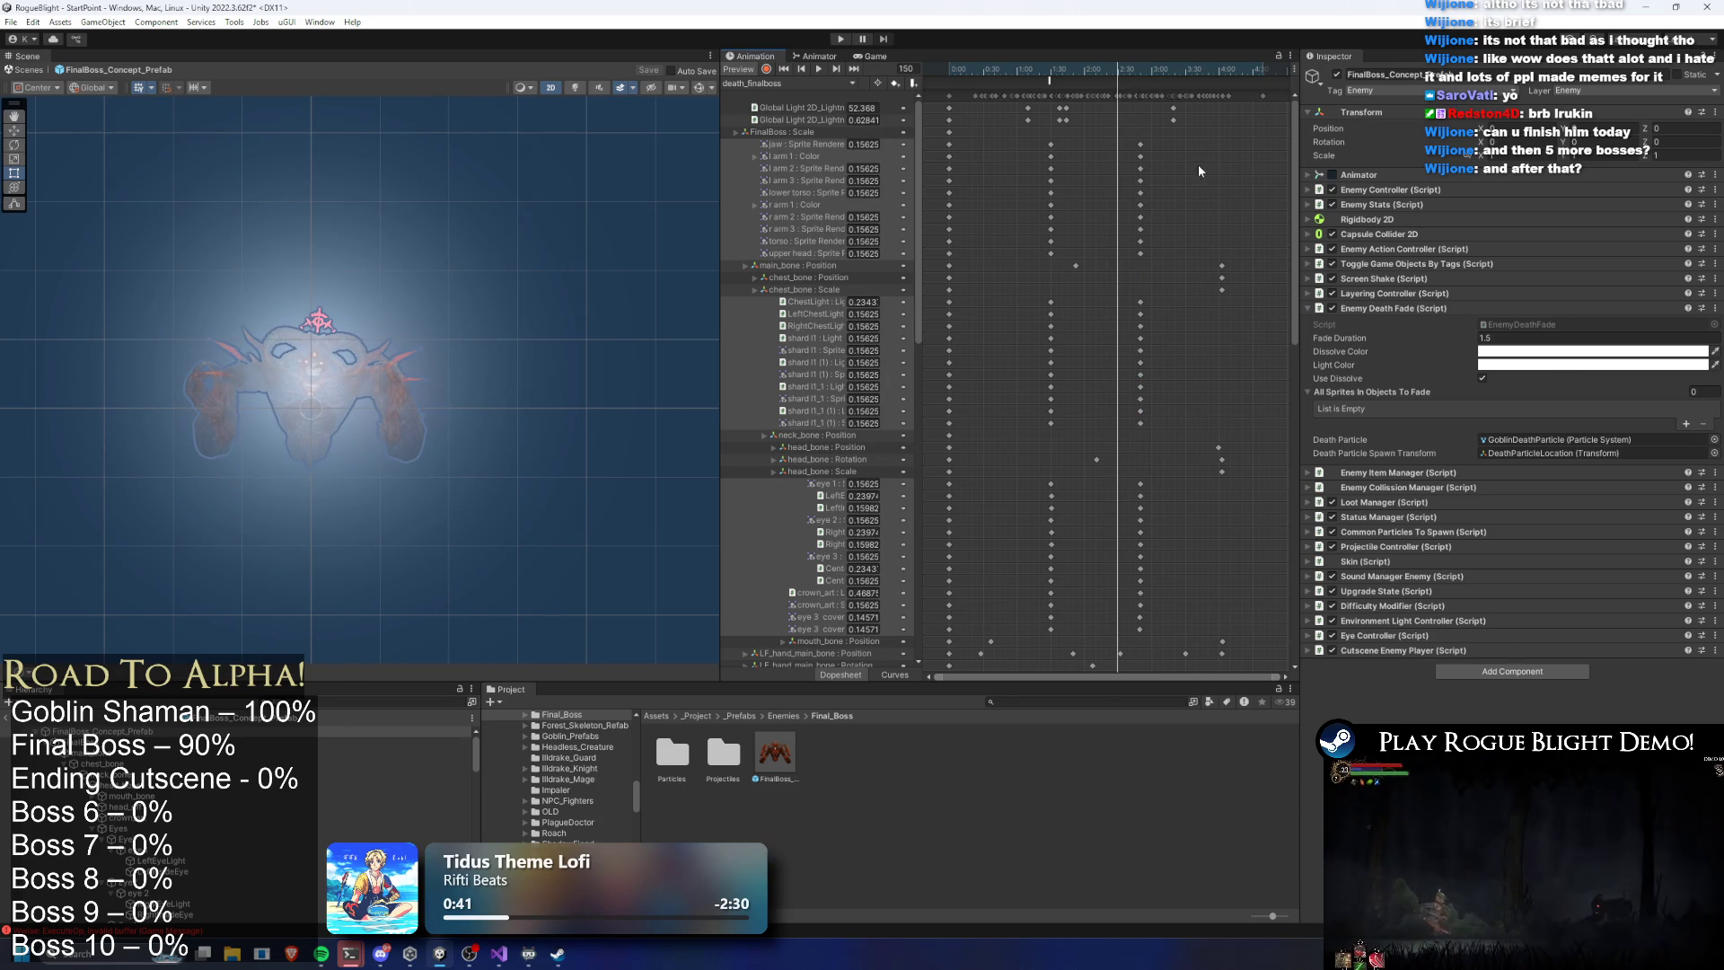
{"action": "left_click", "coordinate": [841, 39]}
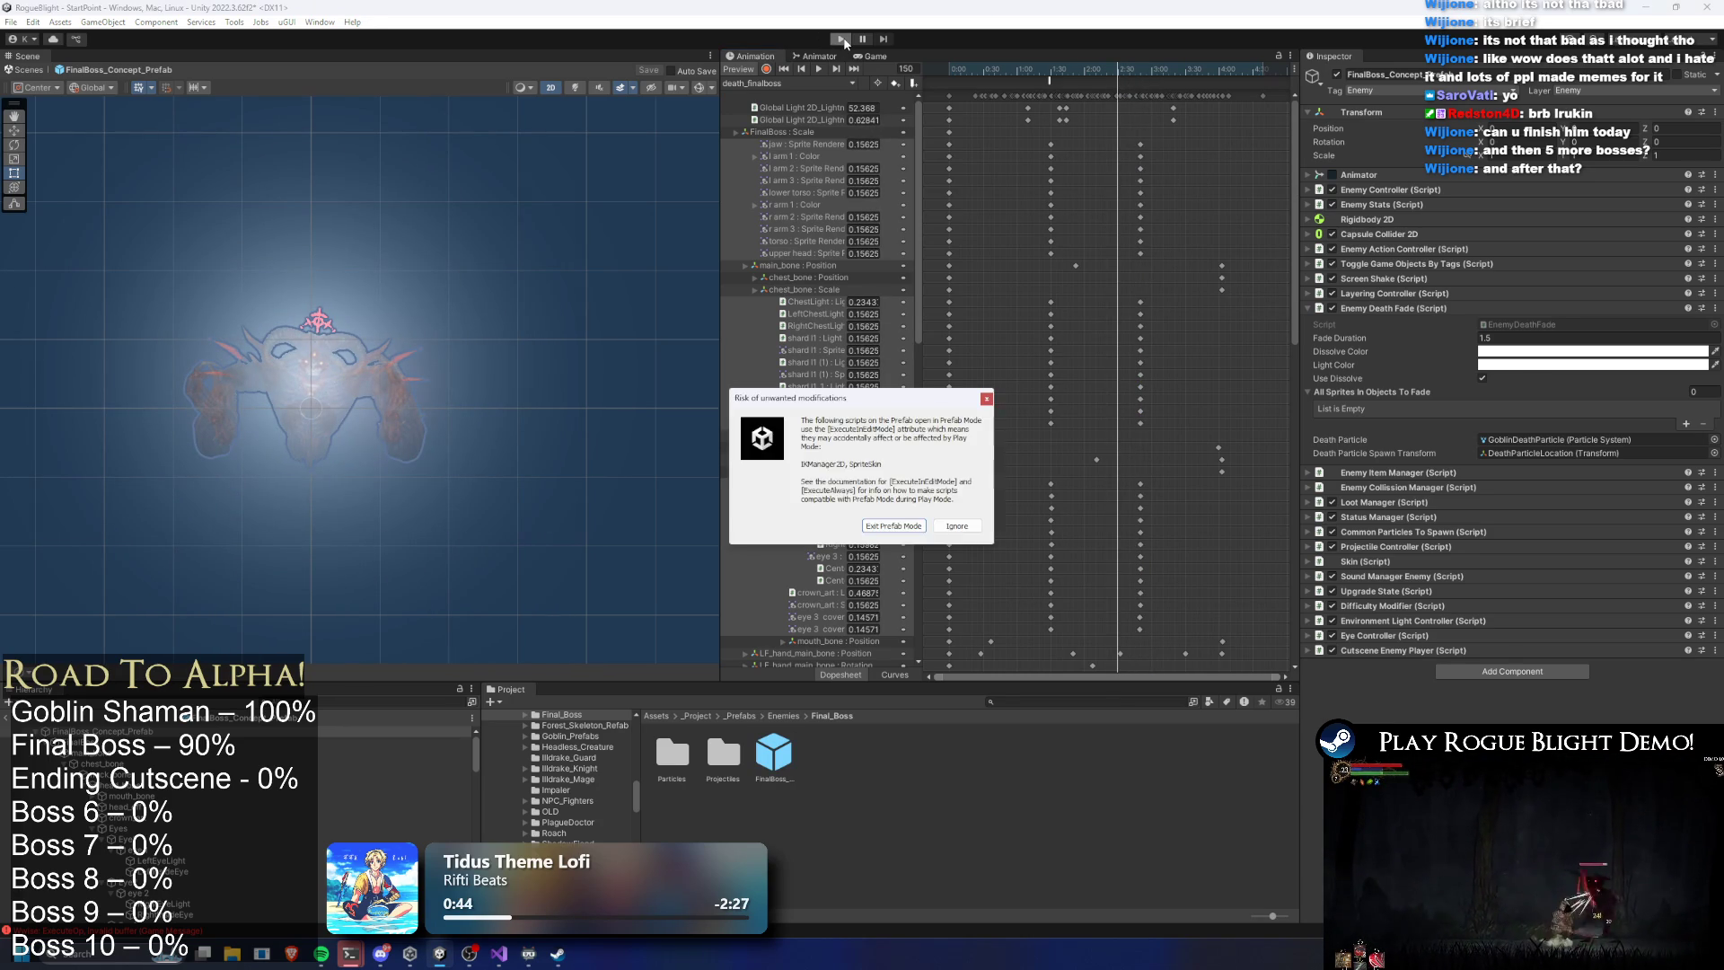
Ignore the prefab-mode warning, play Story Mode with the Wooden Sword to defeat the boss, then stop
{"action": "key", "text": "Return"}
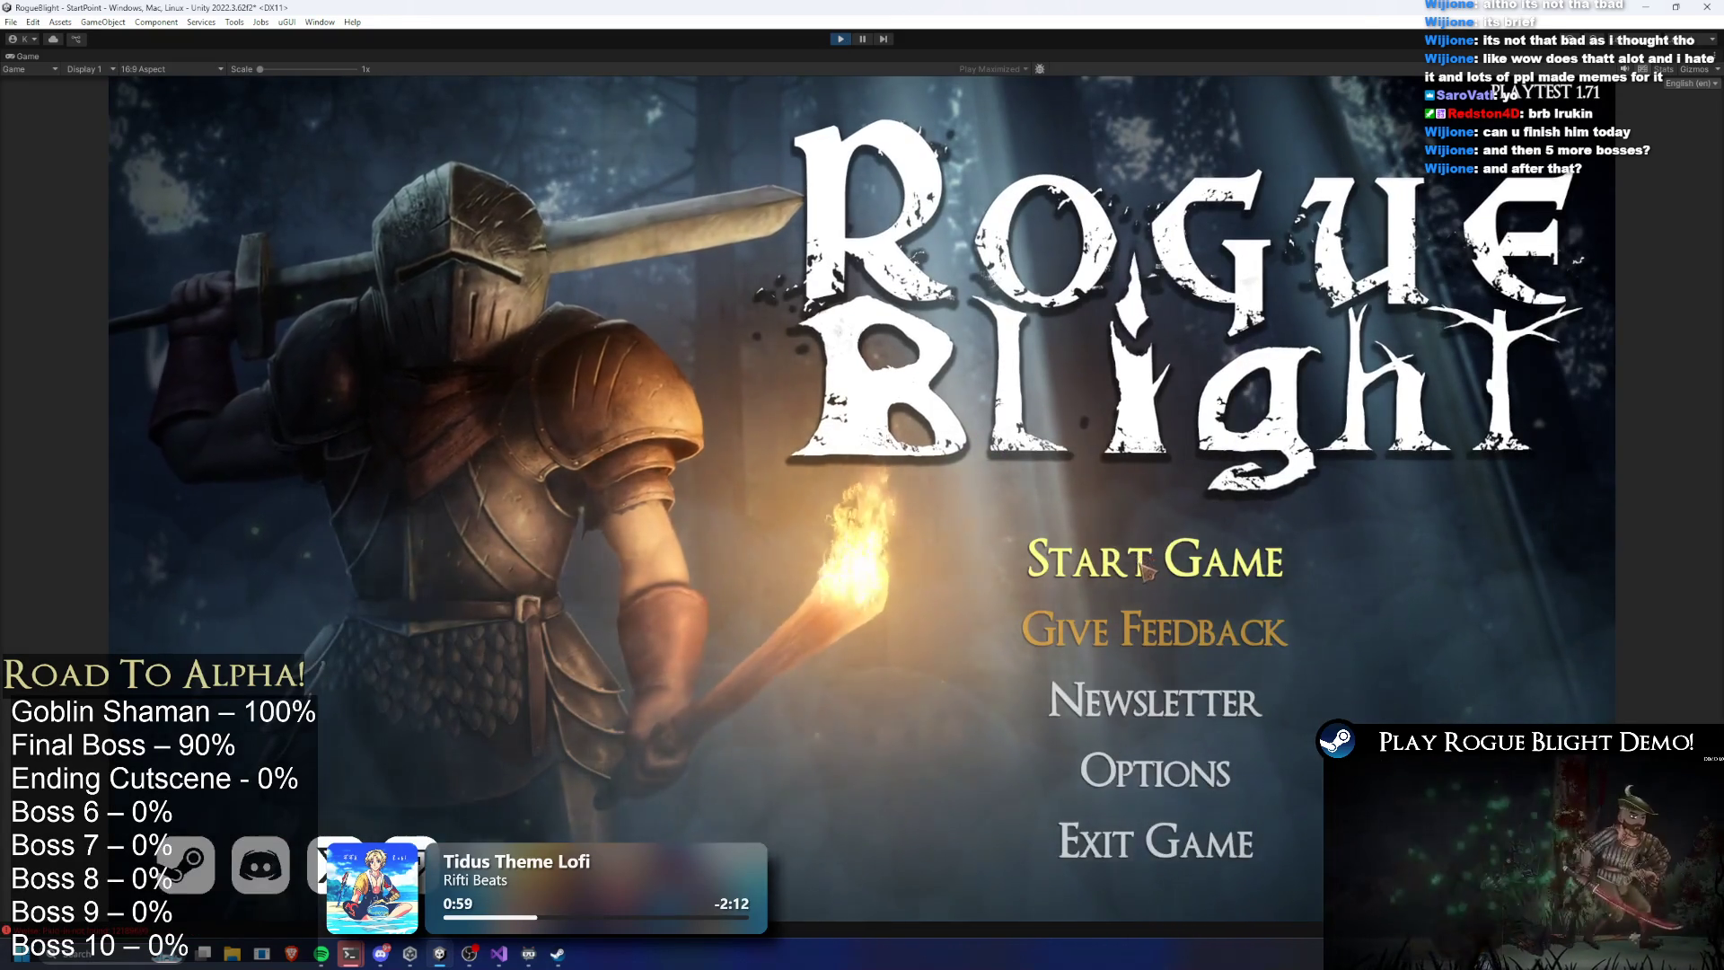
{"action": "left_click", "coordinate": [1154, 558]}
{"action": "left_click", "coordinate": [1158, 585]}
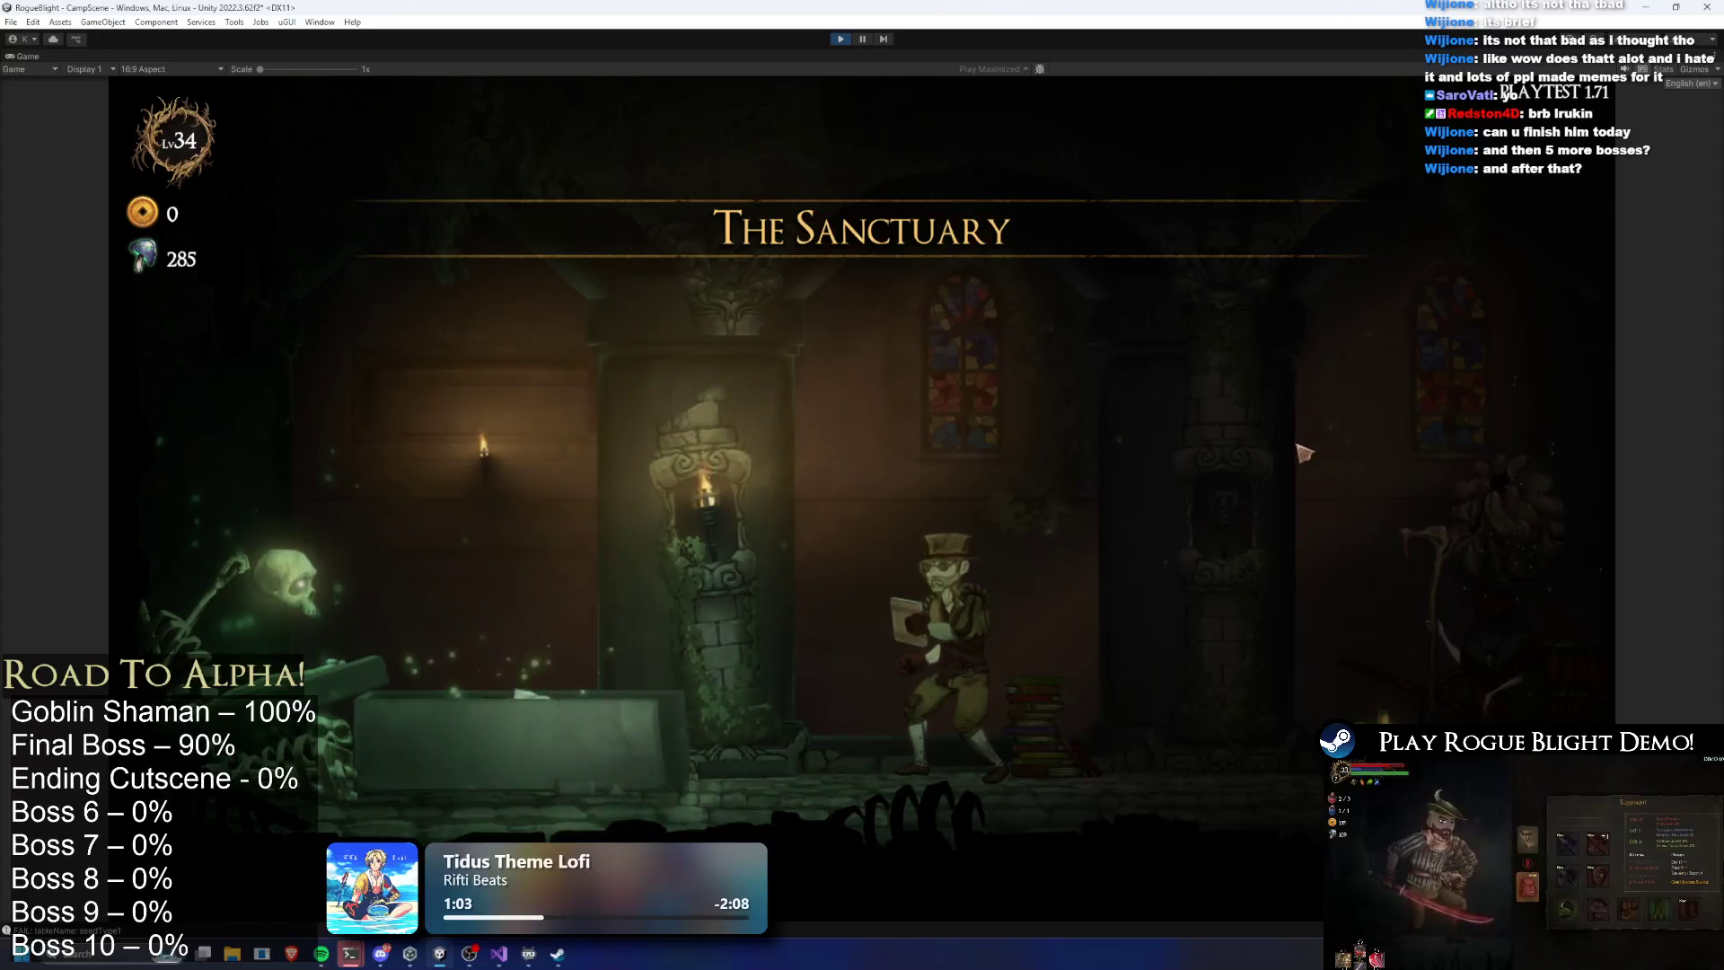
{"action": "key", "text": "d"}
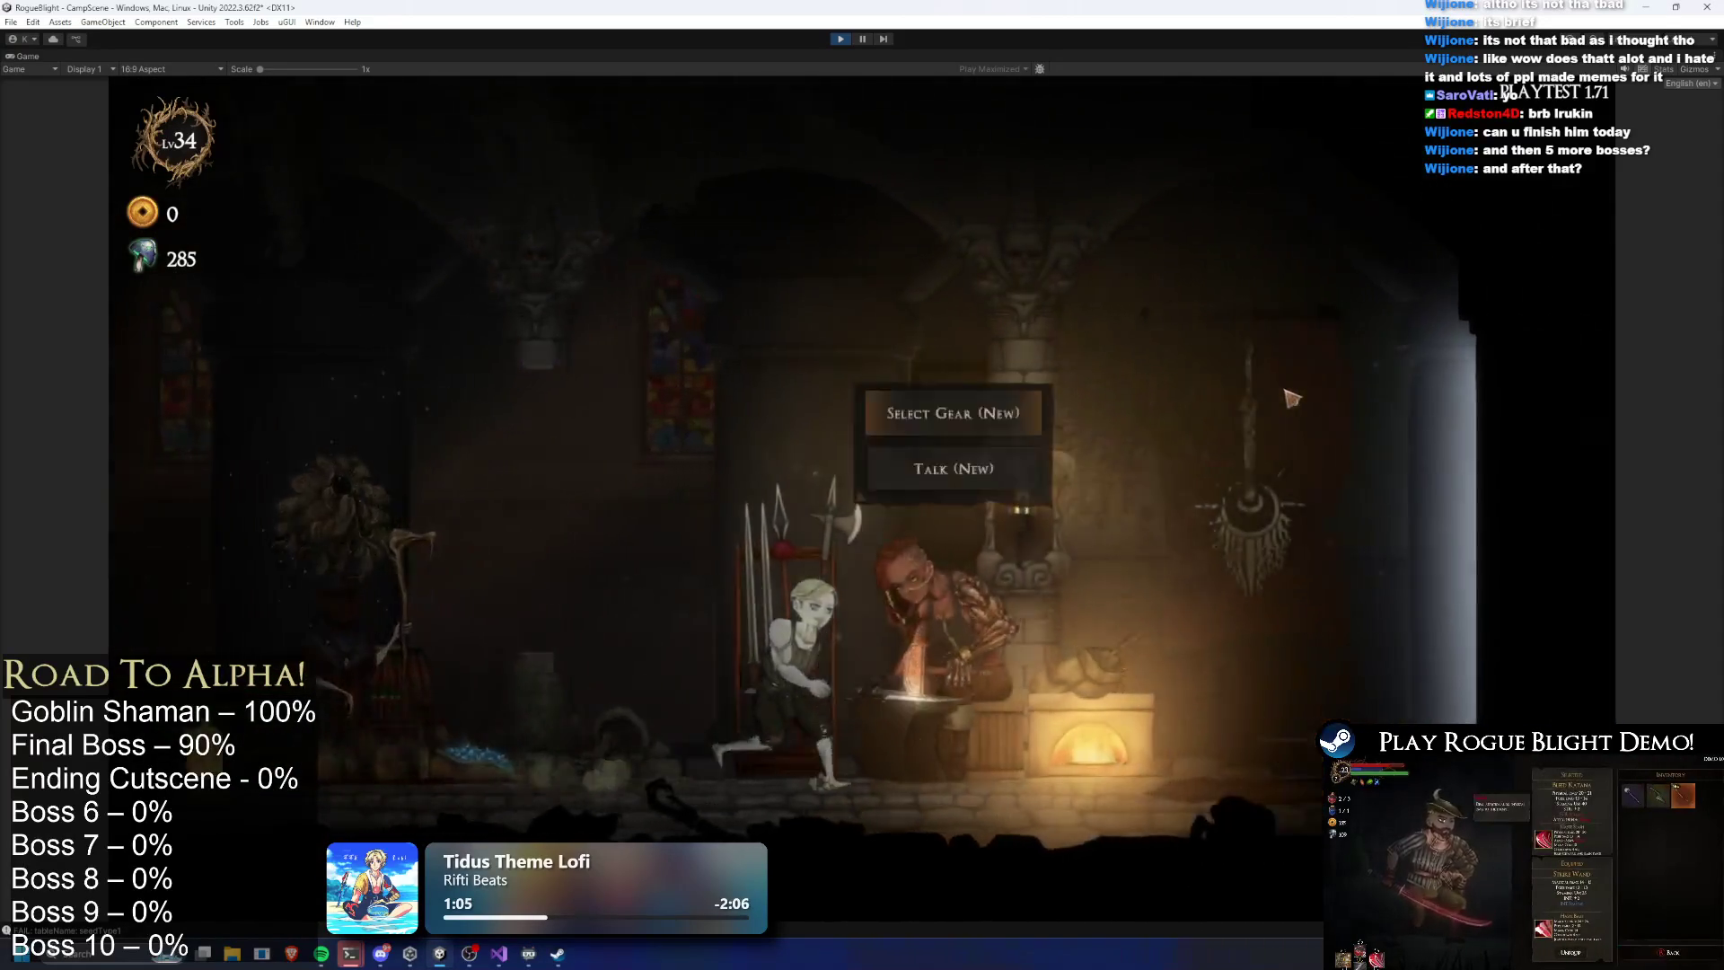
{"action": "key", "text": "d"}
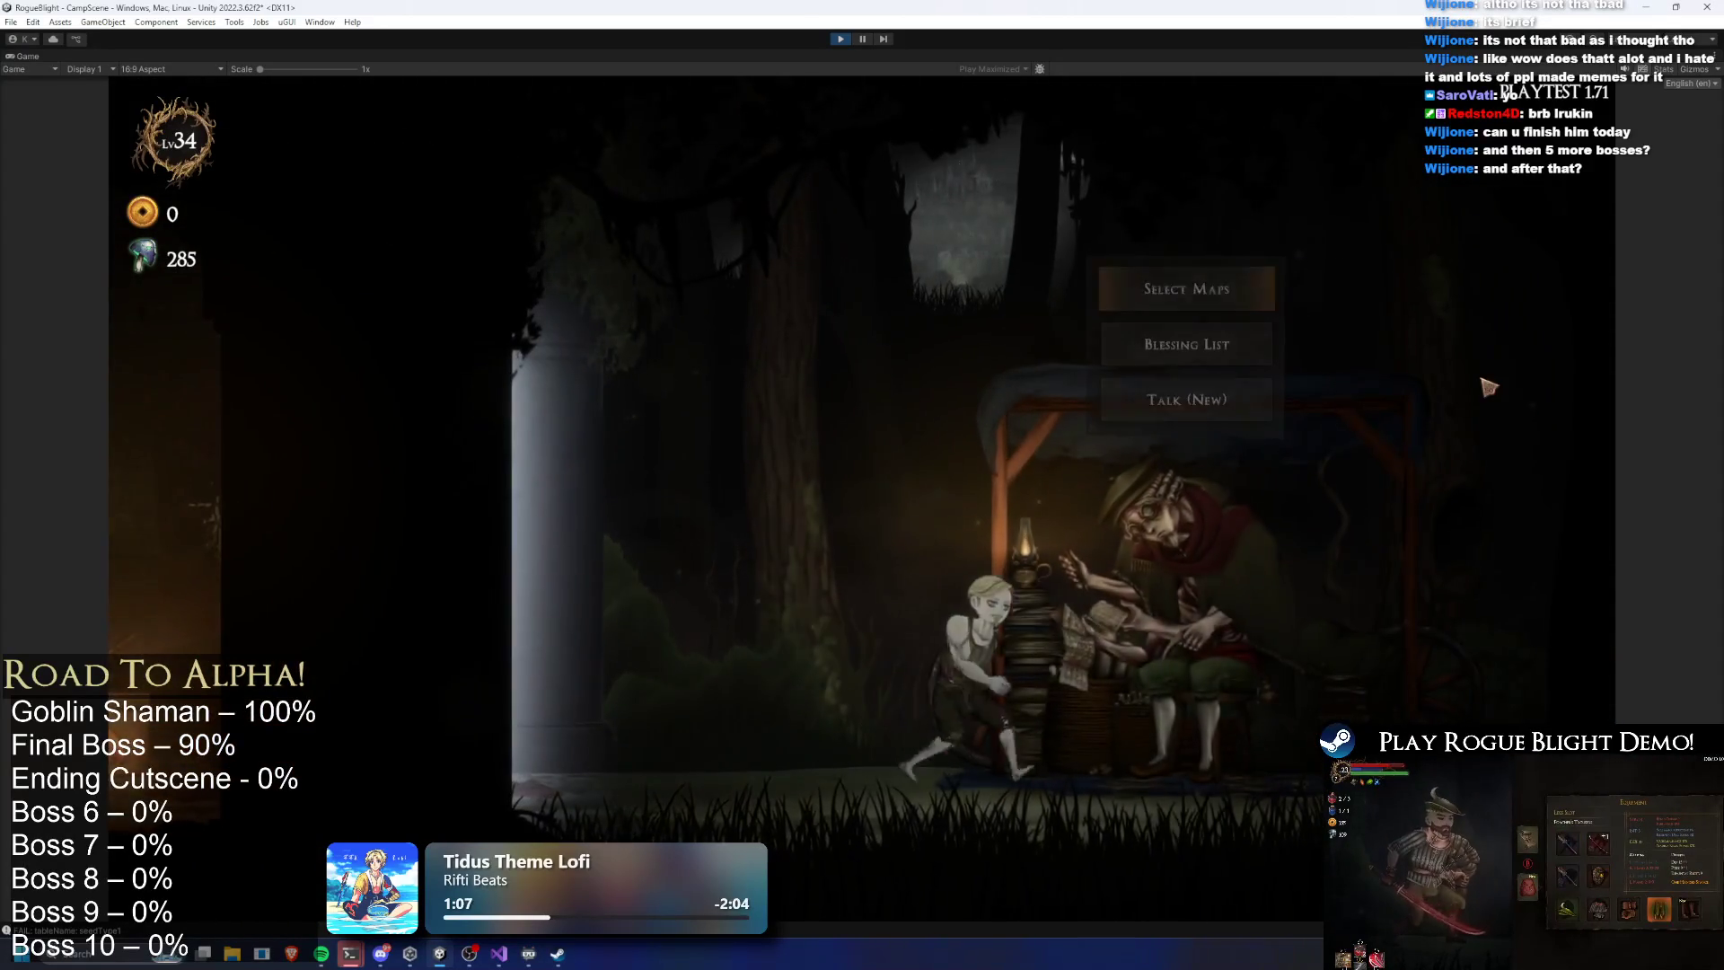
{"action": "left_click", "coordinate": [1194, 283]}
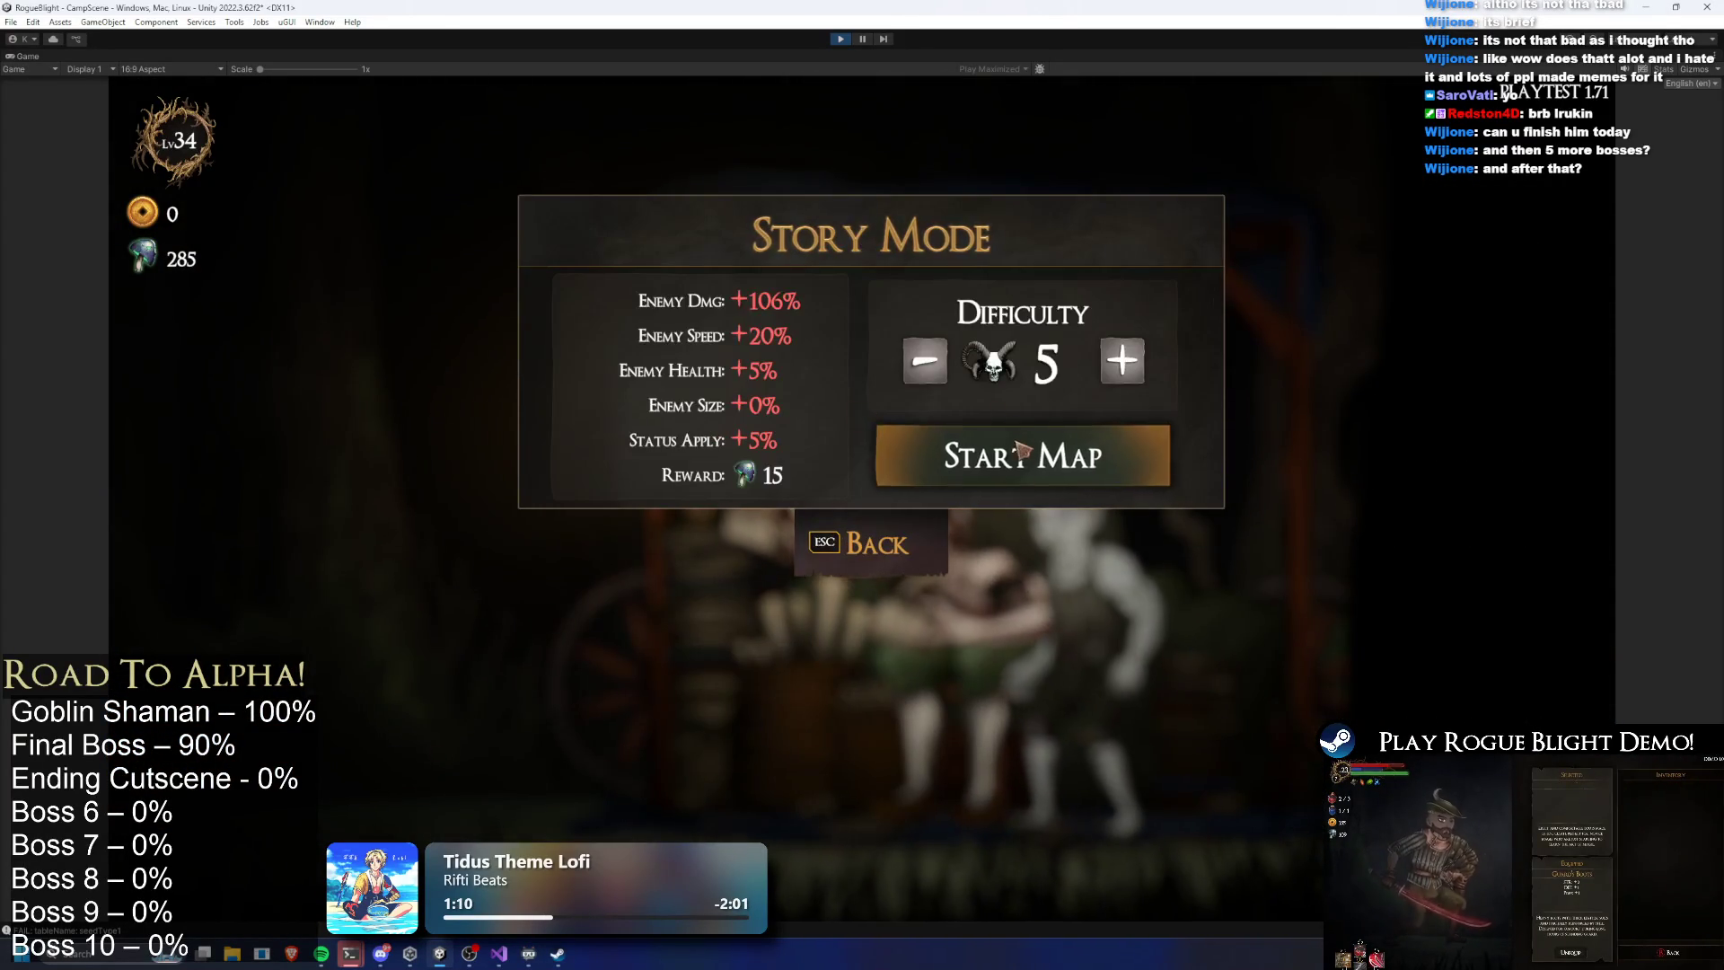
{"action": "left_click", "coordinate": [1028, 465]}
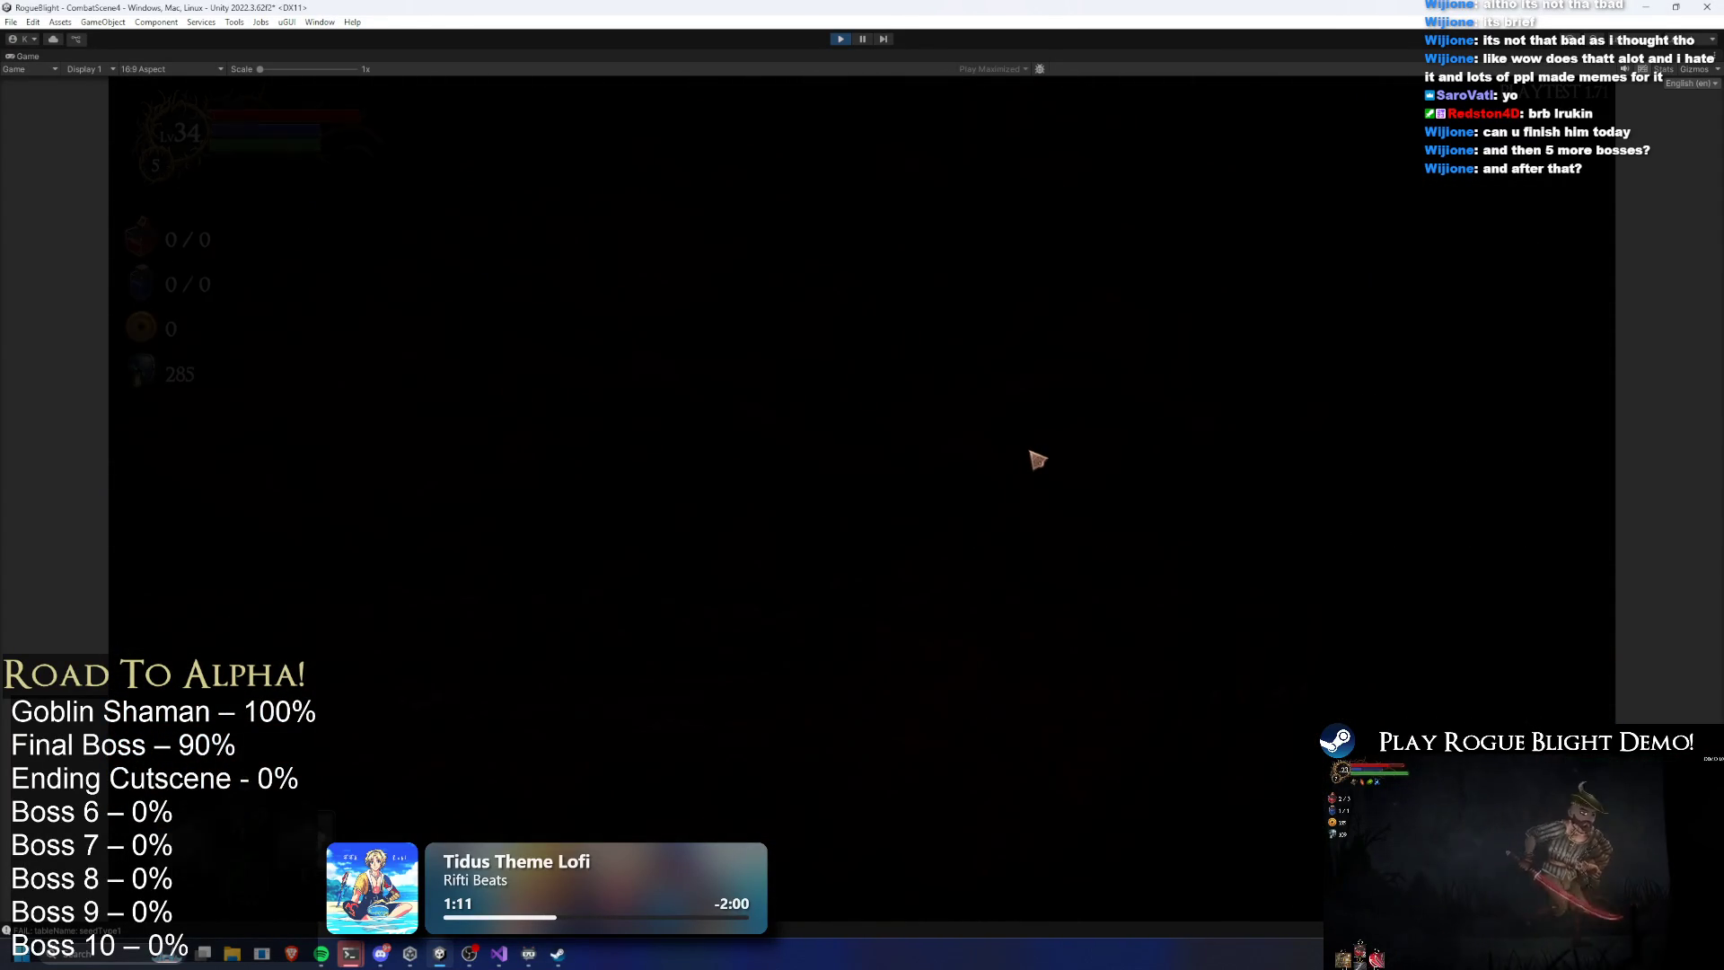
{"action": "left_click", "coordinate": [892, 478]}
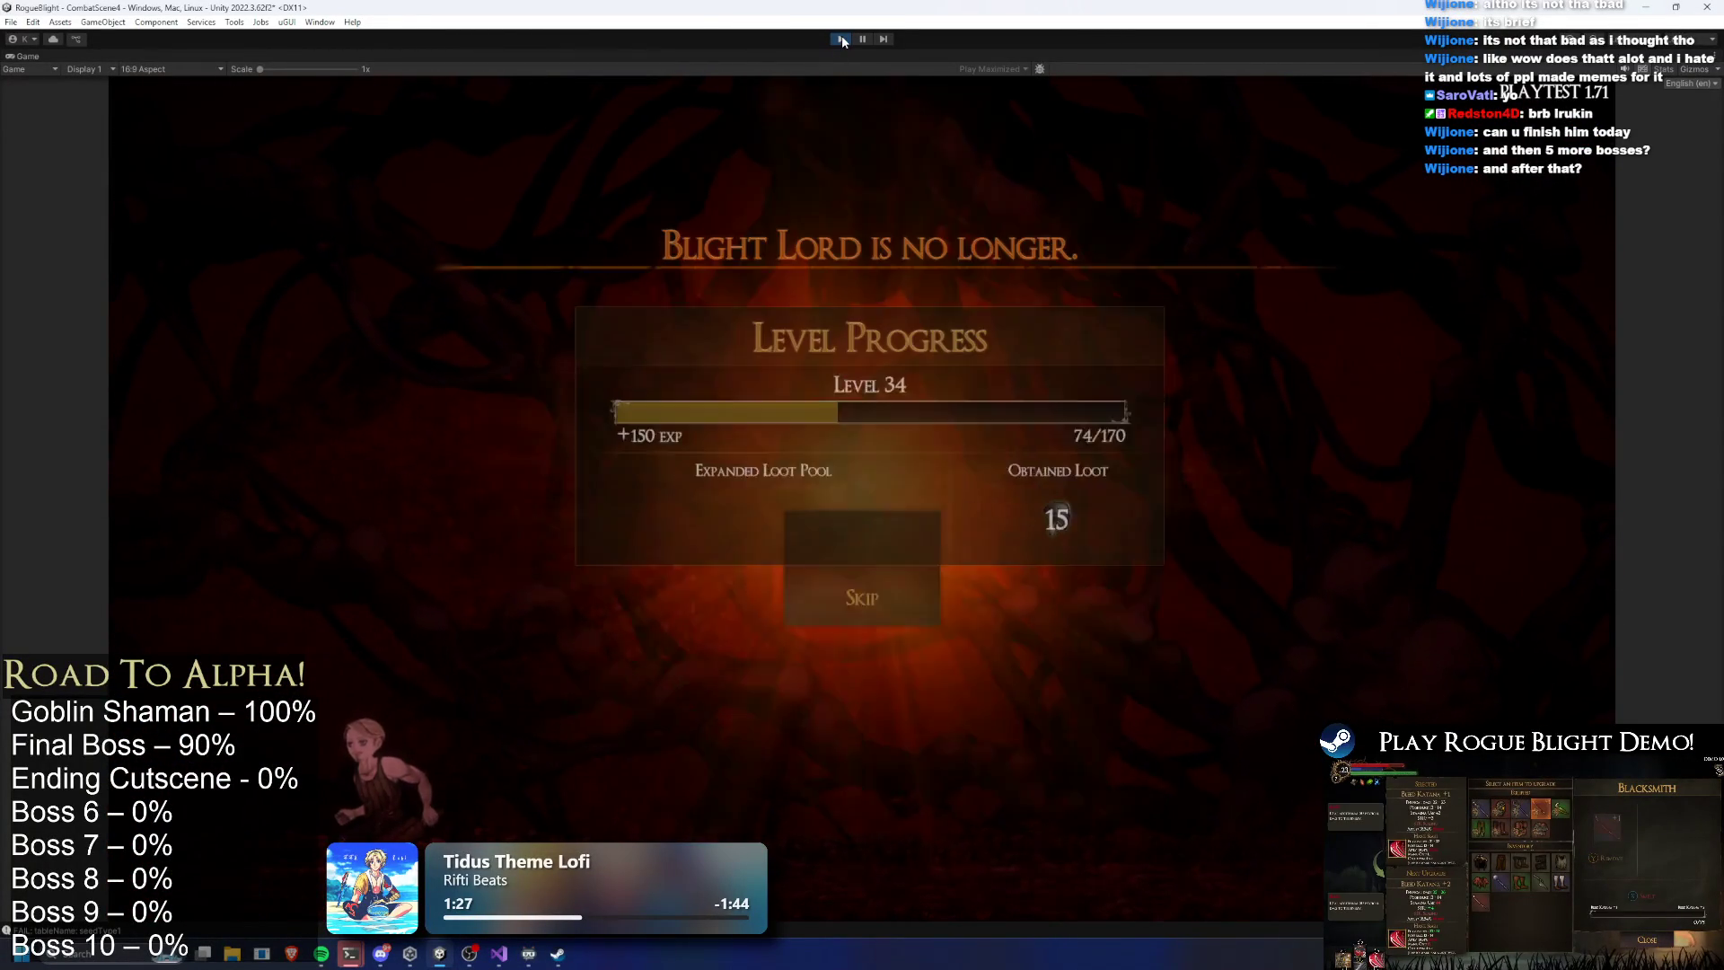
{"action": "left_click", "coordinate": [844, 38]}
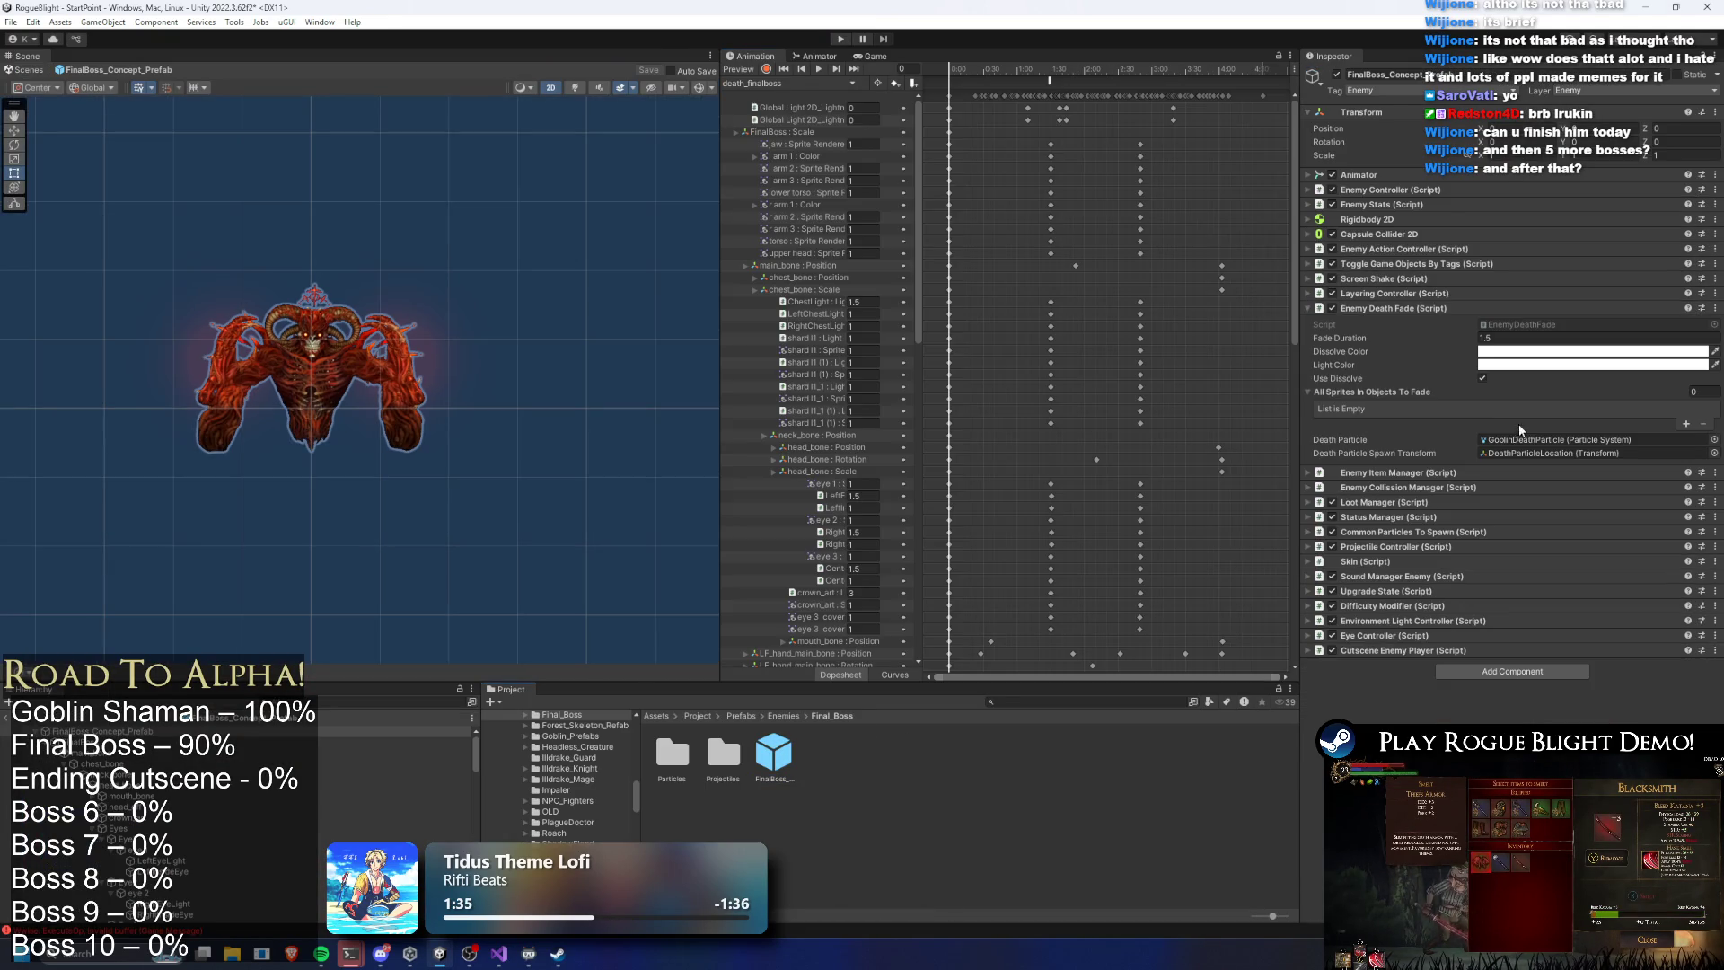
Set the boss's Fade Duration to 1, save the prefab, and enter Play Mode past the warning
{"action": "left_click", "coordinate": [1517, 337]}
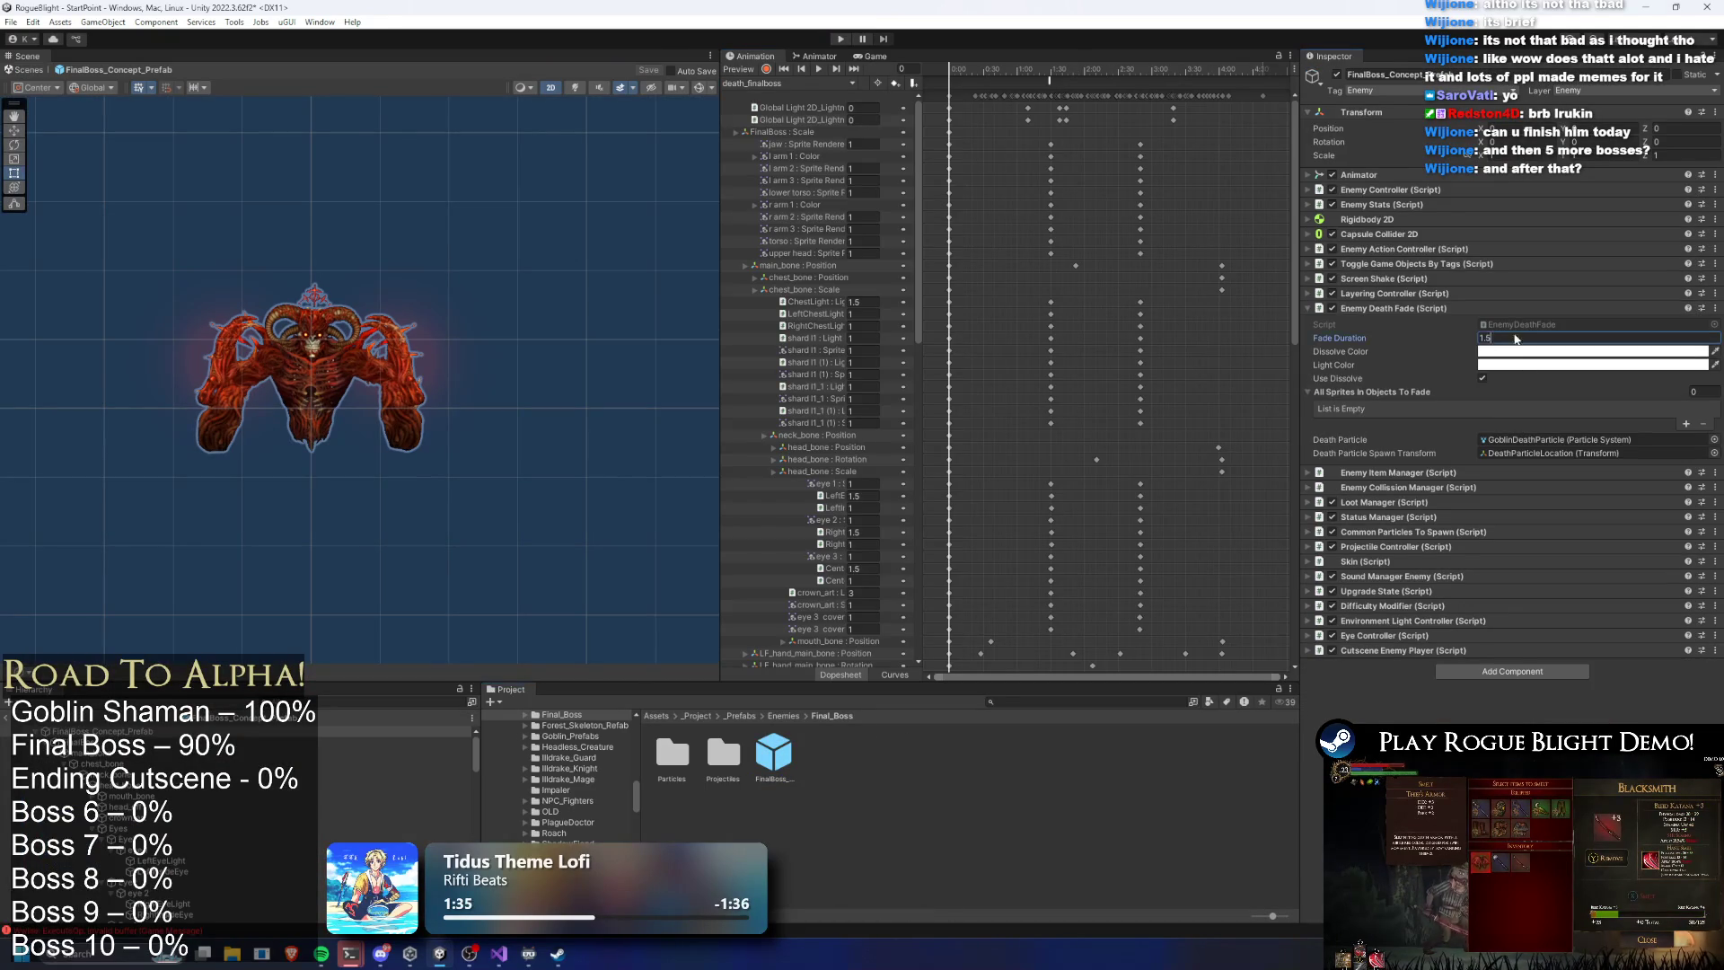
{"action": "type", "text": "1"}
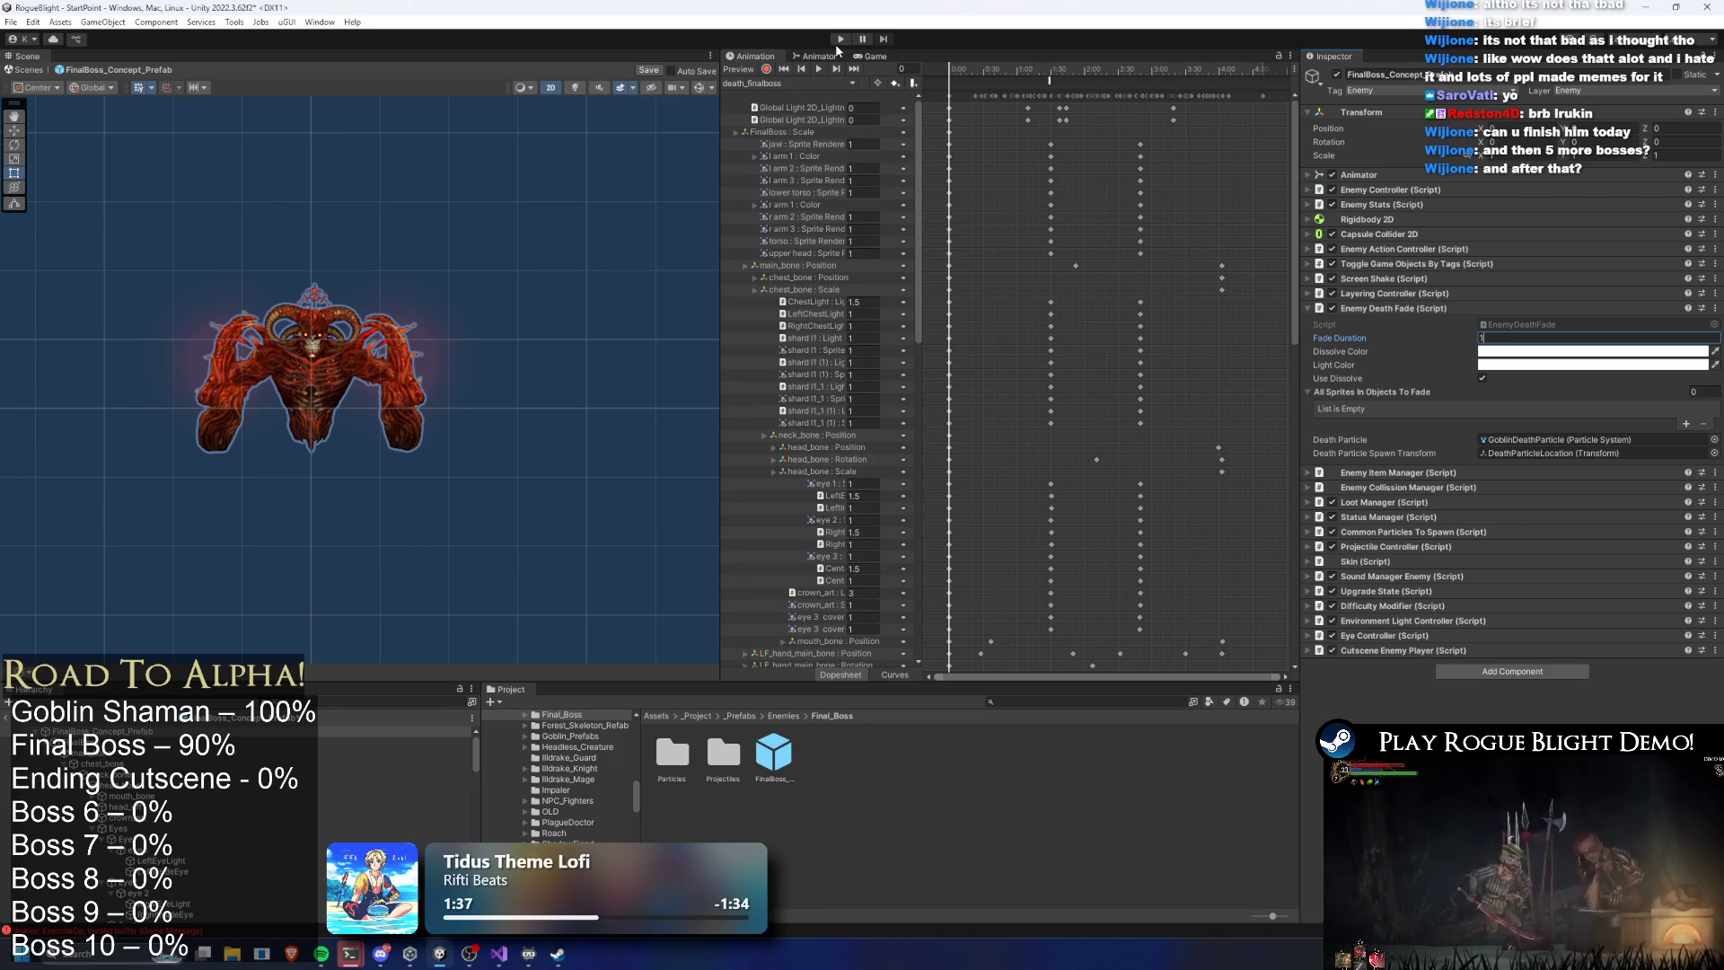
{"action": "key", "text": "ctrl+s"}
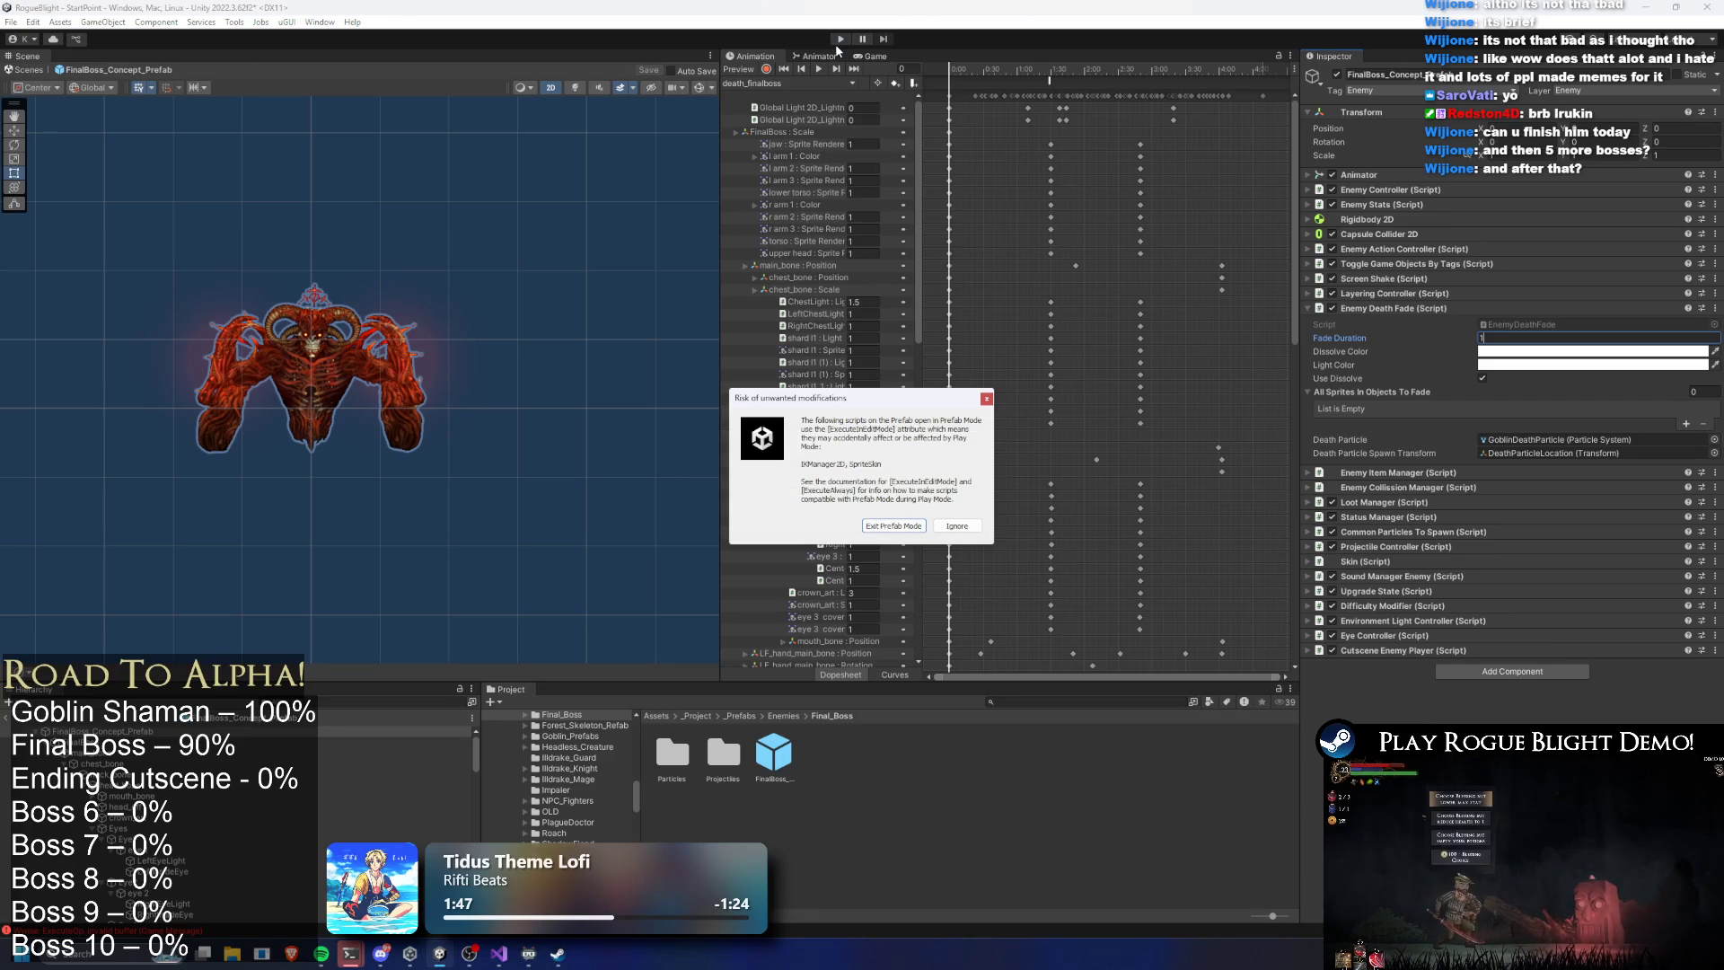
{"action": "key", "text": "Return"}
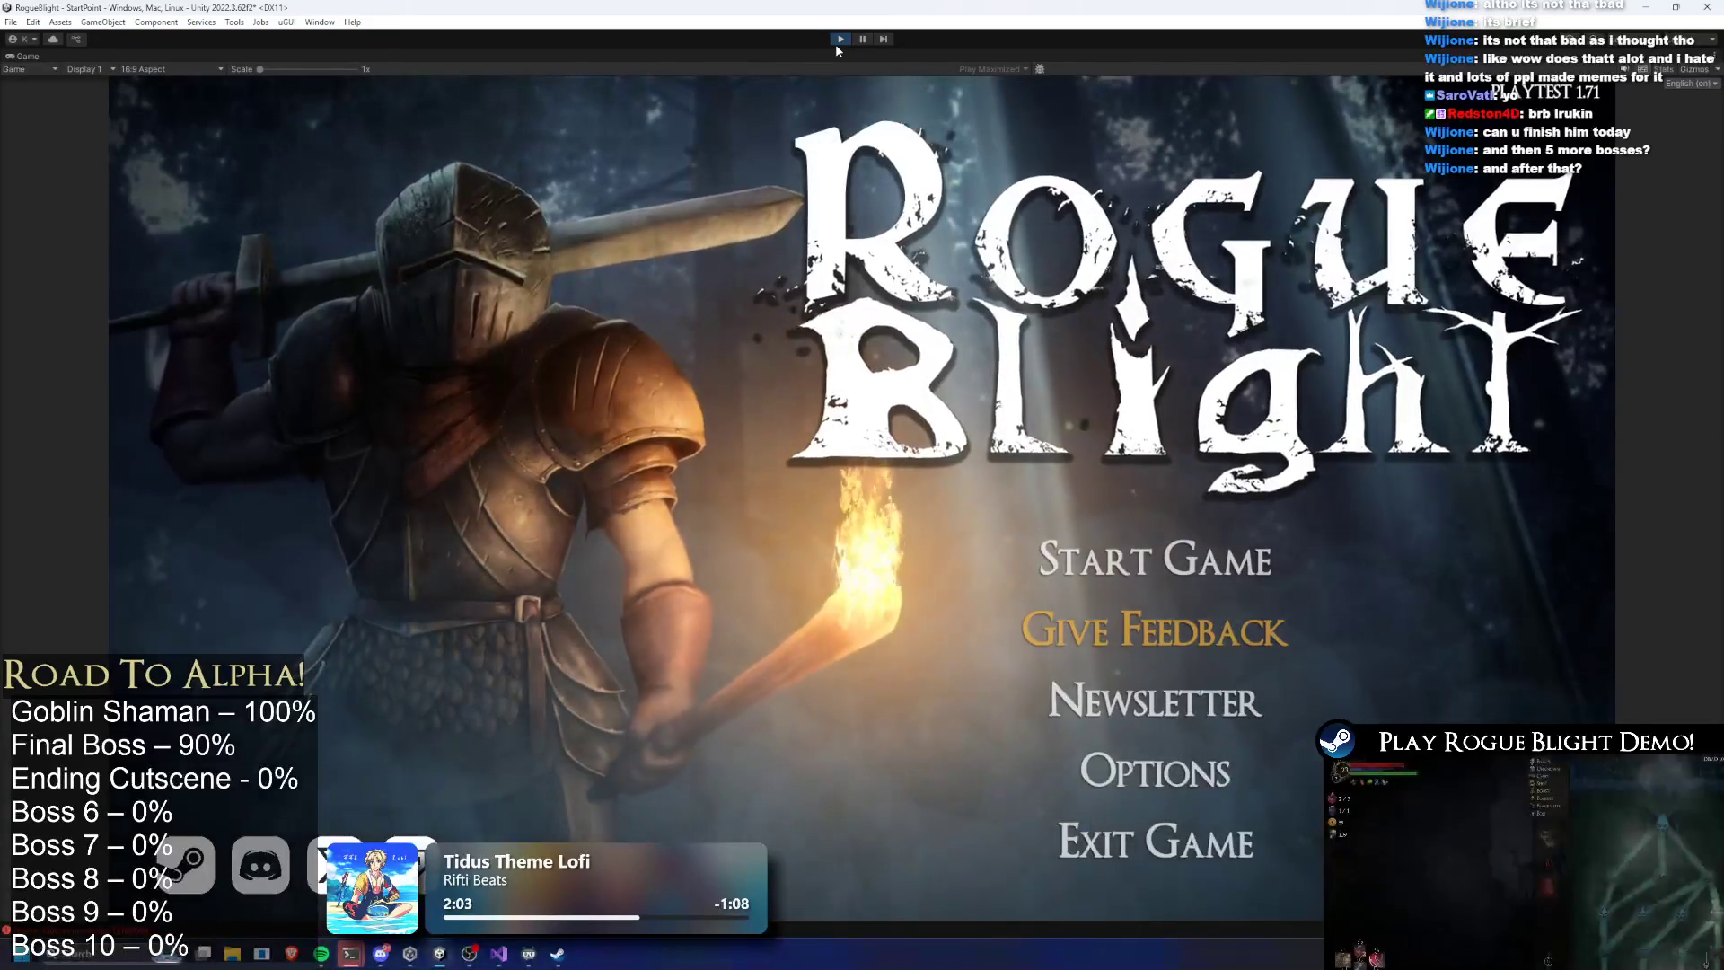
Load the first save, start Story Mode at difficulty 5 with the Wooden Sword, kill the boss, and stop
{"action": "left_click", "coordinate": [1158, 559]}
{"action": "left_click", "coordinate": [1203, 493]}
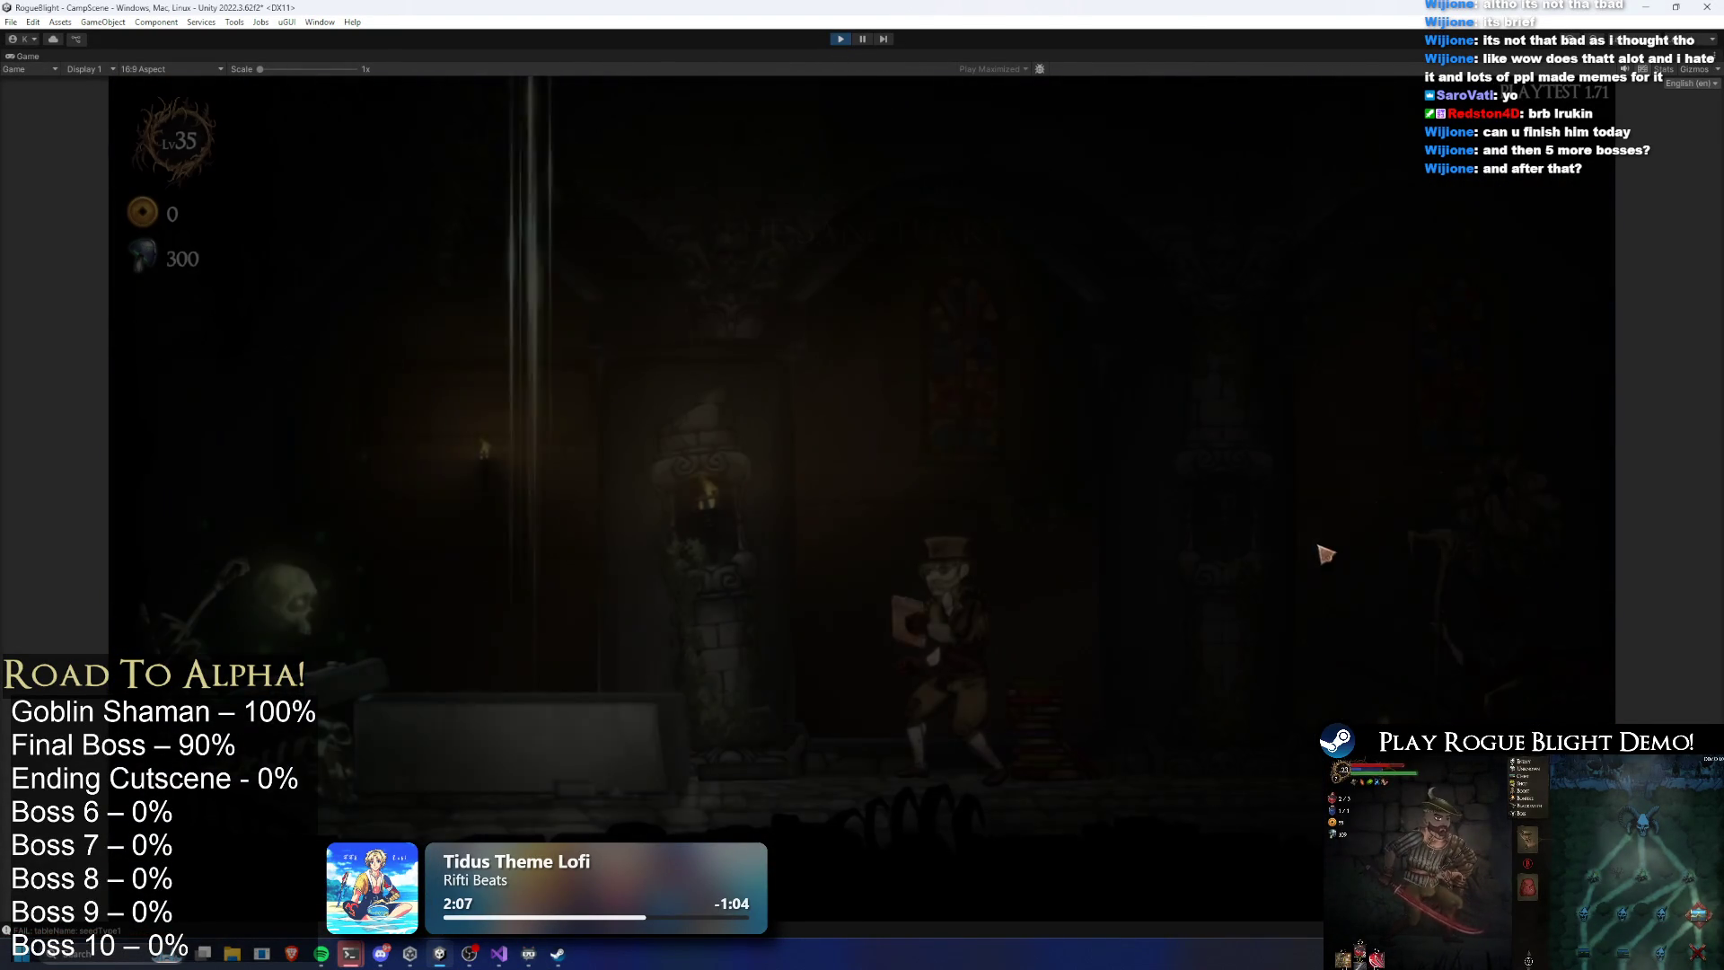
{"action": "key", "text": "d"}
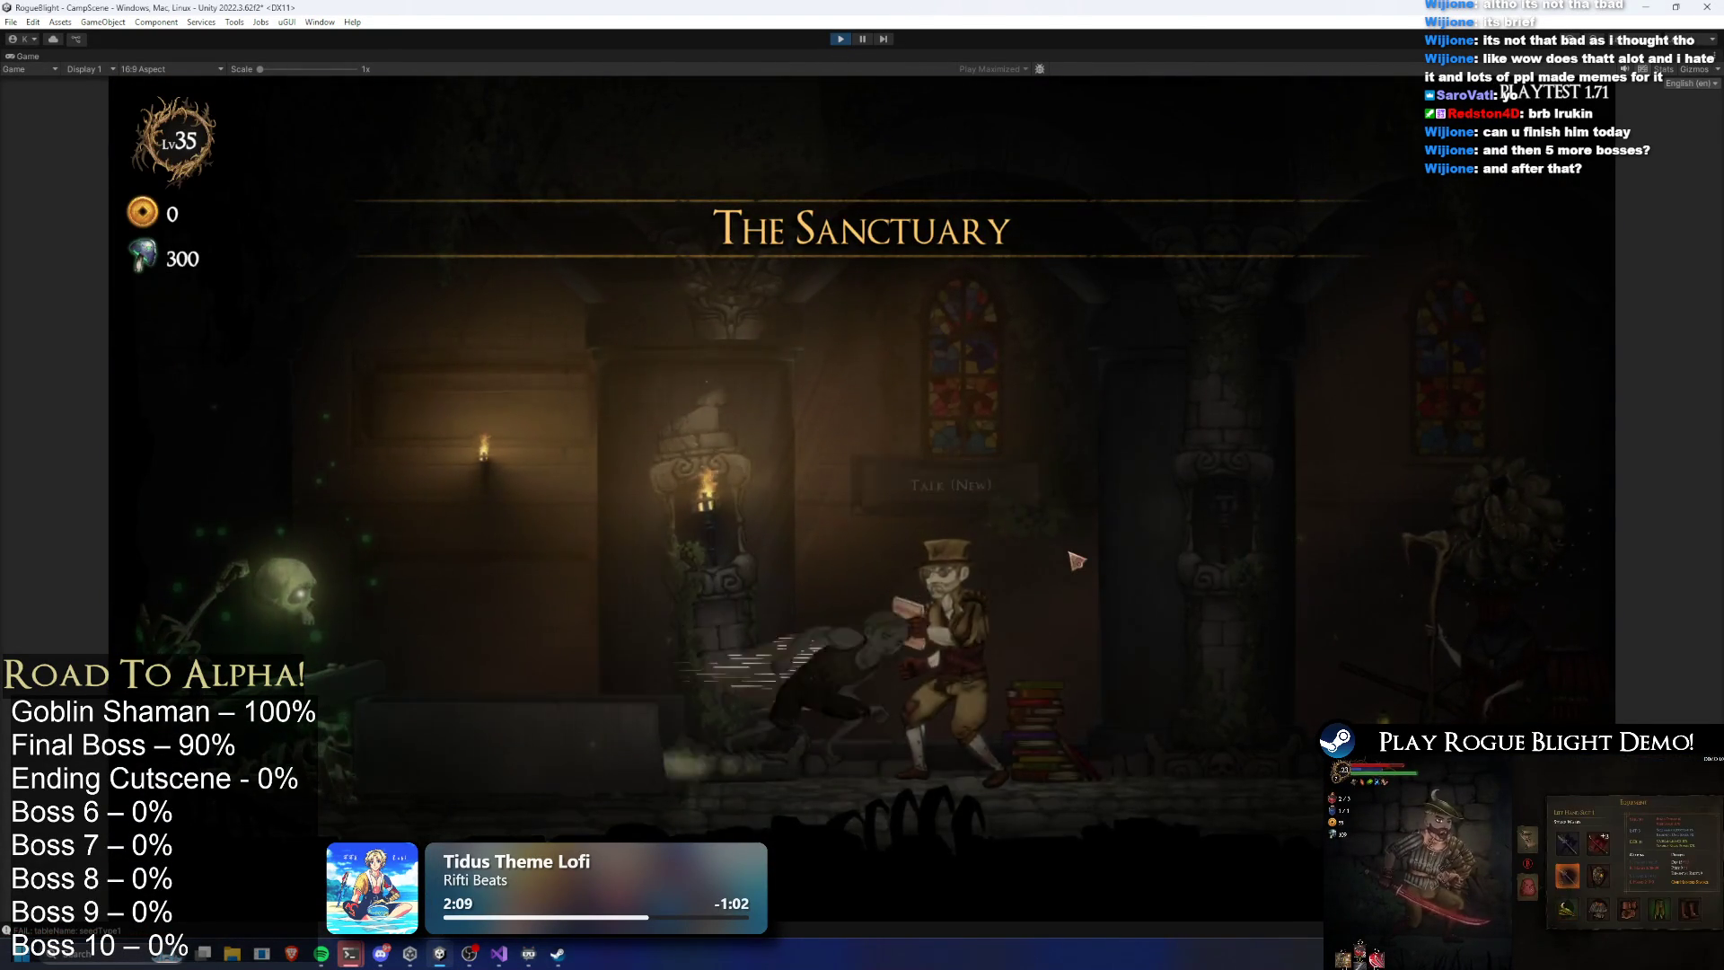
{"action": "key", "text": "a"}
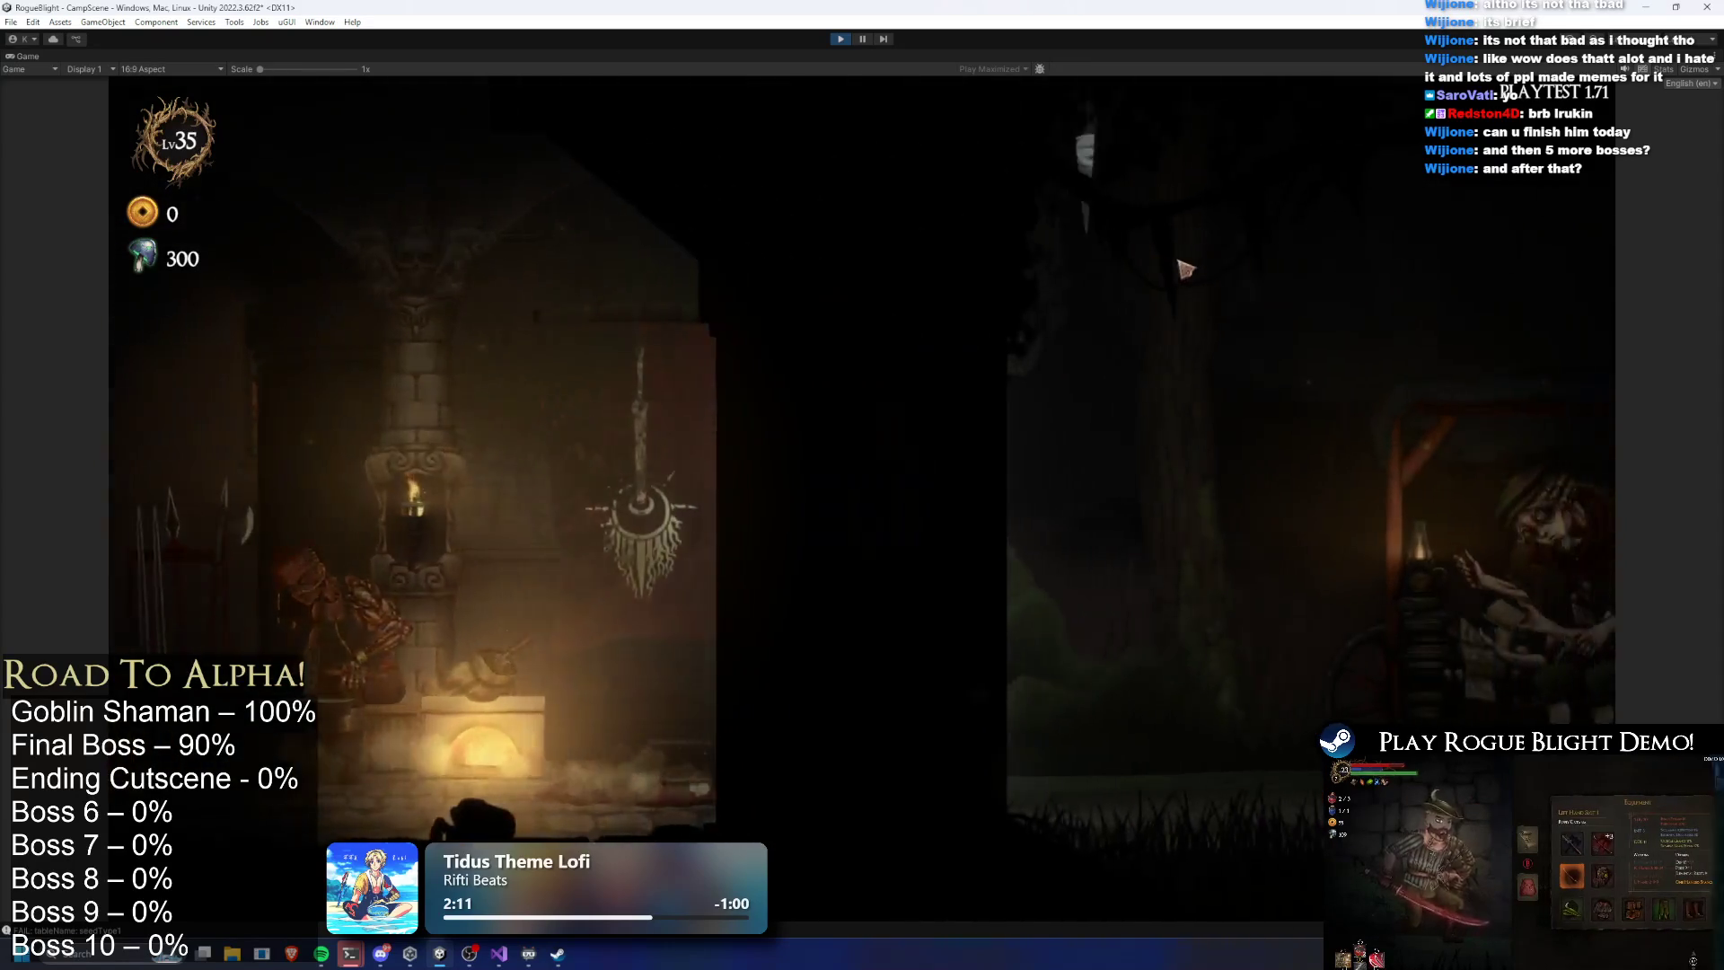
{"action": "left_click", "coordinate": [1137, 311]}
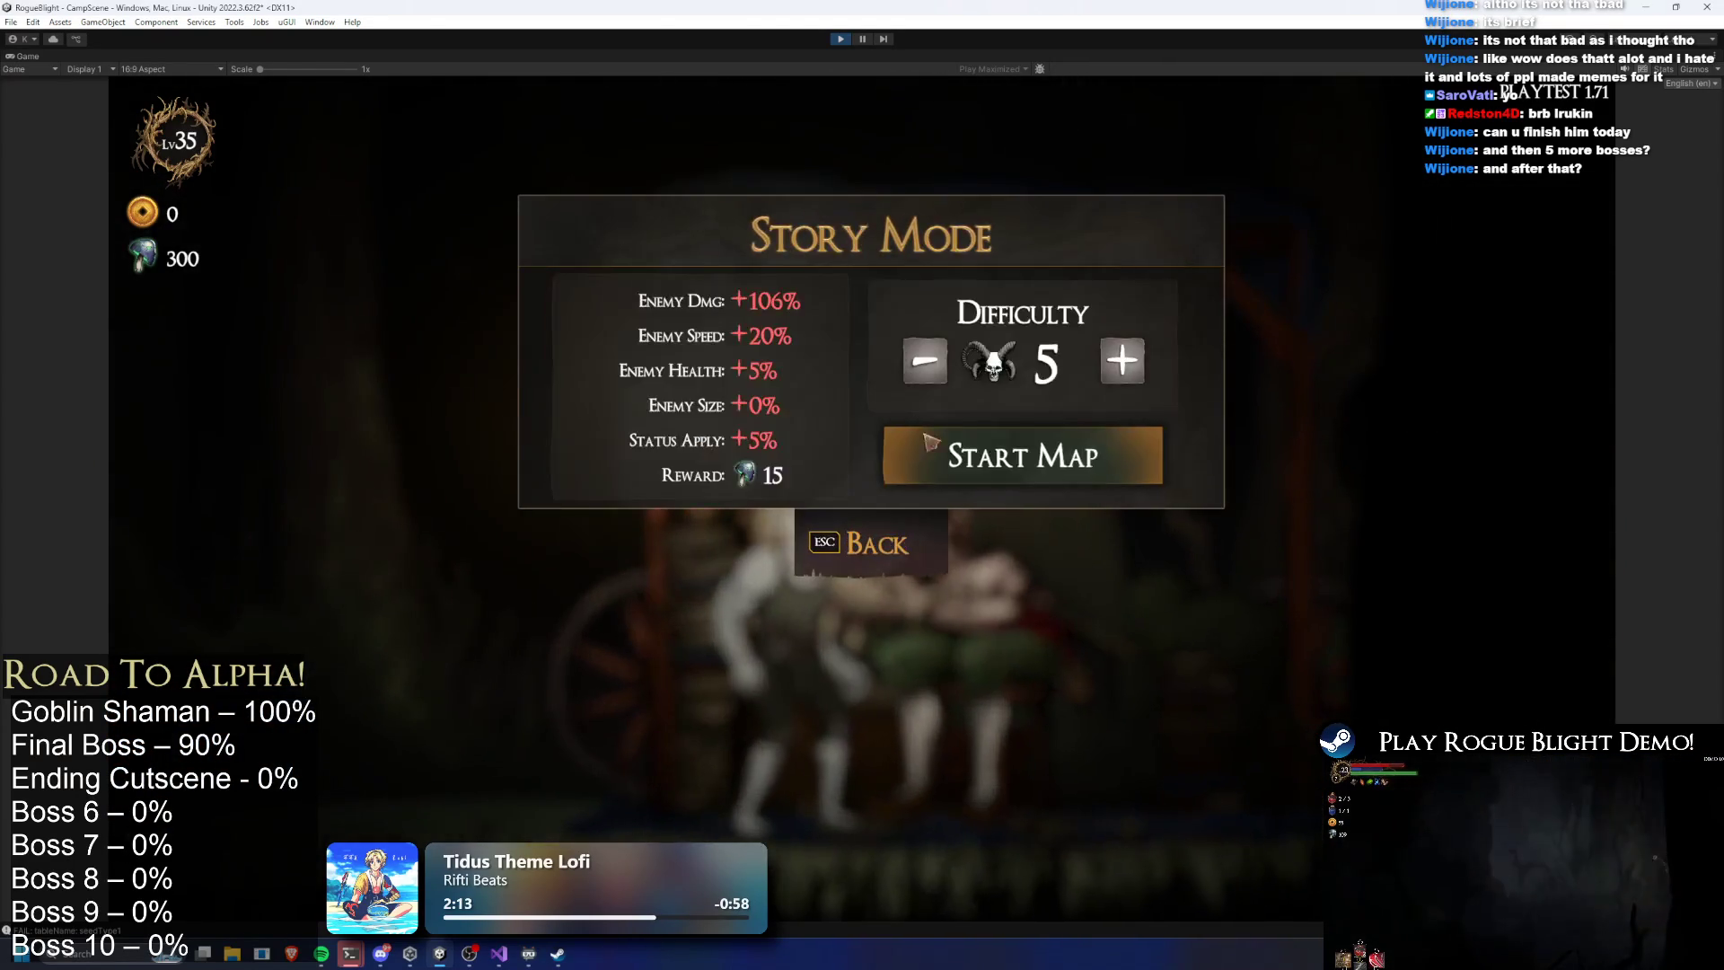
{"action": "left_click", "coordinate": [1038, 463]}
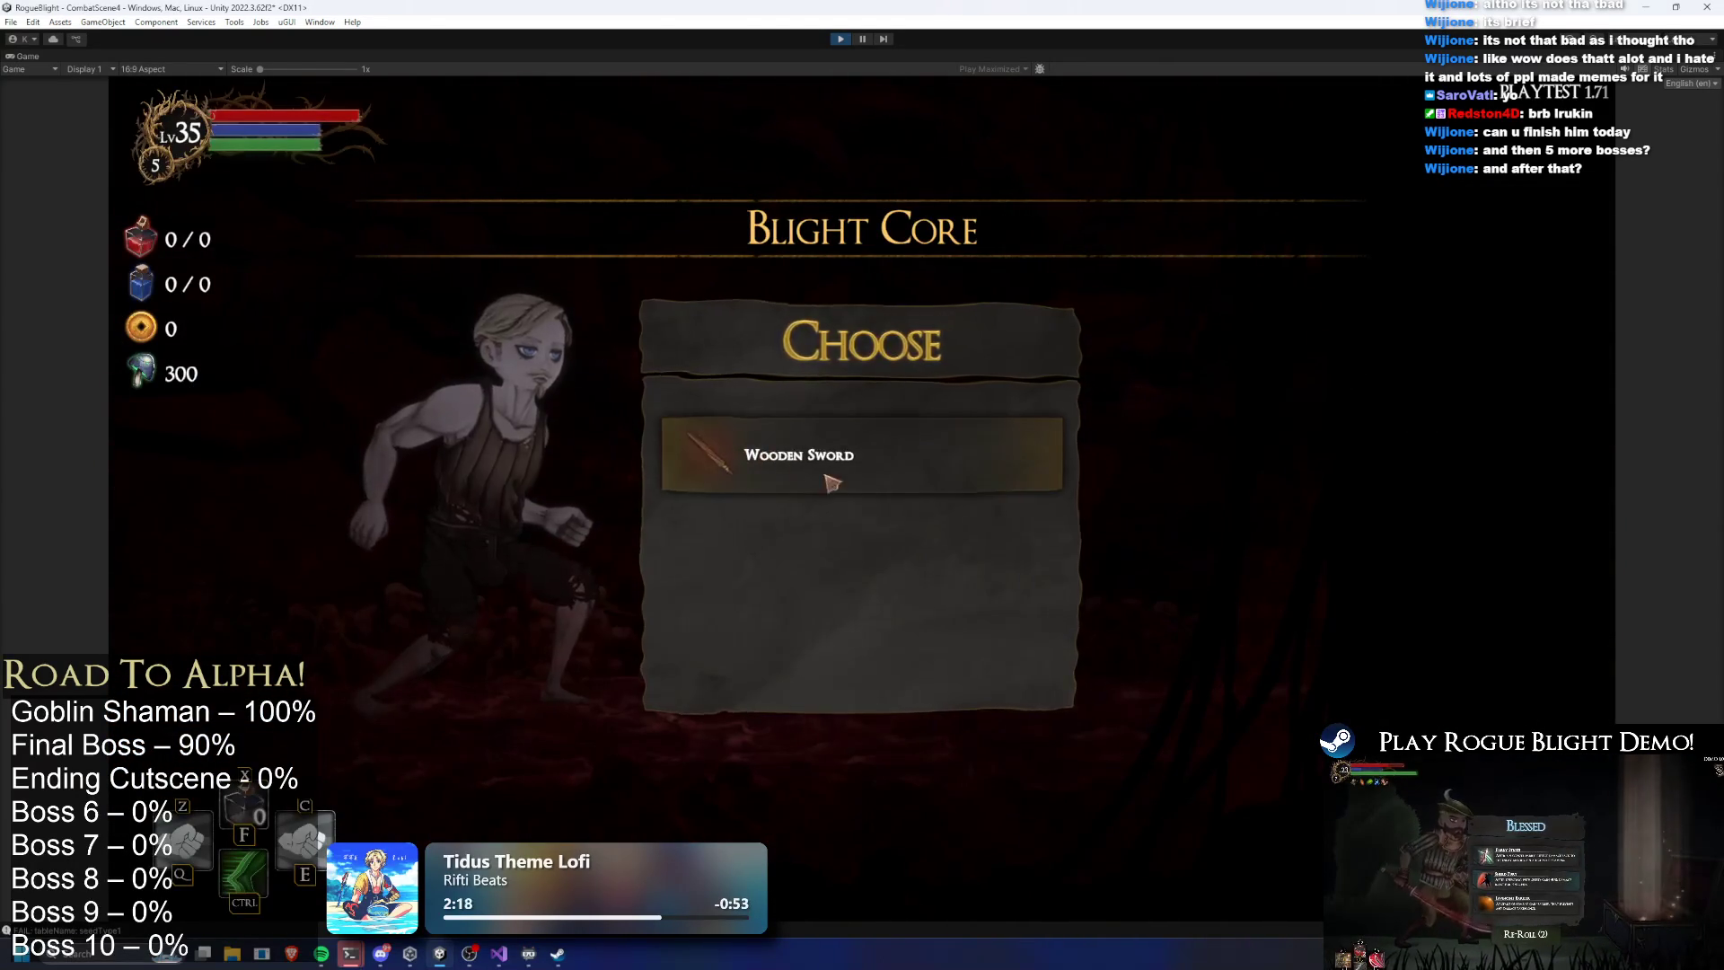
{"action": "left_click", "coordinate": [830, 482]}
{"action": "key", "text": "d"}
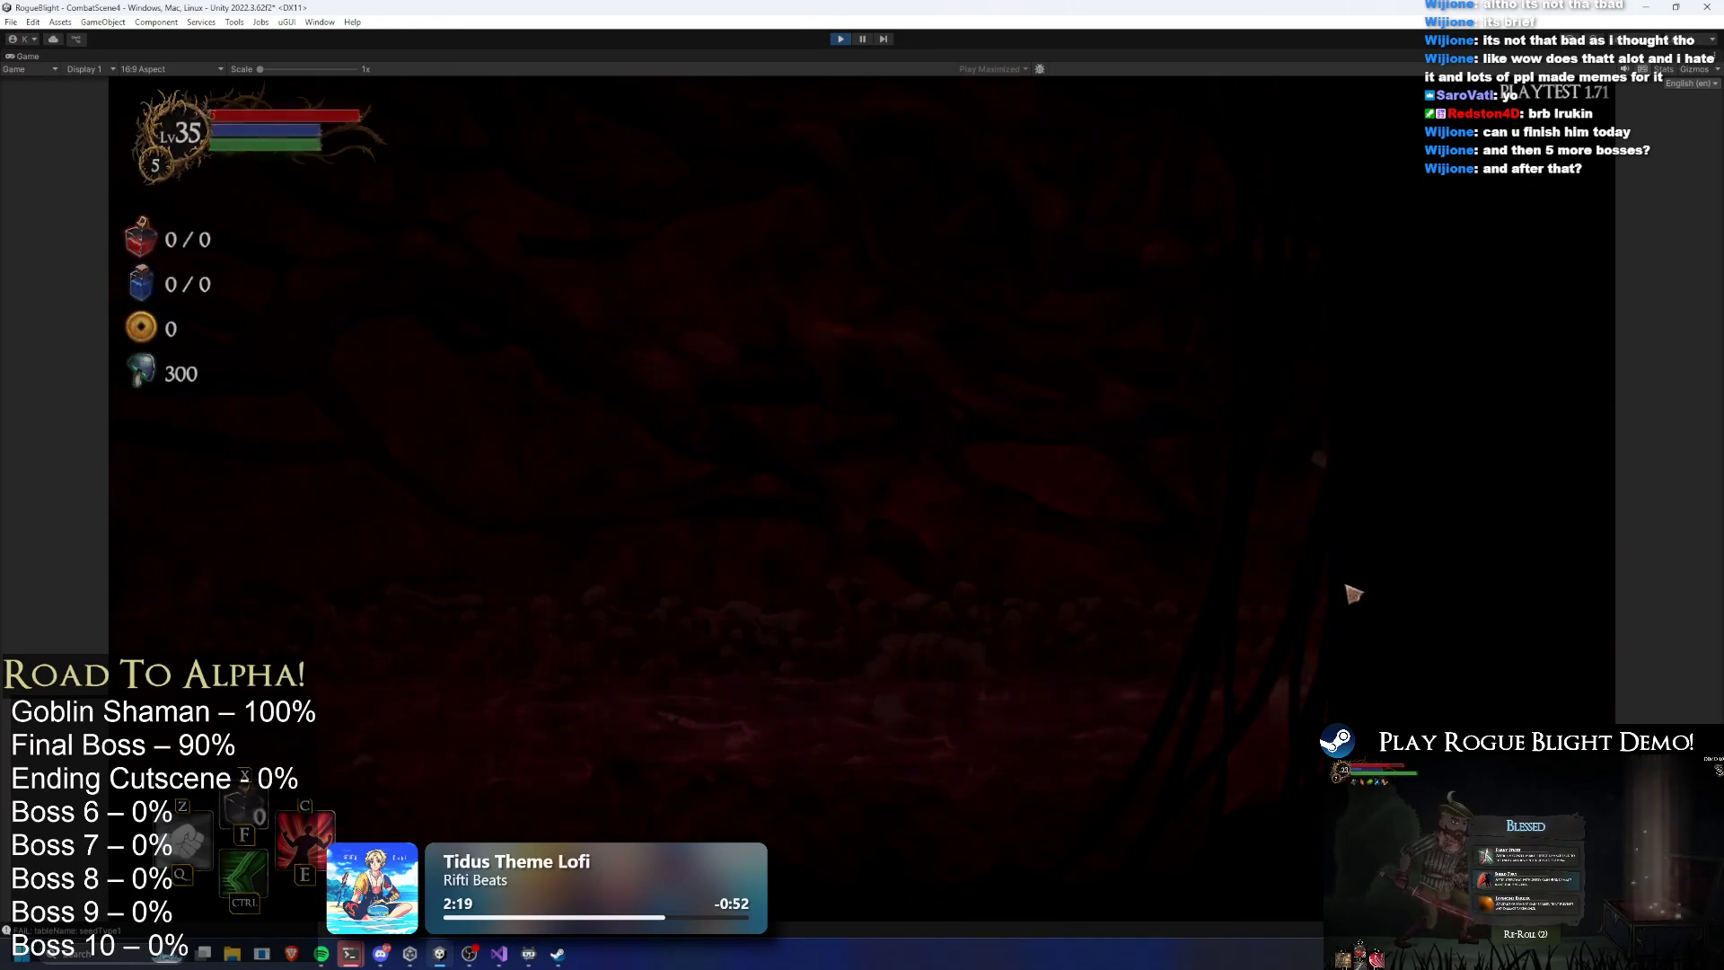
{"action": "key", "text": "F1"}
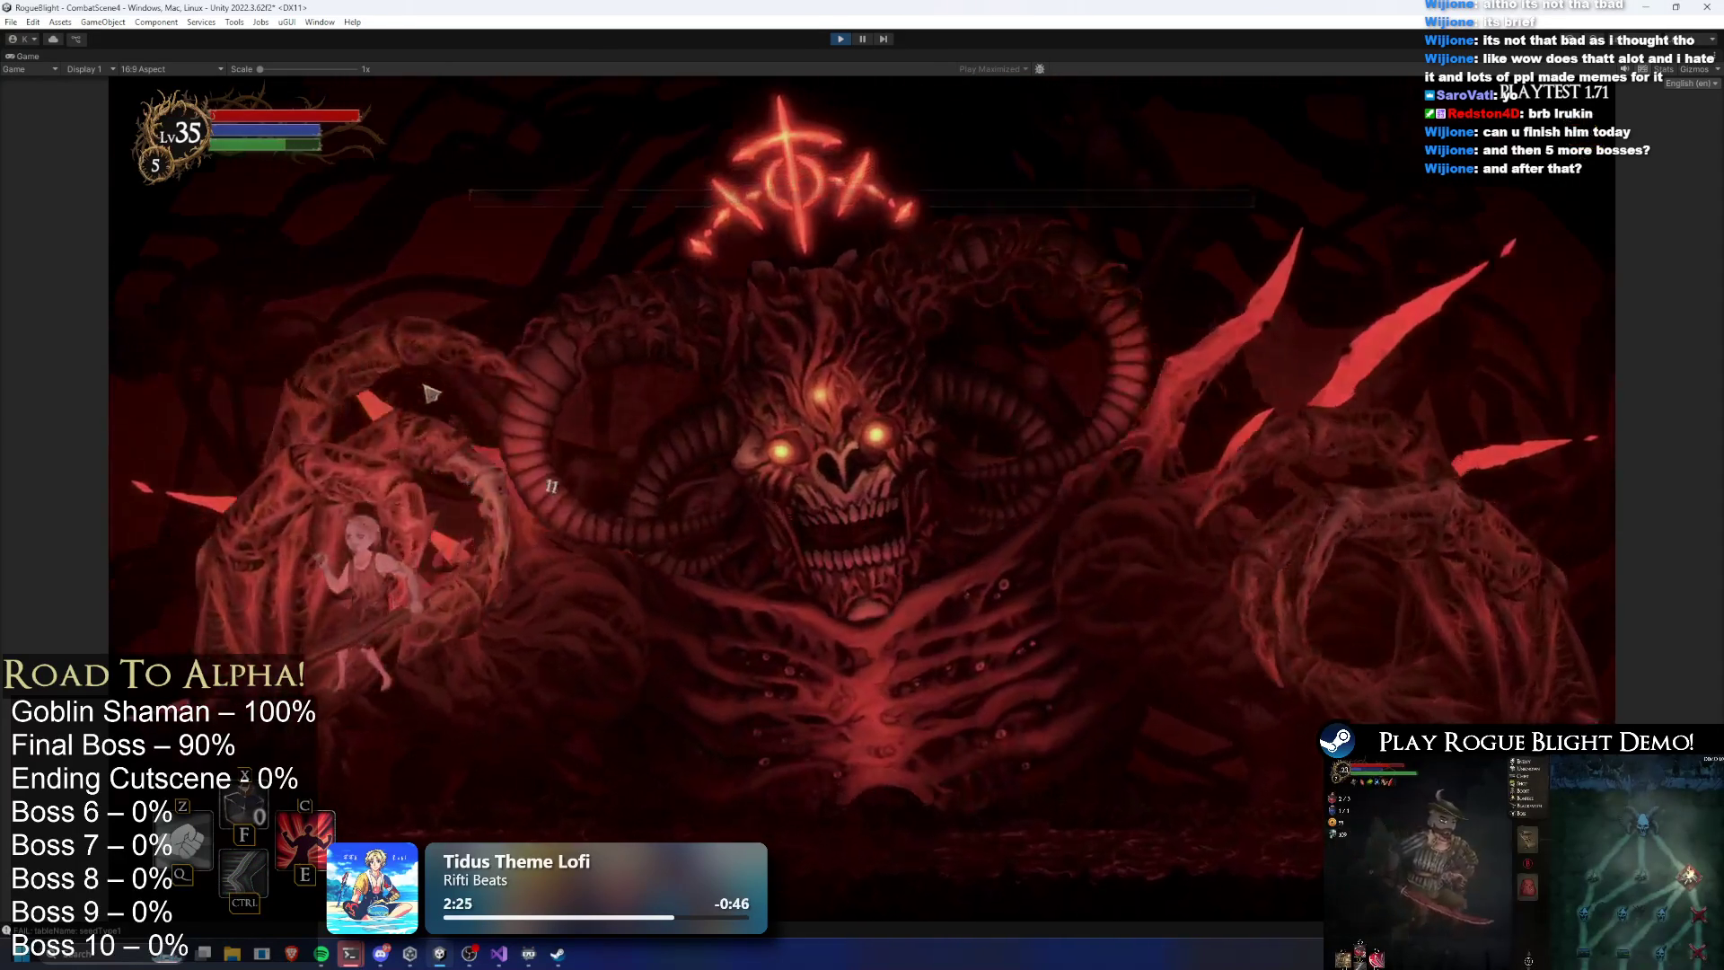
{"action": "left_click", "coordinate": [467, 404]}
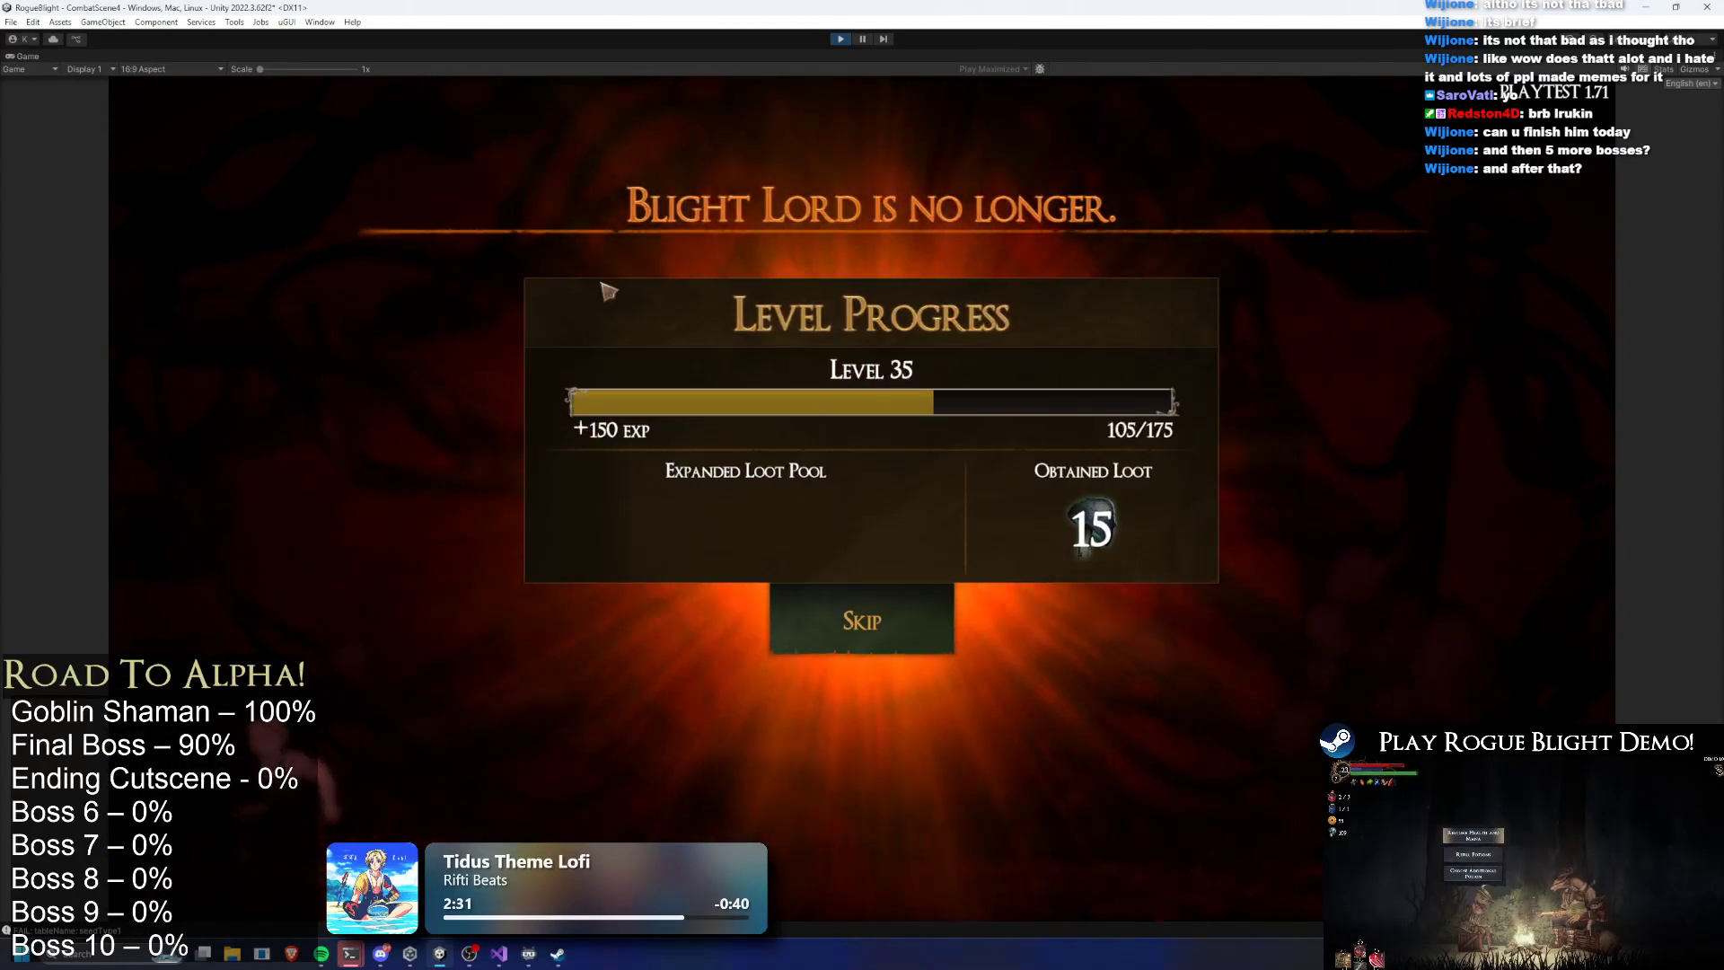
{"action": "left_click", "coordinate": [847, 43]}
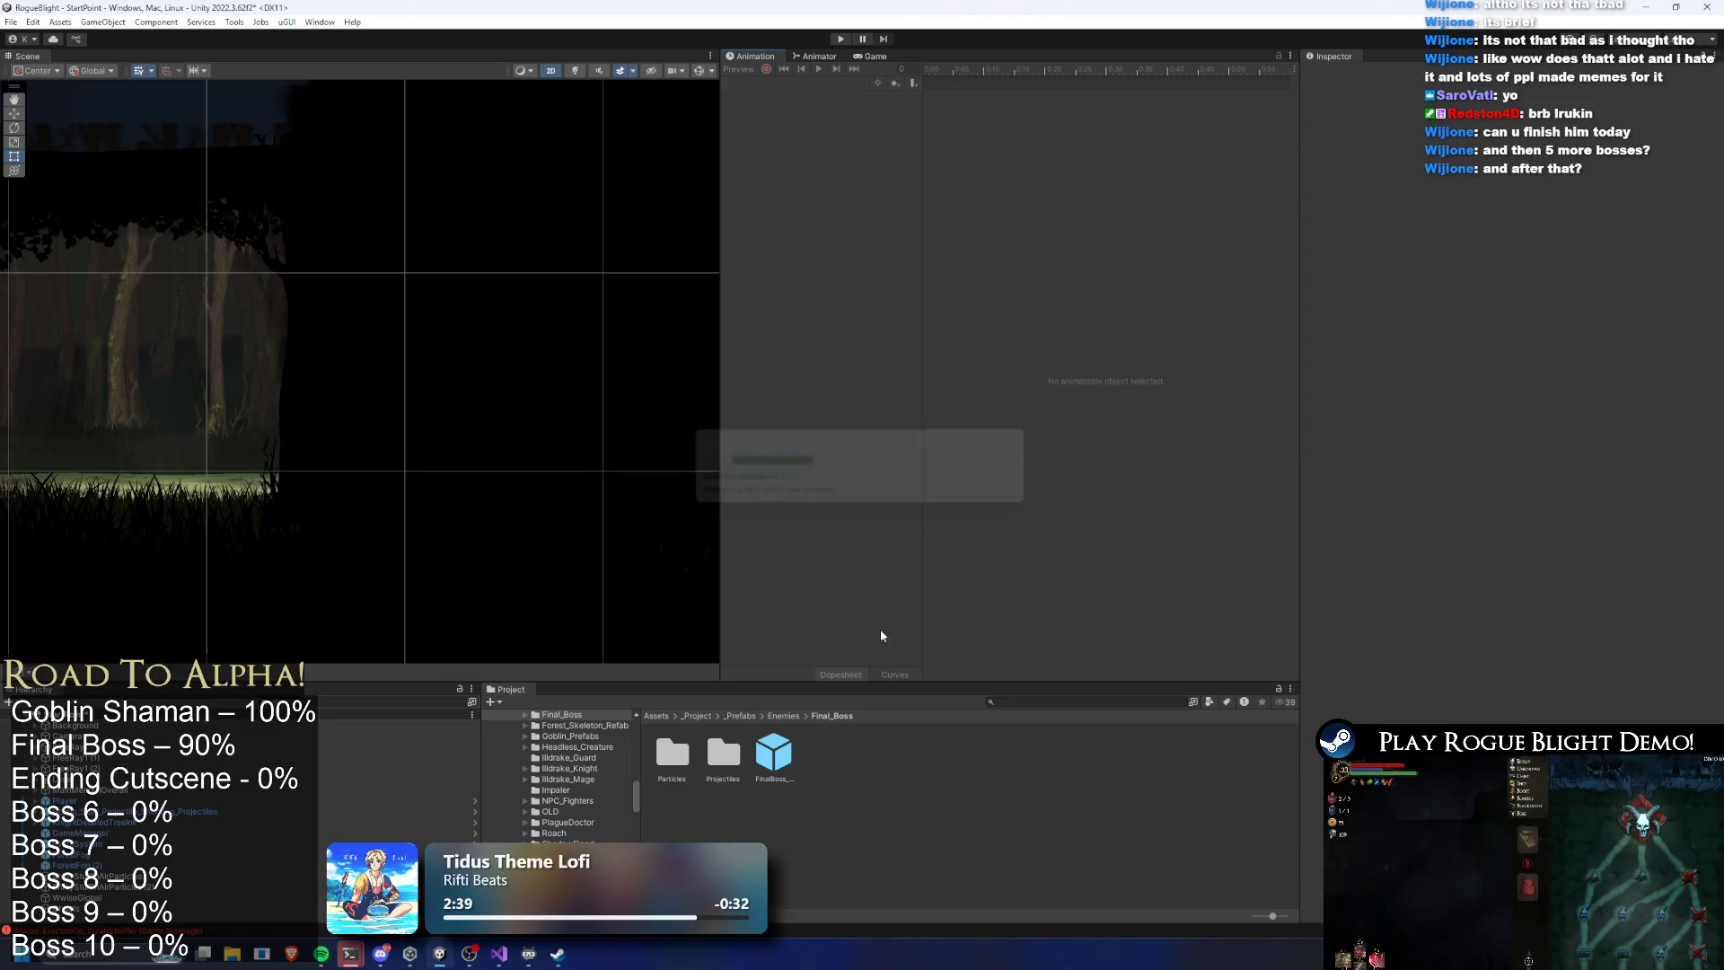
Change the final boss's Fade Duration to 0.7 and save the prefab
{"action": "left_click", "coordinate": [774, 754]}
{"action": "left_click", "coordinate": [1523, 425]}
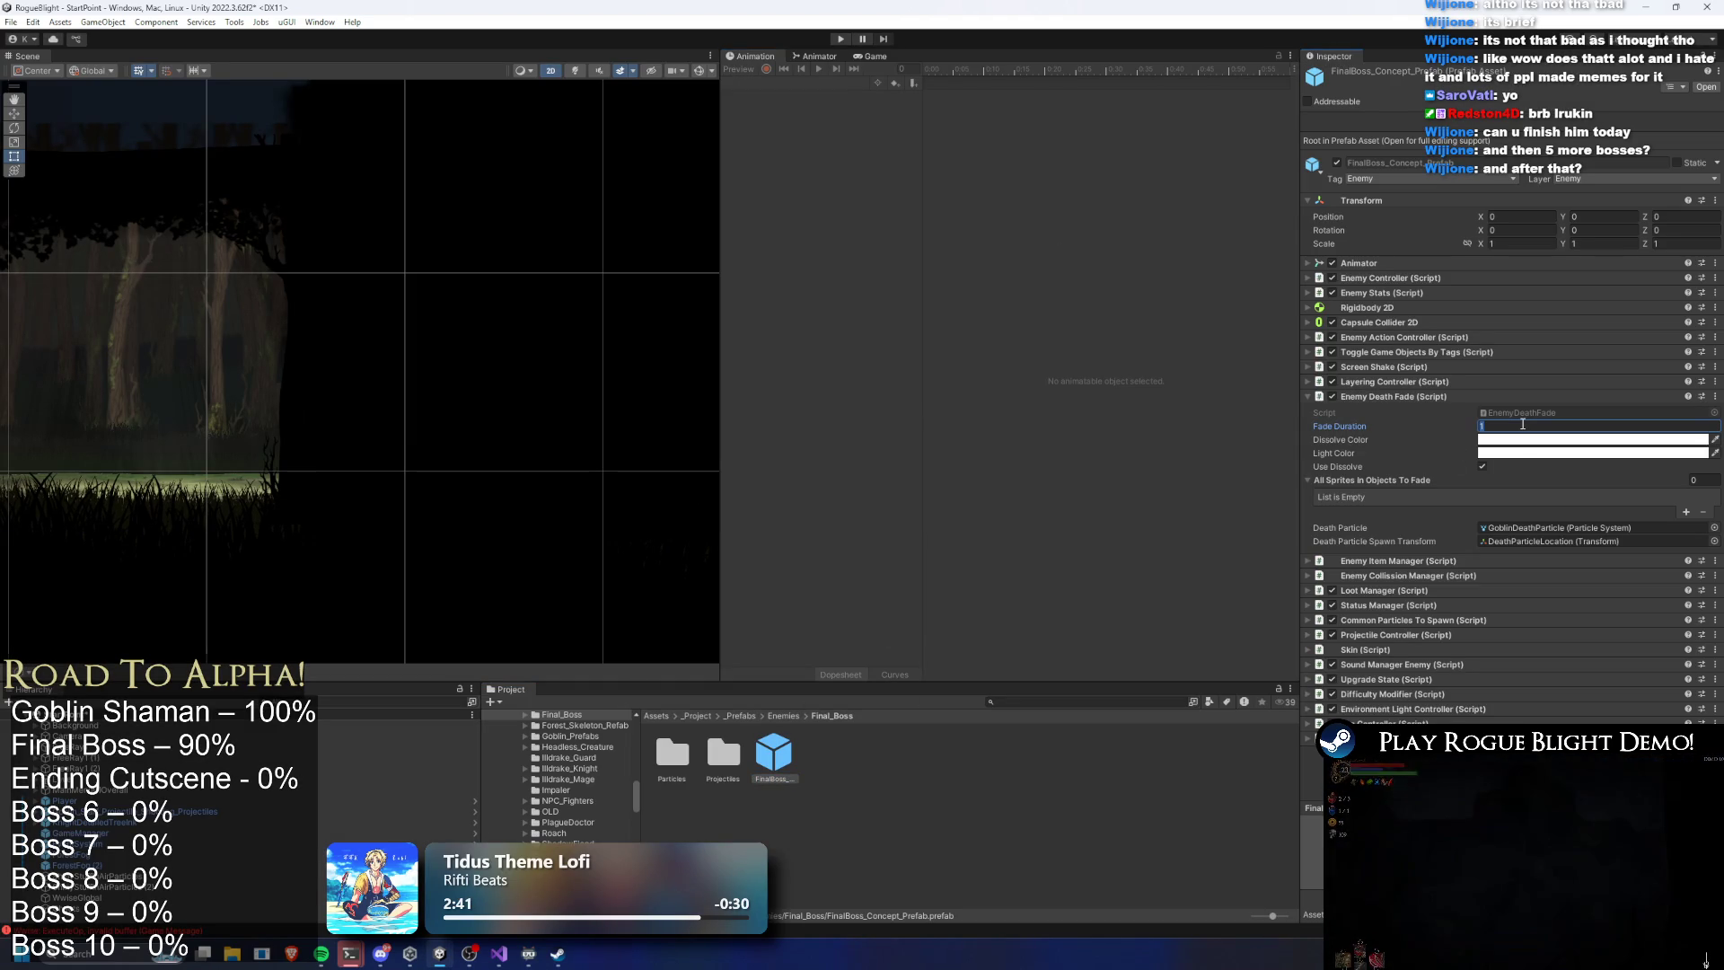
{"action": "type", "text": "0.7"}
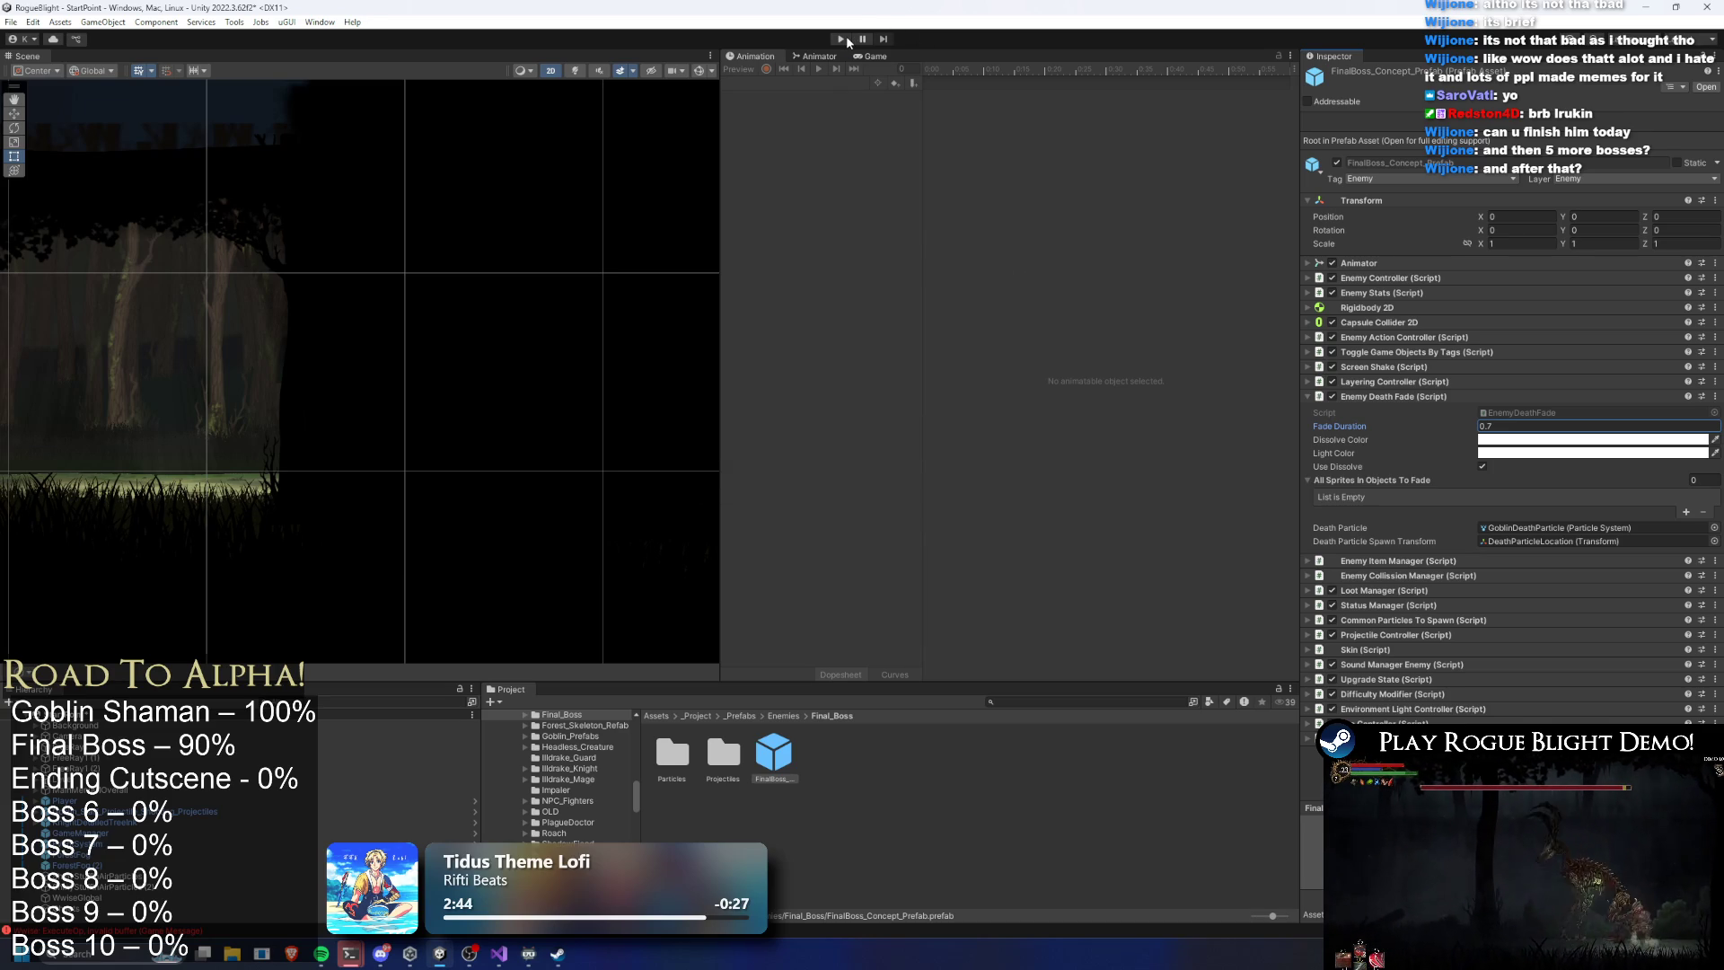
{"action": "key", "text": "ctrl+s"}
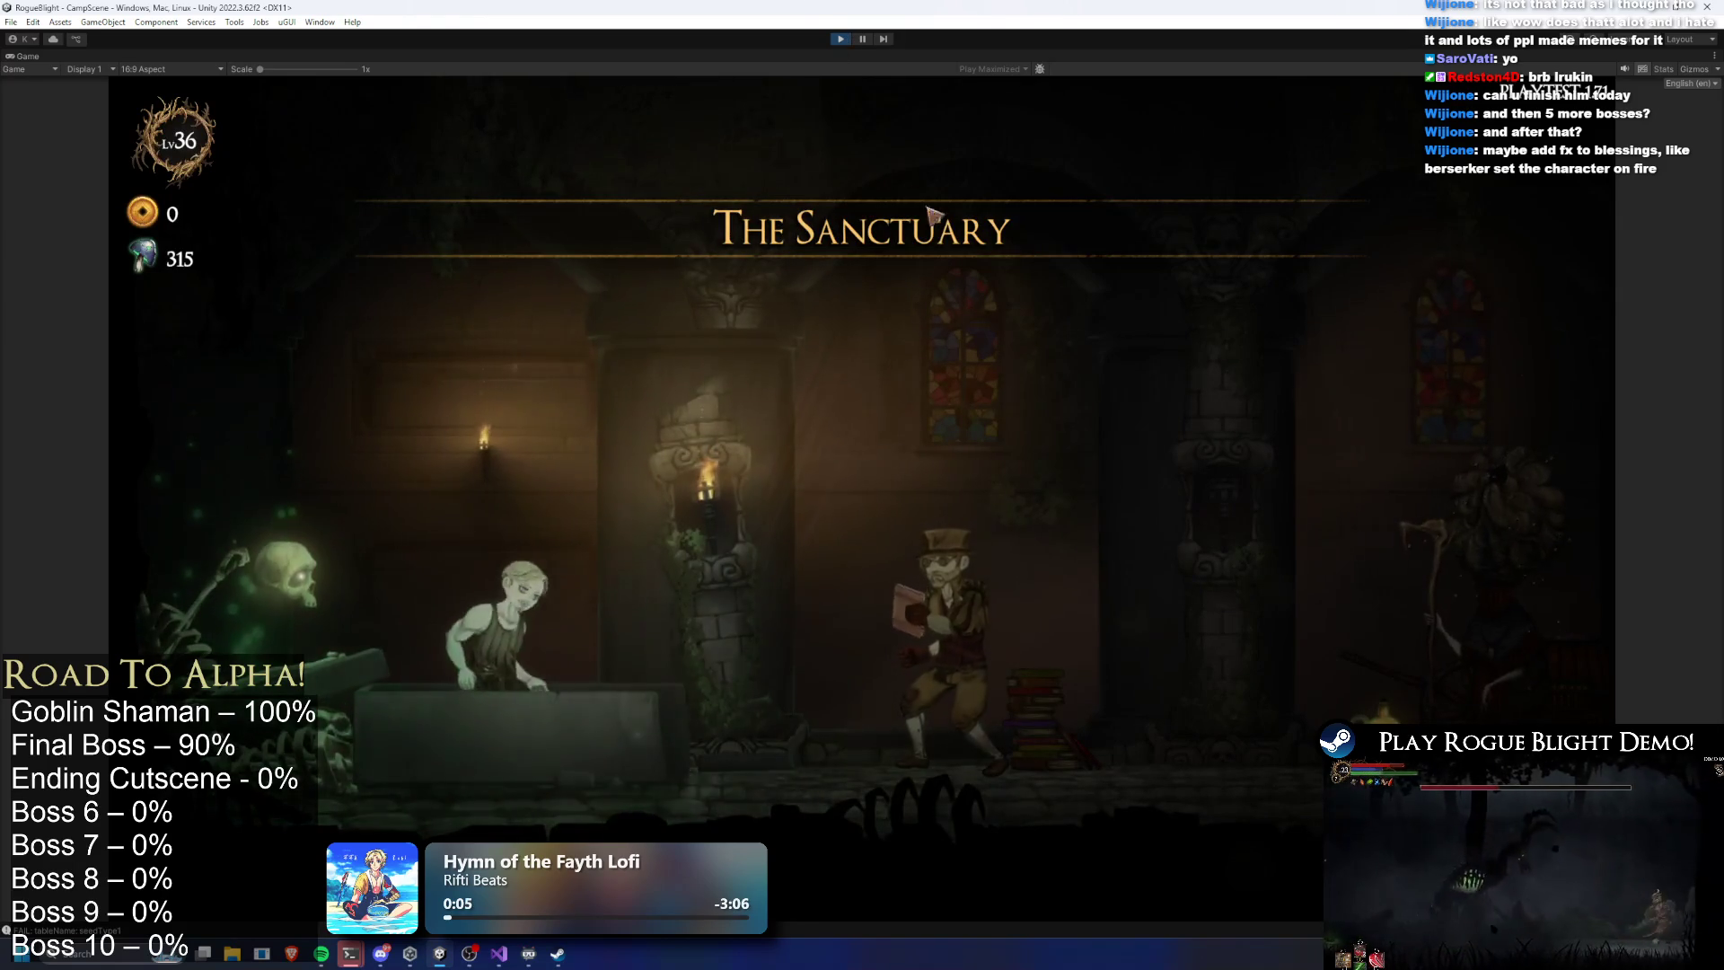
Start Story Mode with the Wooden Sword, use the F1 health cheat to kill the boss, then stop
{"action": "key", "text": "d"}
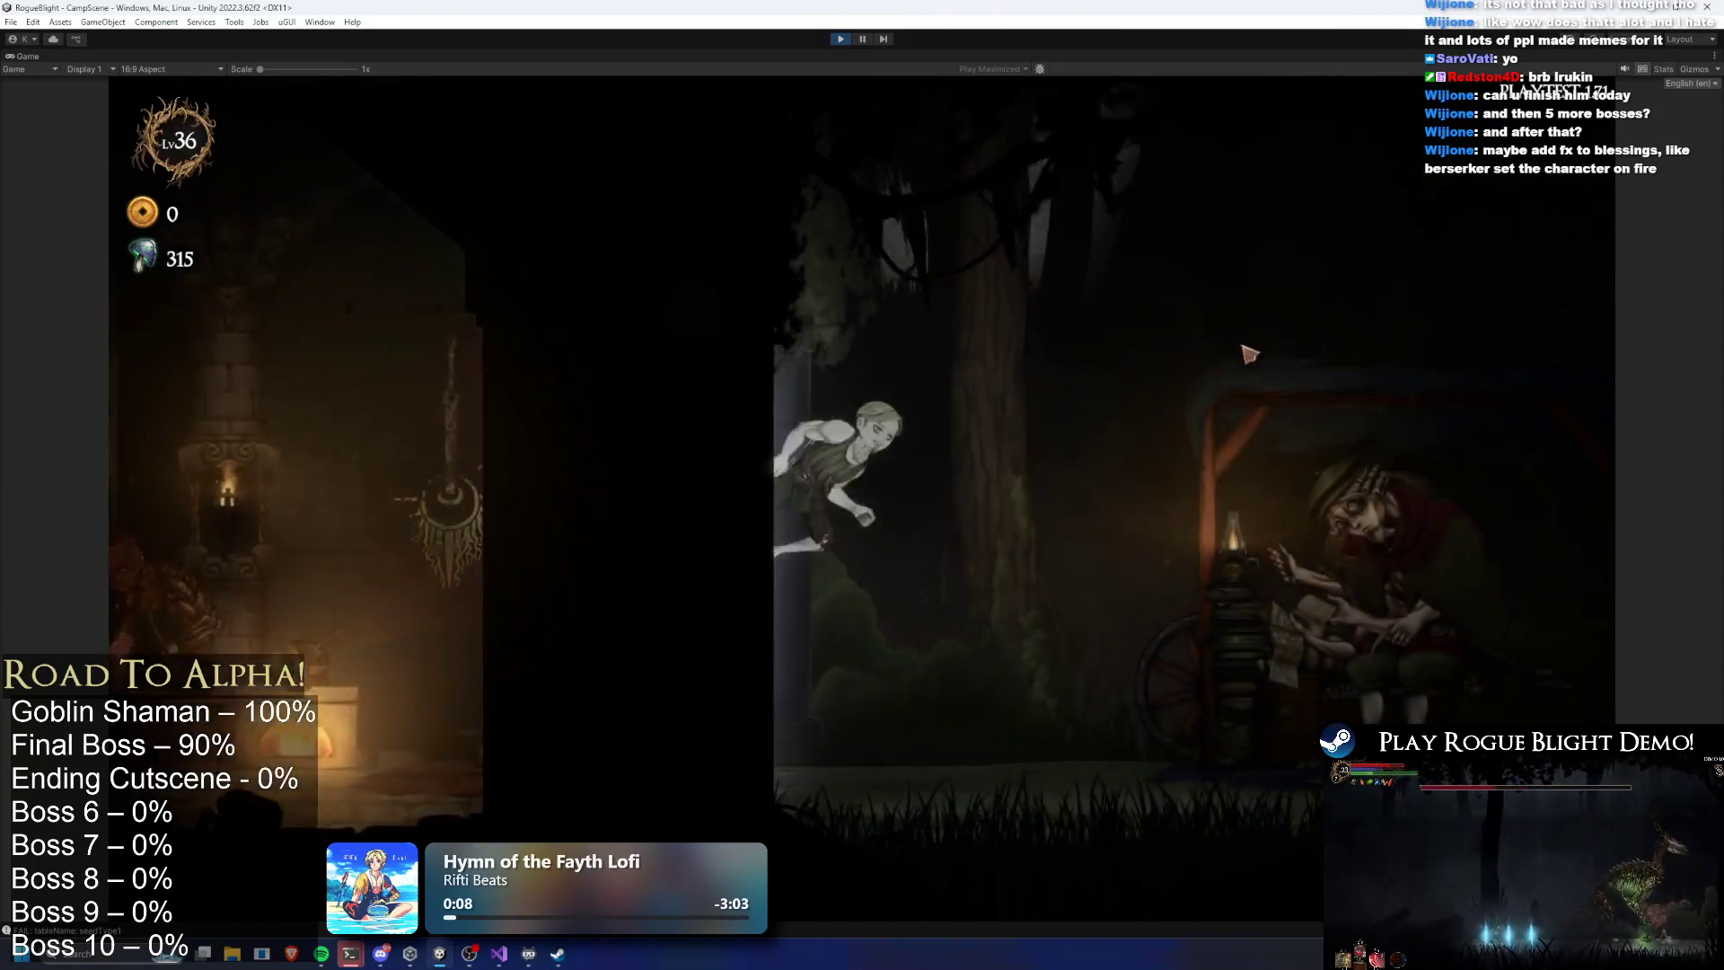
{"action": "key", "text": "e"}
{"action": "key", "text": "Return"}
{"action": "key", "text": "Return"}
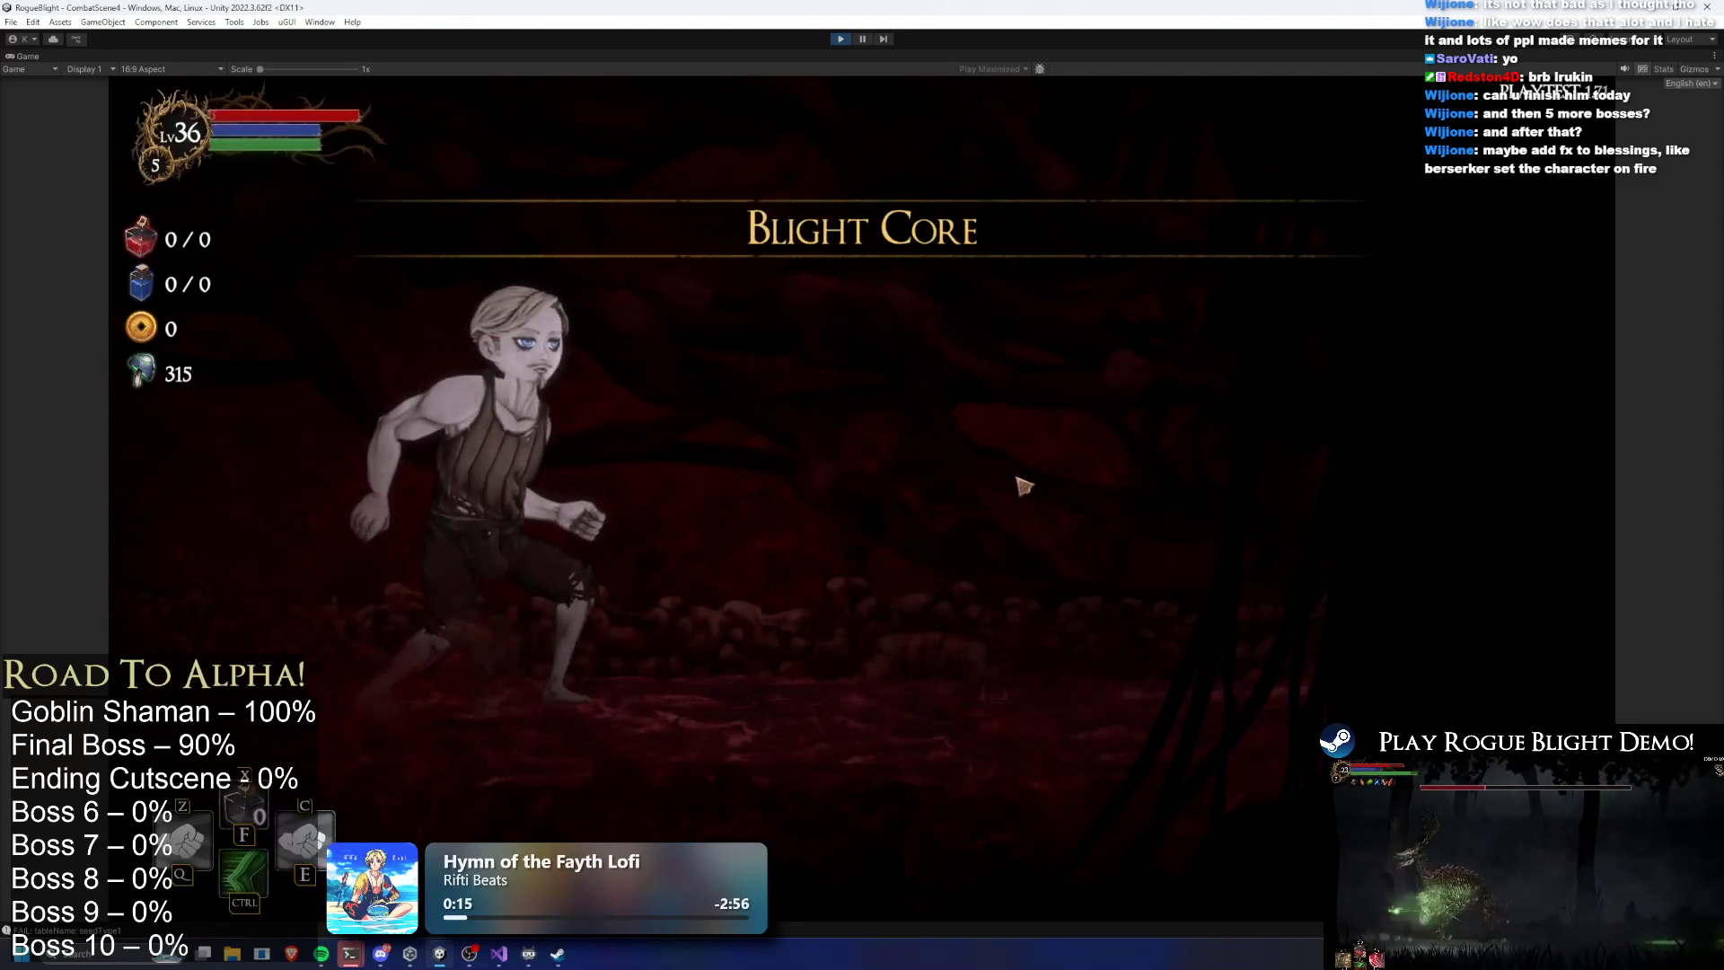
{"action": "left_click", "coordinate": [884, 449]}
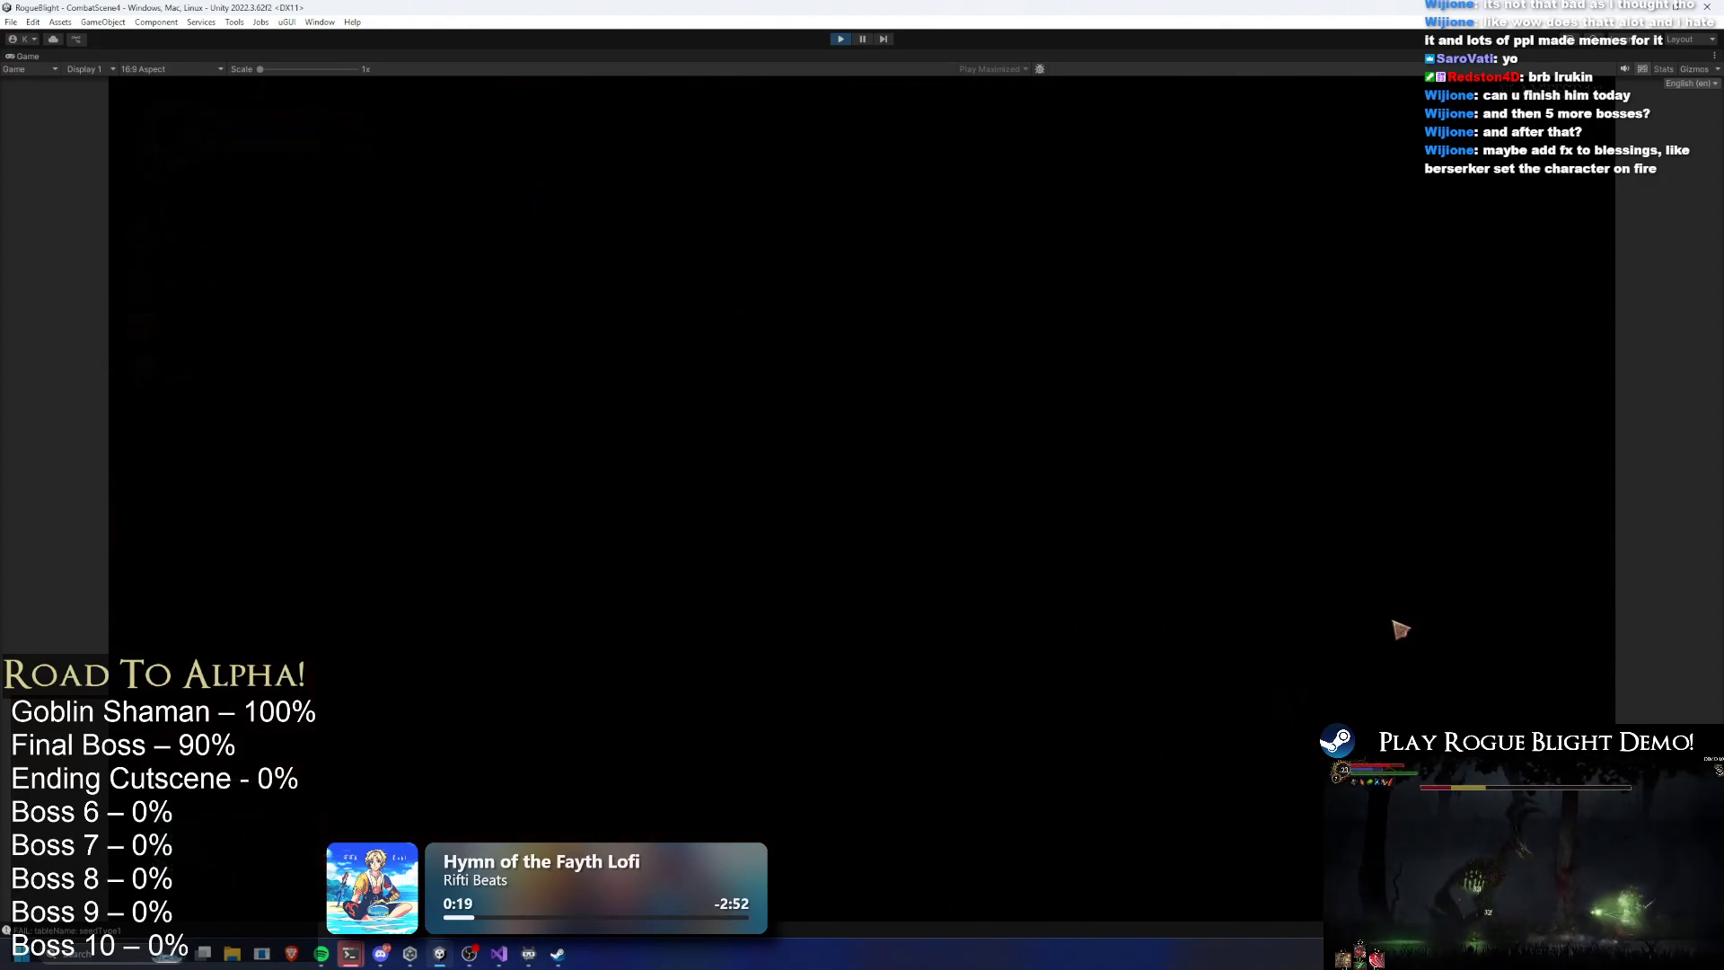
{"action": "key", "text": "F1"}
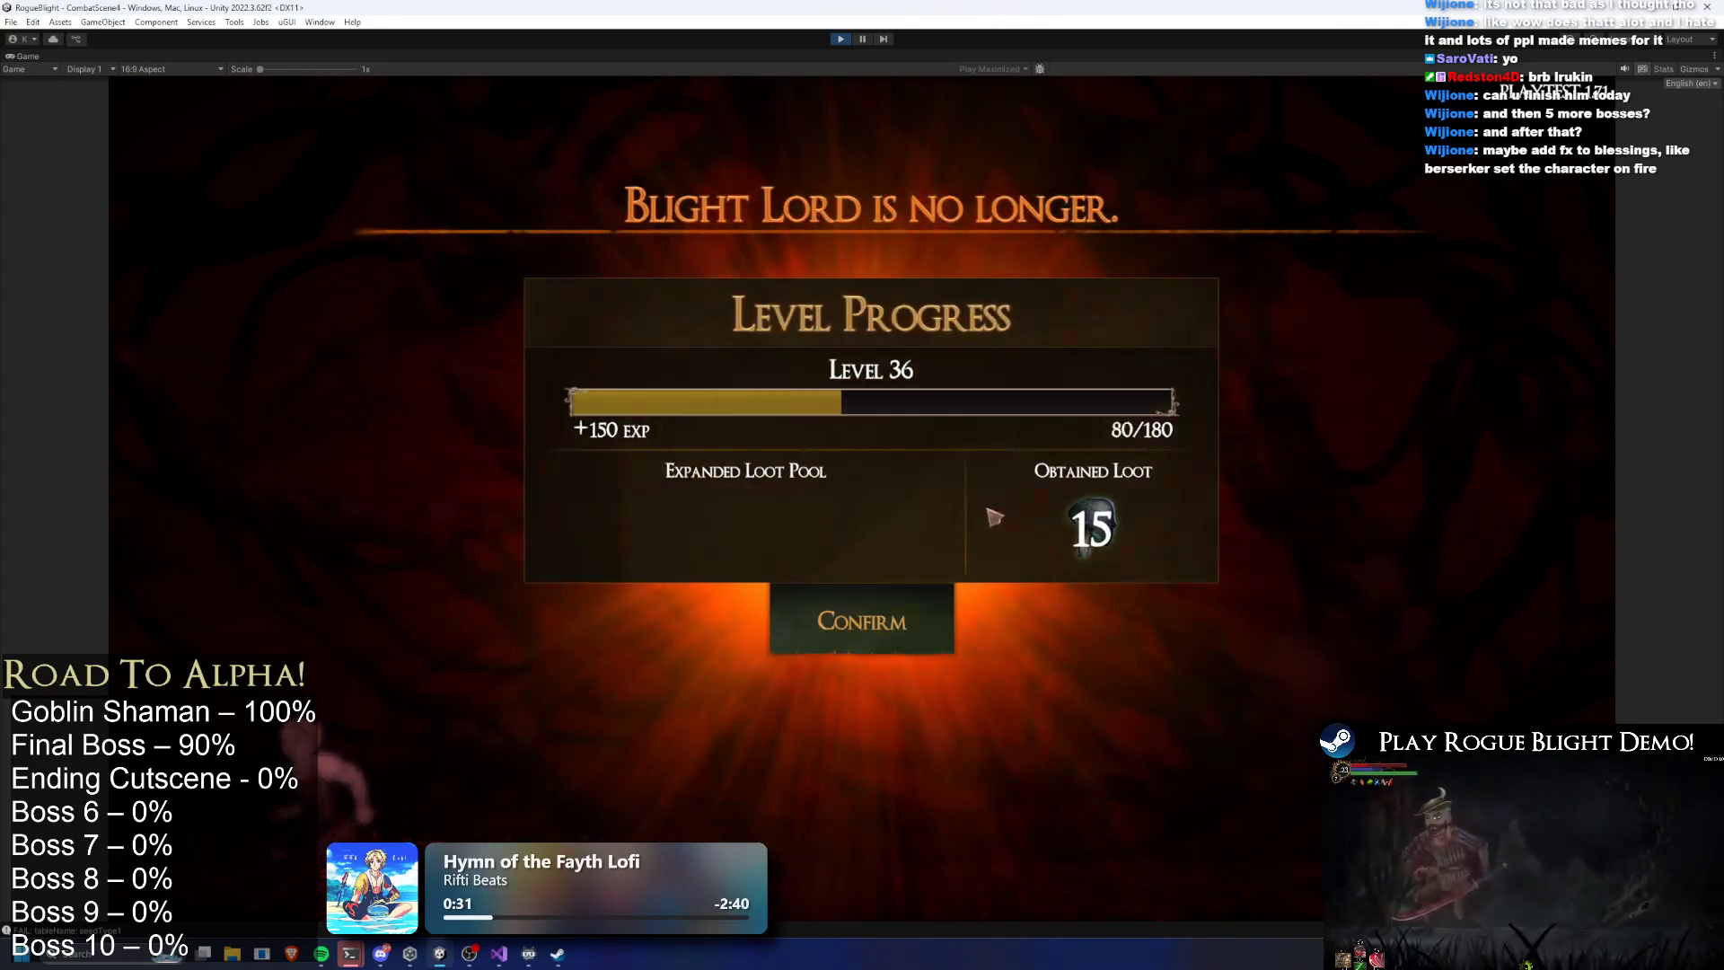
{"action": "left_click", "coordinate": [842, 42]}
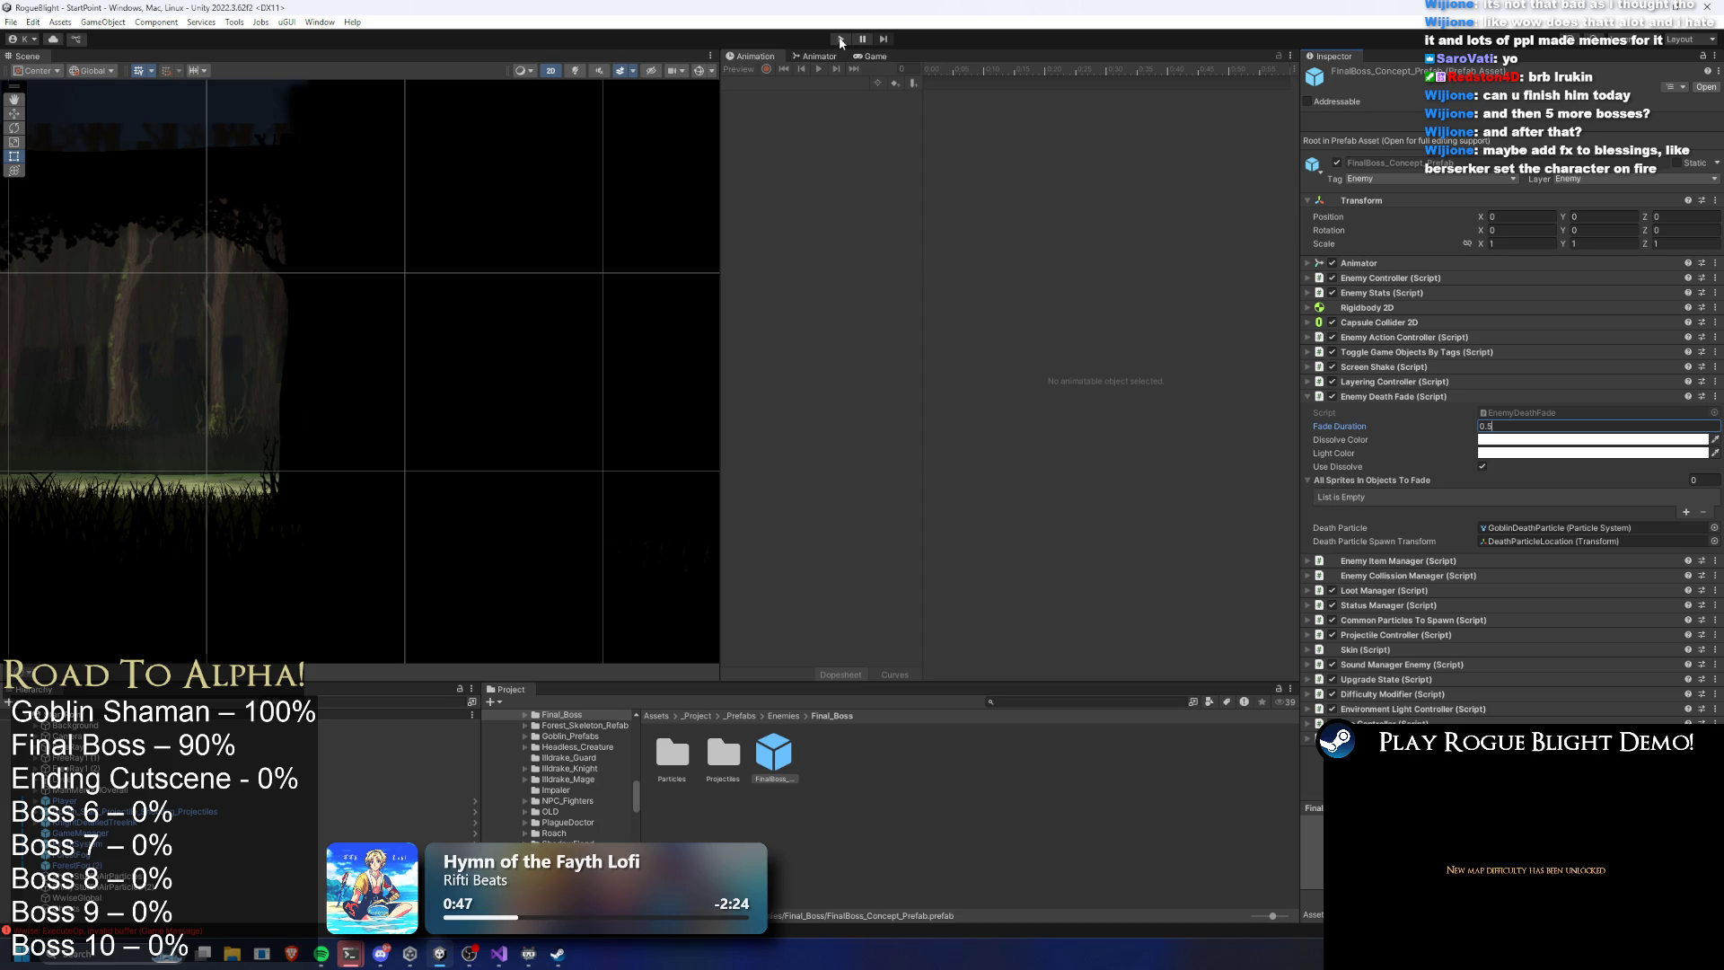
Save the 0.3 Fade Duration and launch another play test
{"action": "key", "text": "ctrl+s"}
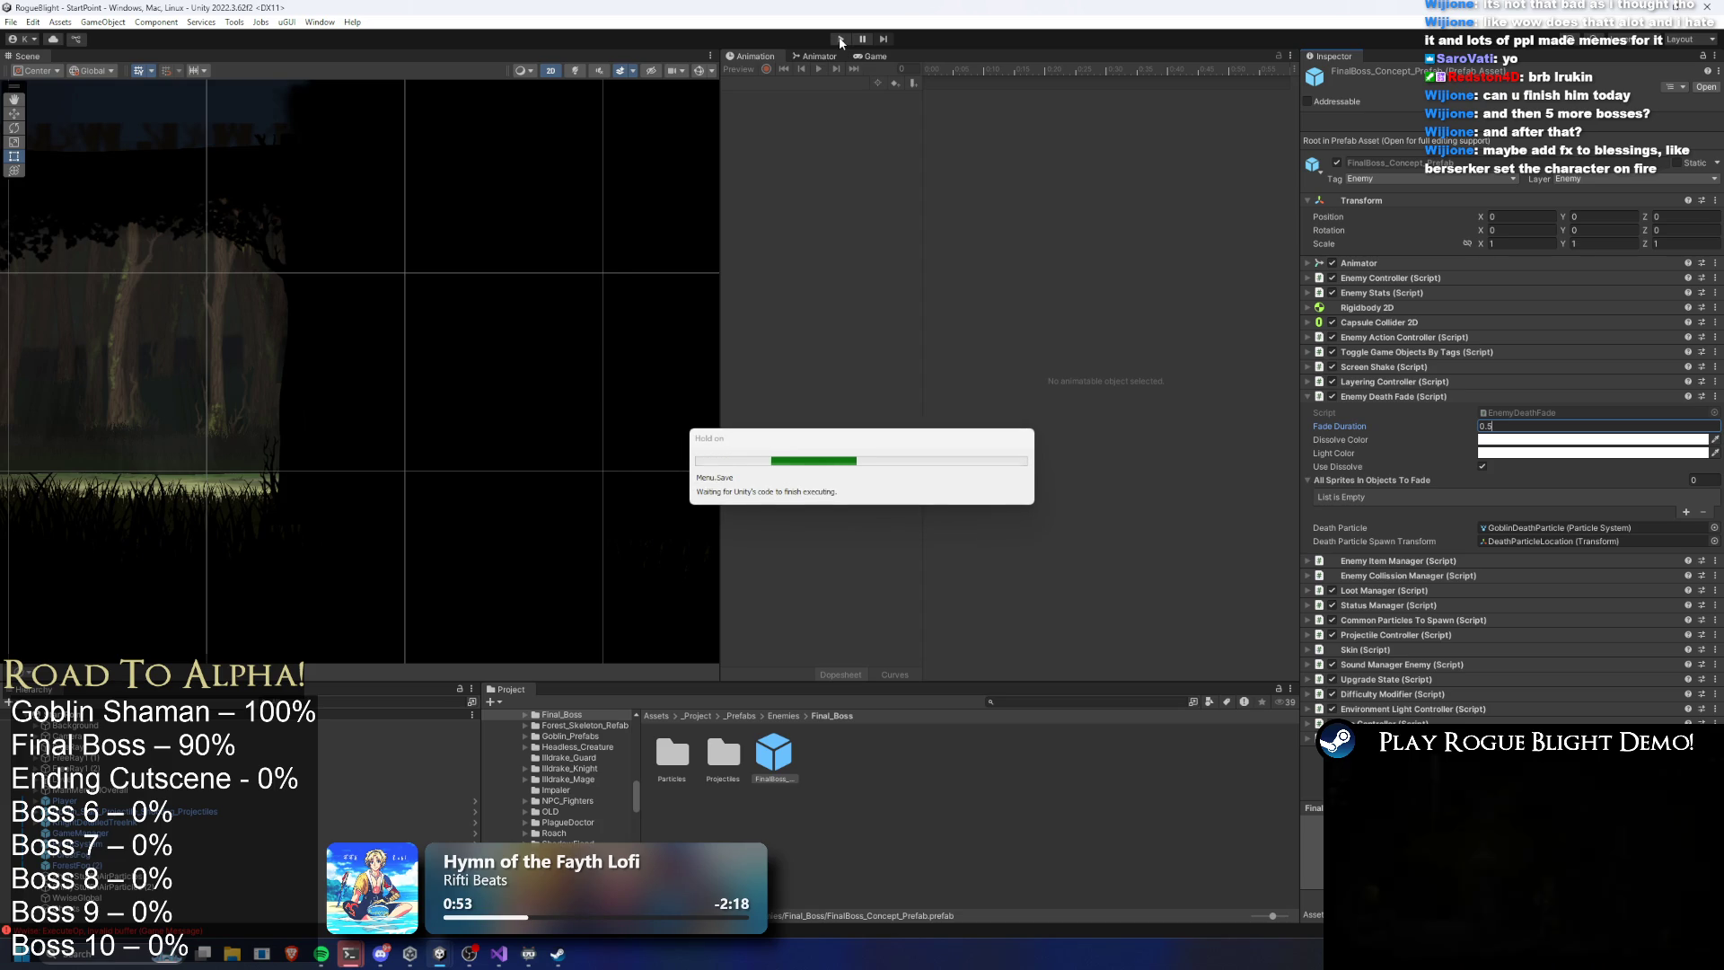
{"action": "left_click", "coordinate": [840, 42]}
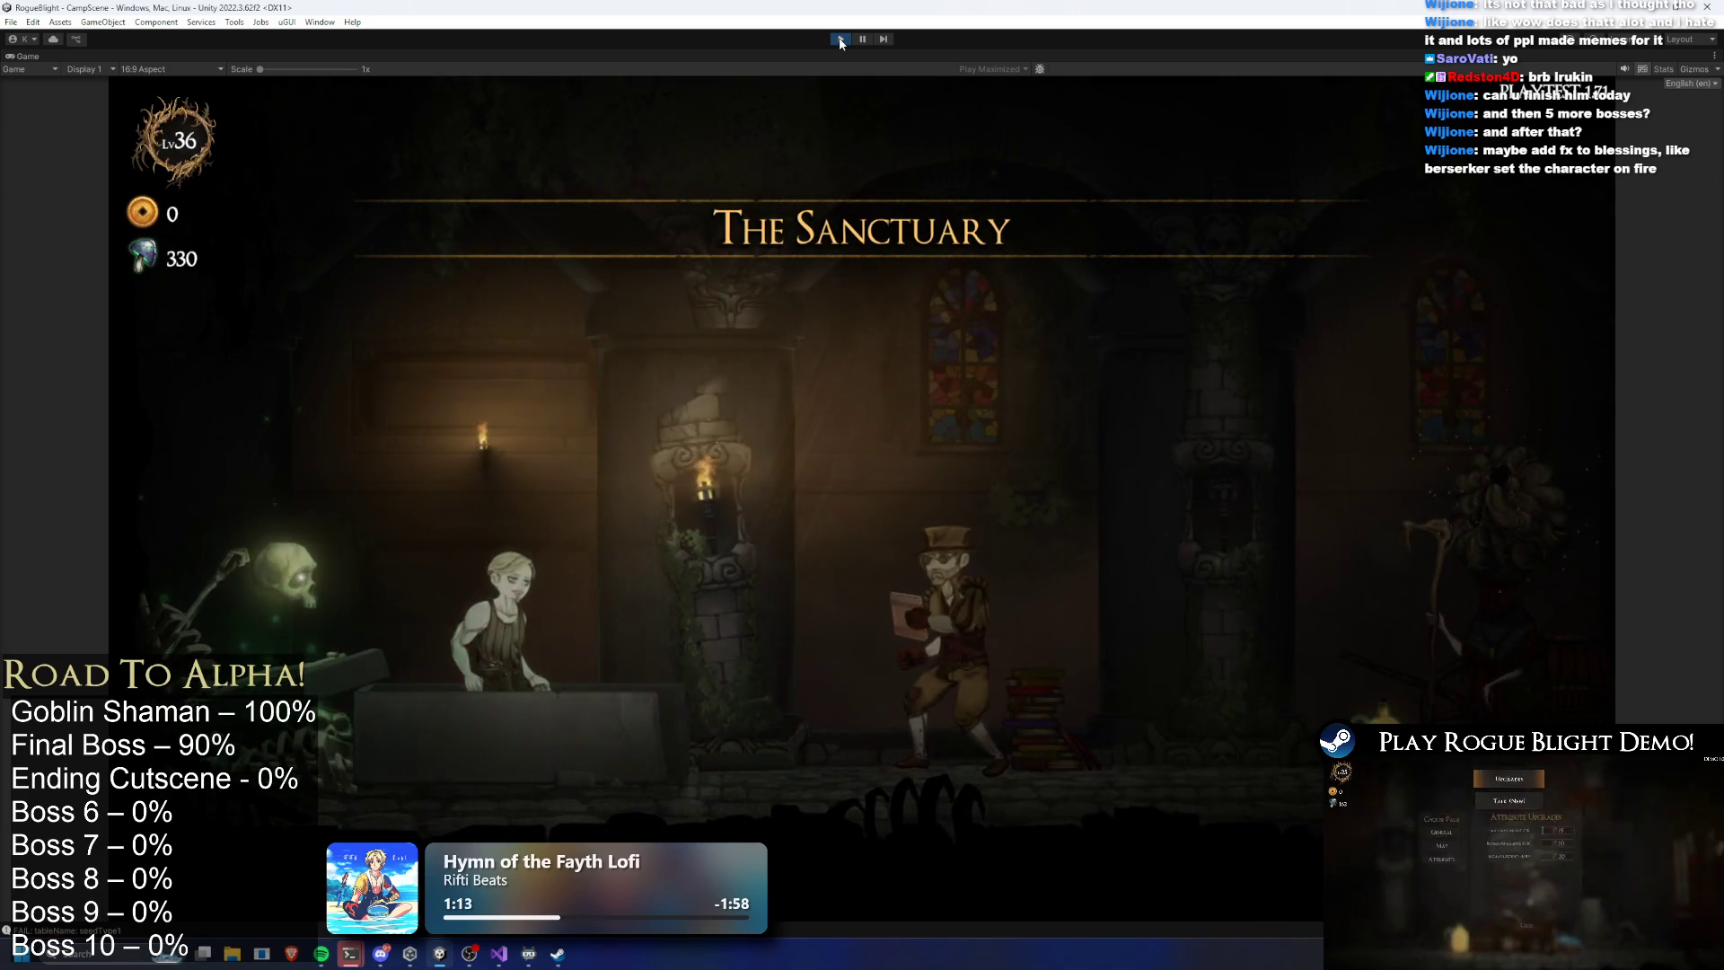
Walk to the map selection and start the Story Mode map
{"action": "key", "text": "d"}
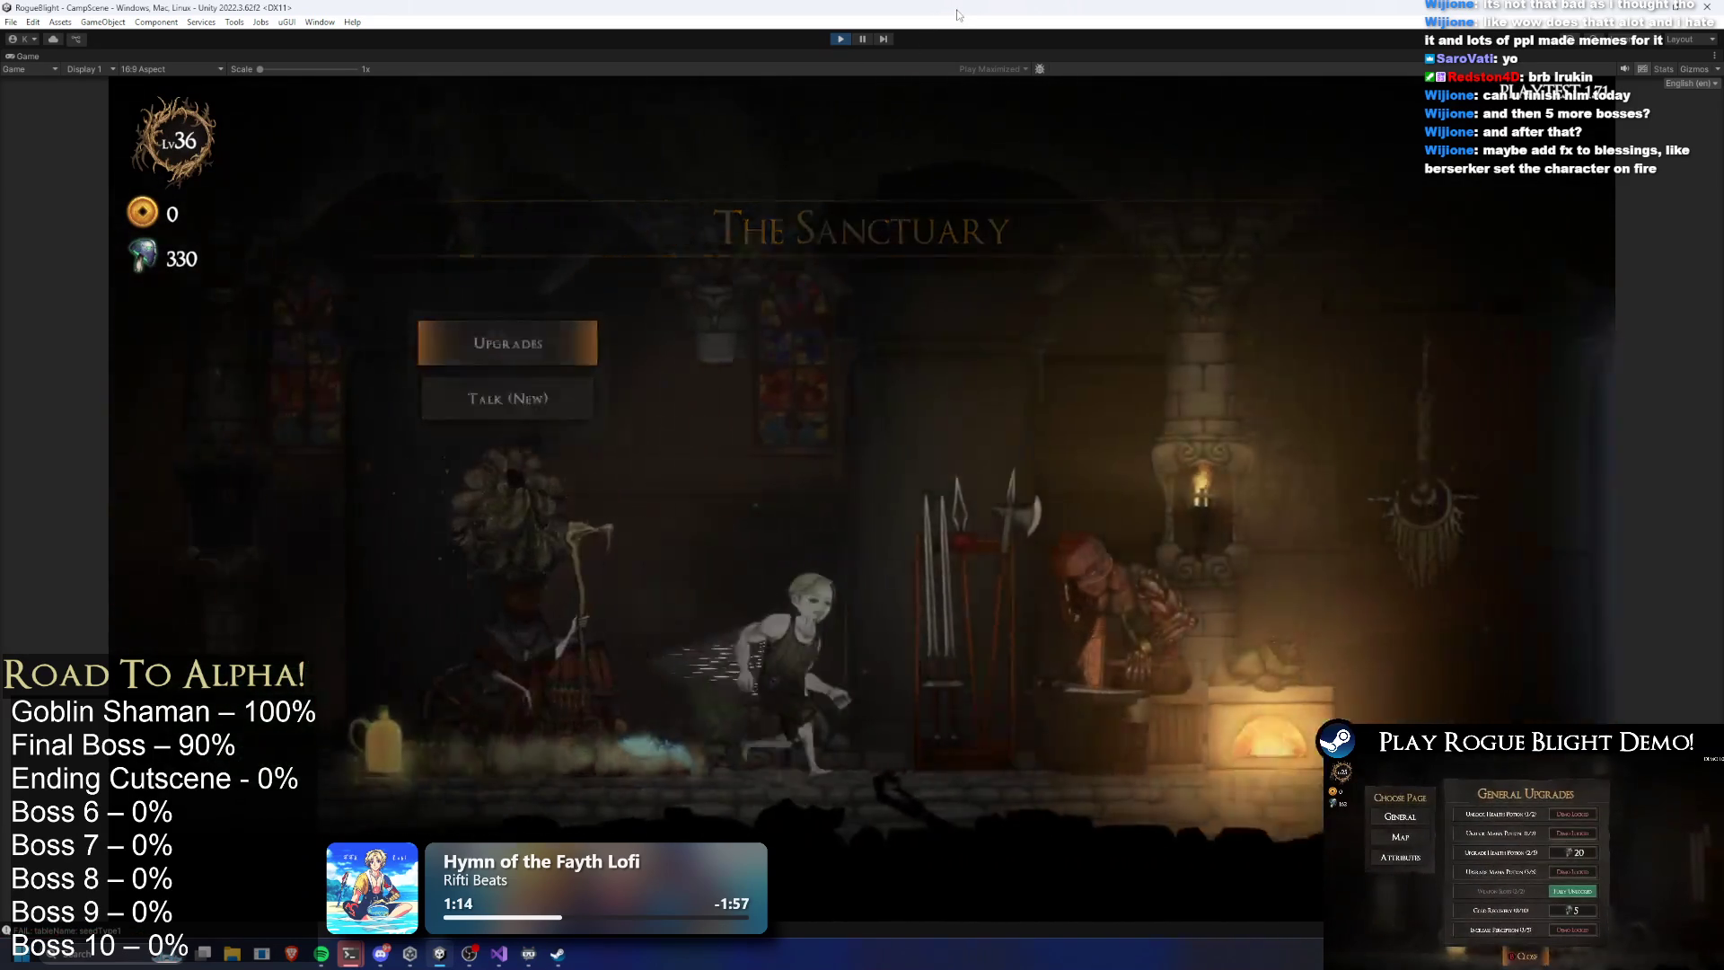
{"action": "key", "text": "d"}
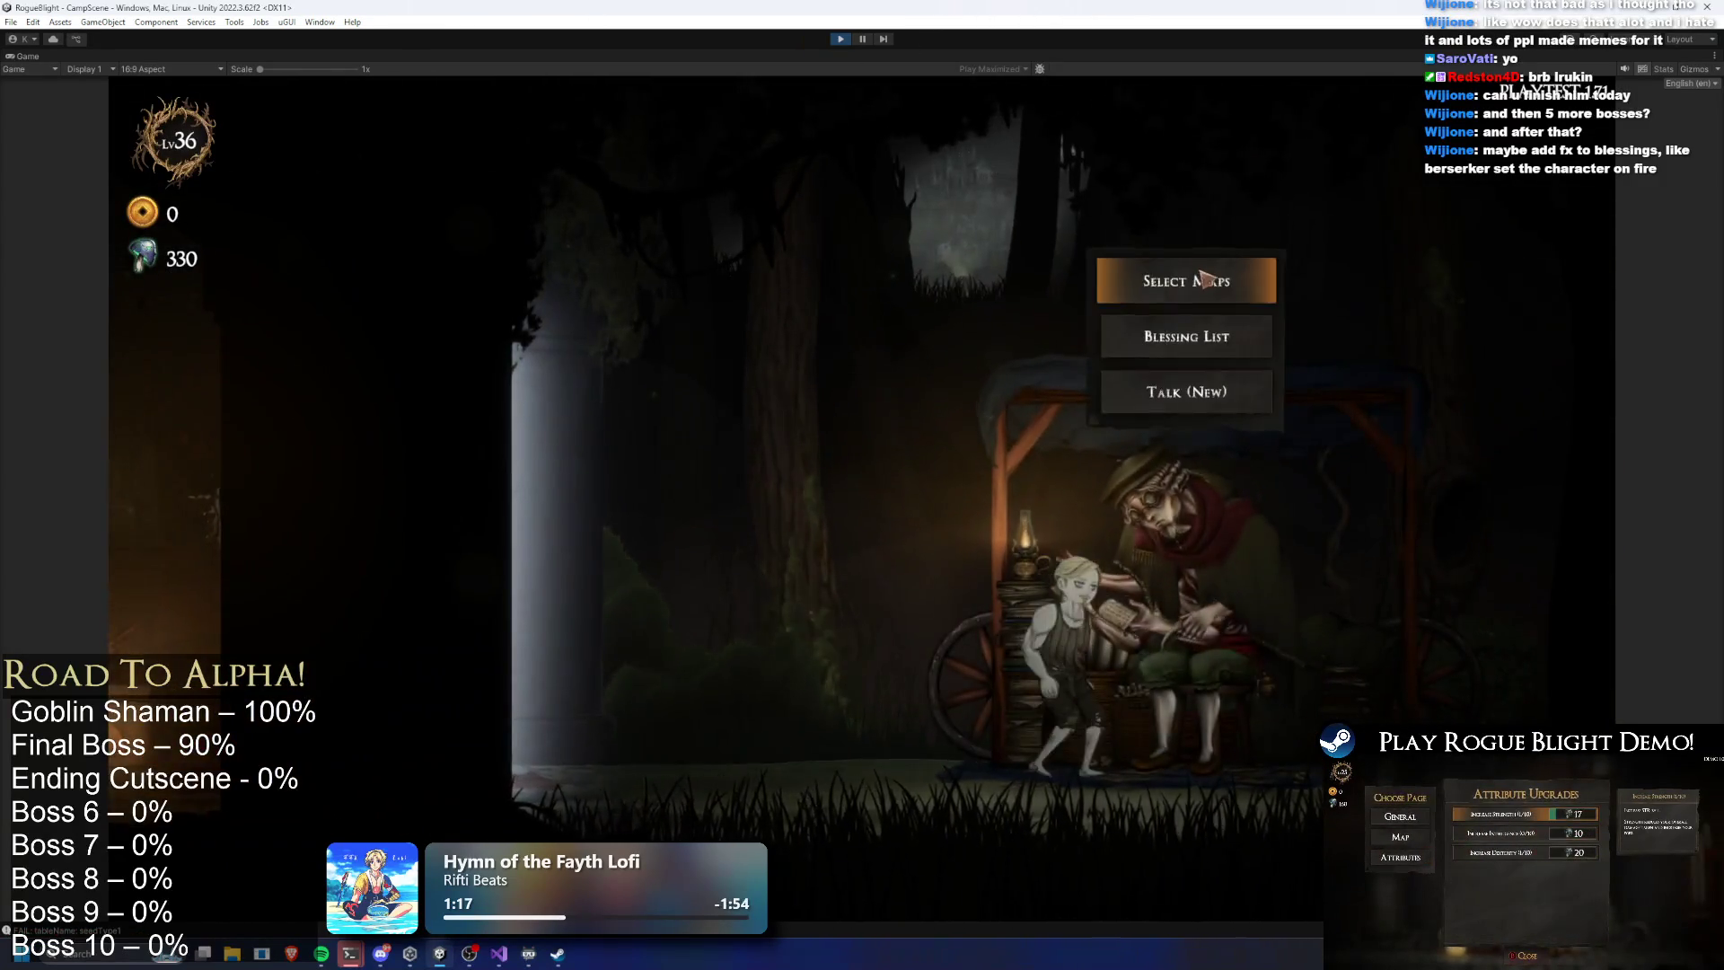
{"action": "left_click", "coordinate": [1203, 279]}
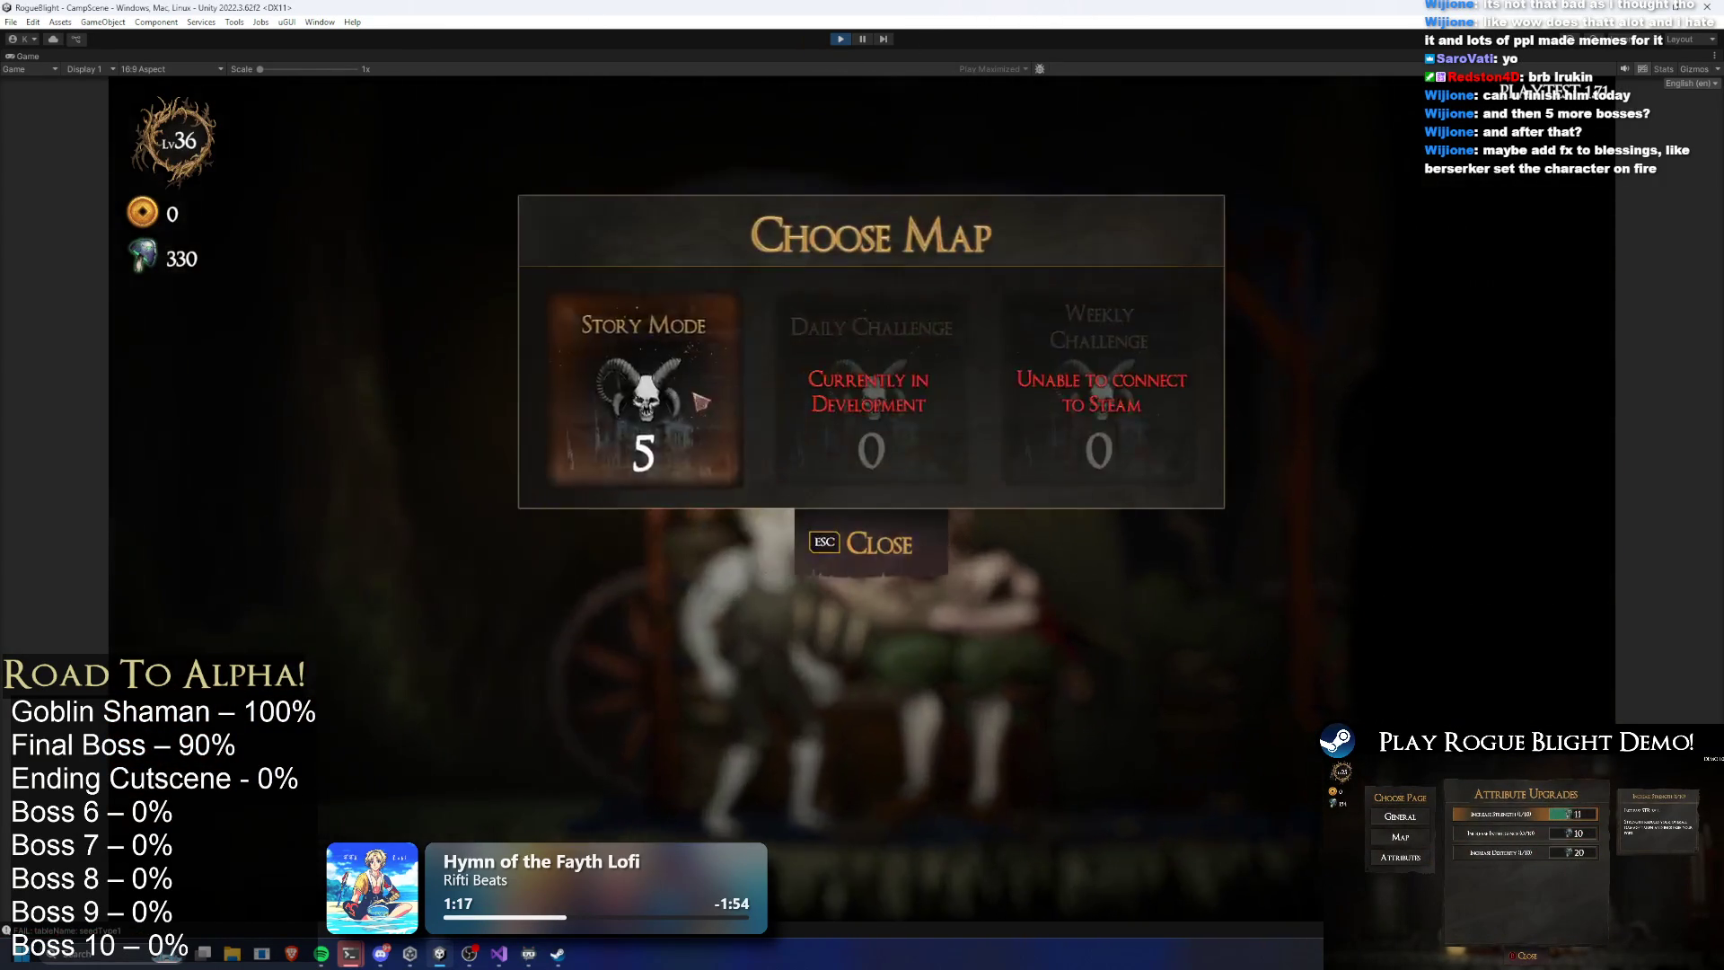
{"action": "left_click", "coordinate": [603, 360]}
{"action": "left_click", "coordinate": [1046, 456]}
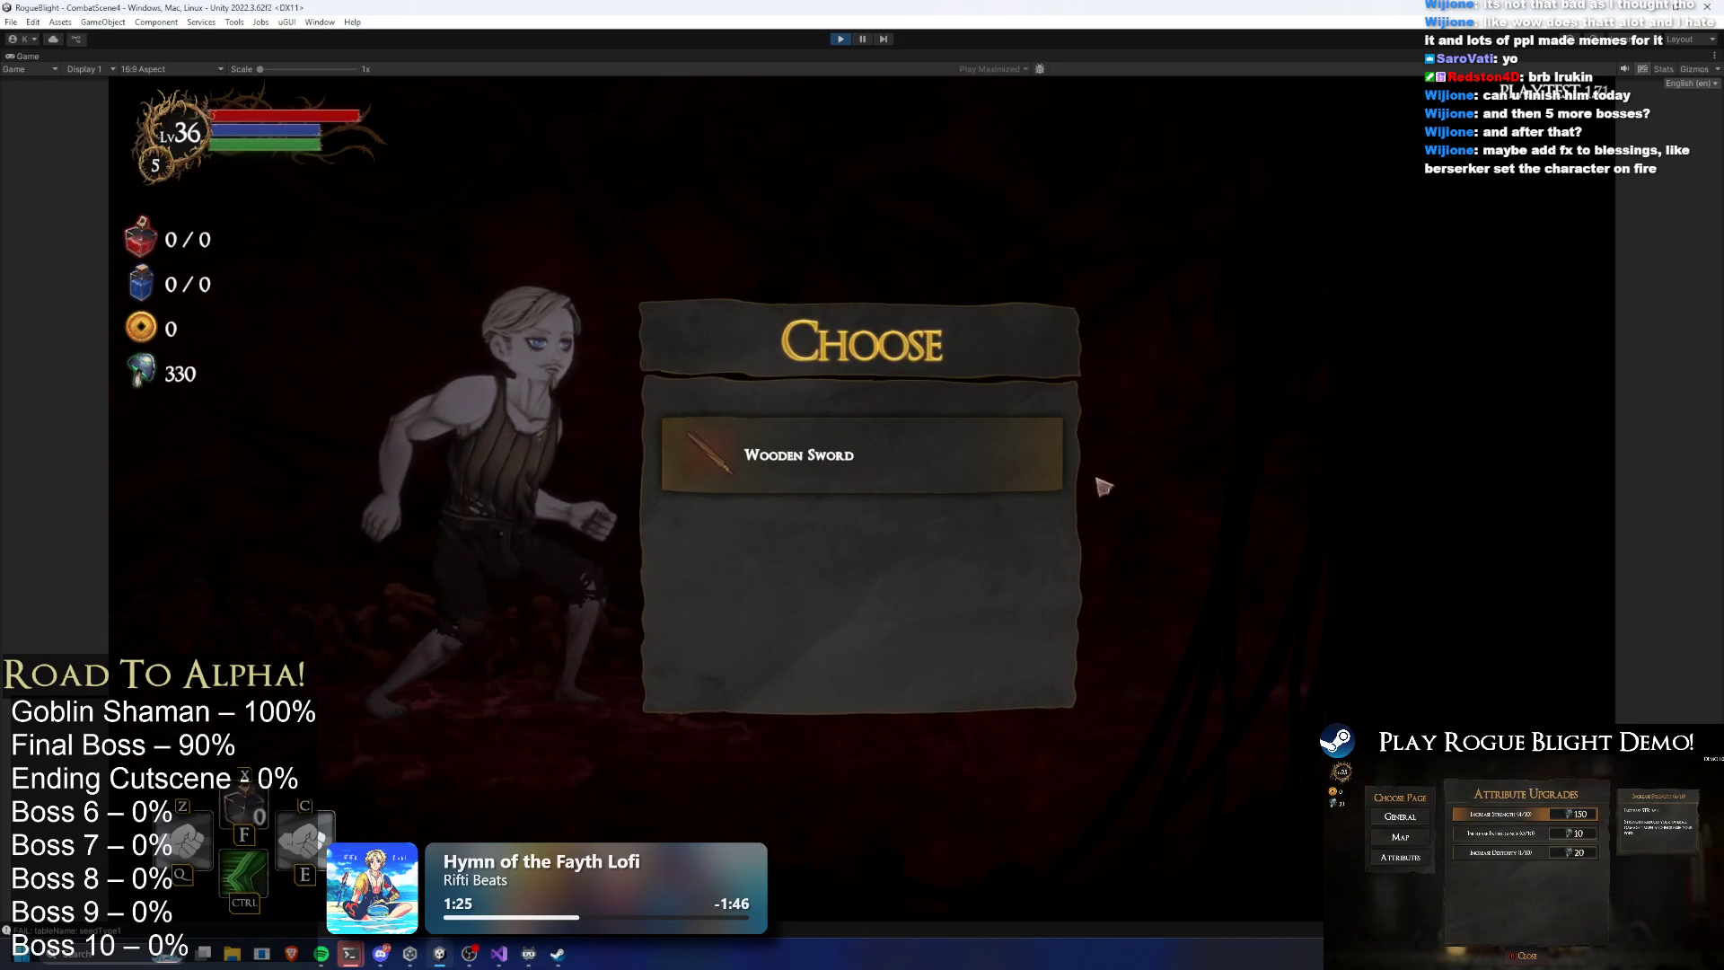
Take the Wooden Sword, cheat enemy health to 1, beat the Blight Lord, and stop playing
{"action": "key", "text": "Tab"}
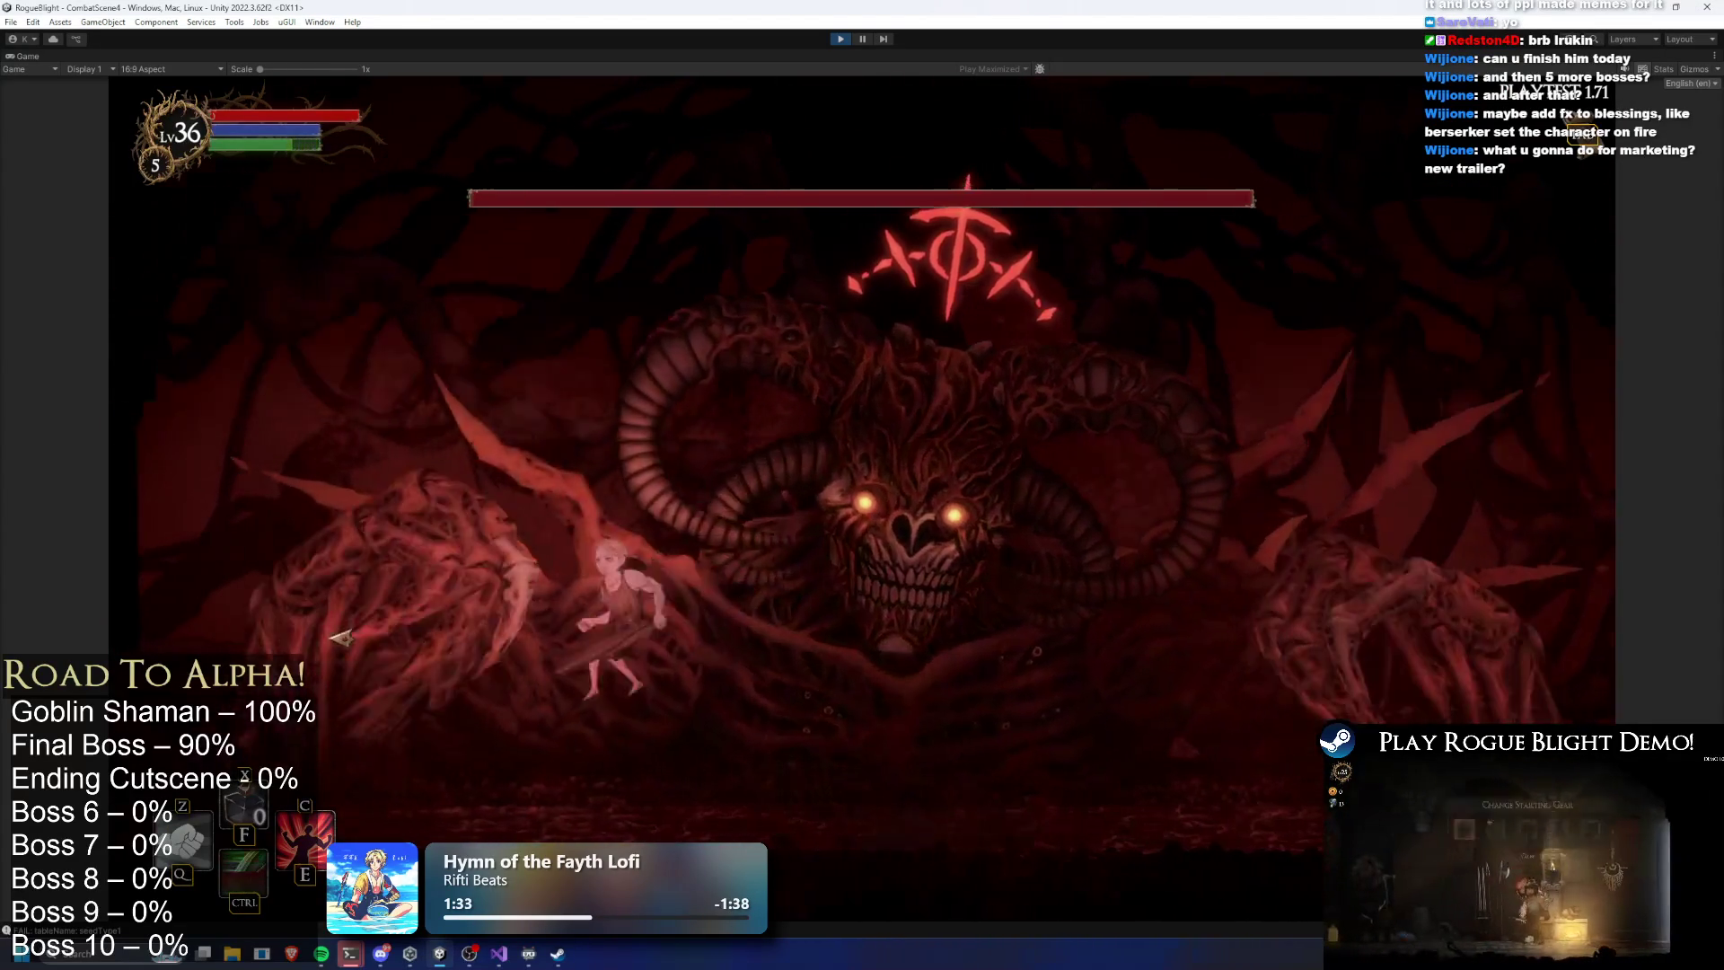
{"action": "key", "text": "k"}
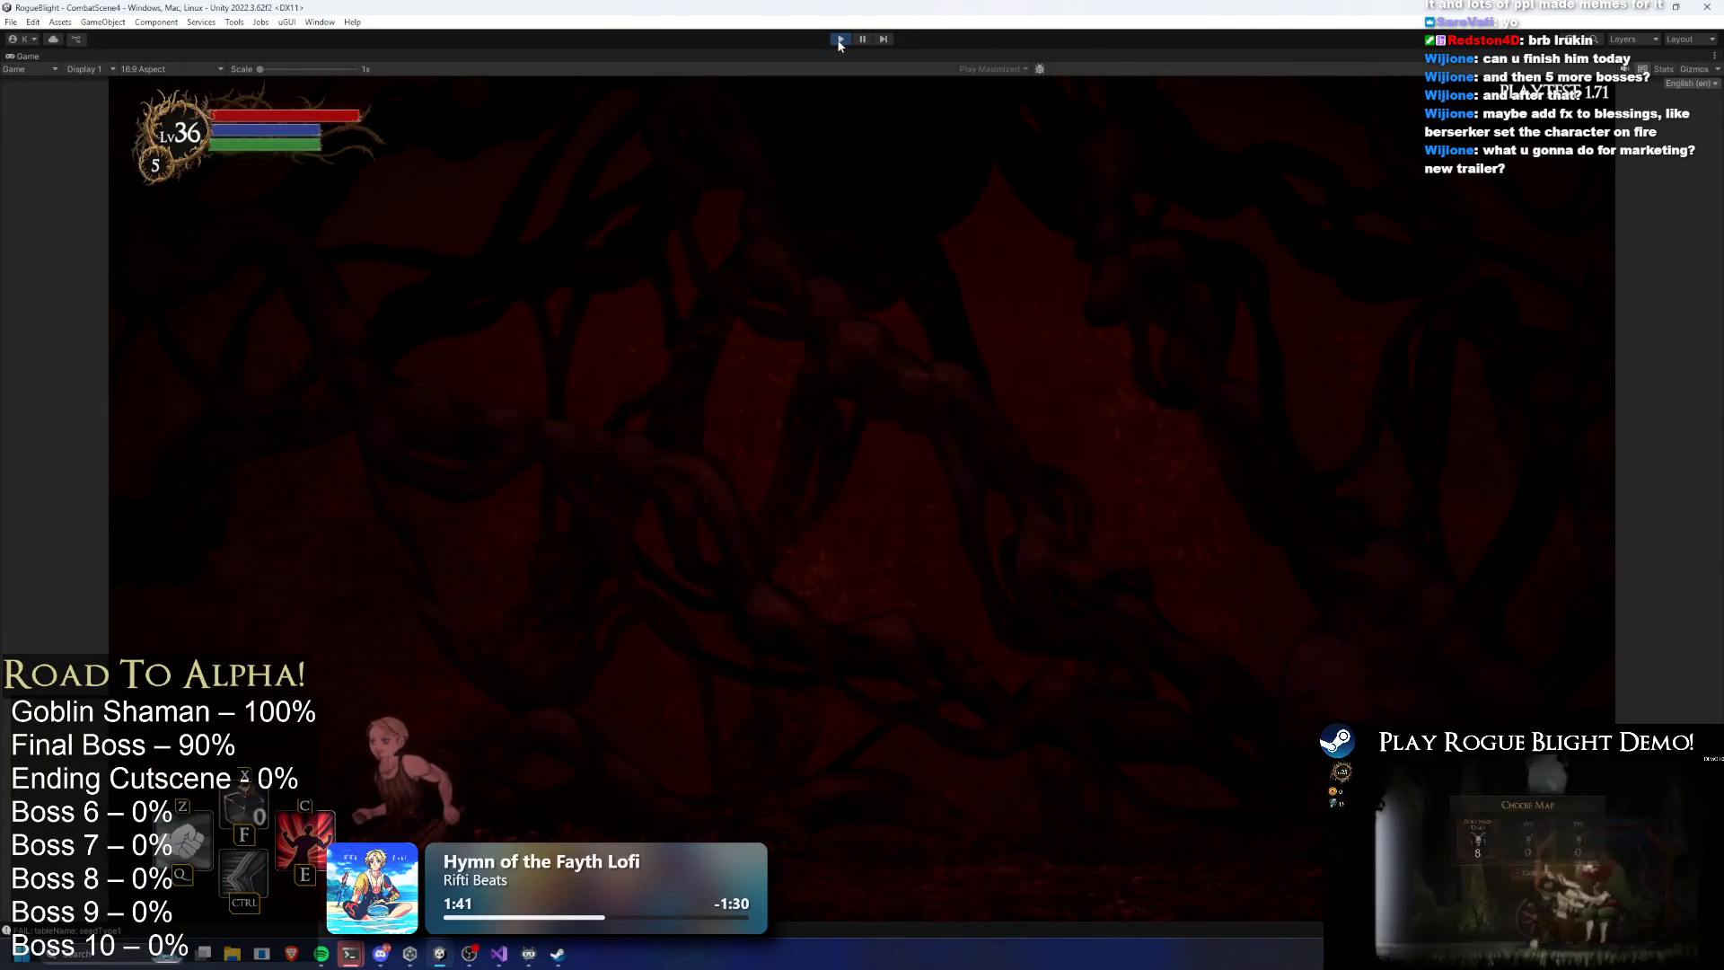
{"action": "key", "text": "ctrl+p"}
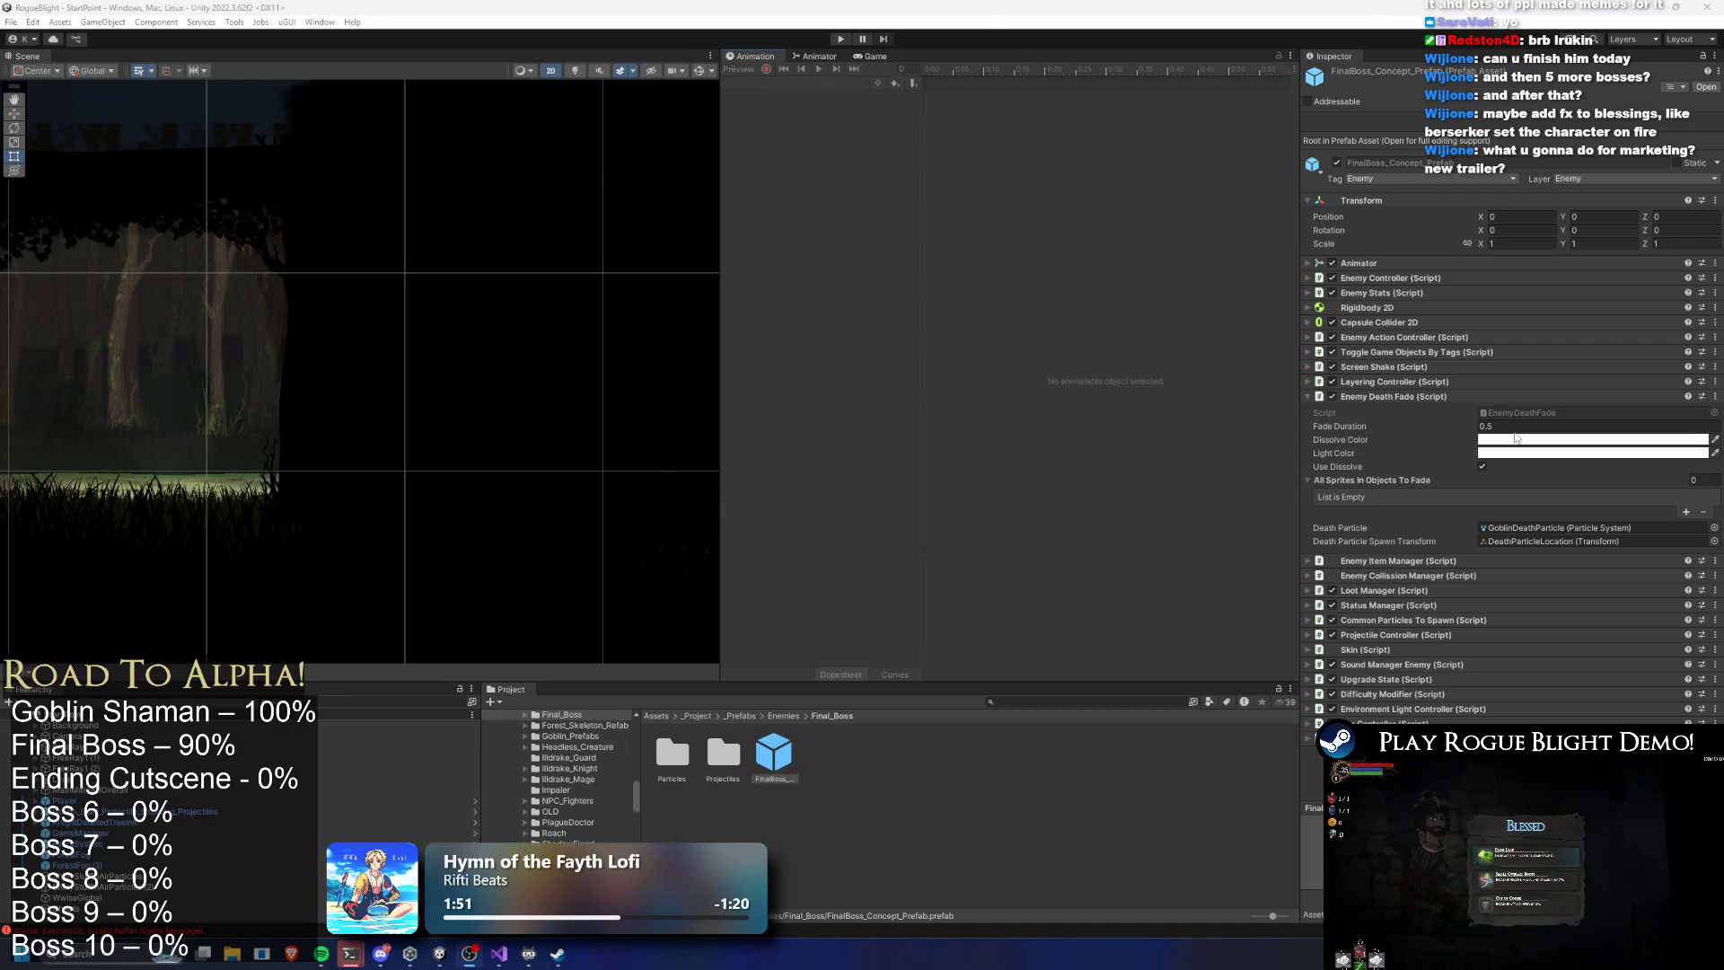
Save the 0.5 Fade Duration and launch a new play test to the Start Game screen
{"action": "left_click", "coordinate": [1516, 427]}
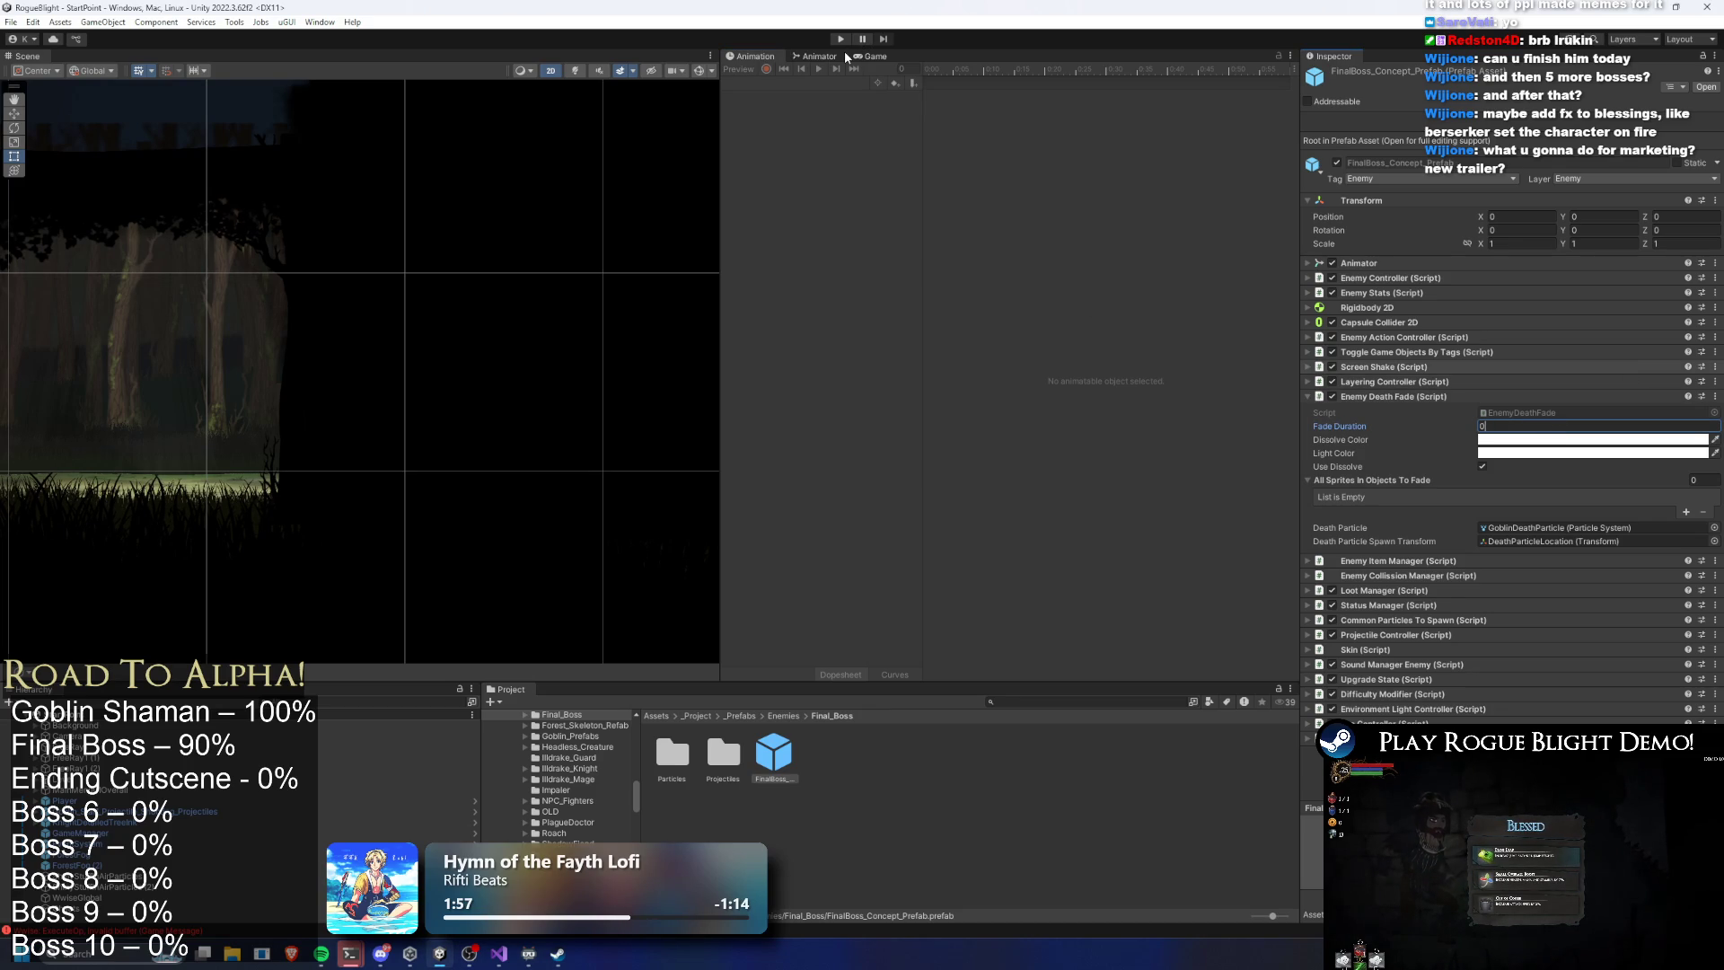
{"action": "key", "text": "ctrl+s"}
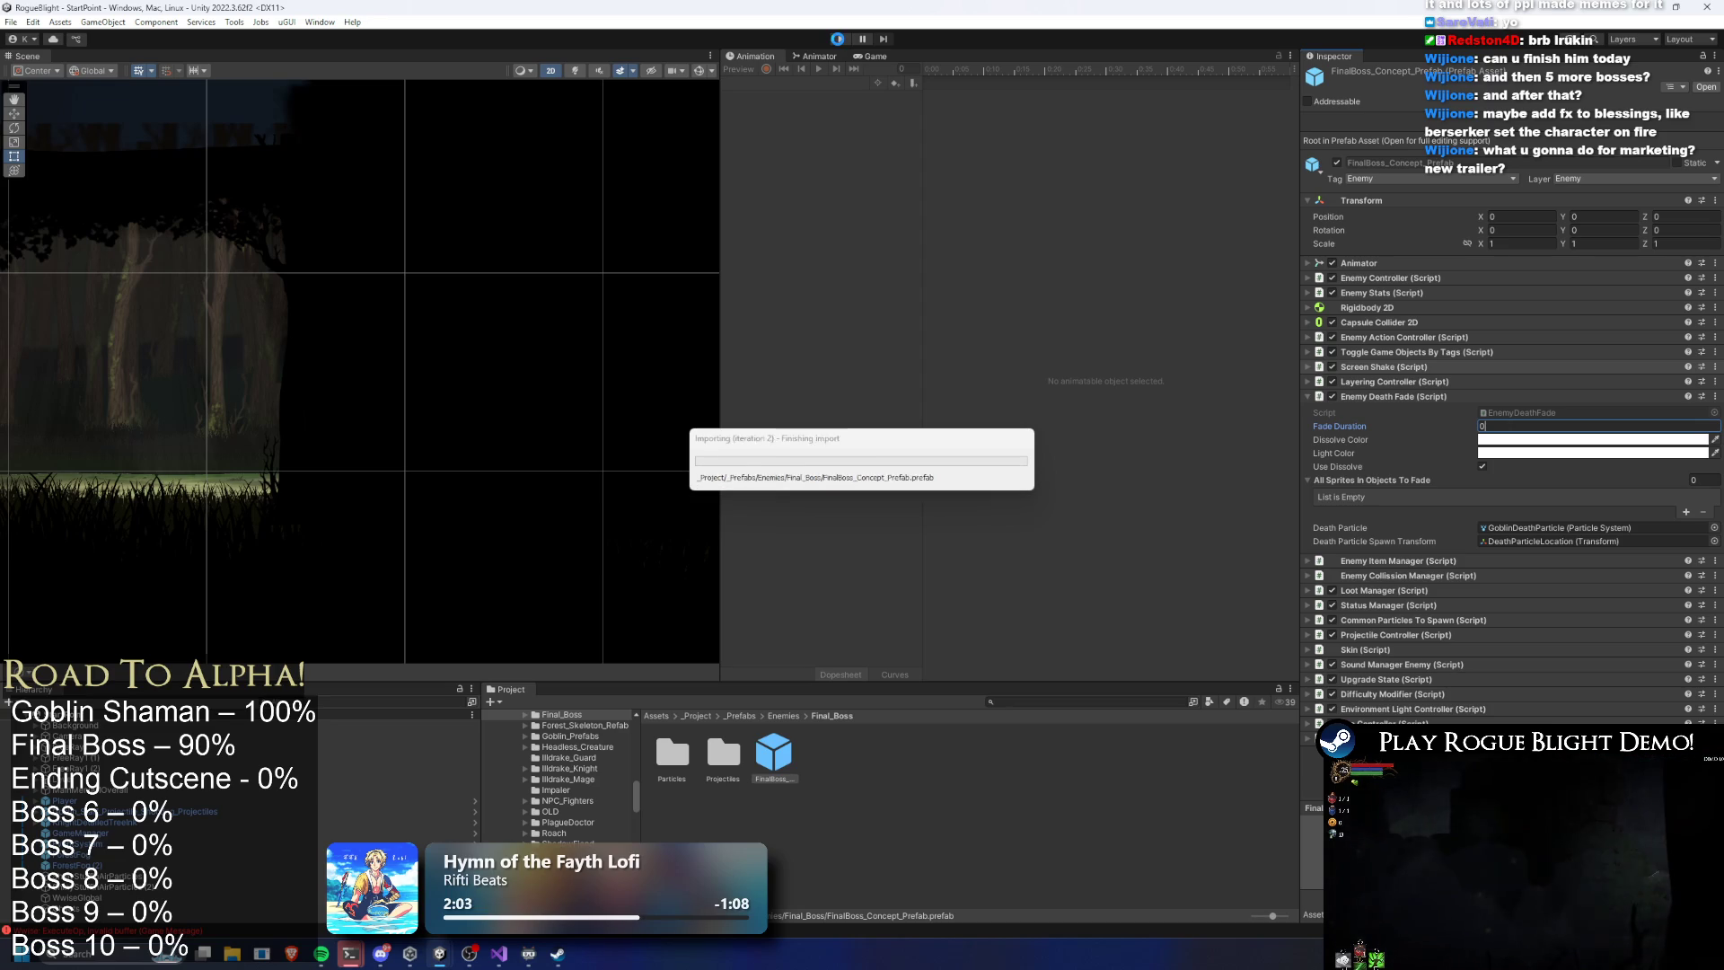
{"action": "left_click", "coordinate": [839, 41]}
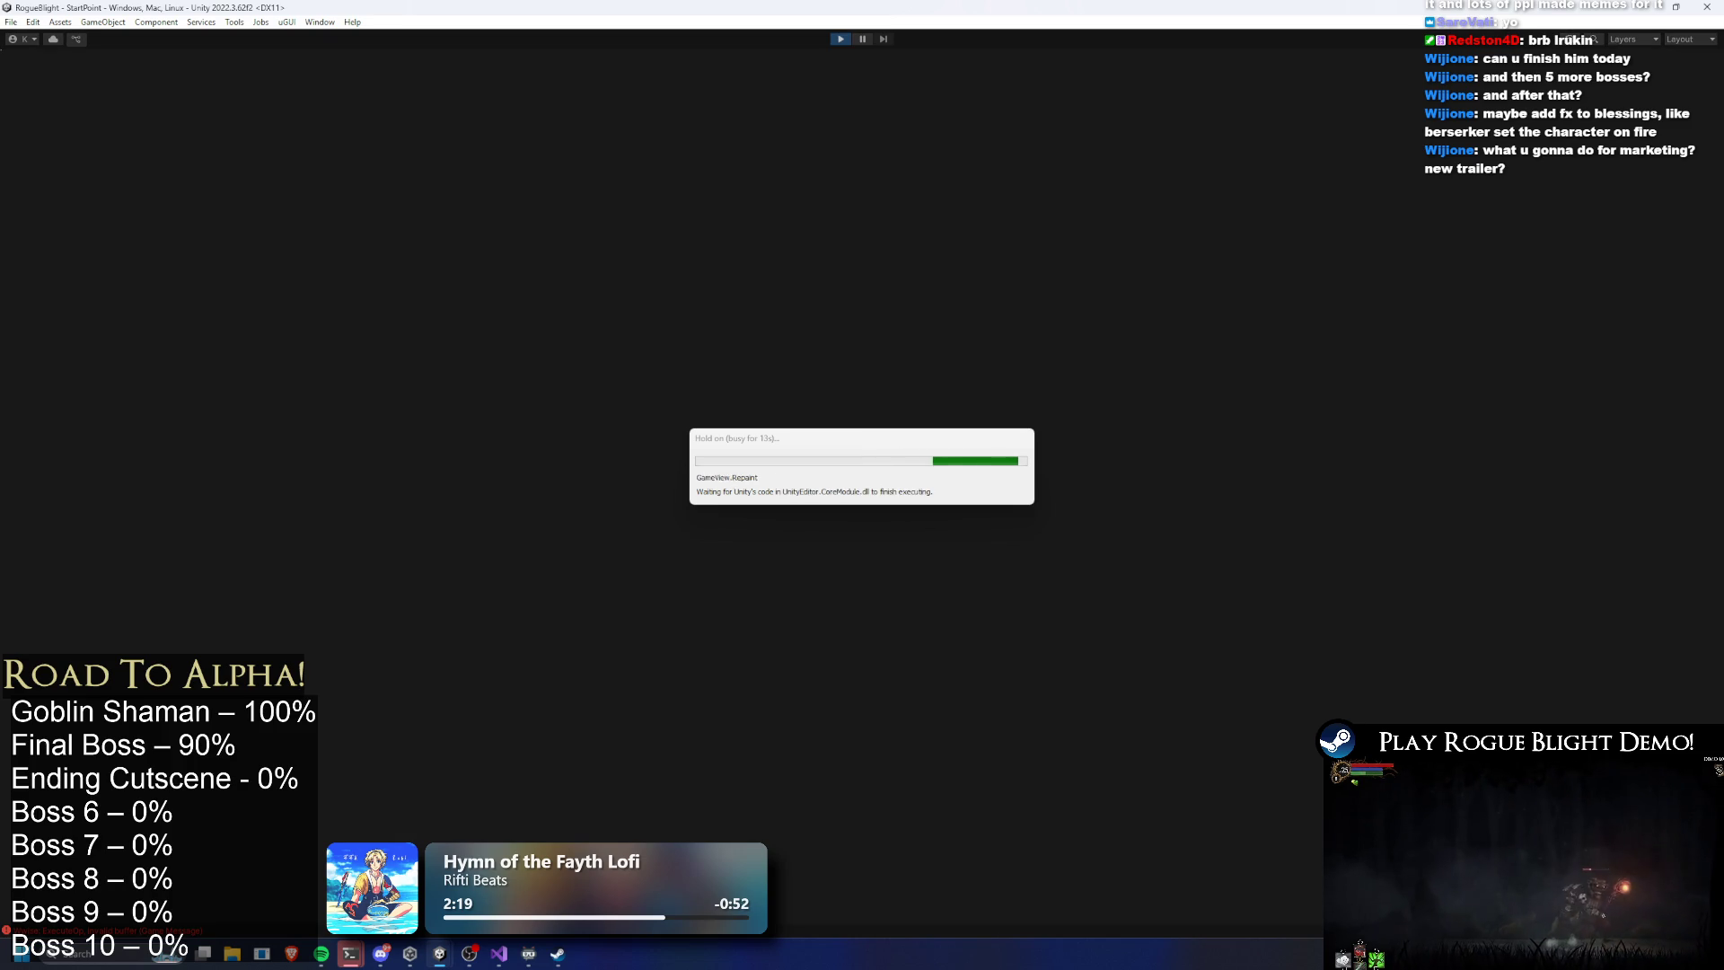
{"action": "key", "text": "Return"}
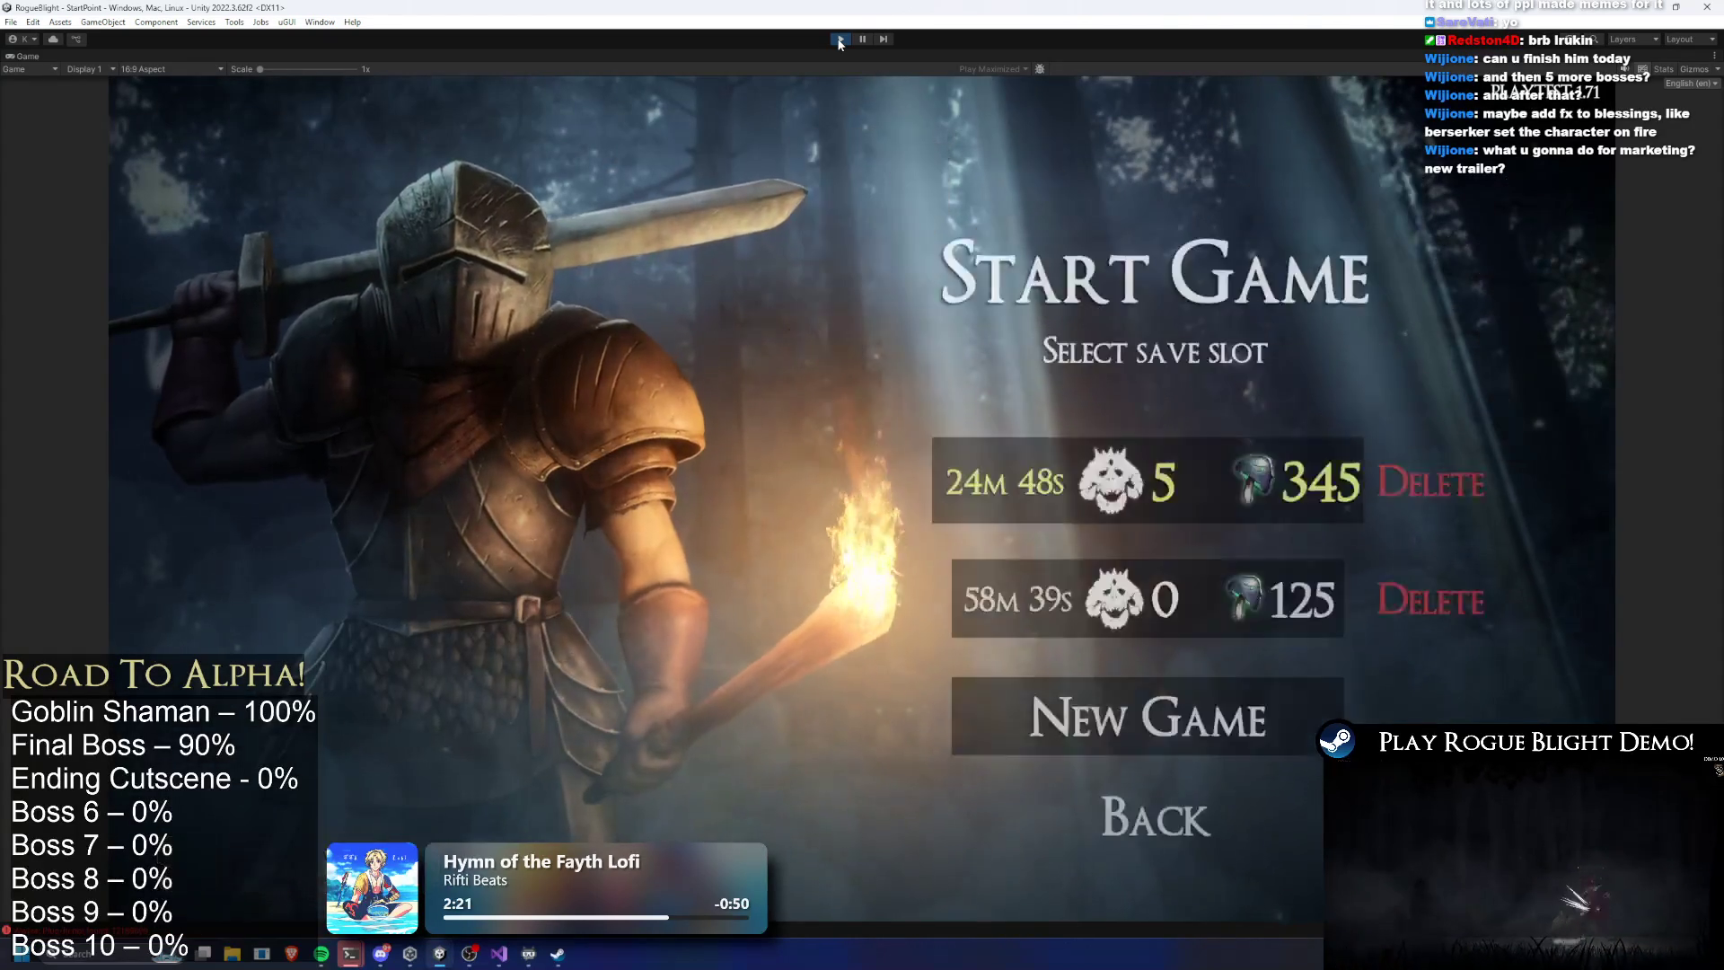
Load the save, start Story Mode with the Wooden Sword, kill the Blight Lord, then stop playing
{"action": "key", "text": "Return"}
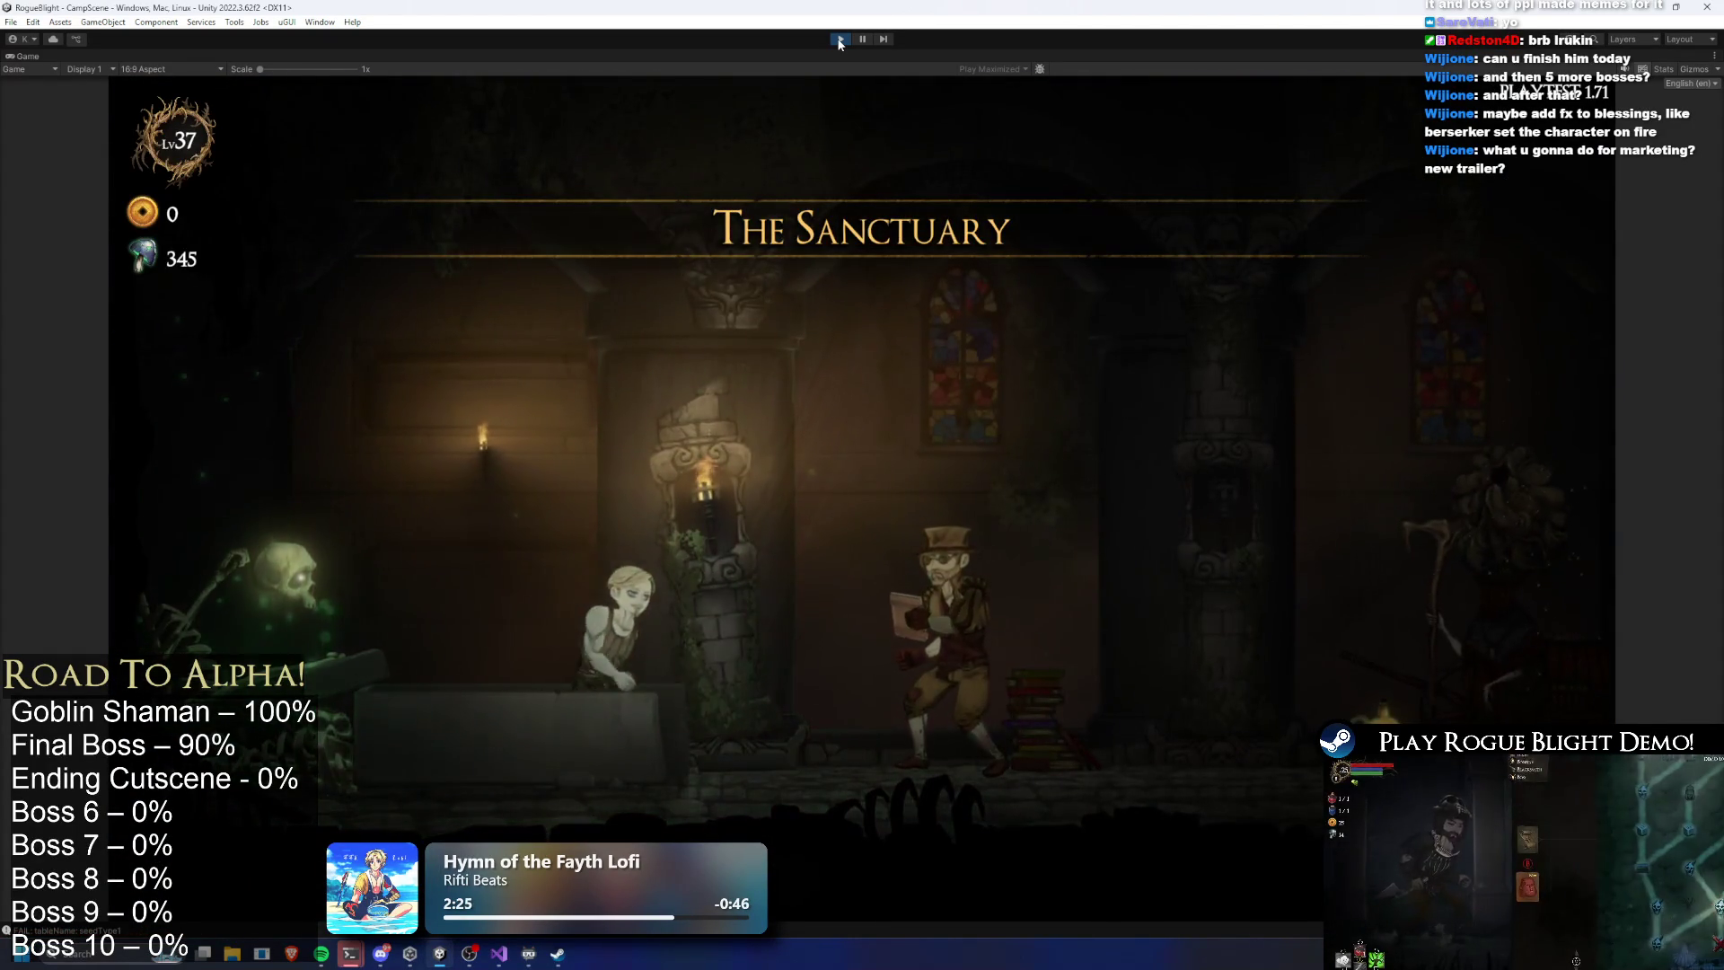
{"action": "key", "text": "d"}
{"action": "key", "text": "d"}
{"action": "key", "text": "e"}
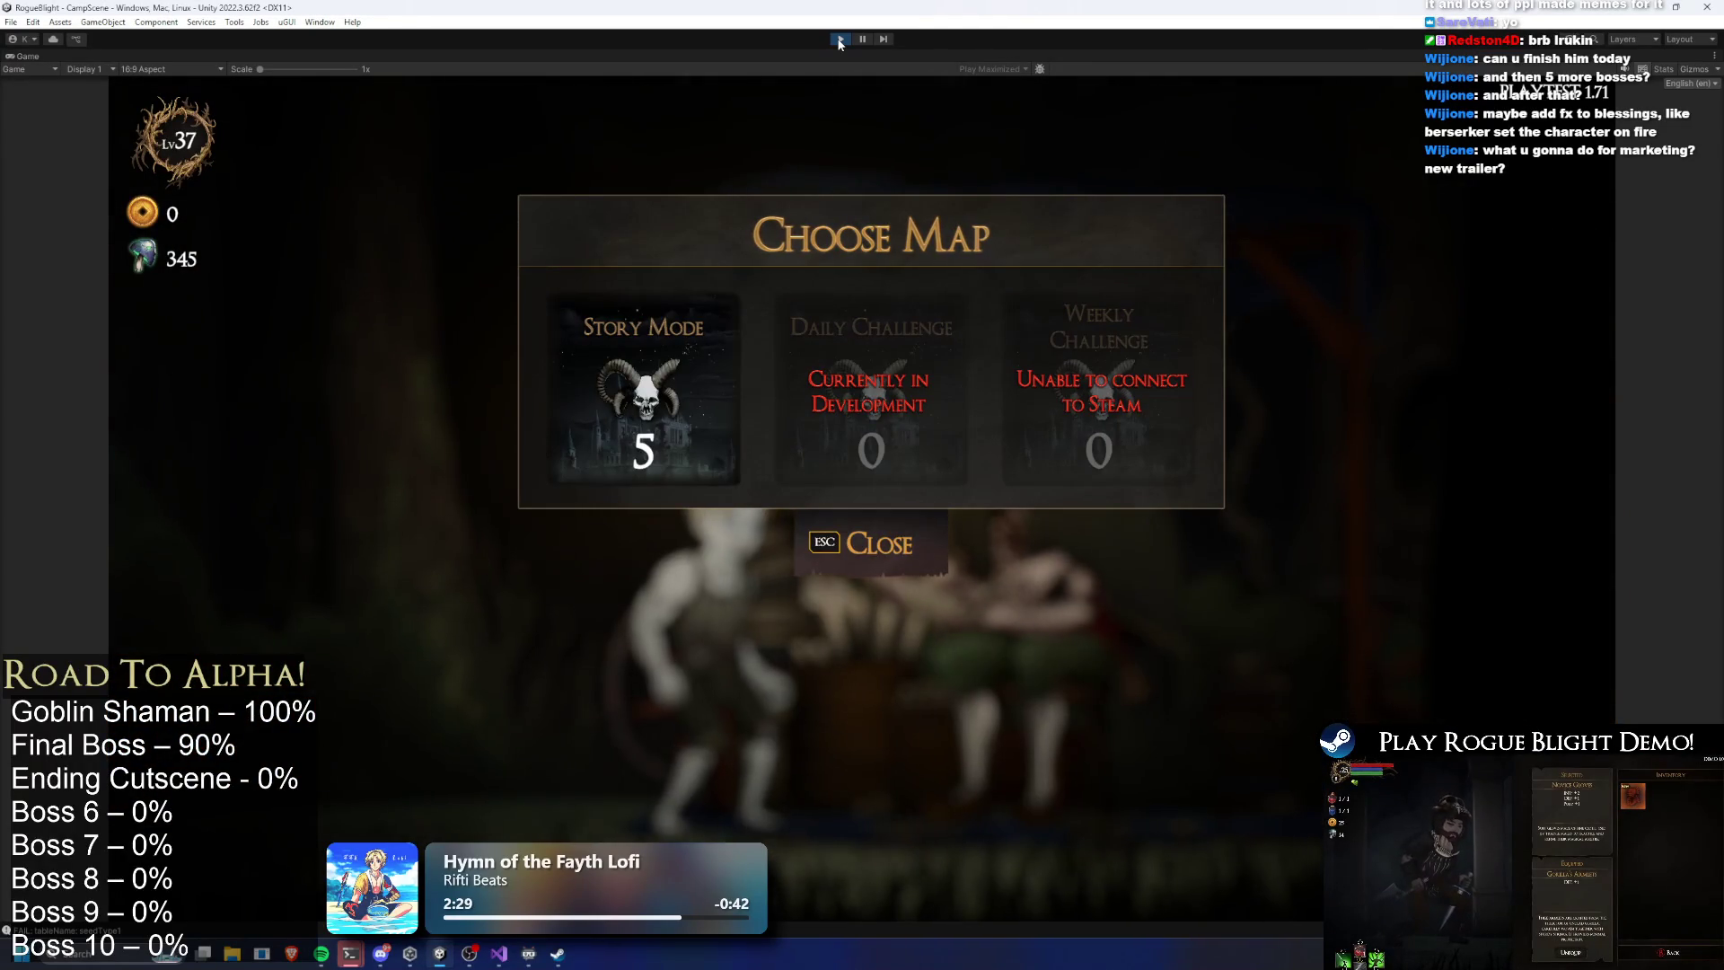
{"action": "key", "text": "e"}
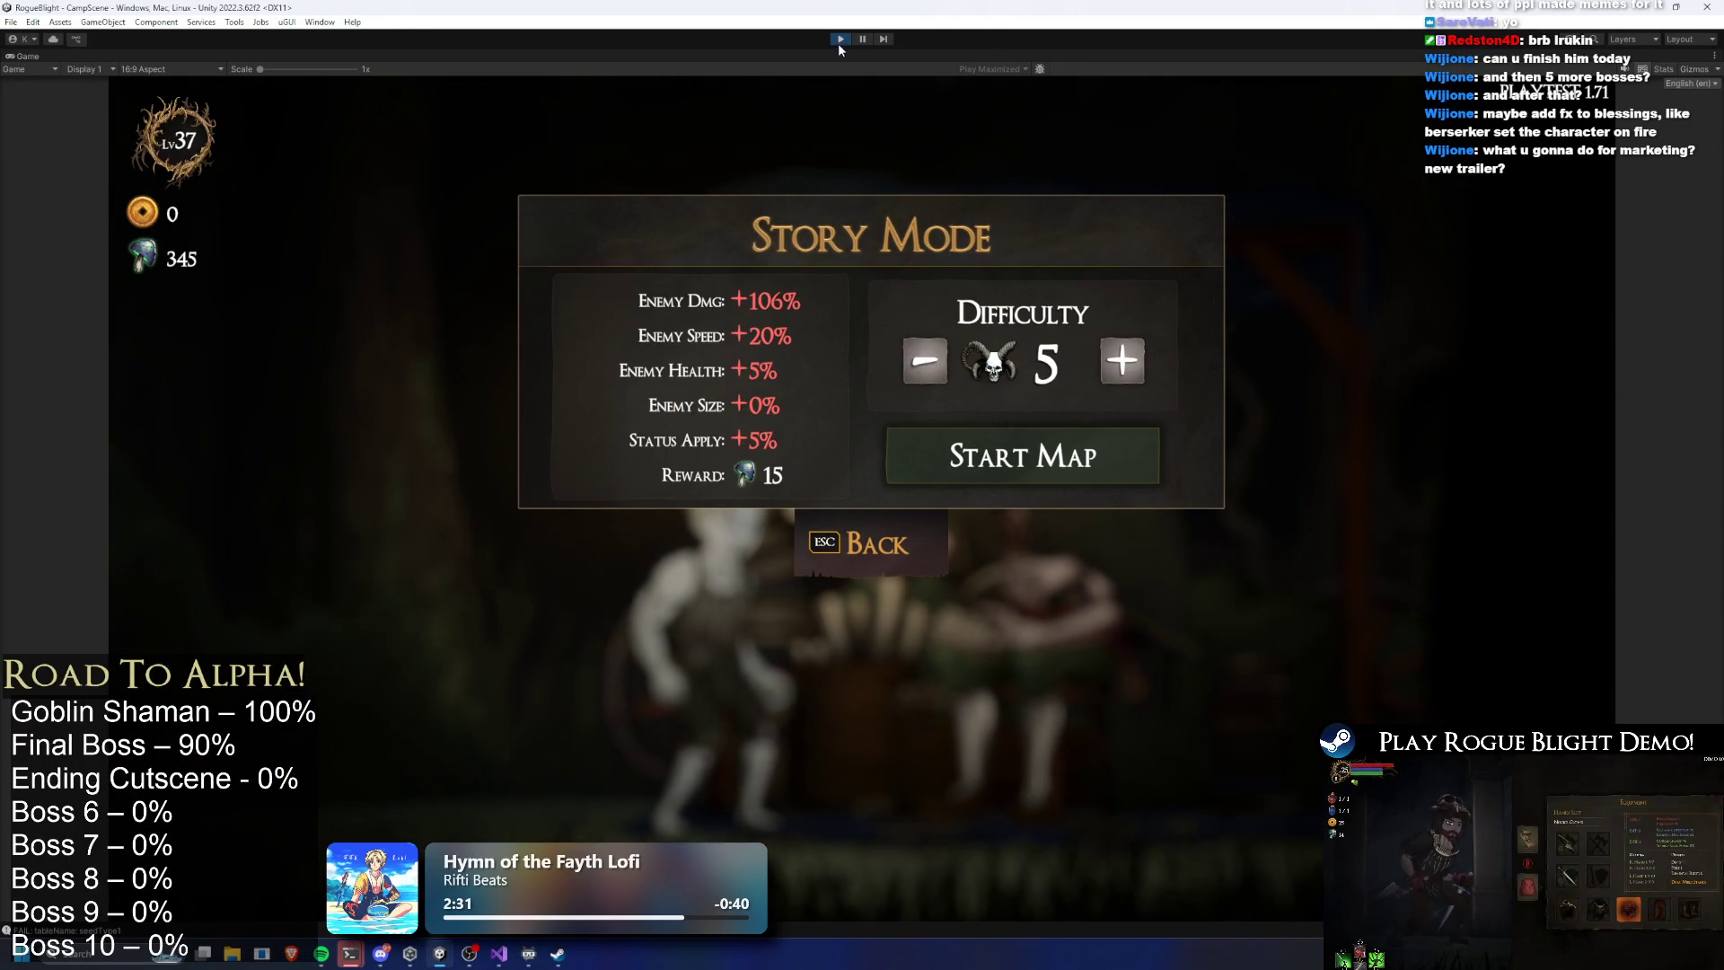
{"action": "left_click", "coordinate": [1028, 440]}
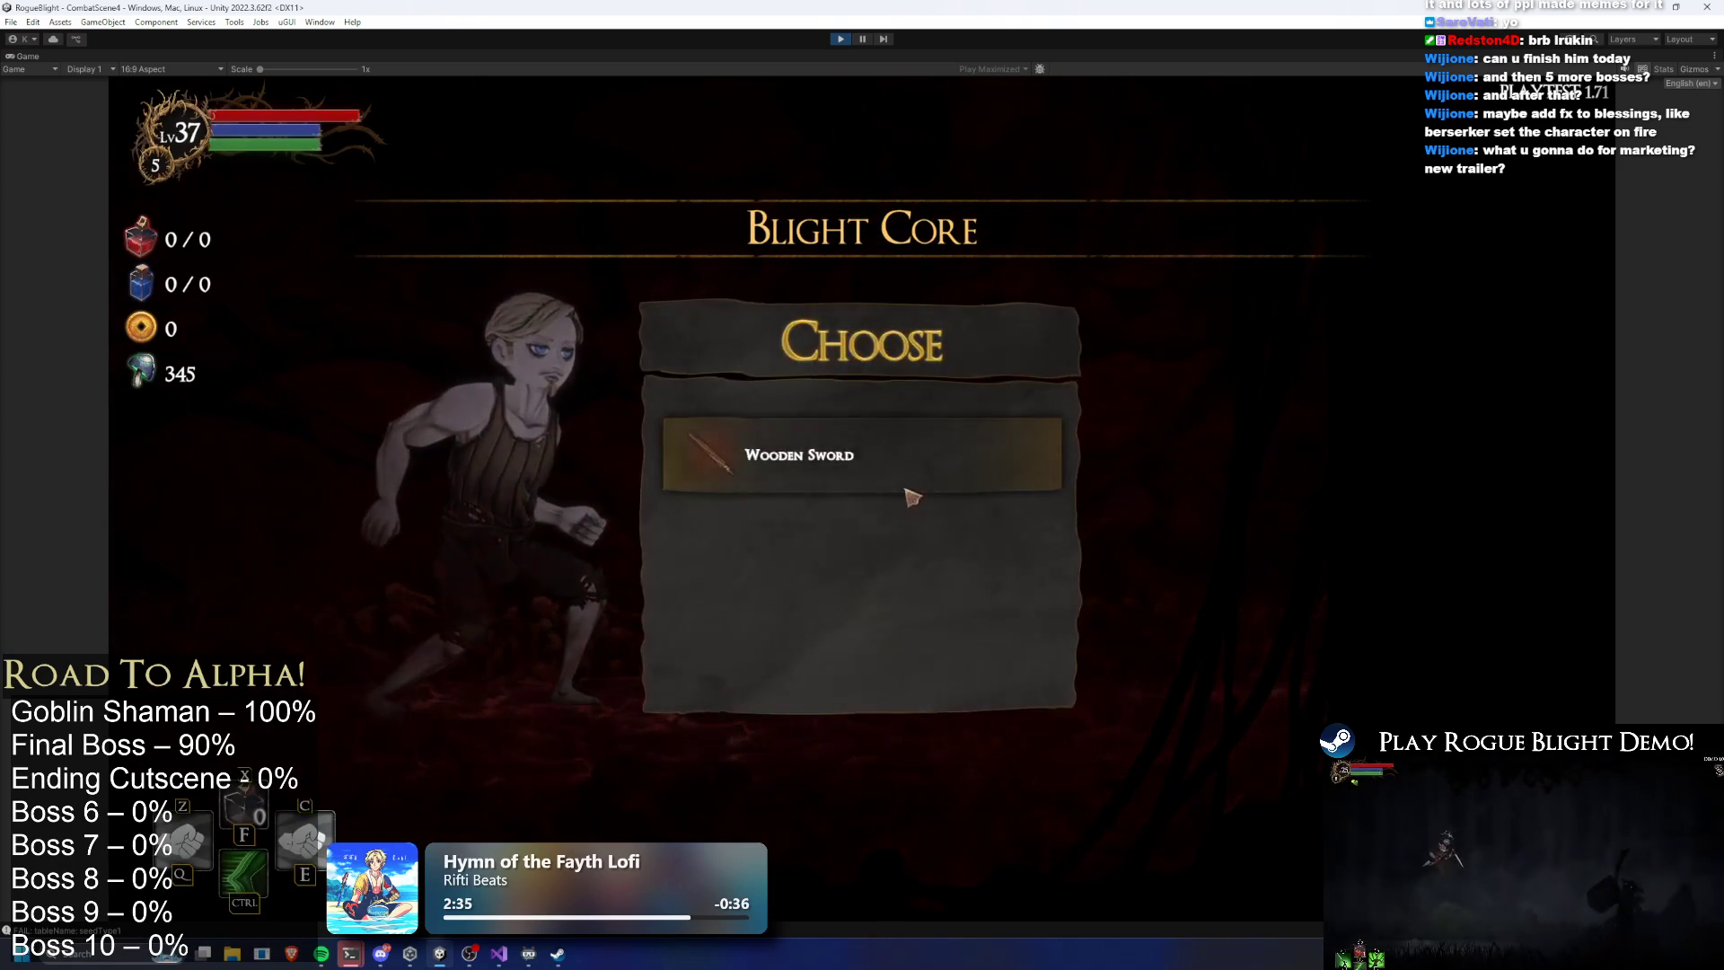
{"action": "key", "text": "e"}
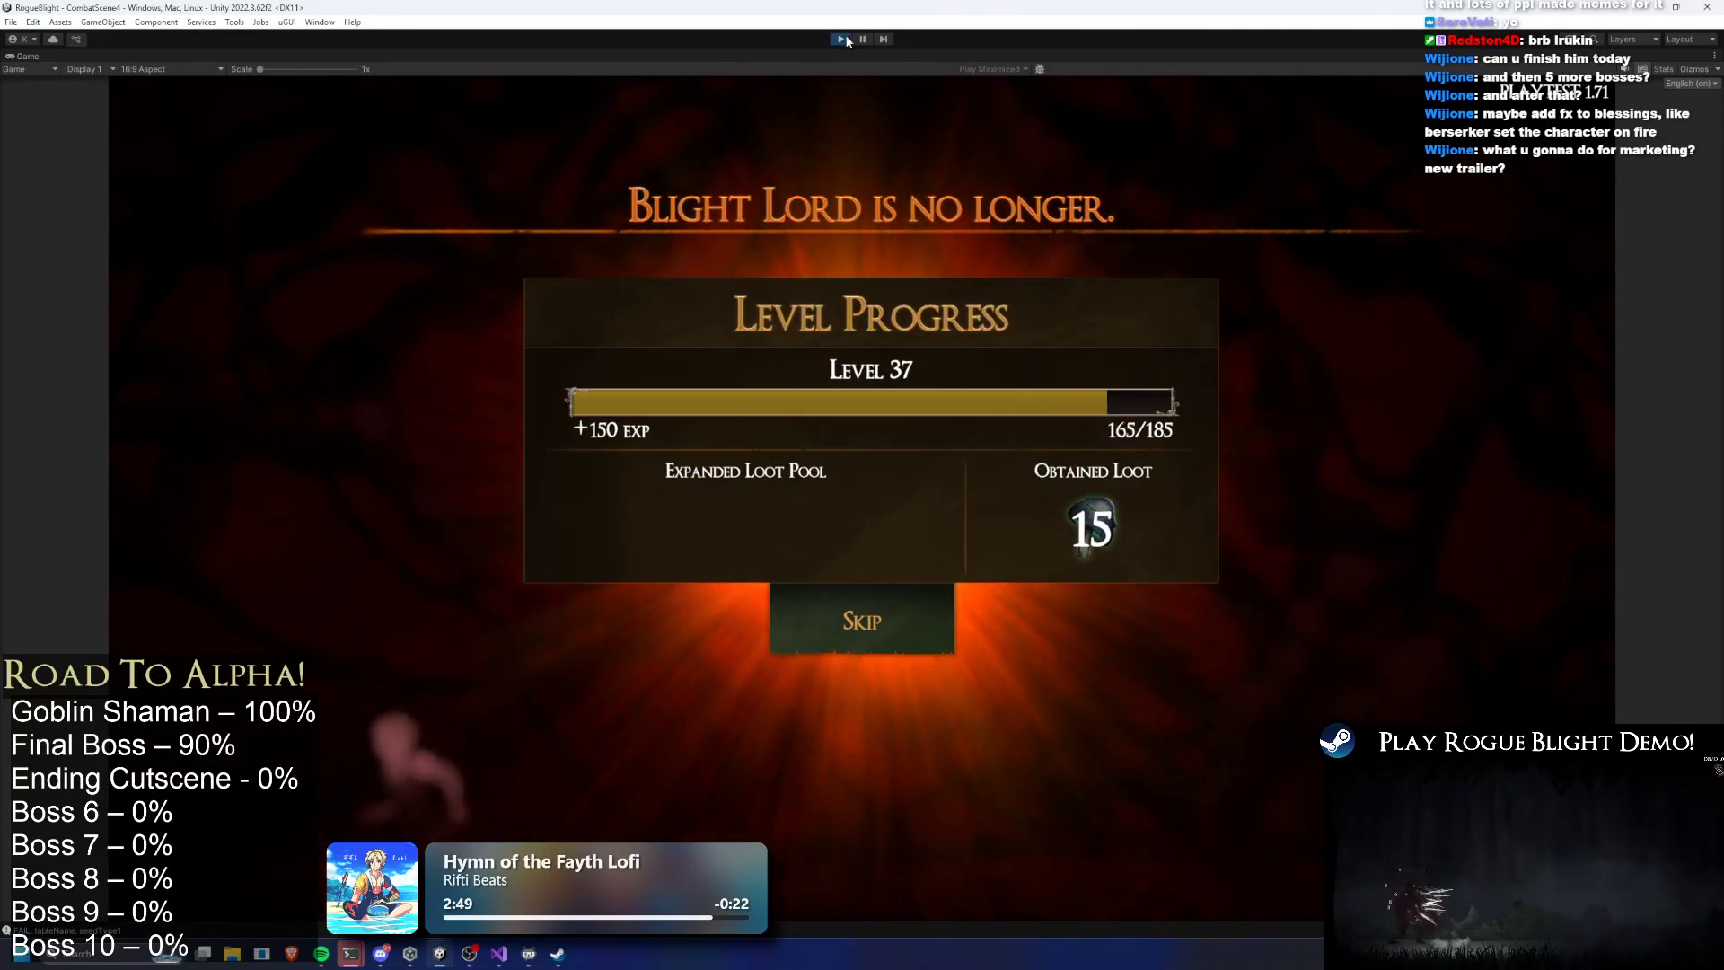
{"action": "left_click", "coordinate": [841, 40]}
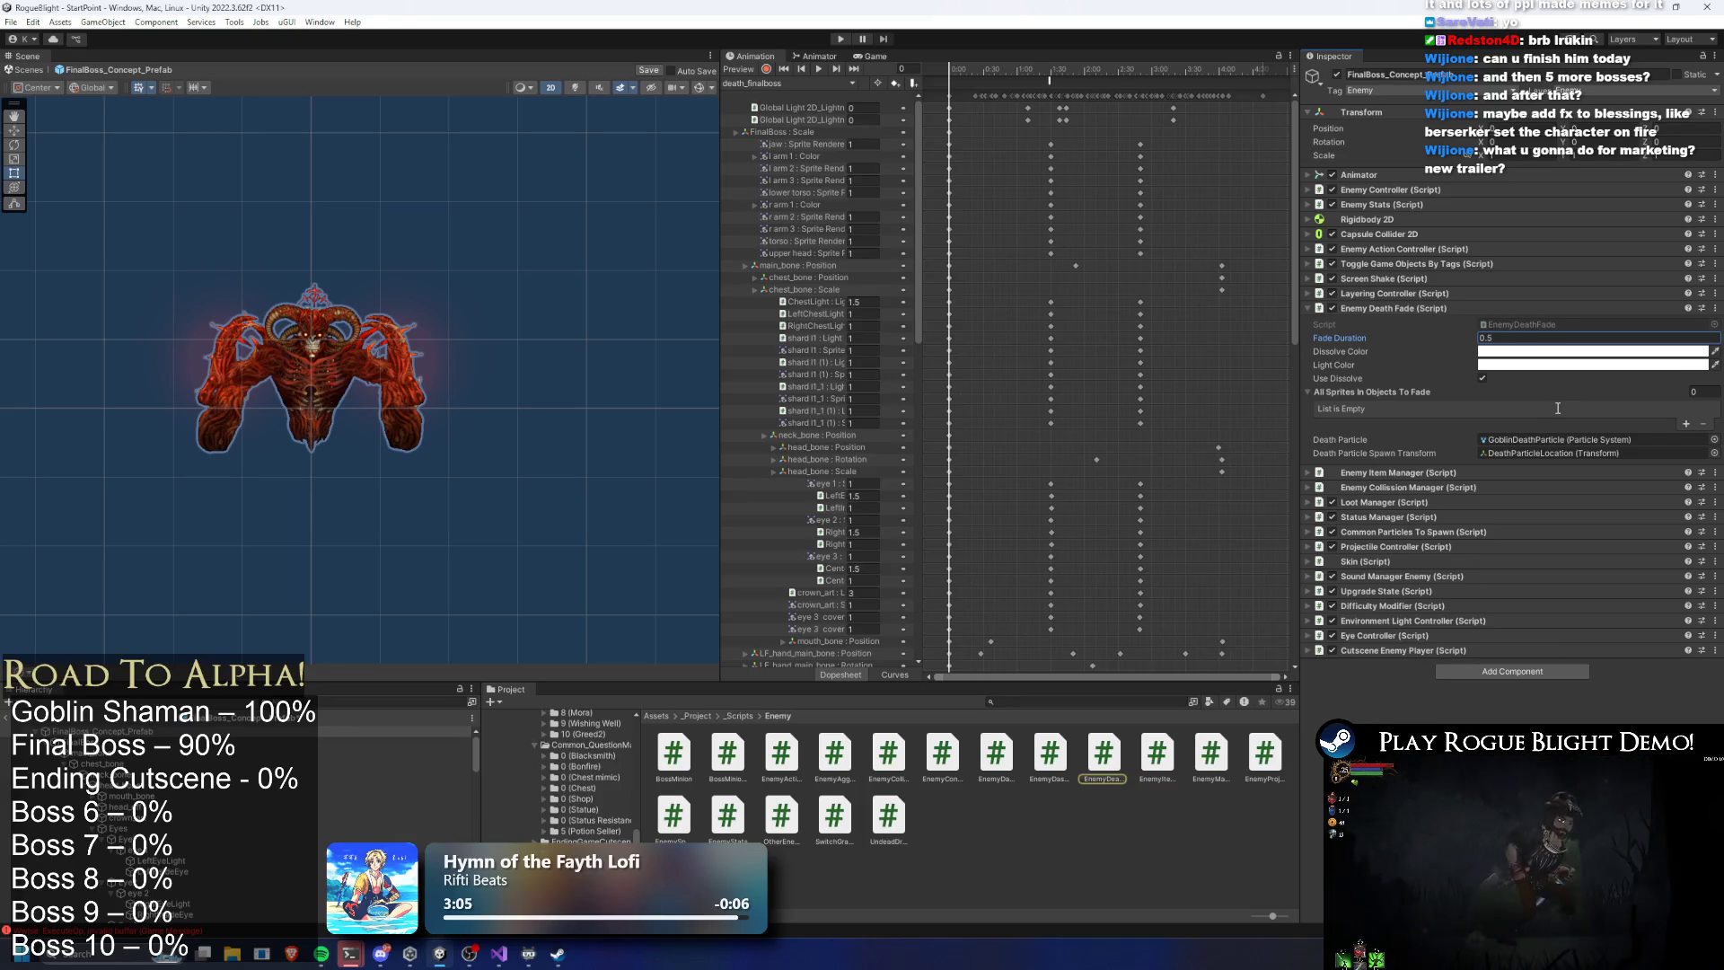
{"action": "key", "text": "ctrl+s"}
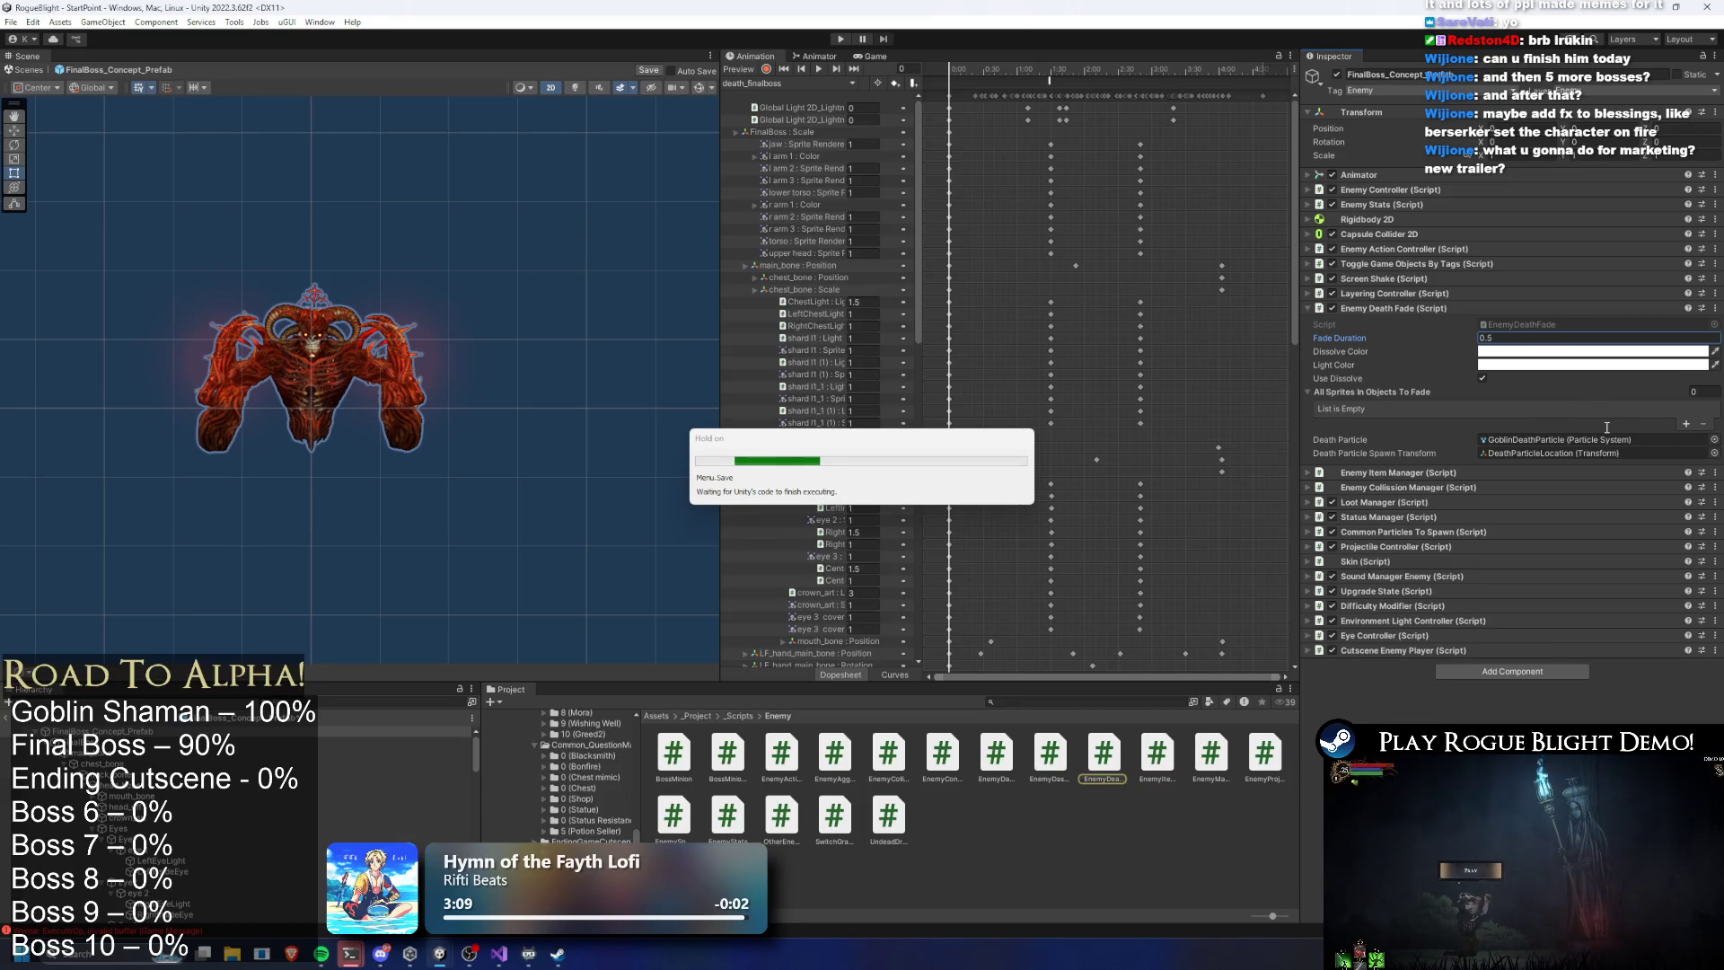
{"action": "left_click", "coordinate": [1527, 444]}
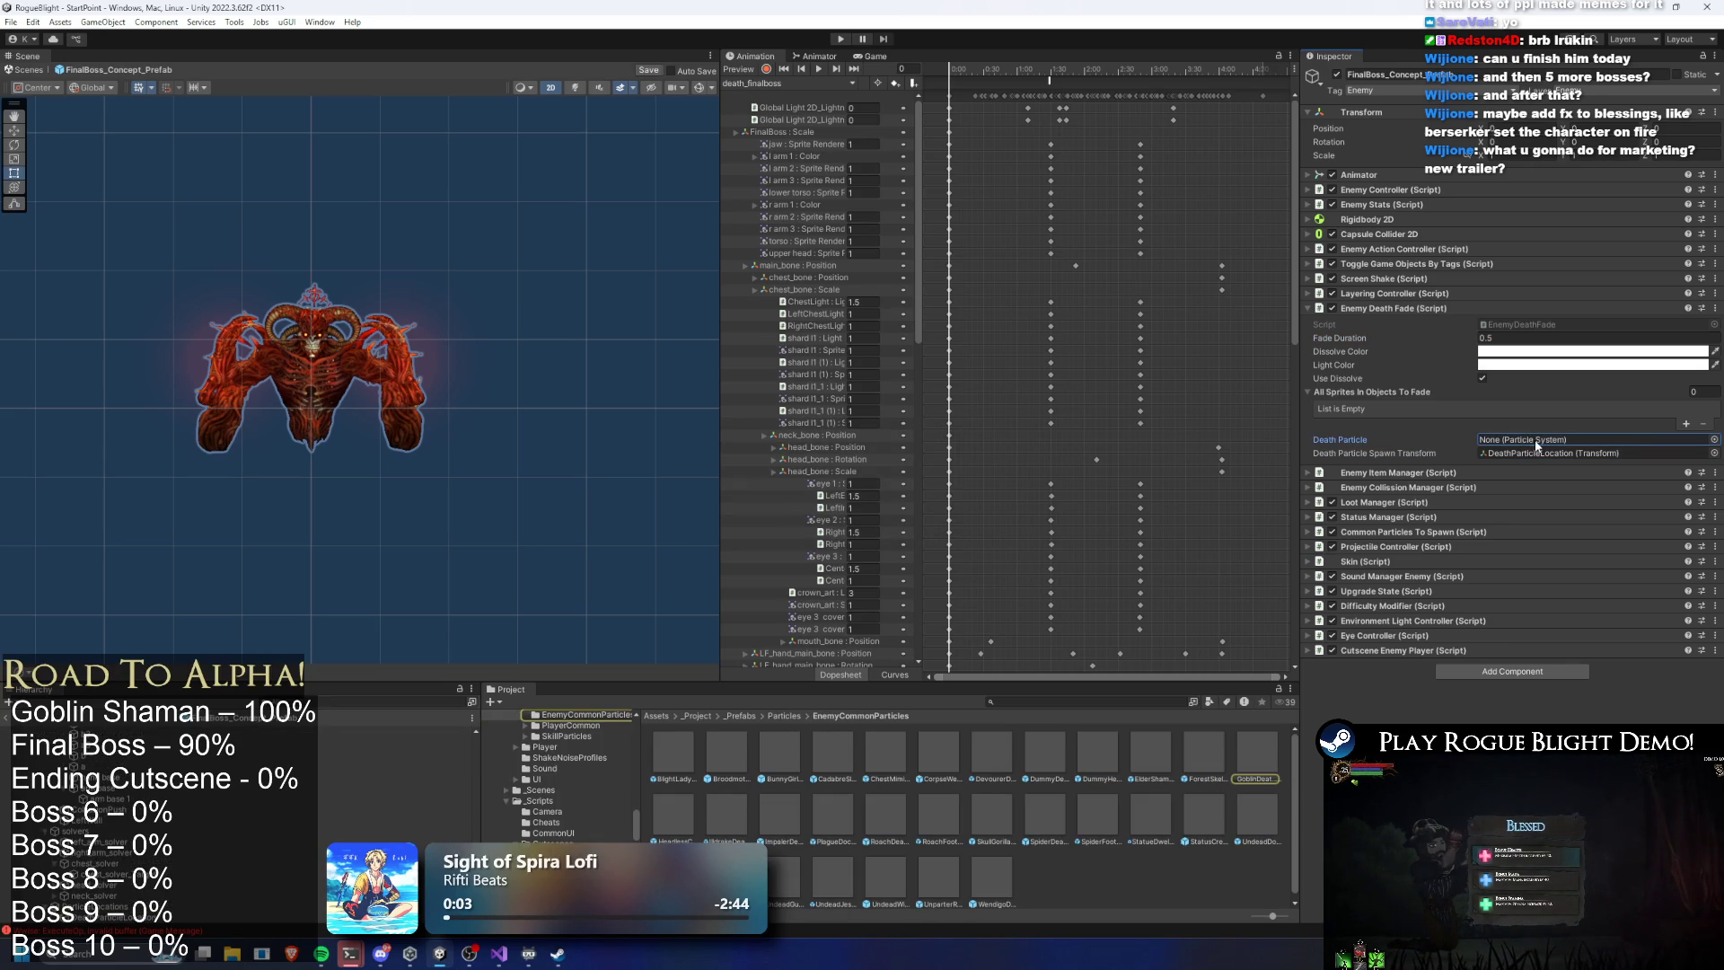
{"action": "left_click", "coordinate": [1523, 453]}
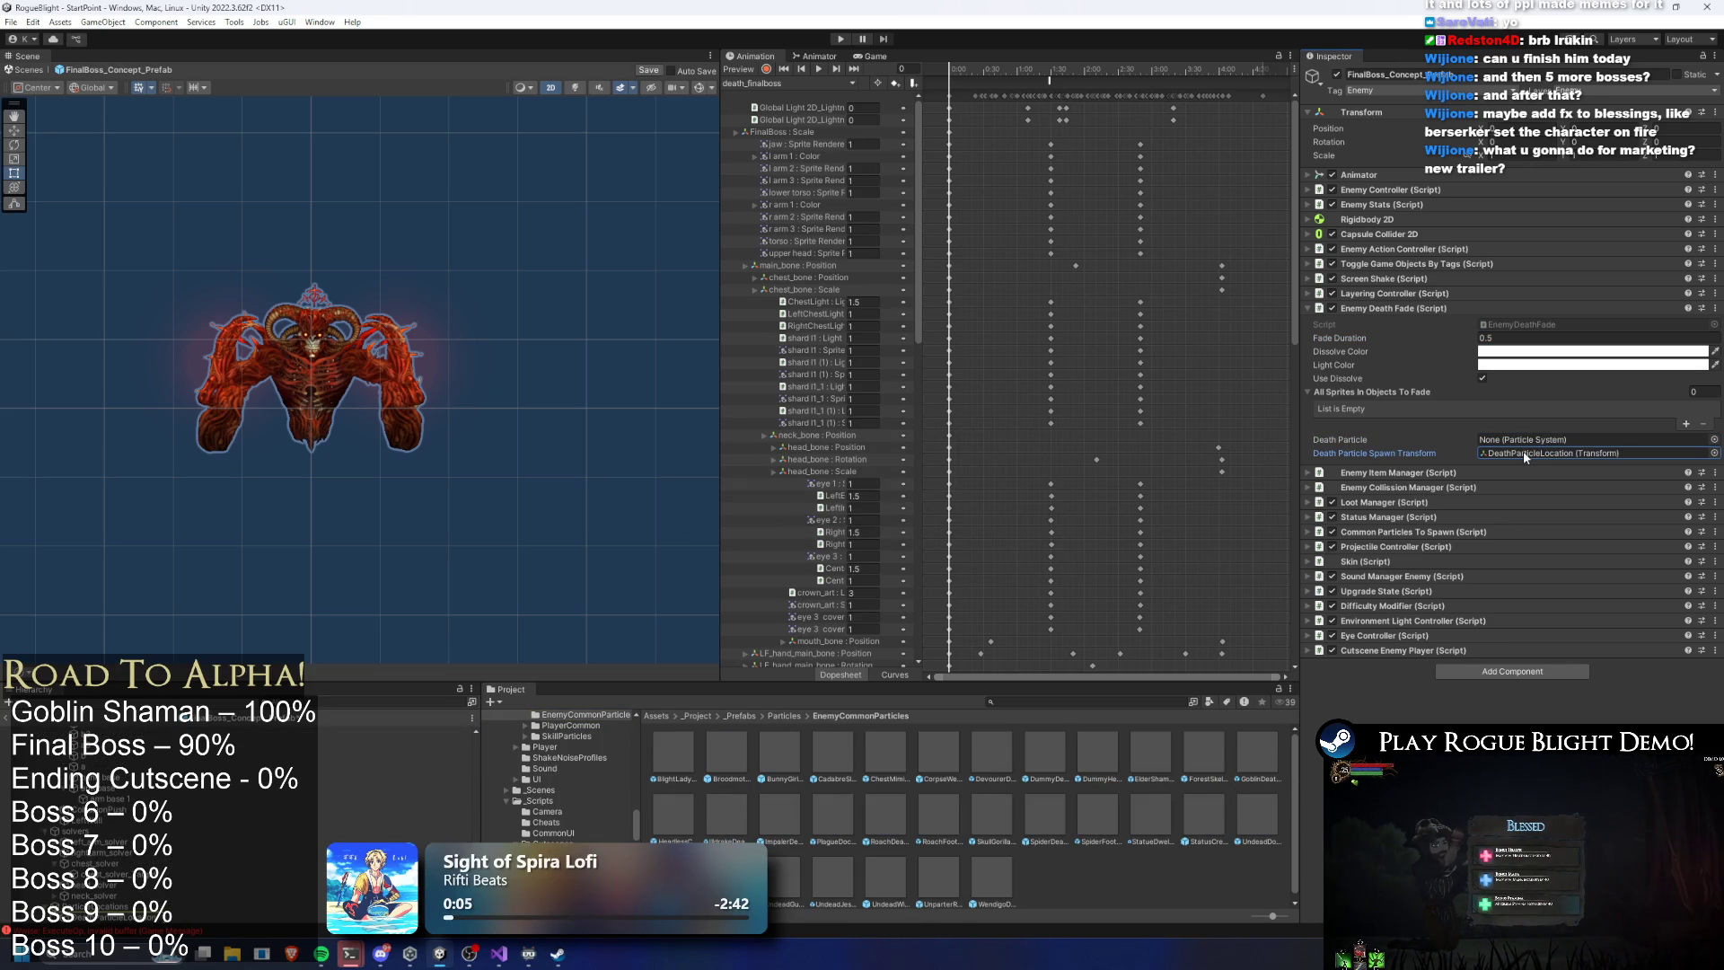
{"action": "key", "text": "Delete"}
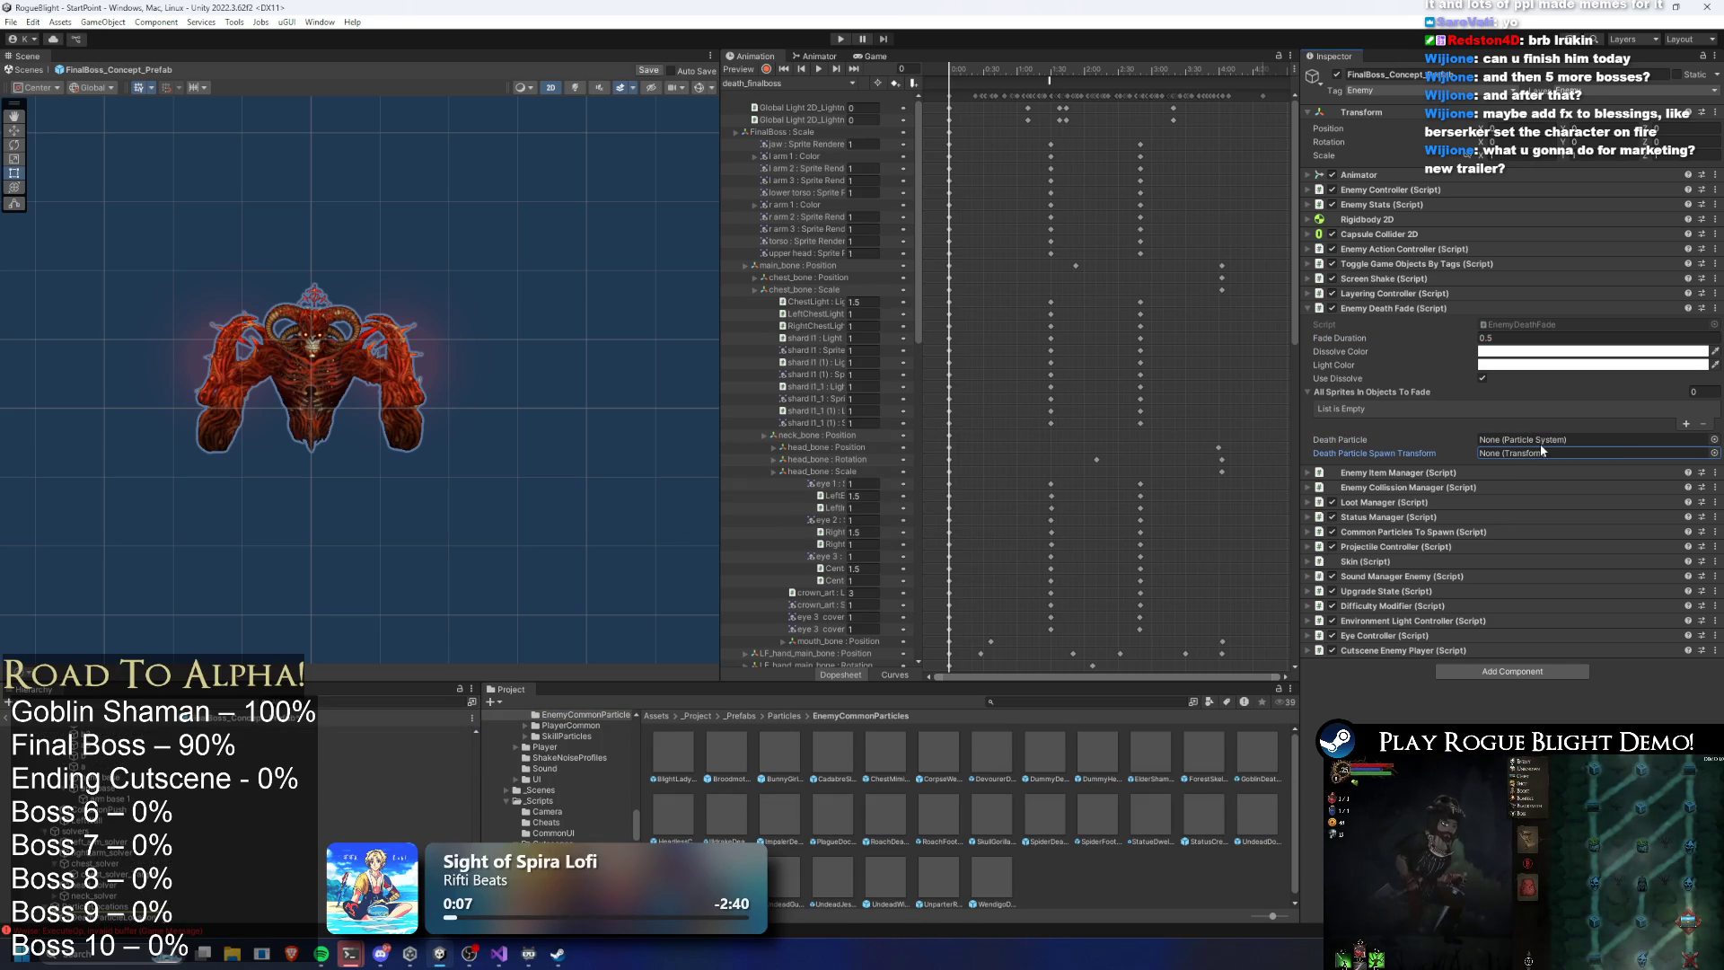
{"action": "left_click", "coordinate": [1417, 310]}
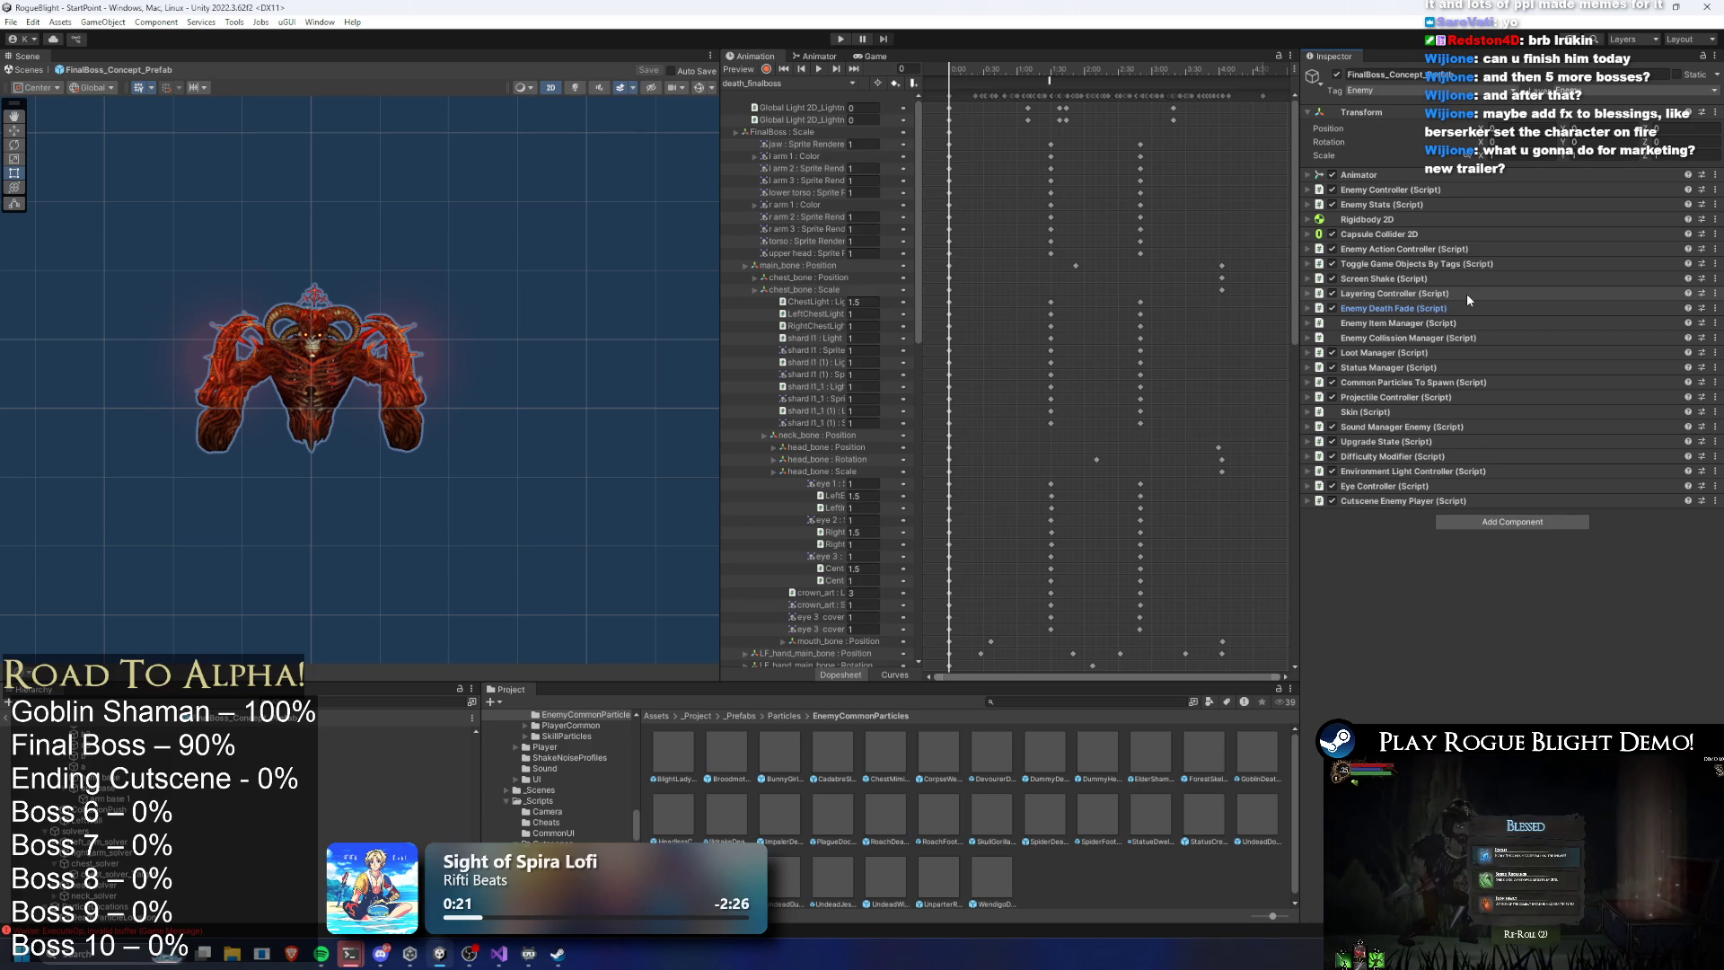
Expand the boss's Screen Shake settings and rename the fourth shake entry to 'death'
{"action": "left_click", "coordinate": [1406, 279]}
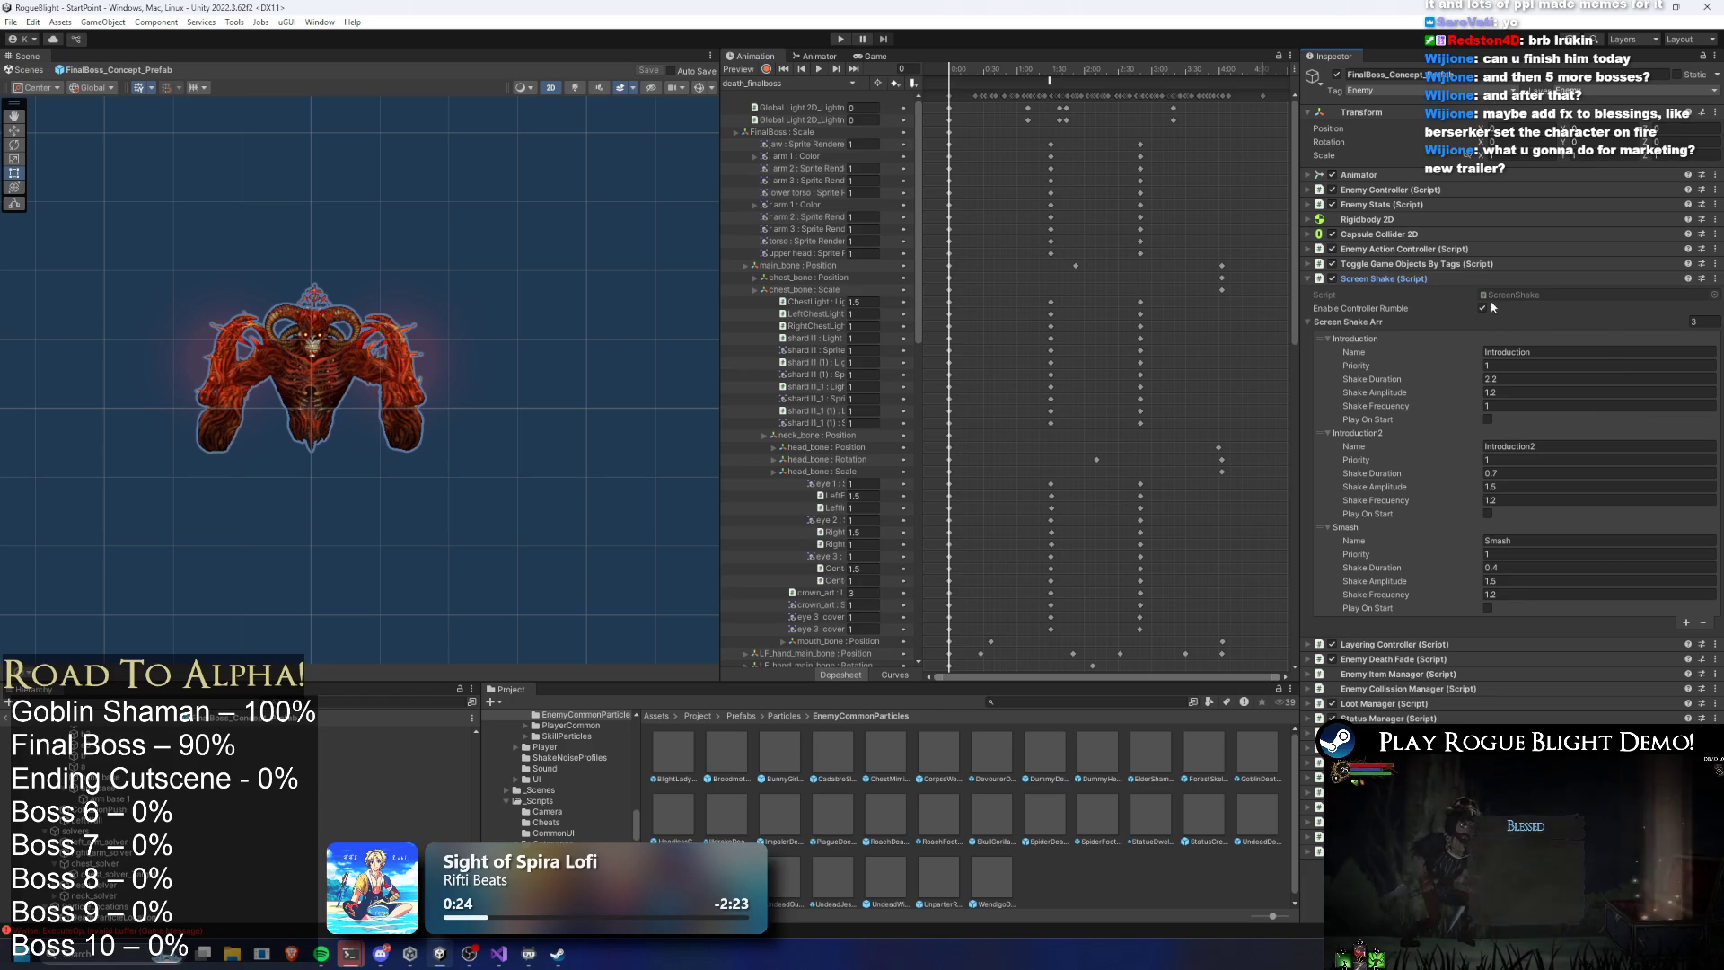
{"action": "double_click", "coordinate": [1538, 635]}
{"action": "type", "text": "death"}
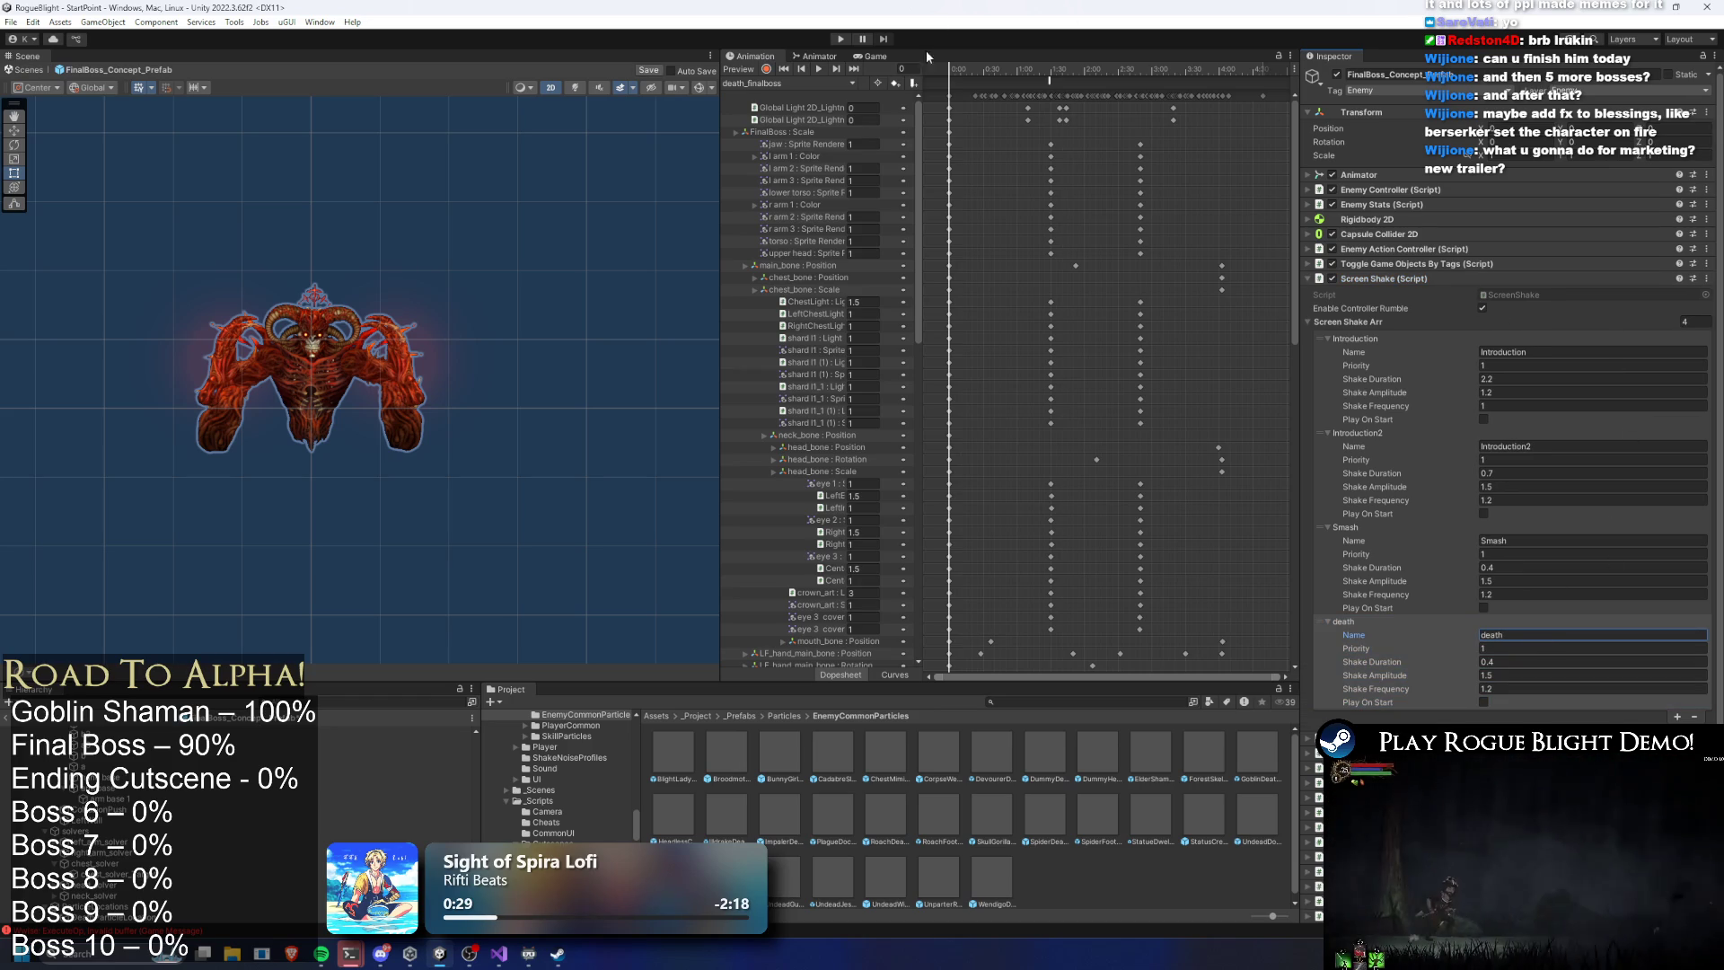
{"action": "left_click", "coordinate": [796, 85]}
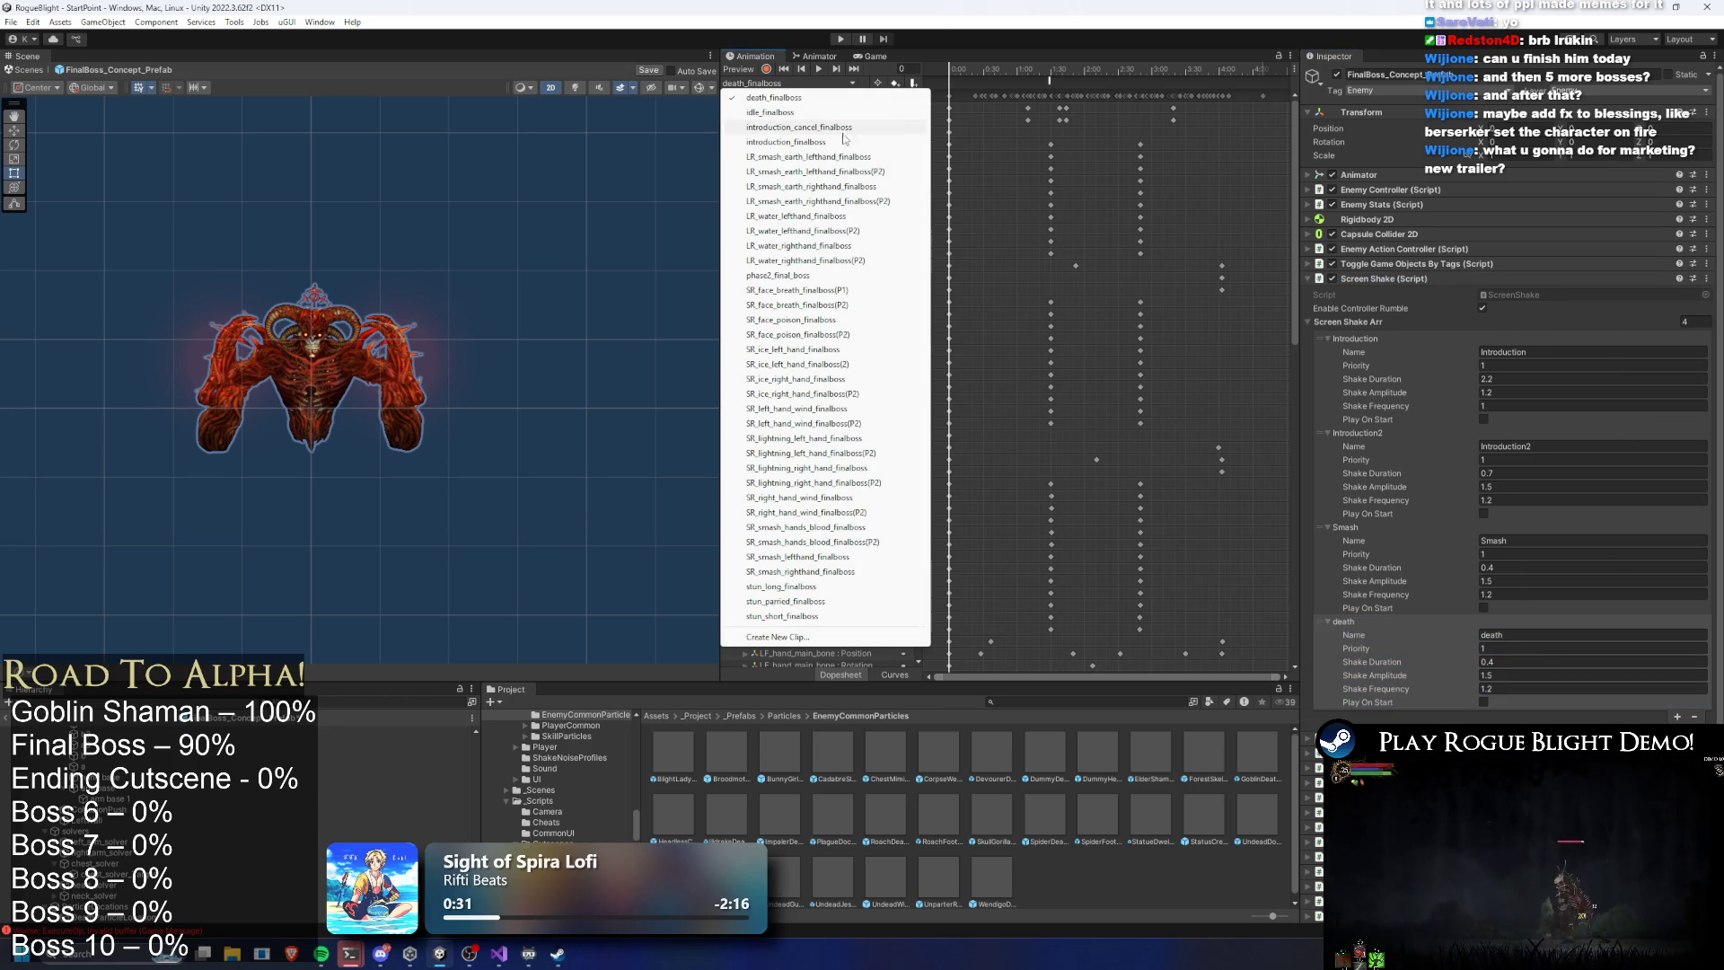
{"action": "left_click", "coordinate": [1516, 664]}
{"action": "left_click", "coordinate": [1515, 661]}
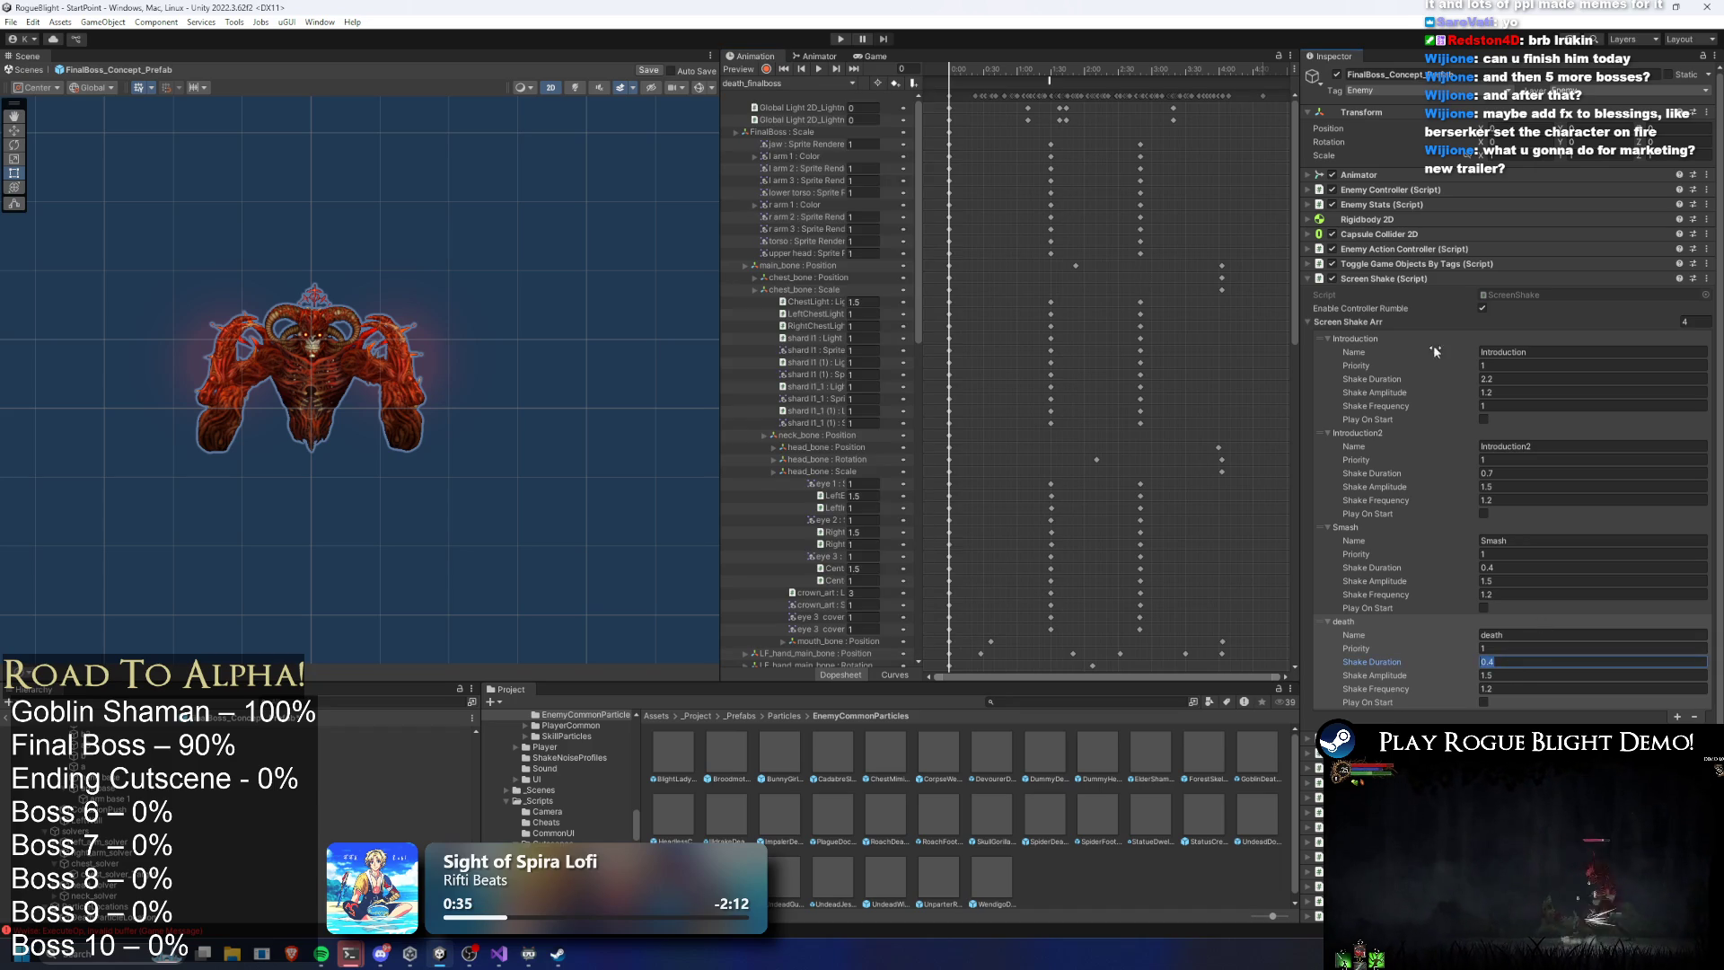
Set the death shake duration to 2 and try adding an animation event in the death clip
{"action": "type", "text": "2"}
{"action": "key", "text": "Return"}
{"action": "left_click", "coordinate": [966, 72]}
{"action": "right_click", "coordinate": [978, 79]}
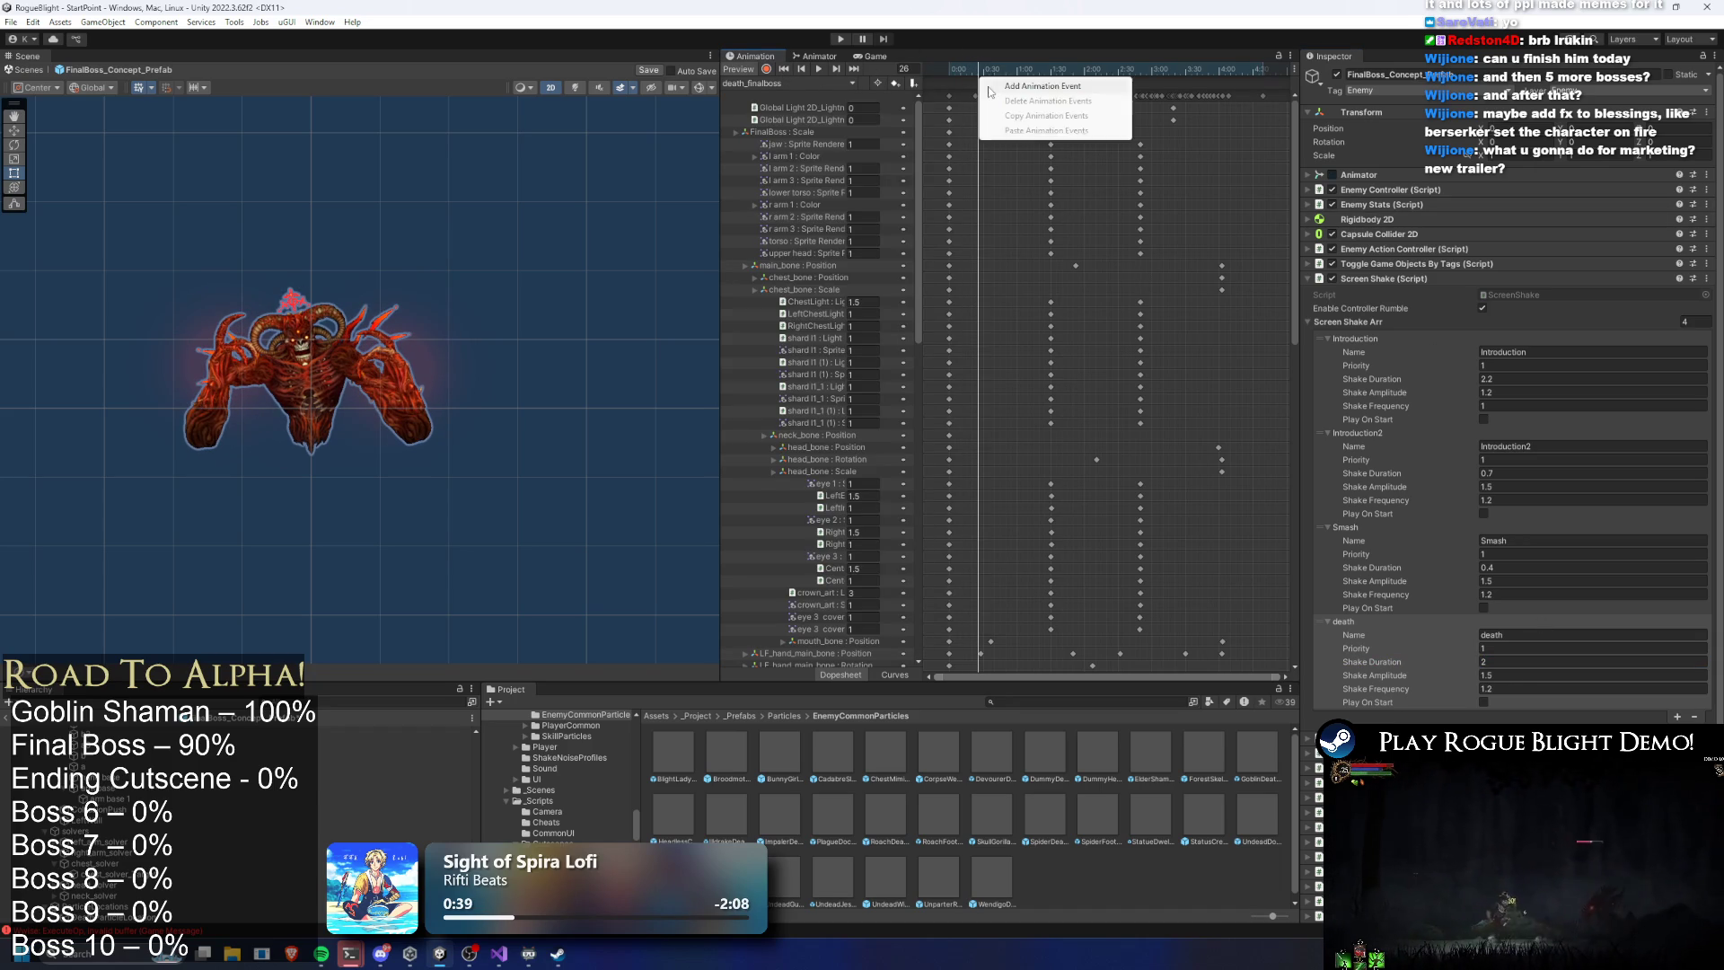
{"action": "left_click", "coordinate": [992, 90]}
{"action": "left_click", "coordinate": [946, 71]}
{"action": "left_click_drag", "start_coordinate": [946, 71], "coordinate": [967, 72]}
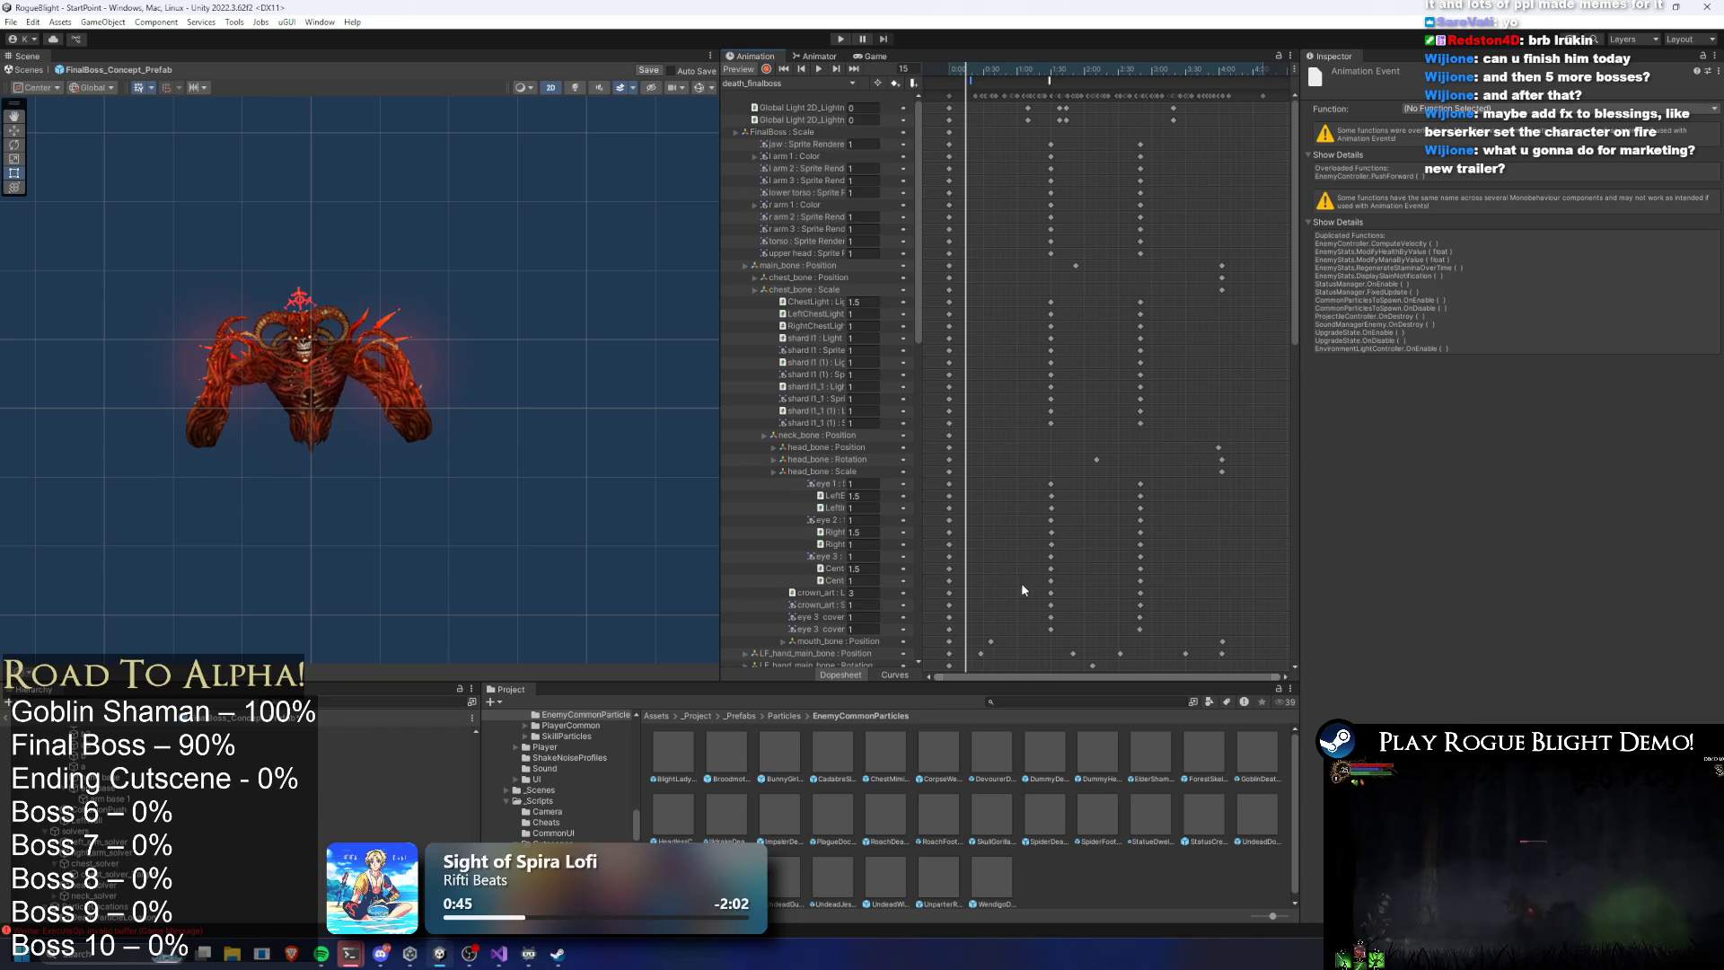
Preview the death animation and copy-paste a mouth_bone keyframe
{"action": "left_click", "coordinate": [991, 641]}
{"action": "left_click_drag", "start_coordinate": [973, 69], "coordinate": [959, 71]}
{"action": "mouse_move", "coordinate": [1008, 612]}
{"action": "left_mouse_down"}
{"action": "mouse_move", "coordinate": [985, 638]}
{"action": "mouse_move", "coordinate": [1016, 644]}
{"action": "left_mouse_up"}
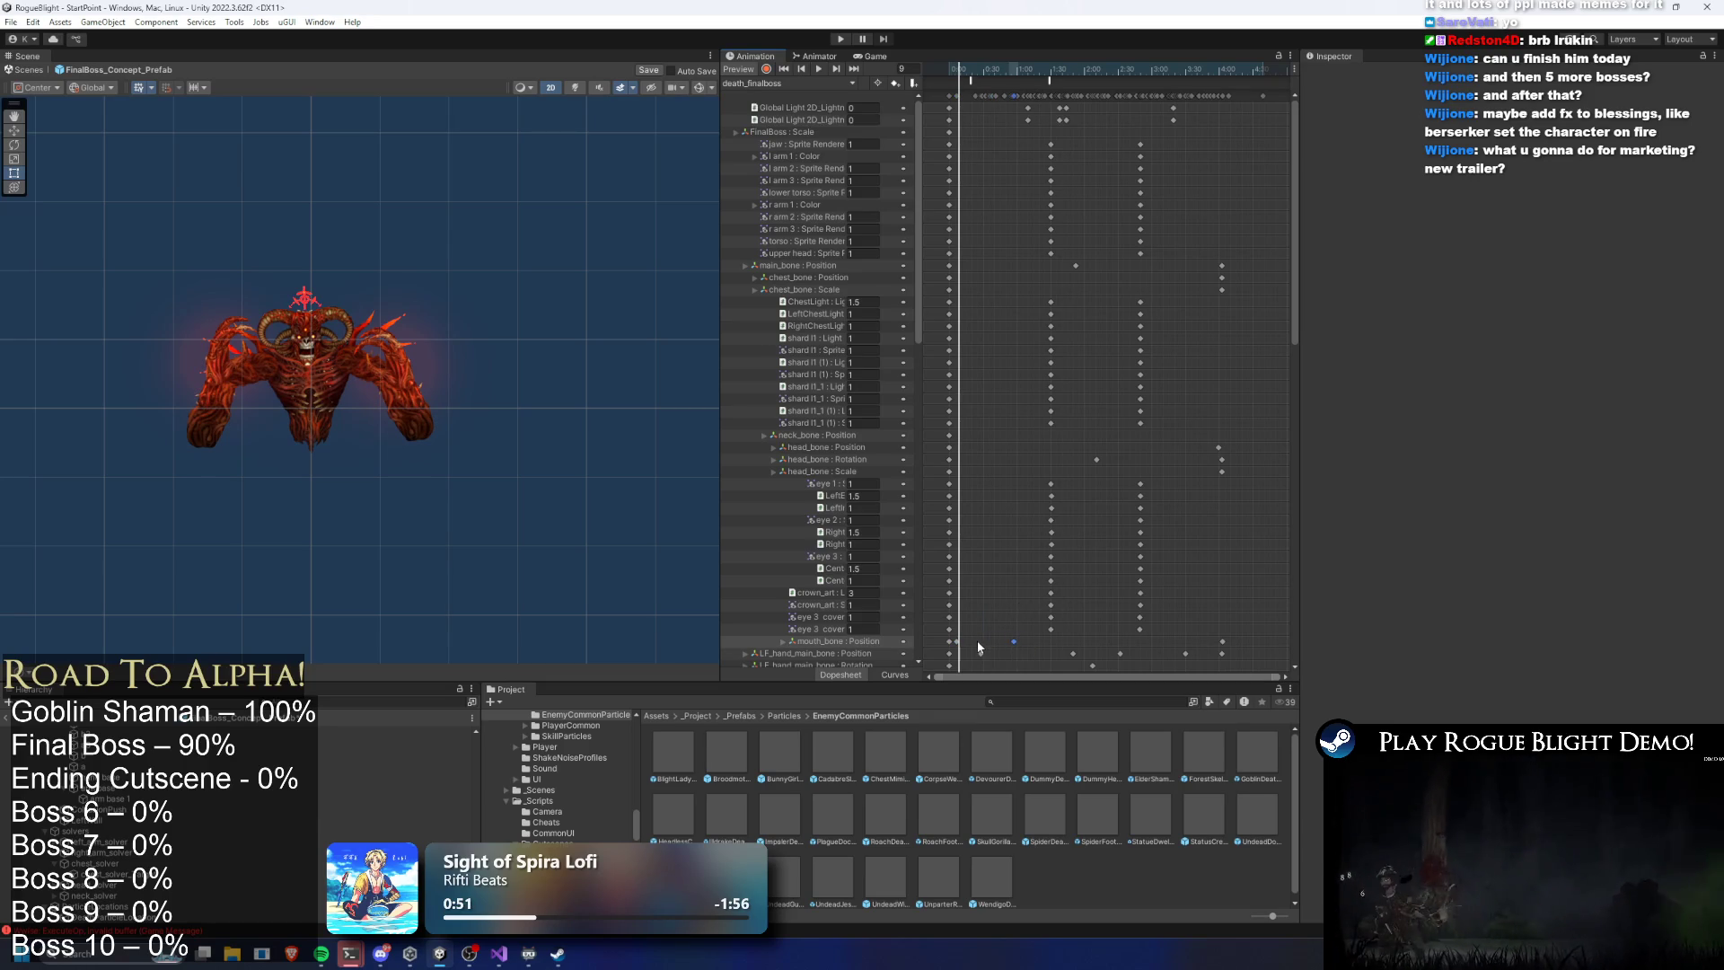
{"action": "left_click", "coordinate": [950, 641]}
{"action": "key", "text": "ctrl+c"}
{"action": "key", "text": "ctrl+v"}
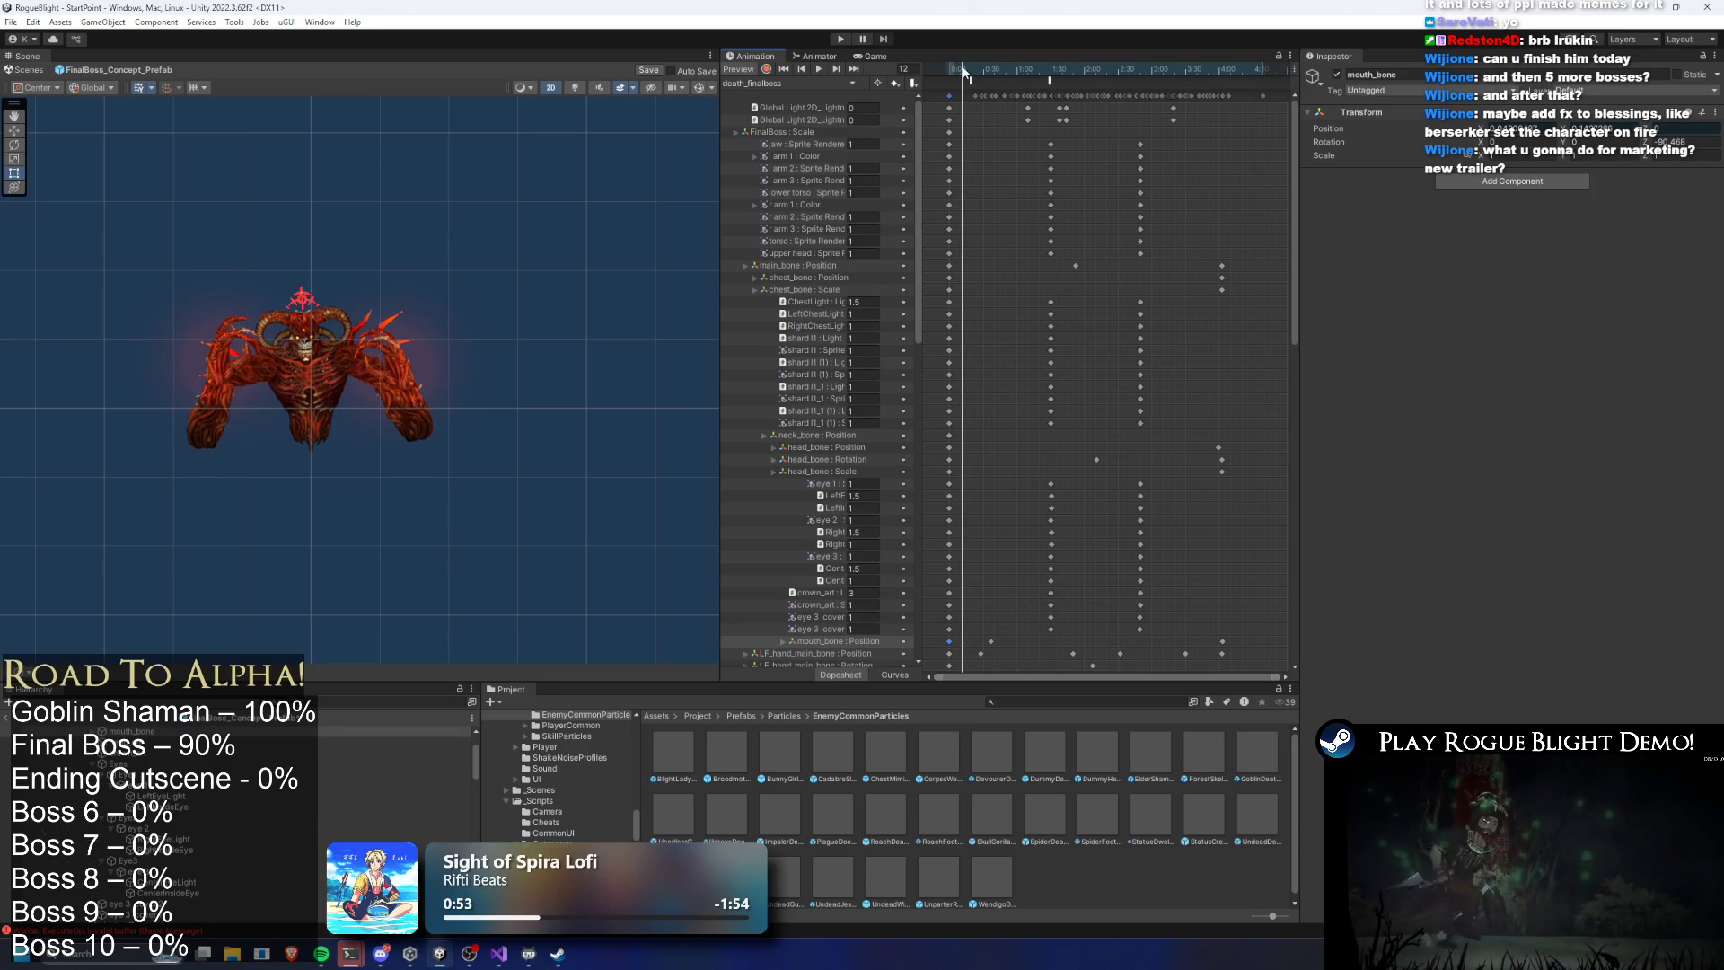
Add an animation event at frame 17 of death_finalboss that calls StartScreenShake
{"action": "left_click", "coordinate": [971, 69]}
{"action": "left_click_drag", "start_coordinate": [971, 69], "coordinate": [968, 69]}
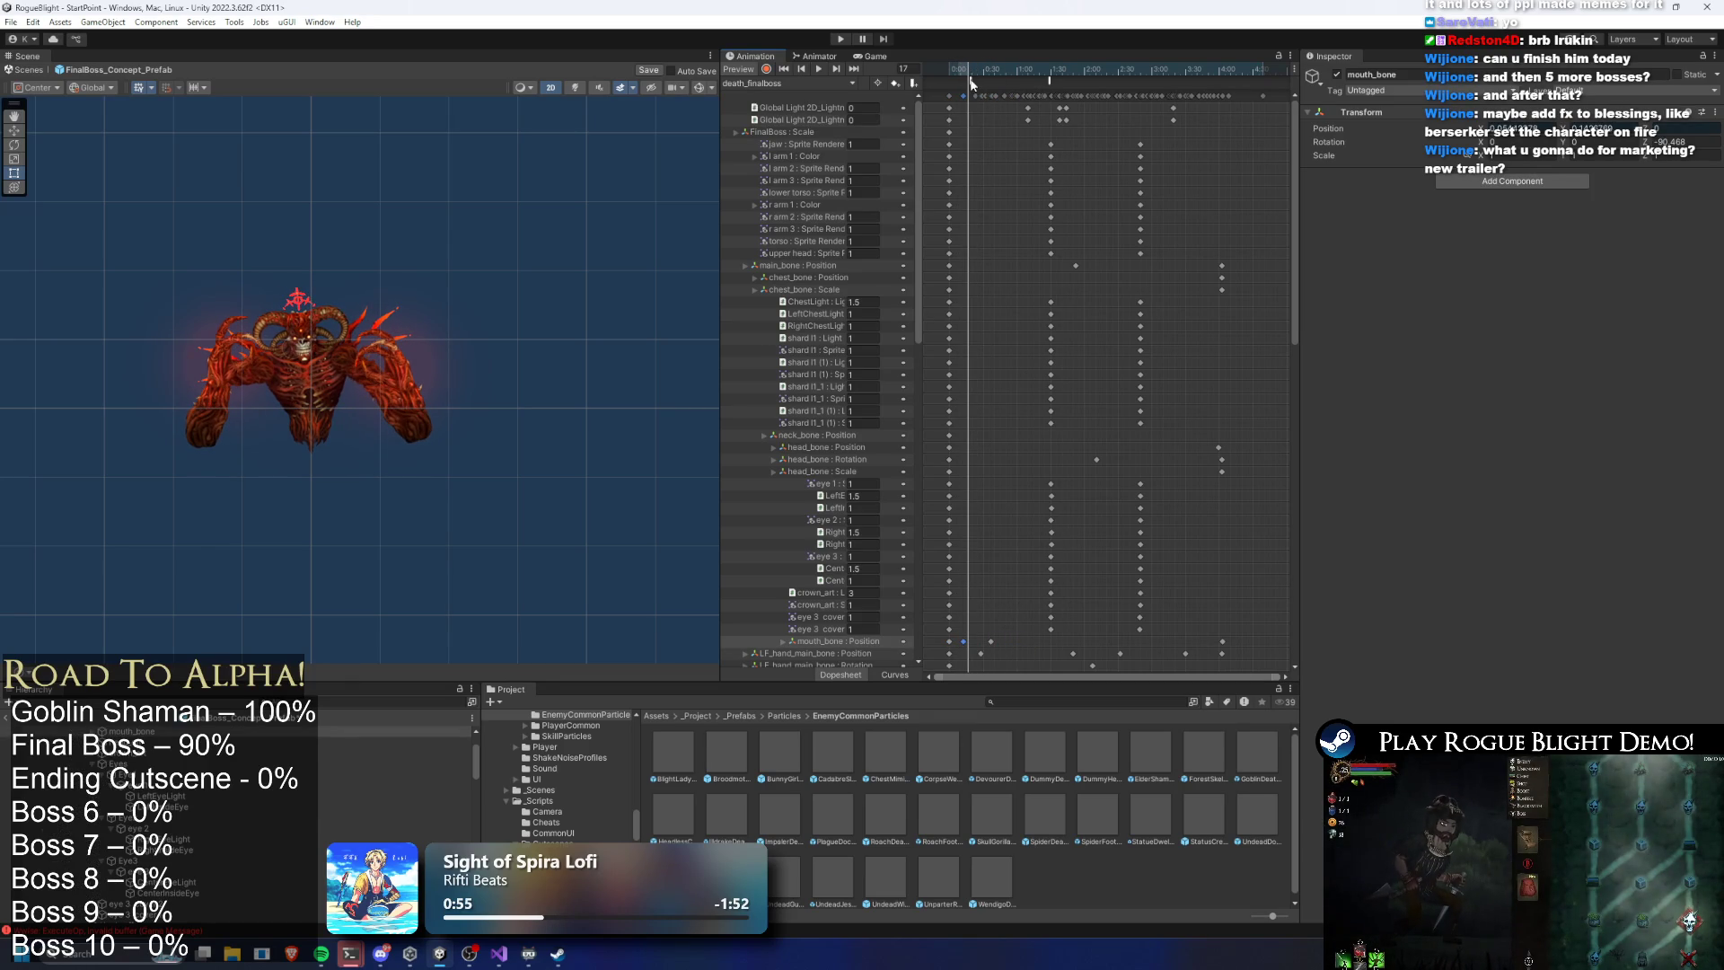
{"action": "double_click", "coordinate": [959, 81]}
{"action": "left_click", "coordinate": [1455, 108]}
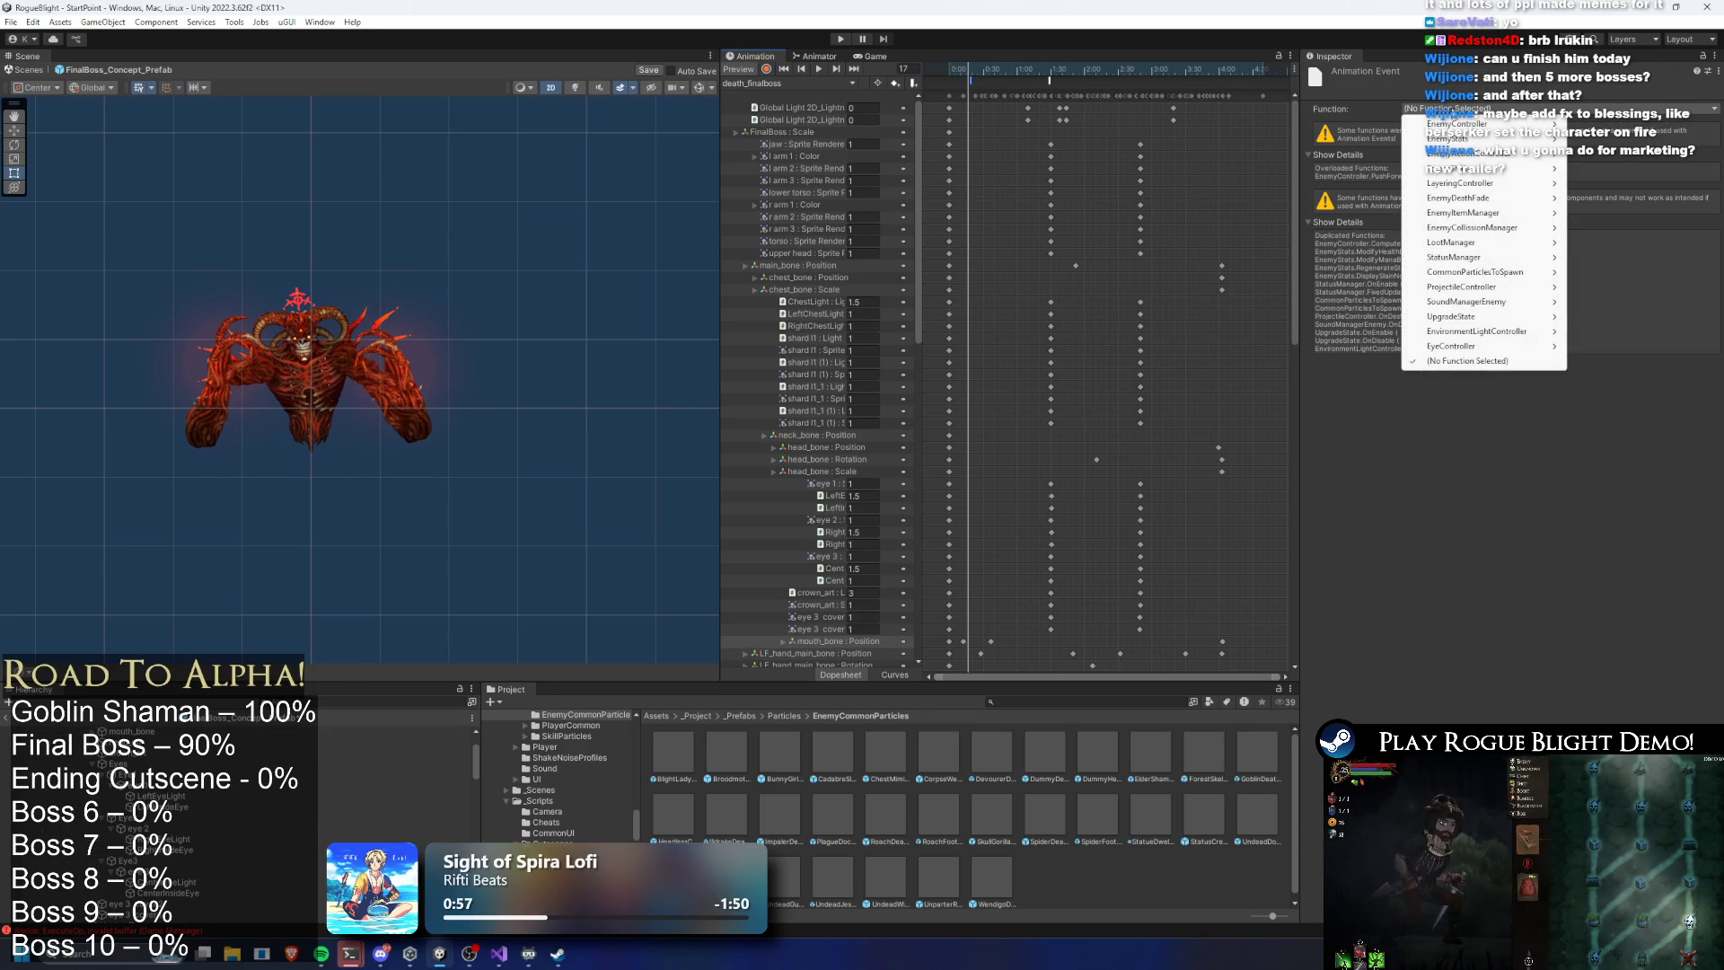
{"action": "mouse_move", "coordinate": [1605, 171]}
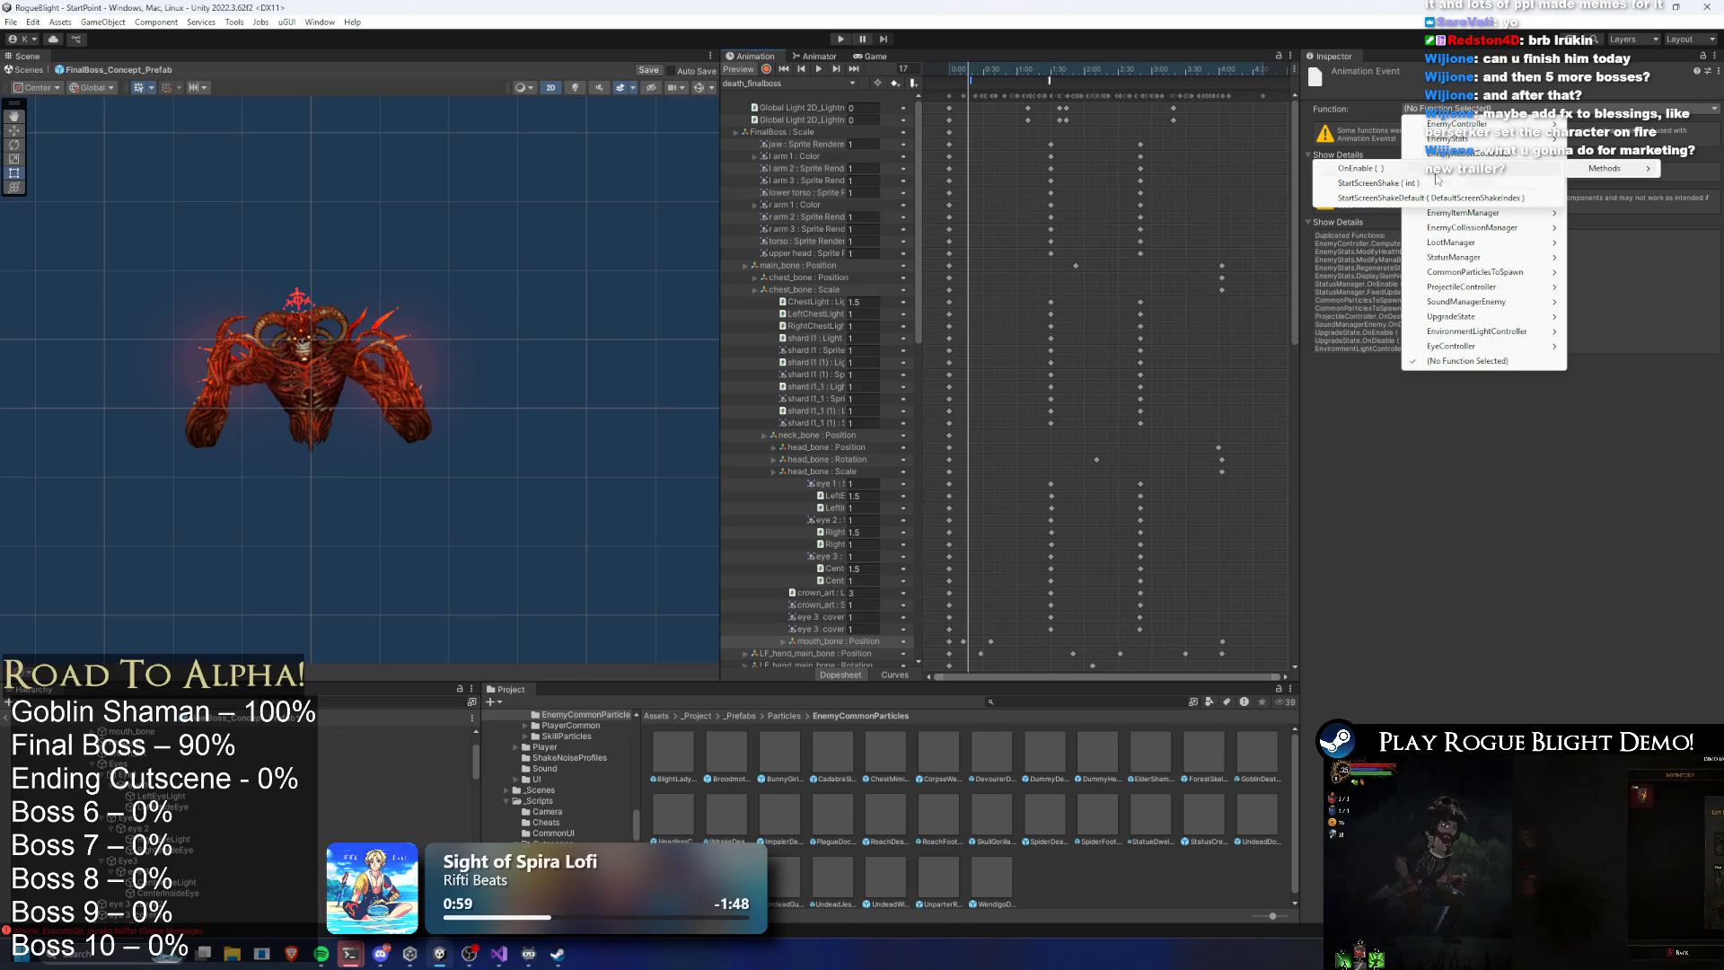
{"action": "left_click", "coordinate": [1378, 183]}
{"action": "left_click", "coordinate": [180, 732]}
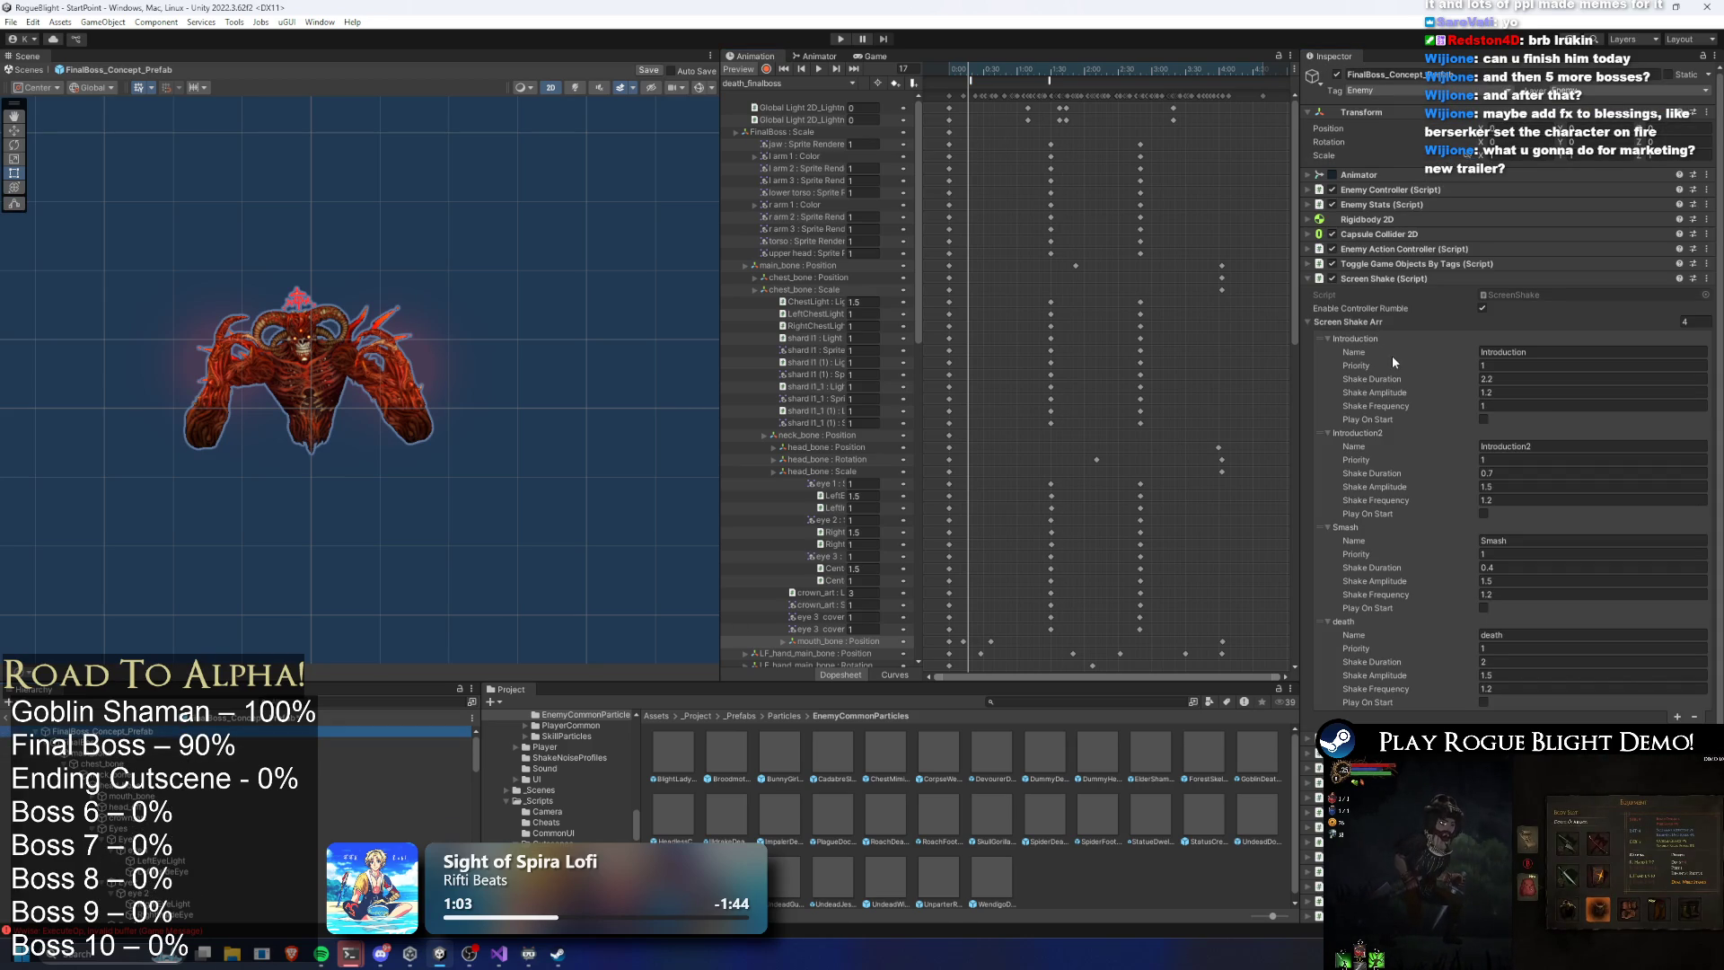
Review the frame-17 shake event, change the death Shake Duration to 3, and start Play Mode
{"action": "left_click", "coordinate": [1050, 79]}
{"action": "mouse_move", "coordinate": [958, 72]}
{"action": "left_mouse_down"}
{"action": "mouse_move", "coordinate": [977, 65]}
{"action": "mouse_move", "coordinate": [971, 81]}
{"action": "mouse_move", "coordinate": [1052, 114]}
{"action": "mouse_move", "coordinate": [1159, 124]}
{"action": "left_mouse_up"}
{"action": "left_click", "coordinate": [99, 731]}
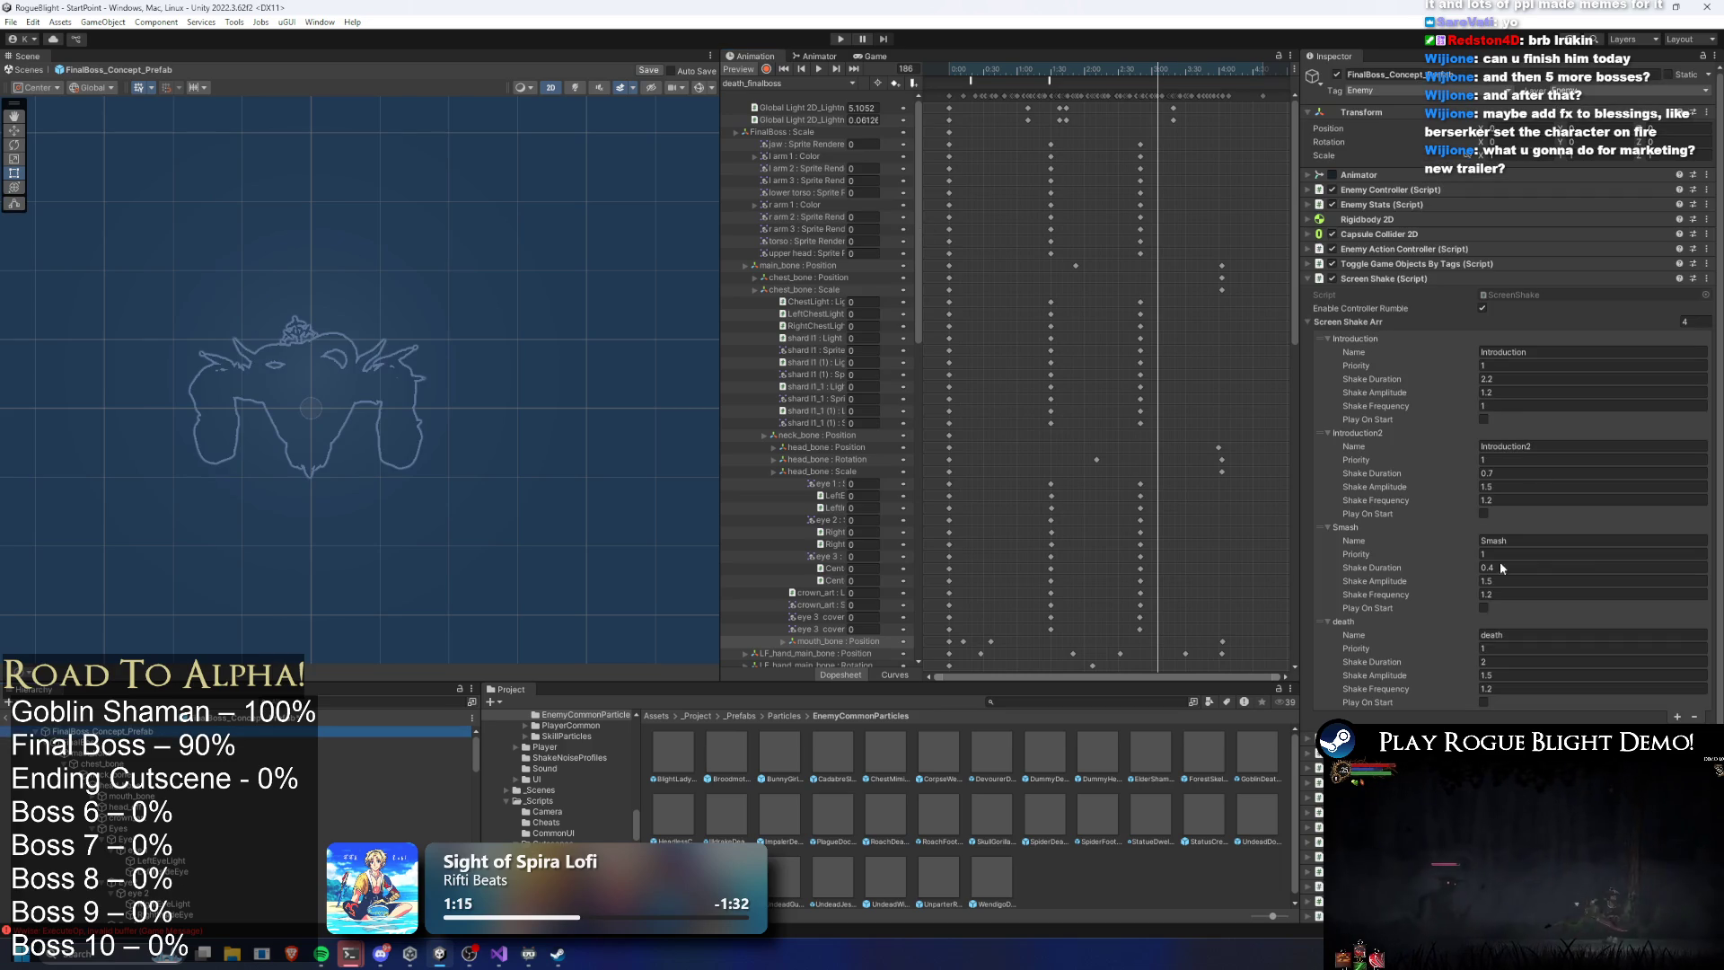
{"action": "left_click", "coordinate": [1504, 674]}
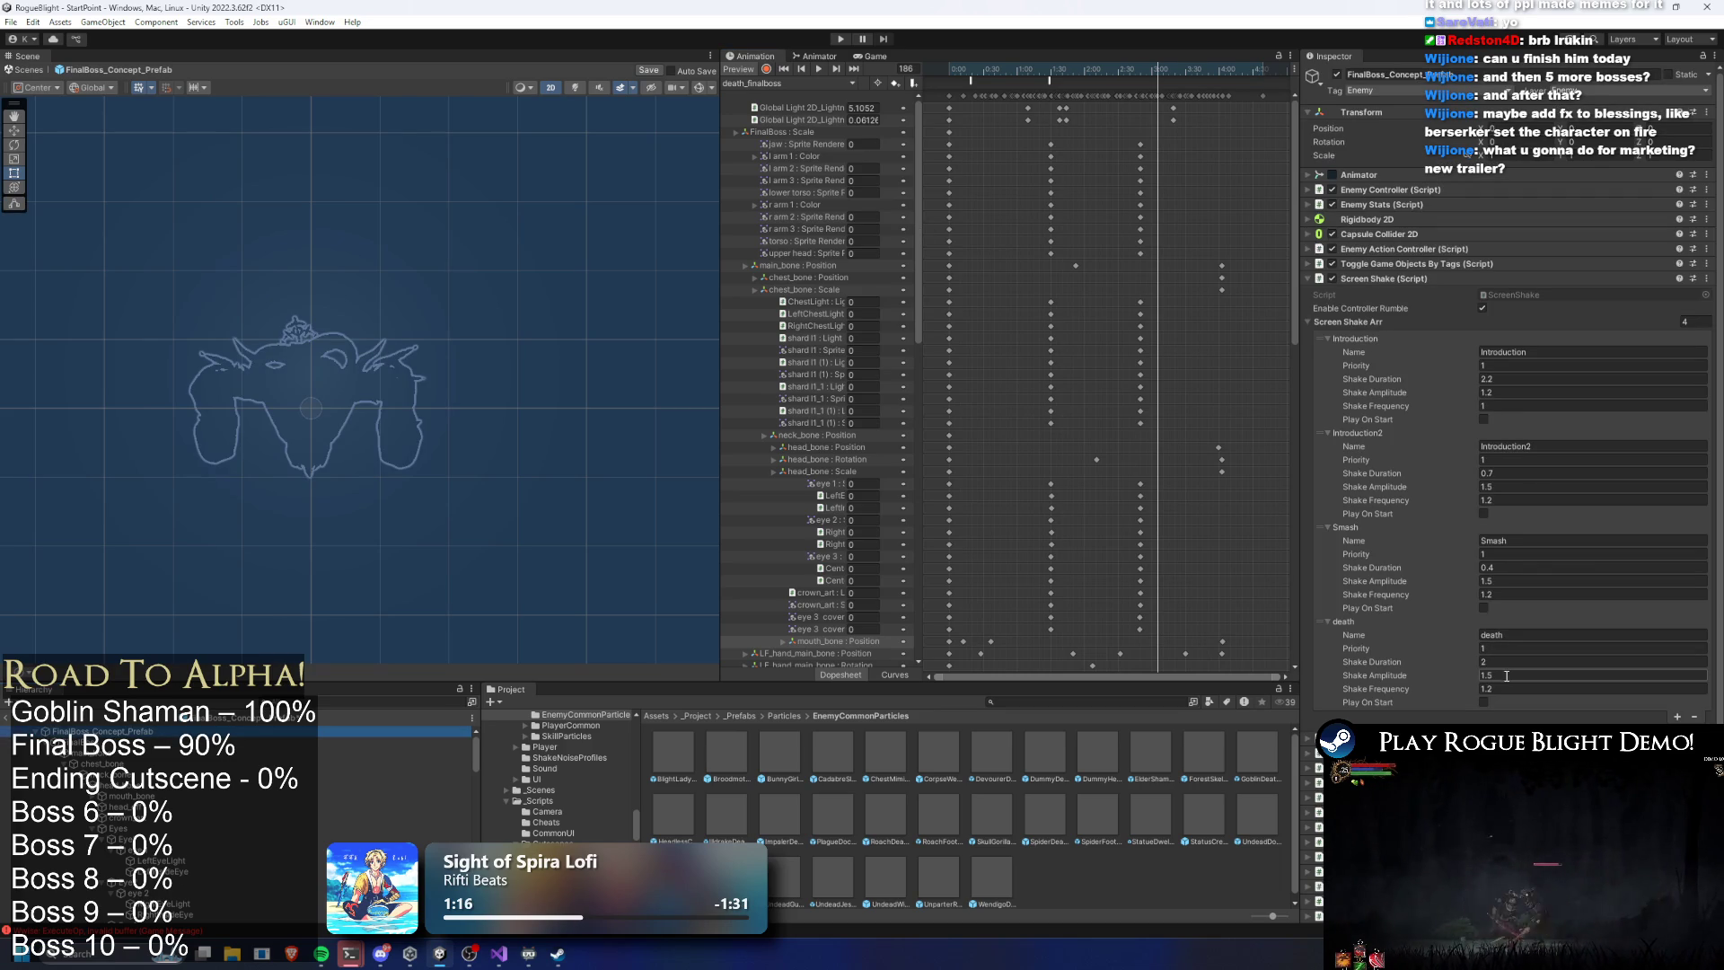
{"action": "left_click", "coordinate": [1525, 661]}
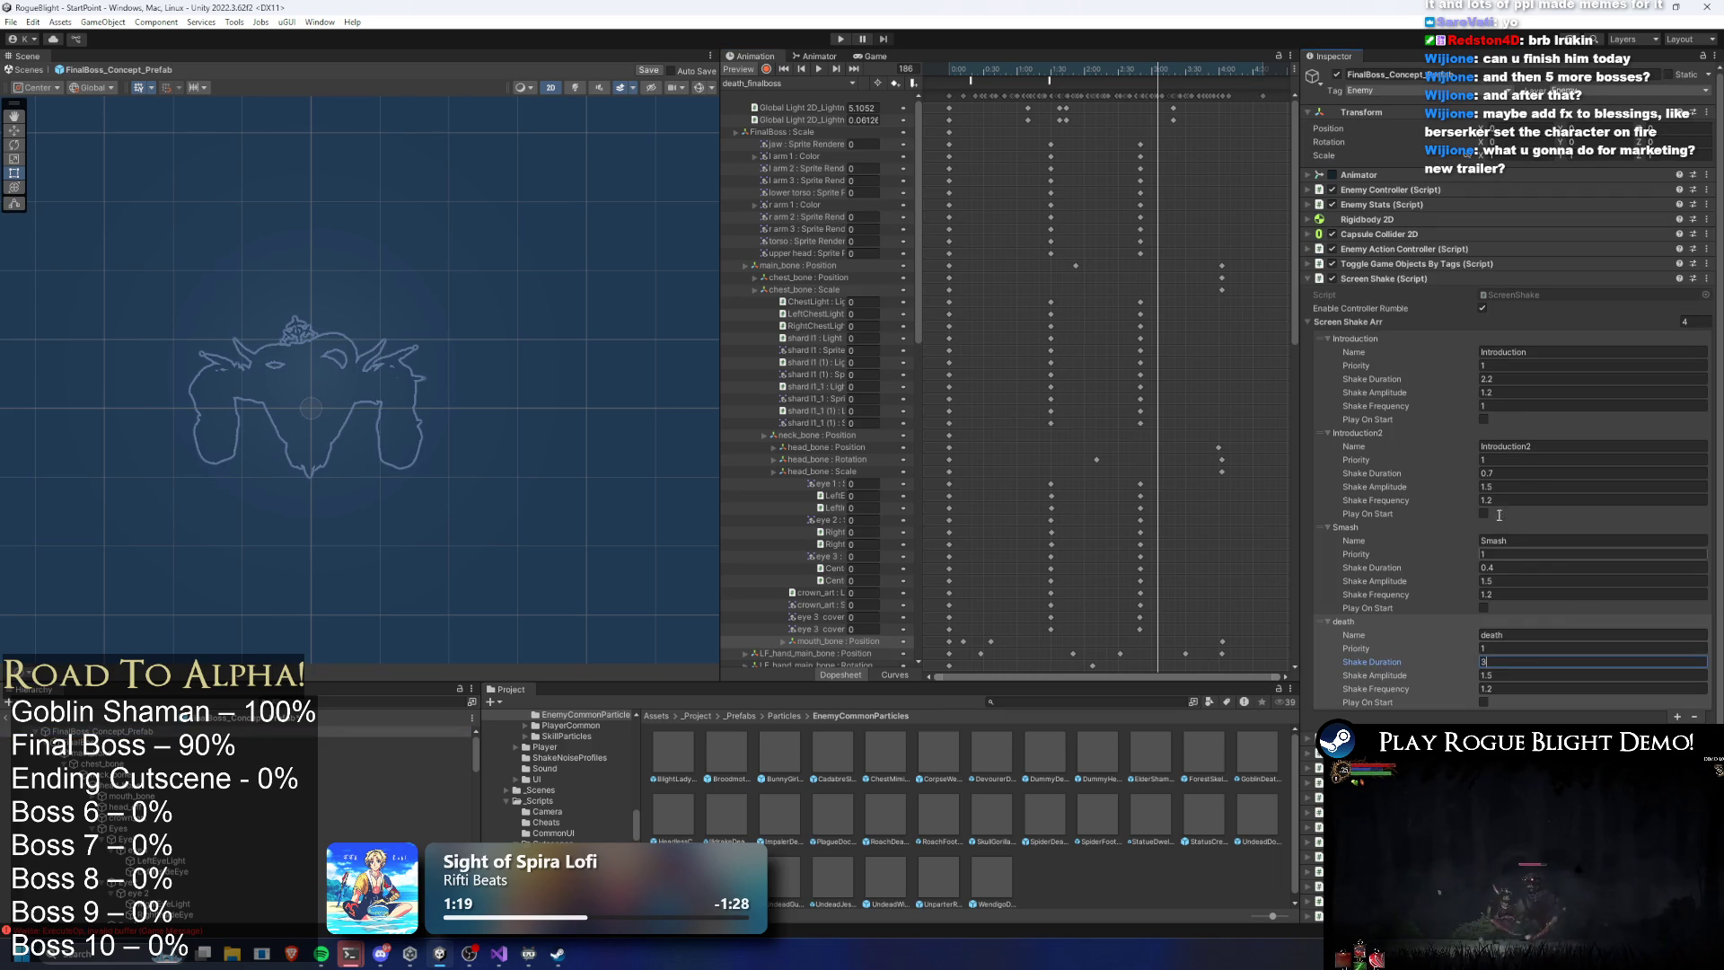
{"action": "left_click", "coordinate": [840, 40]}
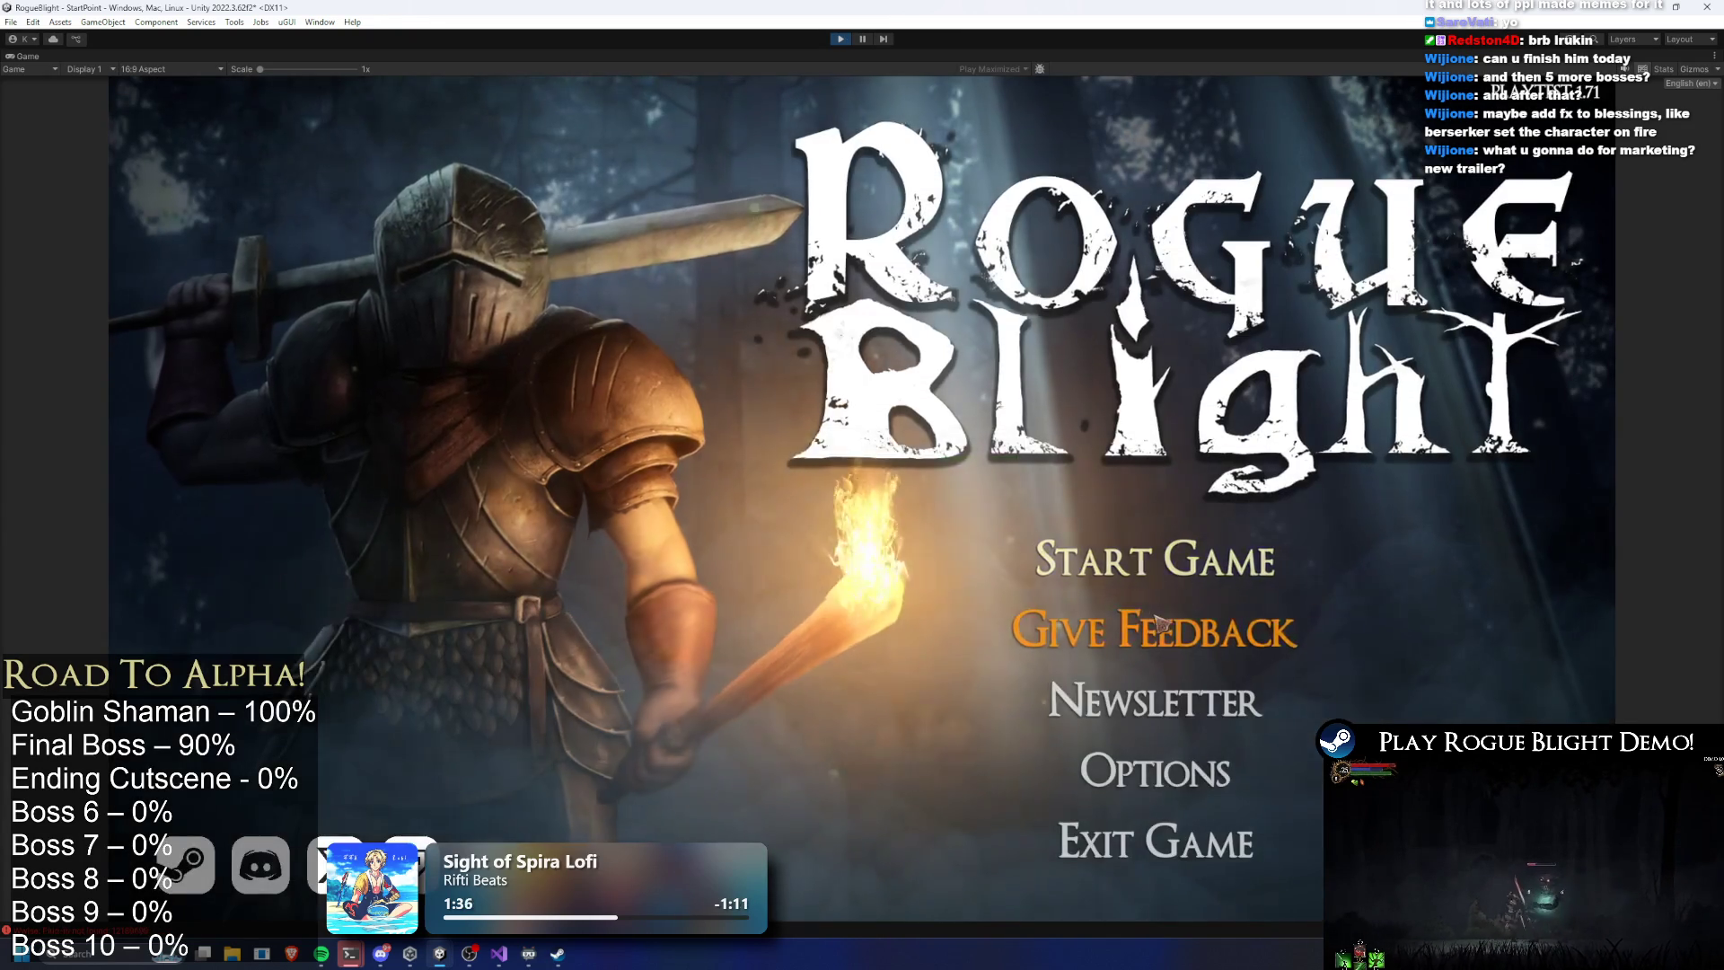
Start the game from the first save slot and launch the boss map from the map NPC
{"action": "left_click", "coordinate": [1167, 552]}
{"action": "left_click", "coordinate": [1211, 499]}
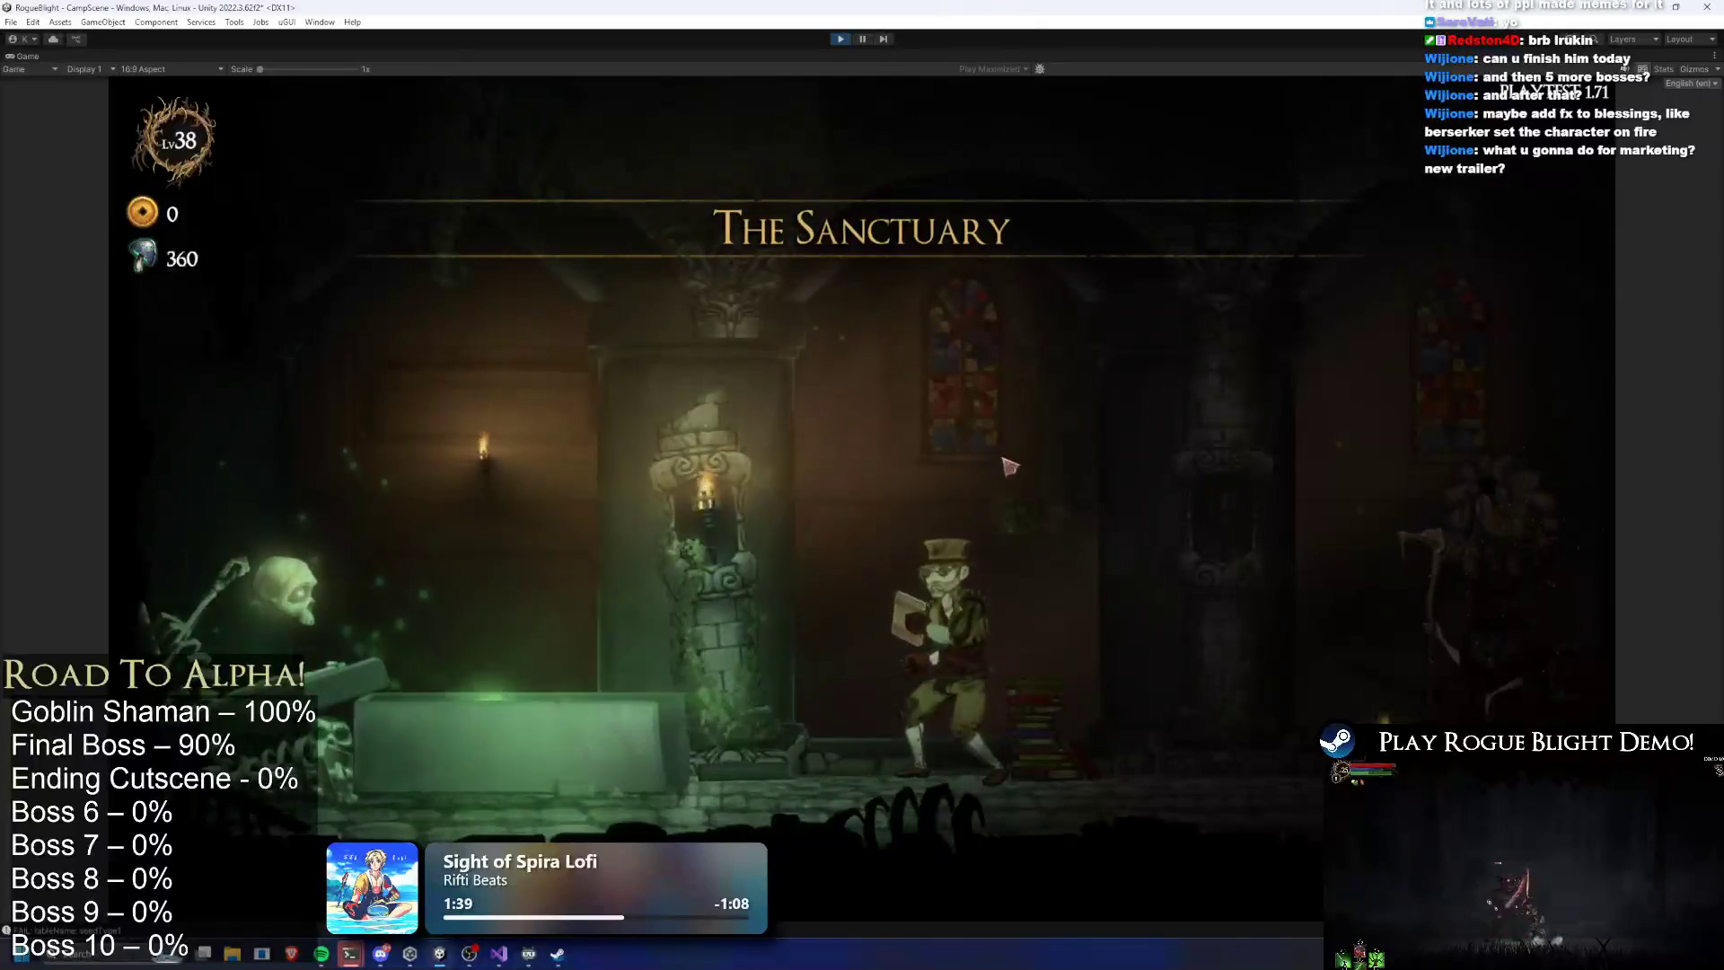
{"action": "key", "text": "d"}
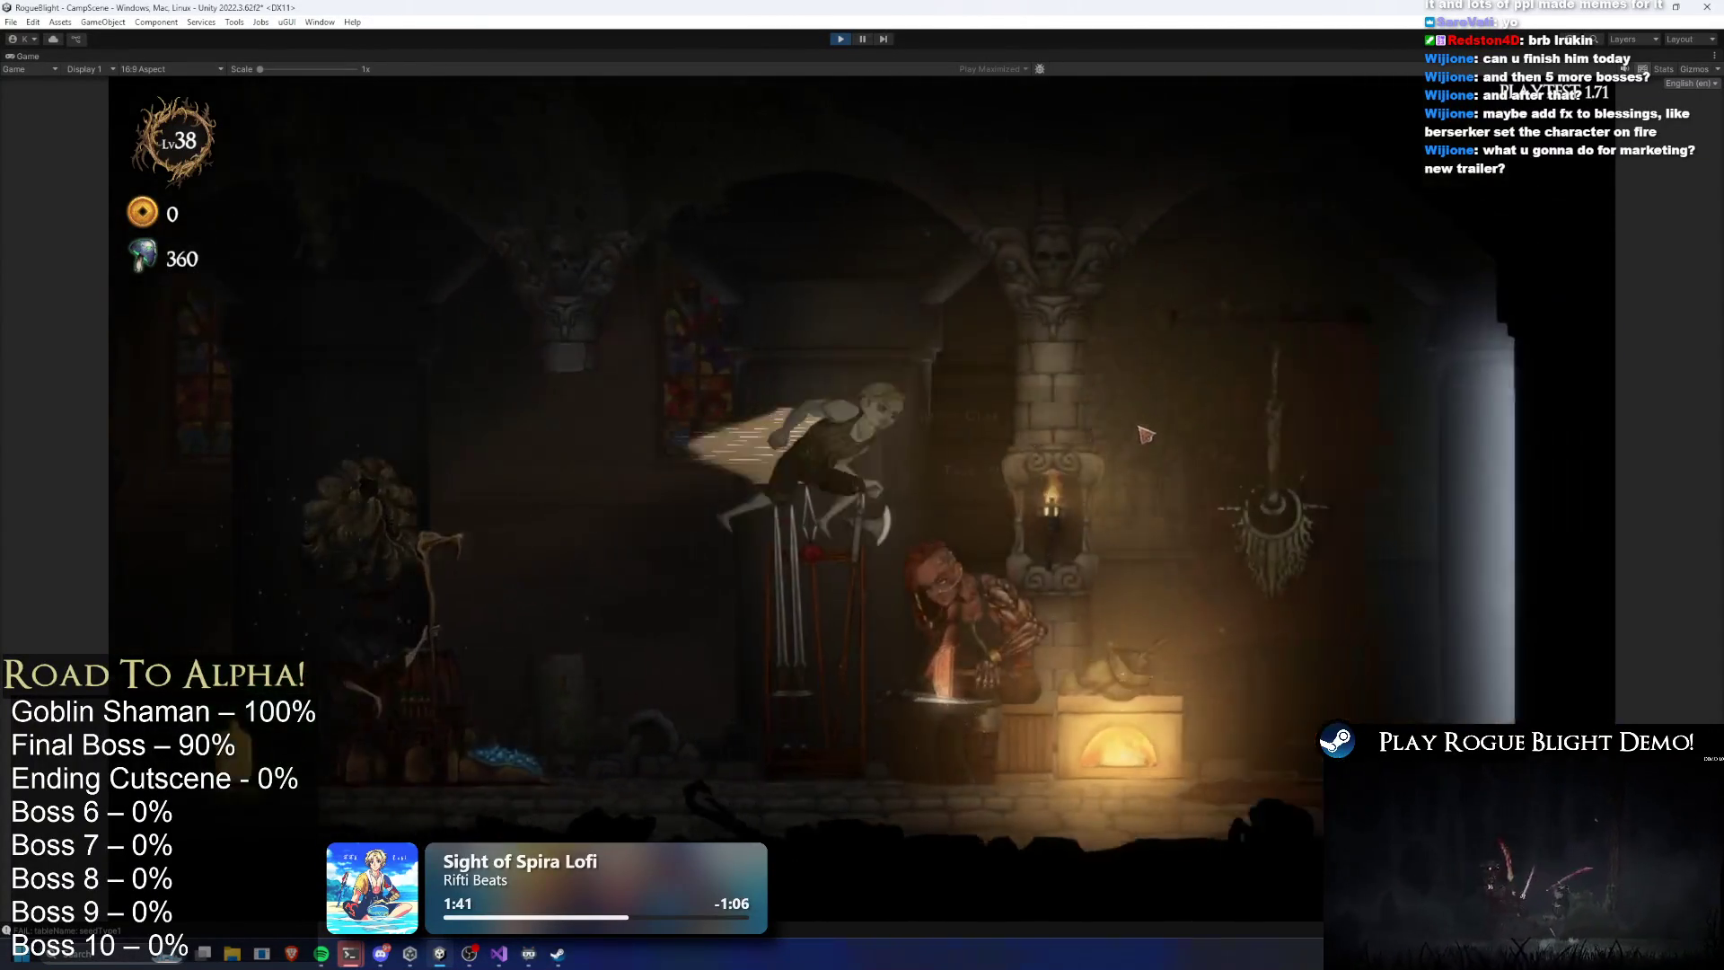
{"action": "key", "text": "d"}
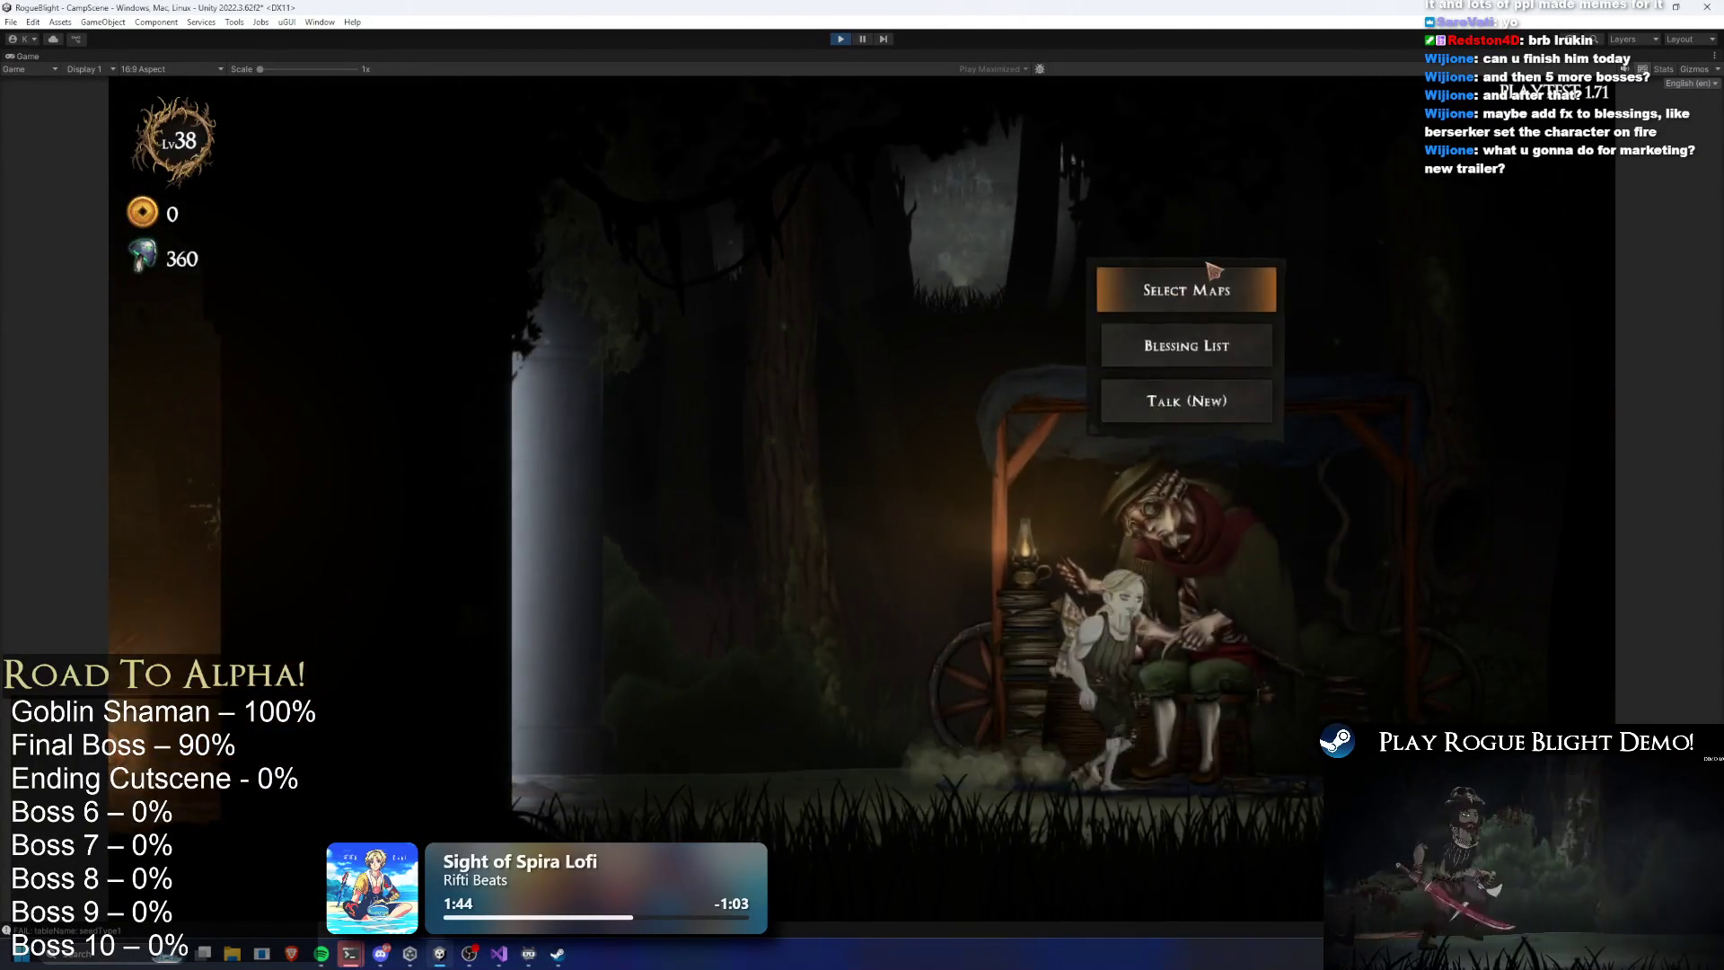
{"action": "left_click", "coordinate": [1212, 270]}
{"action": "left_click", "coordinate": [642, 386]}
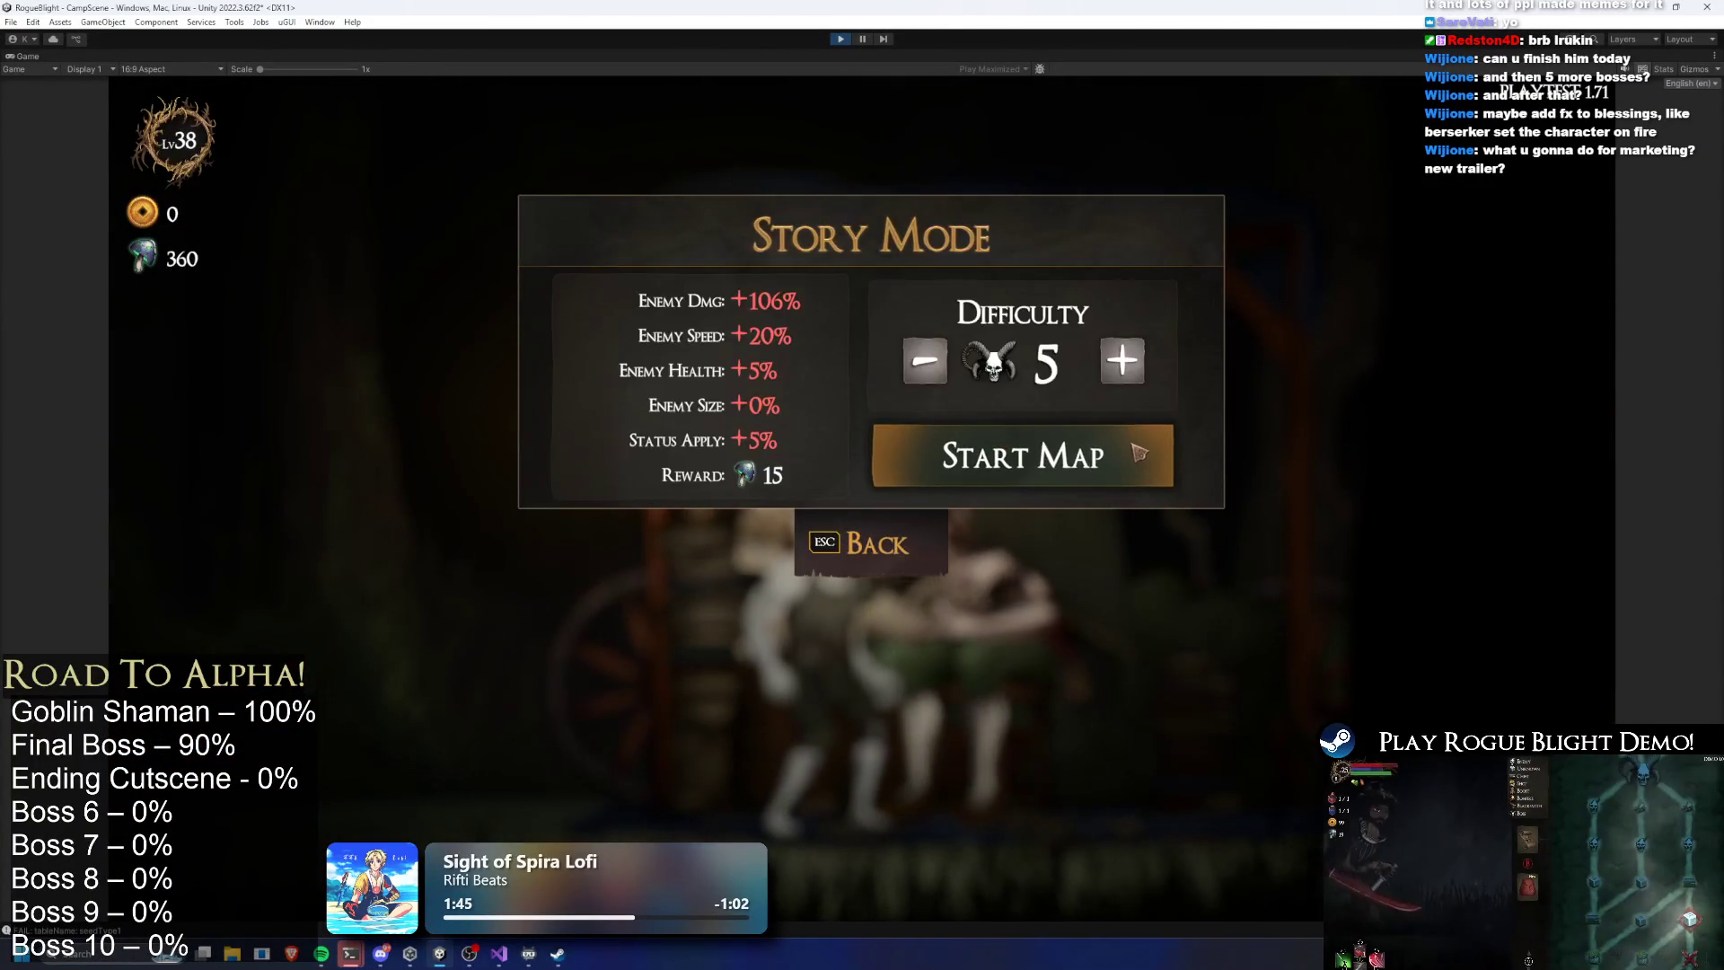
{"action": "left_click", "coordinate": [1136, 464]}
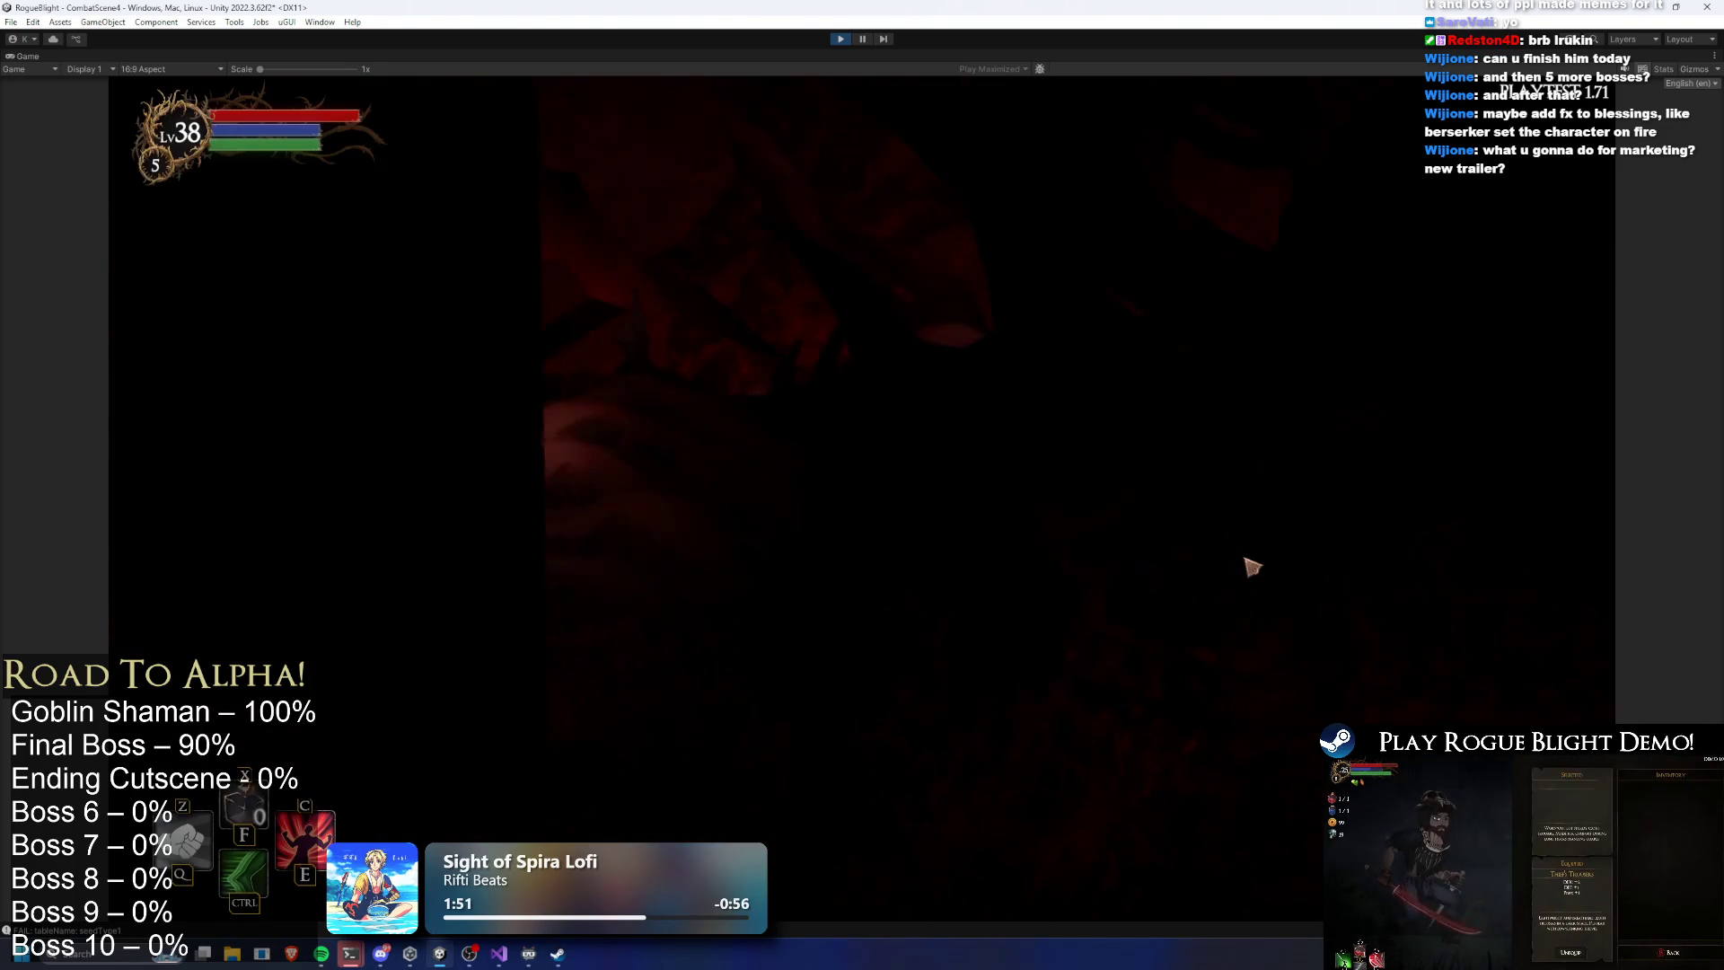
Enable the enemy-health-1 cheat, defeat the Blight Lord, and exit Play Mode
{"action": "key", "text": "F1"}
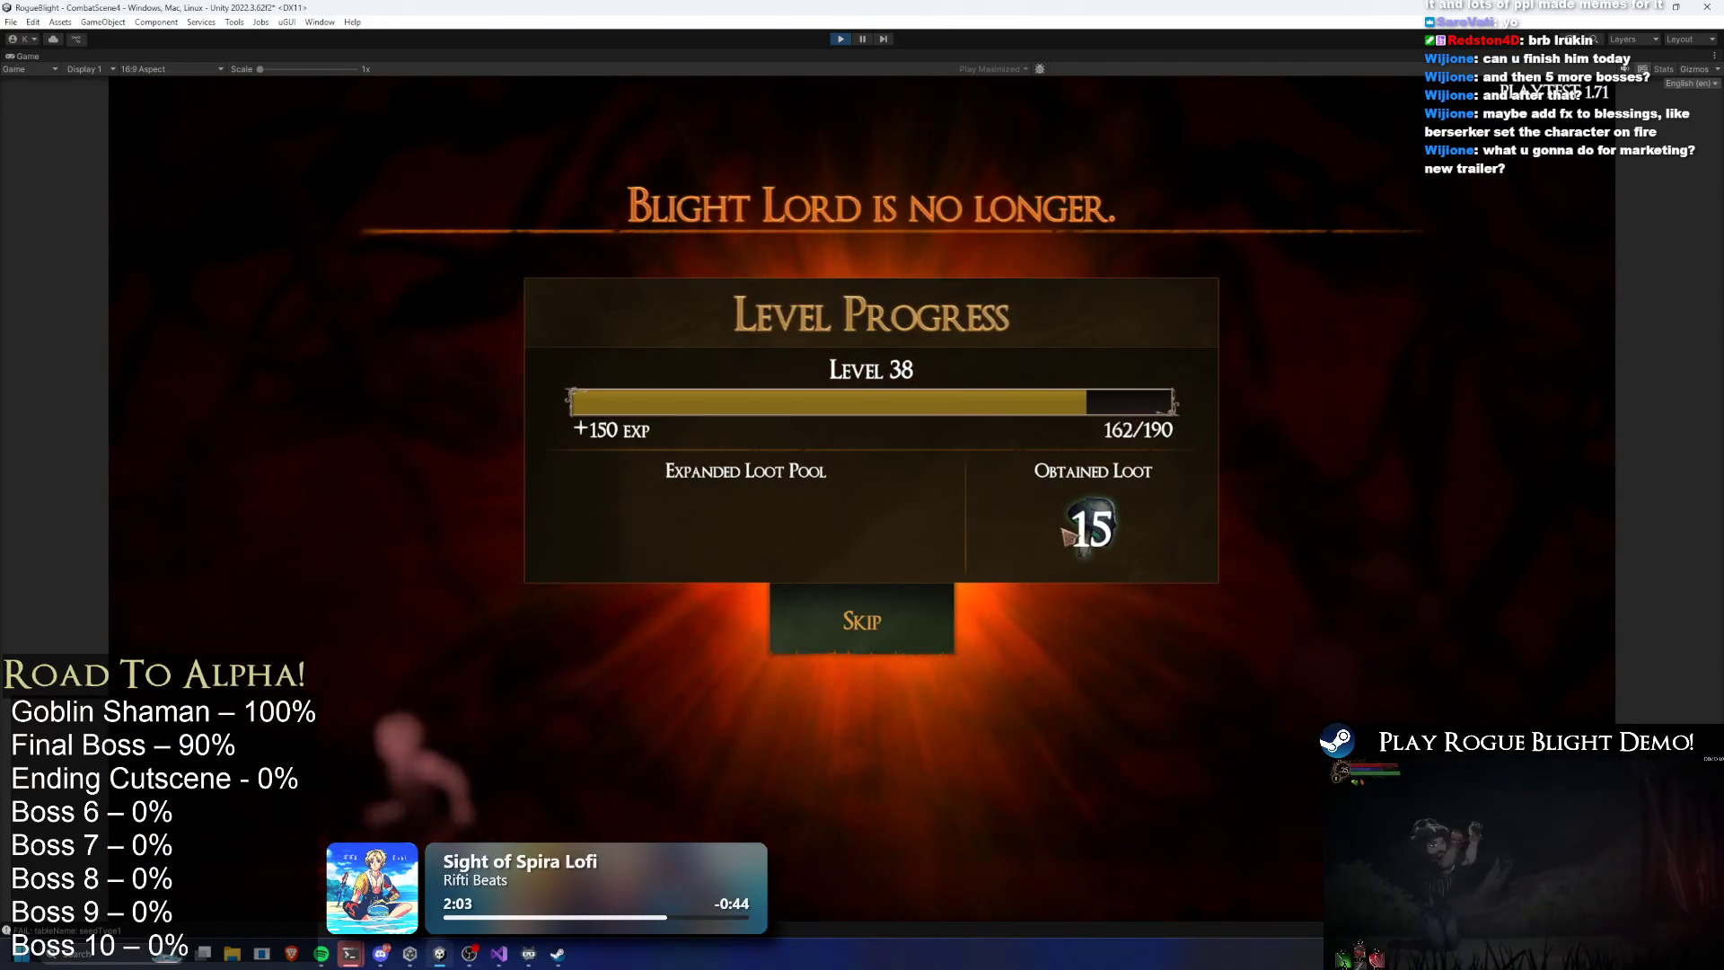
{"action": "left_click", "coordinate": [840, 40]}
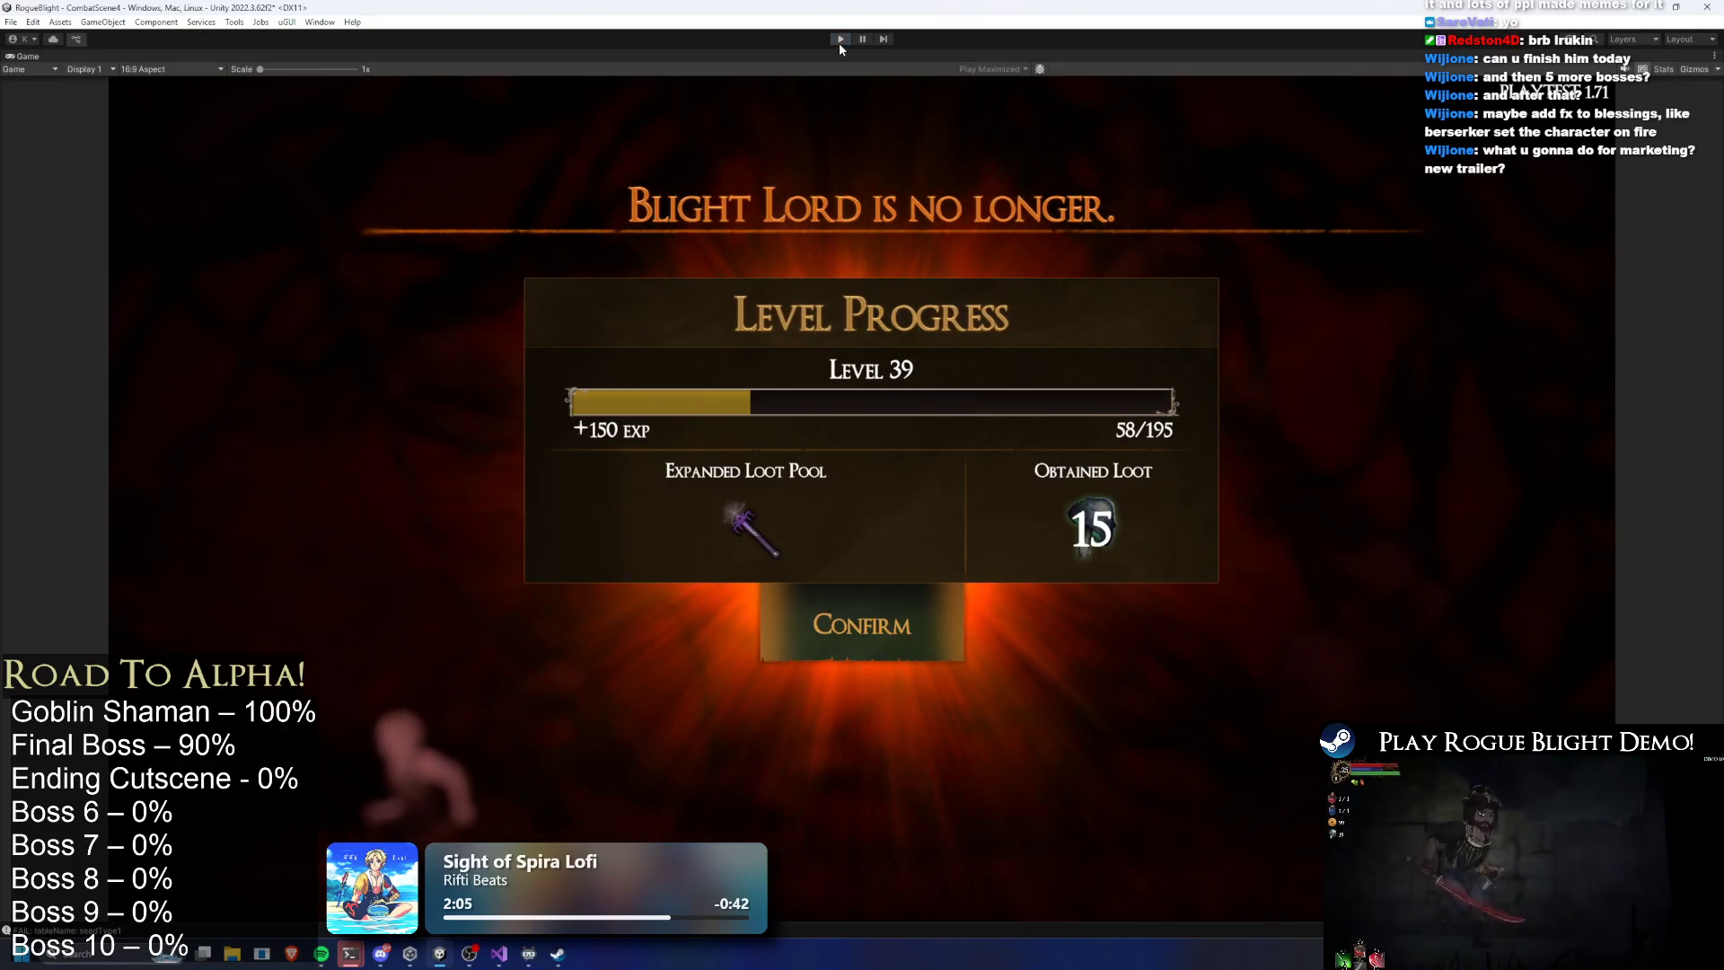
{"action": "key", "text": "ctrl+p"}
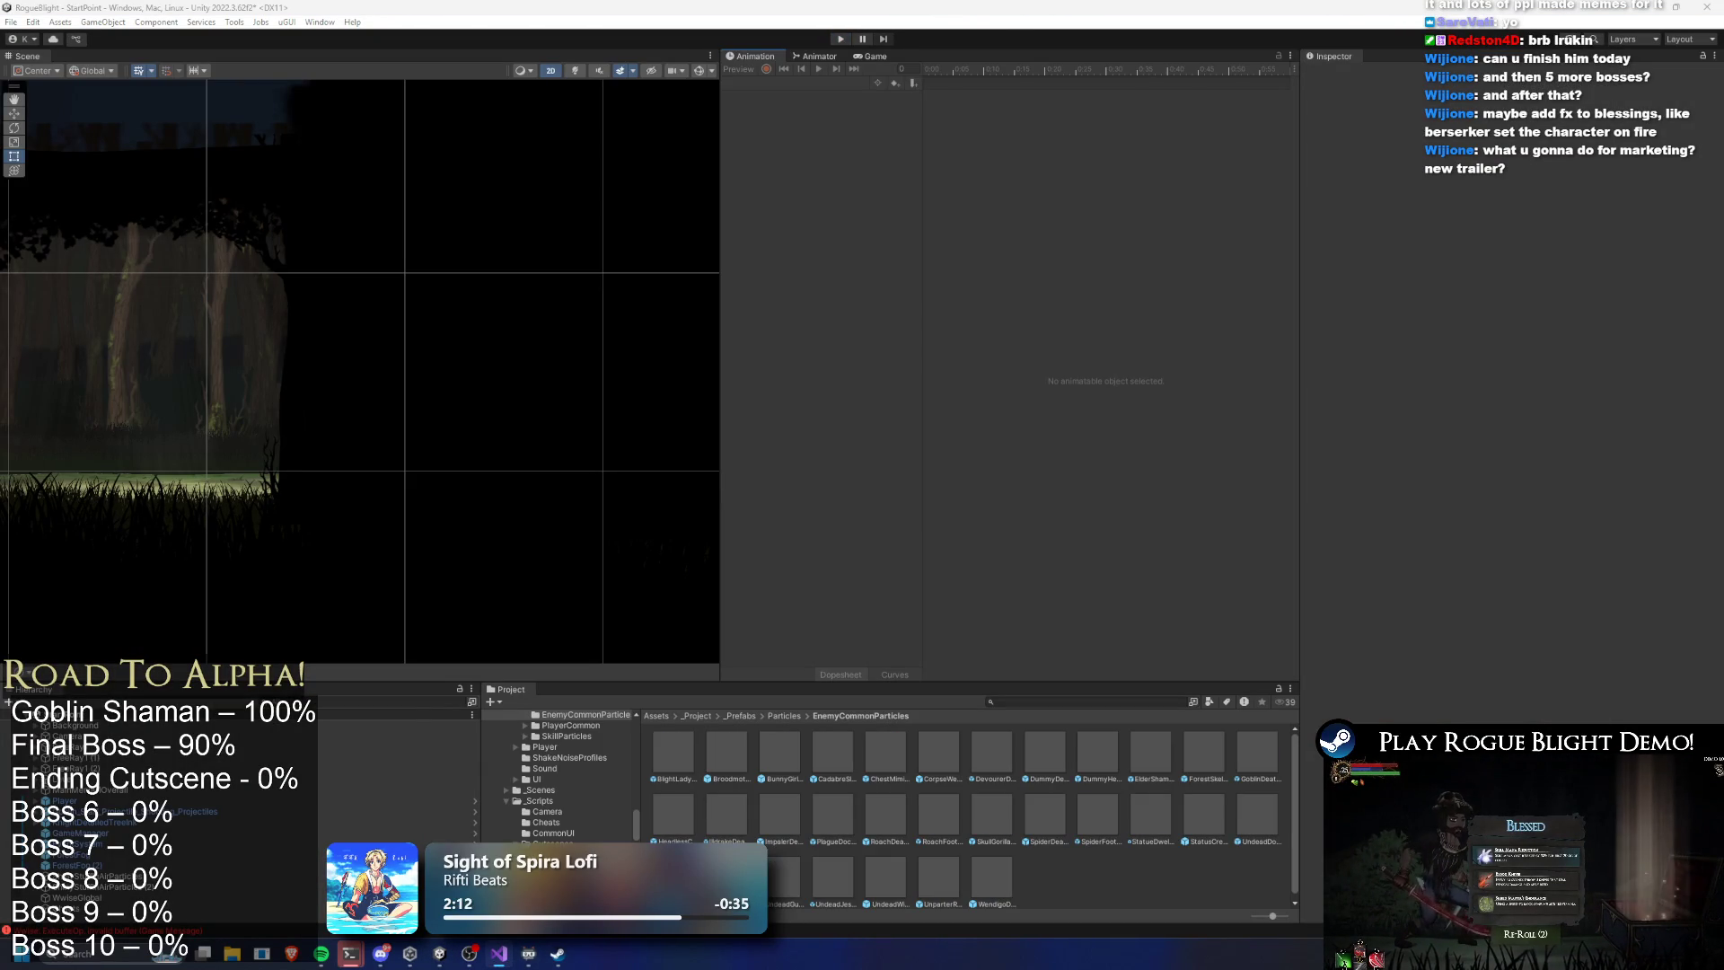
Search the project for the final boss prefab and open it
{"action": "left_click", "coordinate": [1027, 702]}
{"action": "type", "text": "inal boss prefab"}
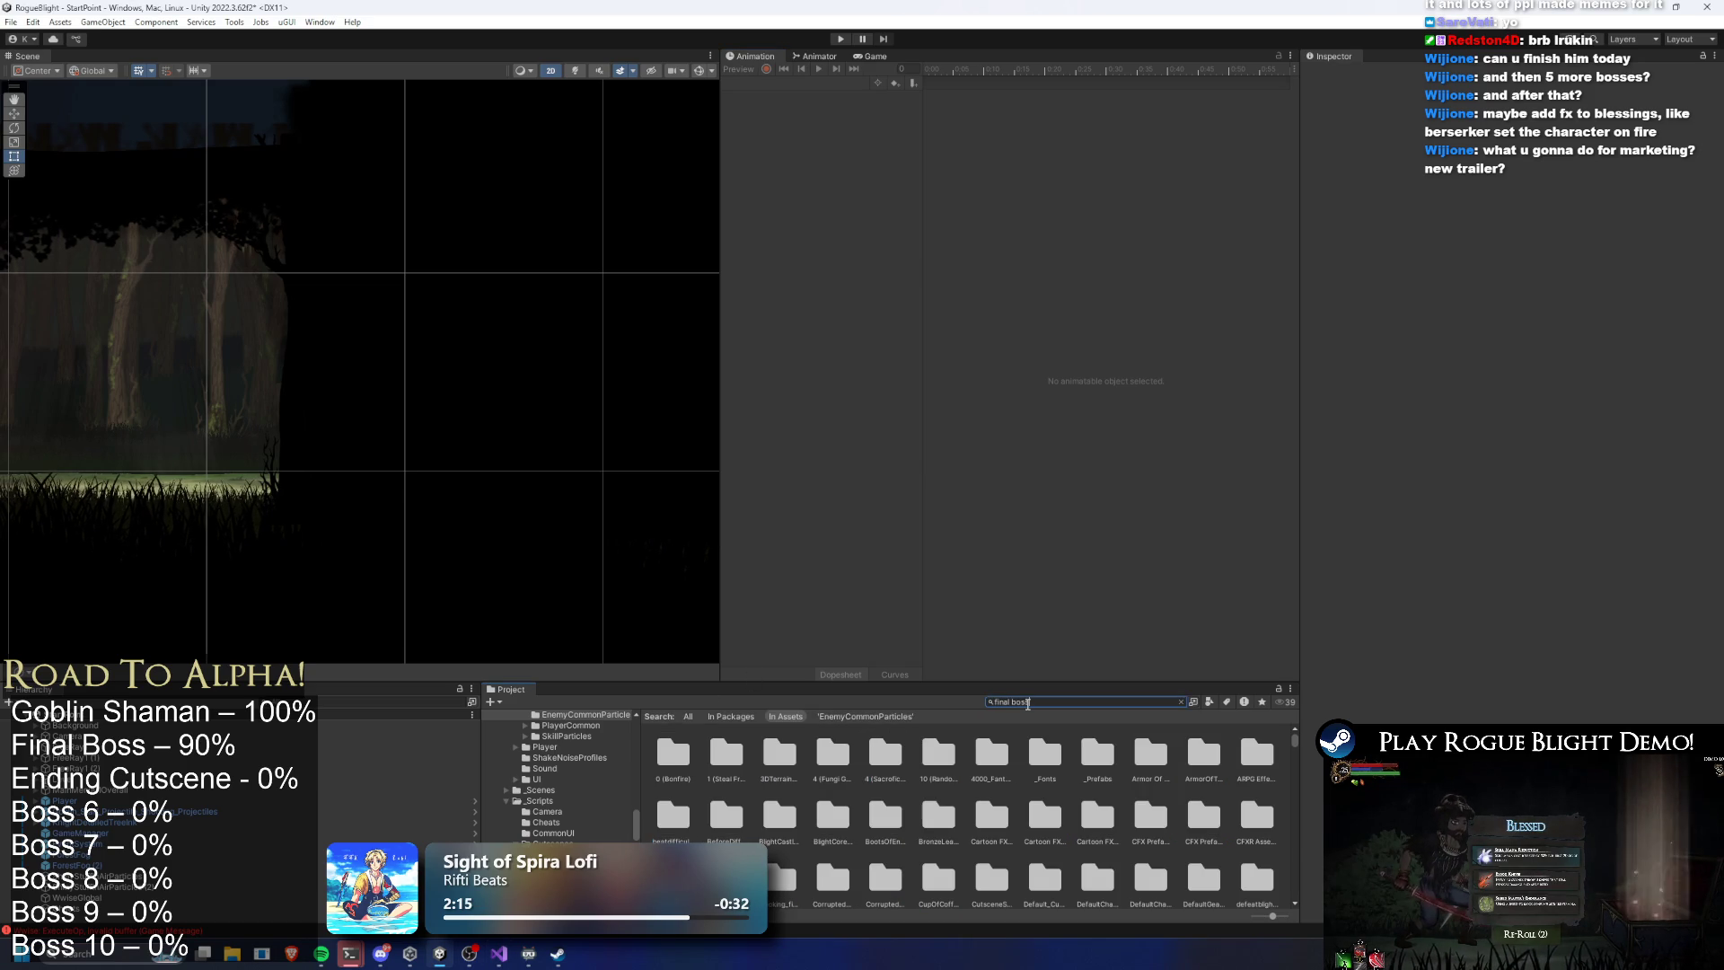
{"action": "double_click", "coordinate": [671, 752]}
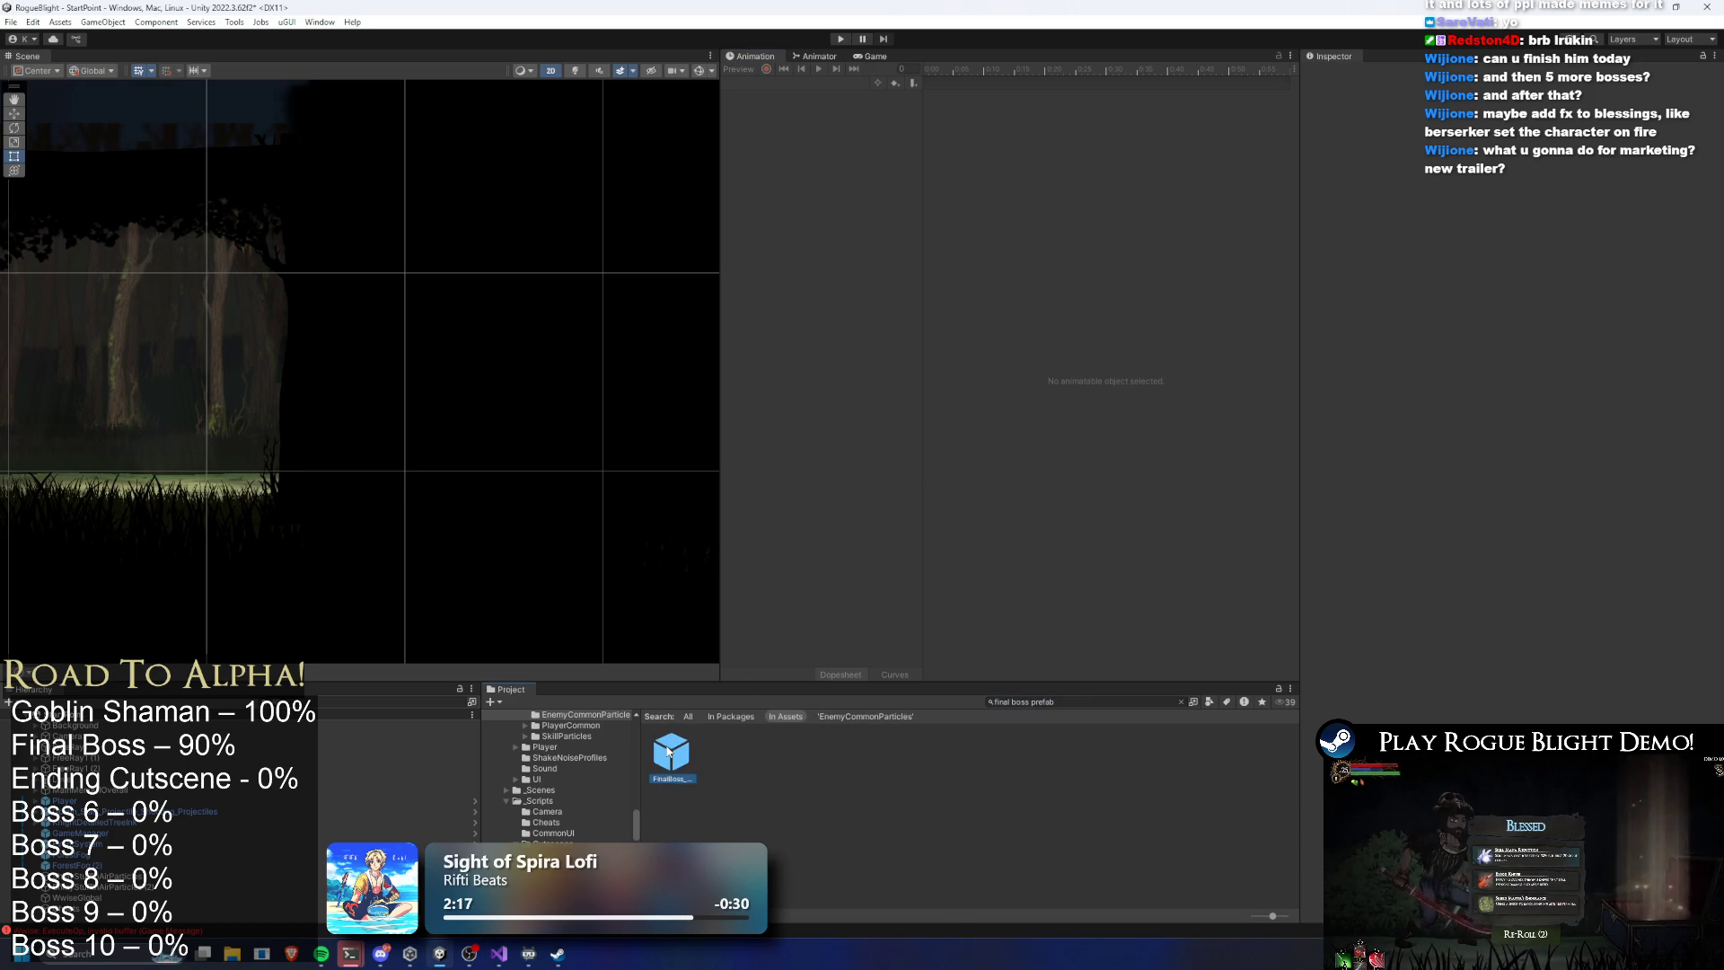
{"action": "scroll", "coordinate": [1557, 486], "scroll_direction": "down", "scroll_amount": 2}
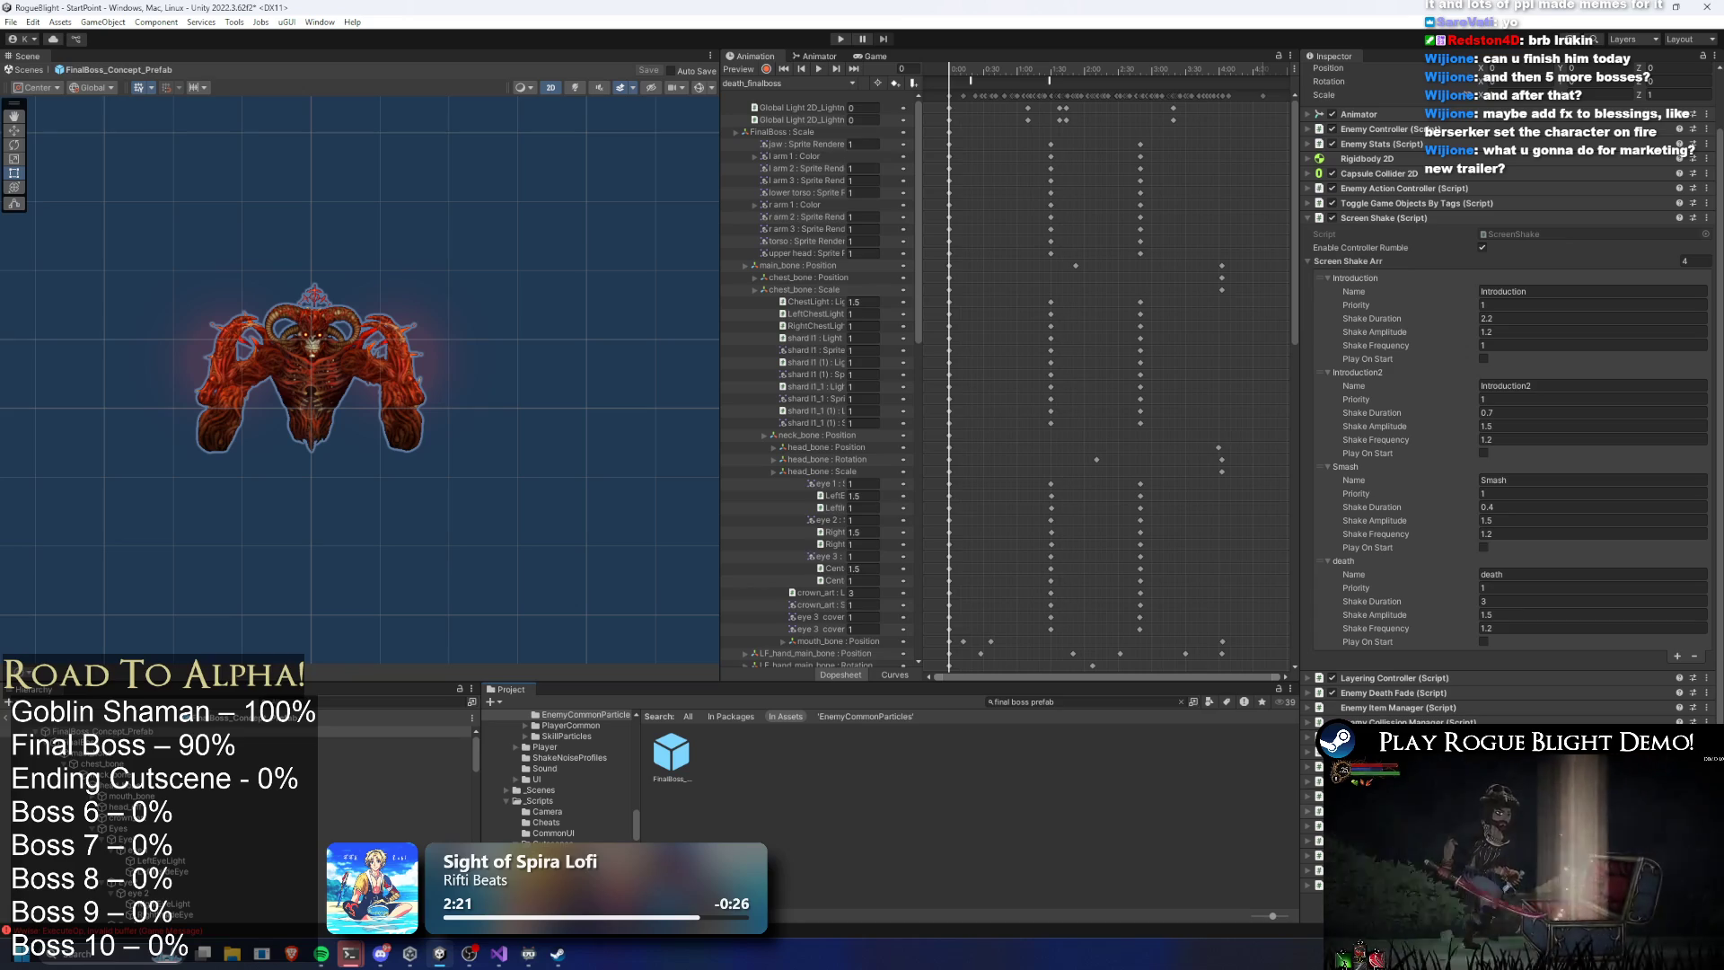
Expand Cutscene Enemy Player and open the cutscene's Zoom Throne and Player flow step
{"action": "left_click", "coordinate": [1410, 217]}
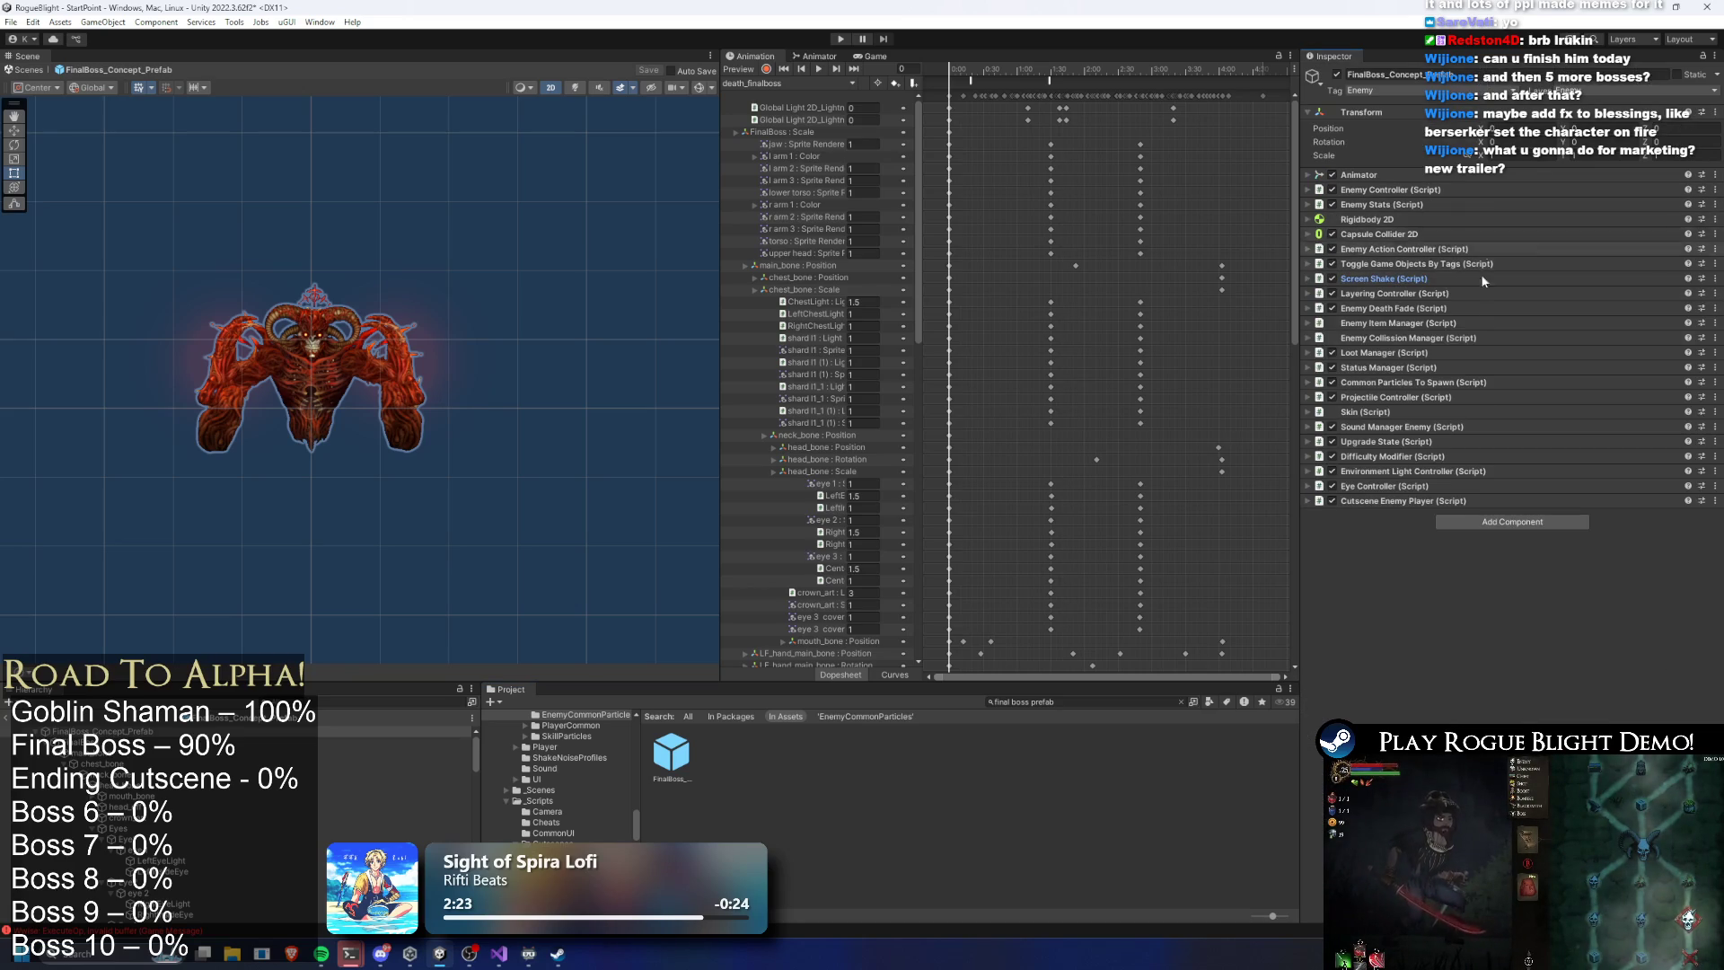
{"action": "left_click", "coordinate": [1403, 500]}
{"action": "left_click", "coordinate": [1534, 559]}
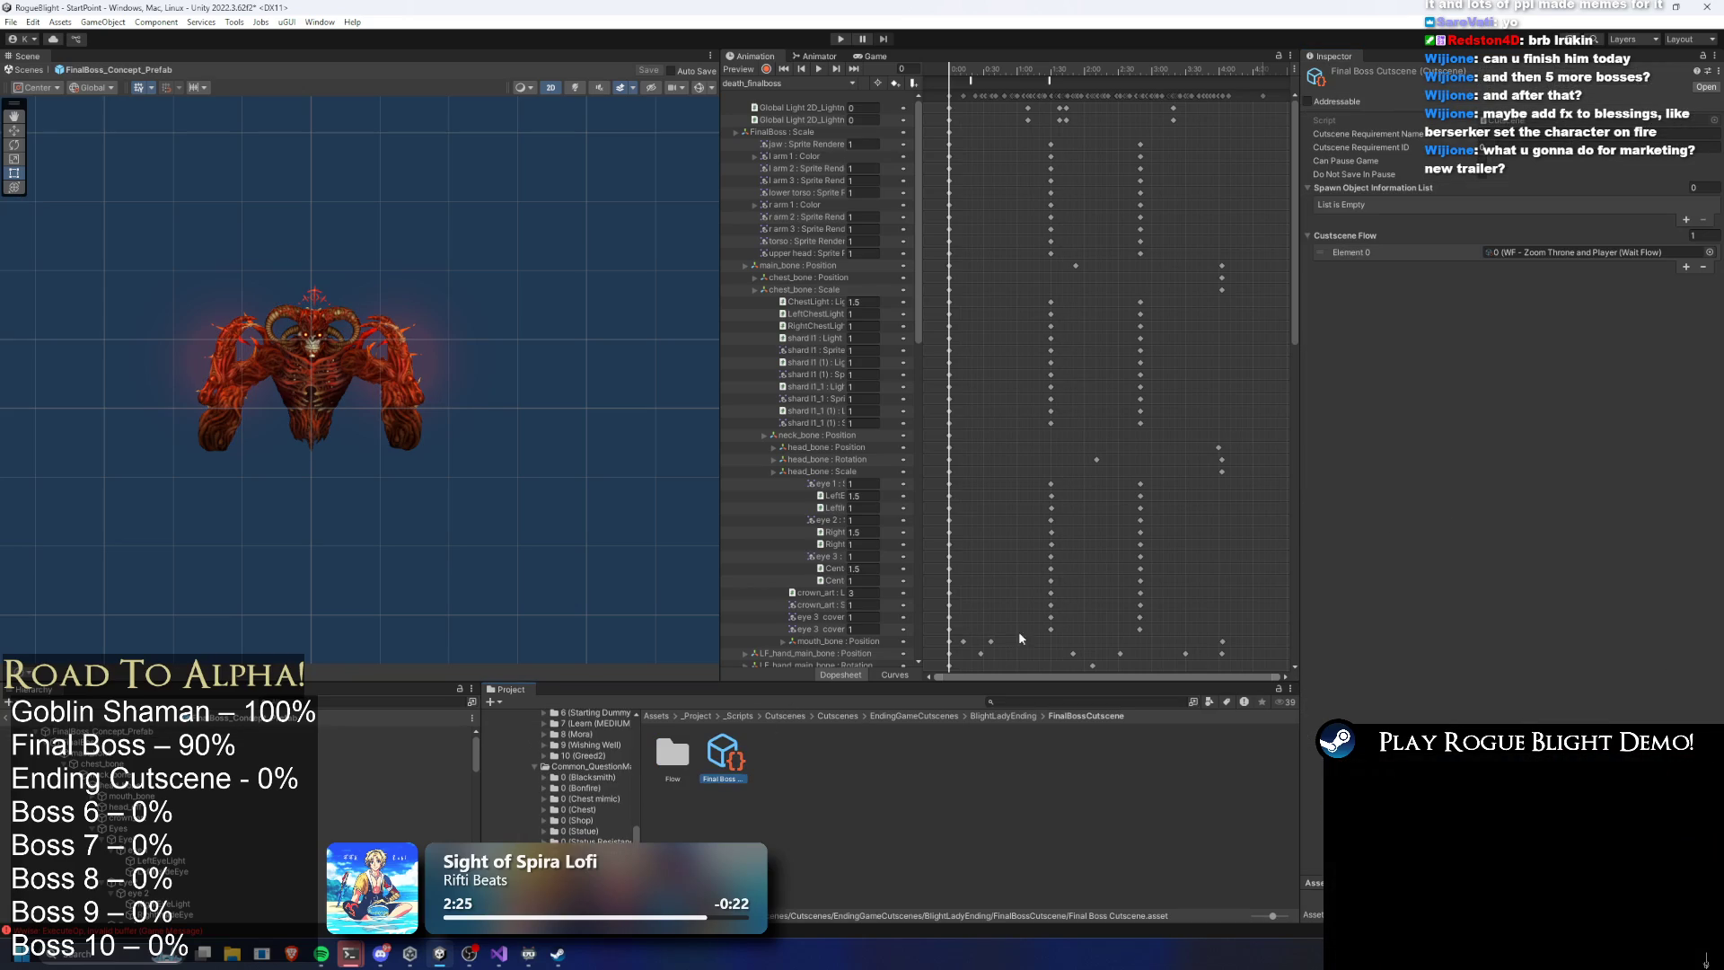
{"action": "double_click", "coordinate": [1555, 251]}
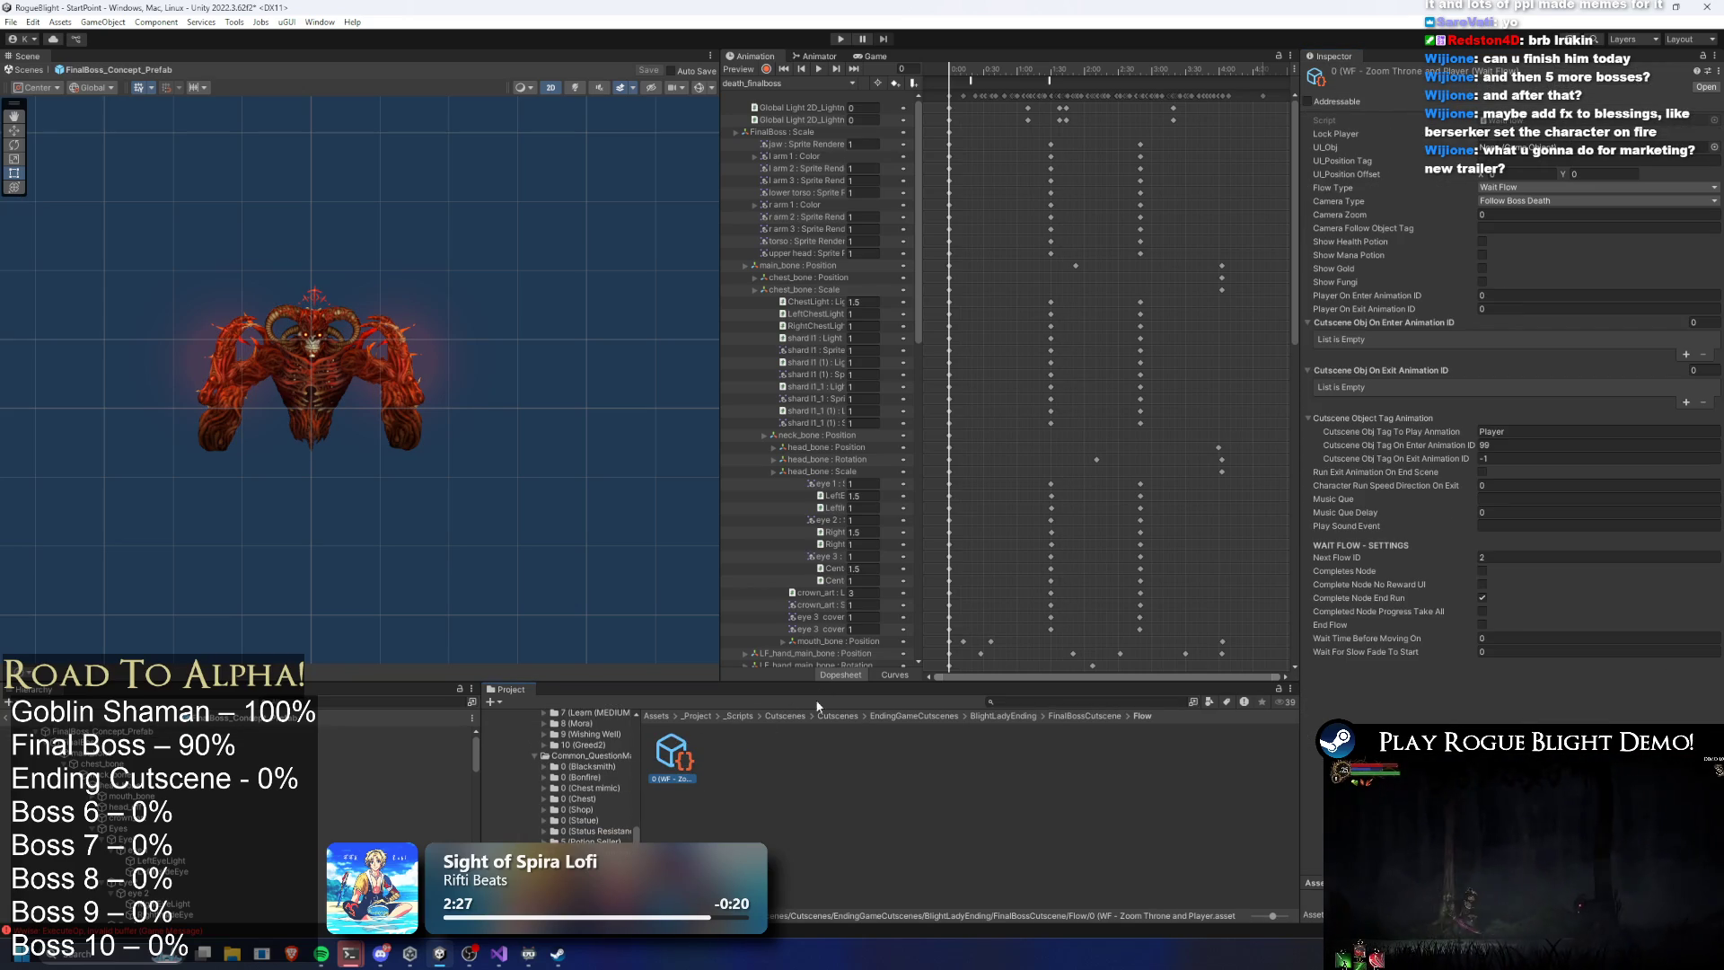
Dismiss the LeftInsideEye track menu and reselect FinalBoss_Concept_Prefab to show its components
{"action": "right_click", "coordinate": [835, 507]}
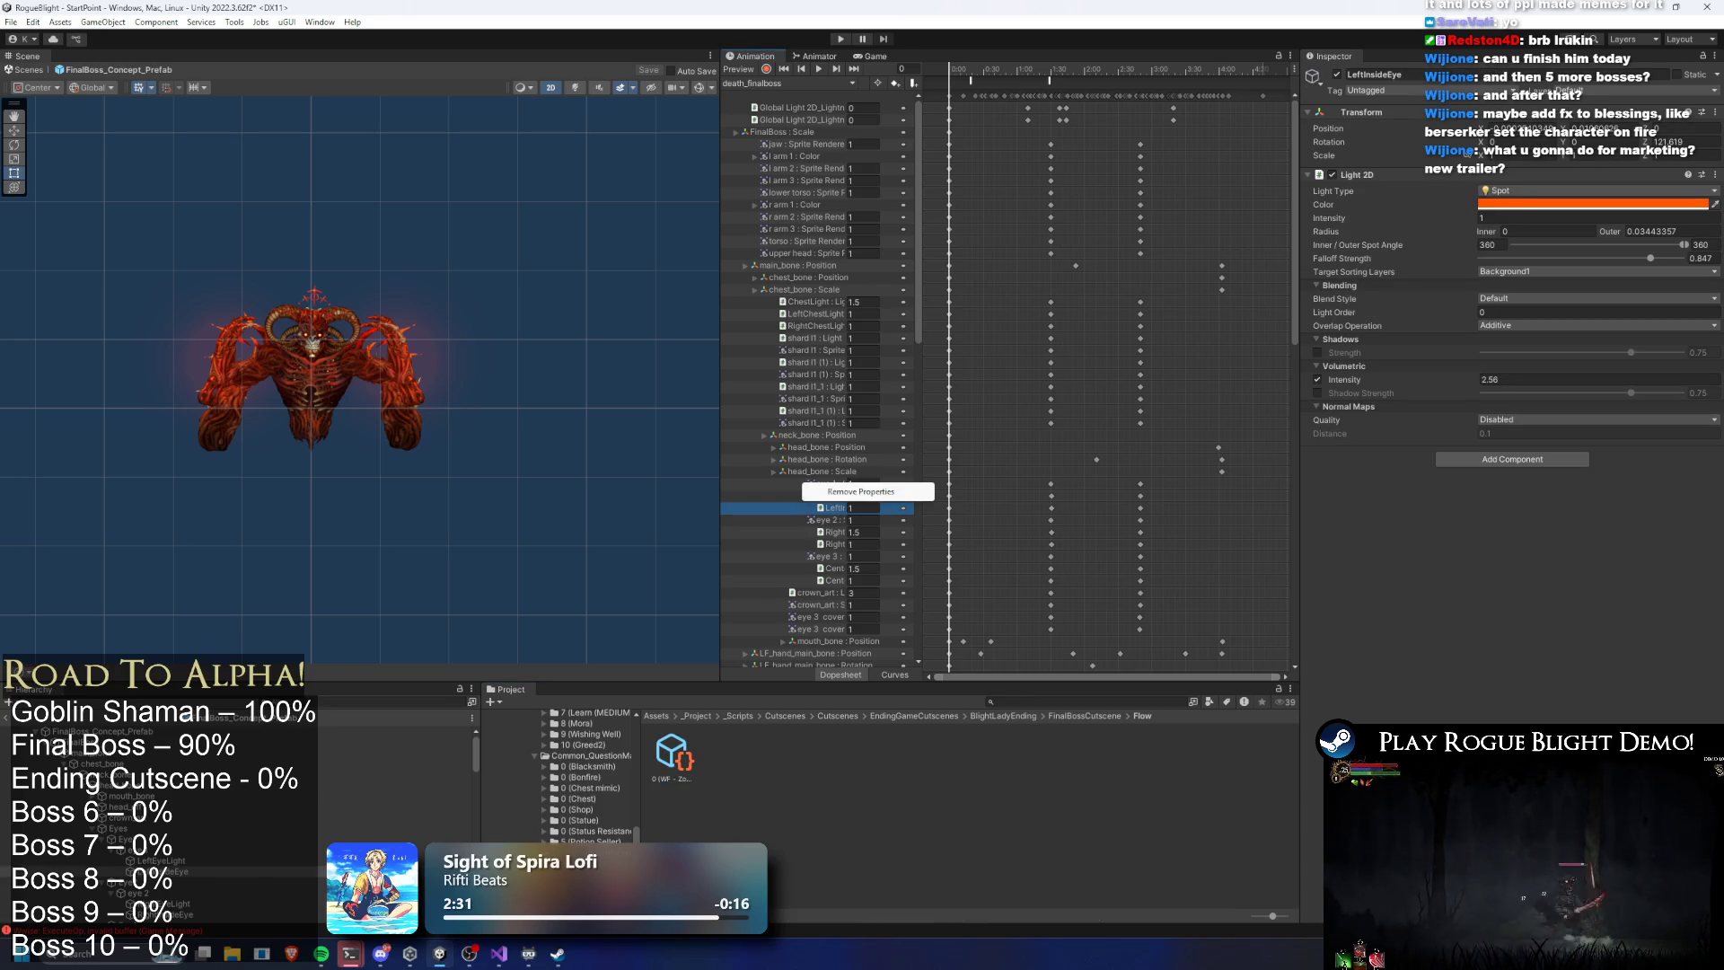
{"action": "left_click", "coordinate": [781, 483], "text": "ctrl"}
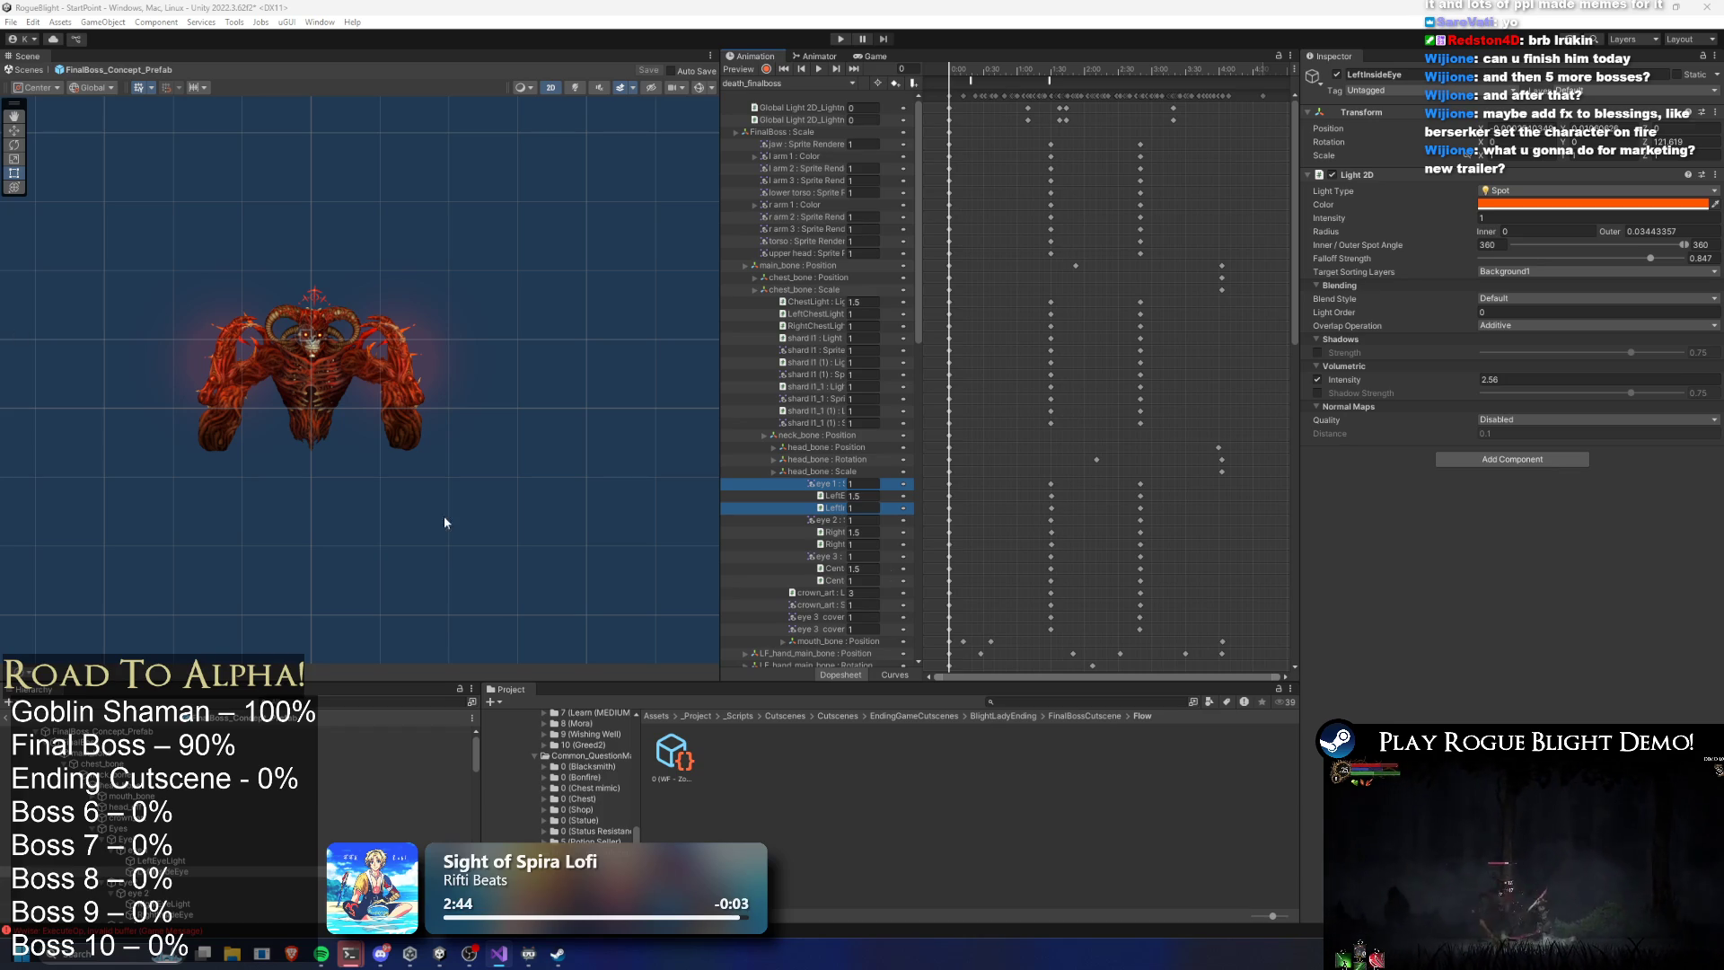
{"action": "left_click", "coordinate": [1070, 586]}
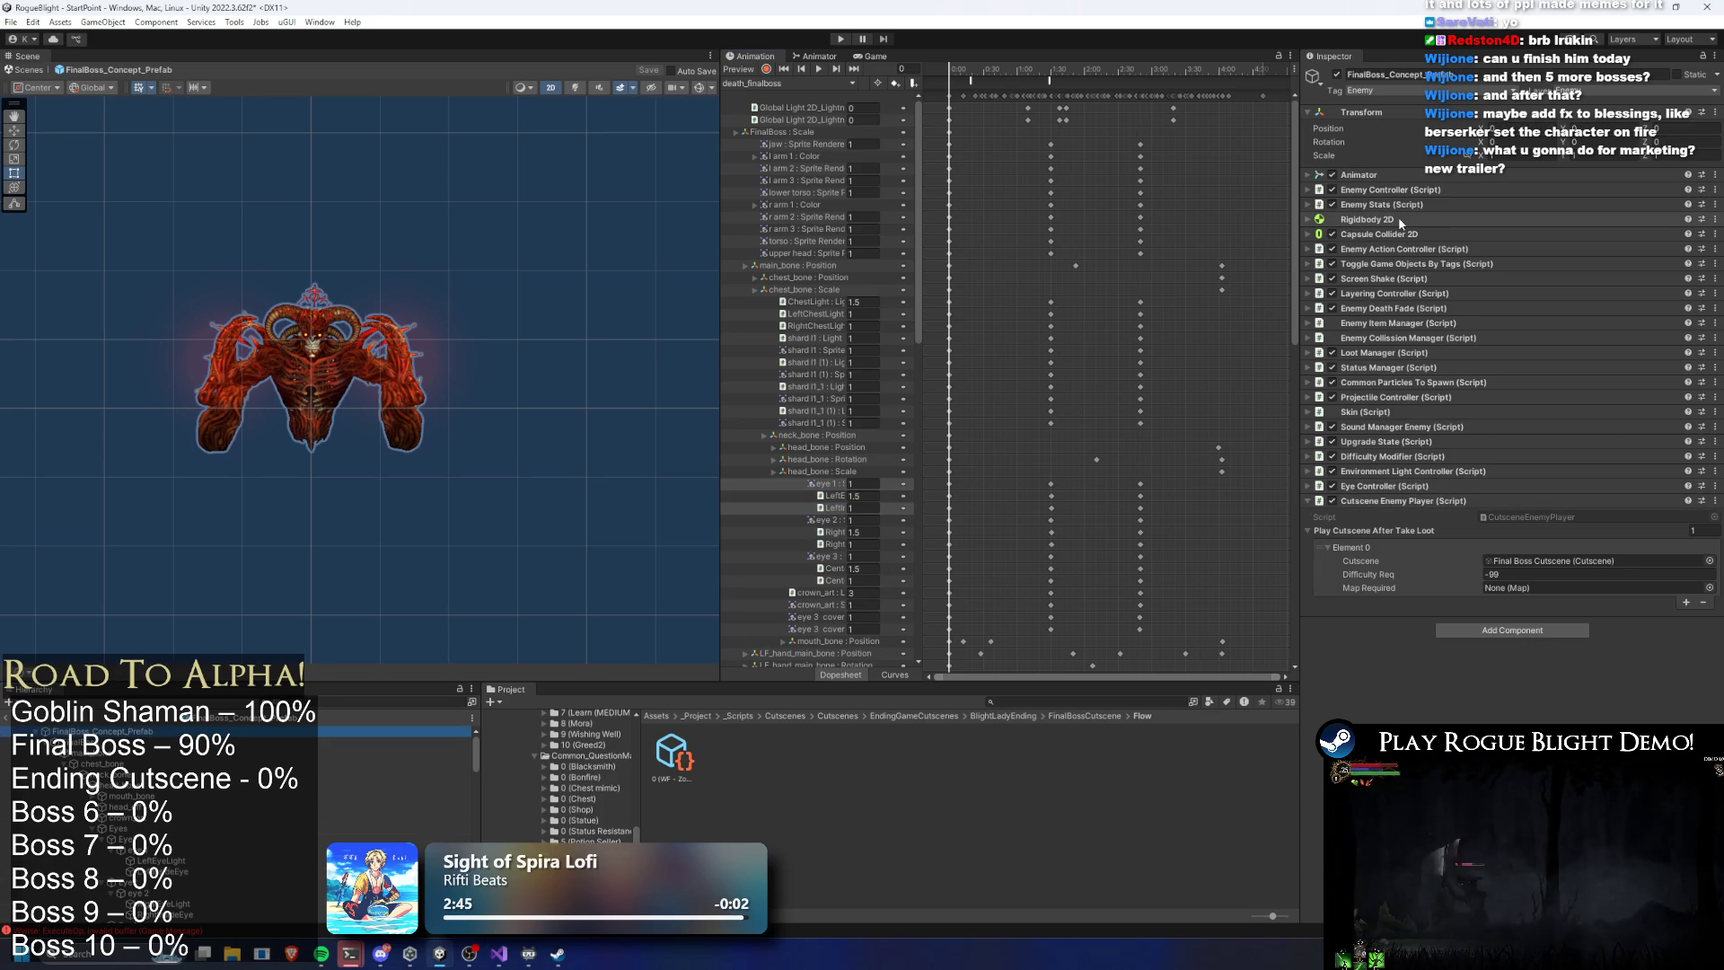
In Enemy Stats, lower Defeated Boss Wait Time from 6 to 4.5 and start Play Mode
{"action": "left_click", "coordinate": [1415, 204]}
{"action": "scroll", "coordinate": [1659, 427], "scroll_direction": "down", "scroll_amount": 5}
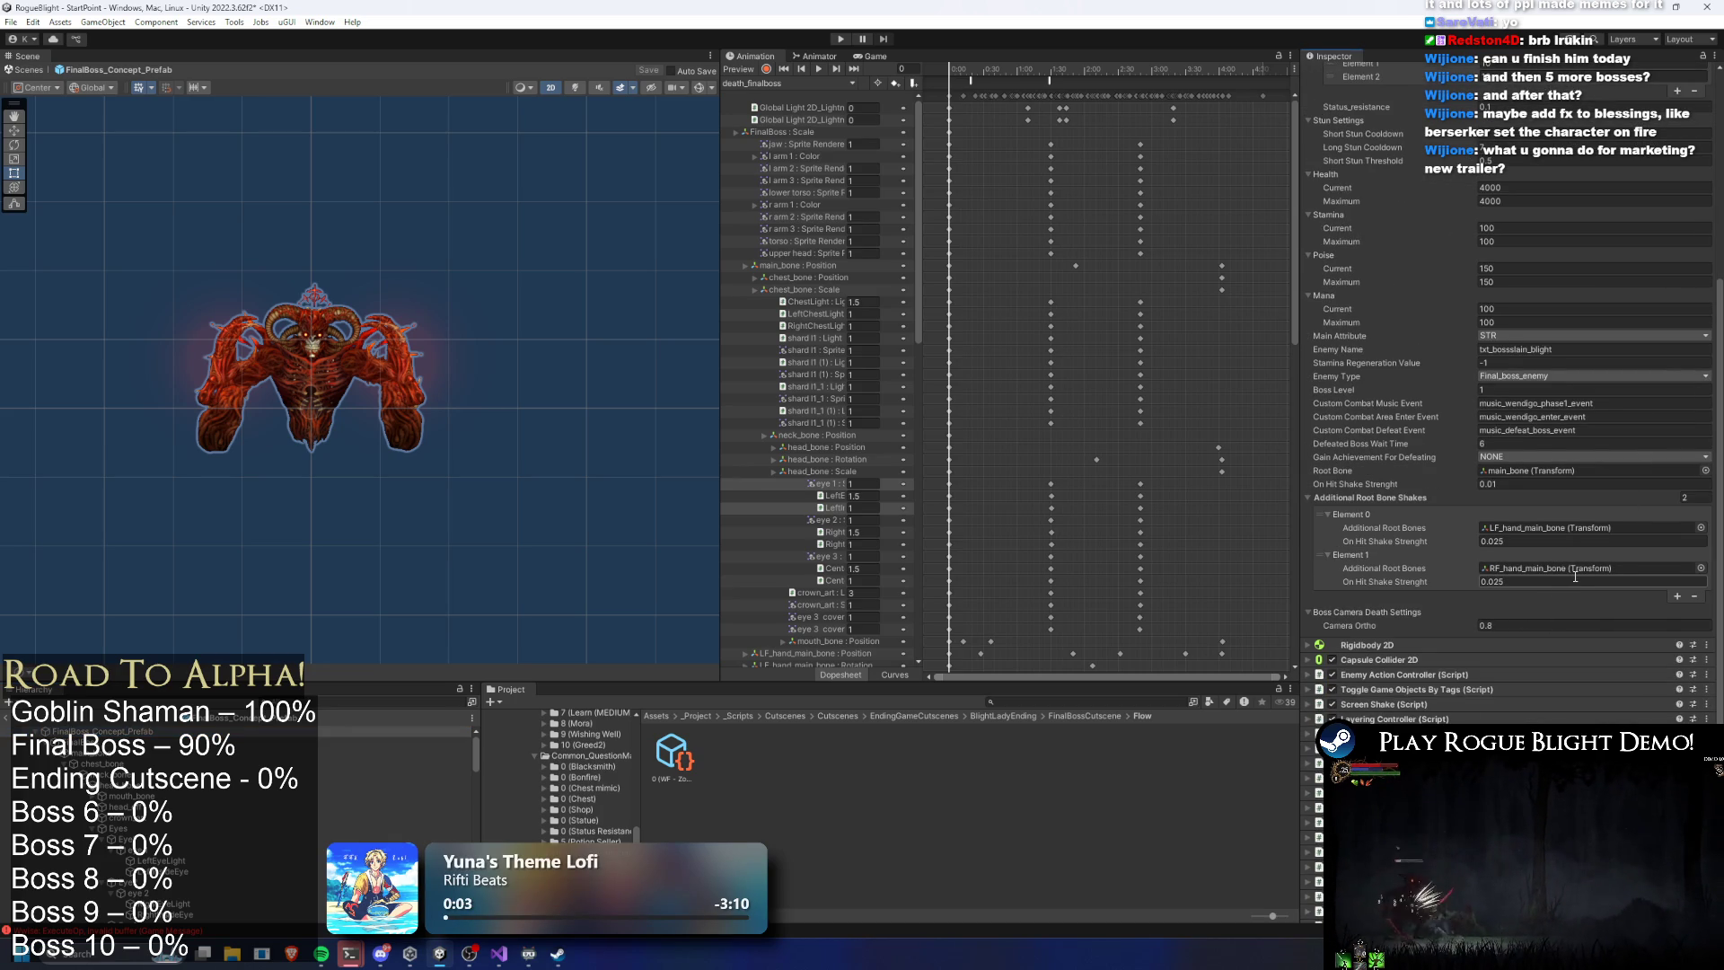
{"action": "scroll", "coordinate": [1578, 539], "scroll_direction": "up", "scroll_amount": 5}
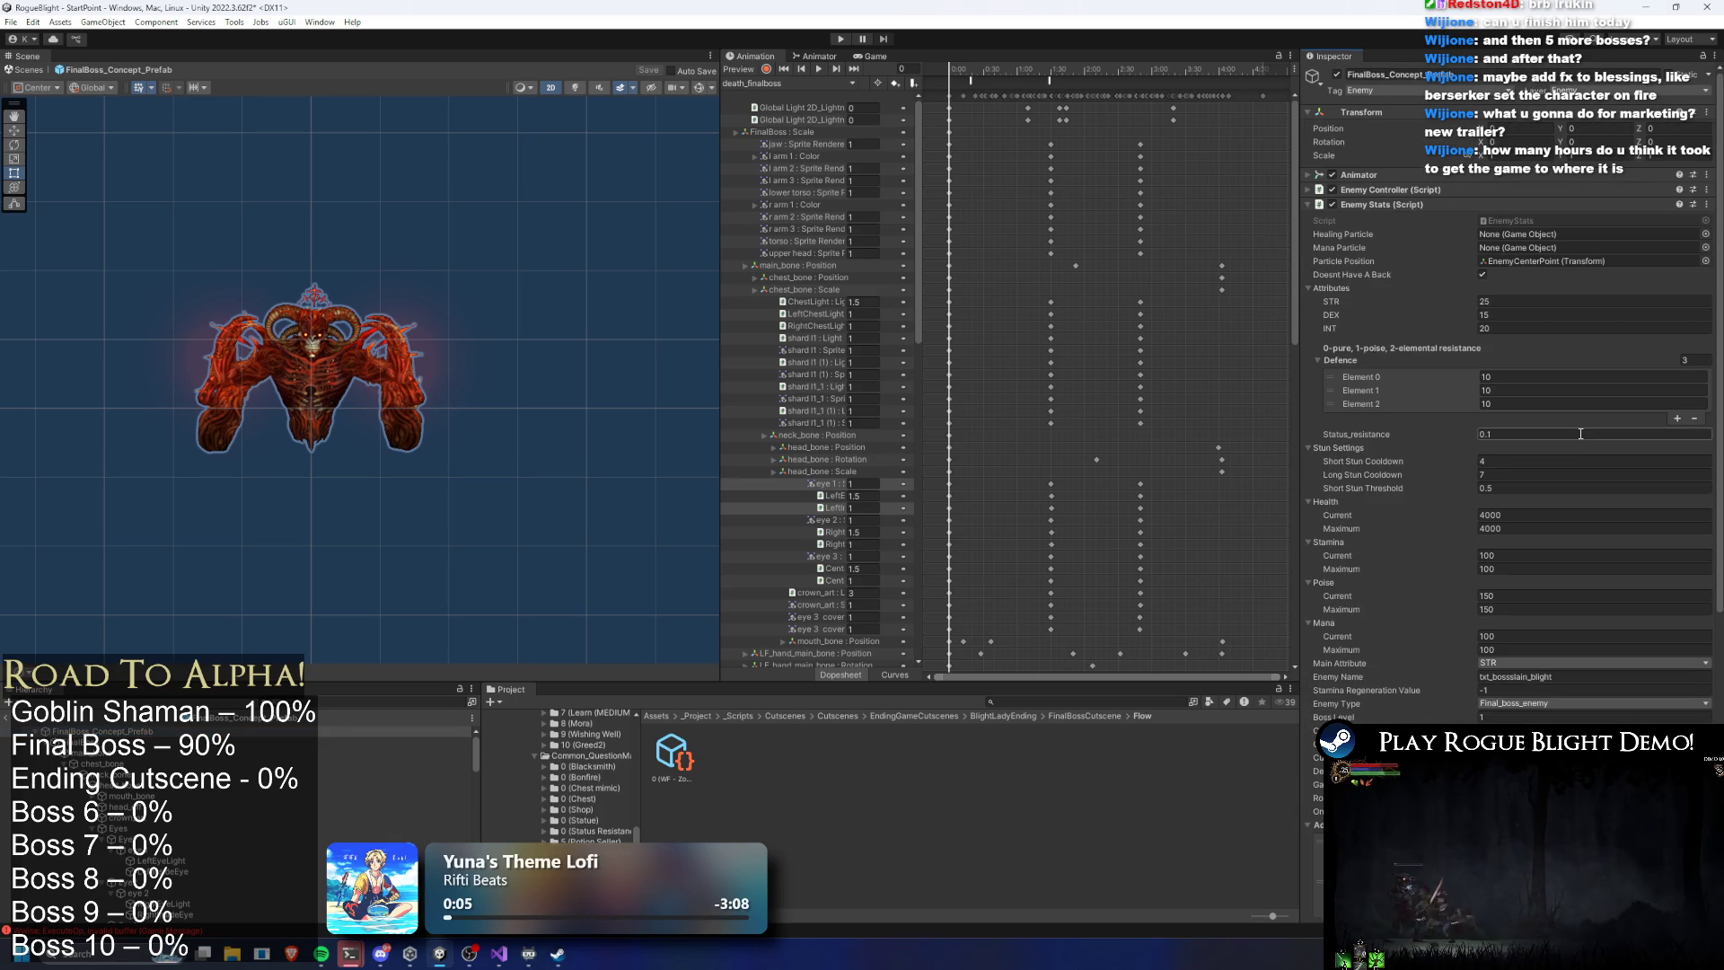
{"action": "scroll", "coordinate": [1458, 446], "scroll_direction": "down", "scroll_amount": 2}
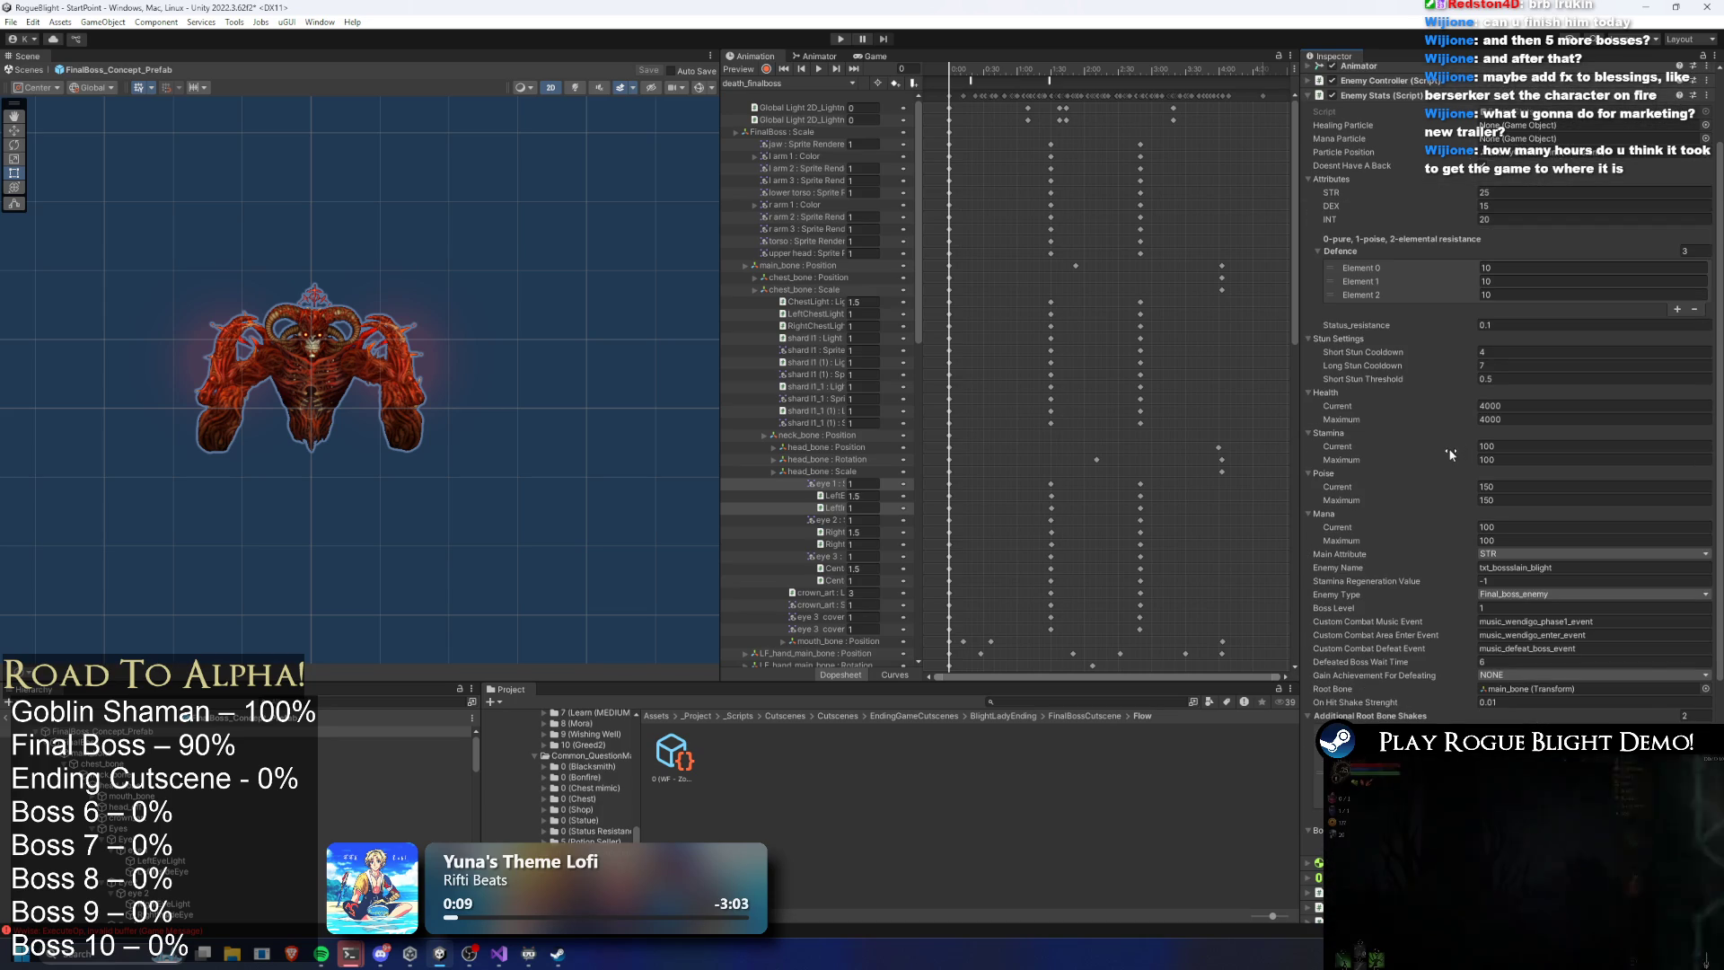
{"action": "scroll", "coordinate": [1452, 477], "scroll_direction": "down", "scroll_amount": 5}
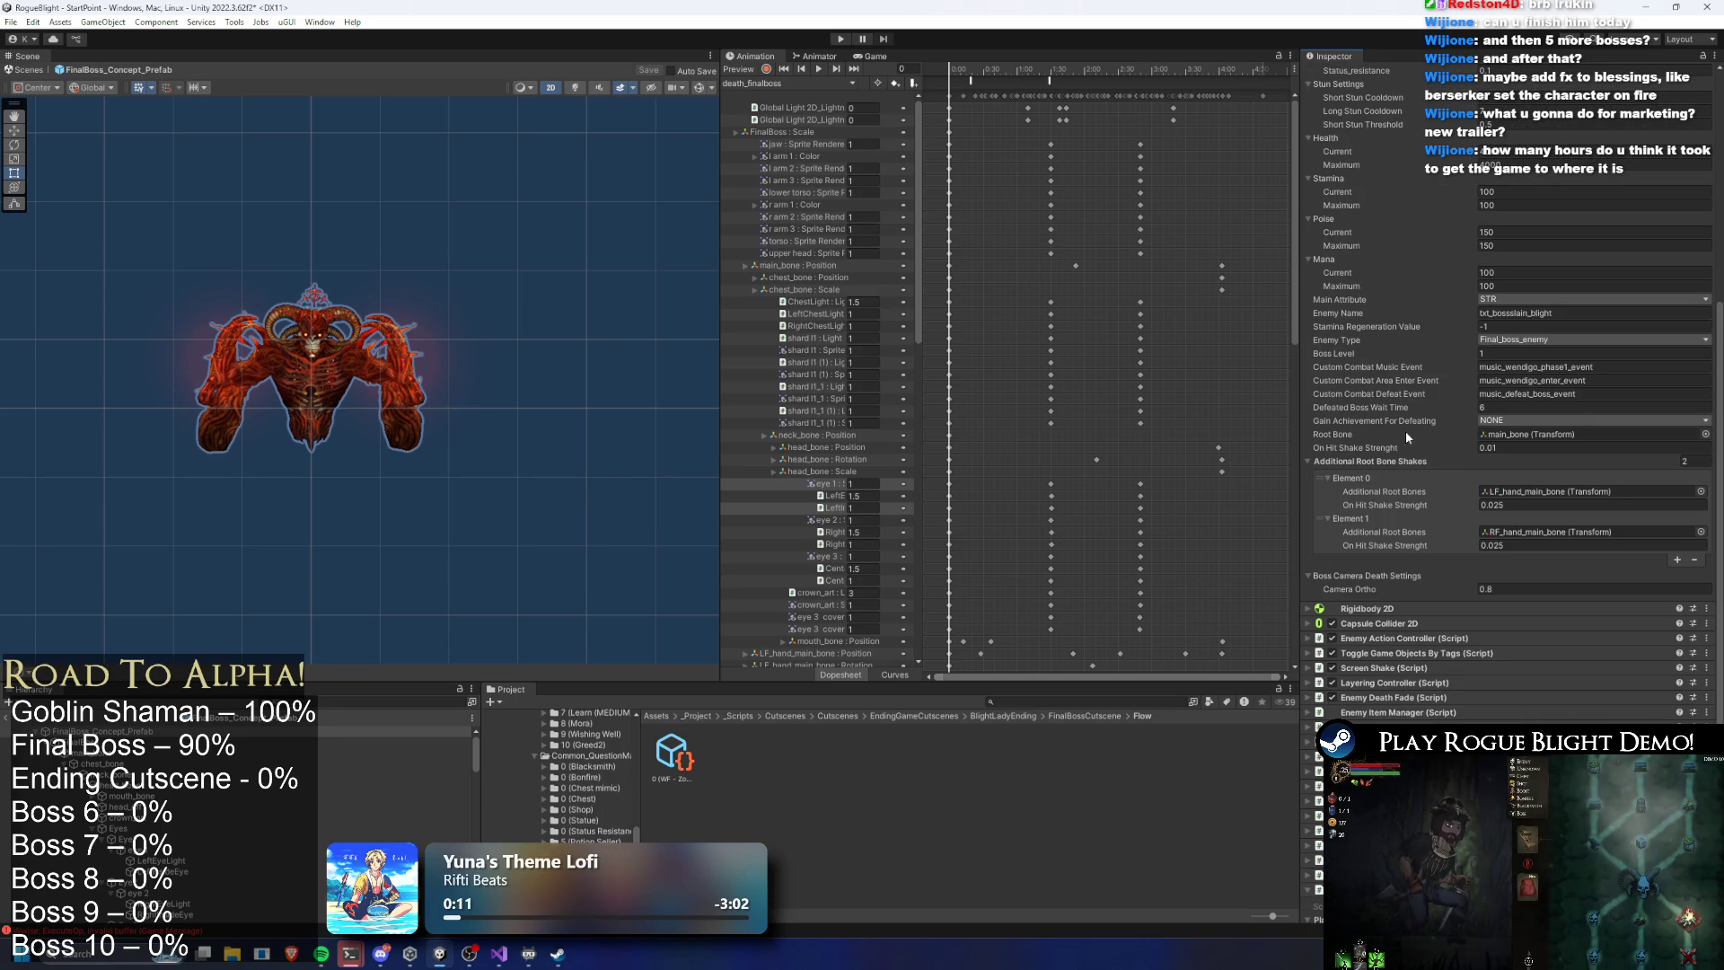
{"action": "scroll", "coordinate": [1533, 435], "scroll_direction": "up", "scroll_amount": 4}
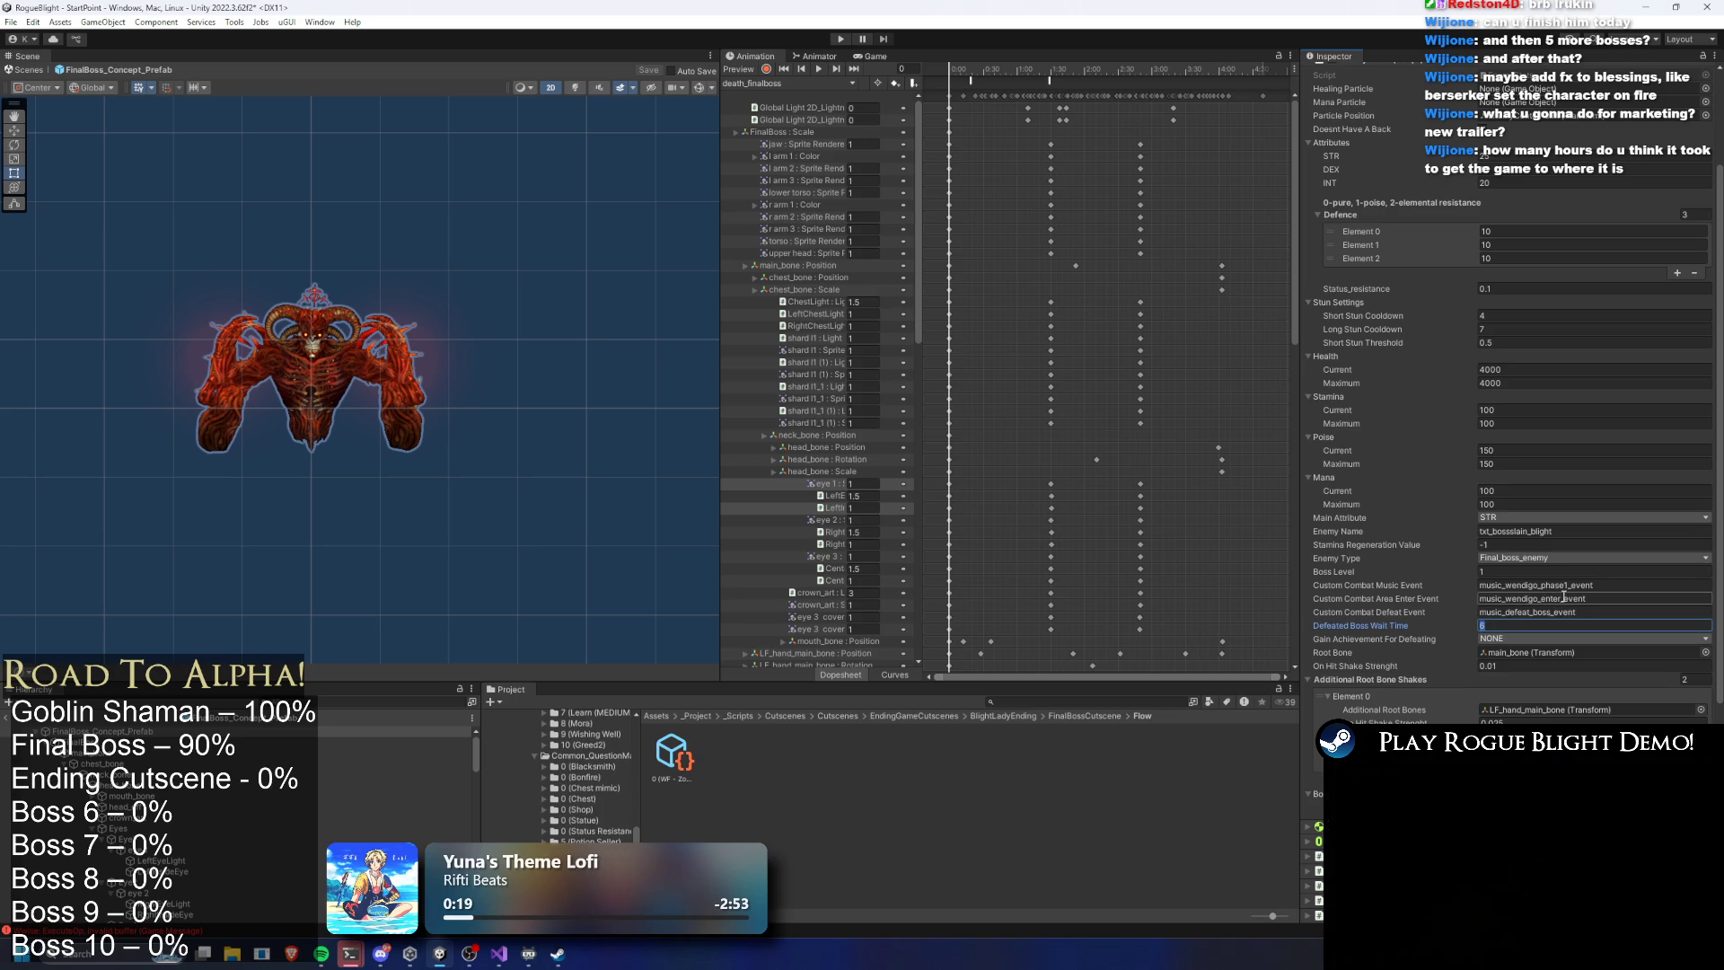
{"action": "type", "text": "4.5"}
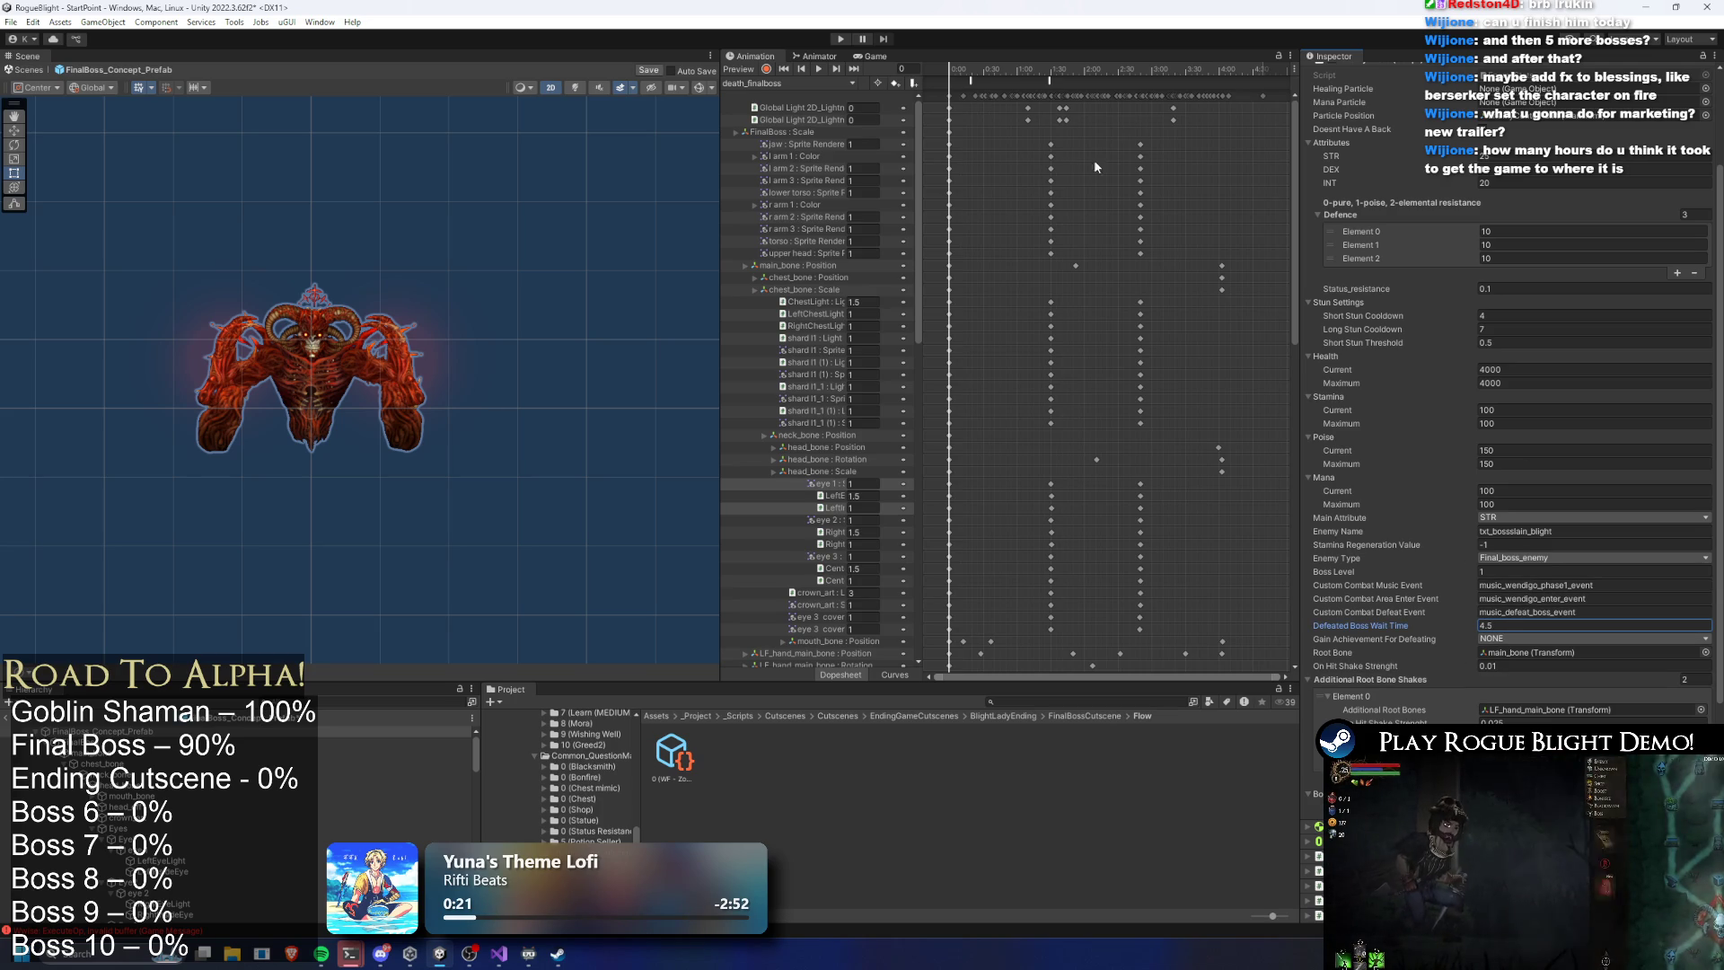
{"action": "left_click", "coordinate": [840, 38]}
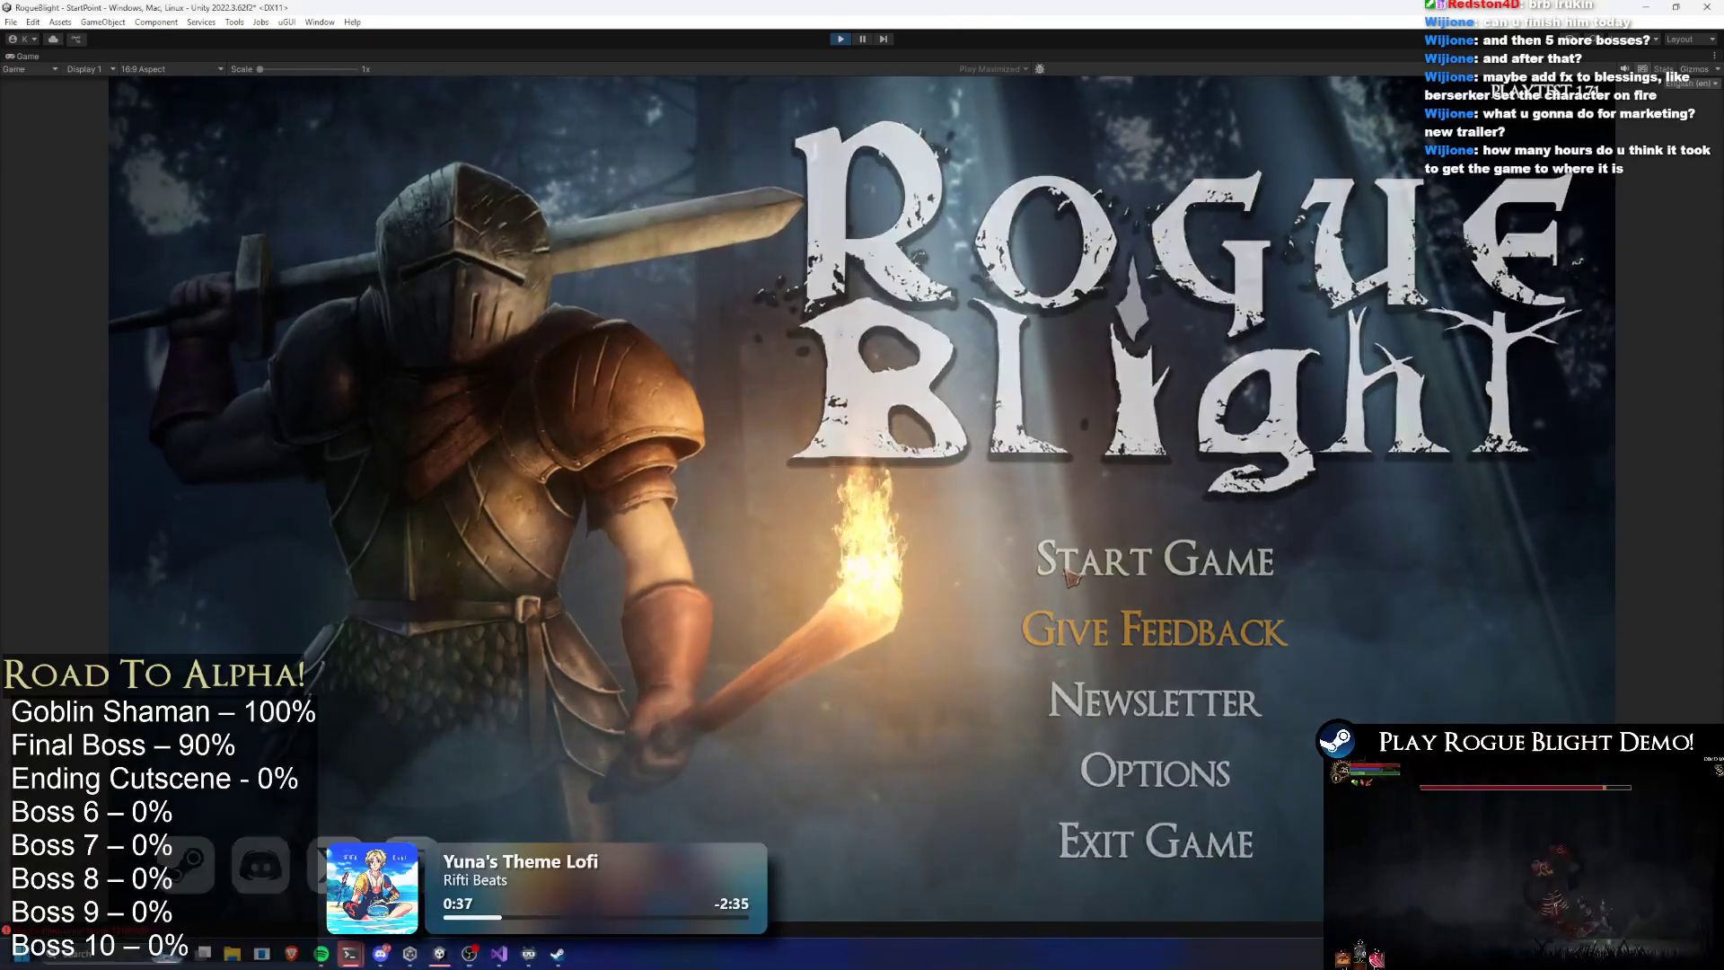
Load a save slot from the title screen and walk to the cart character
{"action": "left_click", "coordinate": [1070, 577]}
{"action": "left_click", "coordinate": [1141, 514]}
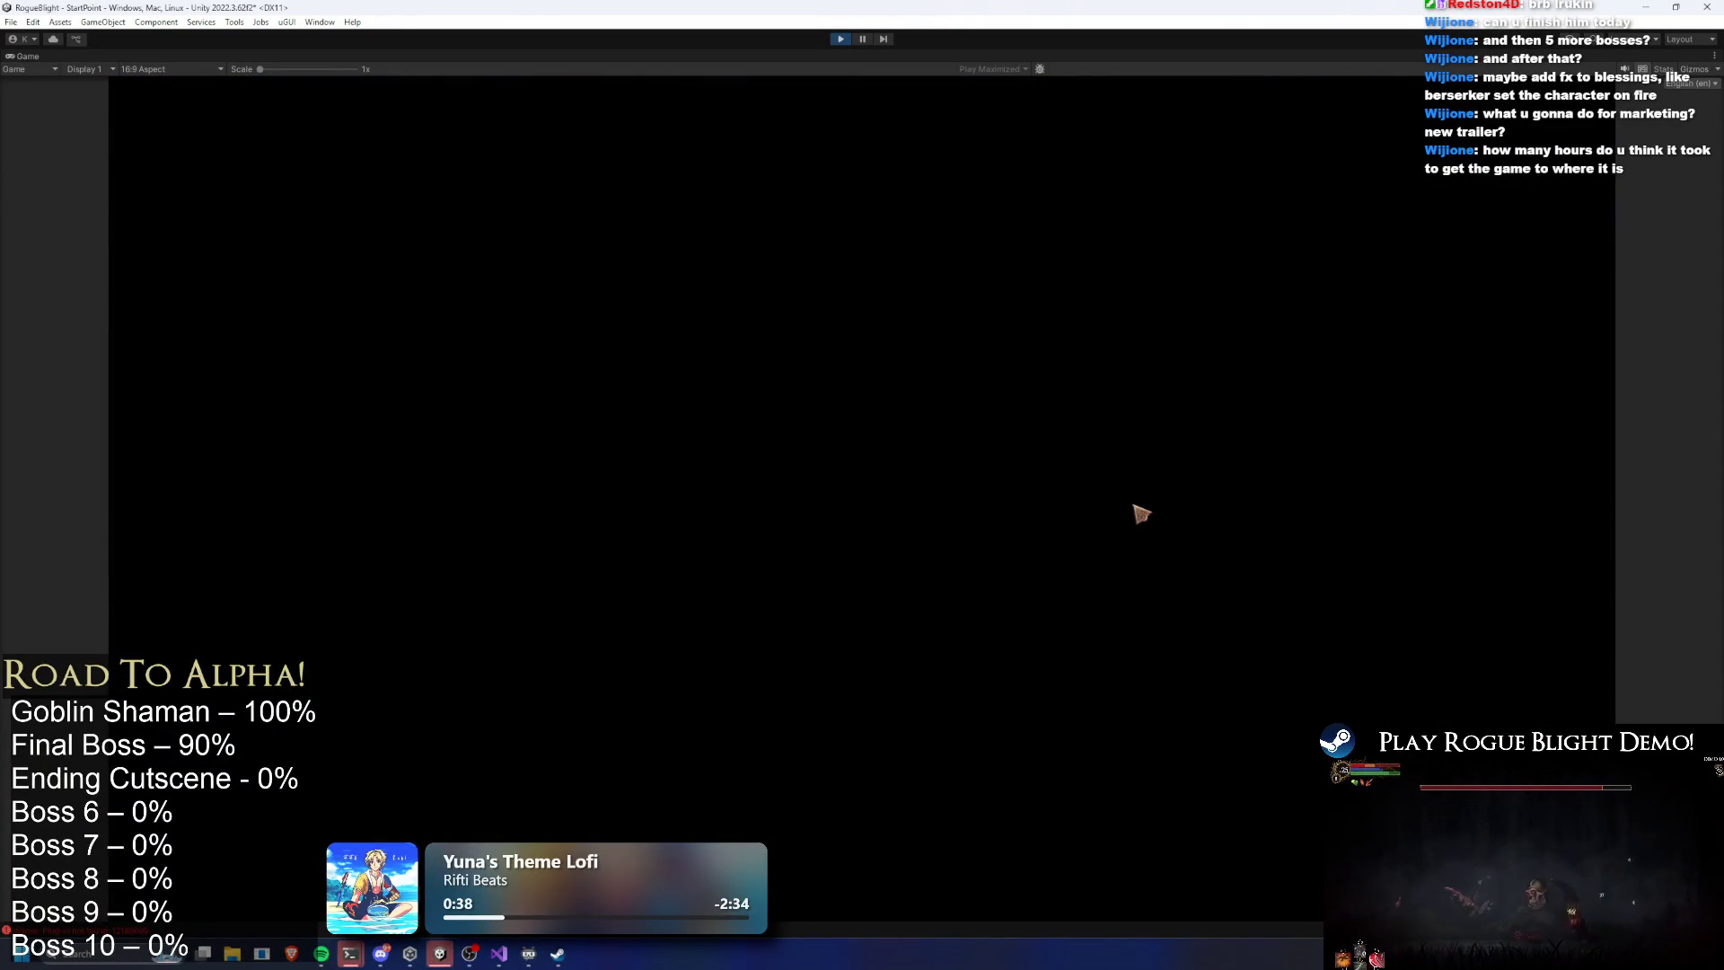
{"action": "key", "text": "d"}
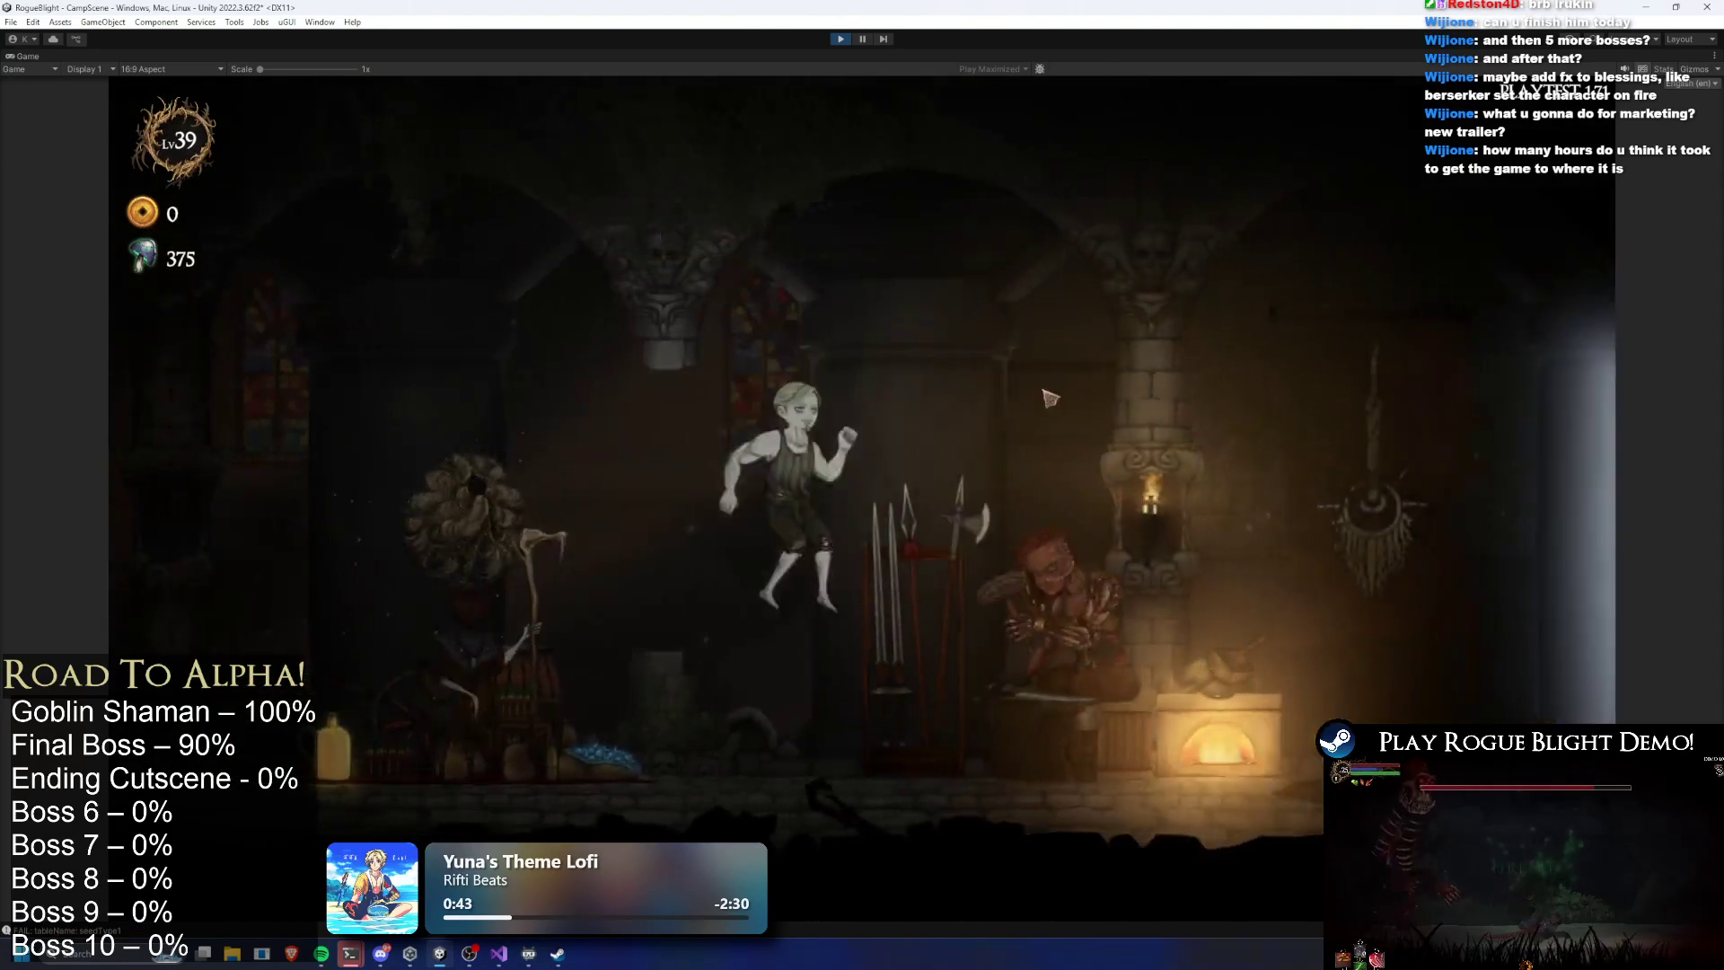
{"action": "key", "text": "d"}
{"action": "key", "text": "e"}
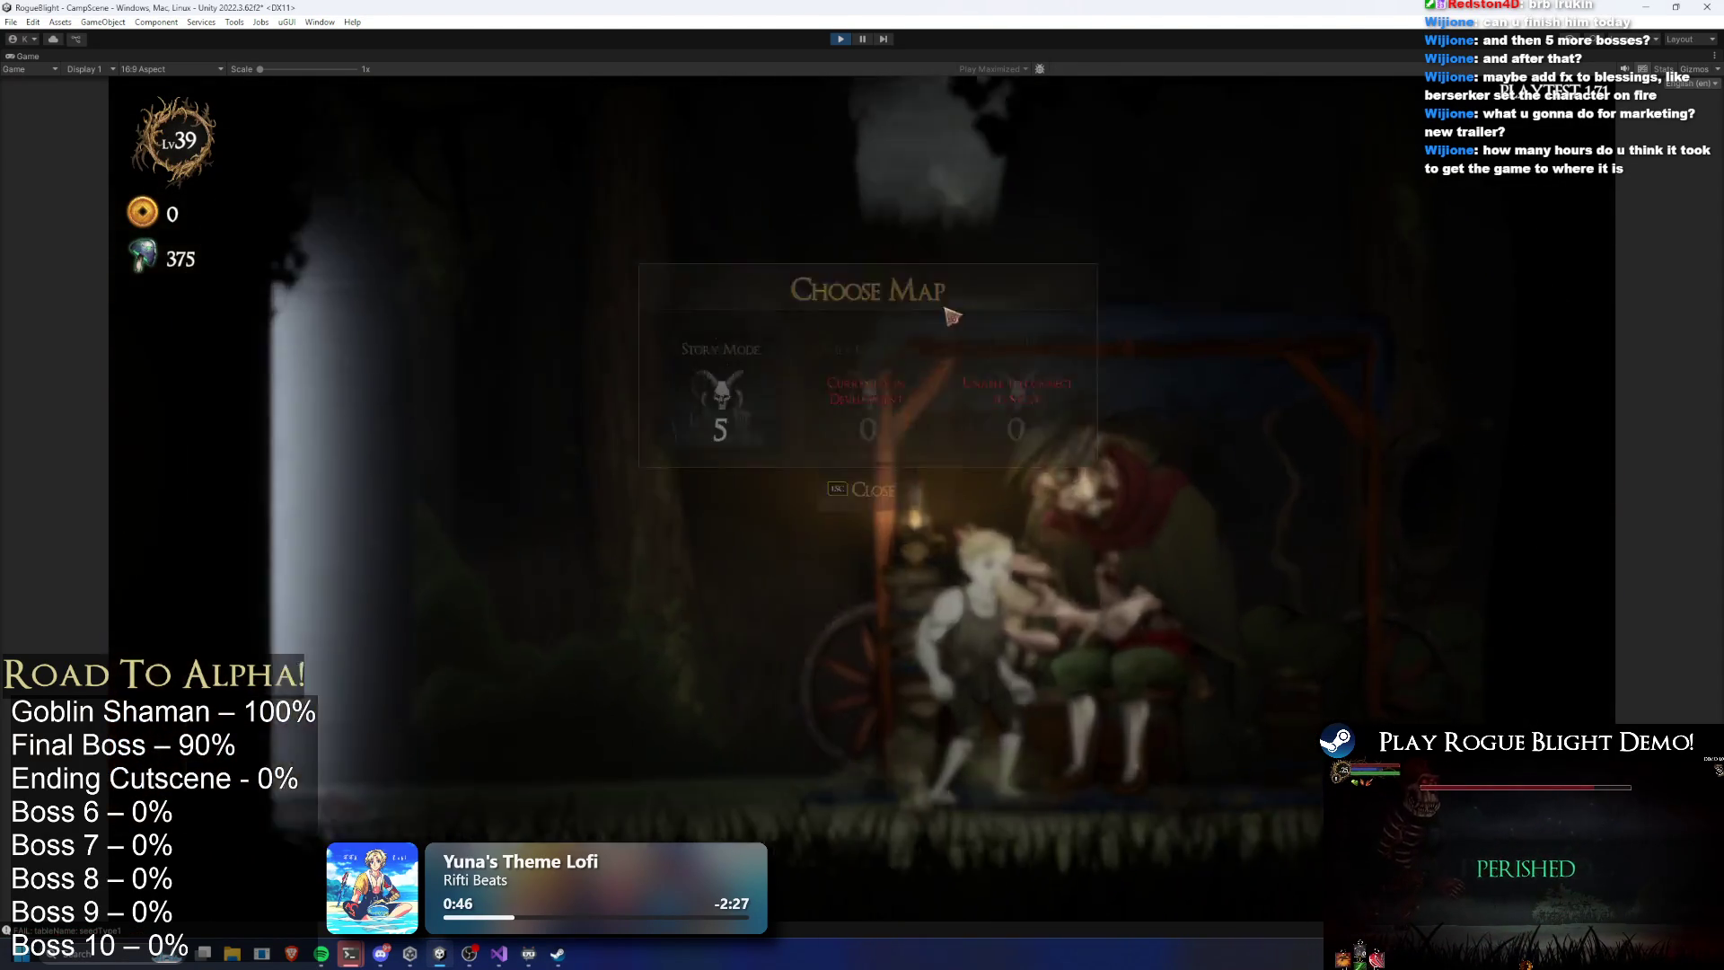
Start Story Mode, drop enemy health to 1 with F1, defeat the Blight Lord, then stop play mode
{"action": "left_click", "coordinate": [1005, 453]}
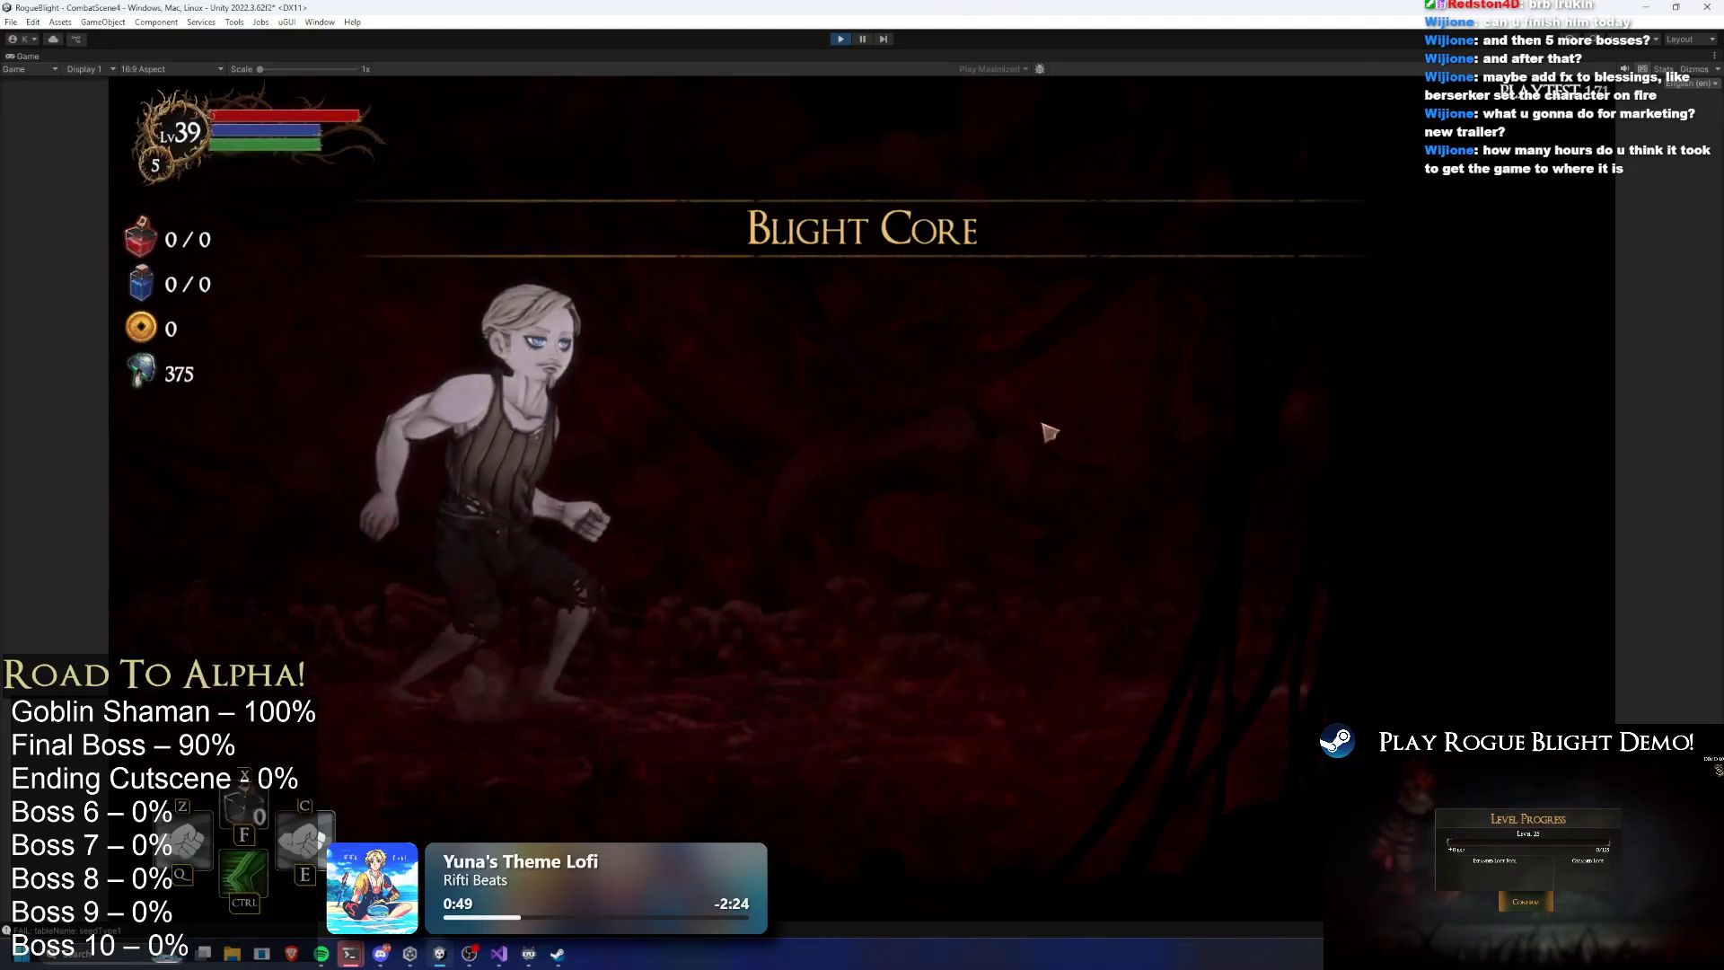
{"action": "left_click", "coordinate": [1034, 449]}
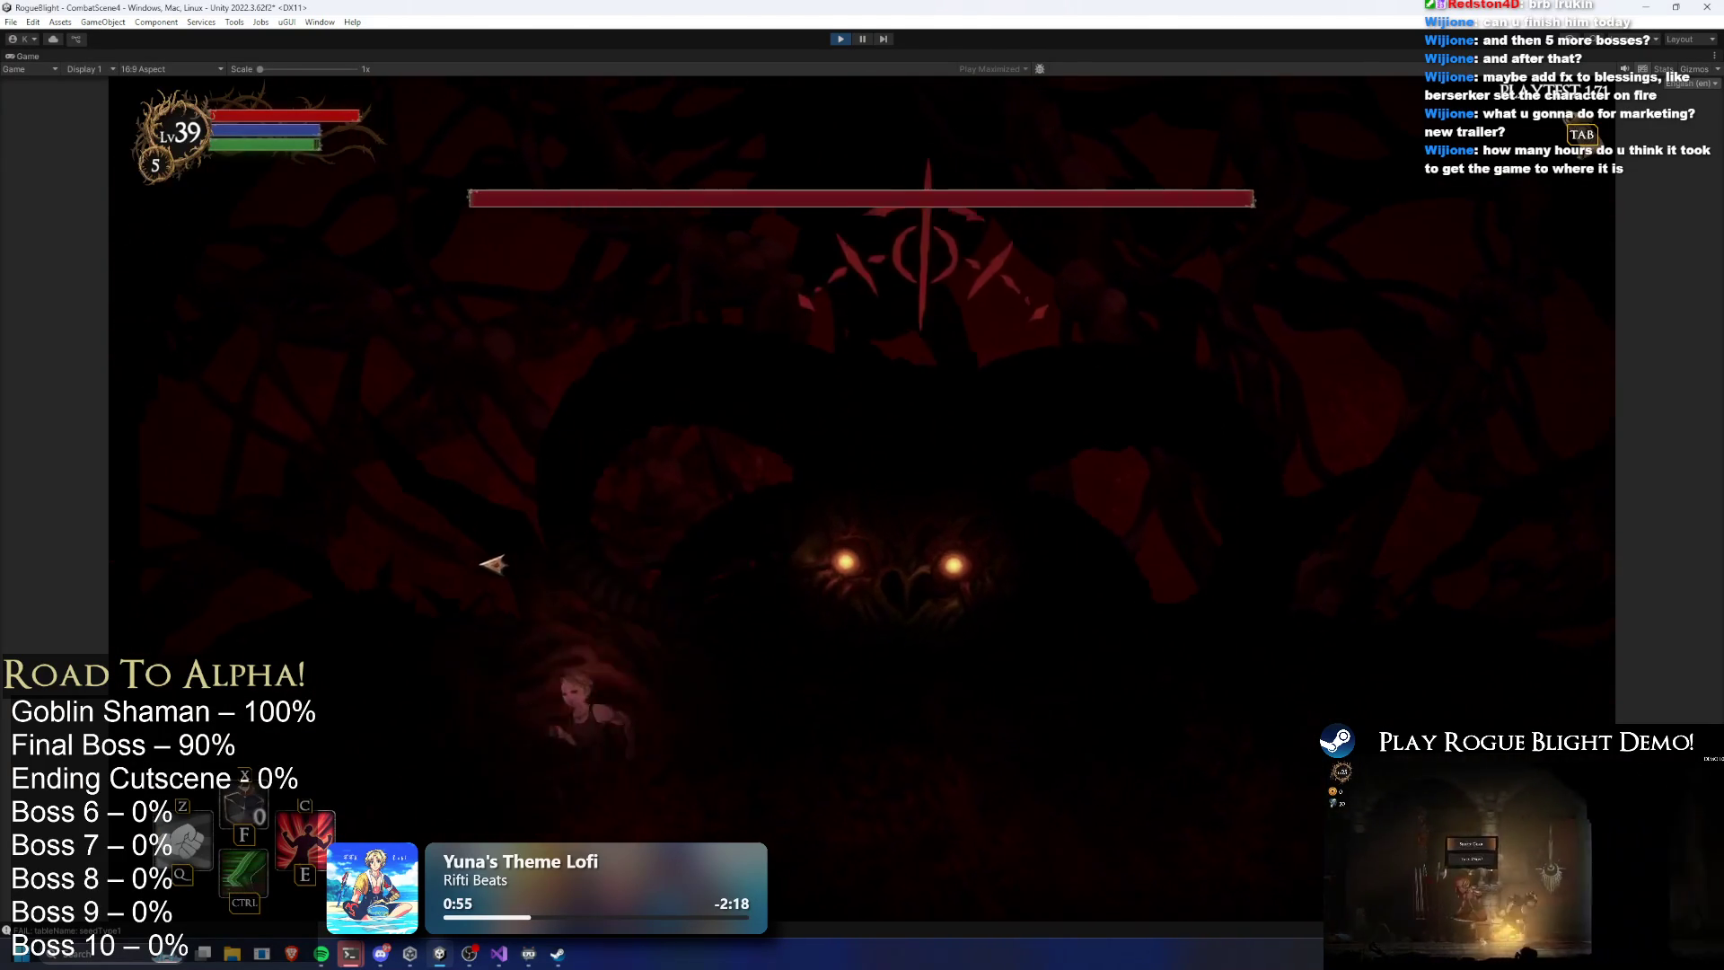
{"action": "key", "text": "F1"}
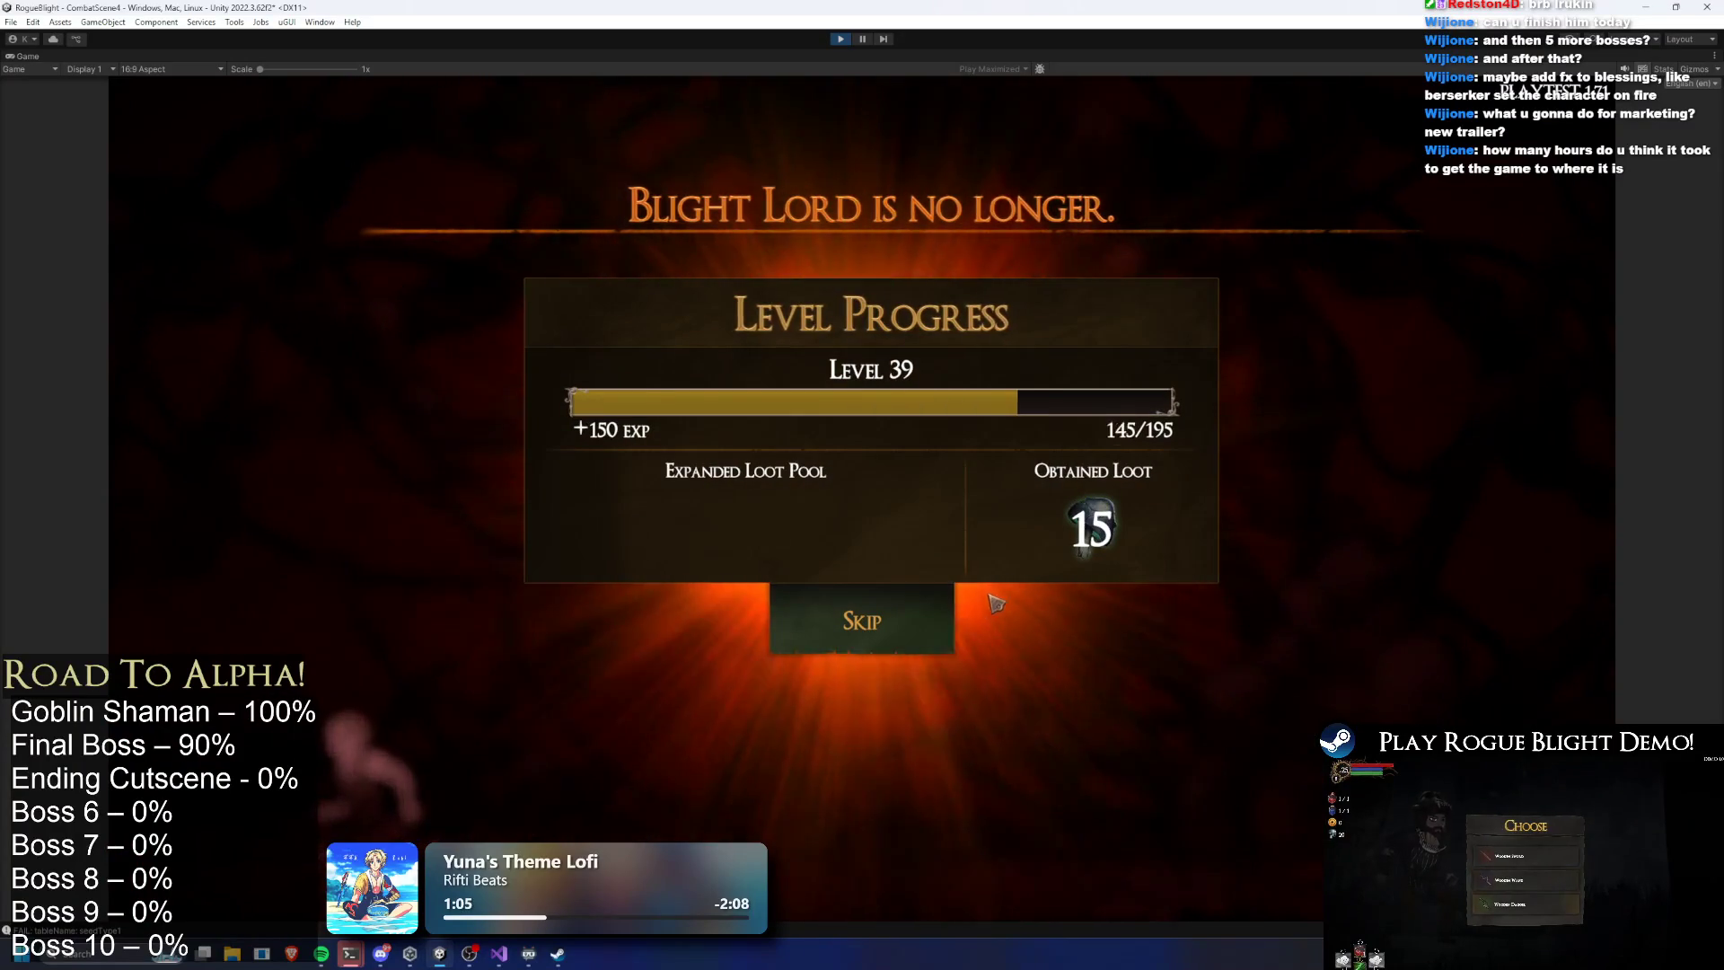
{"action": "left_click", "coordinate": [842, 39]}
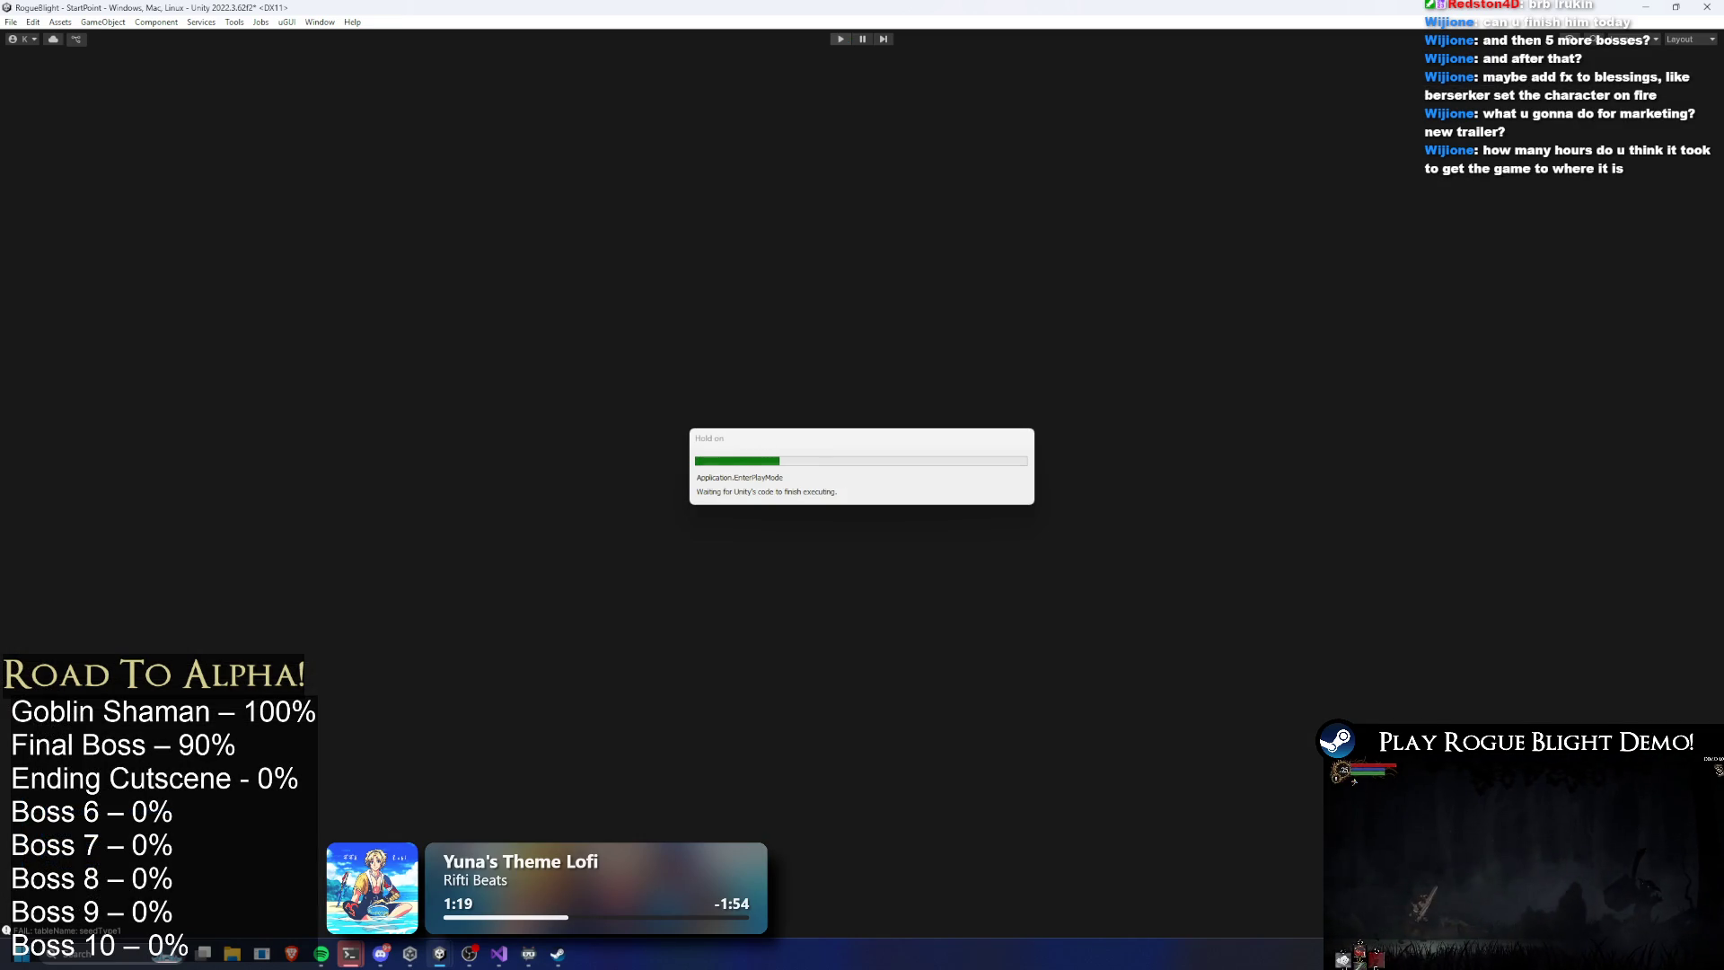
Launch Windows Calculator from system search with 'calc'
{"action": "key", "text": "super"}
{"action": "type", "text": "calc"}
{"action": "key", "text": "Return"}
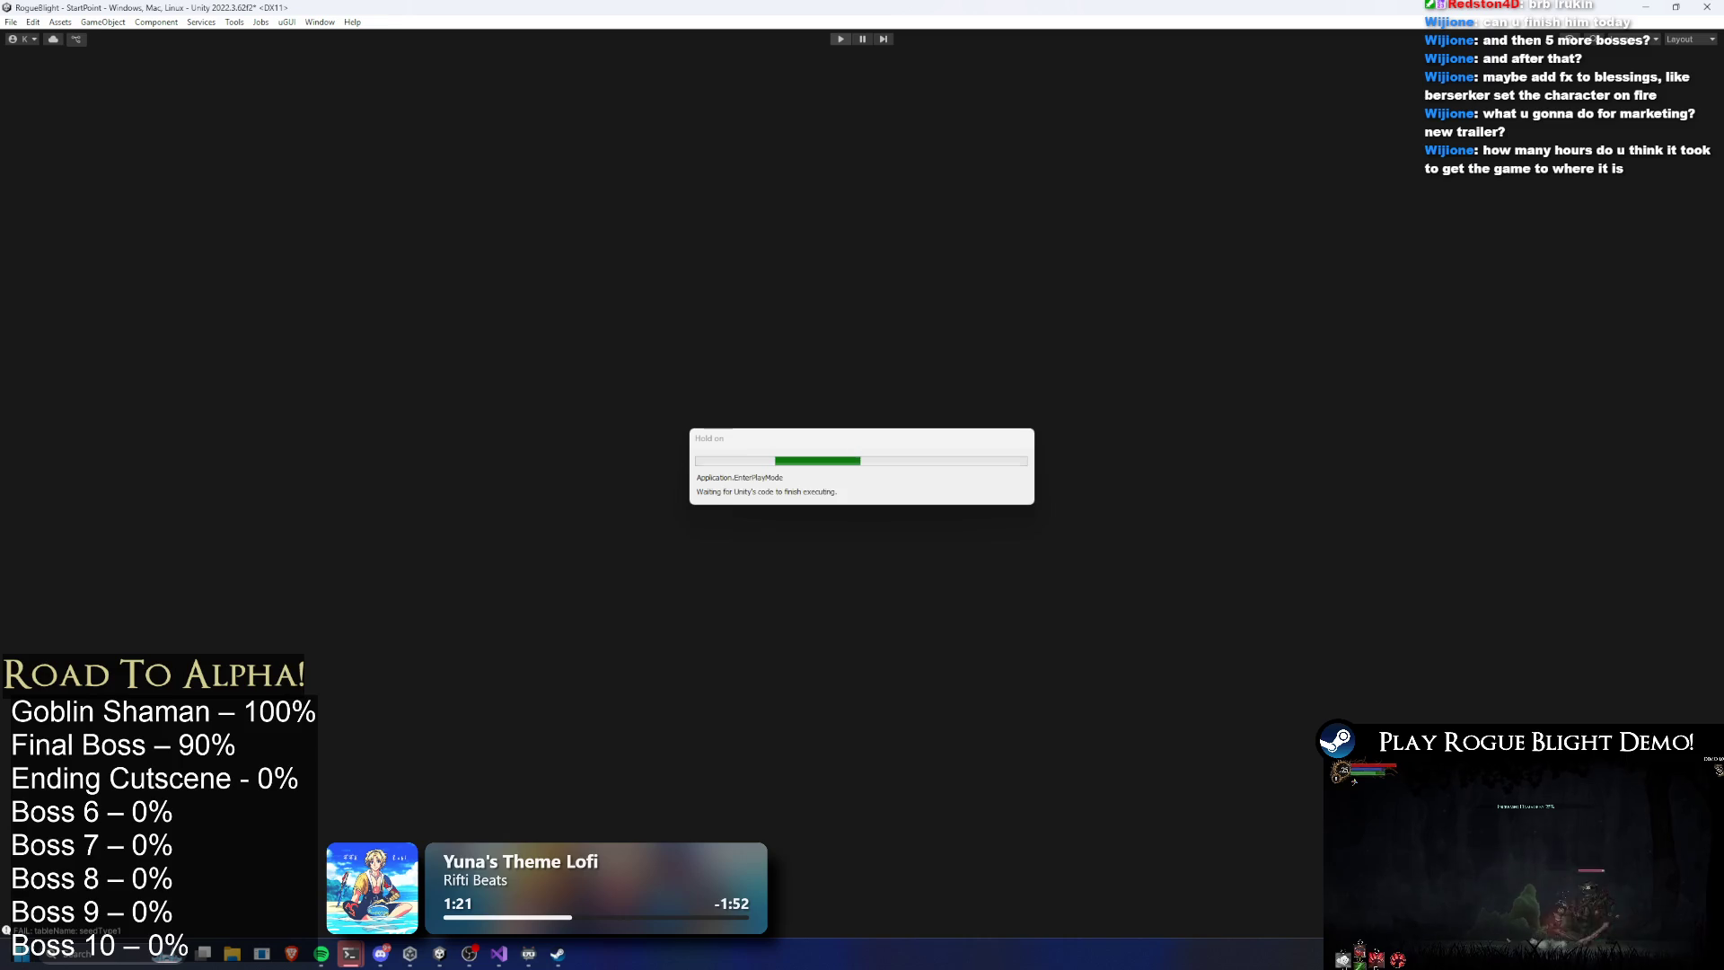
Run the multiplication series ending at 81*5, clear it, and compute 60 × 5 = 300
{"action": "type", "text": "3"}
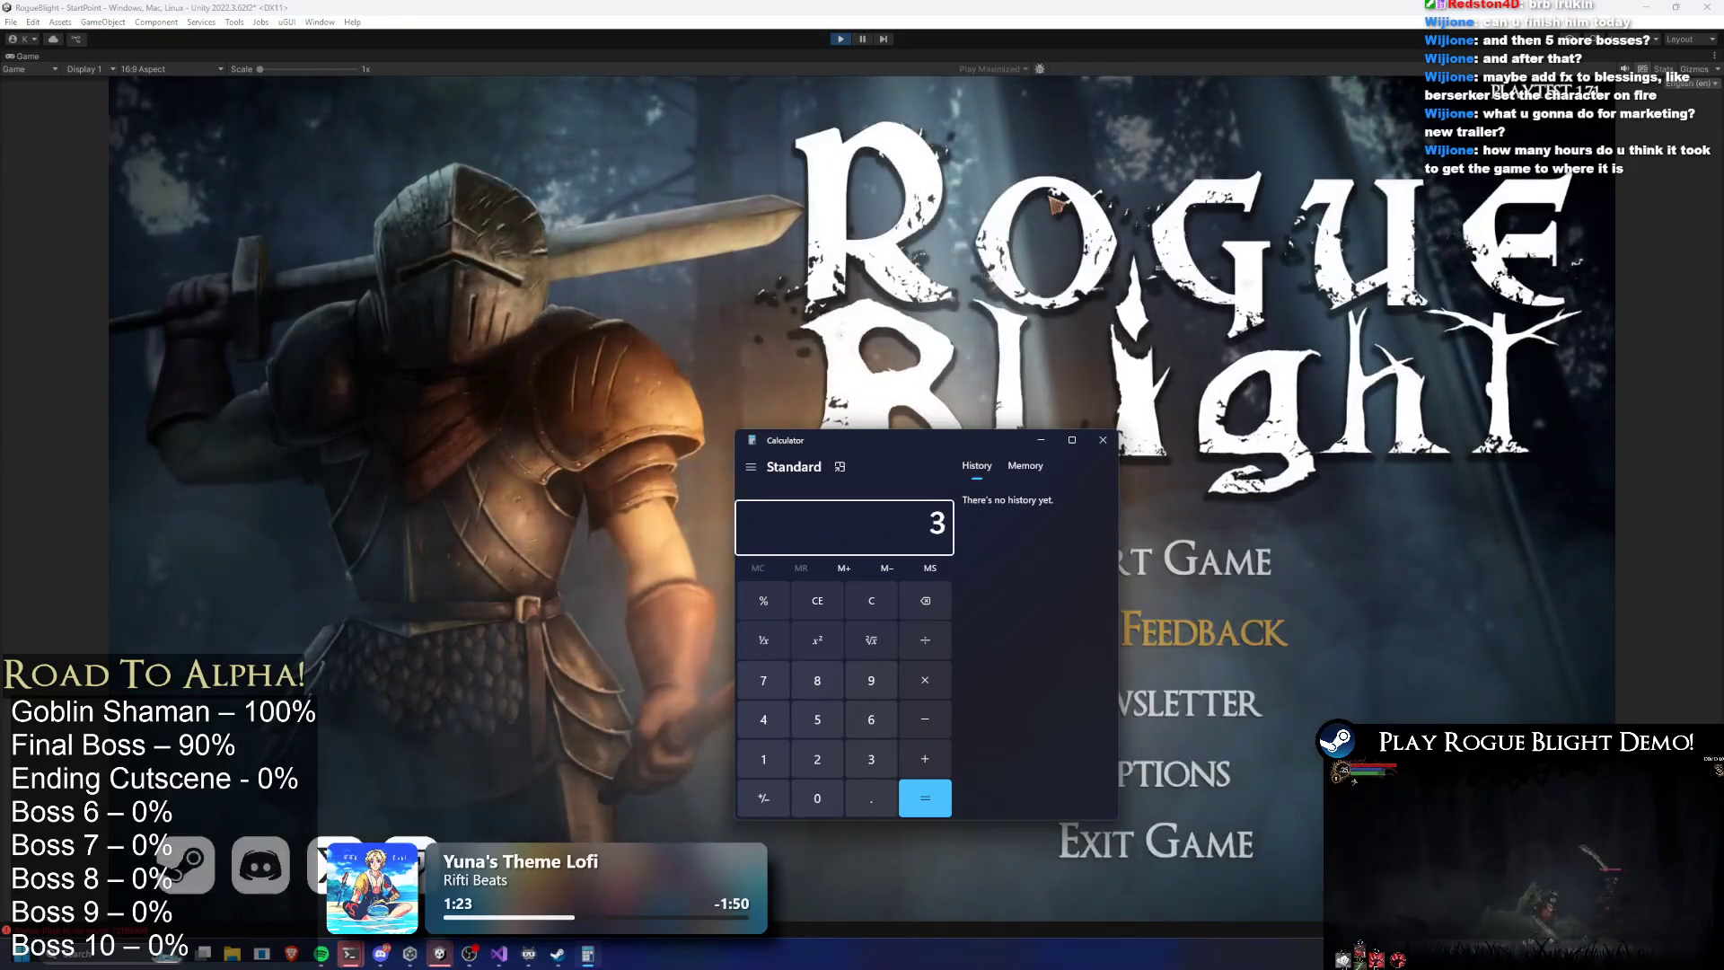
{"action": "type", "text": "*+6+6="}
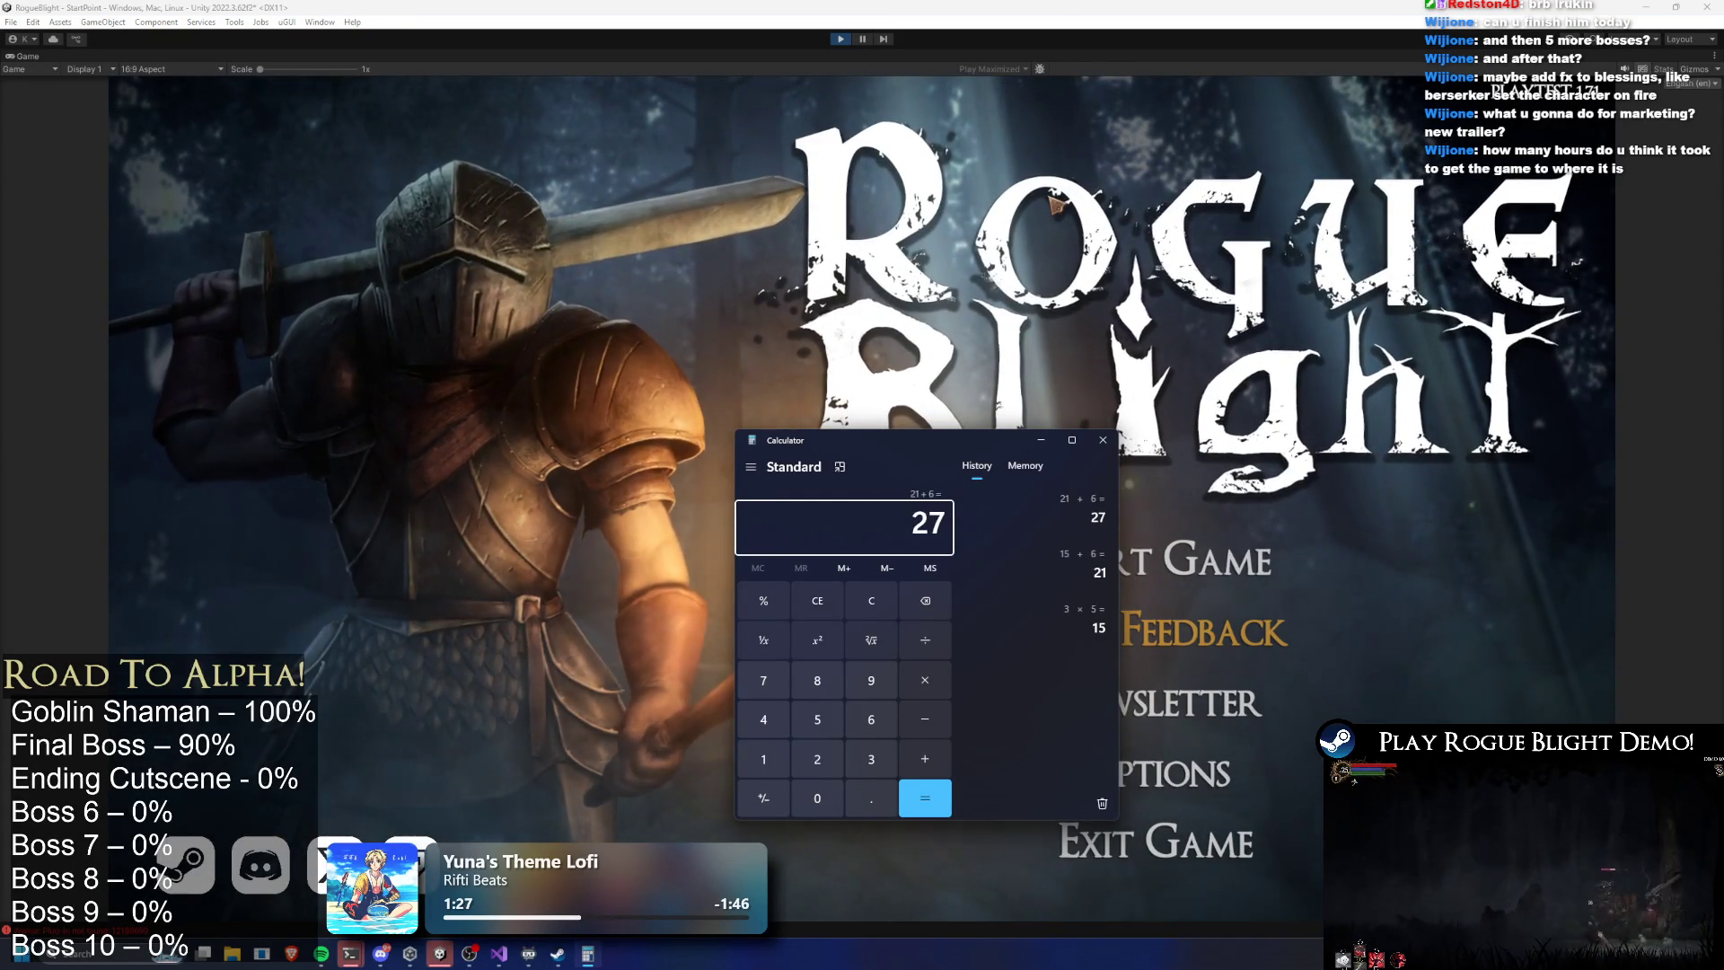
{"action": "type", "text": "*2="}
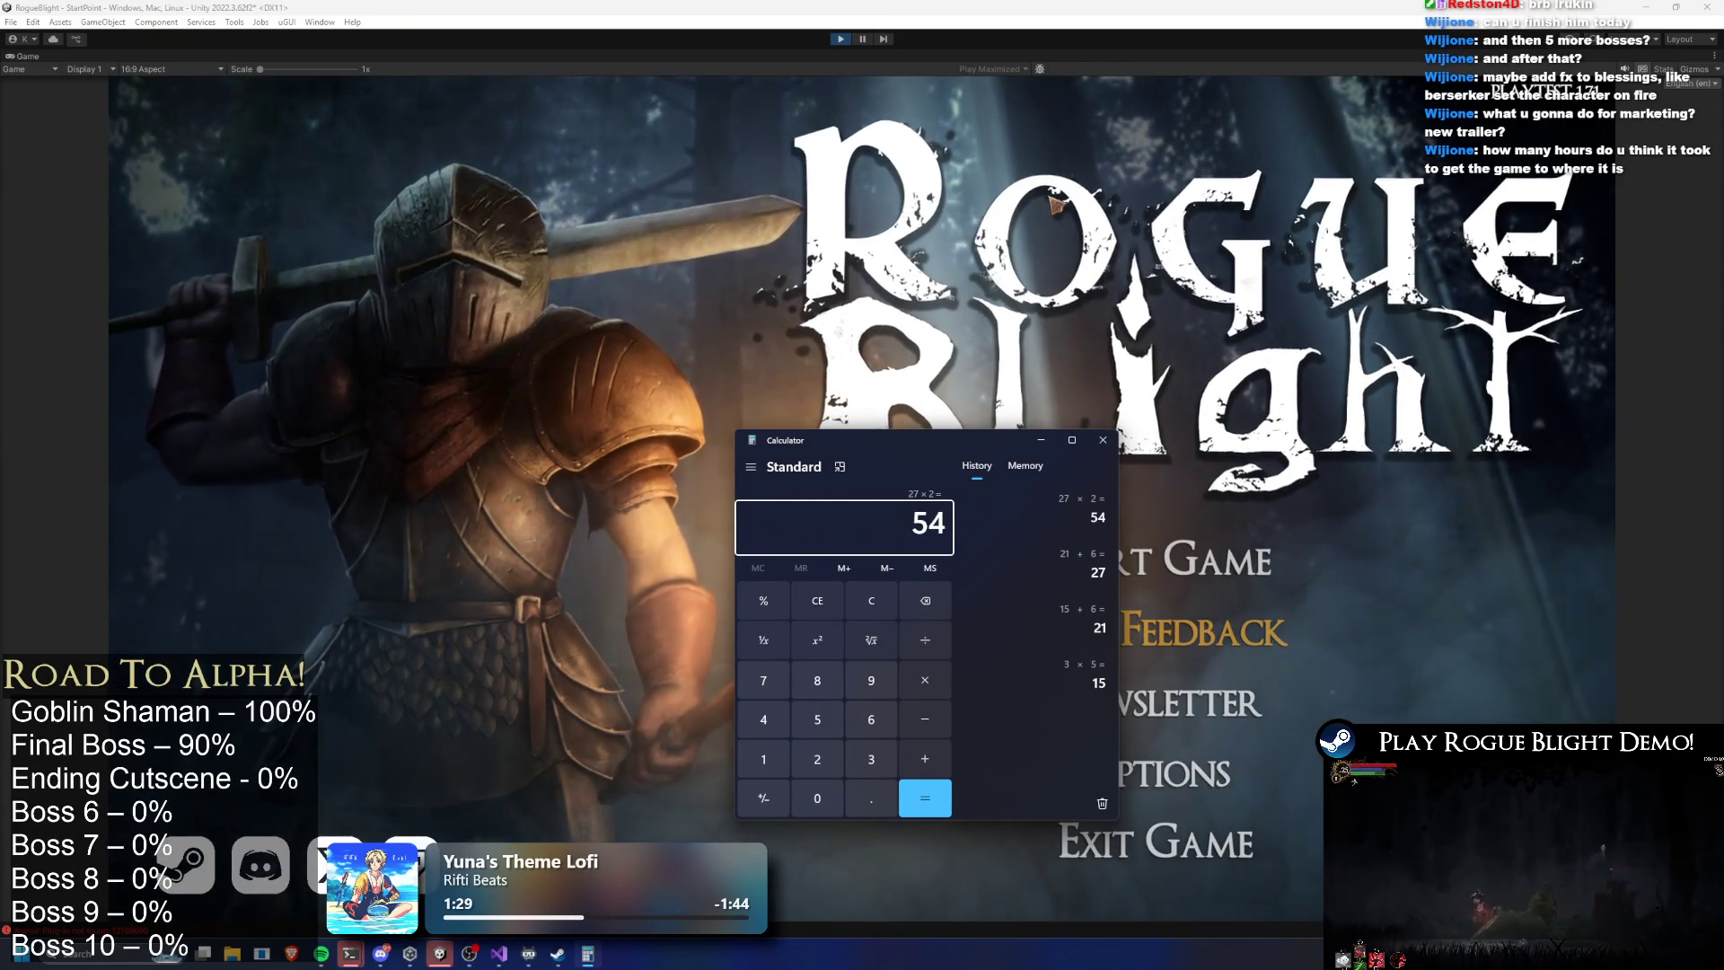
{"action": "type", "text": "*1.5="}
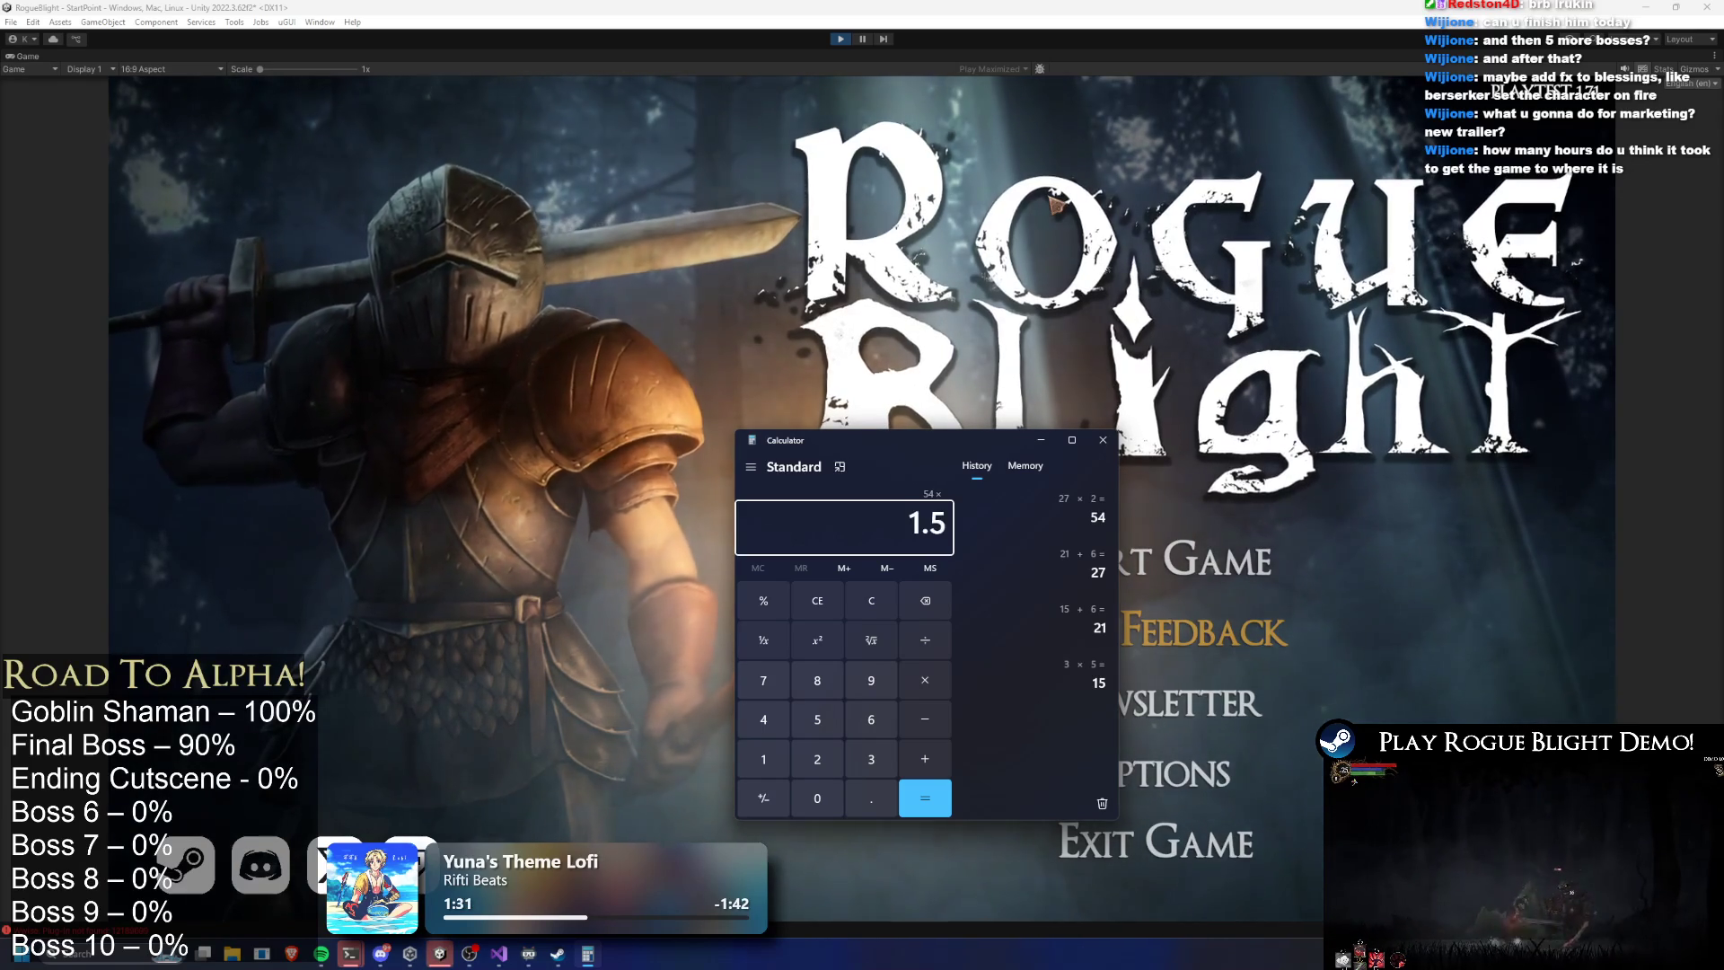
{"action": "type", "text": "81"}
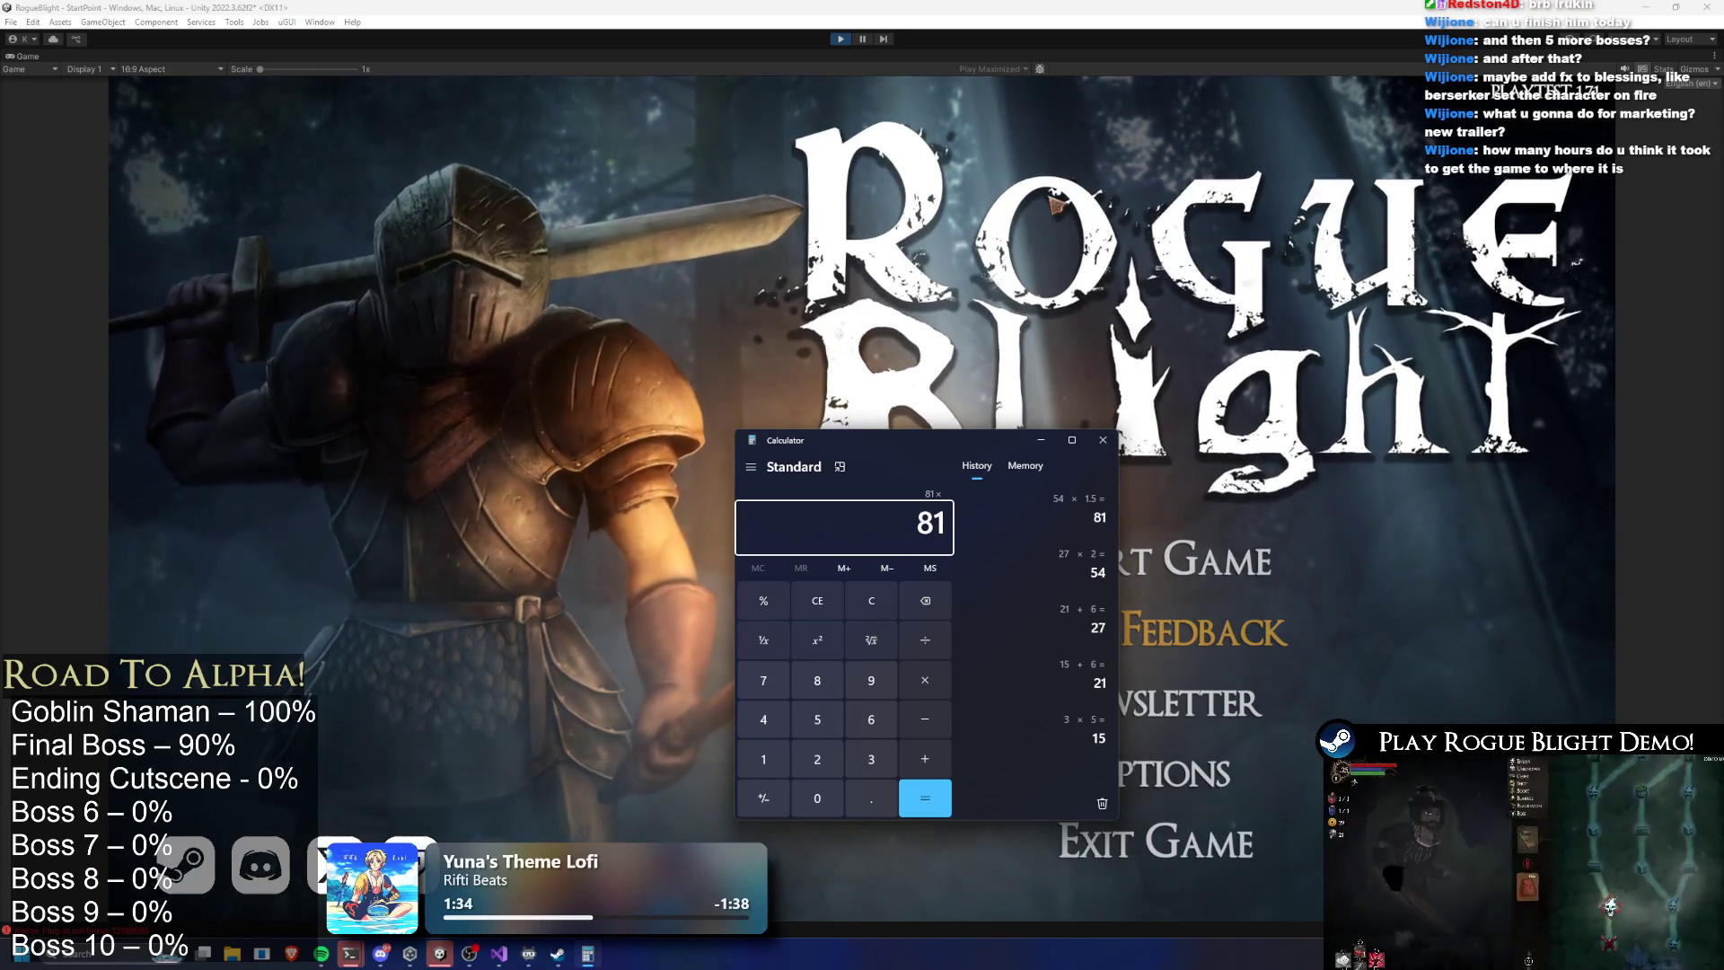
{"action": "type", "text": "*5="}
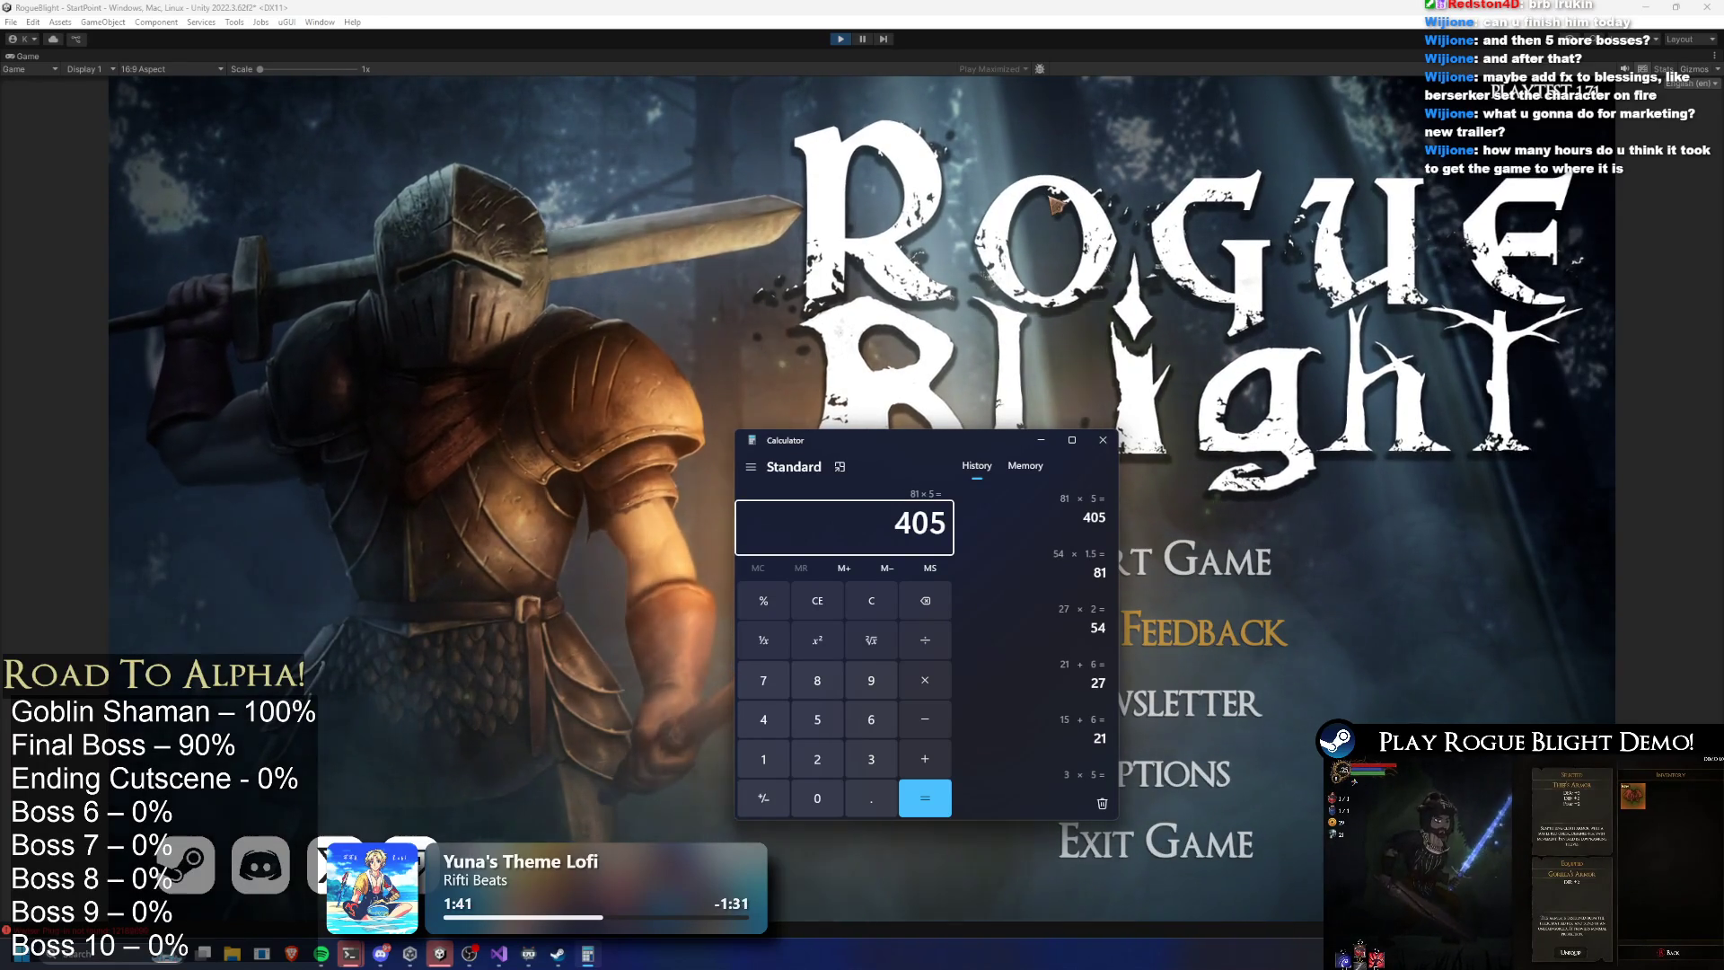
{"action": "key", "text": "Escape"}
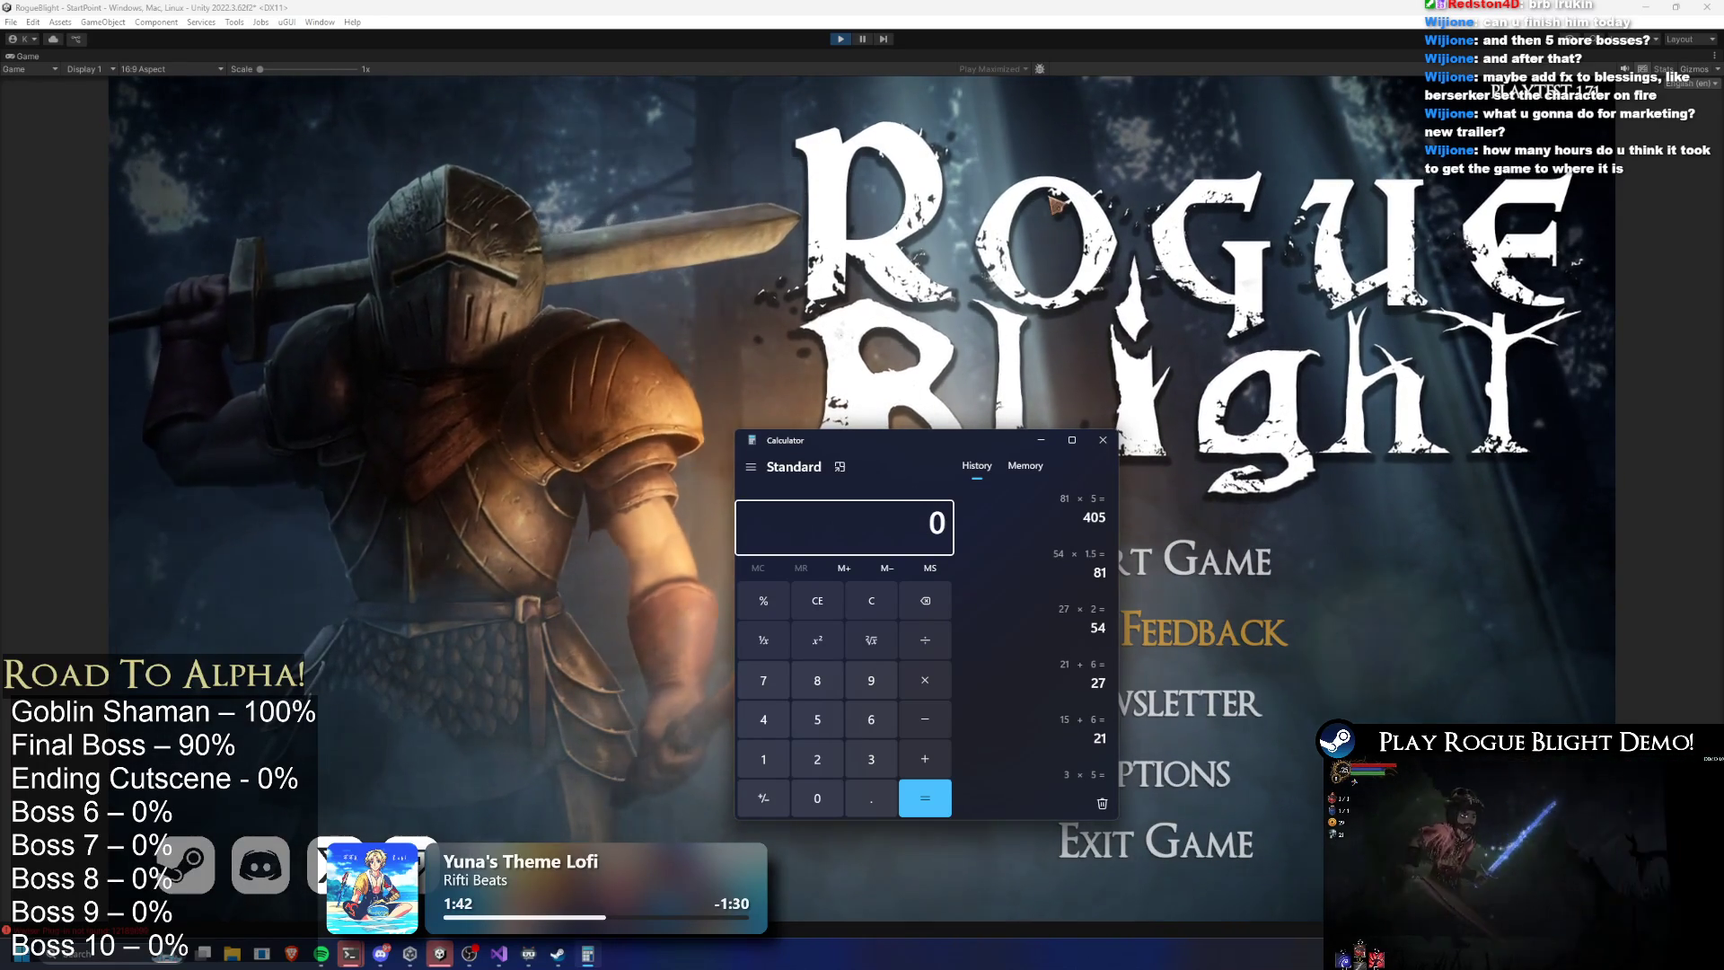
{"action": "type", "text": "6"}
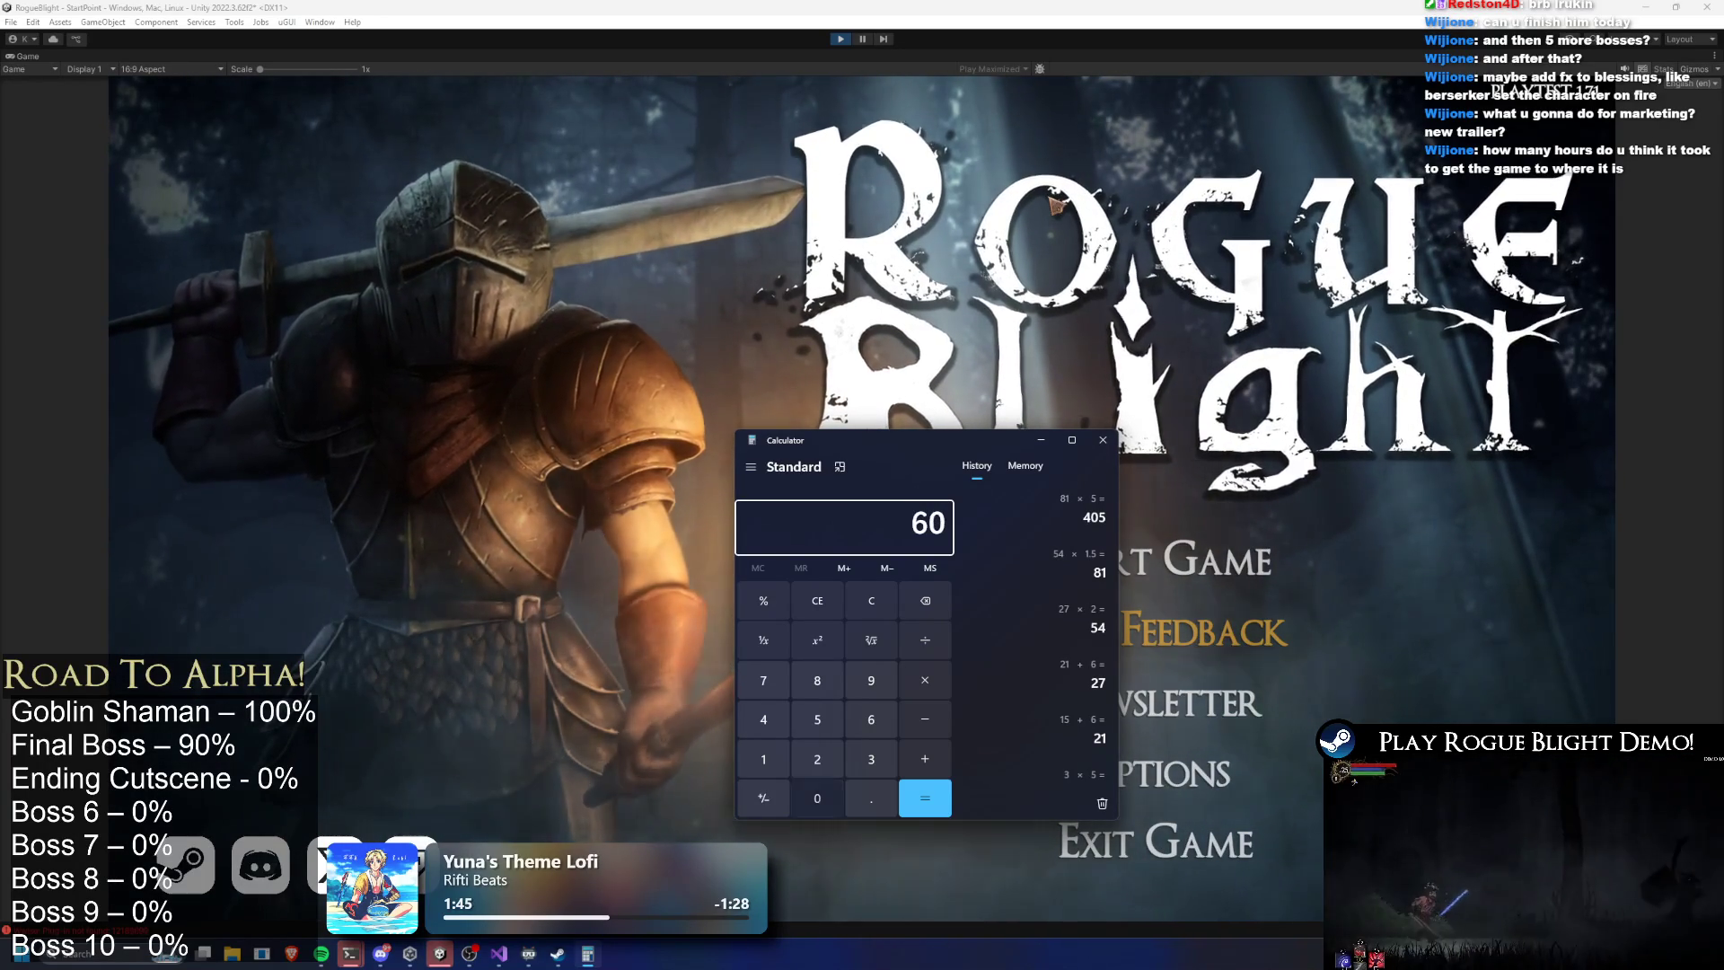
{"action": "type", "text": "0*5"}
{"action": "key", "text": "Return"}
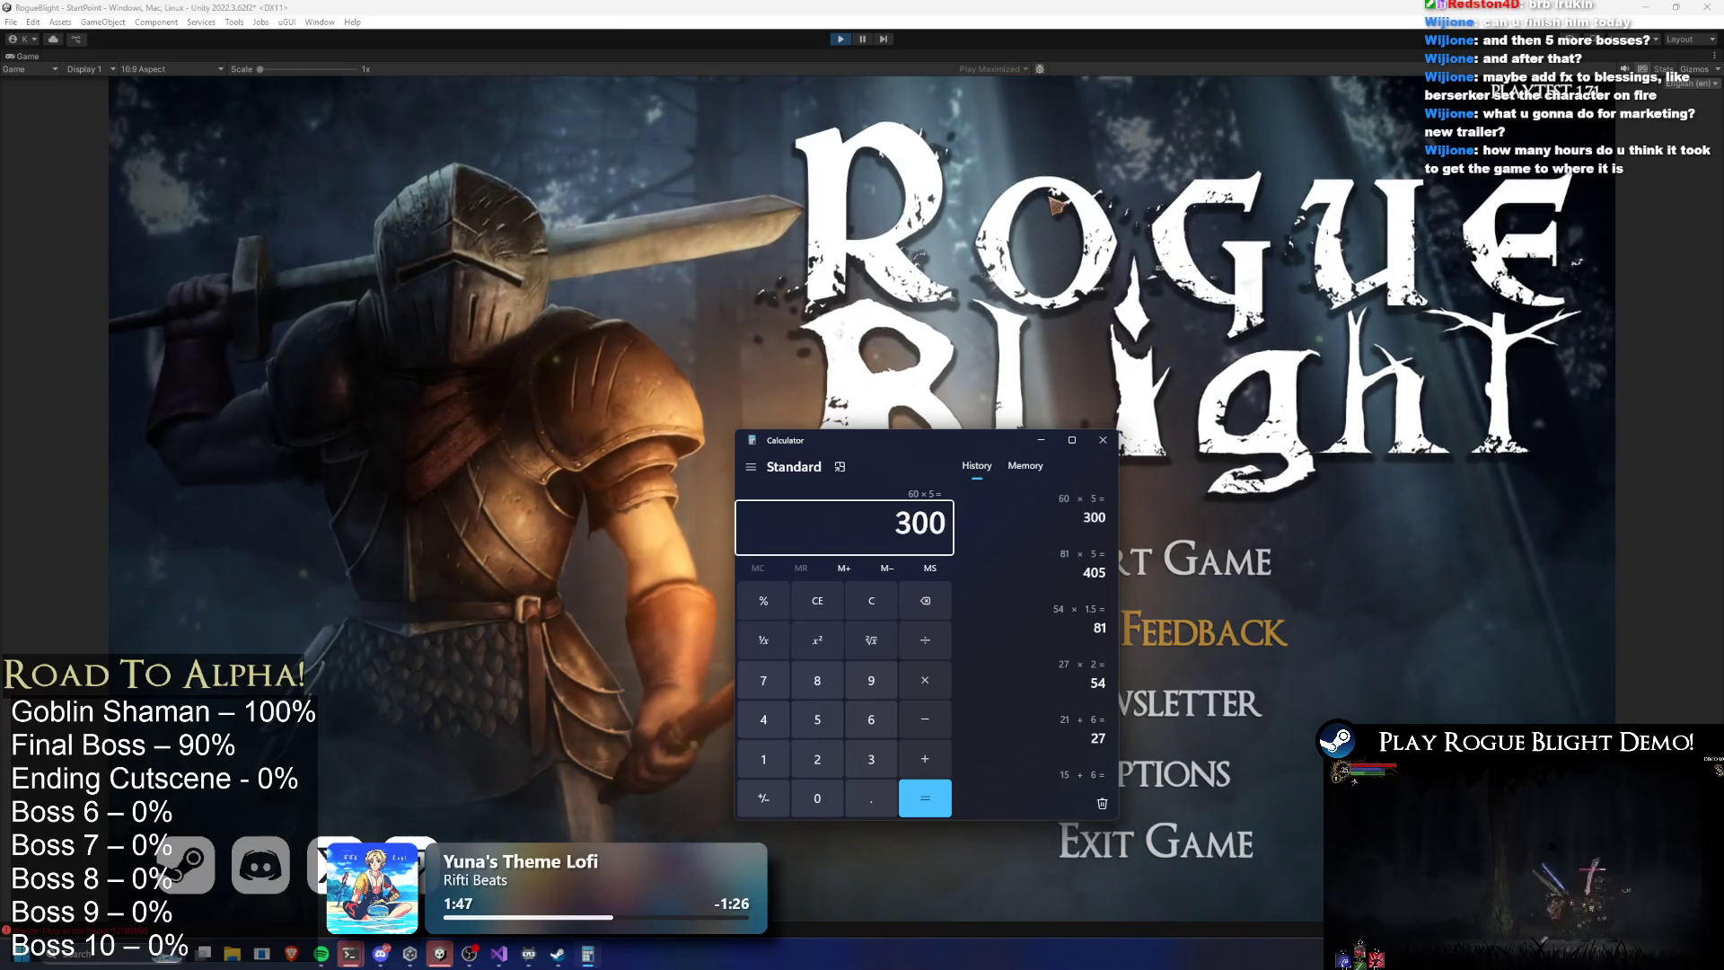
Add 20 to reach 320, clear Calculator, and return focus to the running game
{"action": "type", "text": "+ "}
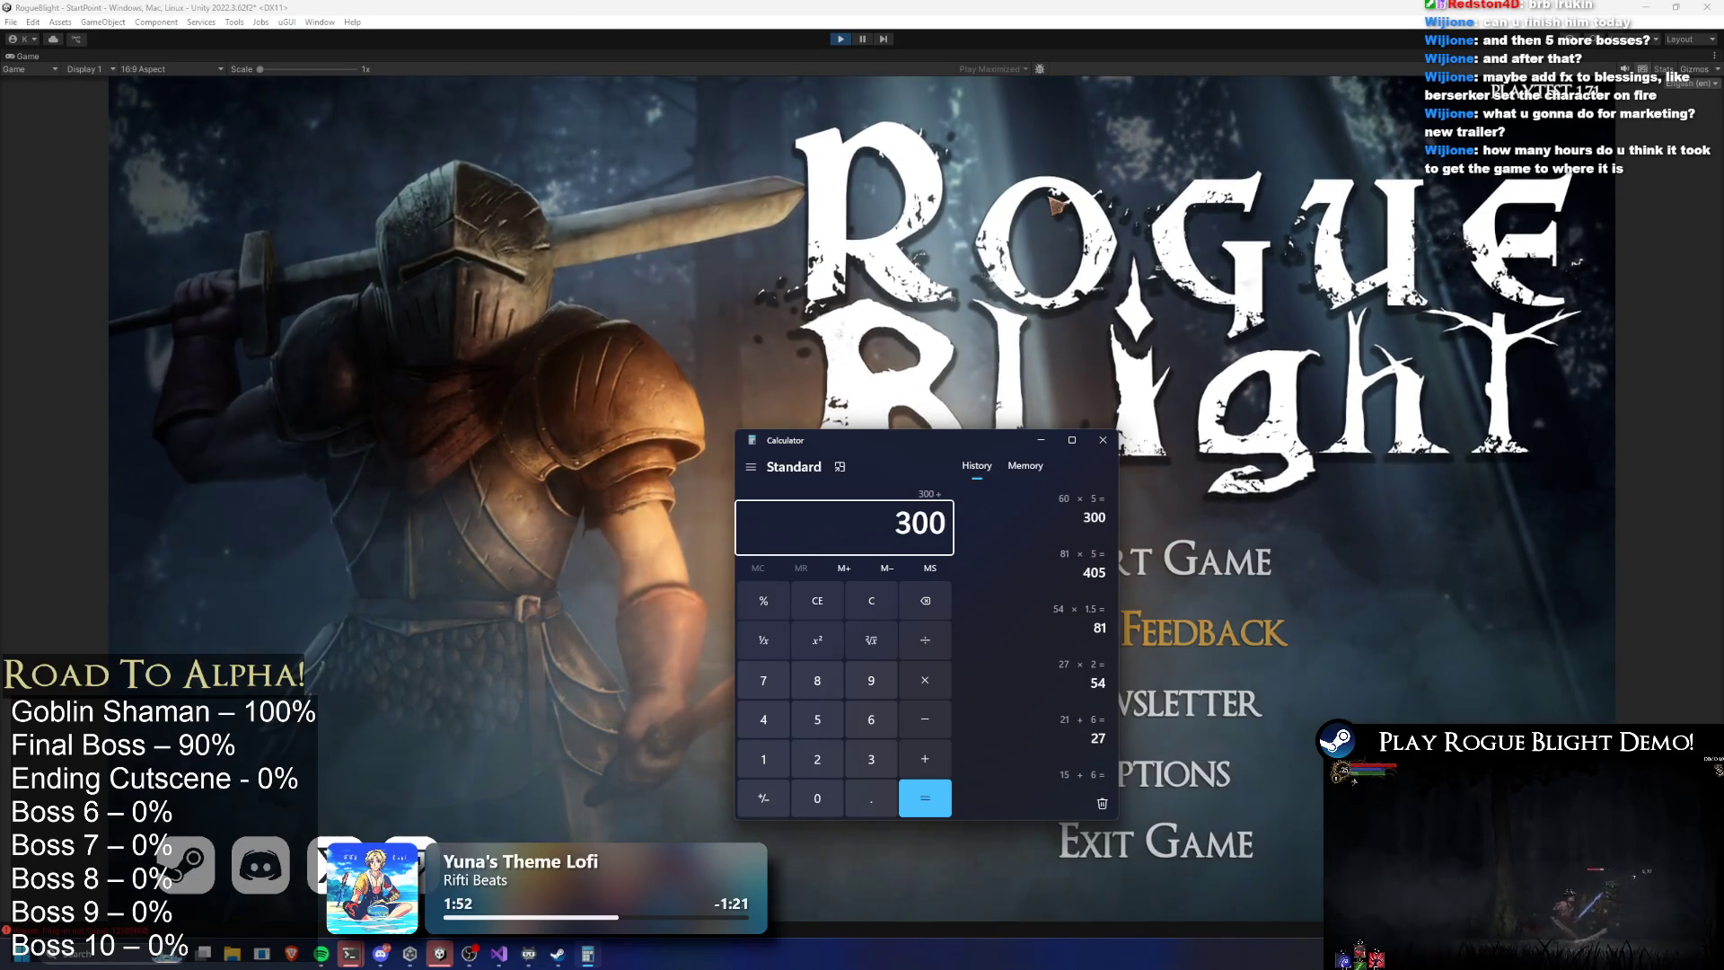
{"action": "type", "text": "20"}
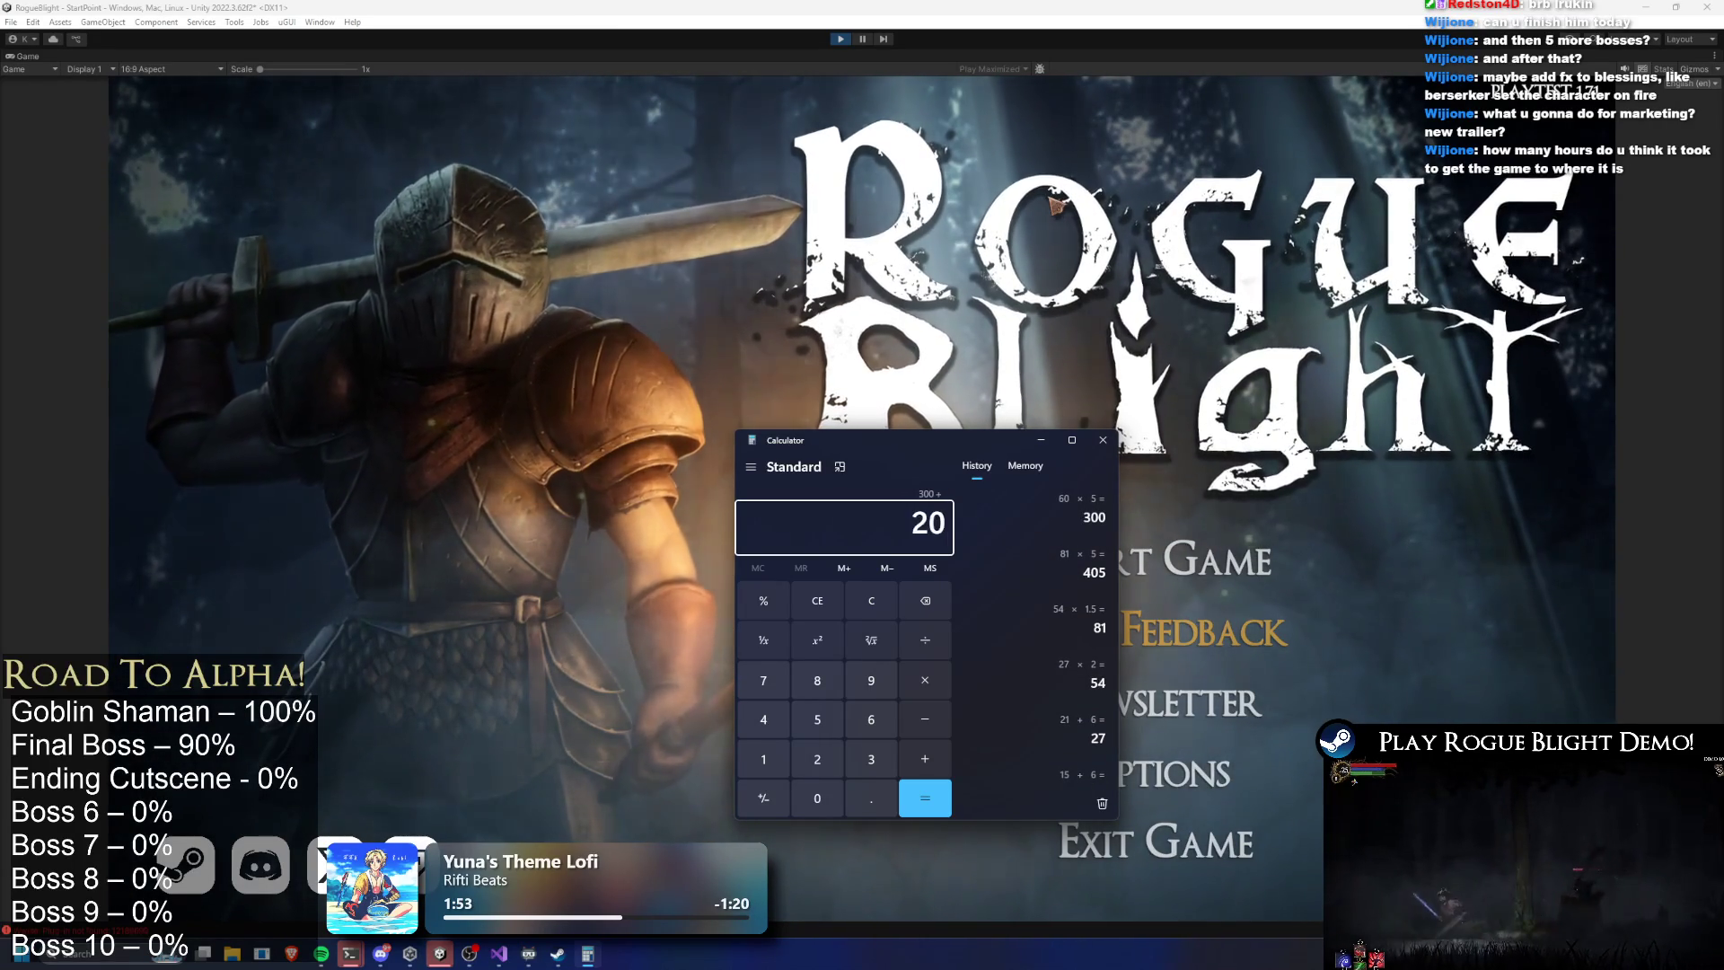
{"action": "key", "text": "Return"}
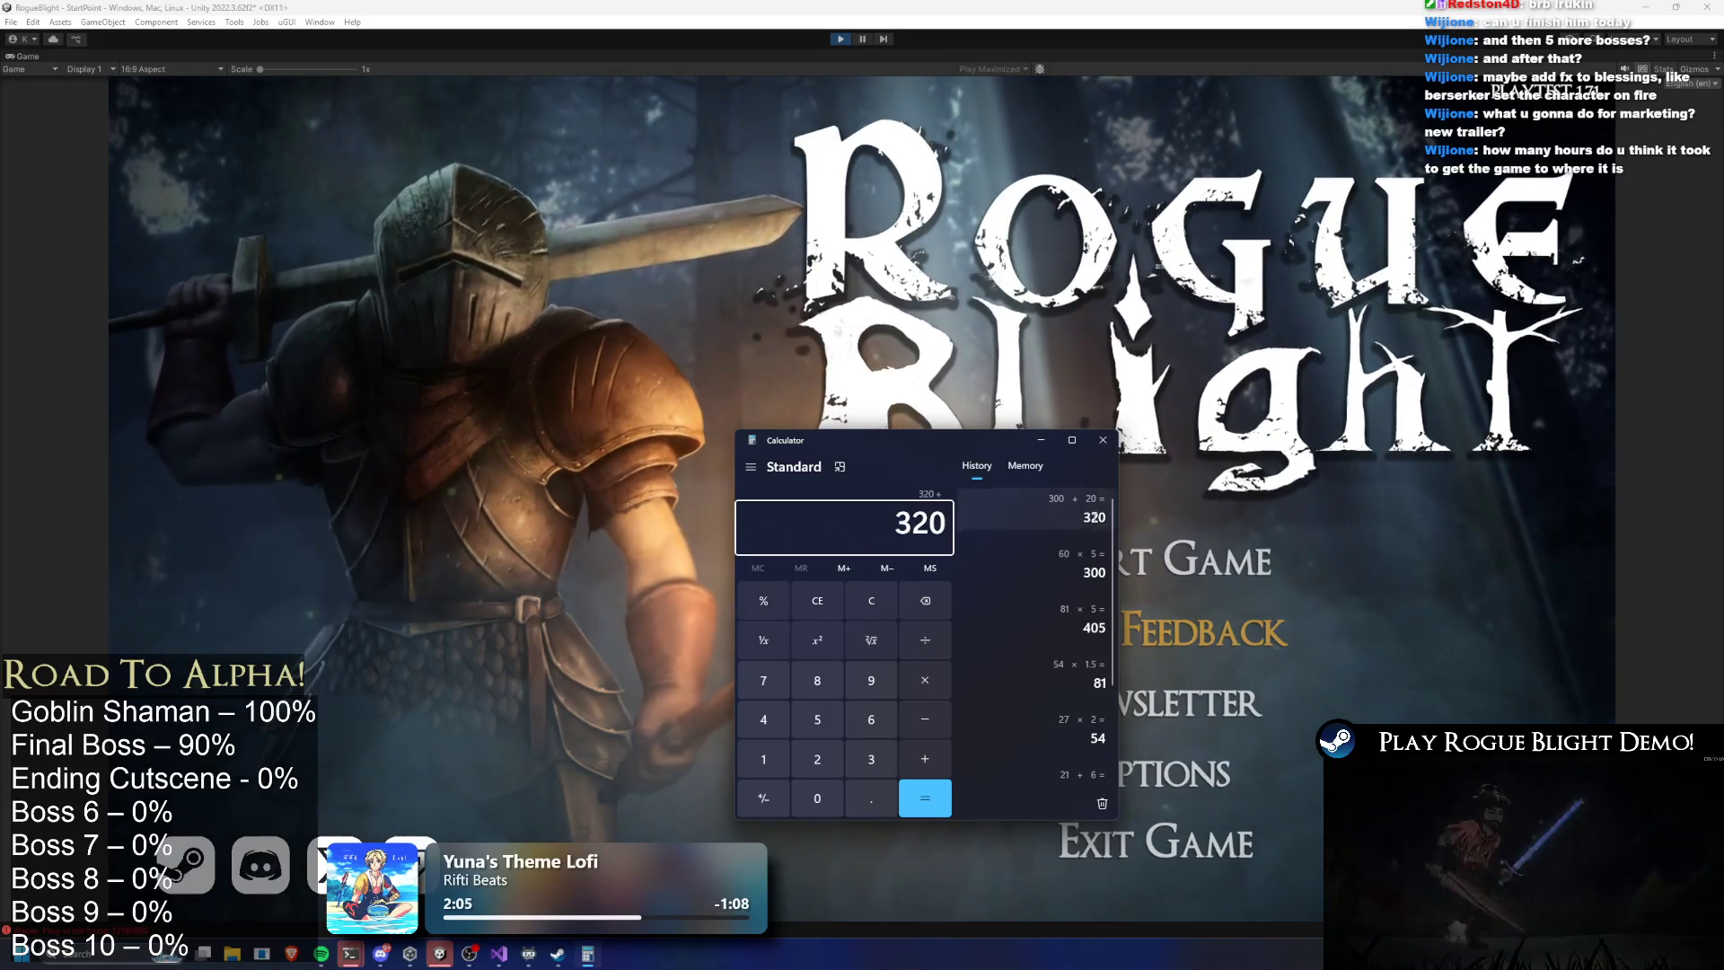
{"action": "key", "text": "Escape"}
{"action": "left_click", "coordinate": [1140, 447]}
Load the first save and enter the Blight Core via Story Mode at difficulty 5 with the Wooden Sword
{"action": "left_click", "coordinate": [1194, 559]}
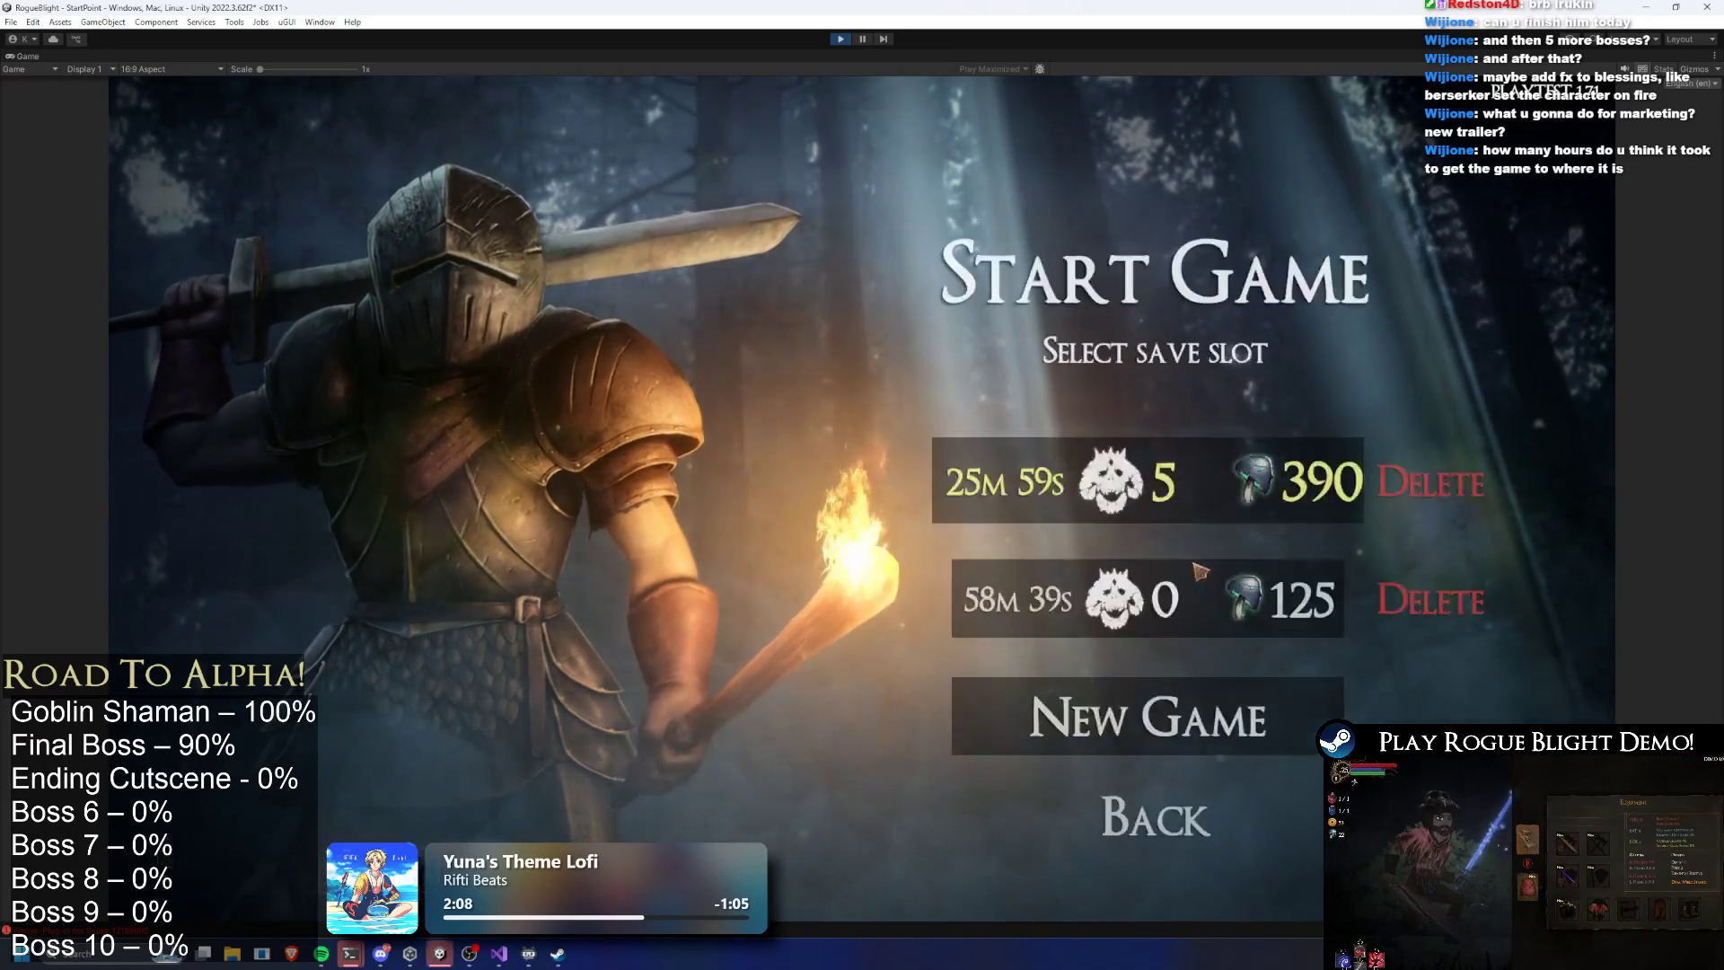
{"action": "left_click", "coordinate": [1267, 517]}
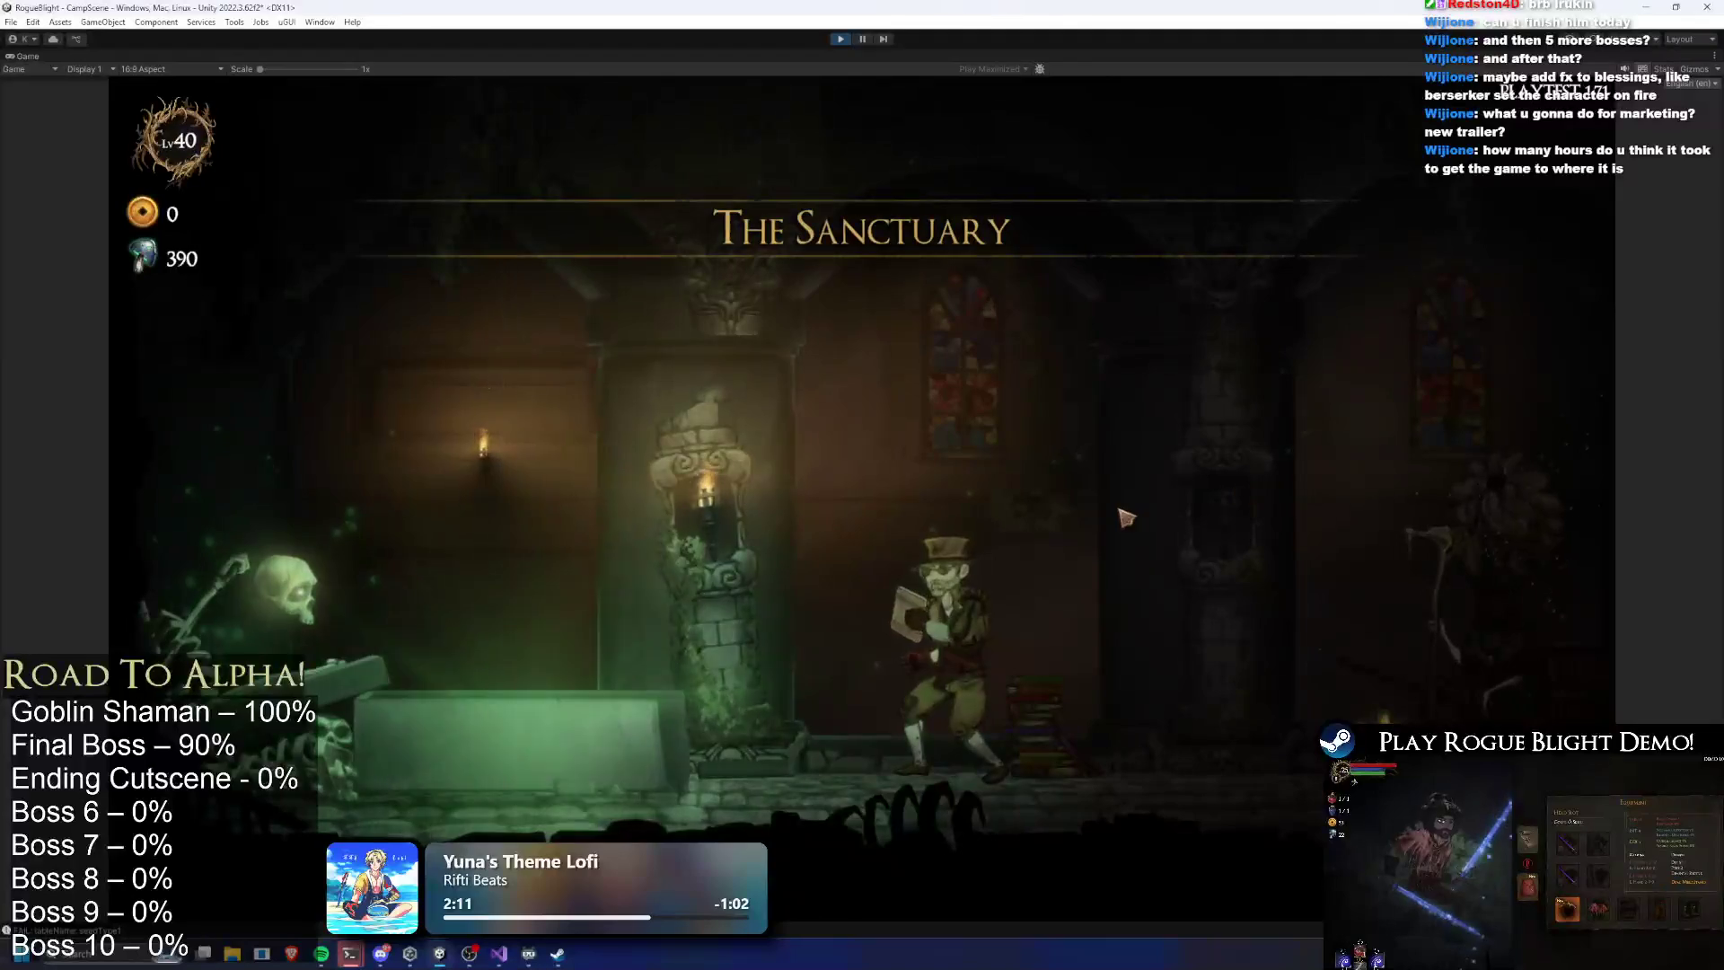
{"action": "key", "text": "d"}
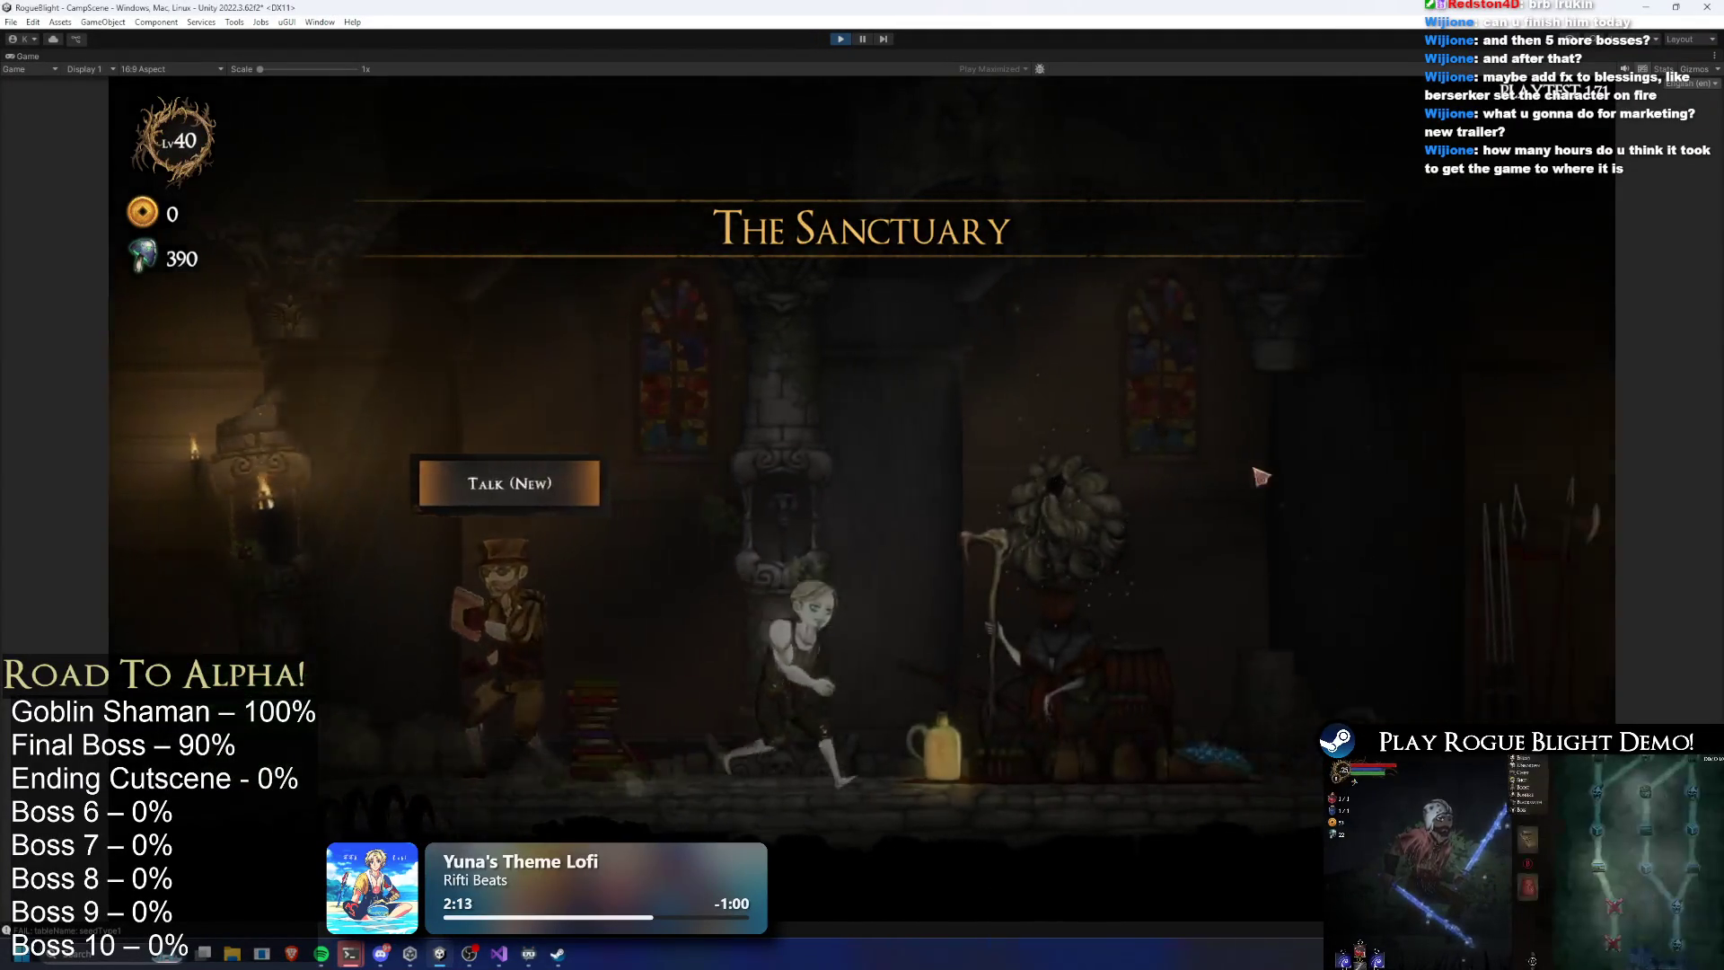
{"action": "key", "text": "a"}
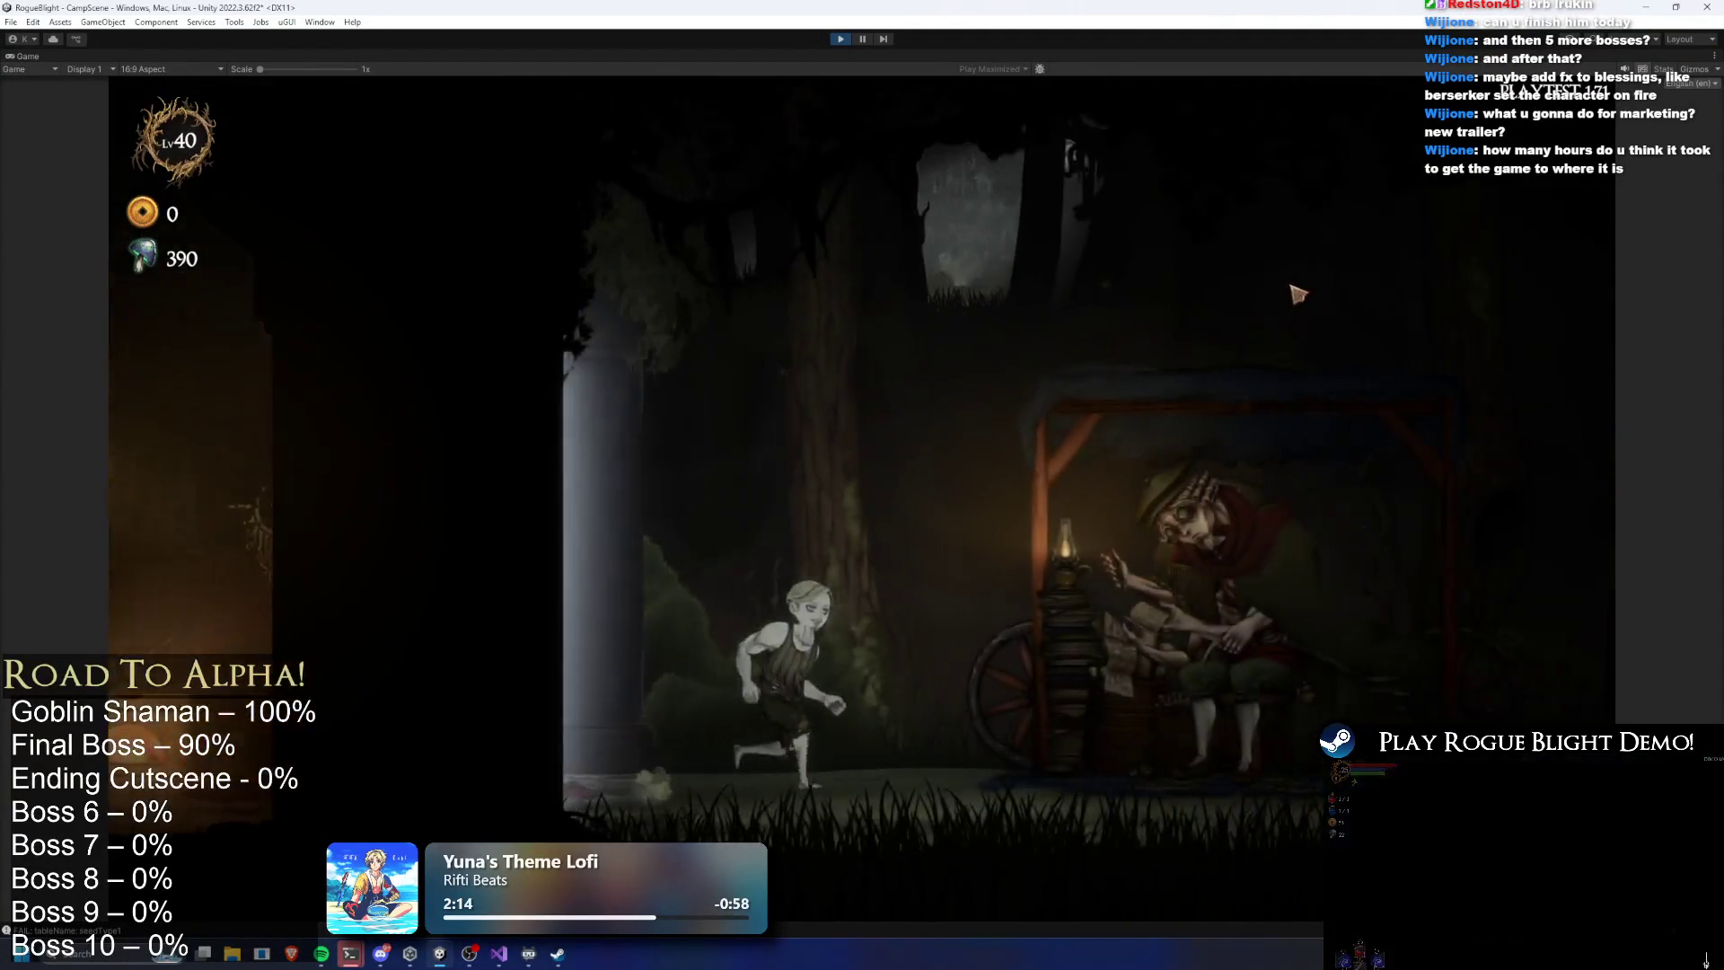
{"action": "key", "text": "Return"}
{"action": "key", "text": "Return"}
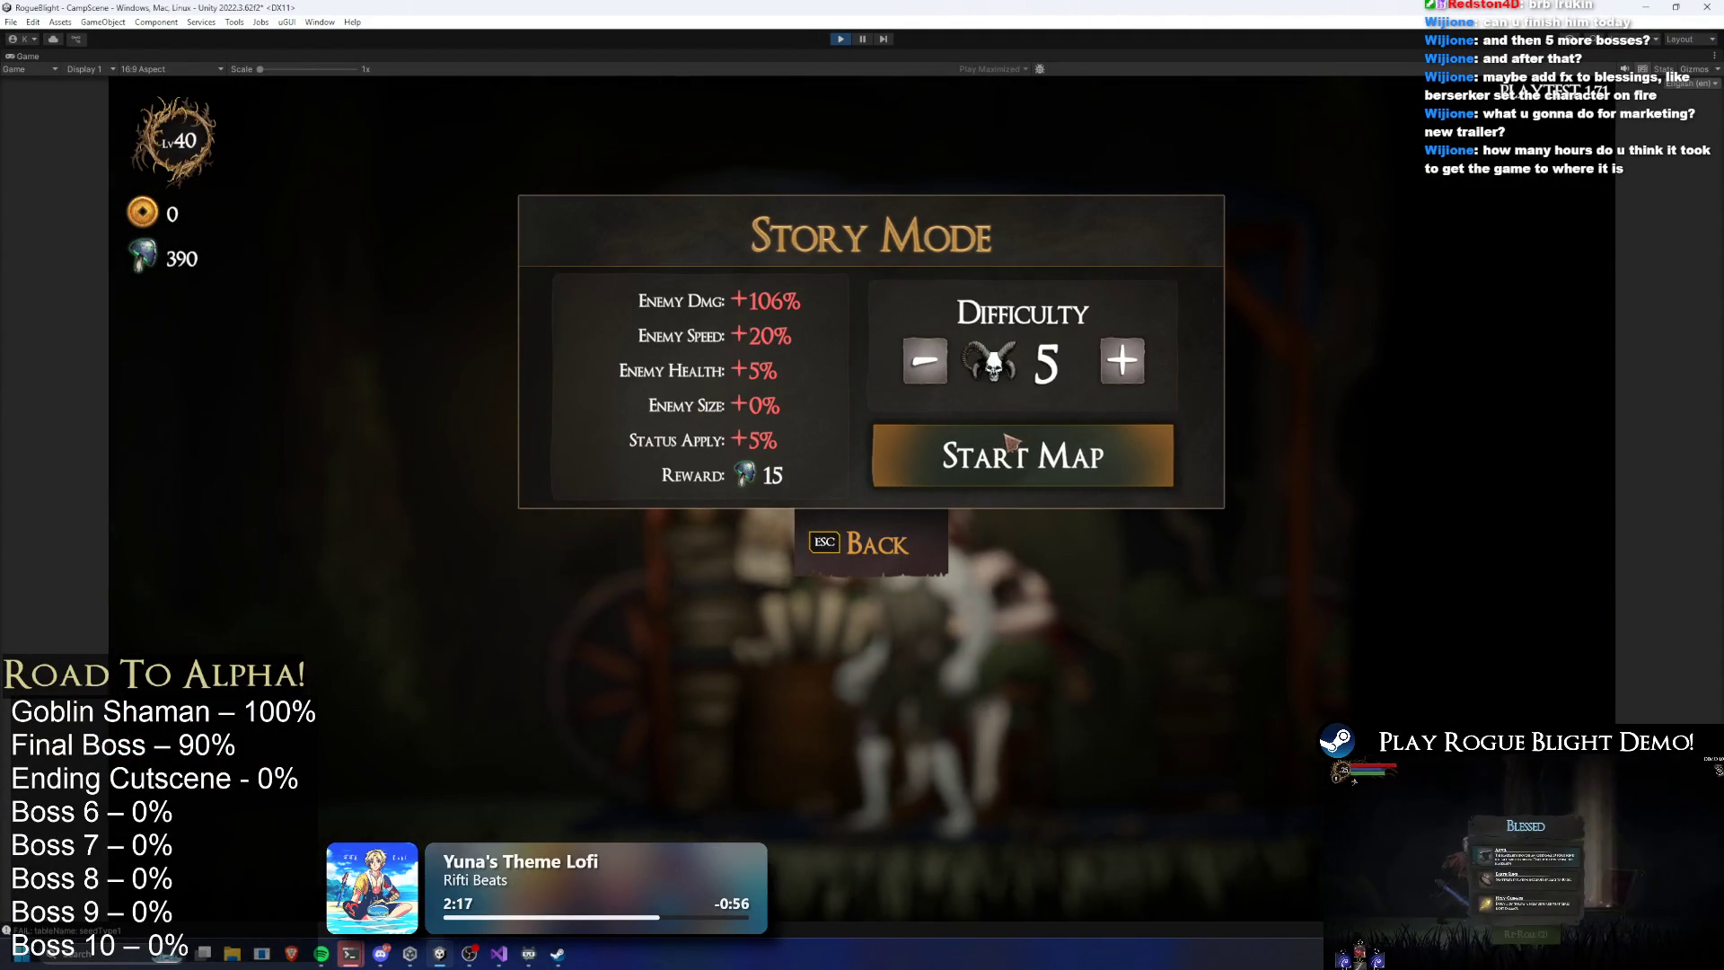
{"action": "left_click", "coordinate": [1029, 456]}
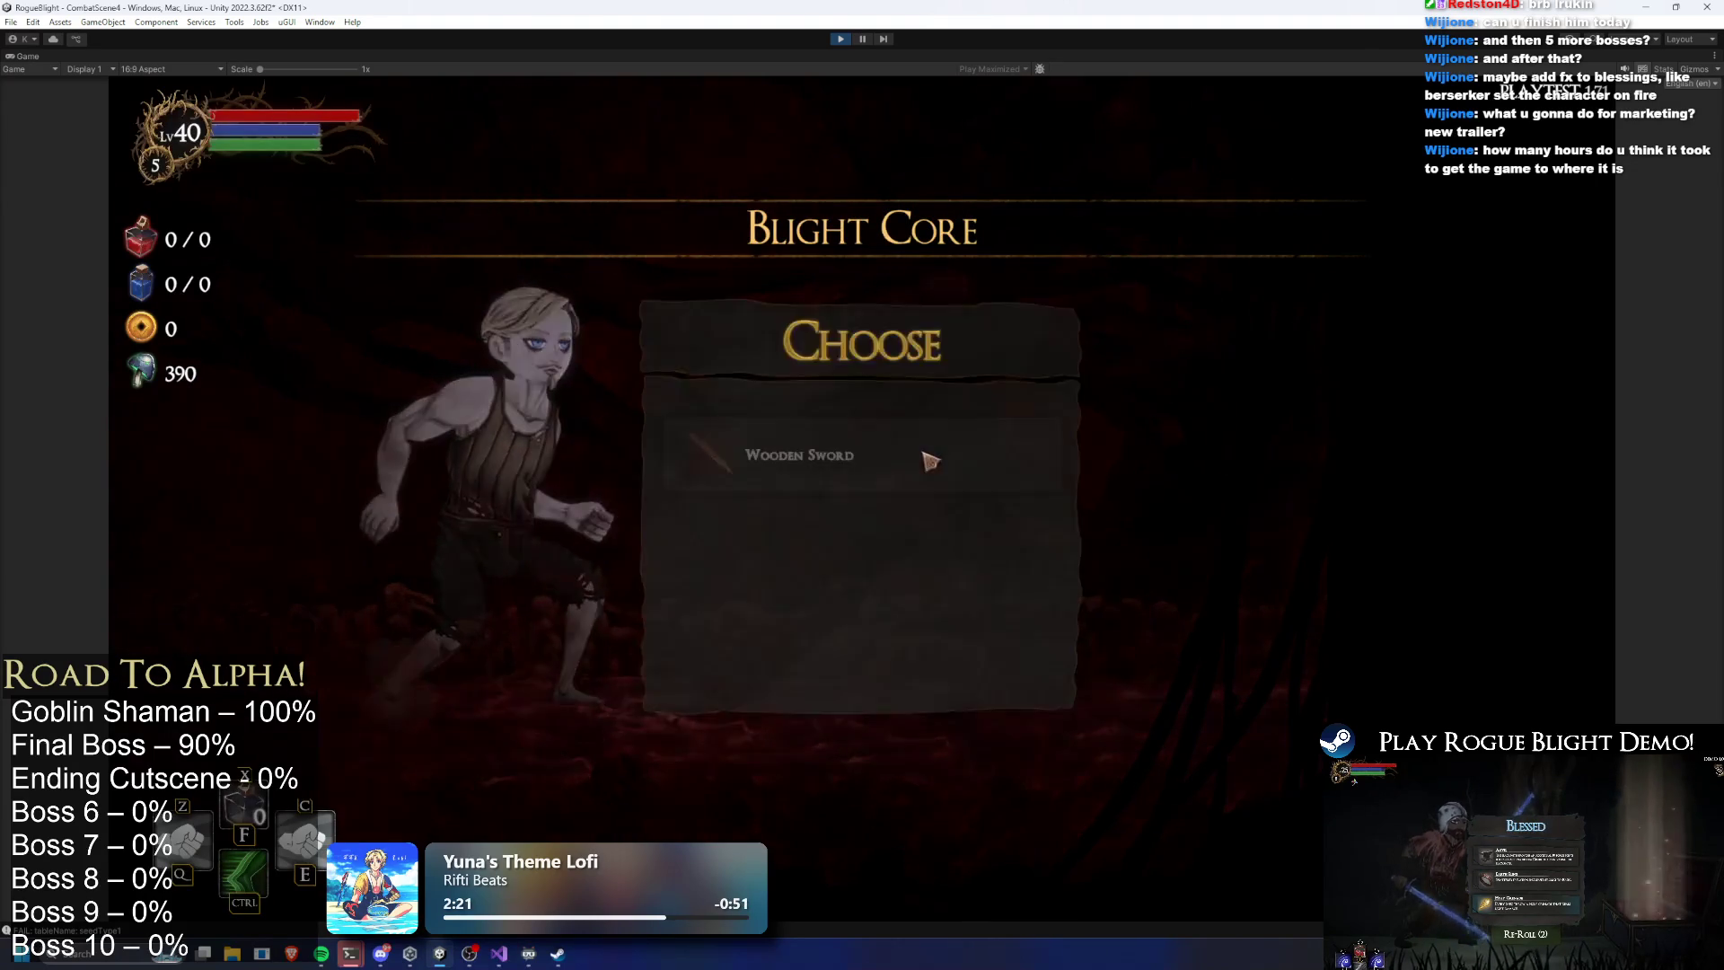
{"action": "left_click", "coordinate": [949, 457]}
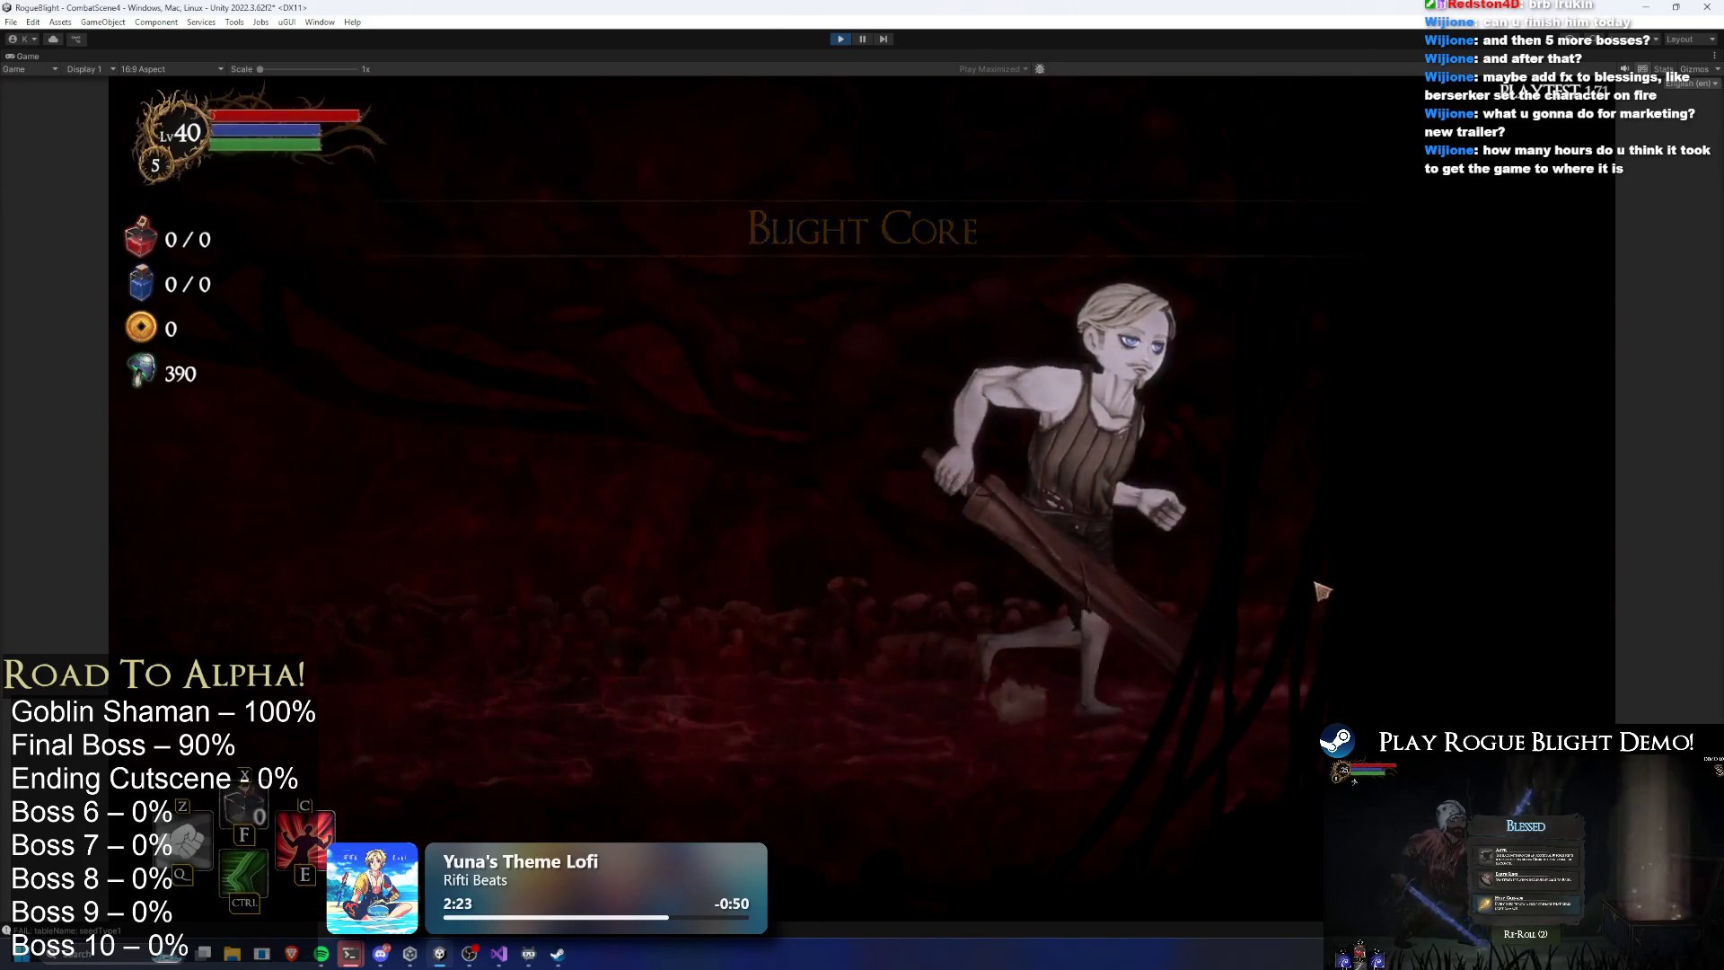
Launch Windows Calculator from system search with 'calc'
{"action": "key", "text": "super"}
{"action": "type", "text": "calc"}
{"action": "key", "text": "Return"}
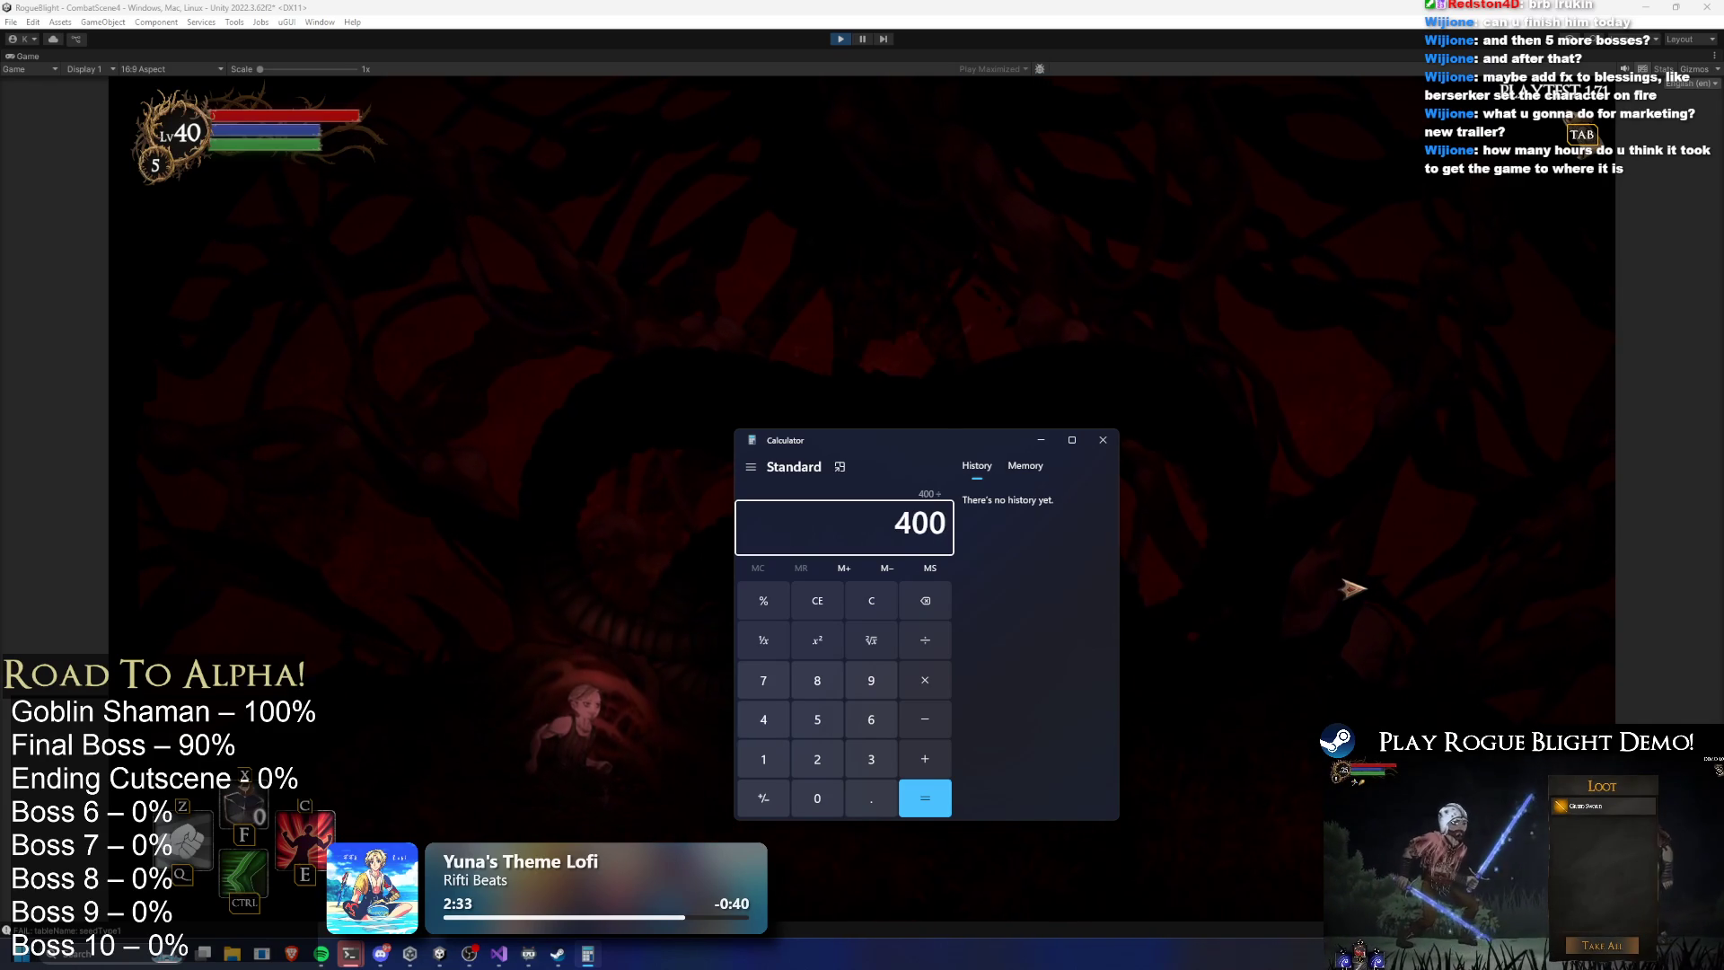
Compute 400 ÷ 5900 (about 0.067) and open a second Calculator beside it
{"action": "key", "text": "Return"}
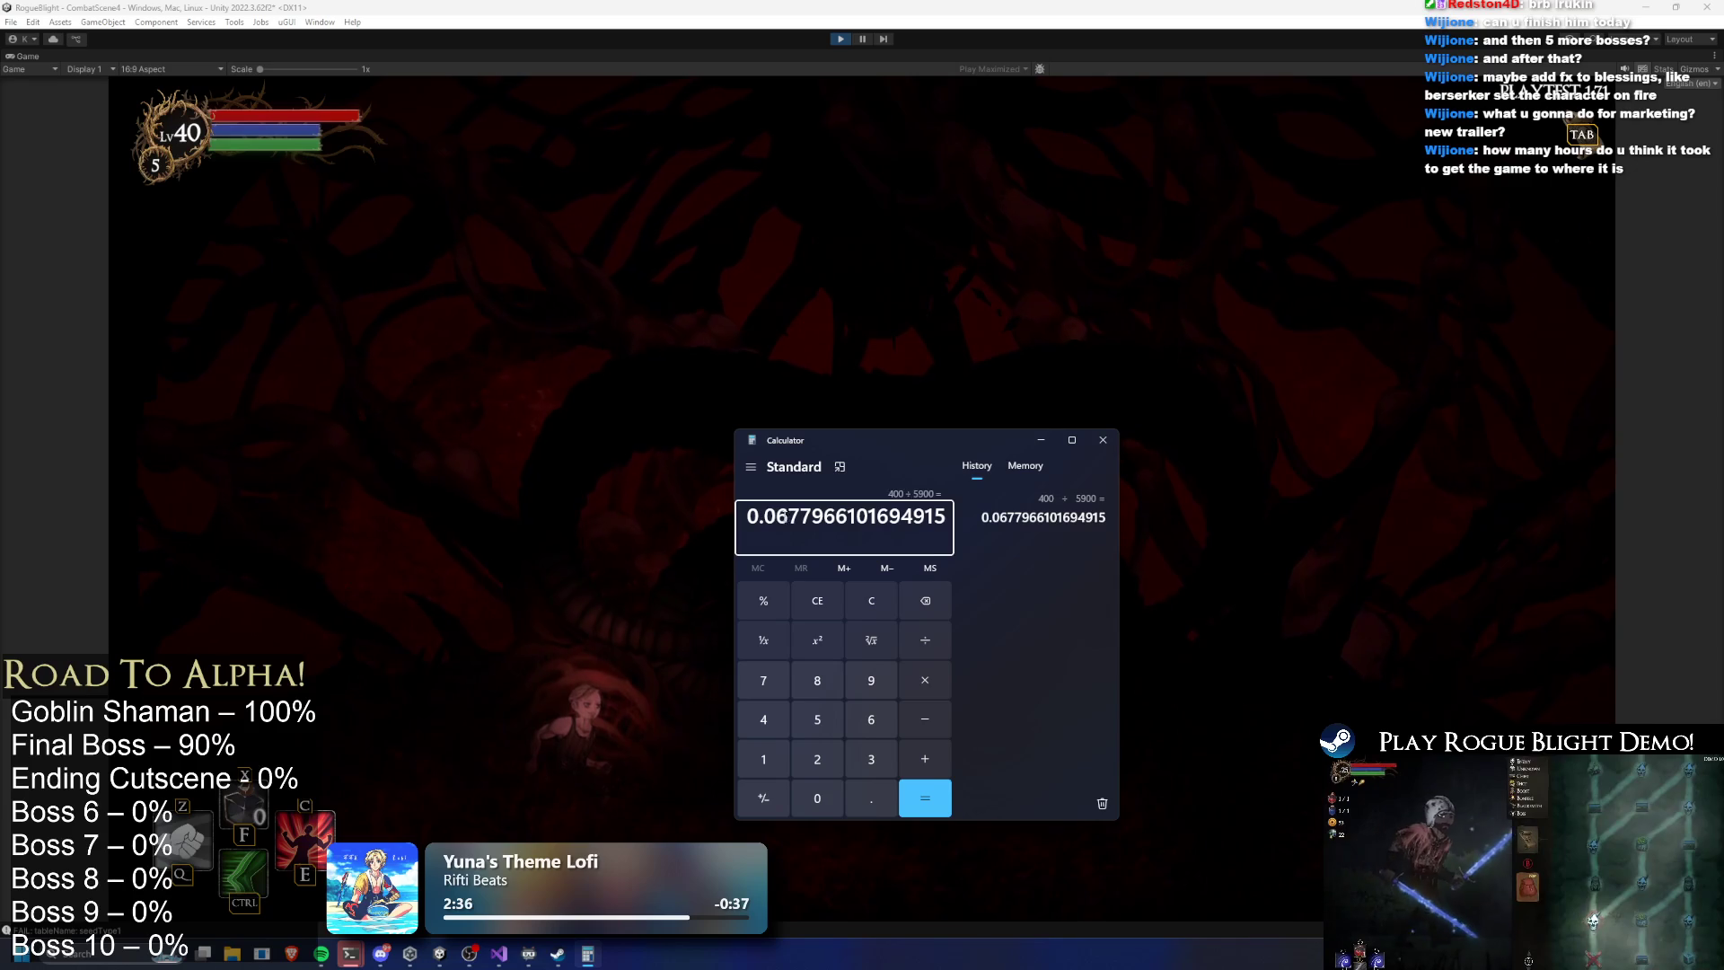
{"action": "left_click_drag", "start_coordinate": [778, 518], "coordinate": [794, 519]}
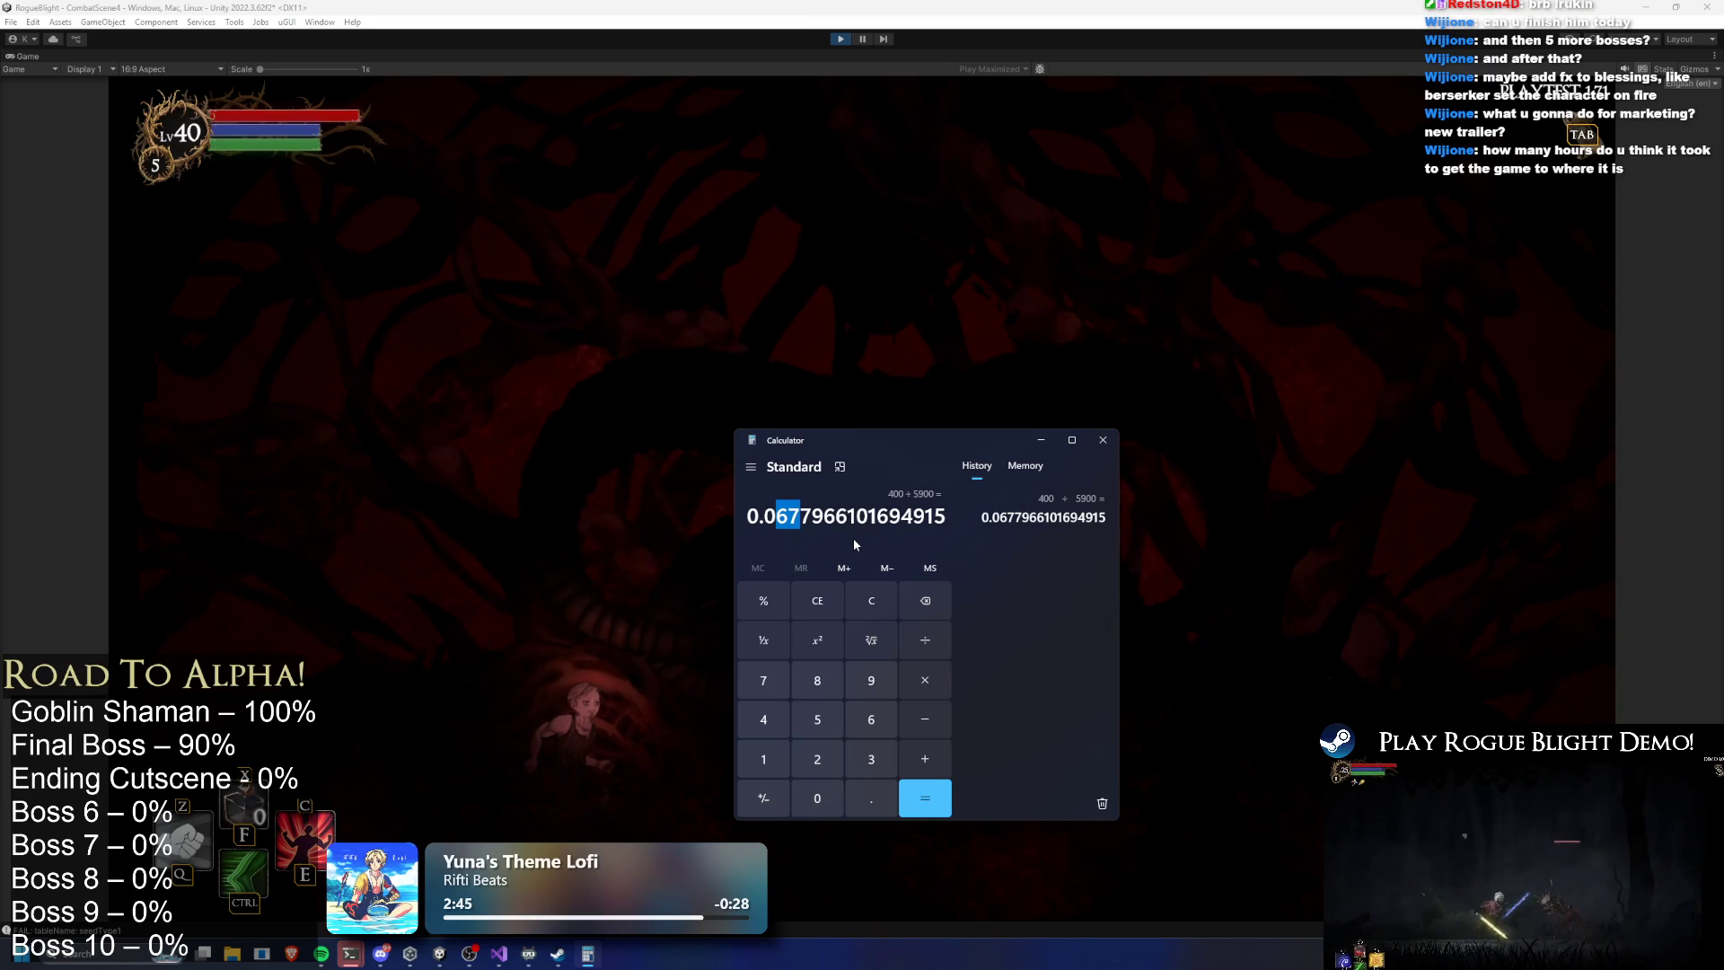
{"action": "key", "text": "super"}
{"action": "type", "text": "calc"}
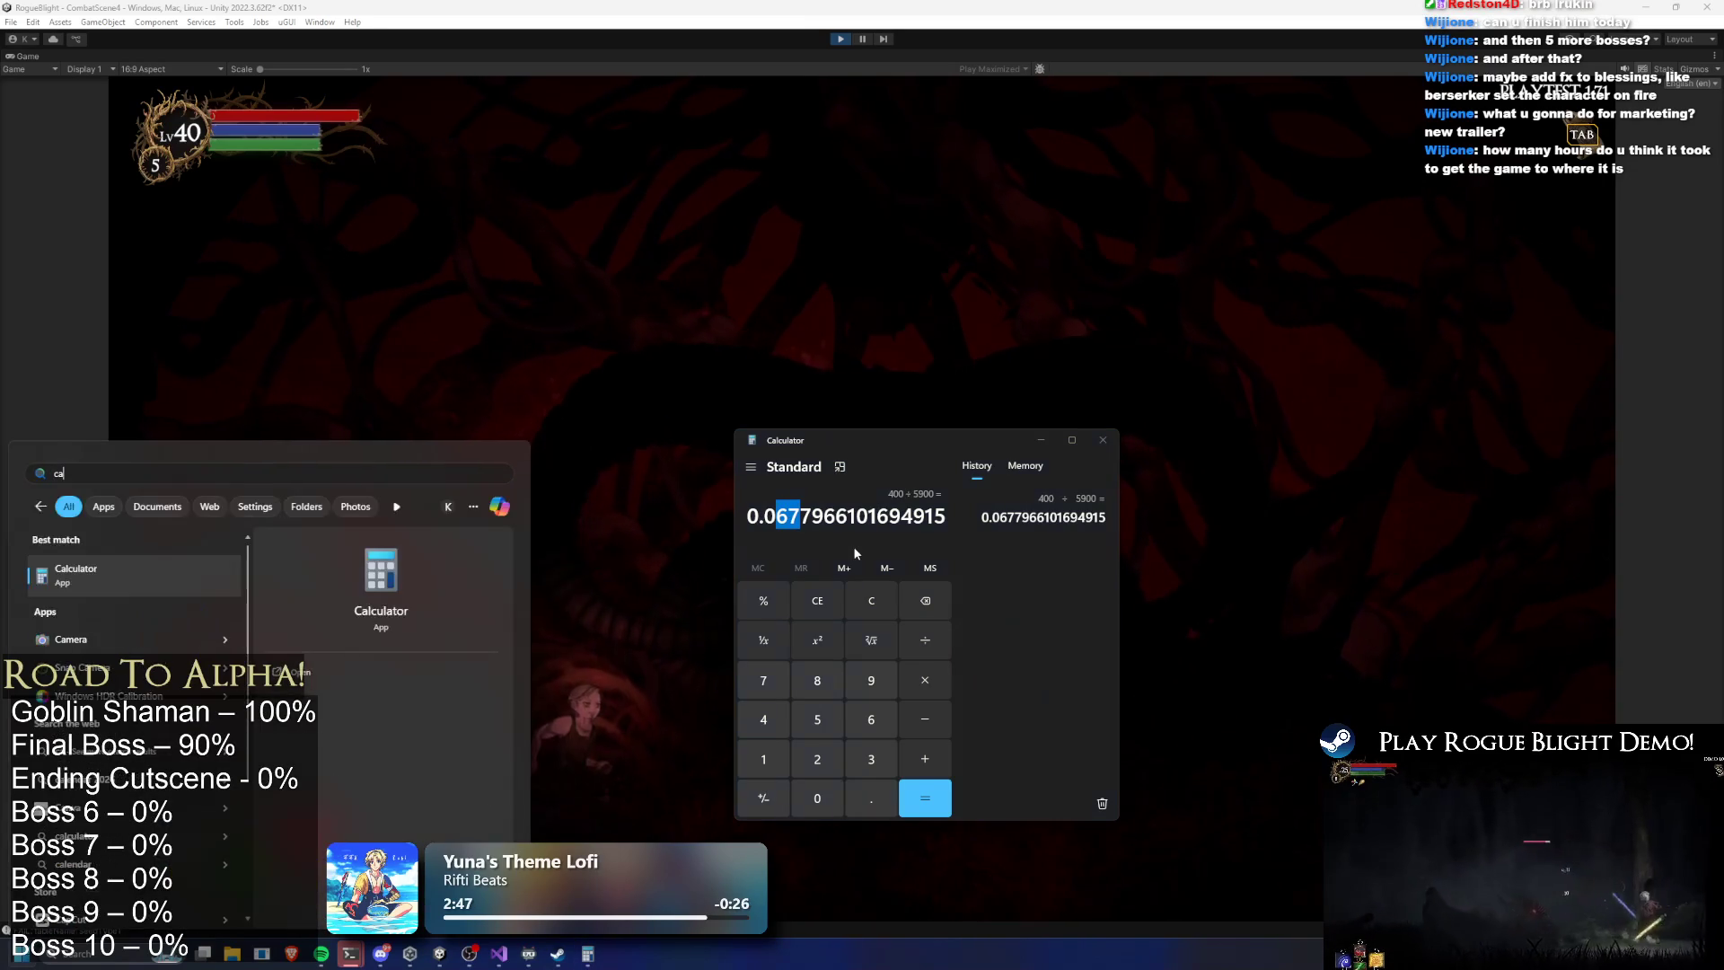
{"action": "key", "text": "Return"}
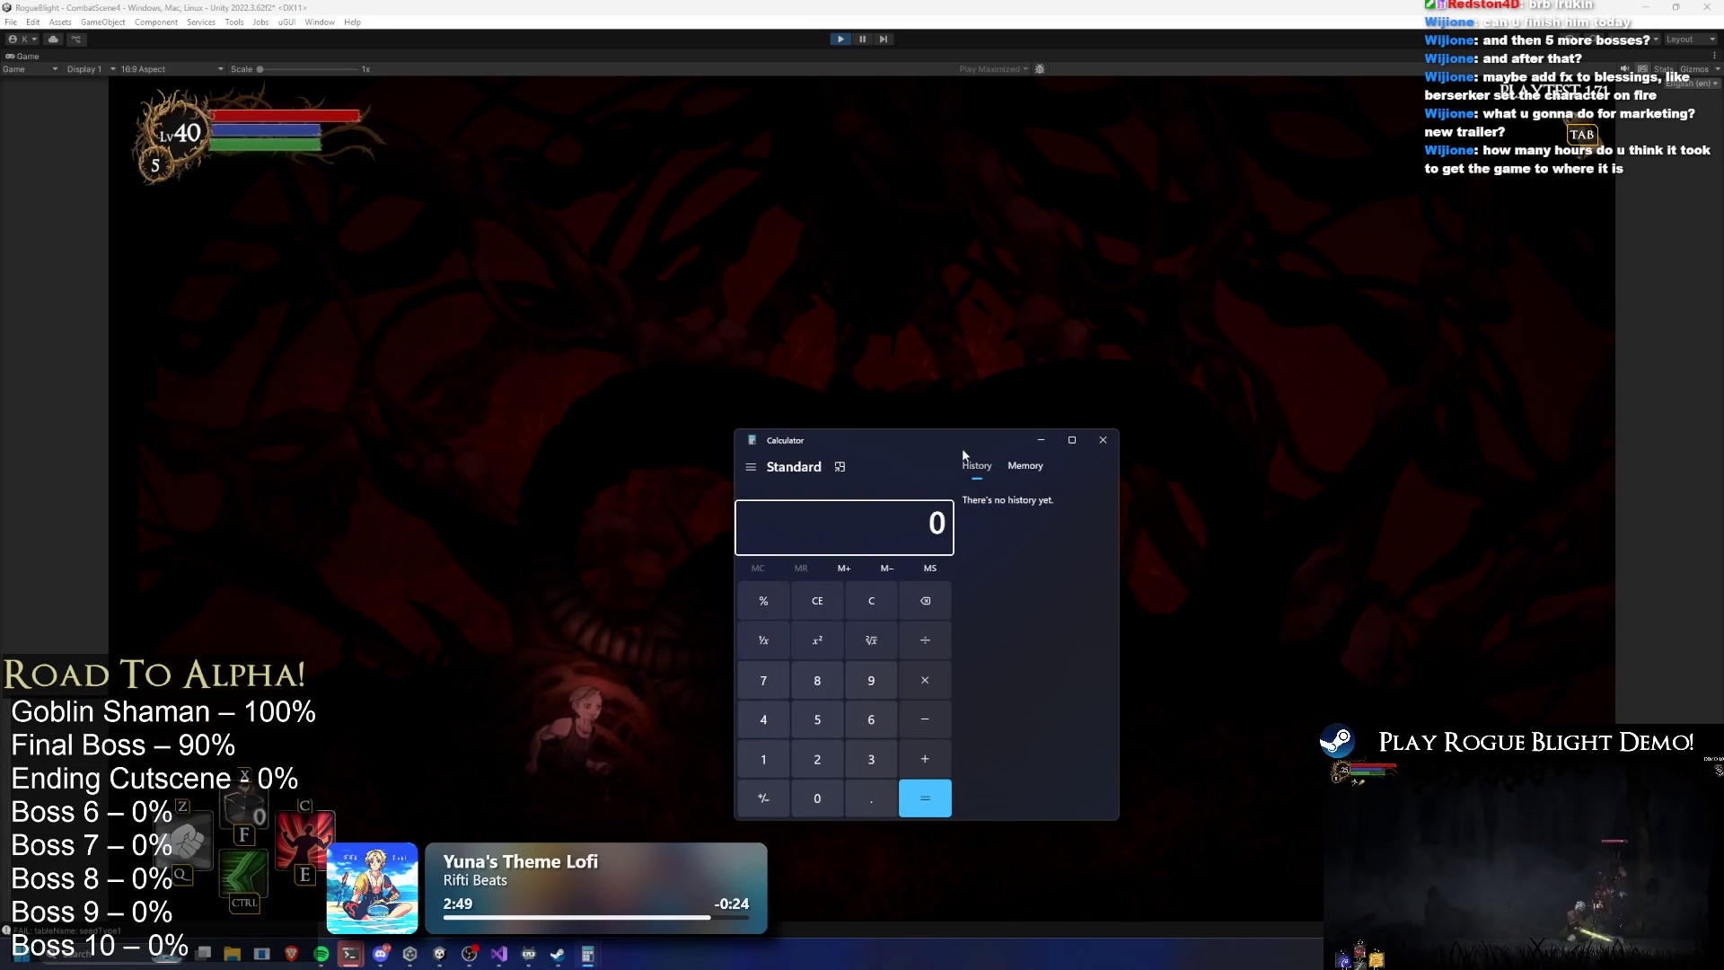
{"action": "left_click_drag", "start_coordinate": [958, 449], "coordinate": [410, 437]}
Compute 1 − 0.067 = 0.933 in the second calculator and close the first one
{"action": "type", "text": "100"}
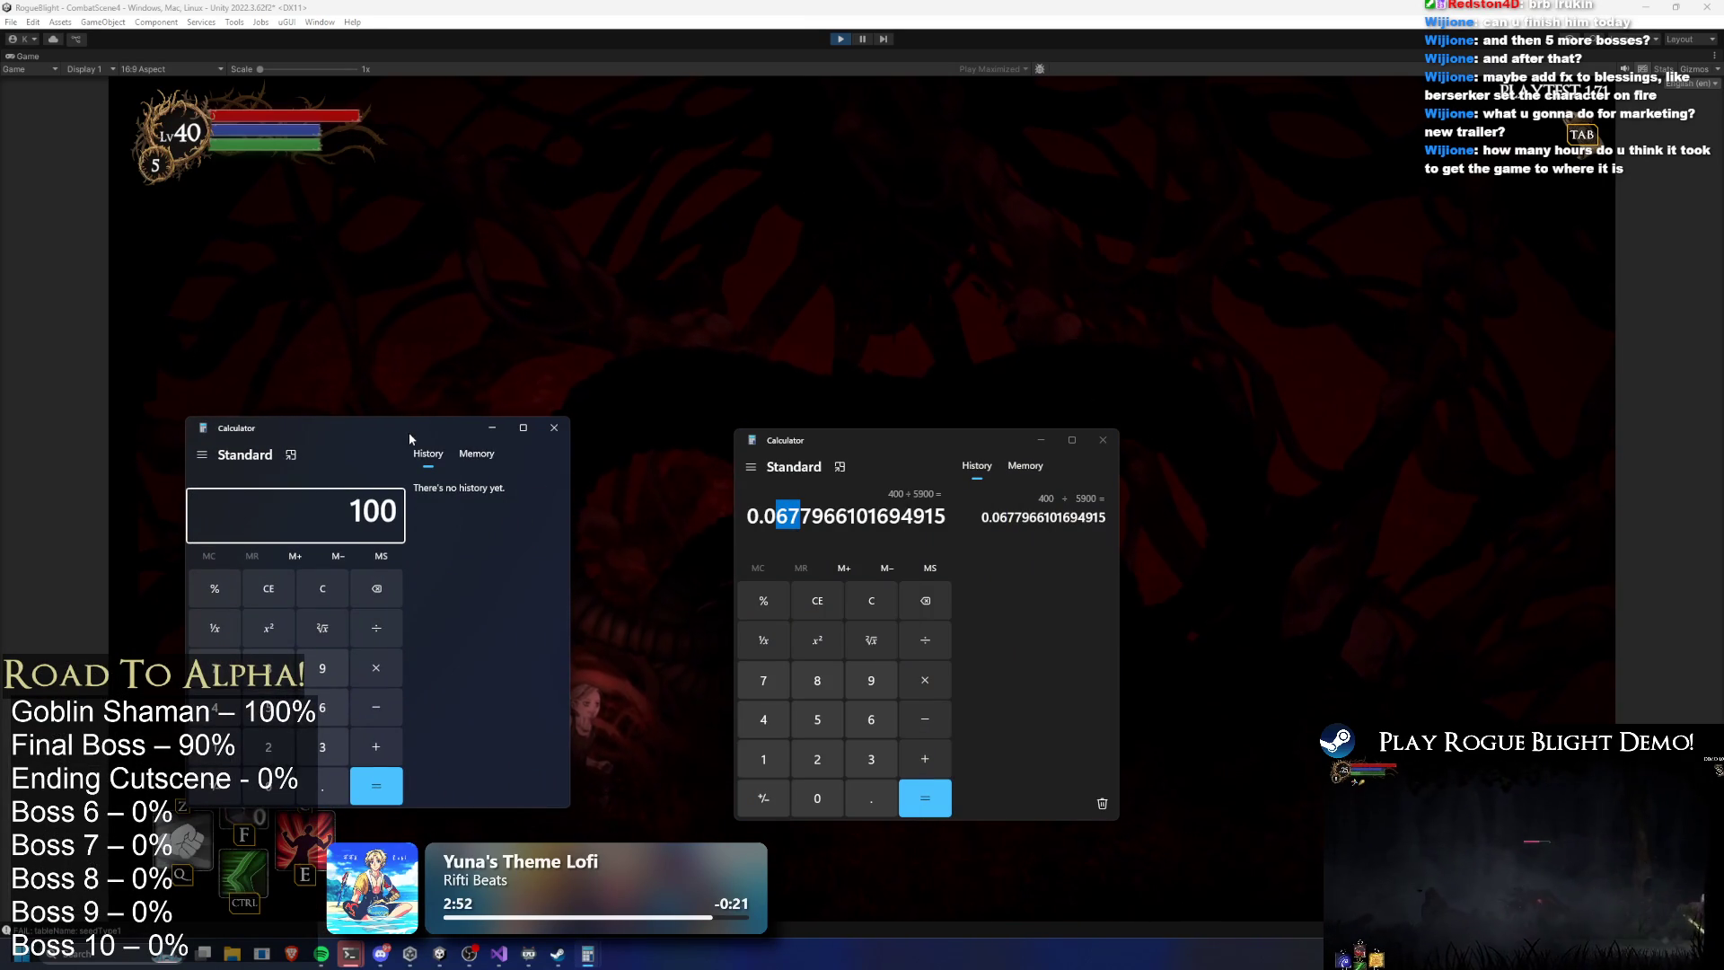
{"action": "key", "text": "minus"}
{"action": "type", "text": "."}
{"action": "key", "text": "BackSpace"}
{"action": "type", "text": "100"}
{"action": "key", "text": "Escape"}
{"action": "type", "text": "1"}
{"action": "key", "text": "minus"}
{"action": "type", "text": "0.067"}
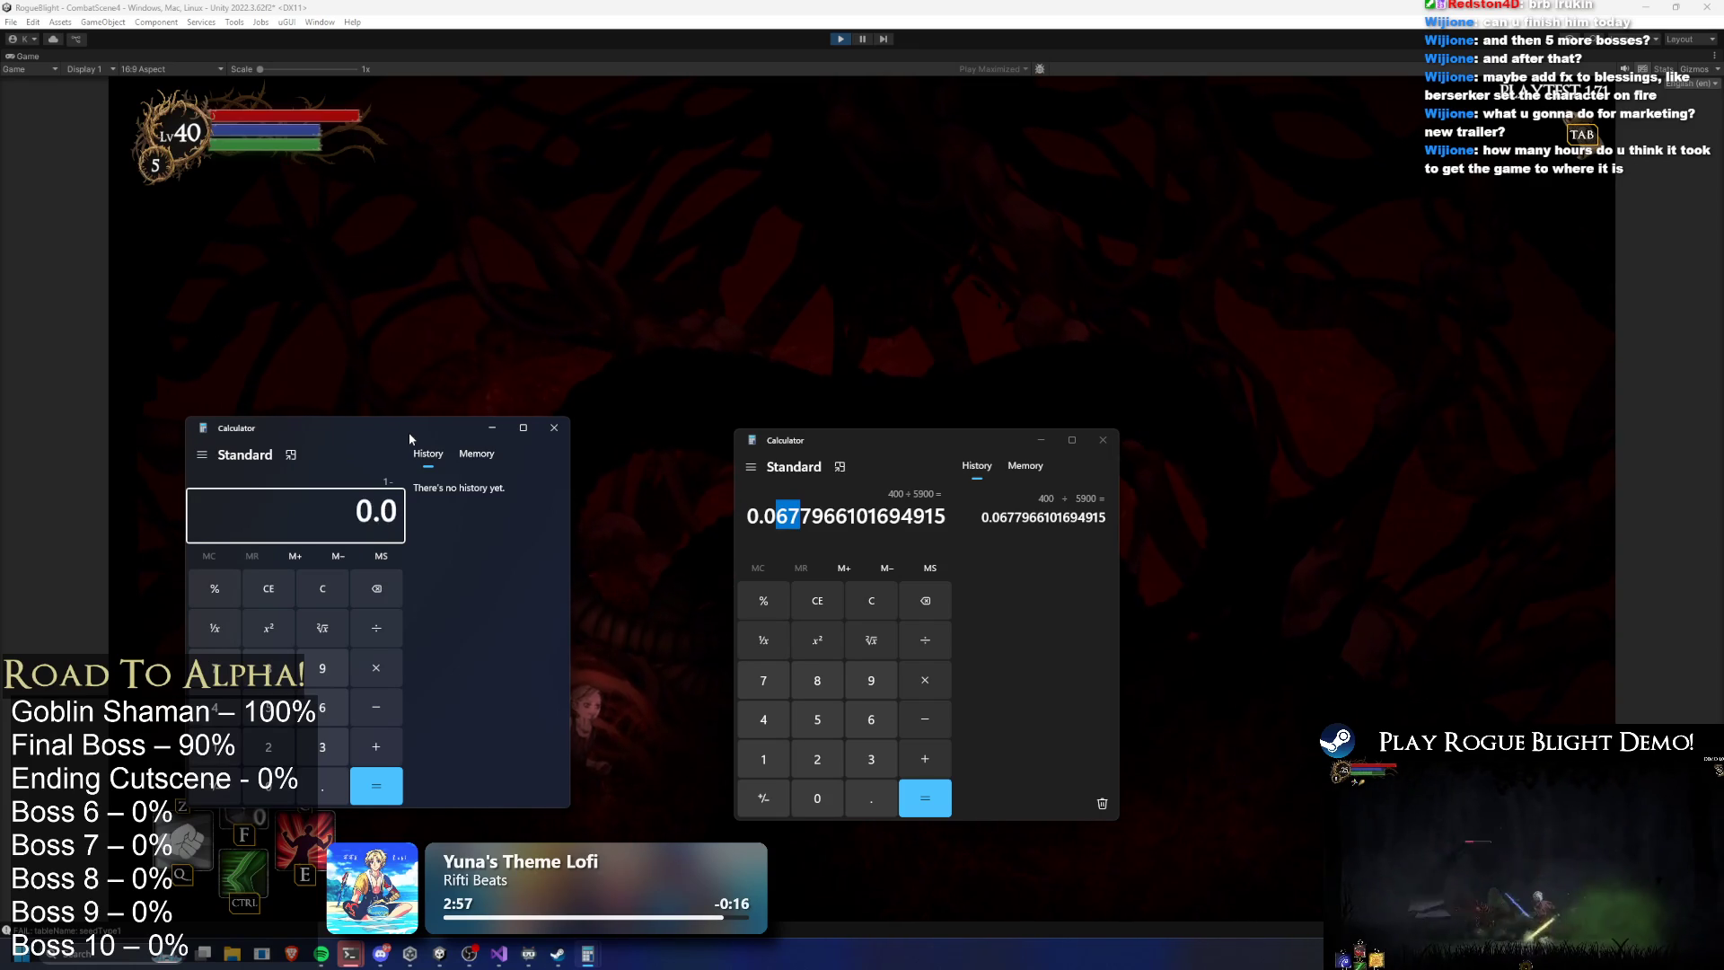
{"action": "key", "text": "Return"}
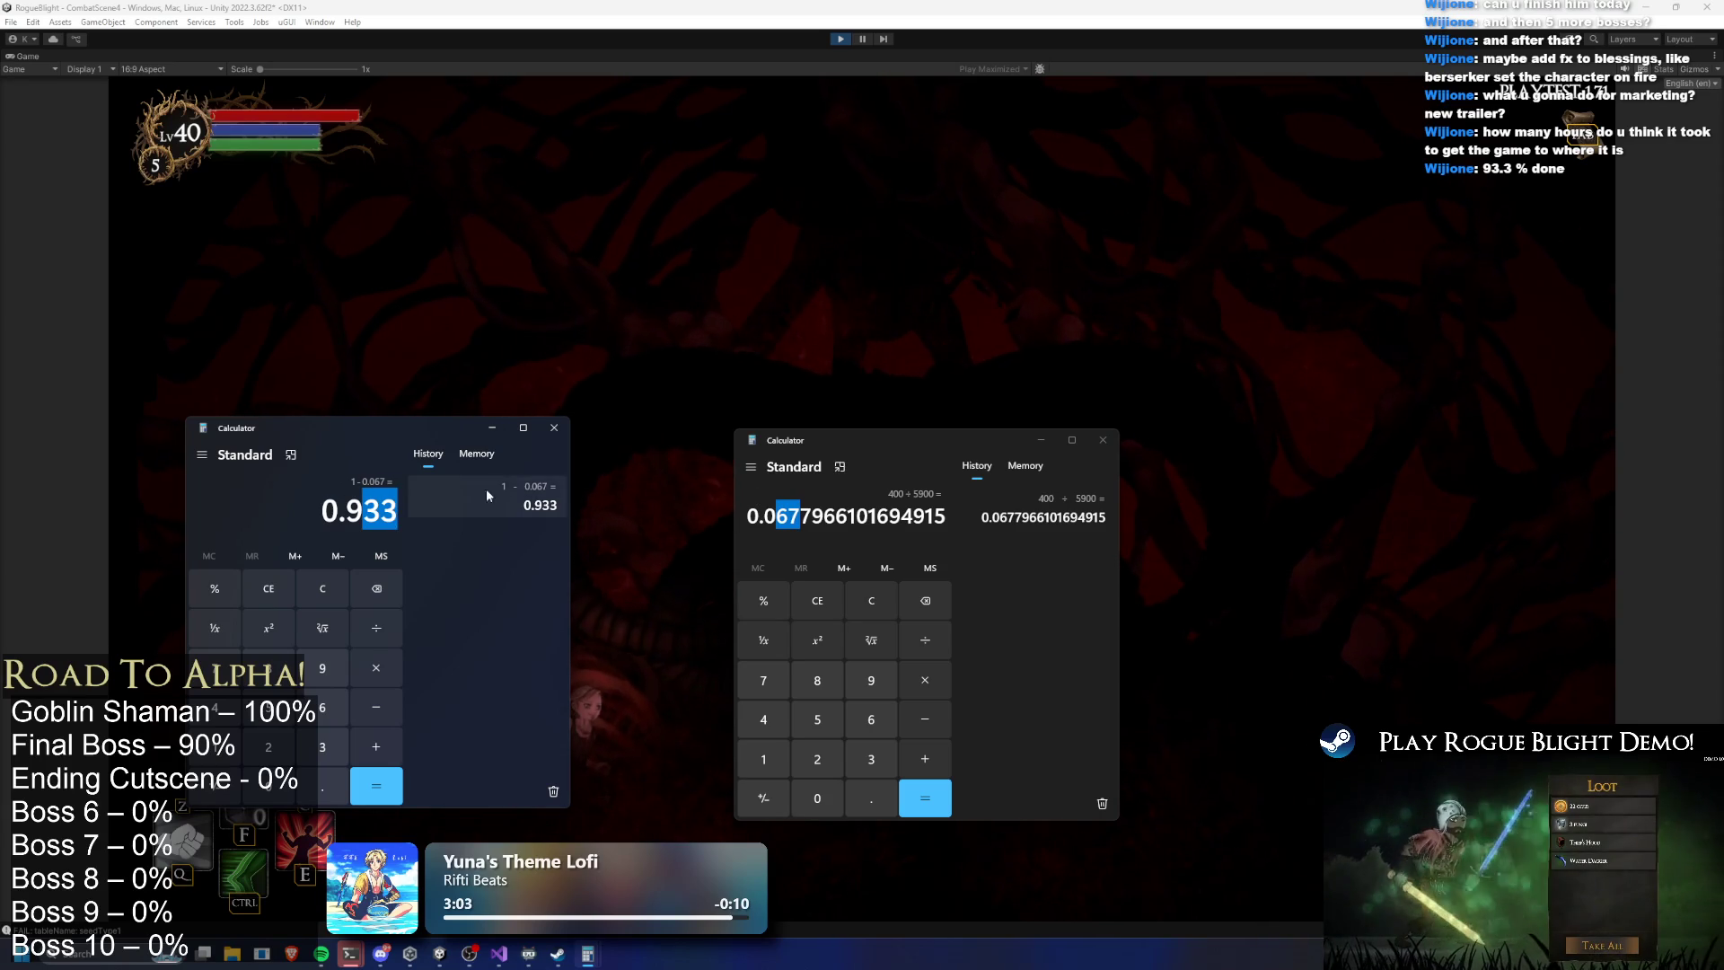
{"action": "left_click", "coordinate": [434, 562]}
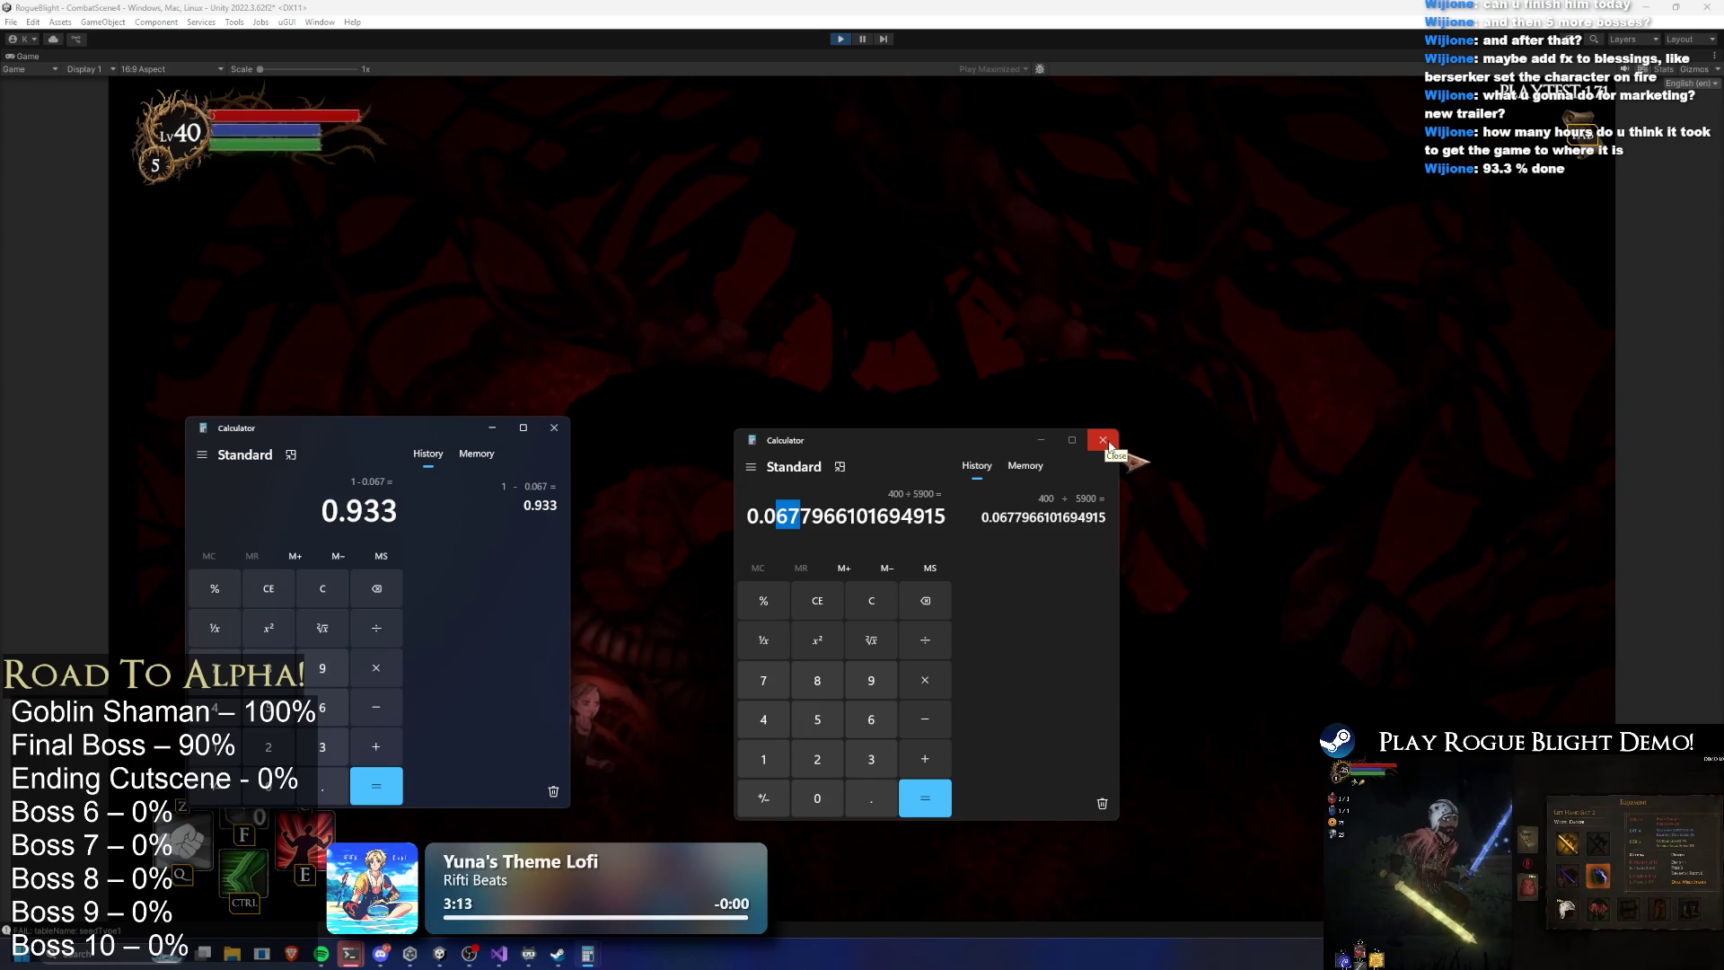
{"action": "left_click", "coordinate": [1103, 442]}
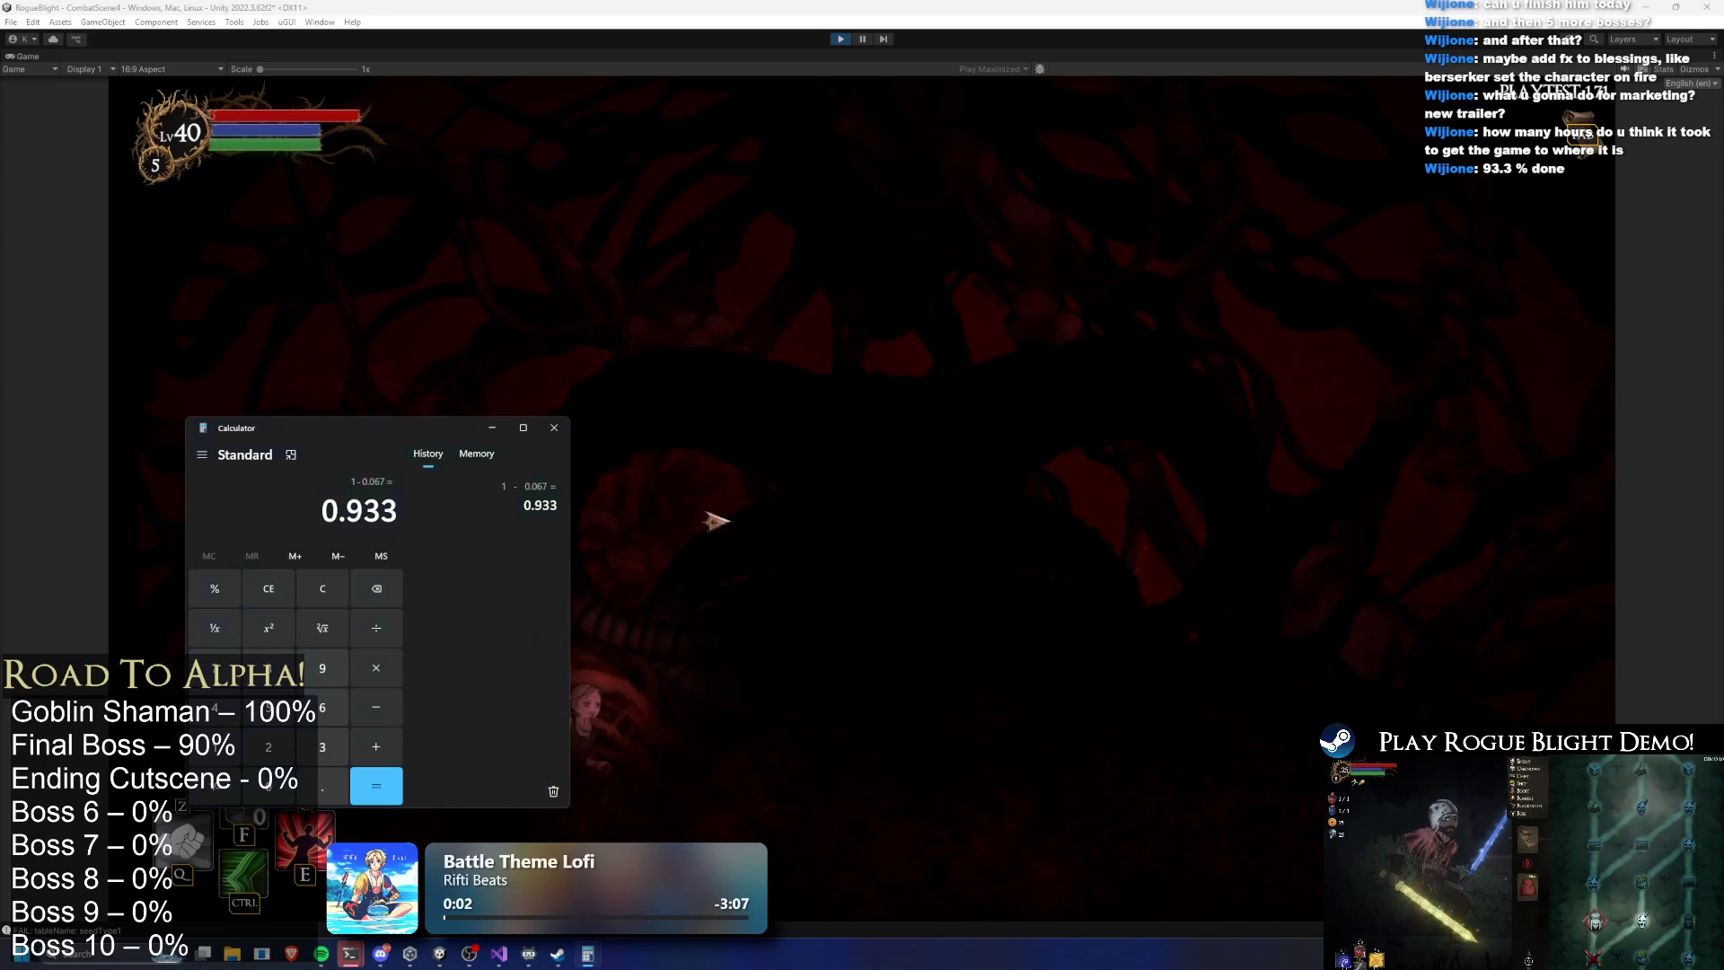
Close Calculator, set enemy health to 1 with F1, kill the Blight Lord, and stop play mode
{"action": "key", "text": "alt+F4"}
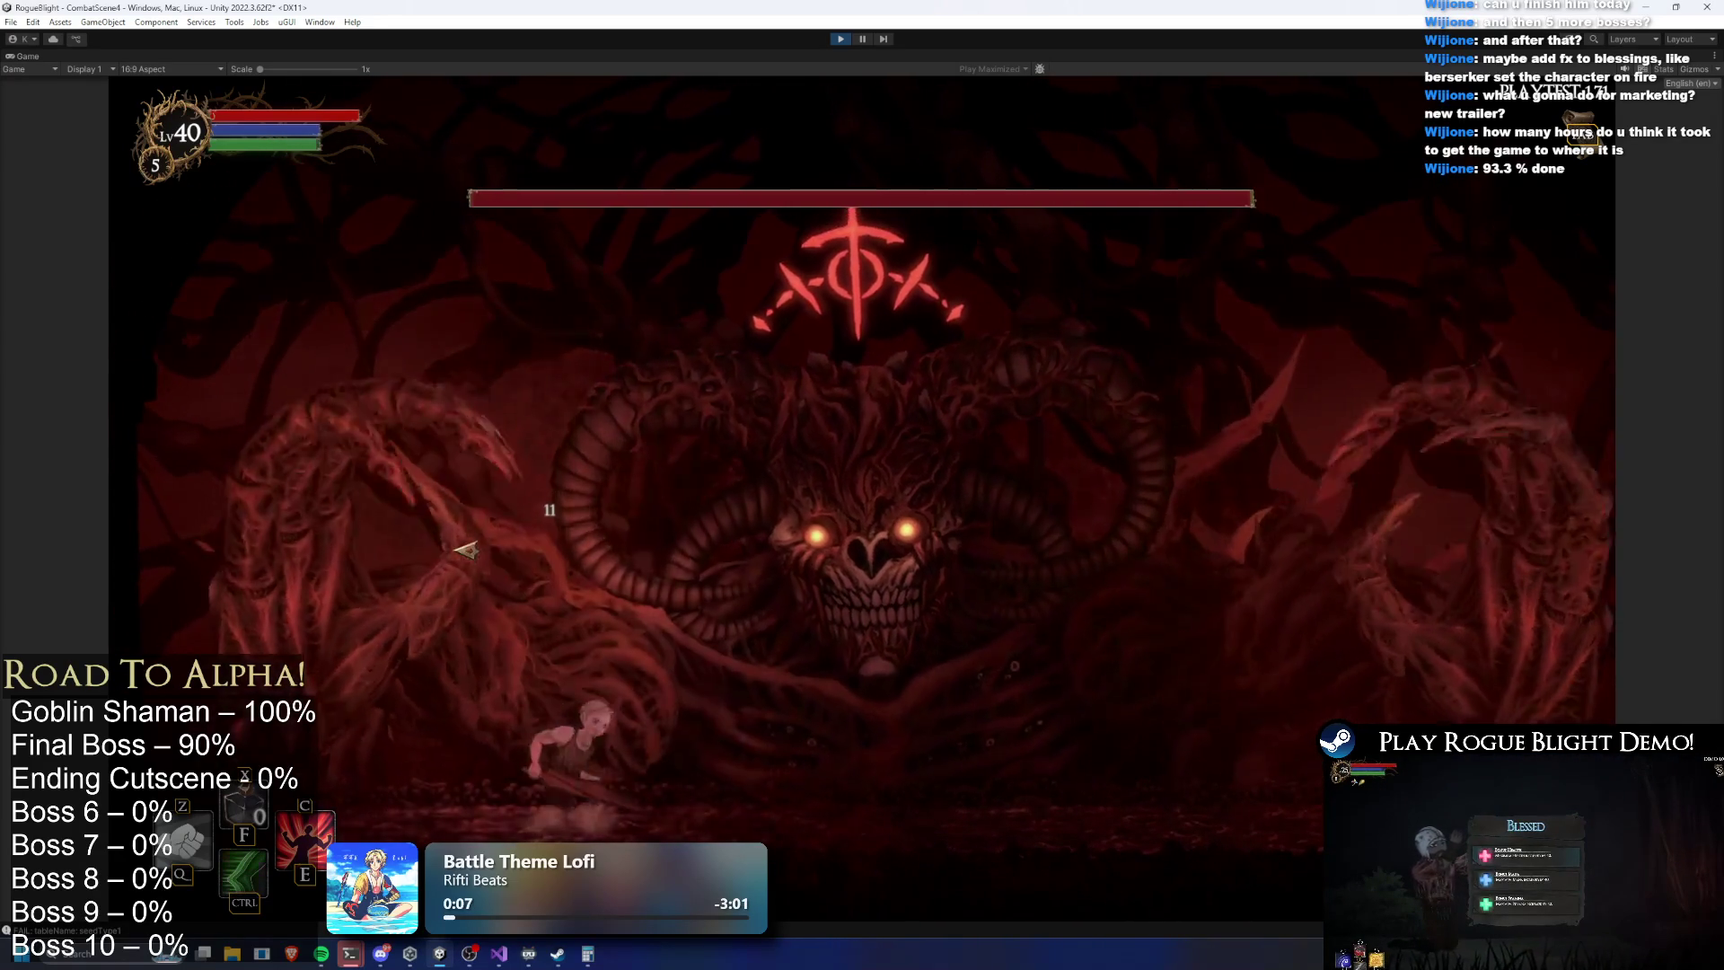
{"action": "key", "text": "F1"}
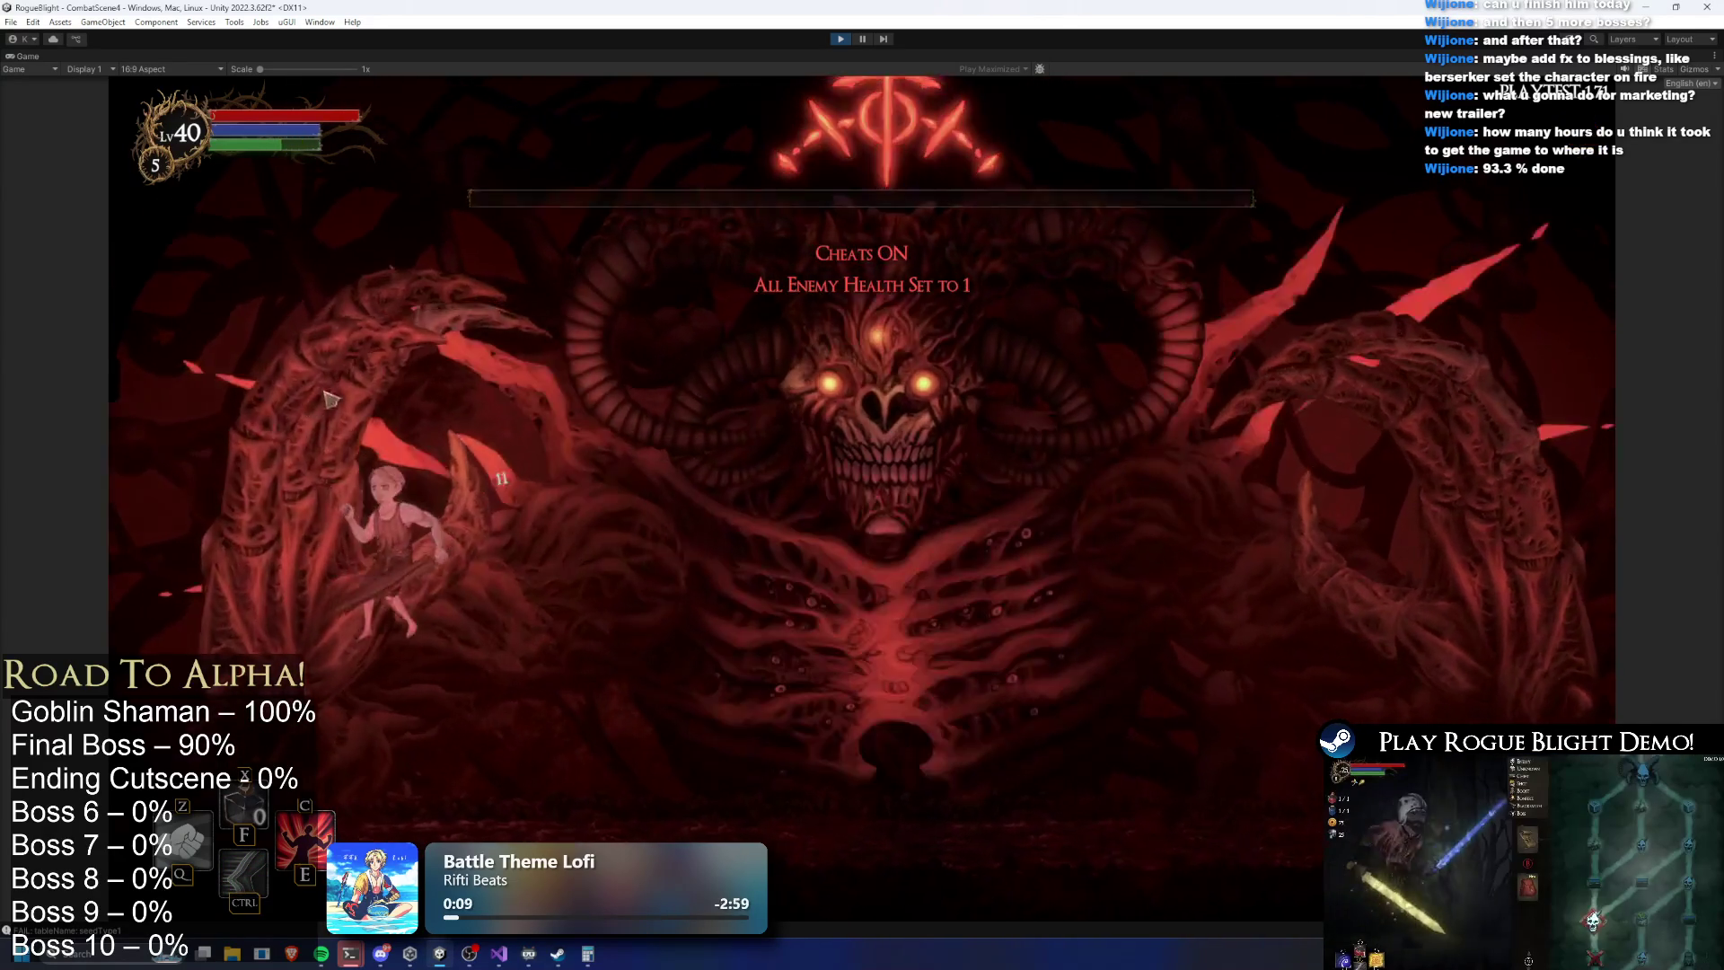
{"action": "left_click", "coordinate": [586, 373]}
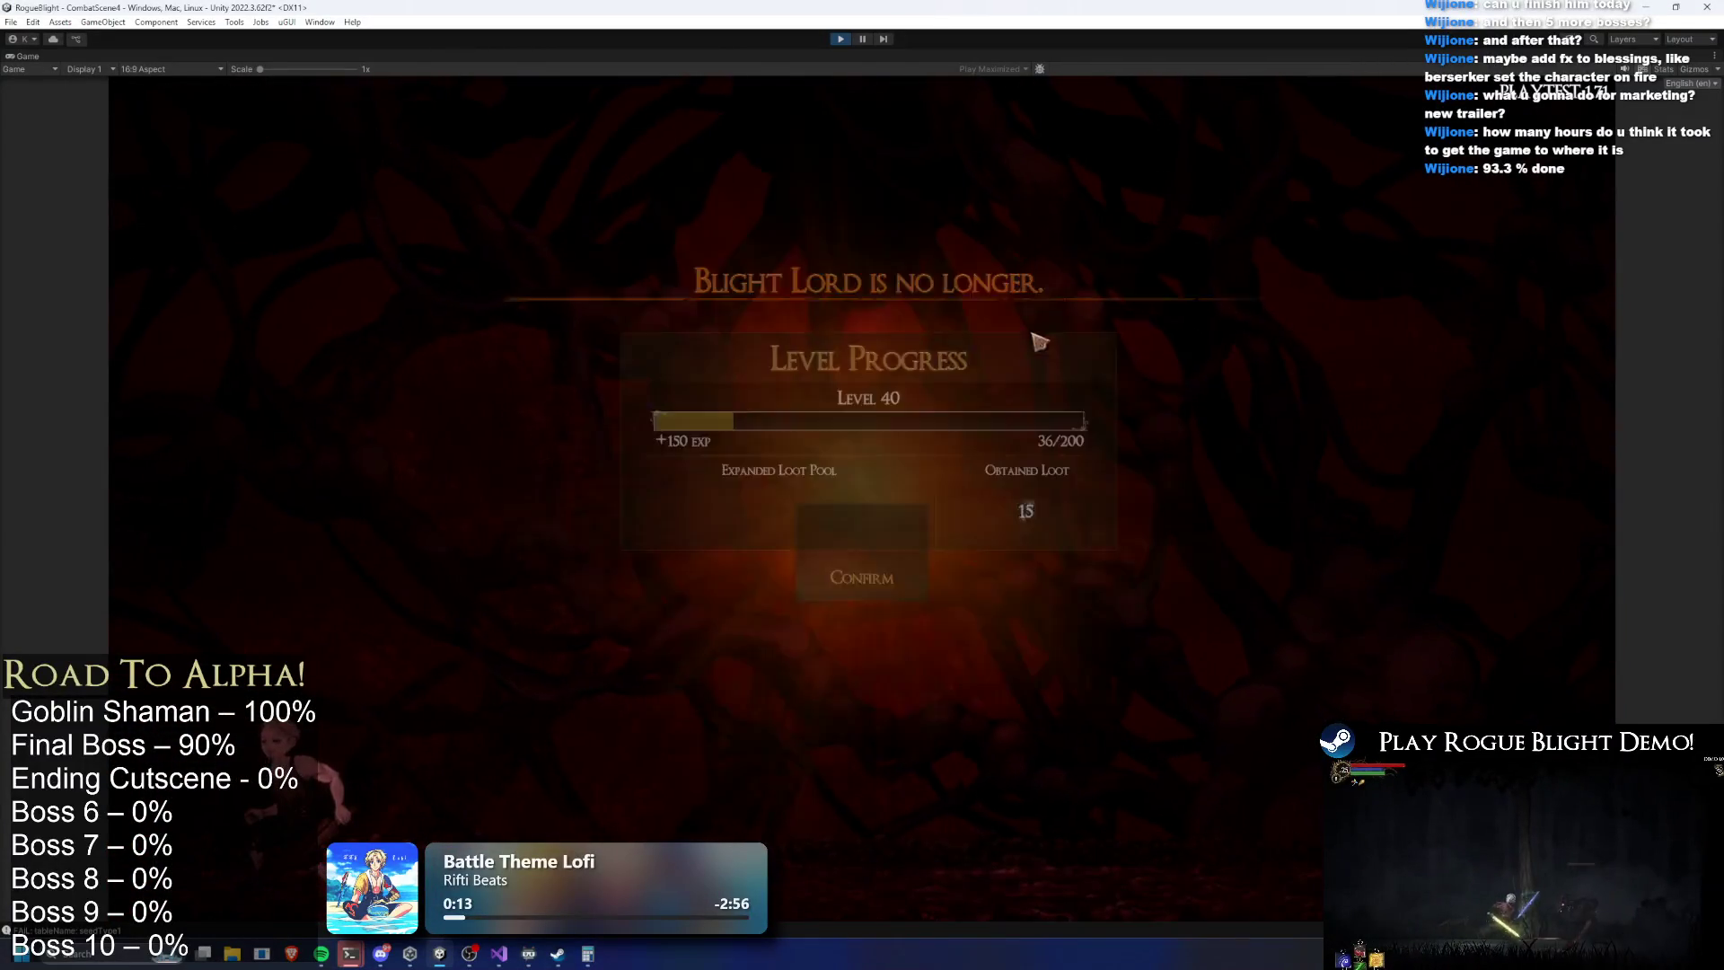
{"action": "left_click", "coordinate": [841, 46]}
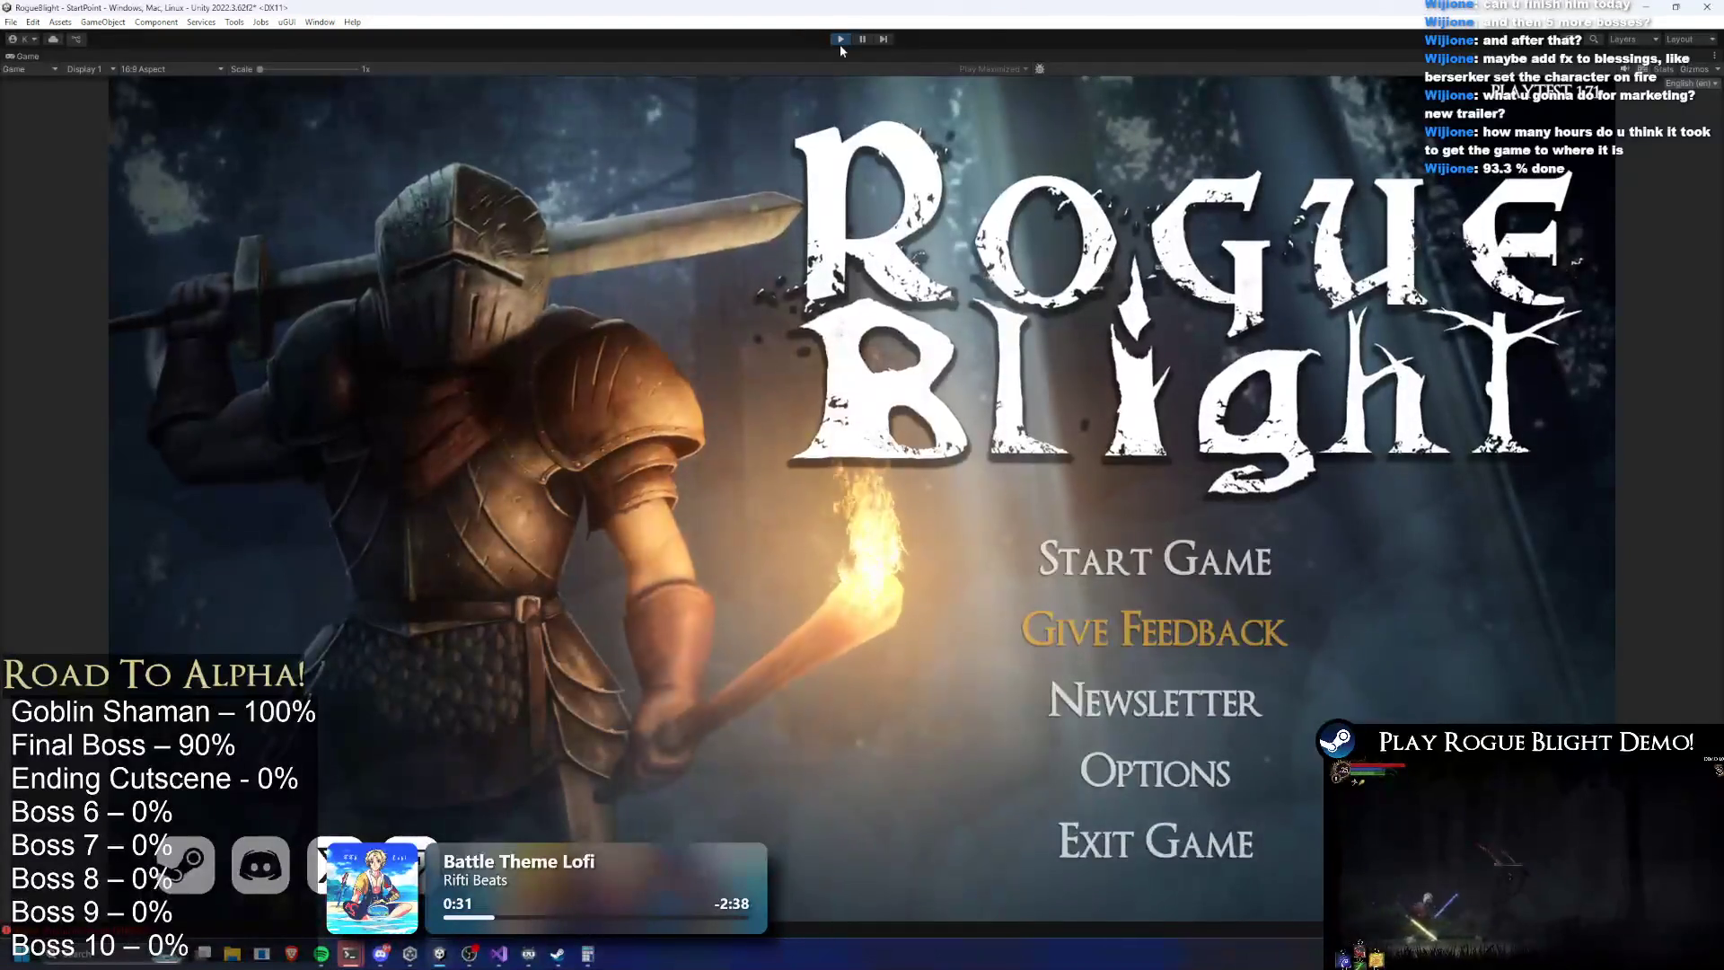
Load the first save slot, walk to the map NPC, and start Story Mode with the Wooden Sword
{"action": "left_click", "coordinate": [1225, 558]}
{"action": "left_click", "coordinate": [1238, 482]}
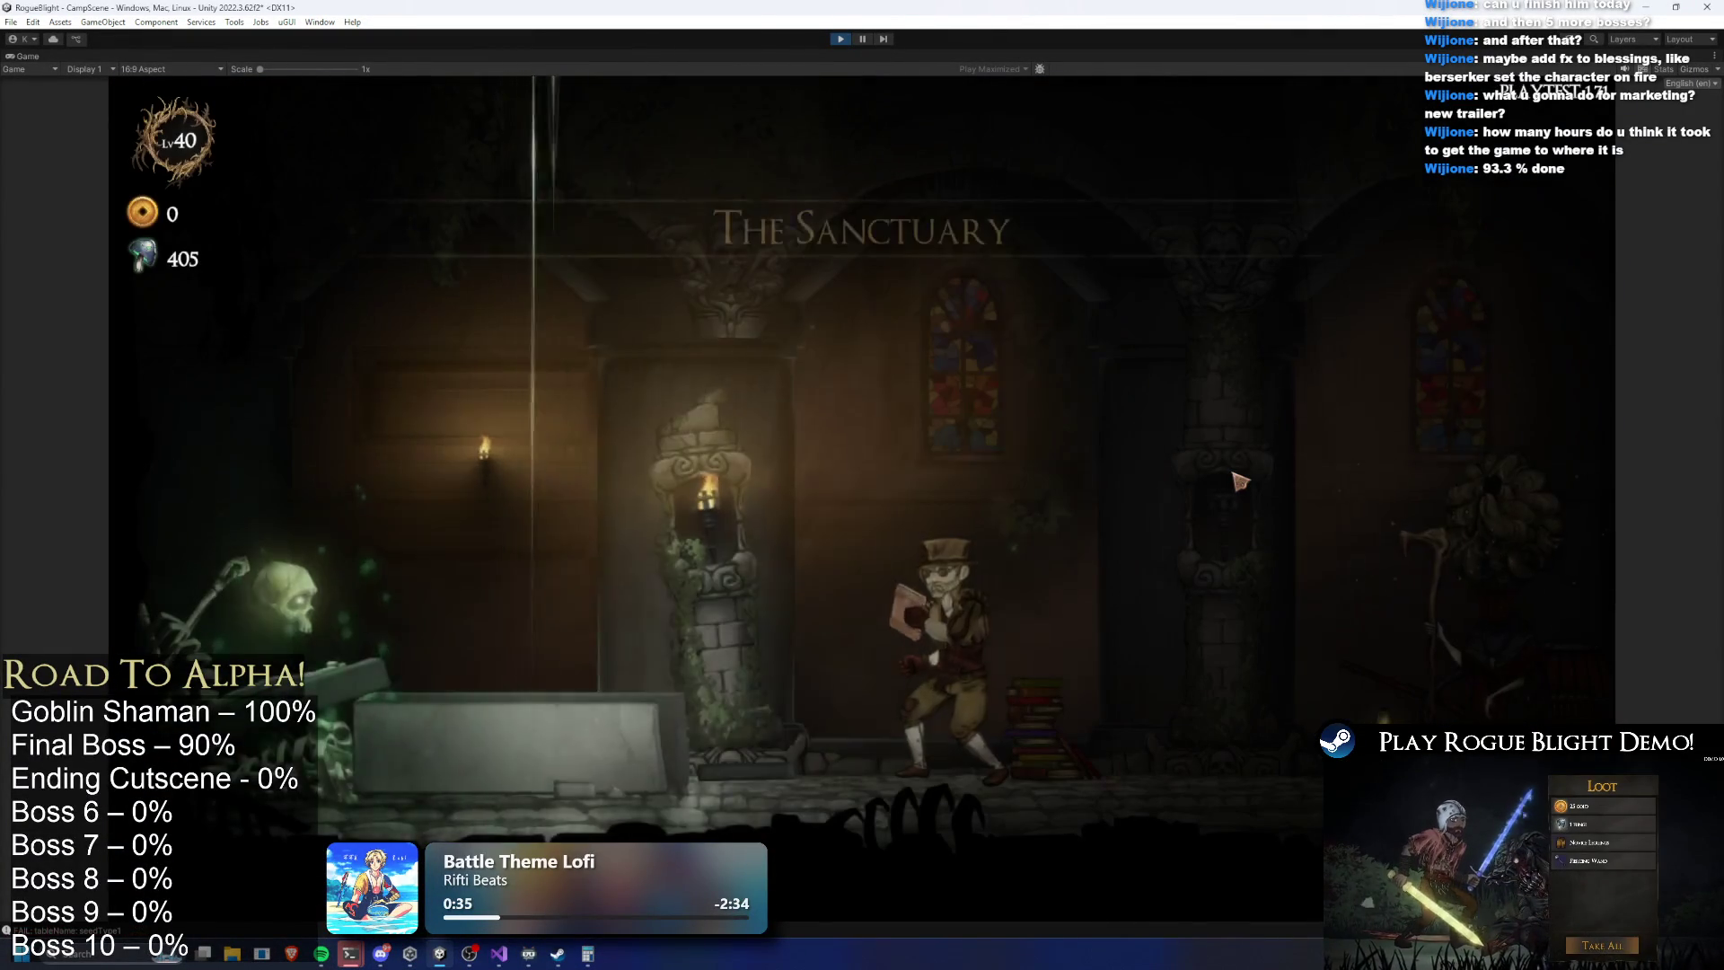
{"action": "key", "text": "d"}
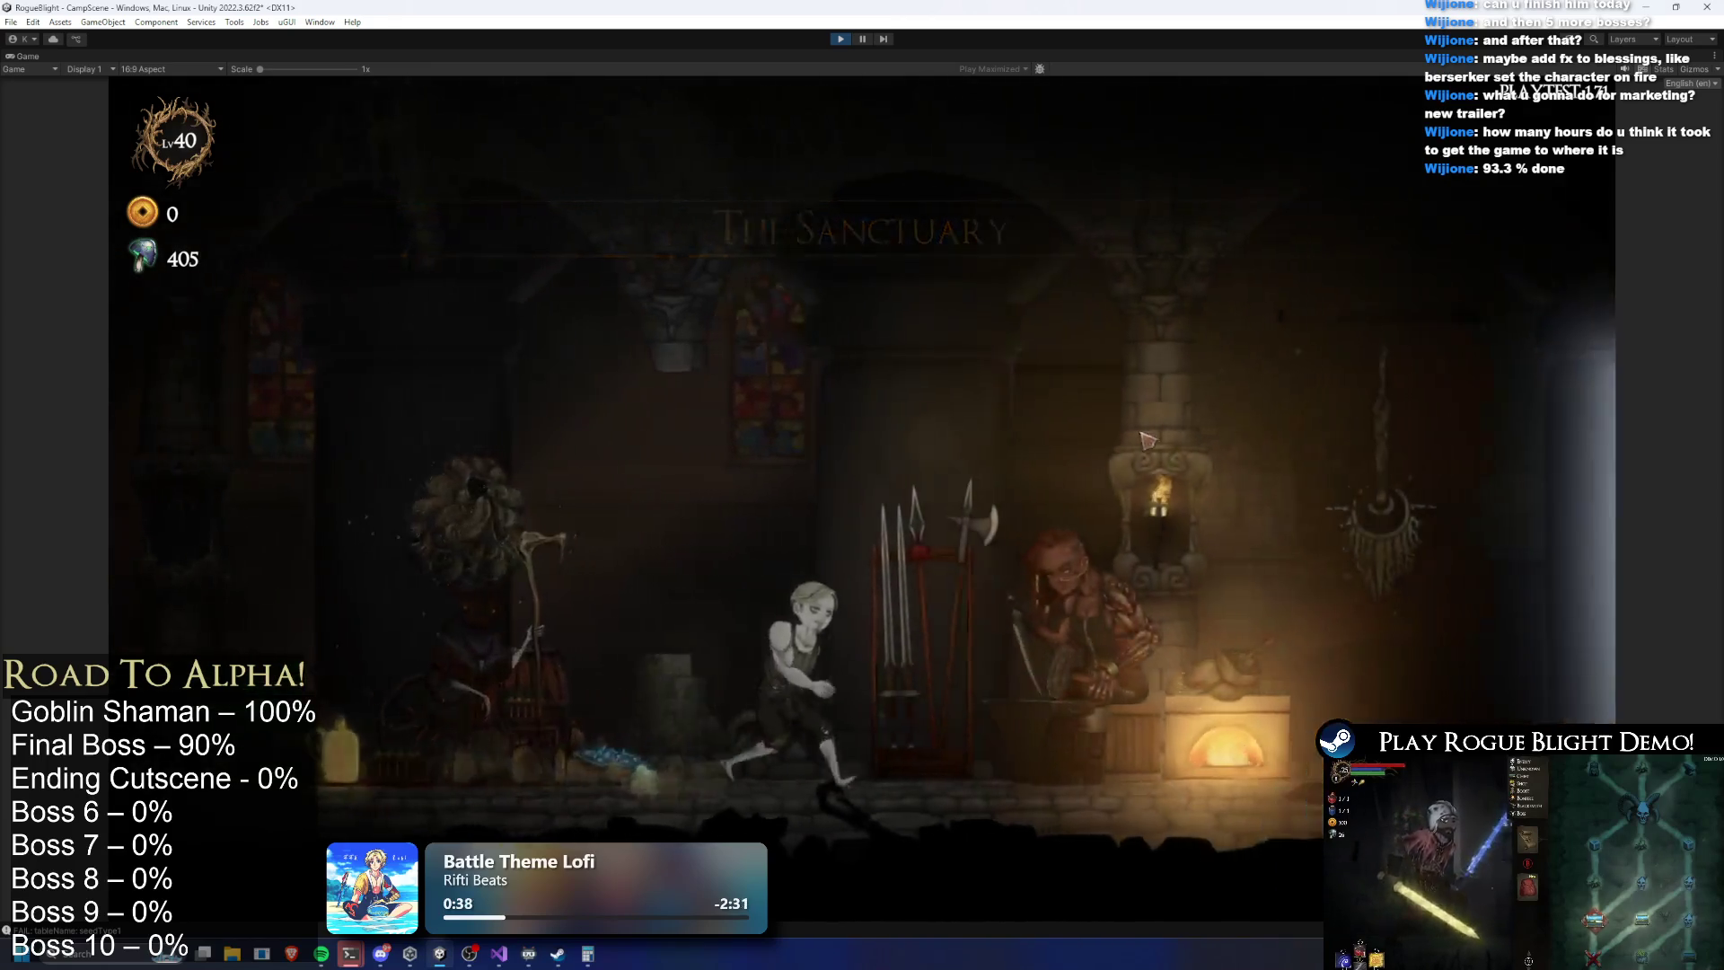
{"action": "key", "text": "a"}
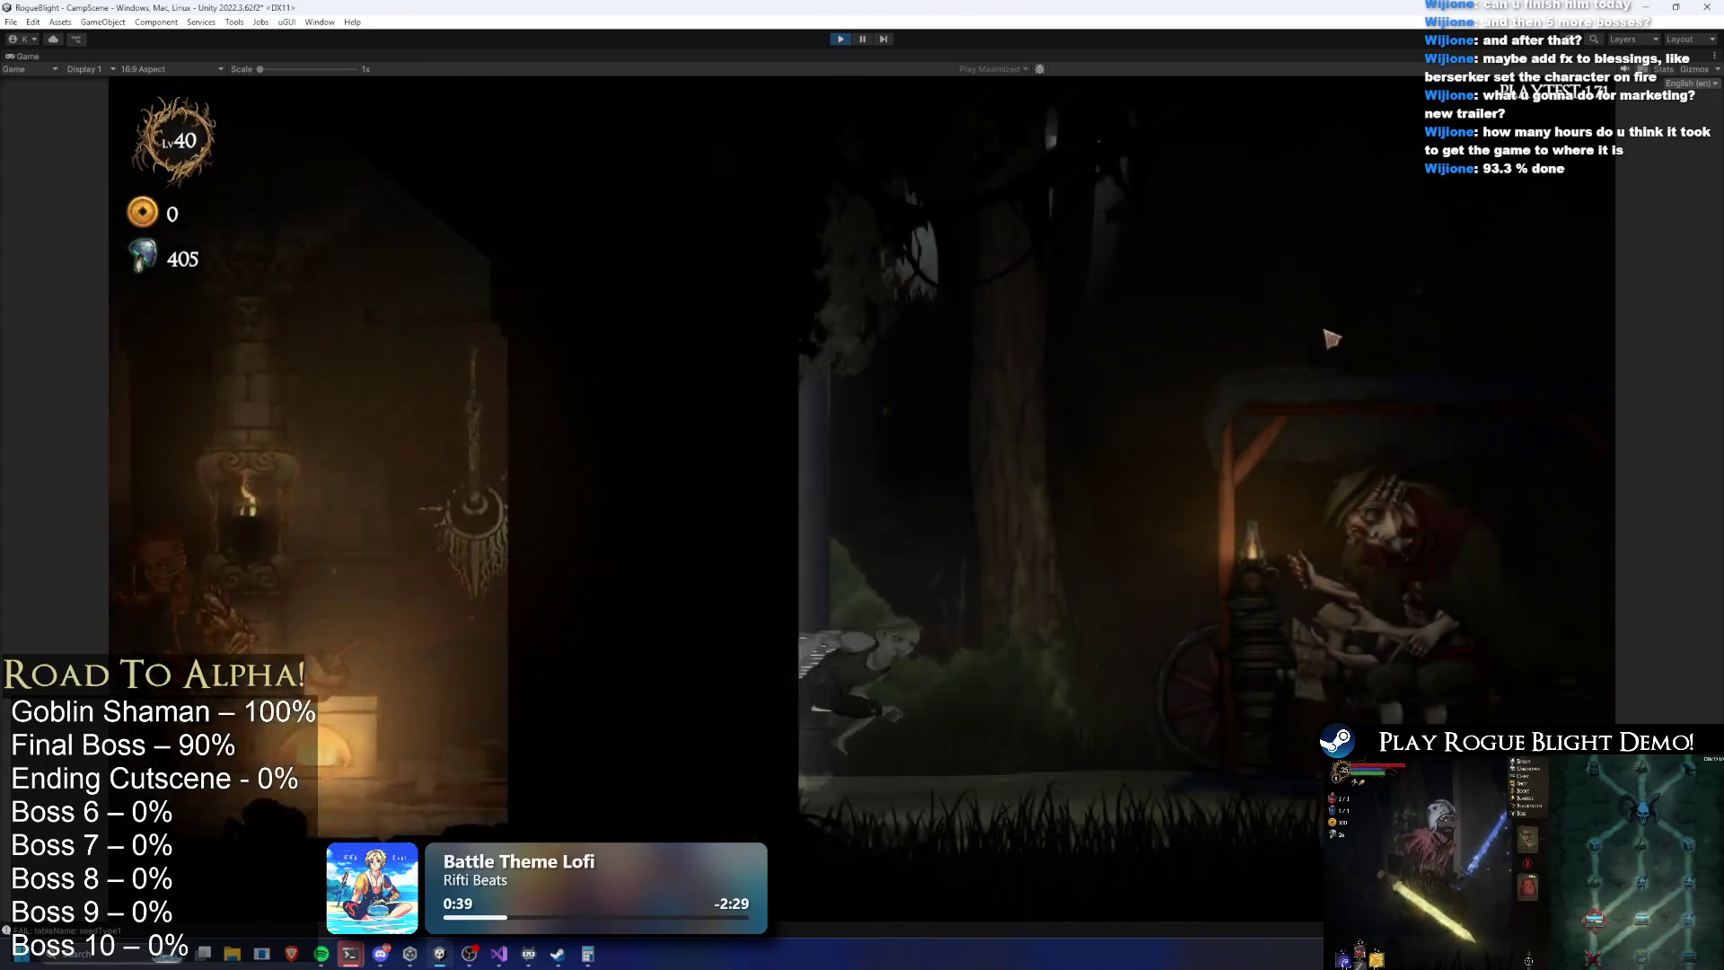
{"action": "key", "text": "e"}
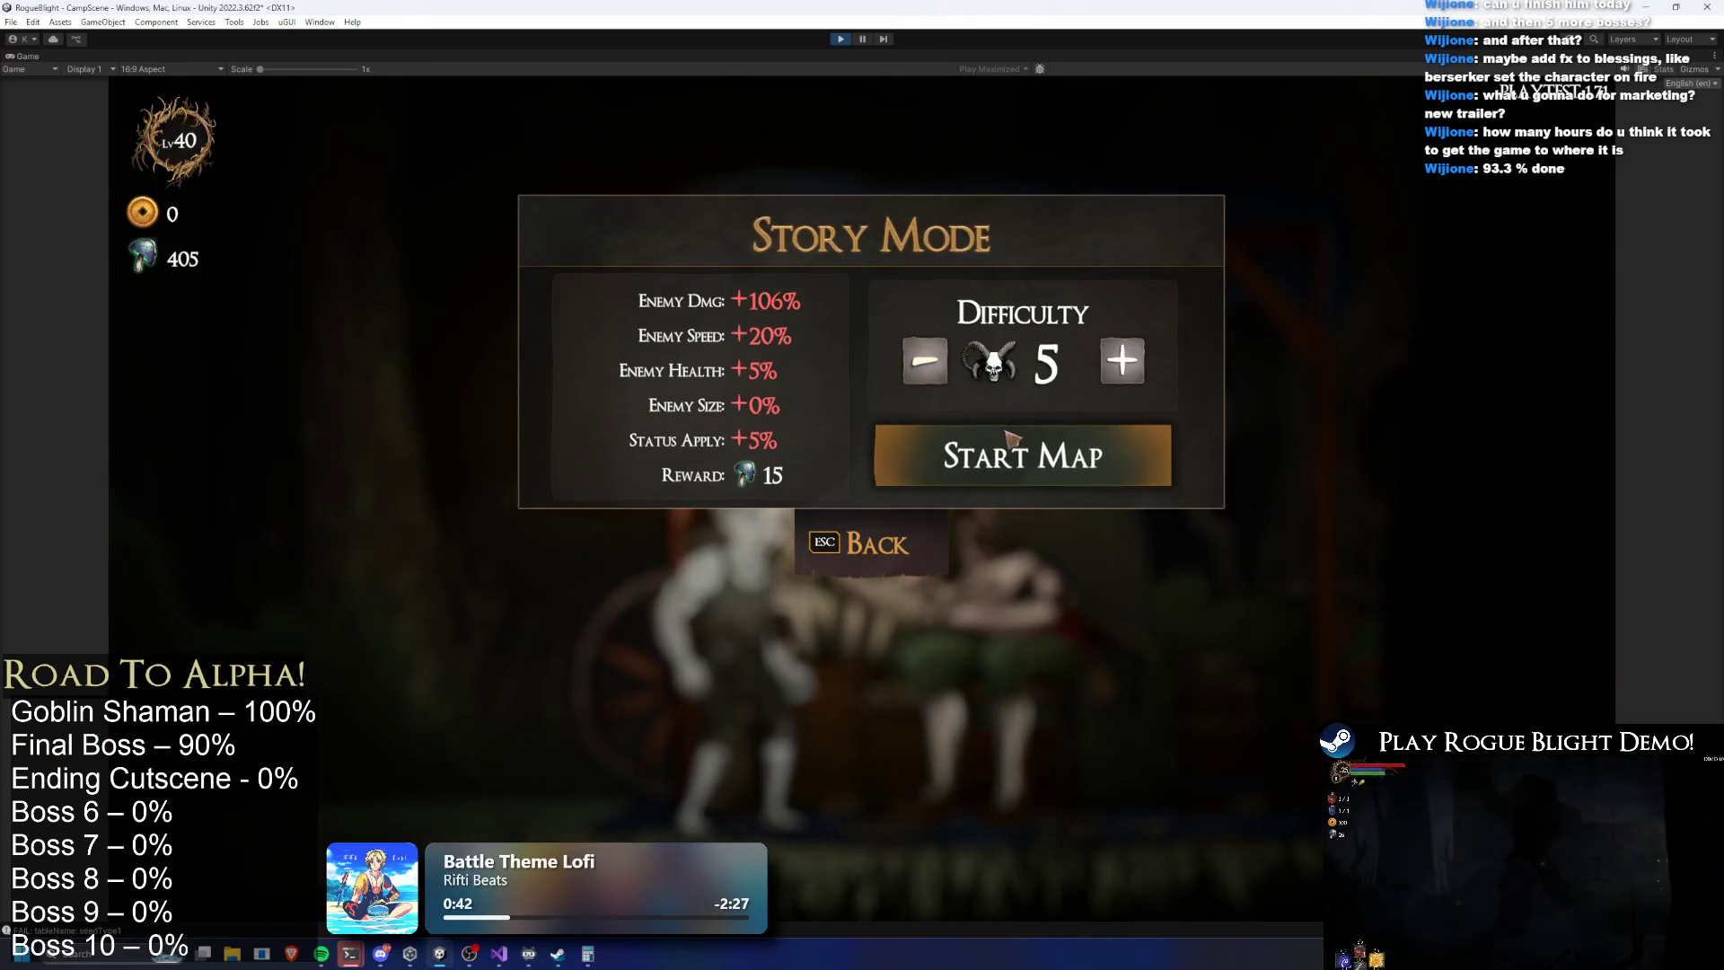
{"action": "left_click", "coordinate": [1017, 451]}
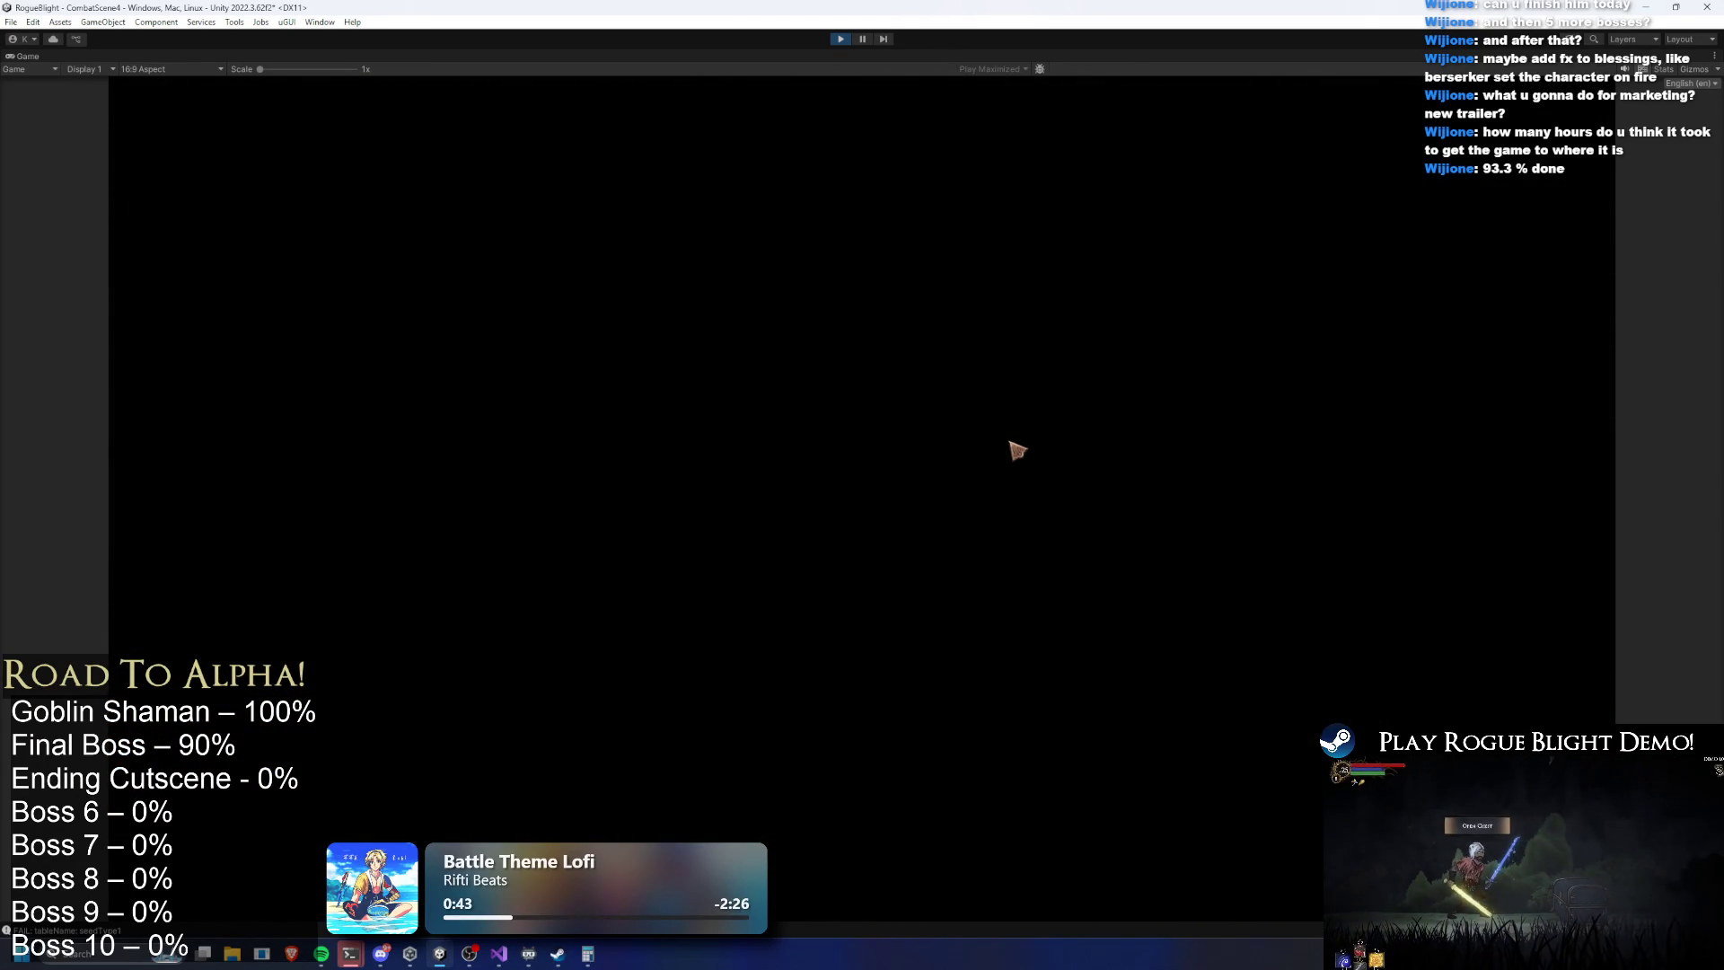
{"action": "left_click", "coordinate": [940, 467]}
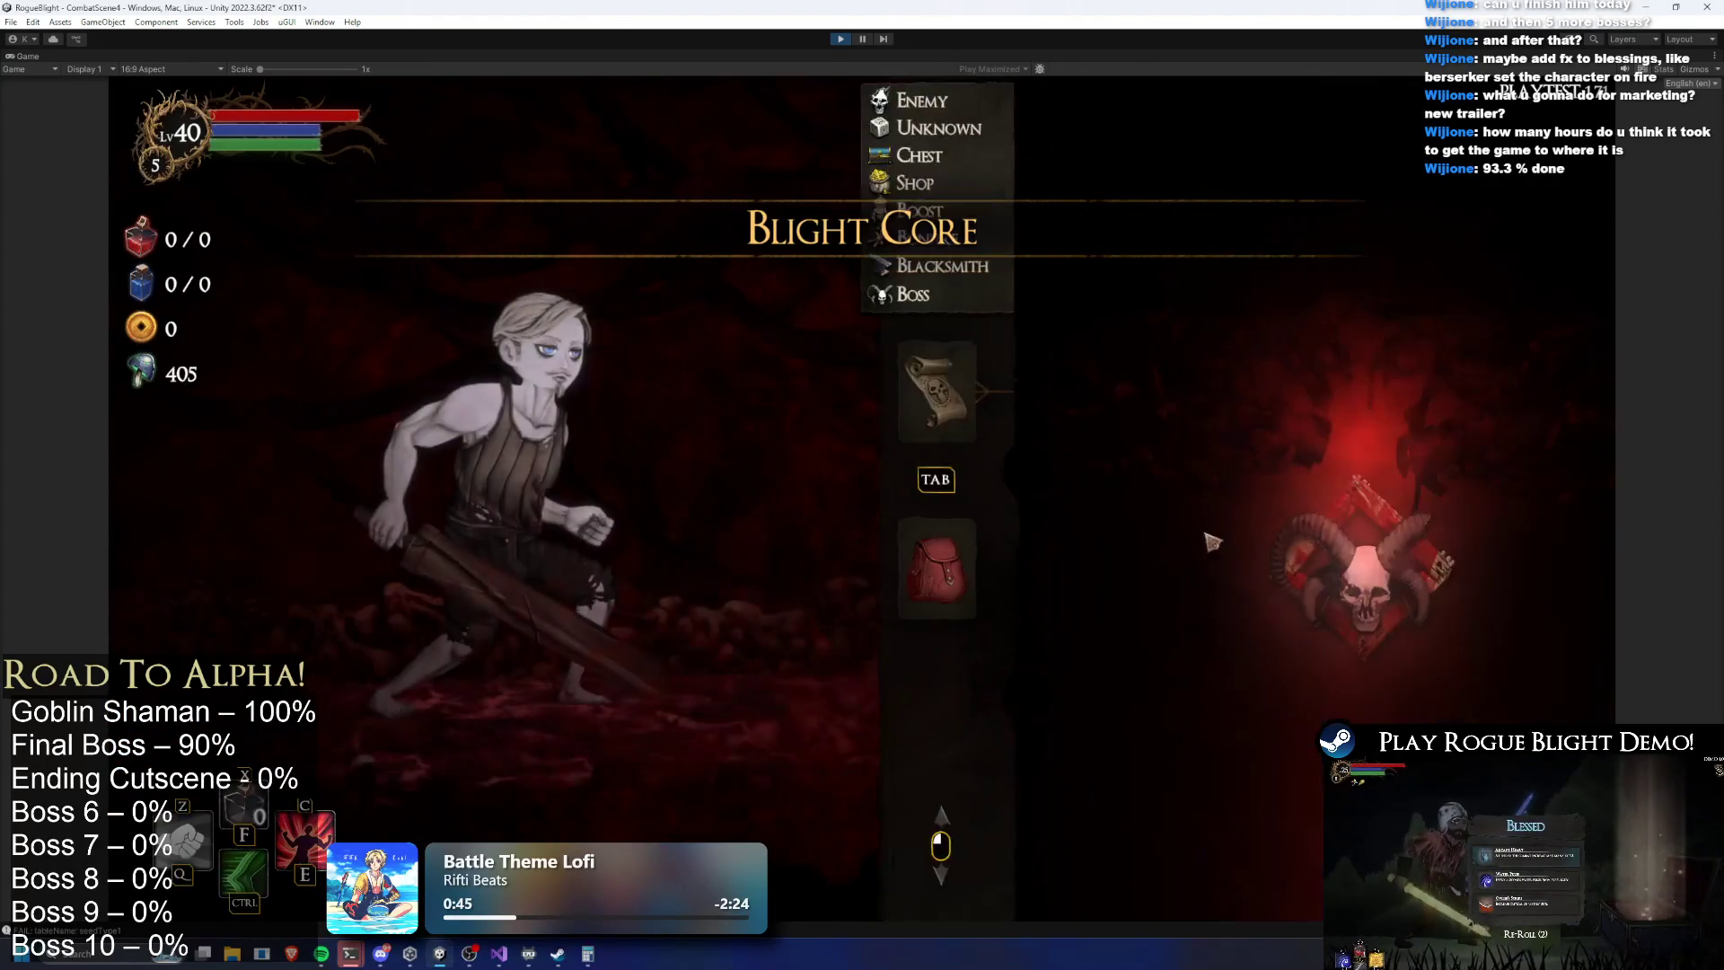
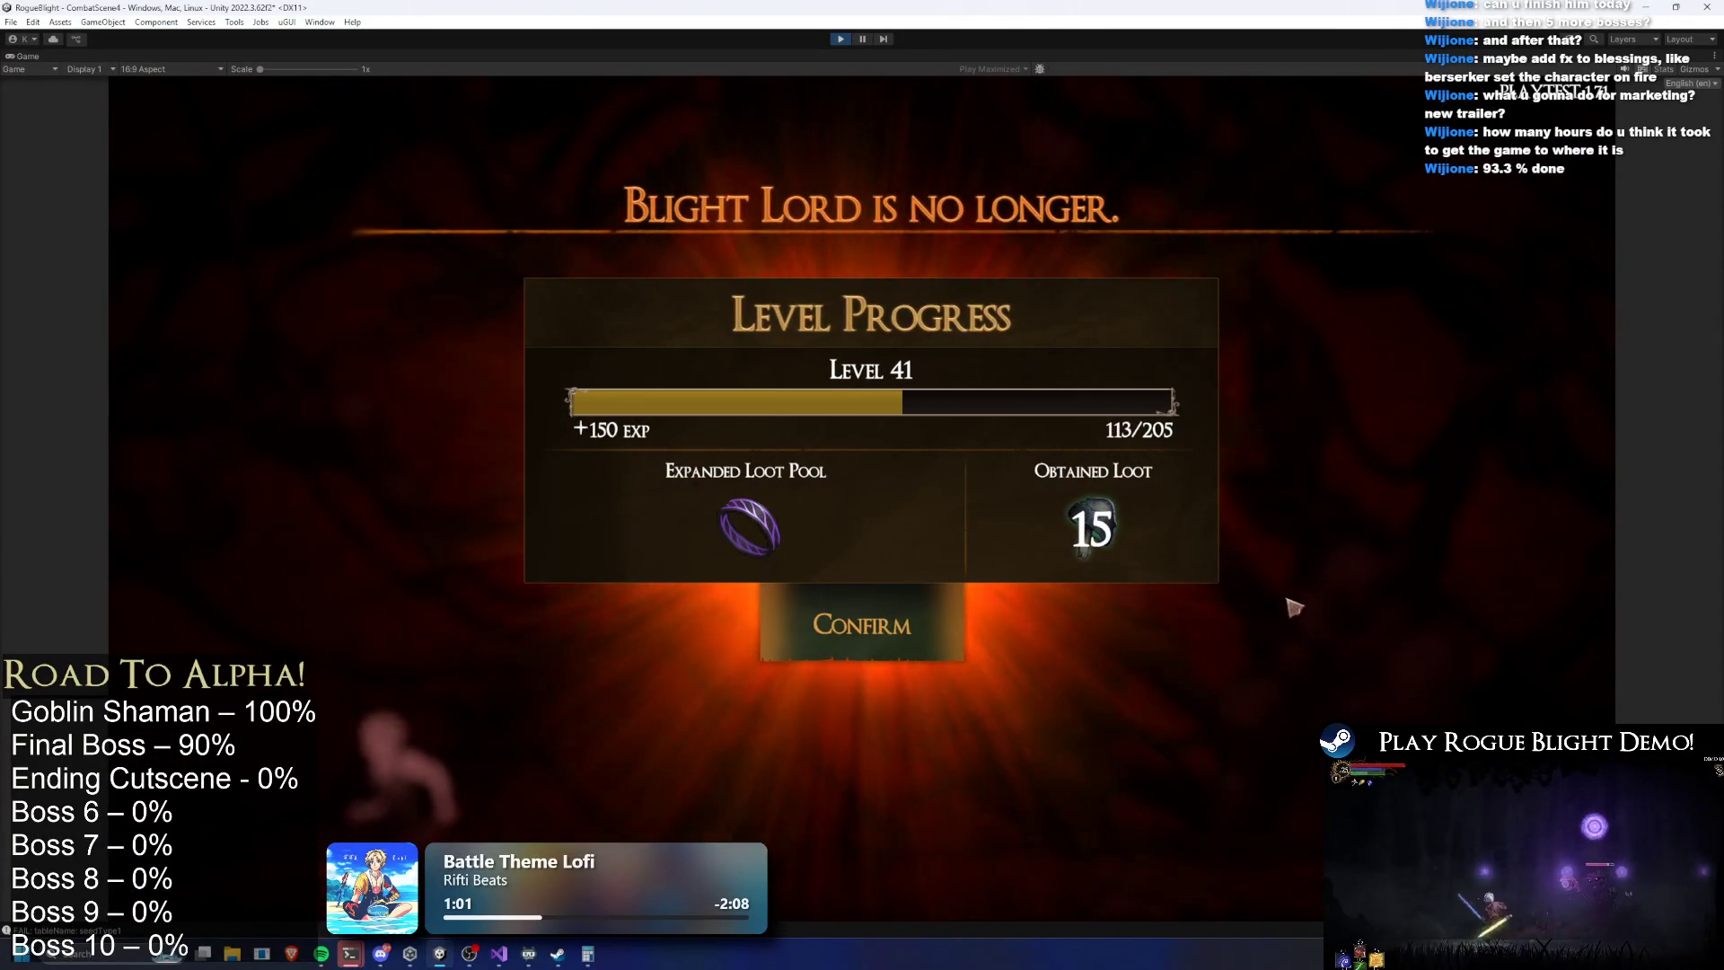
Confirm the boss victory results and walk through the sanctuary to the forest merchant
{"action": "left_click", "coordinate": [880, 640]}
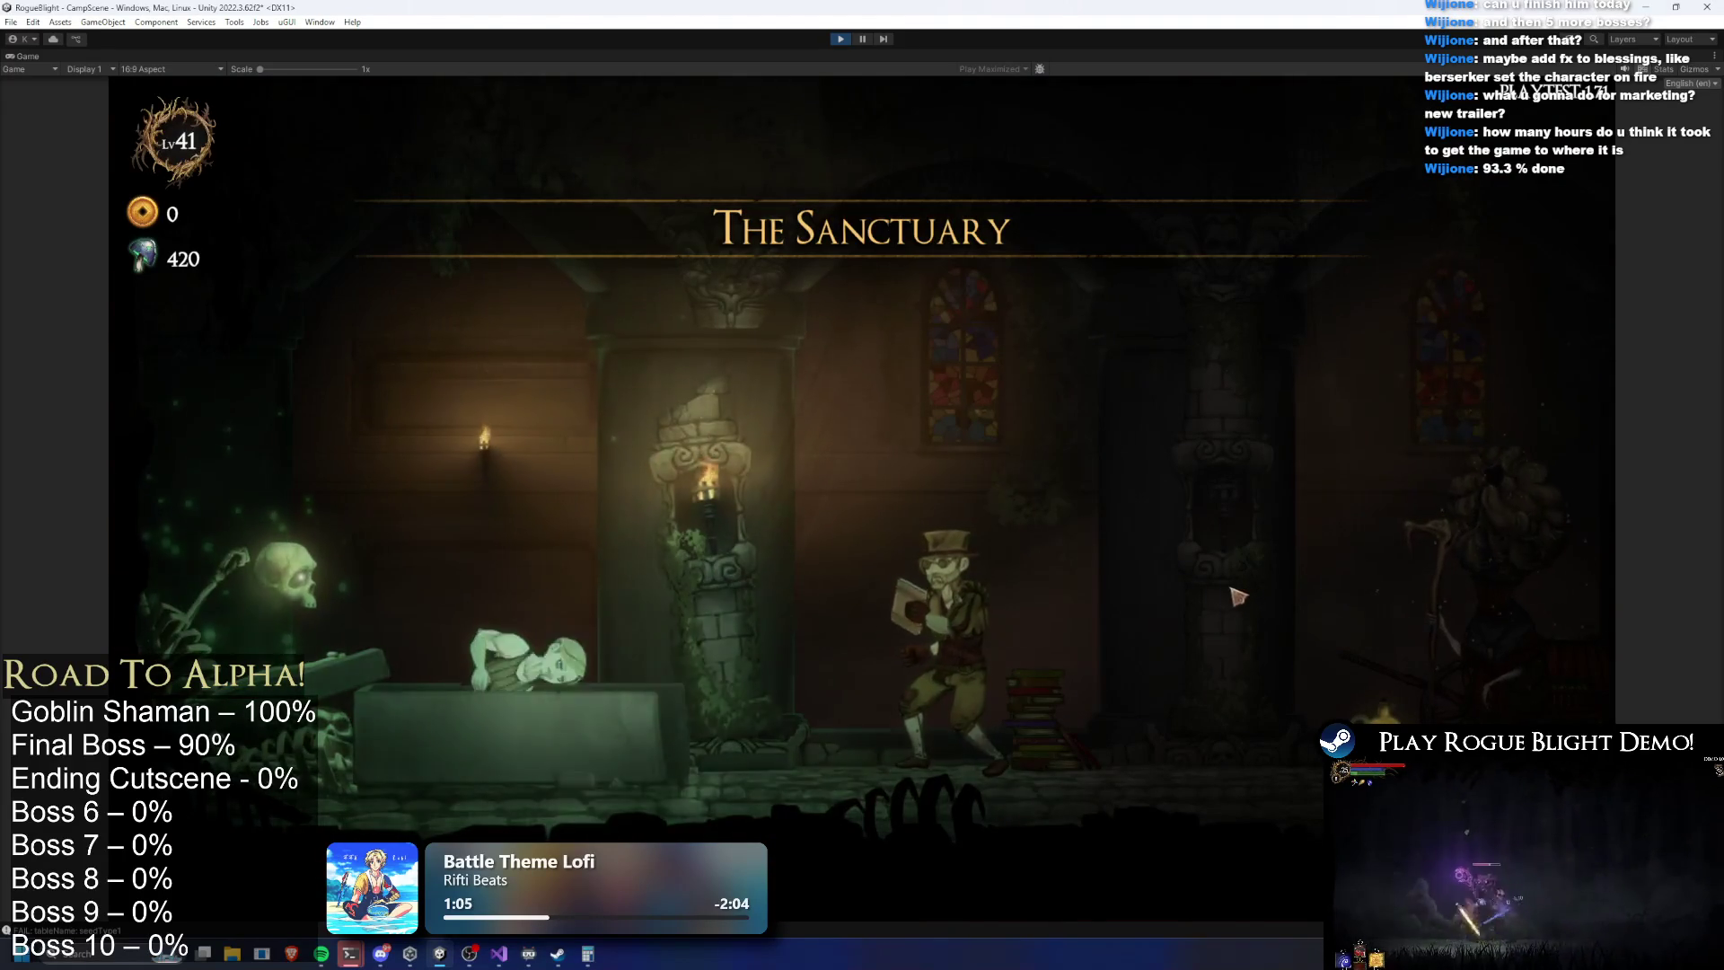
{"action": "key", "text": "d"}
{"action": "key", "text": "e"}
{"action": "key", "text": "d"}
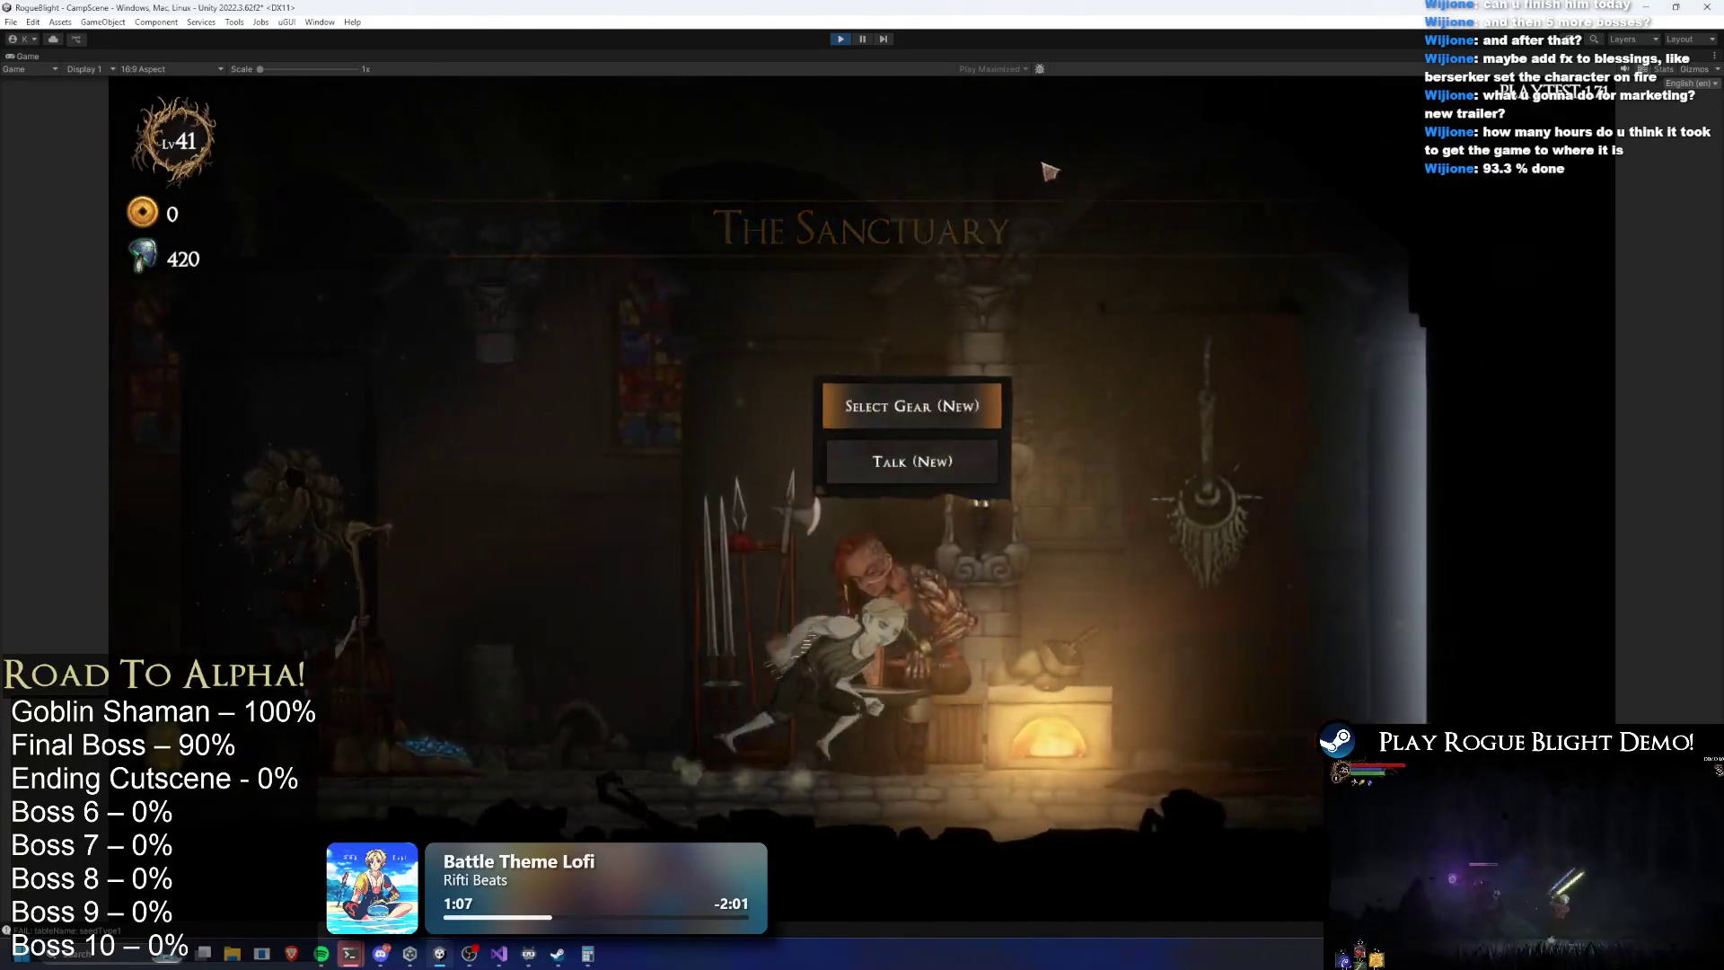
Start the Story Mode map at difficulty 6 with a Wooden Sword, then stop play mode
{"action": "key", "text": "e"}
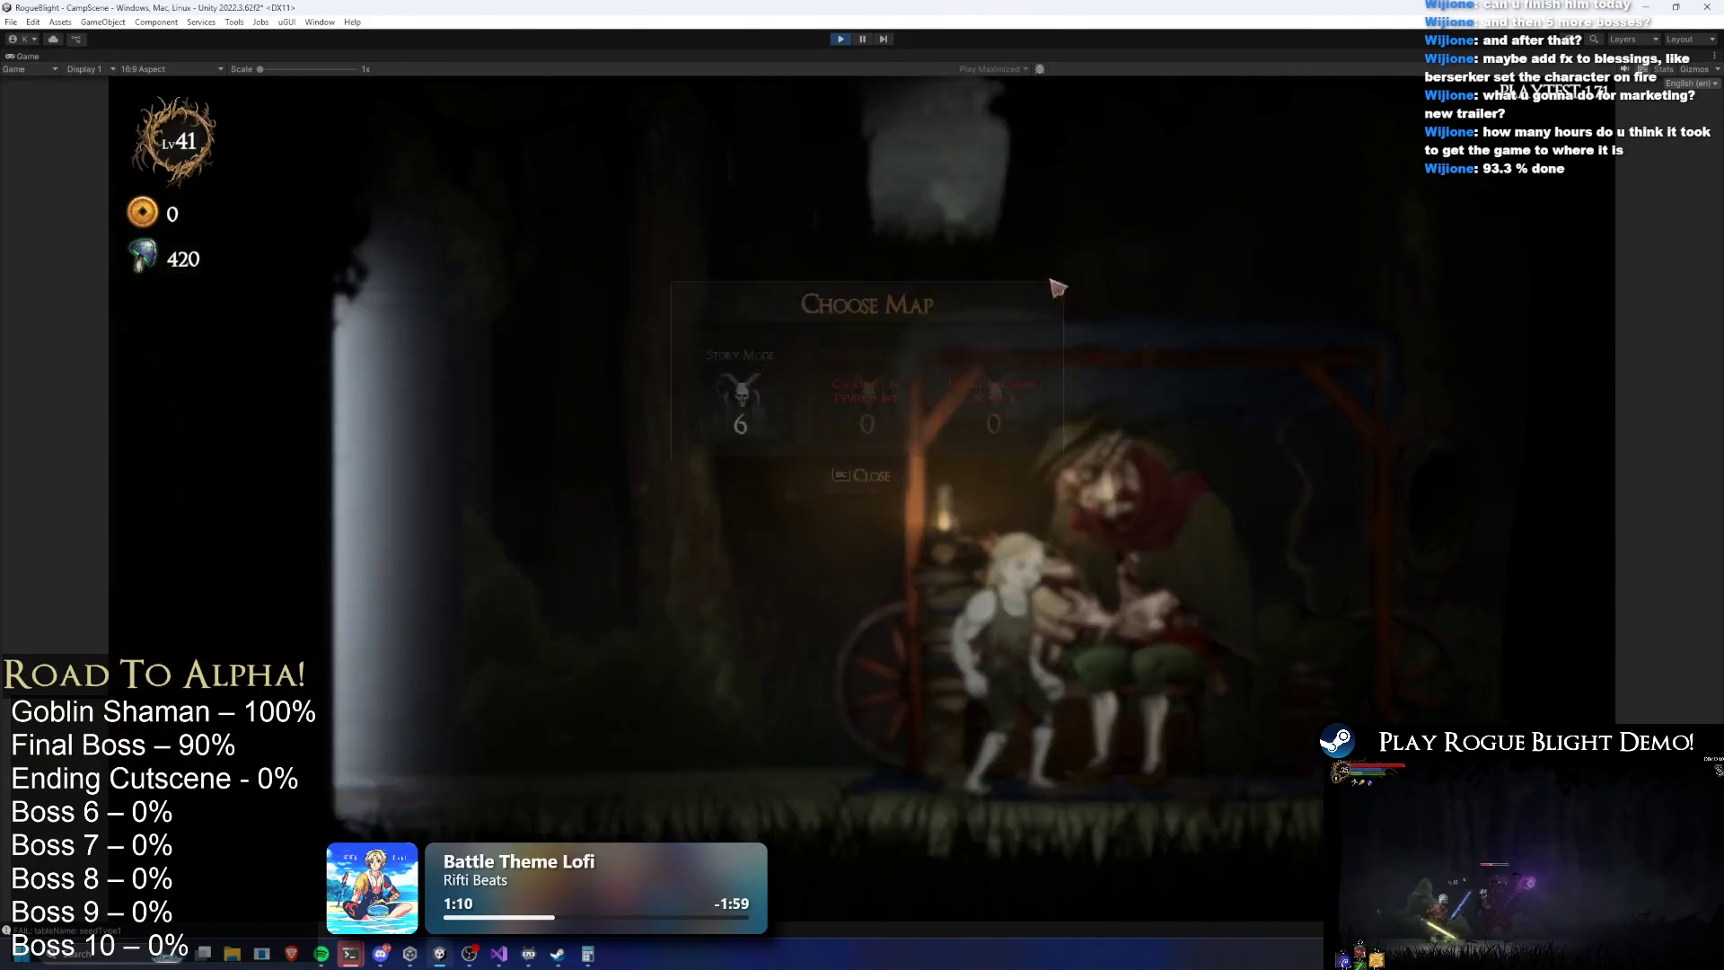
{"action": "key", "text": "e"}
{"action": "key", "text": "a"}
{"action": "key", "text": "d"}
{"action": "key", "text": "s"}
{"action": "key", "text": "e"}
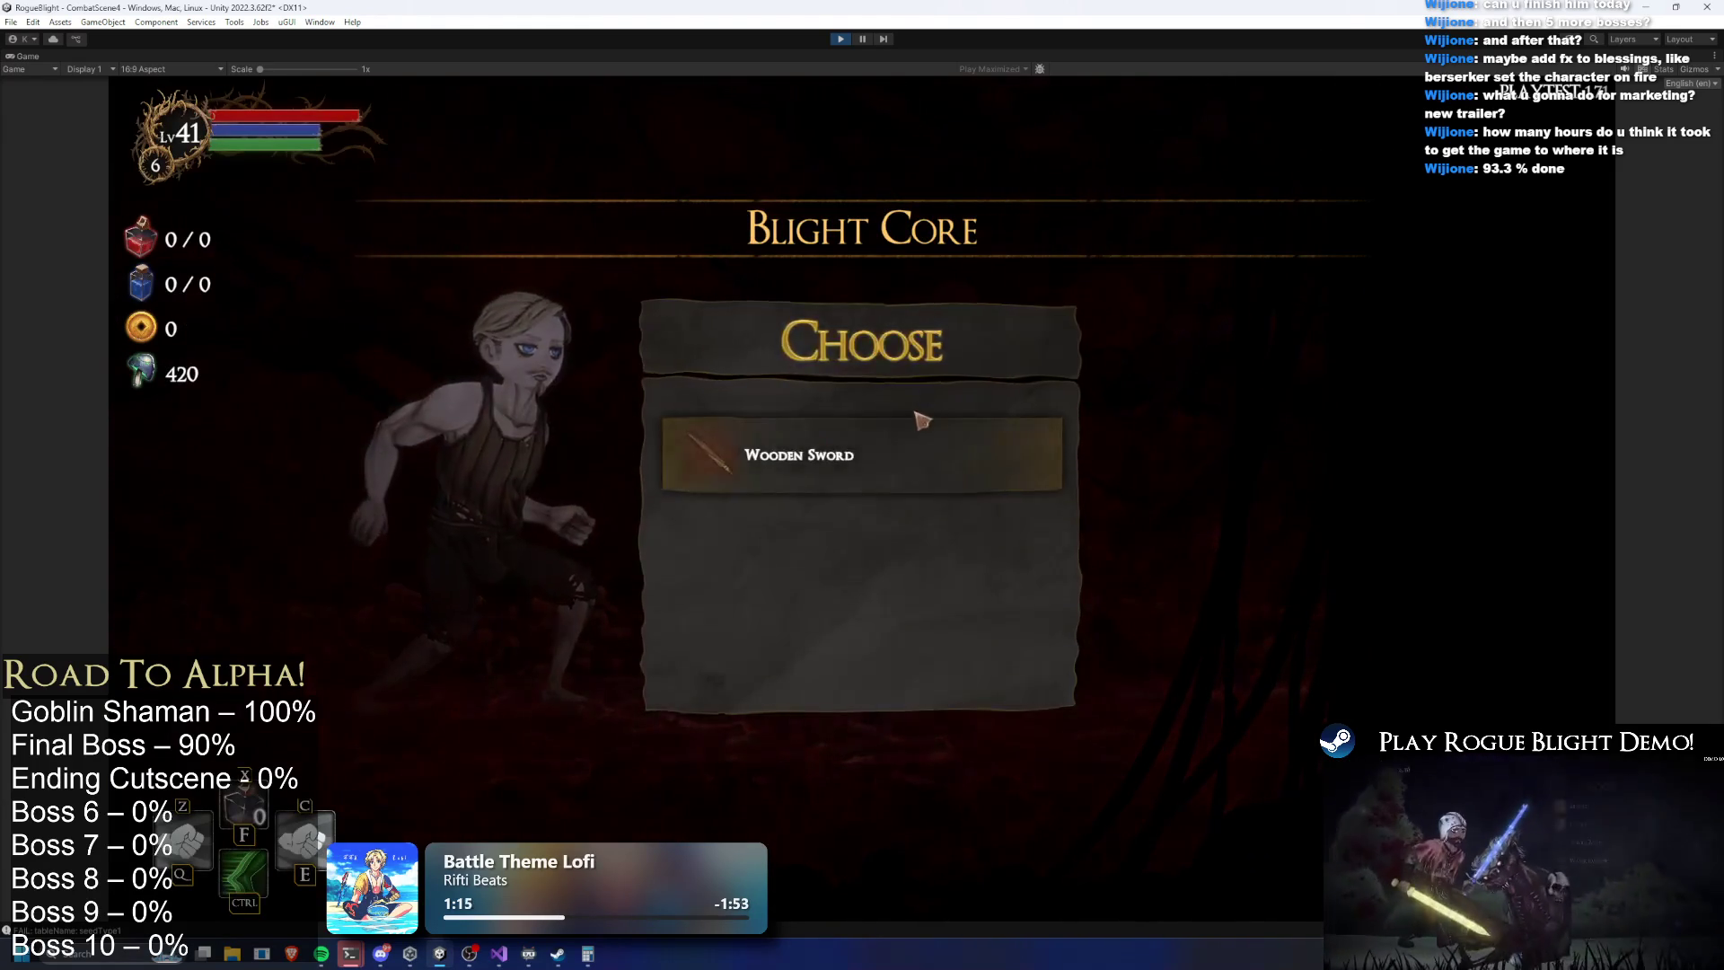
{"action": "key", "text": "e"}
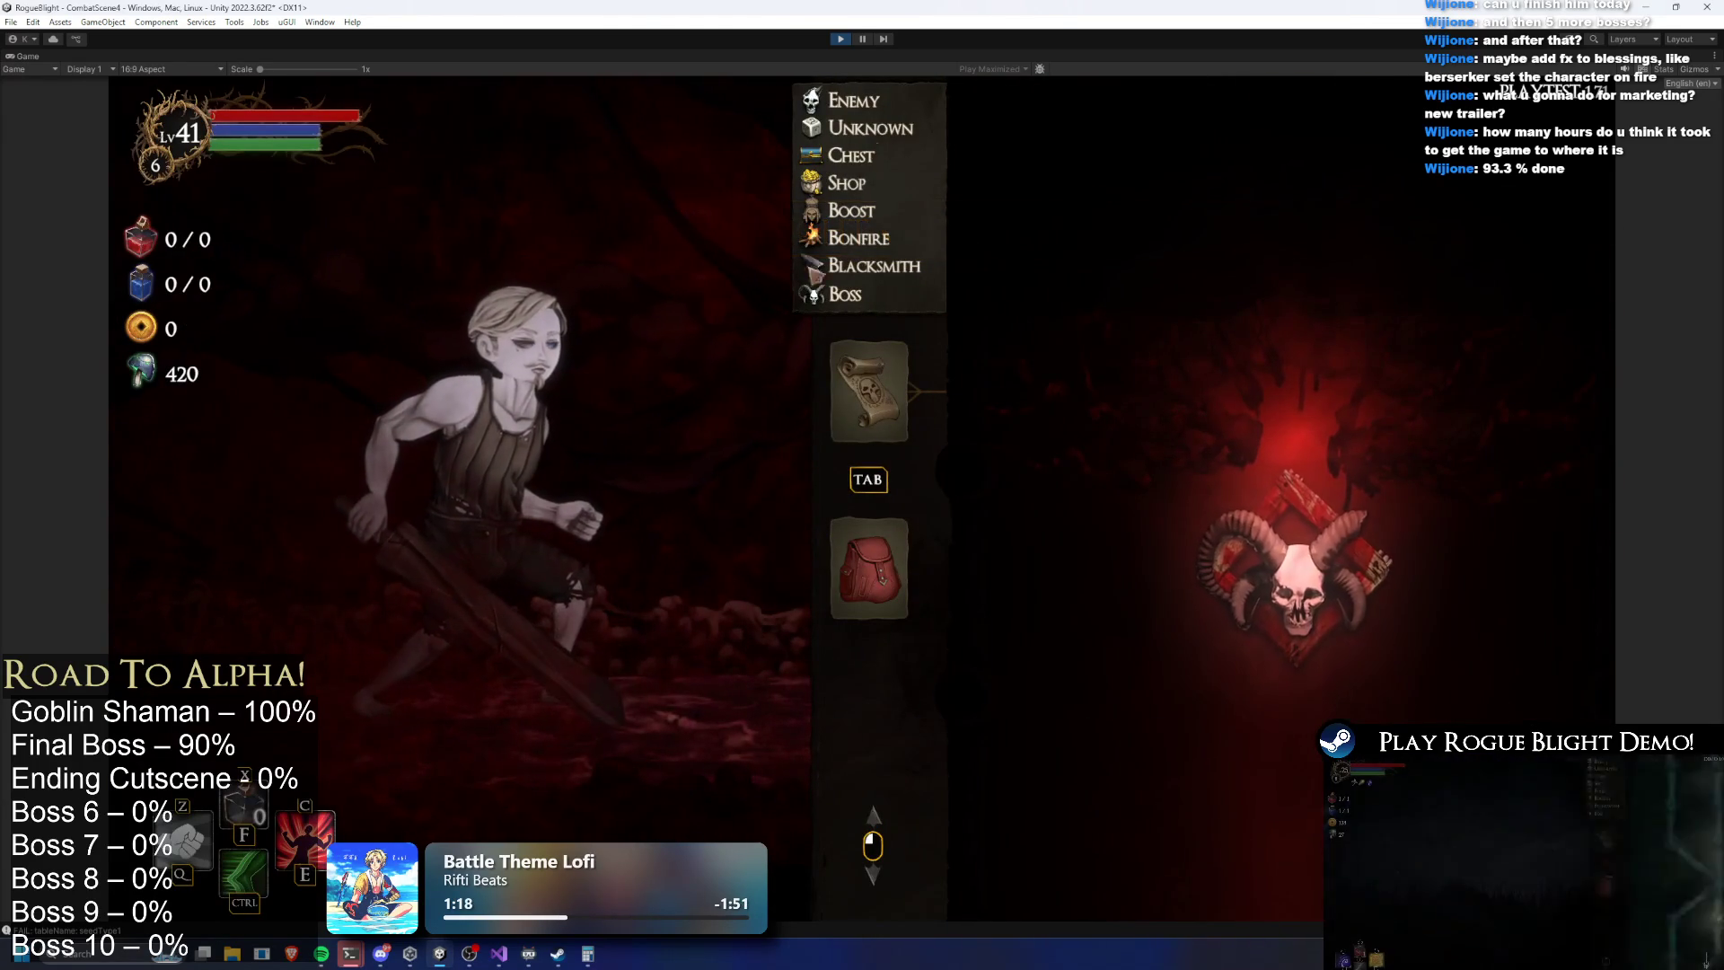
{"action": "key", "text": "ctrl+p"}
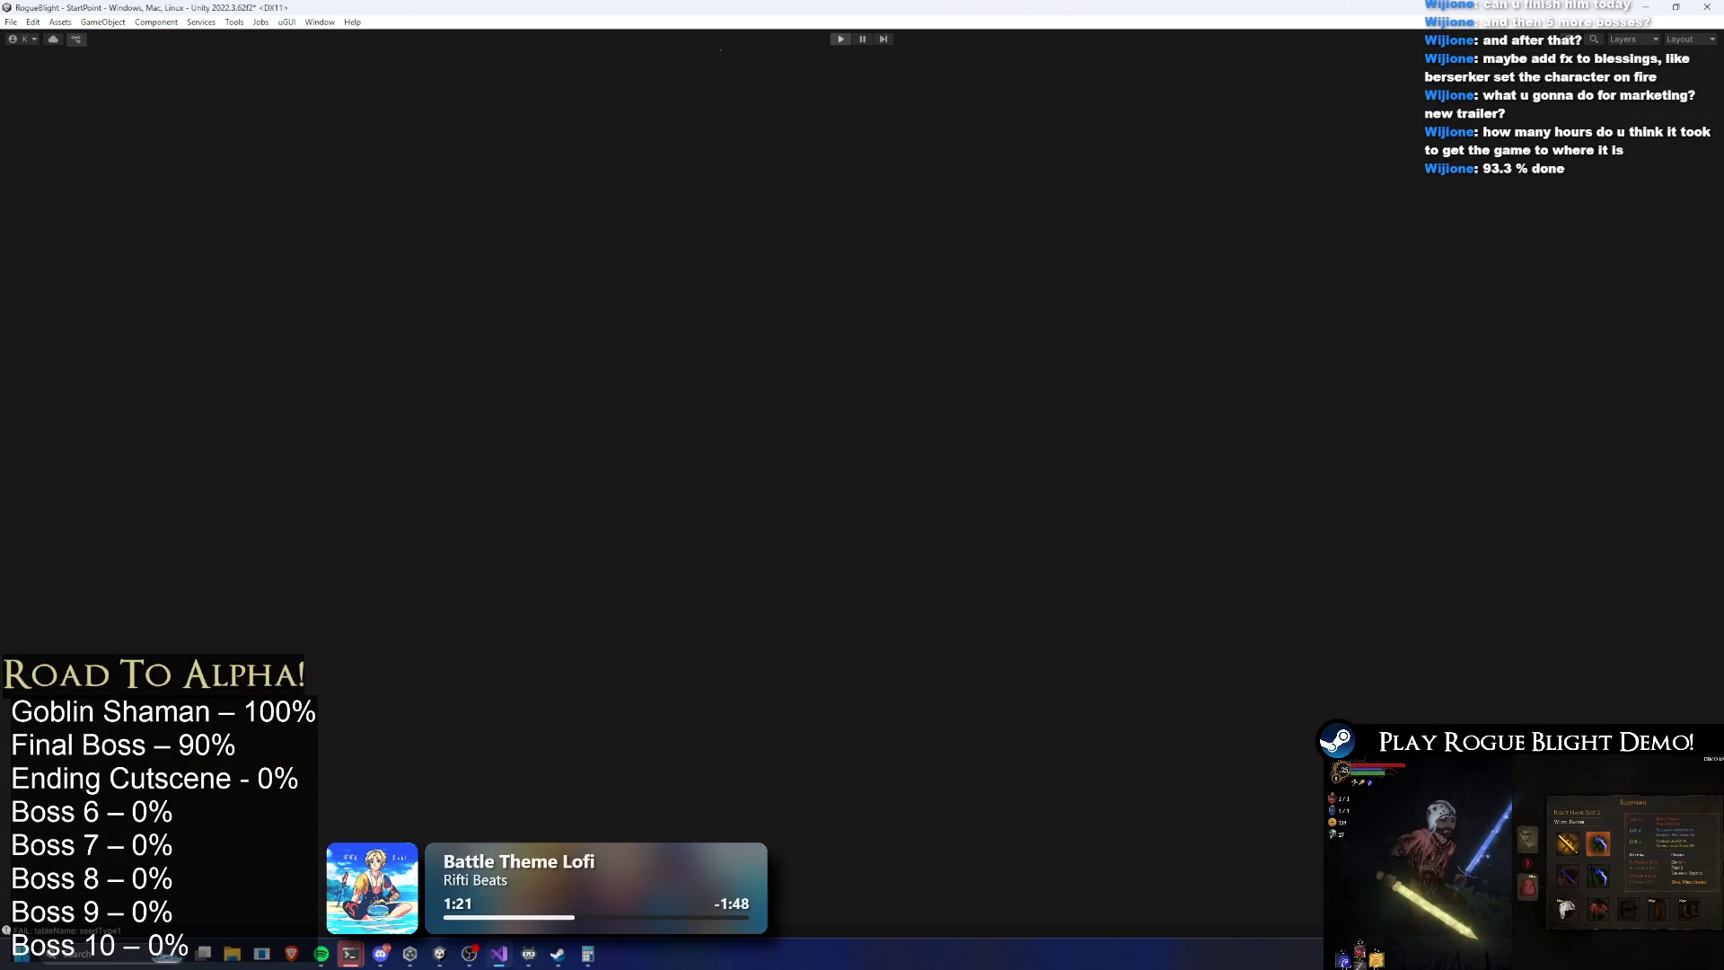
{"action": "key", "text": "alt+Tab"}
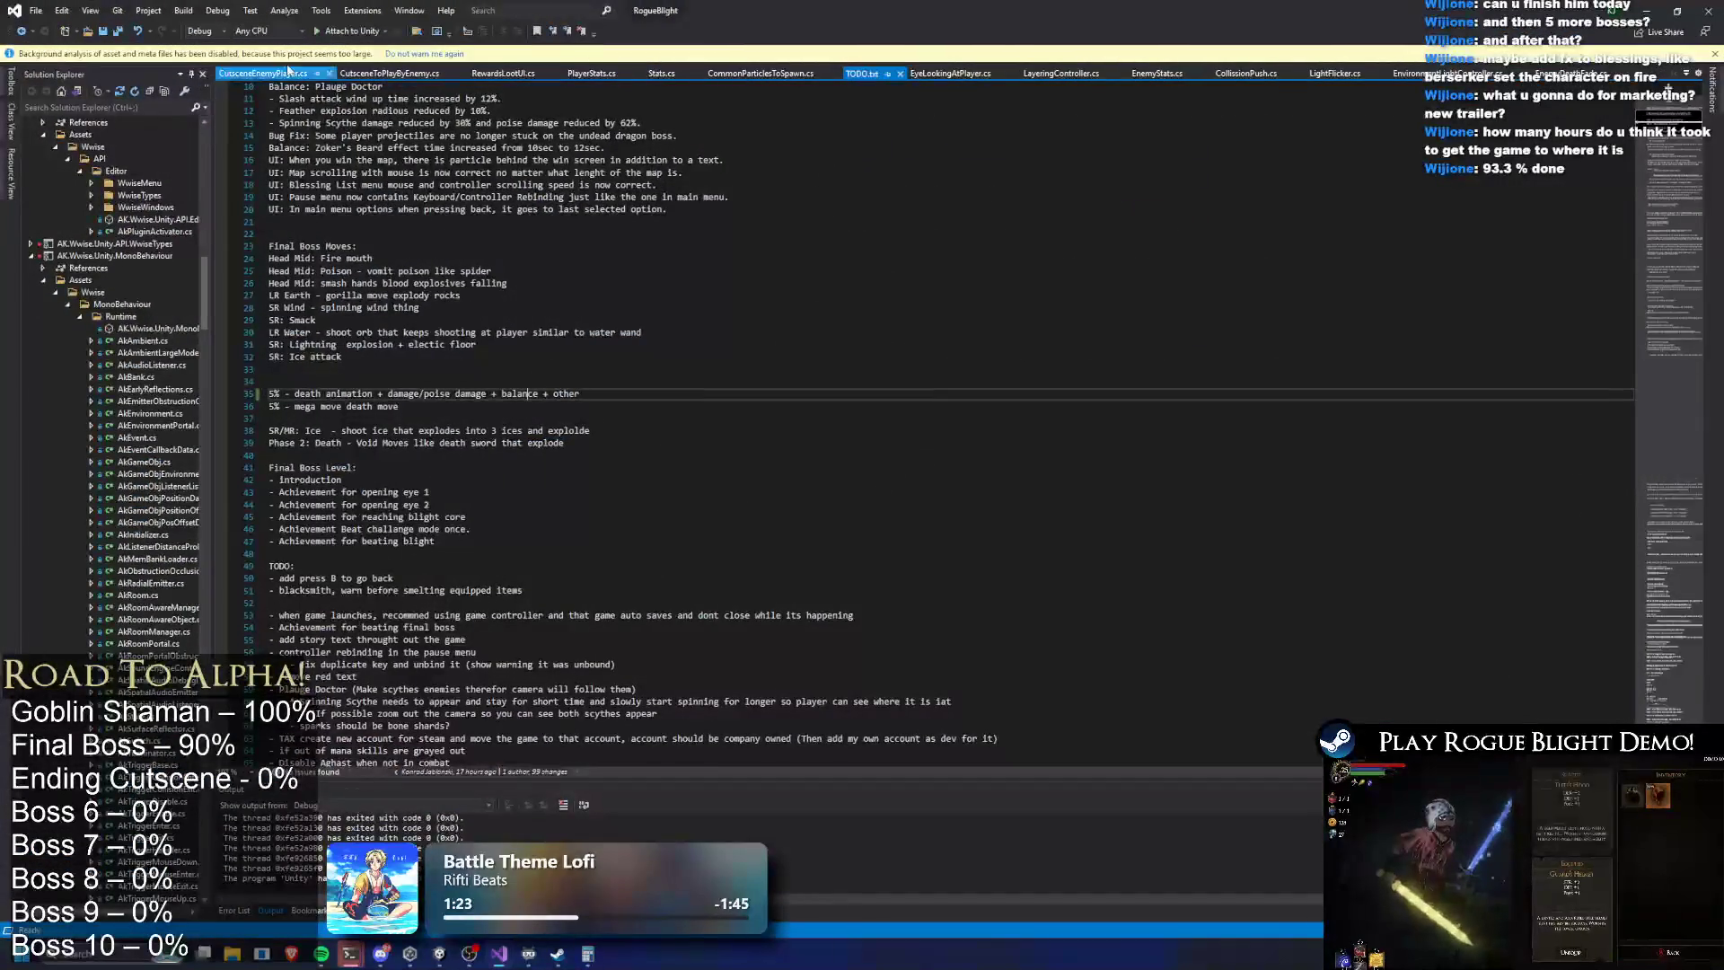
Close all Visual Studio documents before and after TODO.txt
{"action": "middle_click", "coordinate": [284, 70]}
{"action": "middle_click", "coordinate": [285, 70]}
{"action": "middle_click", "coordinate": [285, 70]}
{"action": "middle_click", "coordinate": [285, 70]}
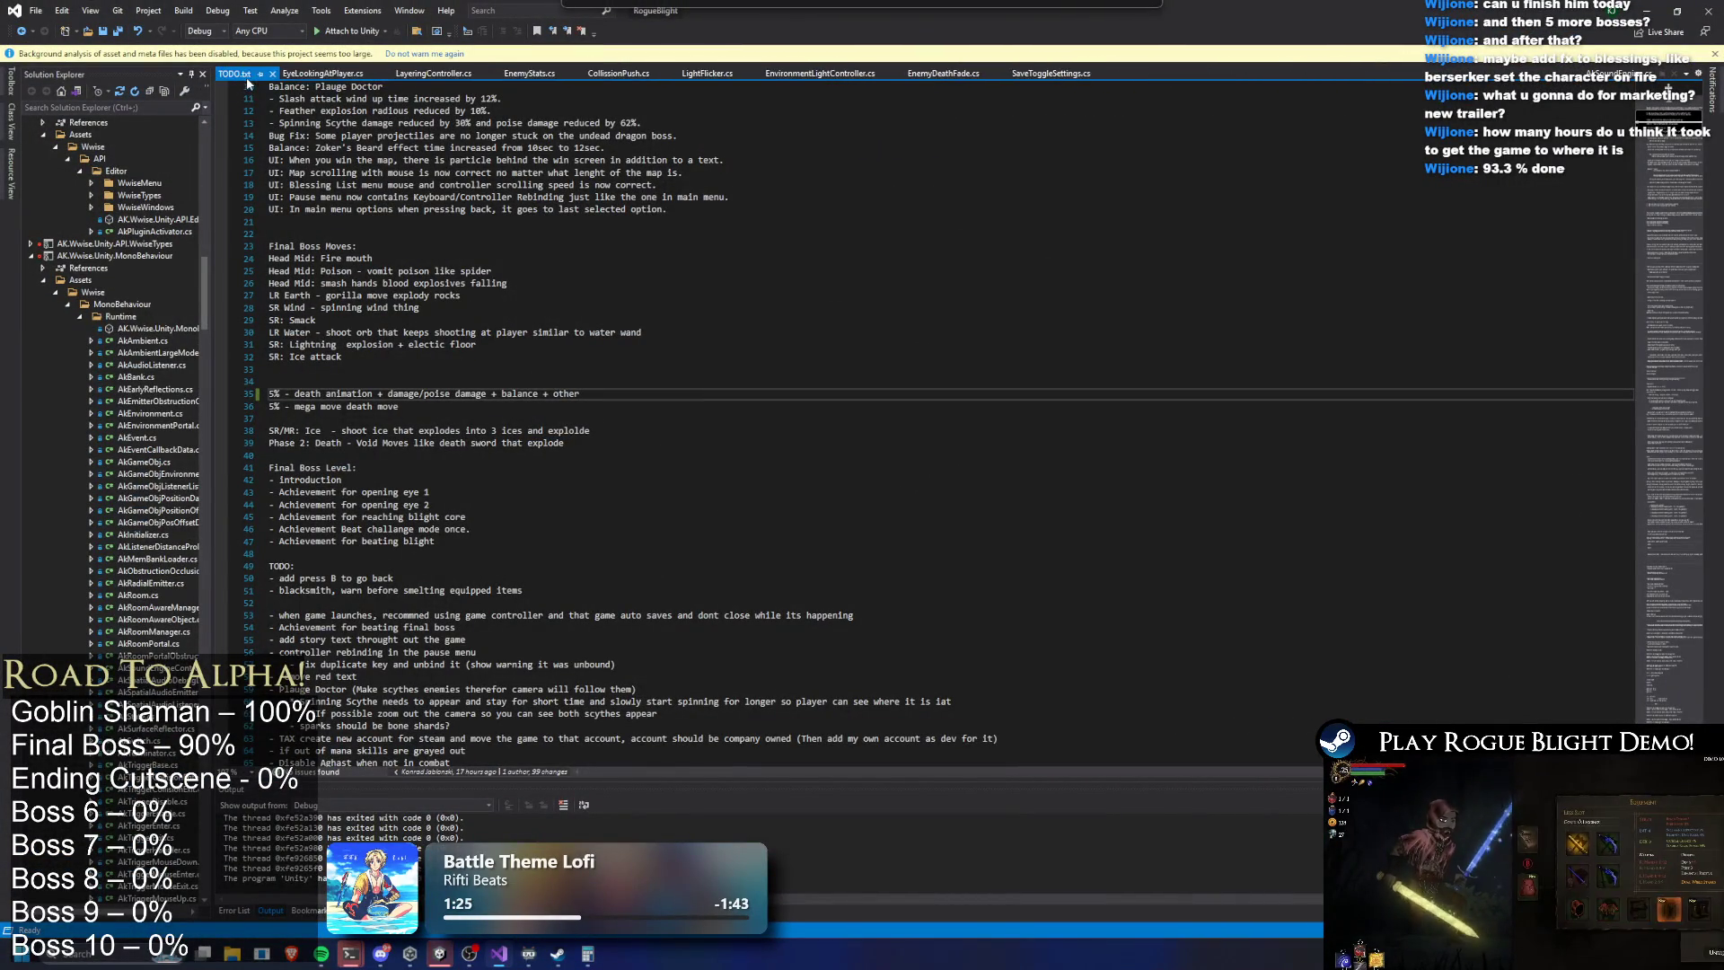
{"action": "middle_click", "coordinate": [285, 70]}
{"action": "middle_click", "coordinate": [284, 70]}
{"action": "middle_click", "coordinate": [369, 77]}
{"action": "middle_click", "coordinate": [369, 77]}
{"action": "middle_click", "coordinate": [369, 77]}
{"action": "middle_click", "coordinate": [369, 78]}
{"action": "middle_click", "coordinate": [369, 77]}
{"action": "middle_click", "coordinate": [369, 77]}
{"action": "middle_click", "coordinate": [369, 78]}
{"action": "middle_click", "coordinate": [369, 78]}
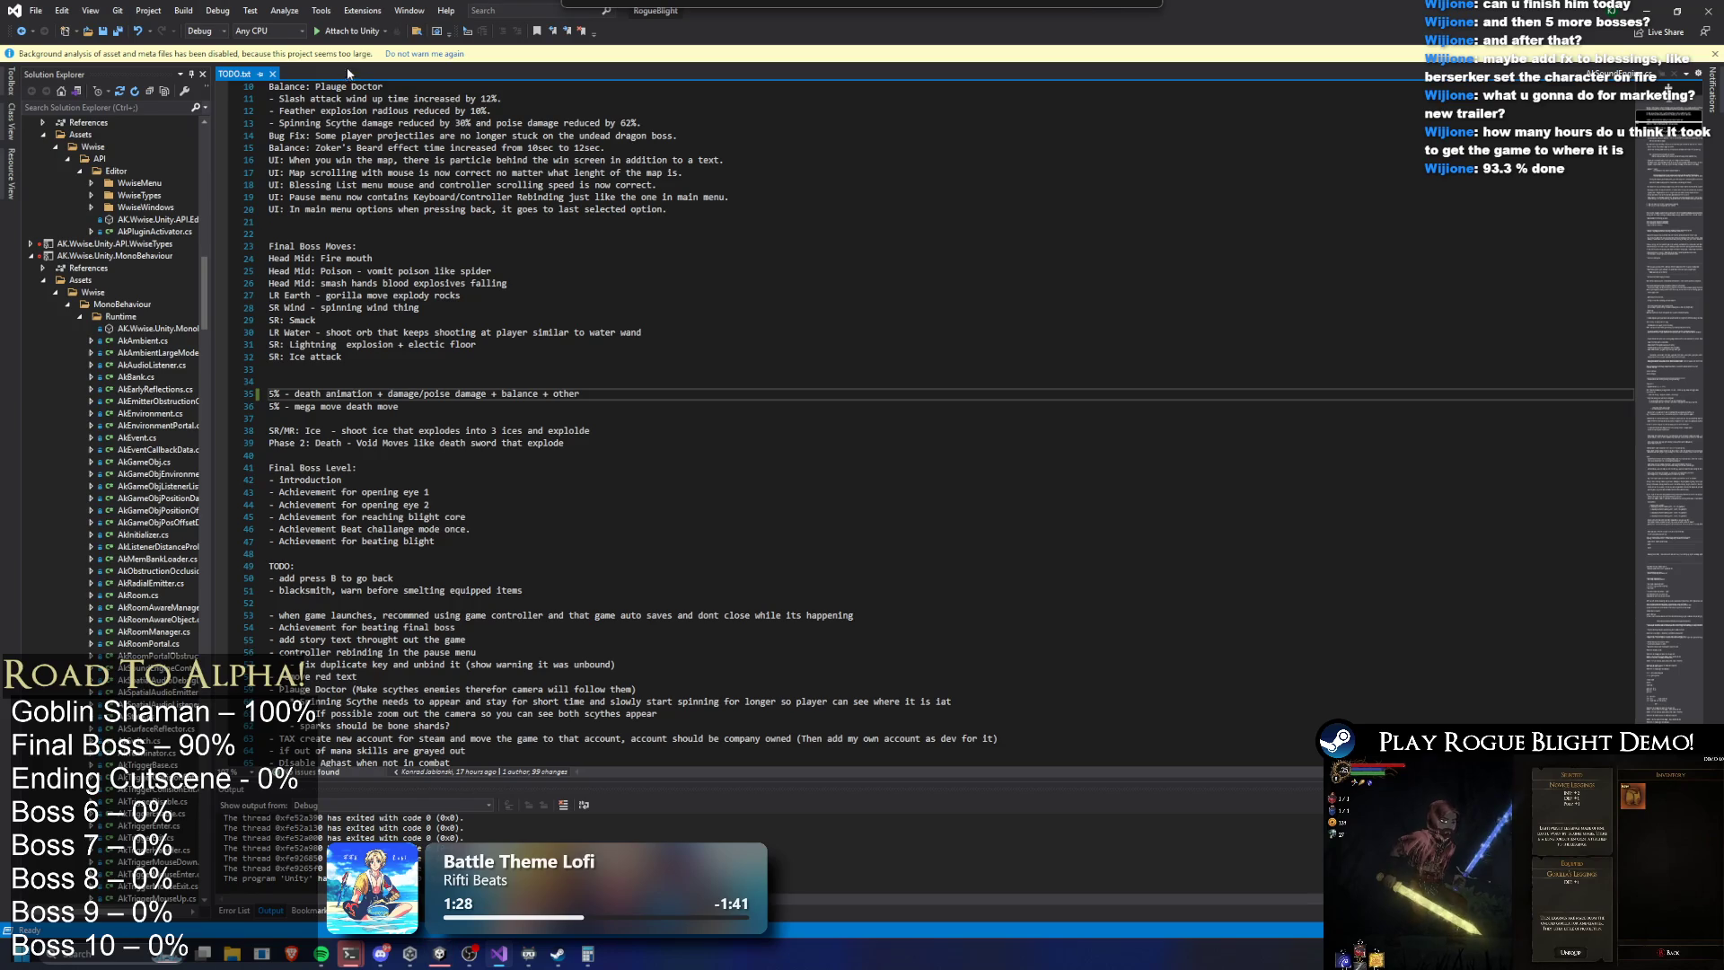
Trim TODO.txt line 35 down to '5% - damage/poise damage'
{"action": "scroll", "coordinate": [369, 528], "scroll_direction": "up", "scroll_amount": 5, "text": "ctrl"}
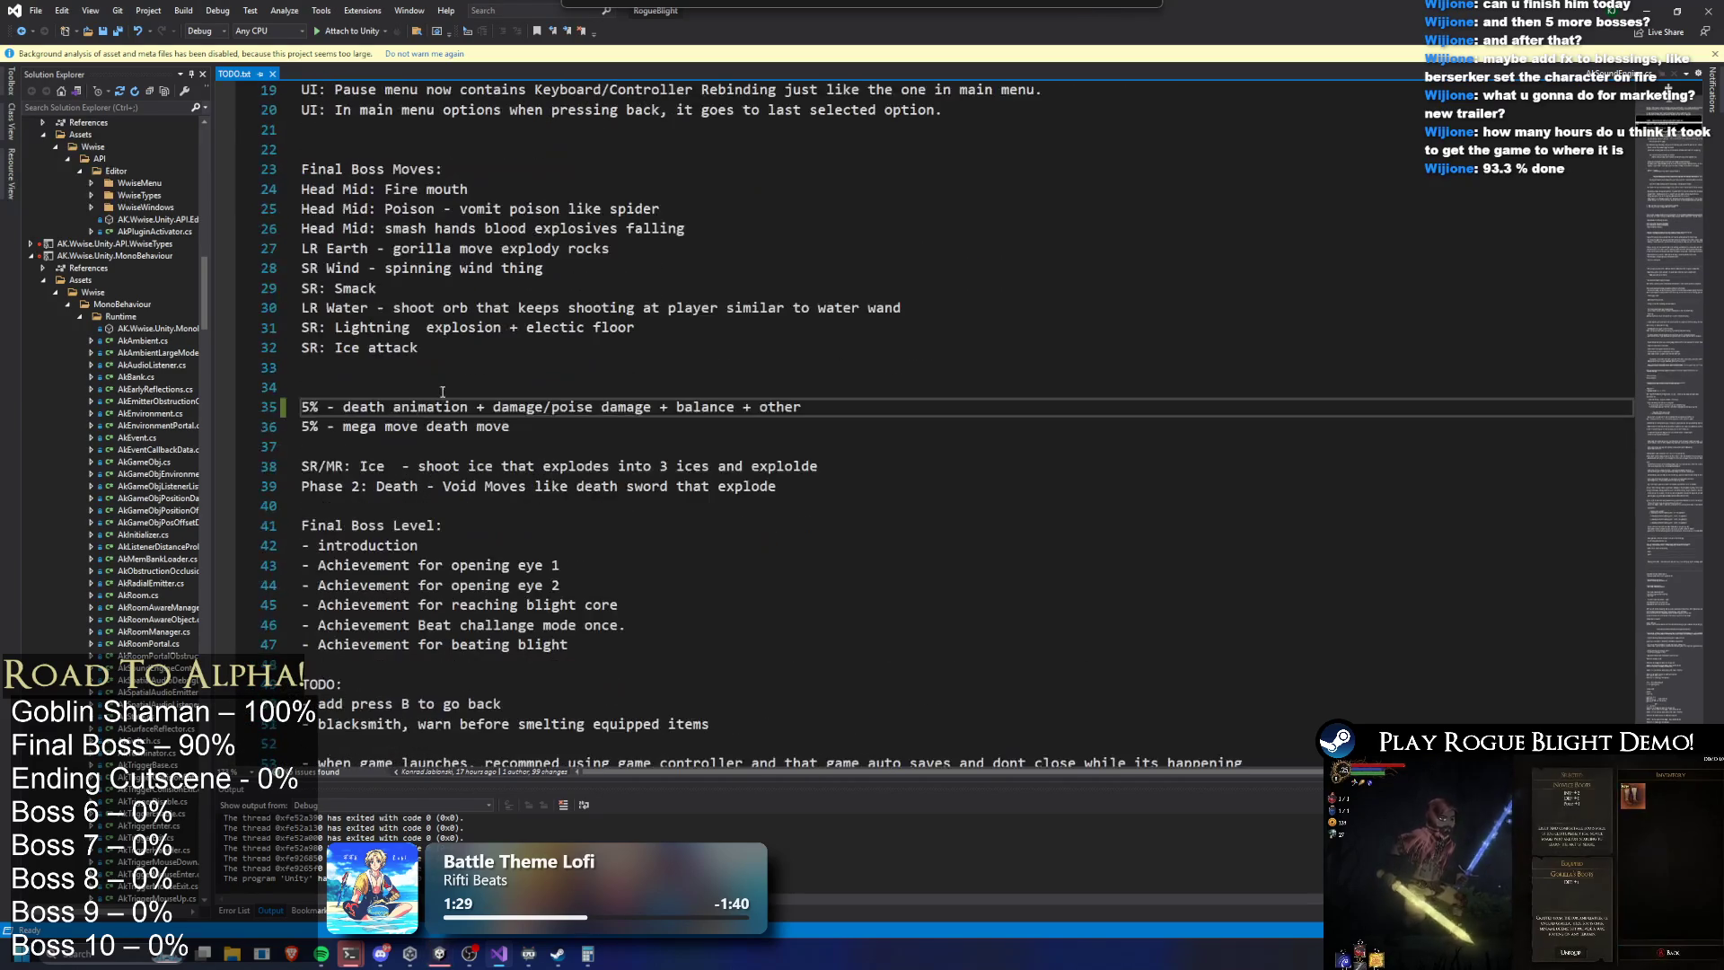
{"action": "left_click_drag", "start_coordinate": [346, 406], "coordinate": [489, 407]}
{"action": "type", "text": "d"}
{"action": "key", "text": "BackSpace"}
{"action": "key", "text": "BackSpace"}
{"action": "double_click", "coordinate": [538, 407]}
{"action": "key", "text": "BackSpace"}
{"action": "key", "text": "Delete"}
{"action": "key", "text": "Delete"}
{"action": "key", "text": "Delete"}
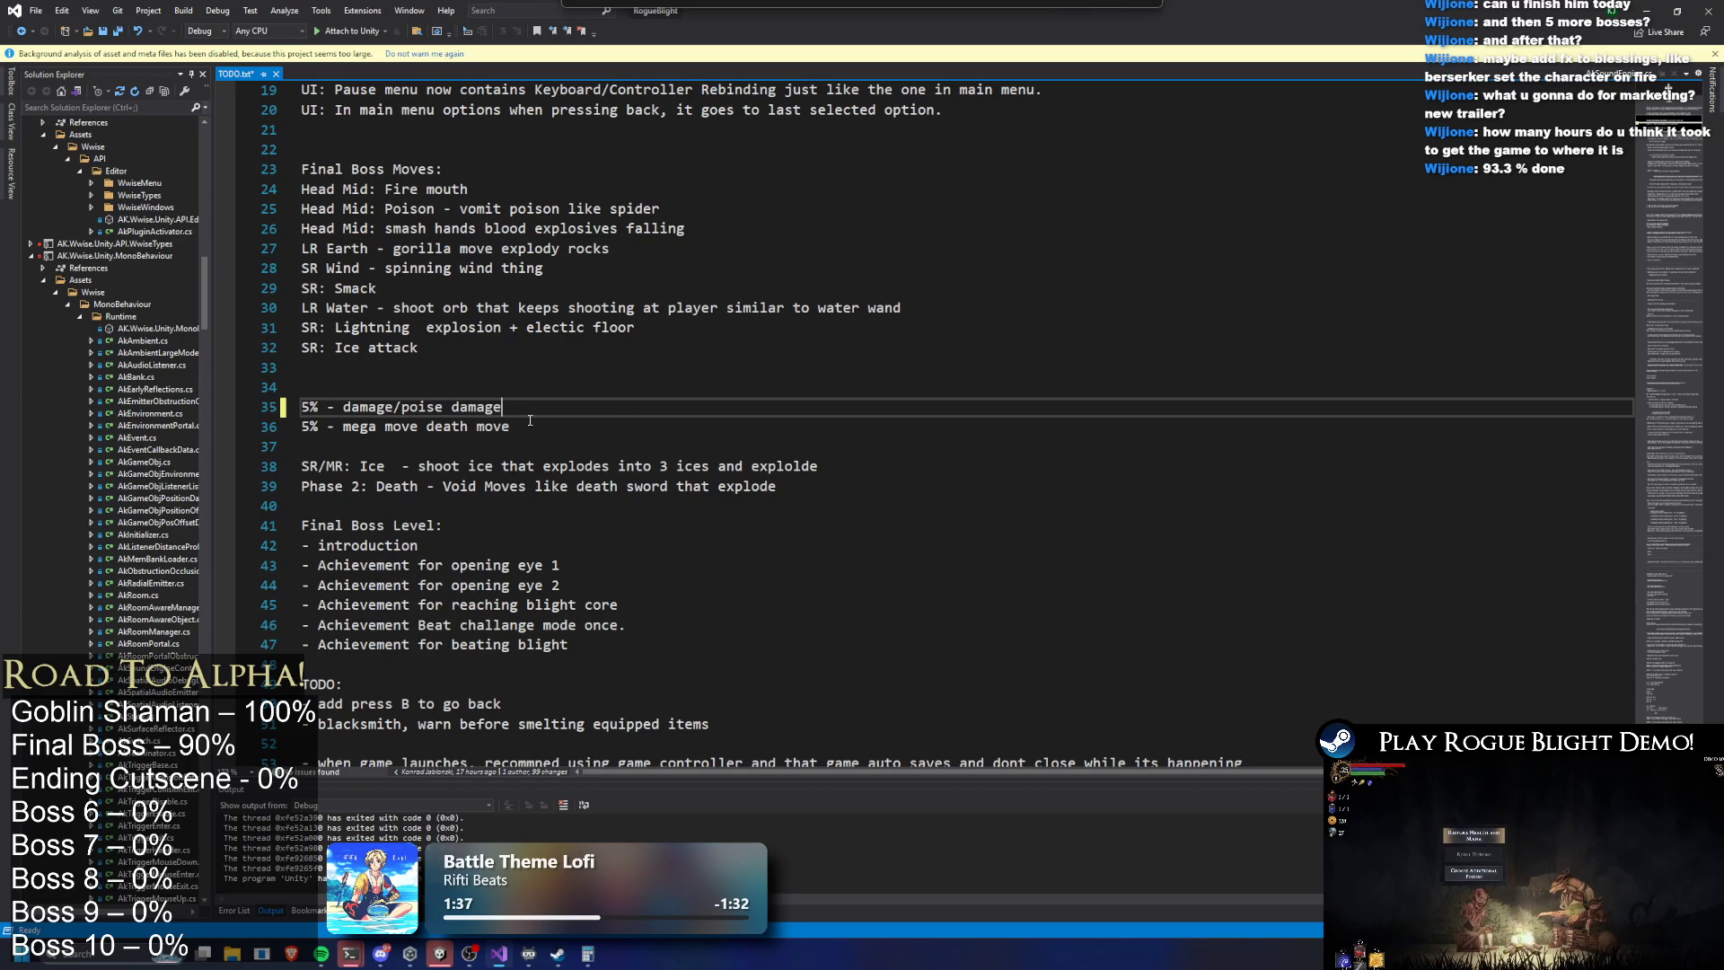
{"action": "left_click_drag", "start_coordinate": [302, 407], "coordinate": [533, 404]}
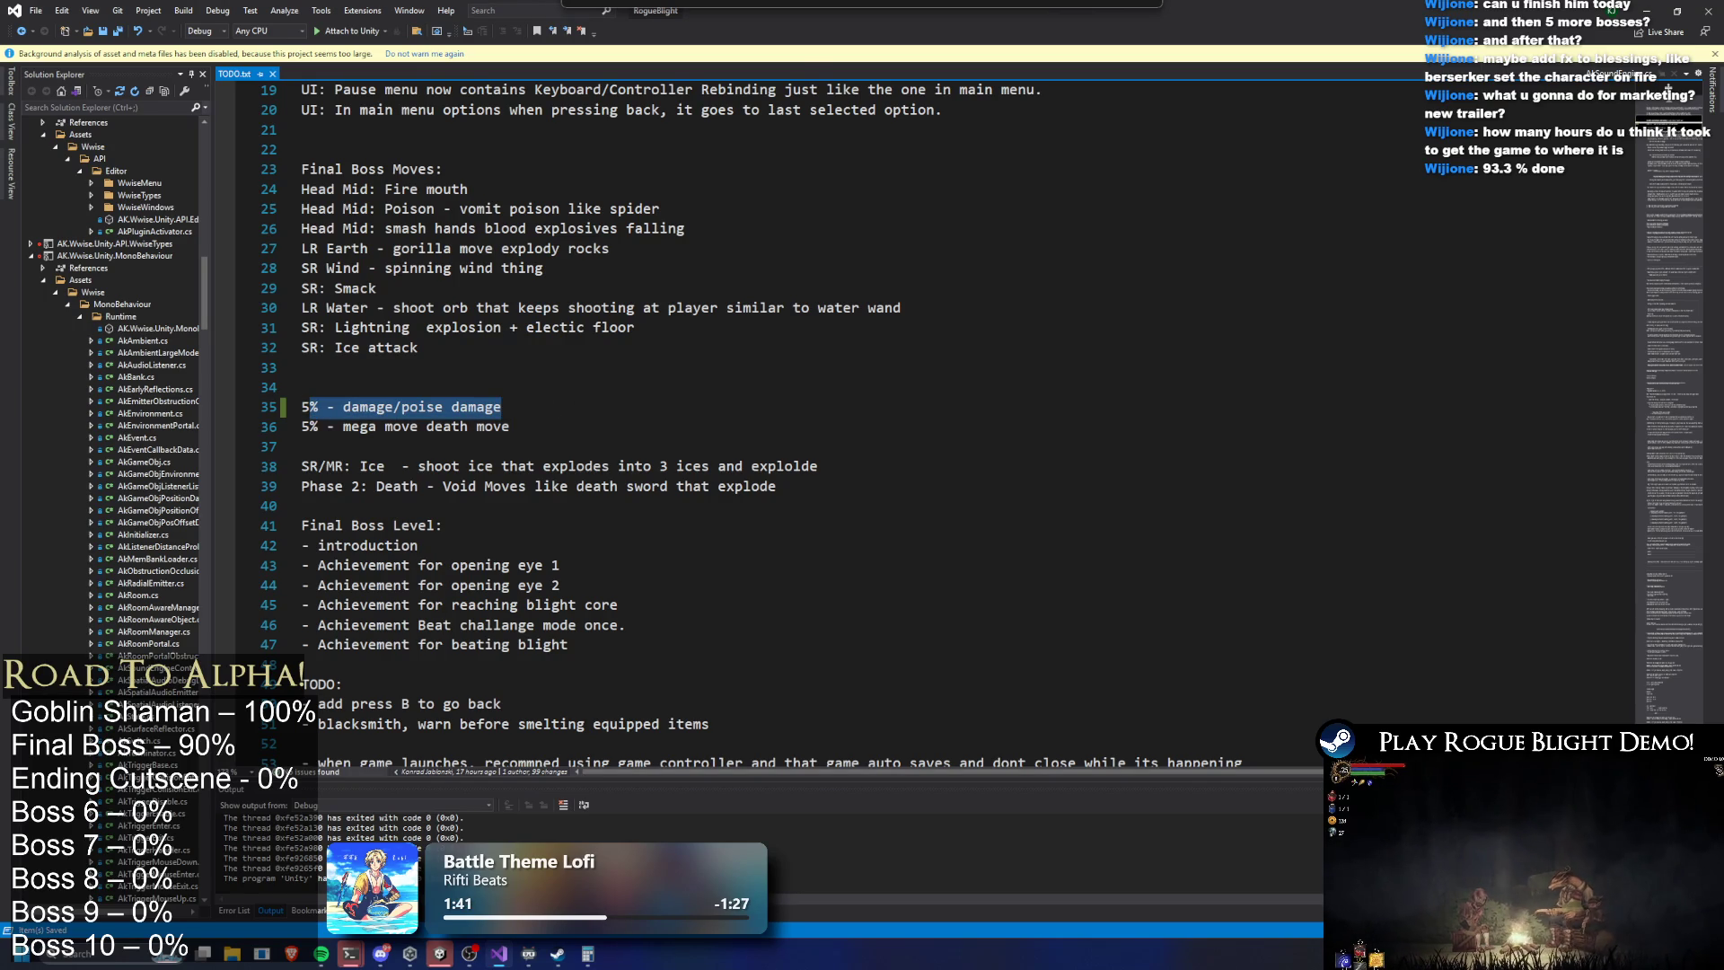
{"action": "key", "text": "alt+Tab"}
{"action": "left_click", "coordinate": [1124, 701]}
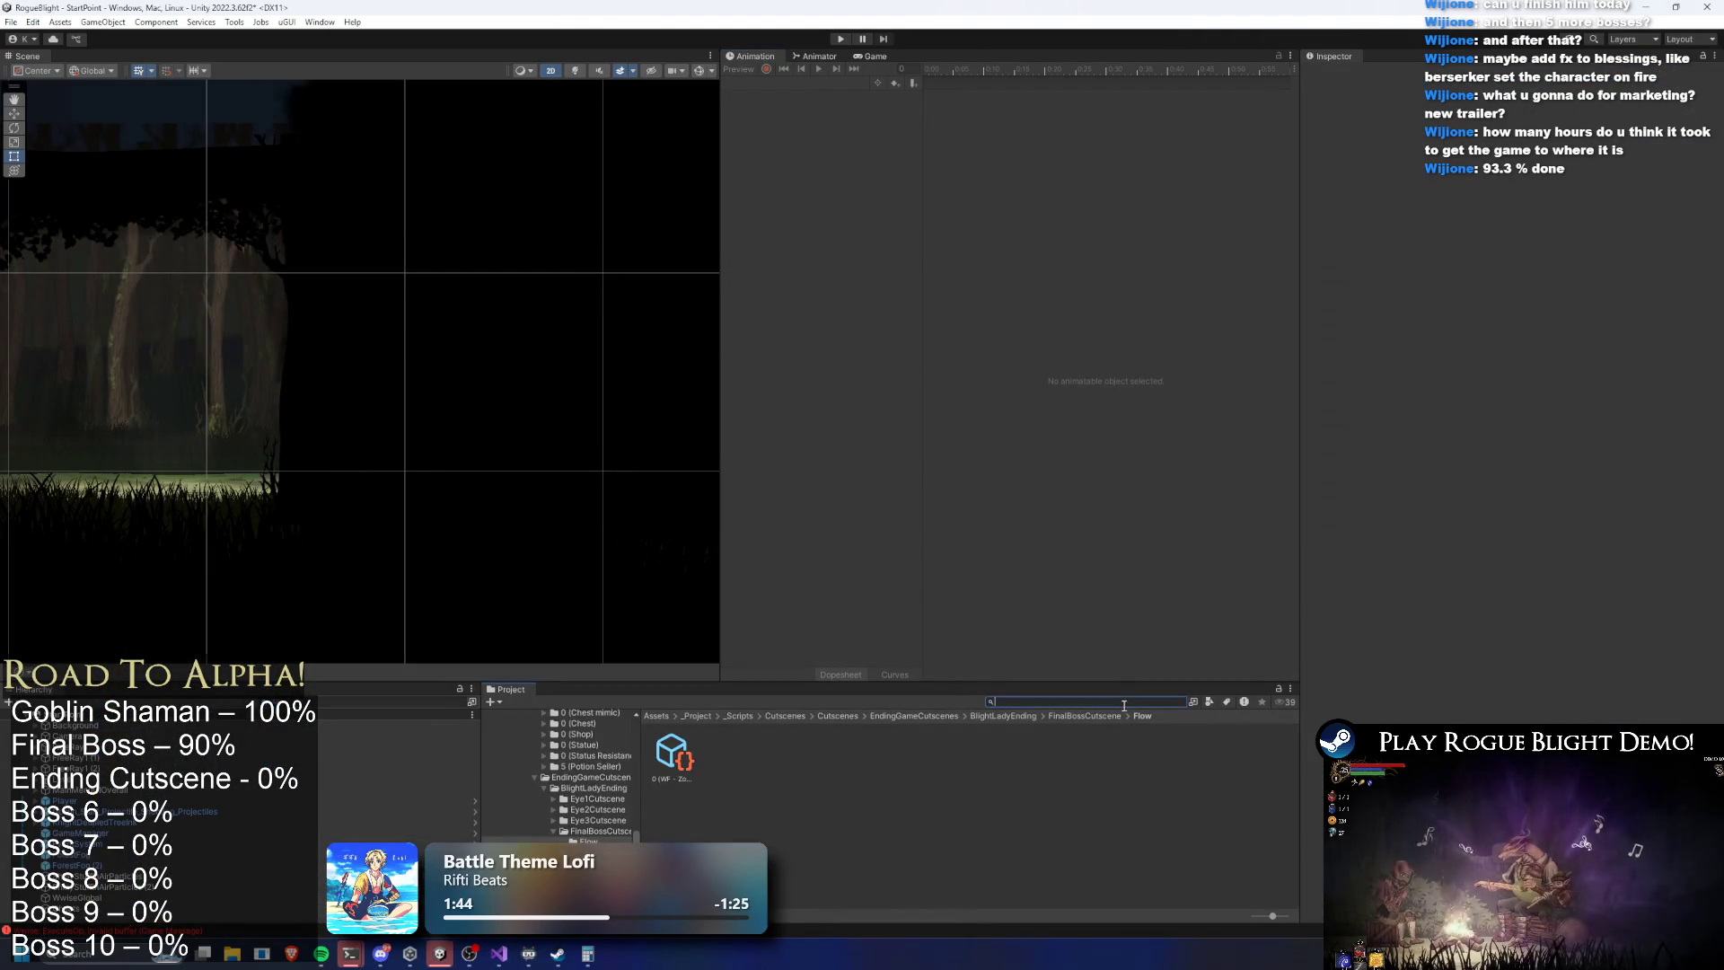
Search 'final boss prefa' and open the FinalBoss prefab, collapsing its enemy stats
{"action": "type", "text": "final boss pre"}
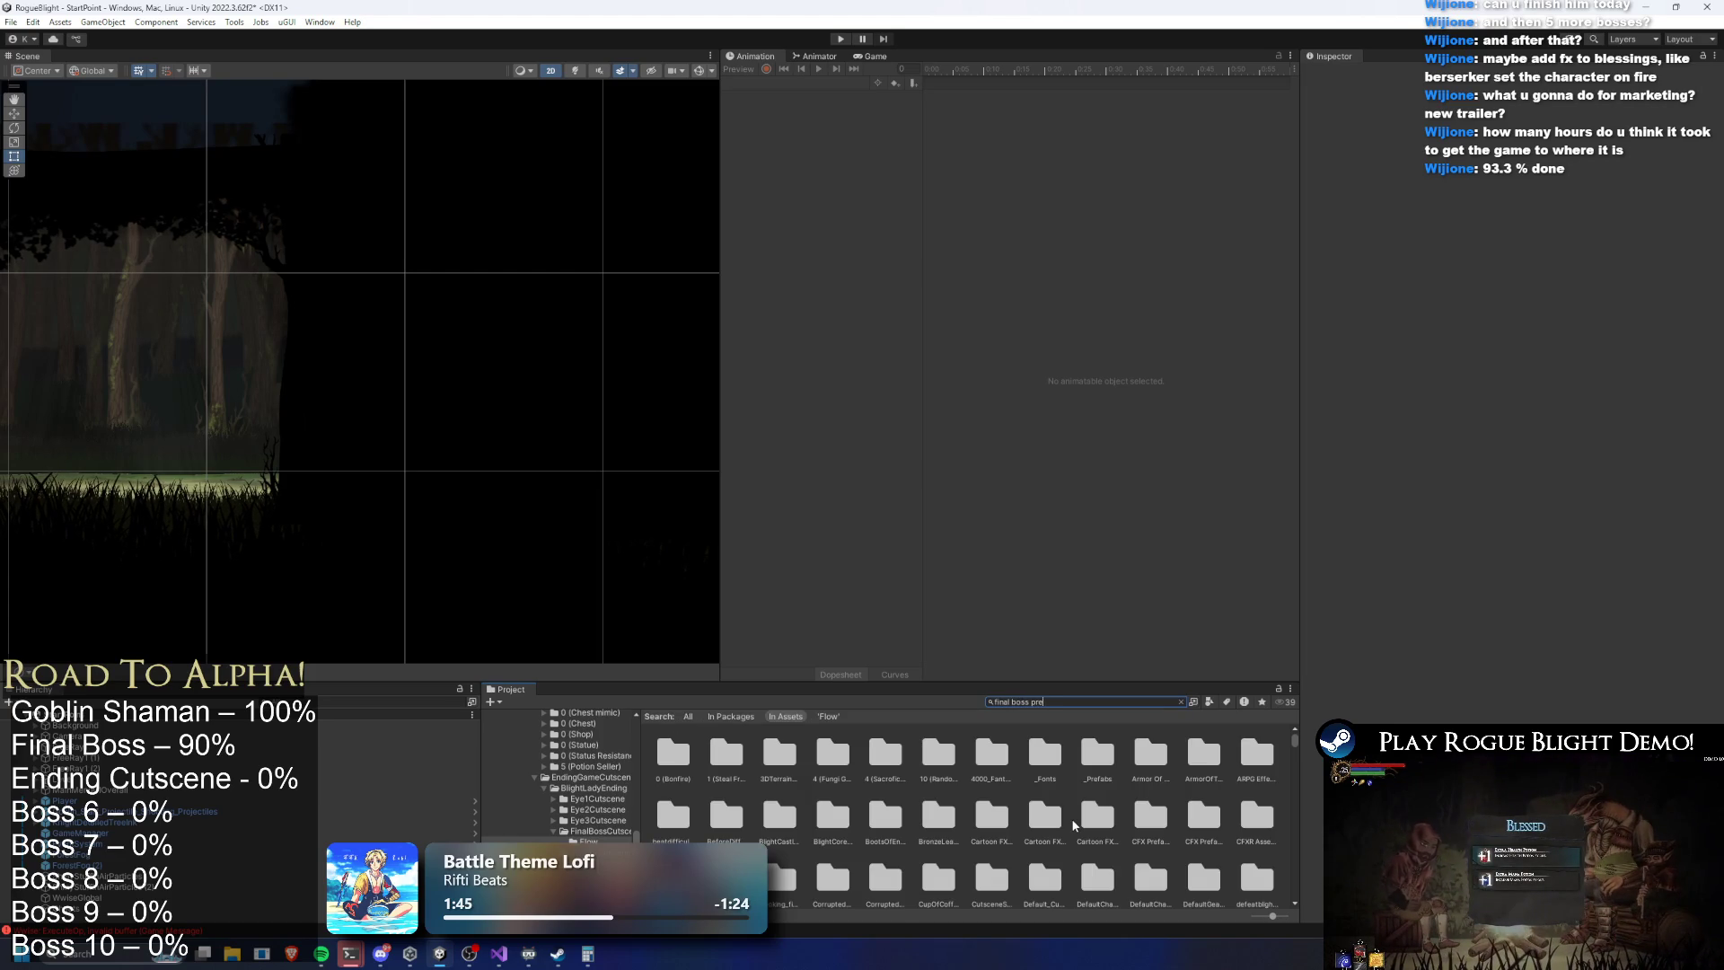
{"action": "type", "text": "fa"}
{"action": "key", "text": "Down"}
{"action": "key", "text": "Return"}
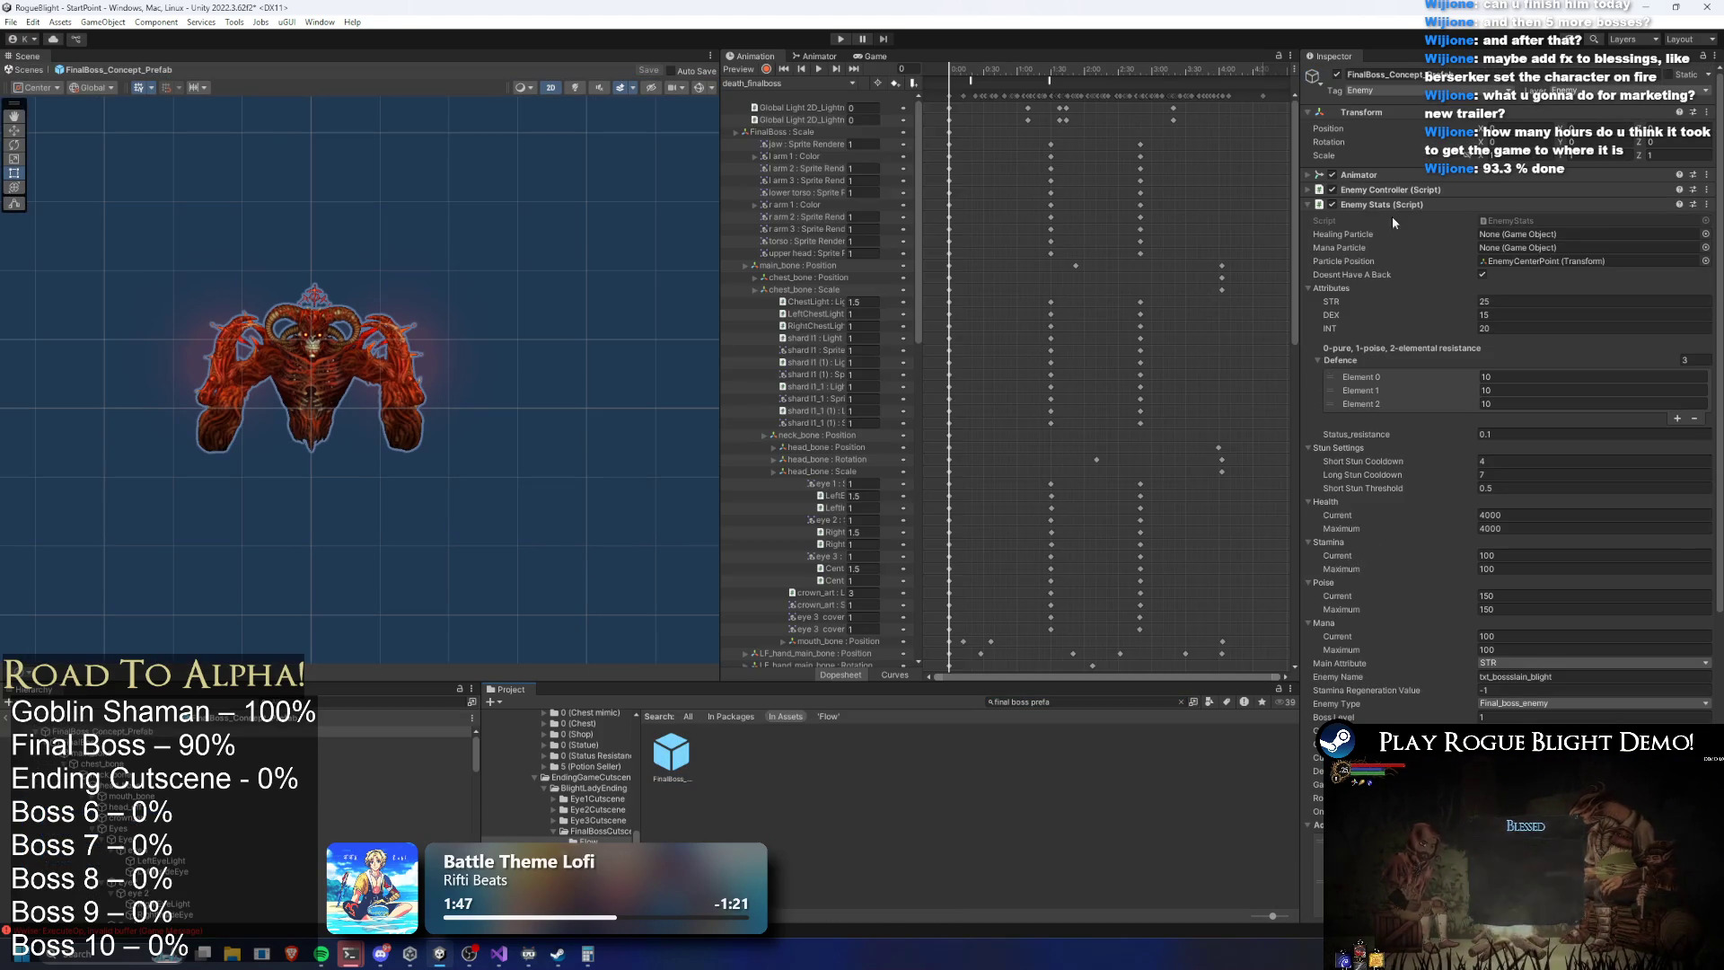
{"action": "left_click", "coordinate": [1393, 205]}
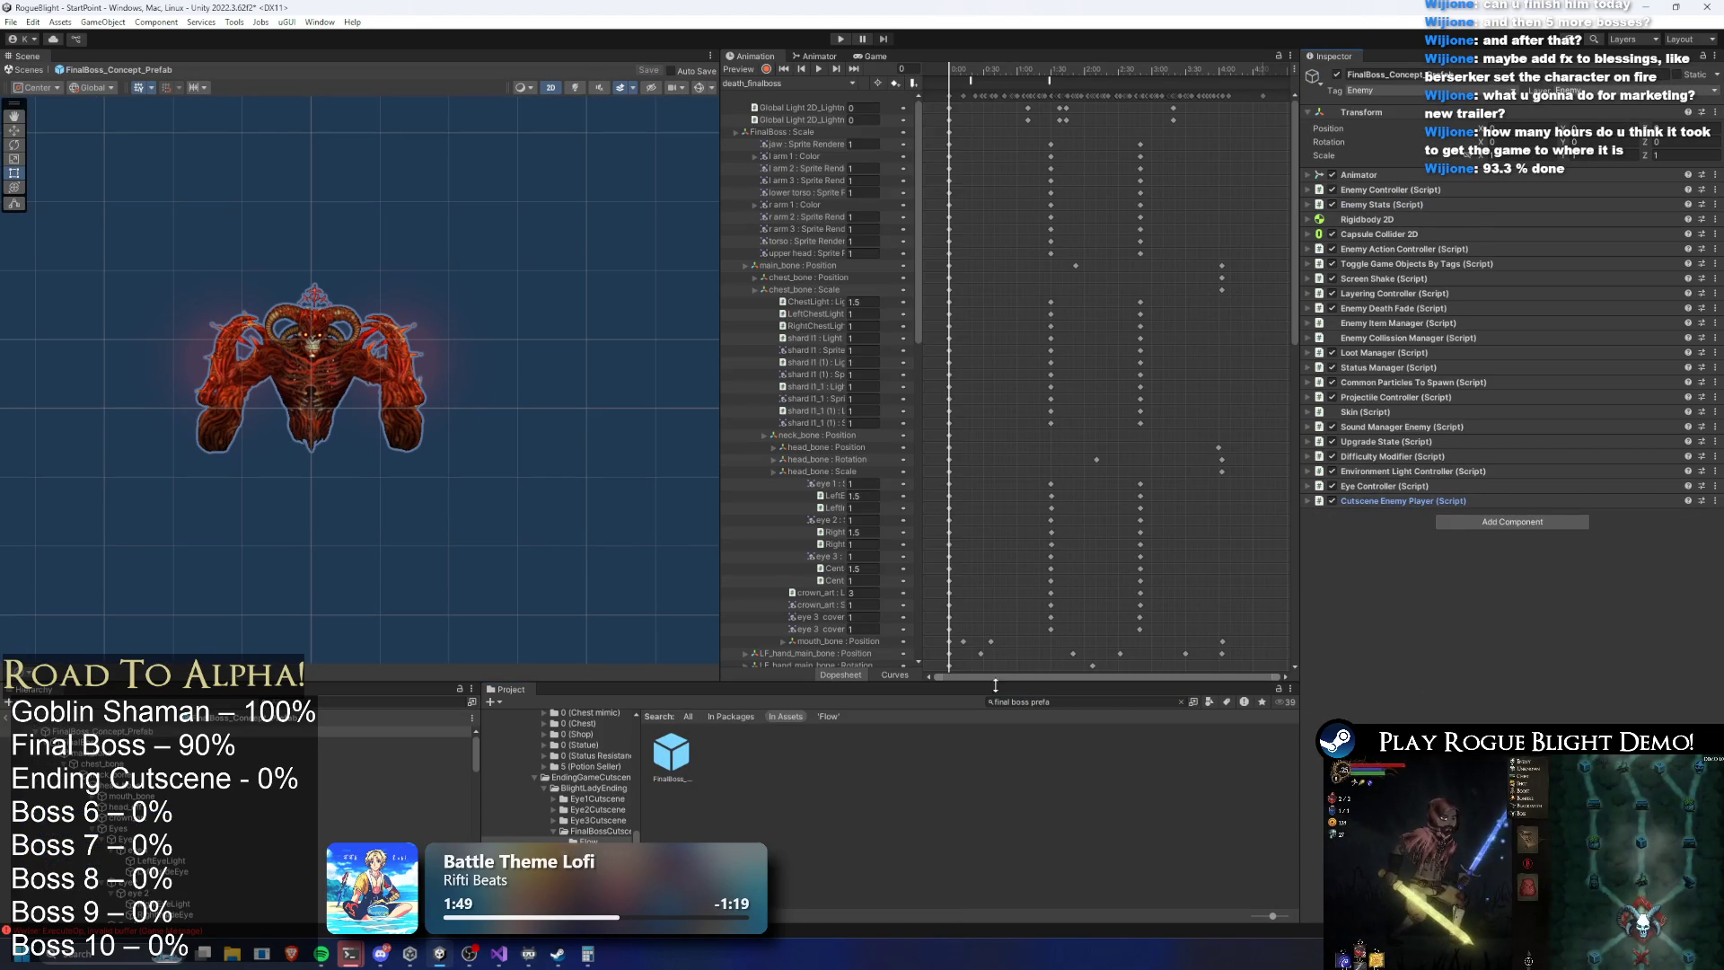
Open BlightLady_Prefab and inspect its Explosion projectile damage in the Projectile Controller
{"action": "triple_click", "coordinate": [1084, 701]}
{"action": "type", "text": "blight la"}
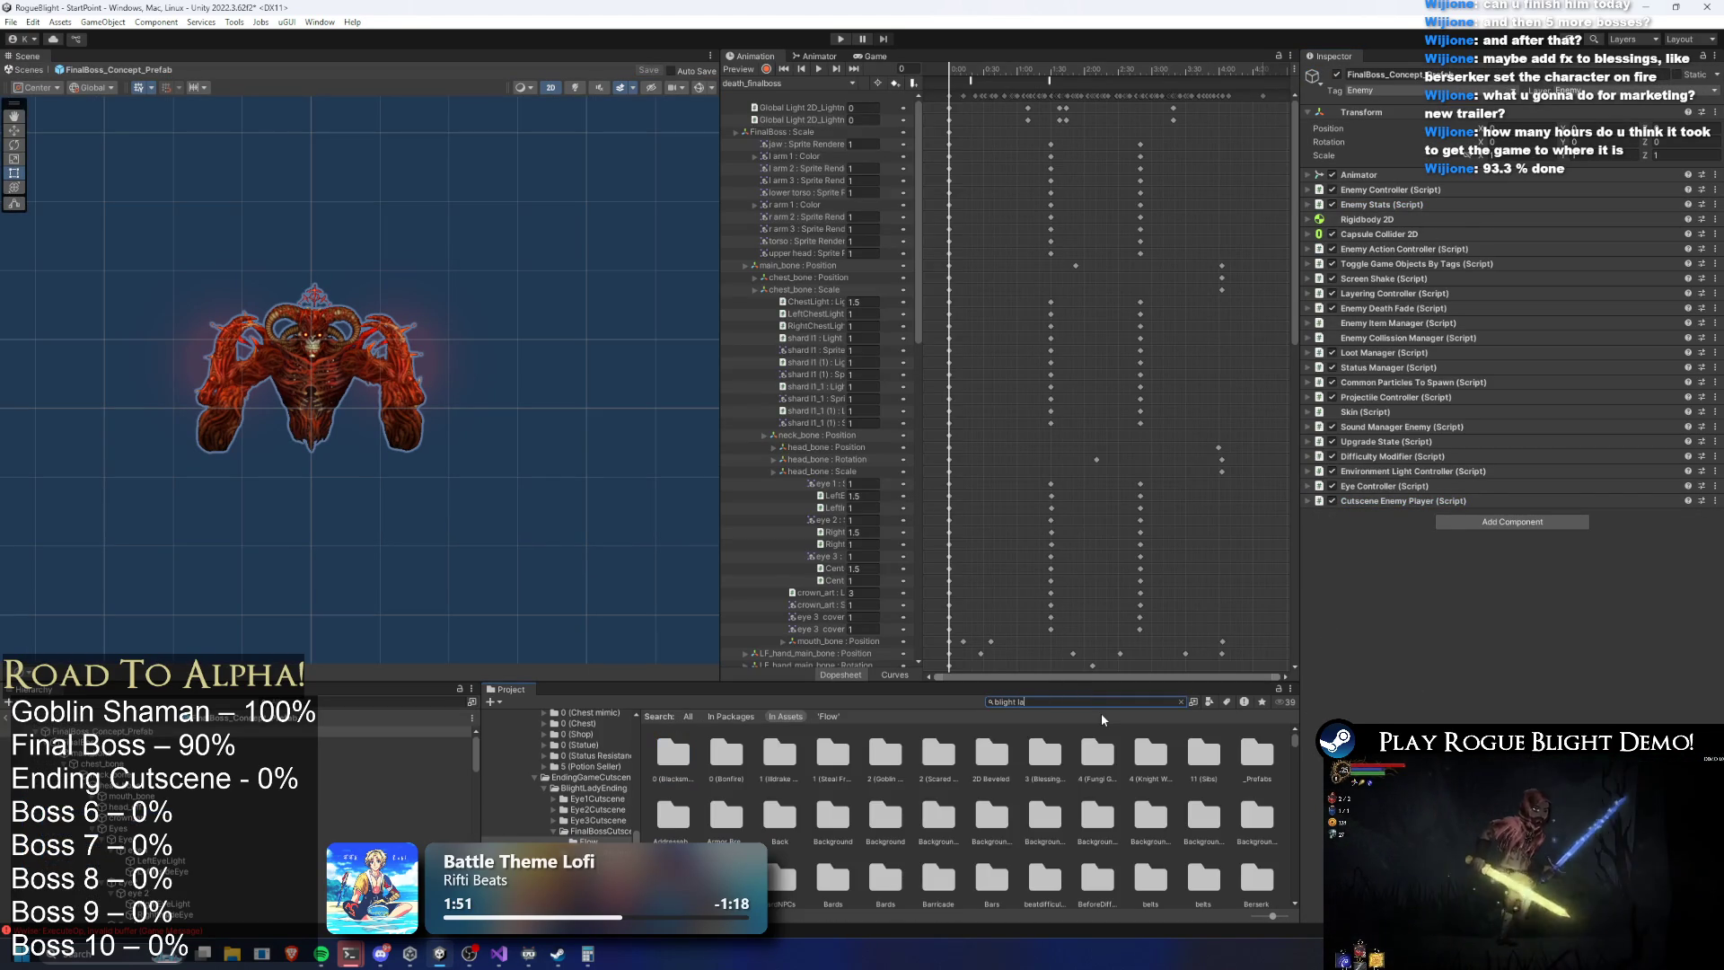
{"action": "type", "text": "dy prefa"}
{"action": "left_click", "coordinate": [661, 752]}
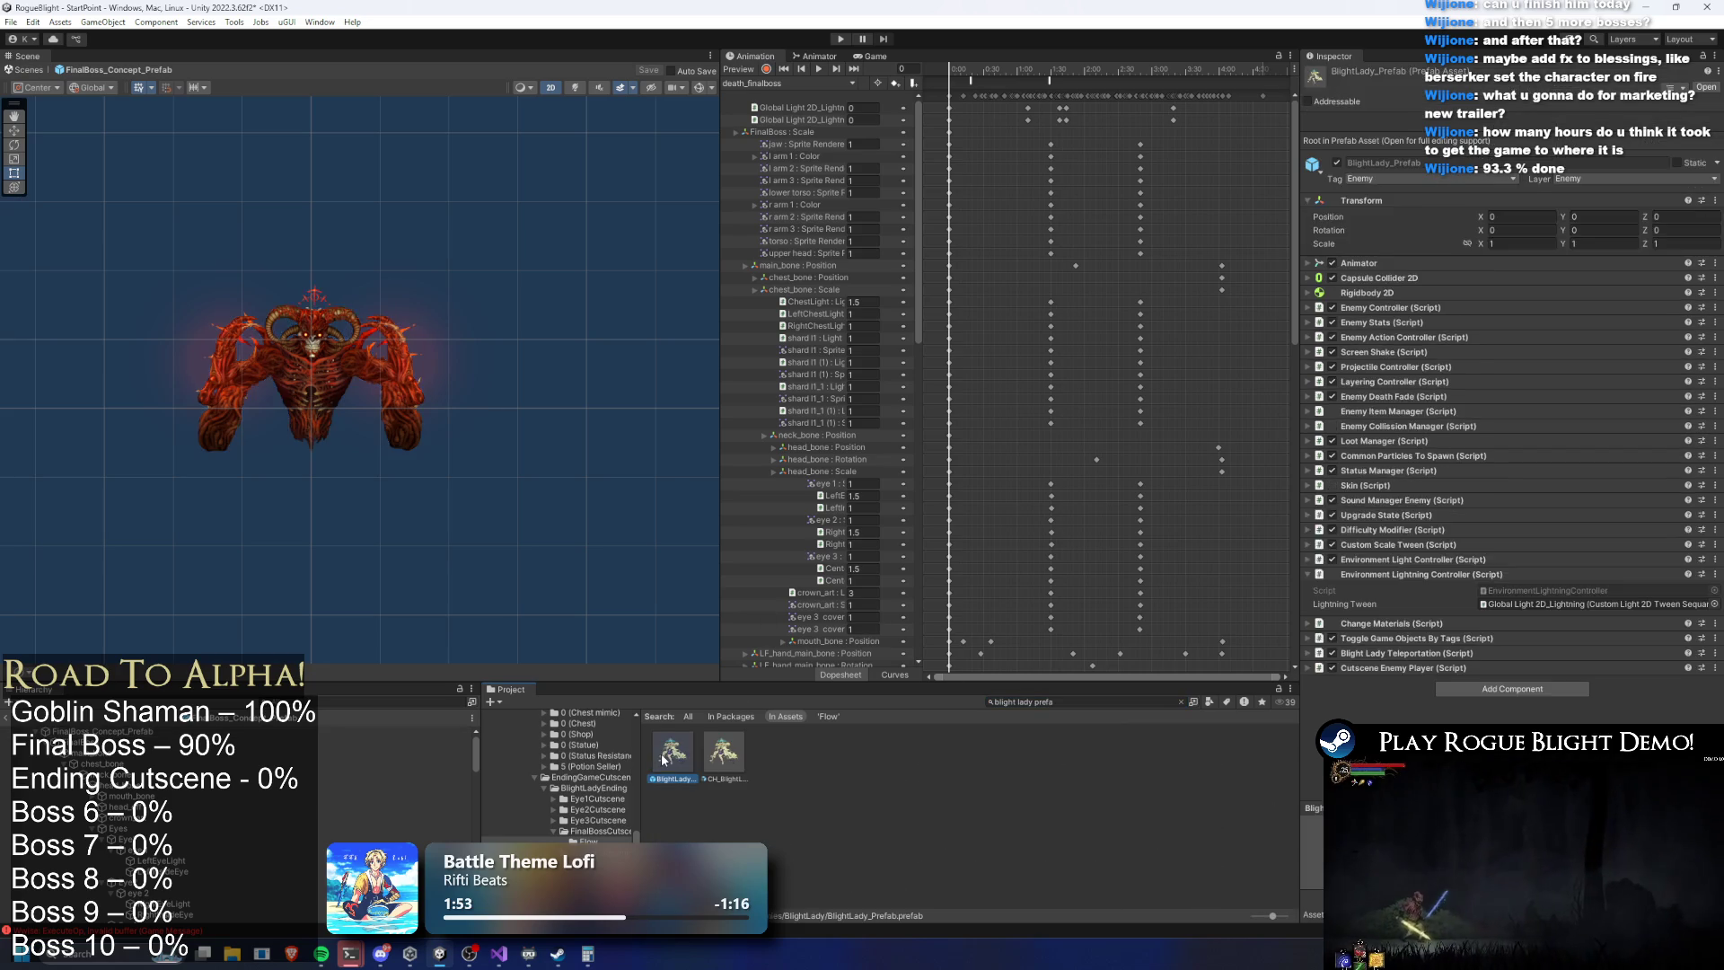
{"action": "double_click", "coordinate": [661, 753]}
{"action": "left_click", "coordinate": [1393, 278]}
{"action": "left_click", "coordinate": [1364, 340]}
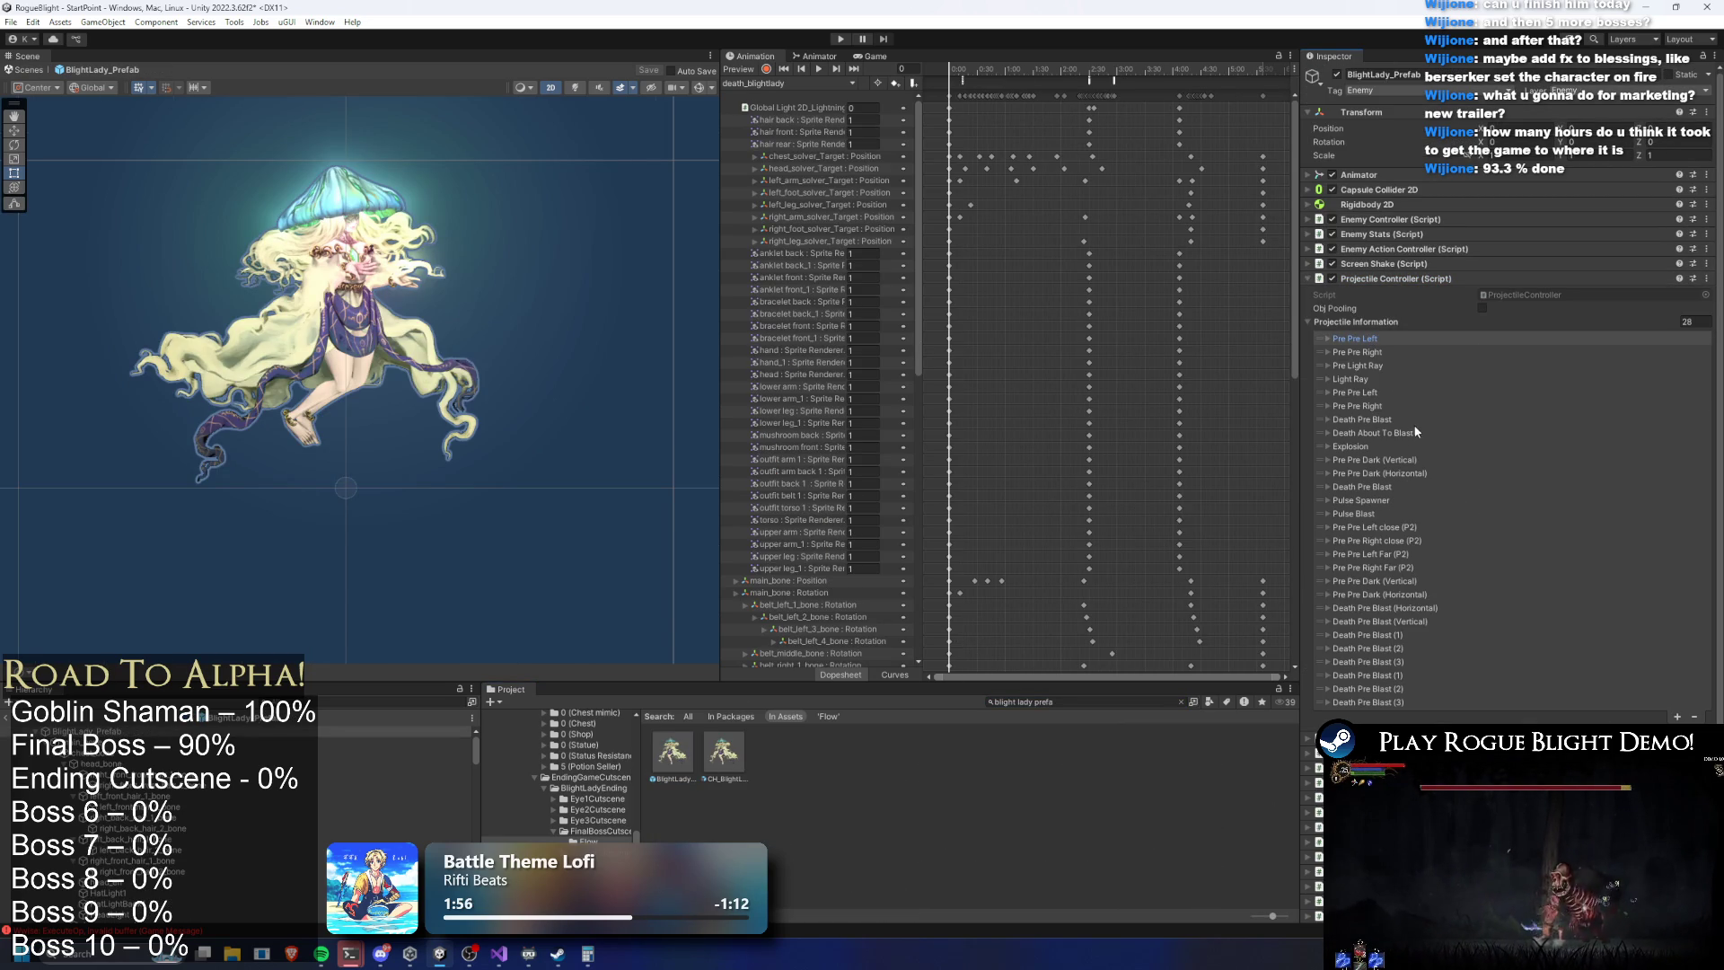
{"action": "left_click", "coordinate": [1365, 446]}
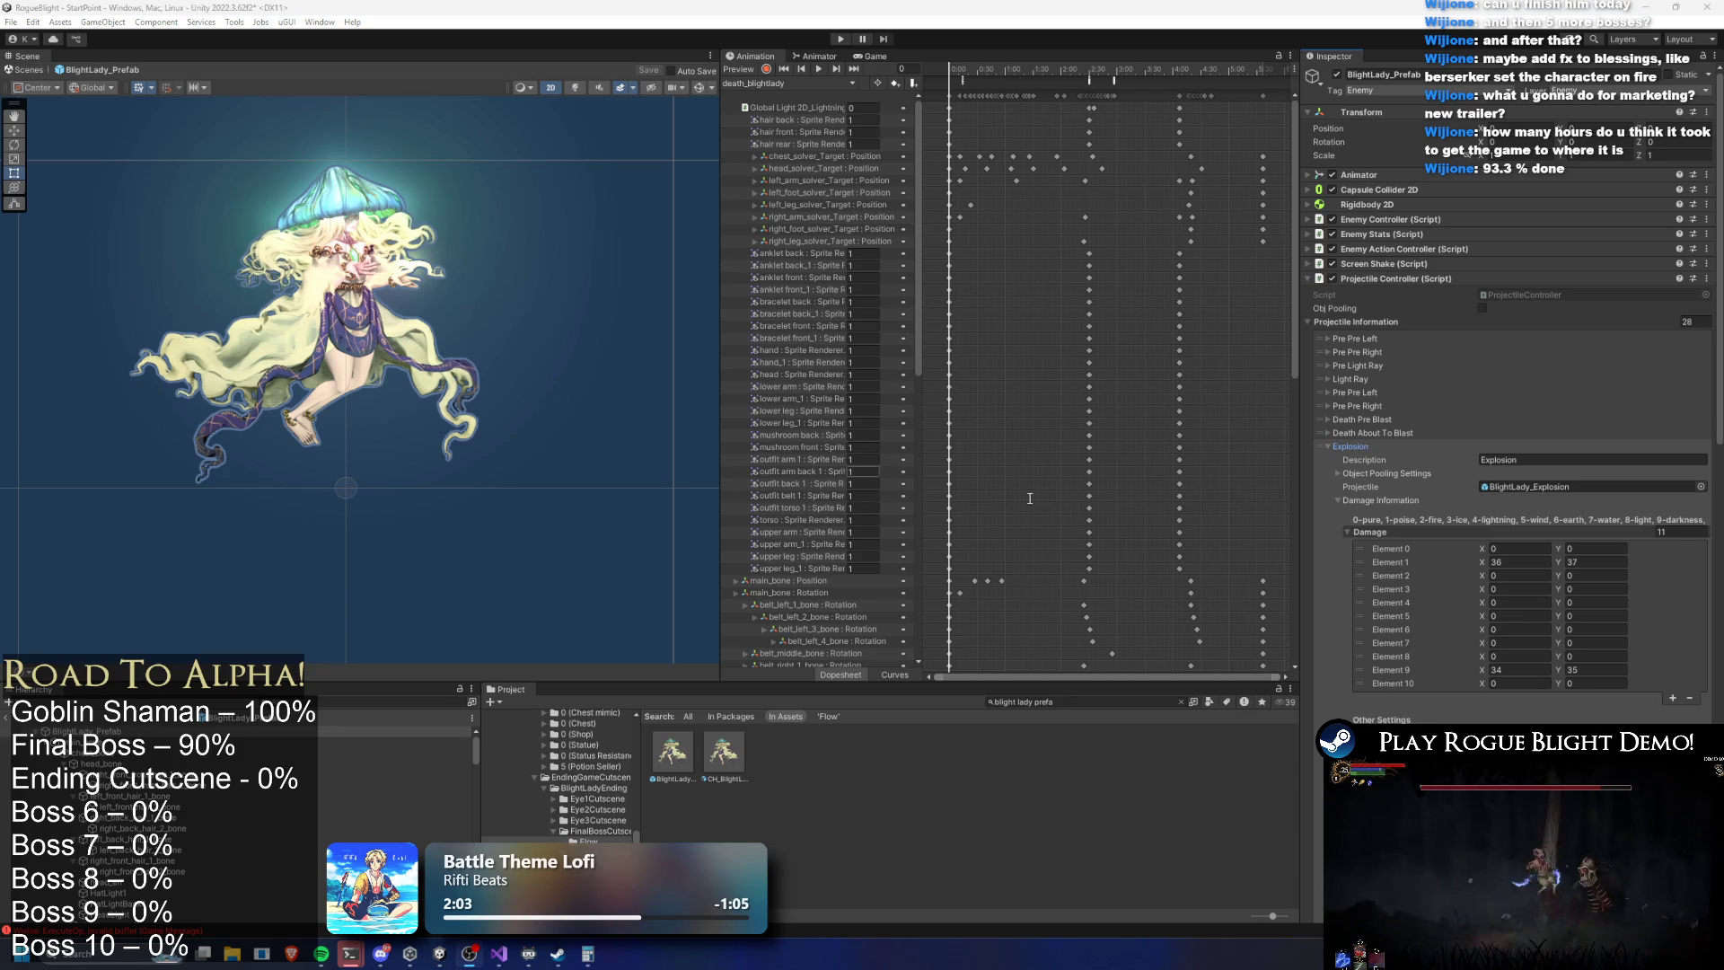
{"action": "left_click", "coordinate": [1357, 455]}
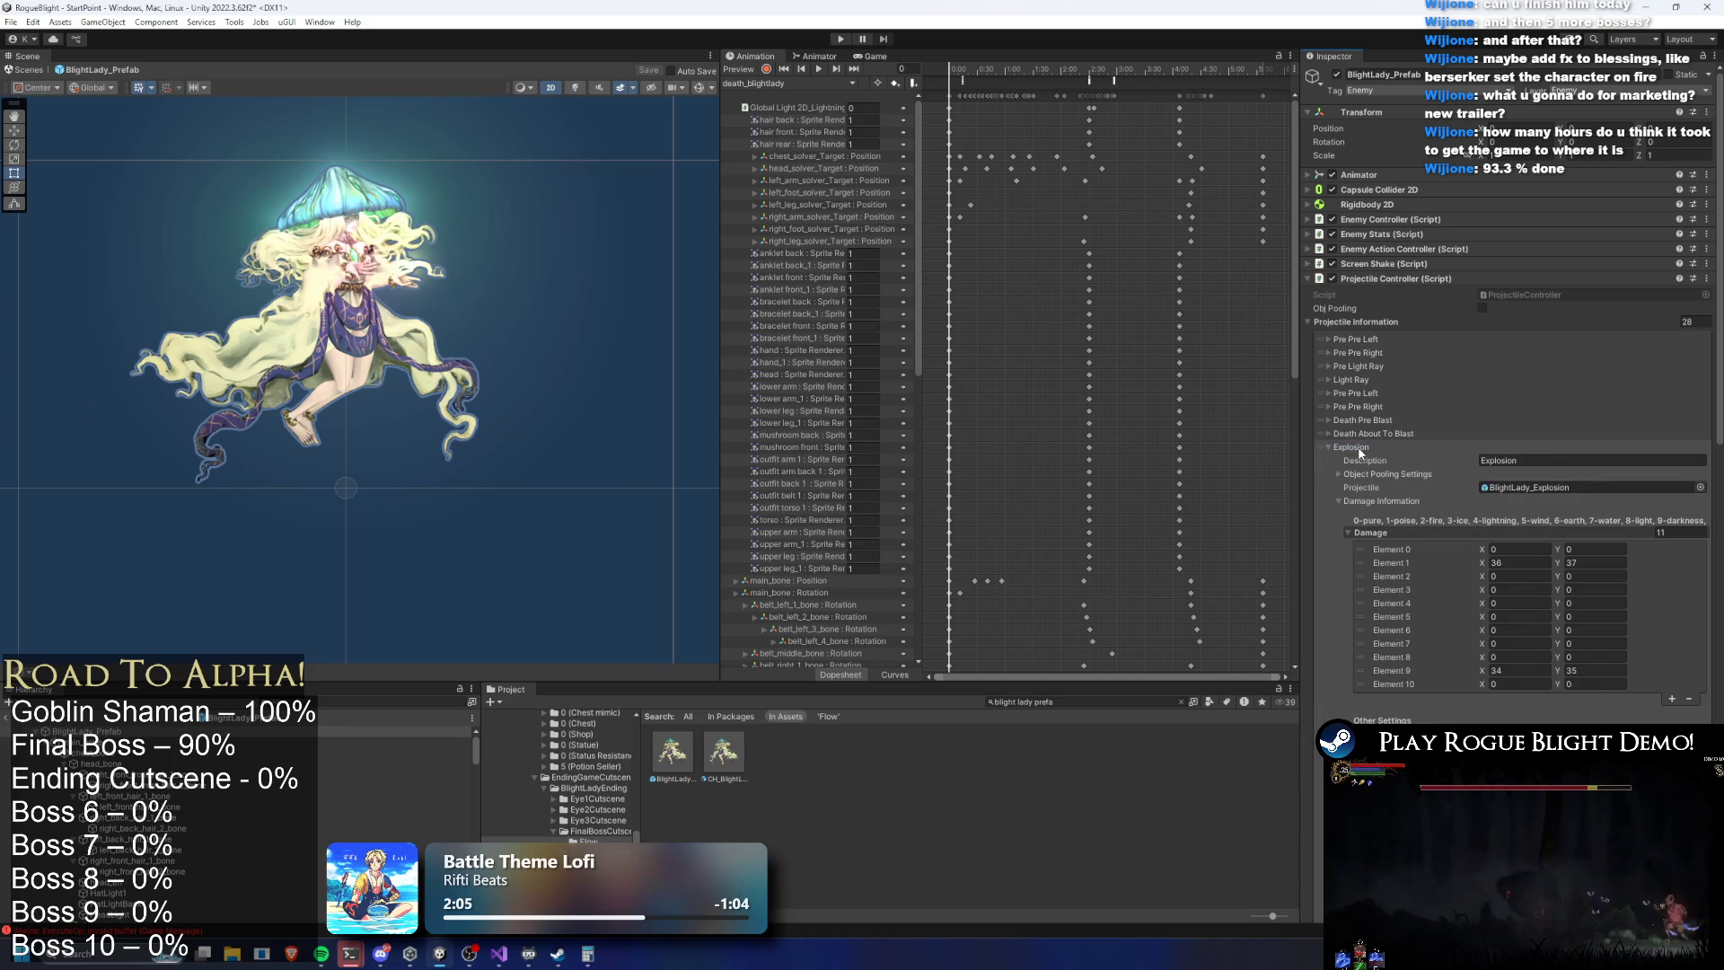
{"action": "left_click", "coordinate": [1358, 452]}
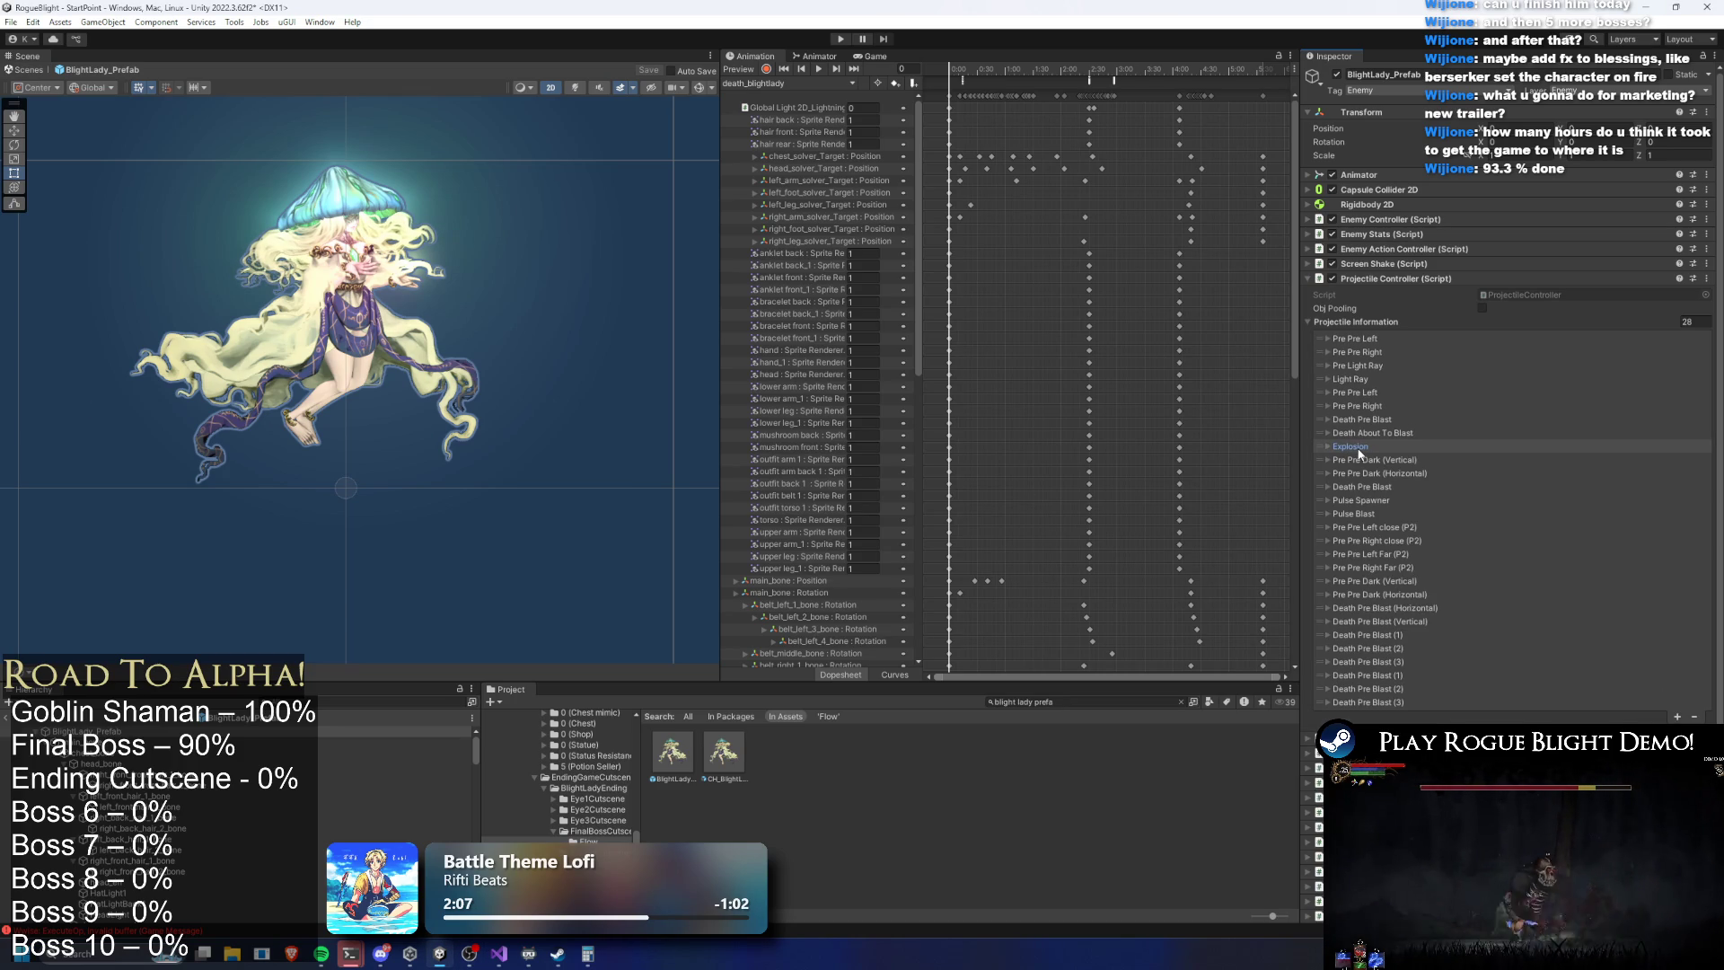
{"action": "left_click", "coordinate": [1358, 452]}
{"action": "left_click", "coordinate": [1359, 452]}
Search for the final boss prefab again and reopen FinalBoss_Concept_Prefab
{"action": "left_click", "coordinate": [1176, 698]}
{"action": "key", "text": "ctrl+a"}
{"action": "type", "text": "tinal boss prefa"}
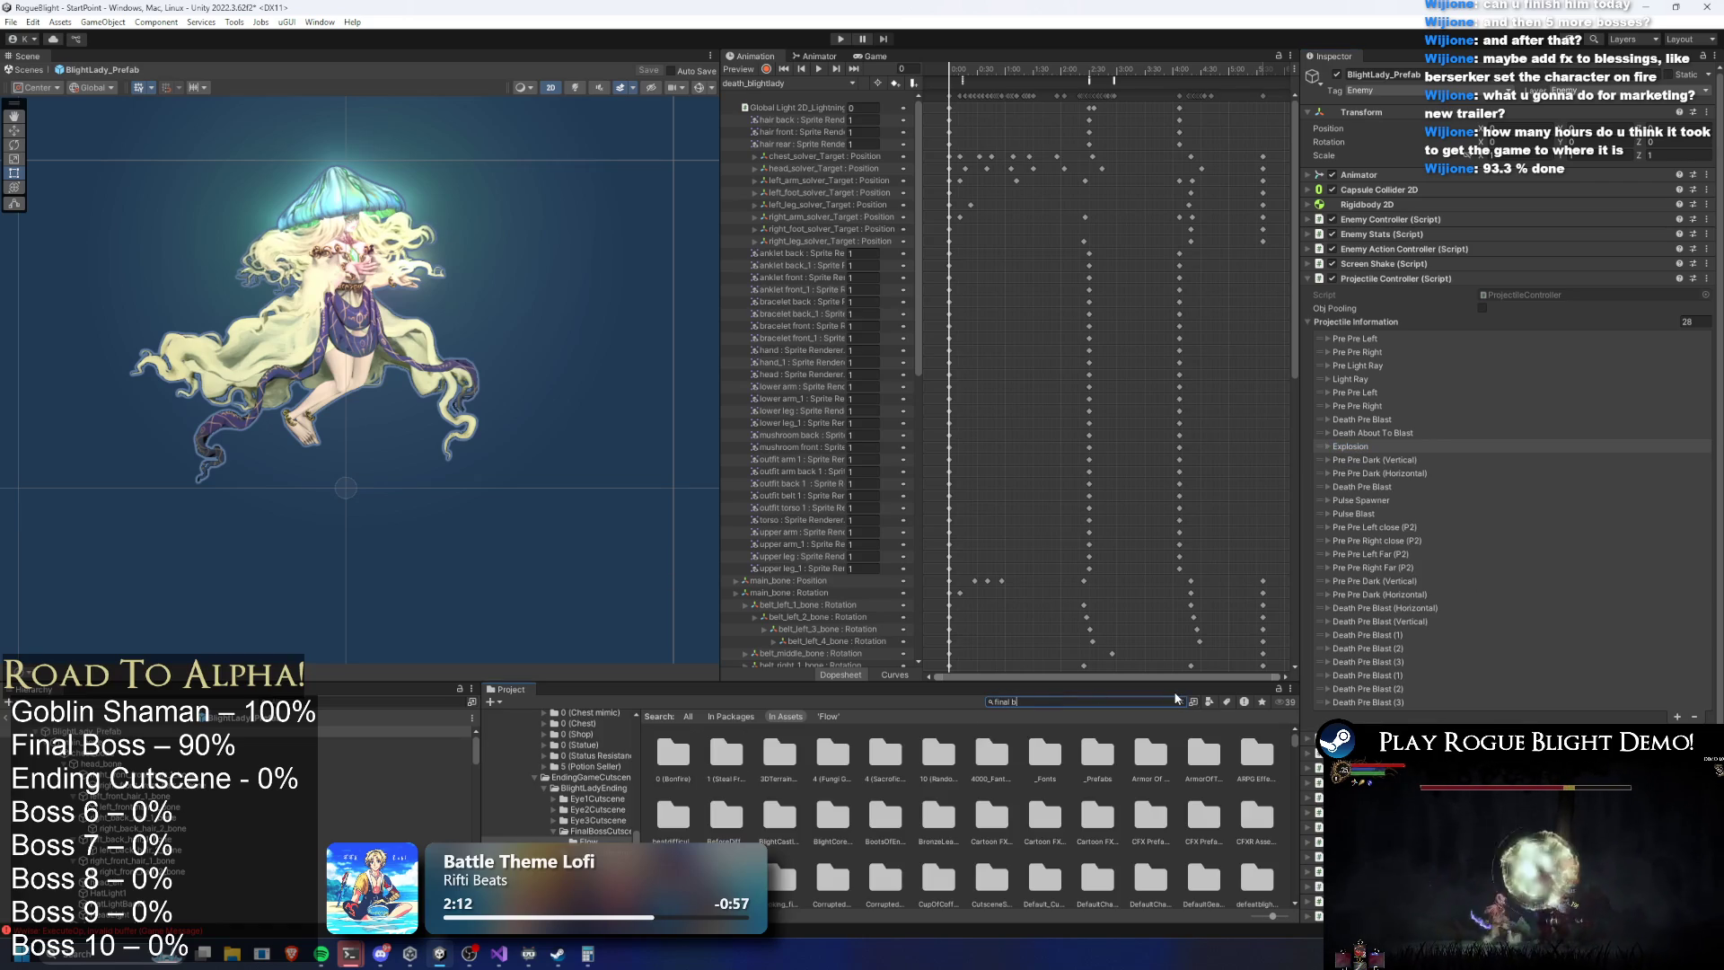
{"action": "double_click", "coordinate": [673, 752]}
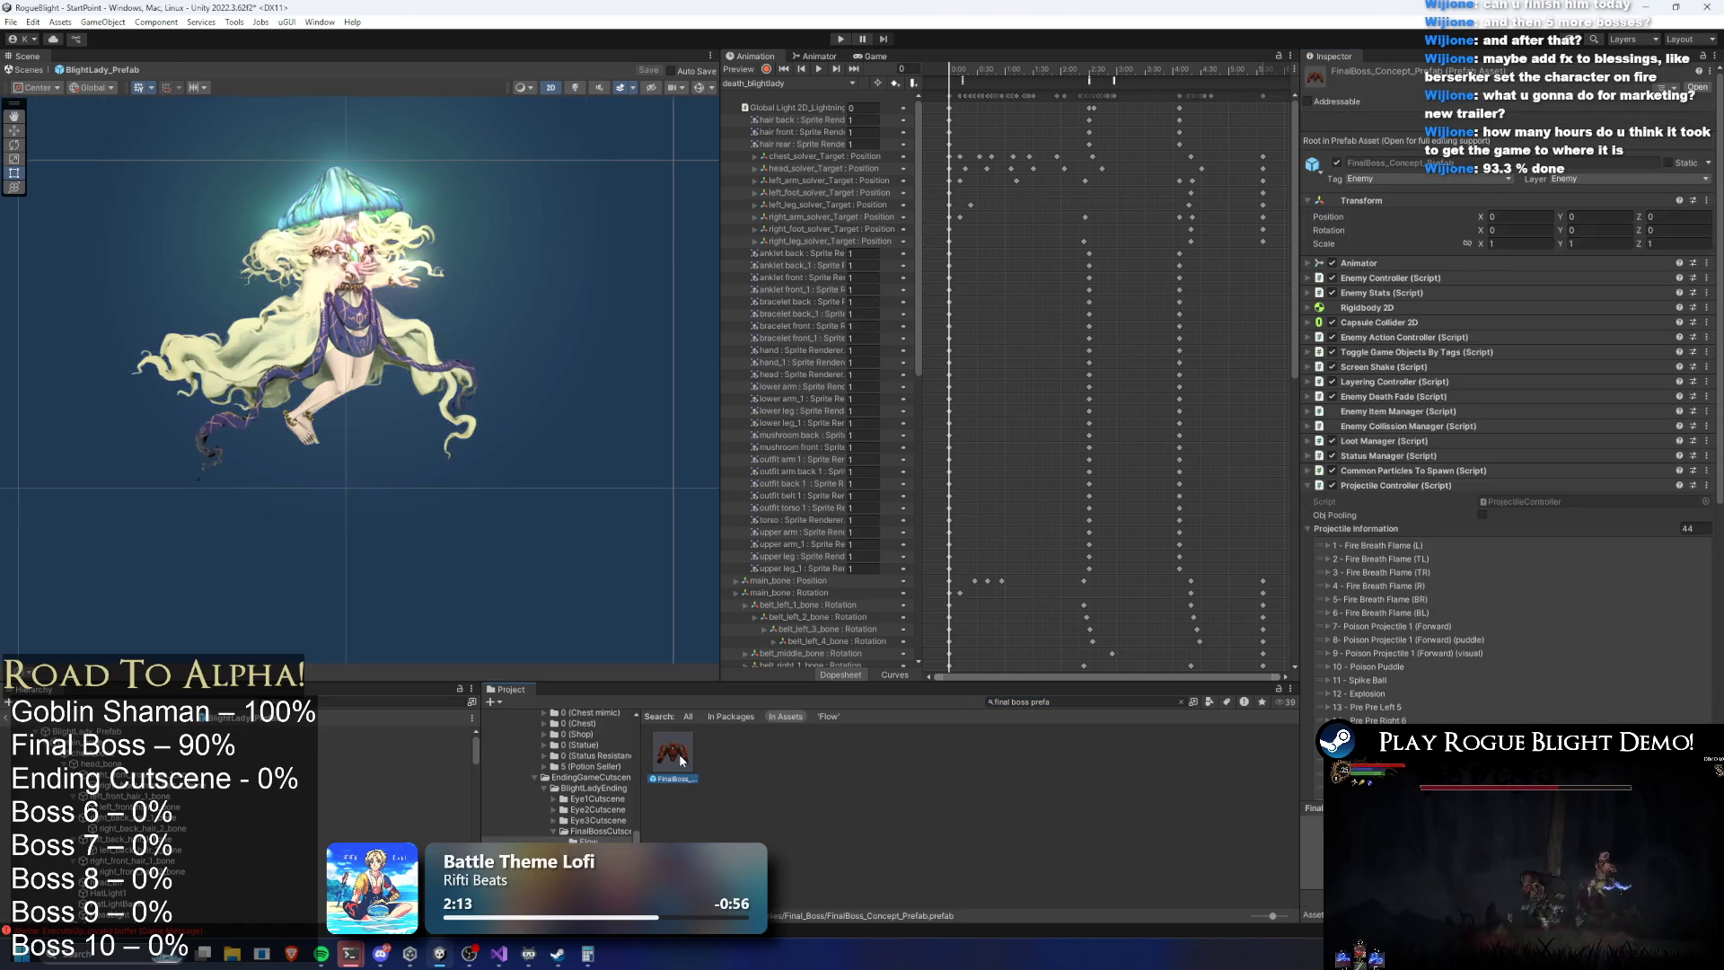
Scroll the boss's projectile list and inspect the Explosion, Spike Ball and Poison Puddle entries
{"action": "scroll", "coordinate": [1446, 503], "scroll_direction": "down", "scroll_amount": 2}
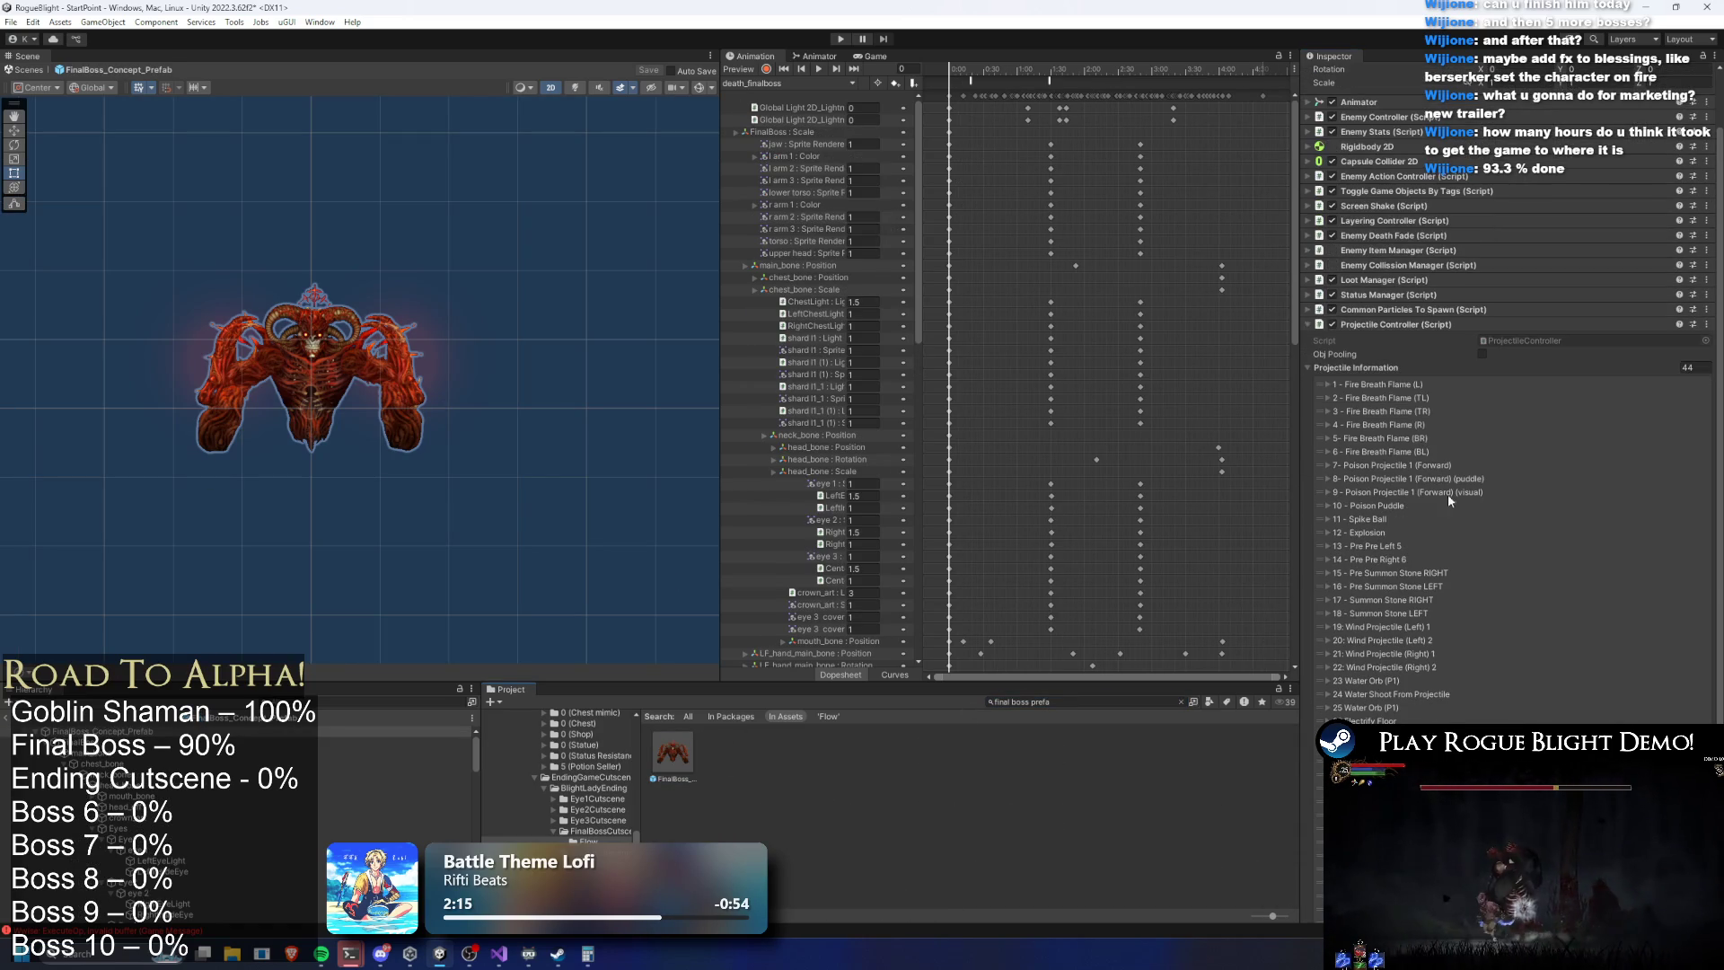
{"action": "scroll", "coordinate": [1392, 437], "scroll_direction": "down", "scroll_amount": 4}
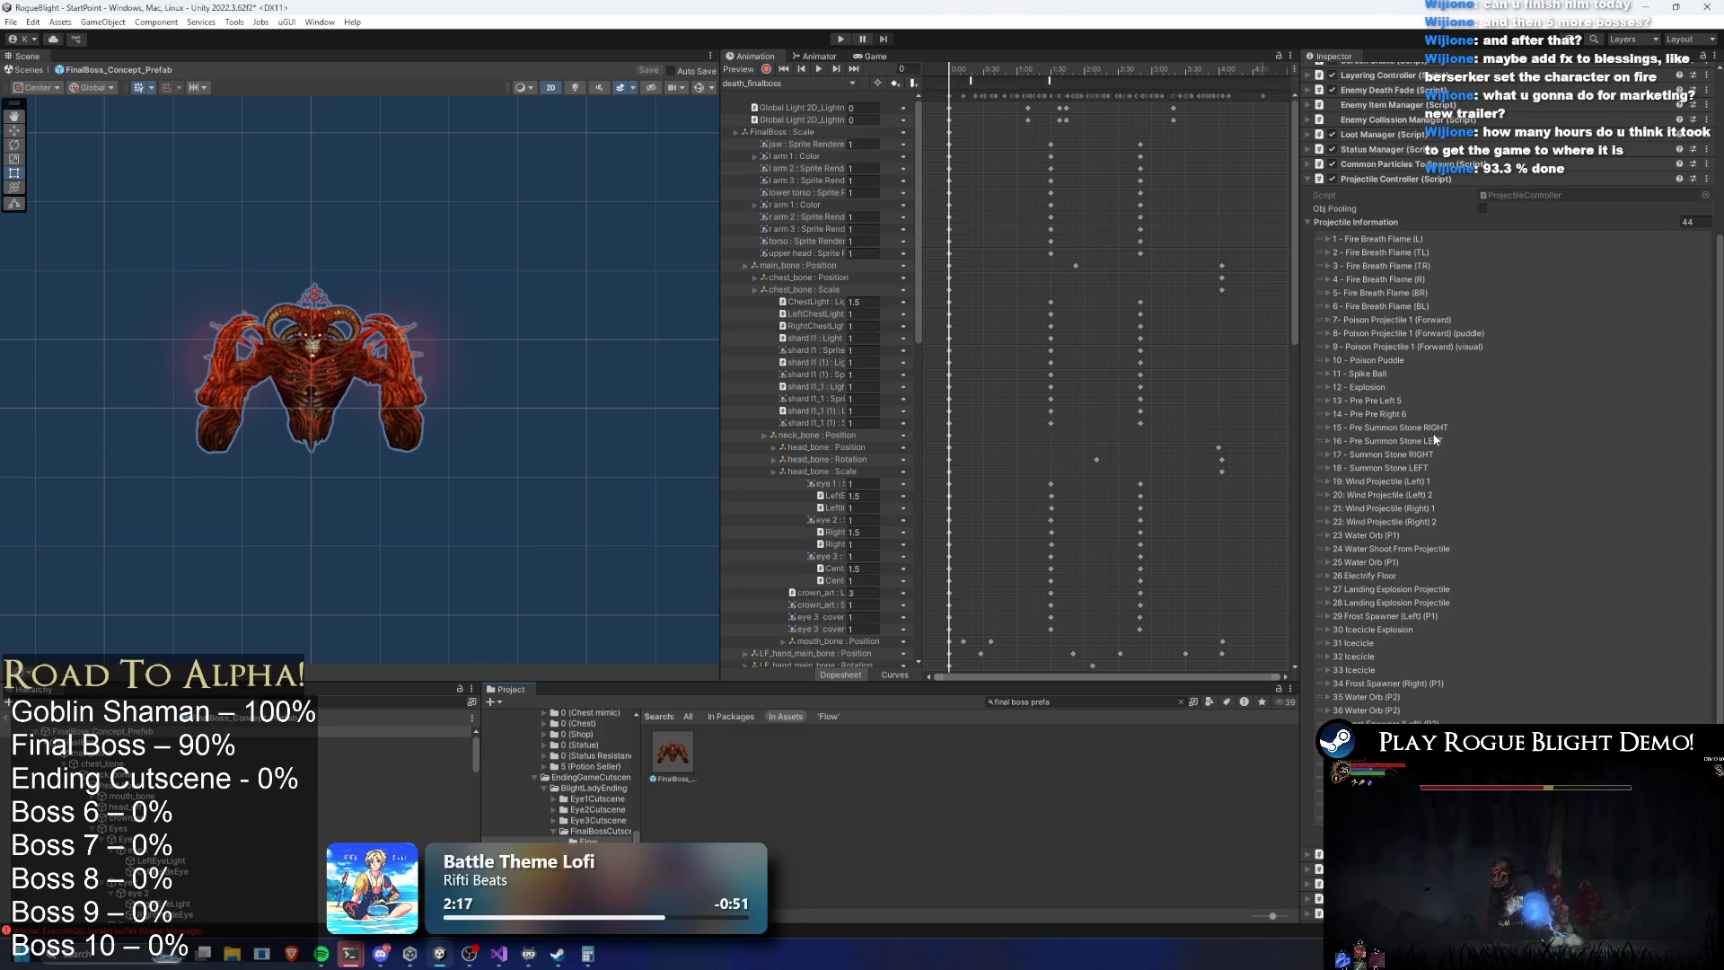
{"action": "left_click", "coordinate": [1371, 389]}
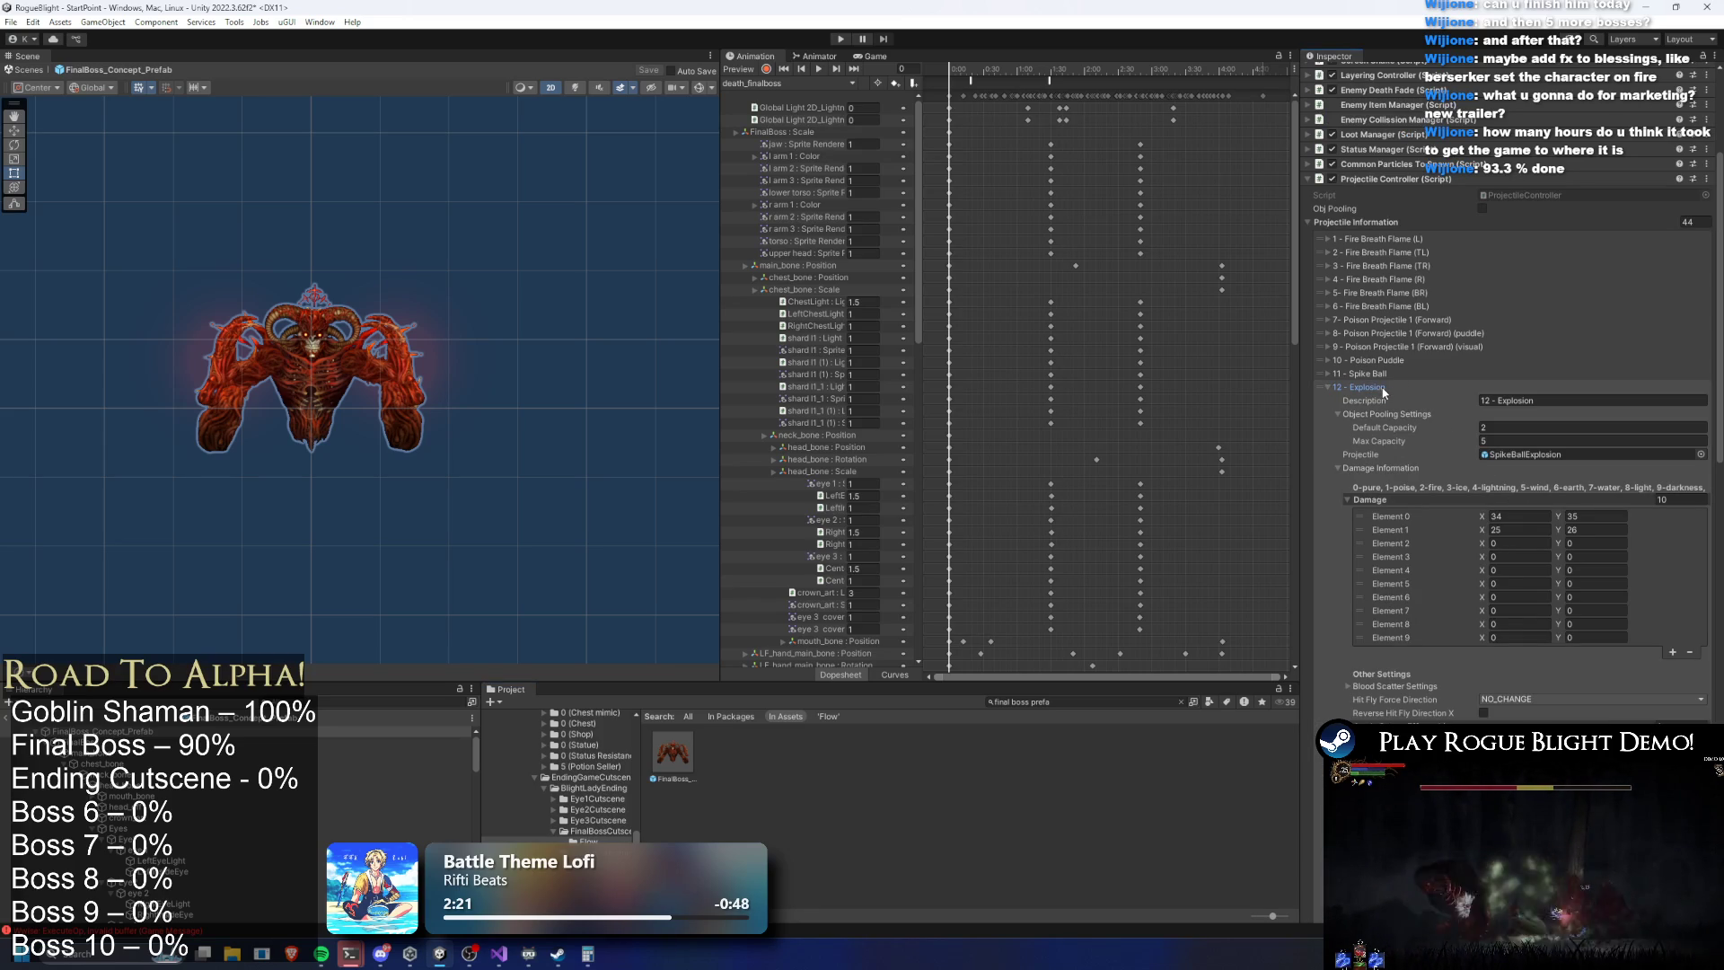
{"action": "left_click", "coordinate": [1371, 389]}
{"action": "left_click", "coordinate": [1391, 373]}
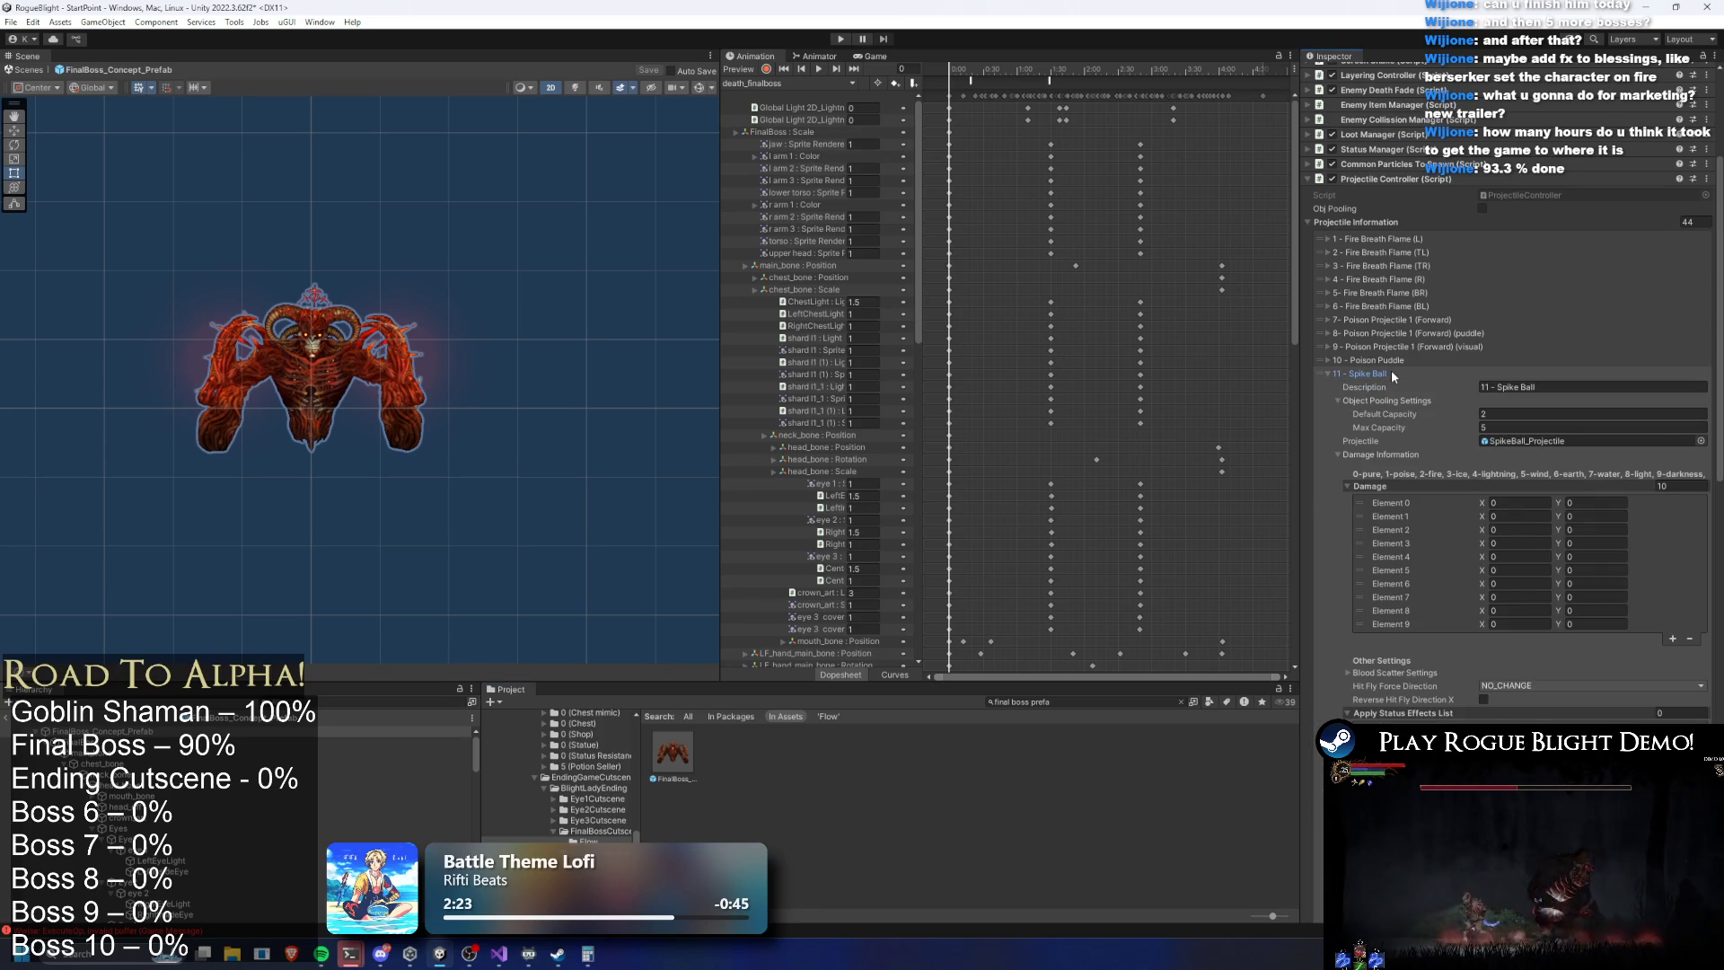
{"action": "left_click", "coordinate": [1391, 371]}
{"action": "left_click", "coordinate": [1392, 360]}
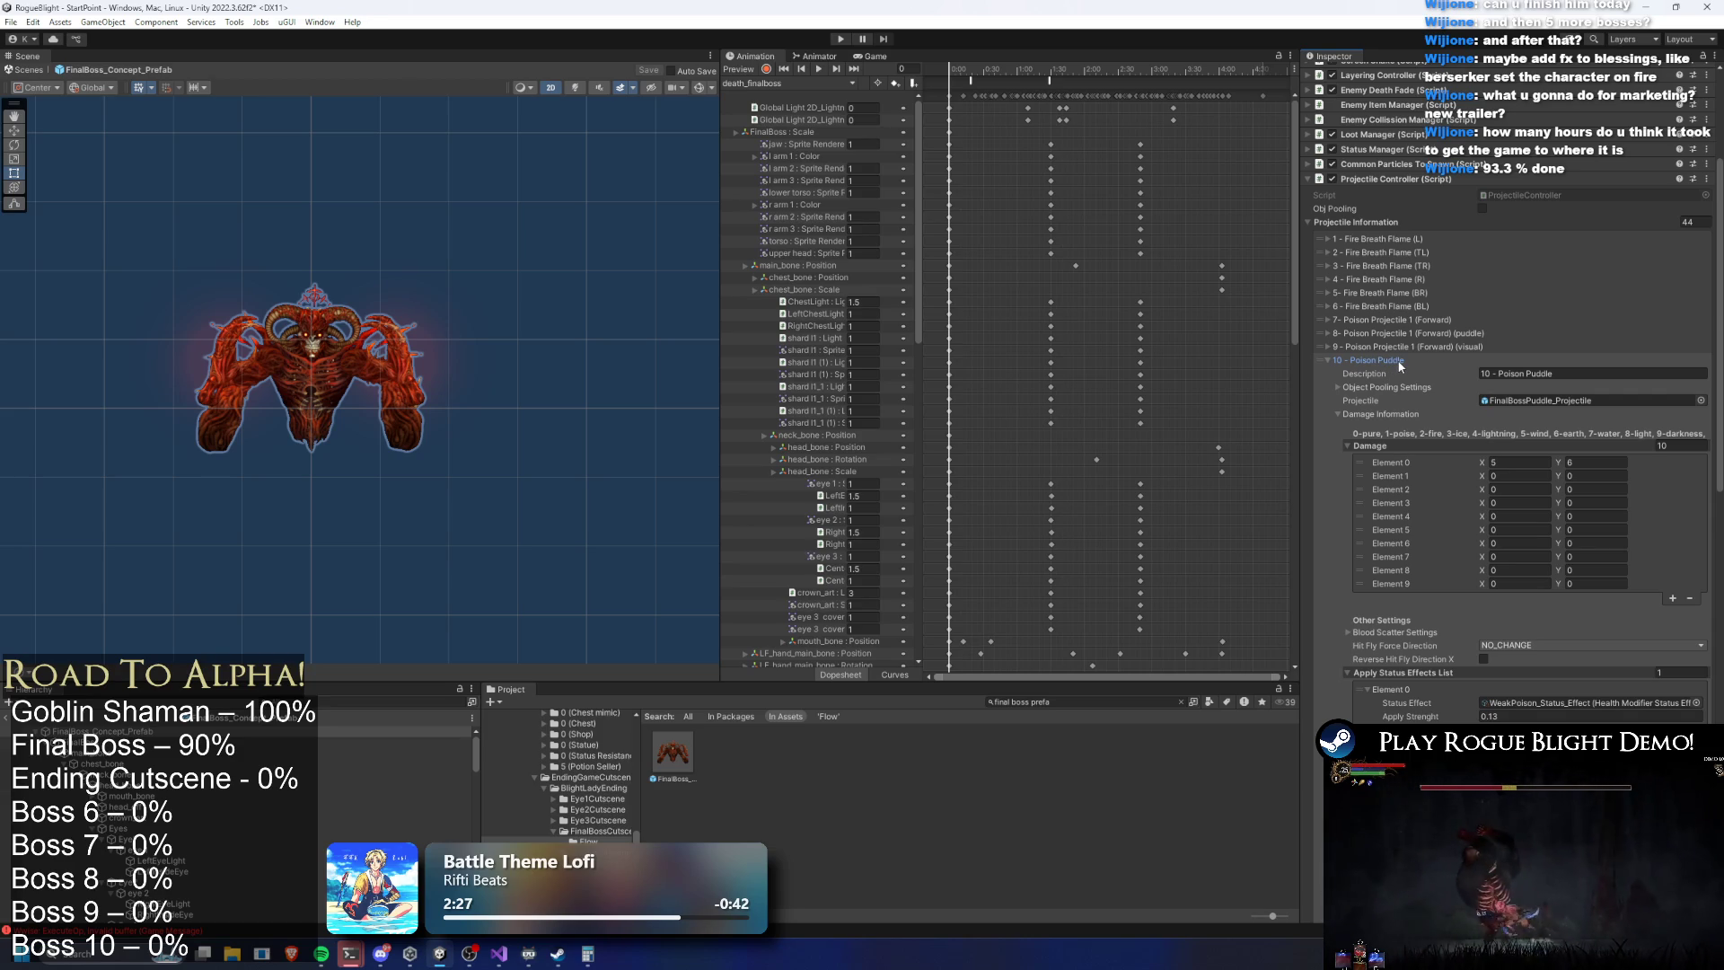
{"action": "left_click", "coordinate": [1516, 461]}
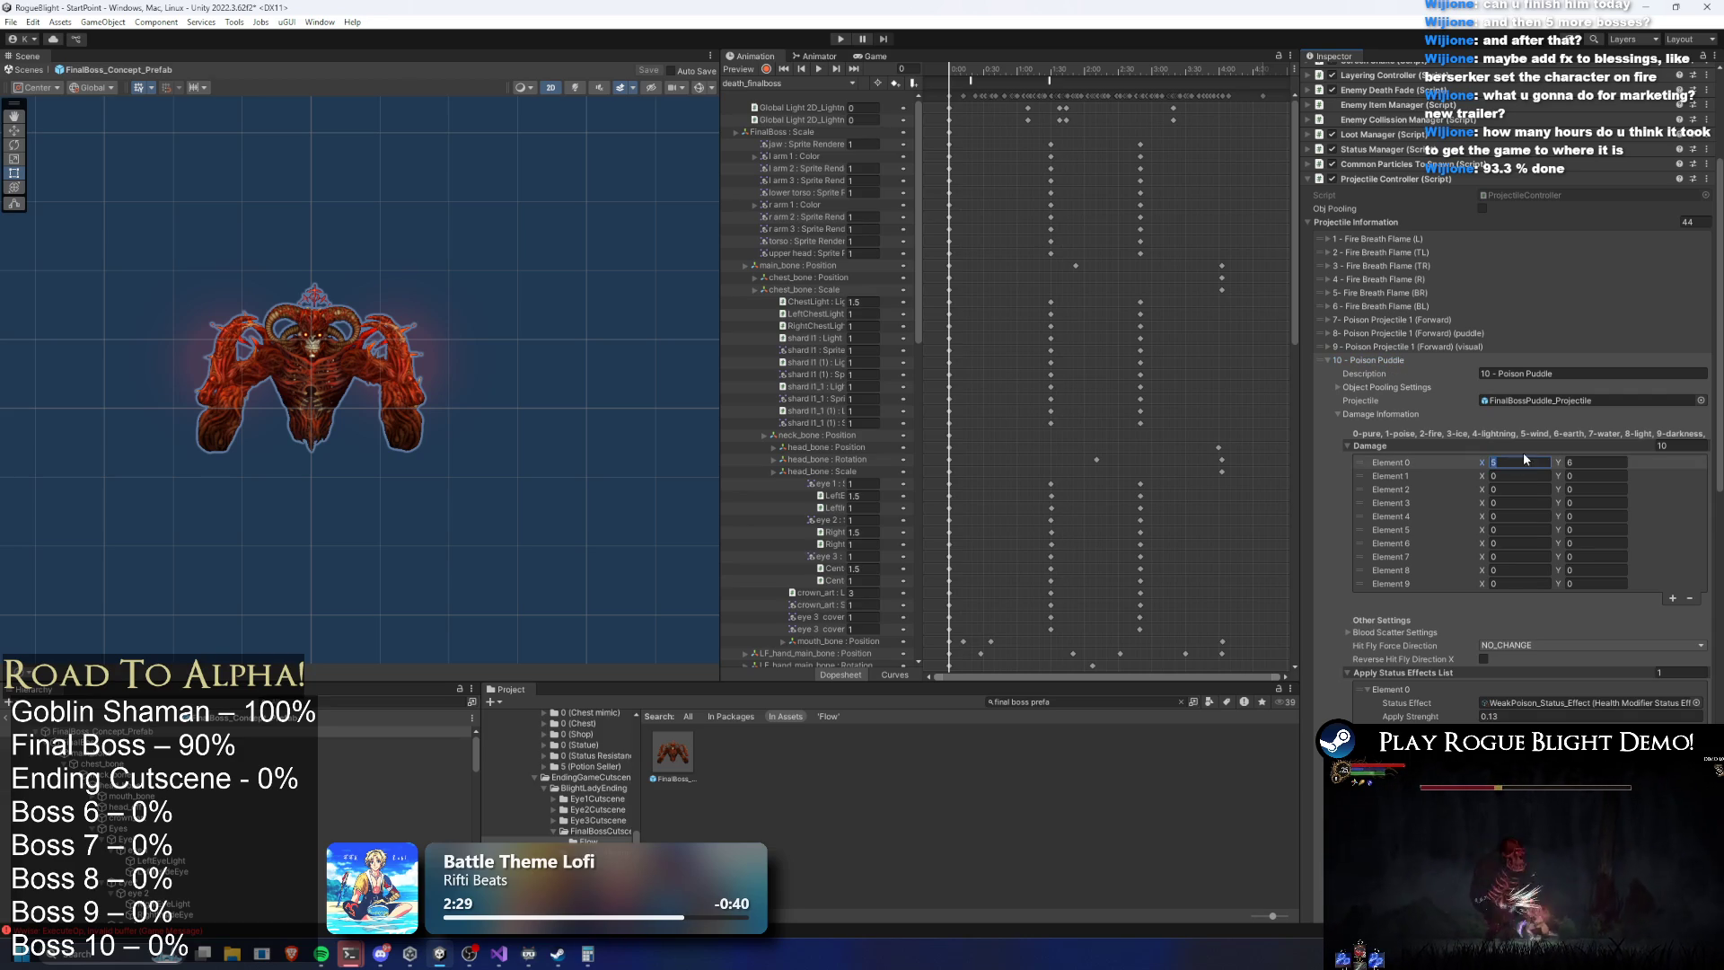
{"action": "left_click", "coordinate": [1380, 362]}
Set the forward puddle poison projectile's Element 0 damage to 20–21
{"action": "left_click", "coordinate": [1415, 334]}
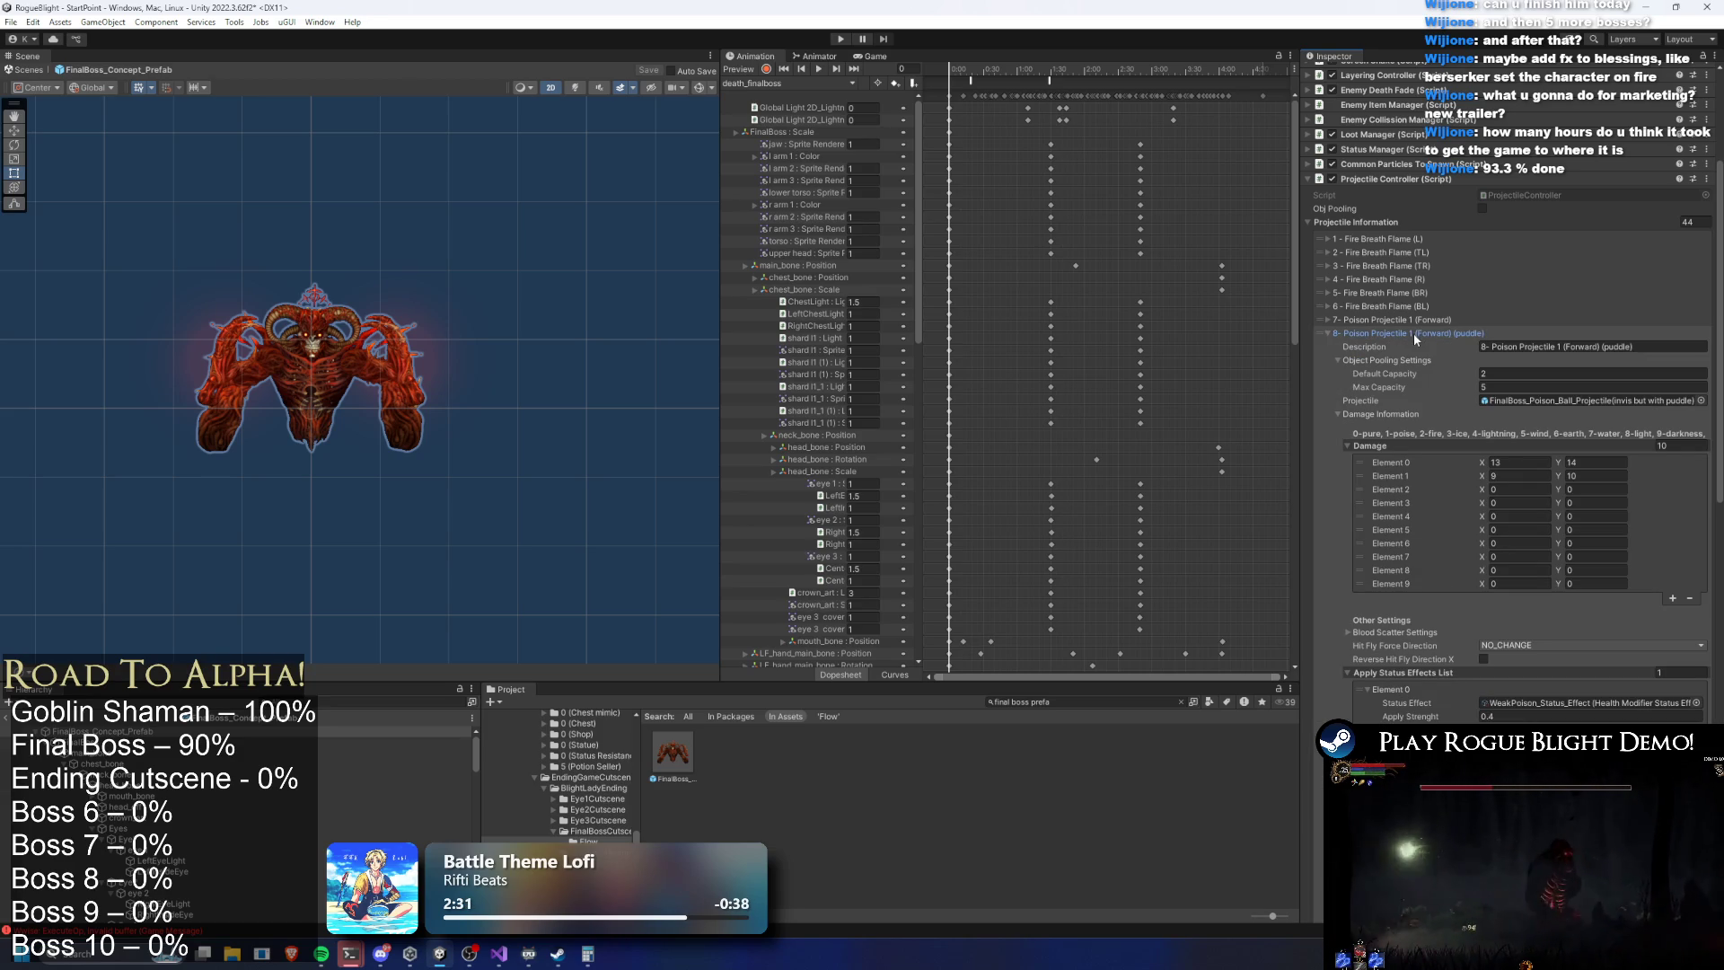
{"action": "left_click", "coordinate": [1526, 465]}
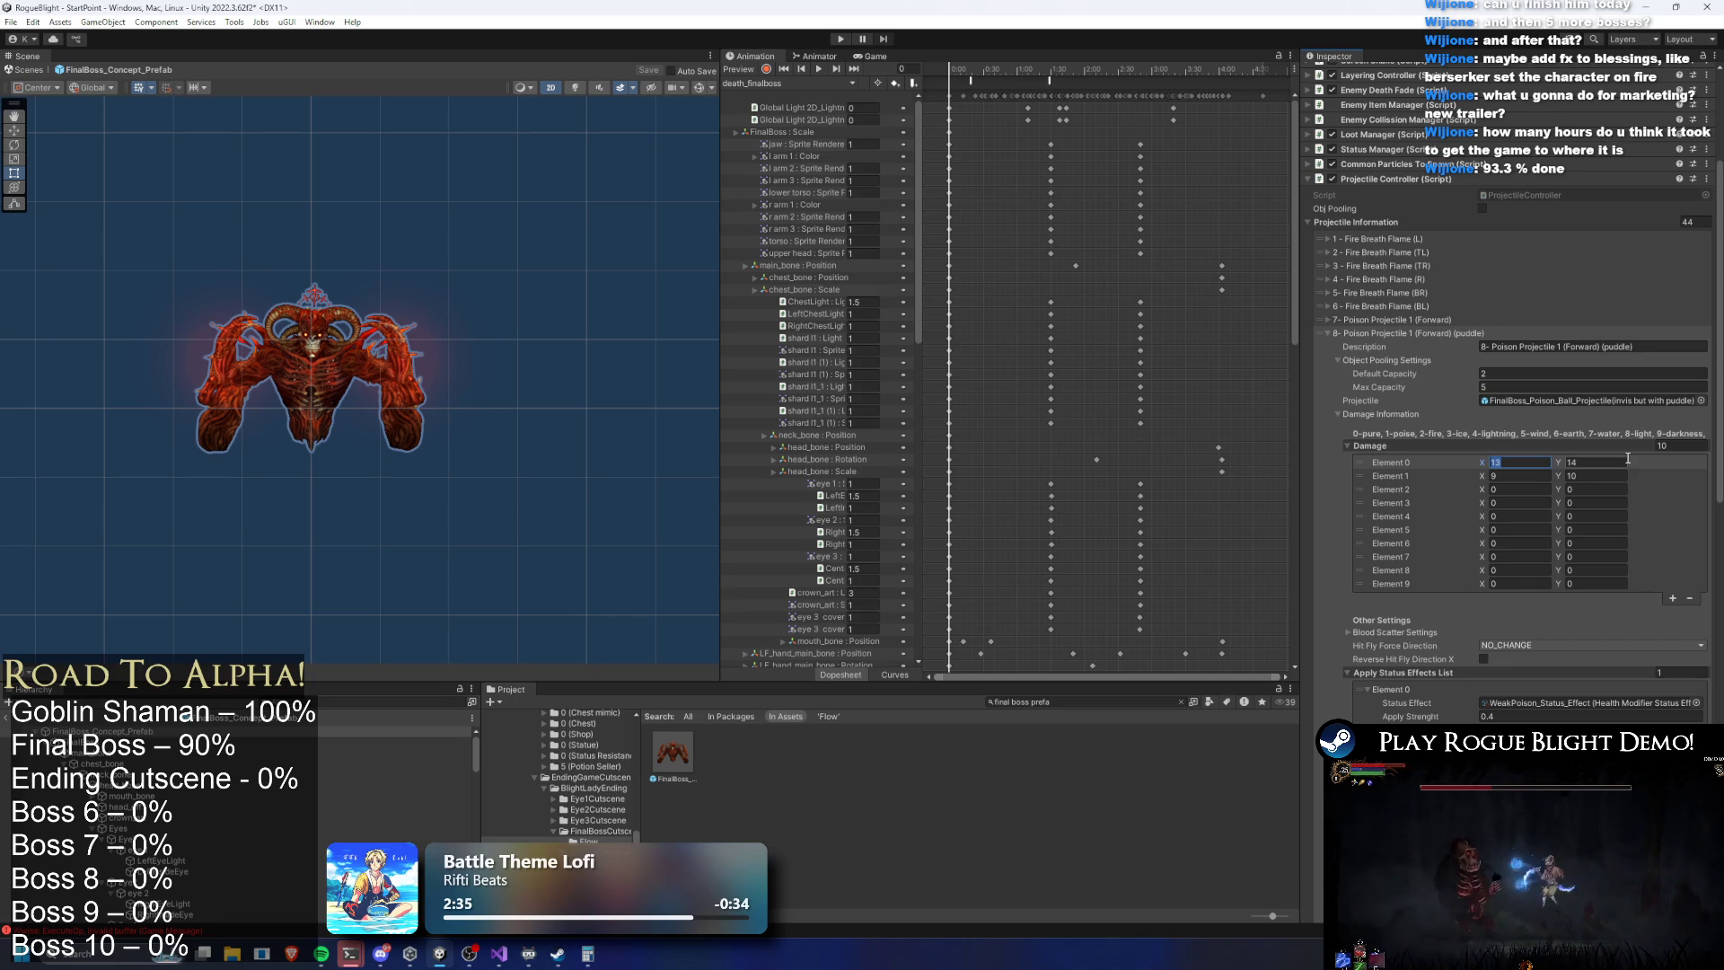
{"action": "left_click", "coordinate": [1400, 333]}
{"action": "left_click", "coordinate": [1440, 334]}
{"action": "left_click", "coordinate": [1520, 462]}
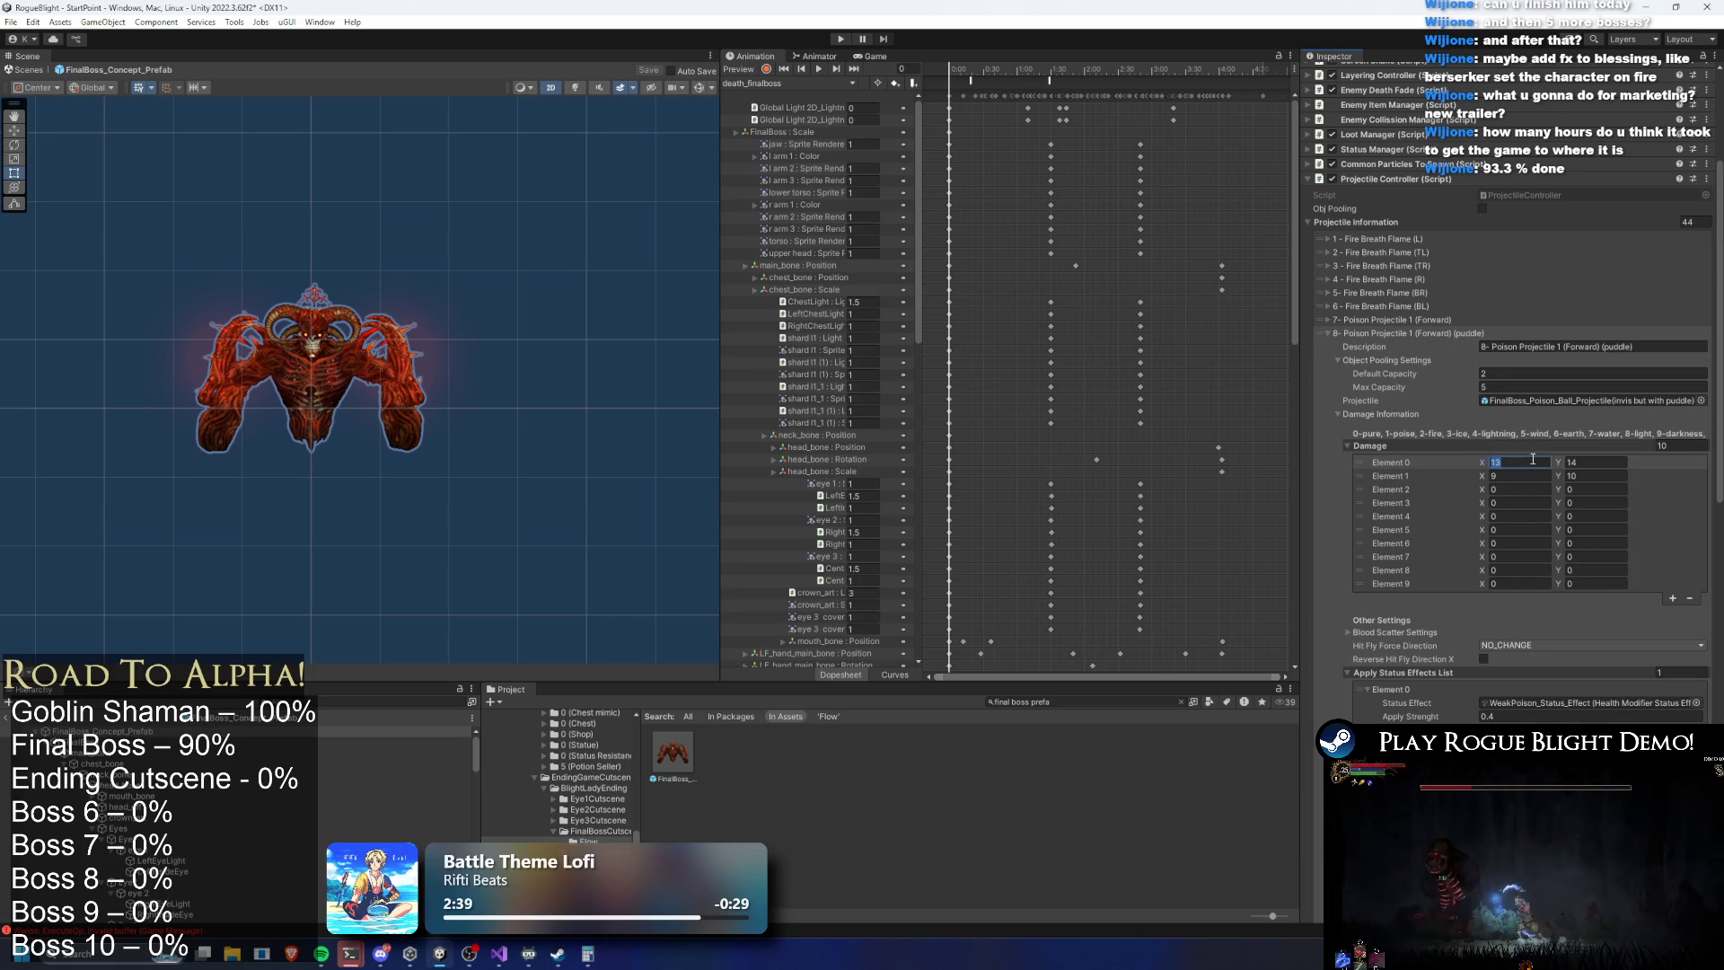
{"action": "type", "text": "20"}
{"action": "key", "text": "Tab"}
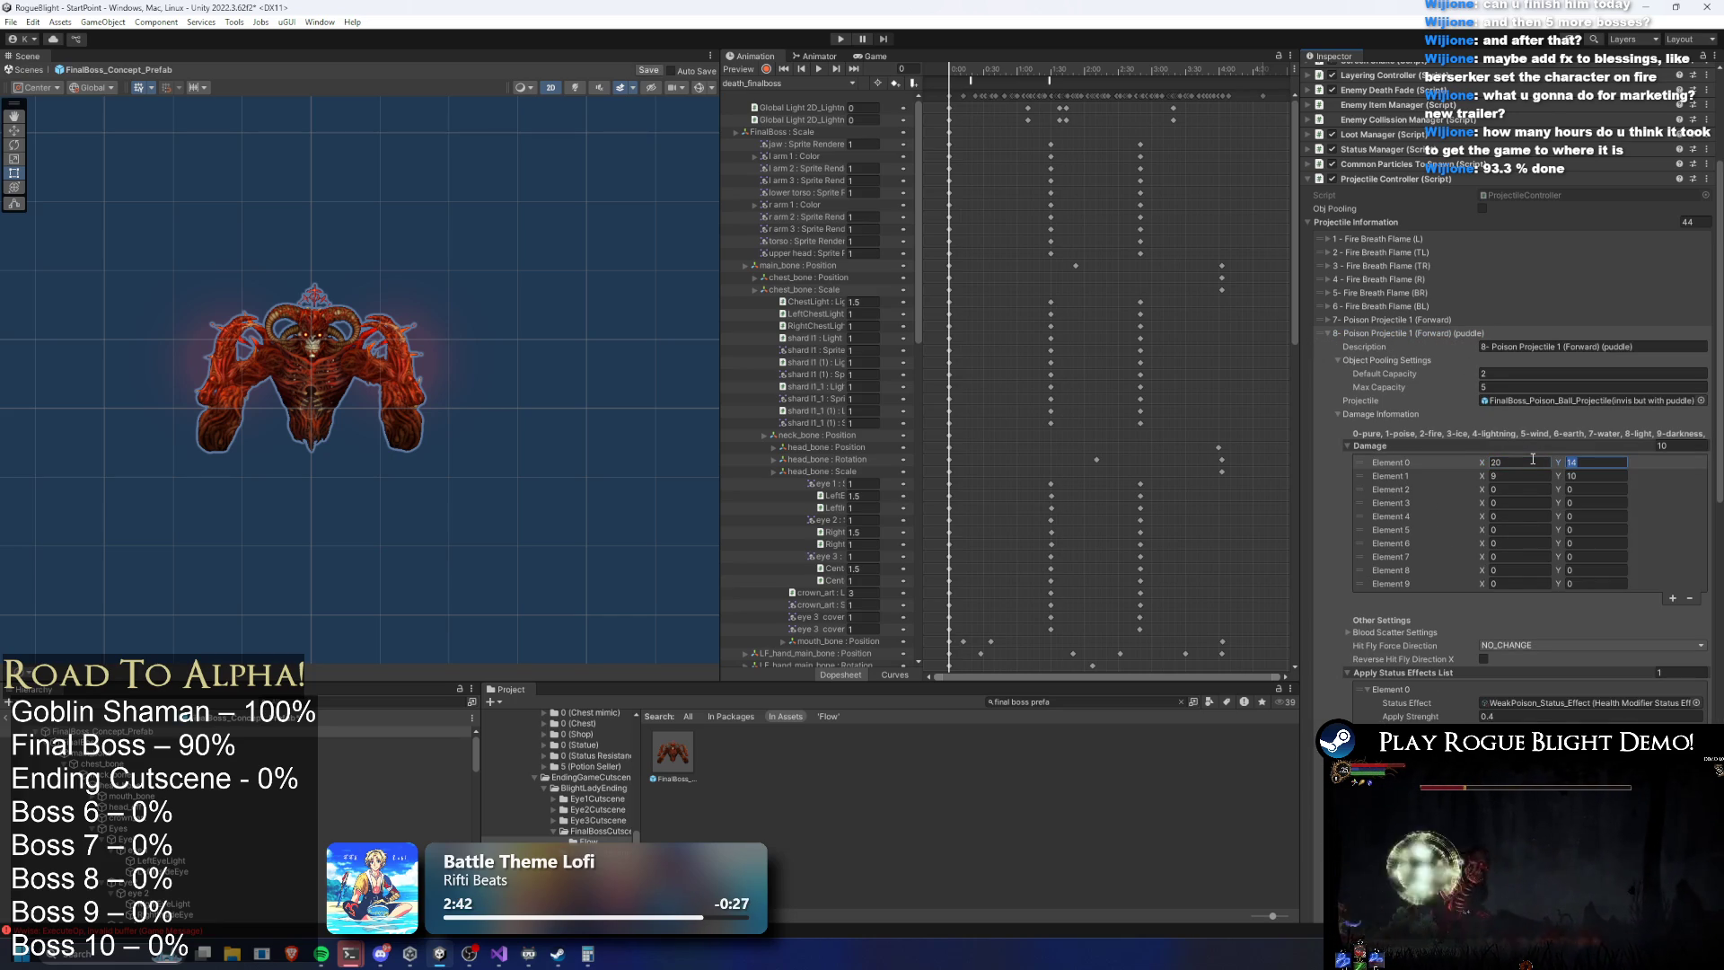
{"action": "type", "text": "21"}
{"action": "left_click", "coordinate": [1532, 460]}
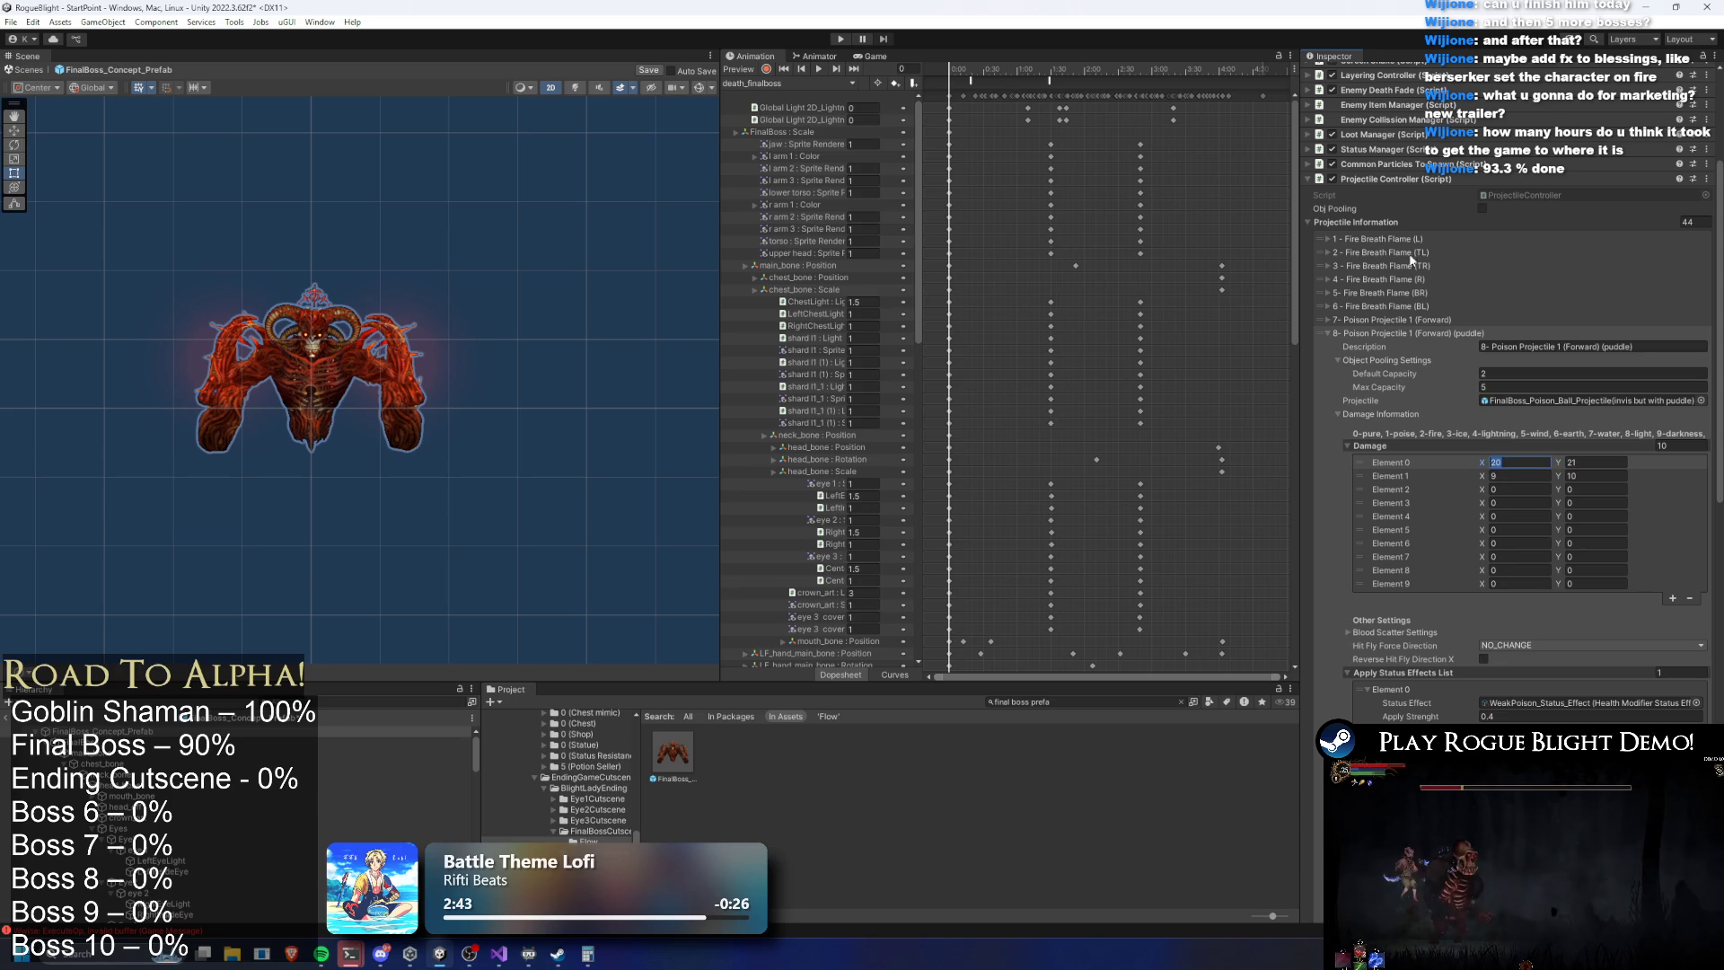
{"action": "left_click", "coordinate": [1440, 334]}
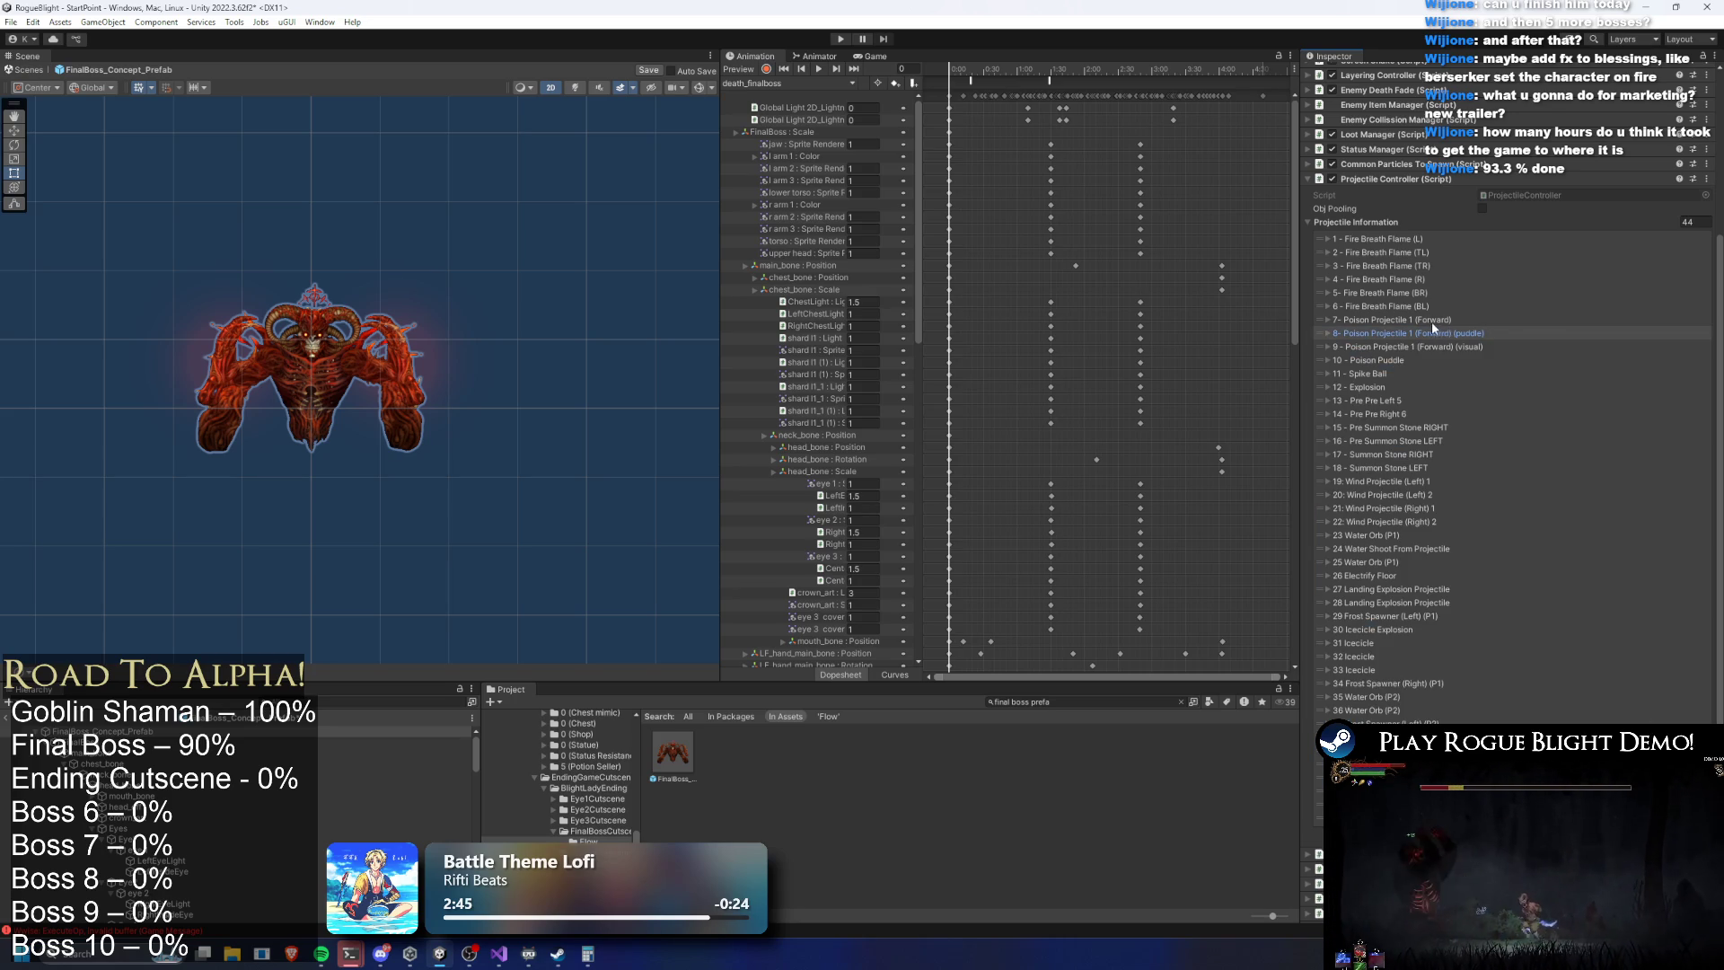
Set Poison Projectile 1 (Forward) damage to 20–21 and the visual forward poison X to 20
{"action": "left_click", "coordinate": [1429, 320]}
{"action": "left_click", "coordinate": [1511, 448]}
{"action": "type", "text": "0"}
{"action": "key", "text": "Tab"}
{"action": "type", "text": "21"}
{"action": "left_click", "coordinate": [1395, 320]}
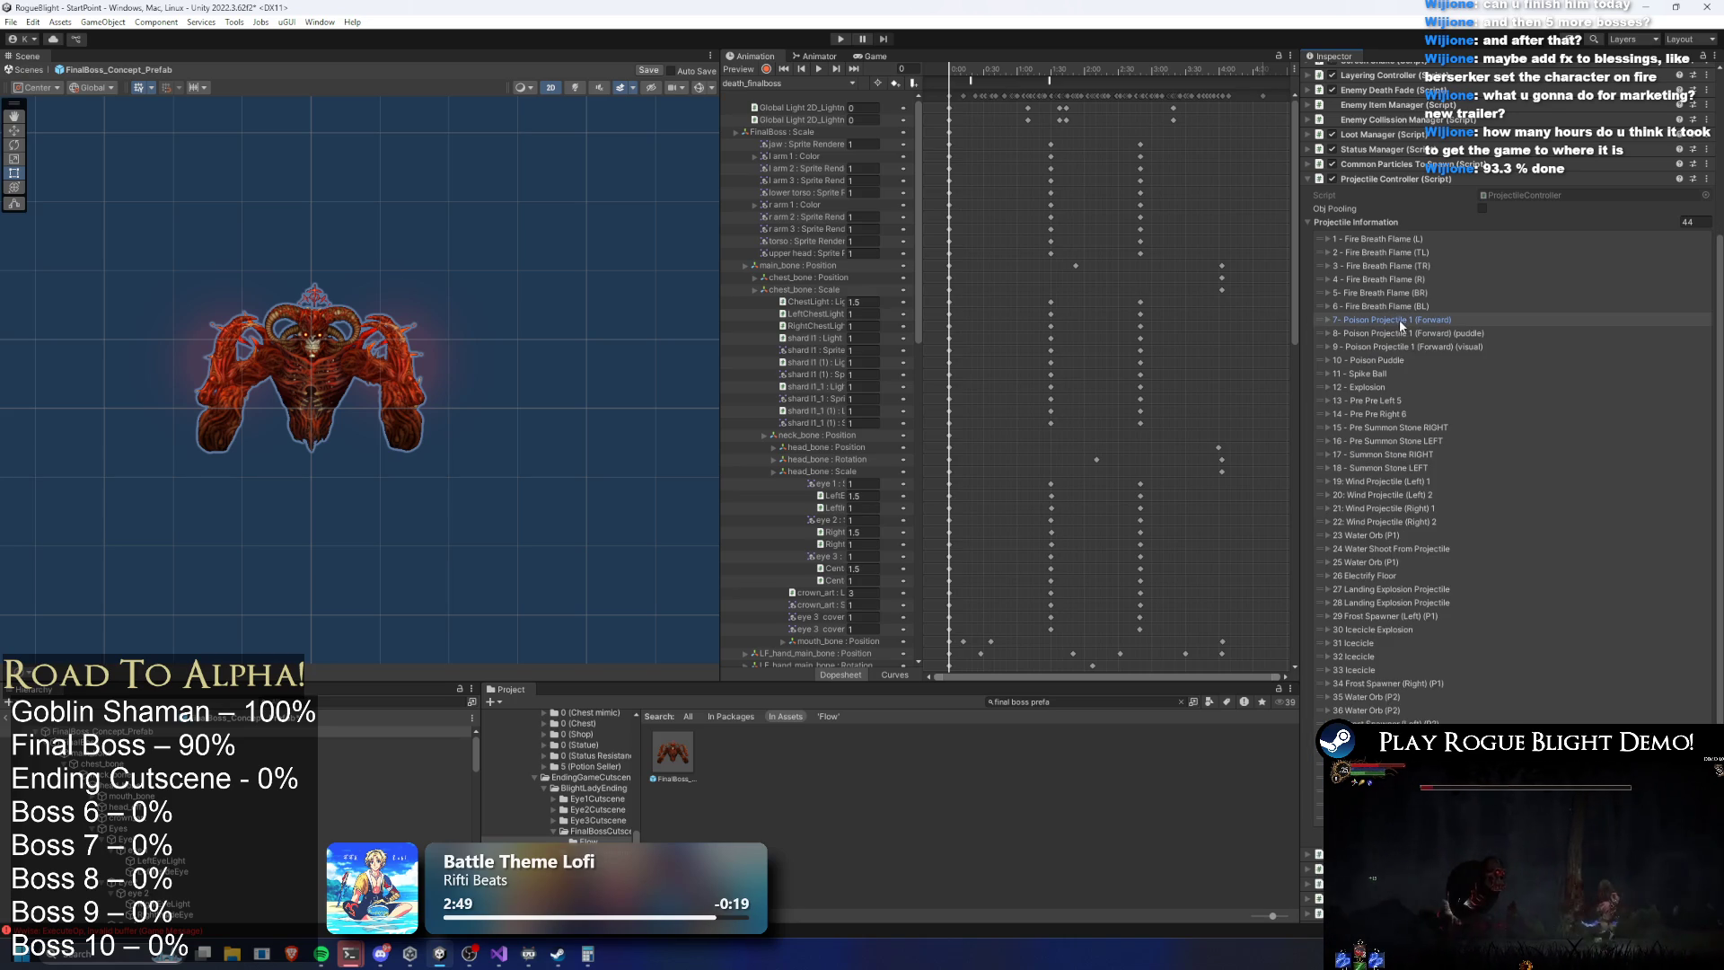
{"action": "left_click", "coordinate": [1408, 347]}
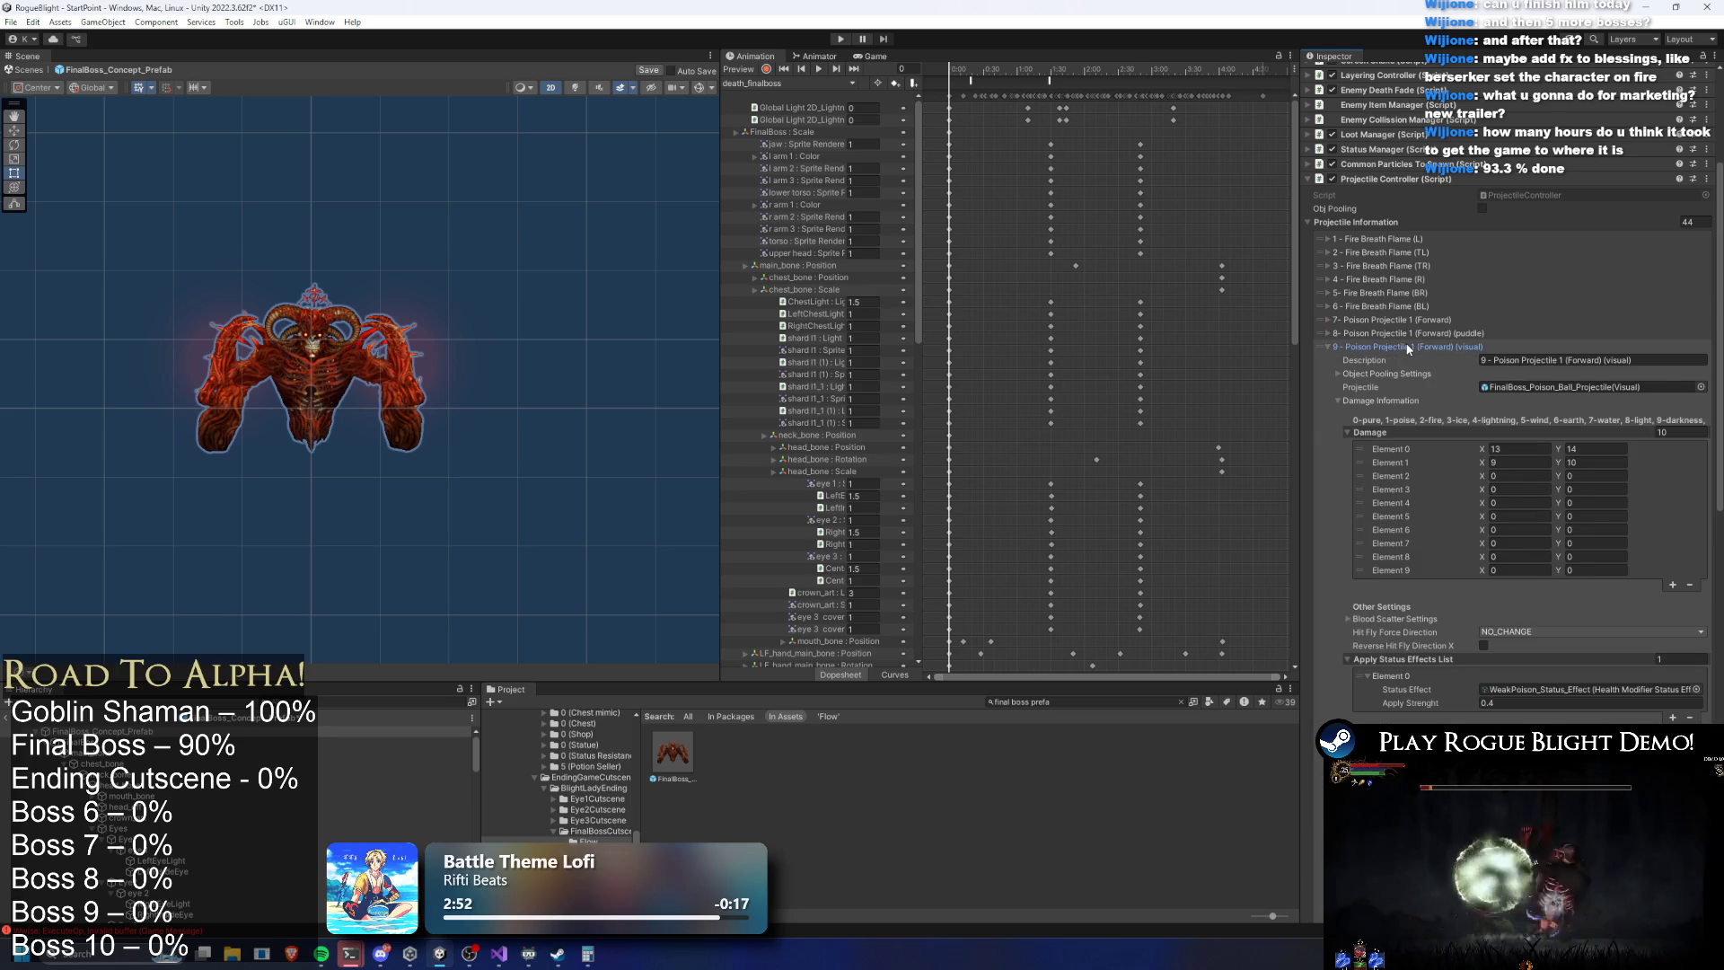
{"action": "left_click", "coordinate": [1511, 448]}
{"action": "type", "text": "20"}
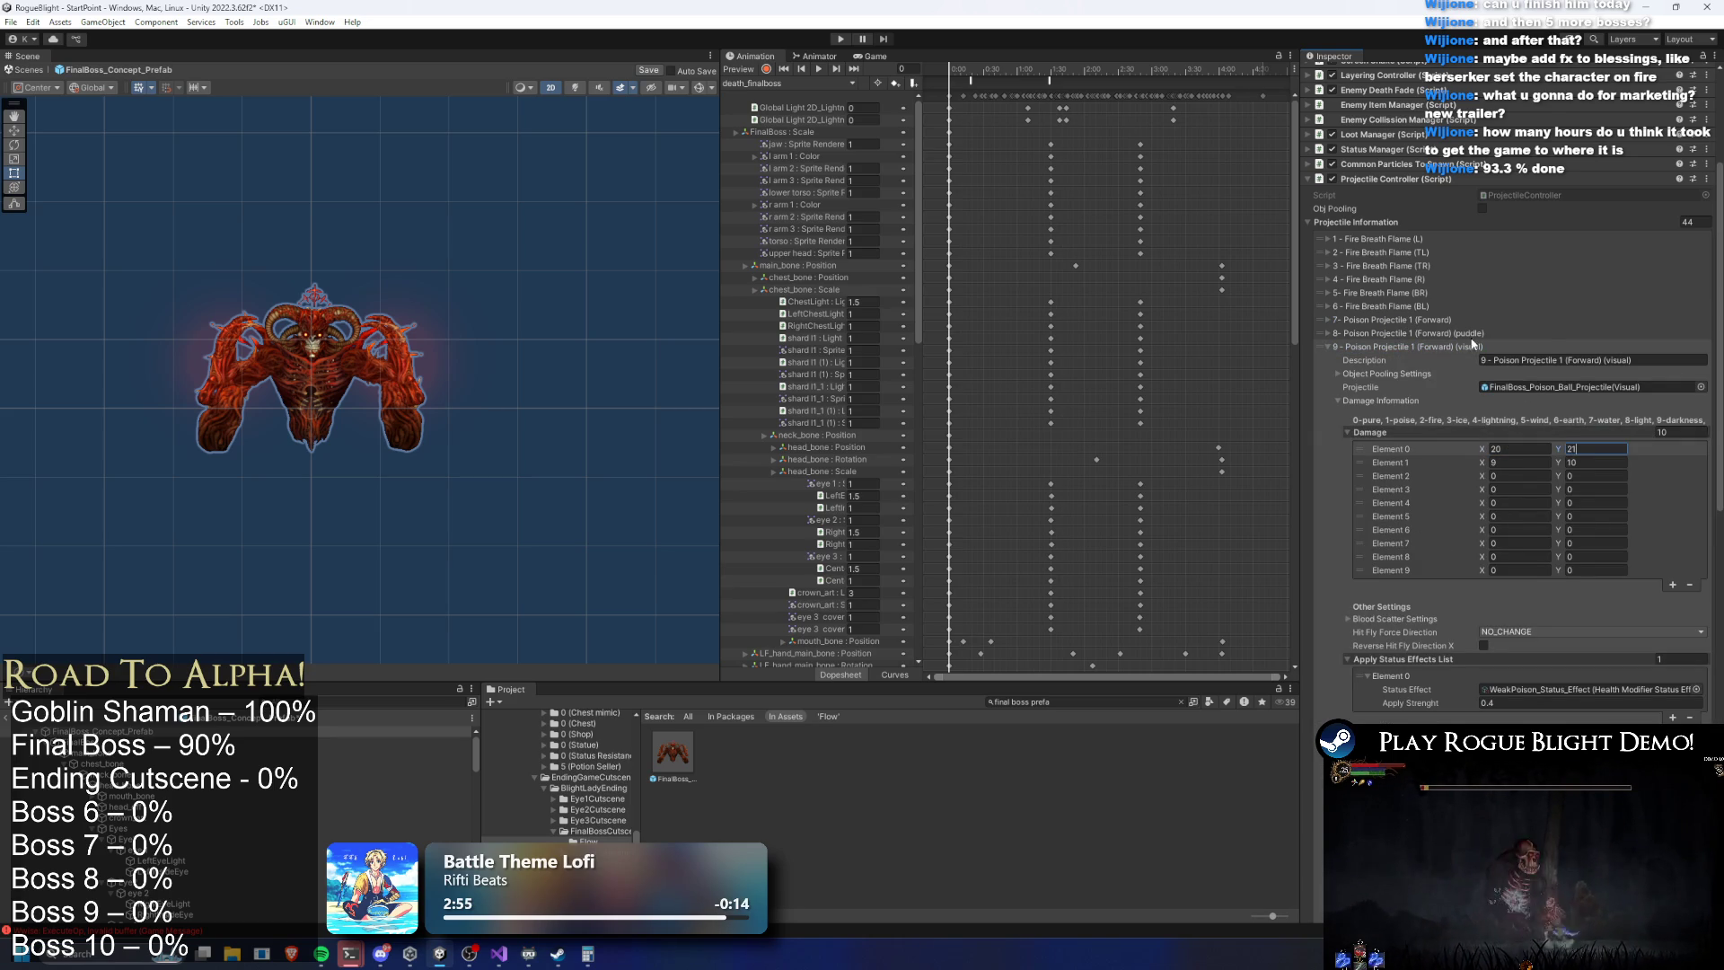
{"action": "left_click", "coordinate": [1427, 347]}
Set the 10 - Poison Puddle's Element 0 damage to 9
{"action": "left_click", "coordinate": [1429, 360]}
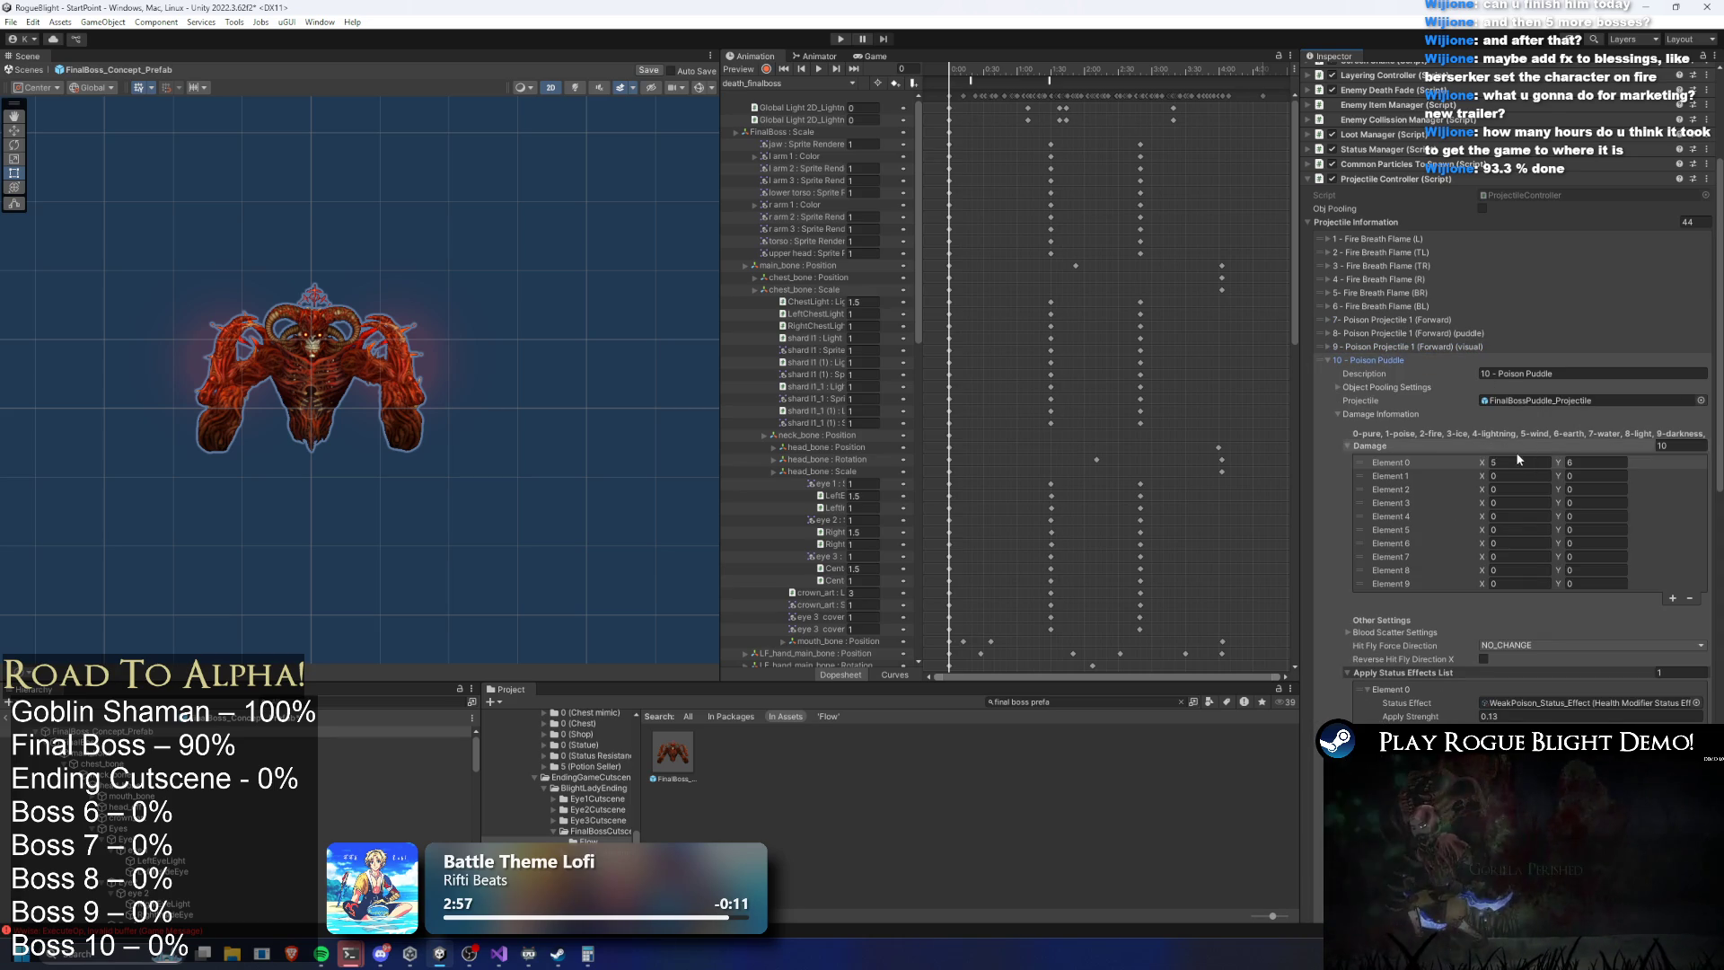
{"action": "left_click", "coordinate": [1568, 462]}
{"action": "type", "text": "6"}
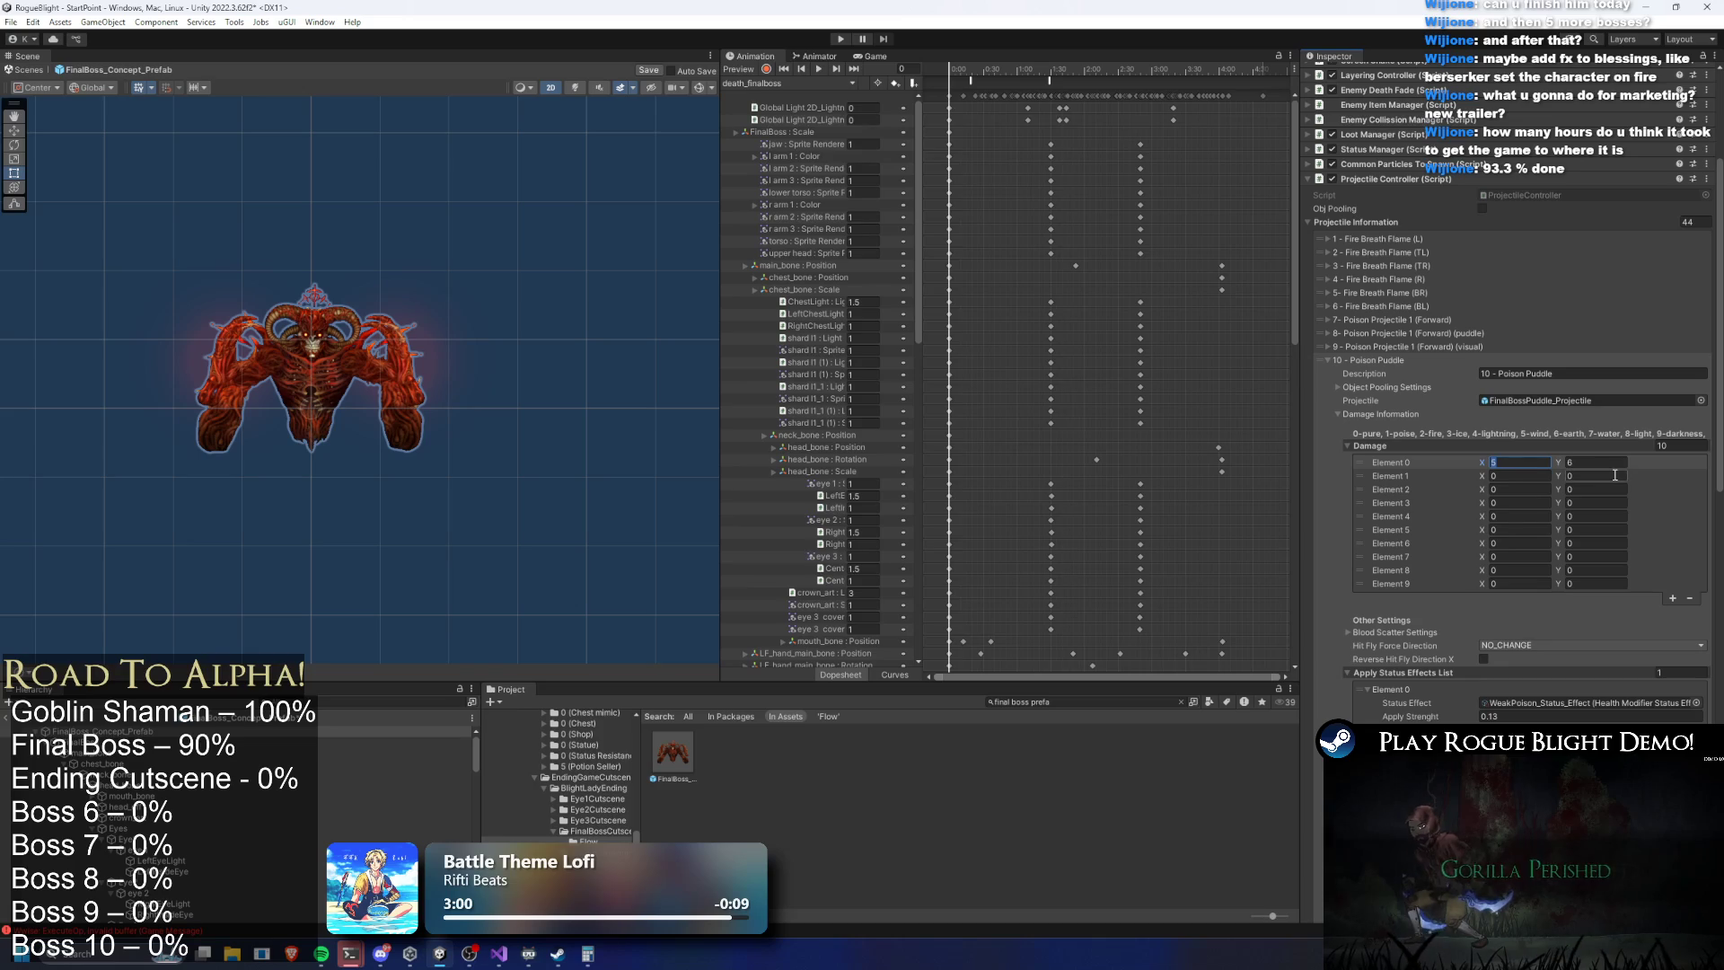
{"action": "key", "text": "Tab"}
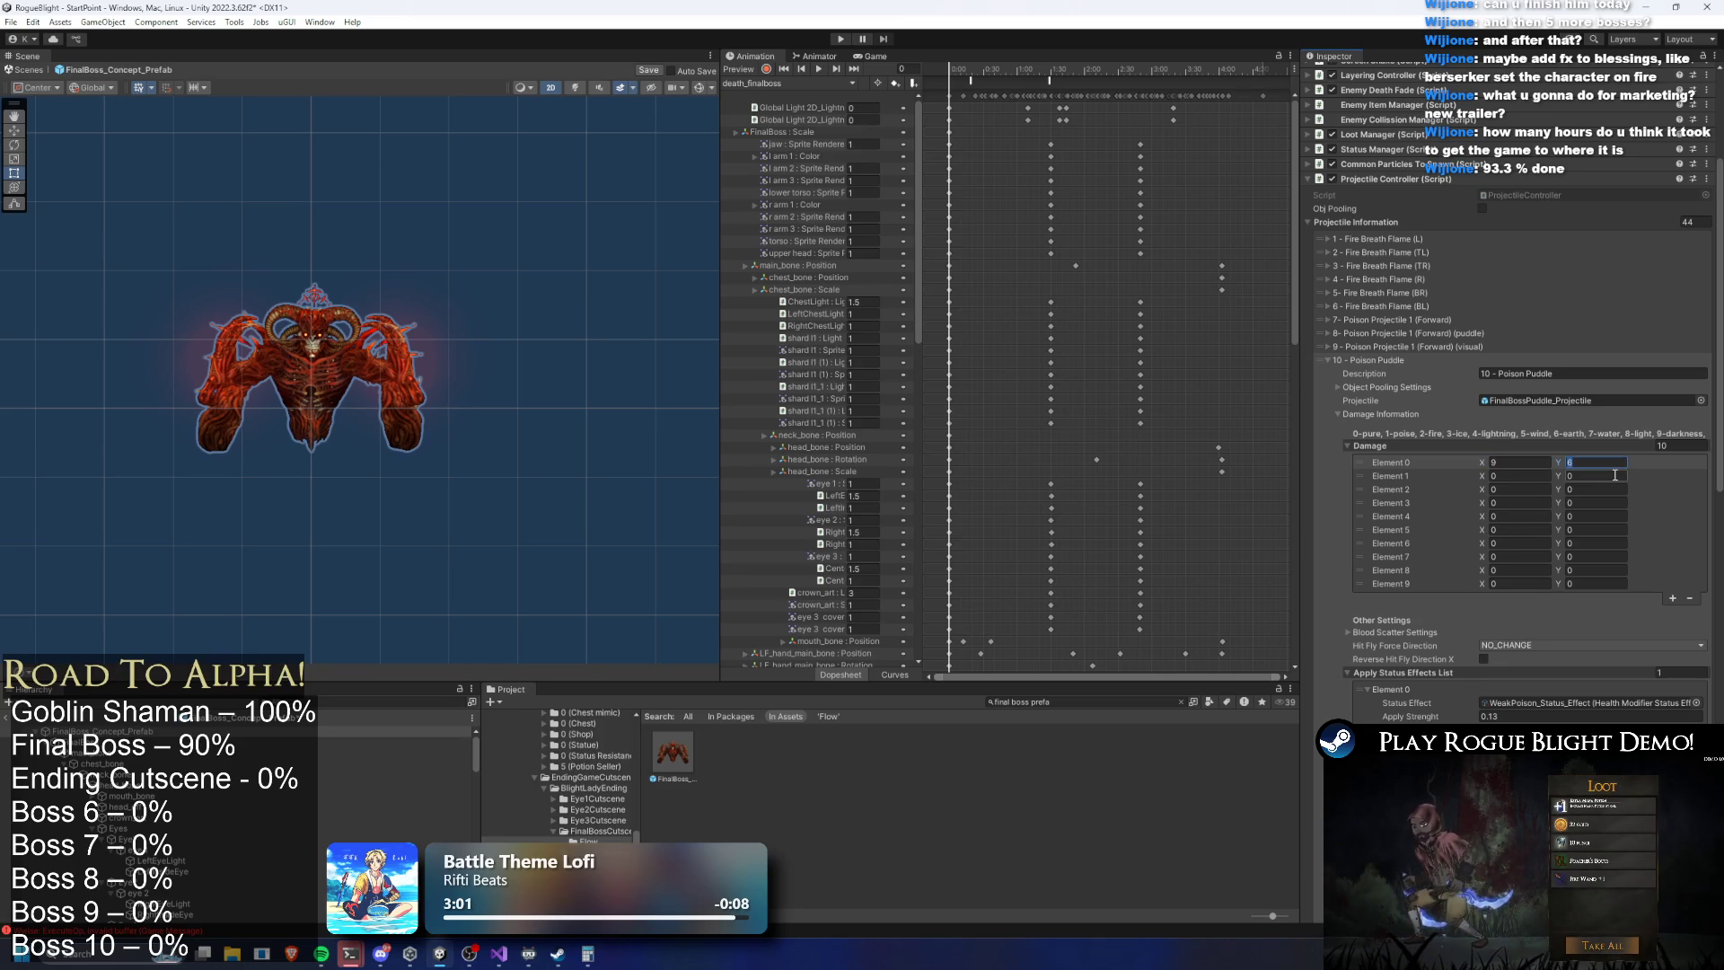
{"action": "type", "text": "10"}
{"action": "left_click", "coordinate": [1387, 360]}
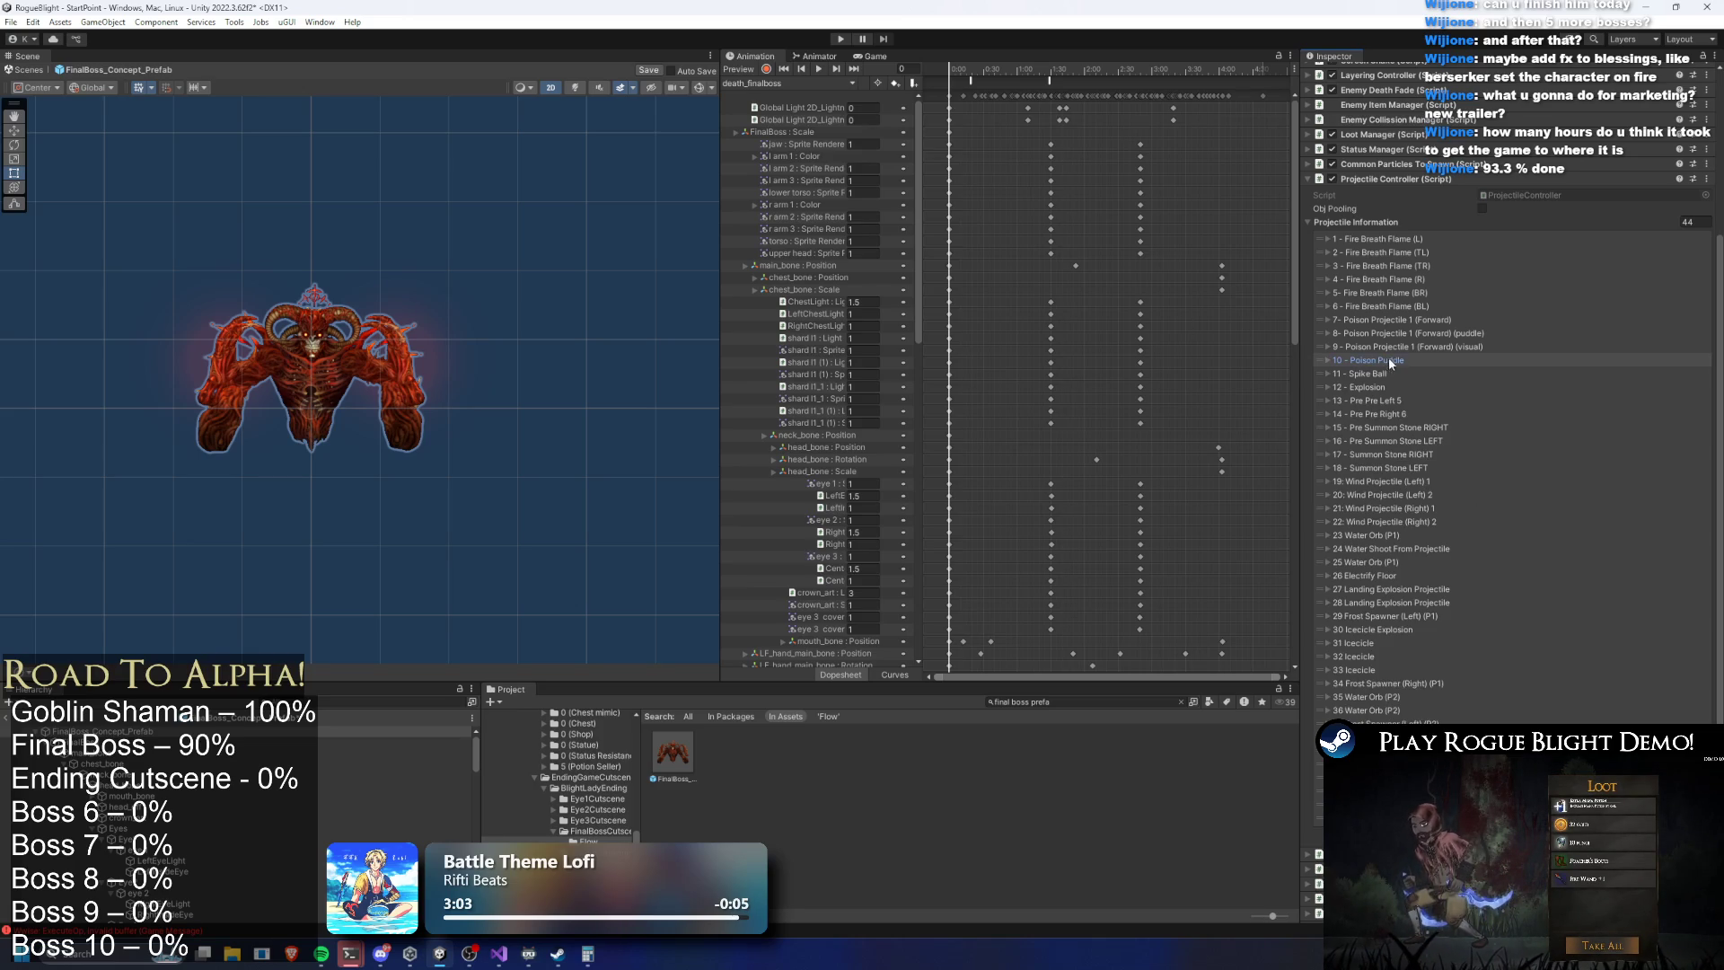
Raise Element 2 damage of Fire Breath Flame L (X 25) and TL, checking TR
{"action": "left_click", "coordinate": [1388, 238]}
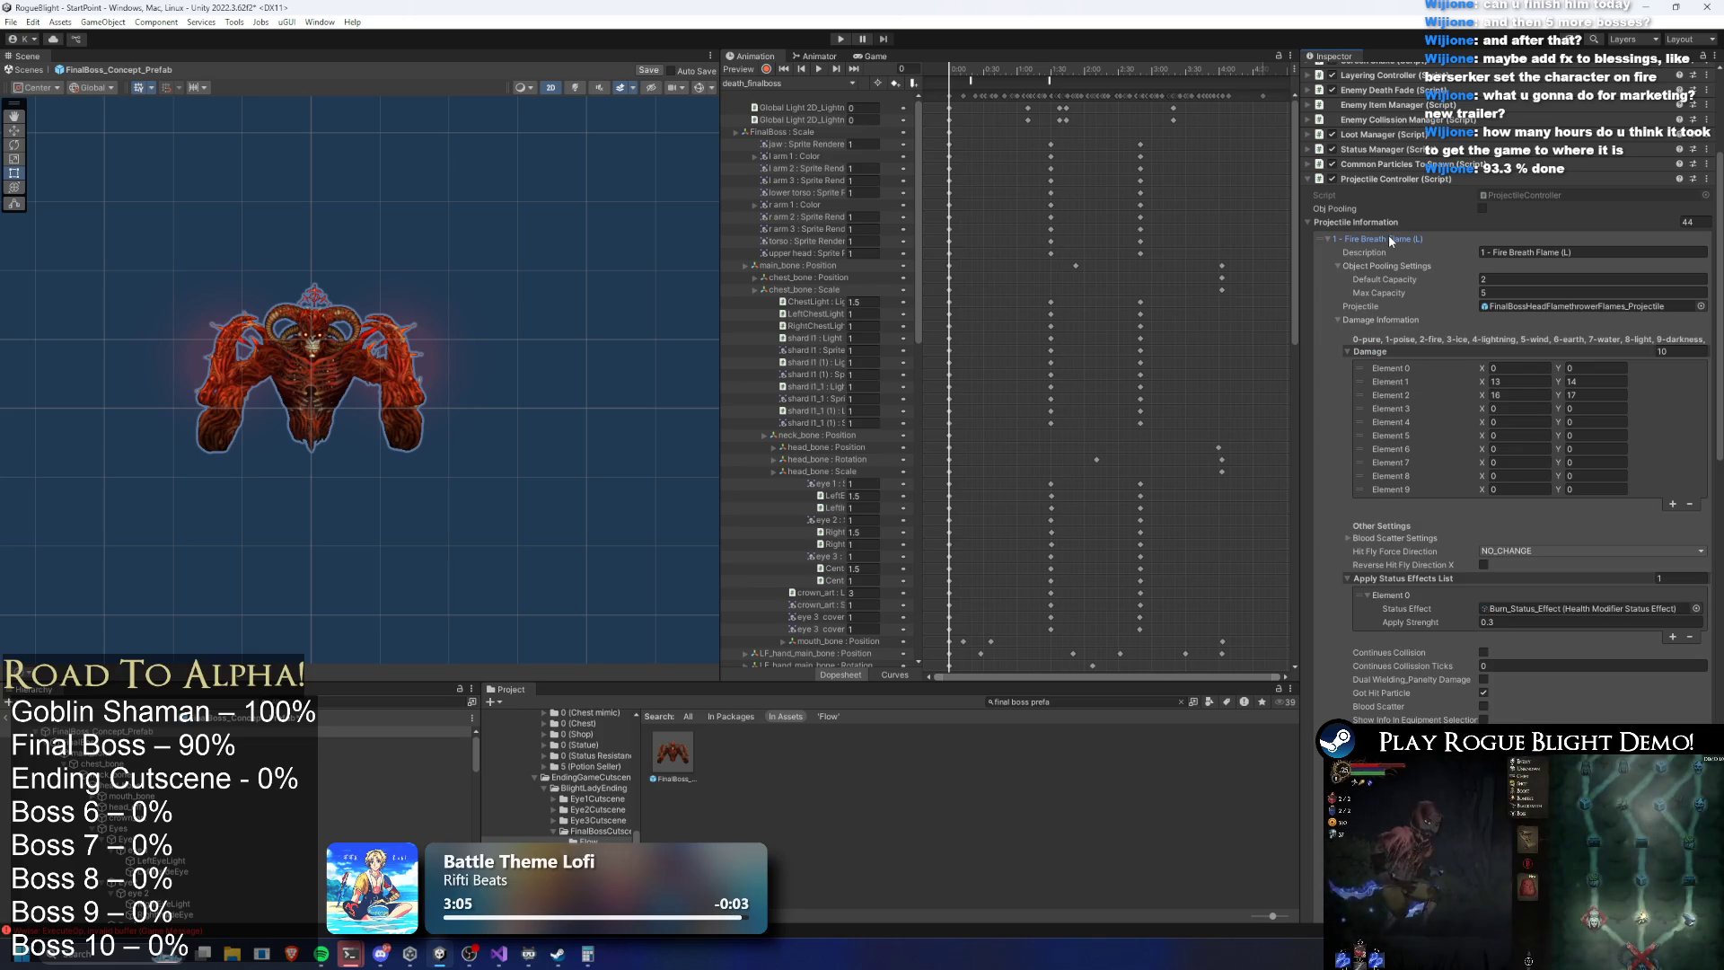
{"action": "left_click", "coordinate": [1524, 396]}
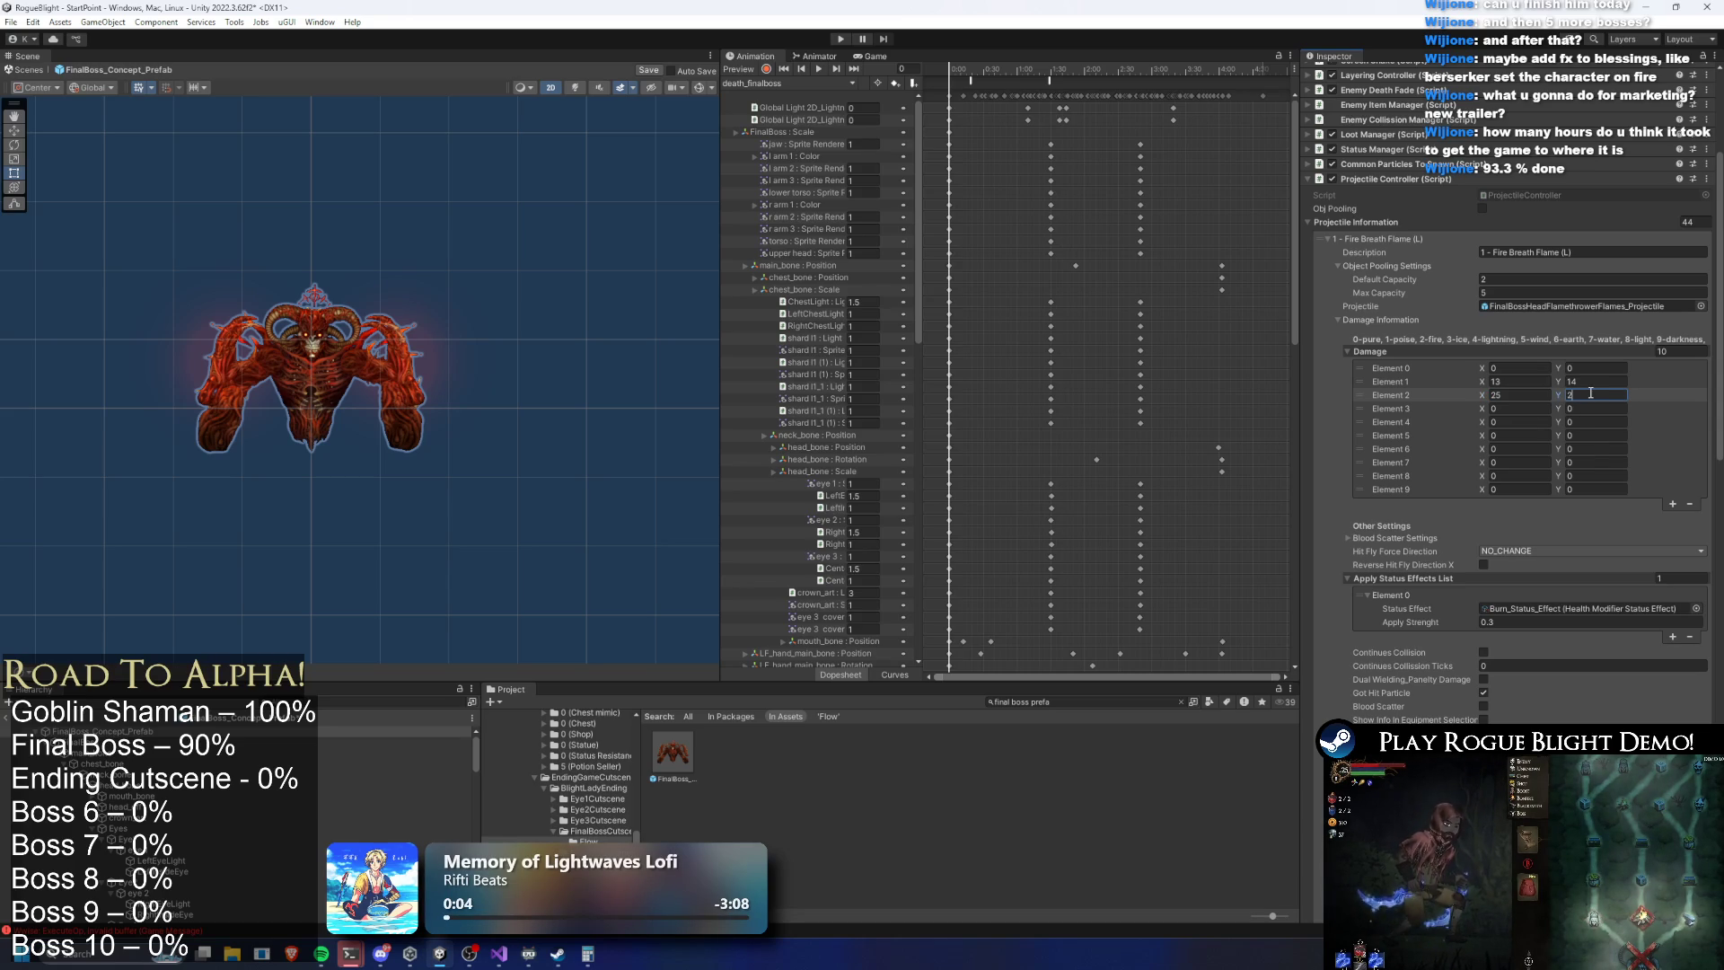
{"action": "key", "text": "Return"}
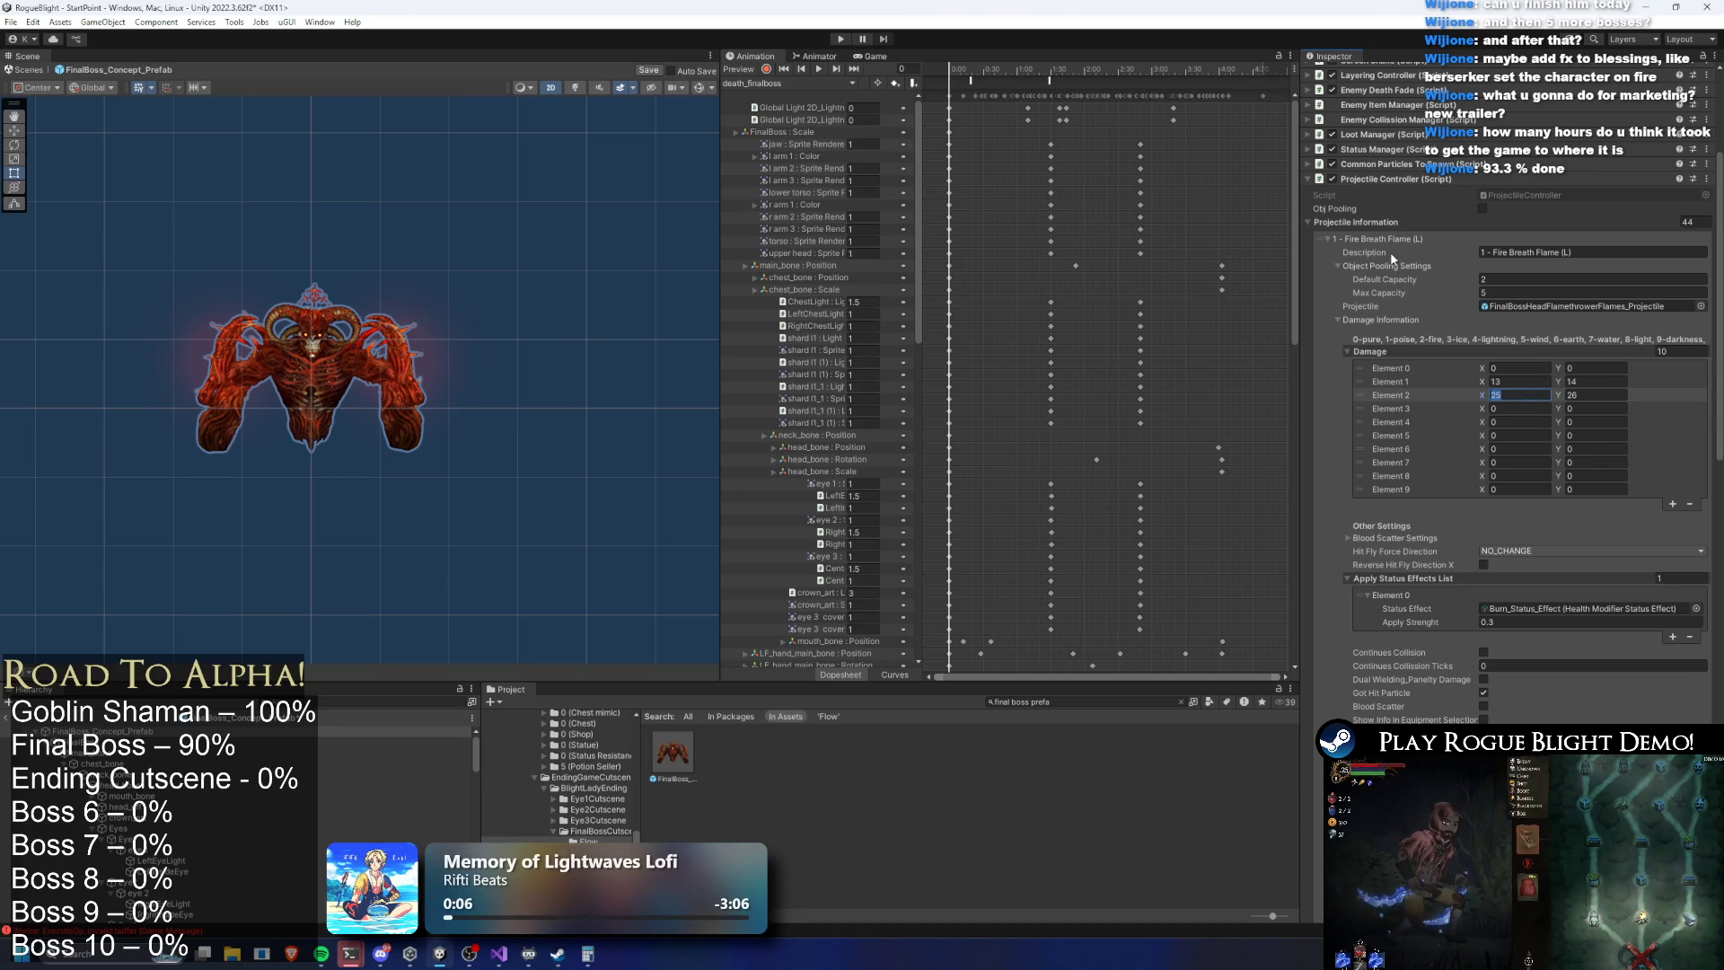
{"action": "left_click", "coordinate": [1391, 237]}
{"action": "left_click", "coordinate": [1399, 251]}
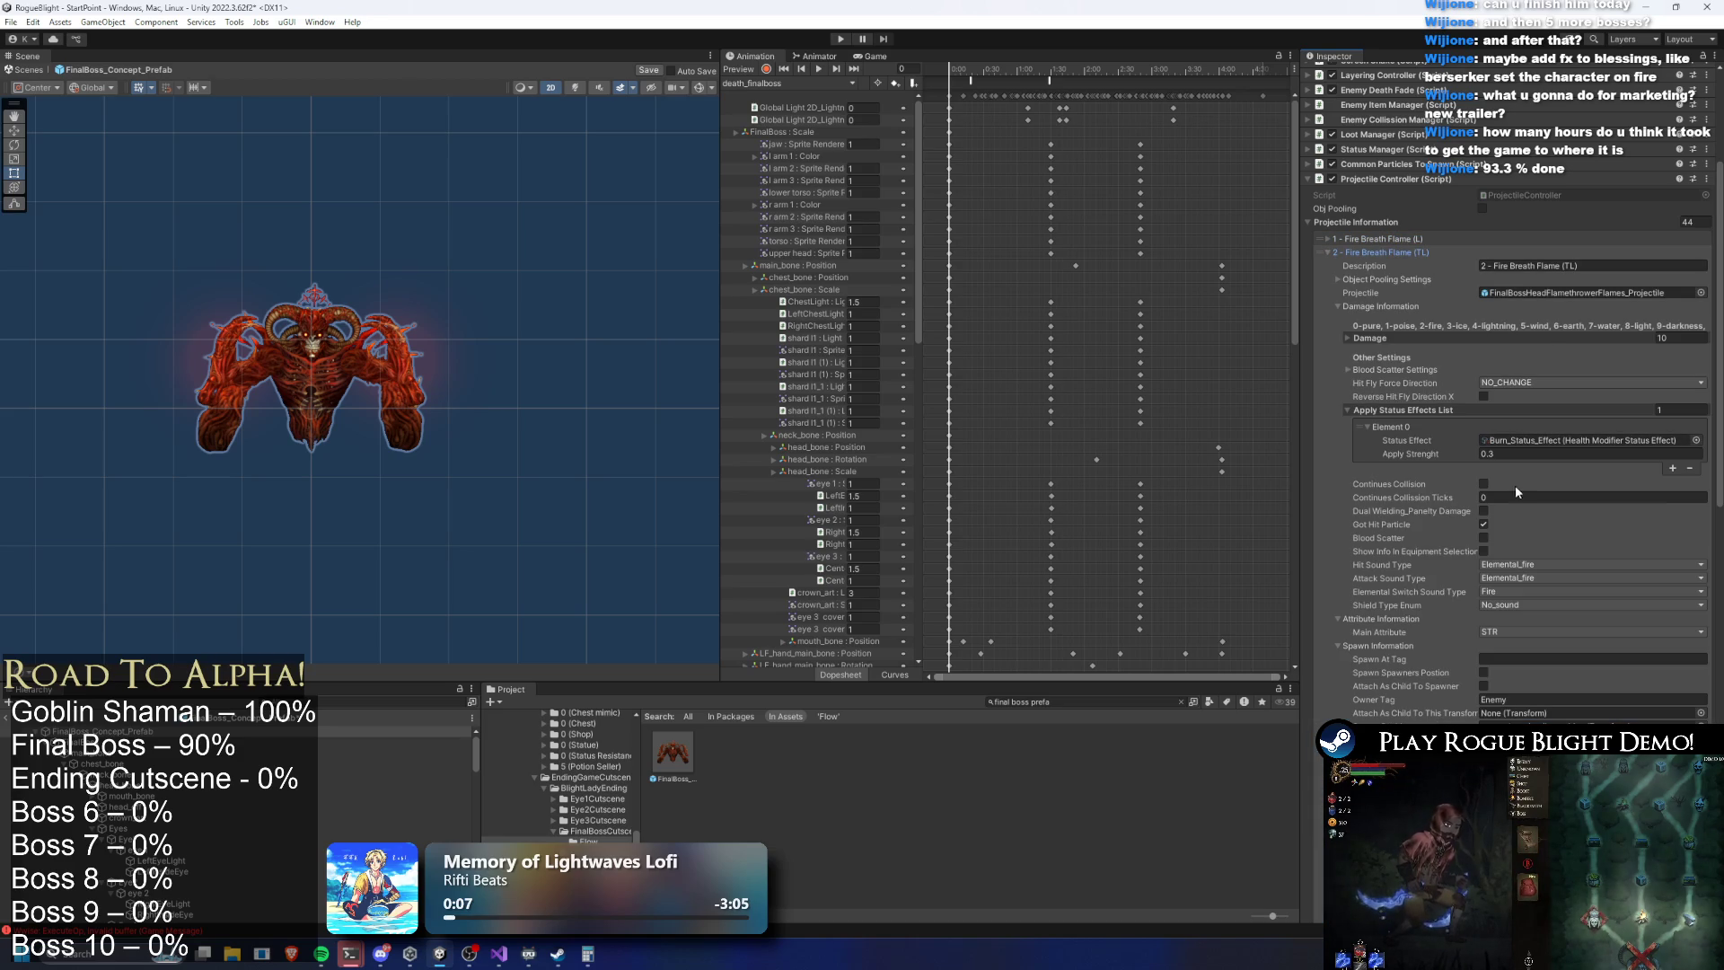
{"action": "left_click", "coordinate": [1483, 337]}
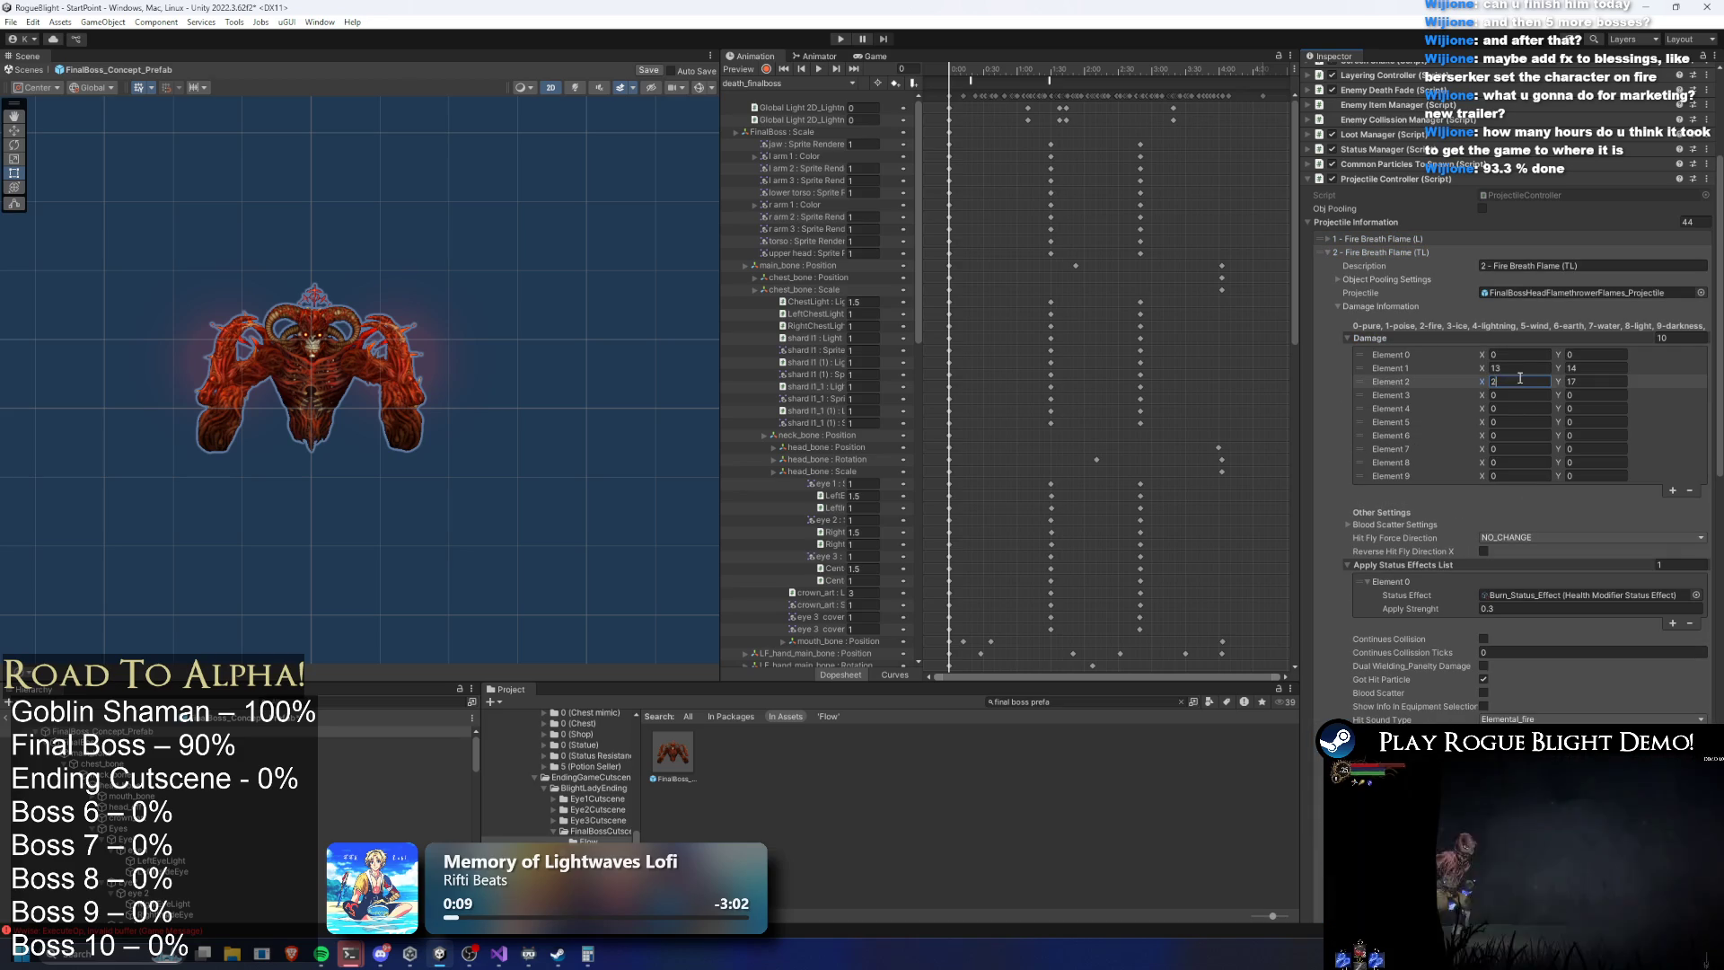
{"action": "left_click", "coordinate": [1587, 382]}
{"action": "type", "text": "17"}
{"action": "left_click", "coordinate": [1383, 252]}
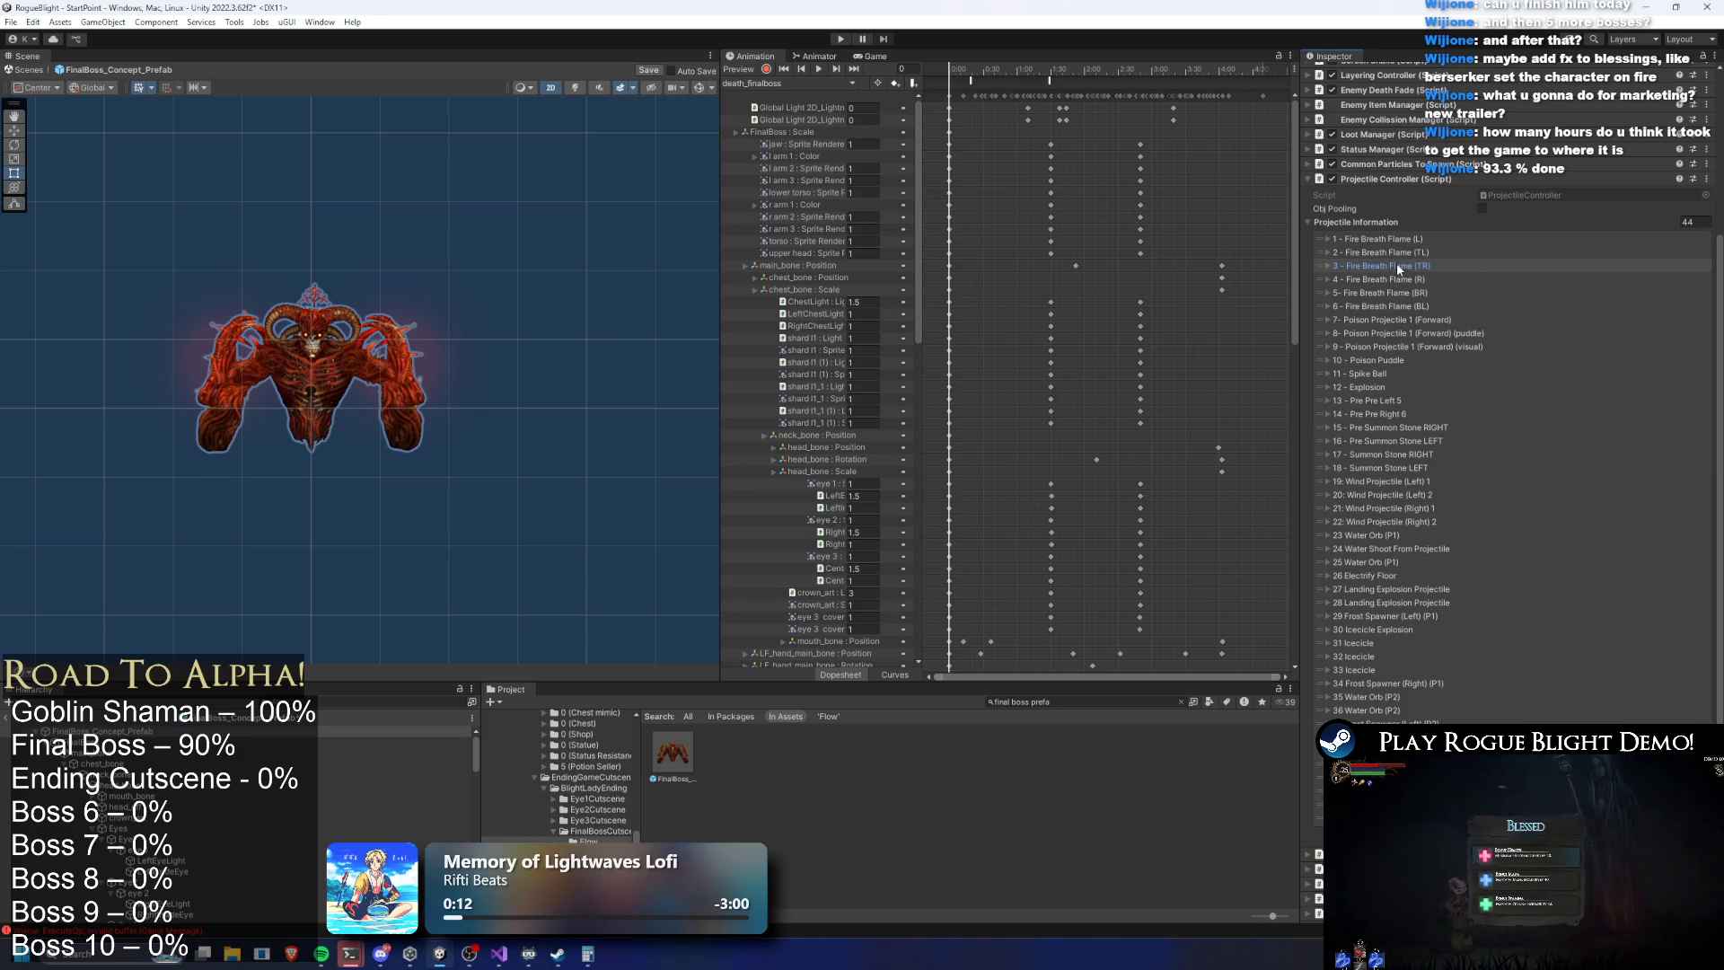
{"action": "left_click", "coordinate": [1383, 266]}
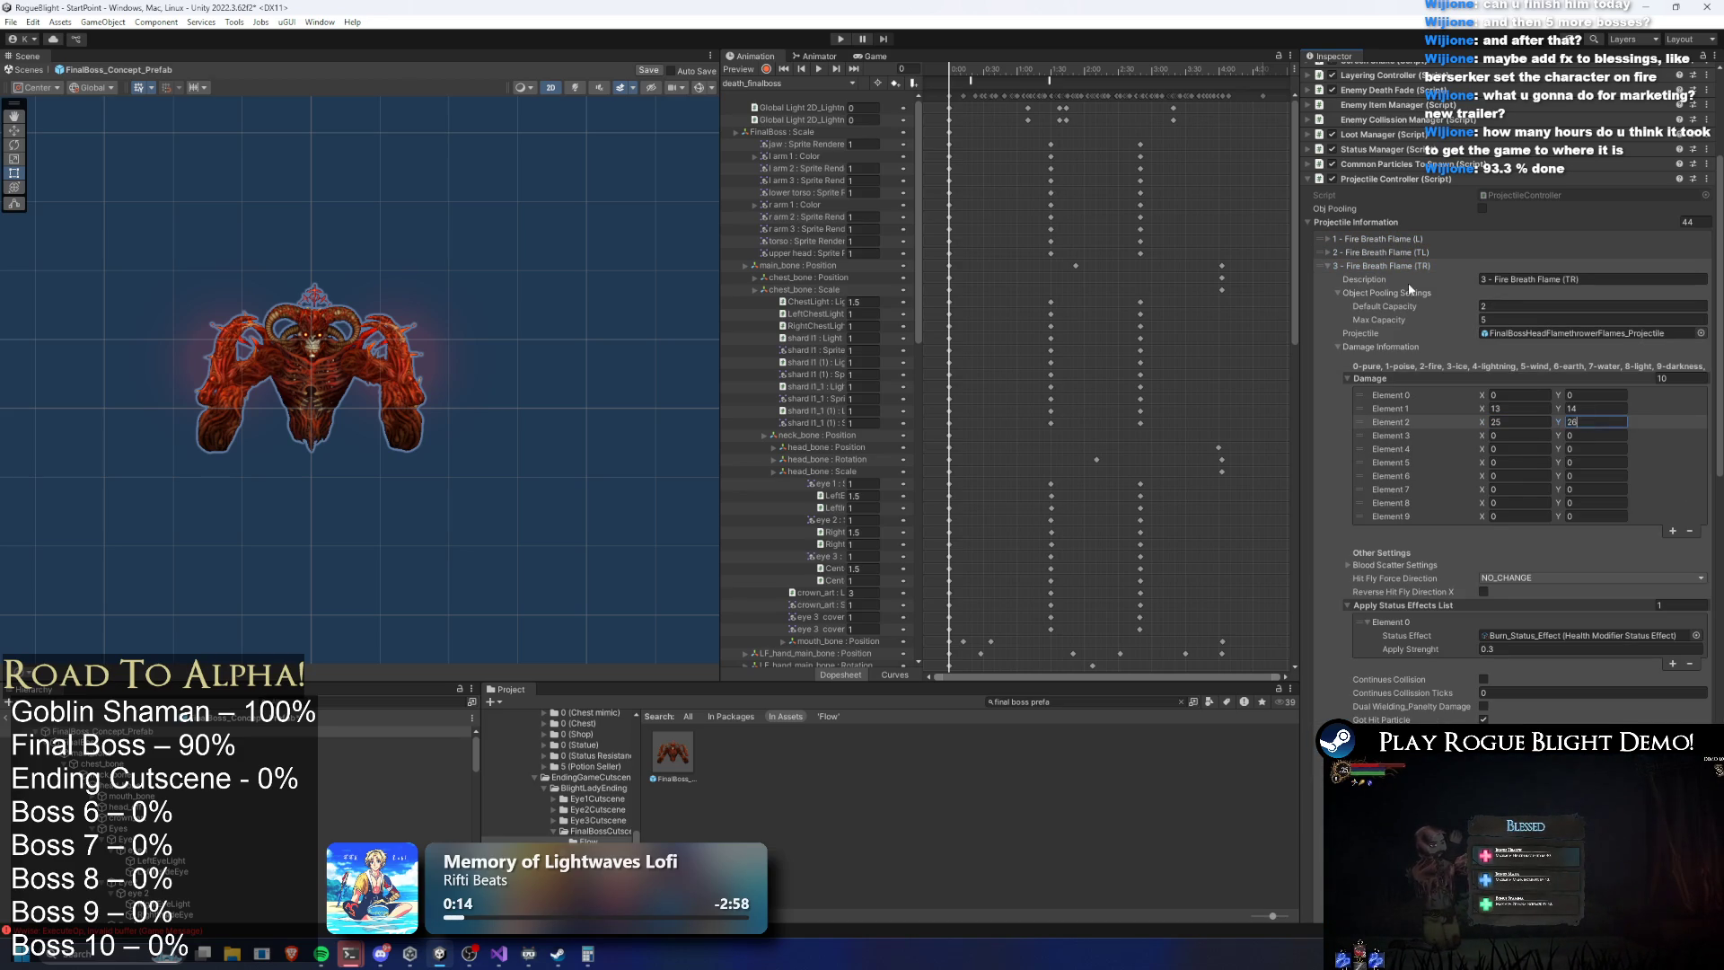
{"action": "left_click", "coordinate": [1410, 268]}
Edit Element 2 Y damage of Fire Breath Flame R, BR and BL
{"action": "left_click", "coordinate": [1411, 279]}
{"action": "left_click", "coordinate": [1590, 435]}
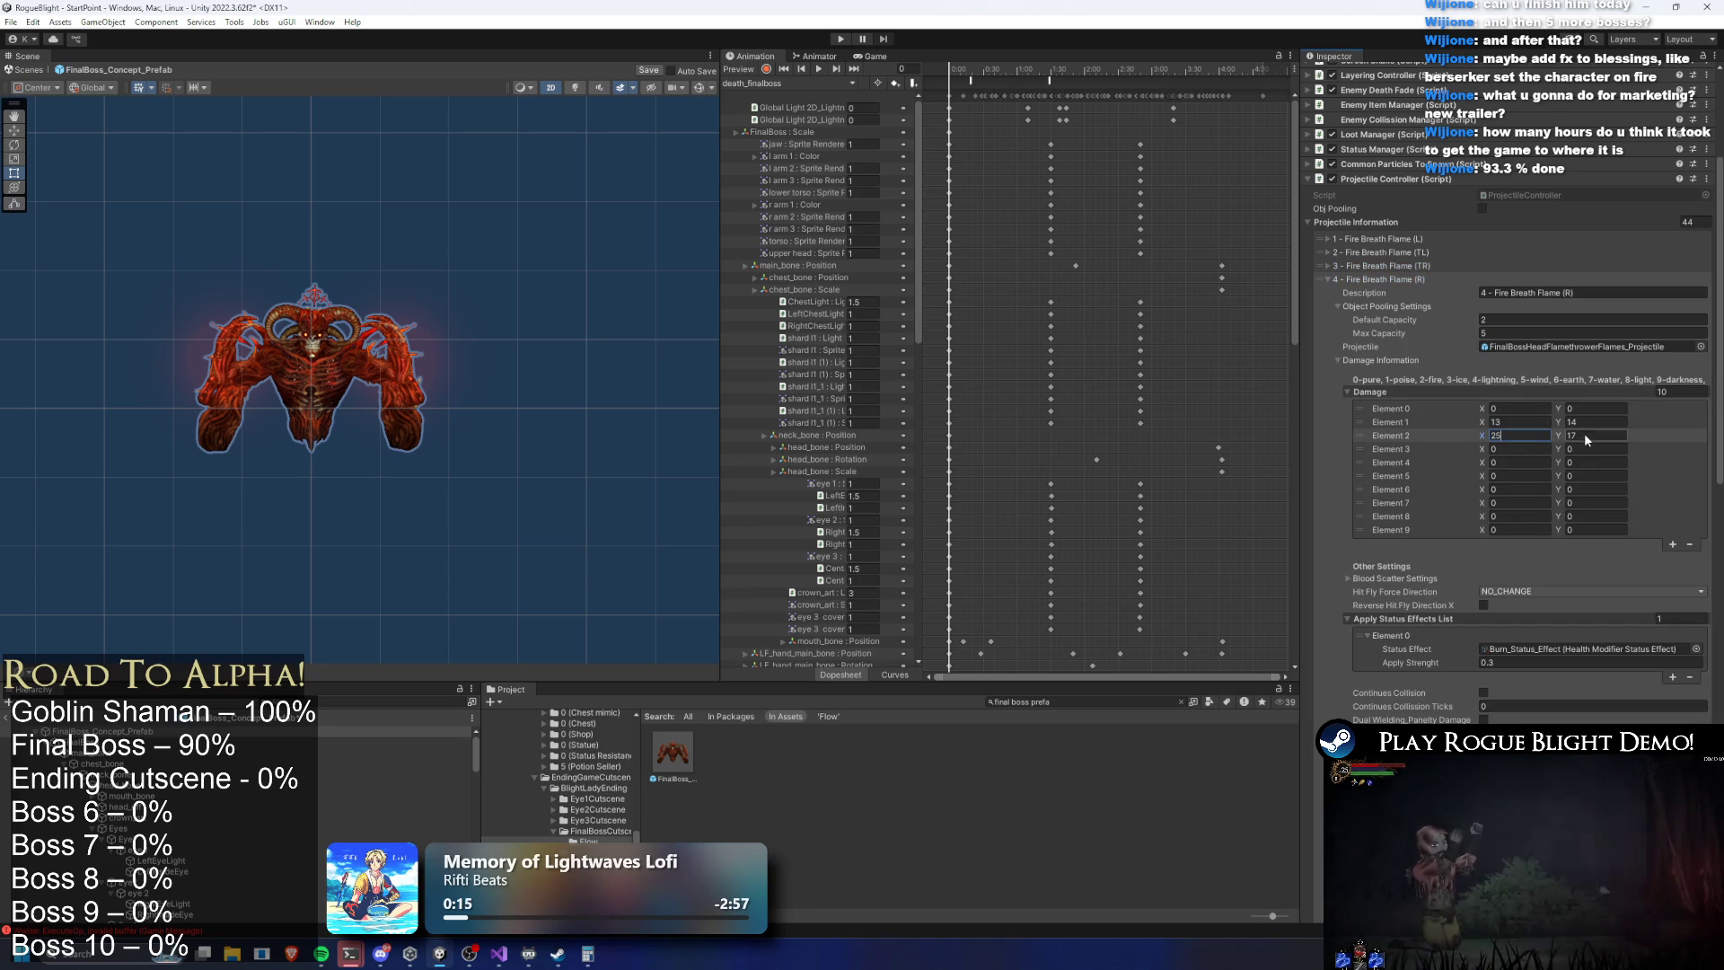
{"action": "type", "text": "26"}
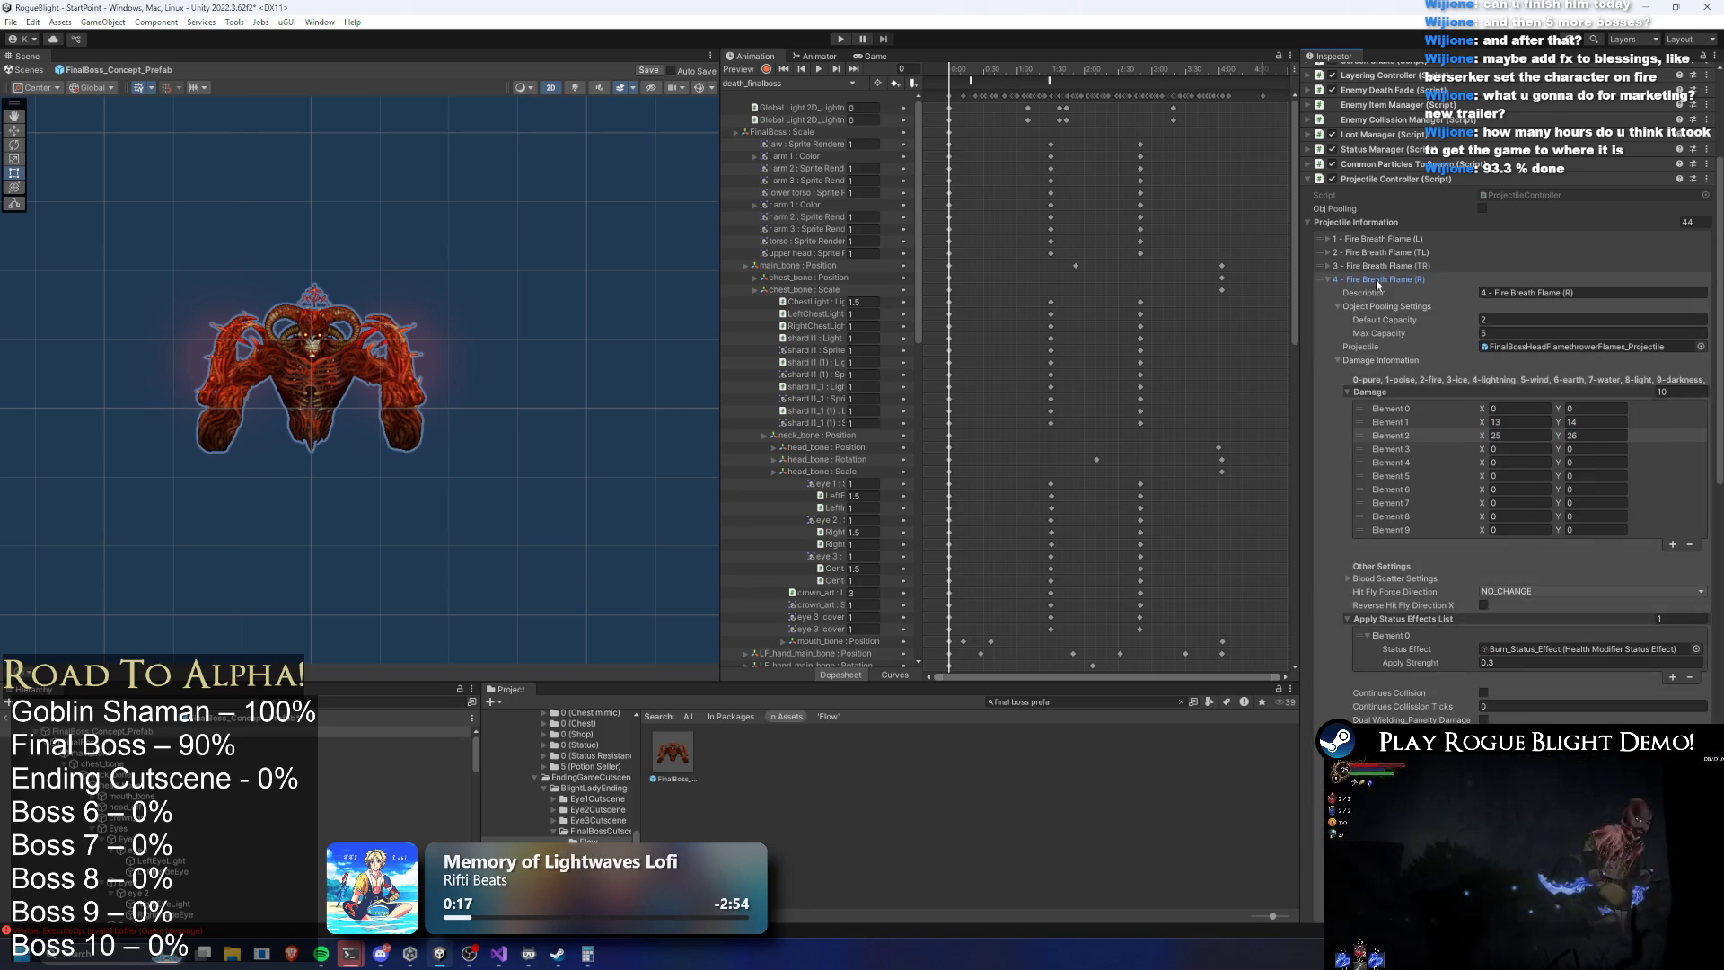
{"action": "left_click", "coordinate": [1376, 279]}
{"action": "left_click", "coordinate": [1383, 293]}
{"action": "left_click", "coordinate": [1593, 422]}
{"action": "type", "text": "26"}
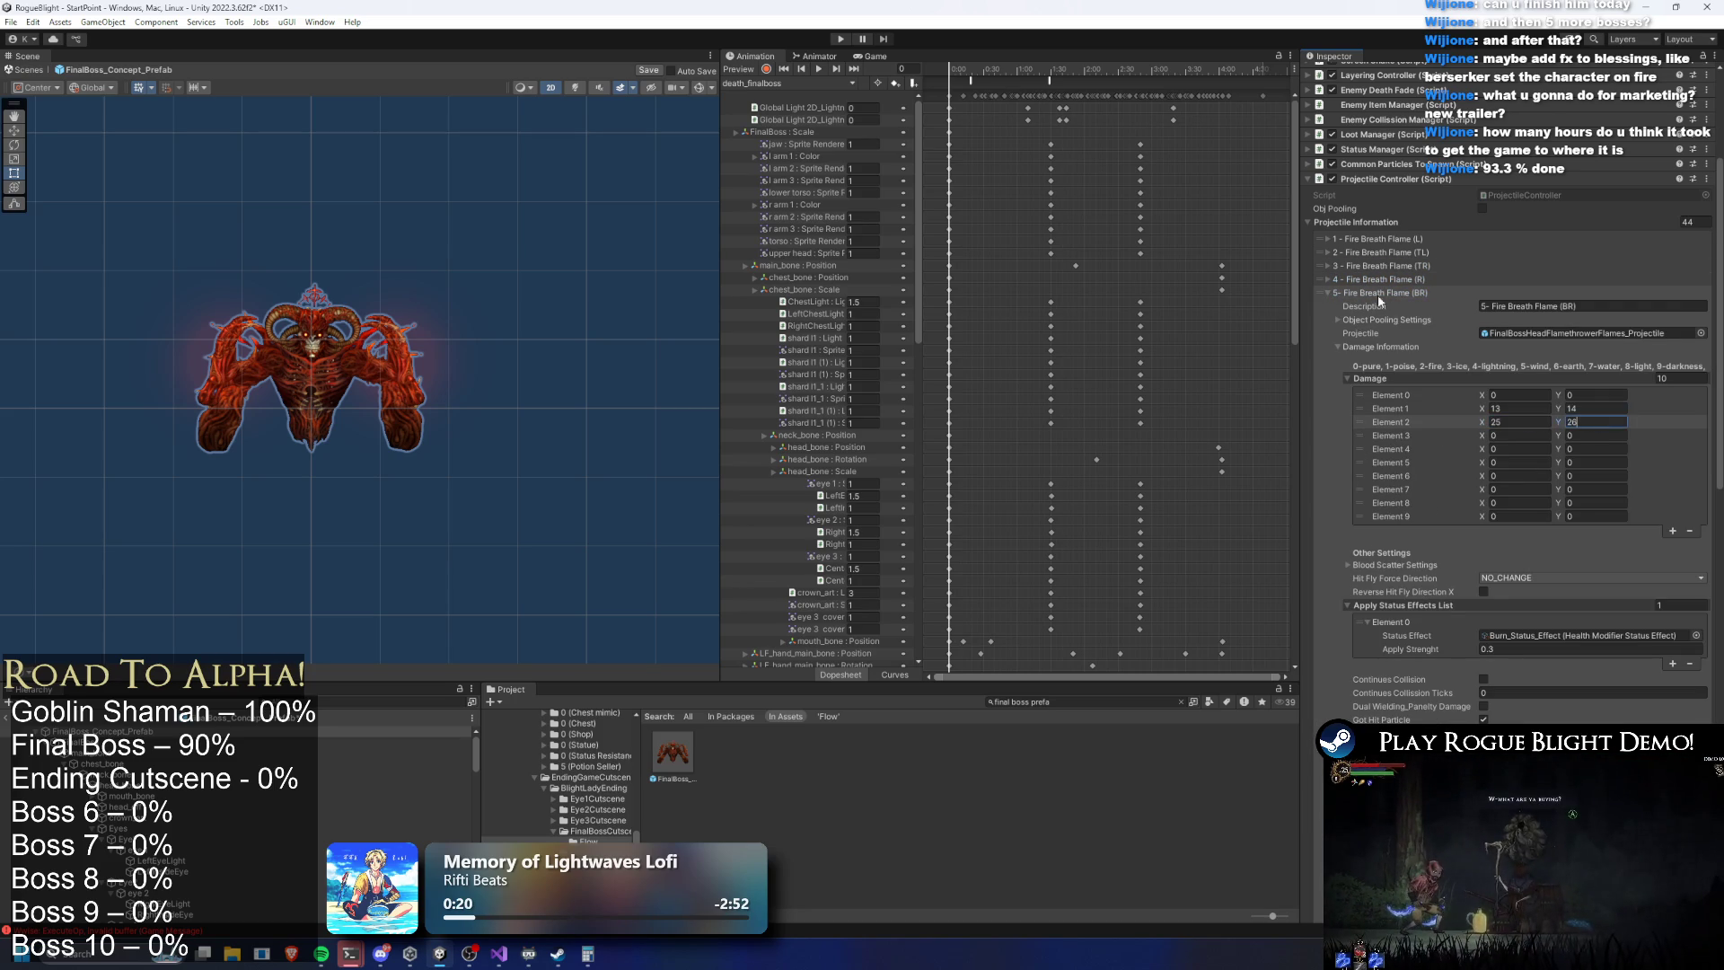
{"action": "left_click", "coordinate": [1380, 294]}
{"action": "left_click", "coordinate": [1398, 308]}
{"action": "left_click", "coordinate": [1590, 463]}
{"action": "type", "text": "17"}
{"action": "left_click", "coordinate": [1386, 305]}
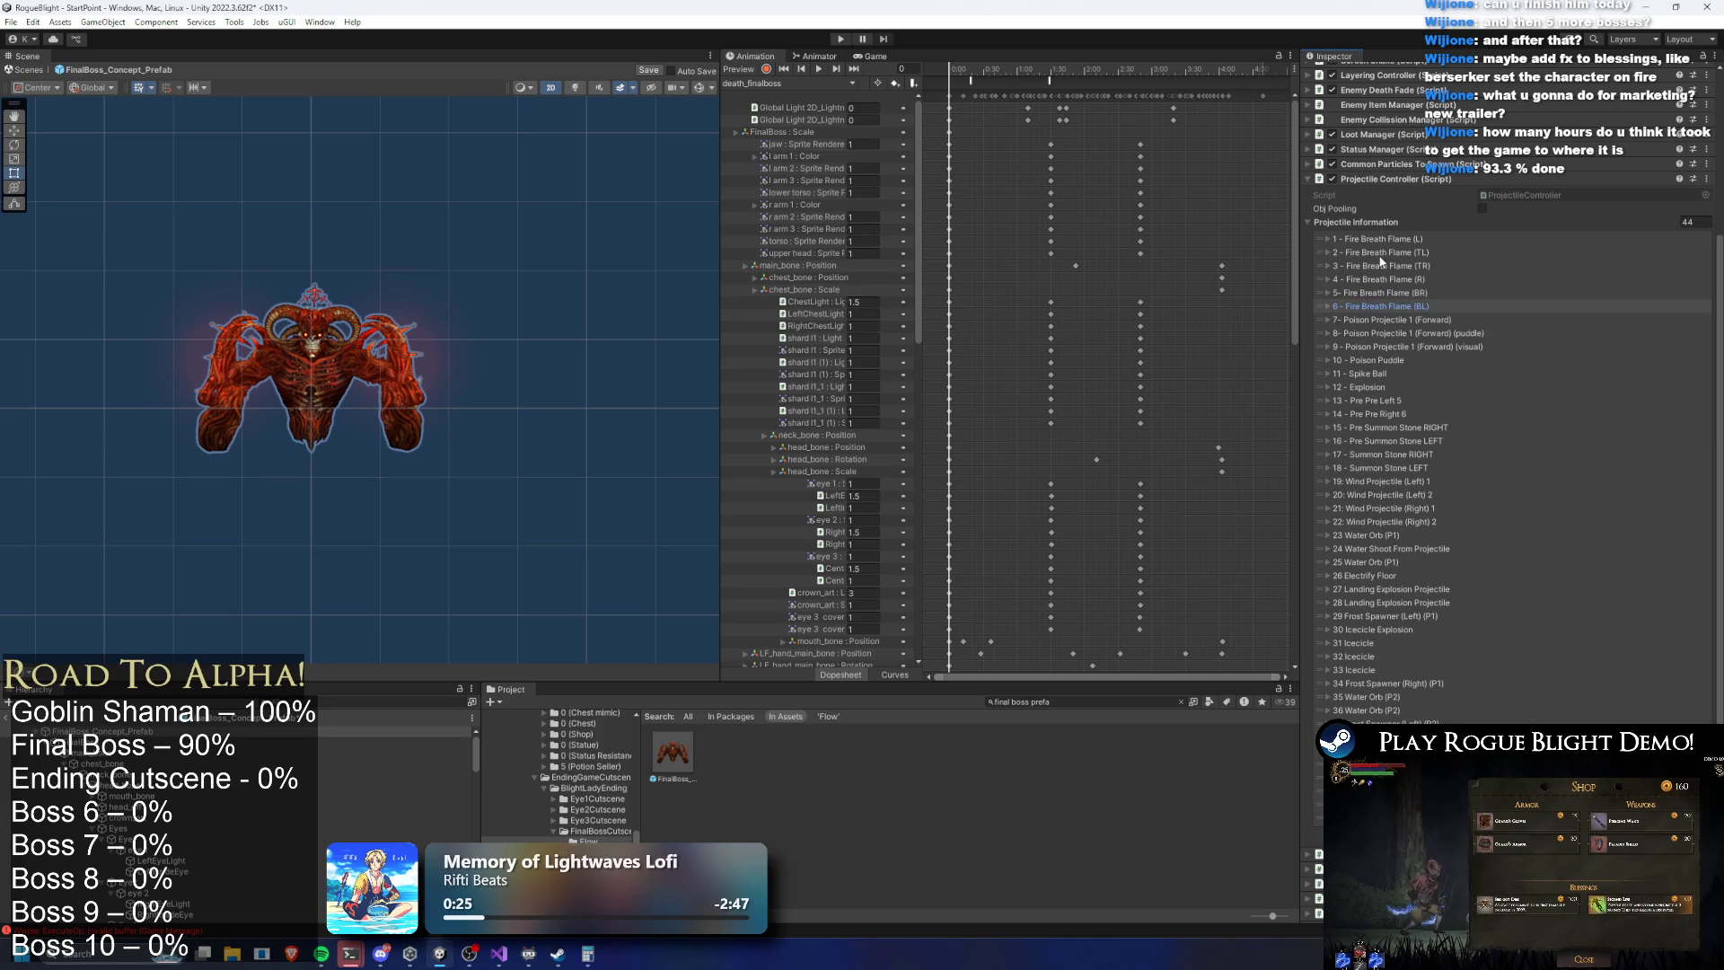
{"action": "left_click", "coordinate": [1378, 375]}
Inspect the Spike Ball, Explosion, Pre Pre Left 5 and Pre Pre Right 6 projectile entries
{"action": "left_click", "coordinate": [1378, 375]}
{"action": "left_click", "coordinate": [1379, 387]}
{"action": "left_click", "coordinate": [1379, 387]}
{"action": "left_click", "coordinate": [1378, 400]}
{"action": "left_click", "coordinate": [1376, 400]}
{"action": "left_click", "coordinate": [1380, 400]}
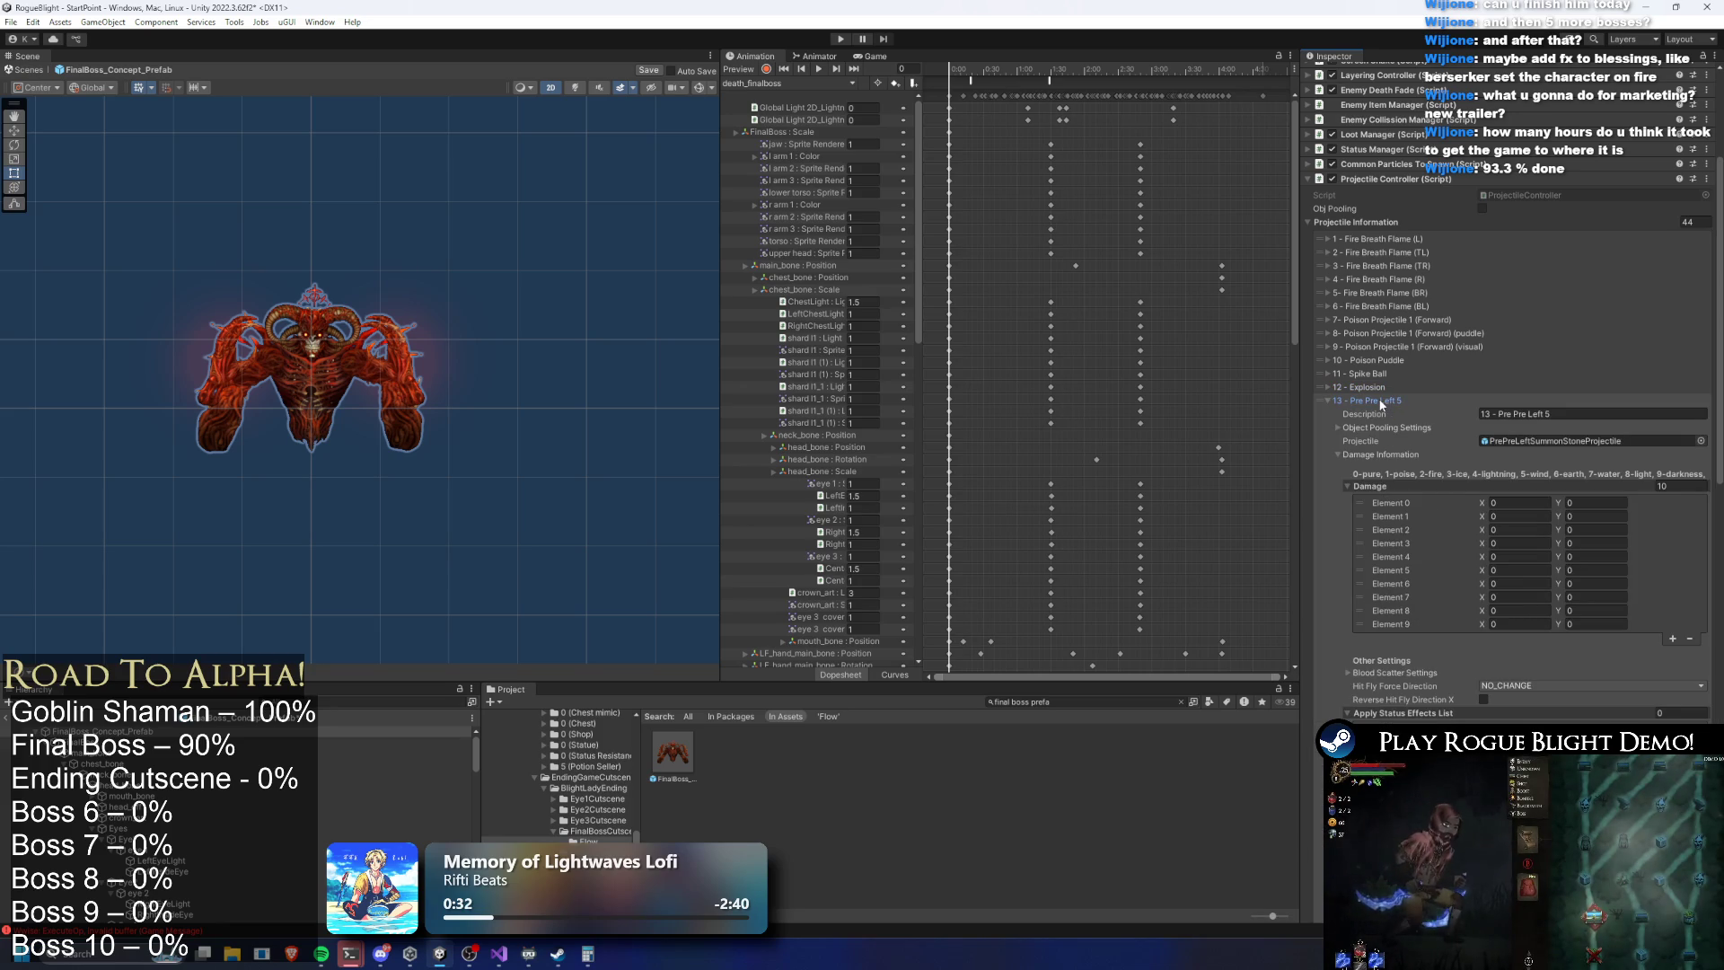
{"action": "left_click", "coordinate": [1380, 401]}
{"action": "left_click", "coordinate": [1382, 414]}
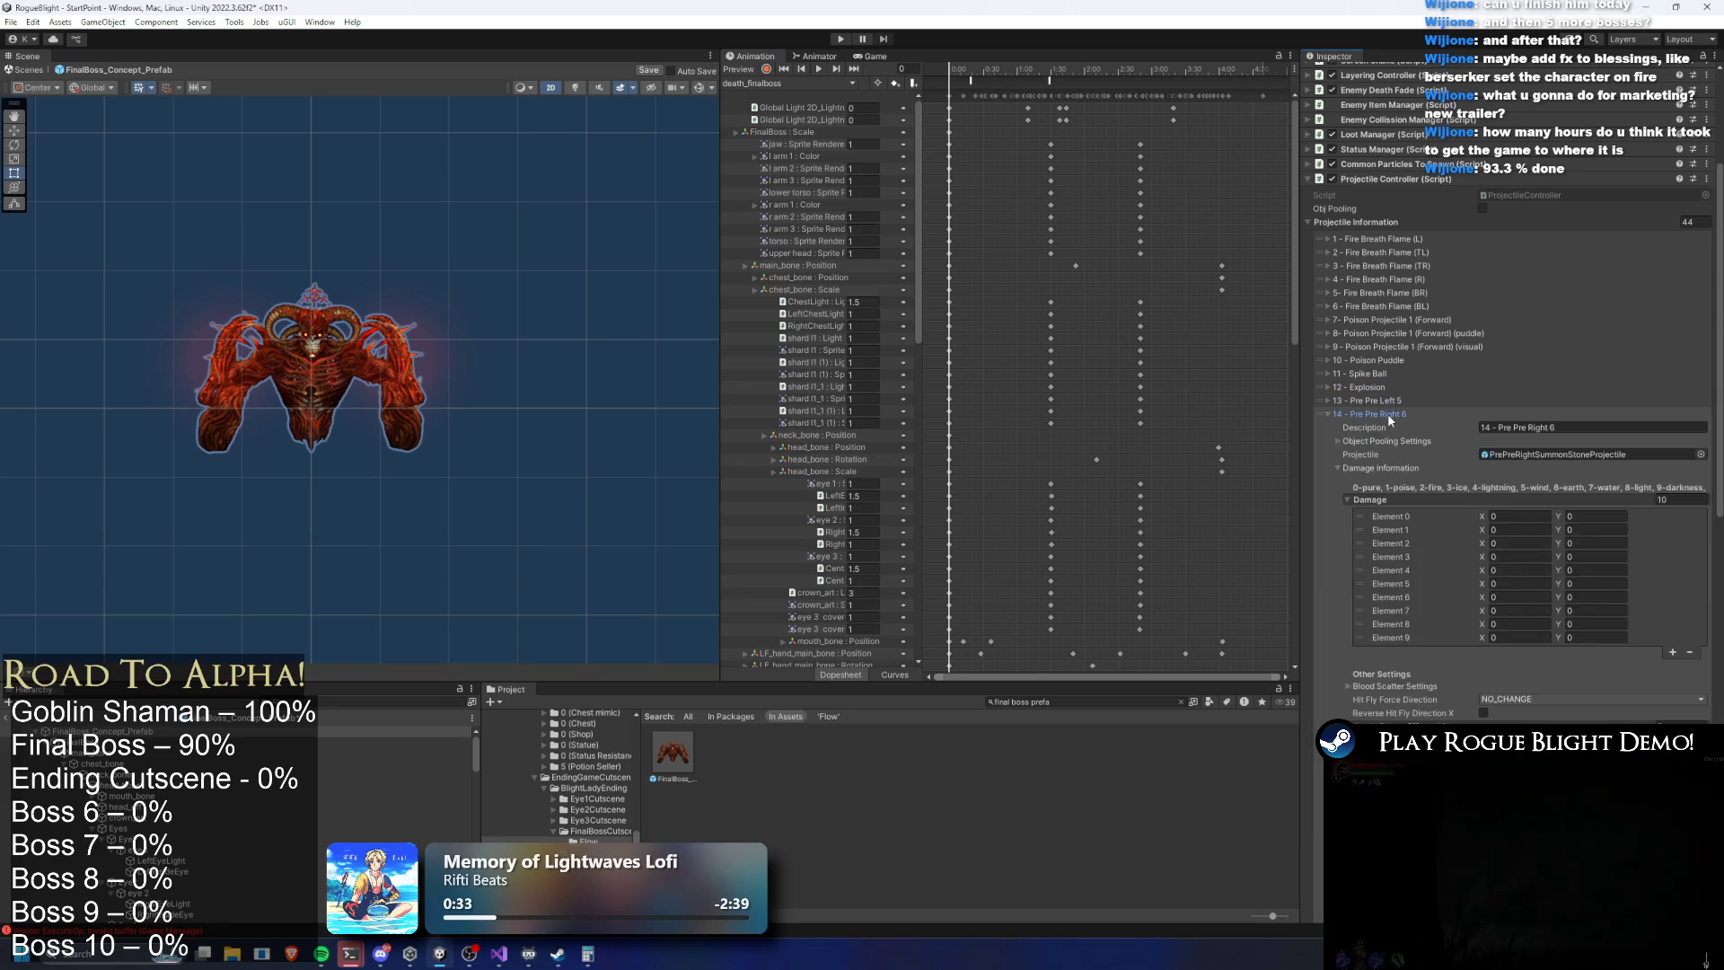
{"action": "left_click", "coordinate": [1384, 414]}
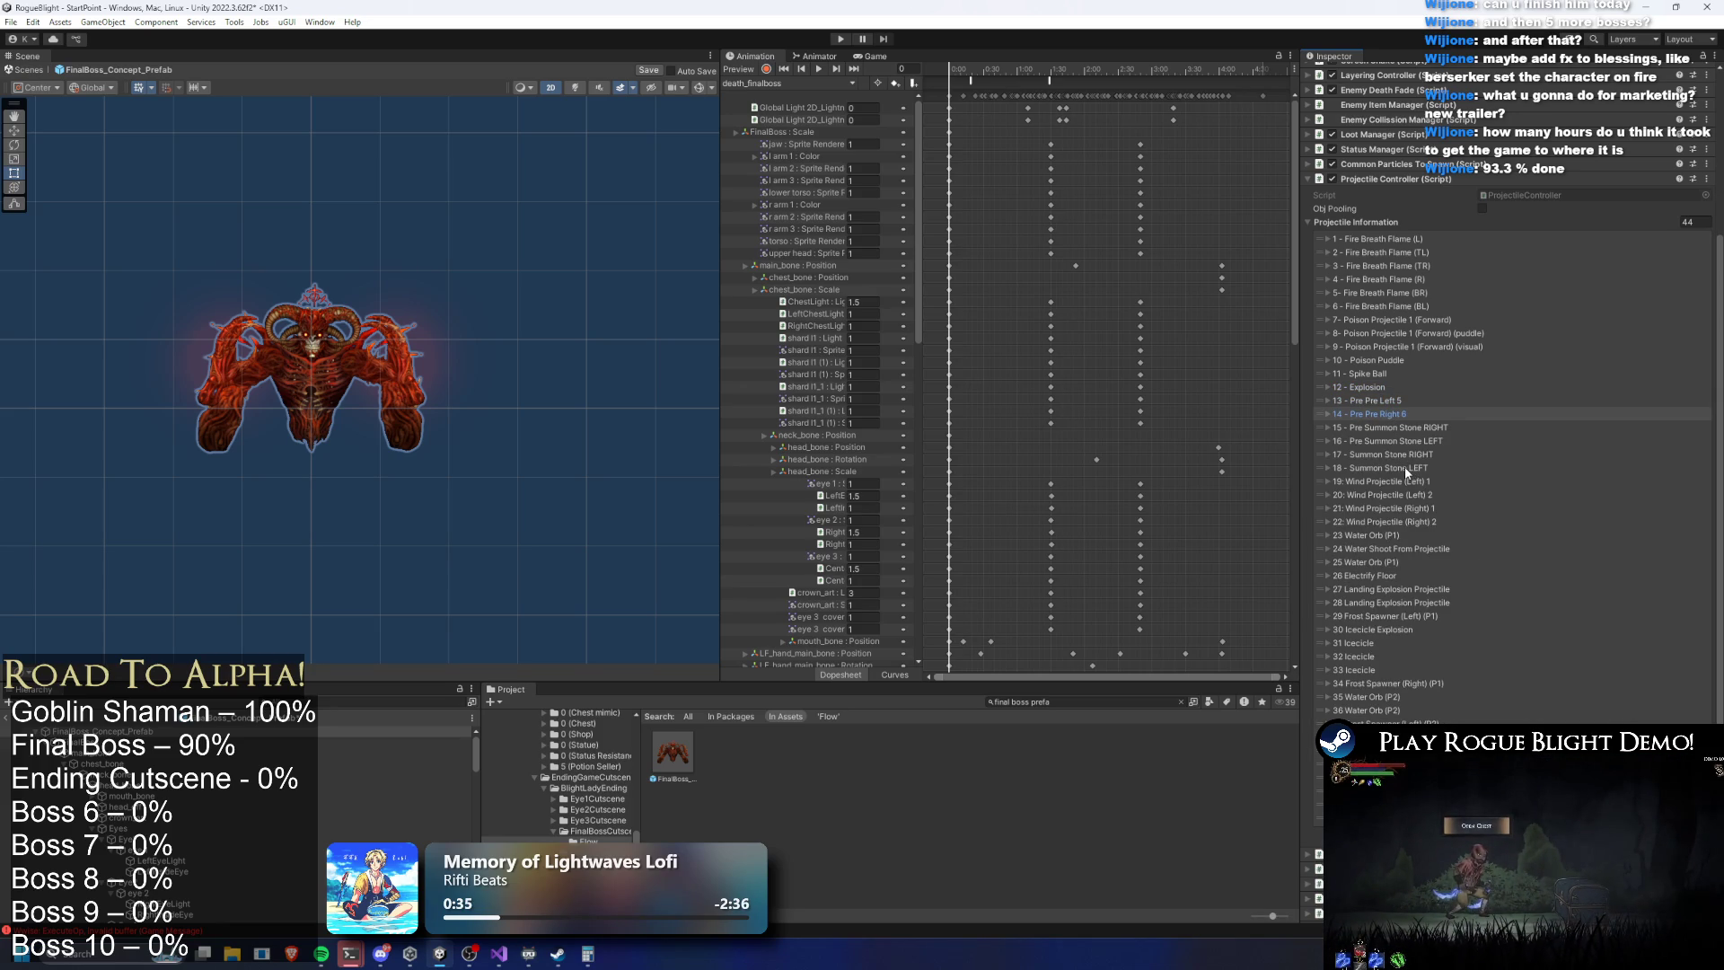
Set 17 - Summon Stone RIGHT Element 6 damage to 27–28
{"action": "left_click", "coordinate": [1411, 453]}
{"action": "left_click", "coordinate": [1508, 638]}
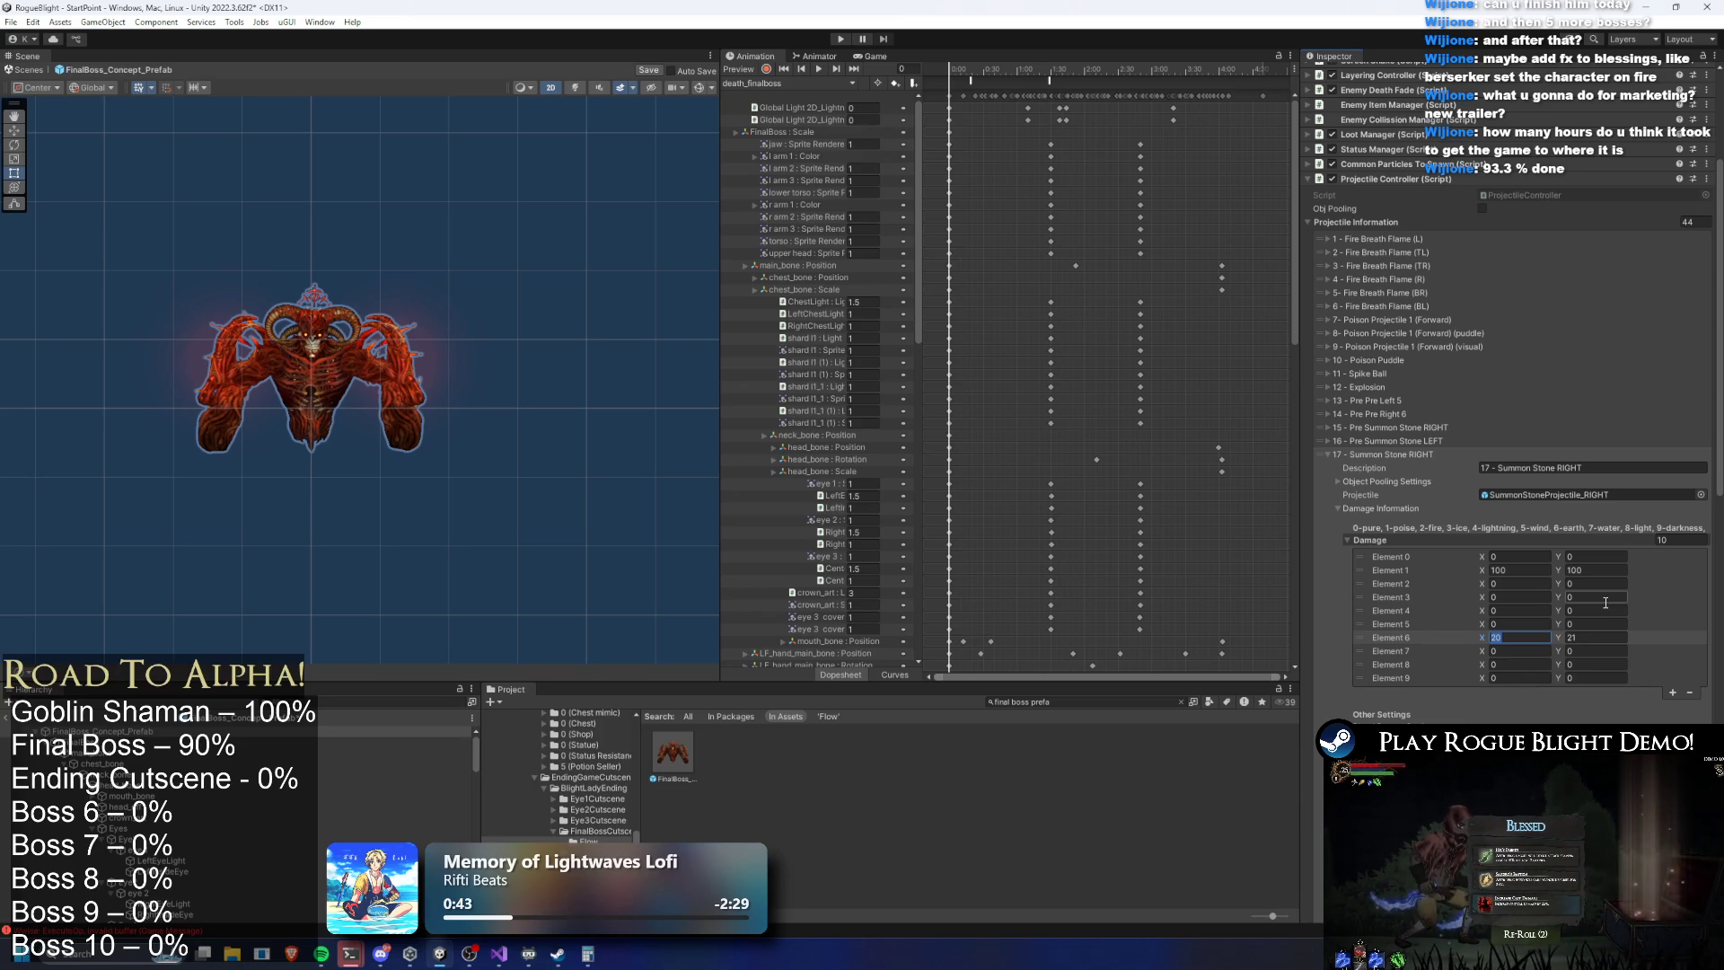
{"action": "left_click", "coordinate": [1585, 638]}
{"action": "type", "text": "27"}
{"action": "left_click", "coordinate": [1520, 639]}
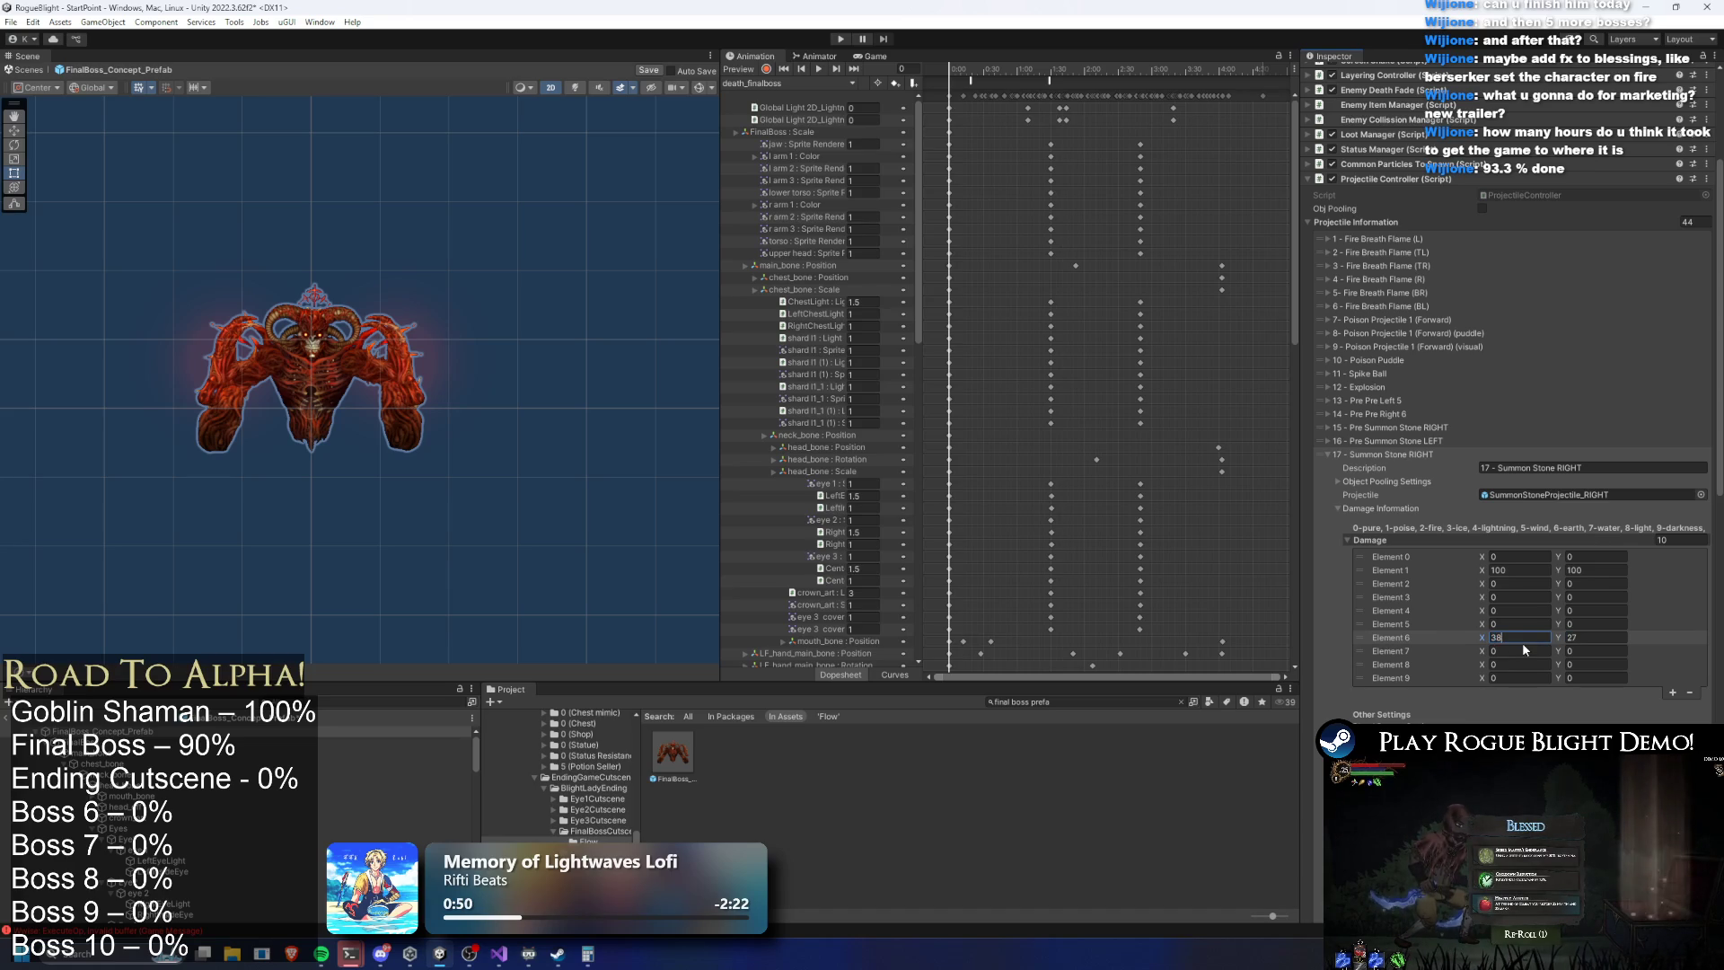
{"action": "key", "text": "BackSpace"}
{"action": "type", "text": "7"}
{"action": "key", "text": "Tab"}
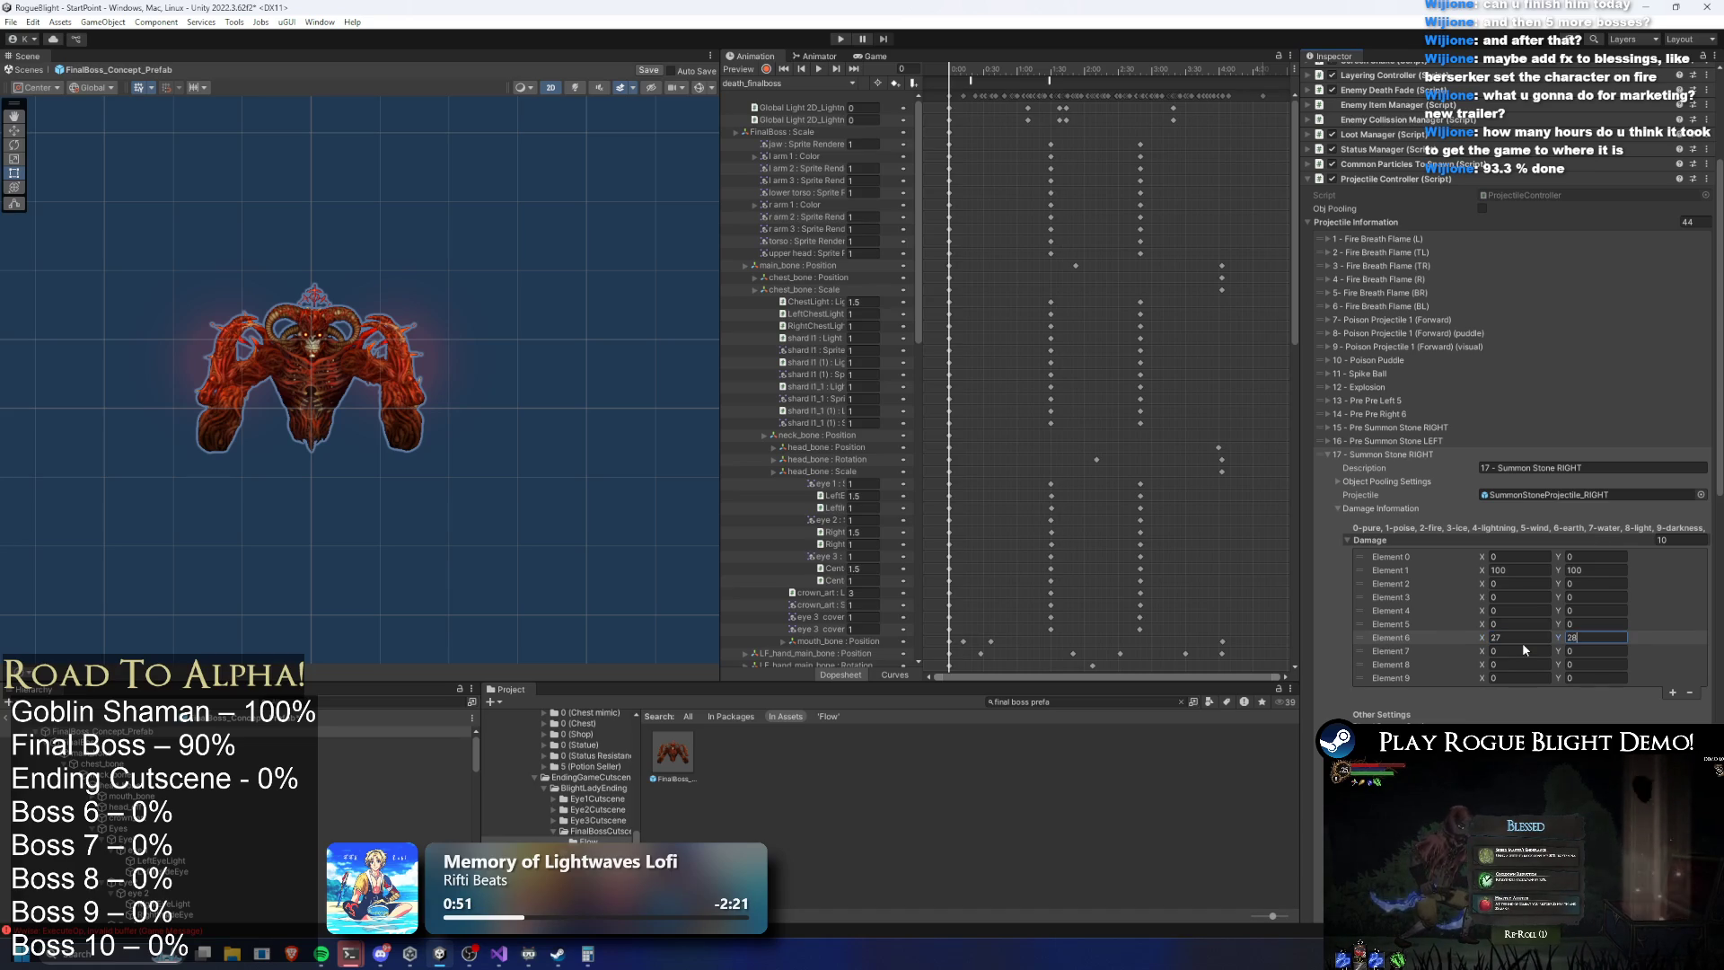
{"action": "left_click", "coordinate": [1419, 455]}
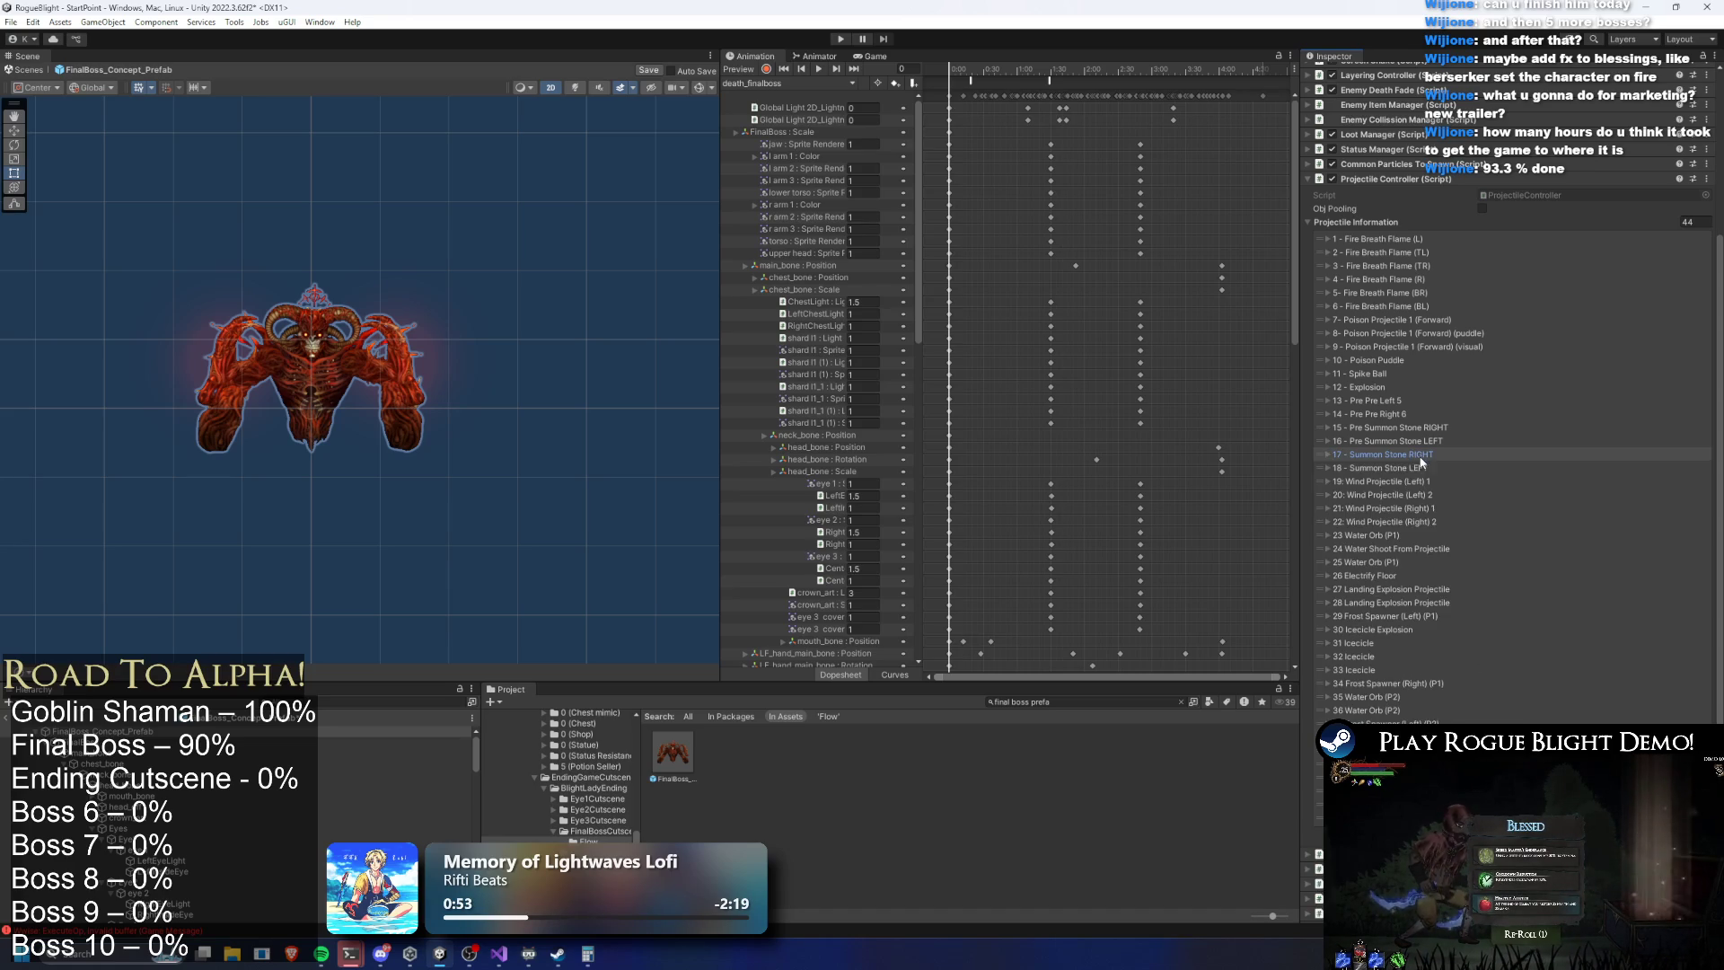
Check Summon Stone LEFT Element 6 damage and the Wind Projectile (Left) 1 entry
{"action": "left_click", "coordinate": [1387, 468]}
{"action": "left_click", "coordinate": [1509, 650]}
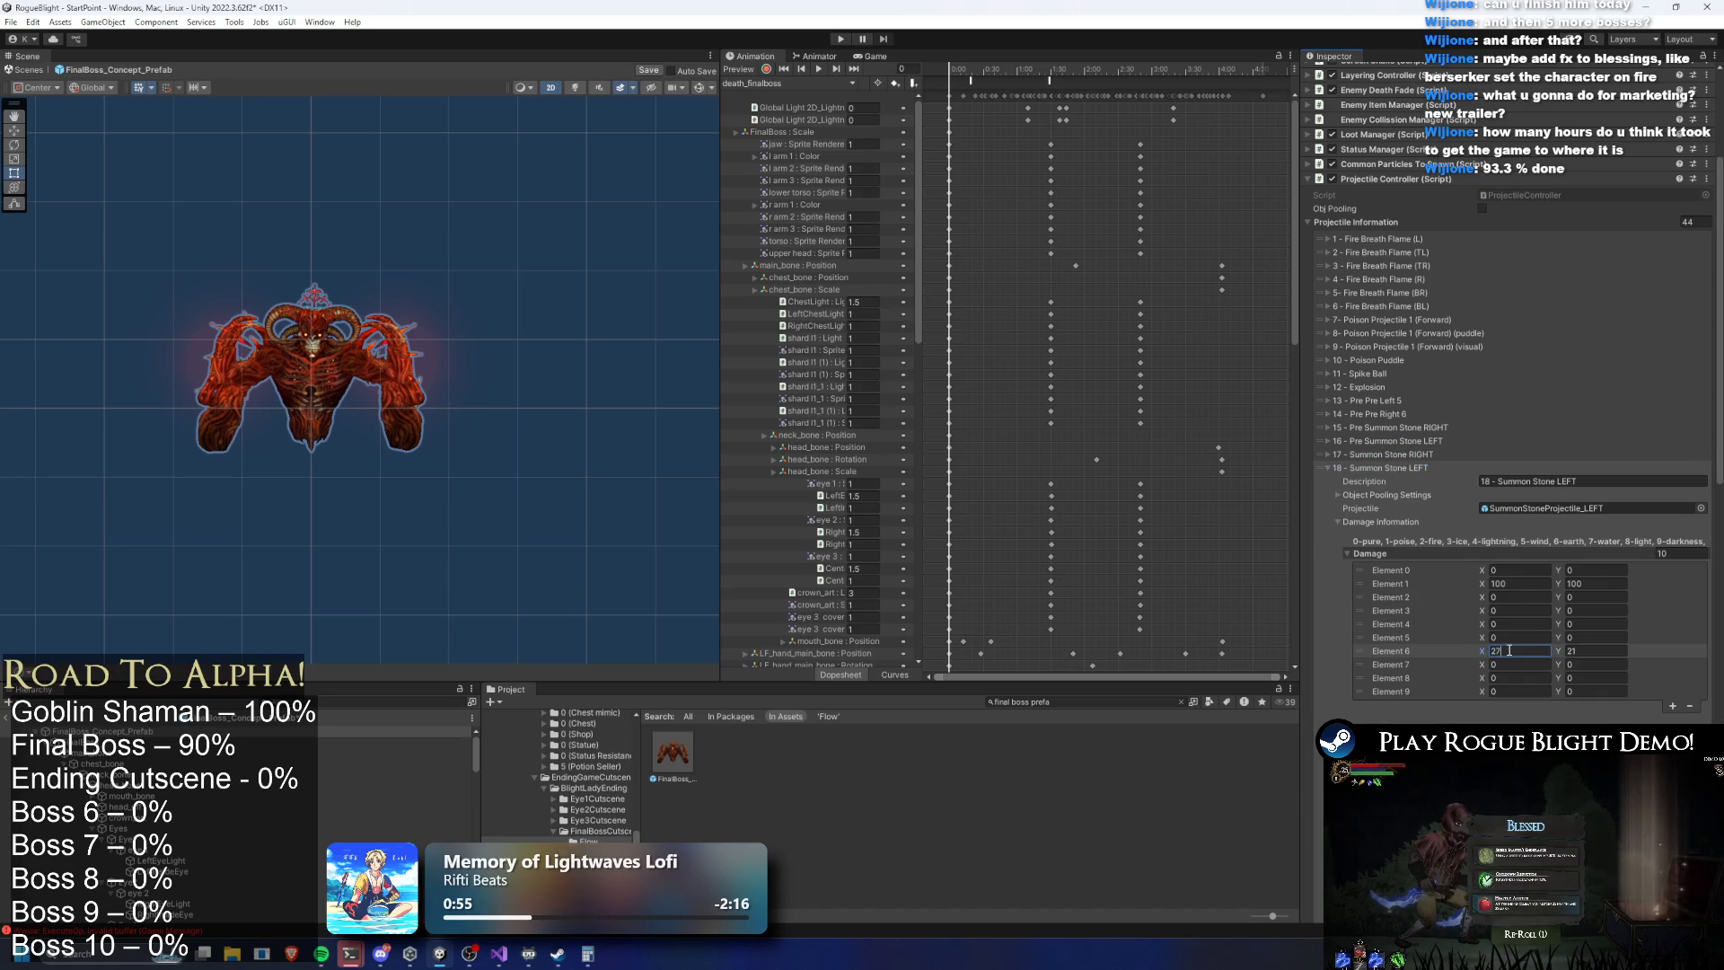
{"action": "left_click", "coordinate": [1392, 465]}
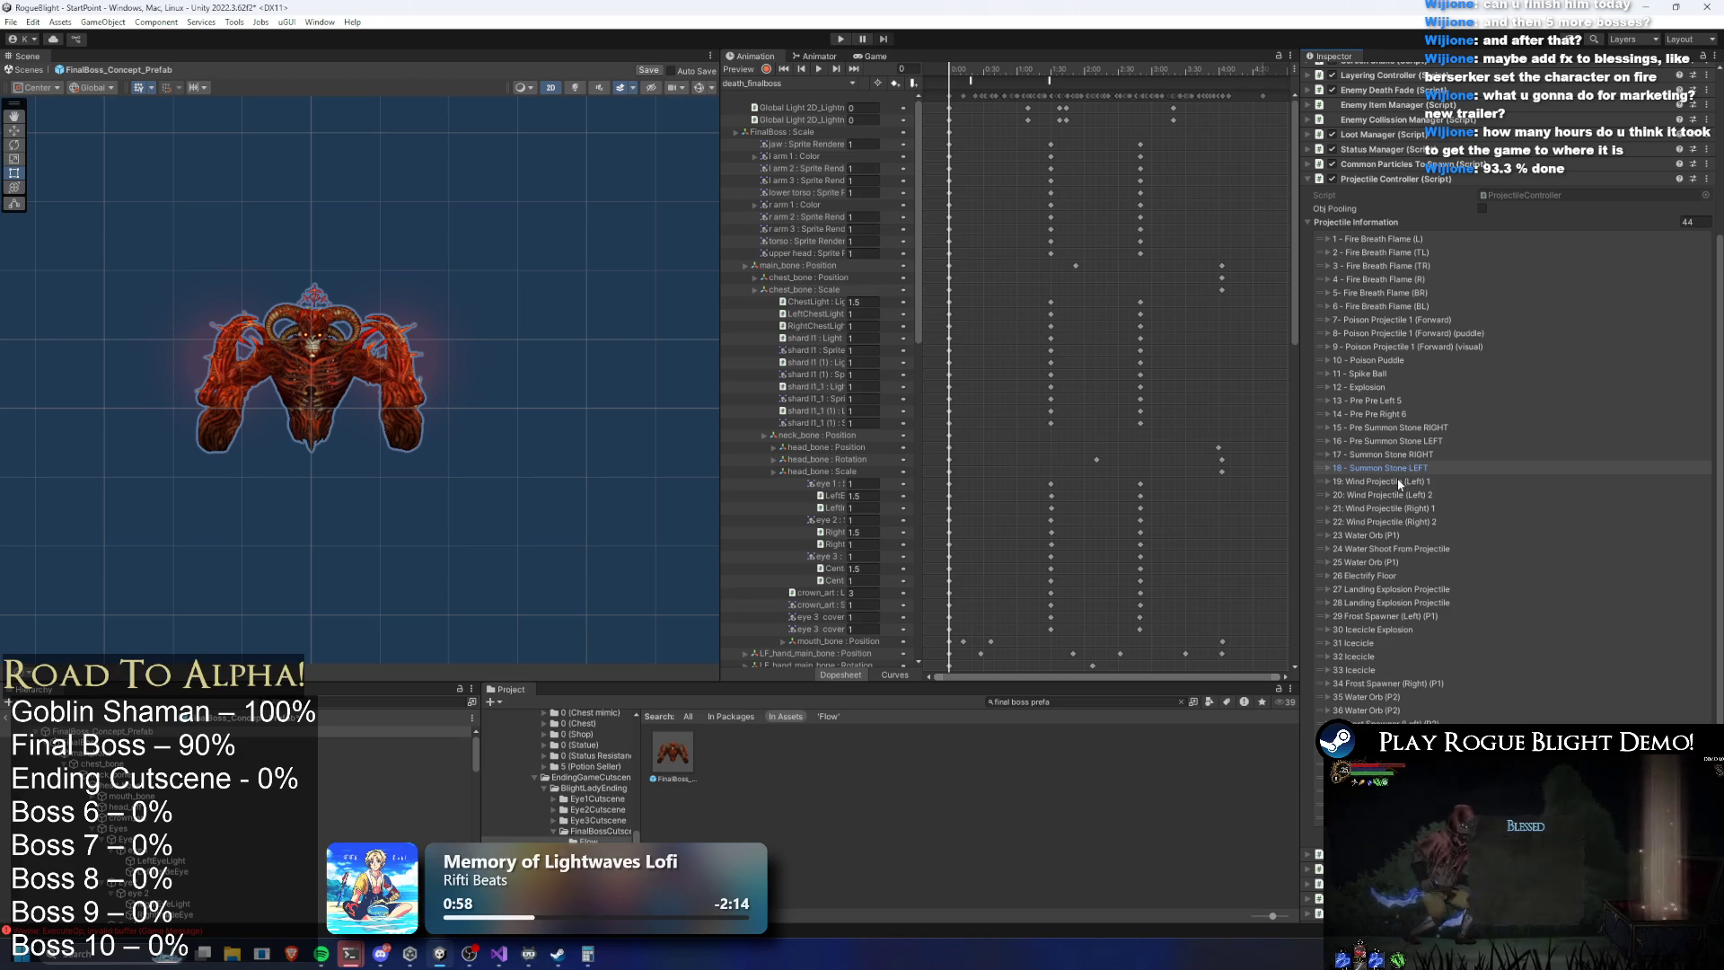
{"action": "left_click", "coordinate": [1397, 481]}
{"action": "left_click", "coordinate": [1397, 482]}
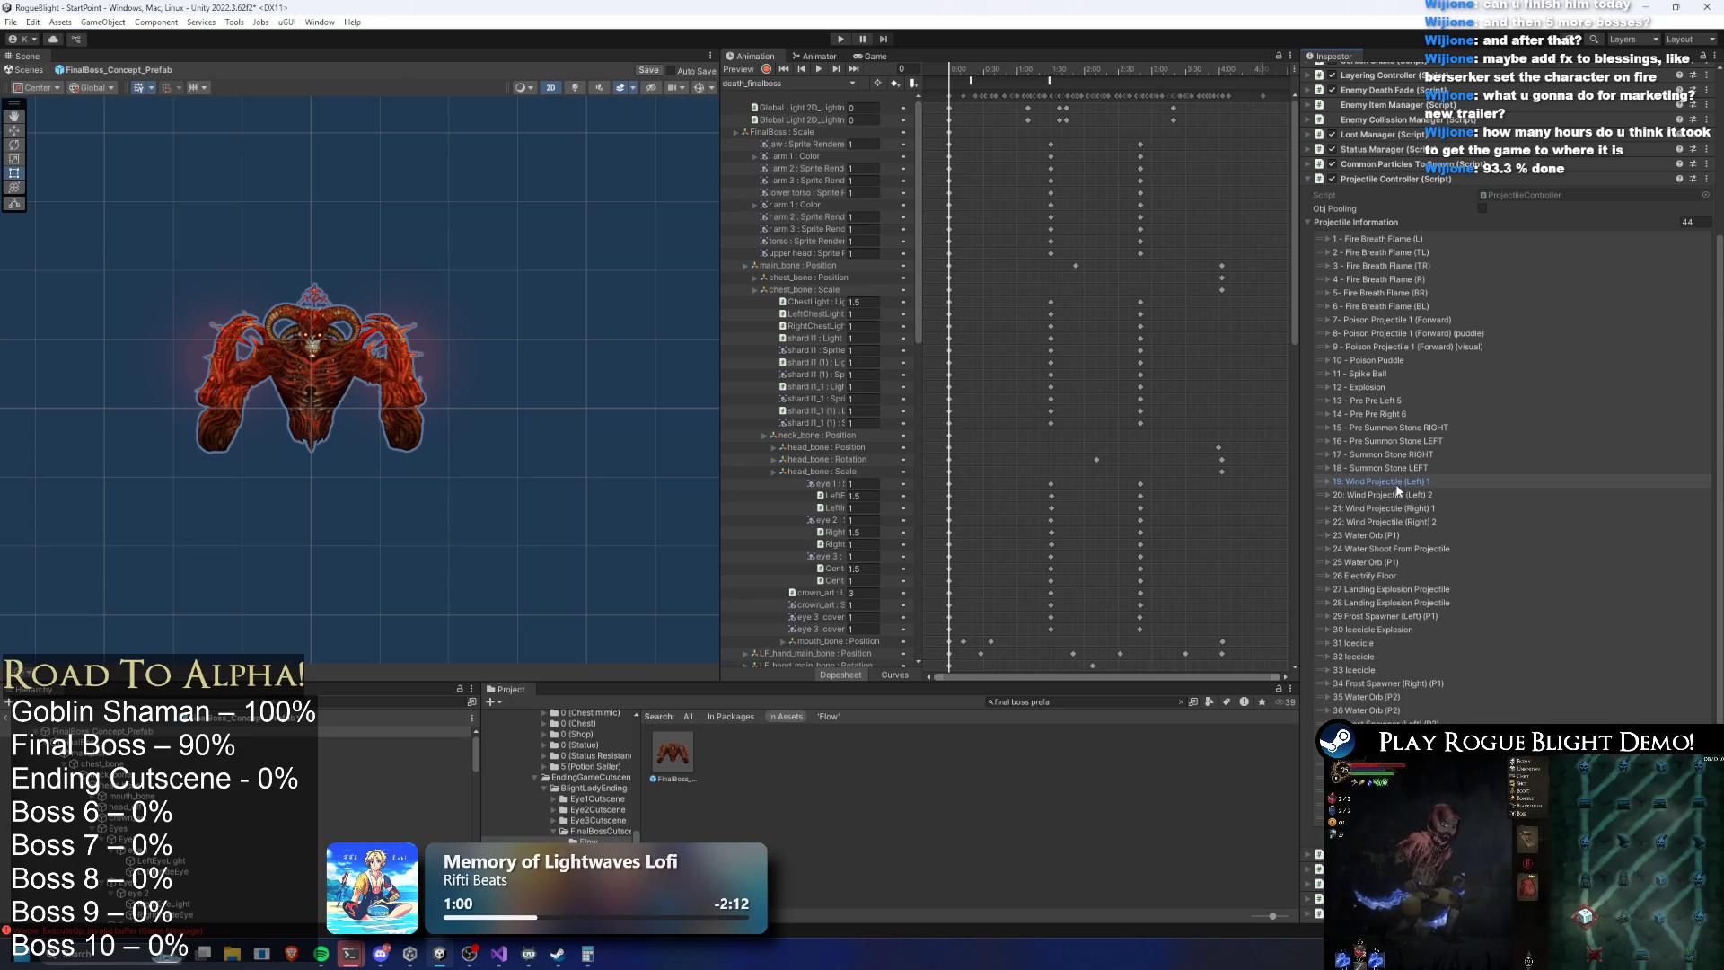
Raise Wind Projectile (Left) 1 element 5 damage X from 9 to 15
{"action": "left_click", "coordinate": [1396, 494]}
{"action": "left_click", "coordinate": [1399, 495]}
{"action": "left_click", "coordinate": [1393, 481]}
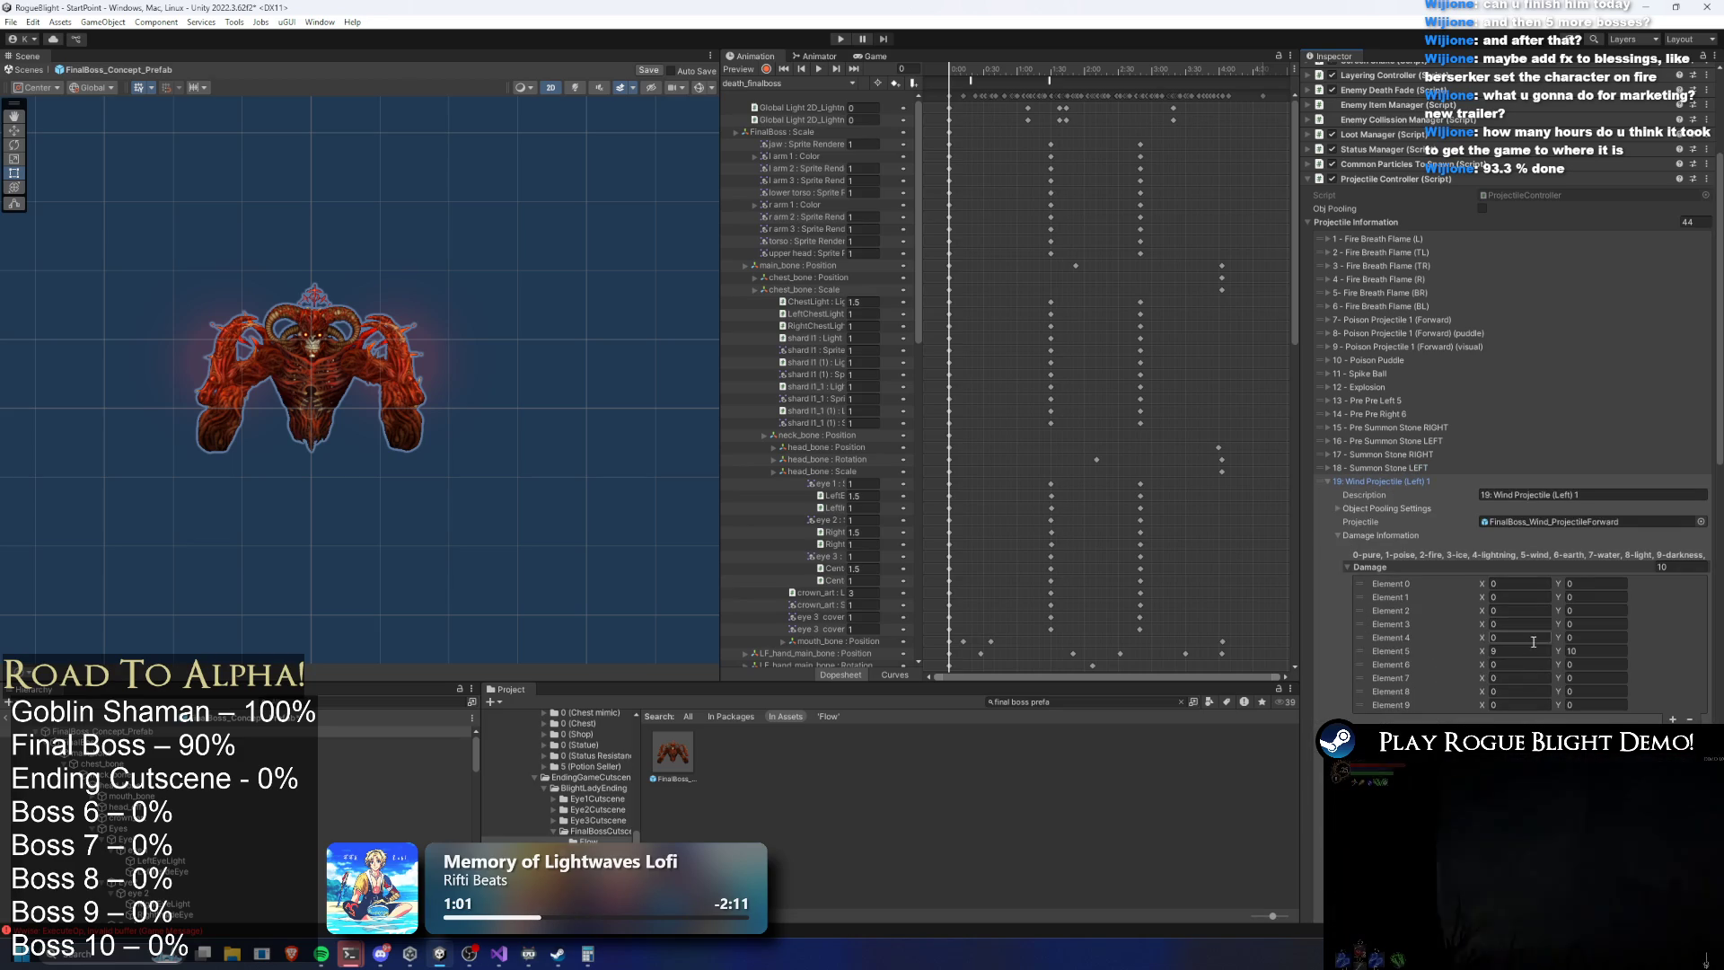
{"action": "left_click", "coordinate": [1517, 650]}
{"action": "type", "text": "15"}
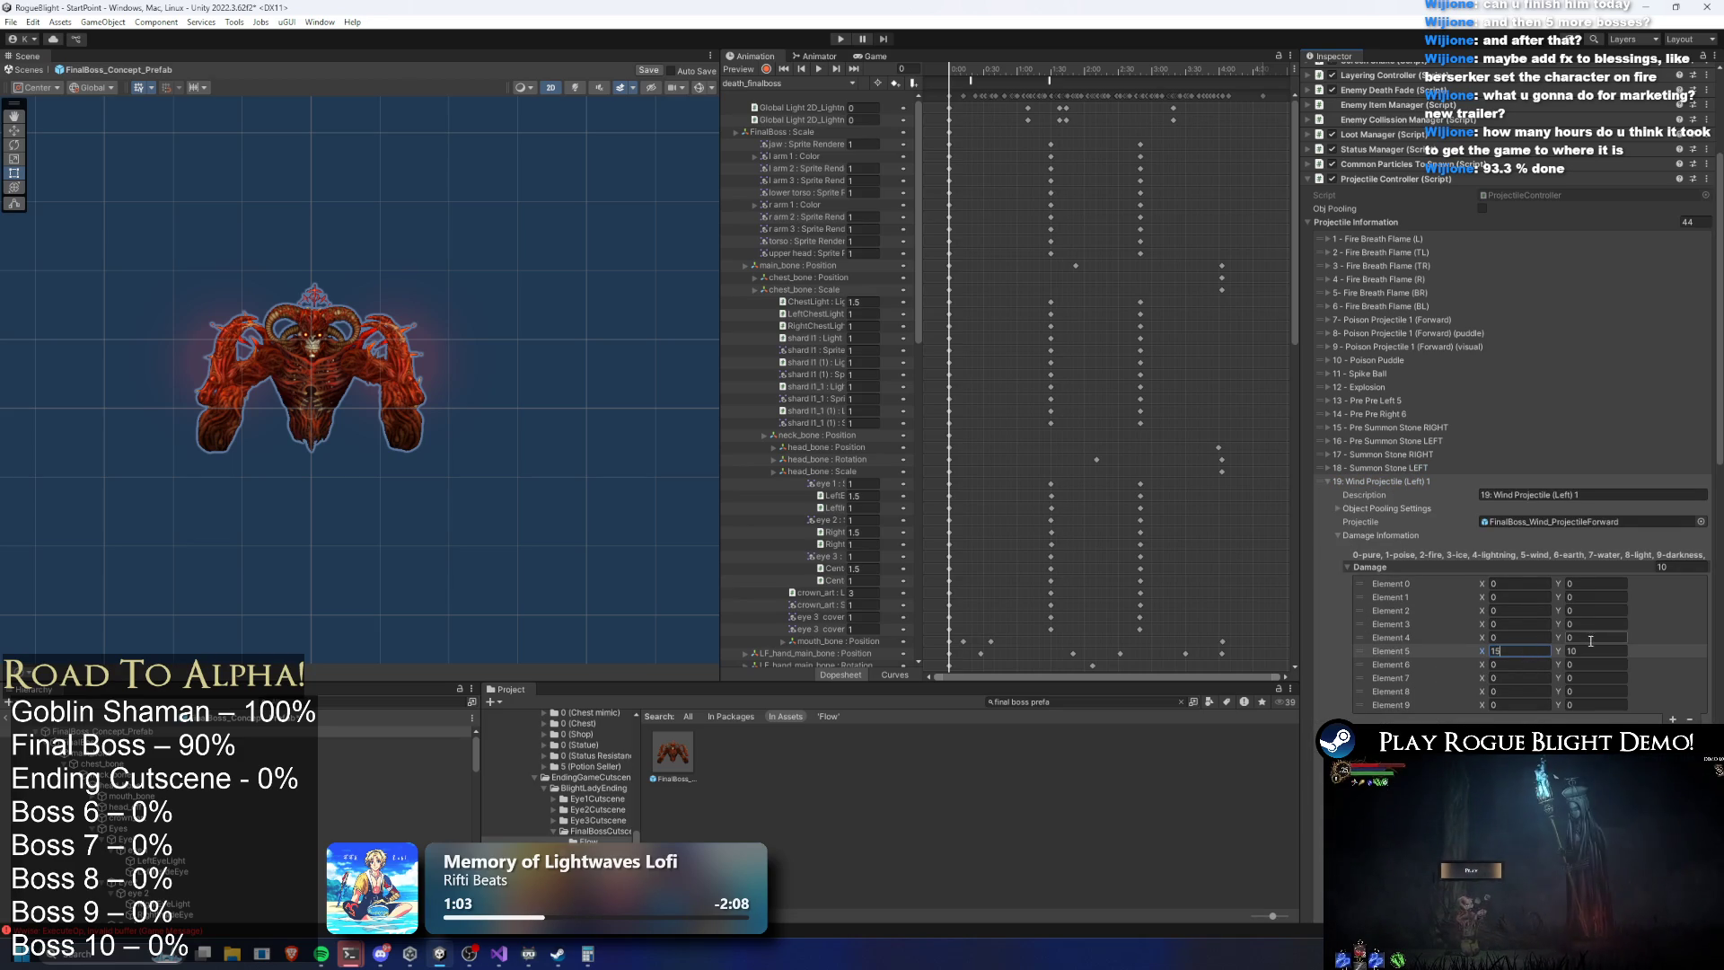
{"action": "left_click", "coordinate": [1372, 480]}
Set Wind Projectile (Left) 2 element 5 damage X to 15
{"action": "left_click", "coordinate": [1383, 494]}
{"action": "left_click", "coordinate": [1506, 697]}
{"action": "type", "text": "15"}
{"action": "left_click", "coordinate": [1591, 687]}
{"action": "left_click", "coordinate": [1401, 495]}
Set Wind Projectile (Right) 1 element 5 damage to X 15 and Y 16
{"action": "left_click", "coordinate": [1401, 508]}
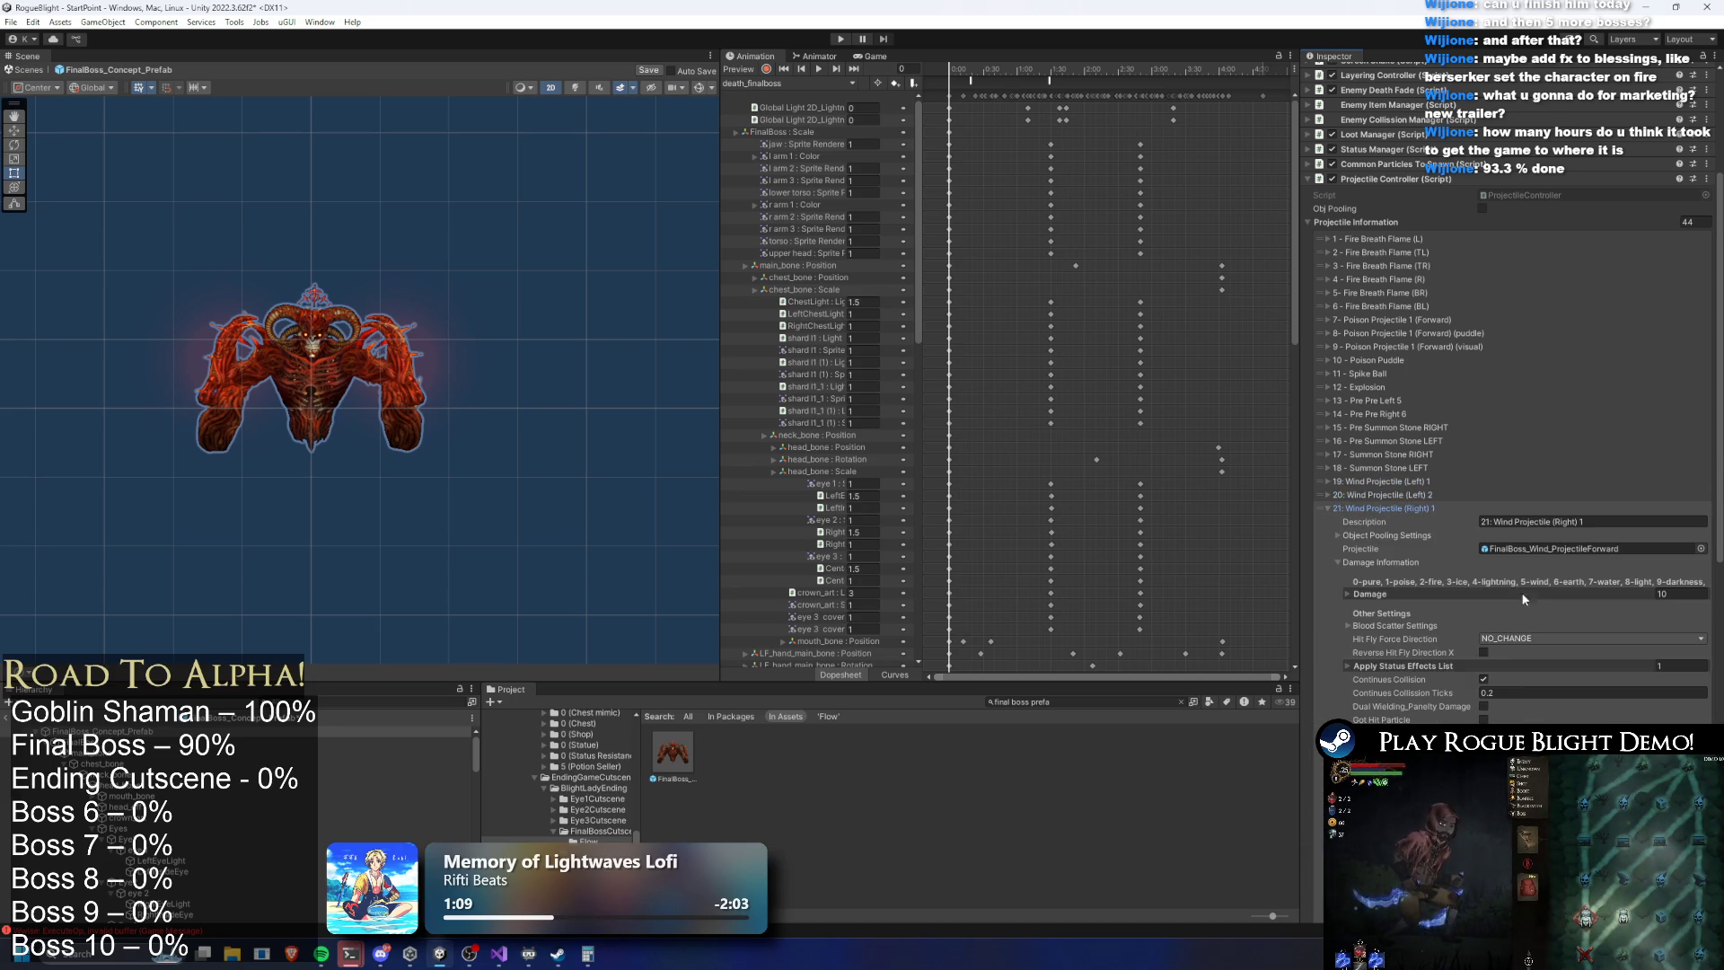
{"action": "left_click", "coordinate": [1404, 597]}
{"action": "left_click", "coordinate": [1516, 678]}
{"action": "type", "text": "15"}
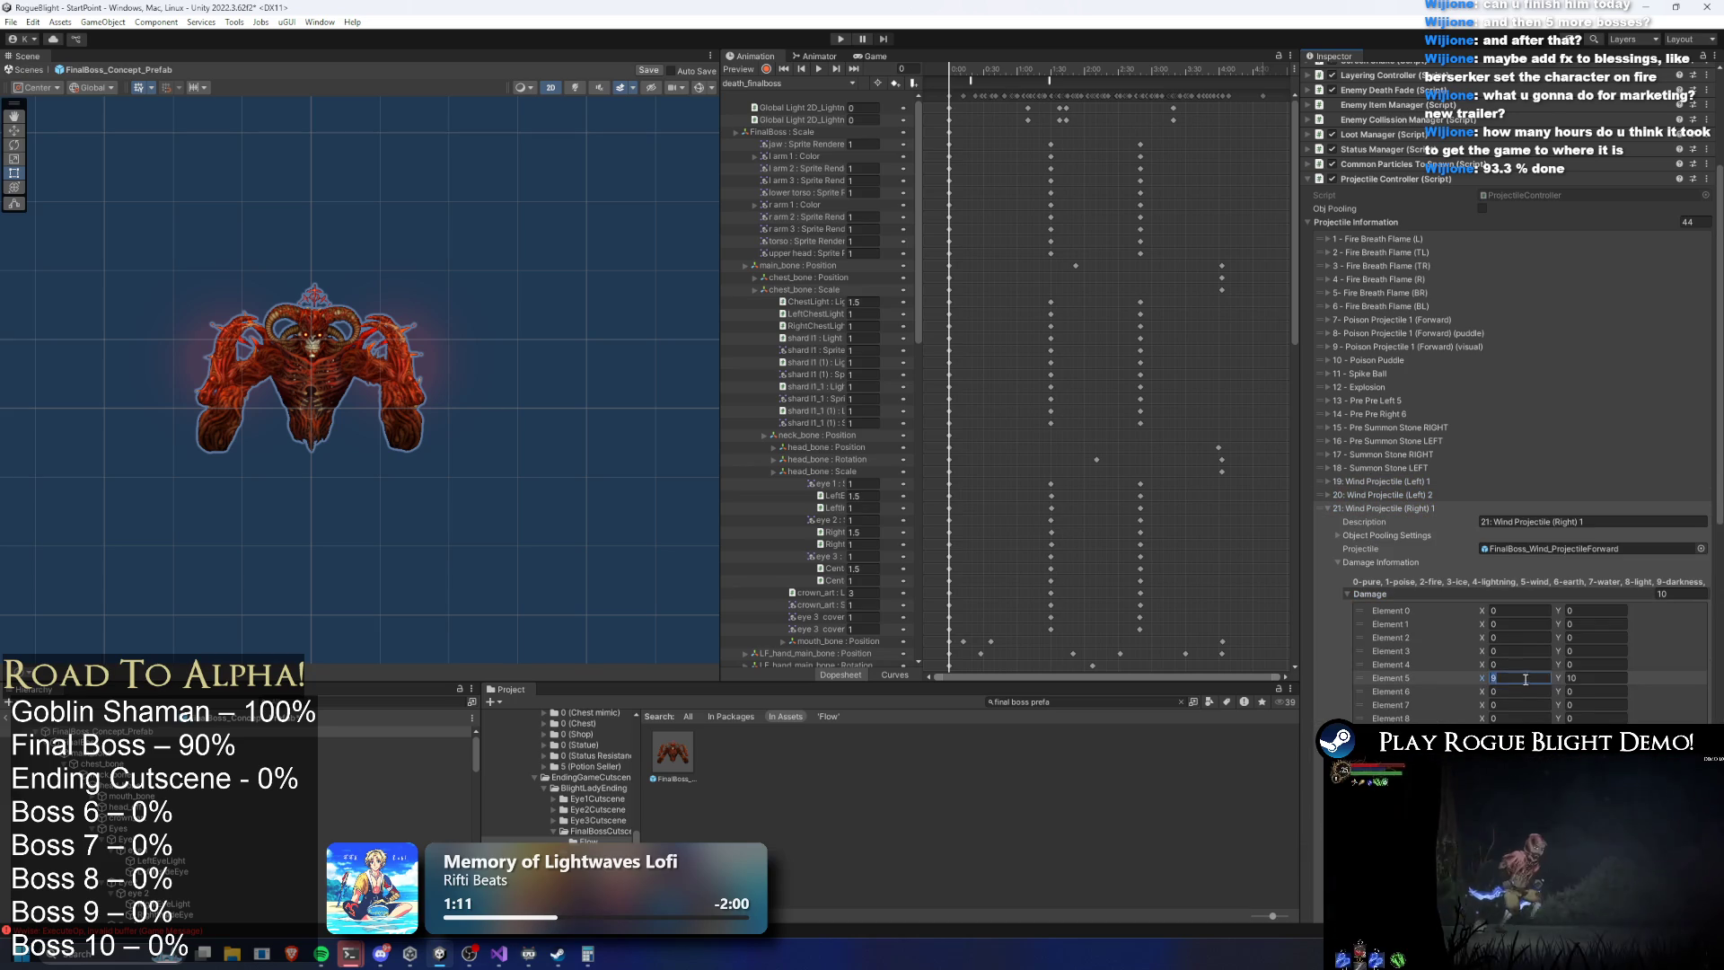
{"action": "left_click", "coordinate": [1593, 679]}
{"action": "type", "text": "16"}
{"action": "left_click", "coordinate": [1390, 509]}
Begin entering the element 5 damage X value for Wind Projectile (Right) 2
{"action": "left_click", "coordinate": [1388, 522]}
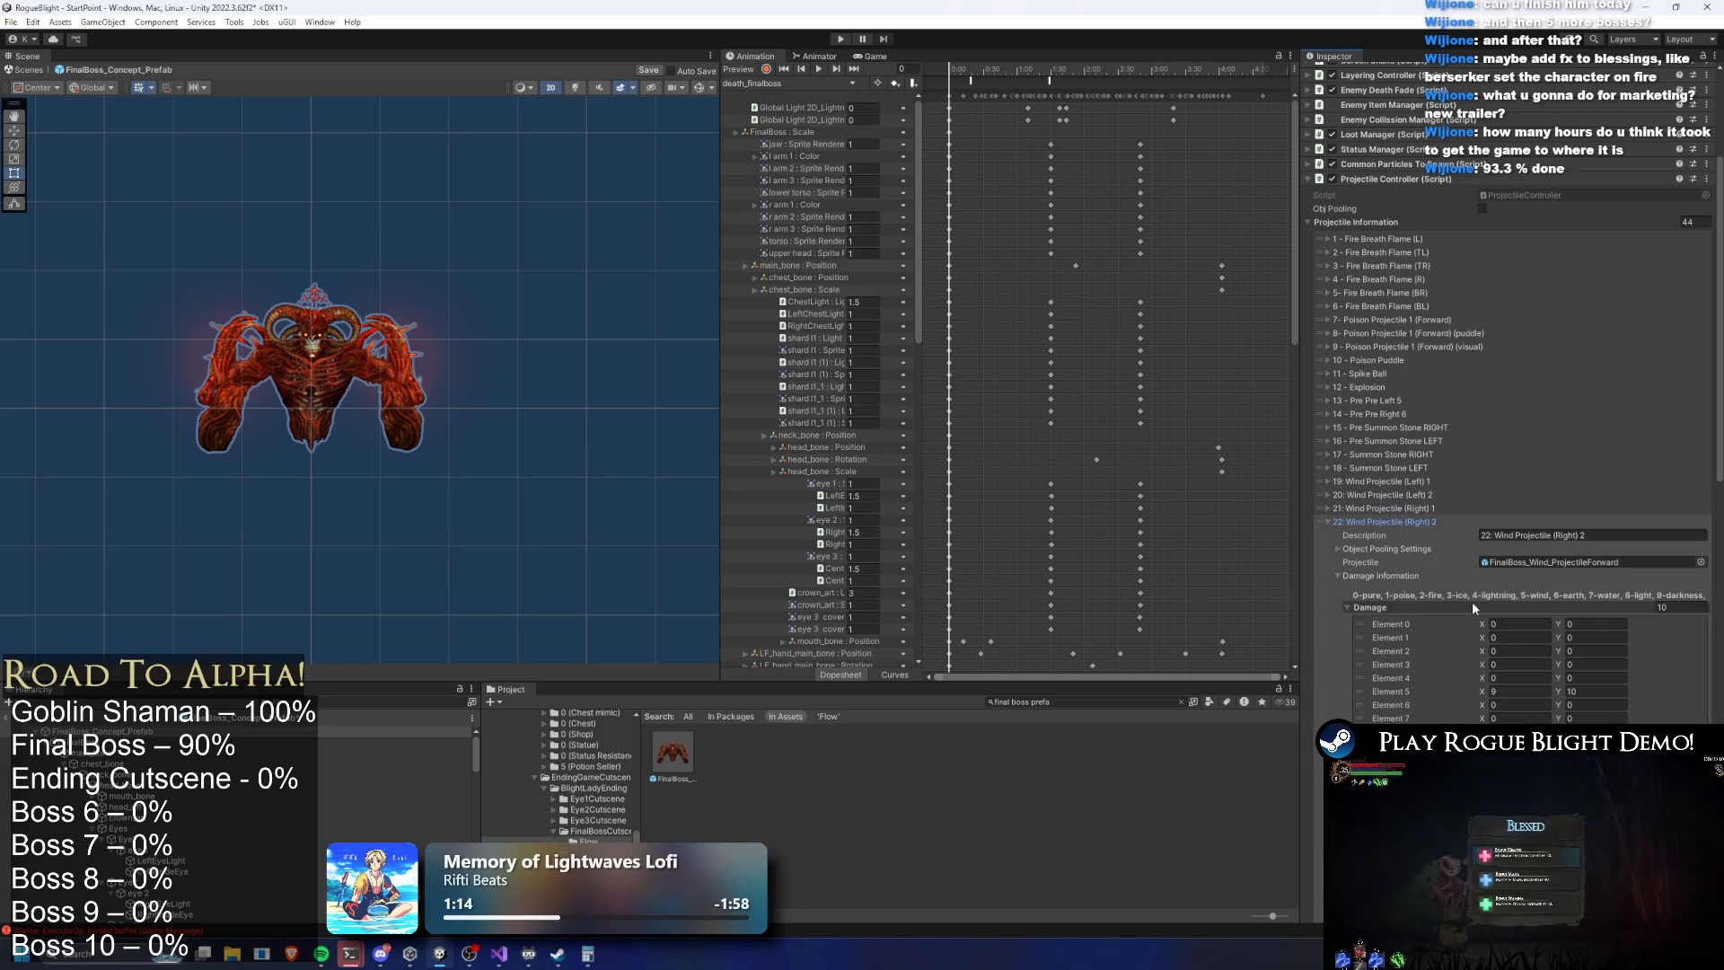
{"action": "left_click", "coordinate": [1517, 691]}
{"action": "type", "text": "1"}
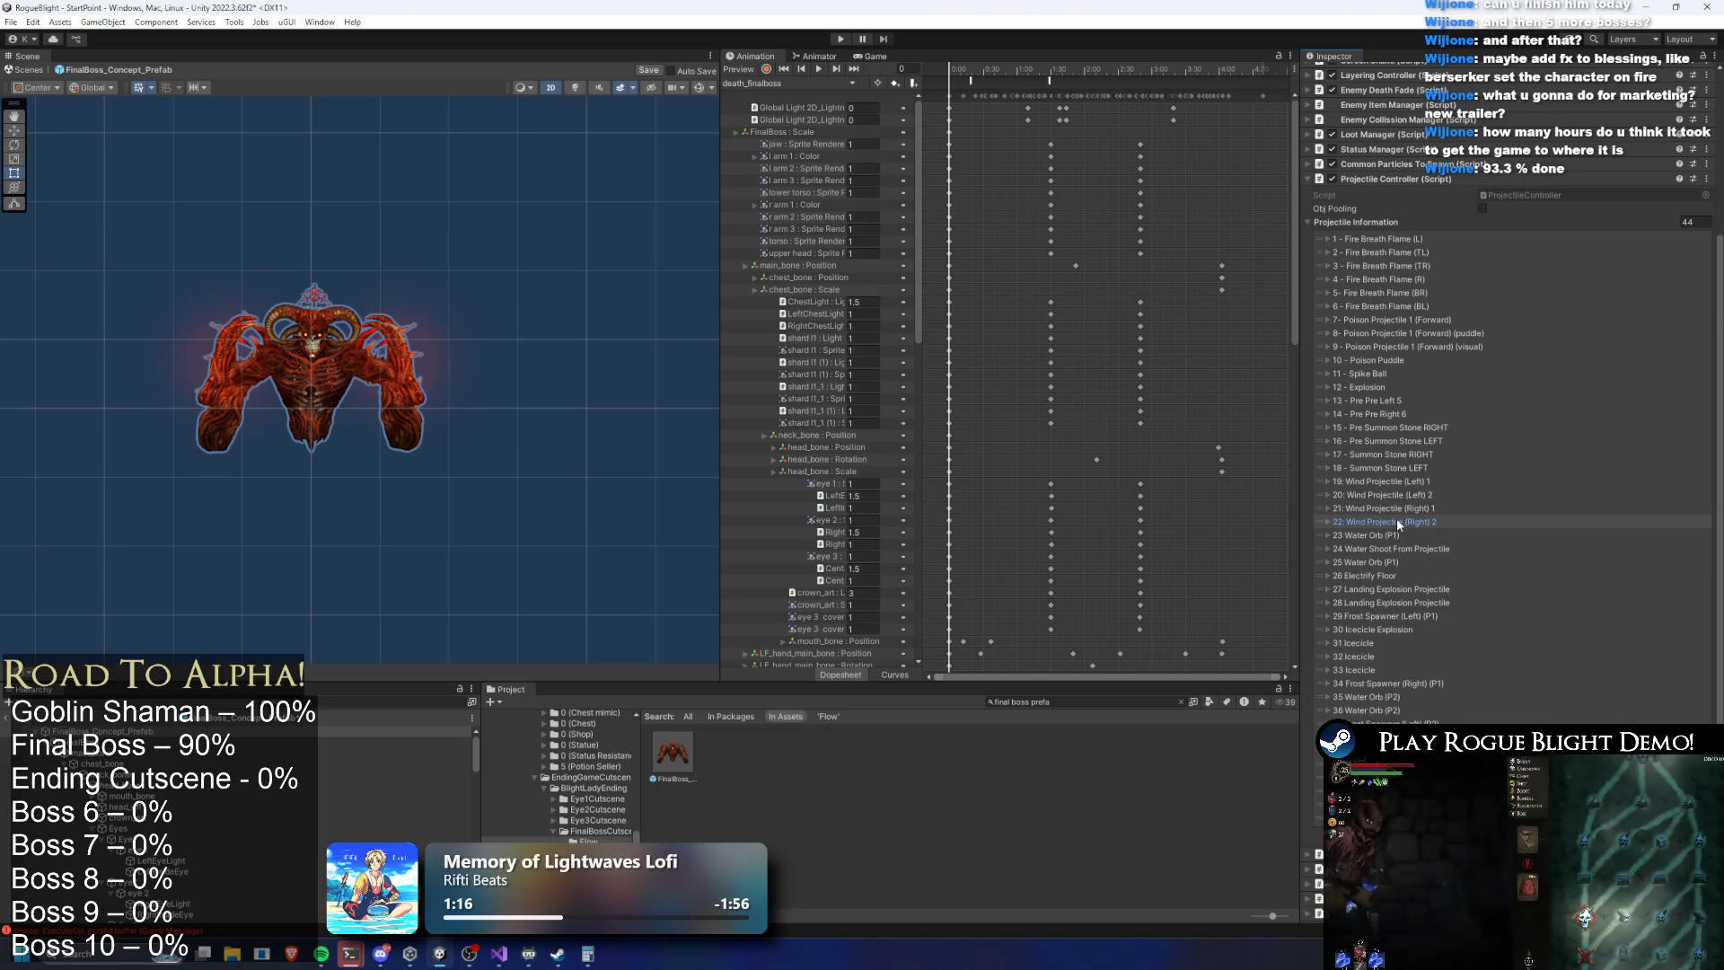
{"action": "left_click", "coordinate": [1392, 521]}
{"action": "left_click", "coordinate": [1389, 537]}
{"action": "left_click", "coordinate": [1389, 537]}
{"action": "left_click", "coordinate": [1389, 537]}
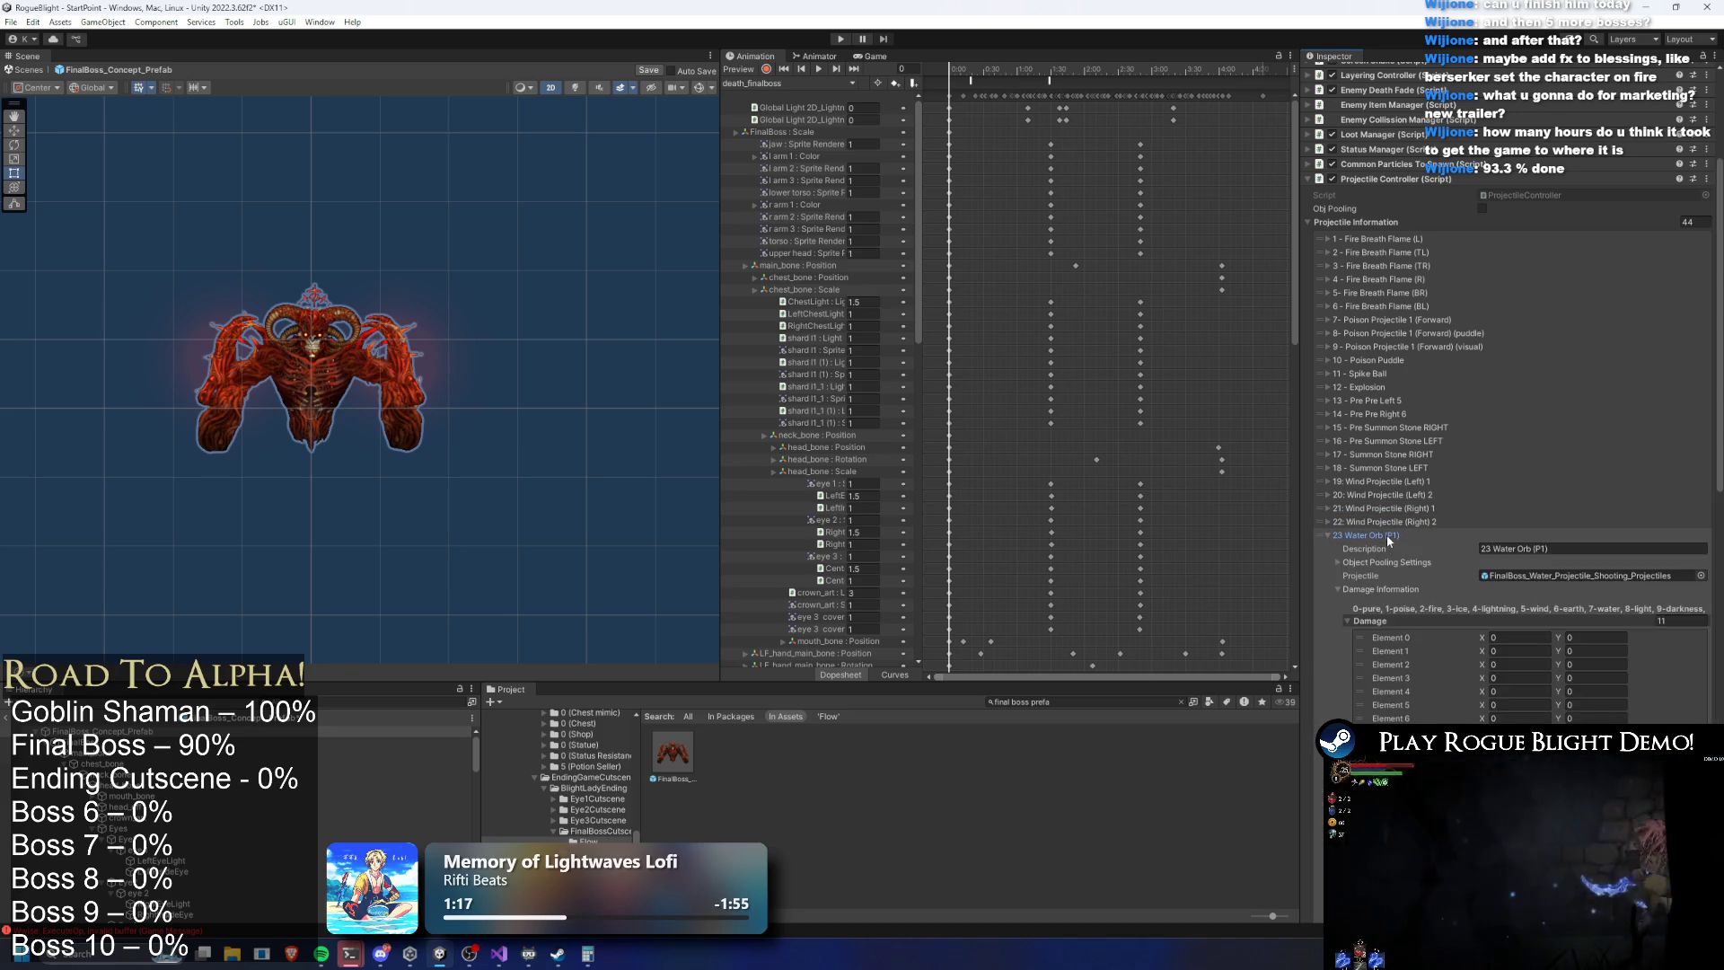
{"action": "left_click", "coordinate": [1389, 536]}
{"action": "left_click", "coordinate": [1389, 549]}
{"action": "left_click", "coordinate": [1389, 549]}
{"action": "left_click", "coordinate": [1388, 537]}
{"action": "left_click", "coordinate": [1389, 537]}
{"action": "left_click", "coordinate": [1389, 537]}
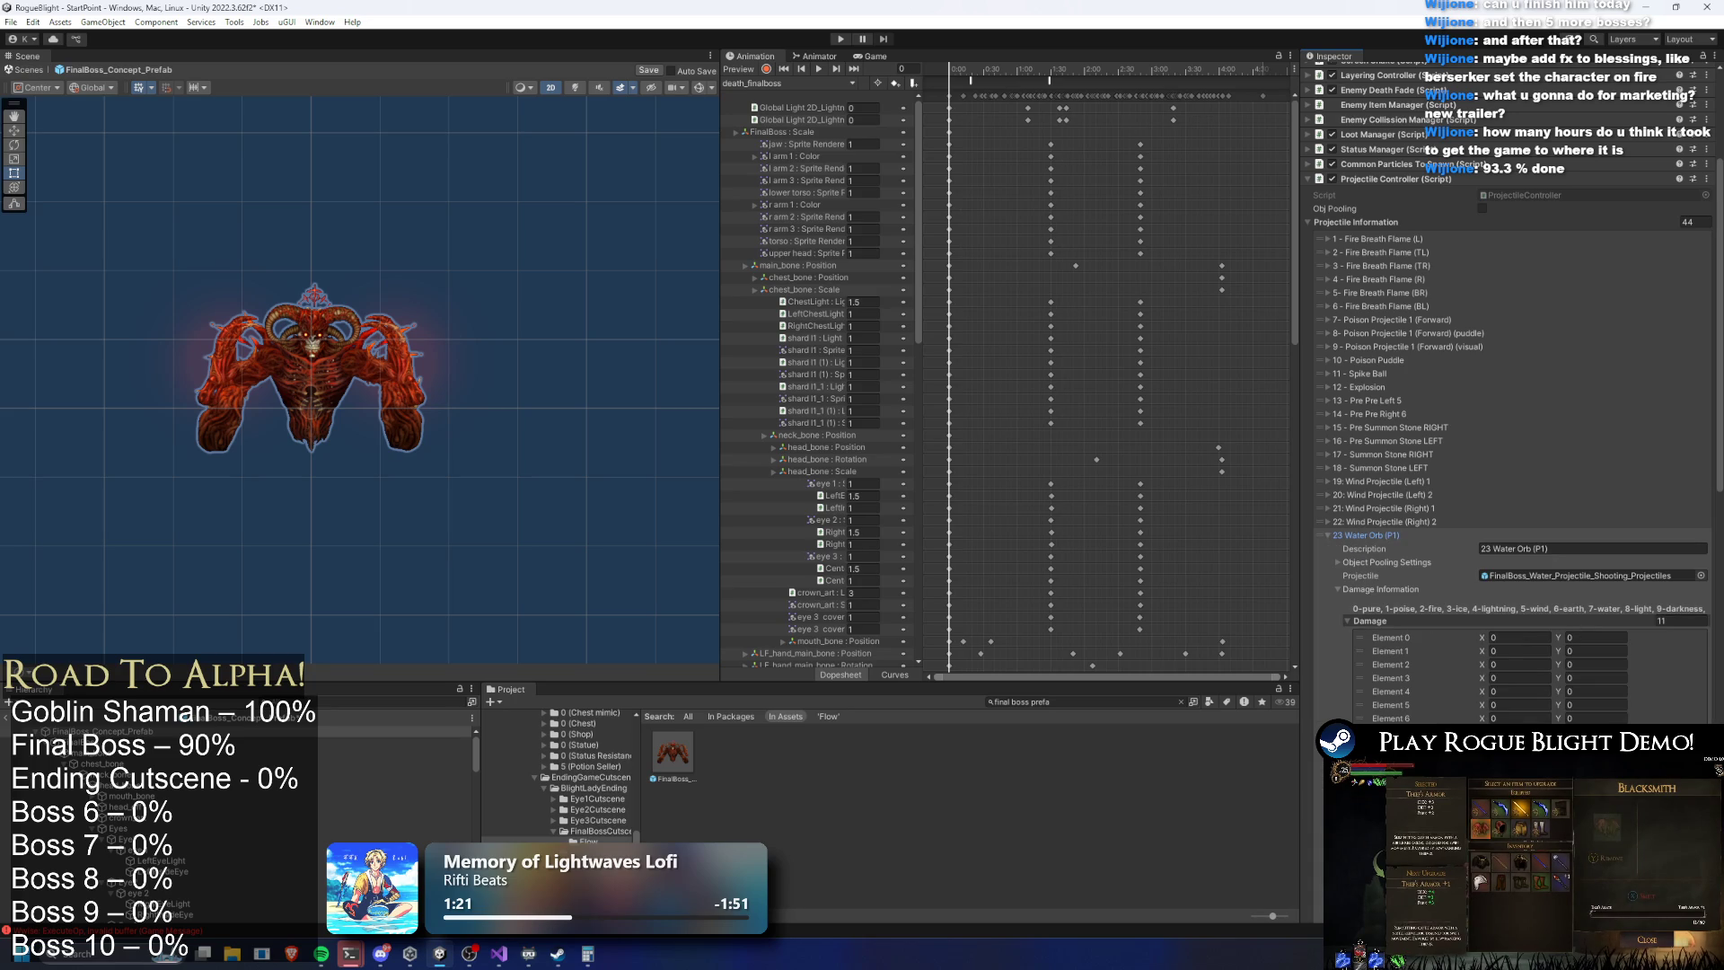
{"action": "left_click", "coordinate": [1391, 536]}
{"action": "left_click", "coordinate": [1391, 548]}
{"action": "key", "text": "Up"}
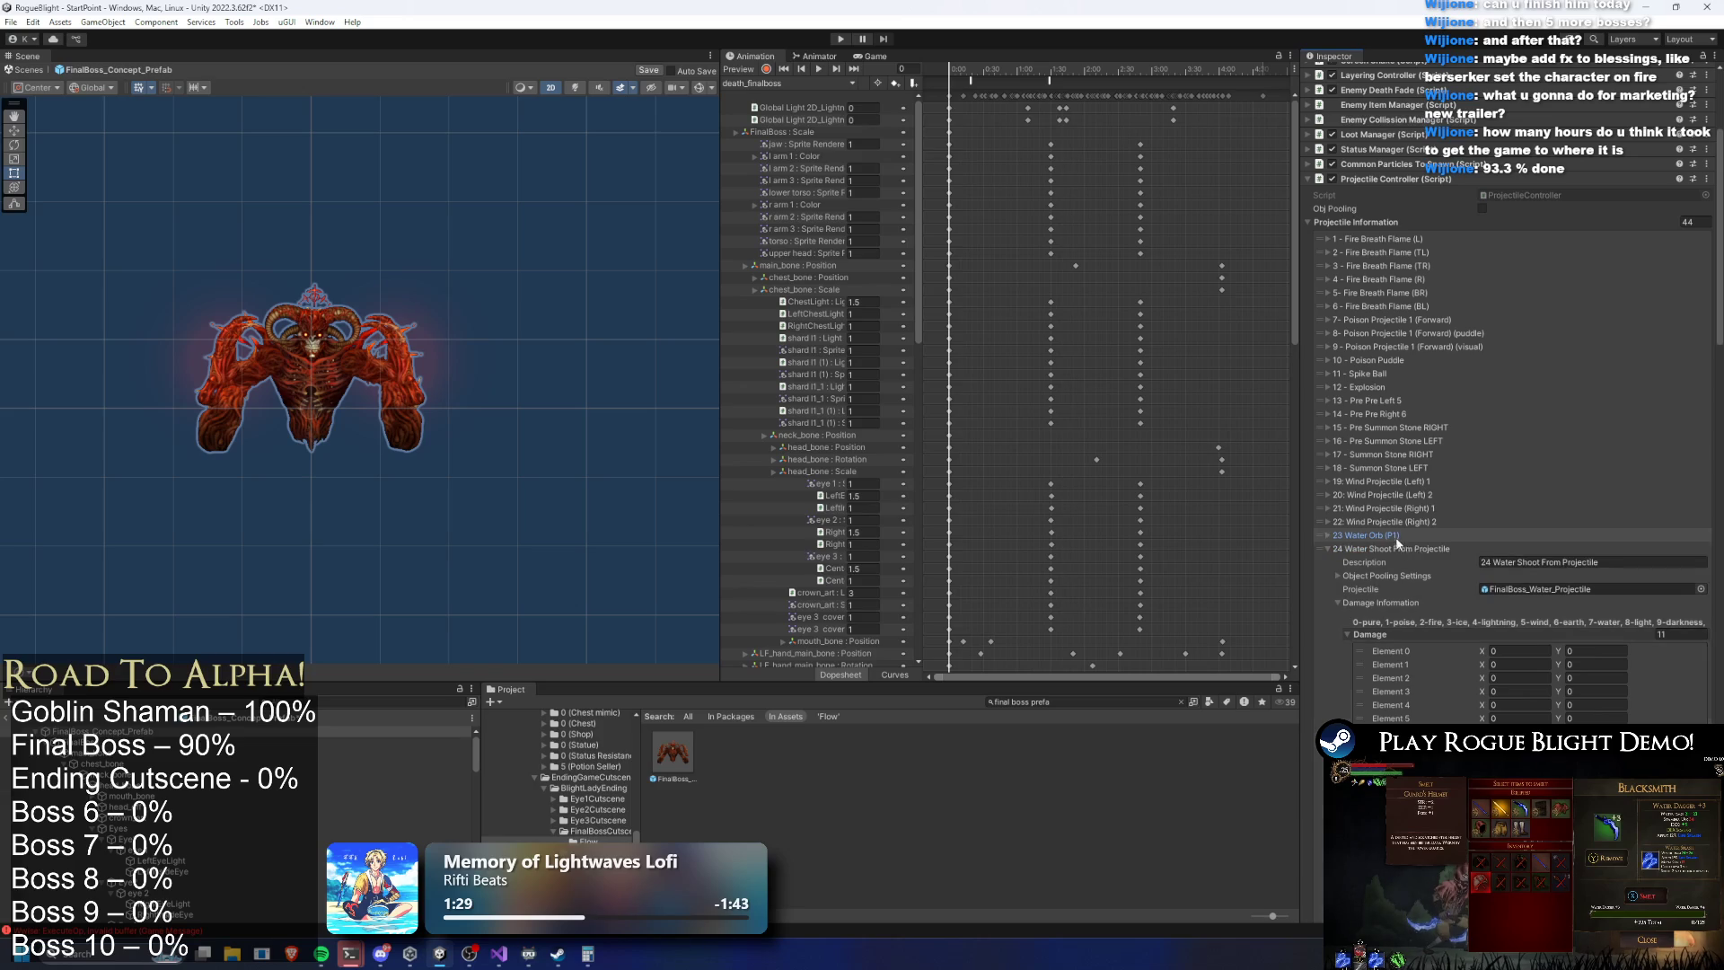
{"action": "left_click", "coordinate": [1391, 549]}
{"action": "left_click", "coordinate": [1536, 665]}
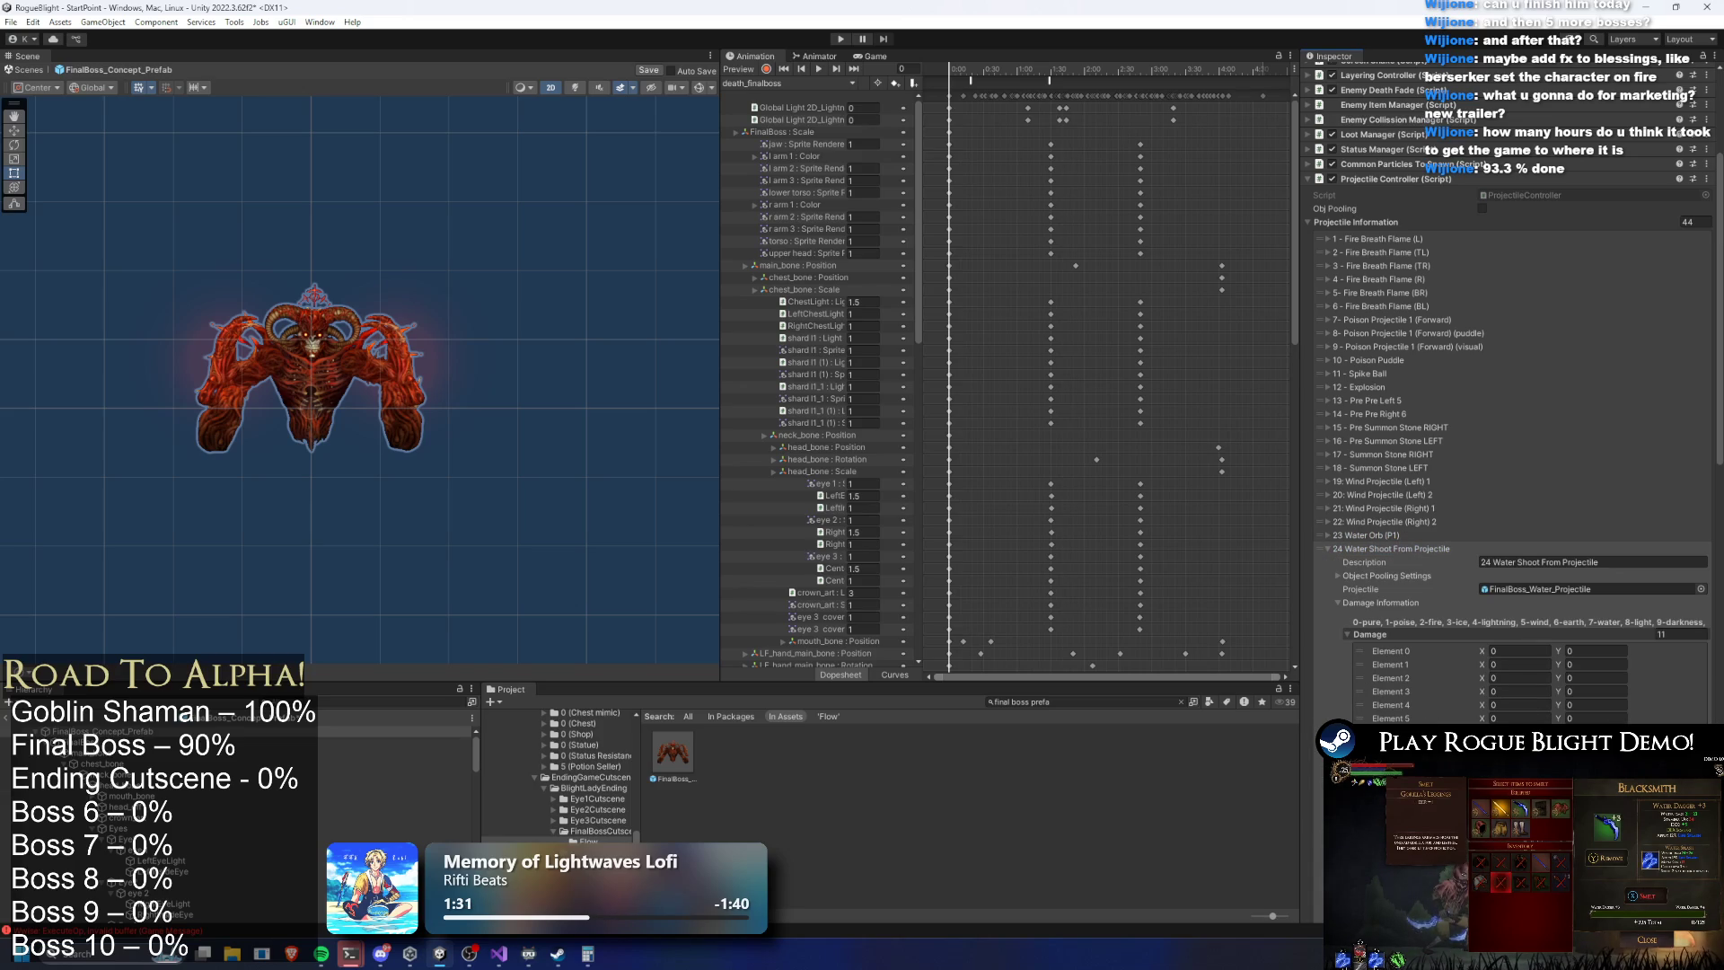
{"action": "left_click", "coordinate": [1402, 547]}
{"action": "left_click", "coordinate": [1399, 564]}
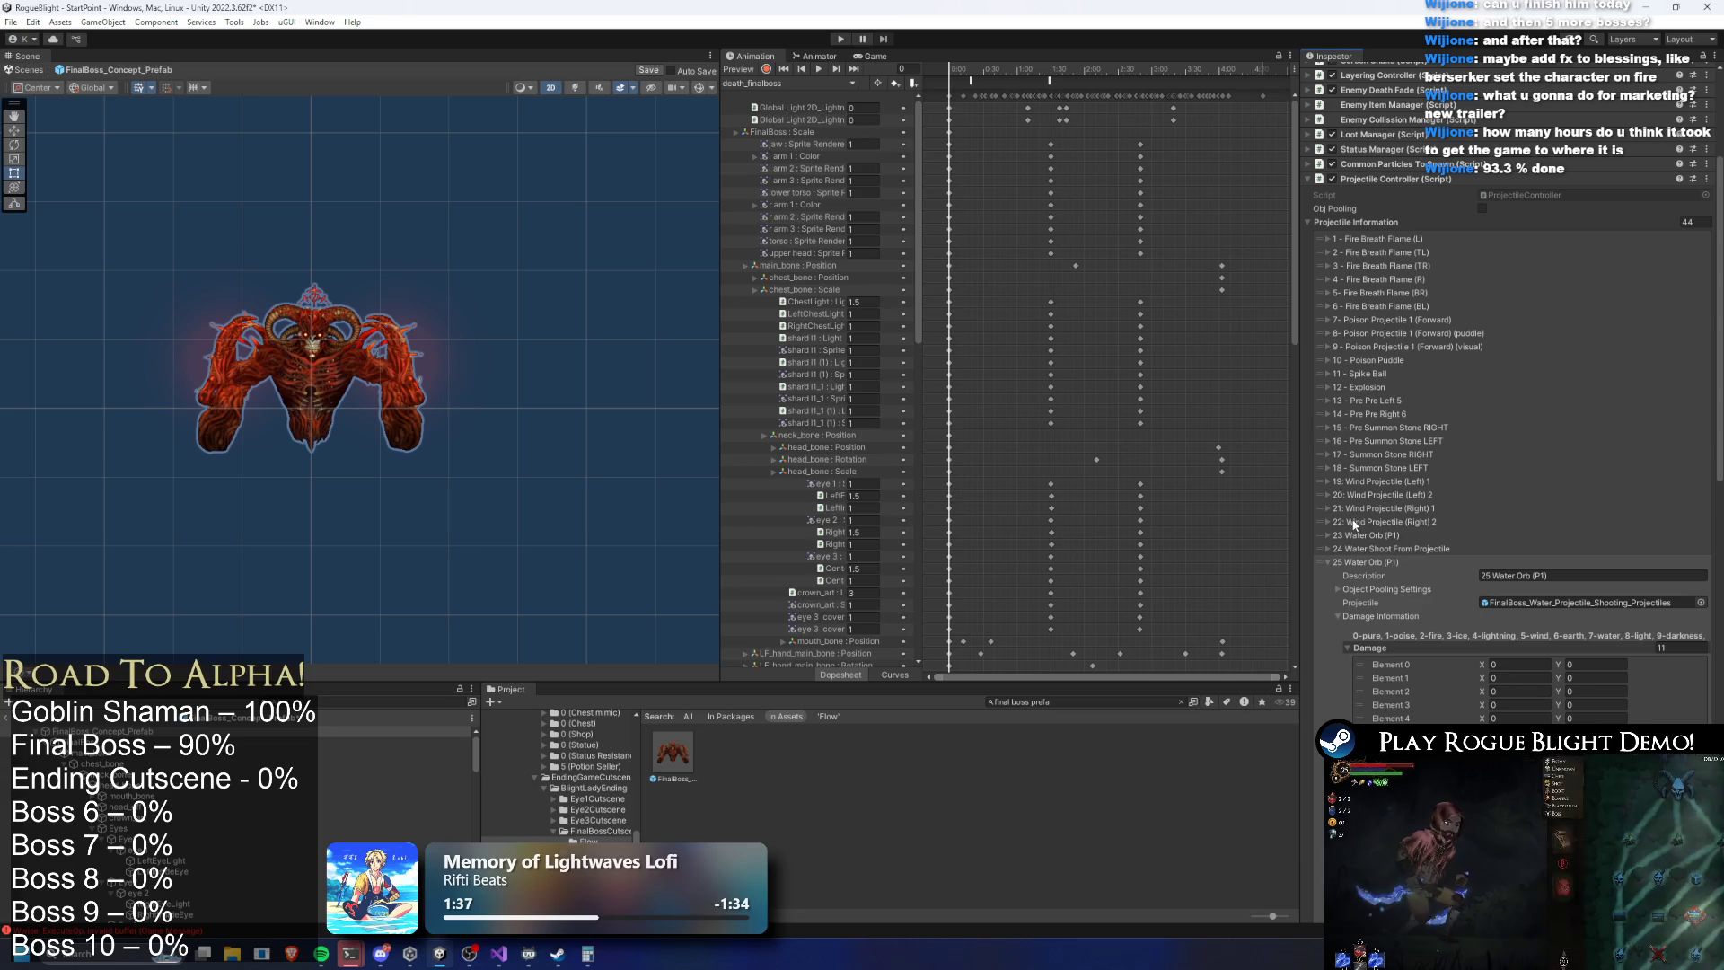
{"action": "left_click", "coordinate": [1370, 560]}
{"action": "left_click", "coordinate": [1402, 575]}
{"action": "left_click", "coordinate": [1436, 661]}
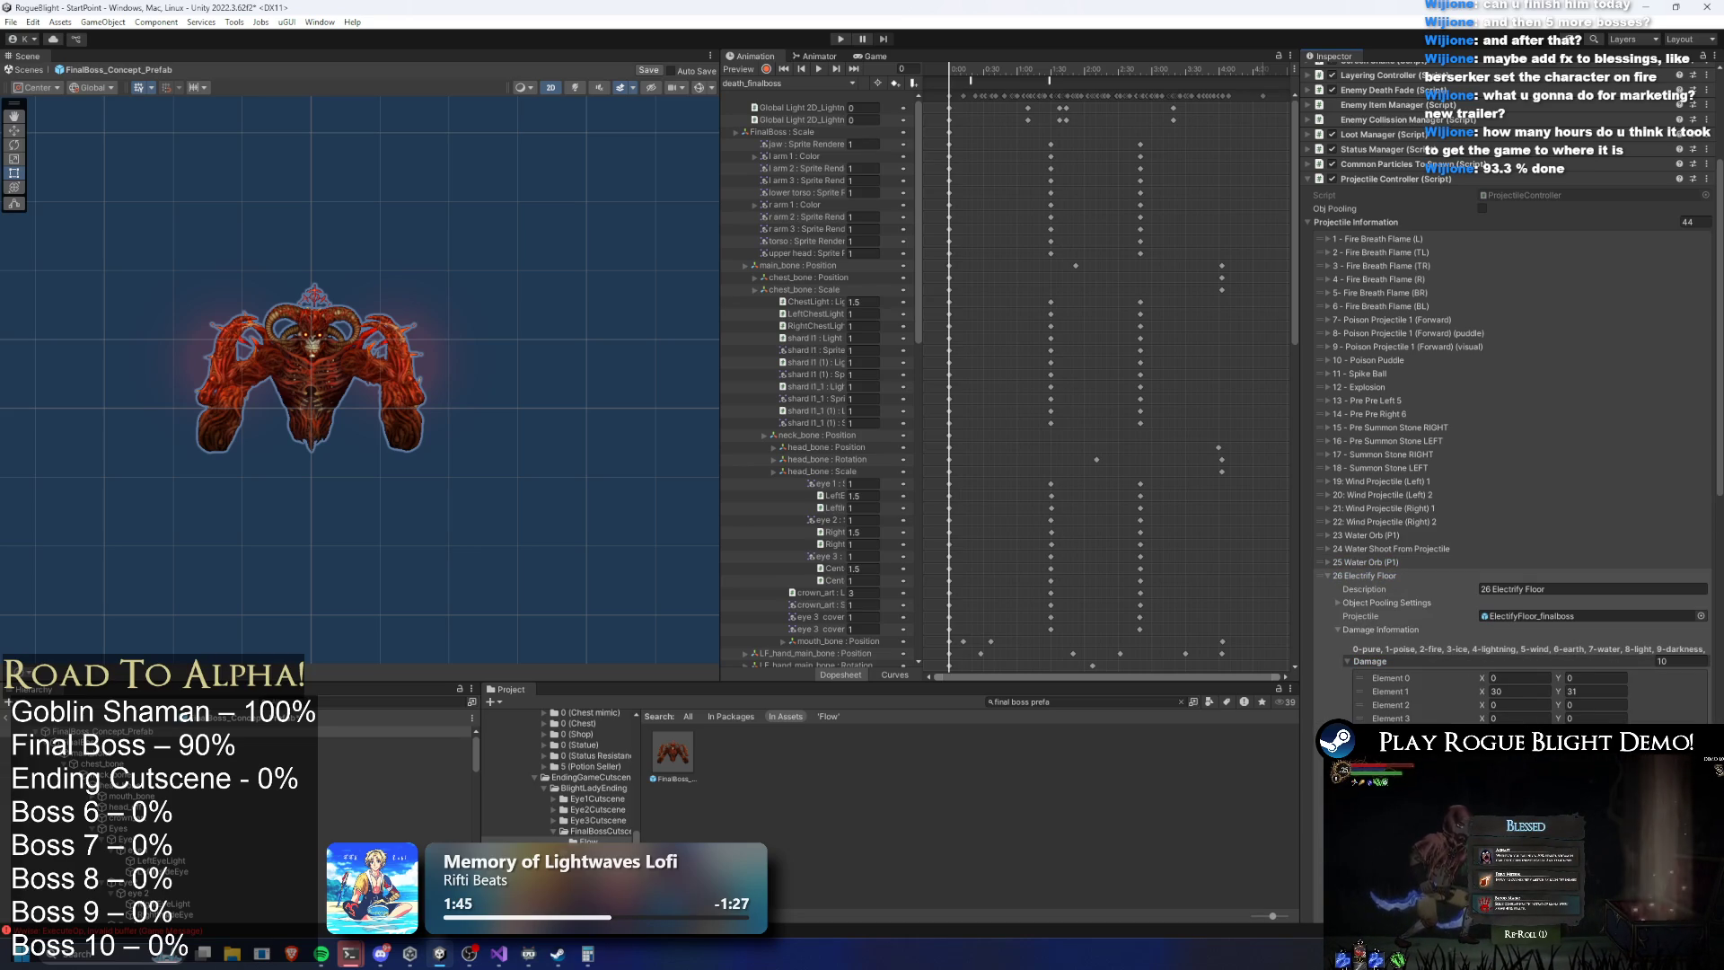
{"action": "left_click", "coordinate": [1356, 577]}
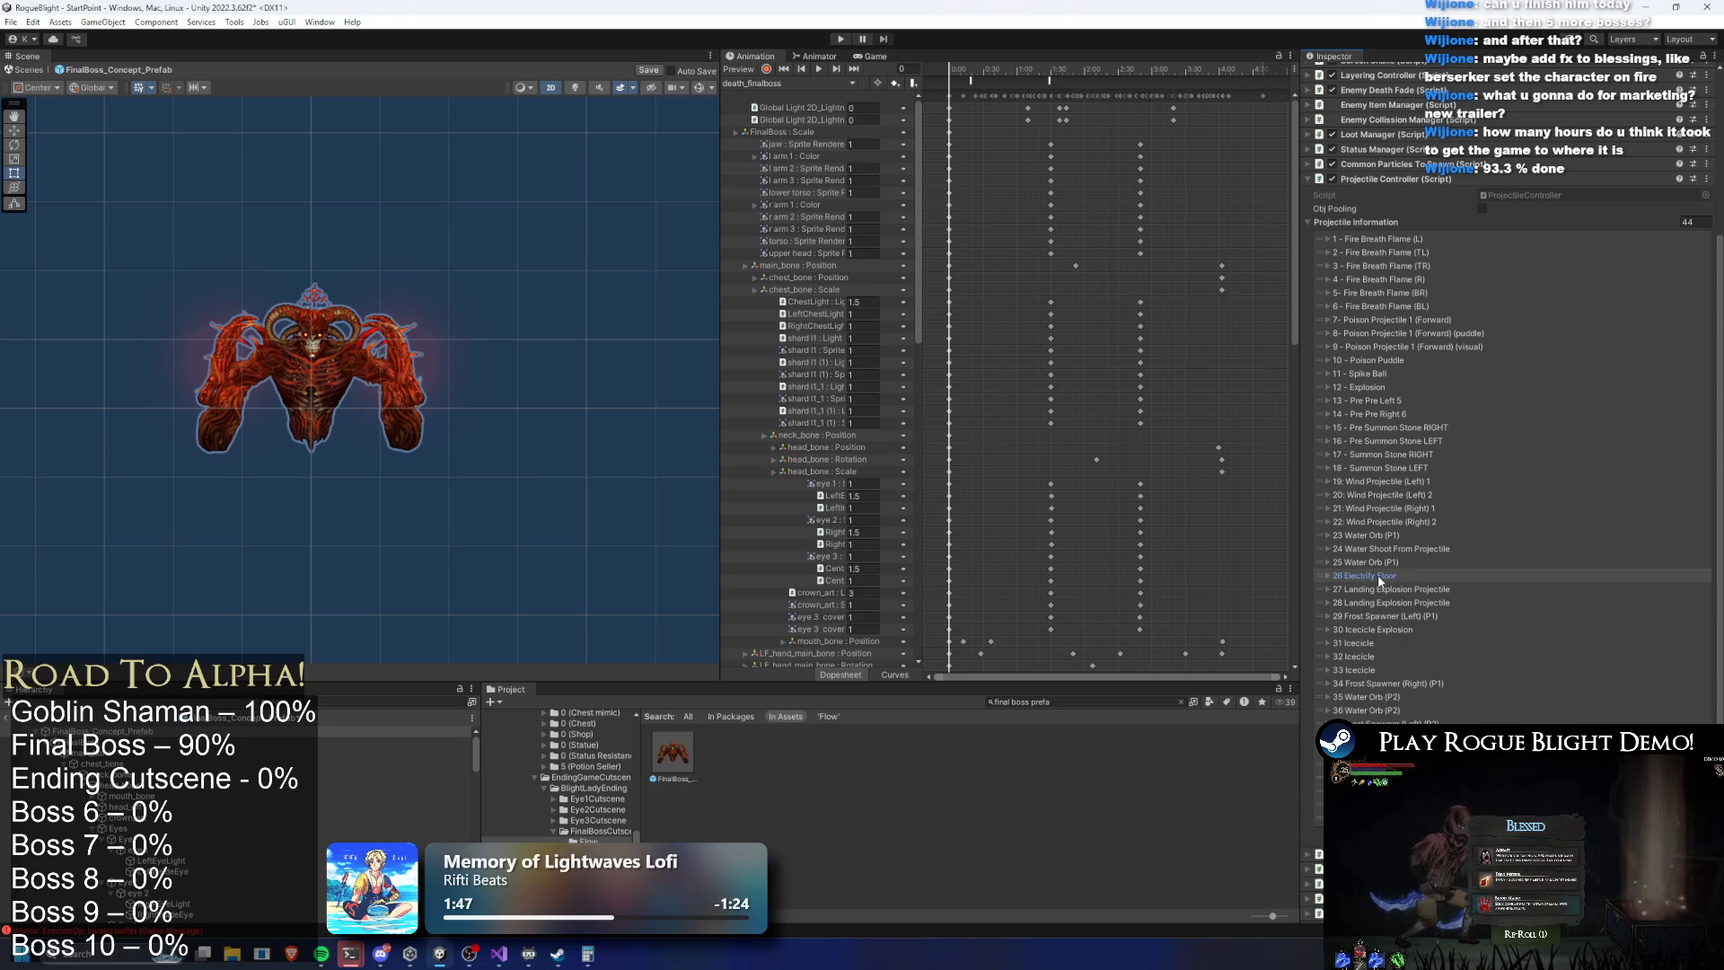
{"action": "left_click", "coordinate": [1392, 590]}
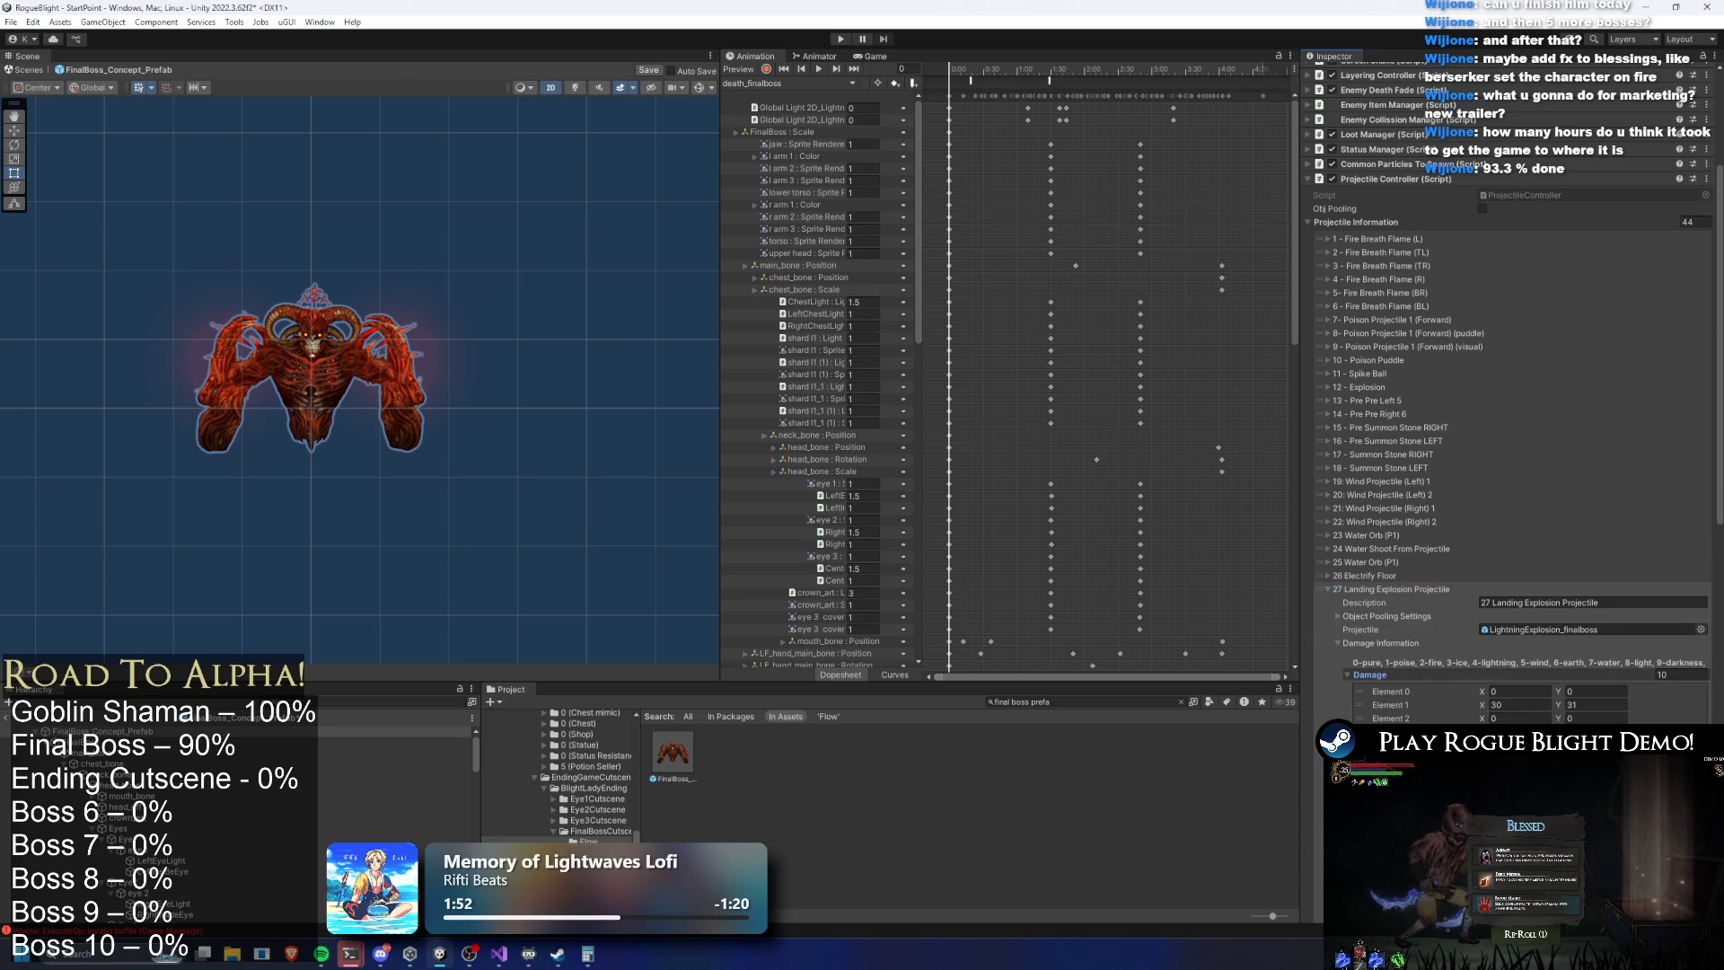
{"action": "left_click", "coordinate": [1409, 592]}
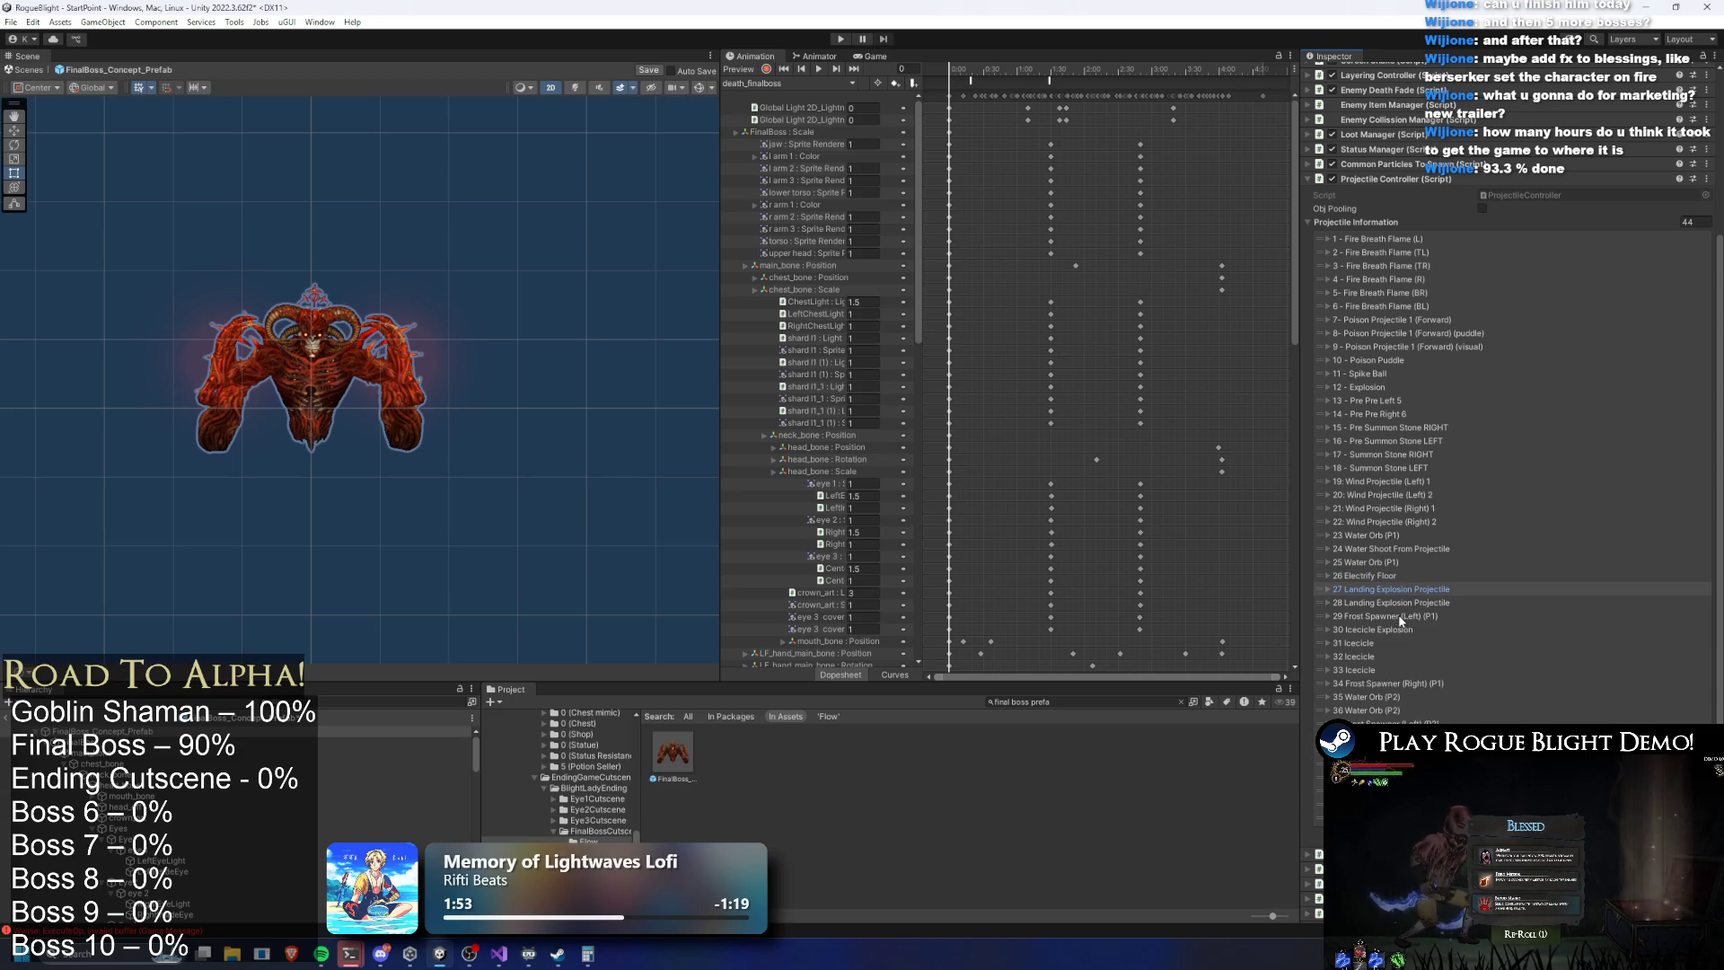
Inspect the Frost Spawner (Left) (P1) damage array
{"action": "left_click", "coordinate": [1406, 616]}
{"action": "scroll", "coordinate": [1449, 644], "scroll_direction": "down", "scroll_amount": 4}
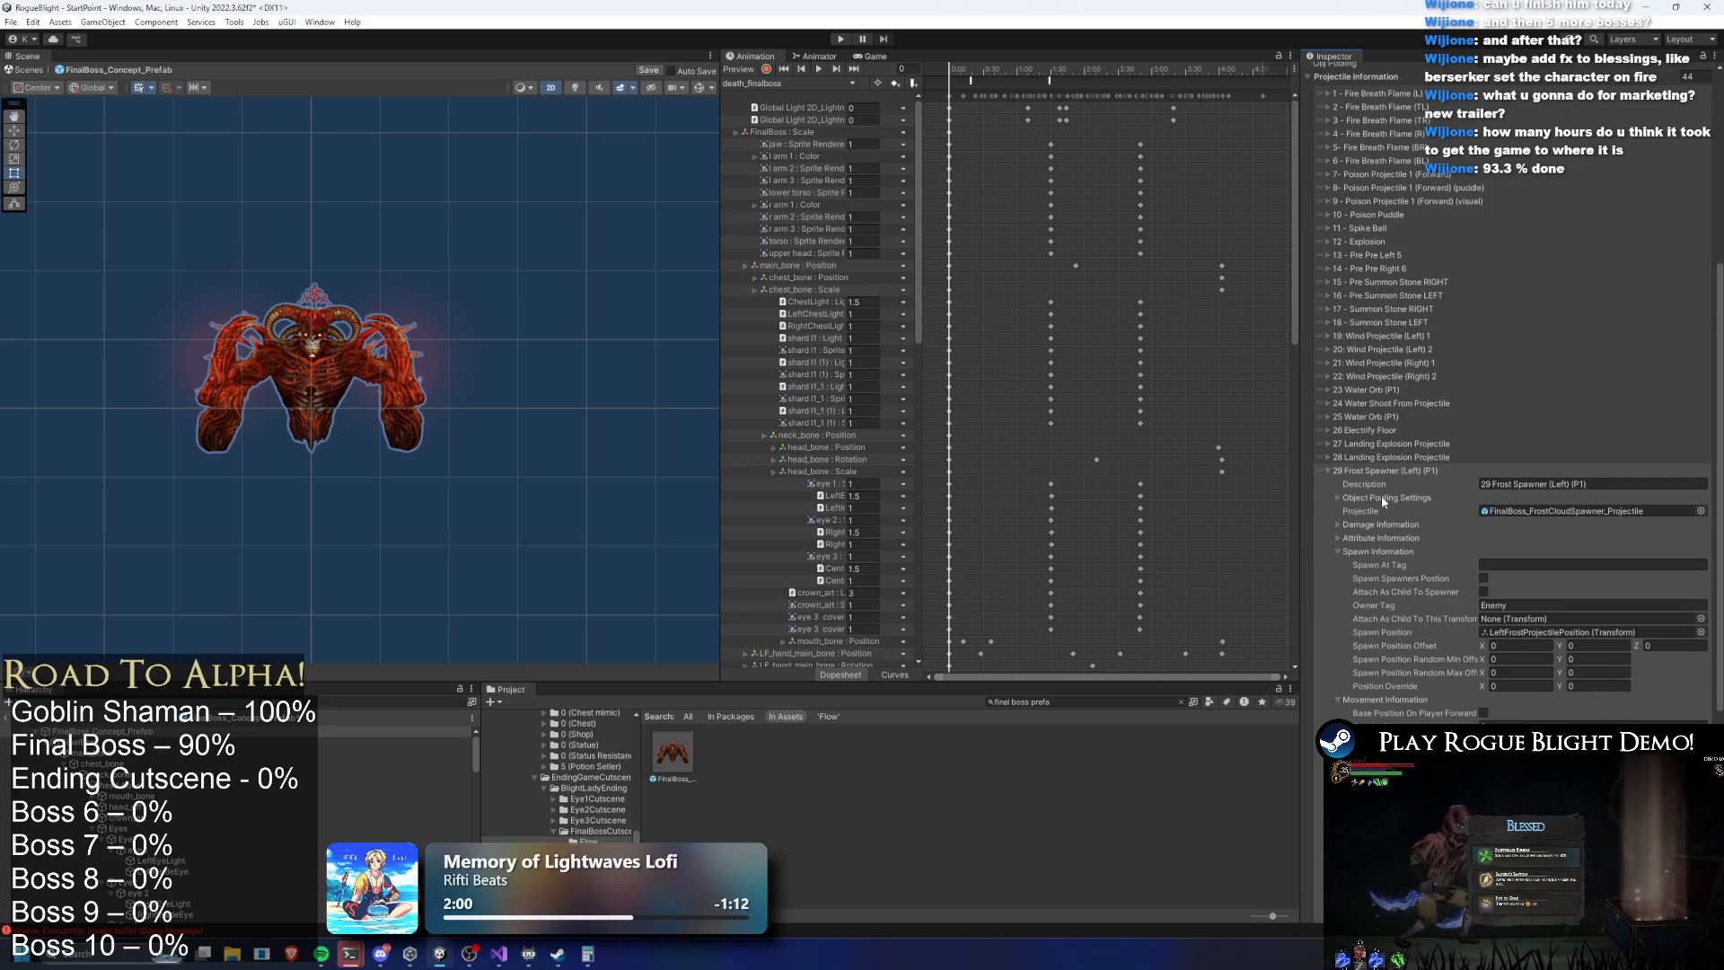
{"action": "left_click", "coordinate": [1371, 525]}
{"action": "left_click", "coordinate": [1370, 555]}
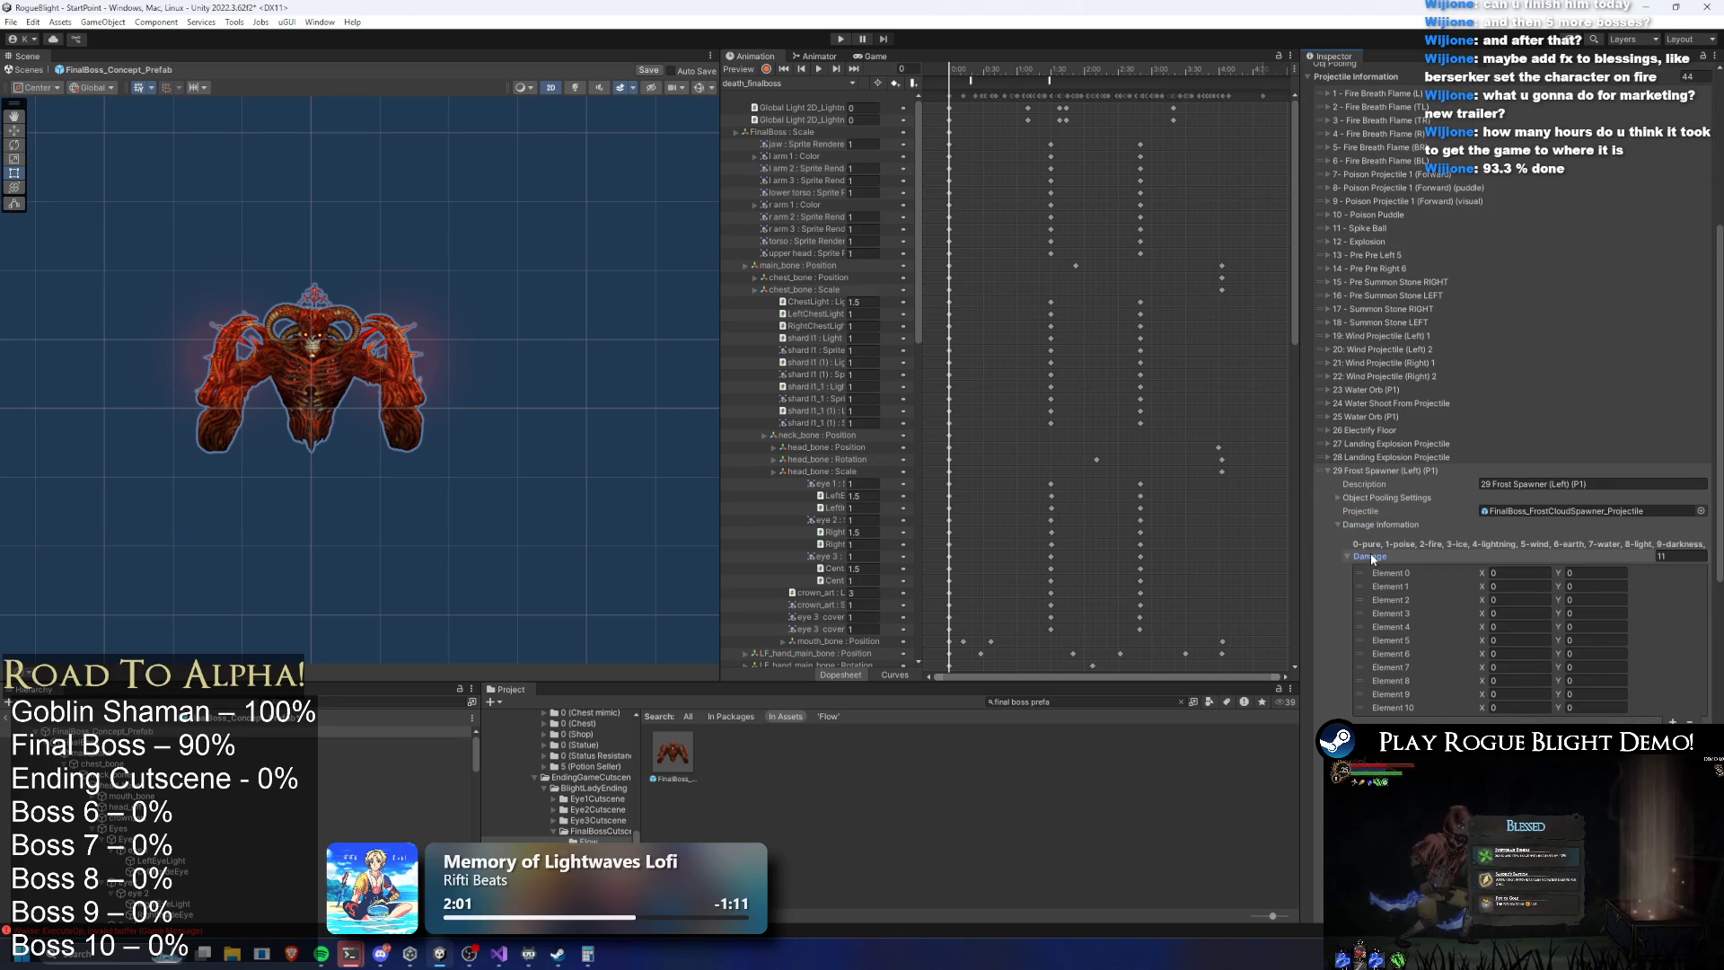
{"action": "left_click", "coordinate": [1371, 471]}
Set the Icecicle Explosion element 3 second damage value to 29
{"action": "left_click", "coordinate": [1372, 571]}
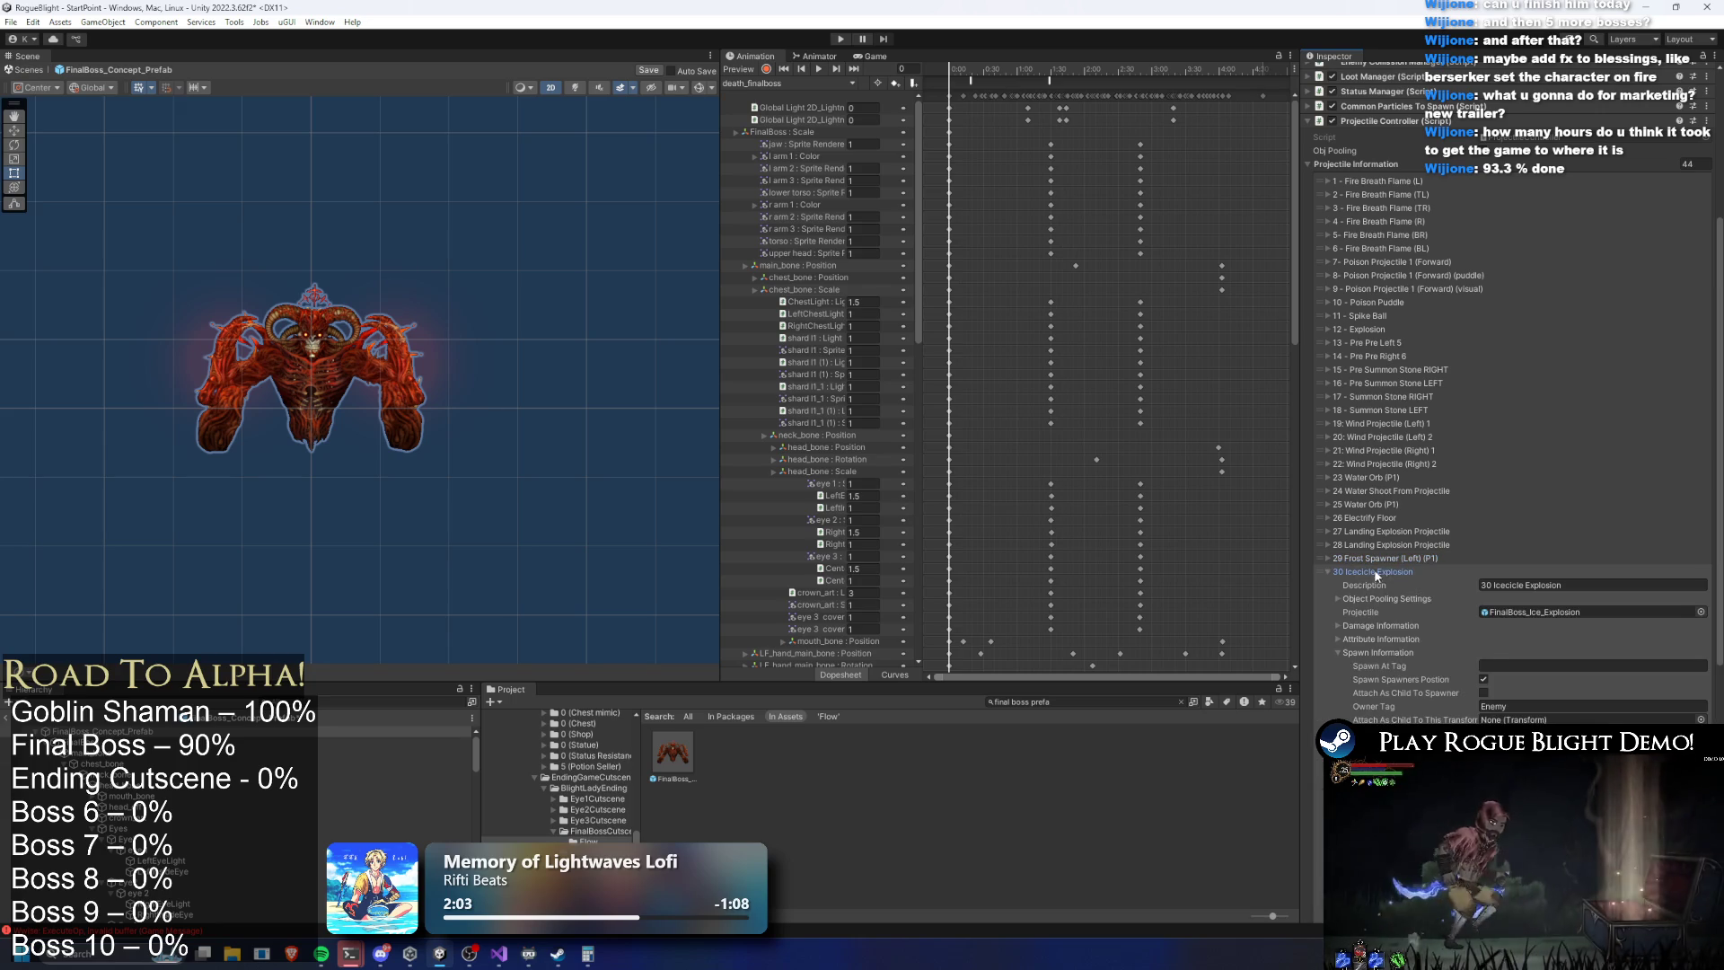
{"action": "left_click", "coordinate": [1380, 651]}
{"action": "left_click", "coordinate": [1388, 623]}
{"action": "left_click", "coordinate": [1376, 656]}
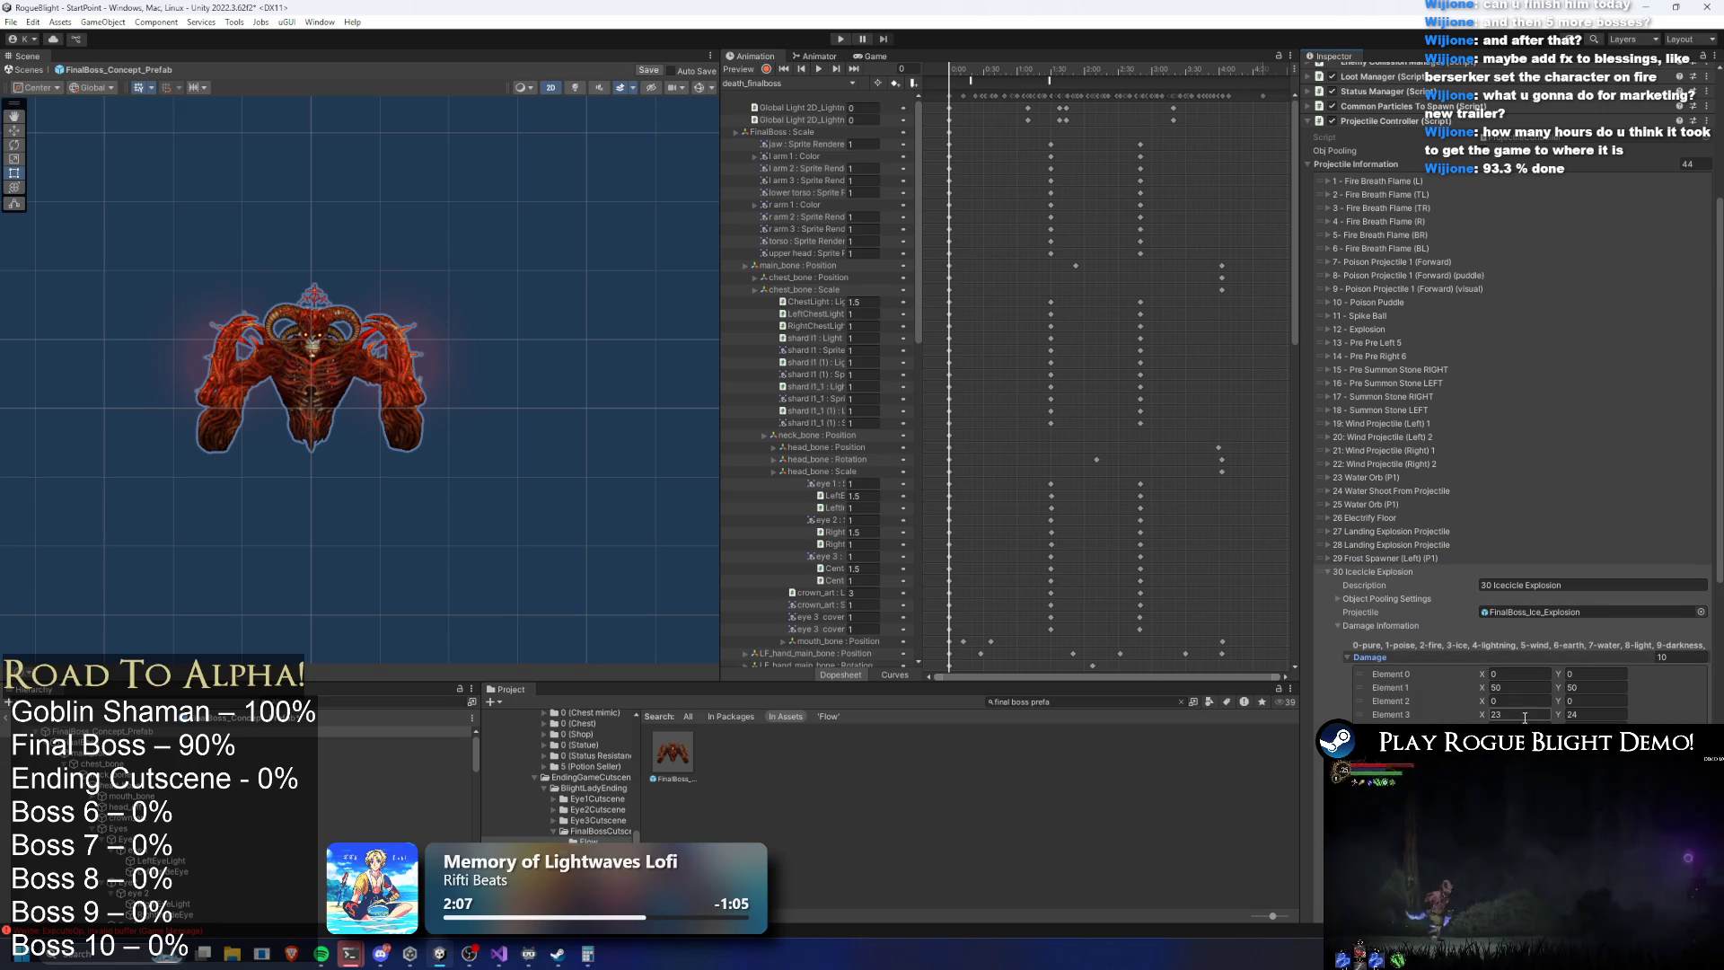
{"action": "left_click", "coordinate": [1602, 714]}
{"action": "type", "text": "29"}
{"action": "left_click", "coordinate": [1523, 716]}
{"action": "type", "text": "28"}
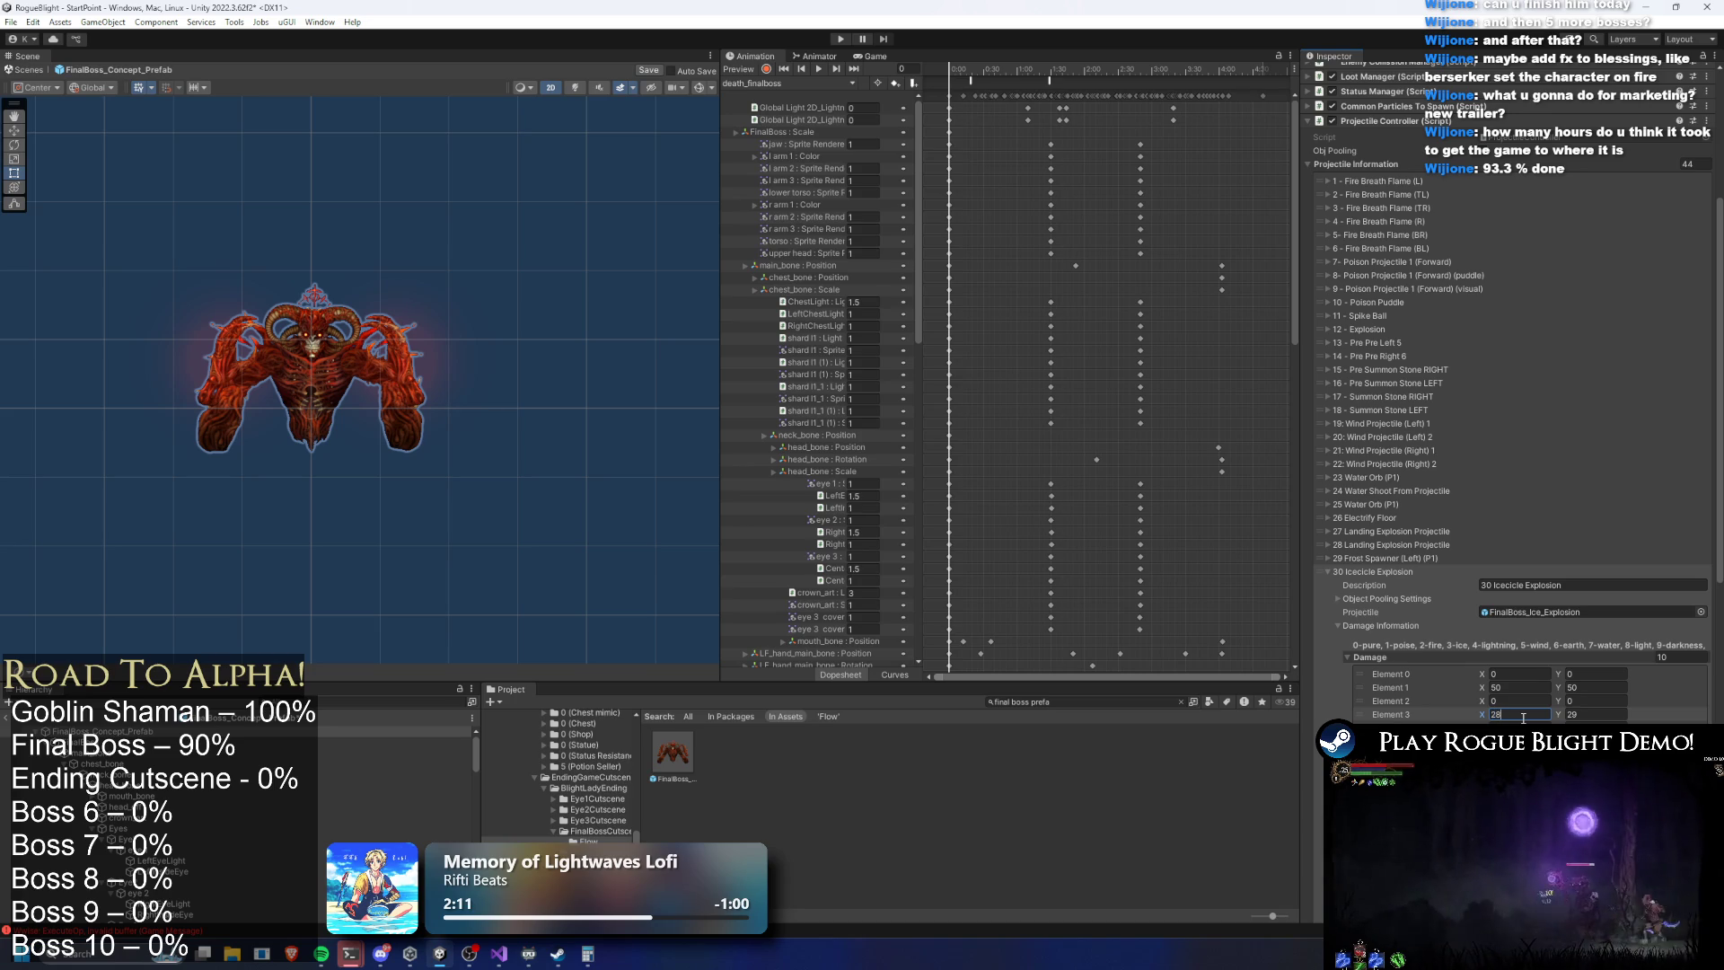
{"action": "left_click", "coordinate": [1397, 572]}
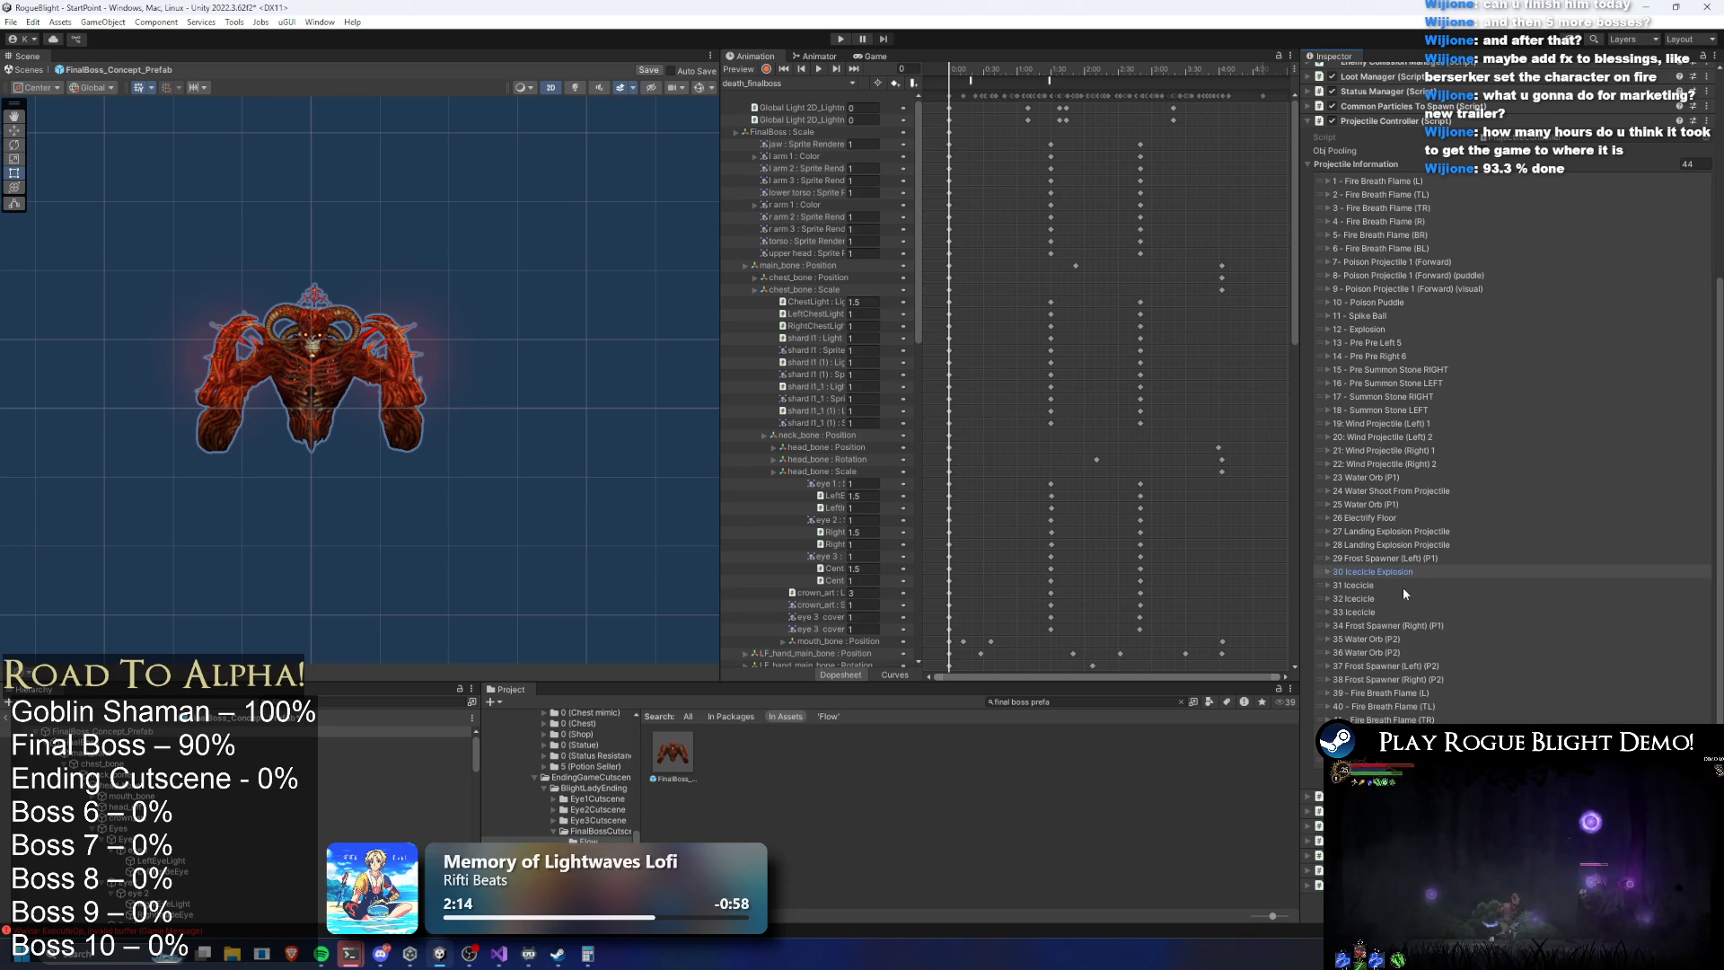
Inspect the Icecicle damage array and the Frost Spawner (Right) (P1) entry
{"action": "left_click", "coordinate": [1392, 583]}
{"action": "left_click", "coordinate": [1383, 639]}
{"action": "left_click", "coordinate": [1370, 671]}
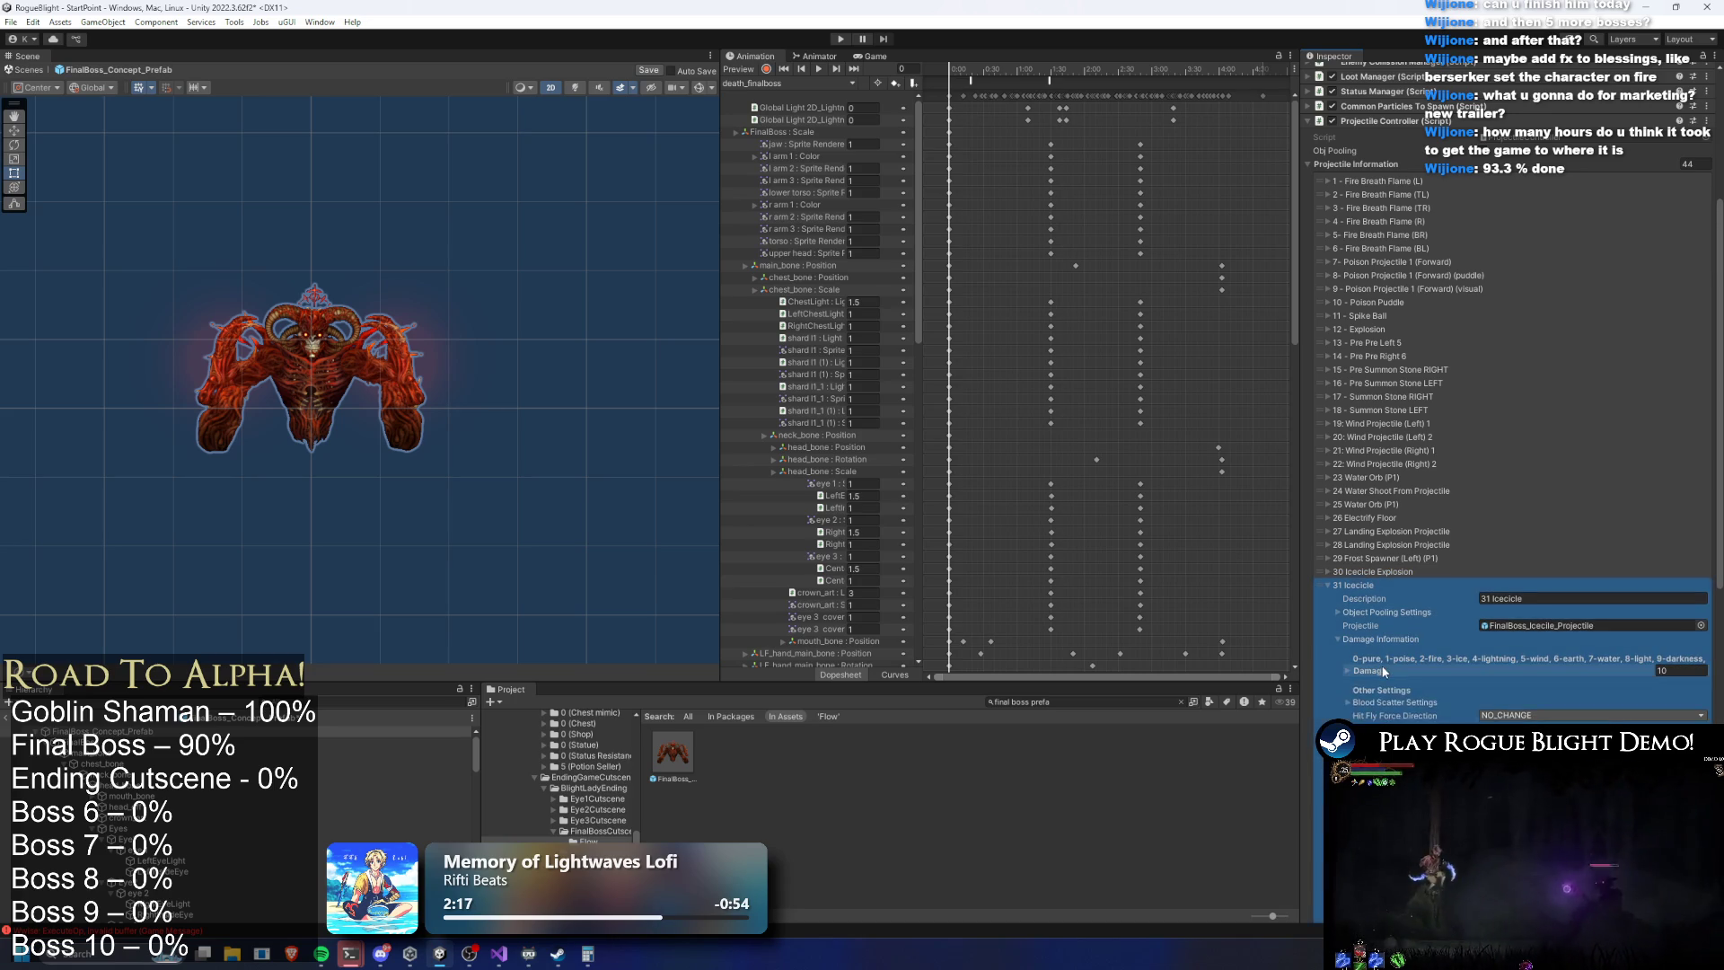
{"action": "left_click", "coordinate": [1383, 586]}
{"action": "left_click", "coordinate": [1388, 624]}
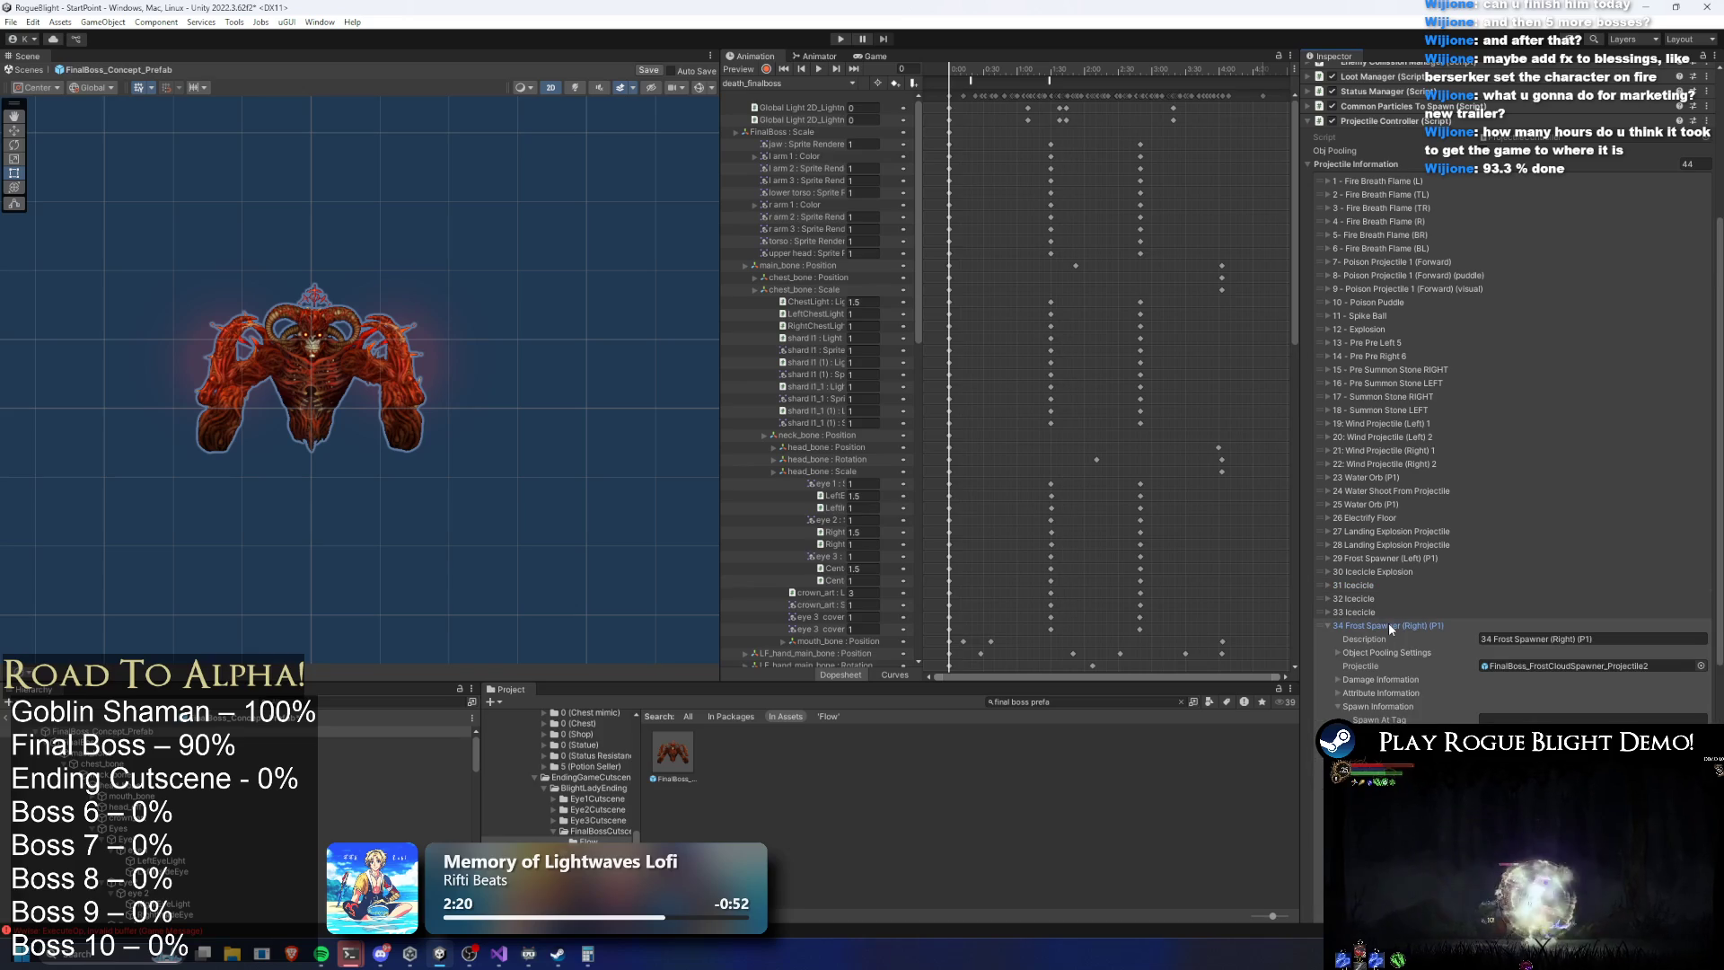
Review 35 Water Orb (P2) per-element damage, comparing it with 25 Water Orb (P1)
{"action": "left_click", "coordinate": [1390, 626]}
{"action": "left_click", "coordinate": [1416, 638]}
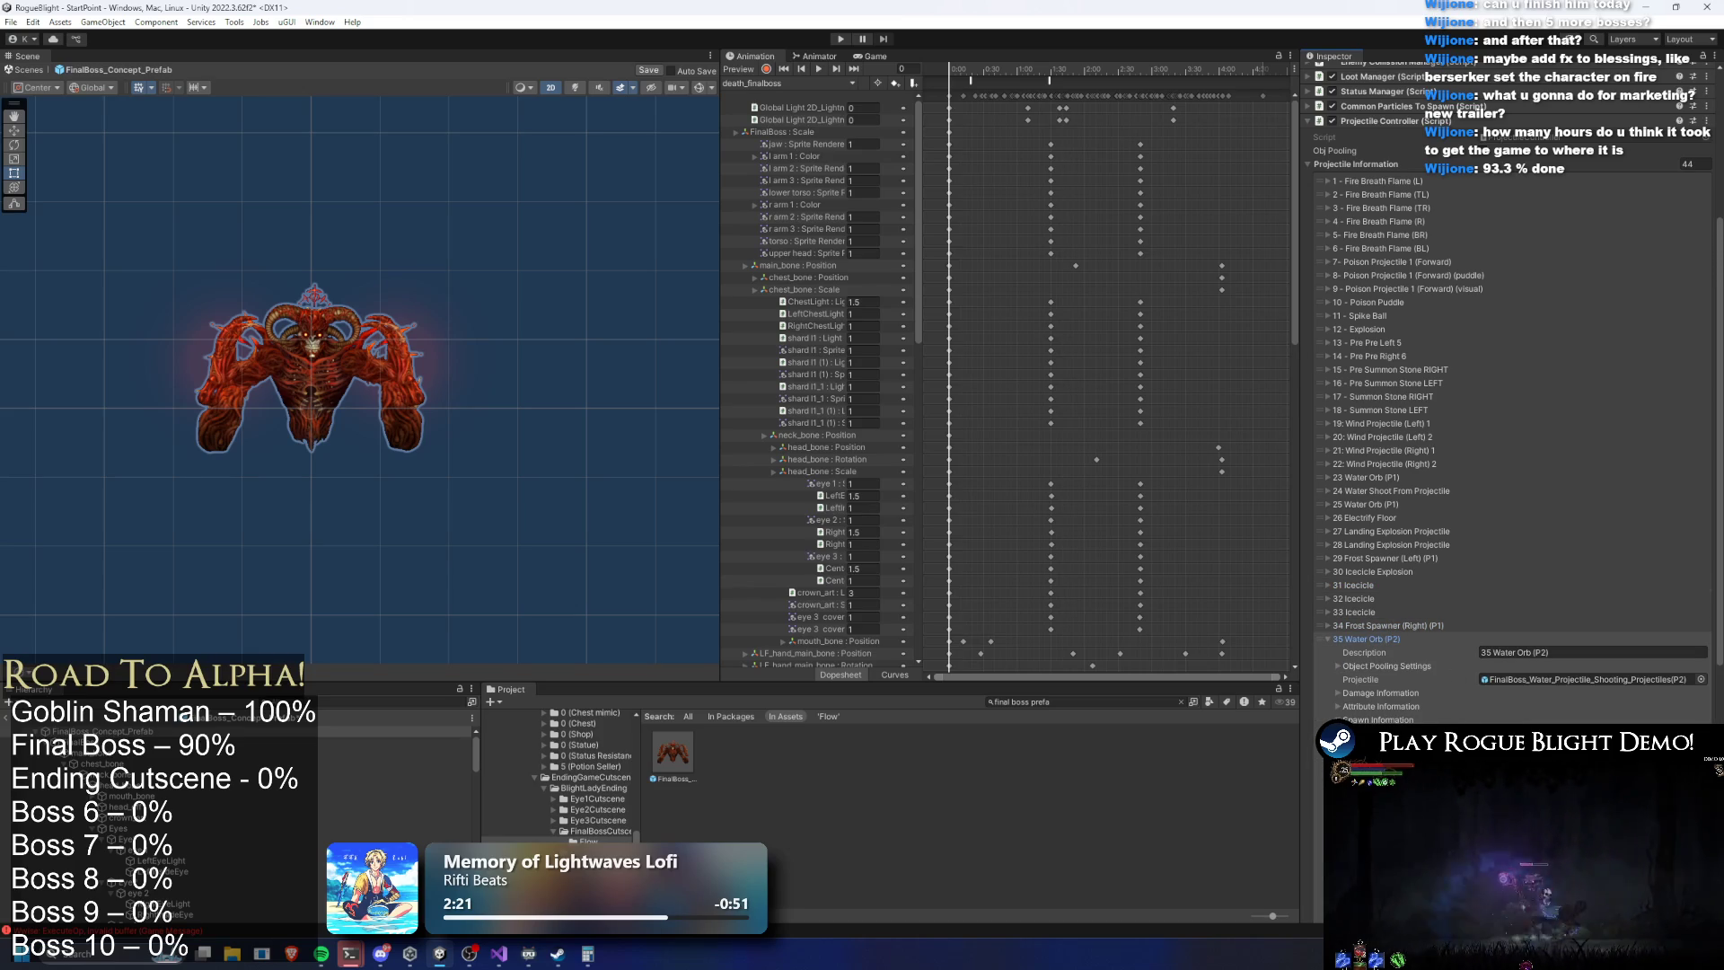
{"action": "left_click", "coordinate": [1387, 693]}
{"action": "left_click", "coordinate": [1348, 722]}
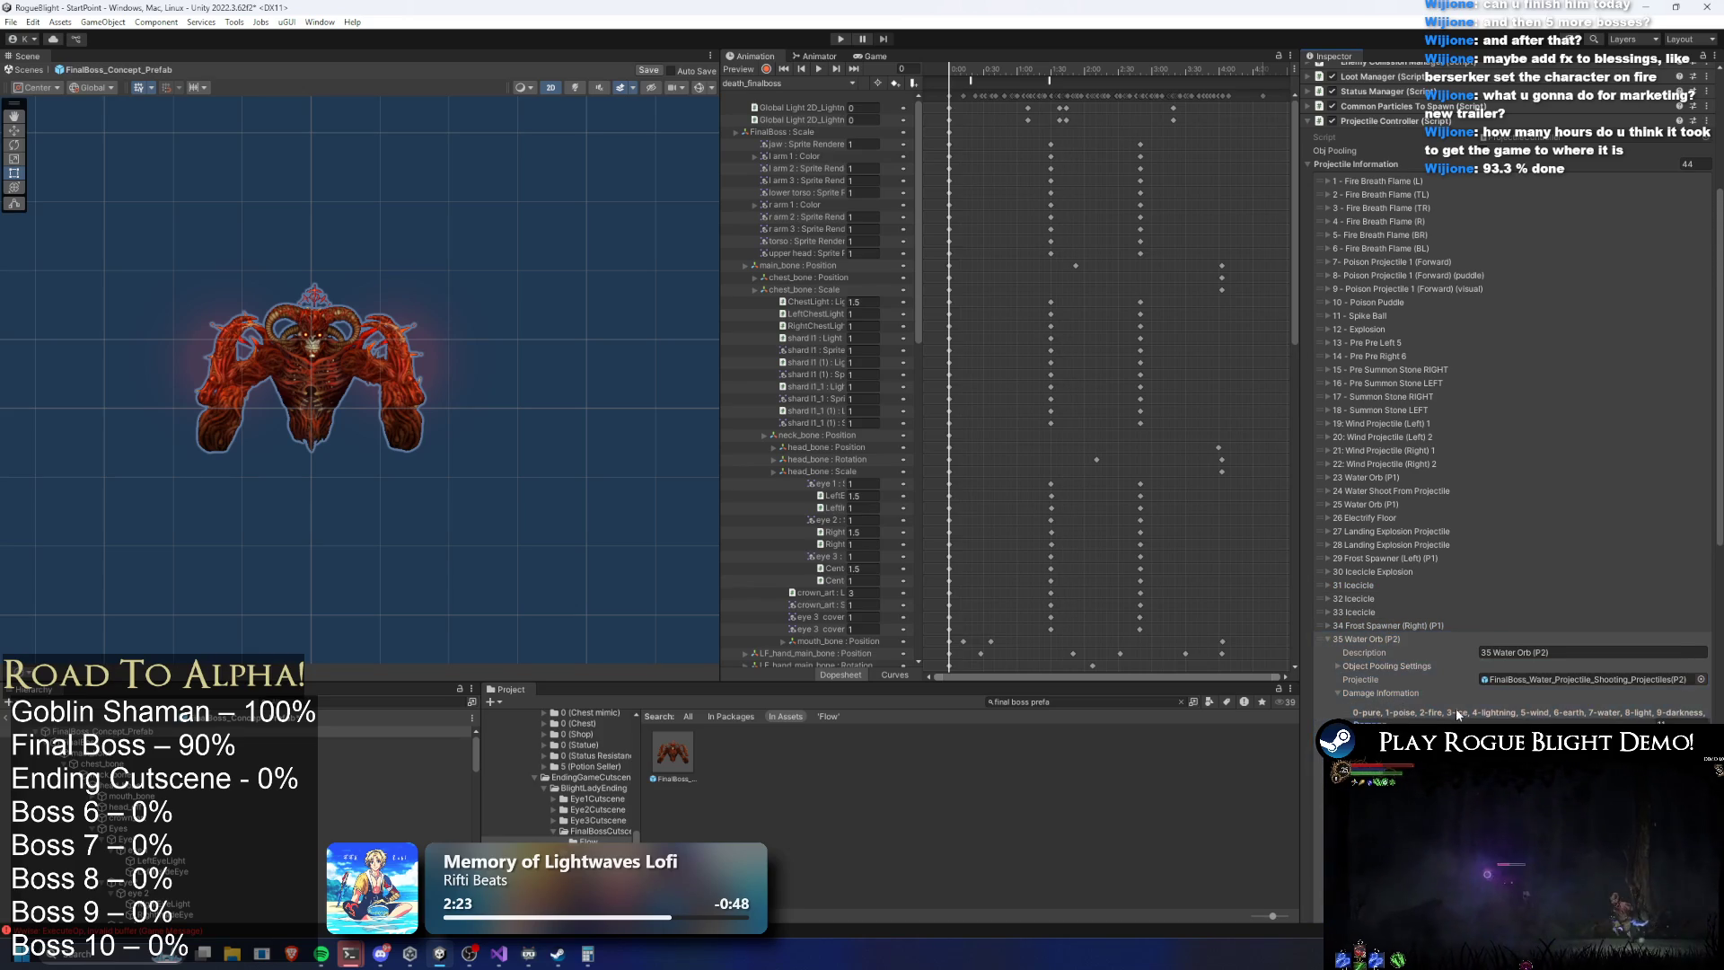
{"action": "scroll", "coordinate": [1456, 707], "scroll_direction": "down", "scroll_amount": 3}
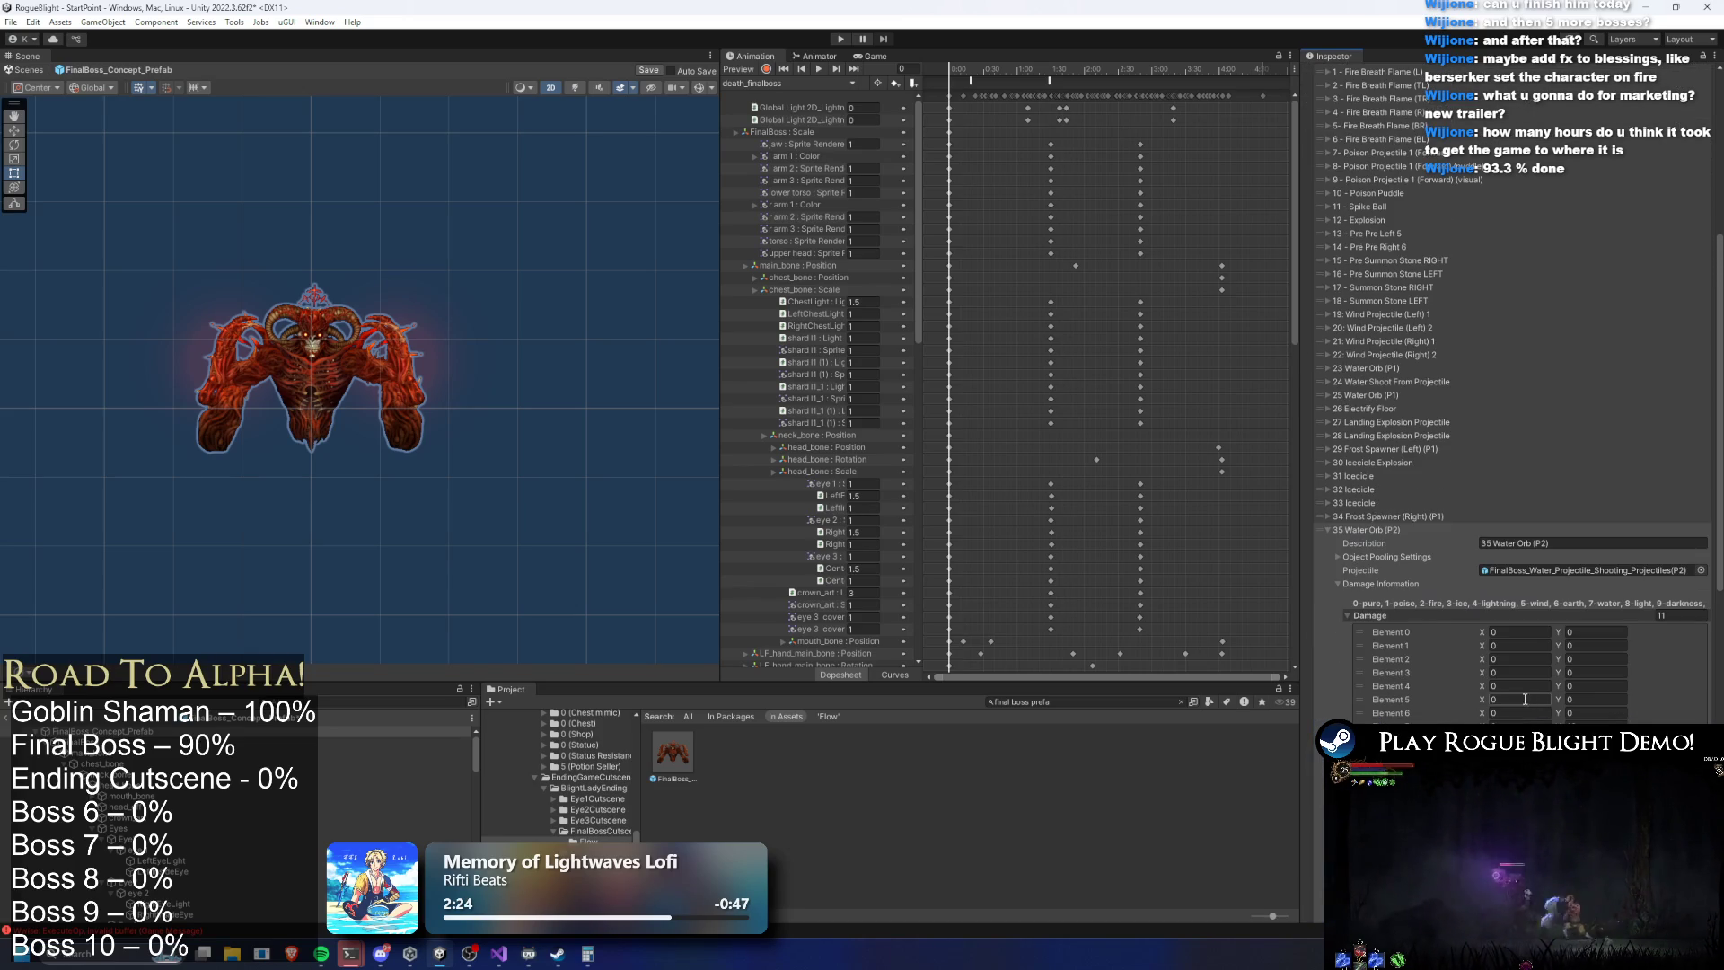
{"action": "left_click", "coordinate": [1376, 395]}
{"action": "left_click", "coordinate": [1375, 395]}
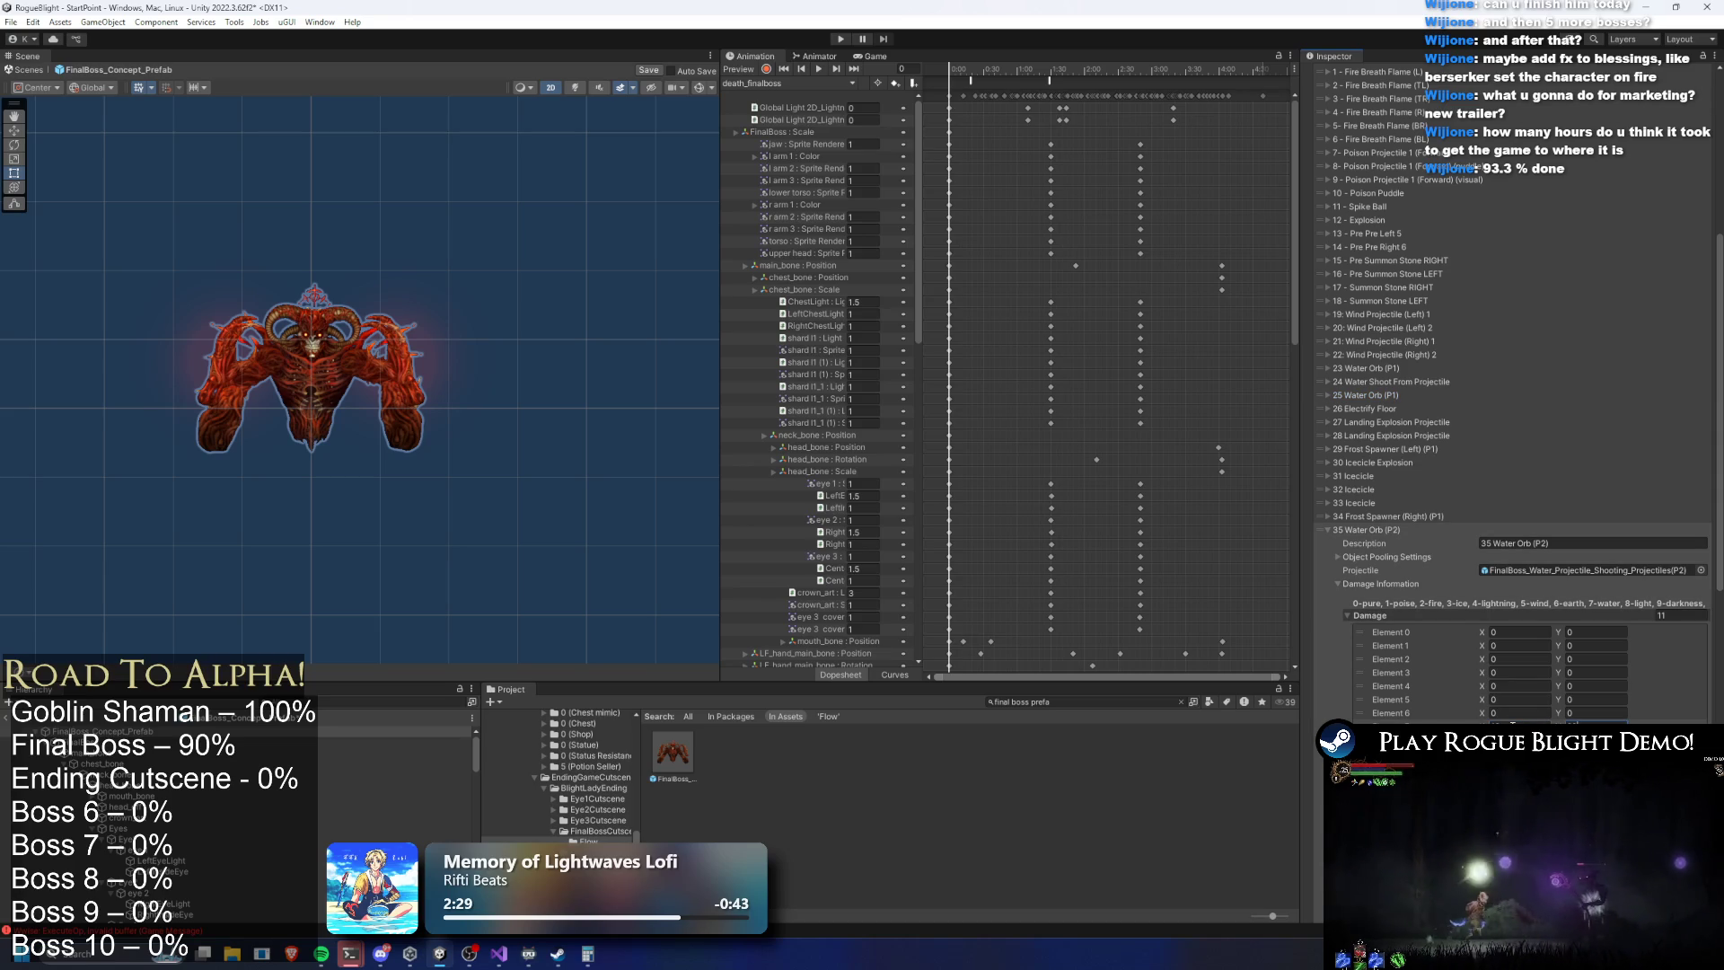
{"action": "left_click", "coordinate": [1378, 530]}
Open 36 Water Orb (P2) damage values and edit its element 7 water damage X
{"action": "left_click", "coordinate": [1391, 653]}
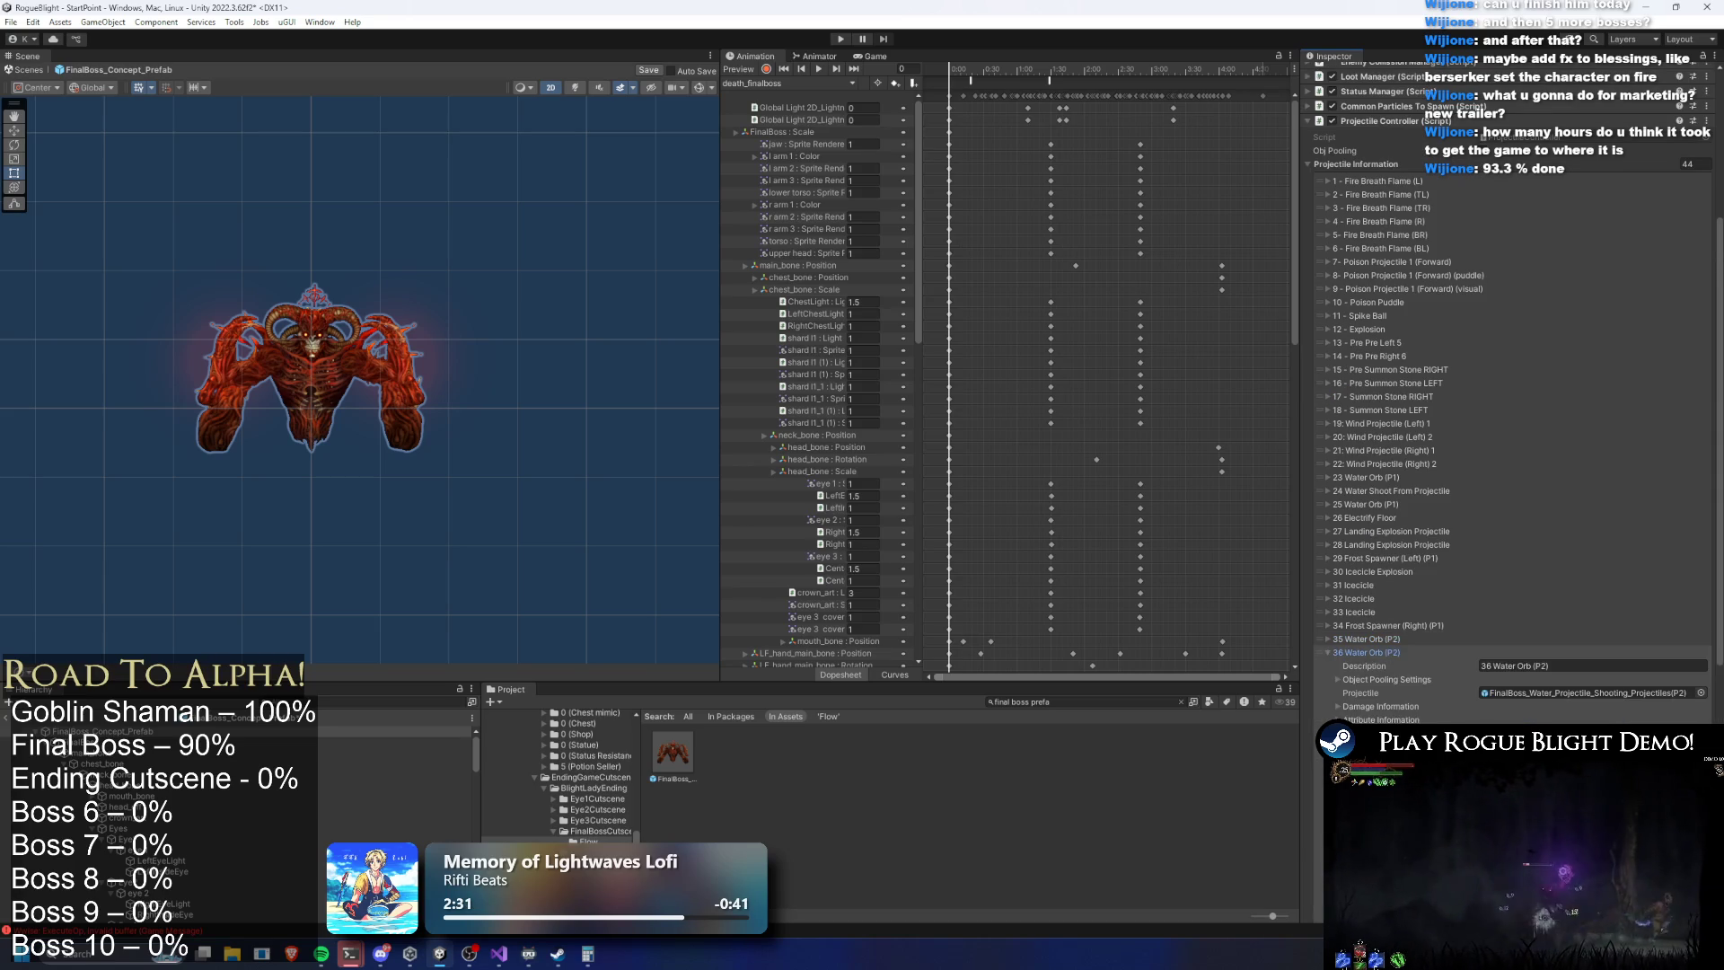
{"action": "scroll", "coordinate": [1395, 620], "scroll_direction": "down", "scroll_amount": 3}
{"action": "left_click", "coordinate": [1374, 525]}
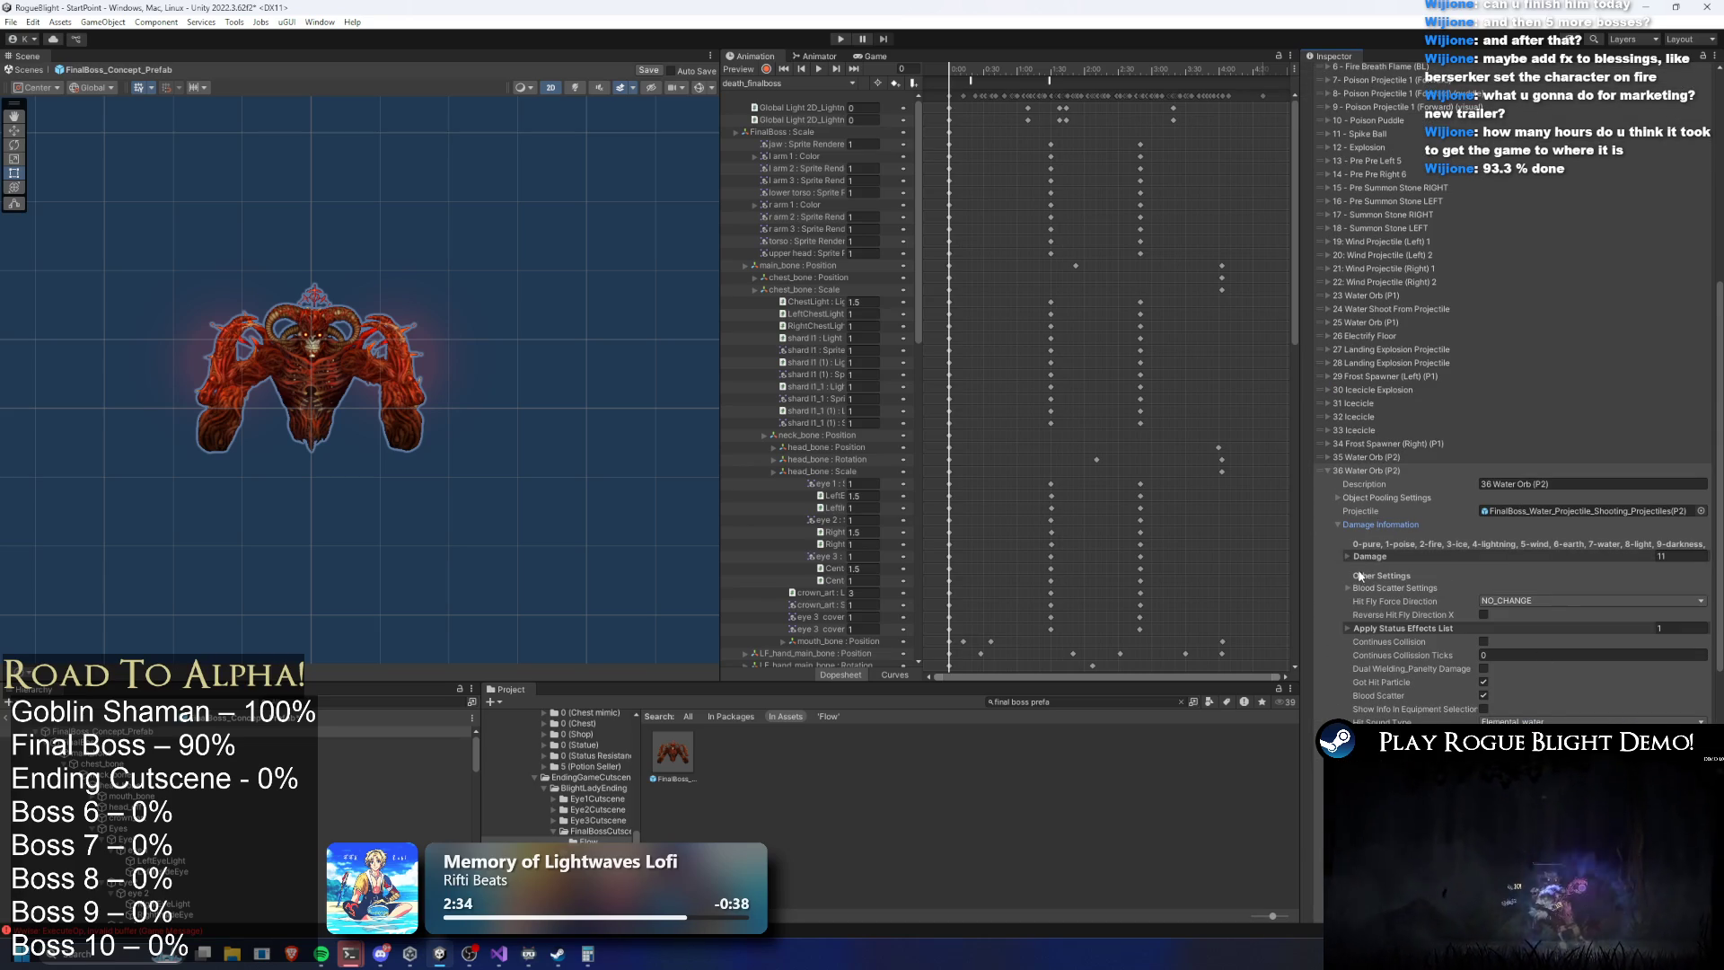
{"action": "left_click", "coordinate": [1495, 555]}
{"action": "left_click", "coordinate": [1512, 667]}
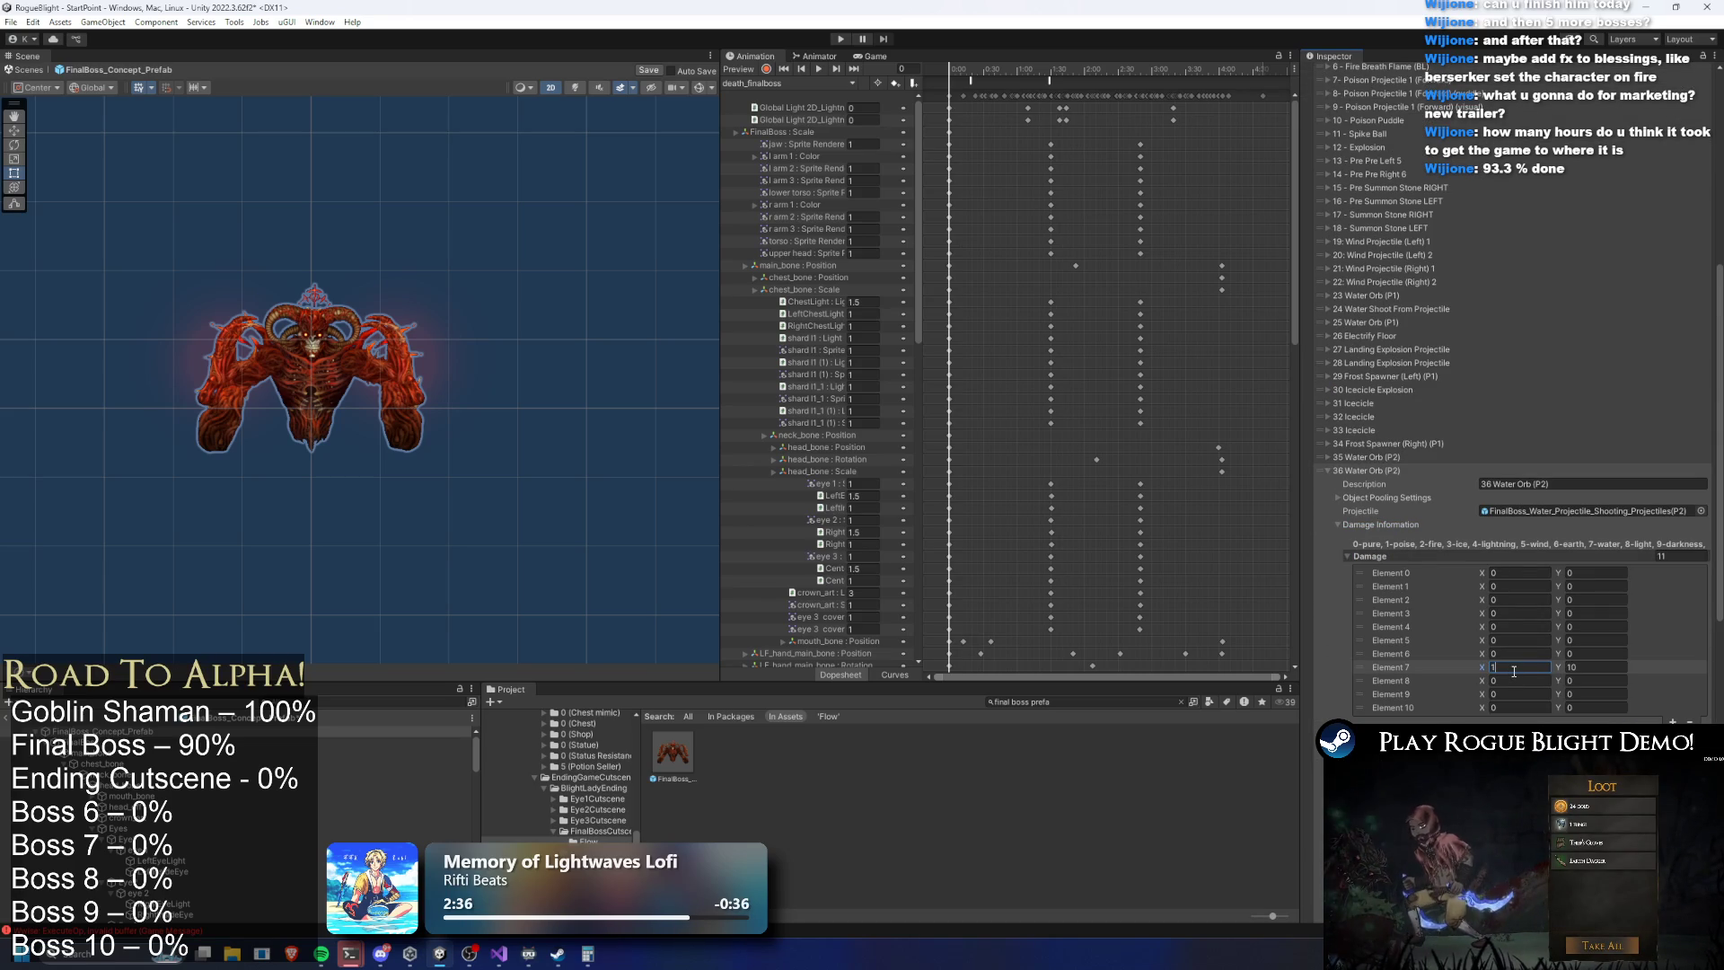
{"action": "left_click", "coordinate": [1357, 470]}
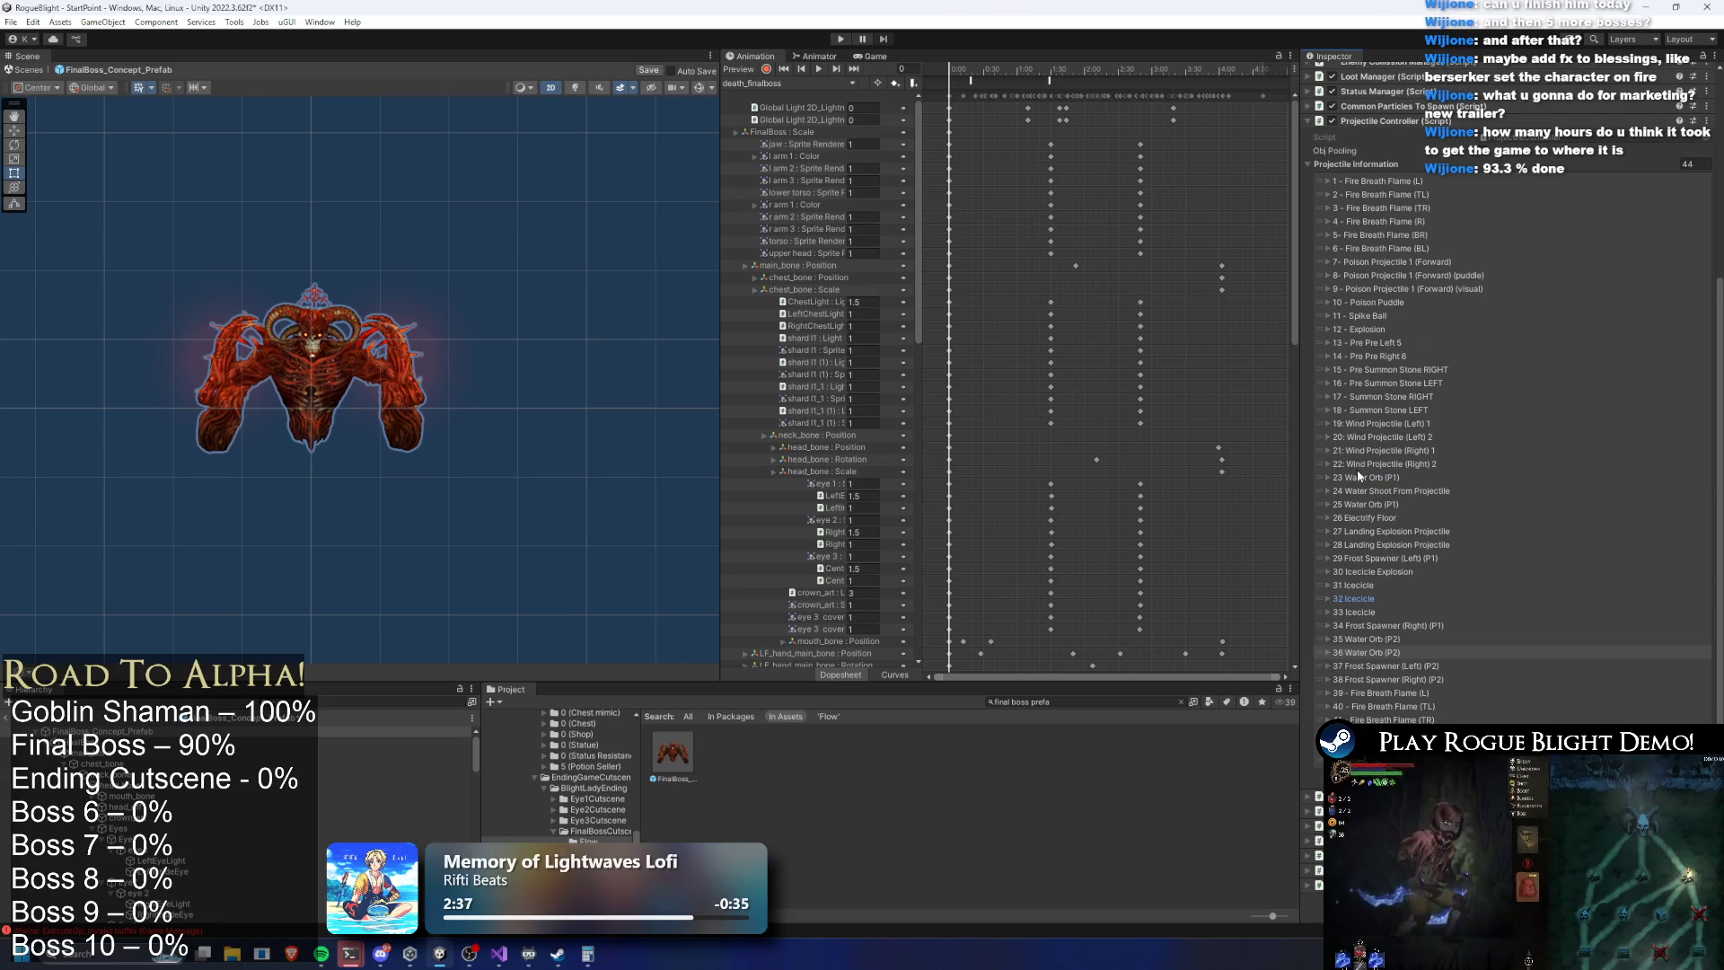
Glance at 37 Frost Spawner (Left) (P2), then expand 39 - Fire Breath Flame (L)
{"action": "left_click", "coordinate": [1397, 666]}
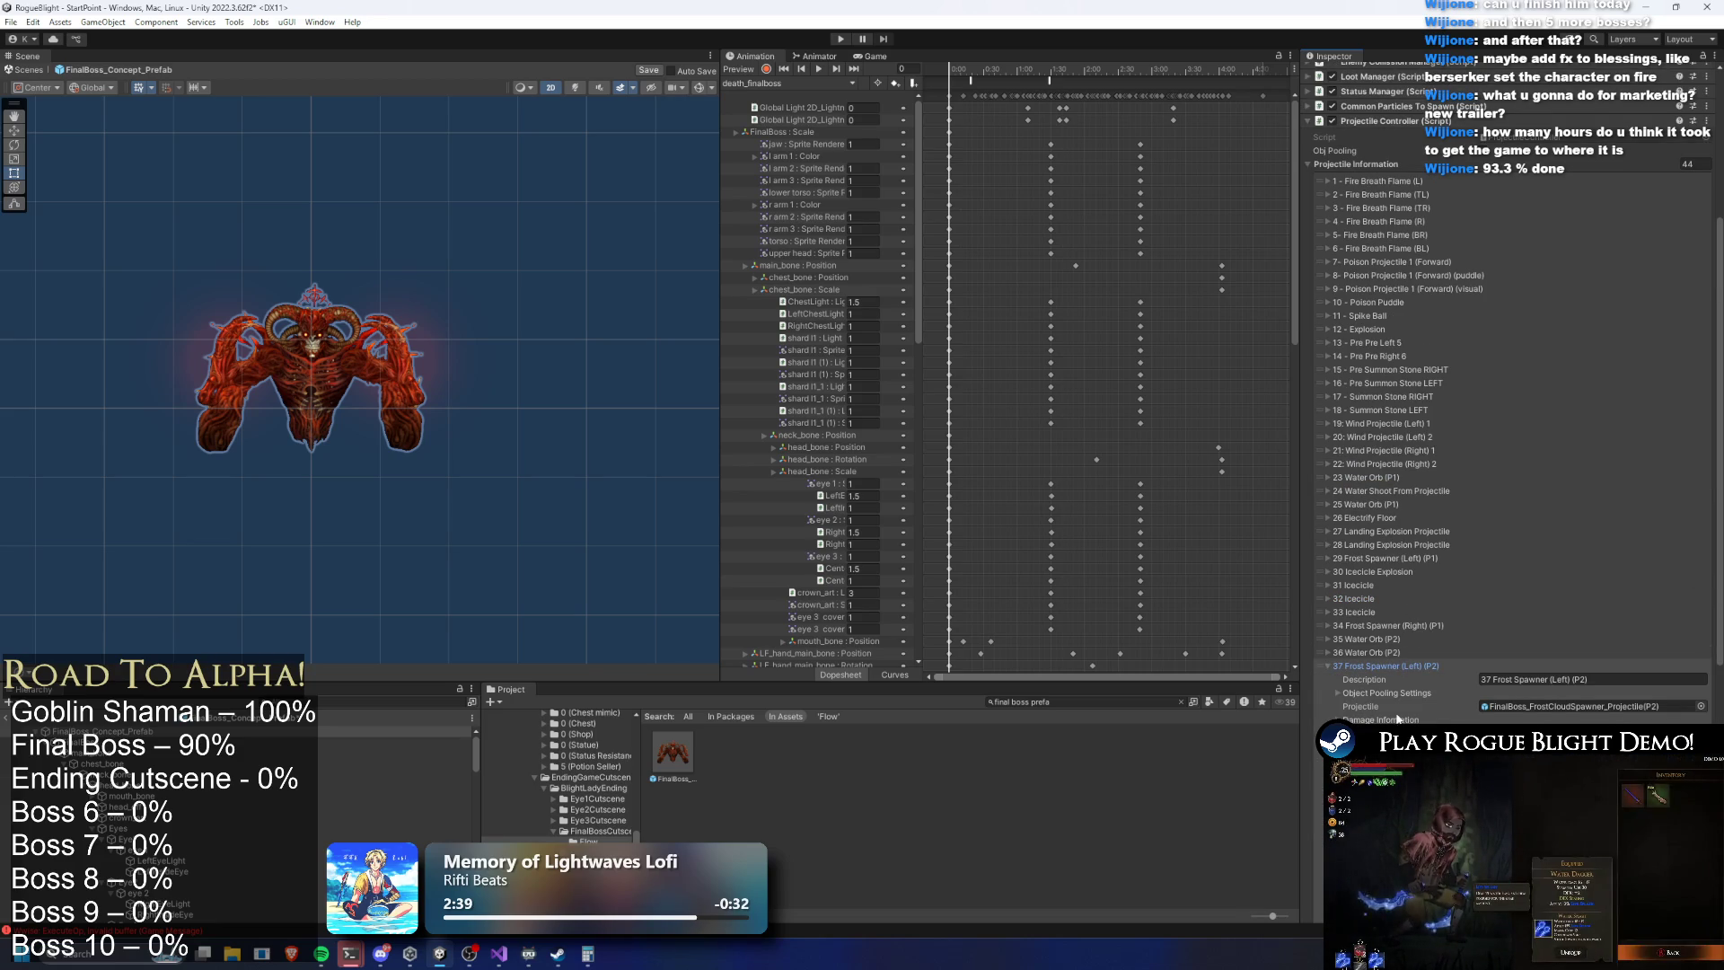
{"action": "left_click", "coordinate": [1365, 666]}
{"action": "left_click", "coordinate": [1400, 693]}
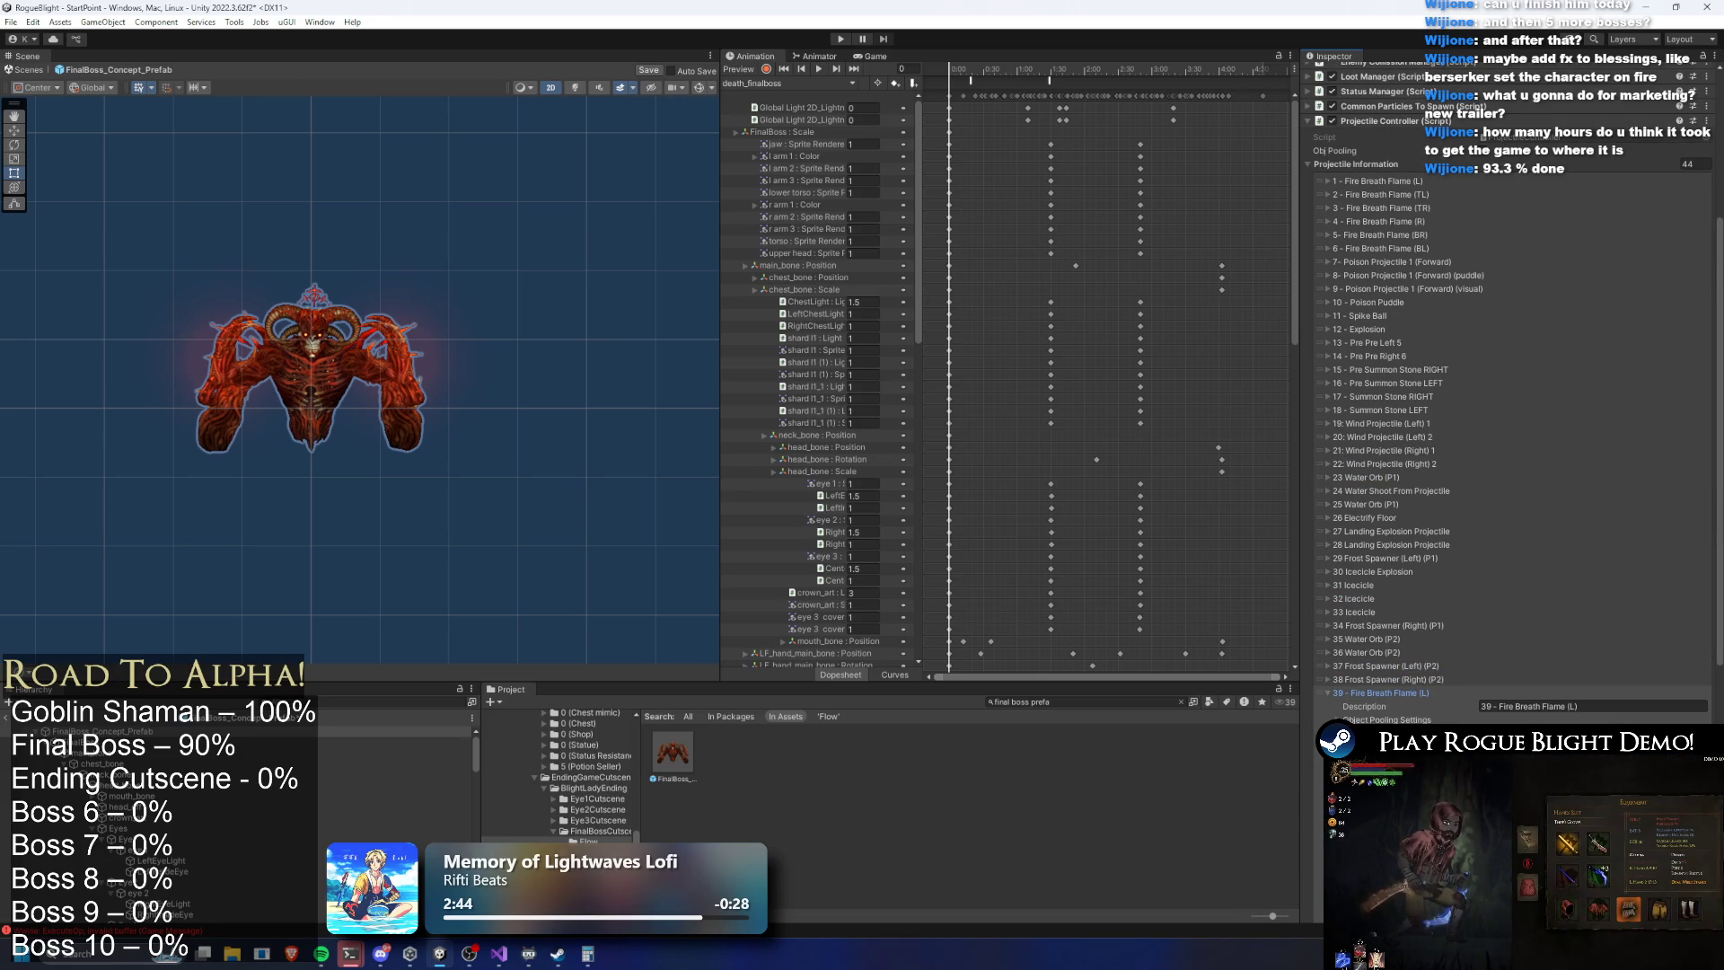
Set 39 - Fire Breath Flame (L) fire damage to X 29 and Y 30
{"action": "scroll", "coordinate": [1568, 682], "scroll_direction": "down", "scroll_amount": 5}
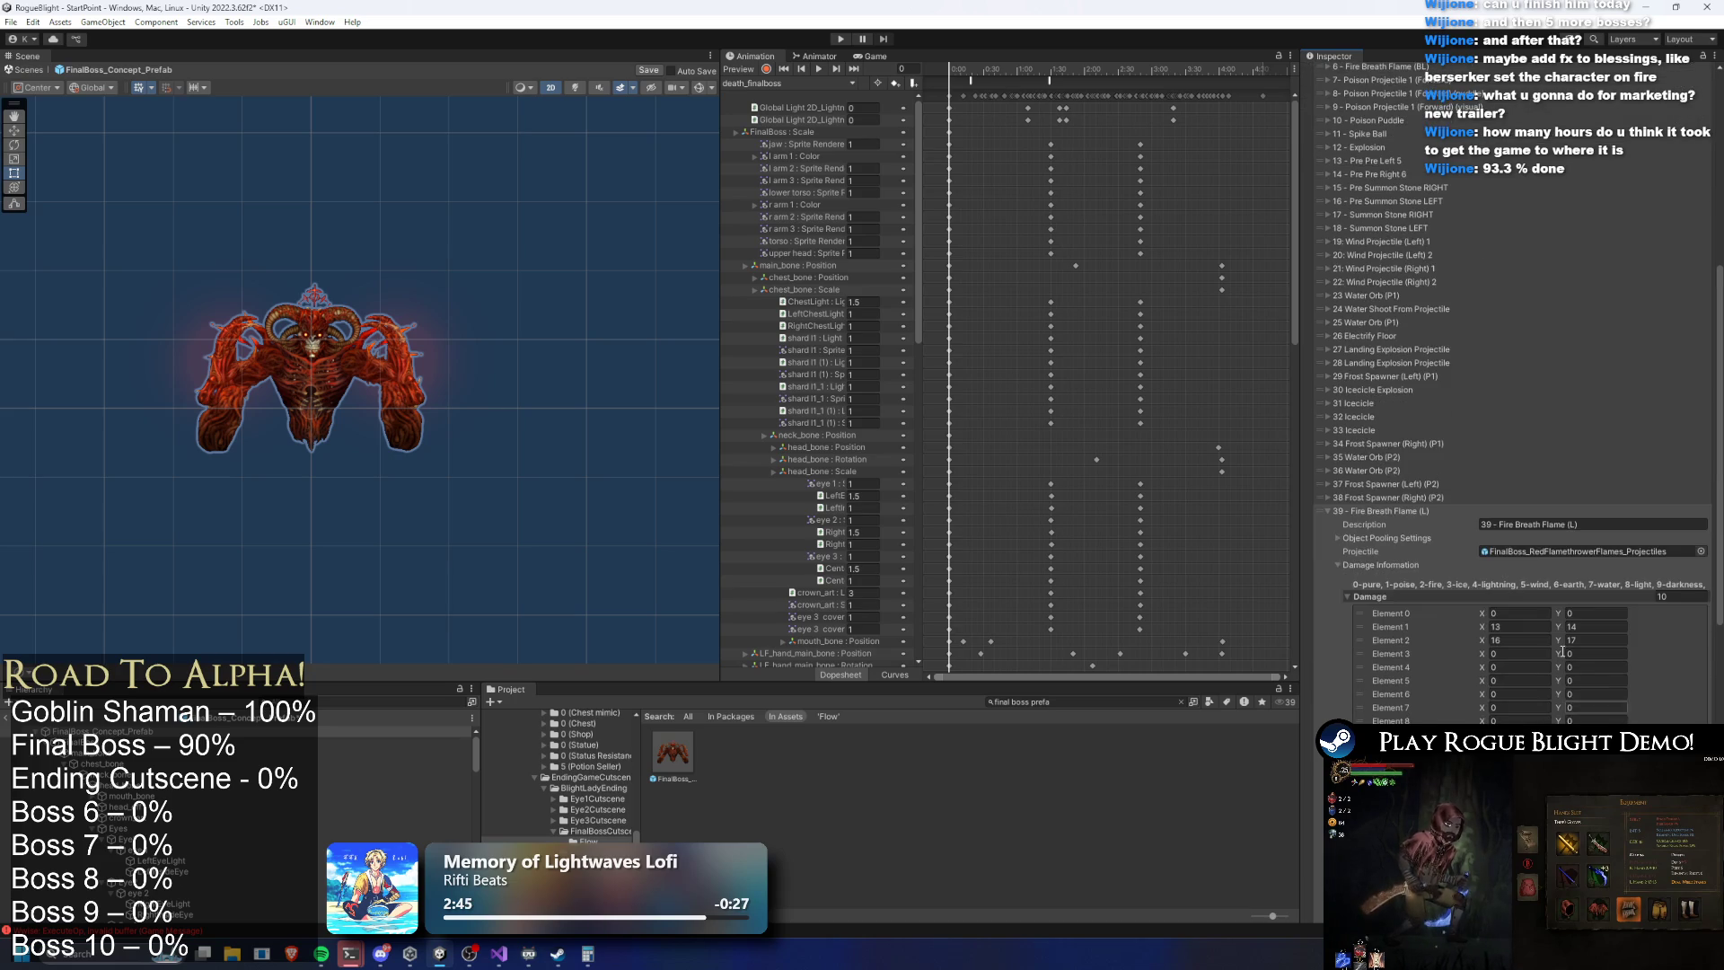
{"action": "scroll", "coordinate": [1437, 260], "scroll_direction": "up", "scroll_amount": 7}
{"action": "left_click", "coordinate": [1387, 266]}
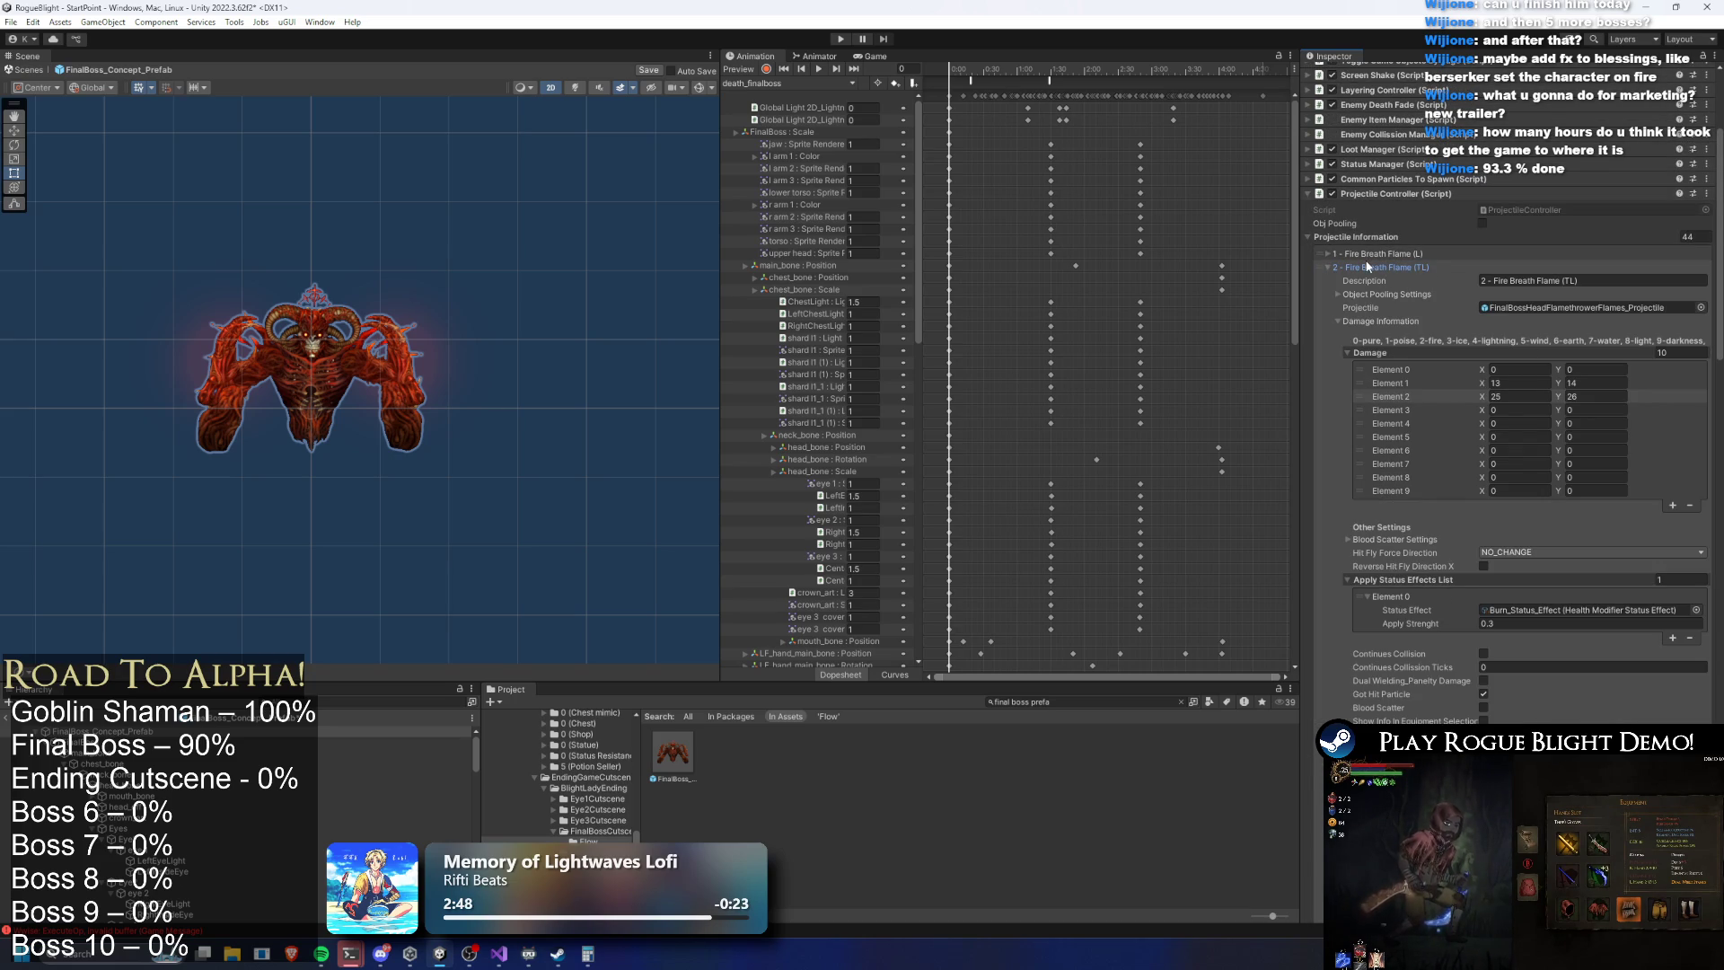
{"action": "scroll", "coordinate": [1526, 404], "scroll_direction": "down", "scroll_amount": 7}
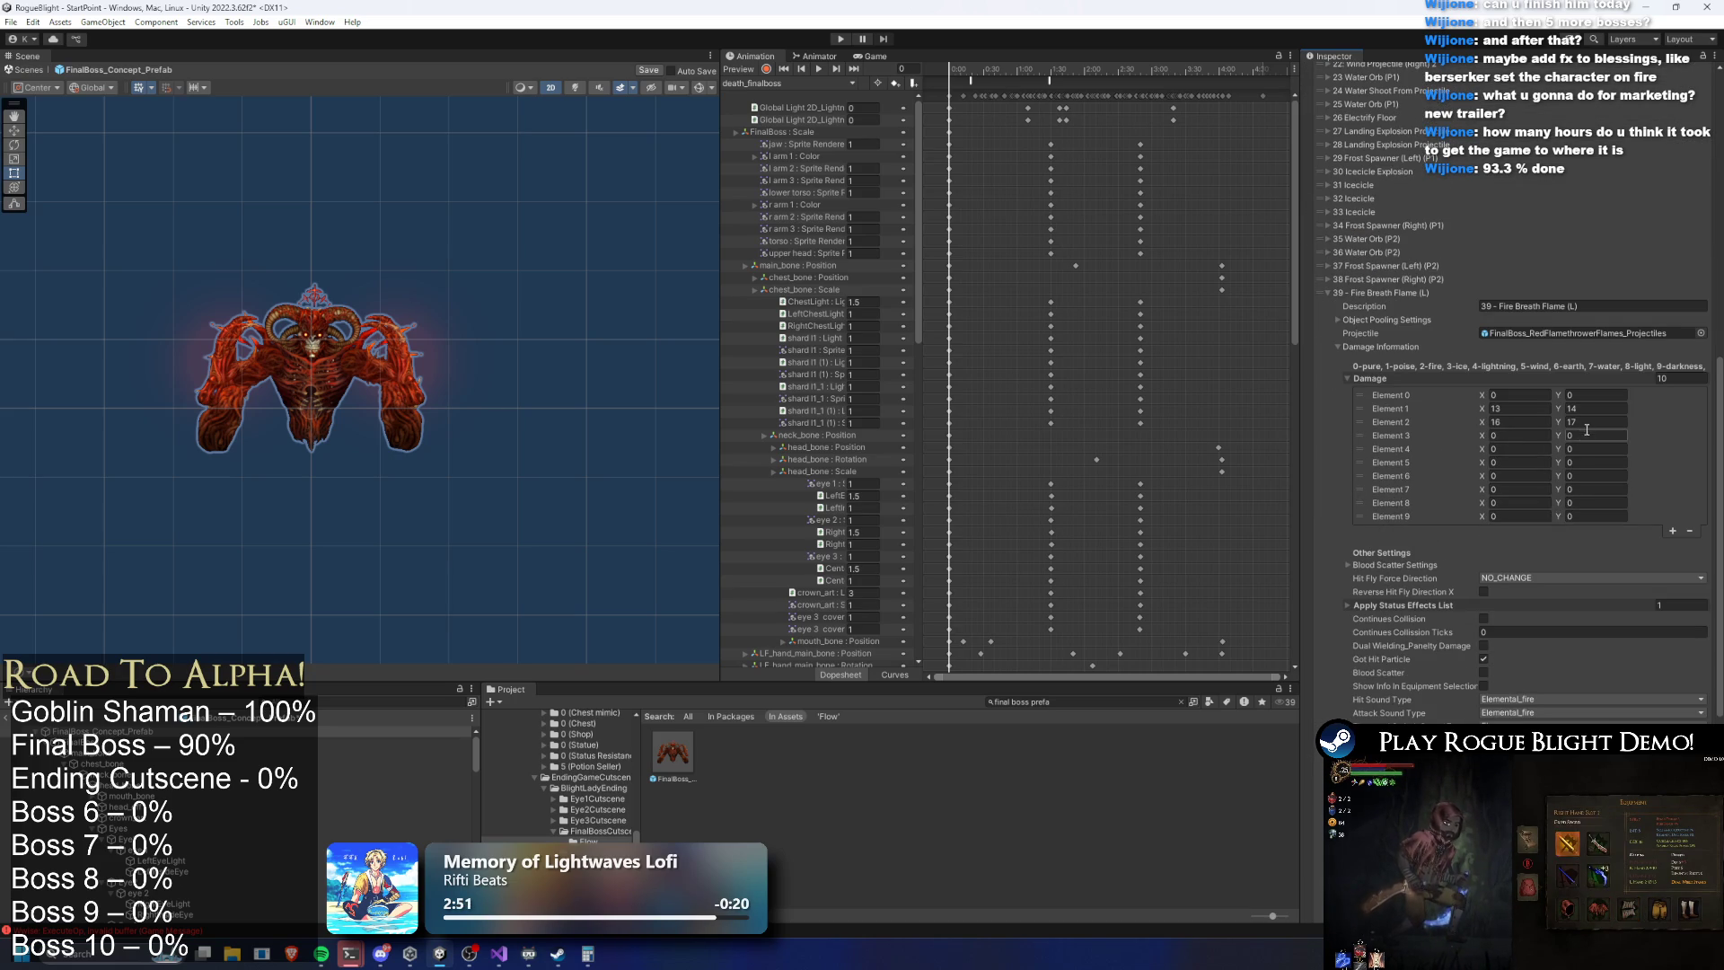
{"action": "left_click", "coordinate": [1589, 421]}
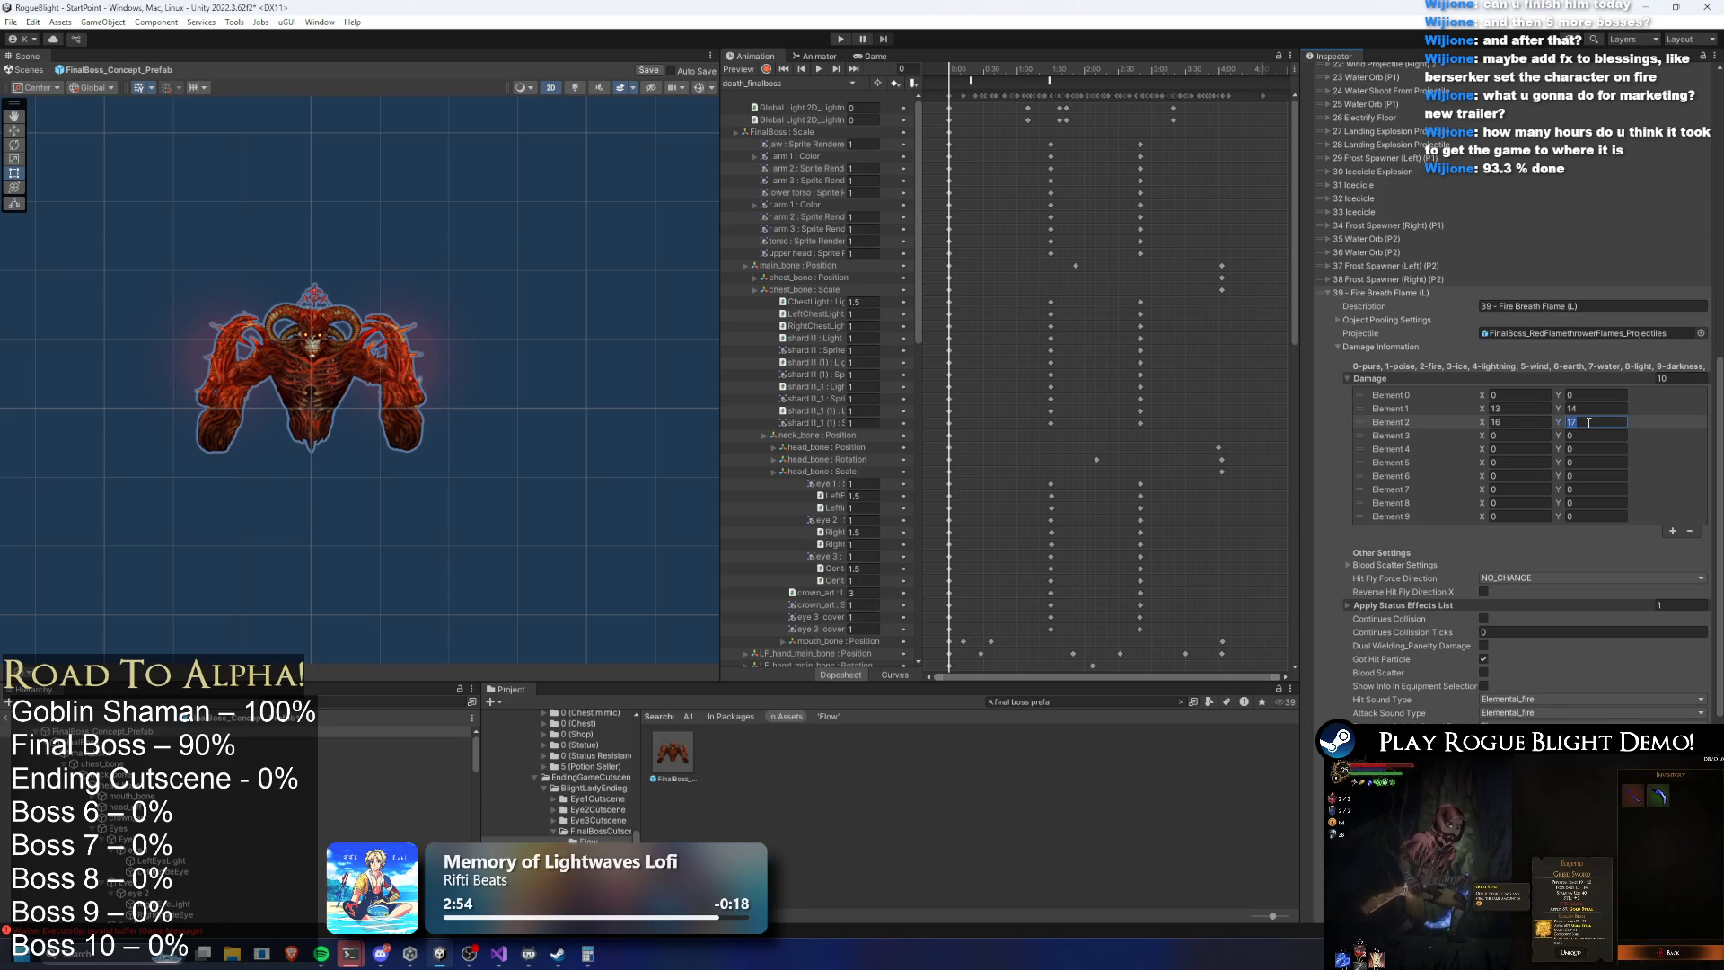
{"action": "type", "text": "30"}
{"action": "left_click", "coordinate": [1526, 422]}
{"action": "type", "text": "29"}
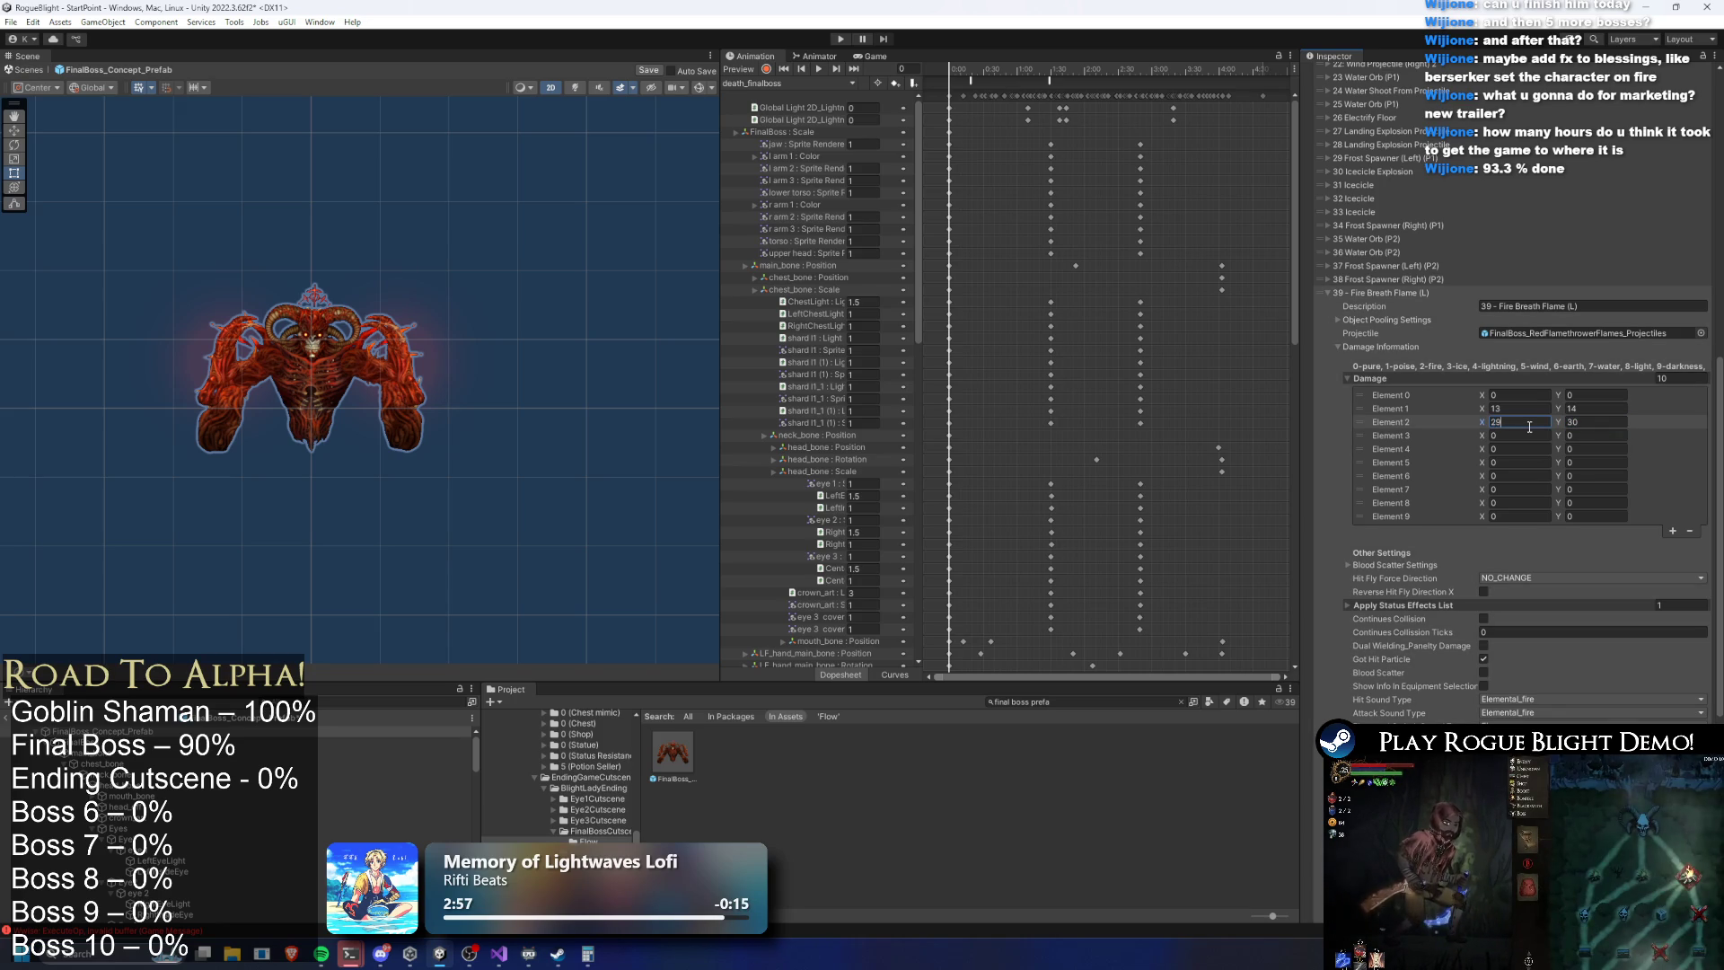
{"action": "key", "text": "Tab"}
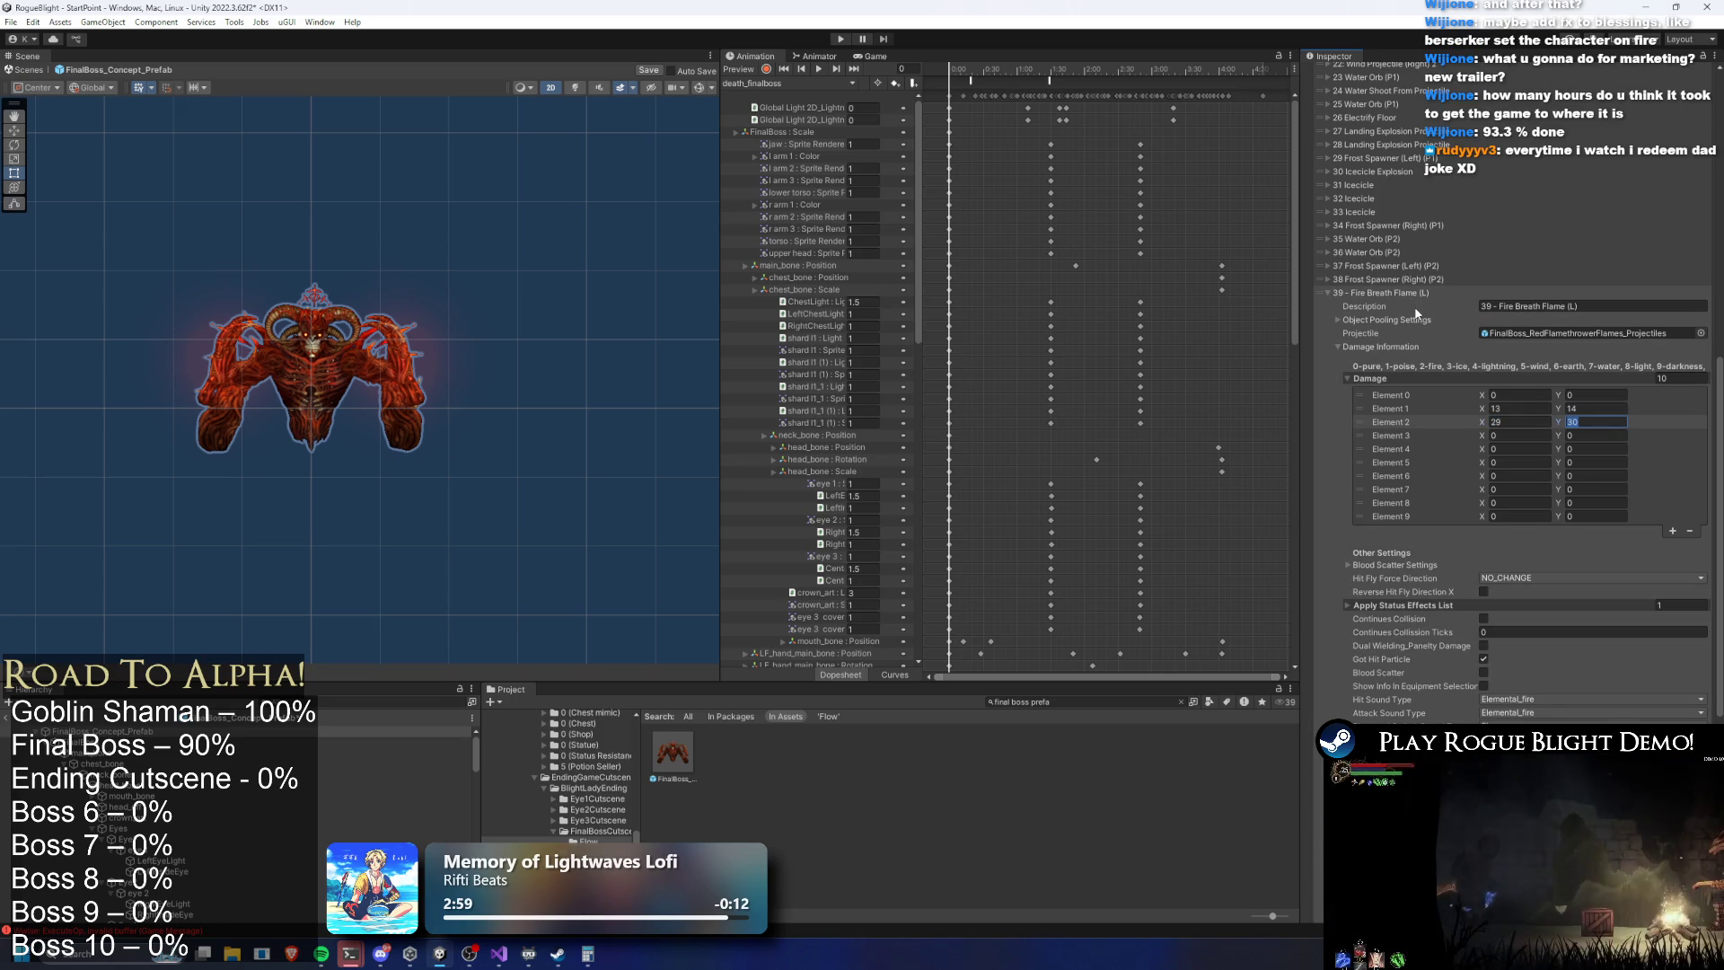
{"action": "left_click", "coordinate": [1408, 290]}
Review the fire damage X and Y values of 40 - Fire Breath Flame (TL)
{"action": "left_click", "coordinate": [1421, 706]}
{"action": "scroll", "coordinate": [1400, 646], "scroll_direction": "down", "scroll_amount": 4}
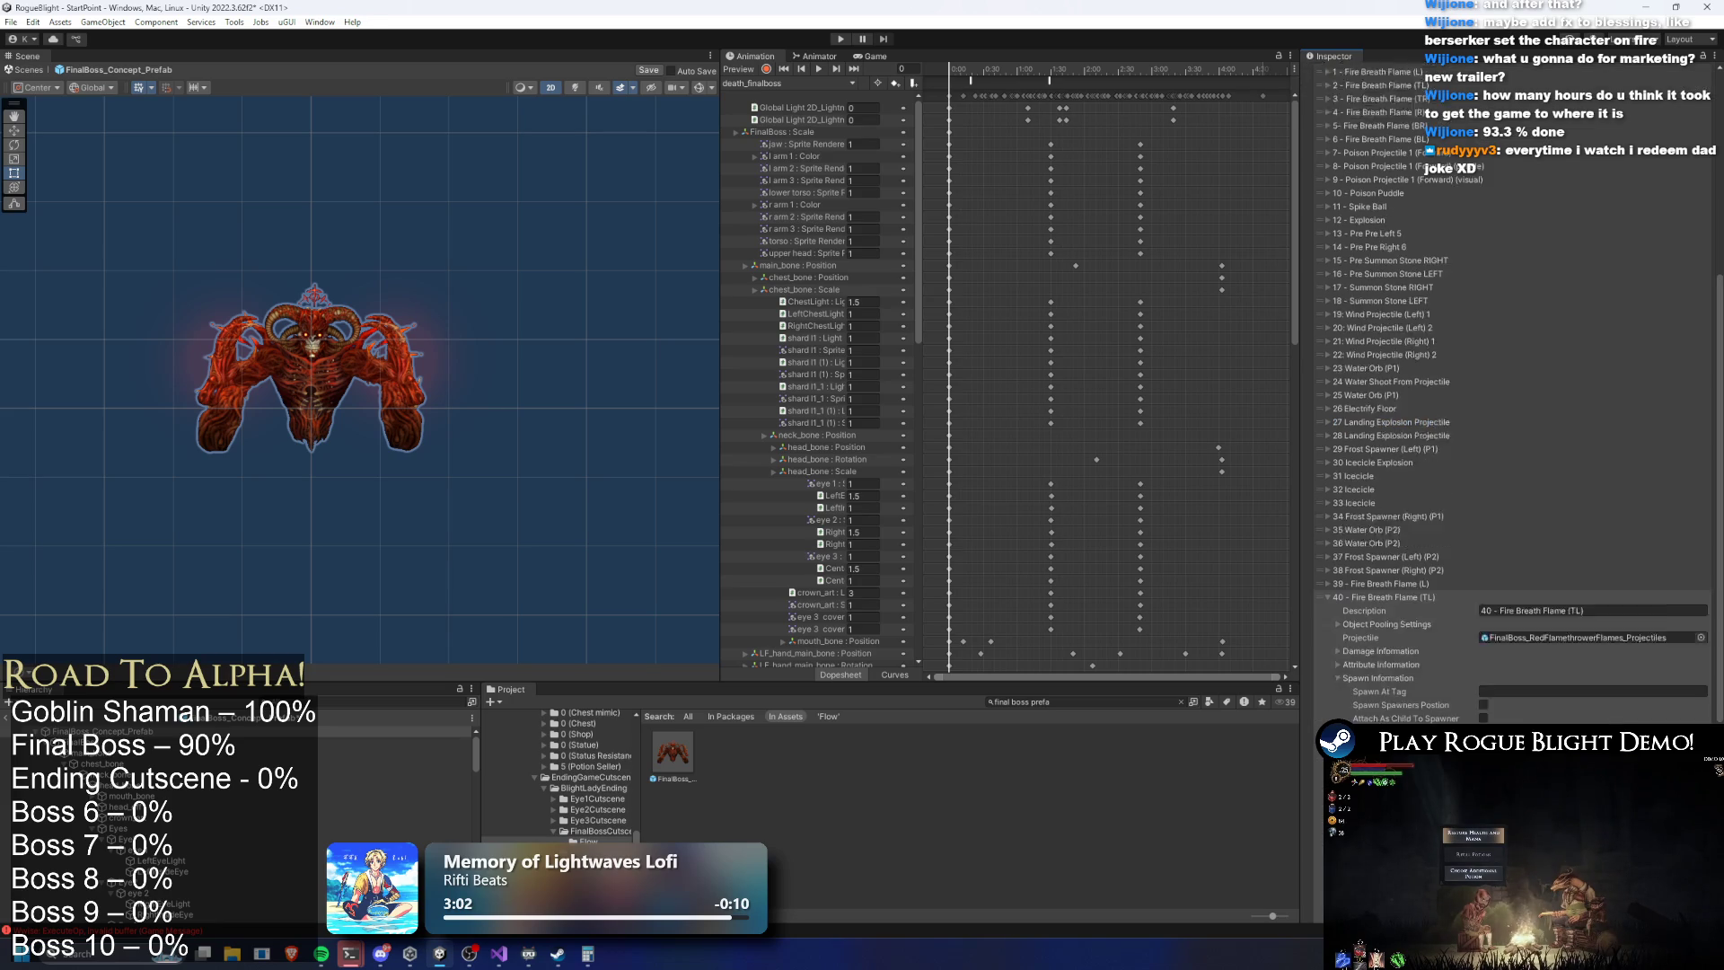
{"action": "left_click", "coordinate": [1383, 579]}
{"action": "left_click", "coordinate": [1406, 608]}
{"action": "left_click", "coordinate": [1596, 654]}
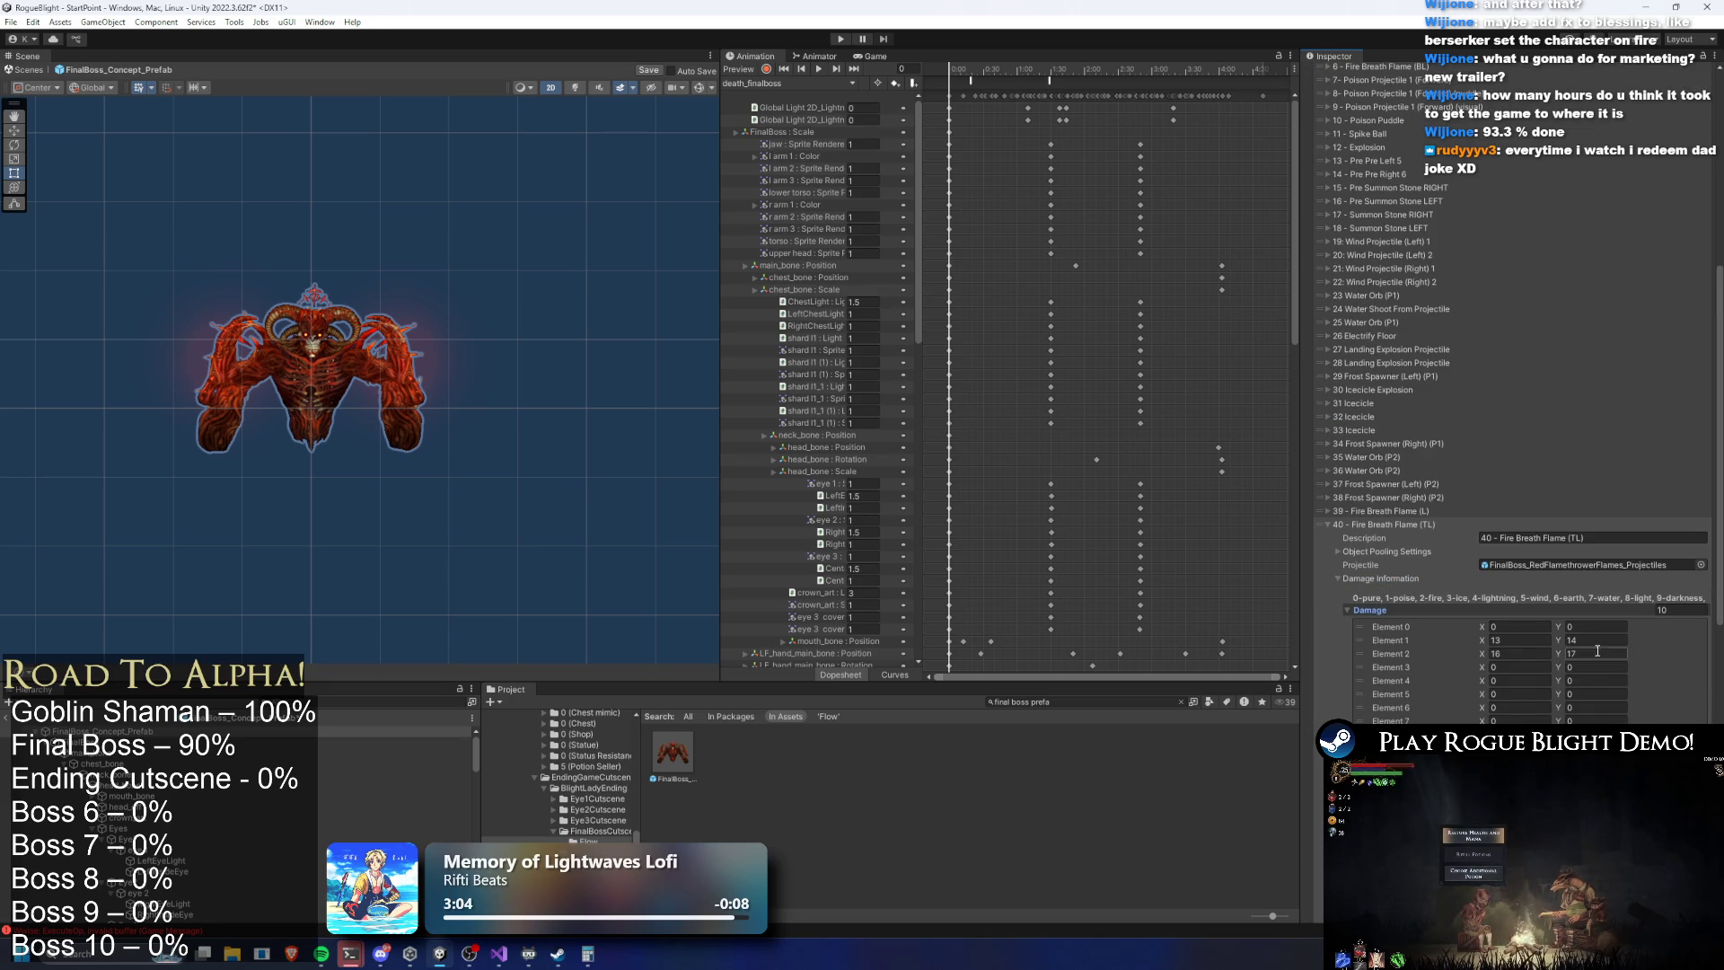
{"action": "left_click", "coordinate": [1506, 655]}
{"action": "type", "text": "29"}
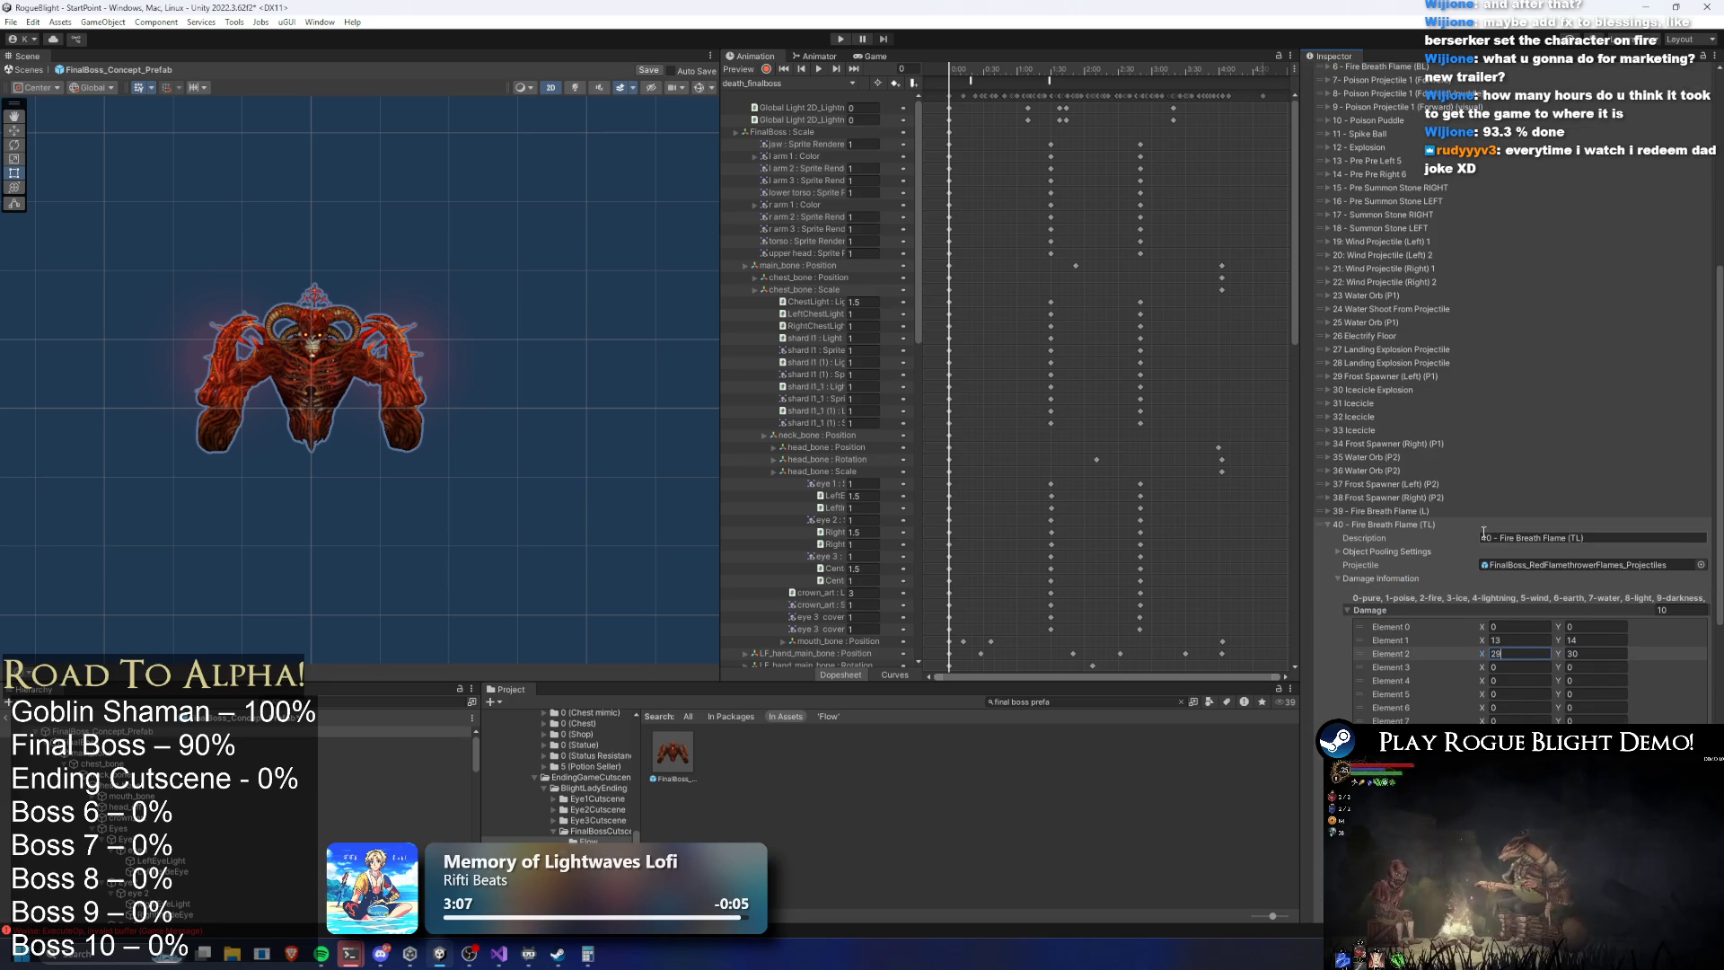
{"action": "left_click", "coordinate": [1404, 524]}
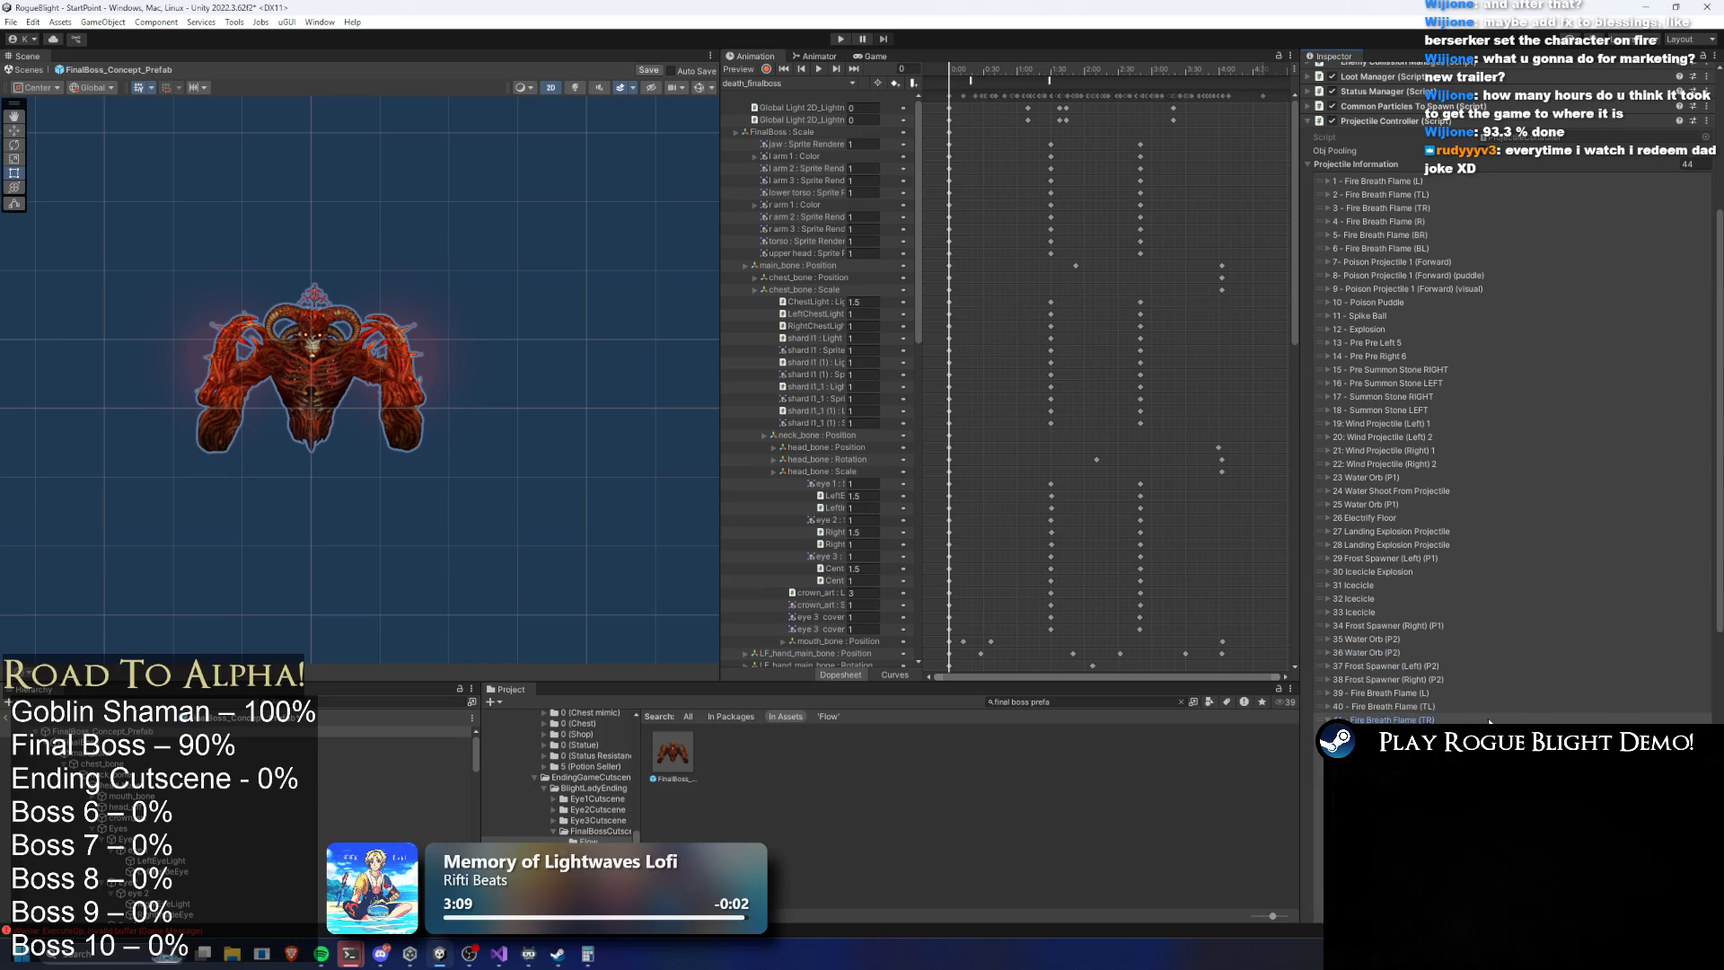
Lower 39 - Fire Breath Flame (L) fire damage to X 25 and Y 26
{"action": "left_click", "coordinate": [1407, 693]}
{"action": "left_click", "coordinate": [1406, 696]}
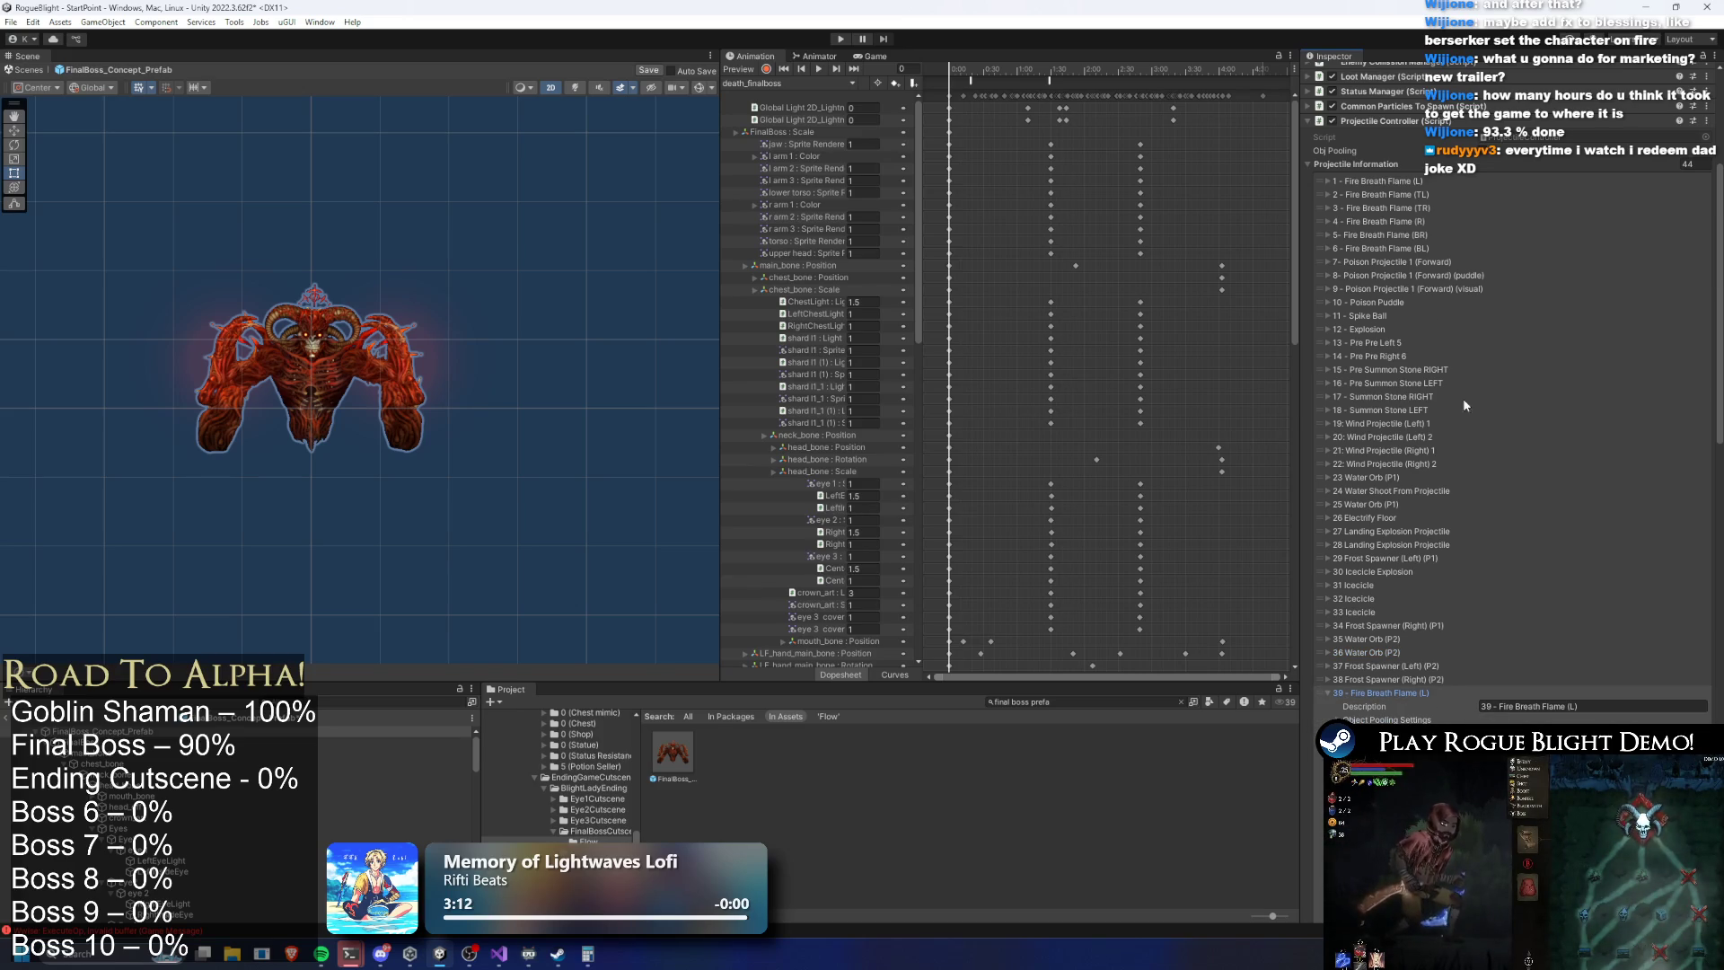
{"action": "left_click", "coordinate": [1406, 180]}
{"action": "left_click", "coordinate": [1404, 180]}
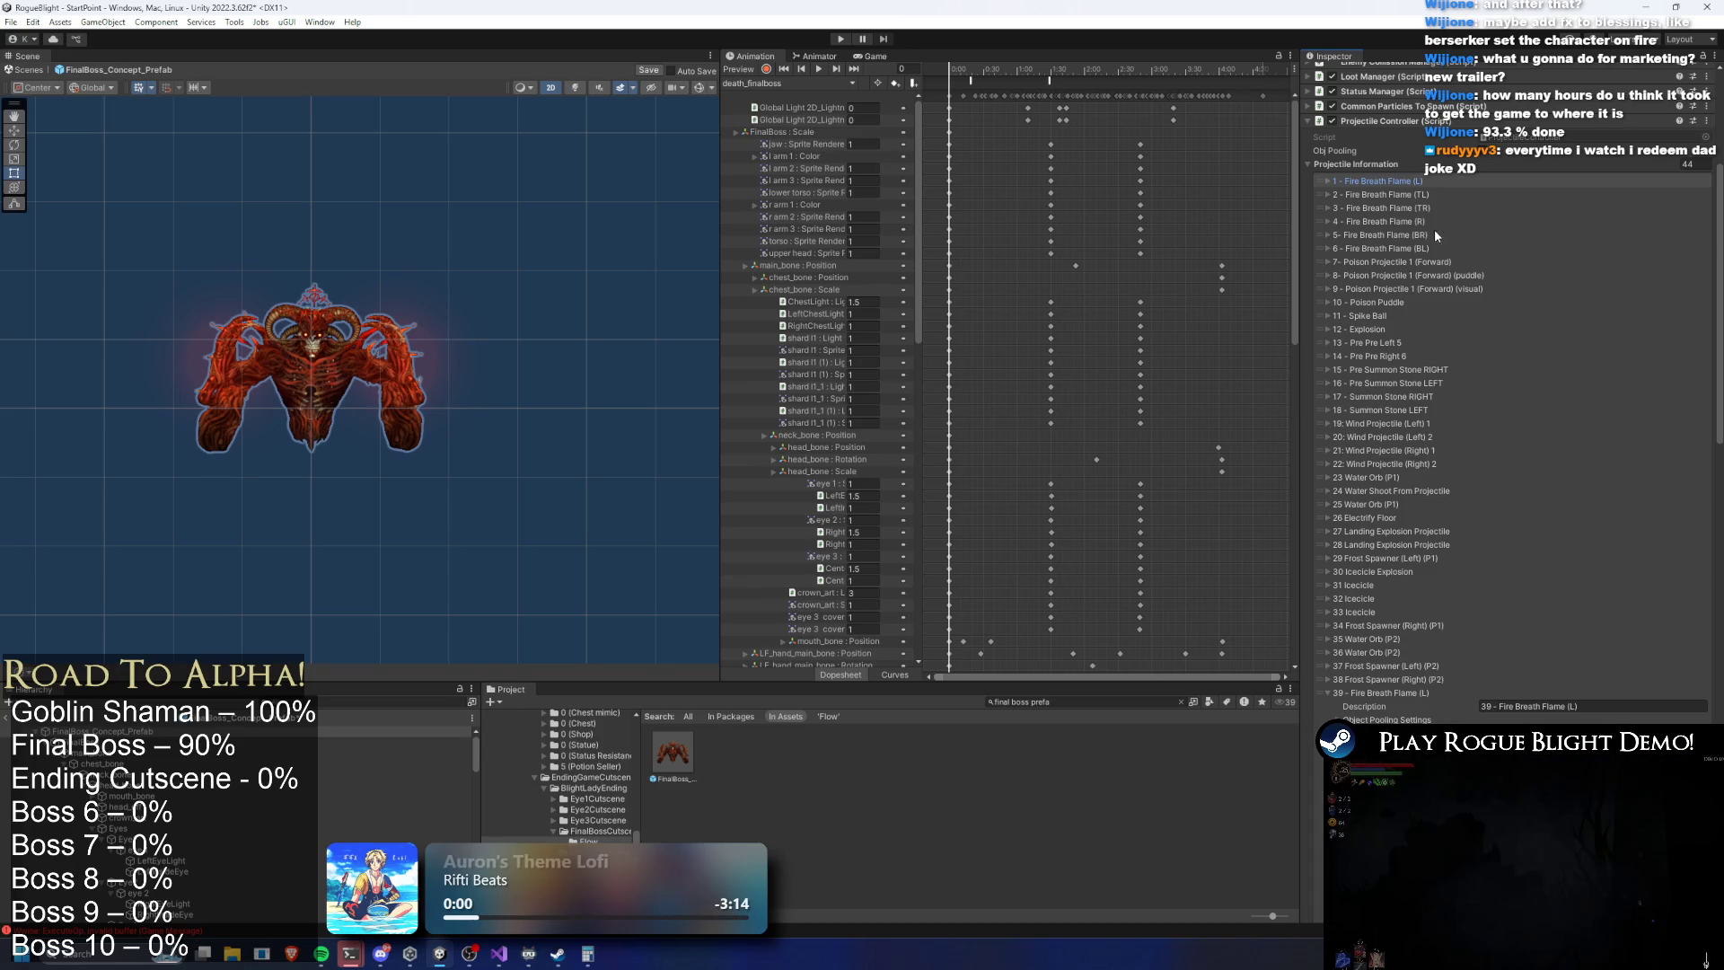
{"action": "scroll", "coordinate": [1582, 568], "scroll_direction": "down", "scroll_amount": 5}
{"action": "left_click", "coordinate": [1586, 568]}
{"action": "type", "text": "26"}
{"action": "left_click", "coordinate": [1526, 567]}
{"action": "type", "text": "25"}
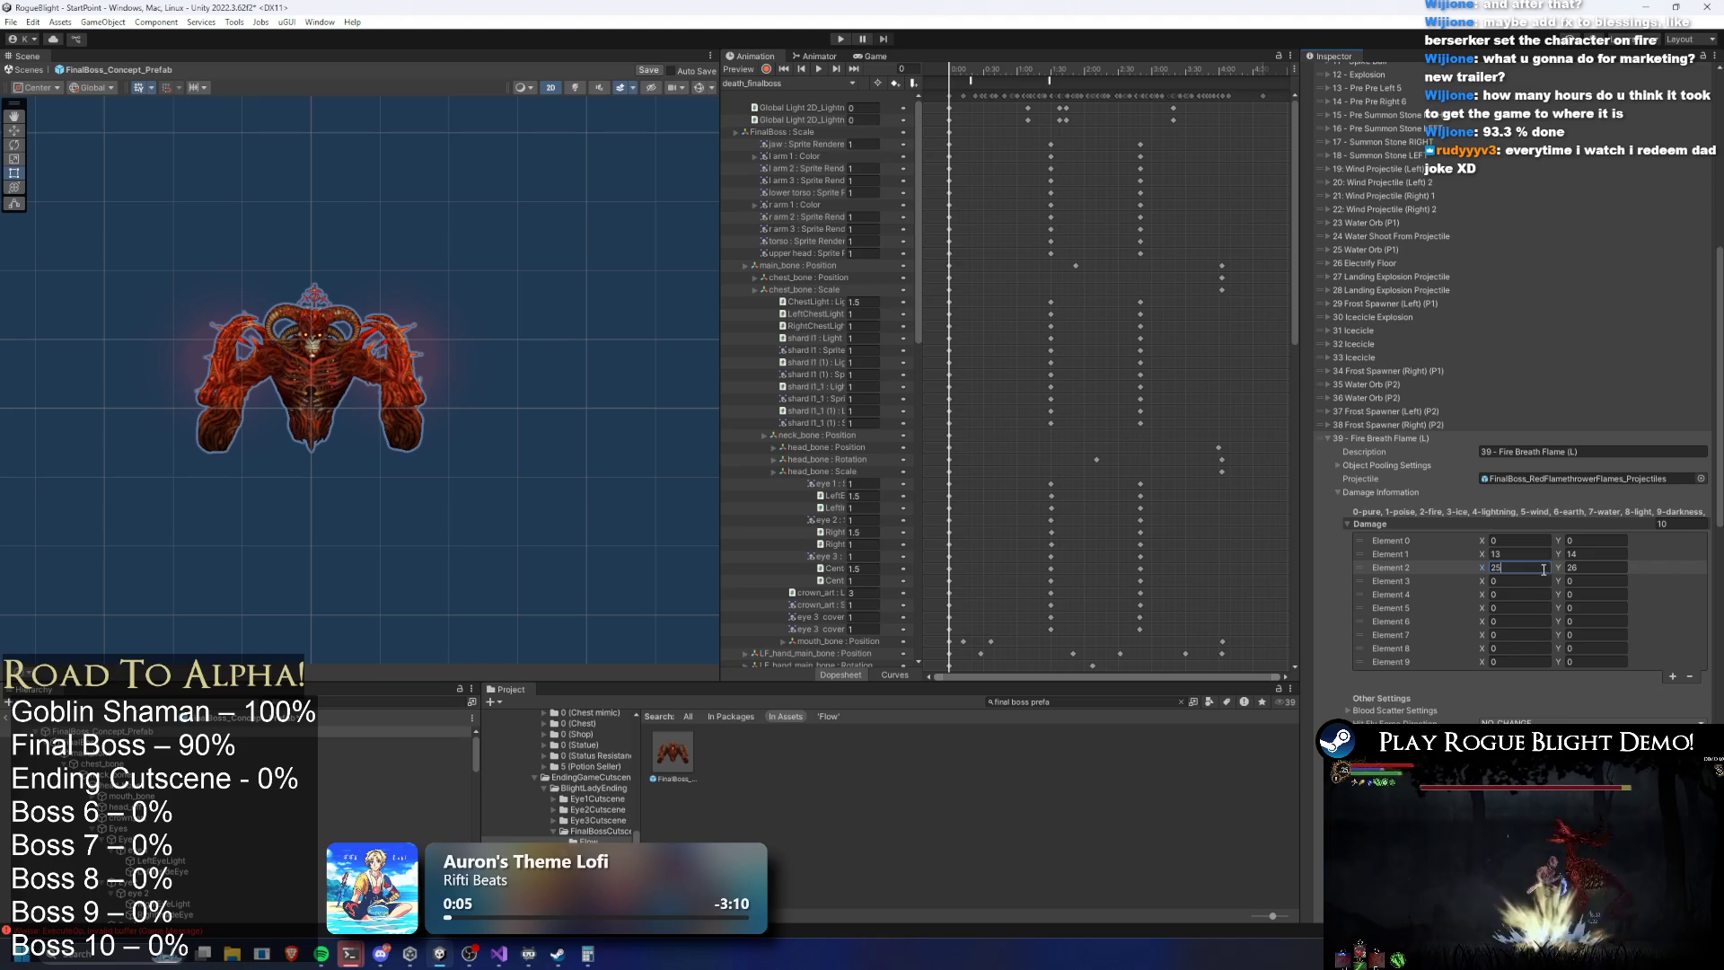
Inspect the per-element damage values of 41 - Fire Breath Flame (TR)
{"action": "left_click", "coordinate": [1410, 439]}
{"action": "left_click", "coordinate": [1406, 451]}
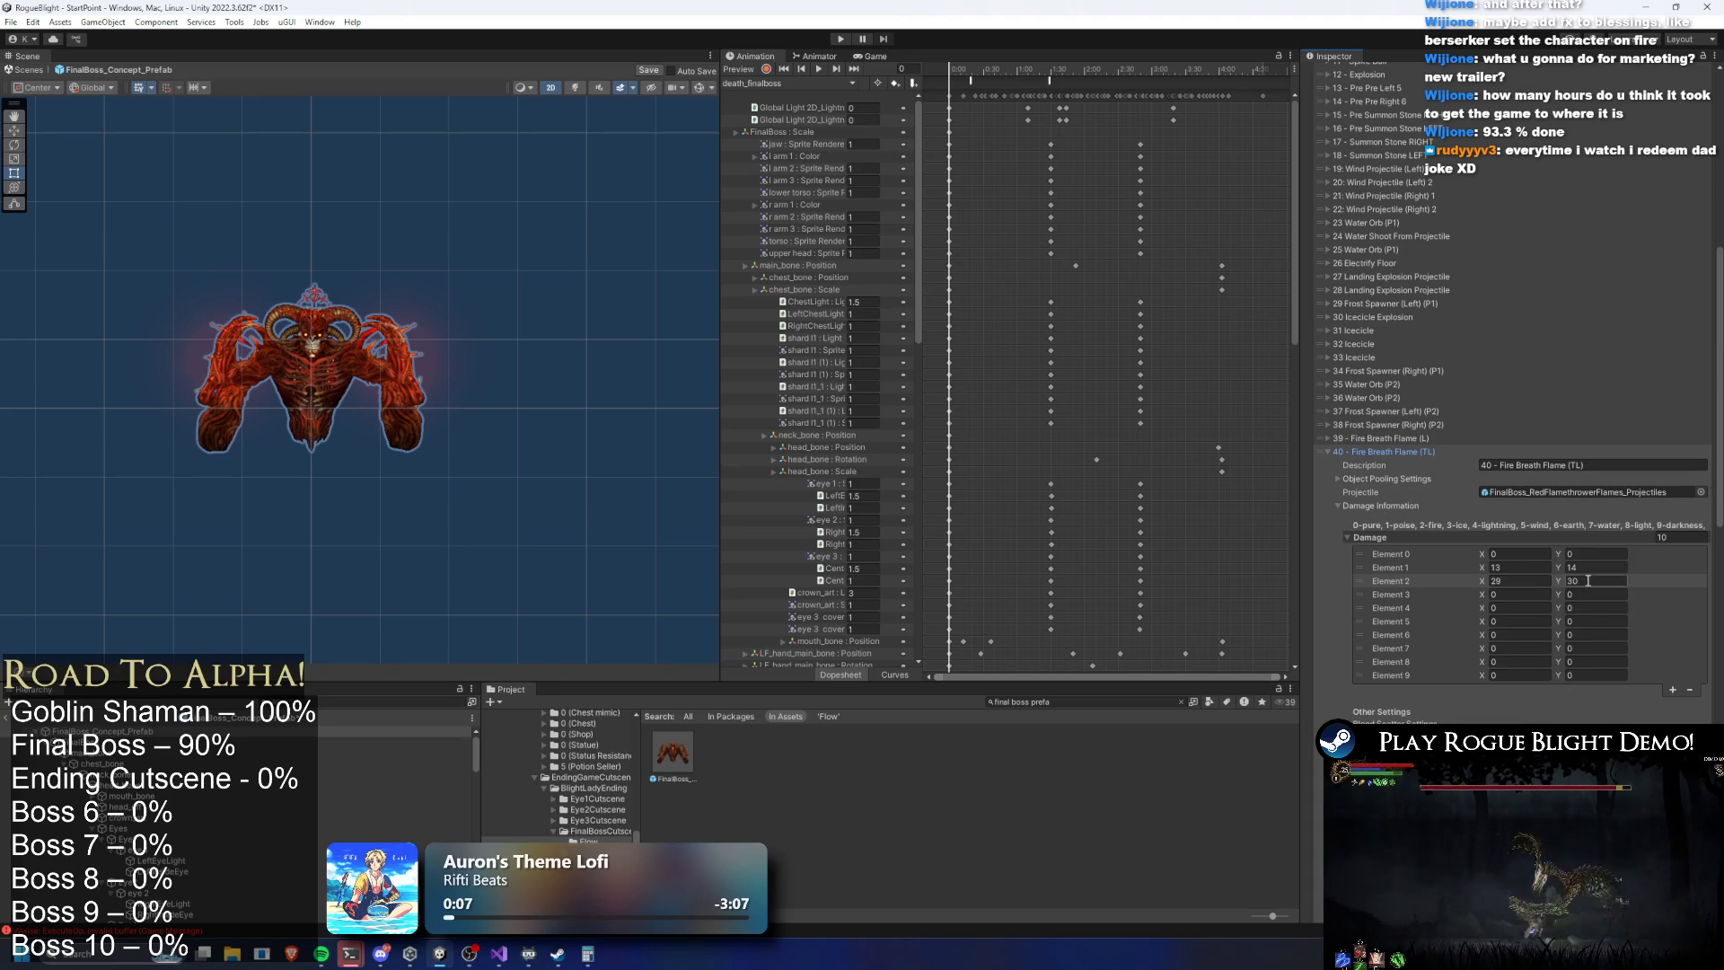
{"action": "left_click", "coordinate": [1413, 451]}
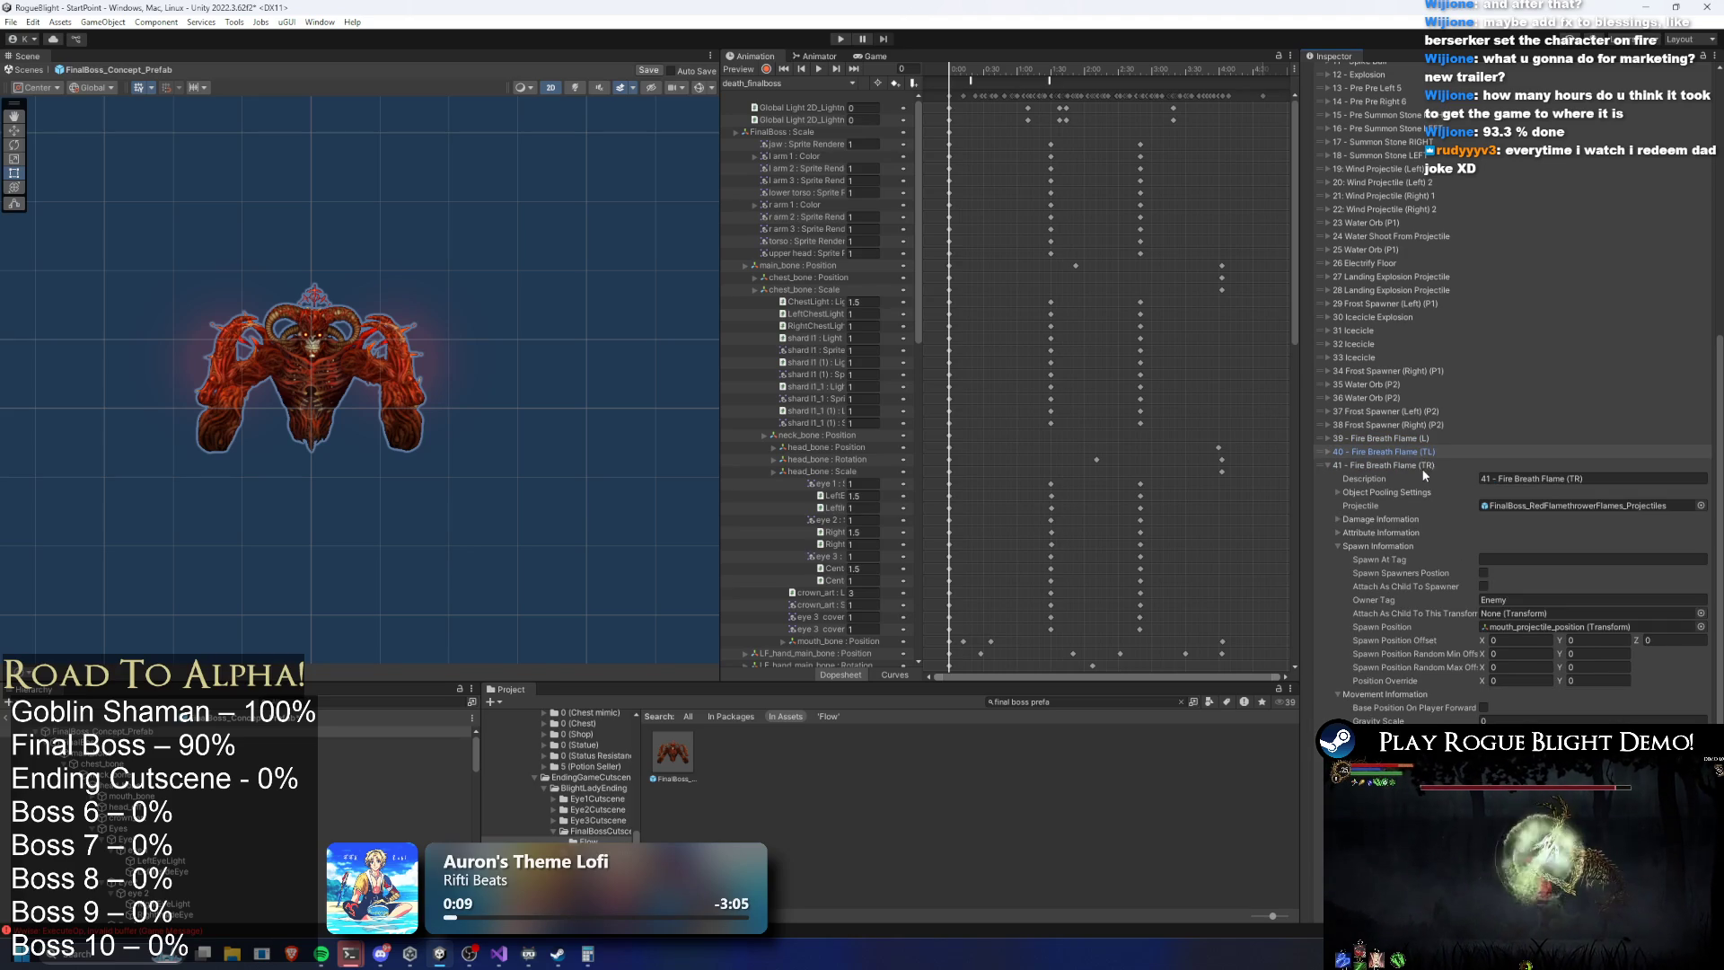
{"action": "left_click", "coordinate": [1379, 519]}
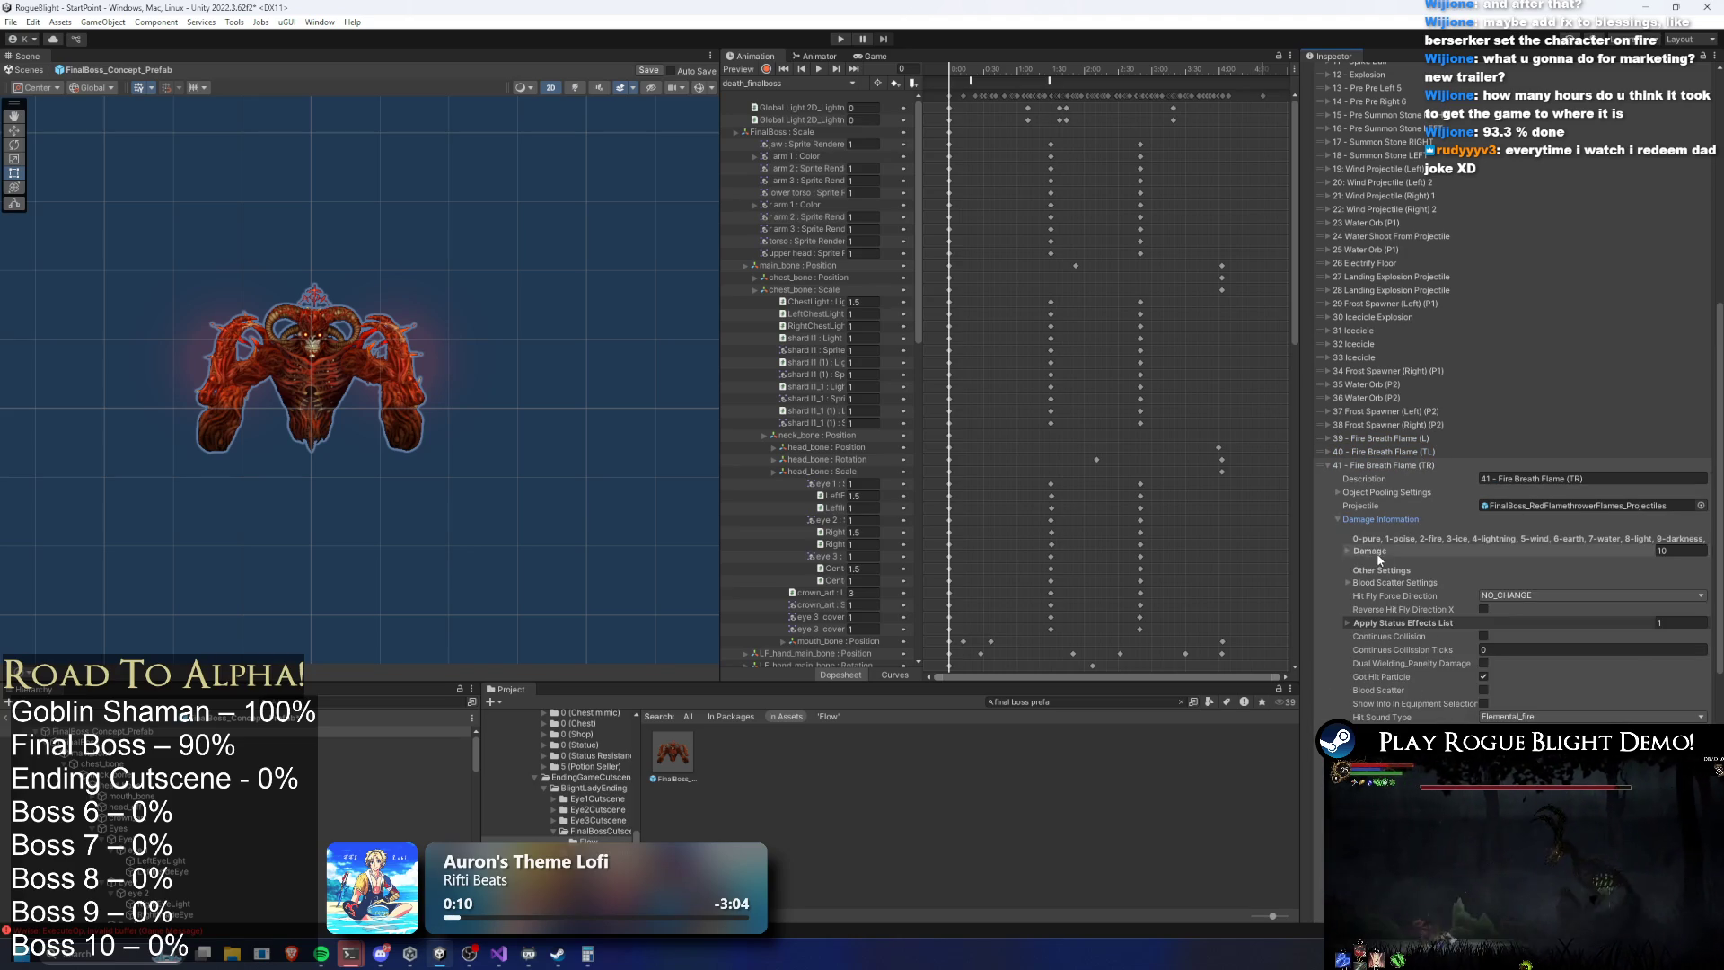
{"action": "left_click", "coordinate": [1377, 550]}
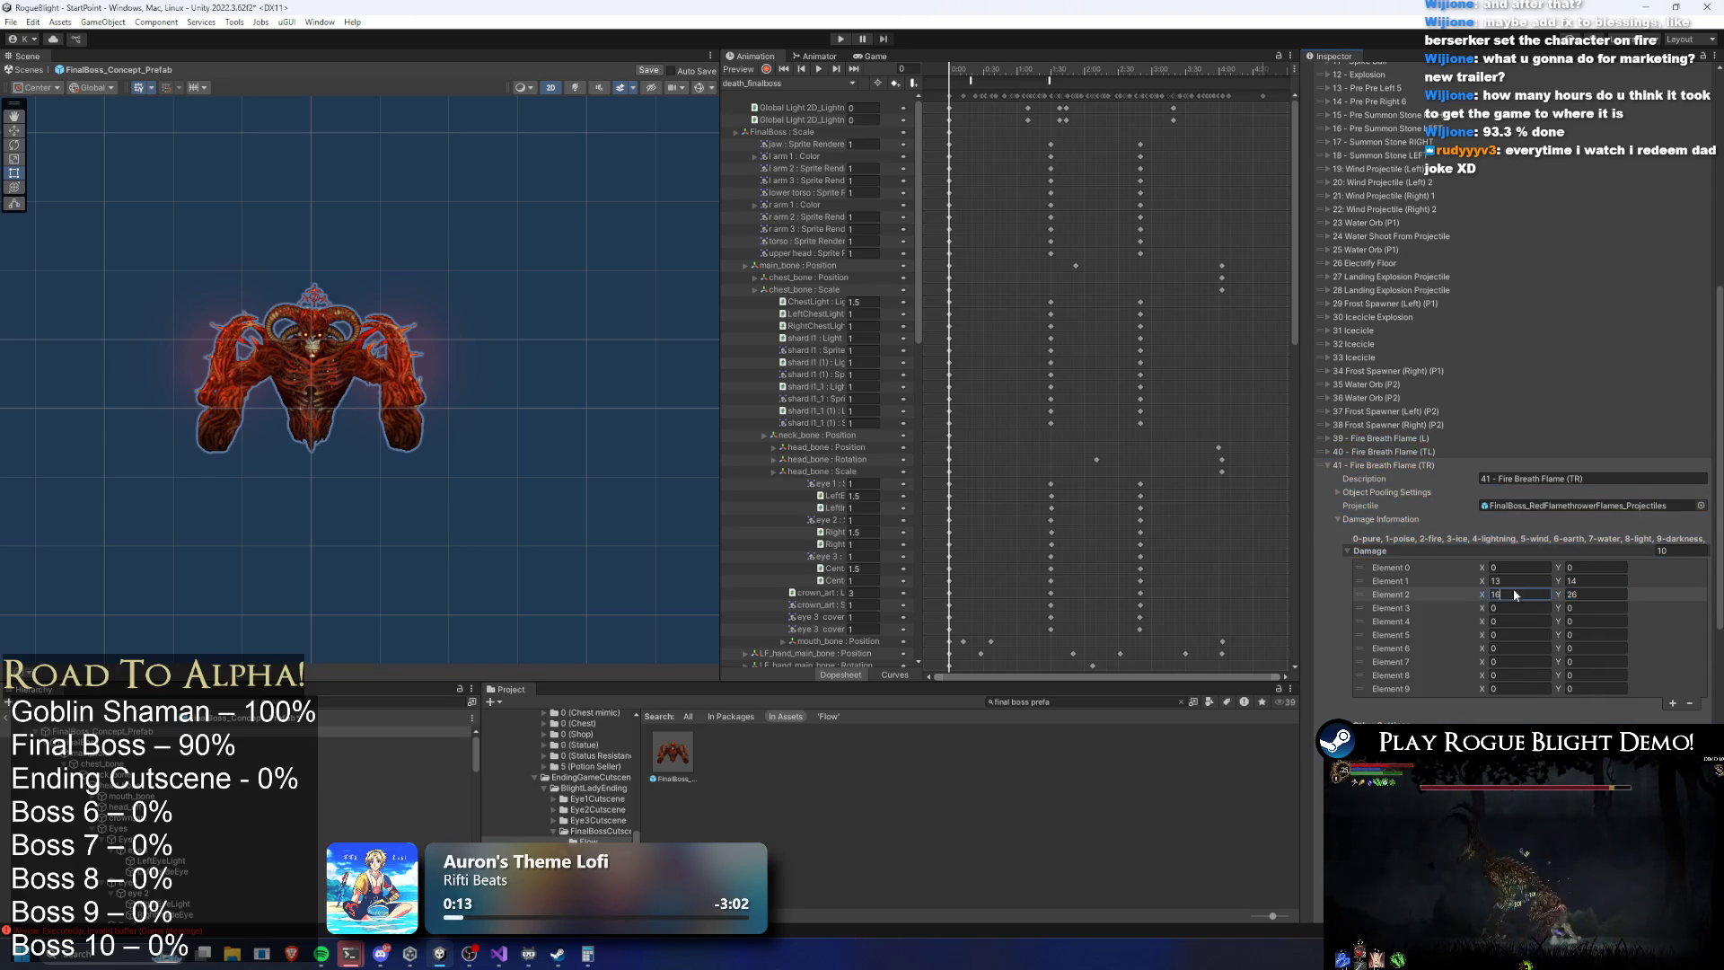
{"action": "left_click", "coordinate": [1423, 467]}
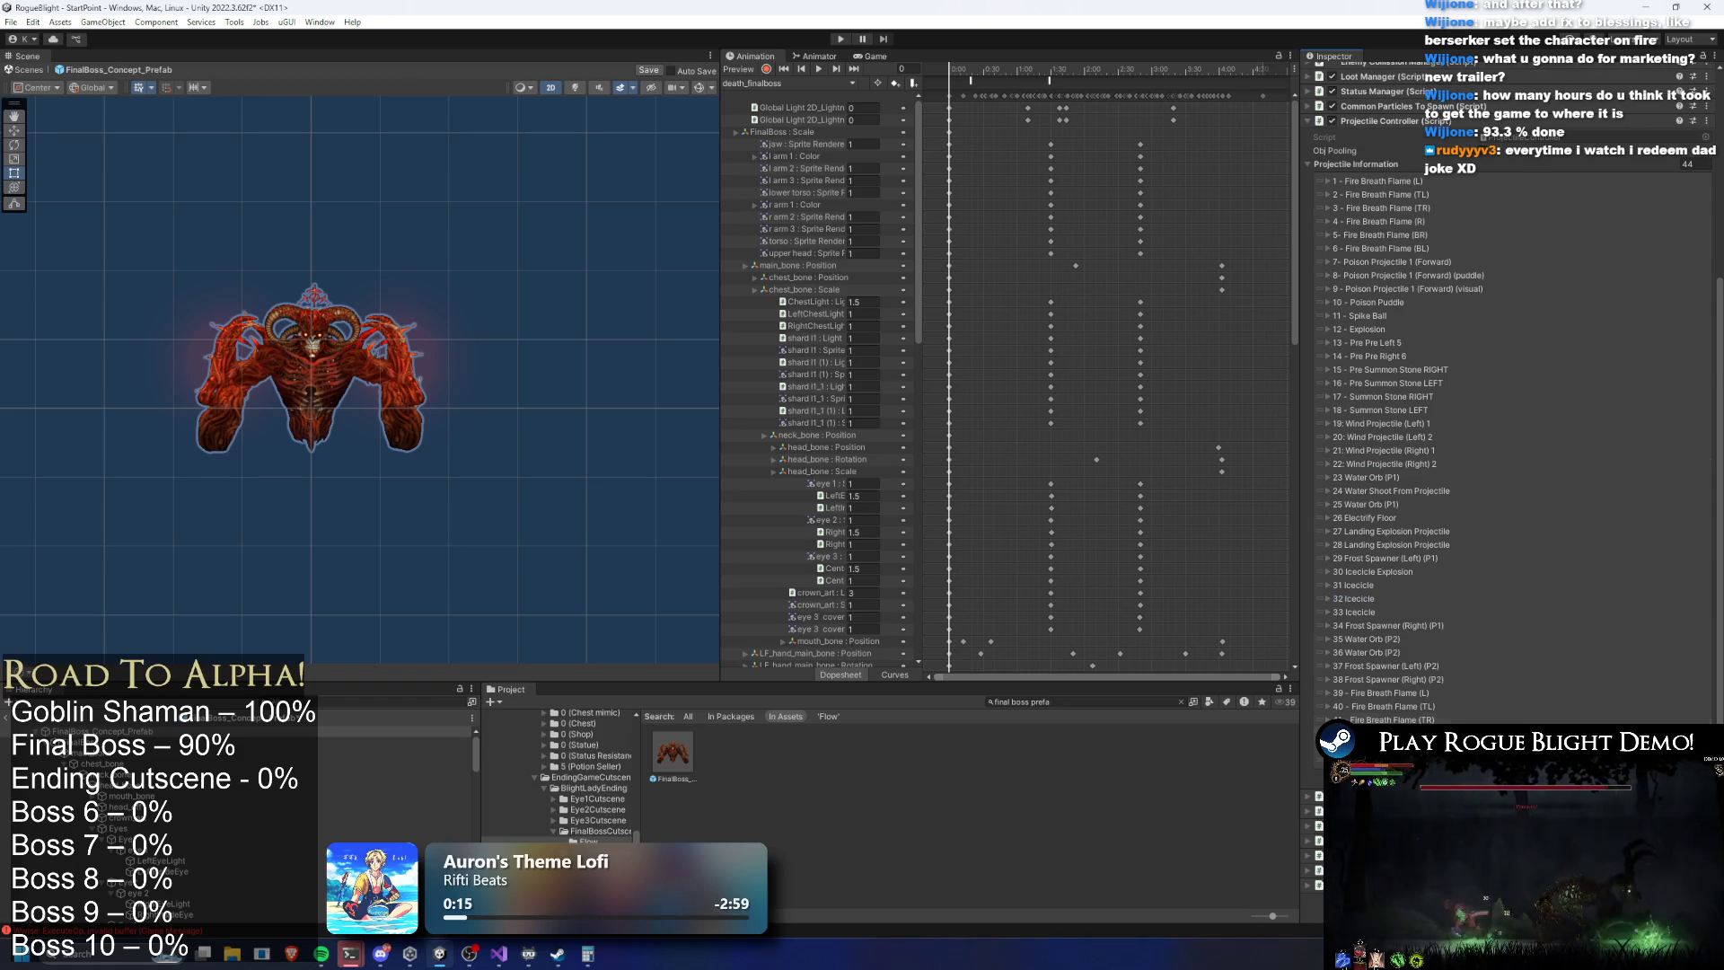
Check the damage details of Fire Breath Flame (BR)
{"action": "scroll", "coordinate": [1450, 702], "scroll_direction": "down", "scroll_amount": 3}
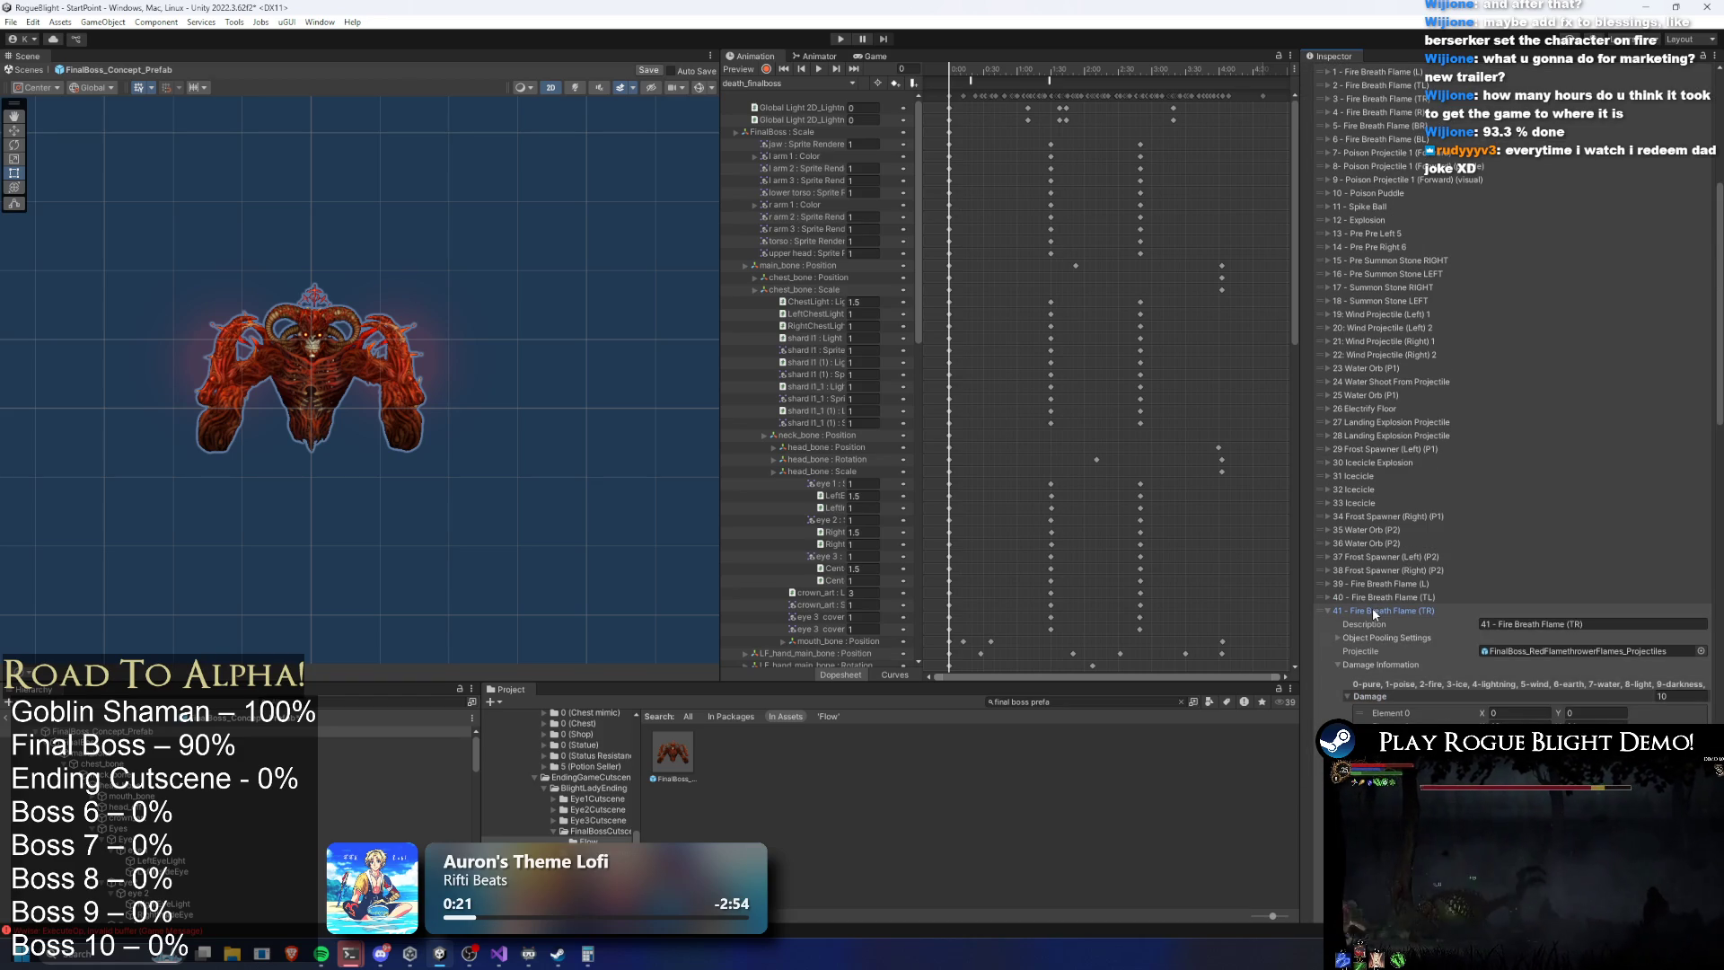
{"action": "scroll", "coordinate": [1382, 665], "scroll_direction": "up", "scroll_amount": 3}
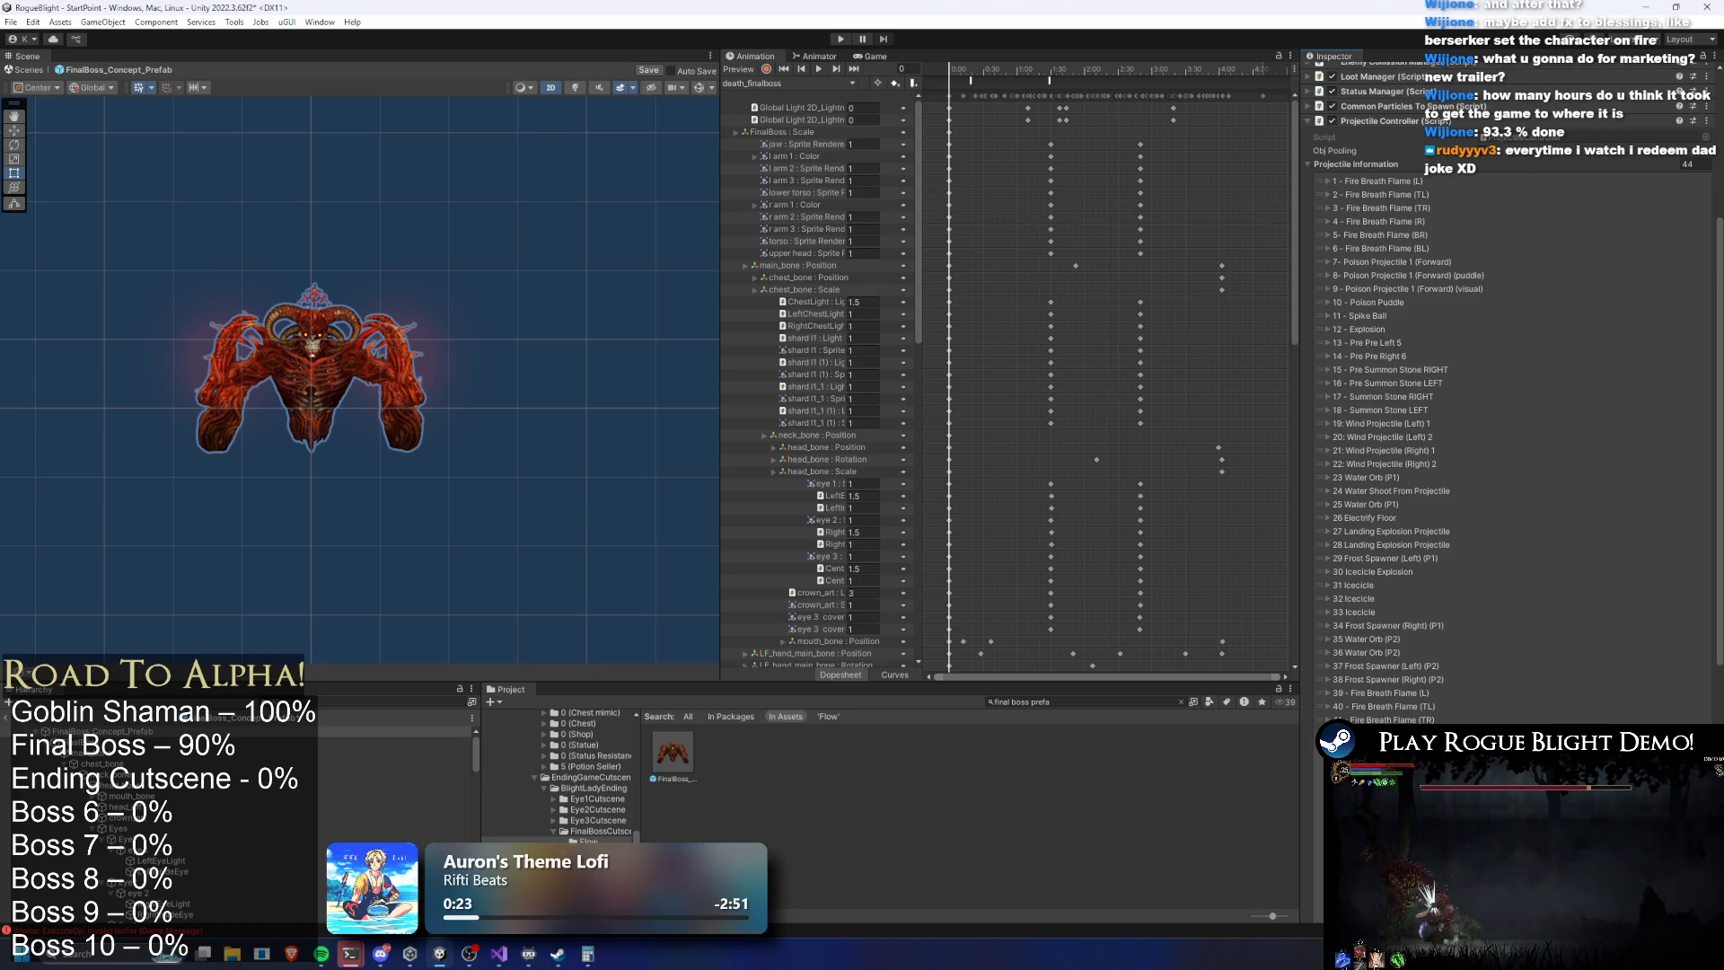
{"action": "scroll", "coordinate": [1509, 395], "scroll_direction": "down", "scroll_amount": 3}
{"action": "left_click", "coordinate": [1380, 691]}
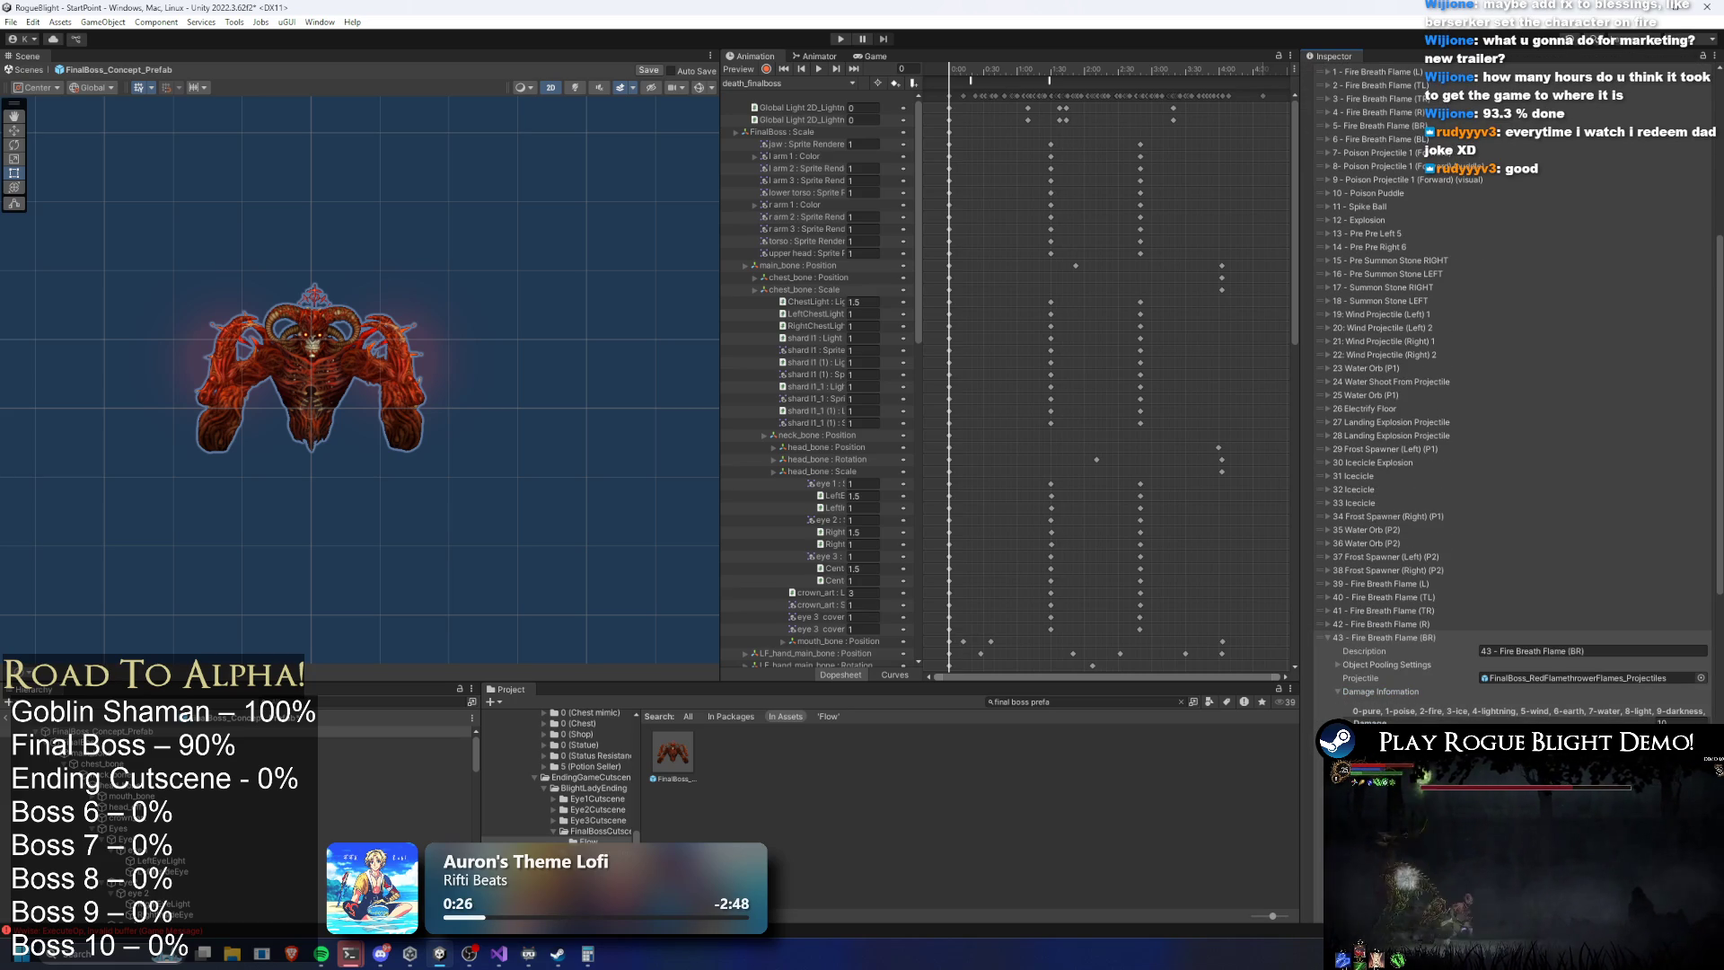
{"action": "scroll", "coordinate": [1393, 637], "scroll_direction": "up", "scroll_amount": 3}
{"action": "scroll", "coordinate": [1396, 687], "scroll_direction": "down", "scroll_amount": 3}
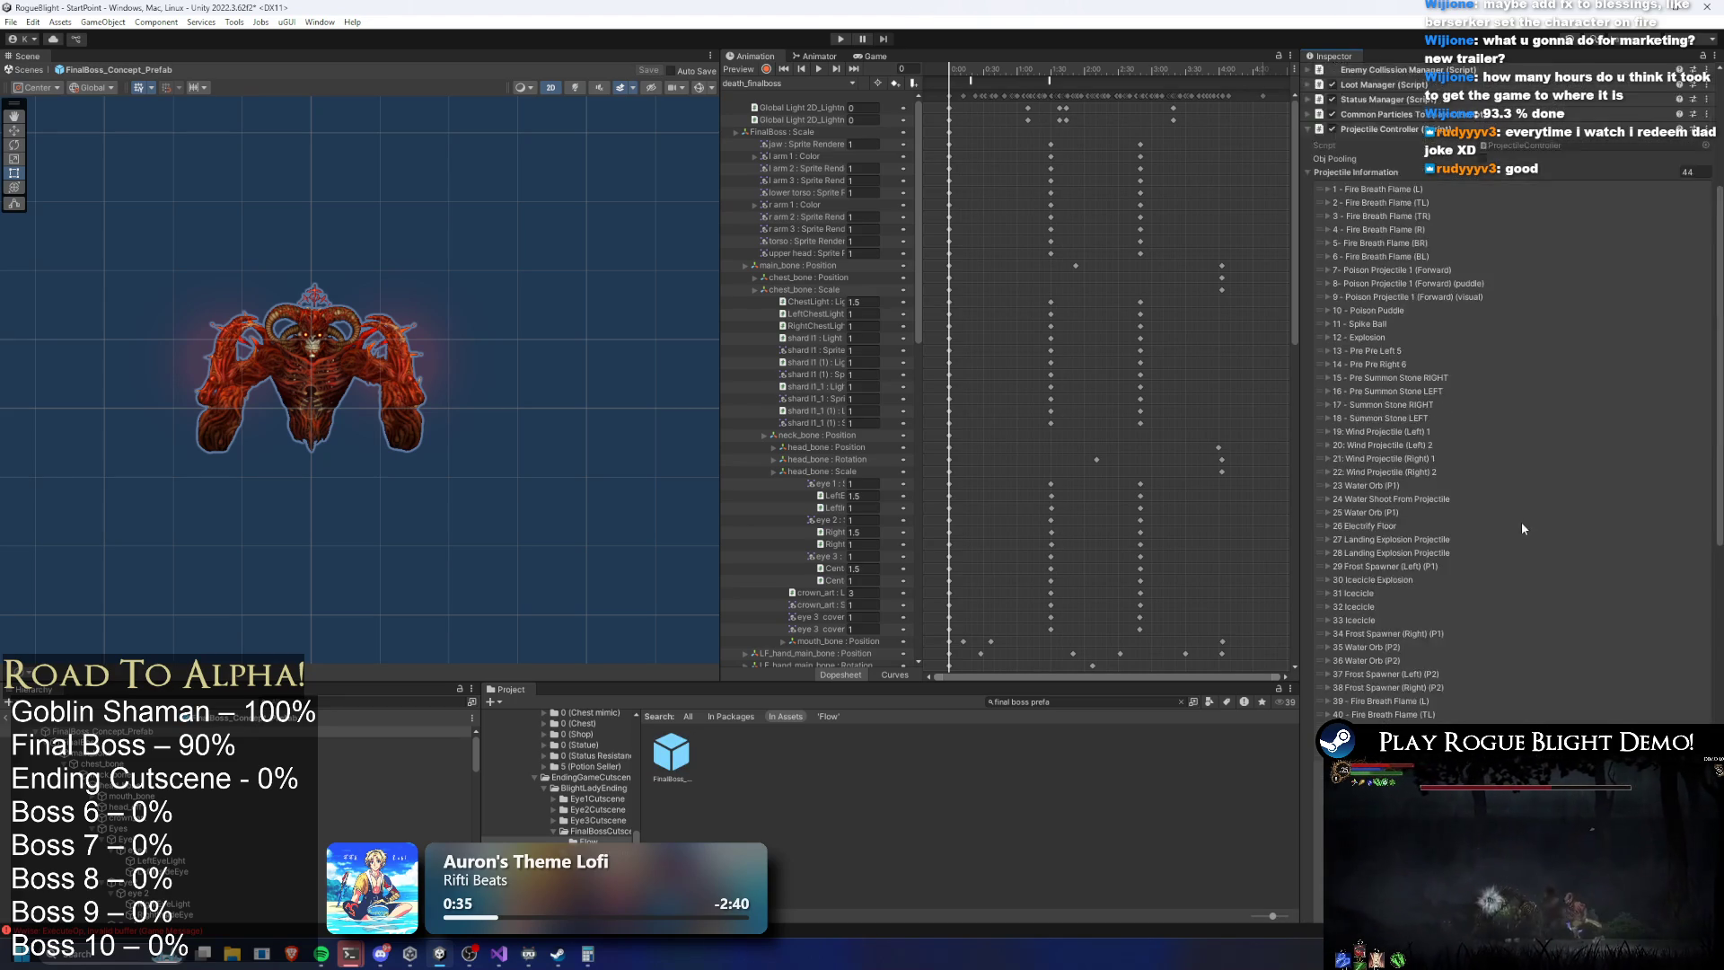
{"action": "scroll", "coordinate": [1521, 521], "scroll_direction": "up", "scroll_amount": 3}
Set the first Fire Breath Flame's fire damage to X 22 and Y 23
{"action": "left_click", "coordinate": [1374, 442]}
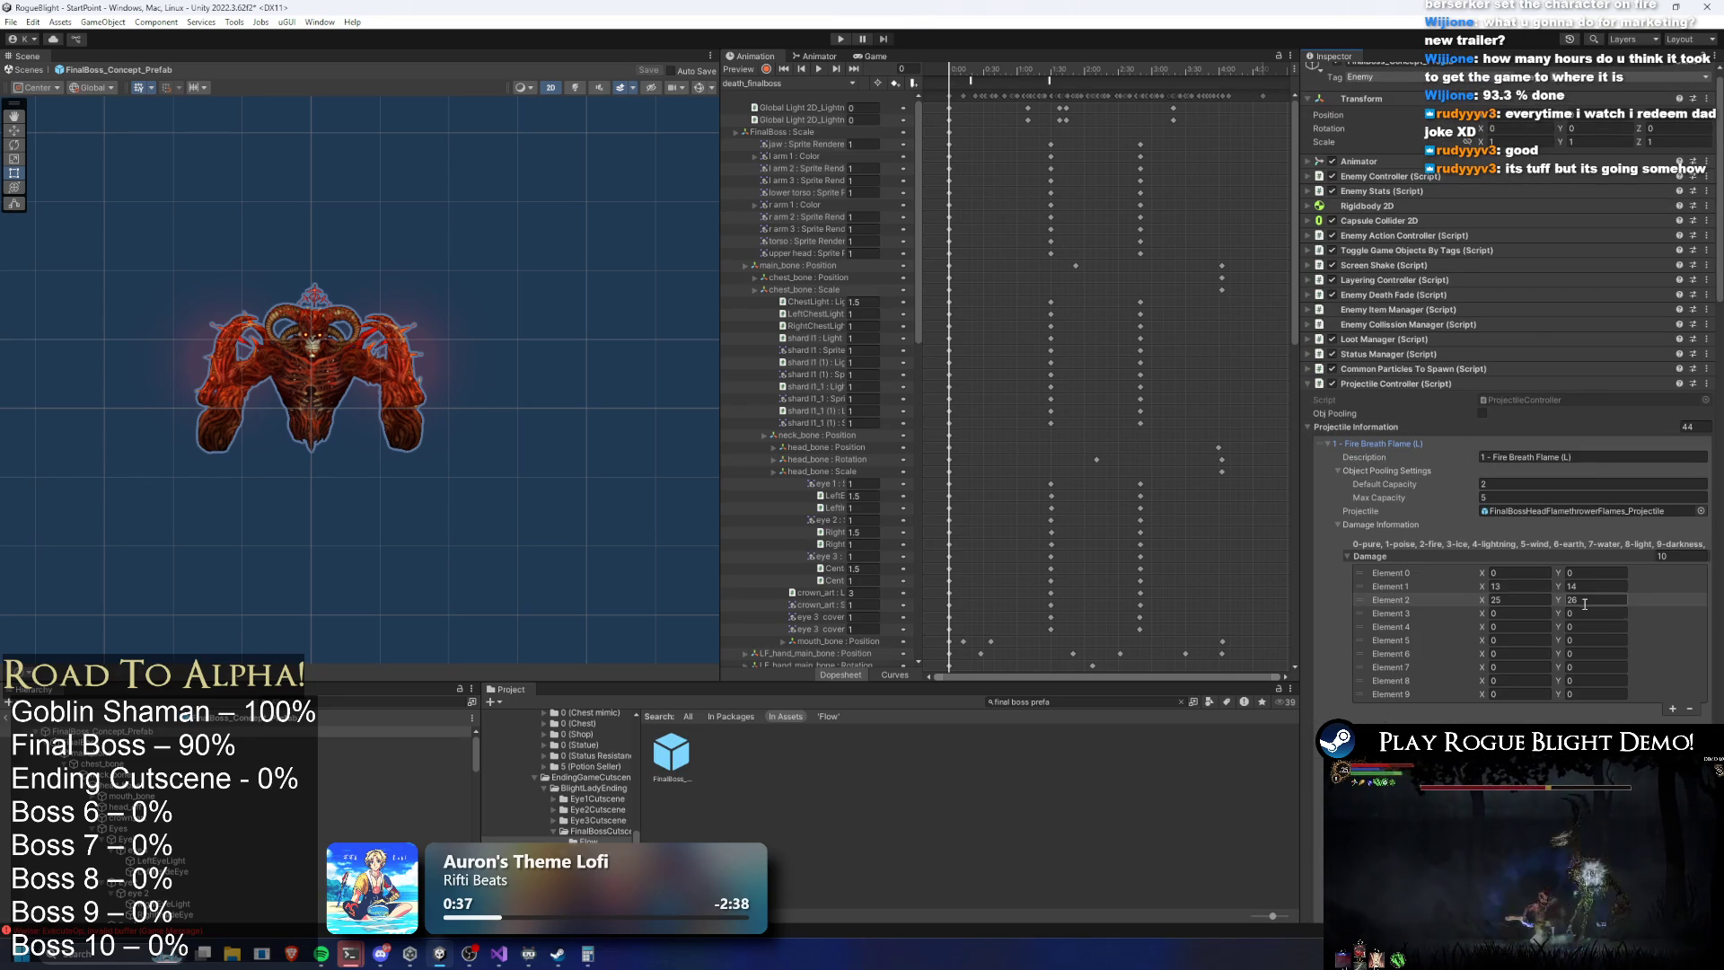
{"action": "type", "text": "23"}
{"action": "left_click", "coordinate": [1544, 600]}
{"action": "type", "text": "22"}
{"action": "left_click", "coordinate": [1404, 443]}
Check the TL, TR and R Fire Breath Flame settings
{"action": "left_click", "coordinate": [1407, 457]}
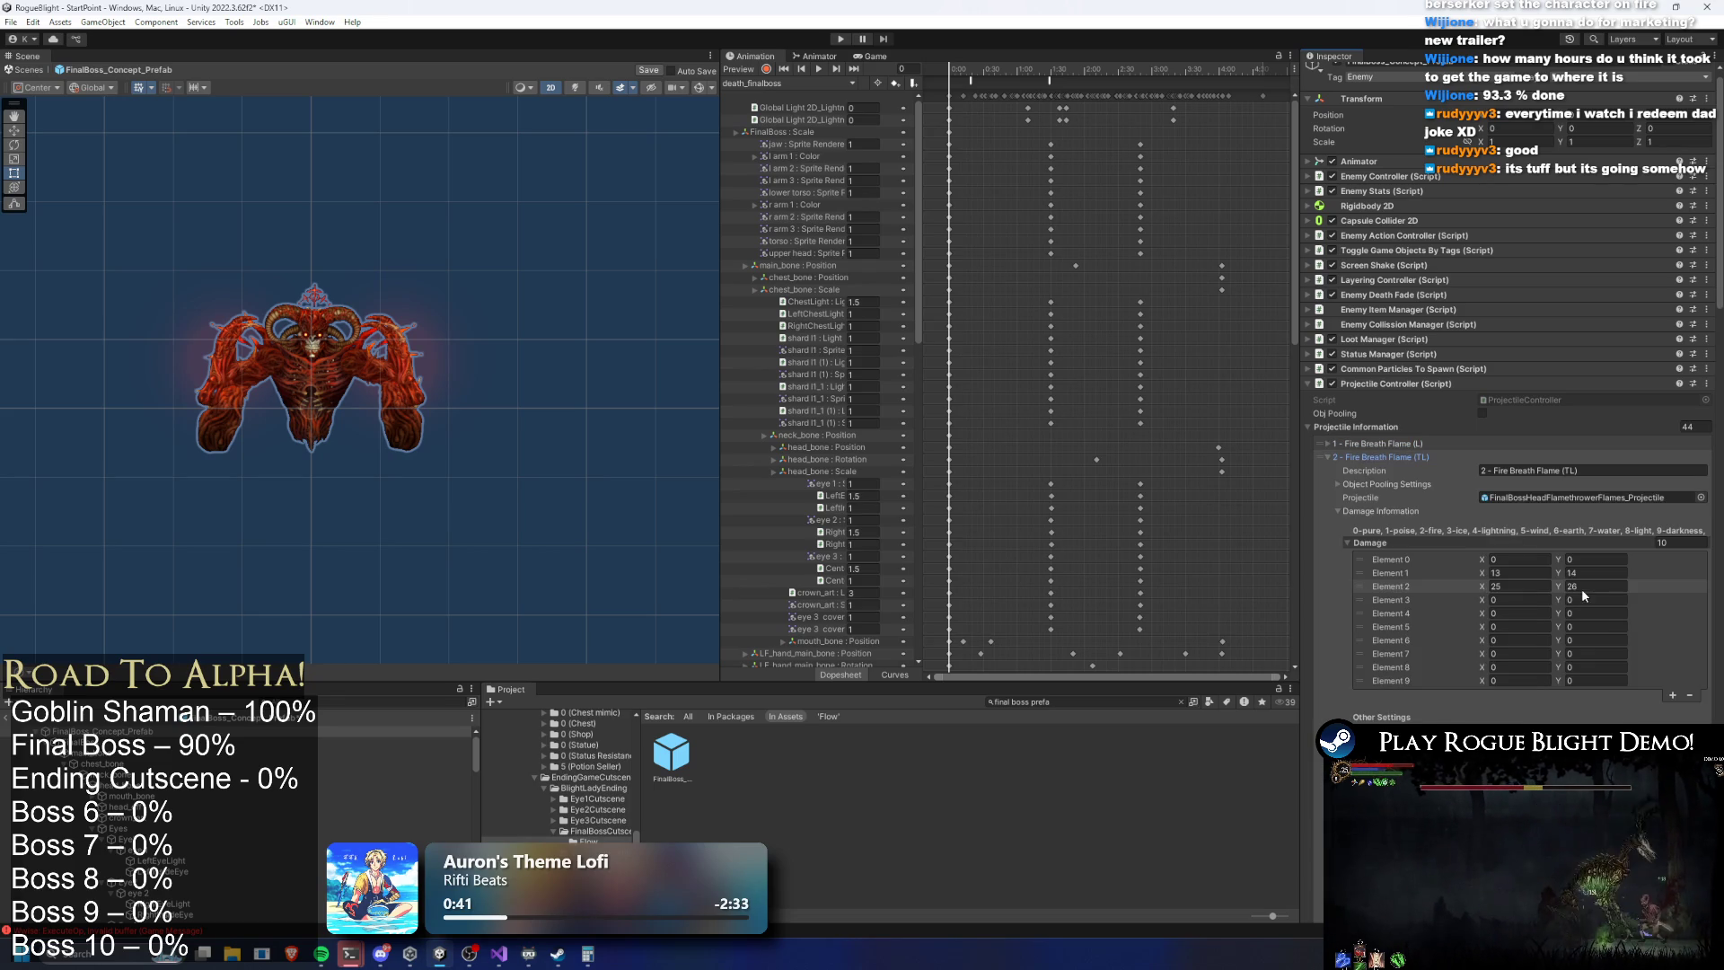
{"action": "left_click", "coordinate": [1396, 457]}
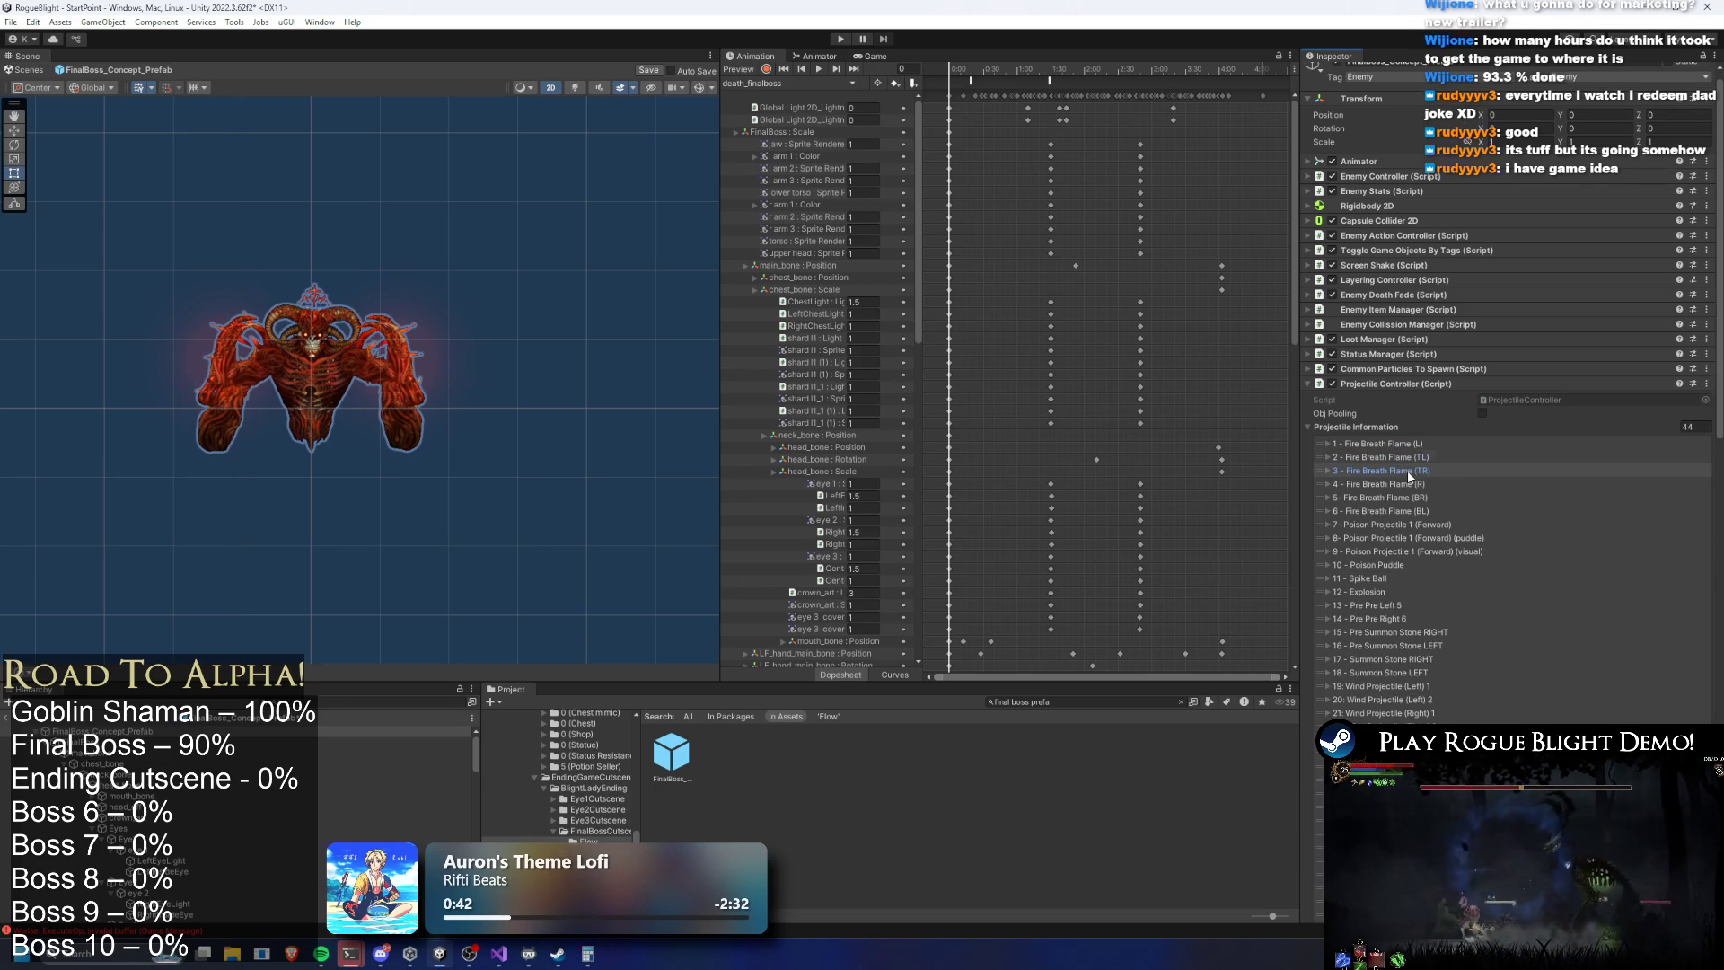
{"action": "left_click", "coordinate": [1396, 471]}
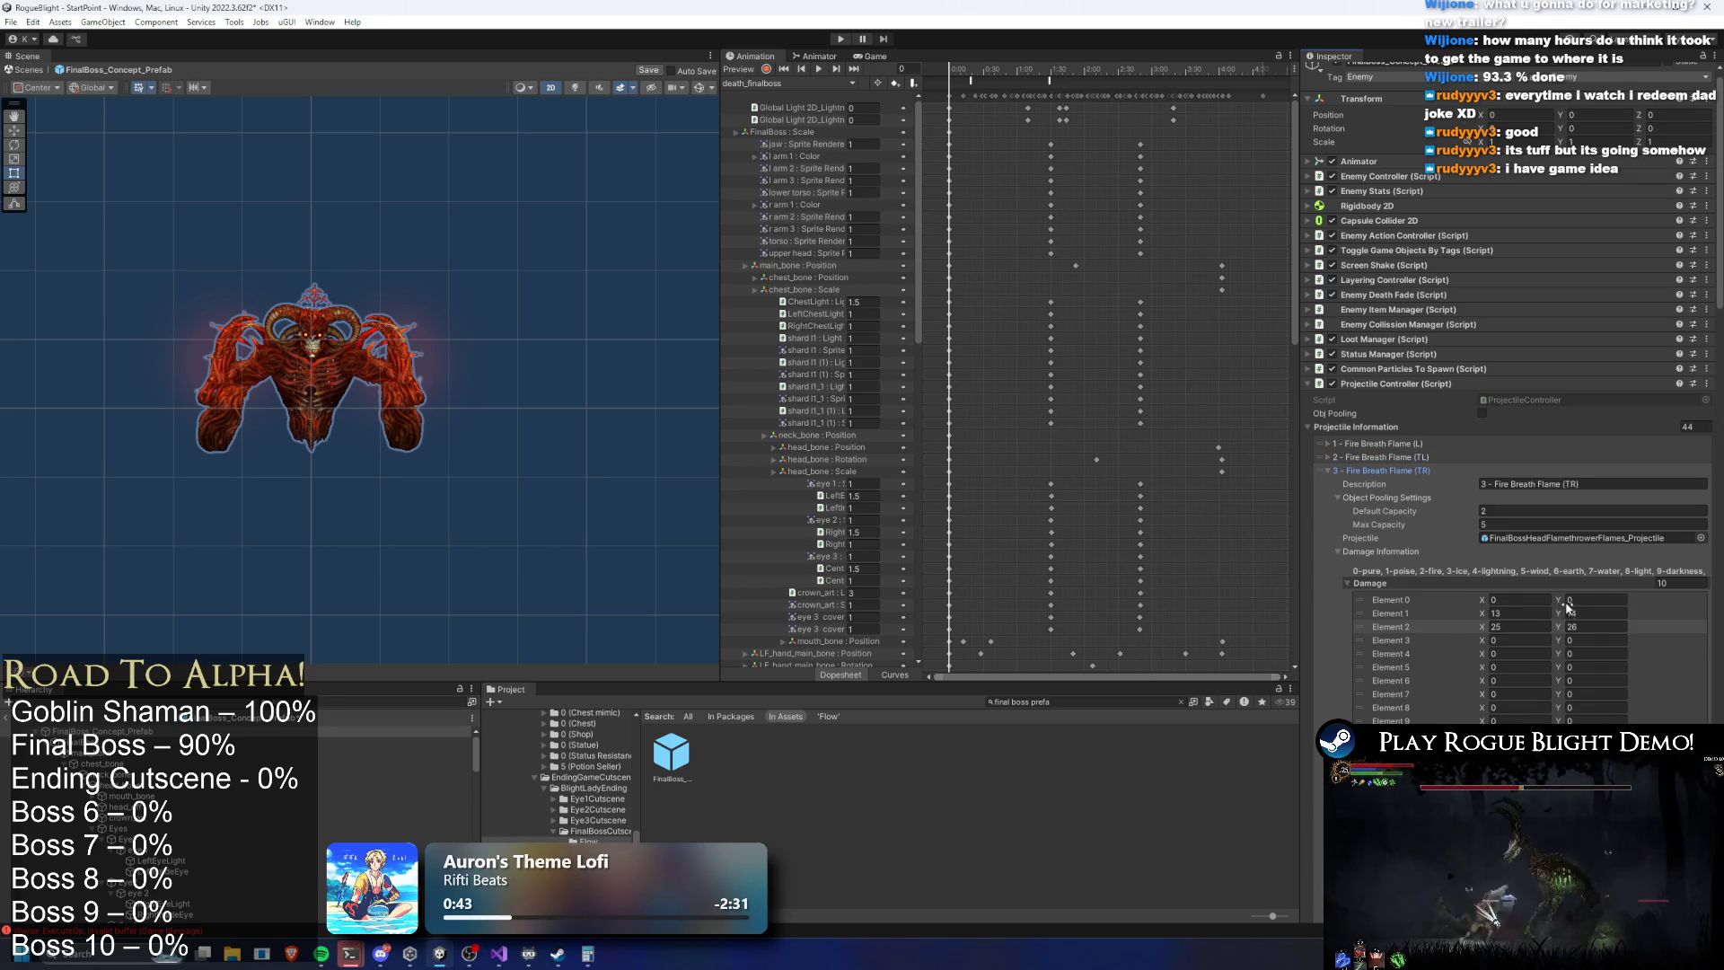
{"action": "left_click", "coordinate": [1402, 471]}
{"action": "left_click", "coordinate": [1396, 483]}
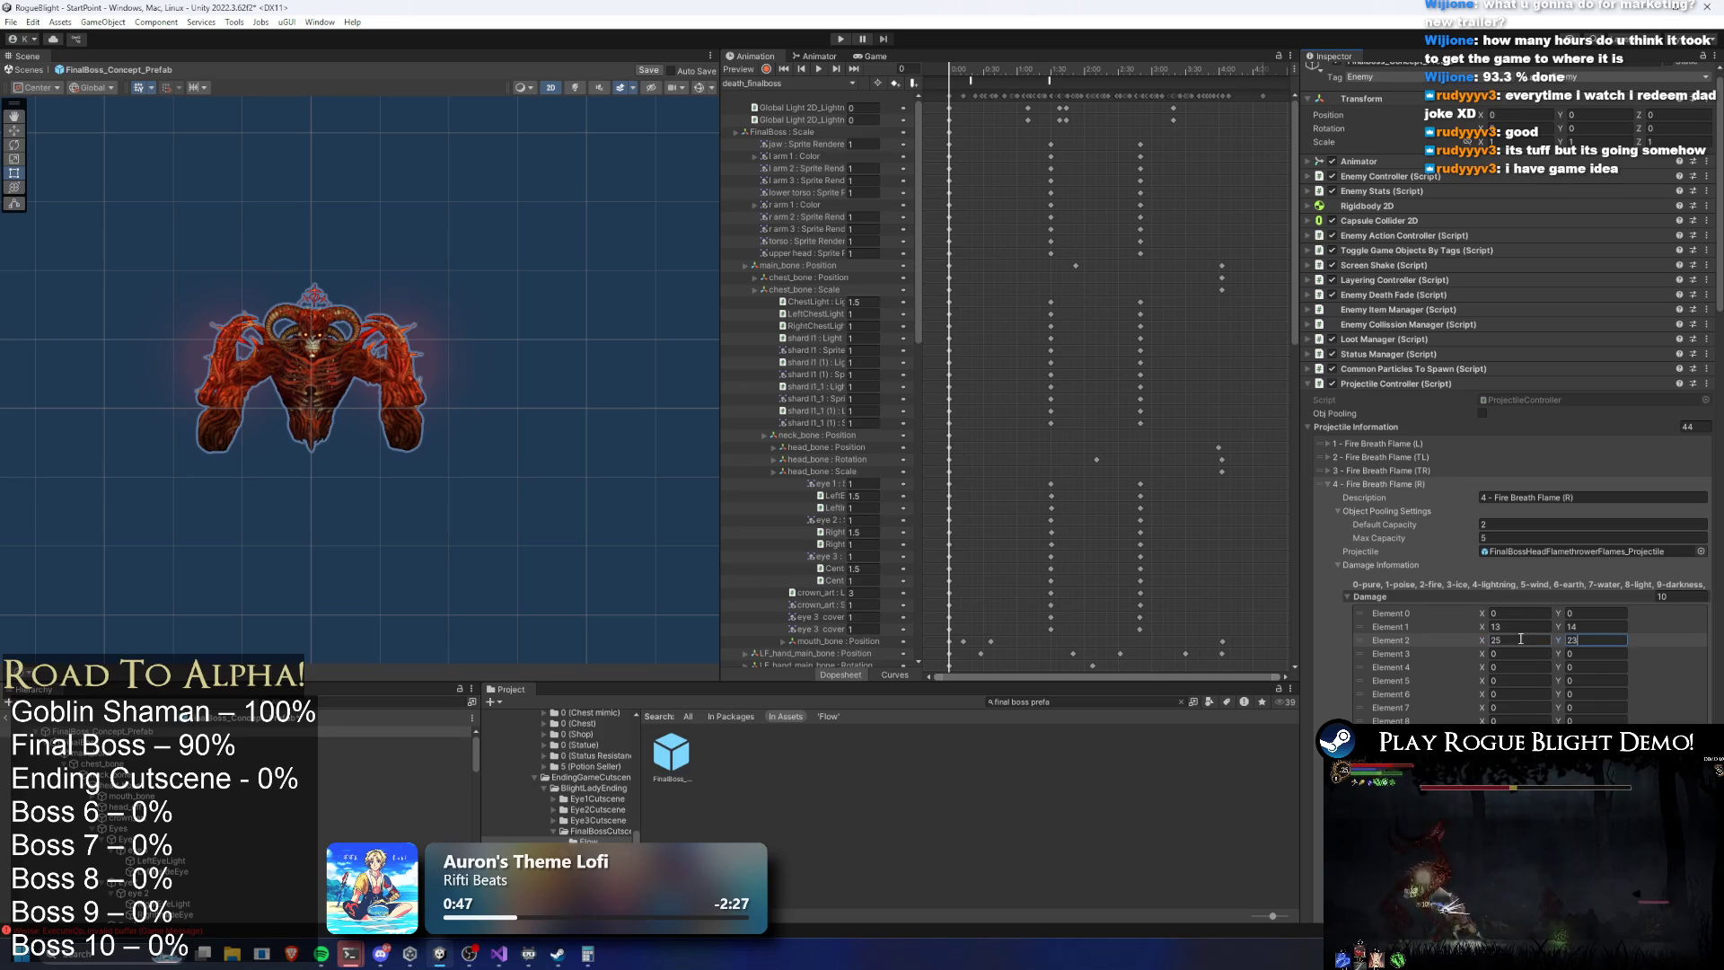
{"action": "left_click", "coordinate": [1399, 483]}
Lower Fire Breath Flame (BR) fire damage to 22–23
{"action": "left_click", "coordinate": [1398, 498]}
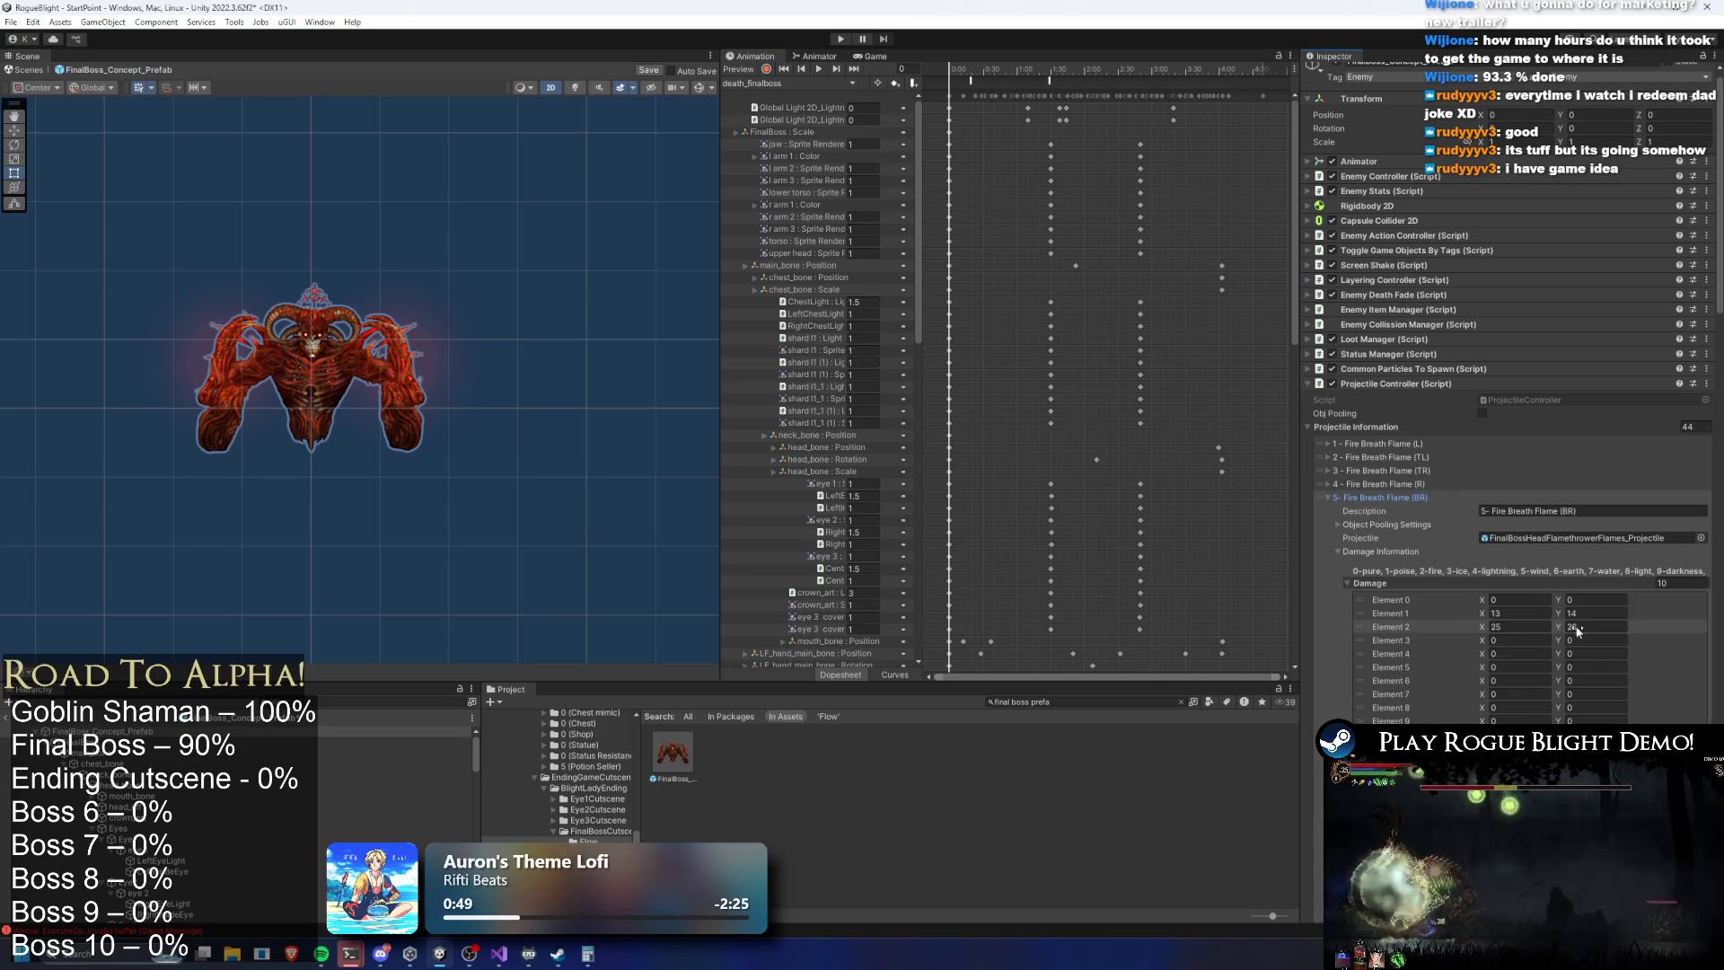
{"action": "type", "text": "3"}
{"action": "left_click", "coordinate": [1528, 625]}
{"action": "type", "text": "2"}
{"action": "left_click", "coordinate": [1402, 498]}
Check the BL flame, Poison Projectile 1 and 30 Icecicle Explosion entries
{"action": "left_click", "coordinate": [1413, 511]}
{"action": "left_click", "coordinate": [1382, 511]}
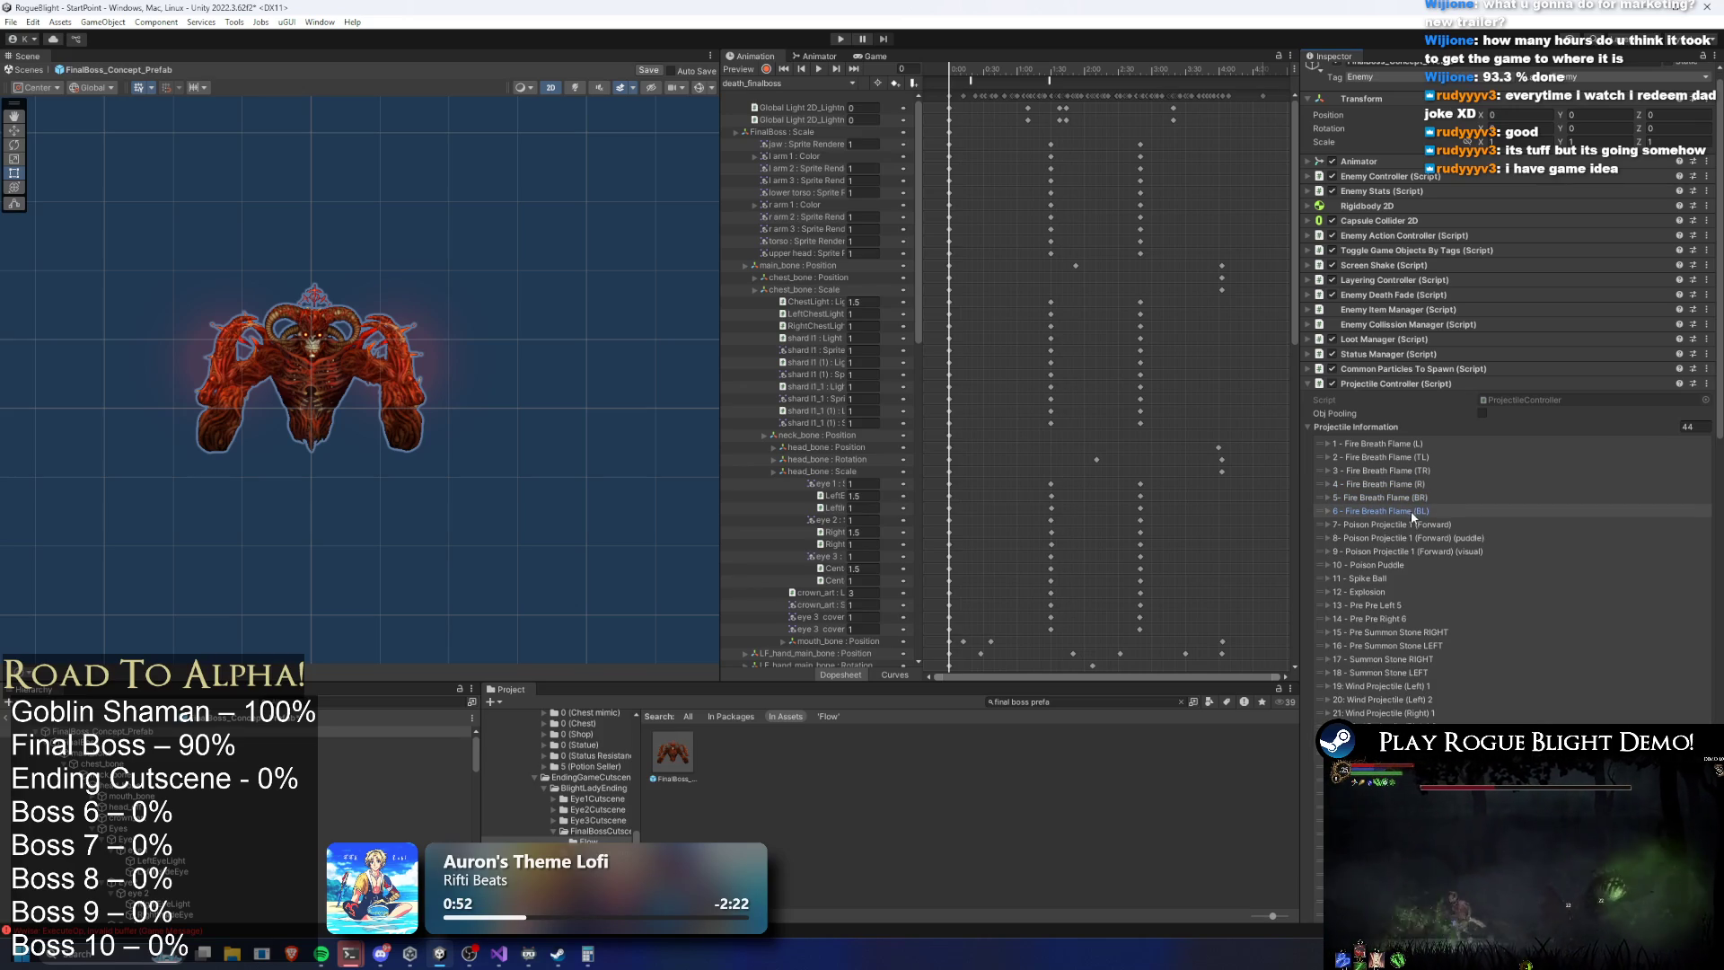
{"action": "left_click", "coordinate": [1400, 525]}
{"action": "left_click", "coordinate": [1400, 524]}
{"action": "scroll", "coordinate": [1394, 593], "scroll_direction": "down", "scroll_amount": 5}
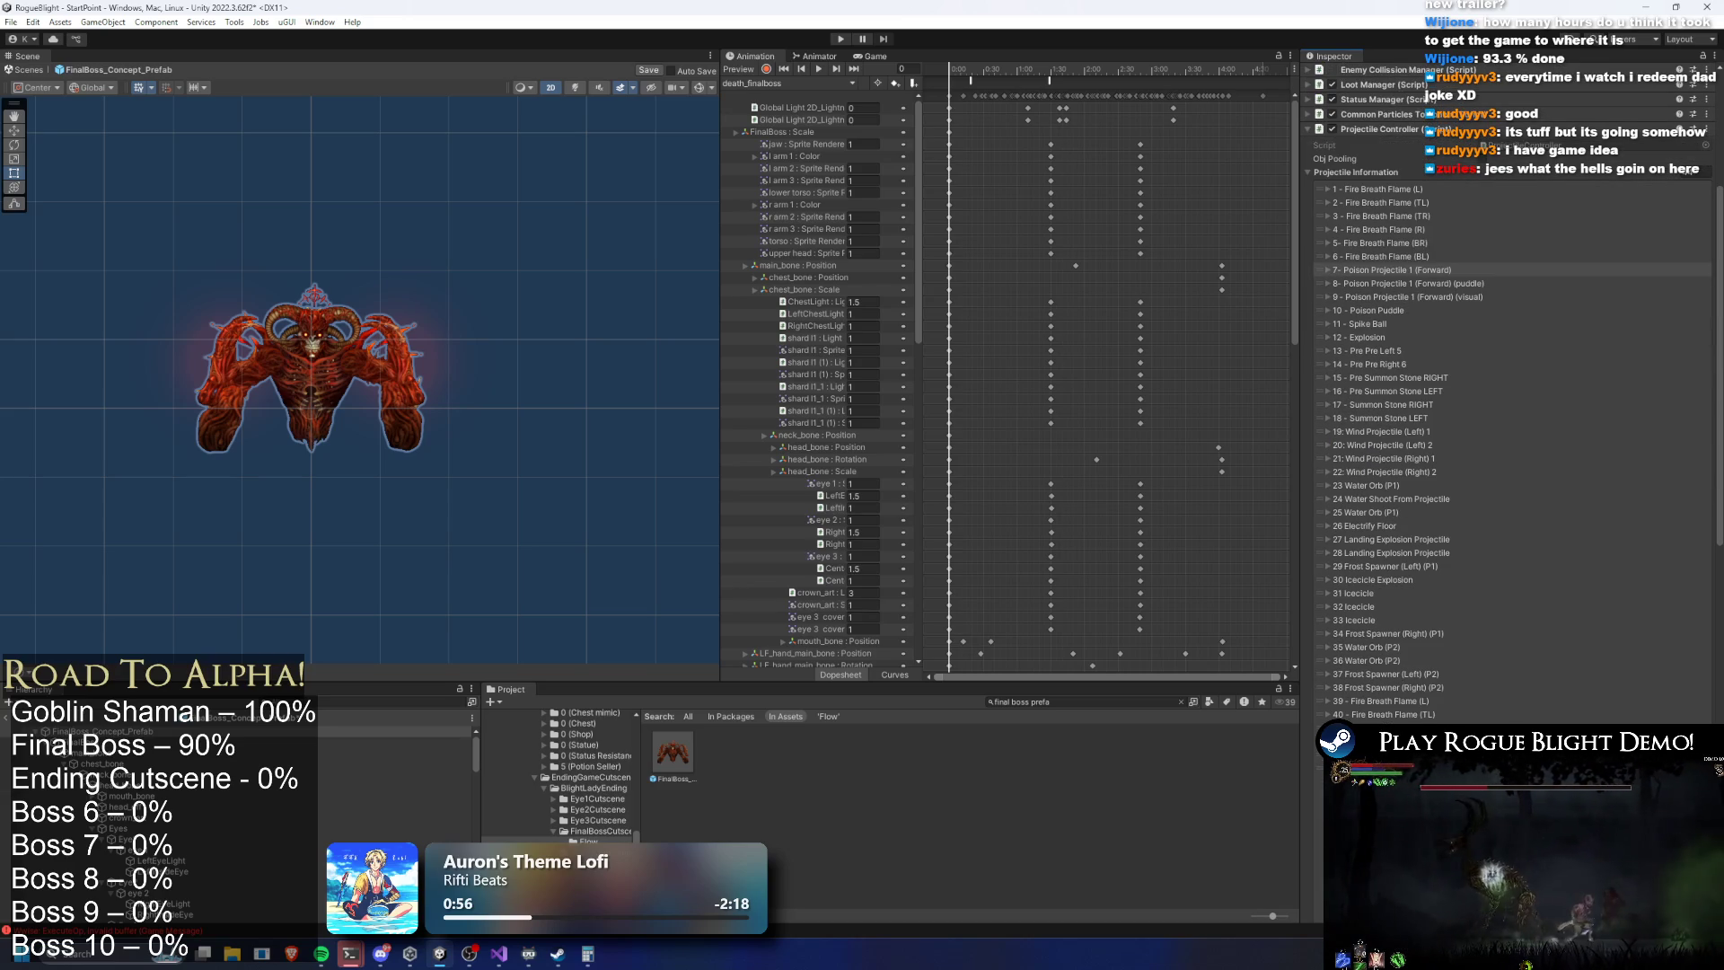
{"action": "left_click", "coordinate": [1382, 580]}
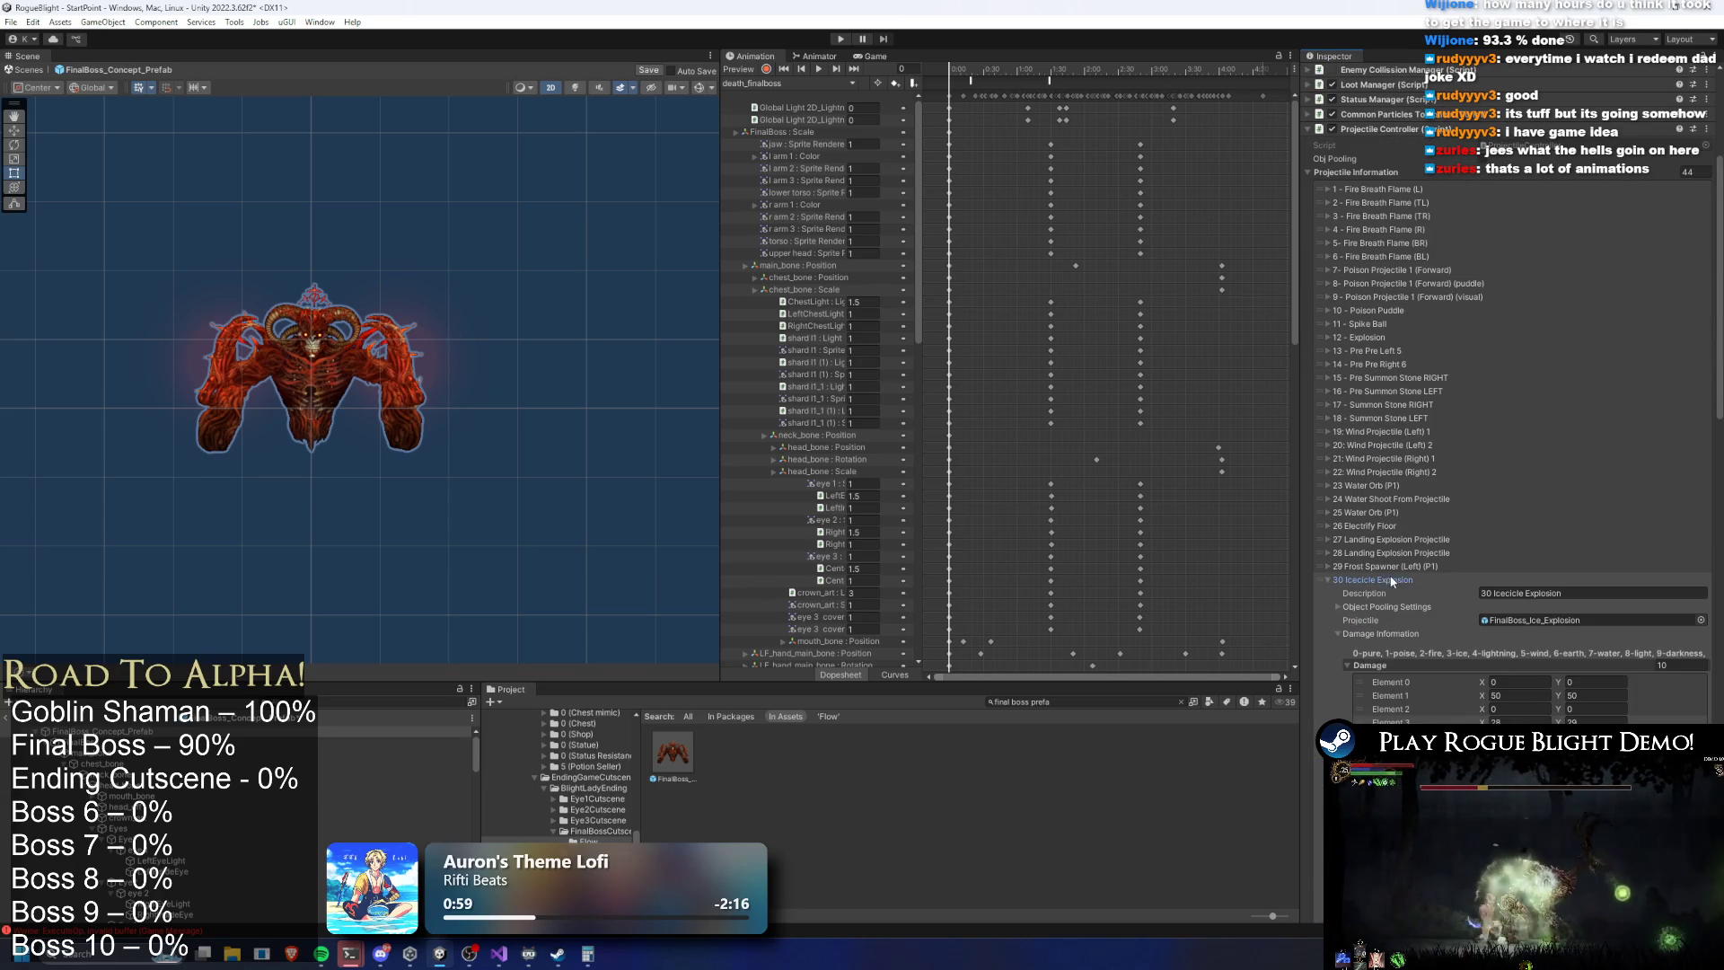
{"action": "left_click", "coordinate": [1386, 580]}
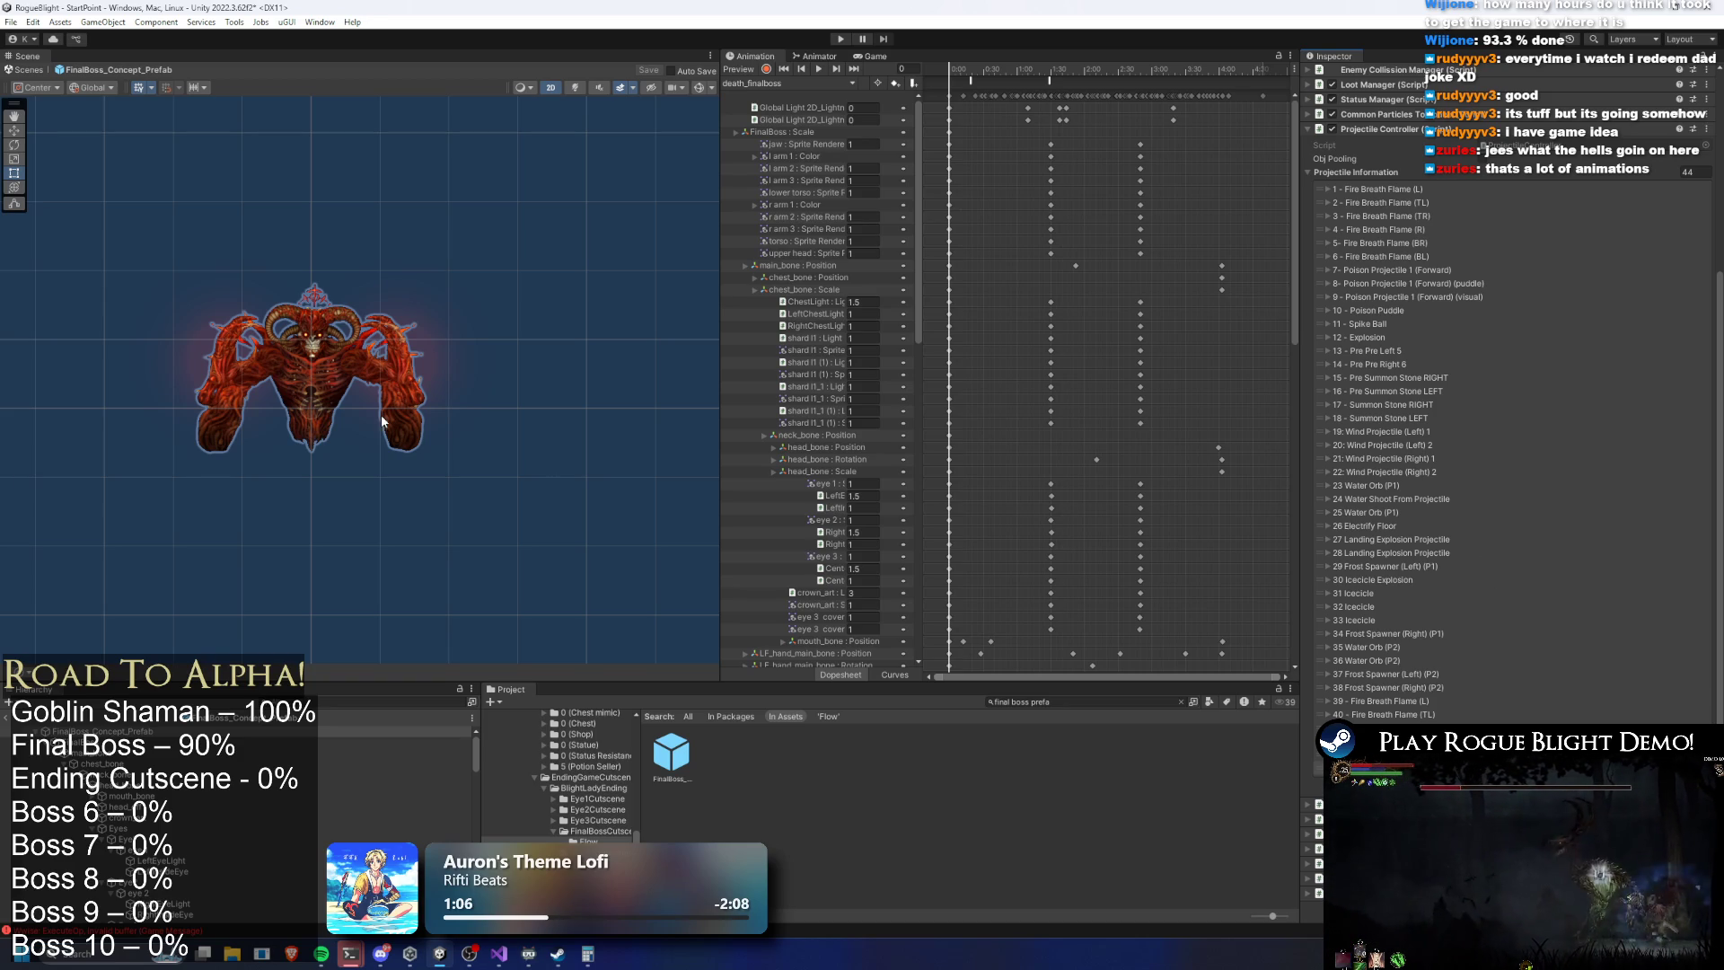
Preview the boss animation at frame 40 and back to 0, then switch to Visual Studio's TODO notes
{"action": "scroll", "coordinate": [1506, 381], "scroll_direction": "up", "scroll_amount": 5}
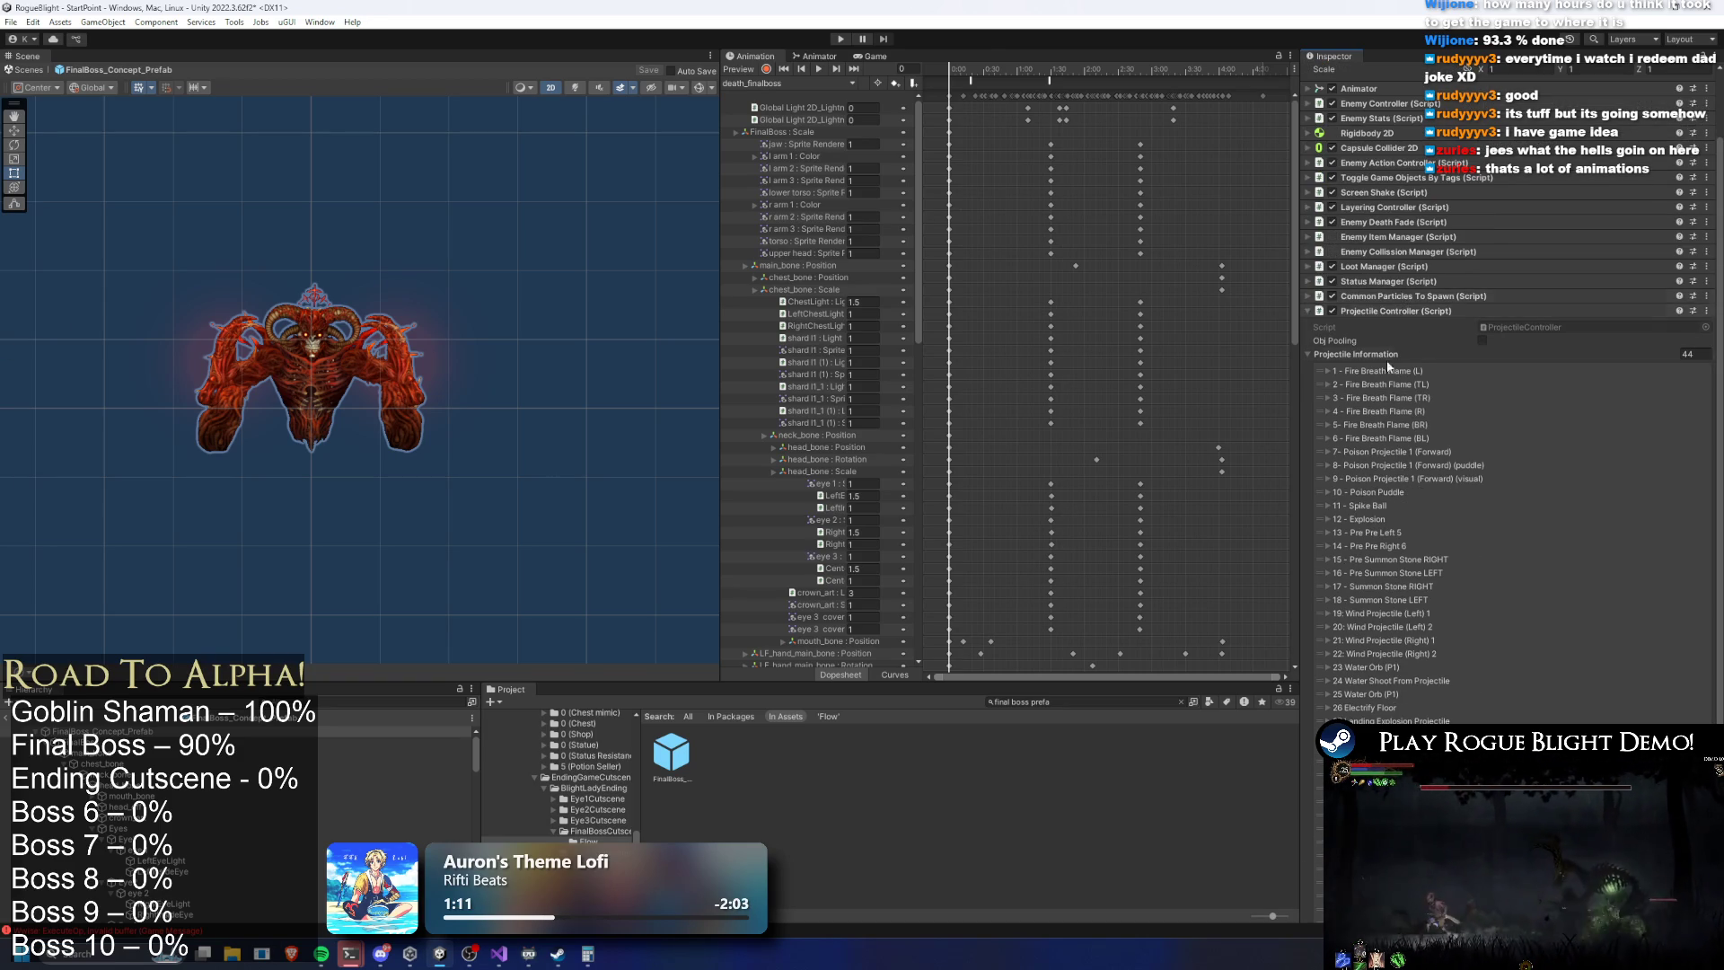
{"action": "scroll", "coordinate": [1383, 327], "scroll_direction": "down", "scroll_amount": 5}
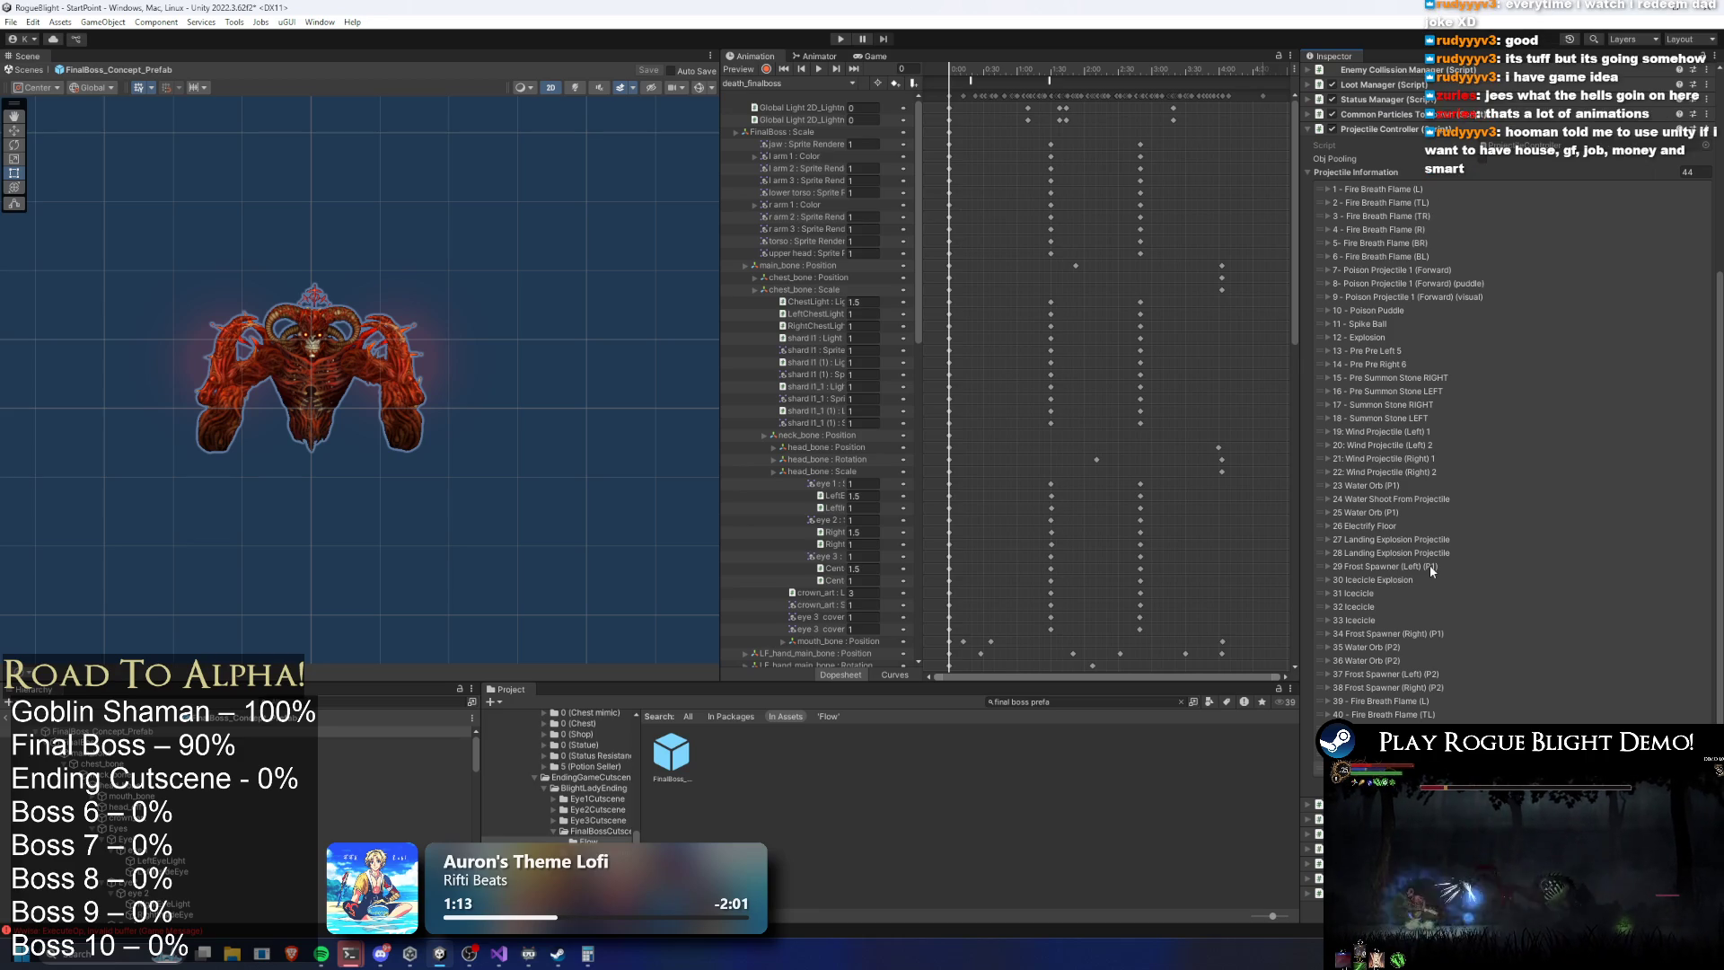
{"action": "scroll", "coordinate": [1423, 568], "scroll_direction": "down", "scroll_amount": 1}
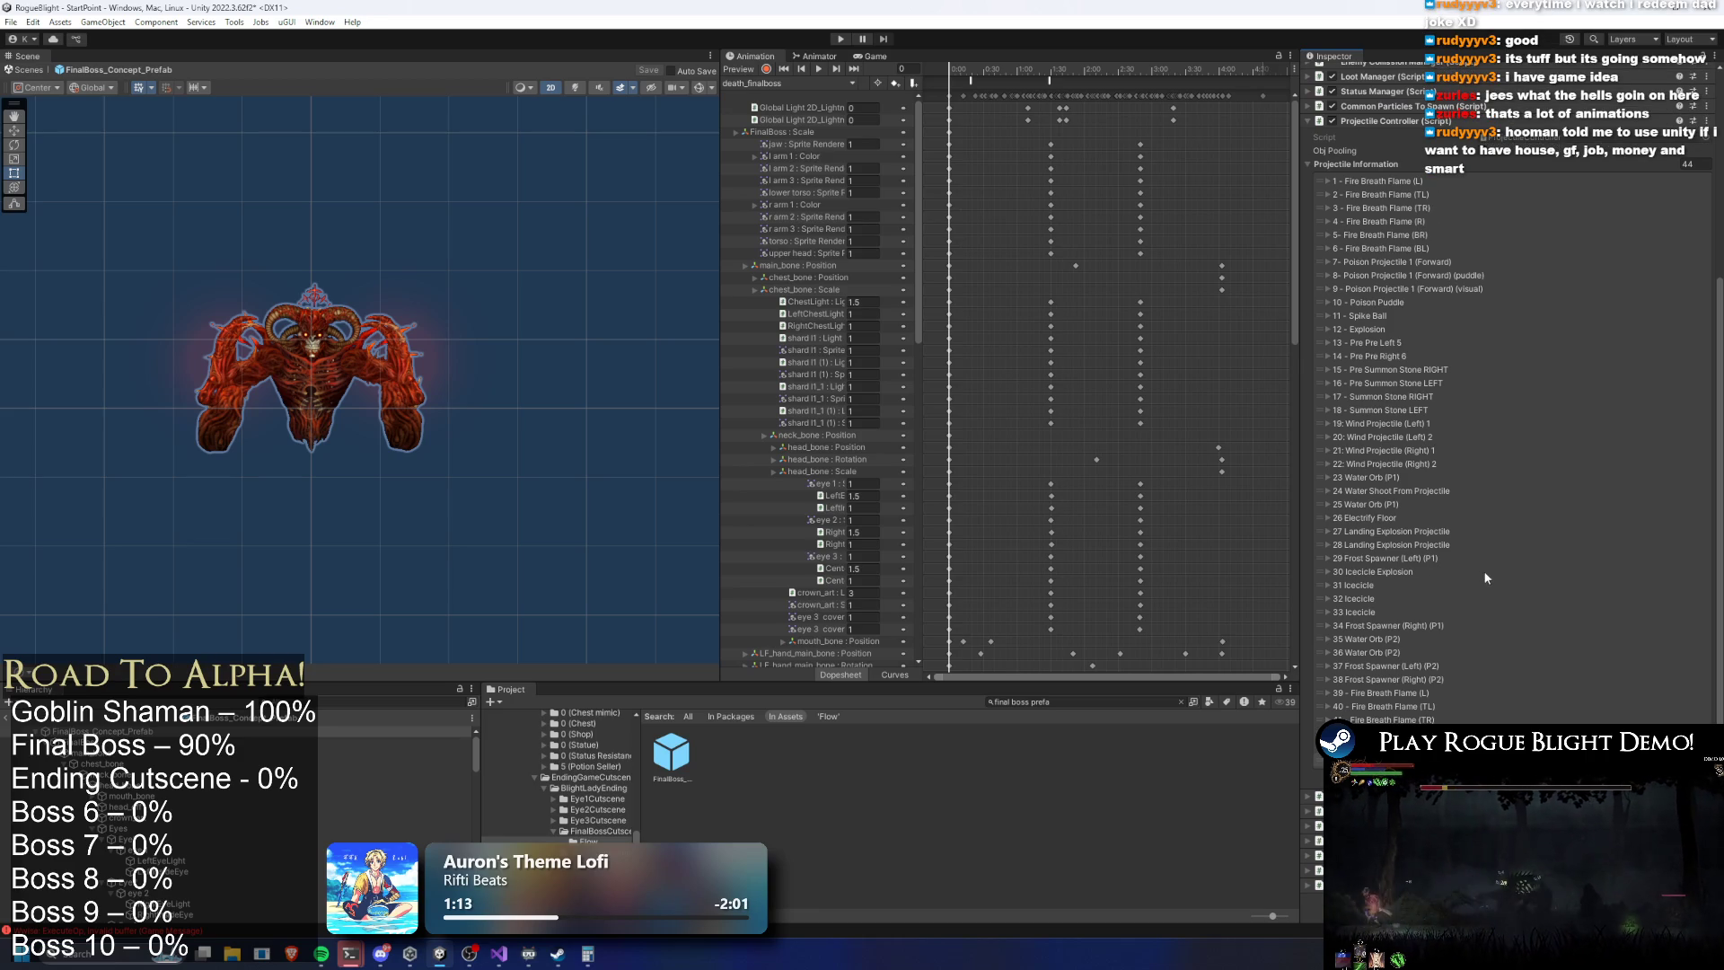
{"action": "left_click", "coordinate": [1000, 70]}
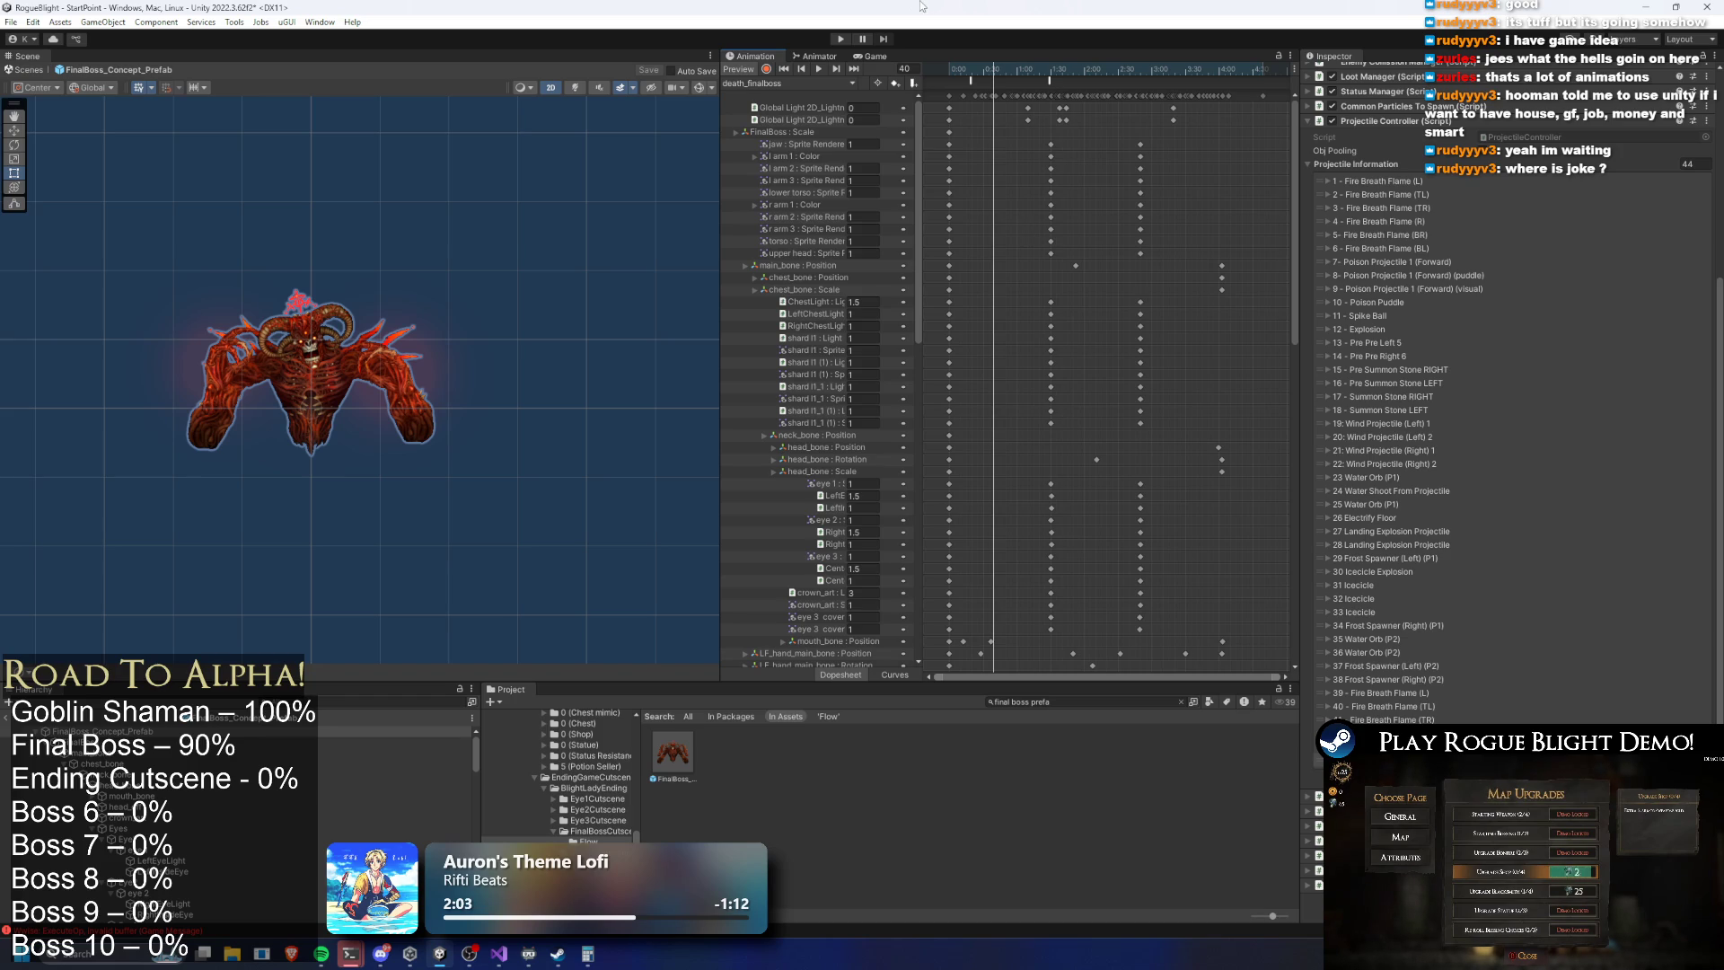
{"action": "left_click_drag", "start_coordinate": [998, 69], "coordinate": [907, 72]}
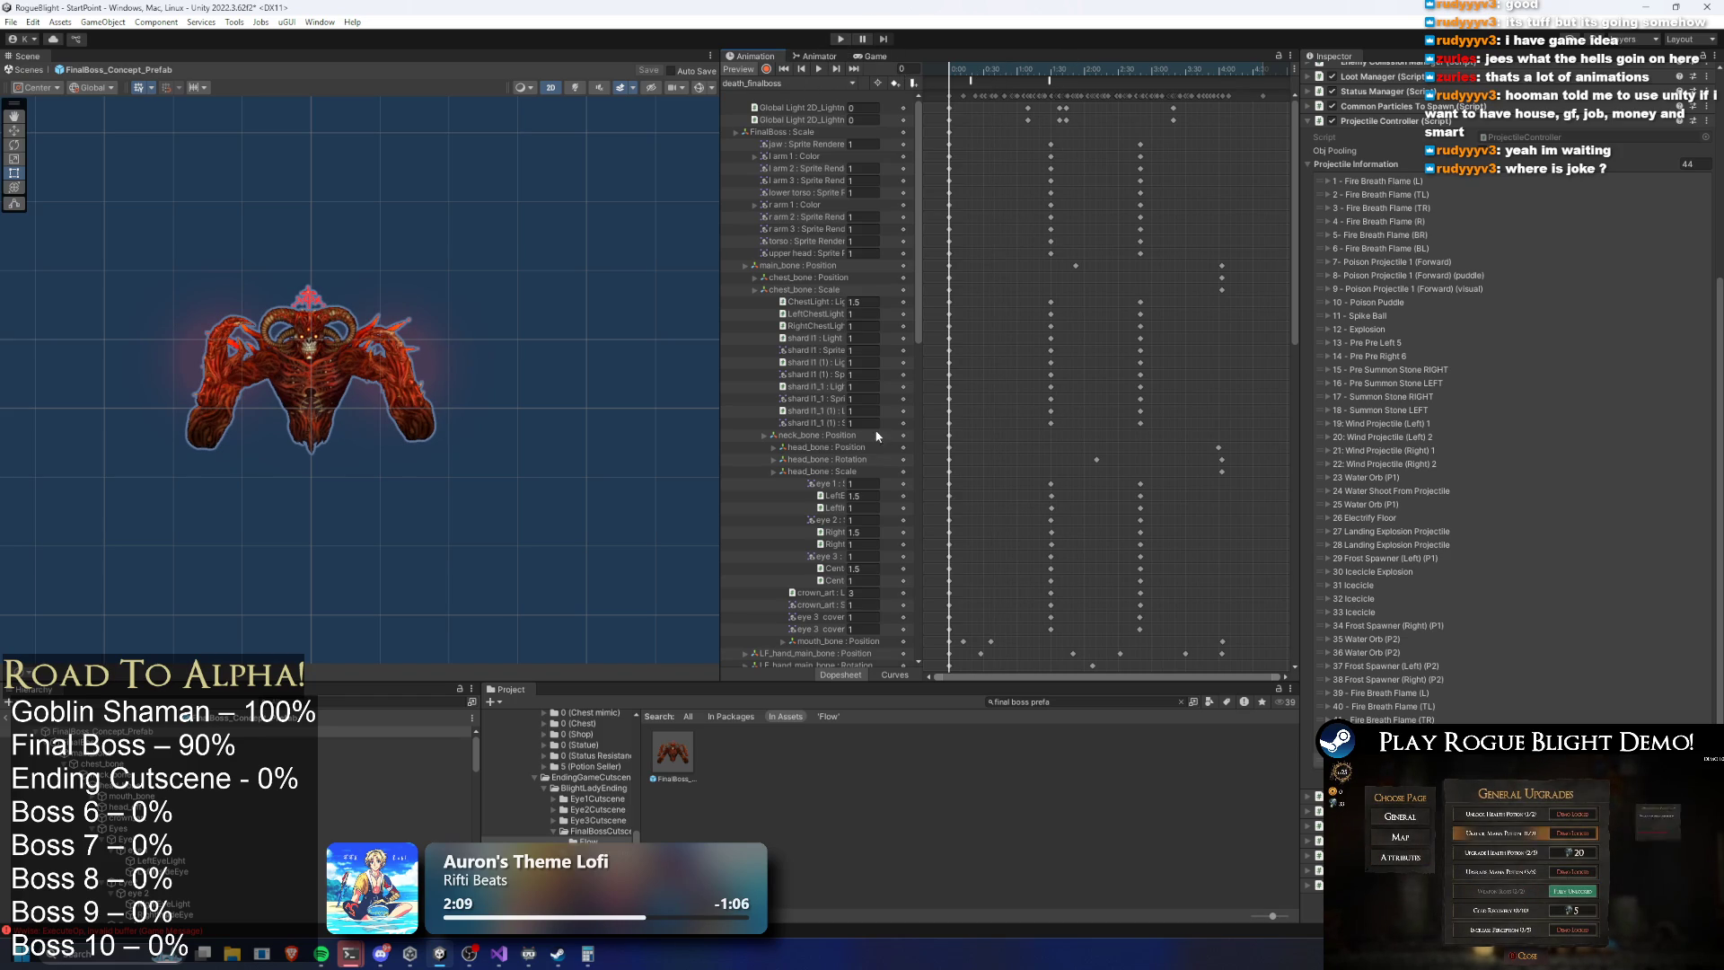
{"action": "key", "text": "alt+Tab"}
{"action": "left_click", "coordinate": [547, 388]}
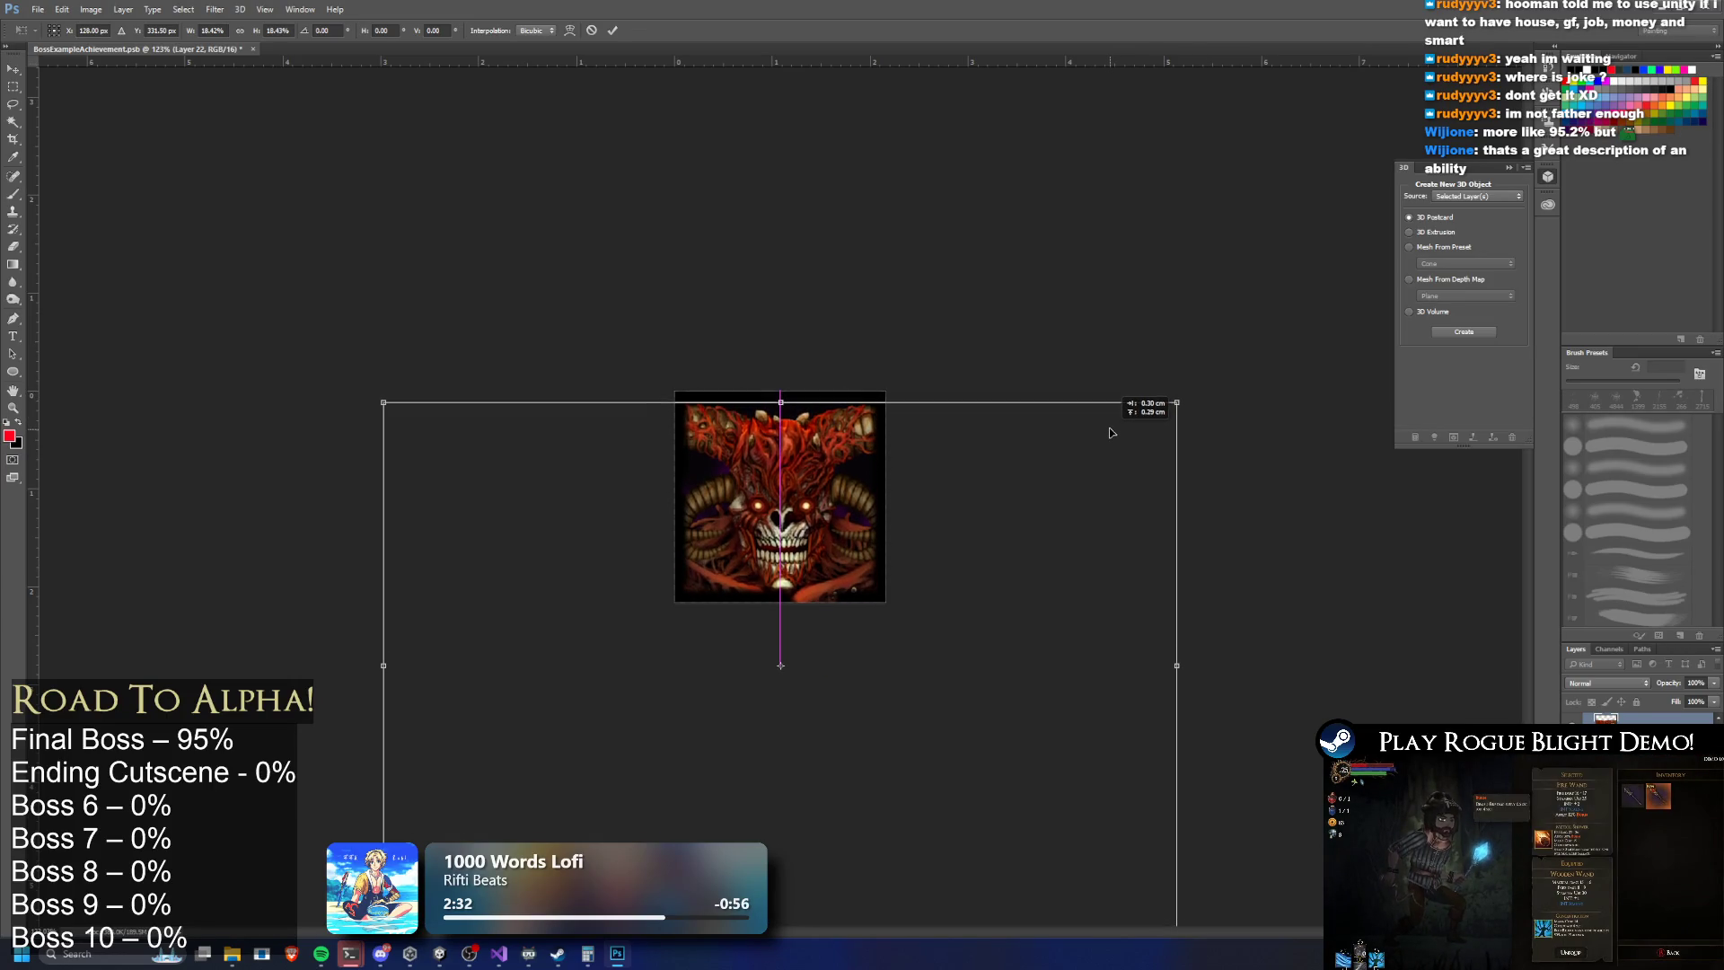
Scale the oversized layer down into the icon, clear the selection, and zoom to 421%
{"action": "left_click_drag", "start_coordinate": [1176, 402], "coordinate": [1097, 428]}
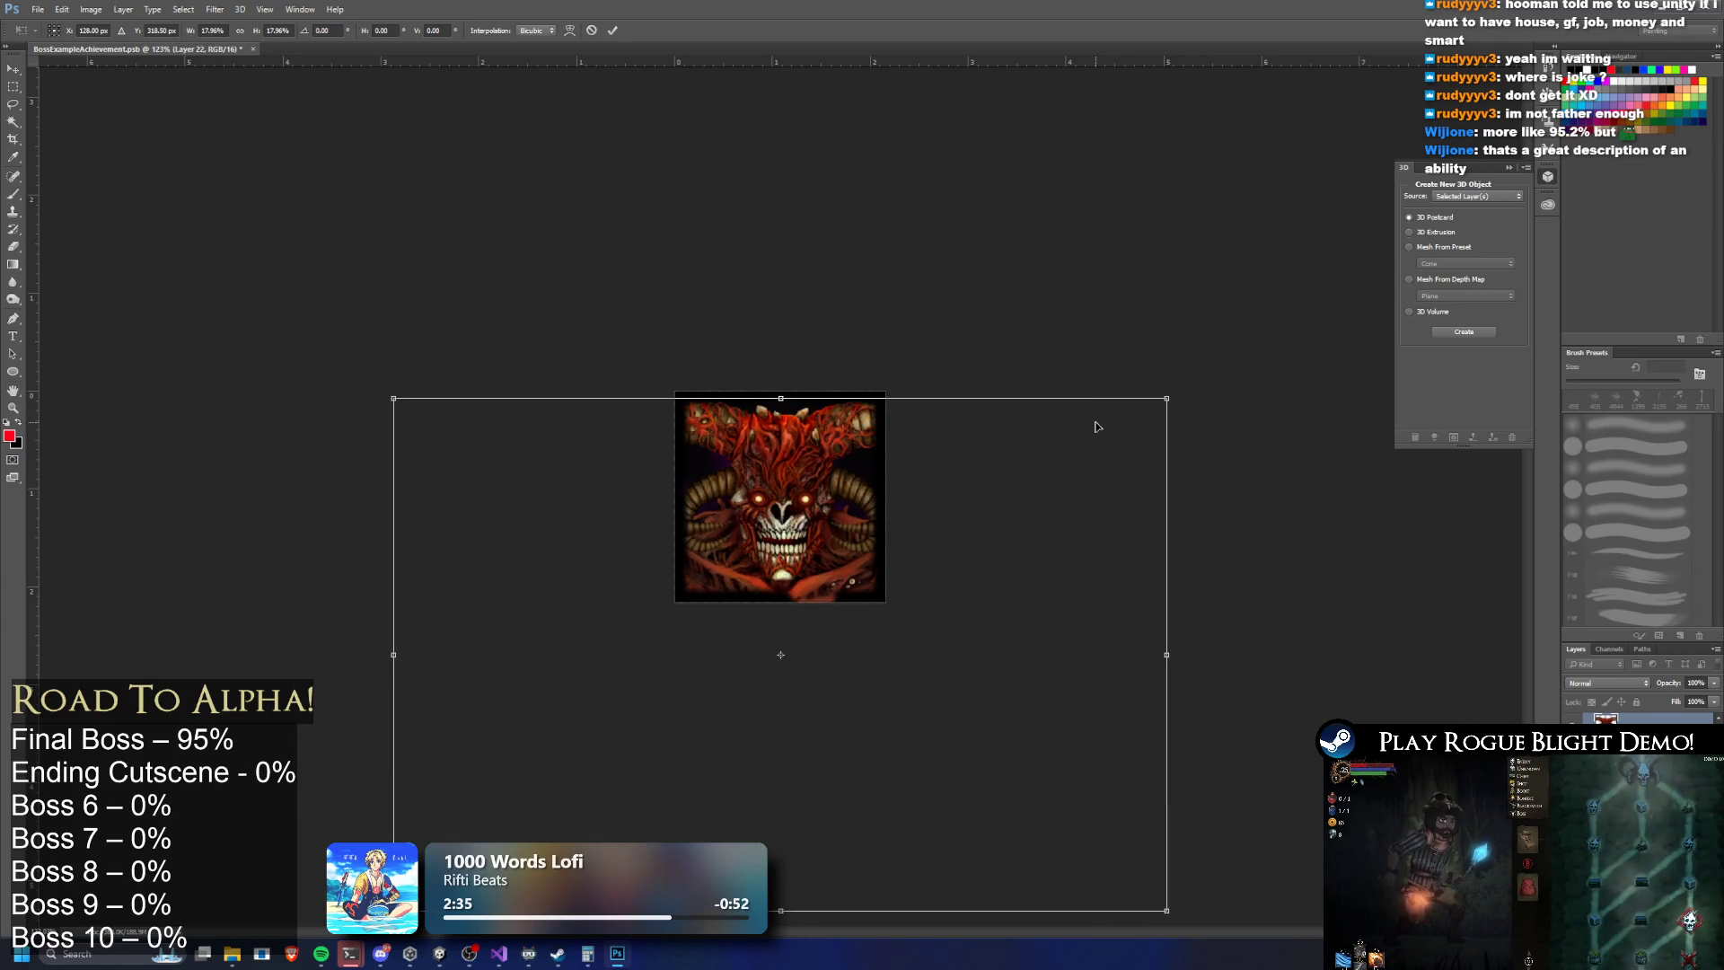
{"action": "key", "text": "Return"}
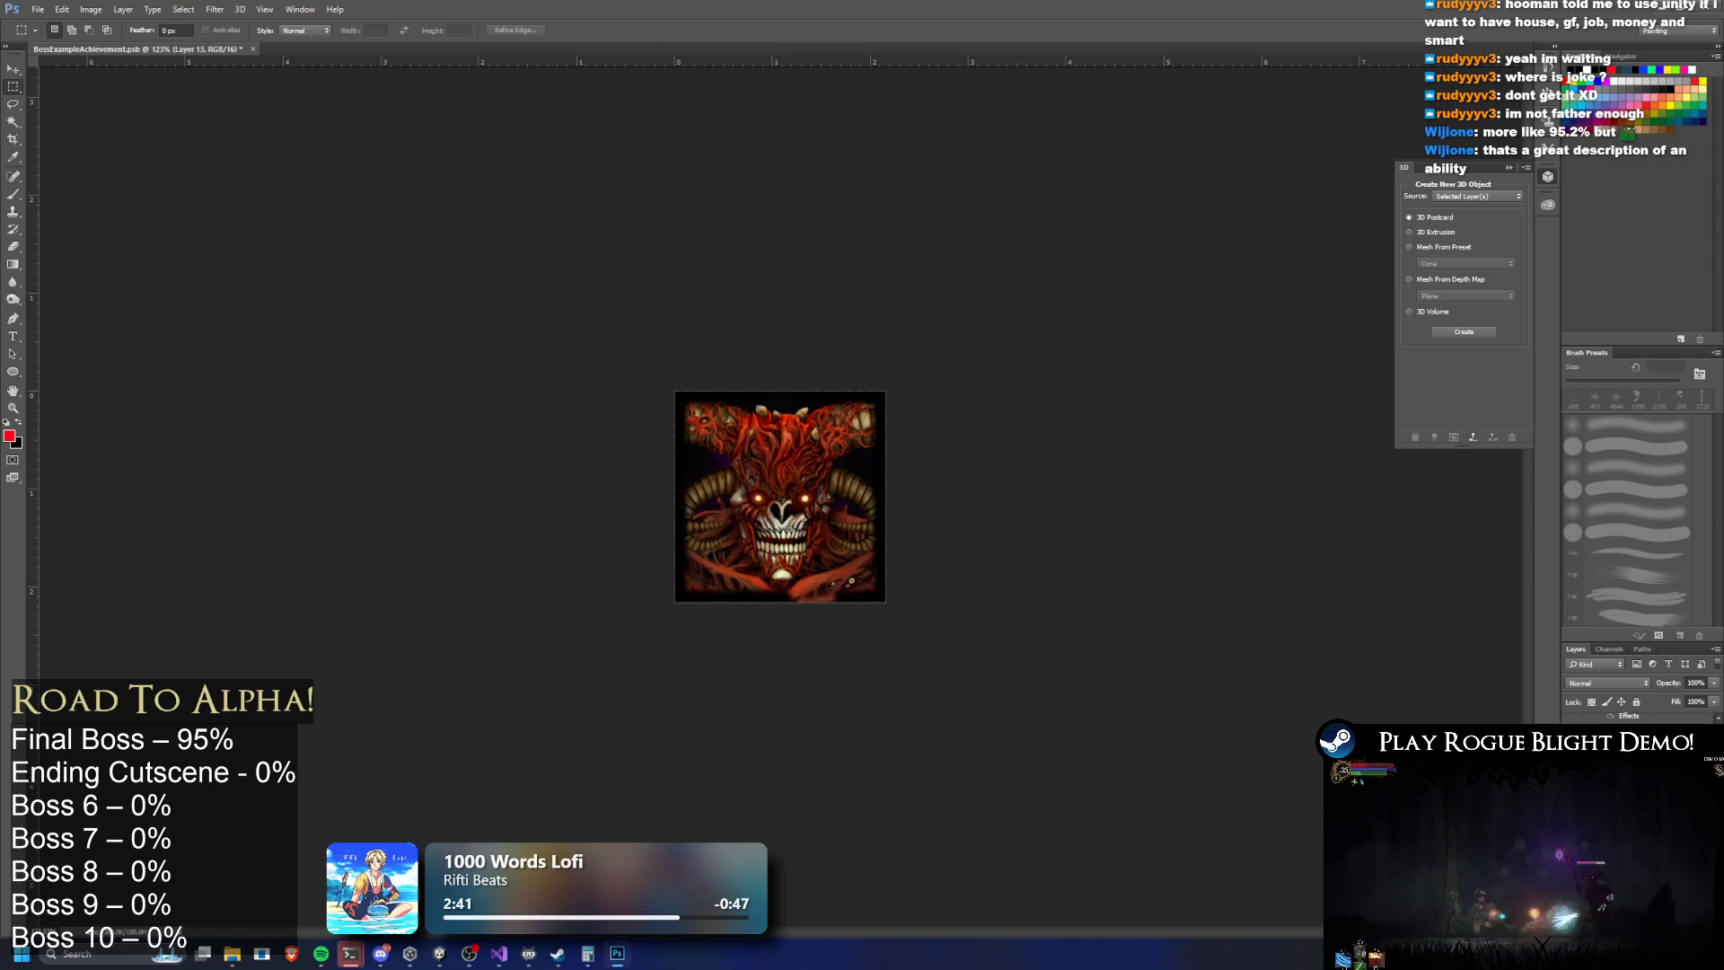
{"action": "key", "text": "ctrl+a"}
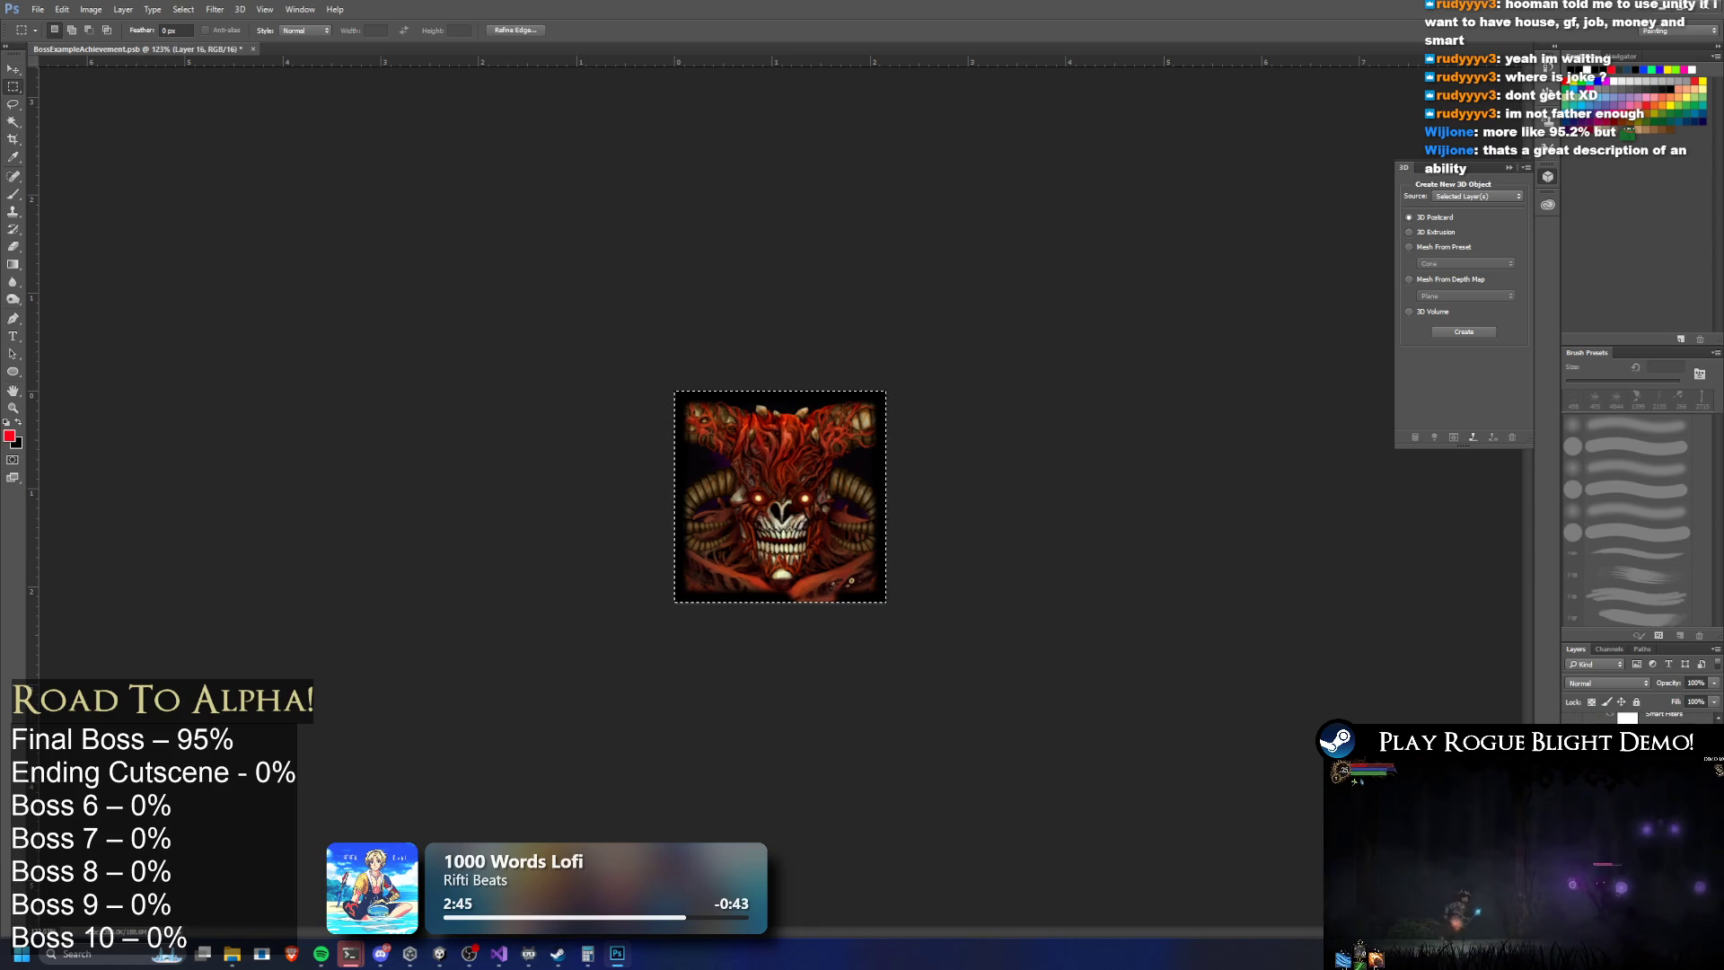
{"action": "key", "text": "ctrl+d"}
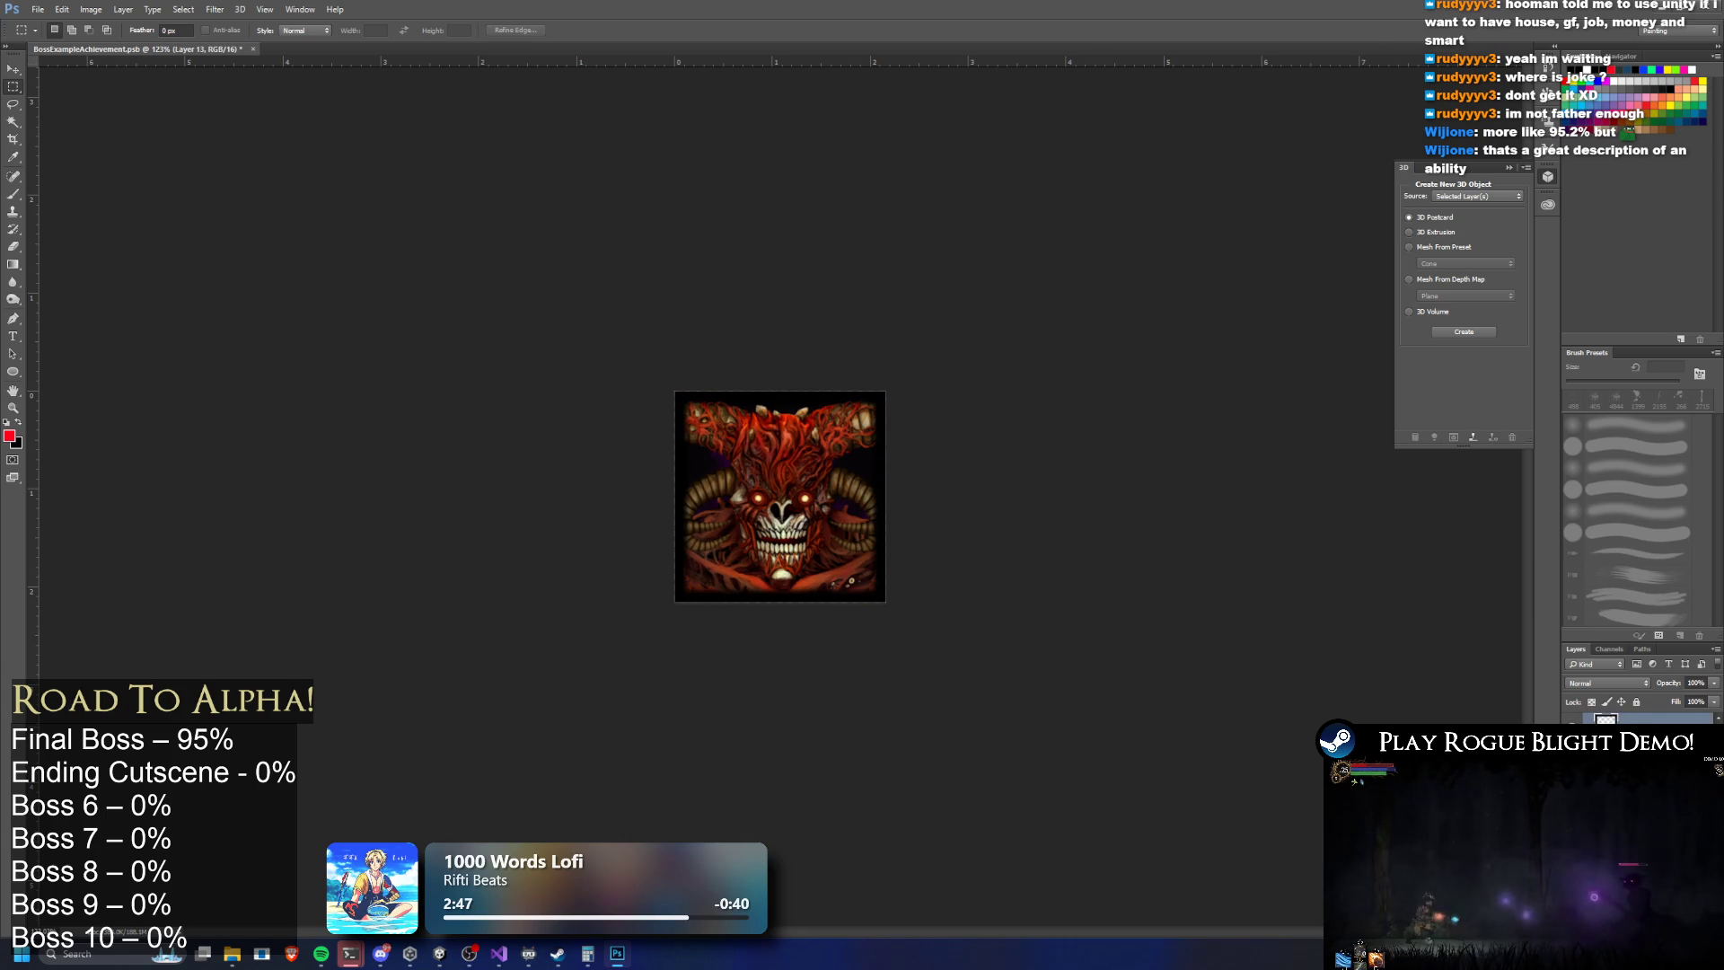
{"action": "scroll", "coordinate": [794, 498], "scroll_direction": "up", "scroll_amount": 5}
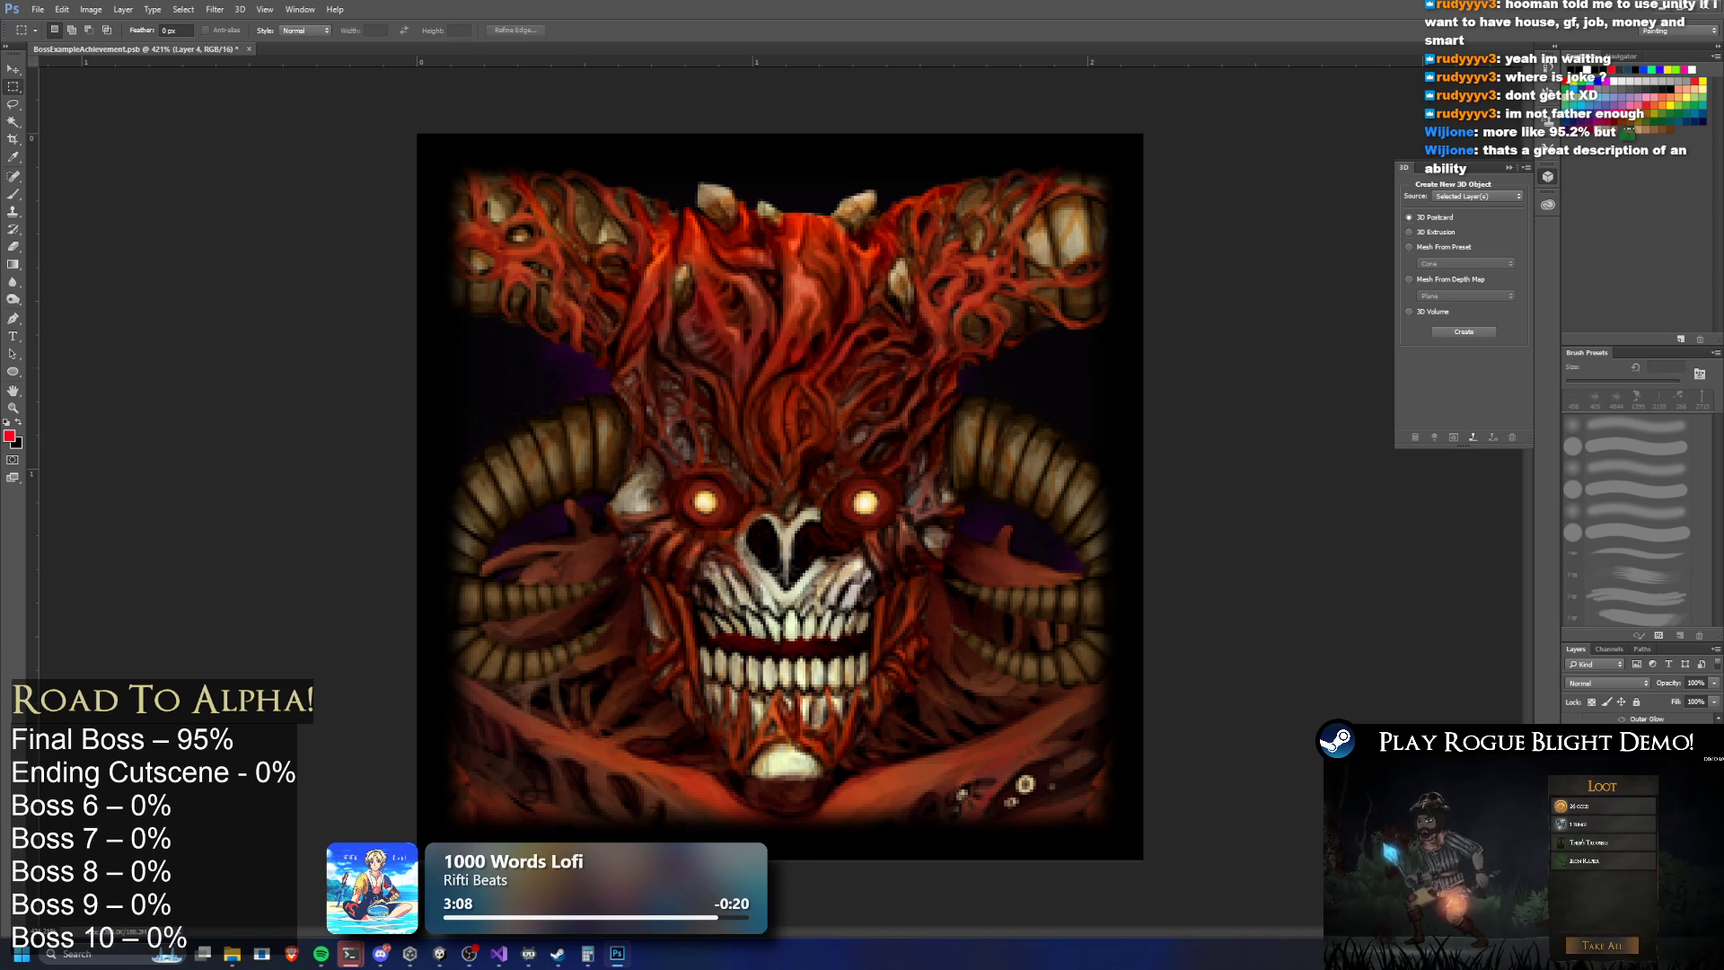
Shift the portrait layer's hue toward red with Hue/Saturation
{"action": "key", "text": "ctrl+u"}
{"action": "mouse_move", "coordinate": [1127, 546]}
{"action": "left_mouse_down"}
{"action": "mouse_move", "coordinate": [1203, 549]}
{"action": "mouse_move", "coordinate": [1066, 545]}
{"action": "mouse_move", "coordinate": [1161, 550]}
{"action": "mouse_move", "coordinate": [1142, 552]}
{"action": "mouse_move", "coordinate": [1172, 582]}
{"action": "mouse_move", "coordinate": [1223, 589]}
{"action": "mouse_move", "coordinate": [1151, 581]}
{"action": "mouse_move", "coordinate": [1135, 618]}
{"action": "left_mouse_up"}
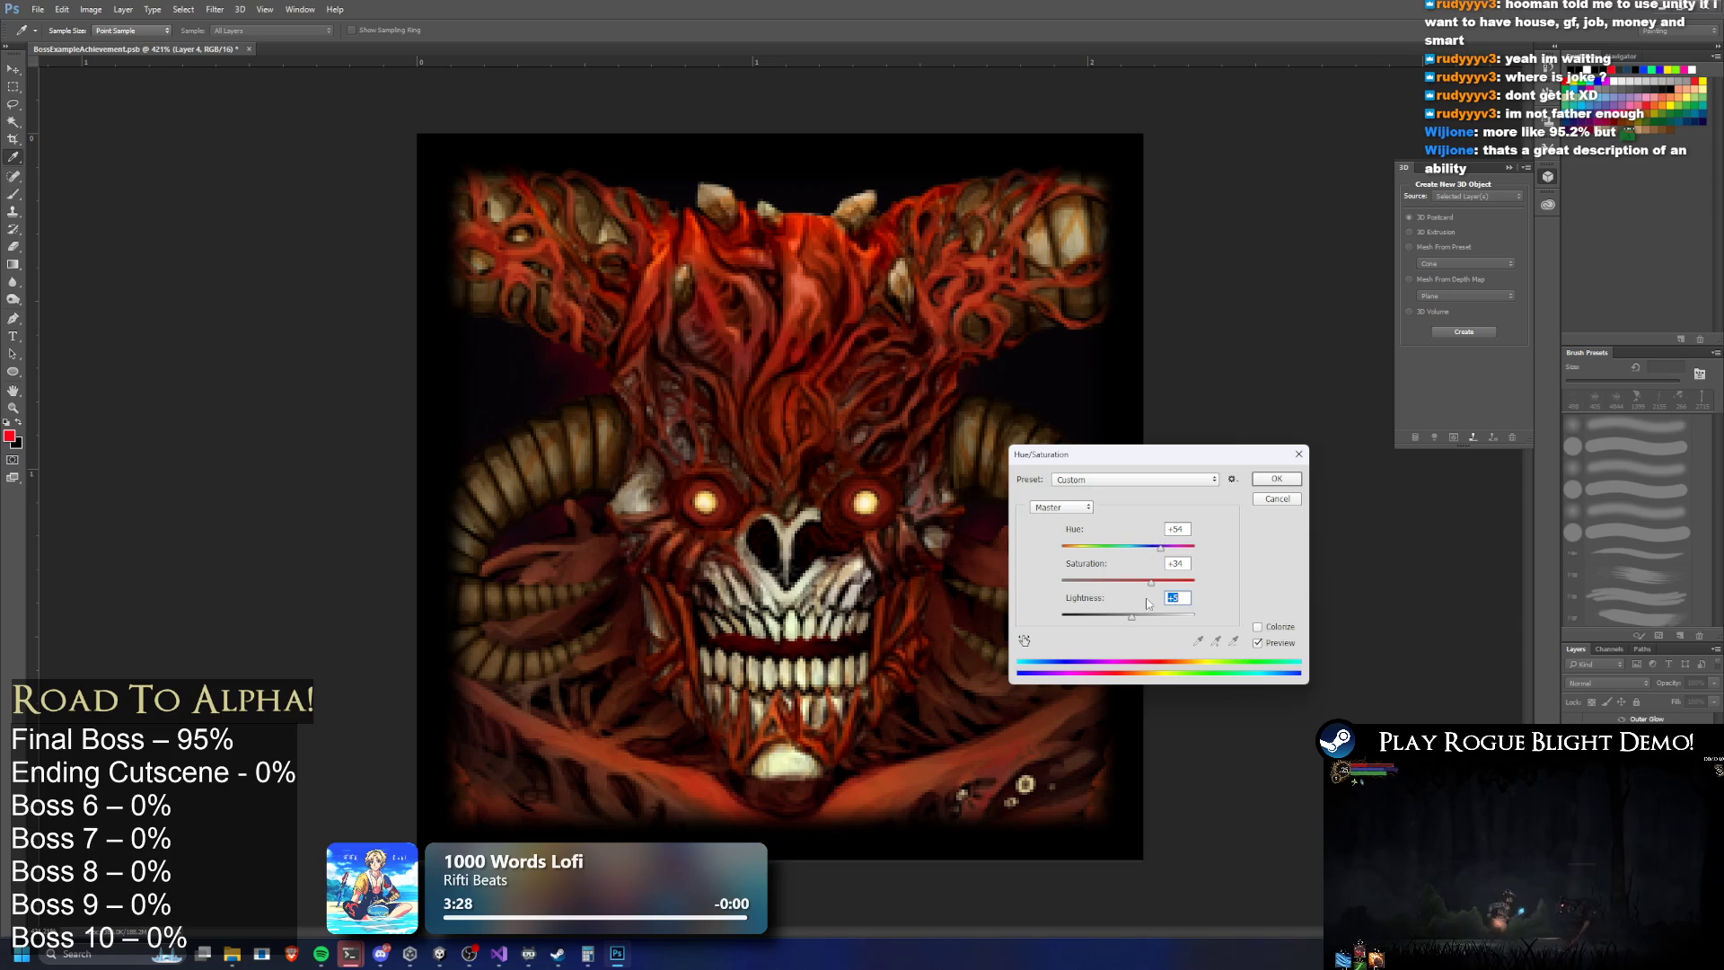
{"action": "left_click", "coordinate": [1276, 479]}
{"action": "key", "text": "m"}
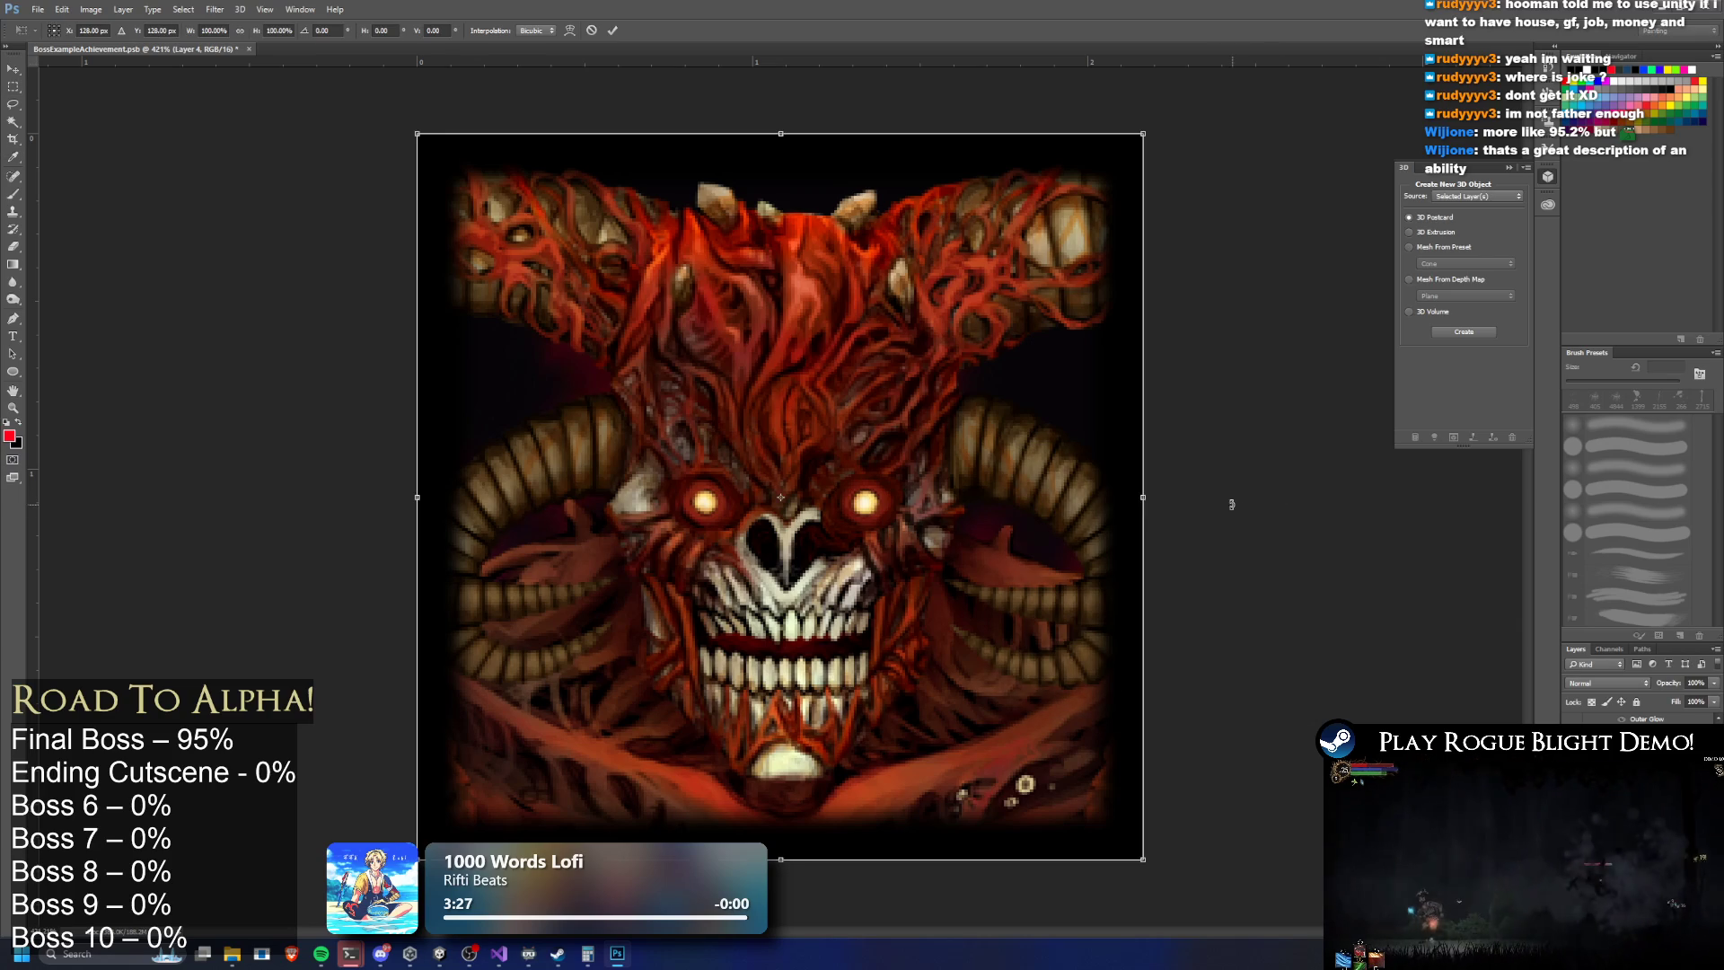
{"action": "key", "text": "ctrl+minus"}
Scale the portrait layer to 102.73% and move it up and right
{"action": "key", "text": "ctrl+t"}
{"action": "mouse_move", "coordinate": [959, 317]}
{"action": "left_mouse_down"}
{"action": "mouse_move", "coordinate": [1122, 151]}
{"action": "mouse_move", "coordinate": [1057, 211]}
{"action": "left_mouse_up"}
{"action": "left_click_drag", "start_coordinate": [1000, 374], "coordinate": [1065, 316]}
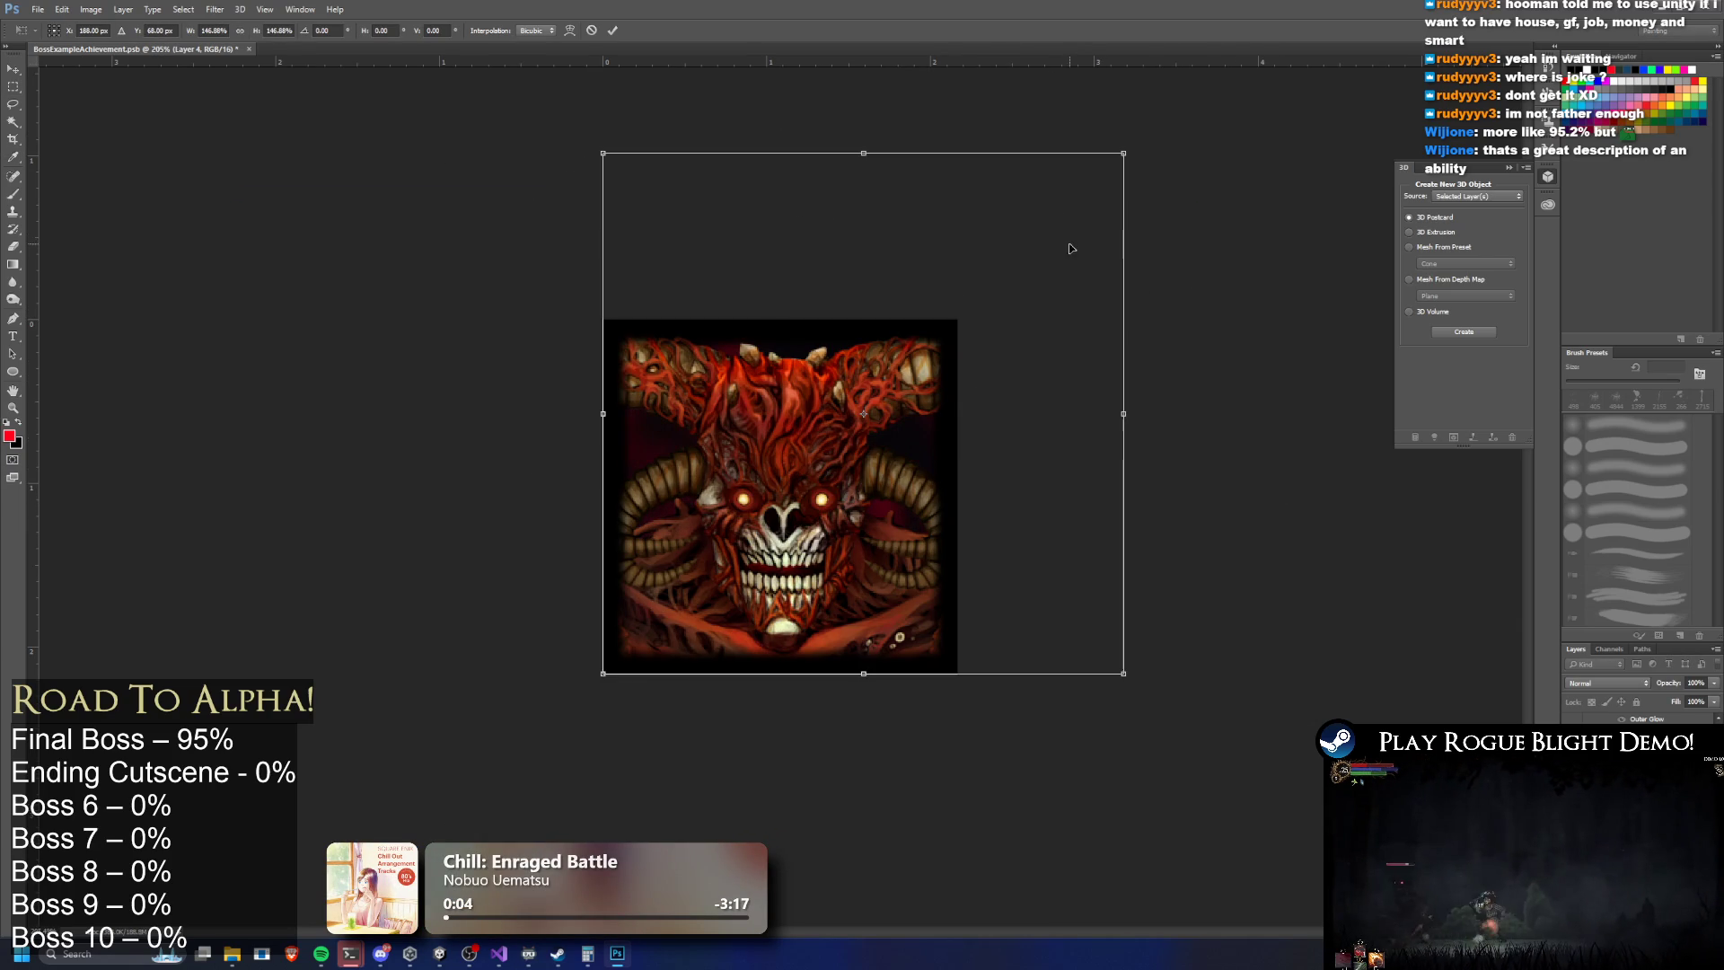
{"action": "key", "text": "Return"}
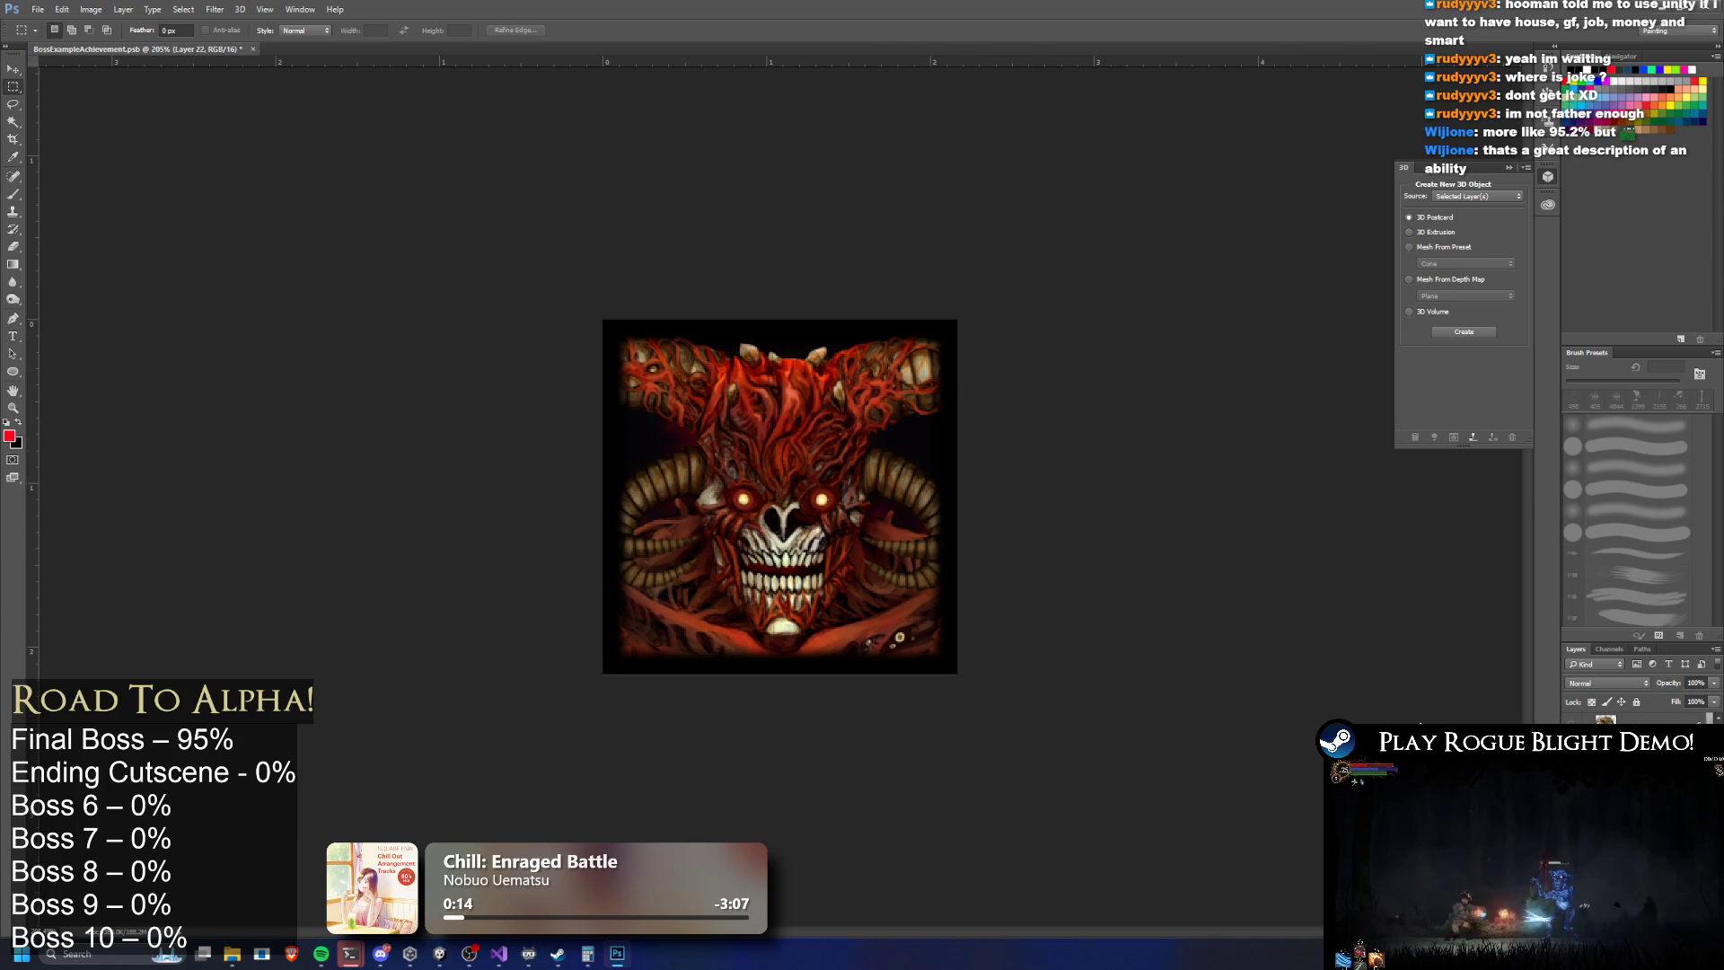
{"action": "key", "text": "alt+bracketleft"}
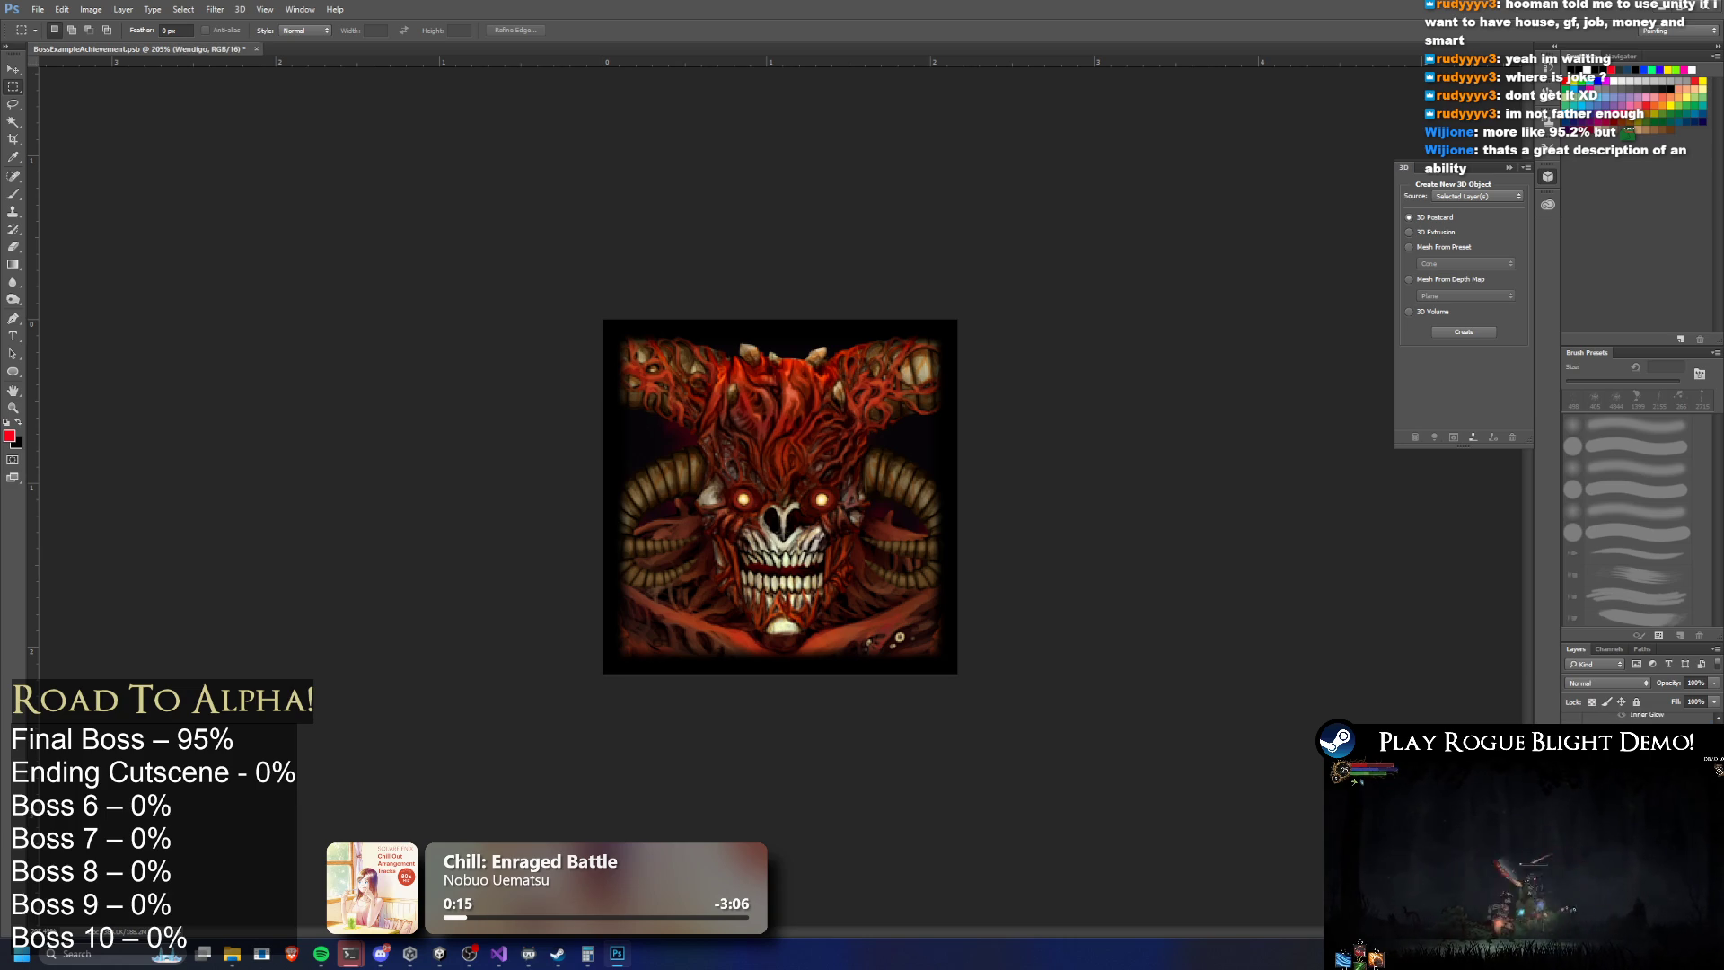
Switch to the Eraser with a small, soft round brush tip
{"action": "left_click", "coordinate": [18, 248]}
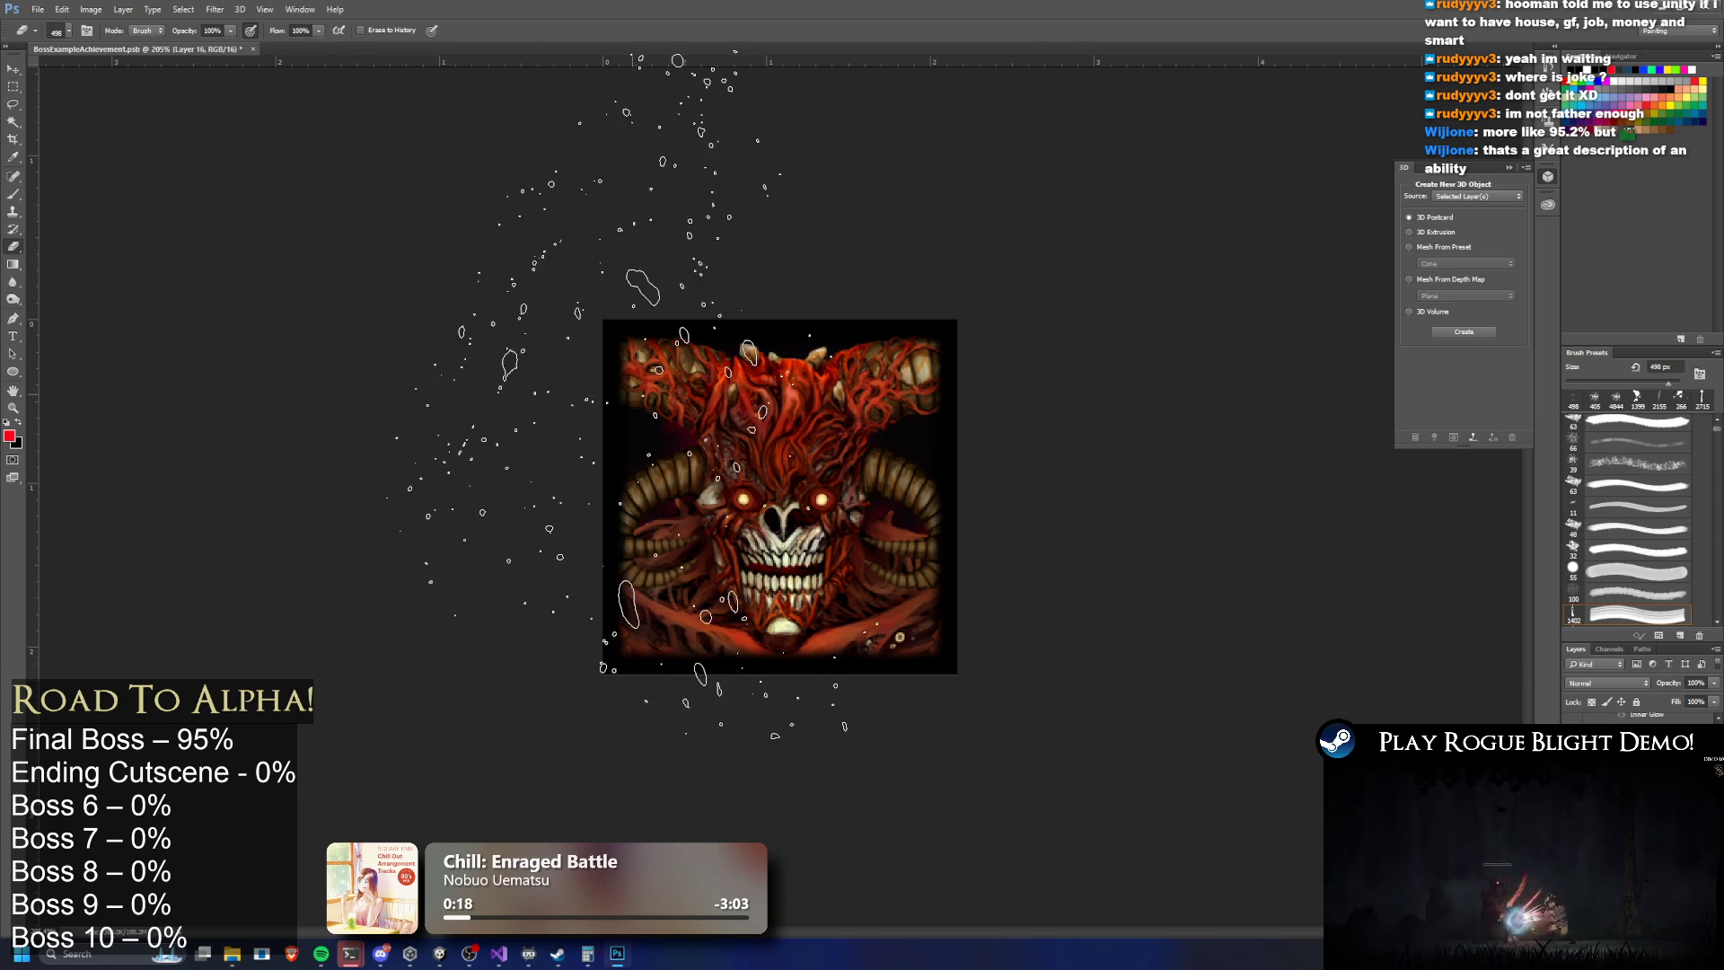
{"action": "left_click", "coordinate": [66, 34]}
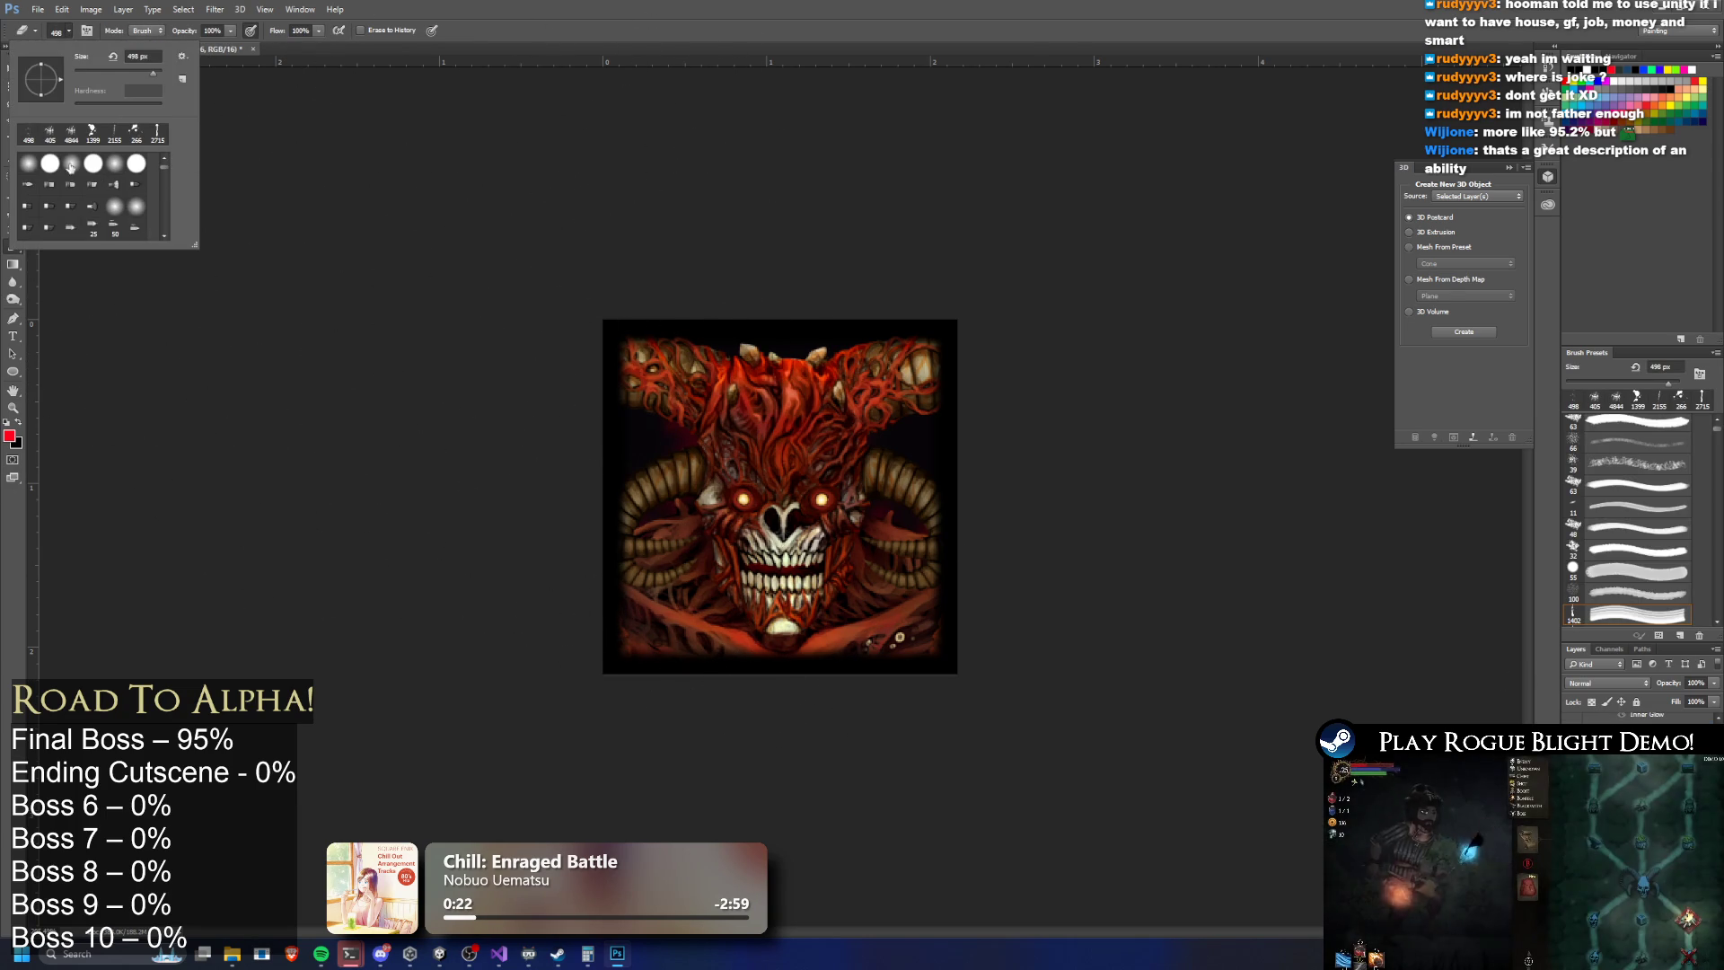
{"action": "left_click", "coordinate": [28, 162]}
{"action": "left_click_drag", "start_coordinate": [153, 72], "coordinate": [88, 78]}
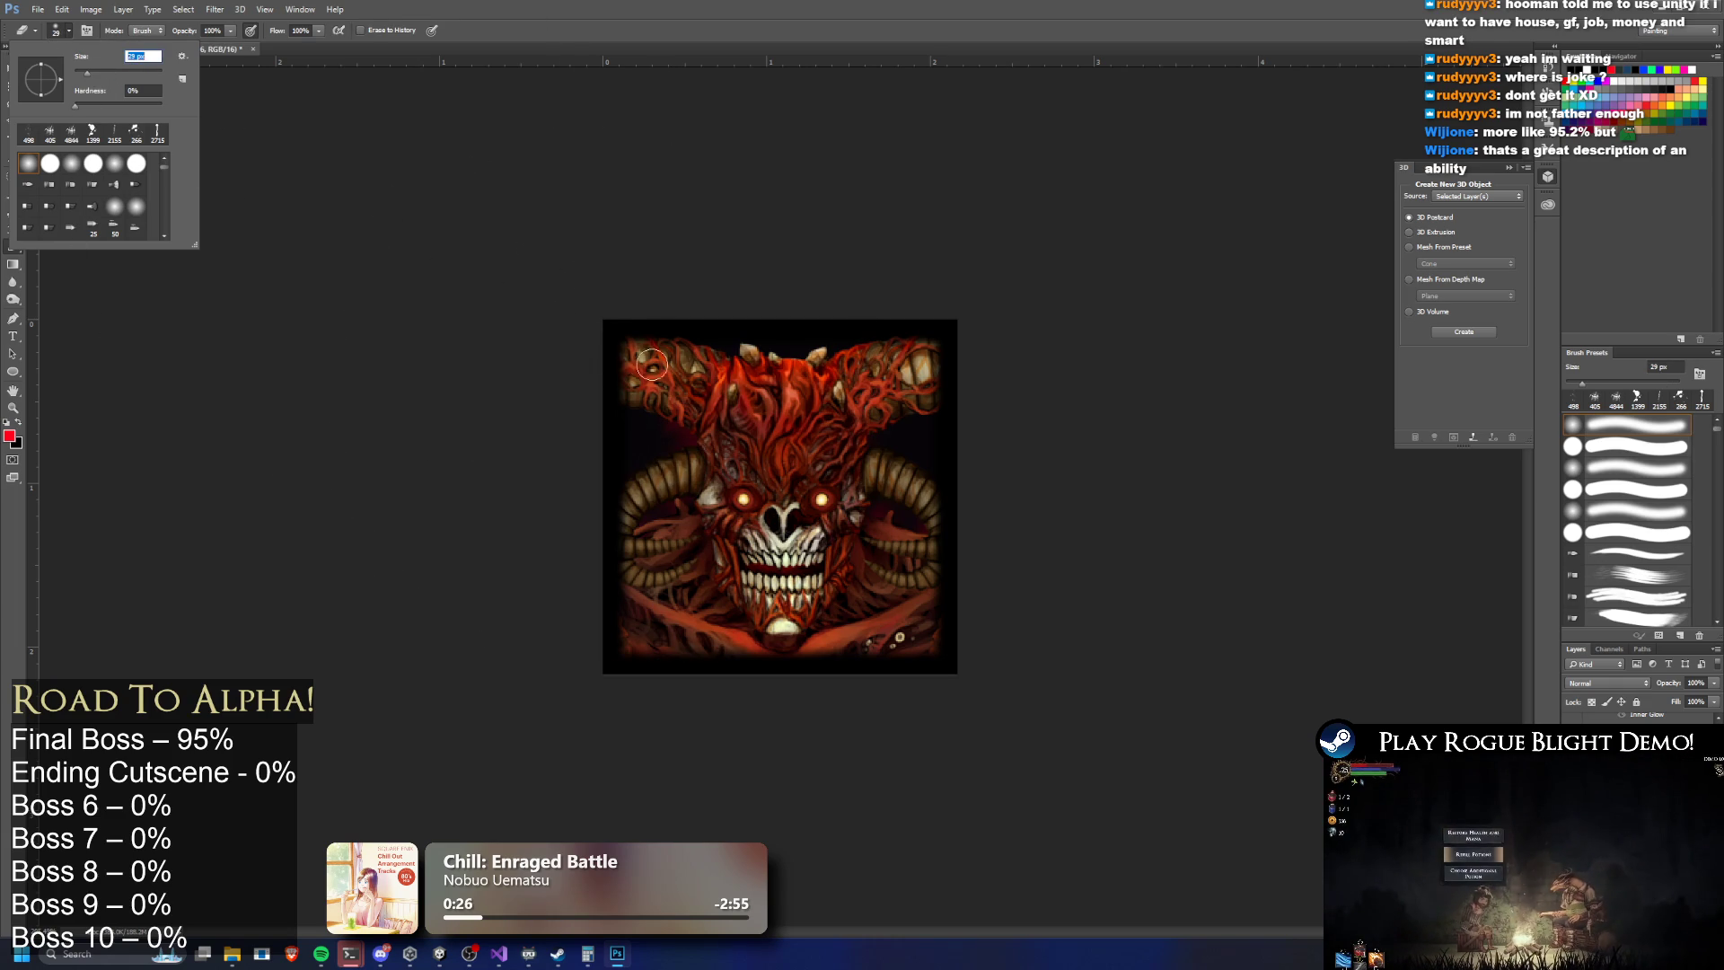
{"action": "key", "text": "Return"}
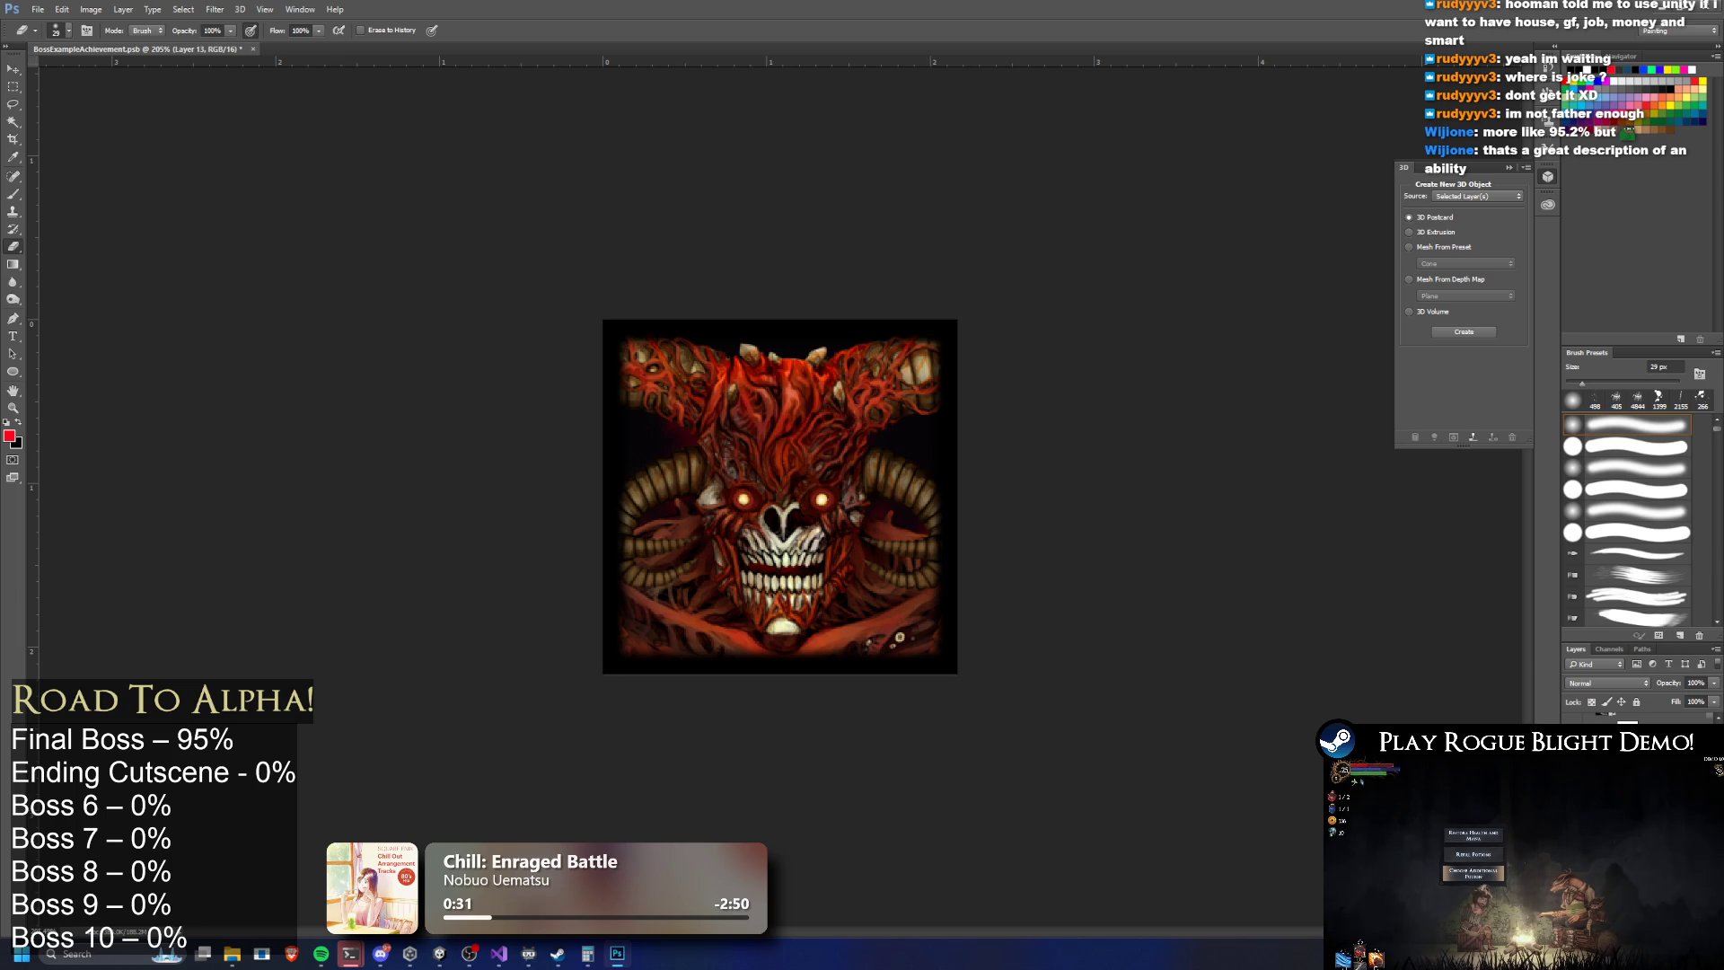
Softly erase the portrait's top-left and top-right corners, left edge and right horn
{"action": "mouse_move", "coordinate": [633, 364]}
{"action": "left_mouse_down"}
{"action": "mouse_move", "coordinate": [558, 369]}
{"action": "mouse_move", "coordinate": [596, 358]}
{"action": "mouse_move", "coordinate": [577, 346]}
{"action": "mouse_move", "coordinate": [643, 351]}
{"action": "mouse_move", "coordinate": [614, 388]}
{"action": "mouse_move", "coordinate": [640, 390]}
{"action": "mouse_move", "coordinate": [618, 391]}
{"action": "left_mouse_up"}
{"action": "left_click_drag", "start_coordinate": [968, 367], "coordinate": [957, 387]}
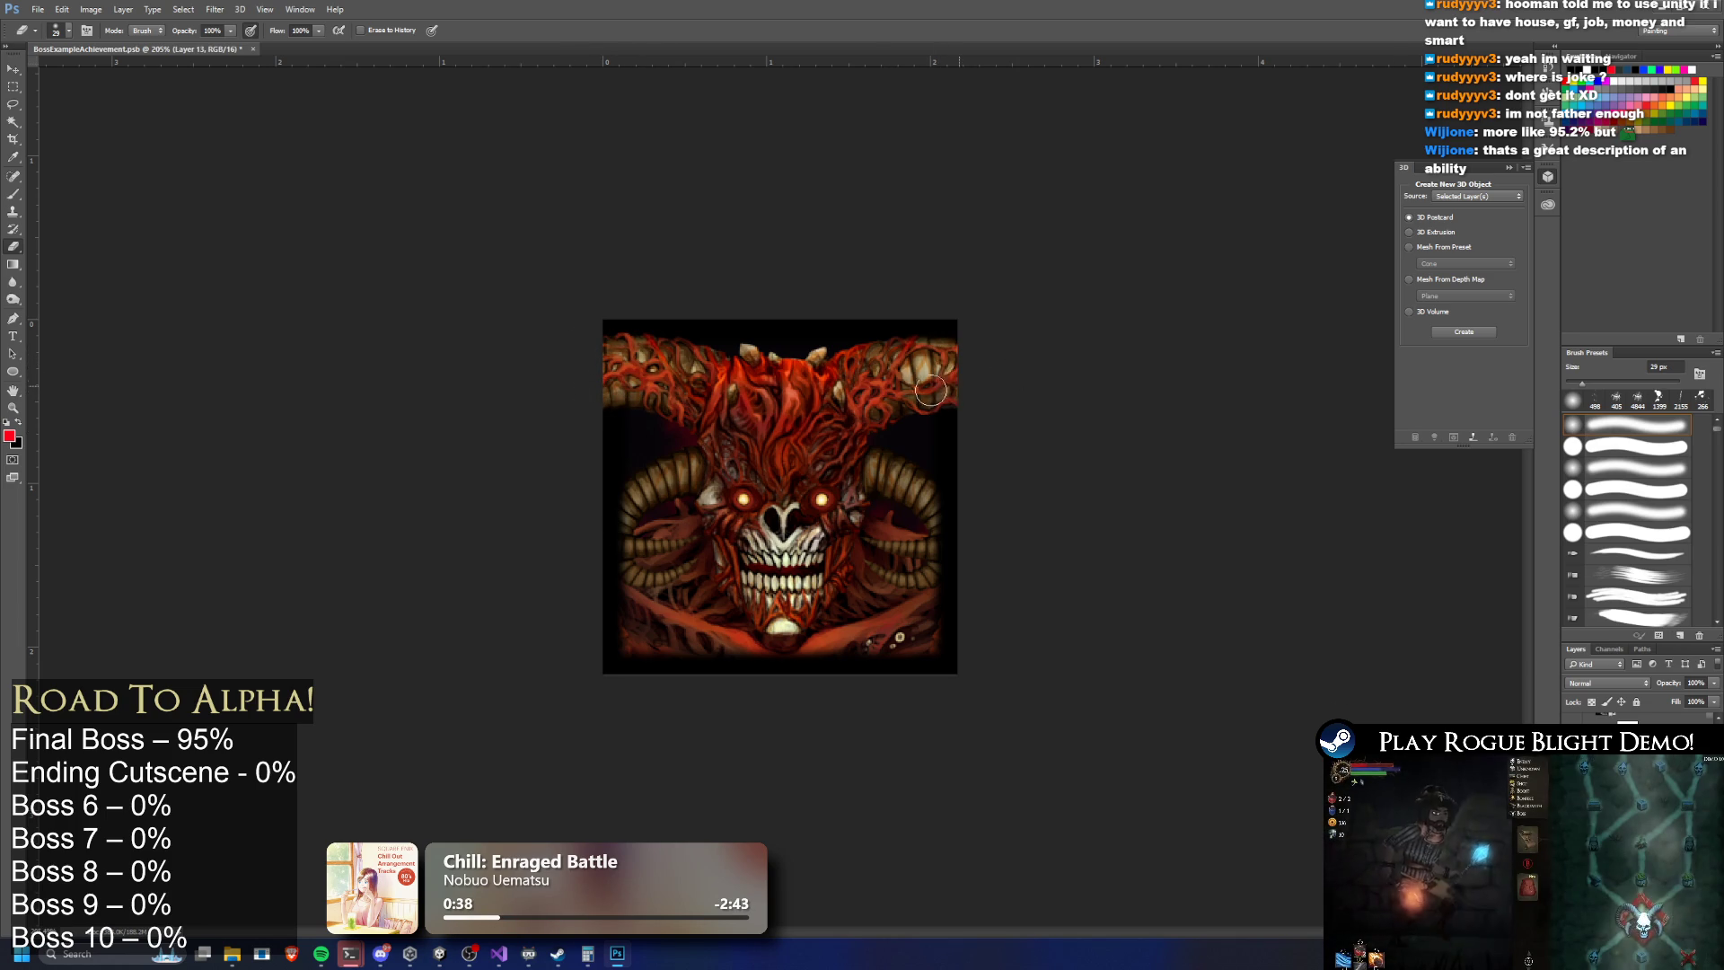
{"action": "mouse_move", "coordinate": [674, 534]}
{"action": "left_mouse_down"}
{"action": "mouse_move", "coordinate": [614, 520]}
{"action": "mouse_move", "coordinate": [626, 509]}
{"action": "left_mouse_up"}
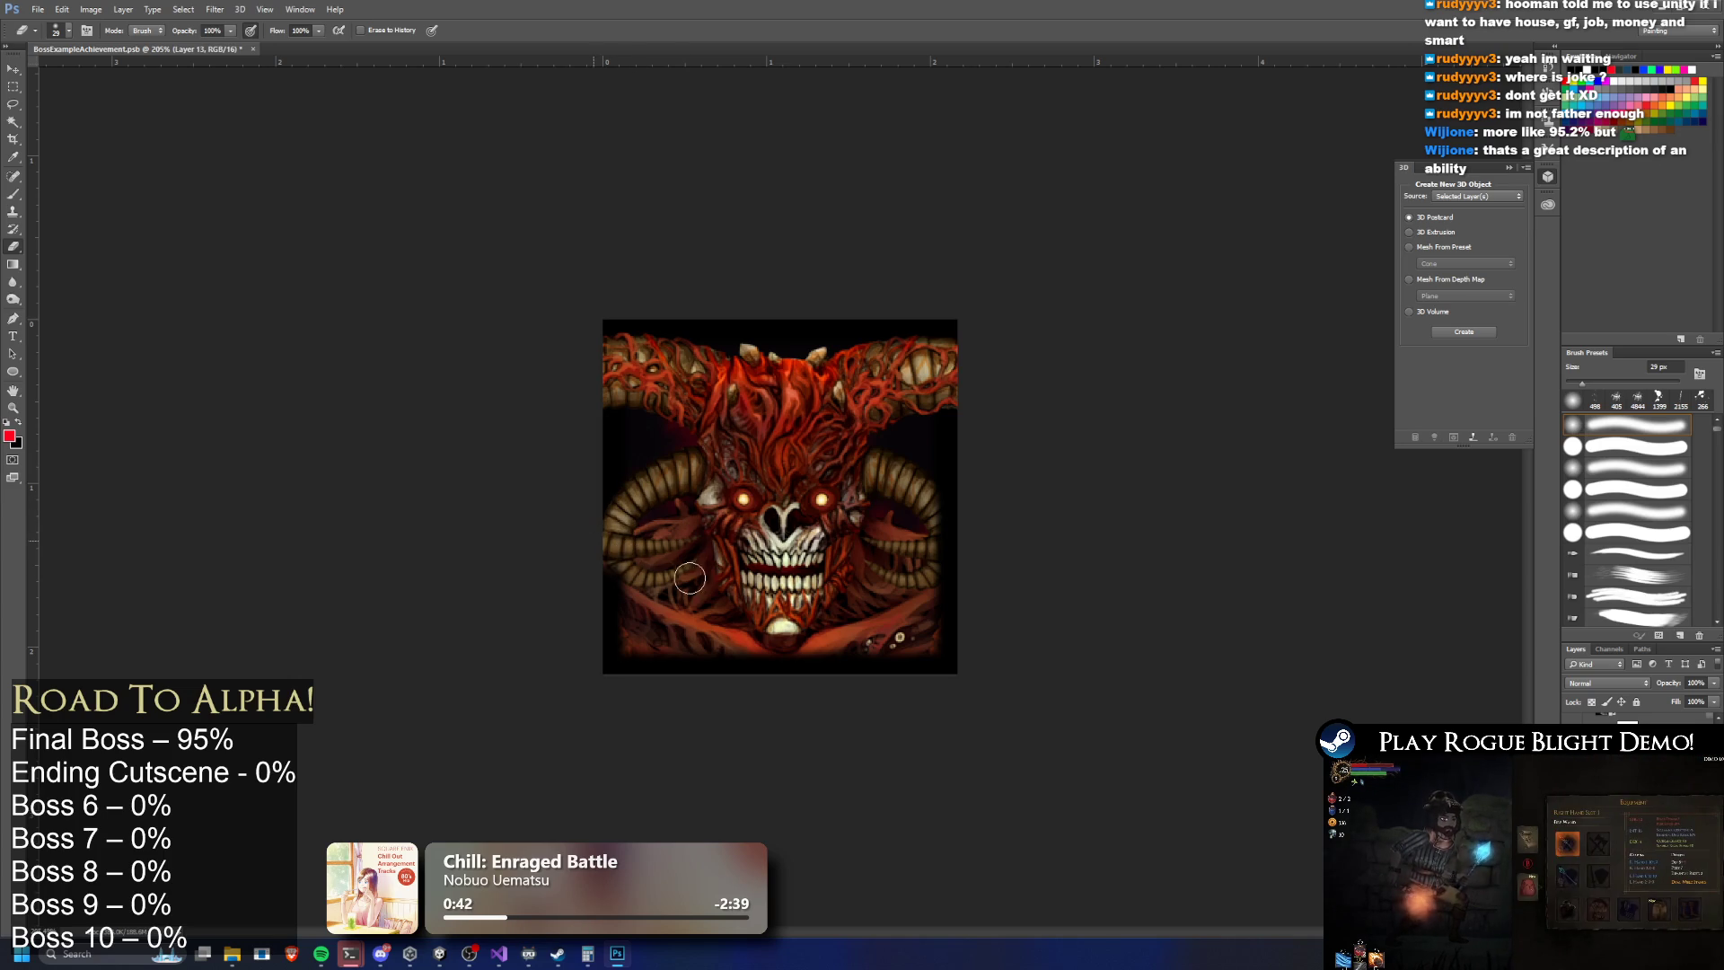
{"action": "left_click_drag", "start_coordinate": [636, 568], "coordinate": [619, 548]}
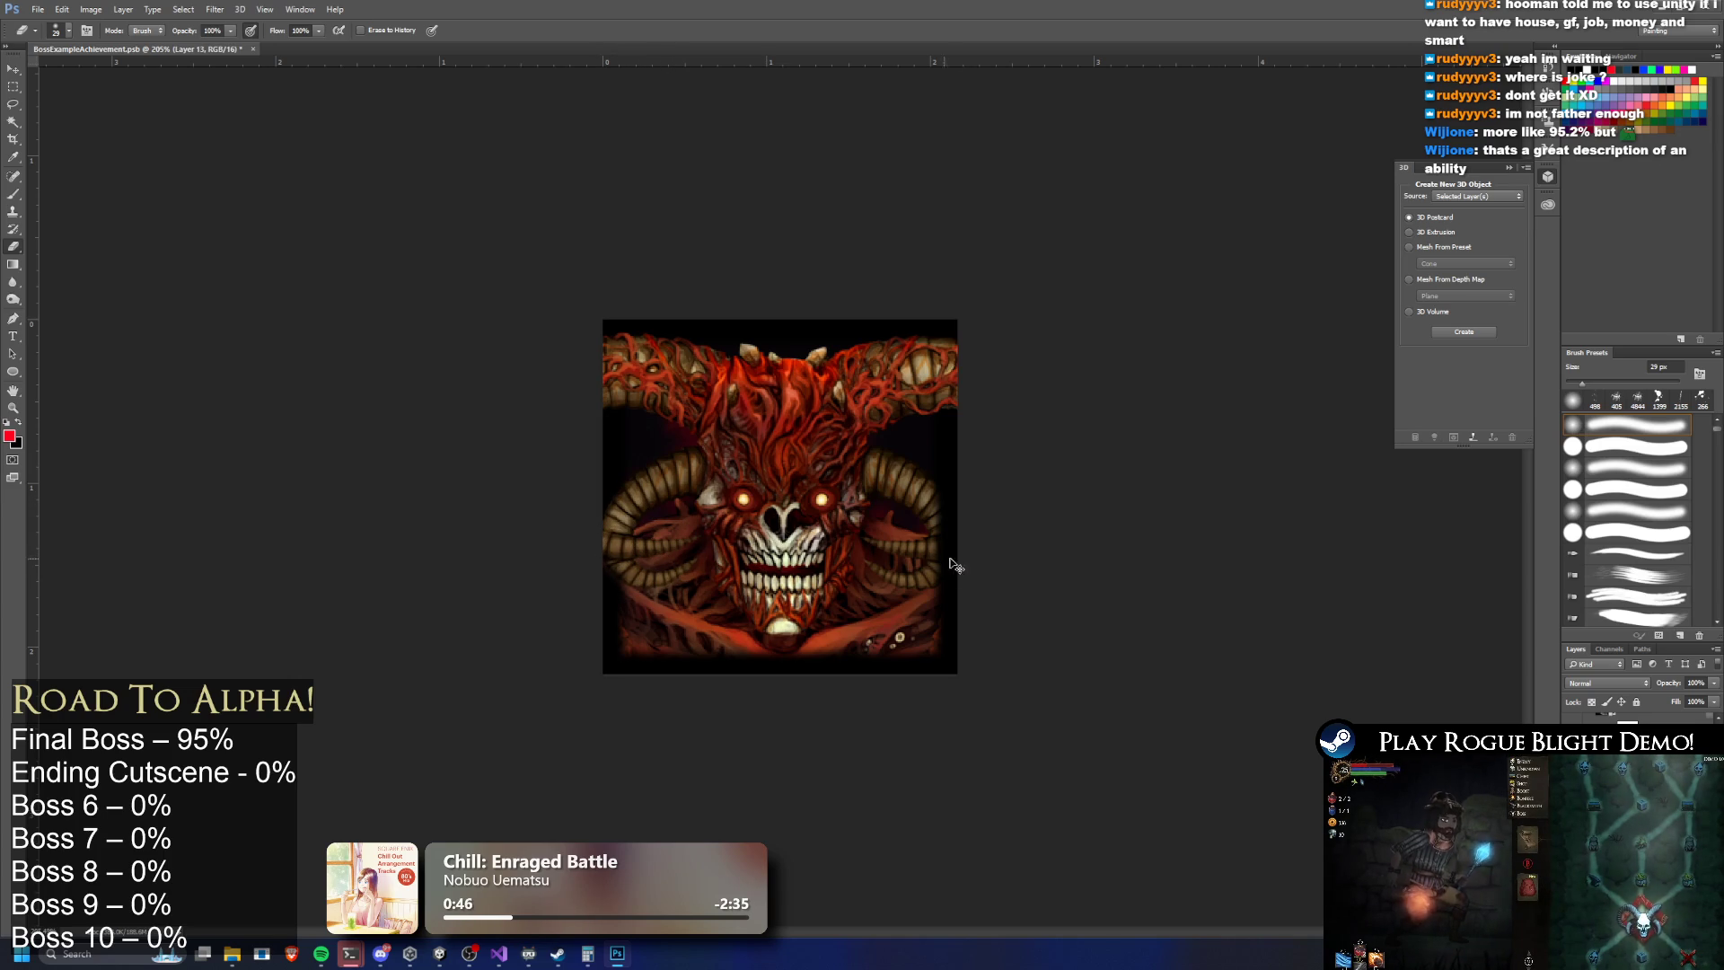
{"action": "scroll", "coordinate": [744, 579], "scroll_direction": "down", "scroll_amount": 3}
{"action": "scroll", "coordinate": [808, 574], "scroll_direction": "up", "scroll_amount": 6}
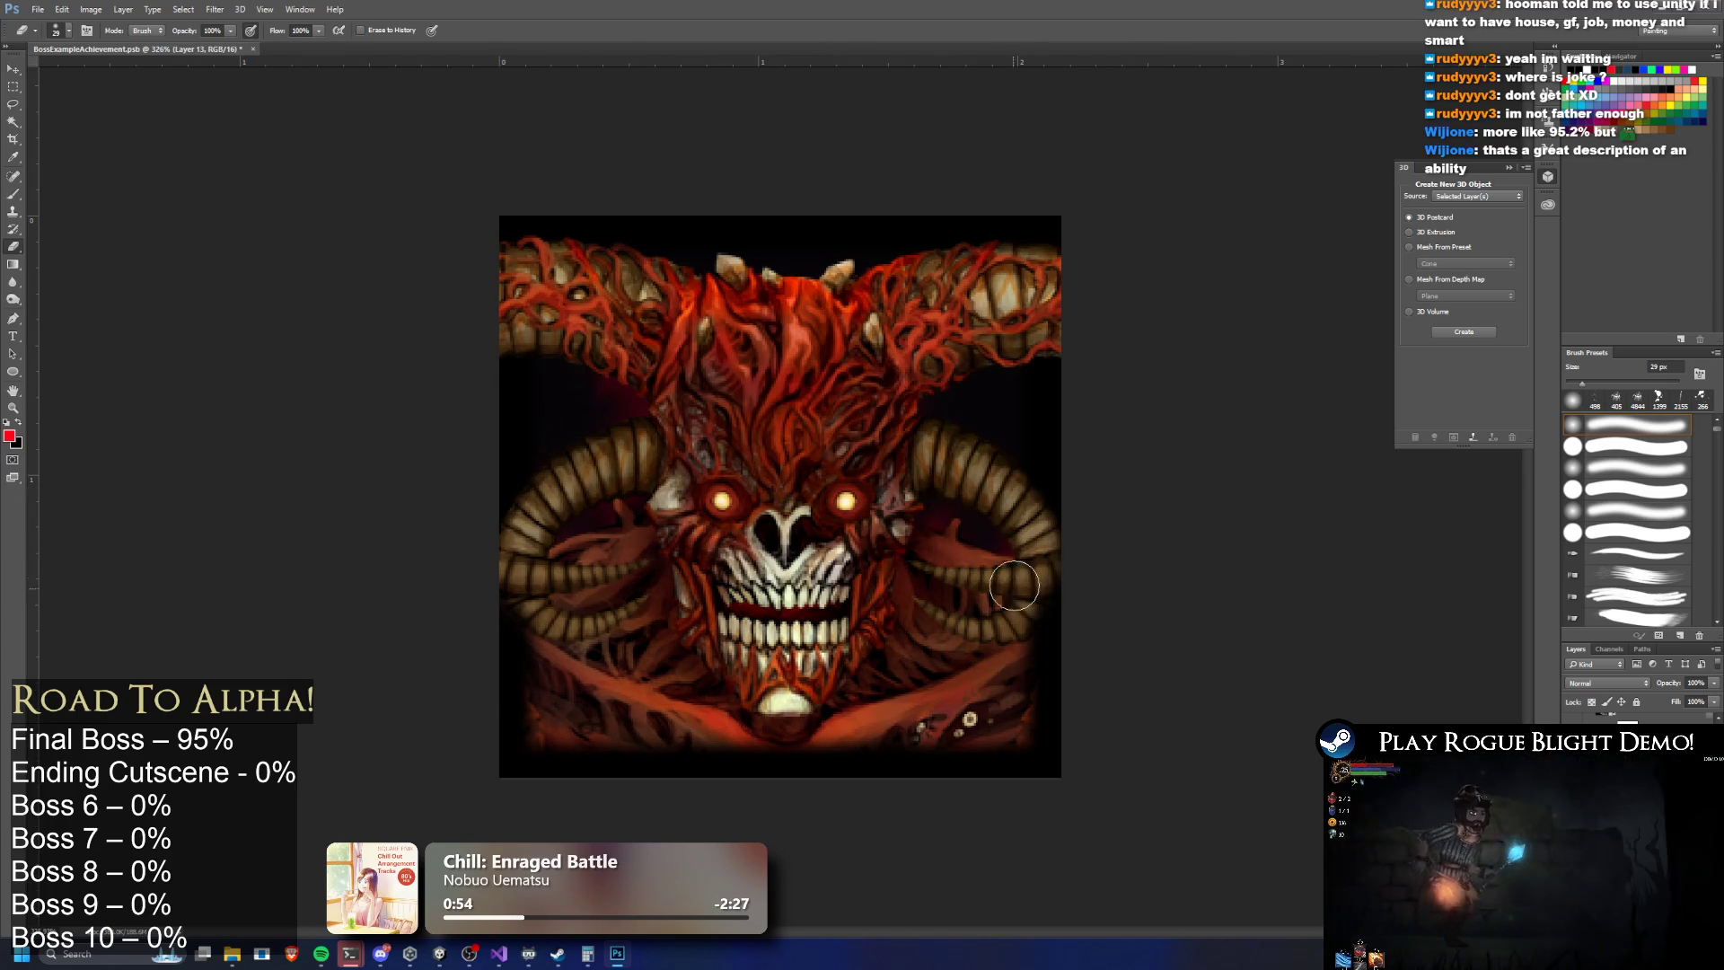
{"action": "mouse_move", "coordinate": [1002, 611]}
{"action": "left_mouse_down"}
{"action": "mouse_move", "coordinate": [1031, 547]}
{"action": "mouse_move", "coordinate": [1013, 583]}
{"action": "mouse_move", "coordinate": [1028, 573]}
{"action": "left_mouse_up"}
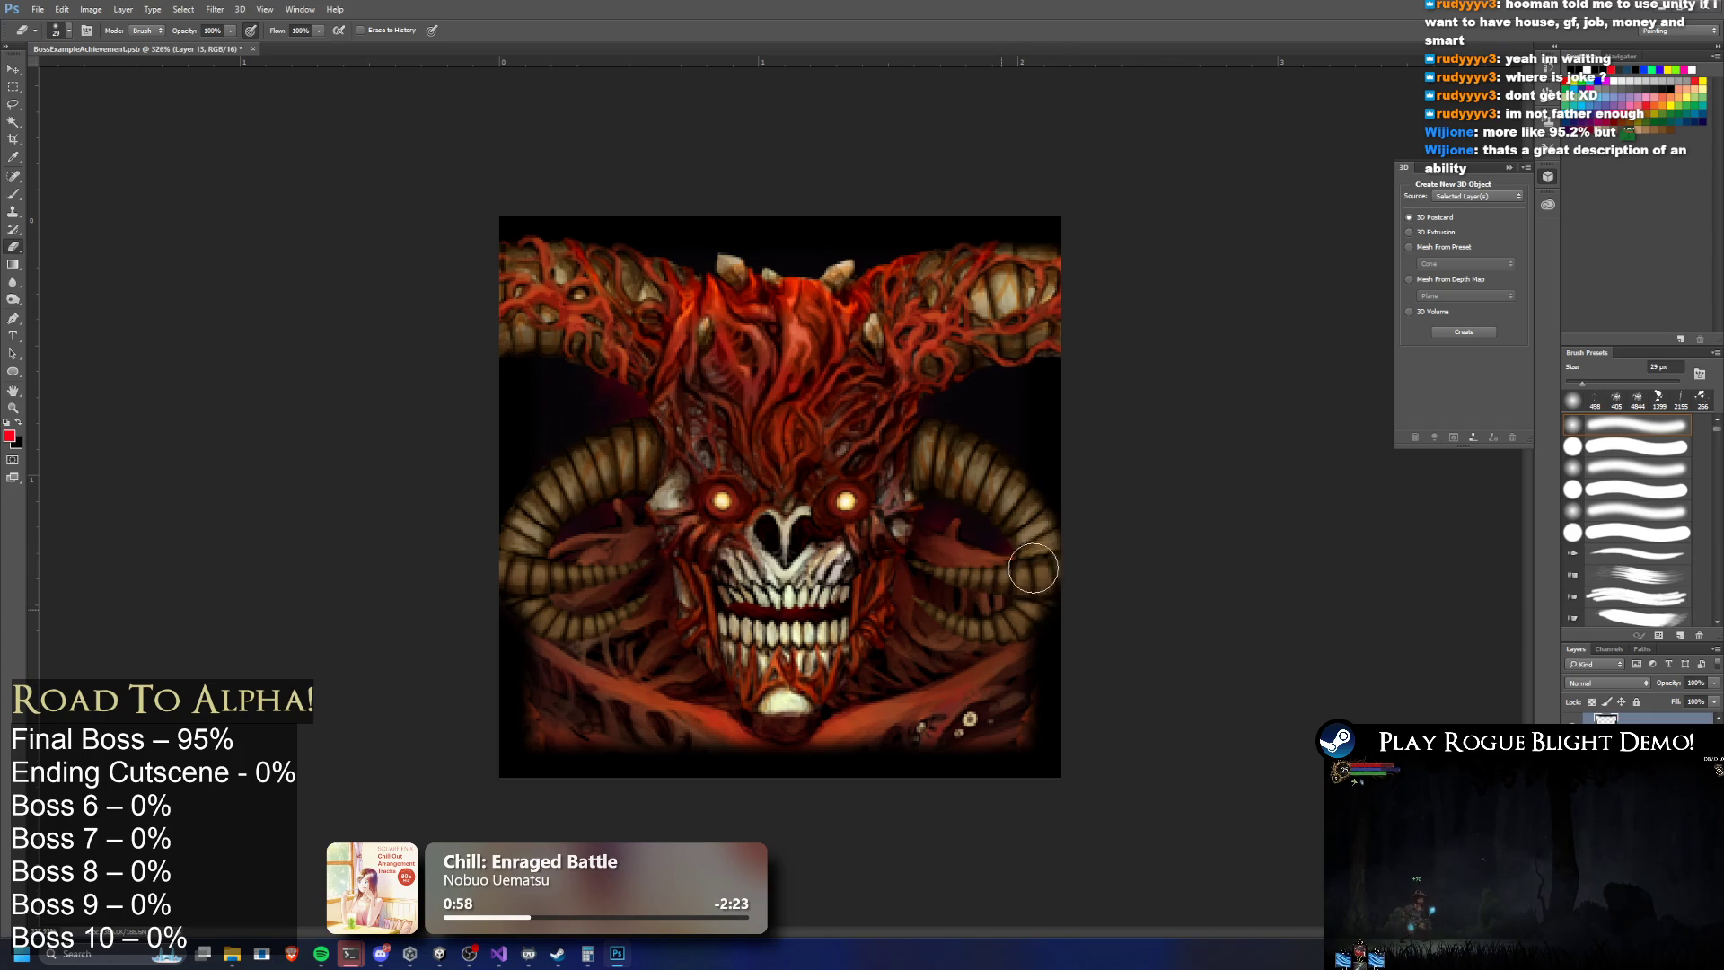
{"action": "scroll", "coordinate": [972, 487], "scroll_direction": "down", "scroll_amount": 5}
{"action": "scroll", "coordinate": [908, 499], "scroll_direction": "up", "scroll_amount": 1}
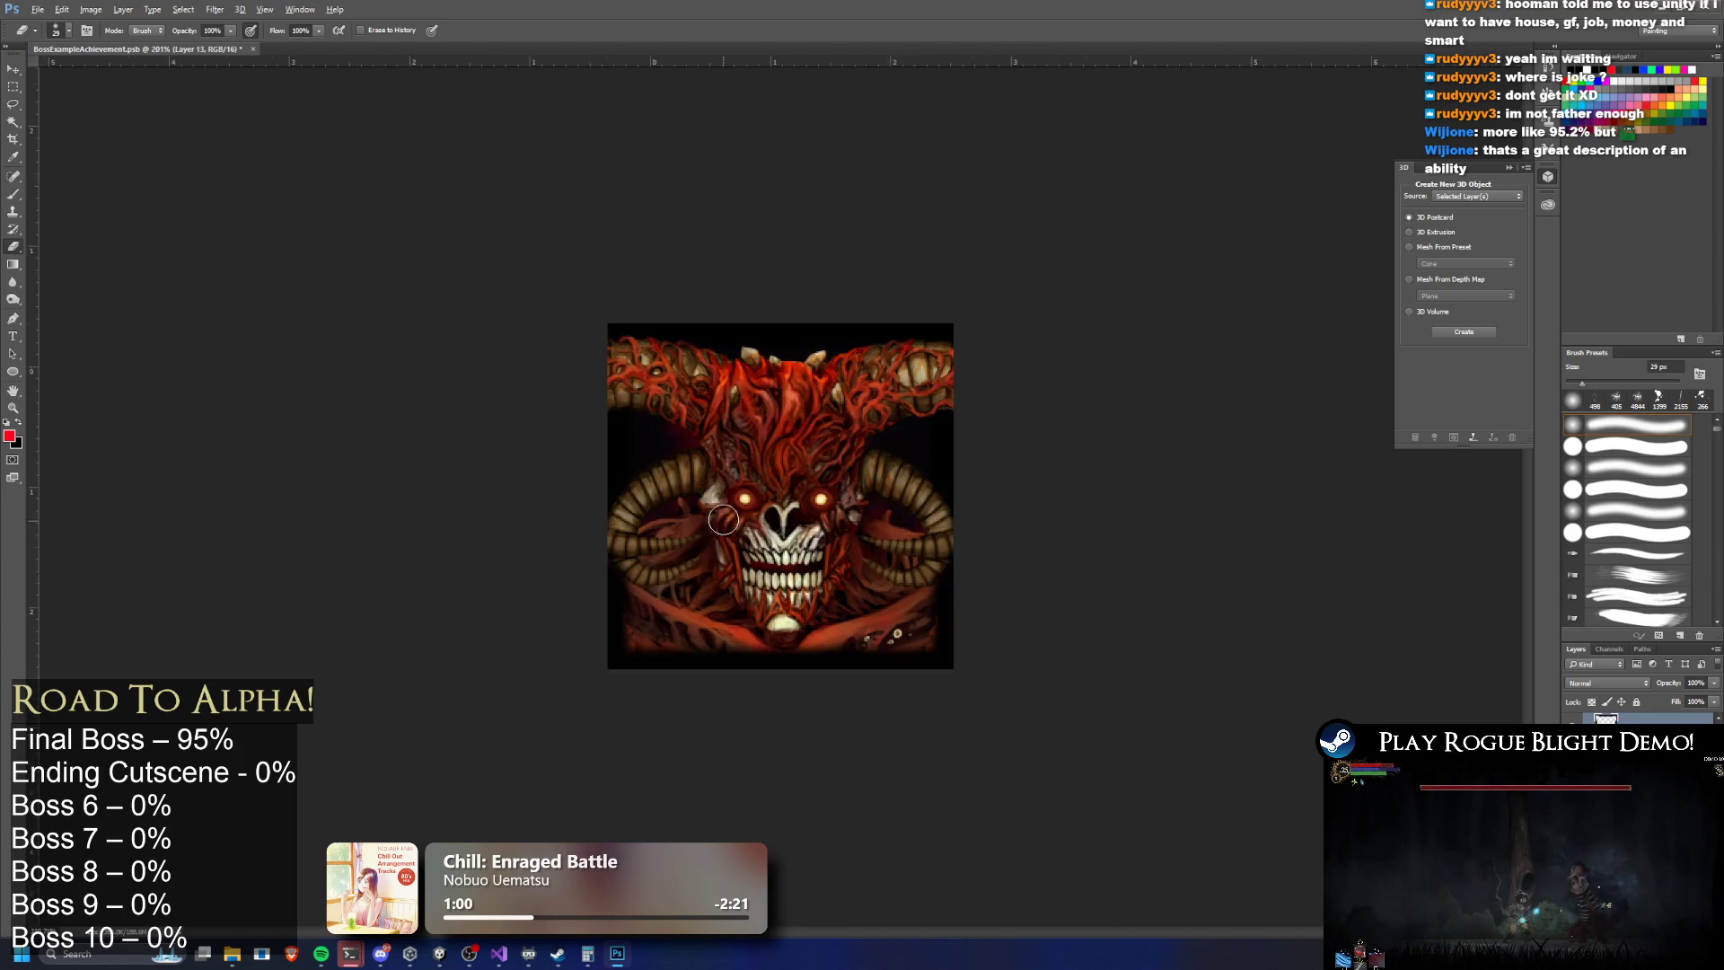
{"action": "scroll", "coordinate": [723, 521], "scroll_direction": "up", "scroll_amount": 3}
{"action": "scroll", "coordinate": [660, 468], "scroll_direction": "down", "scroll_amount": 2}
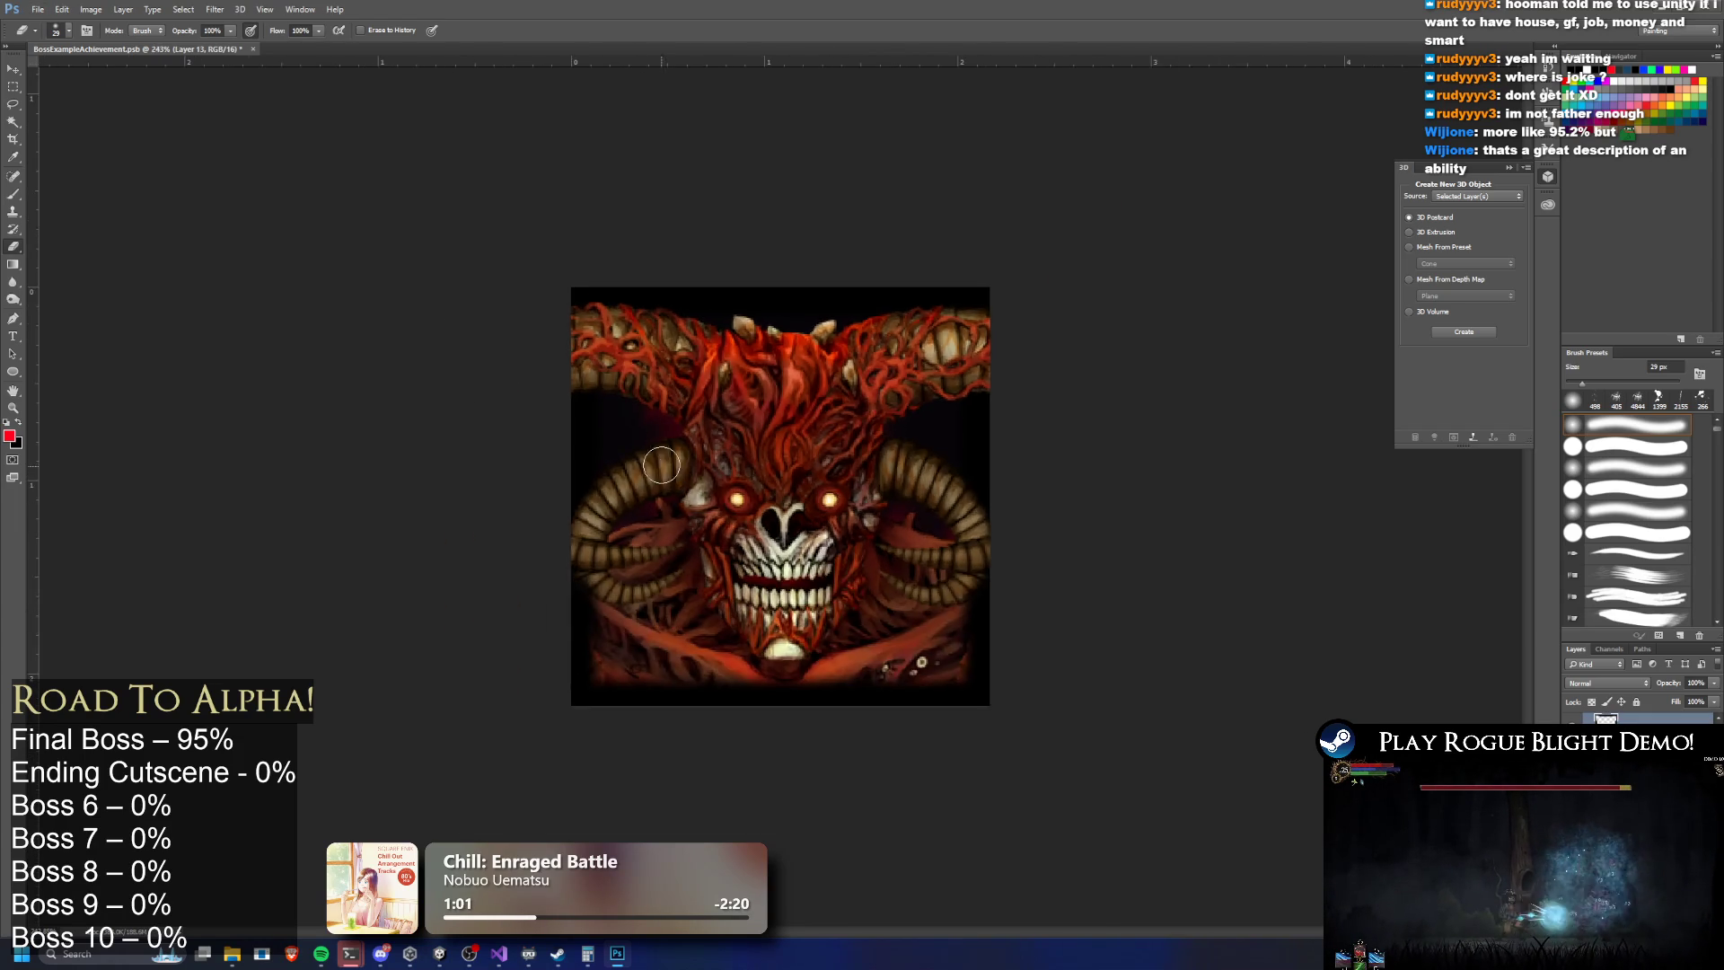
{"action": "scroll", "coordinate": [660, 468], "scroll_direction": "down", "scroll_amount": 4}
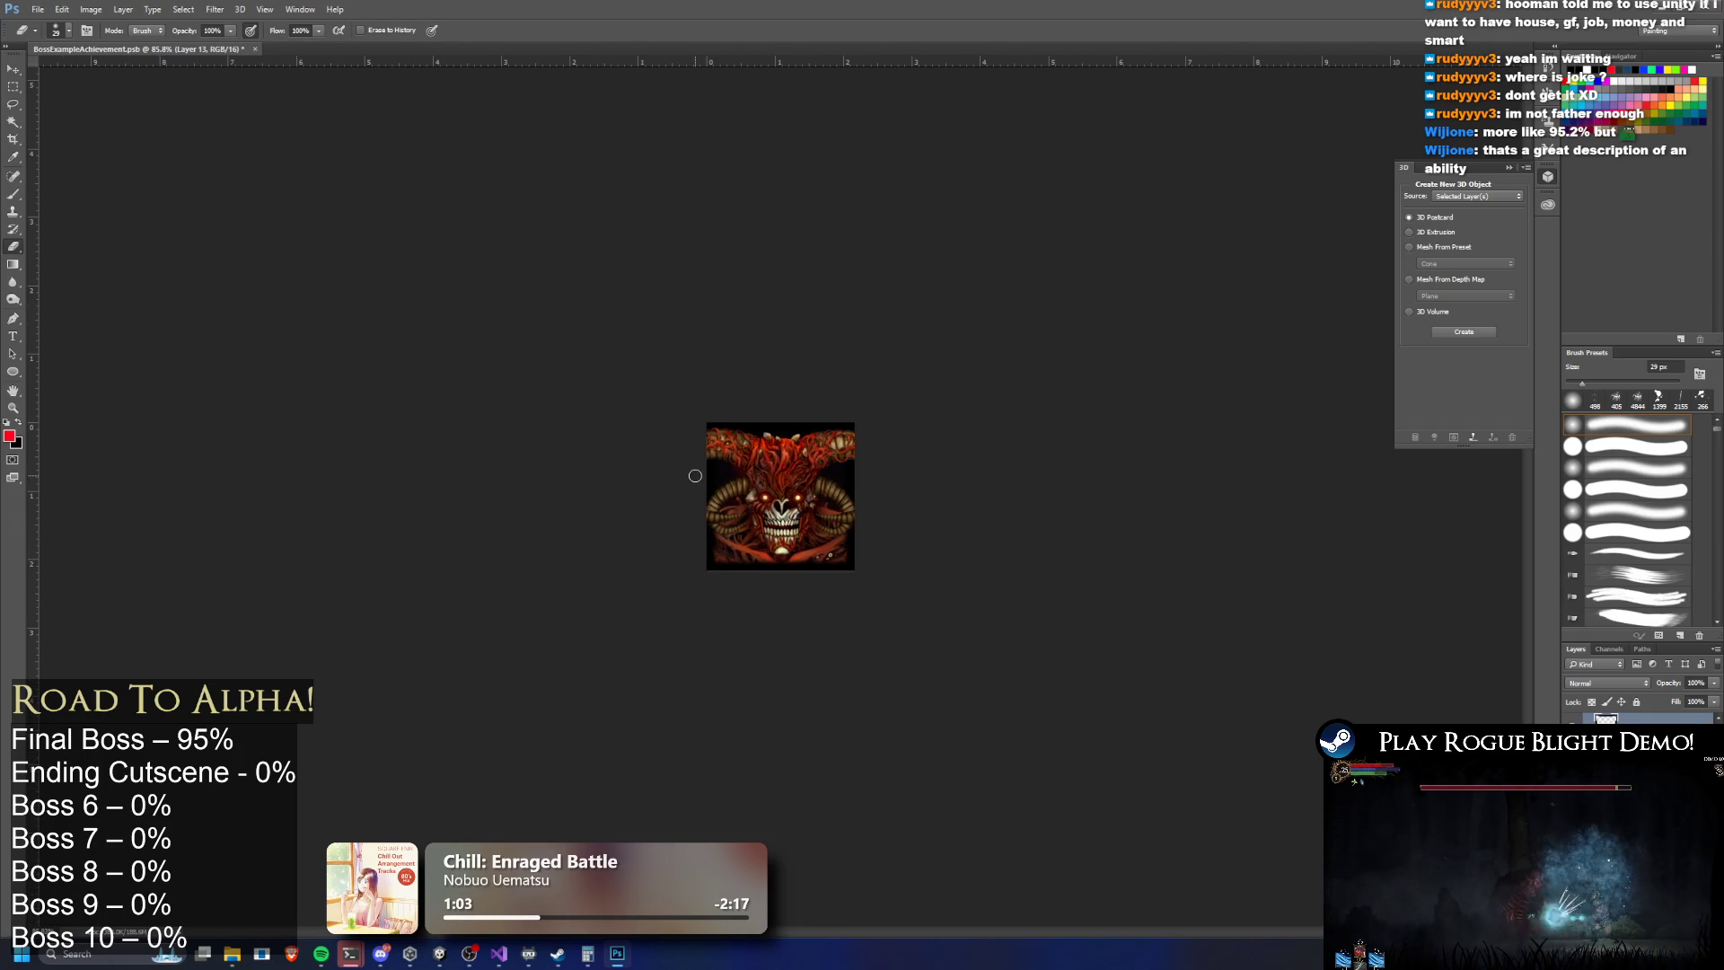
{"action": "scroll", "coordinate": [711, 486], "scroll_direction": "up", "scroll_amount": 4}
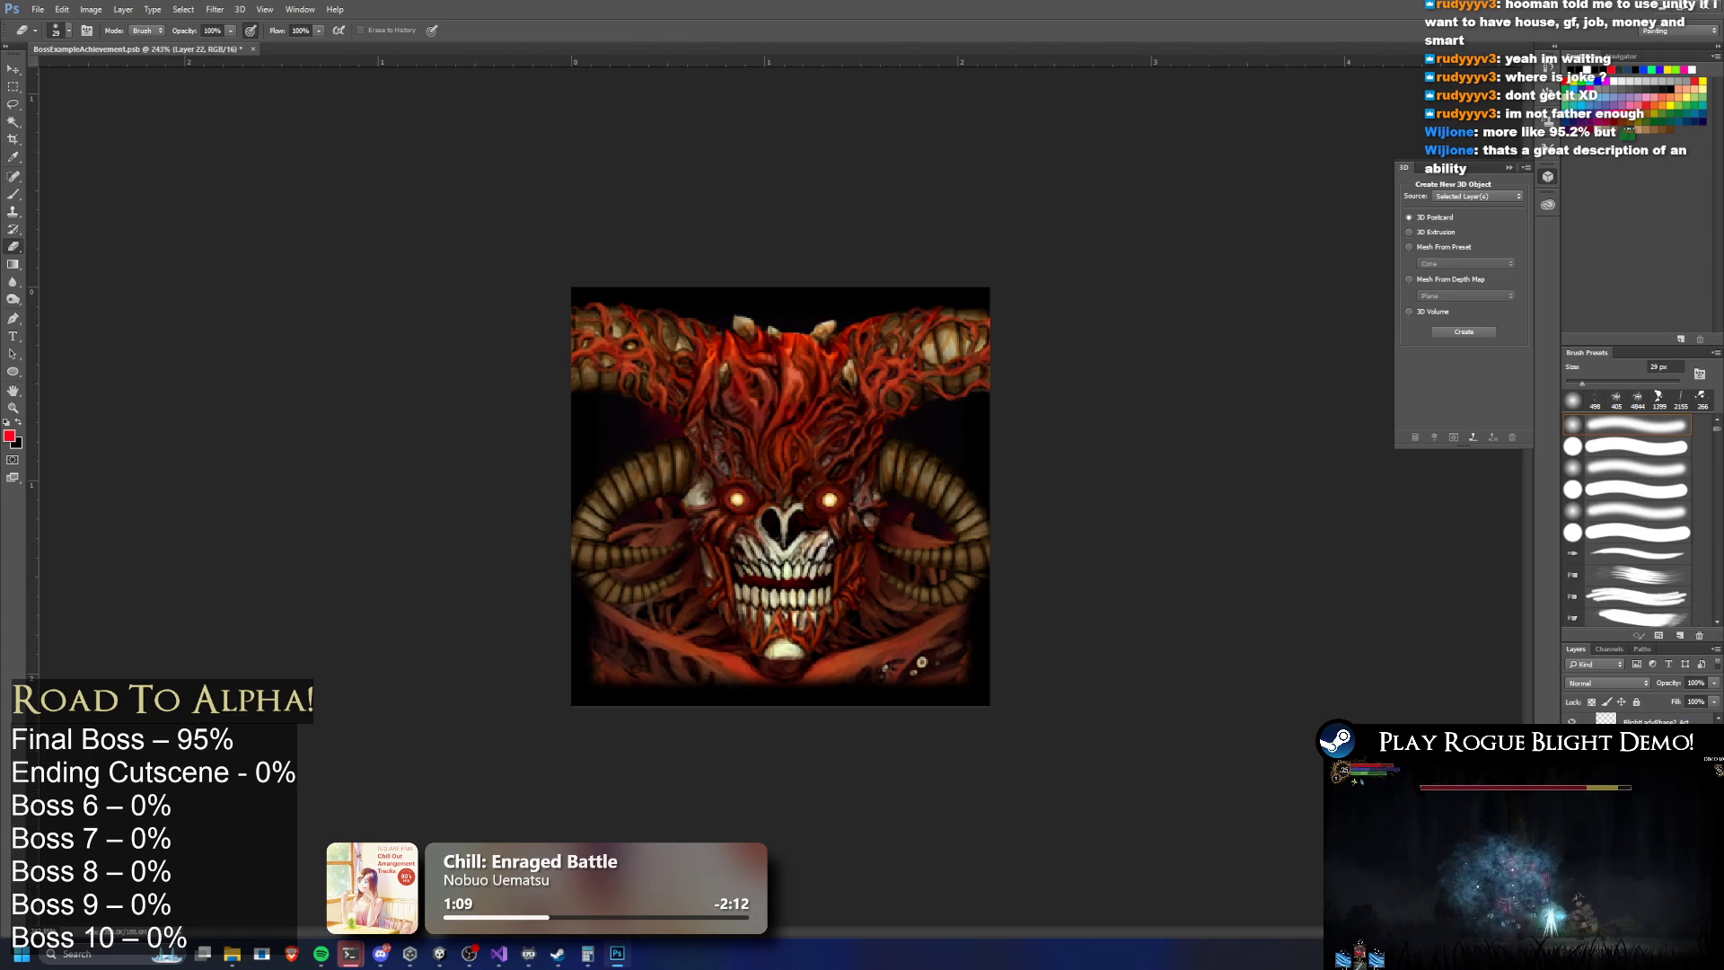
Apply a +25 saturation boost to the demon portrait with Hue/Saturation (Ctrl+U)
{"action": "key", "text": "ctrl+u"}
{"action": "mouse_move", "coordinate": [1133, 555]}
{"action": "left_mouse_down"}
{"action": "mouse_move", "coordinate": [1113, 547]}
{"action": "mouse_move", "coordinate": [1164, 584]}
{"action": "mouse_move", "coordinate": [1144, 587]}
{"action": "mouse_move", "coordinate": [1122, 553]}
{"action": "left_mouse_up"}
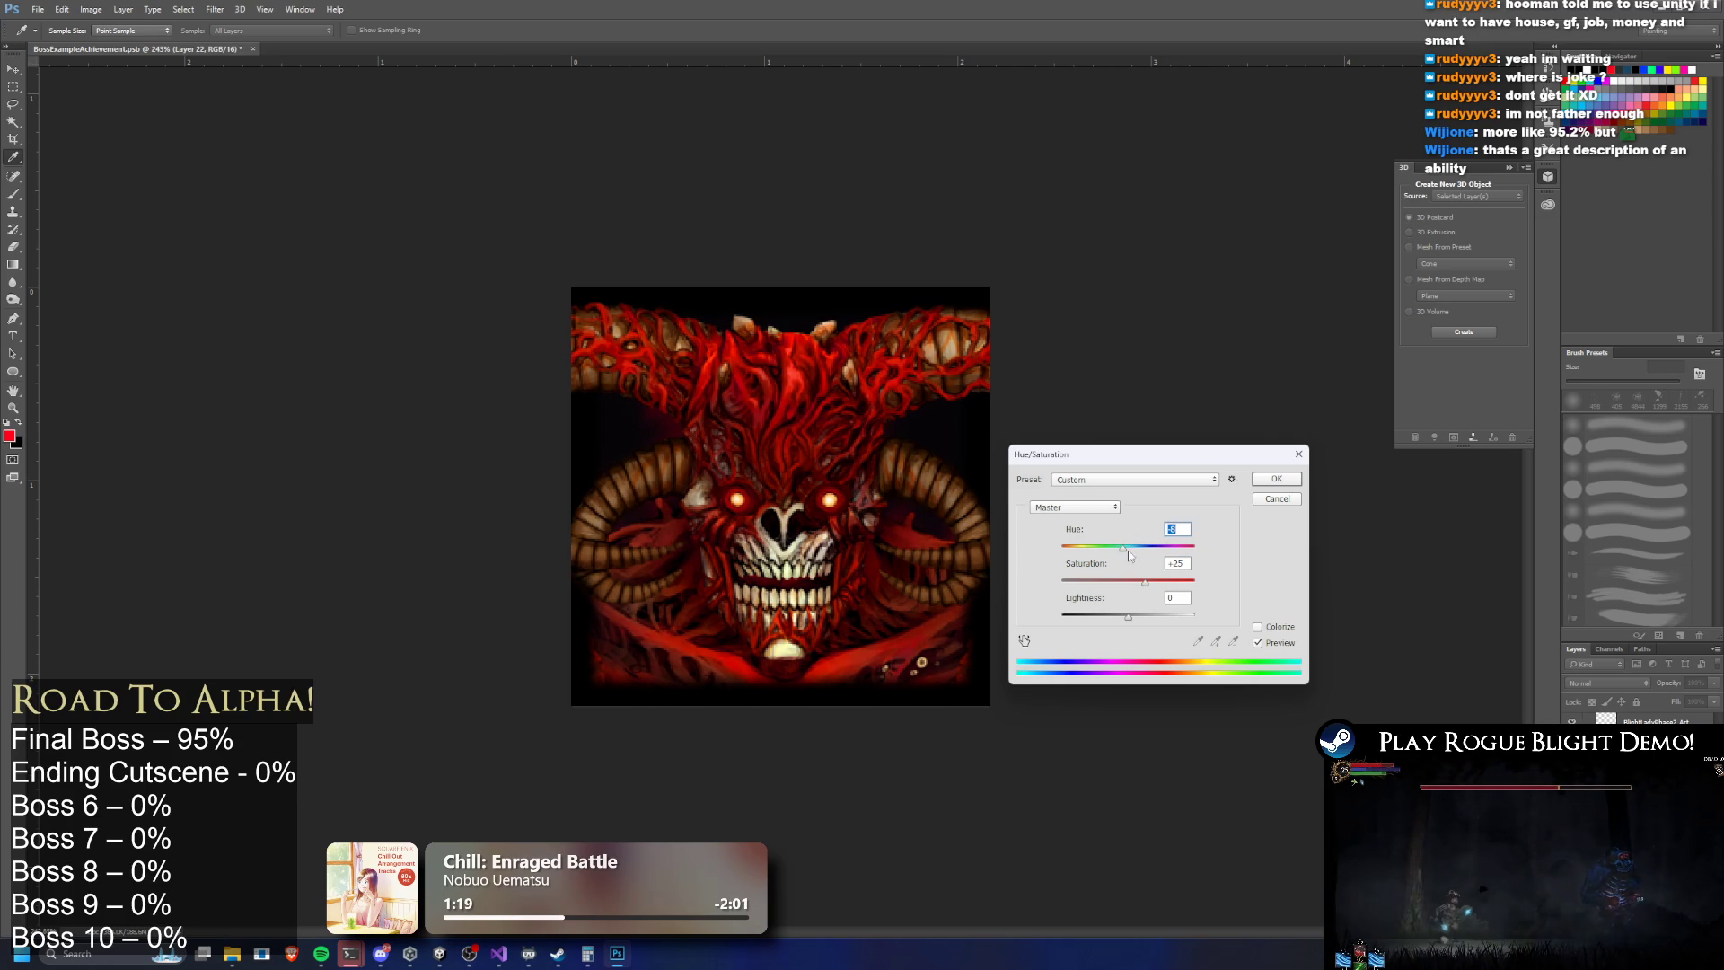
{"action": "left_click", "coordinate": [1278, 481]}
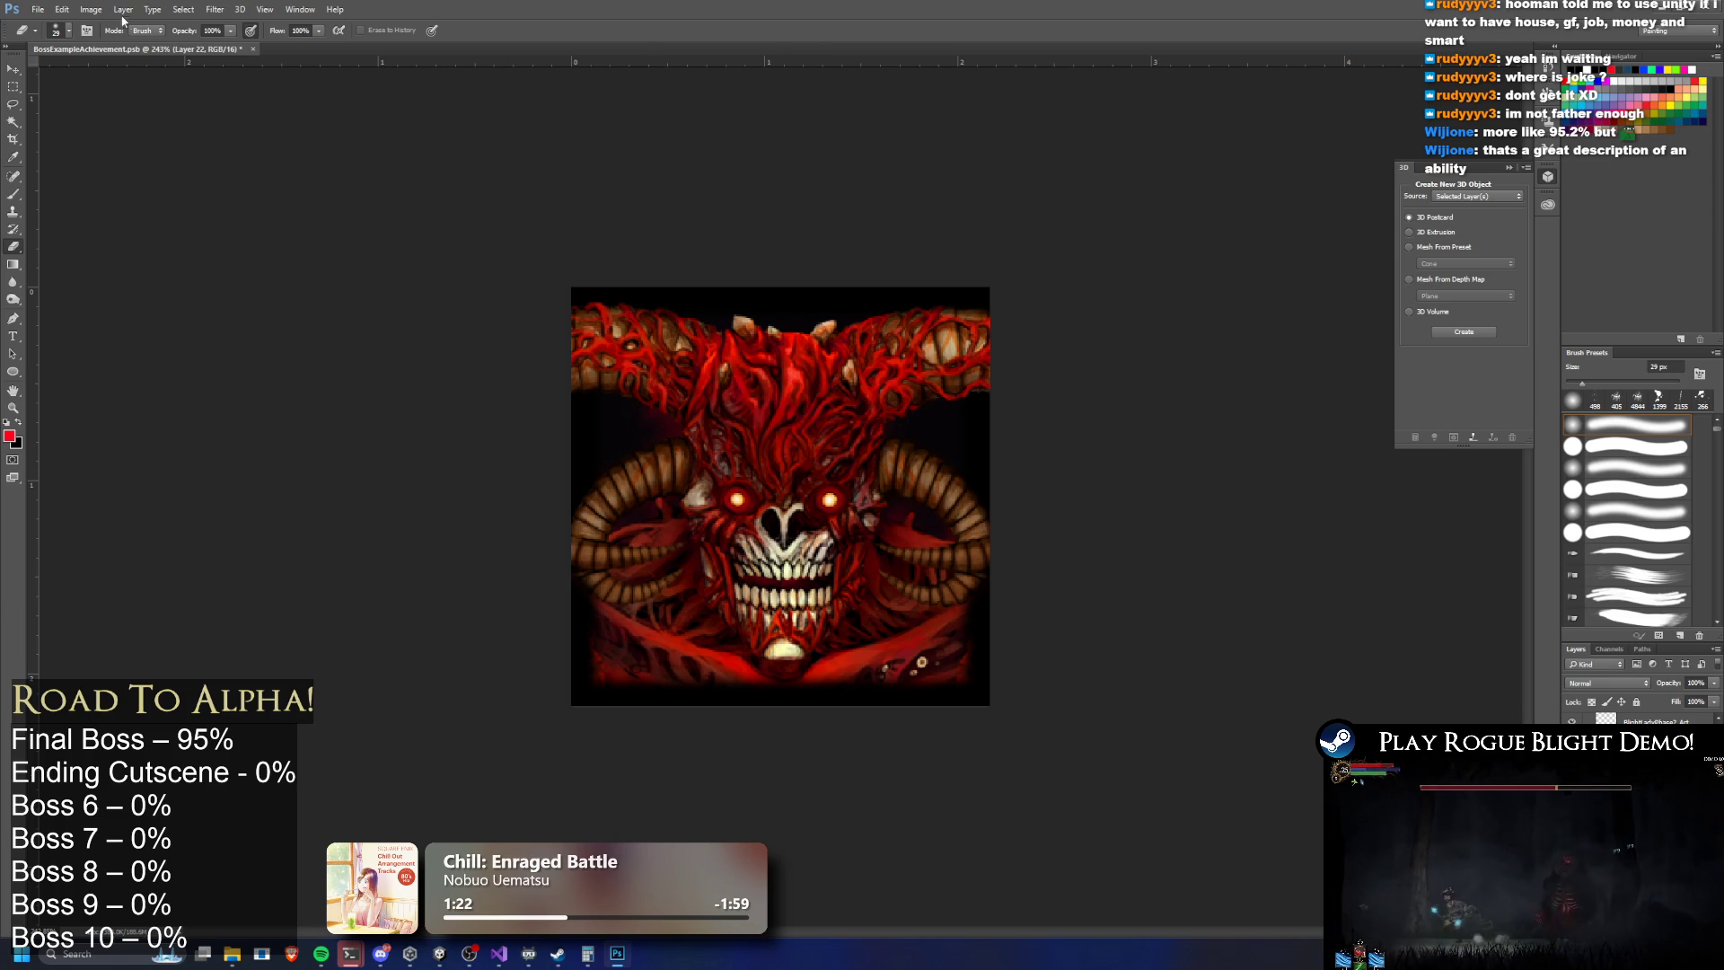
{"action": "left_click", "coordinate": [62, 9]}
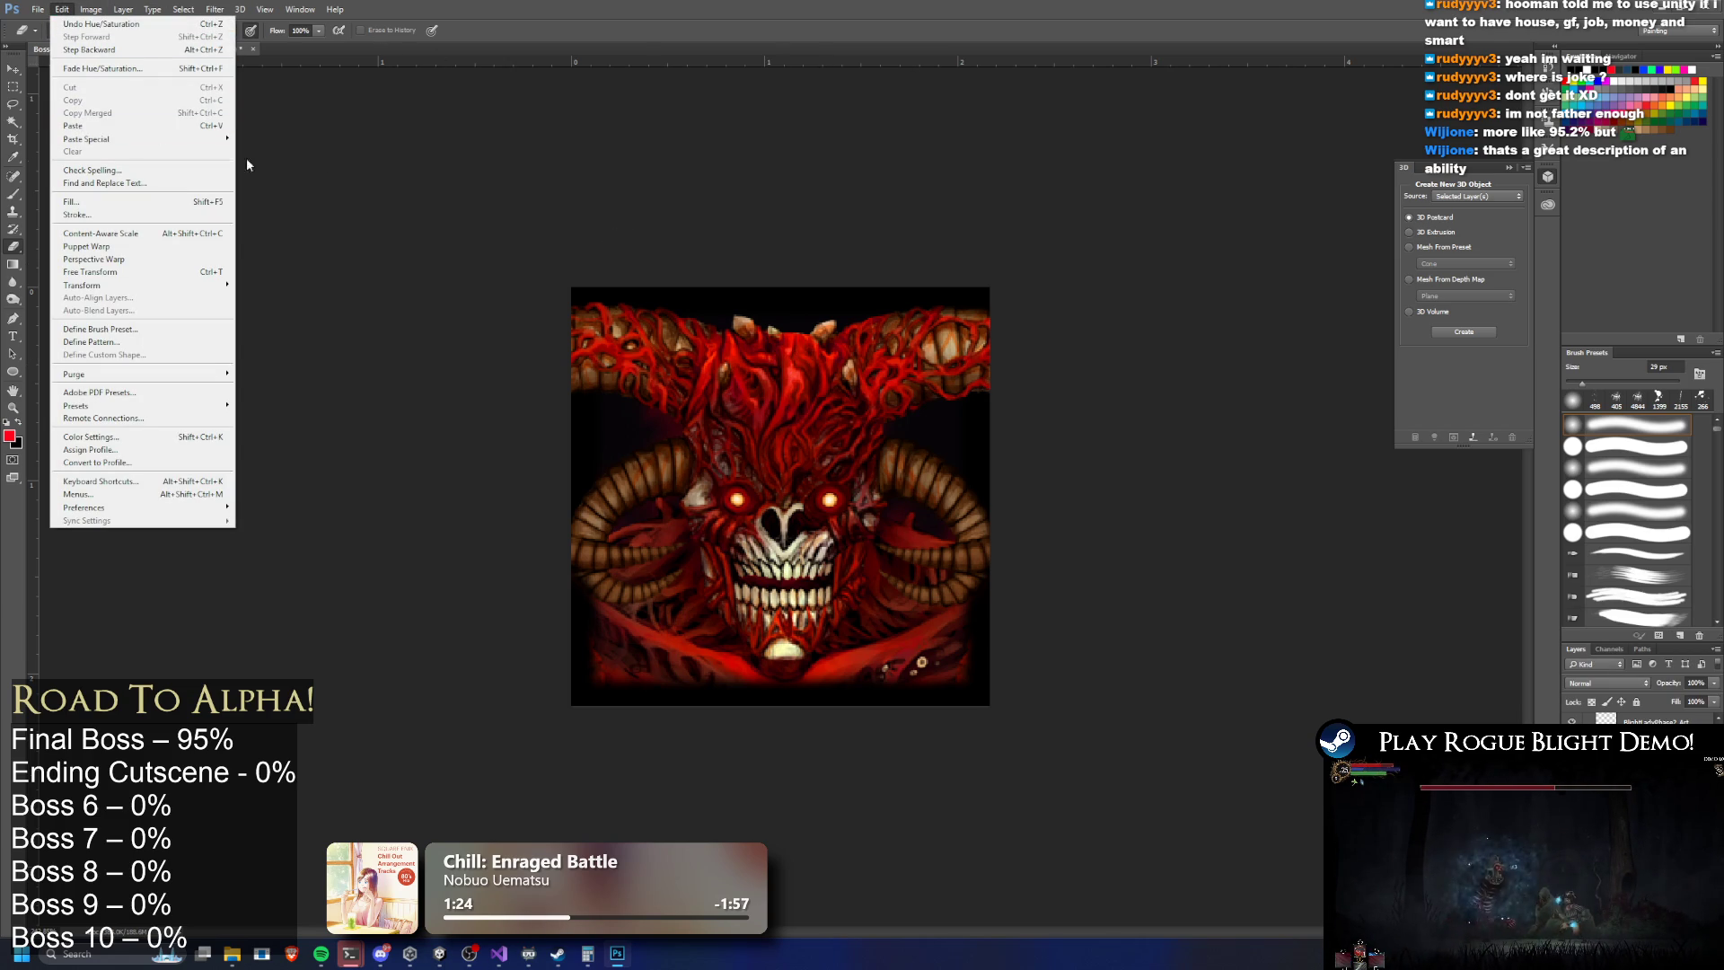
{"action": "key", "text": "Escape"}
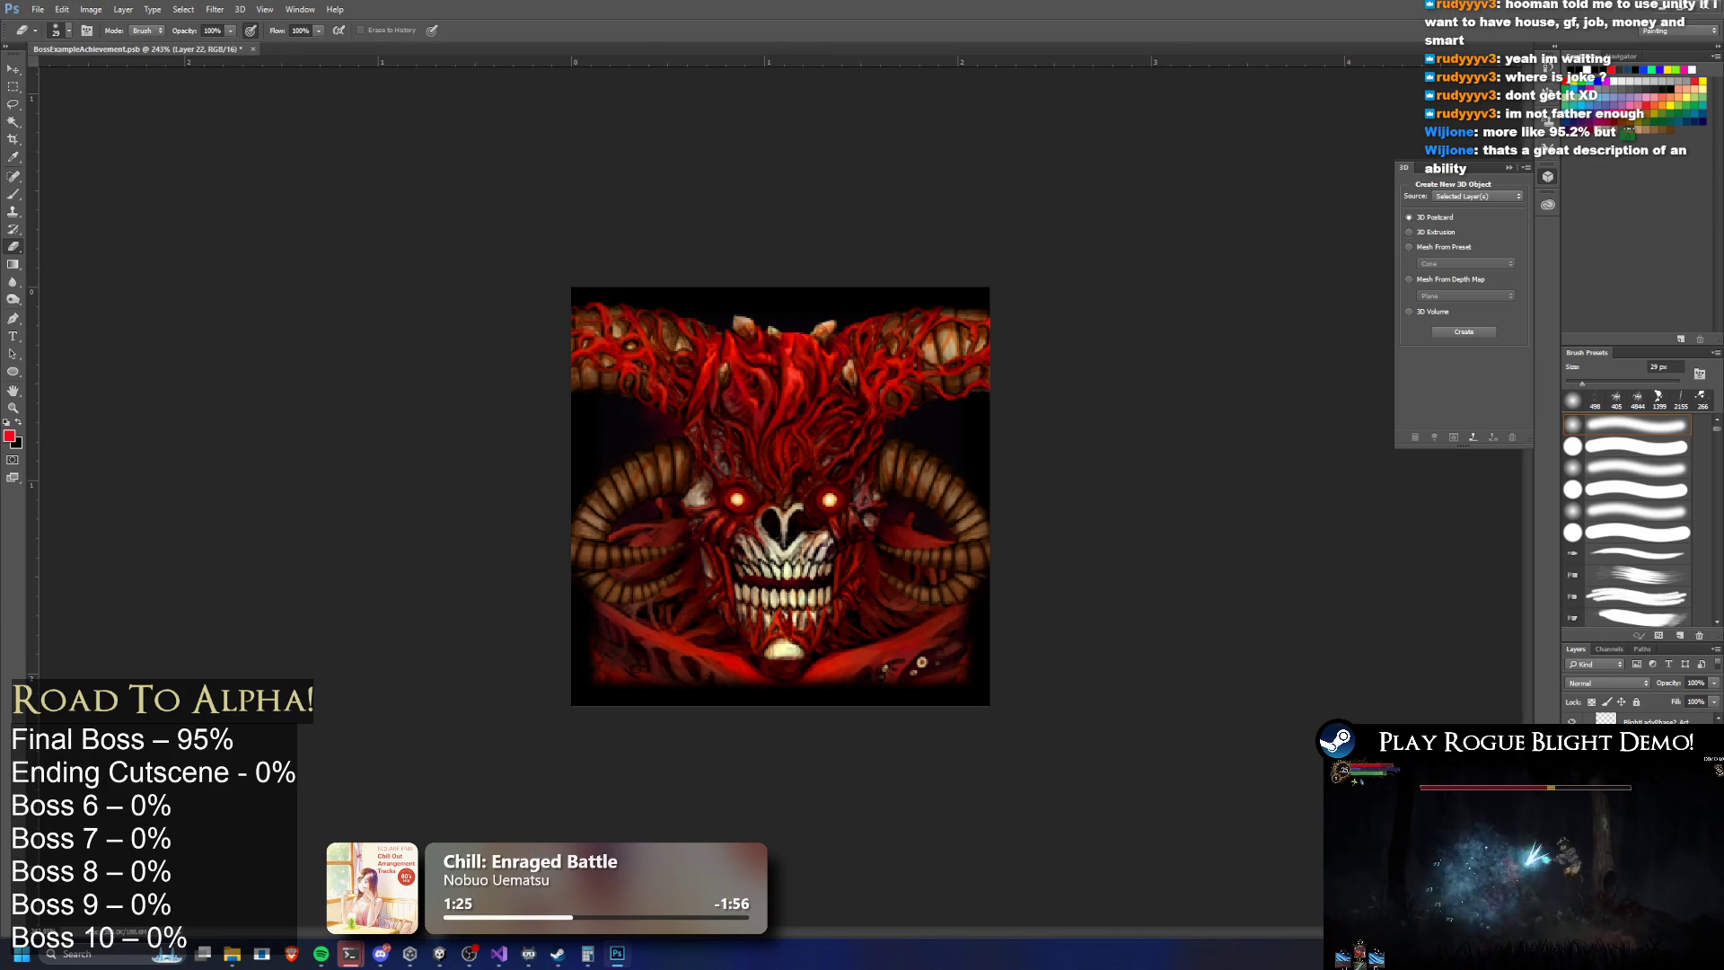
In Layer Style, try inner shadow, stroke and drop shadow, then enable Outer Glow and Inner Glow
{"action": "double_click", "coordinate": [1642, 720]}
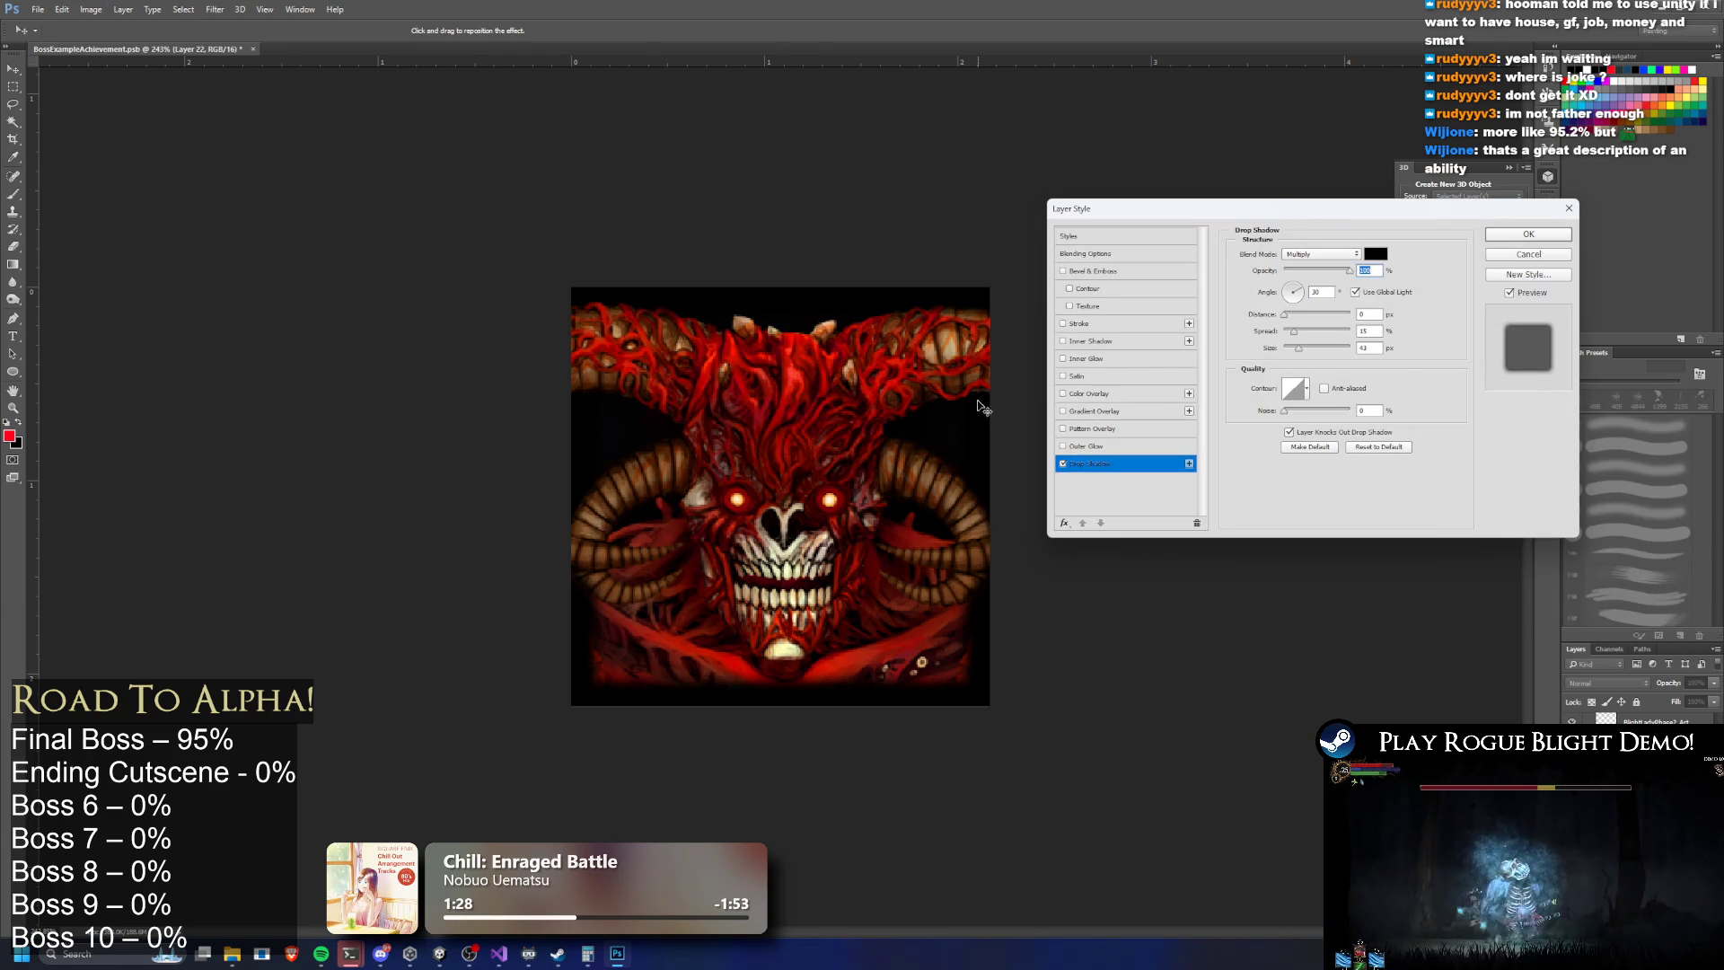
{"action": "left_click", "coordinate": [1063, 341]}
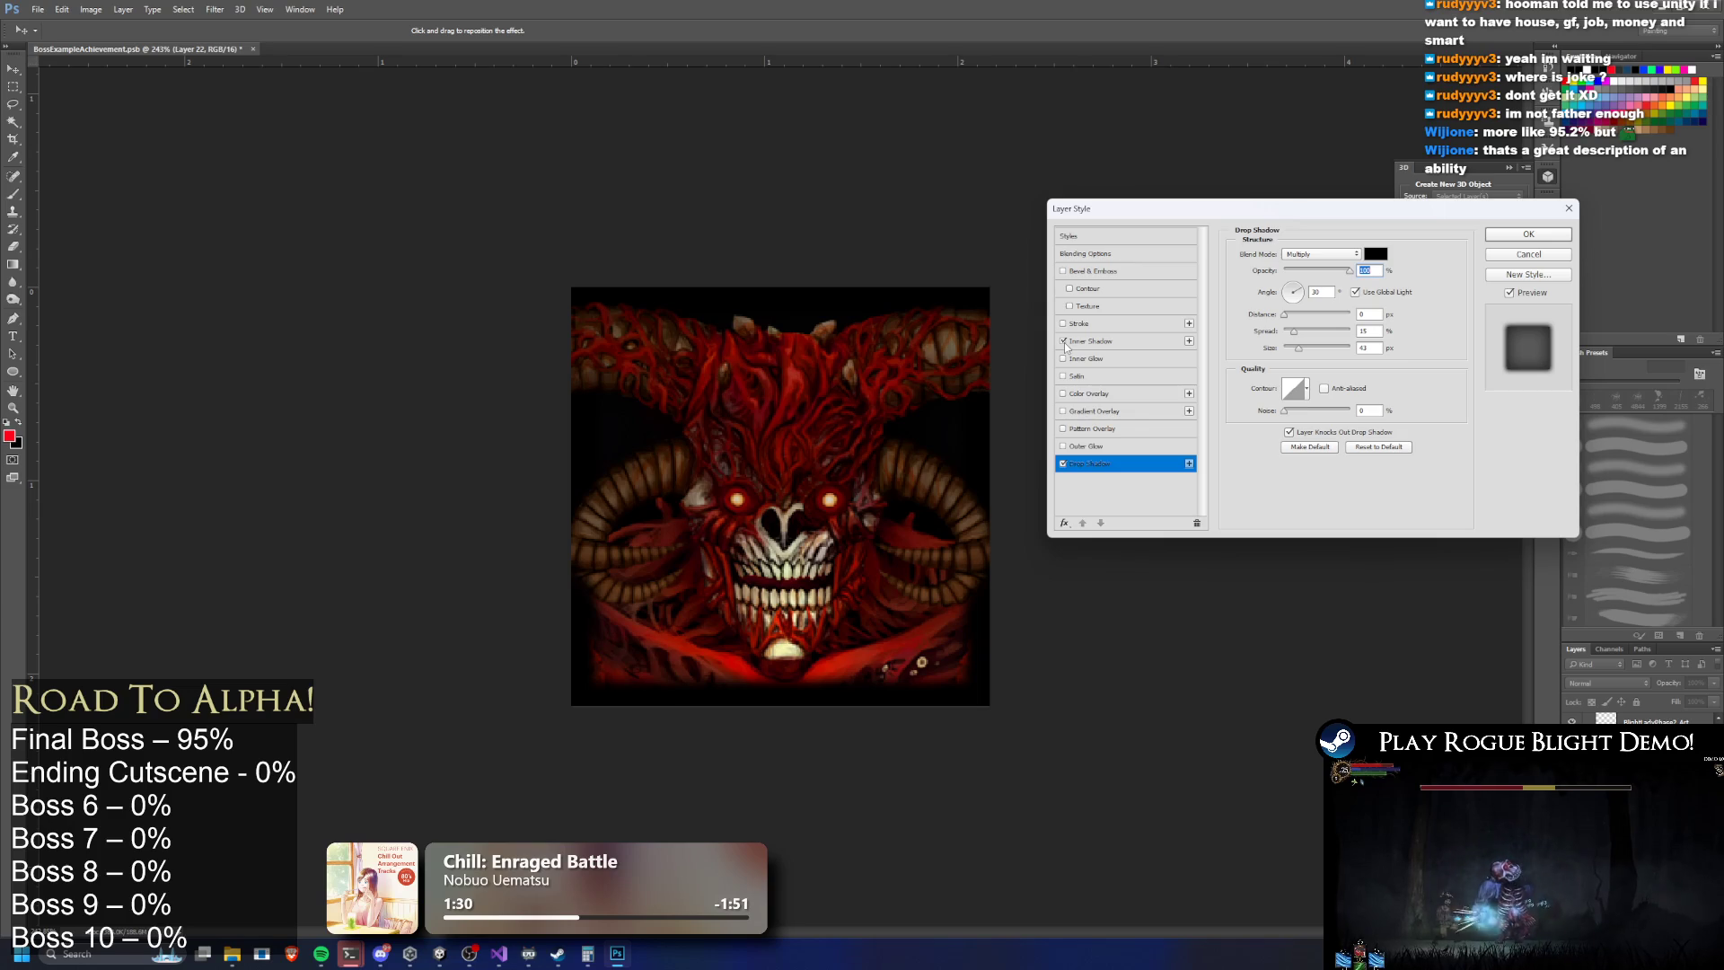
{"action": "left_click", "coordinate": [1064, 358]}
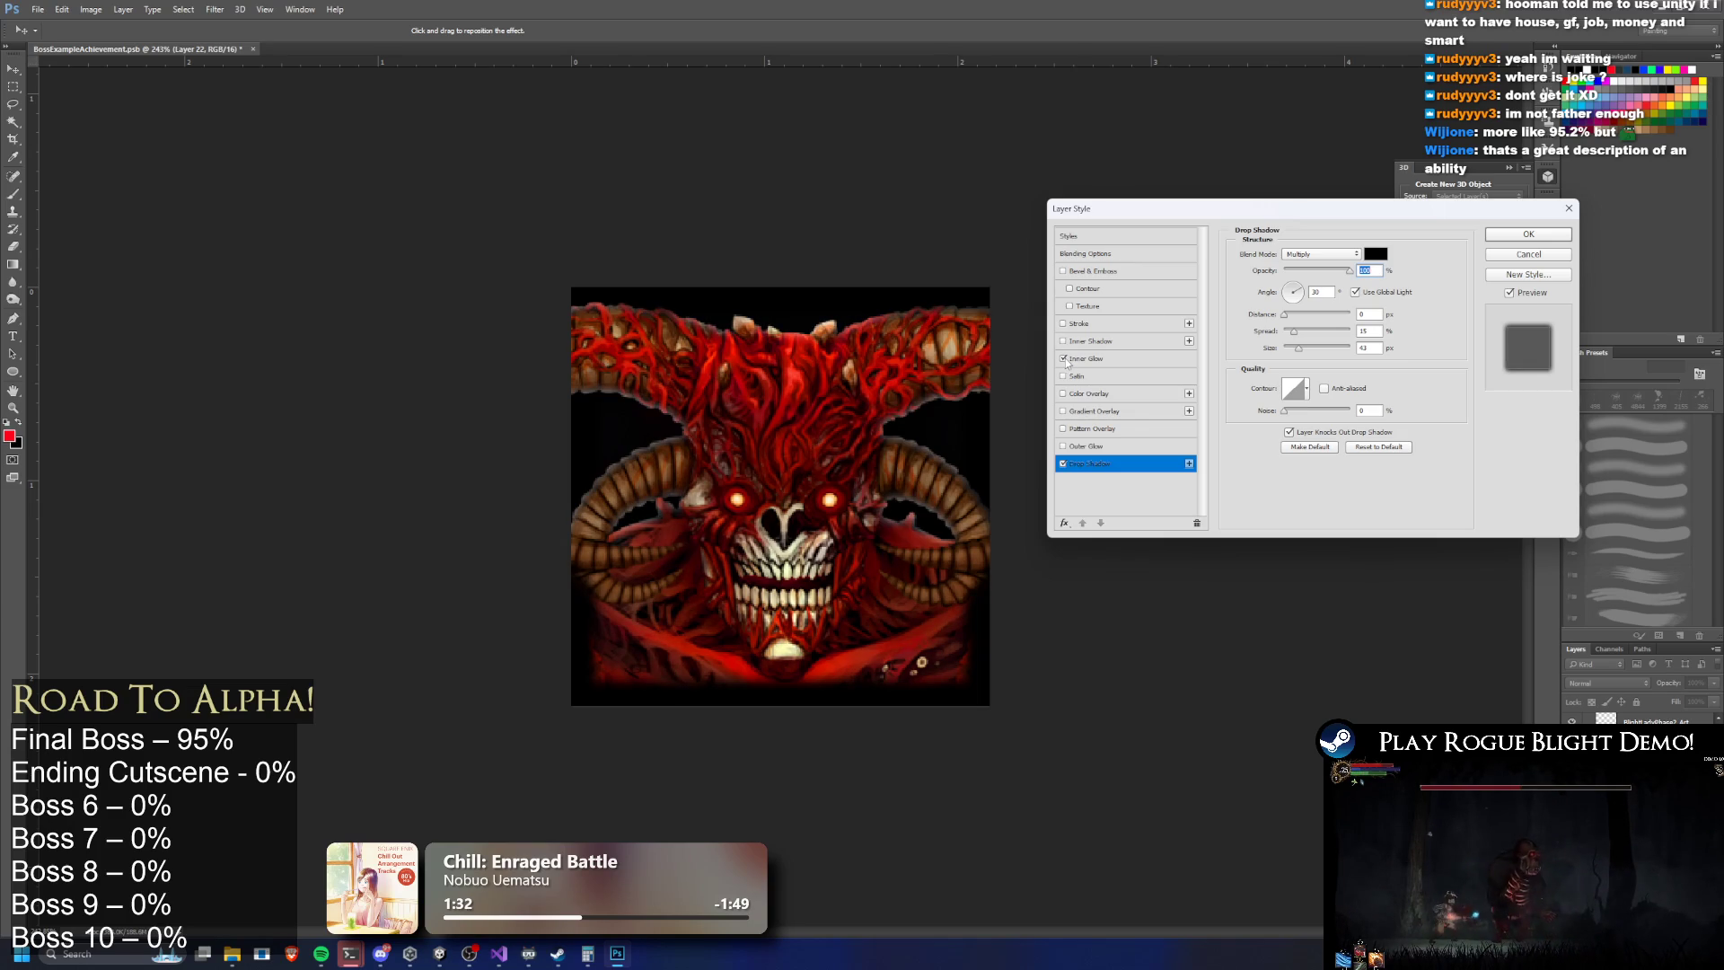
{"action": "left_click", "coordinate": [1063, 324]}
{"action": "left_click", "coordinate": [1063, 324]}
{"action": "left_click", "coordinate": [1064, 358]}
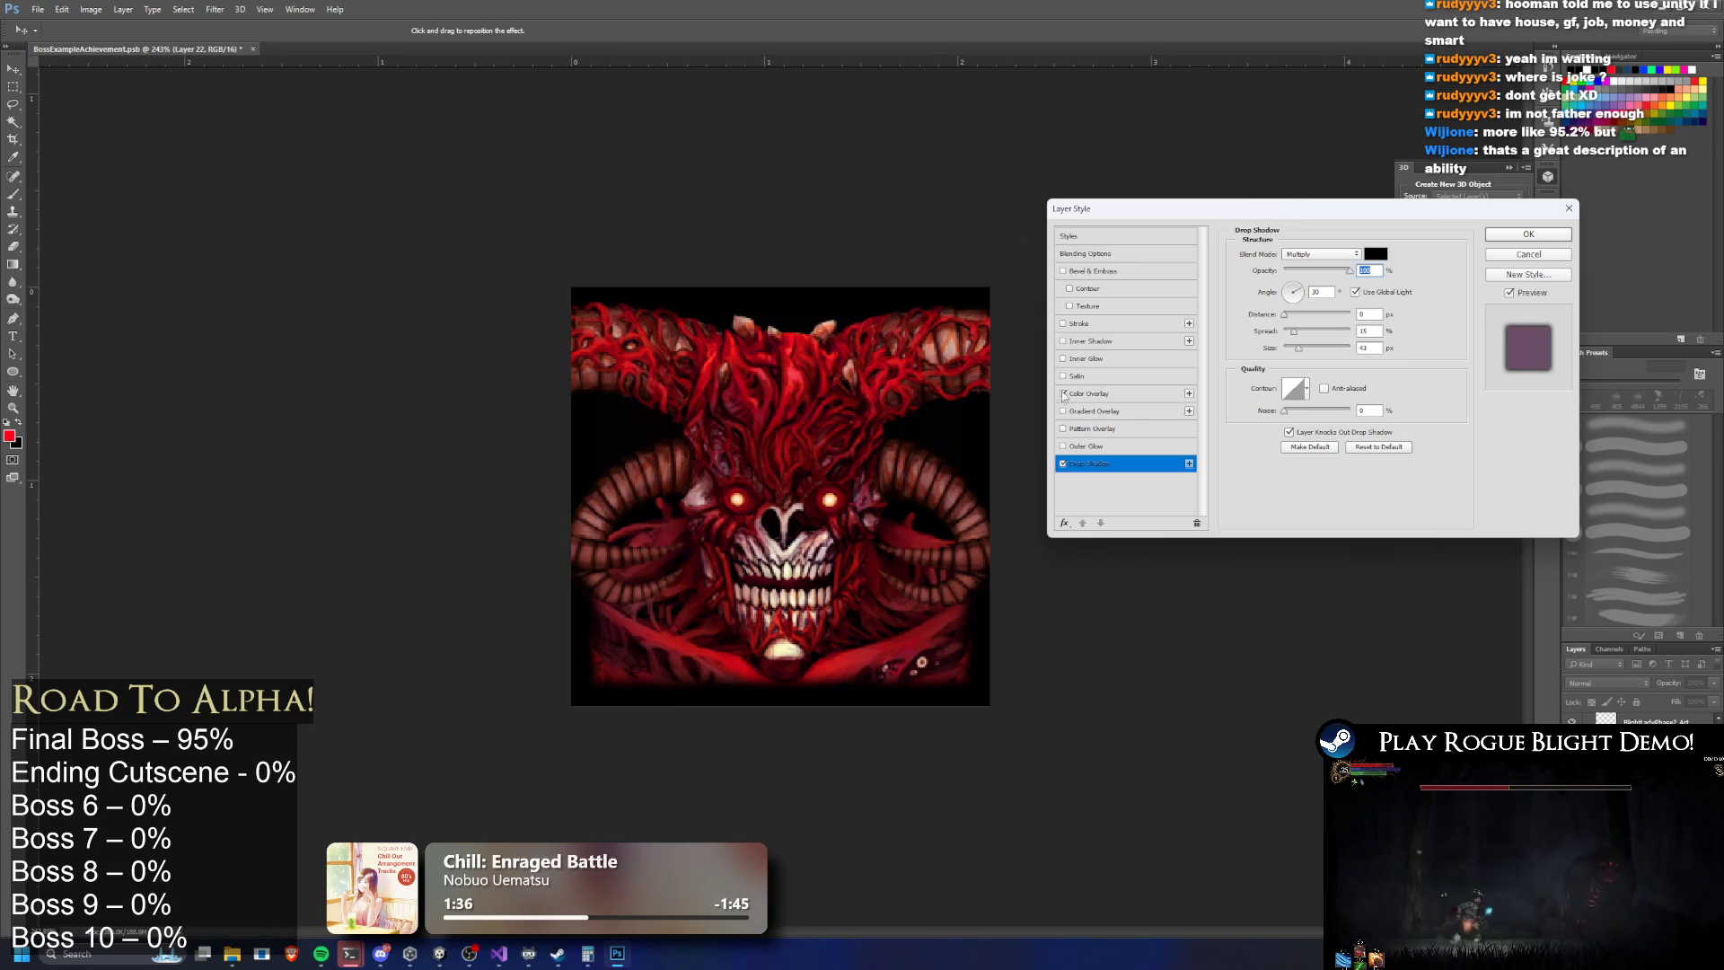
{"action": "left_click", "coordinate": [1064, 465]}
{"action": "left_click", "coordinate": [1064, 465]}
{"action": "mouse_move", "coordinate": [1349, 270]}
{"action": "left_mouse_down"}
{"action": "mouse_move", "coordinate": [1286, 270]}
{"action": "mouse_move", "coordinate": [1302, 269]}
{"action": "left_mouse_up"}
{"action": "left_click", "coordinate": [1063, 464]}
{"action": "left_click", "coordinate": [1062, 447]}
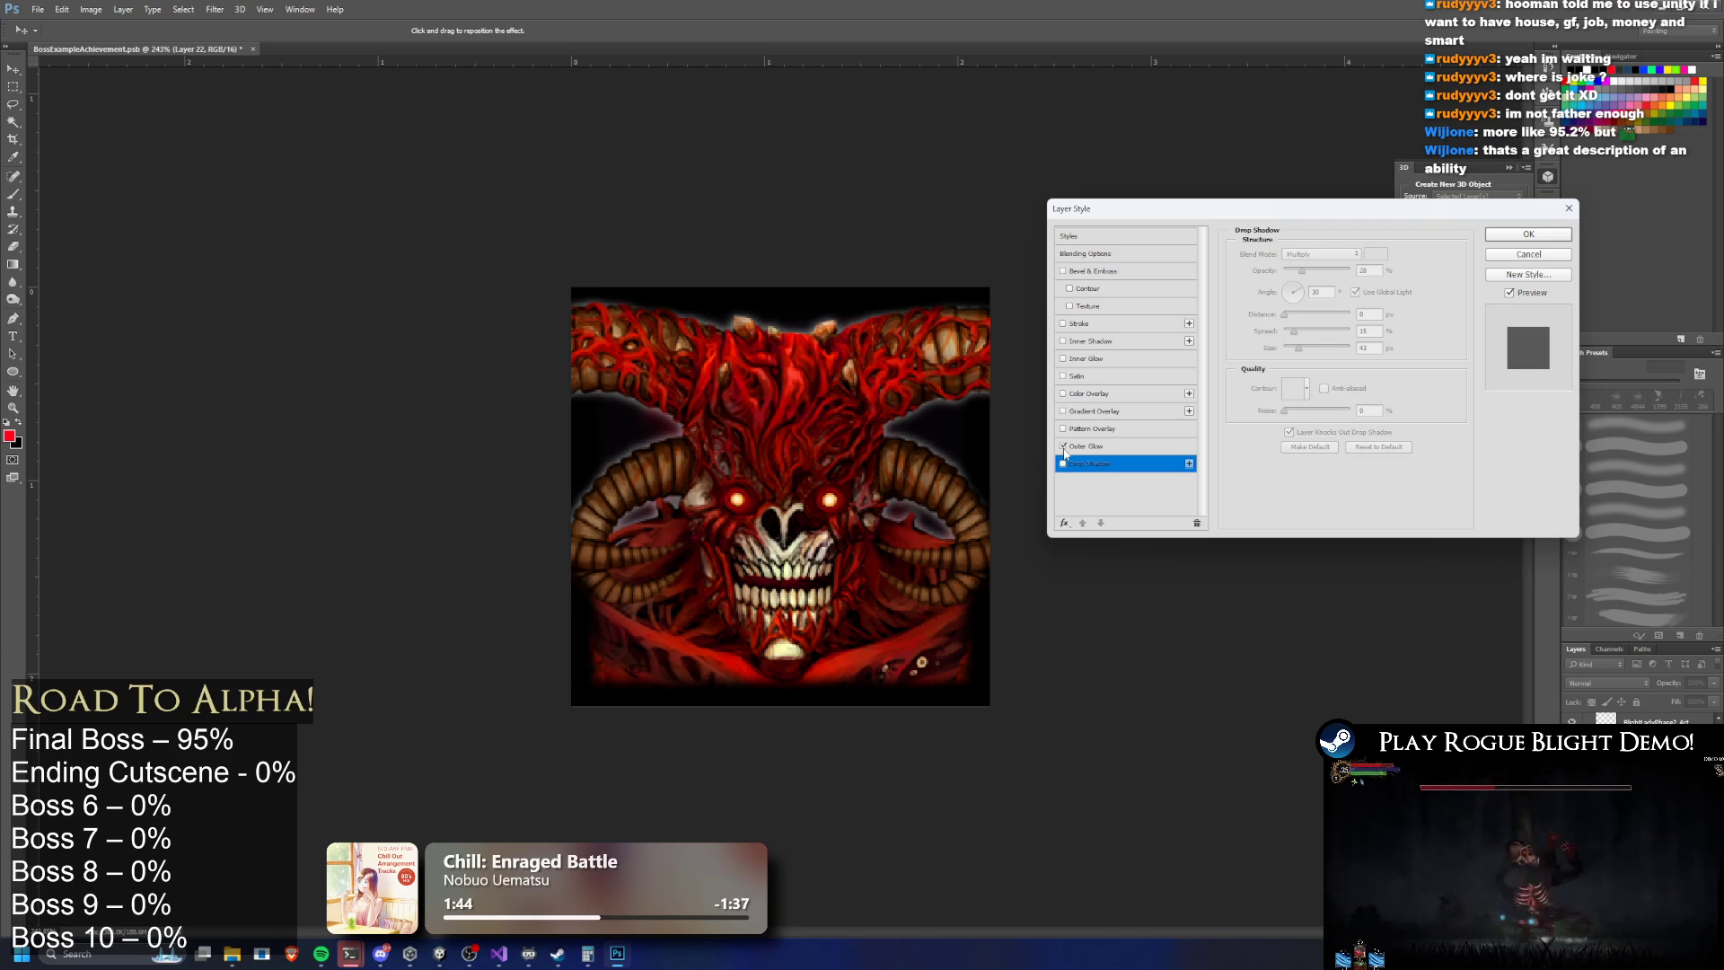
{"action": "left_click", "coordinate": [1088, 447]}
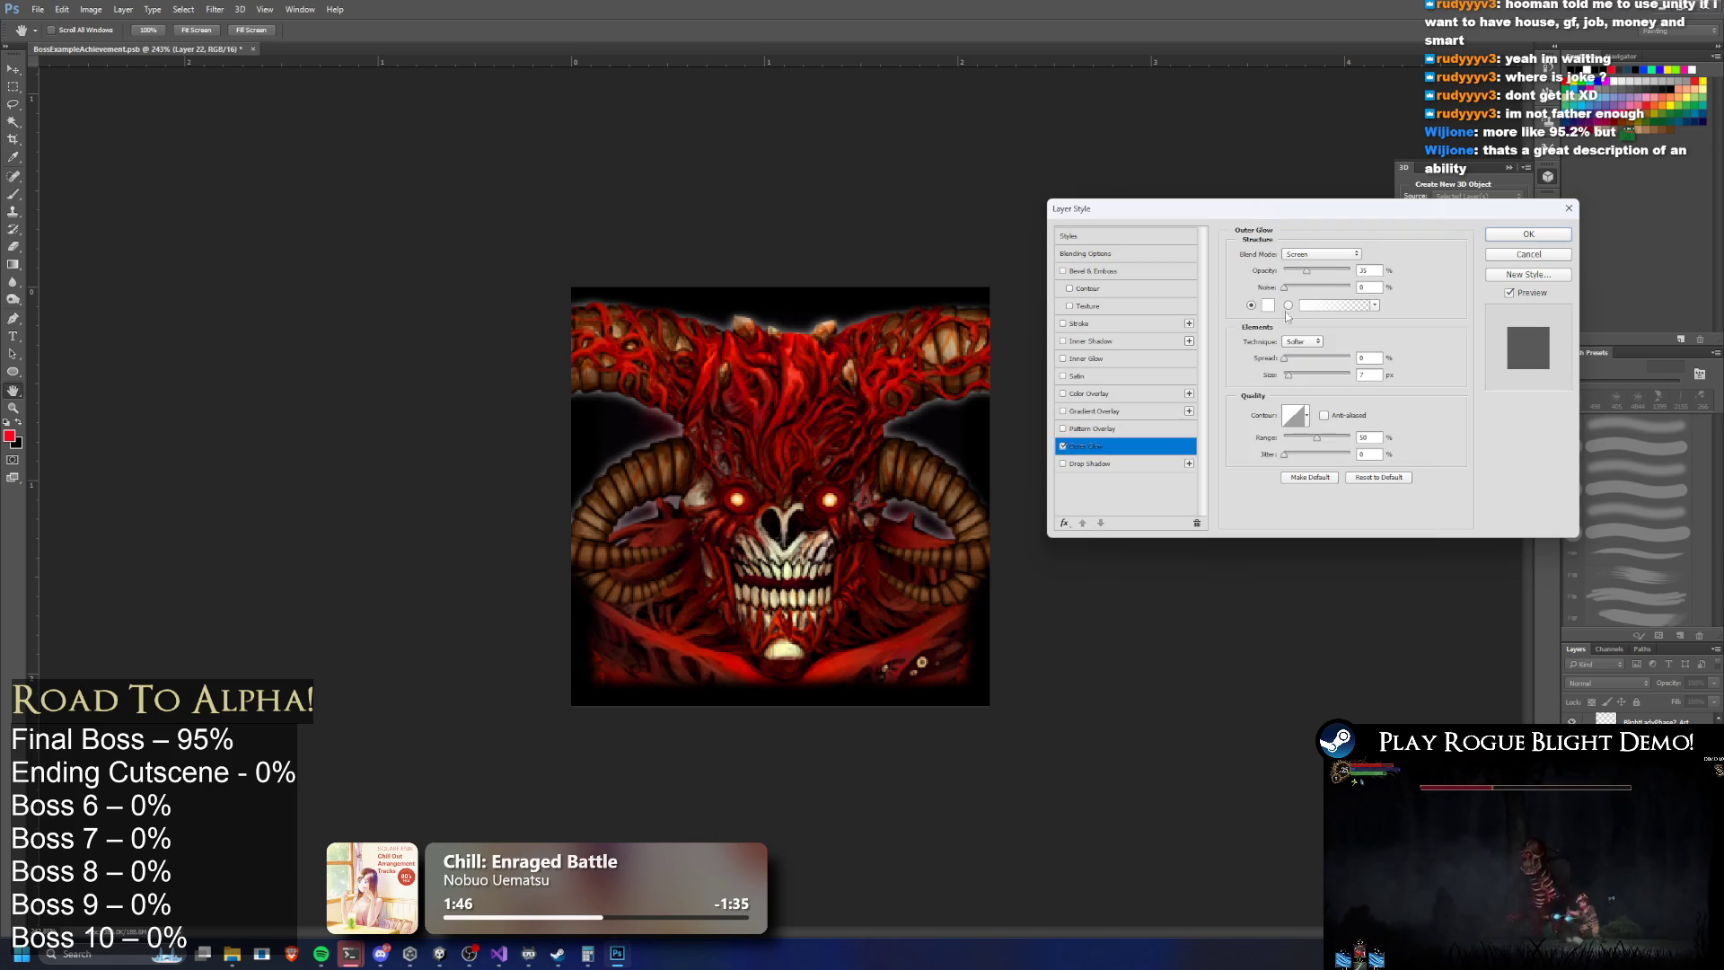
{"action": "left_click", "coordinate": [1097, 360]}
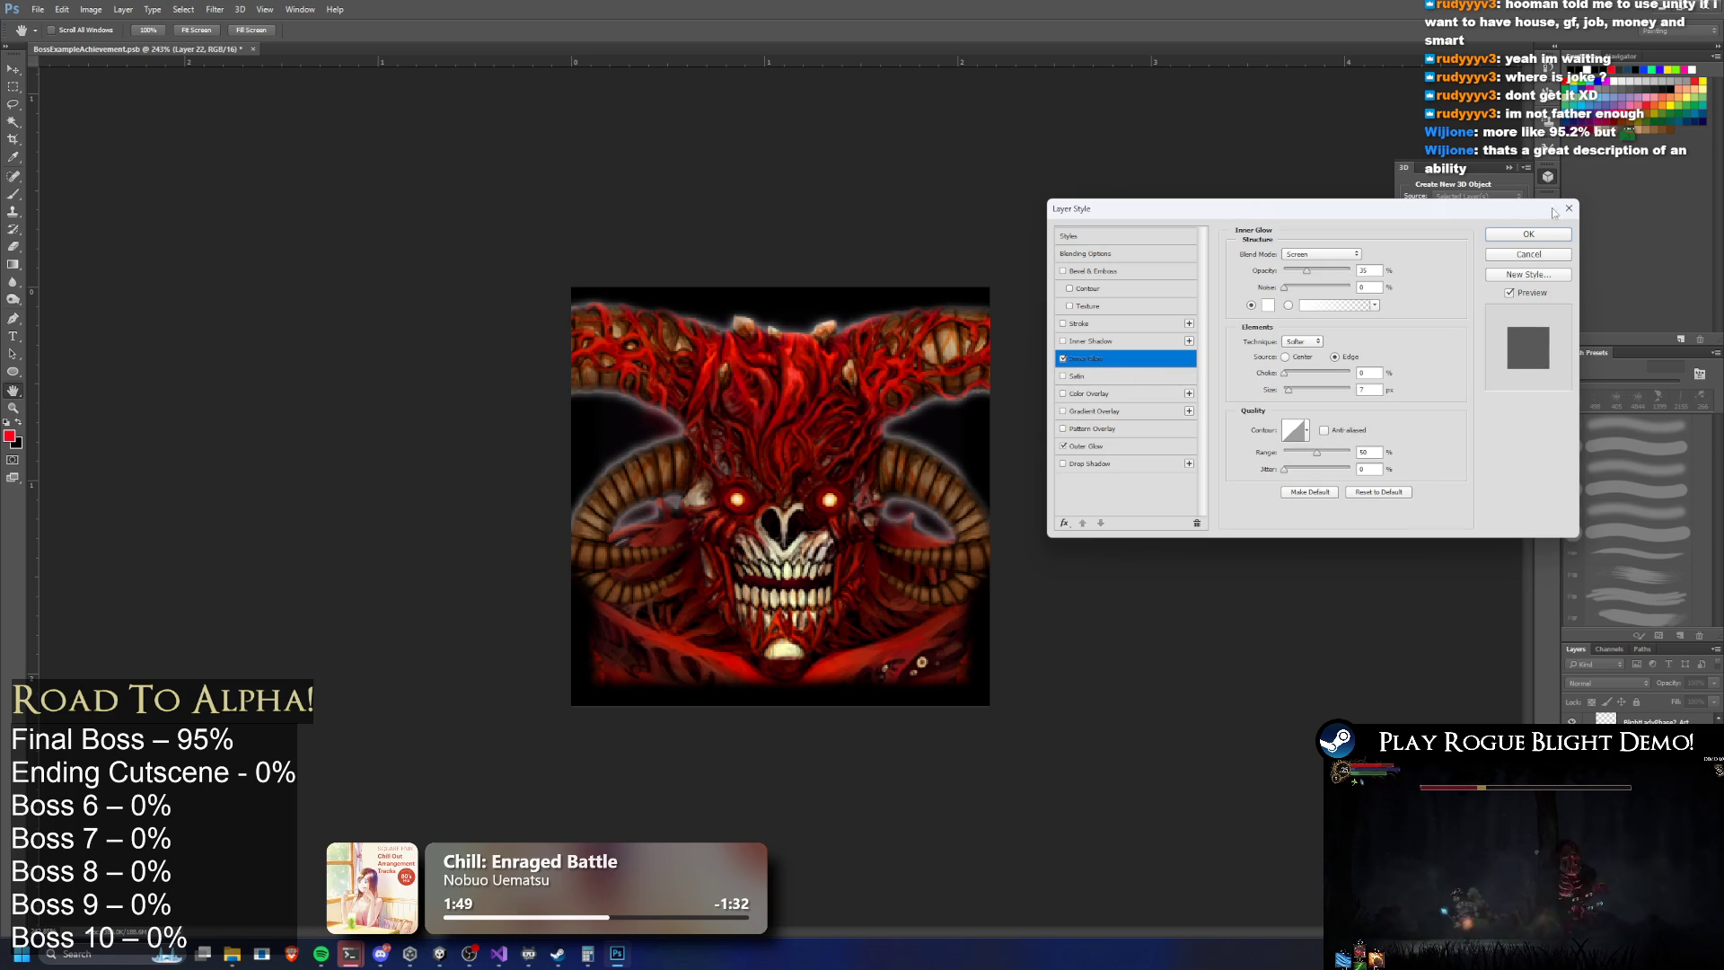
Undo the stray changes and select the BlightLadyPhase2_Art layer
{"action": "left_click", "coordinate": [1568, 208]}
{"action": "left_click", "coordinate": [1574, 208]}
{"action": "left_click", "coordinate": [1031, 345]}
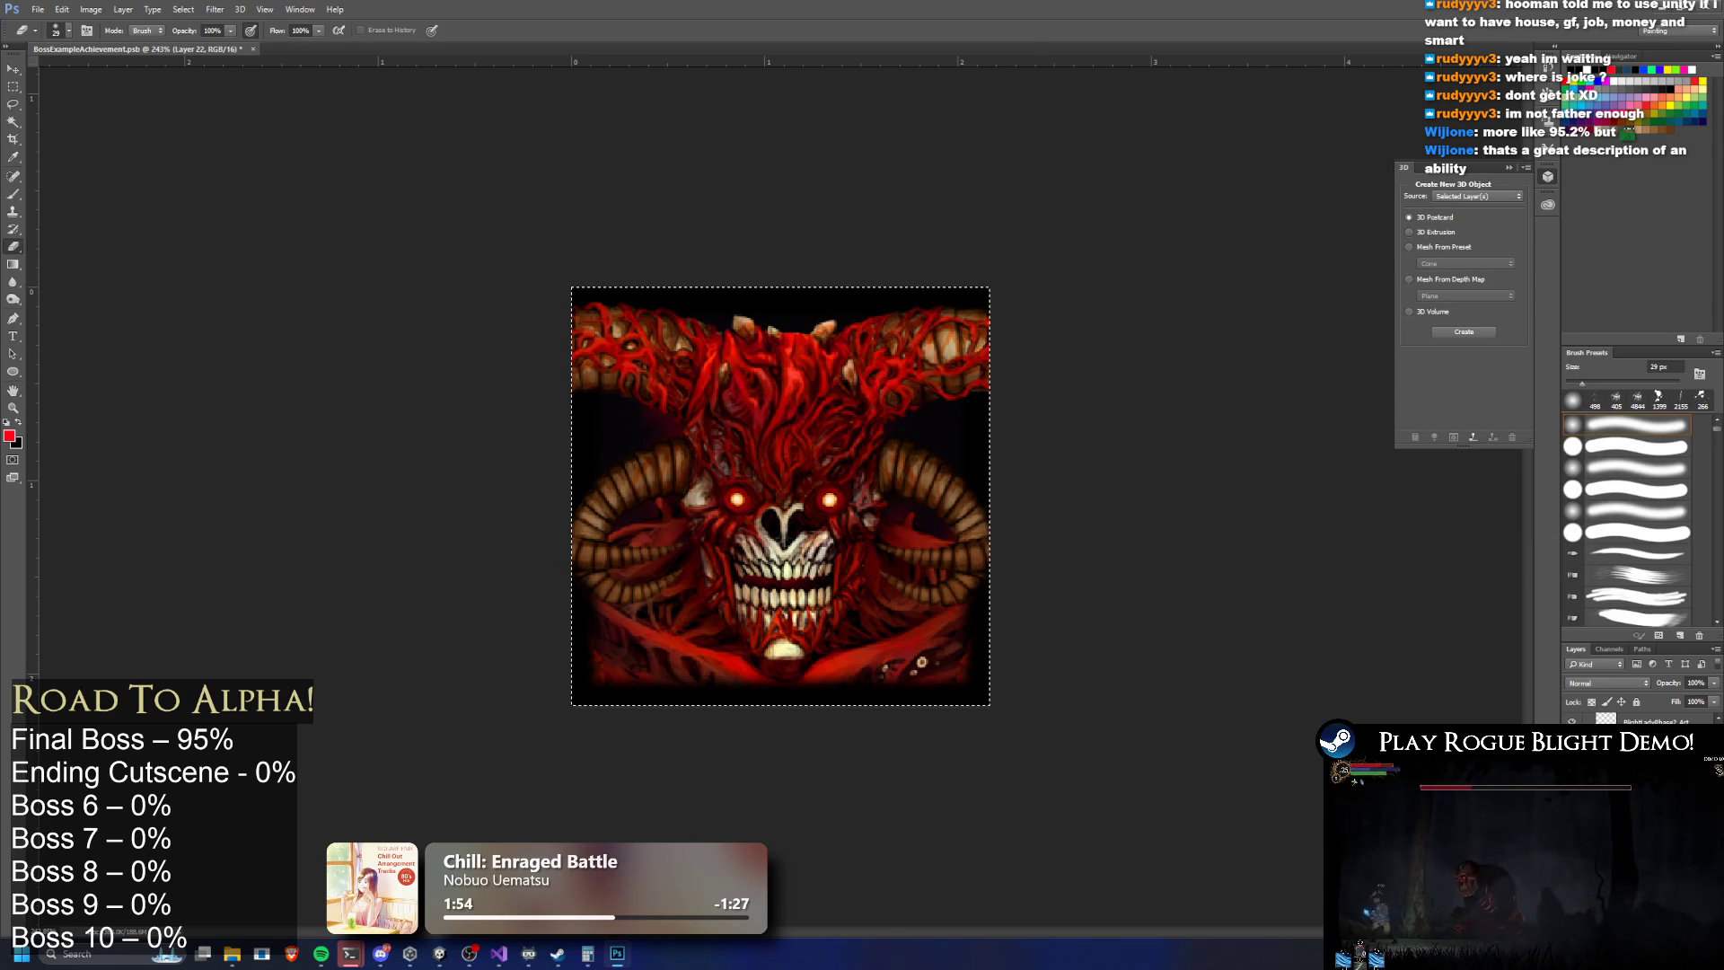
{"action": "key", "text": "ctrl+z"}
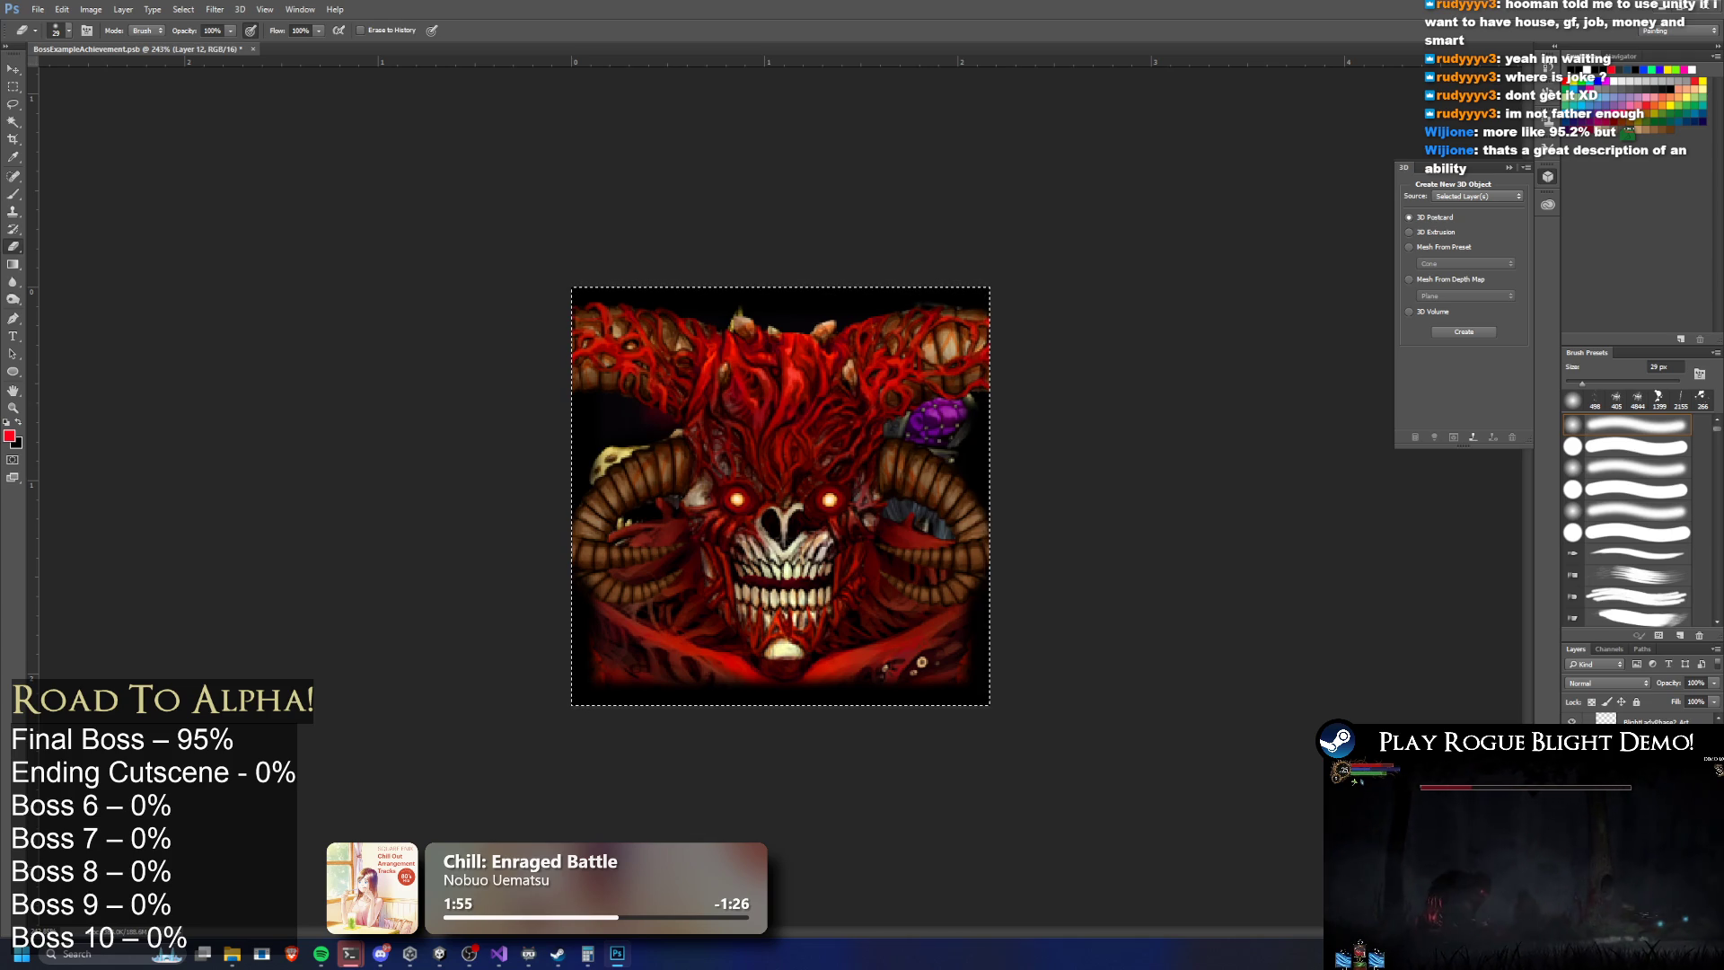
{"action": "key", "text": "ctrl+z"}
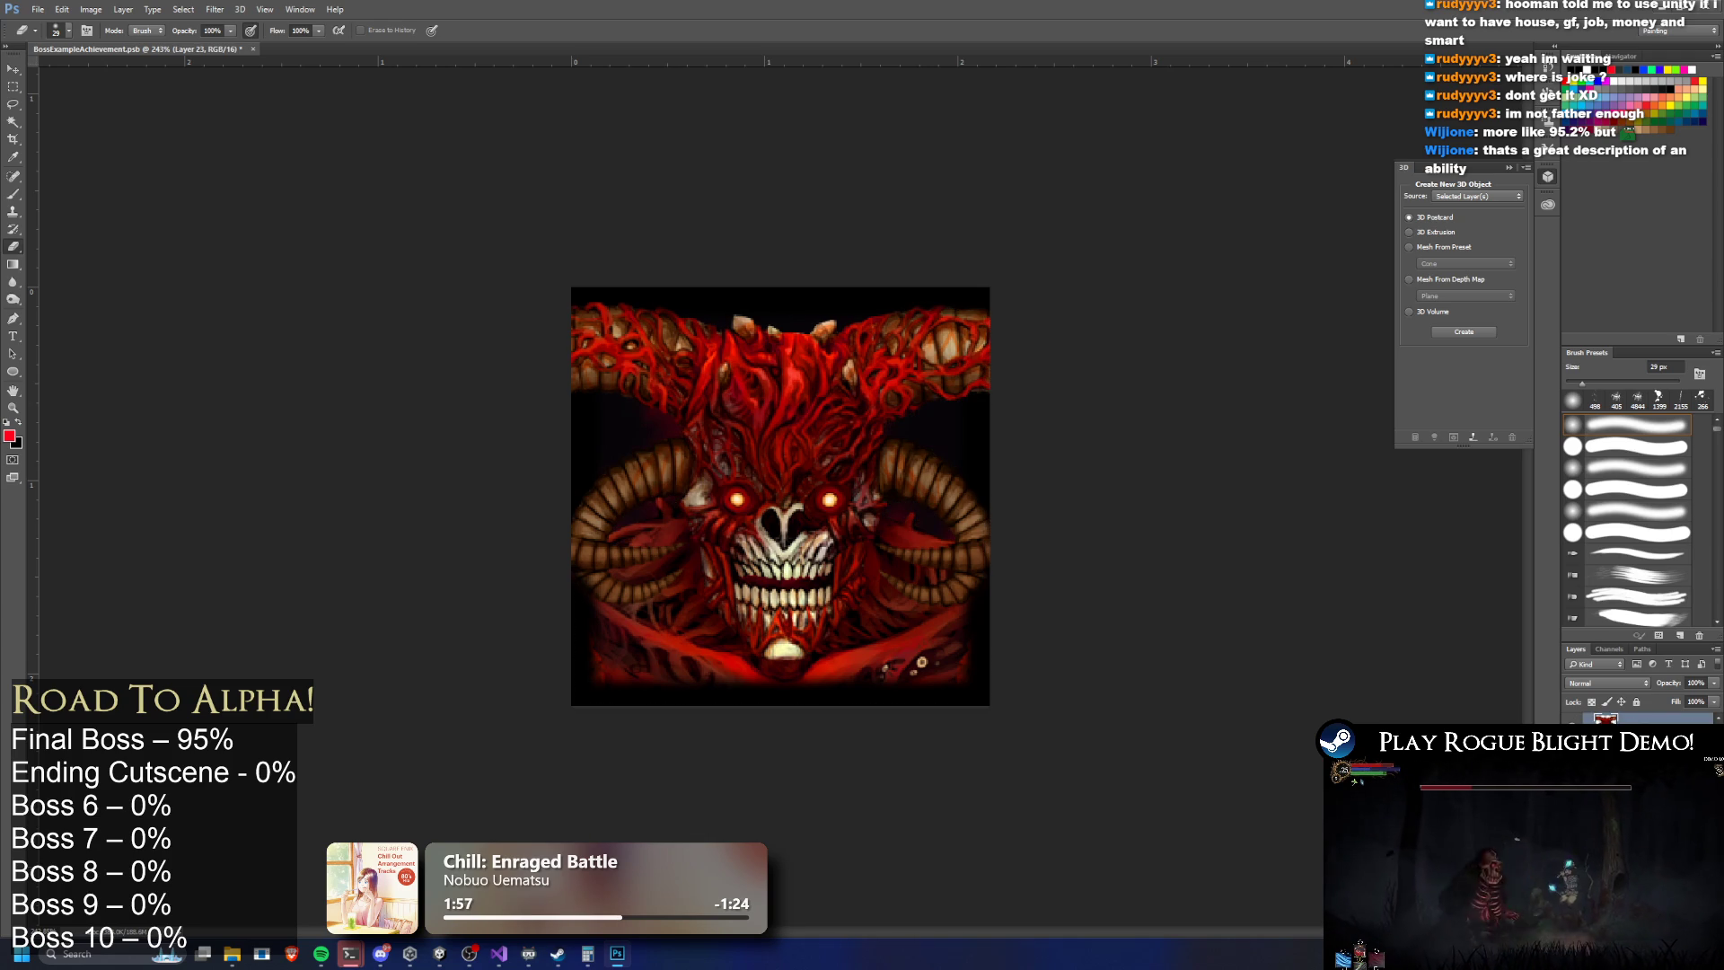
{"action": "right_click", "coordinate": [1616, 763]}
{"action": "left_click", "coordinate": [1615, 628]}
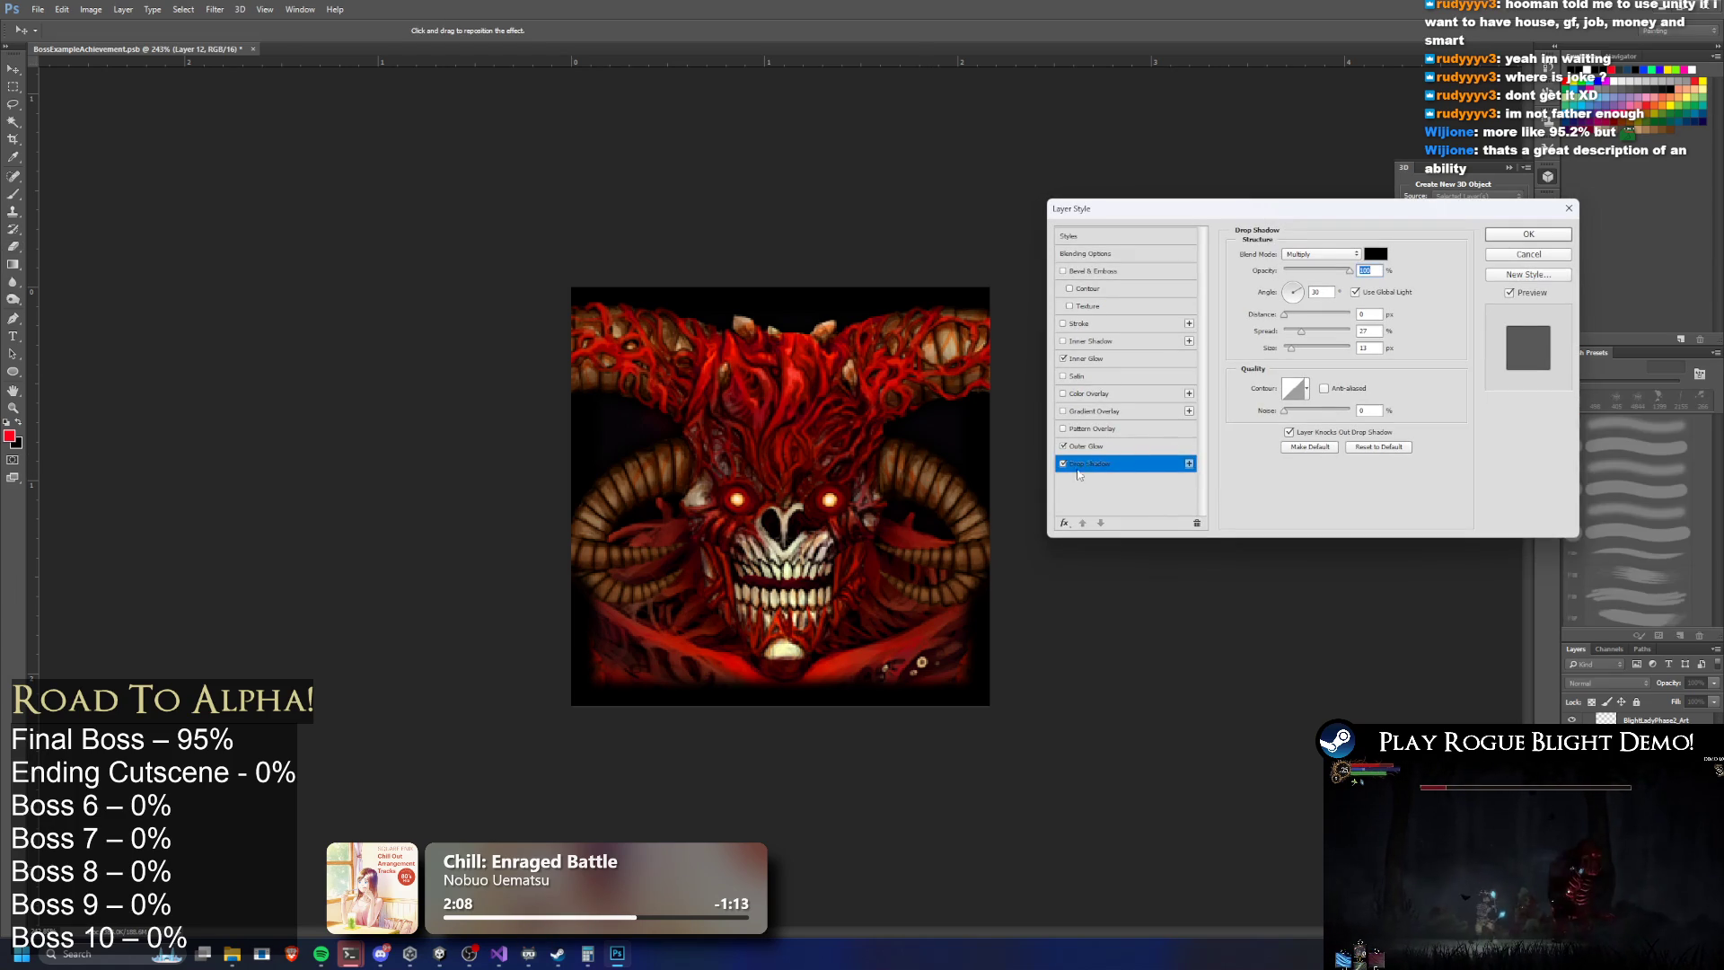
Turn off drop shadow; give Inner Glow red FF0000, lower opacity and a larger size
{"action": "left_click", "coordinate": [1063, 464]}
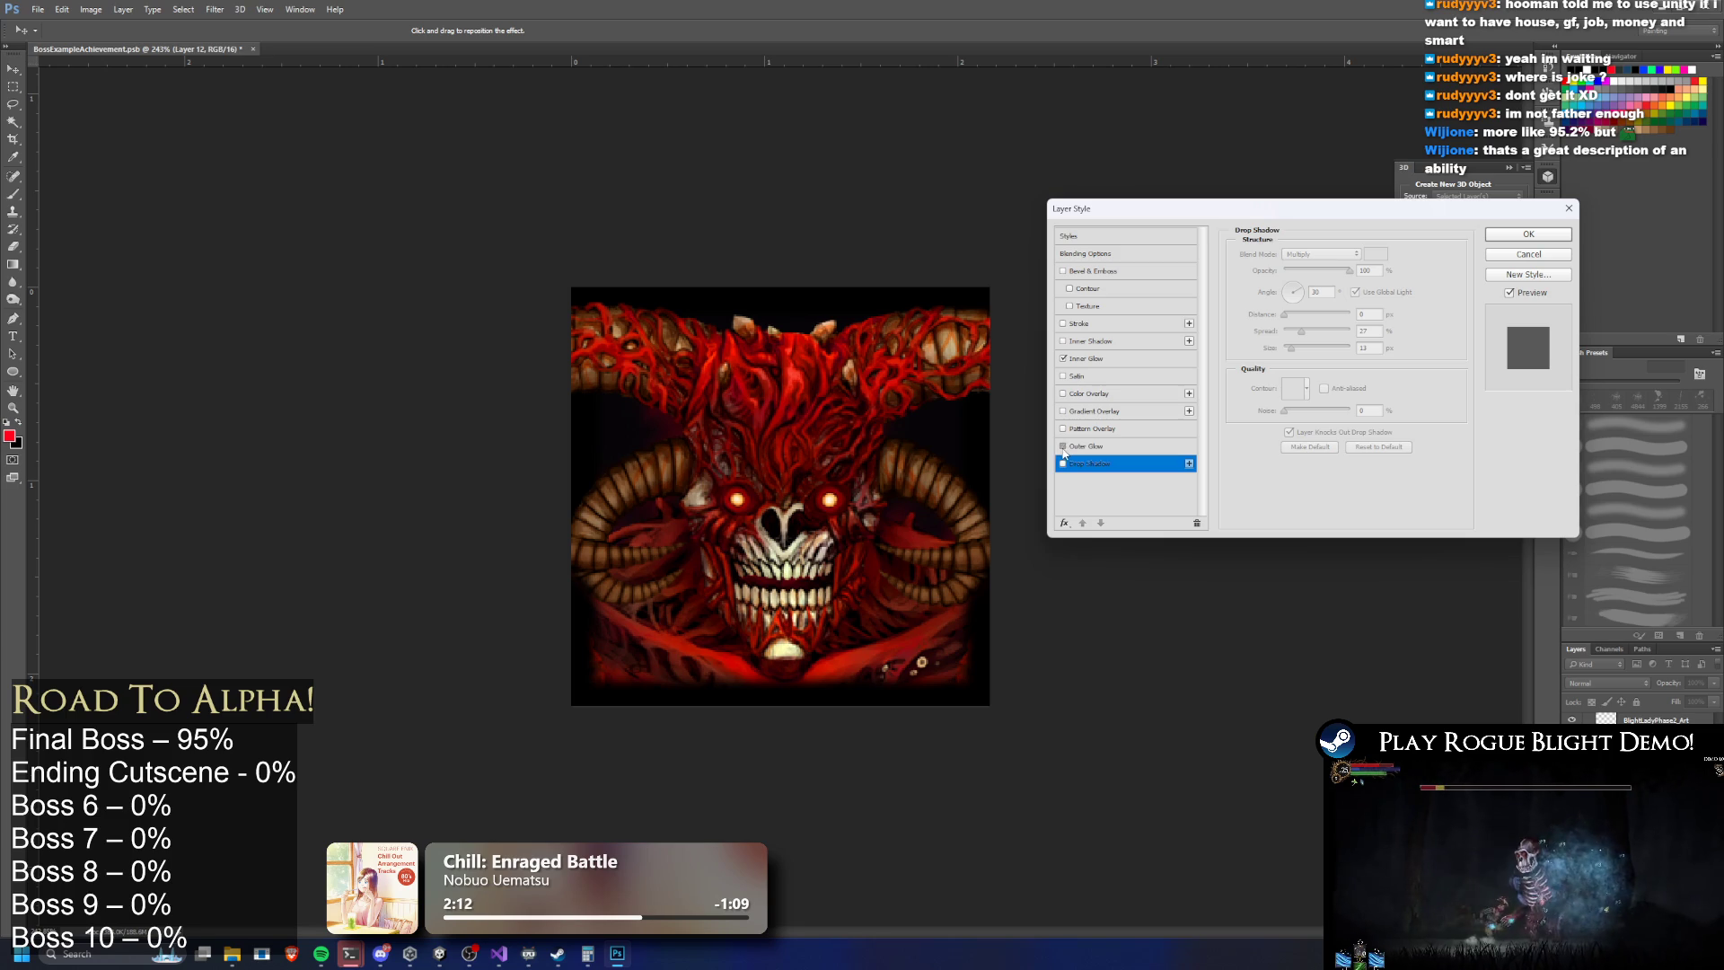
{"action": "left_click", "coordinate": [1092, 359]}
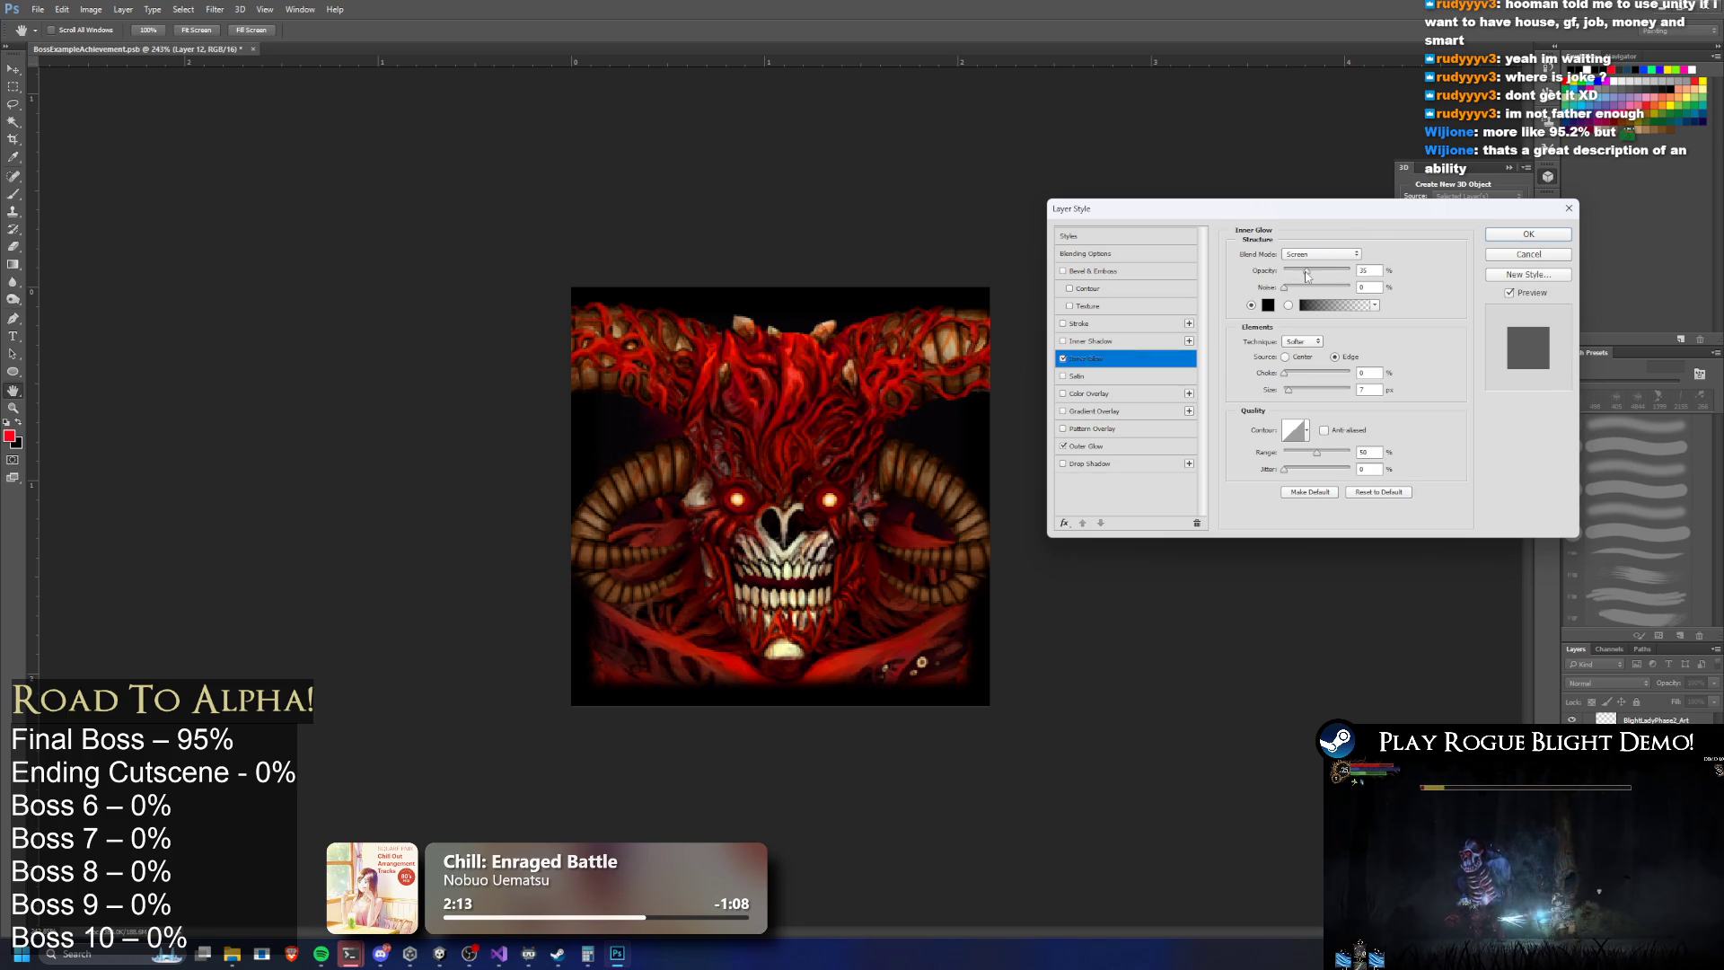
{"action": "left_click_drag", "start_coordinate": [1307, 275], "coordinate": [1275, 269]}
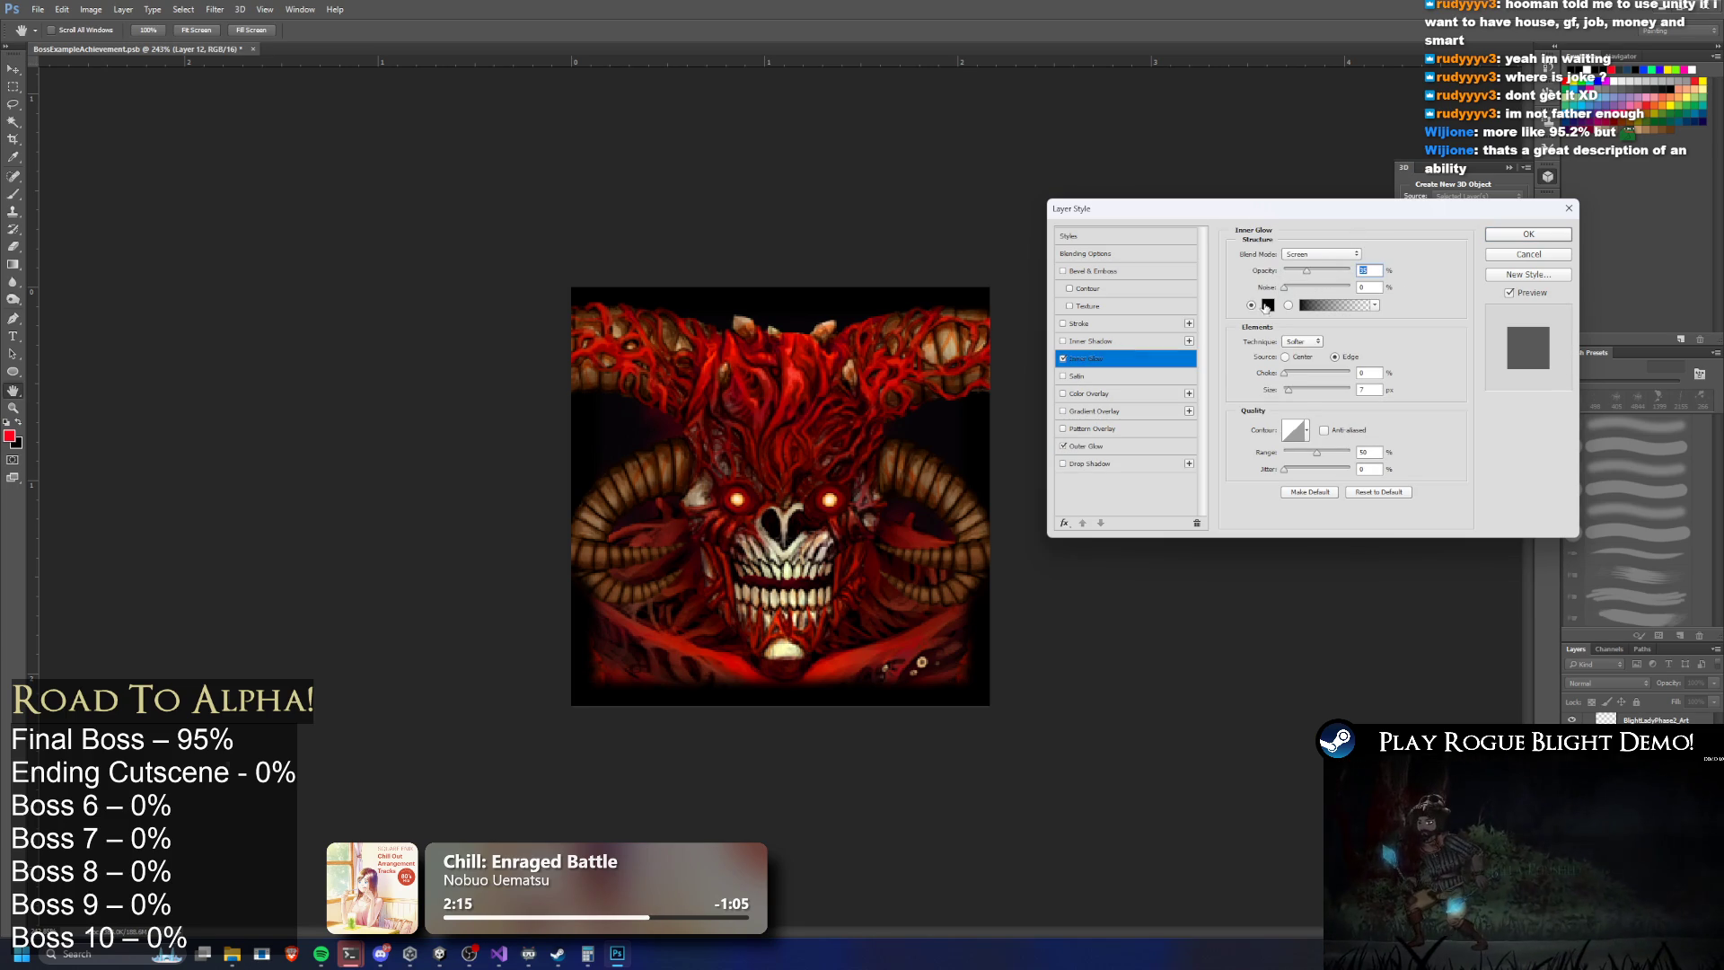
{"action": "left_click", "coordinate": [1266, 306]}
{"action": "left_click", "coordinate": [390, 568]}
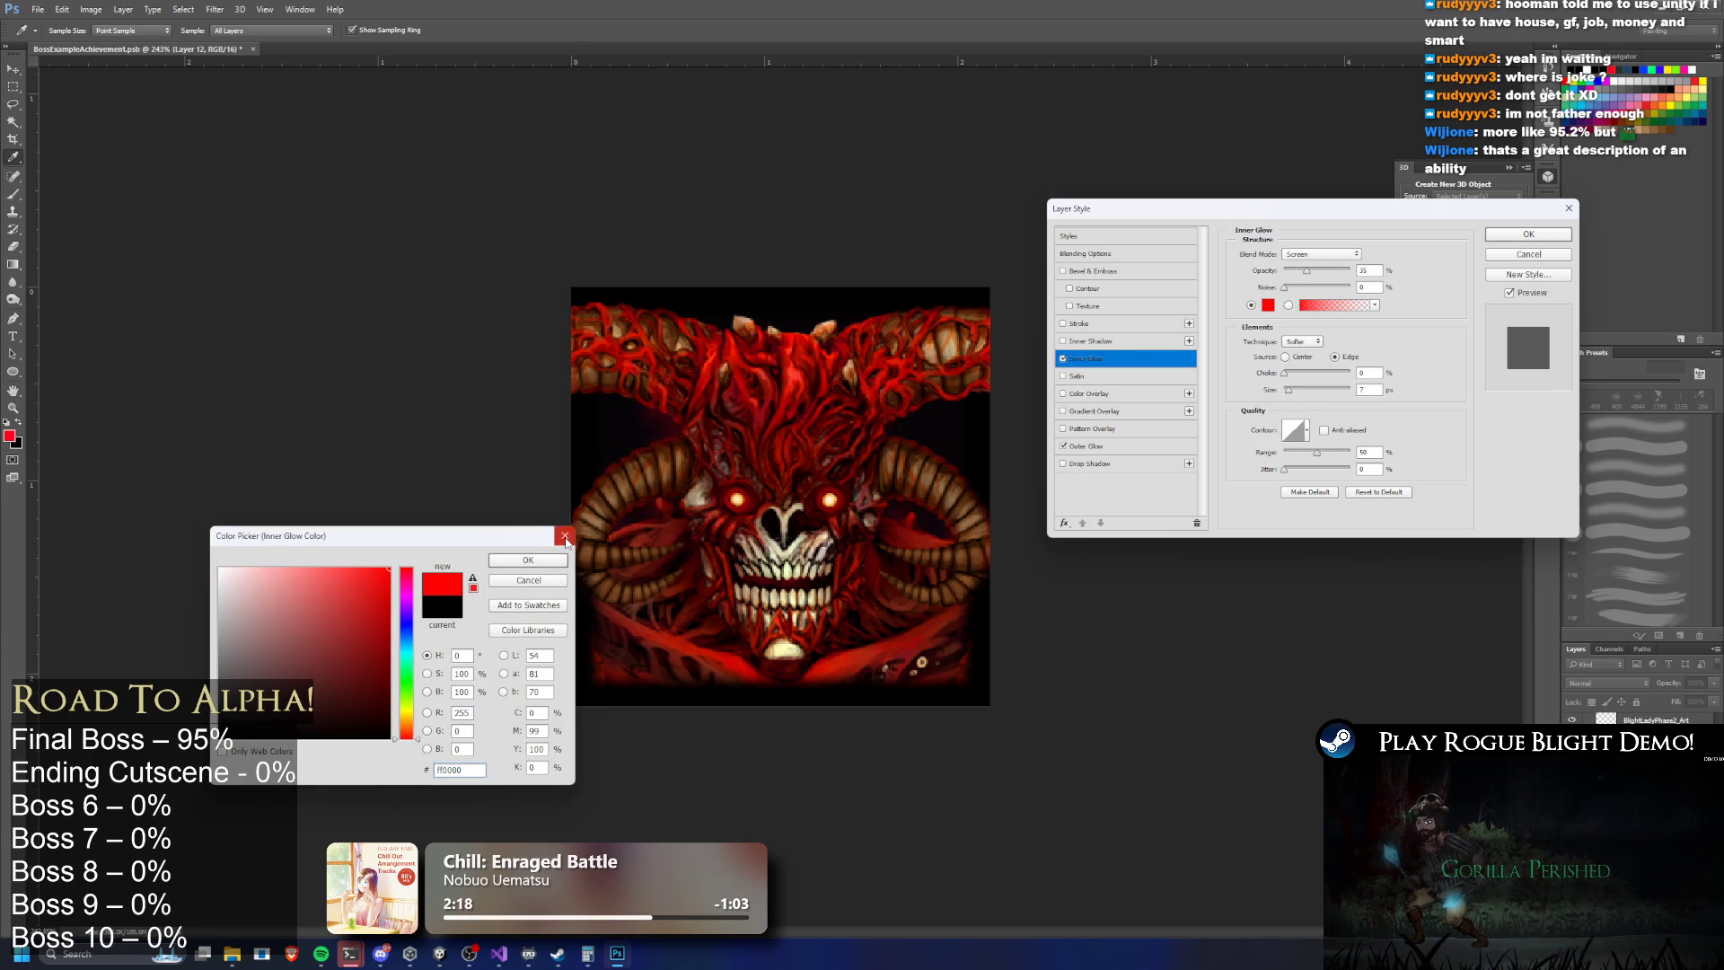
{"action": "left_click", "coordinate": [528, 559]}
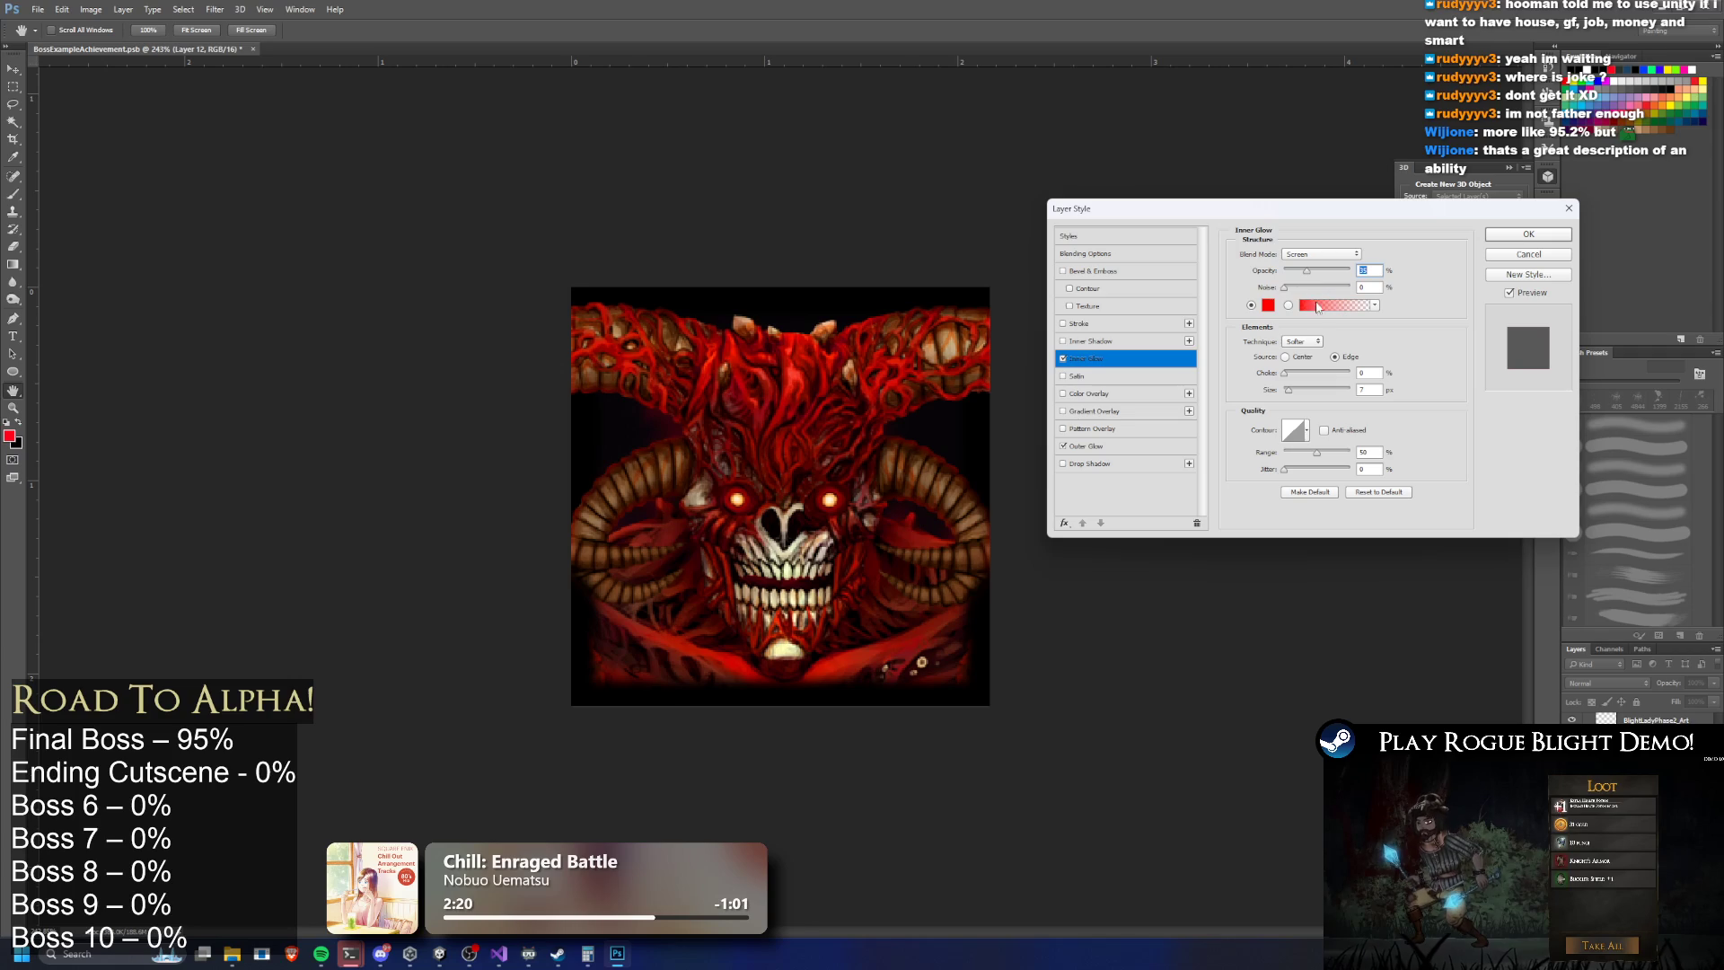
{"action": "mouse_move", "coordinate": [1288, 390]}
{"action": "left_mouse_down"}
{"action": "mouse_move", "coordinate": [1320, 373]}
{"action": "mouse_move", "coordinate": [1235, 389]}
{"action": "mouse_move", "coordinate": [1283, 392]}
{"action": "mouse_move", "coordinate": [1310, 372]}
{"action": "mouse_move", "coordinate": [1203, 382]}
{"action": "left_mouse_up"}
{"action": "left_click", "coordinate": [1063, 358]}
{"action": "left_click", "coordinate": [1063, 358]}
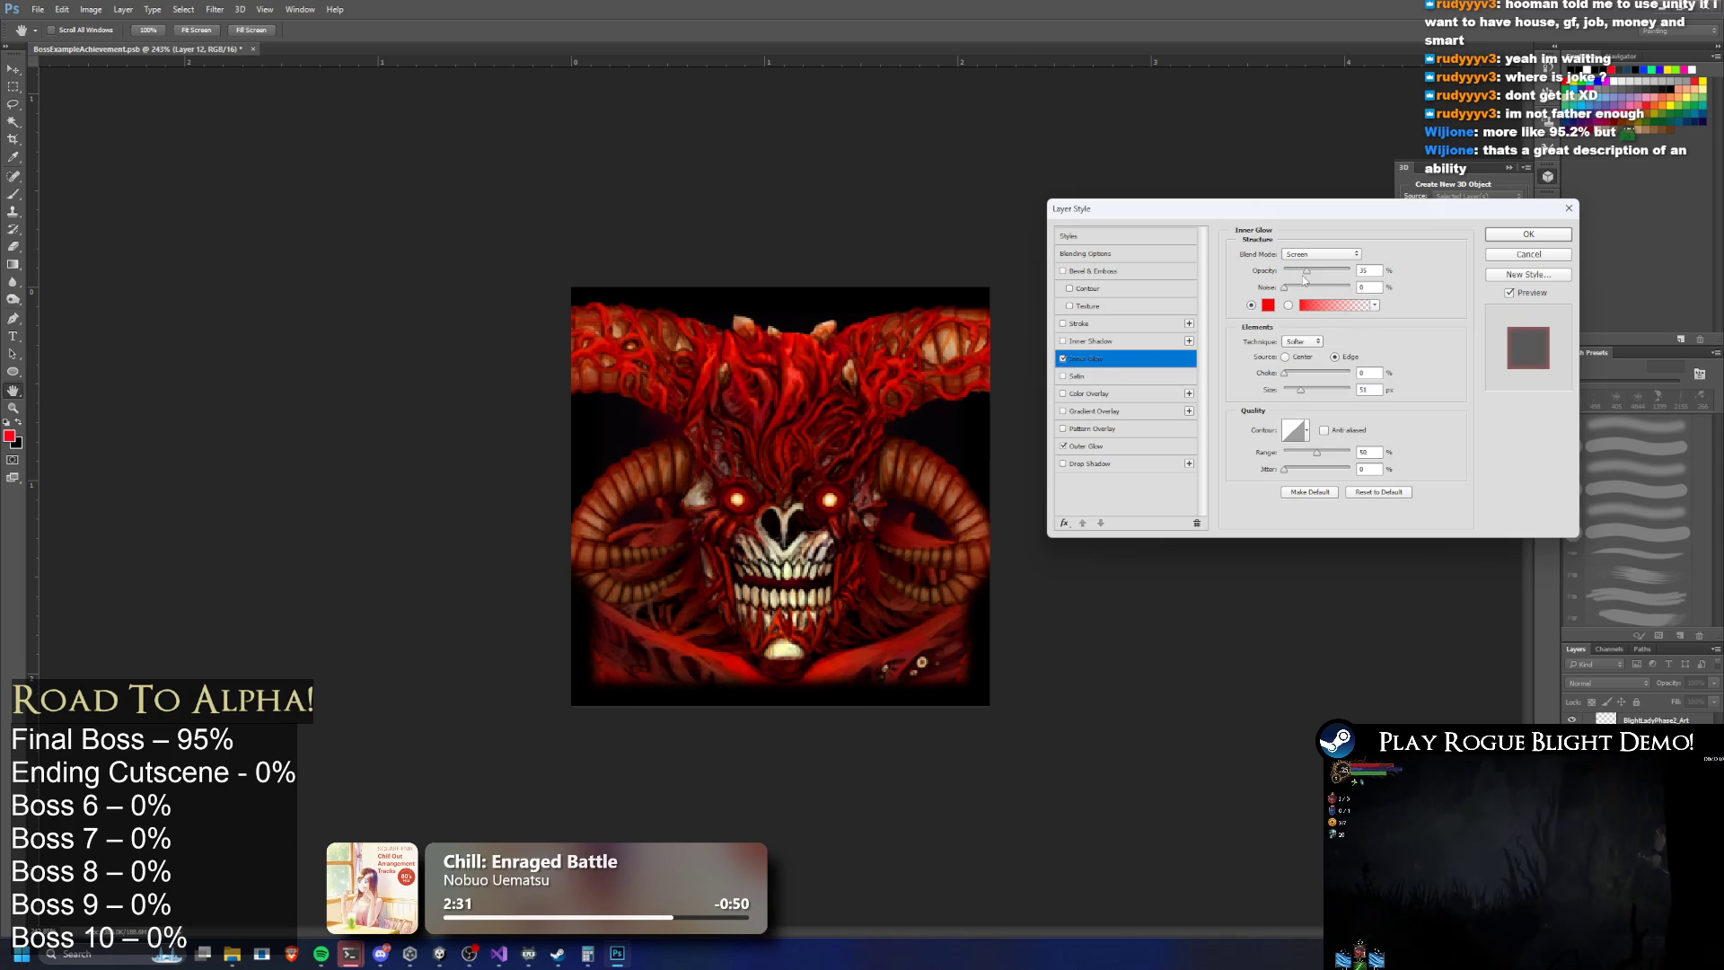
{"action": "left_click_drag", "start_coordinate": [1302, 279], "coordinate": [1293, 279]}
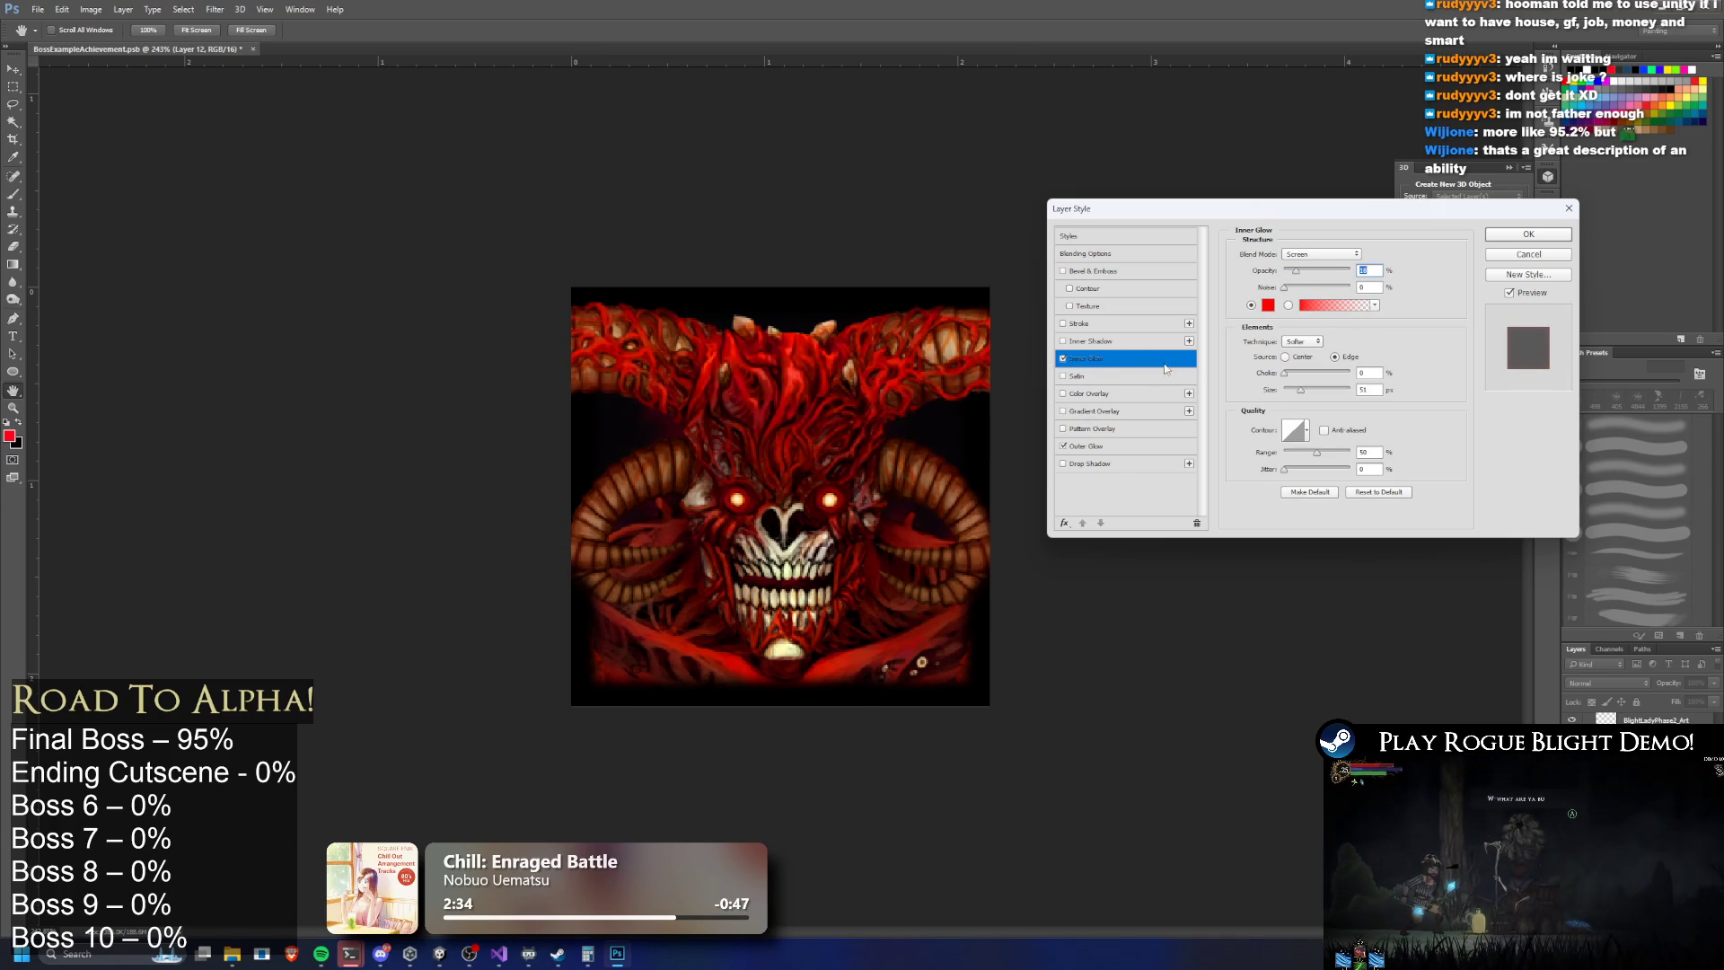
{"action": "left_click", "coordinate": [1092, 446]}
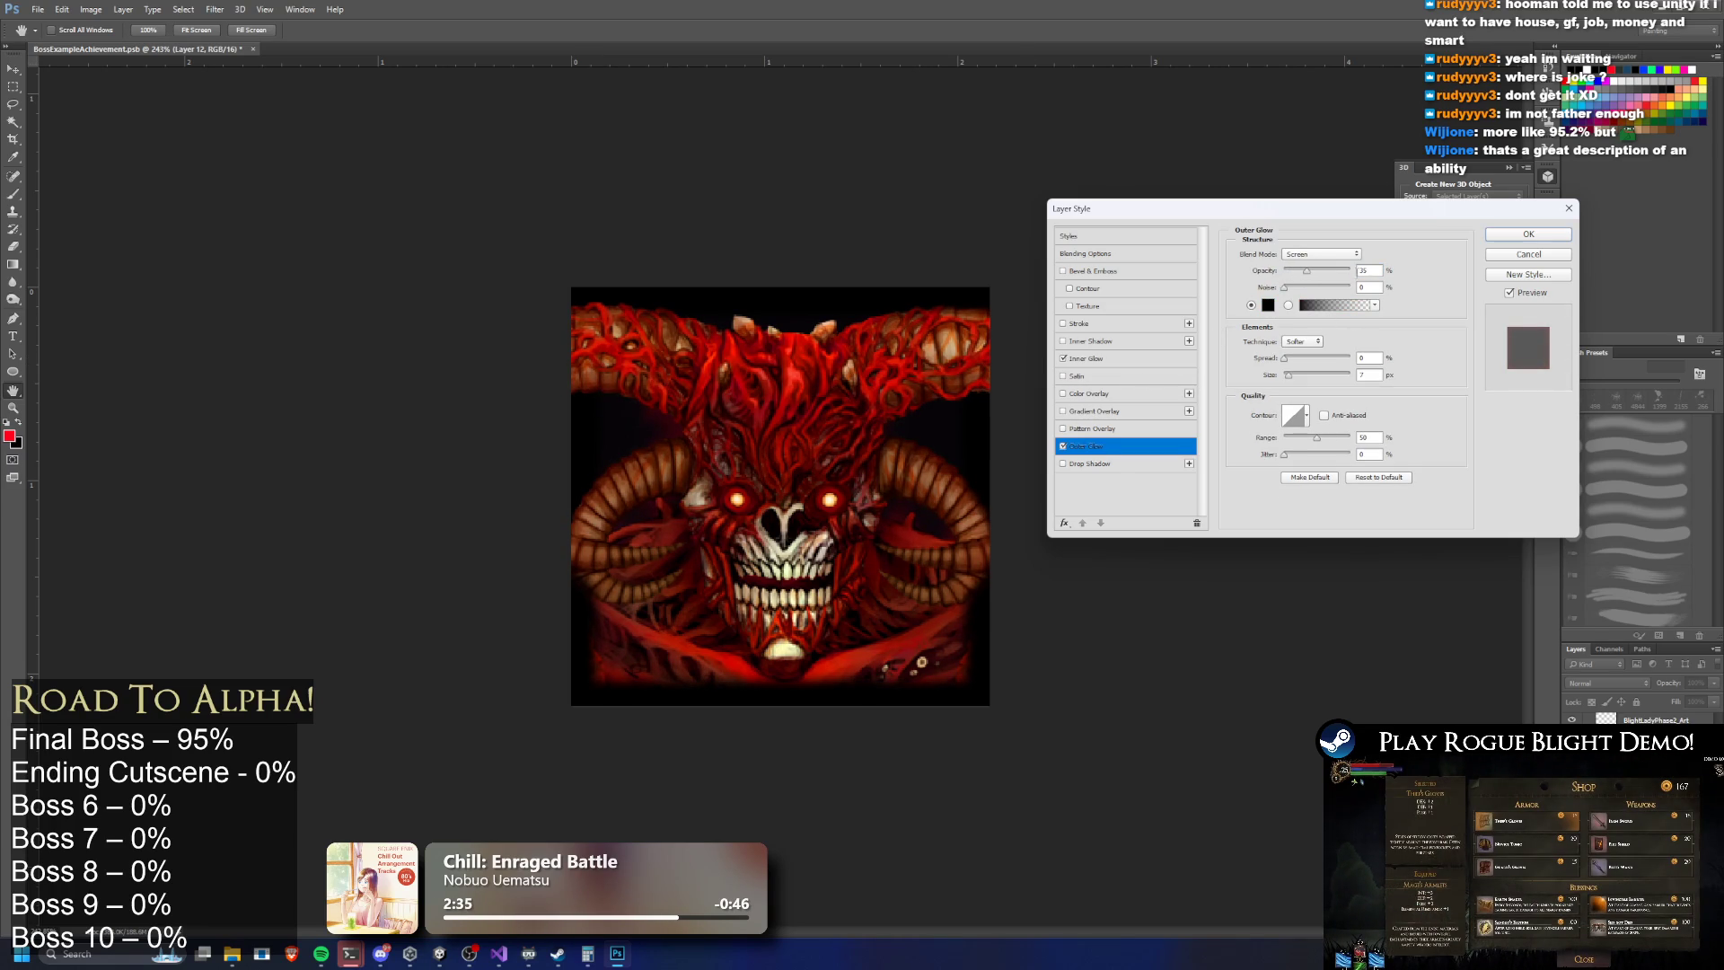
Give the Outer Glow red FF0000, higher opacity and a 27 px size, then apply
{"action": "left_click", "coordinate": [1268, 305]}
{"action": "left_click_drag", "start_coordinate": [338, 661], "coordinate": [500, 481]}
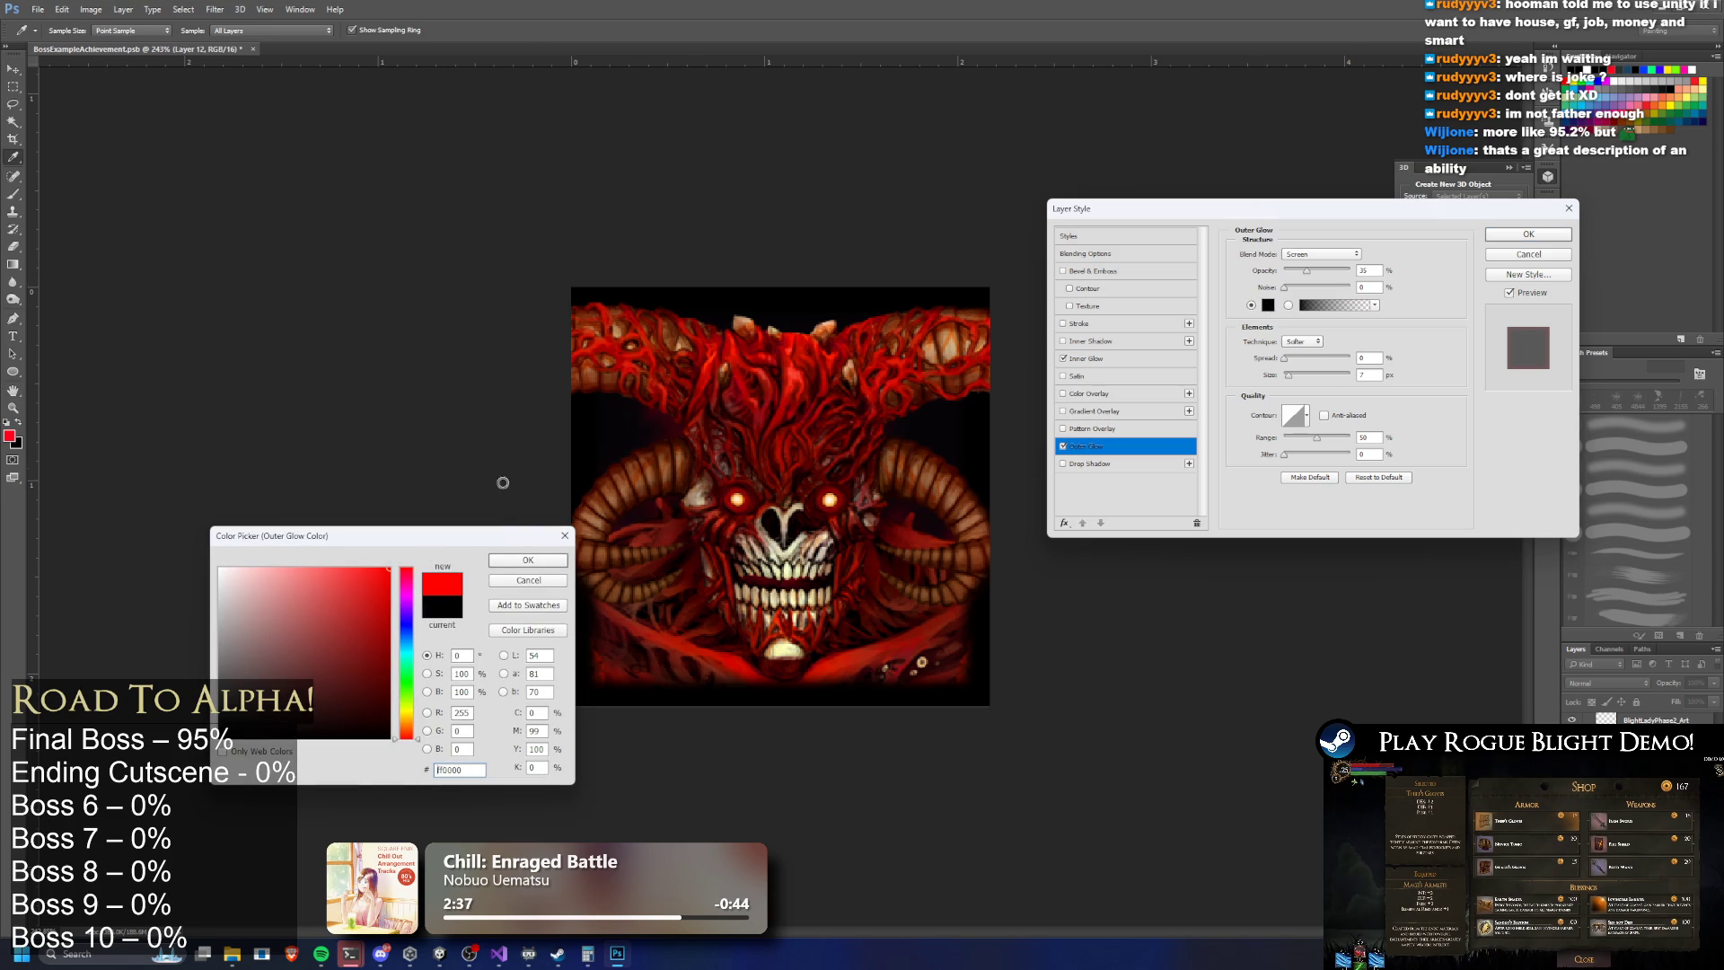
{"action": "left_click", "coordinate": [554, 557]}
{"action": "left_click_drag", "start_coordinate": [1311, 270], "coordinate": [1325, 271]}
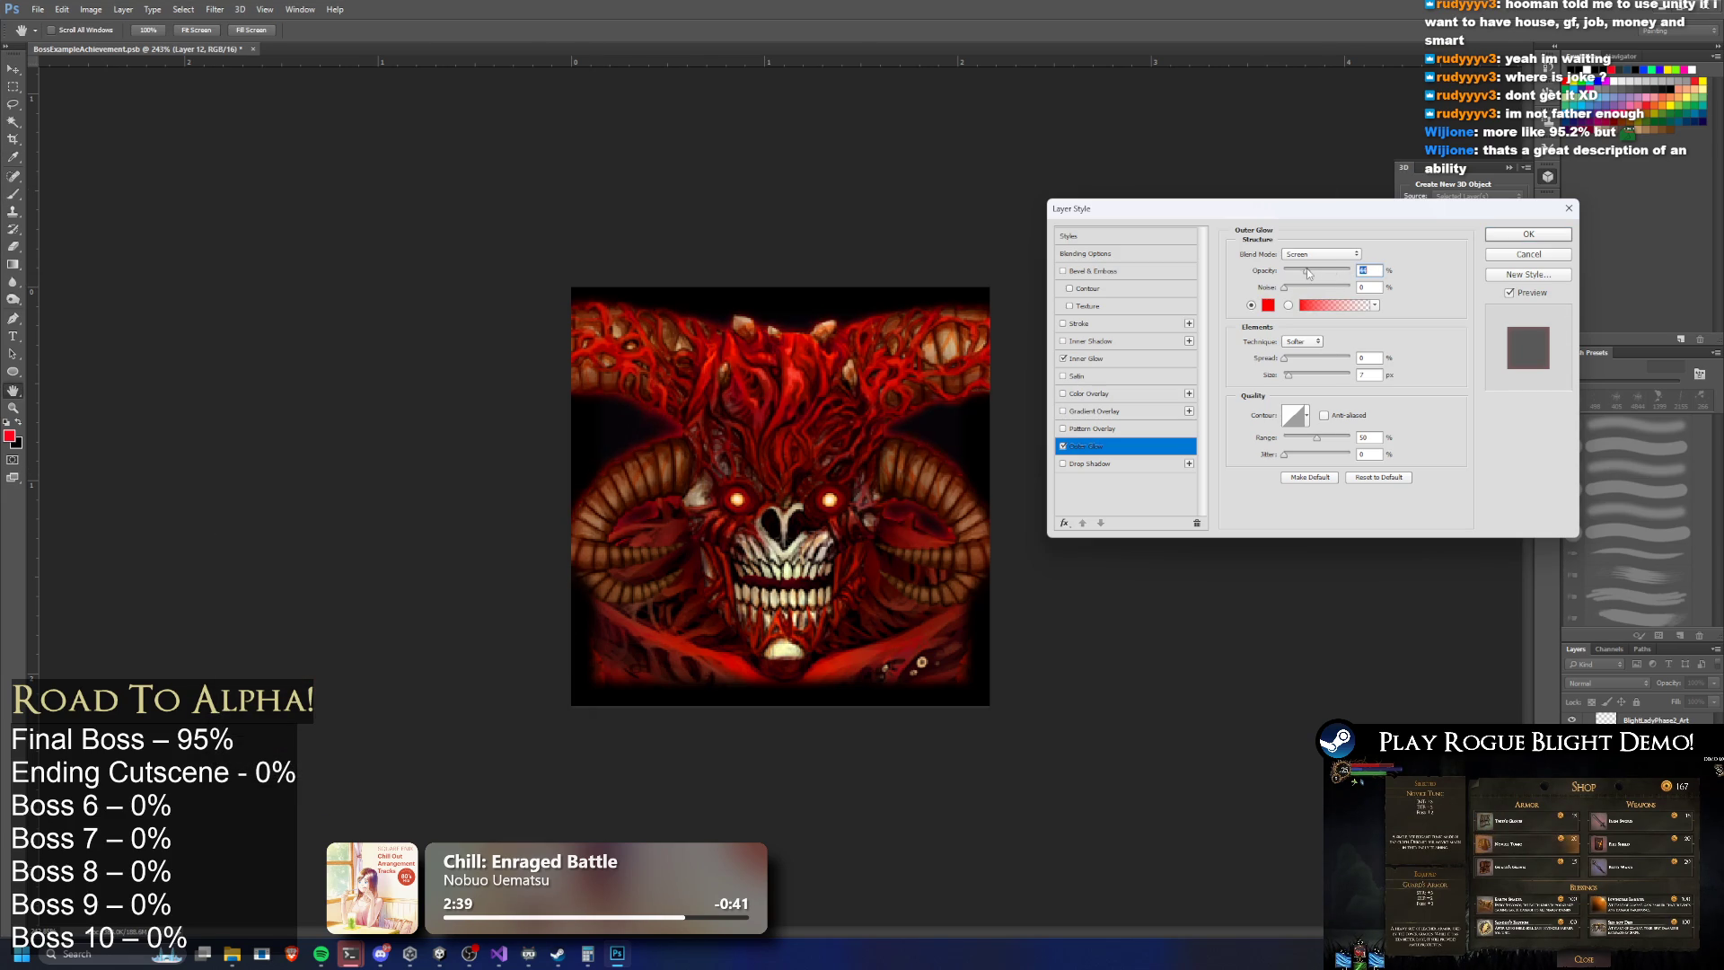
{"action": "mouse_move", "coordinate": [1288, 374]}
{"action": "left_mouse_down"}
{"action": "mouse_move", "coordinate": [1314, 376]}
{"action": "mouse_move", "coordinate": [1269, 378]}
{"action": "mouse_move", "coordinate": [1295, 375]}
{"action": "left_mouse_up"}
{"action": "left_click_drag", "start_coordinate": [1324, 270], "coordinate": [1298, 276]}
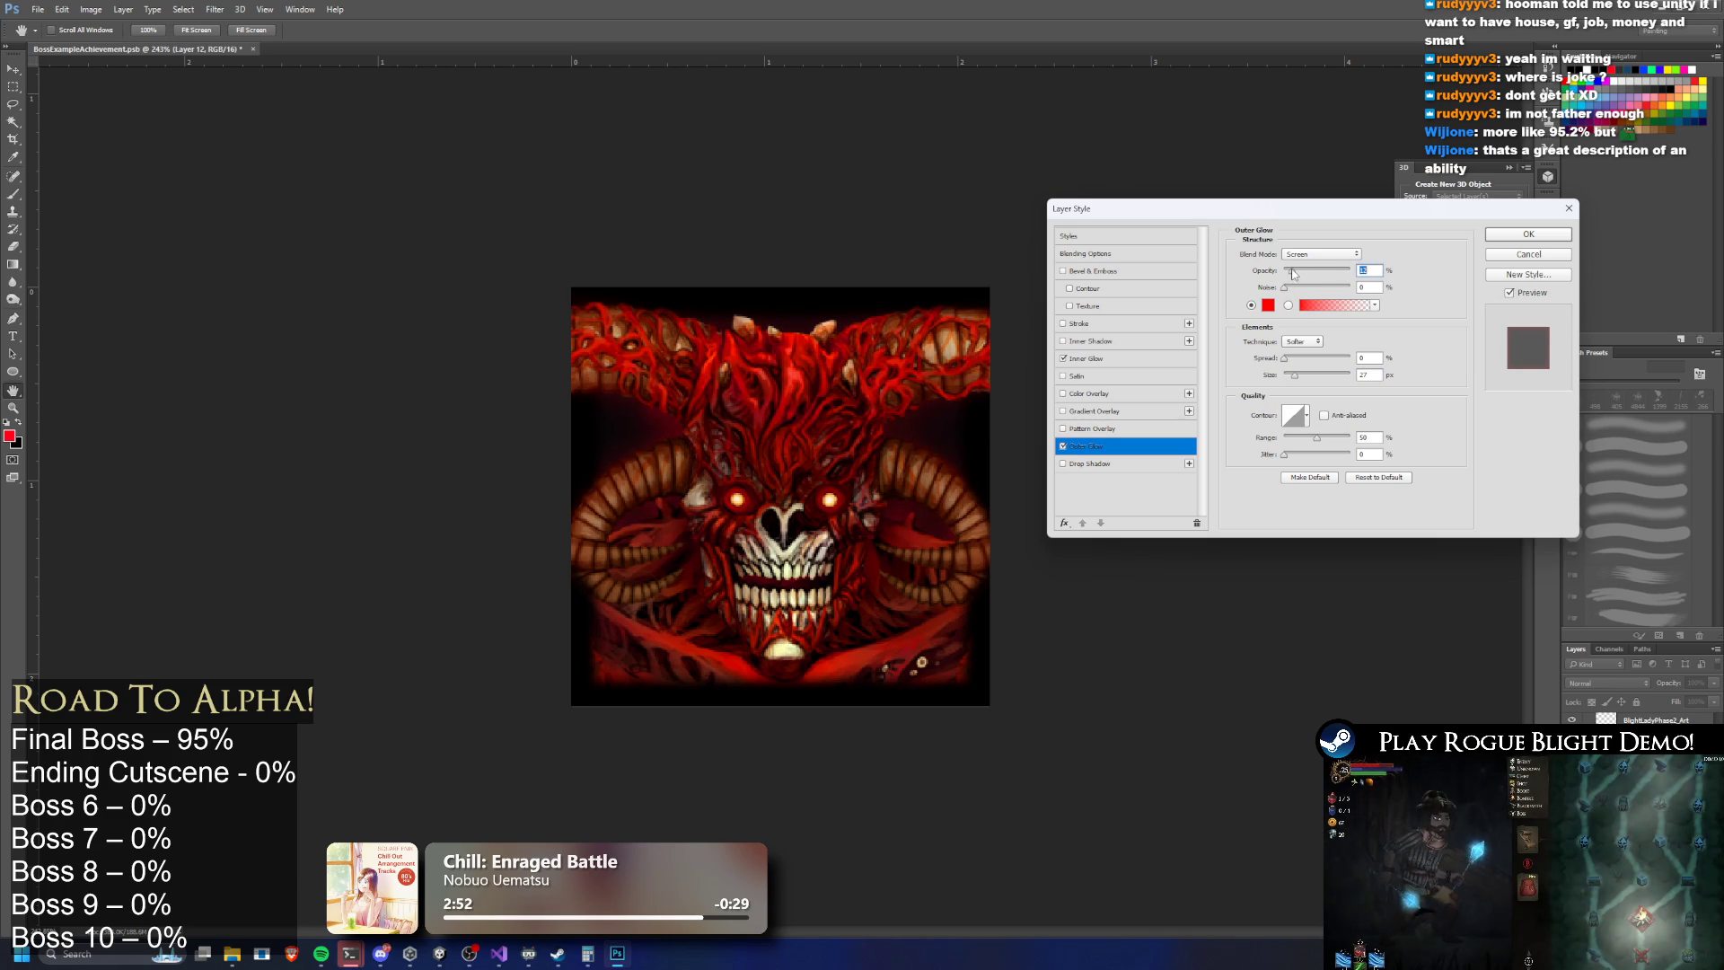
{"action": "left_click", "coordinate": [1528, 235]}
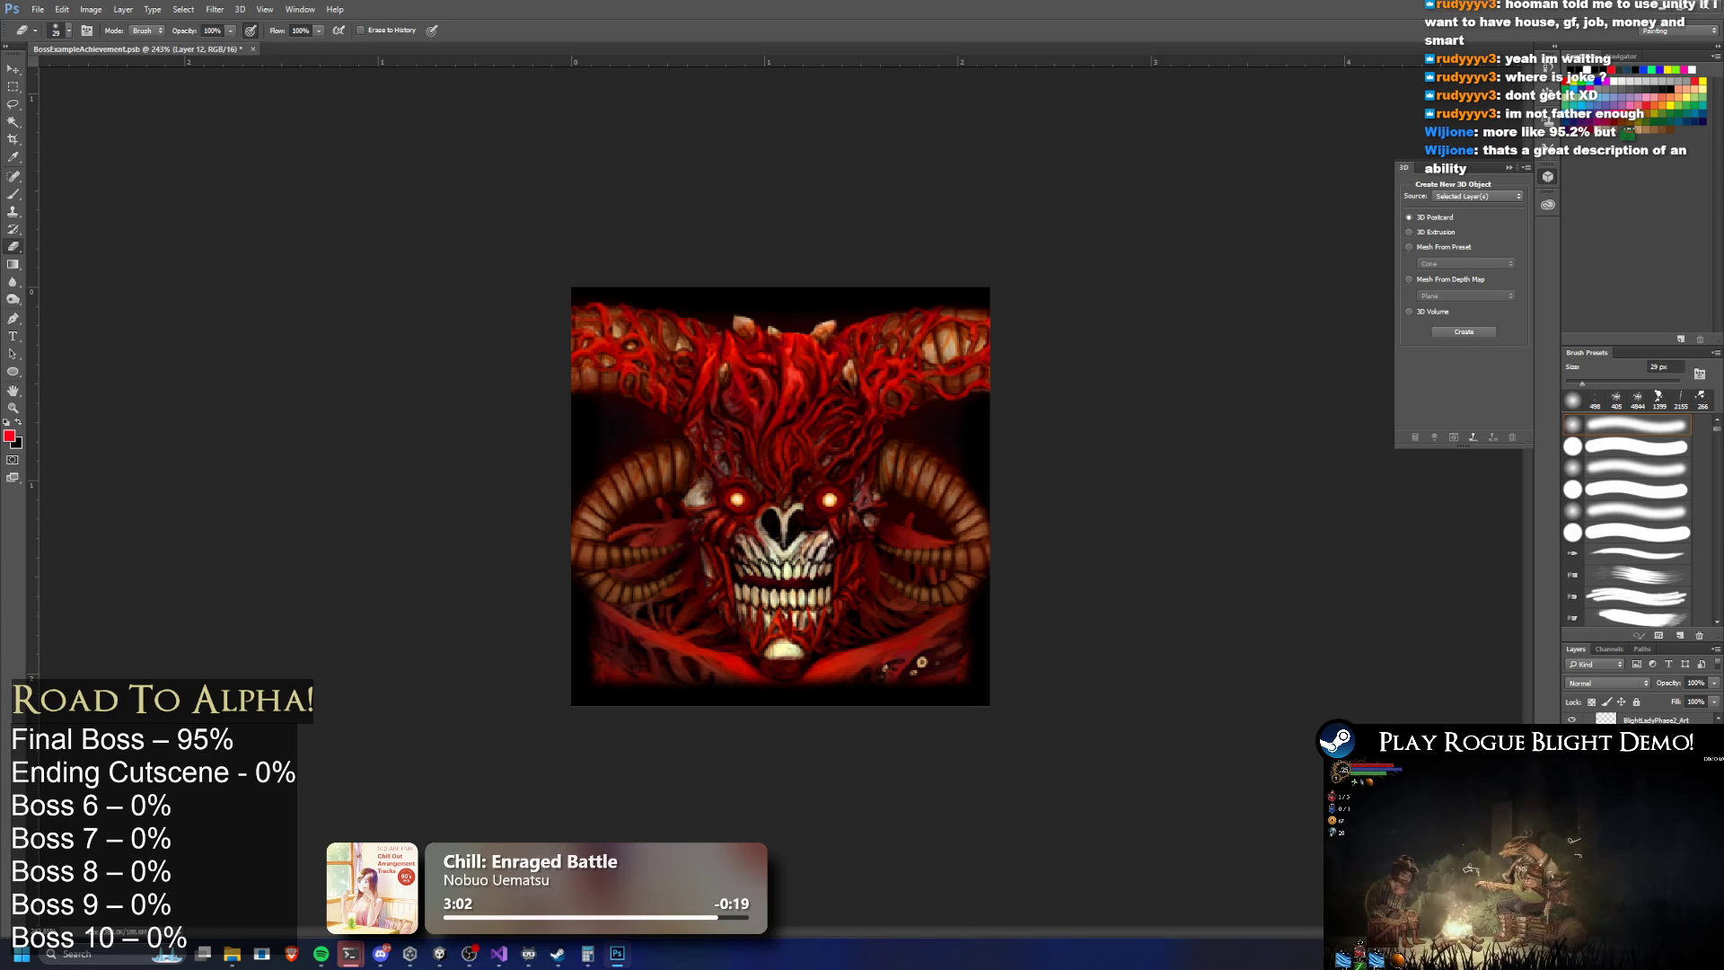
In Image > Adjustments > Exposure, keep Gamma at 1.00 and enter an offset of -0.01
{"action": "left_click", "coordinate": [116, 13]}
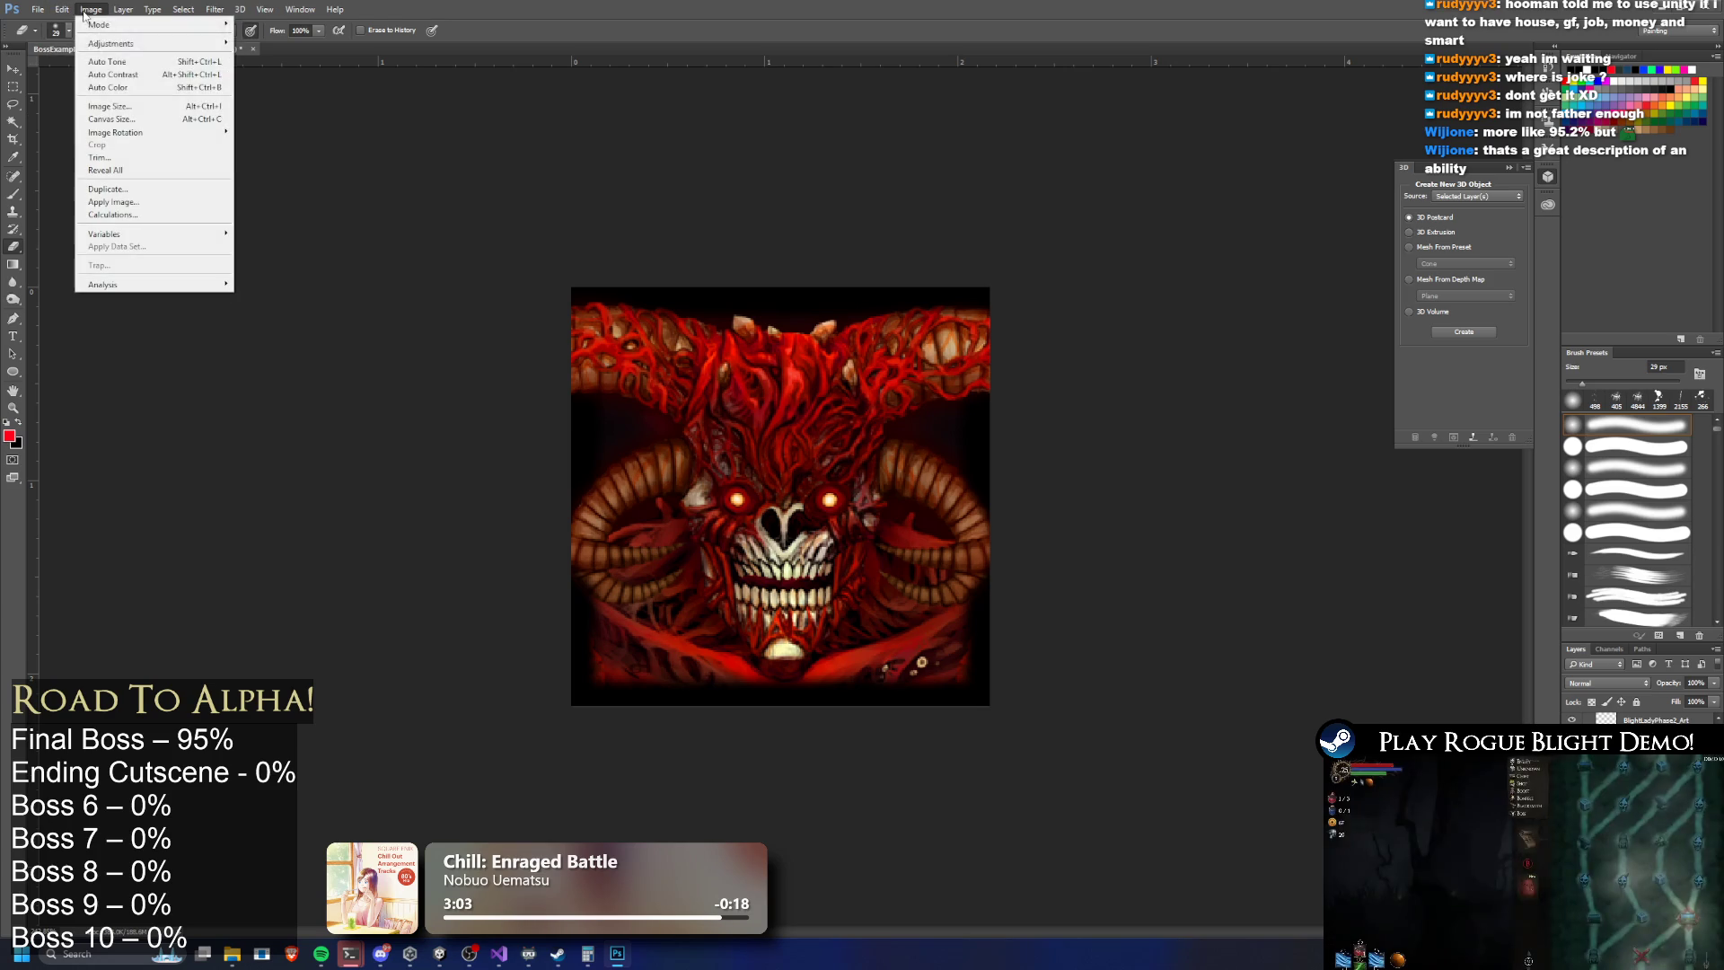
{"action": "mouse_move", "coordinate": [162, 44]}
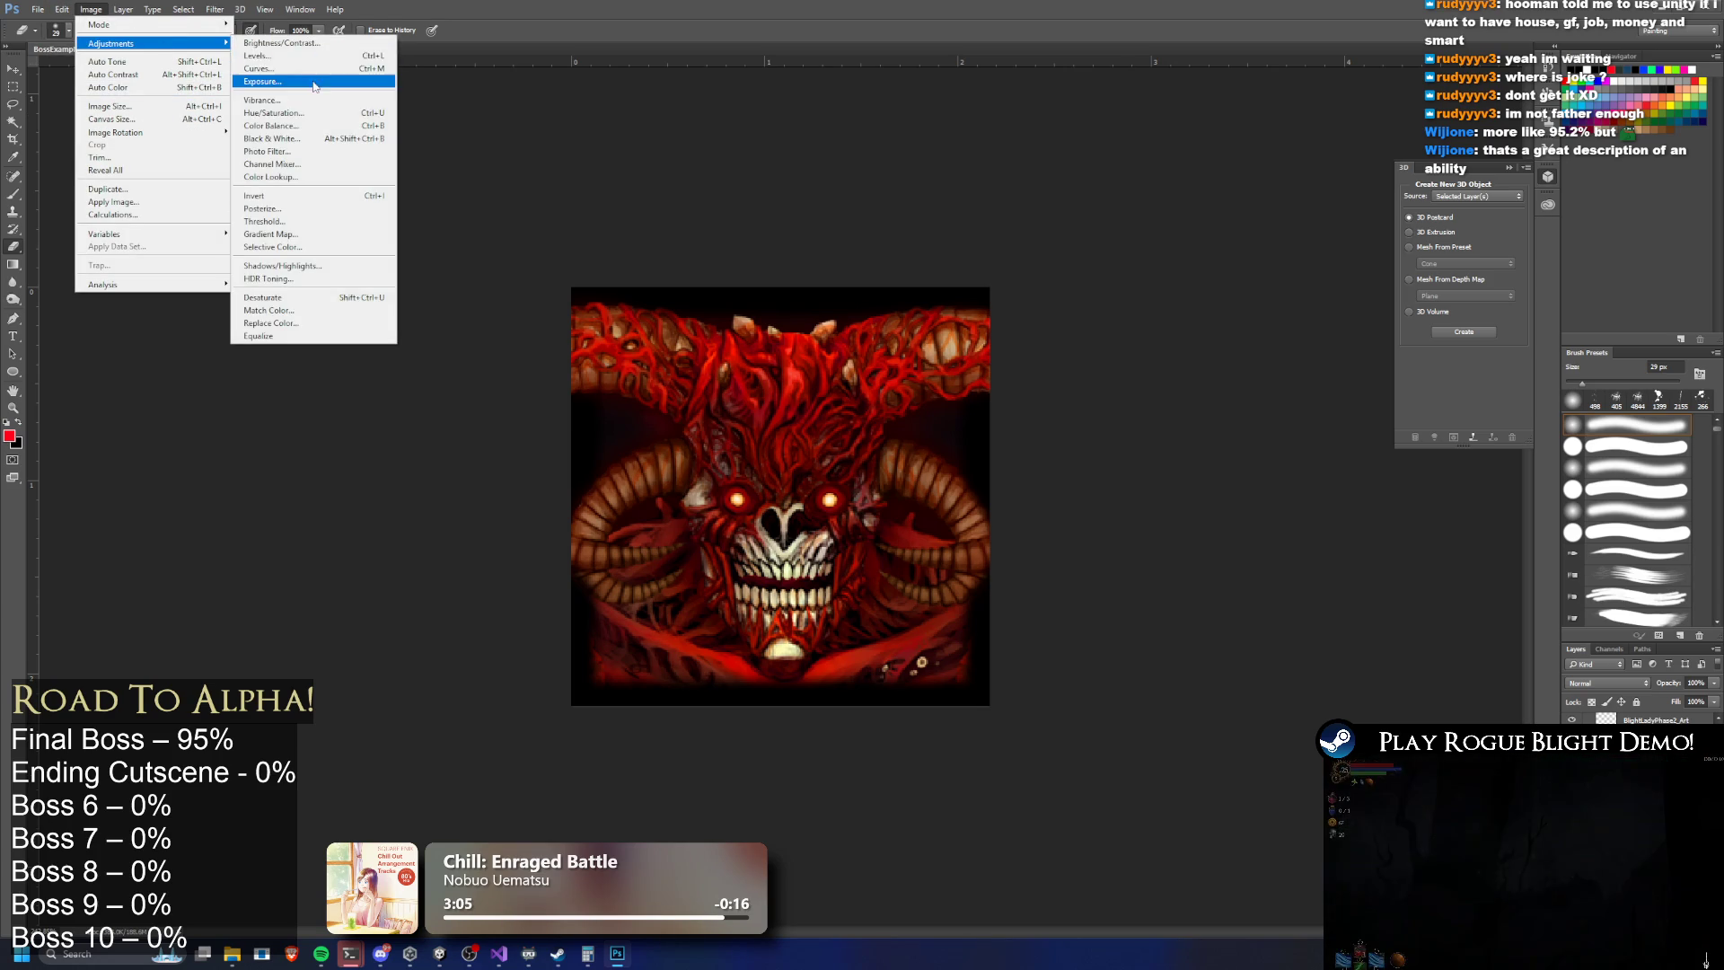
{"action": "left_click", "coordinate": [296, 81]}
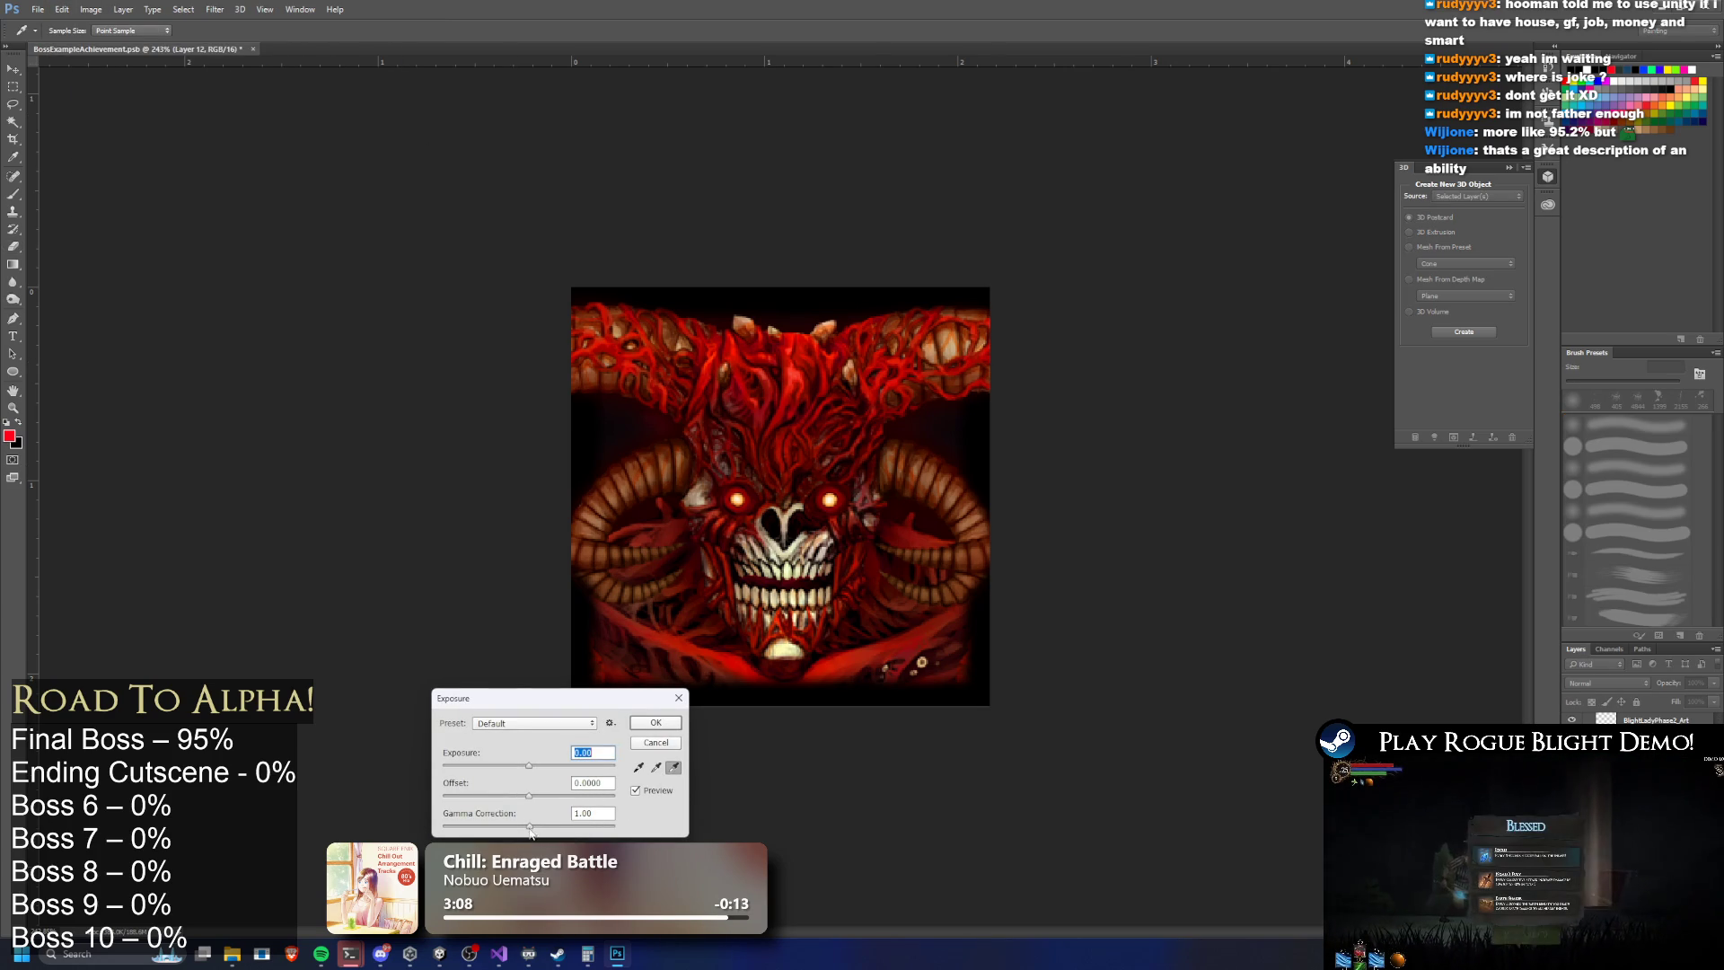
{"action": "left_click", "coordinate": [527, 824]}
{"action": "left_click_drag", "start_coordinate": [527, 822], "coordinate": [529, 824]}
{"action": "double_click", "coordinate": [608, 783]}
{"action": "type", "text": "-0.01"}
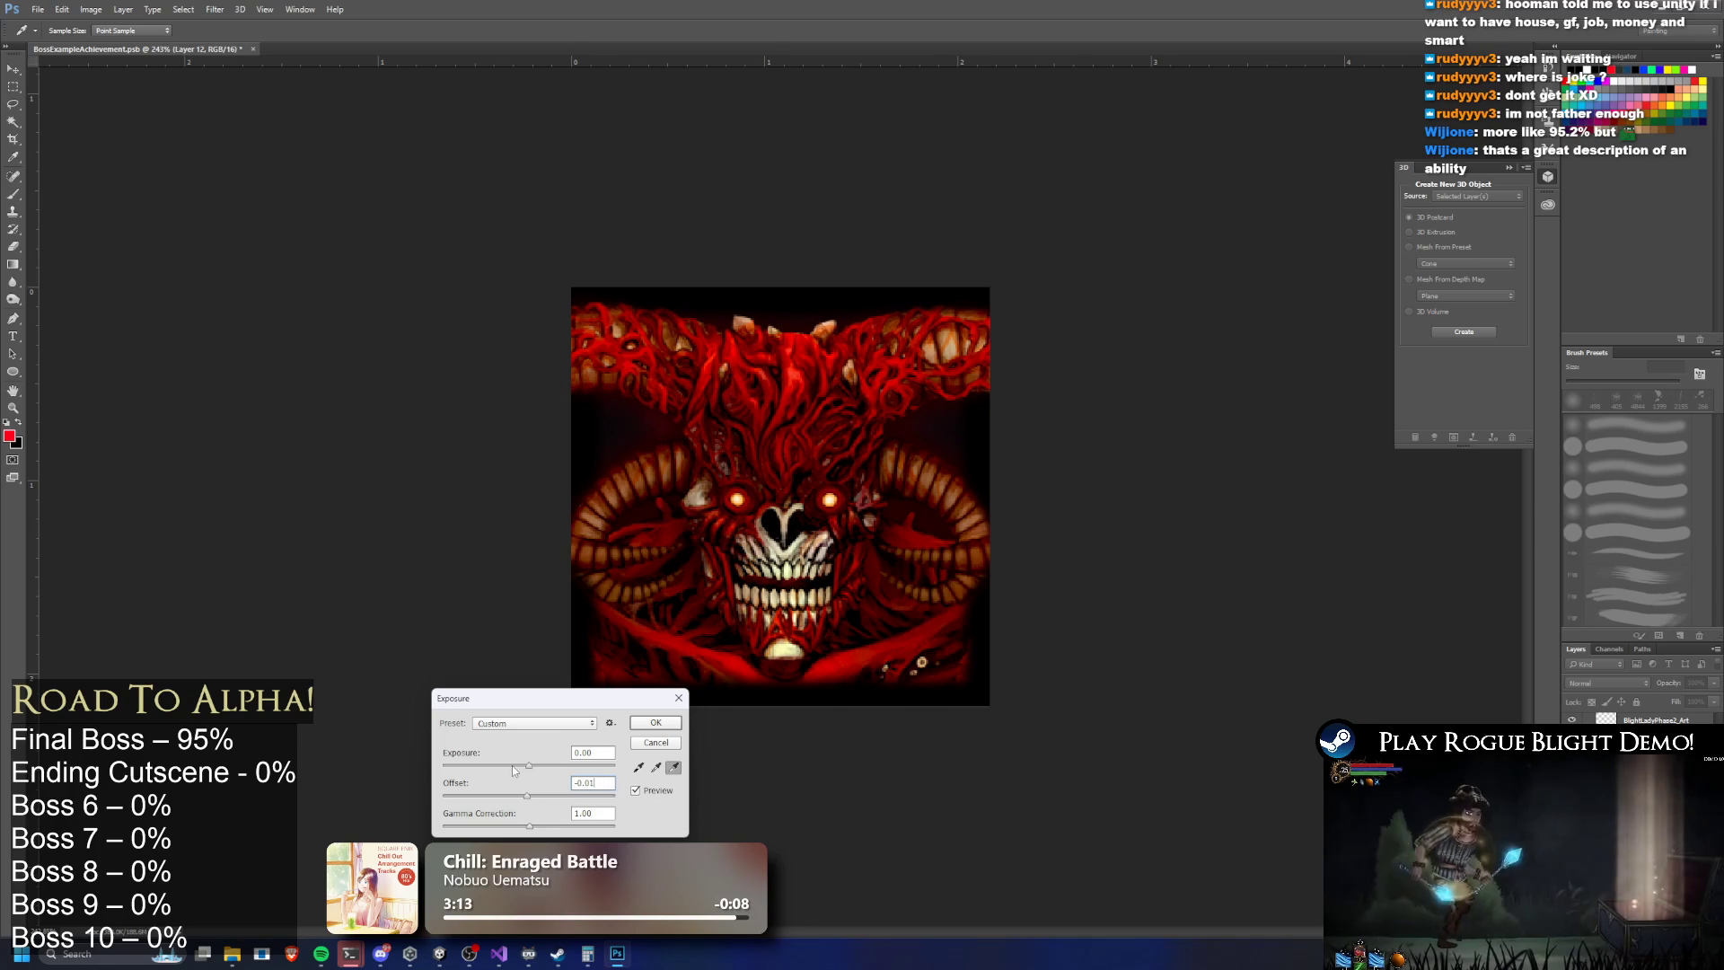
{"action": "key", "text": "BackSpace"}
{"action": "type", "text": "01"}
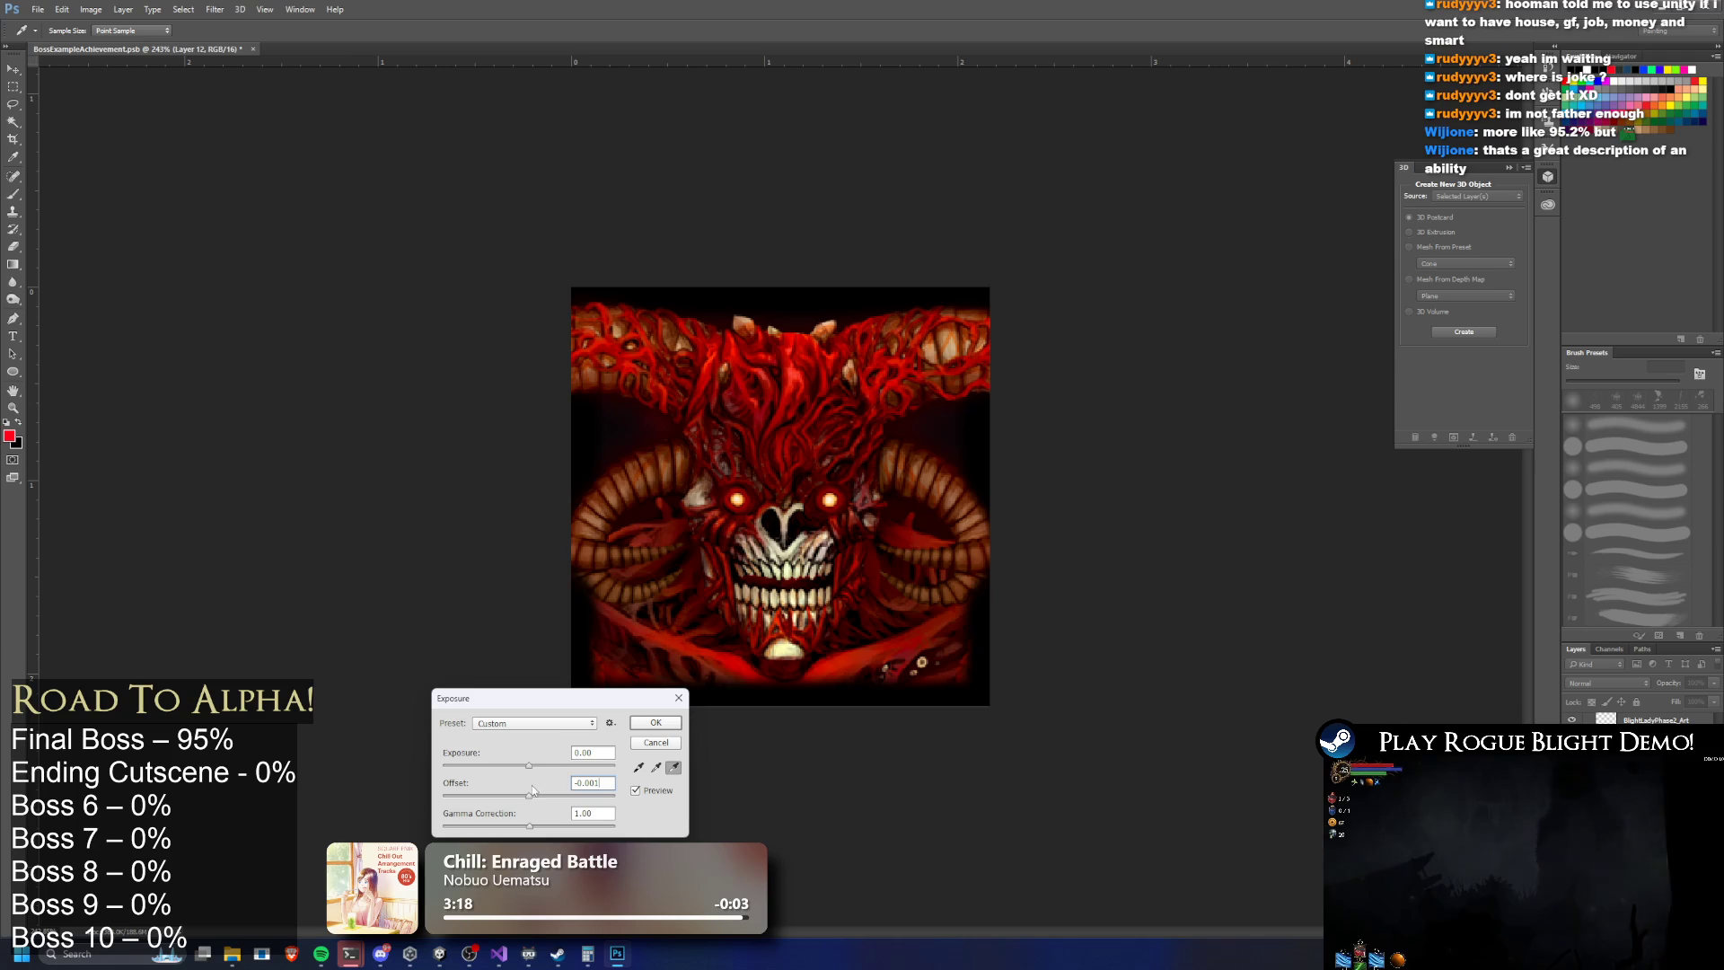
Set exposure to +0.36, refine the offset to -0.005, and apply
{"action": "left_click_drag", "start_coordinate": [527, 765], "coordinate": [542, 763]}
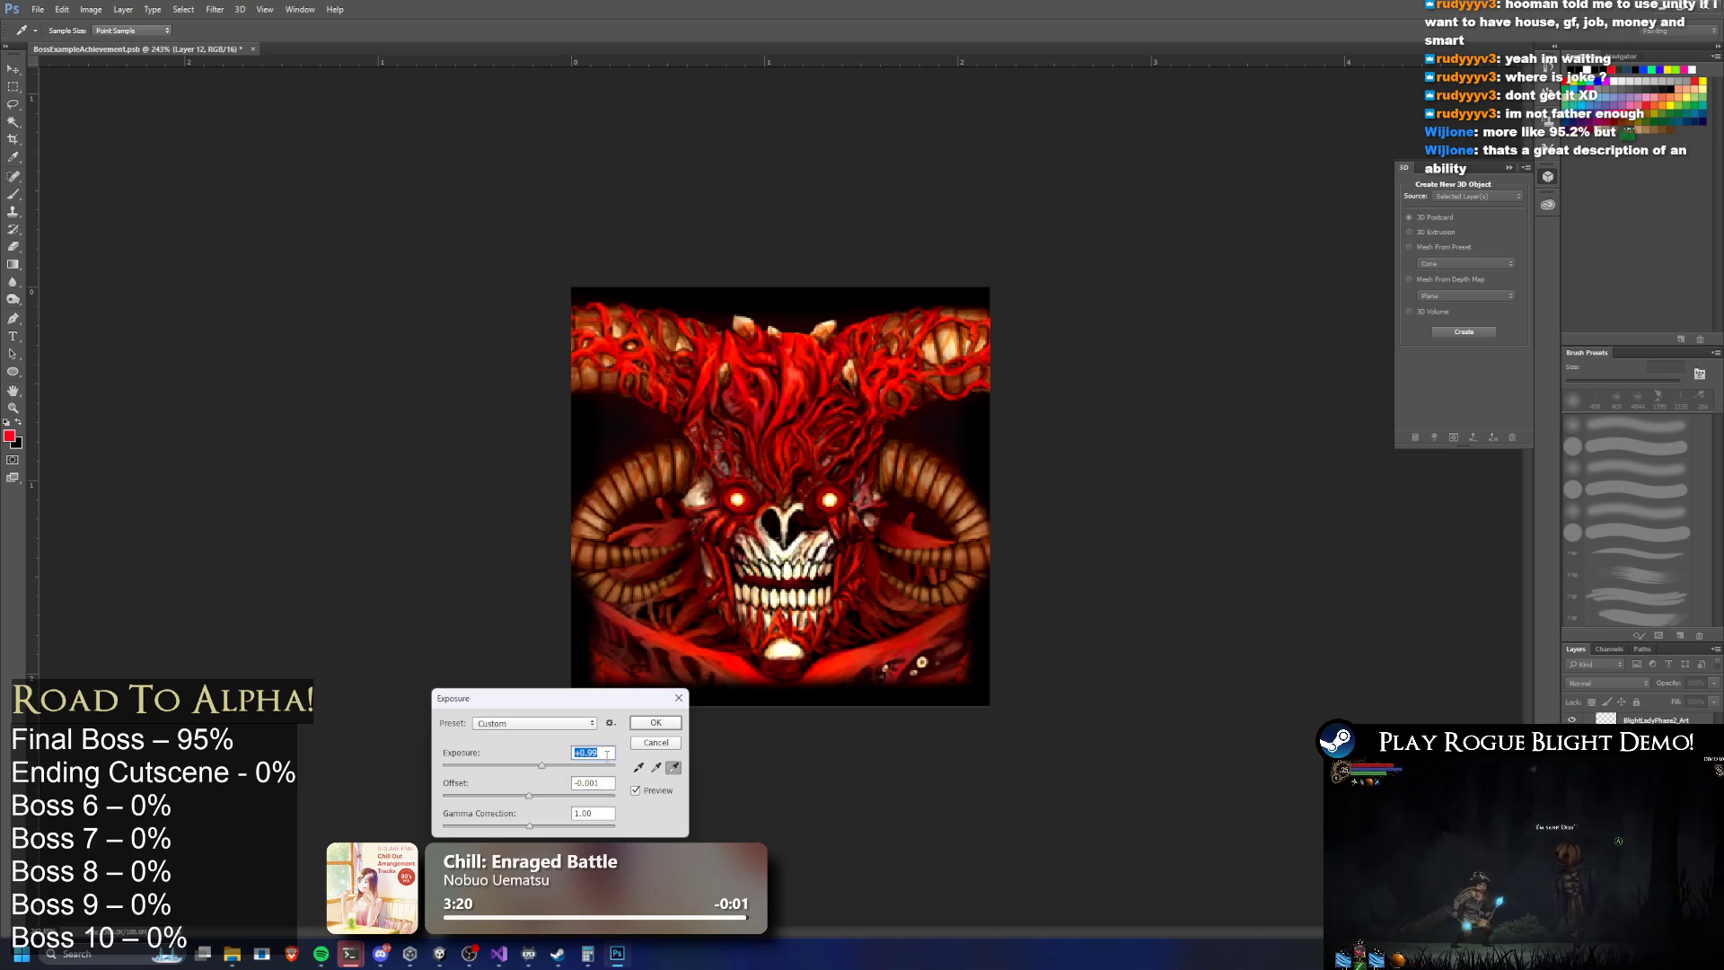
{"action": "type", "text": "0.1"}
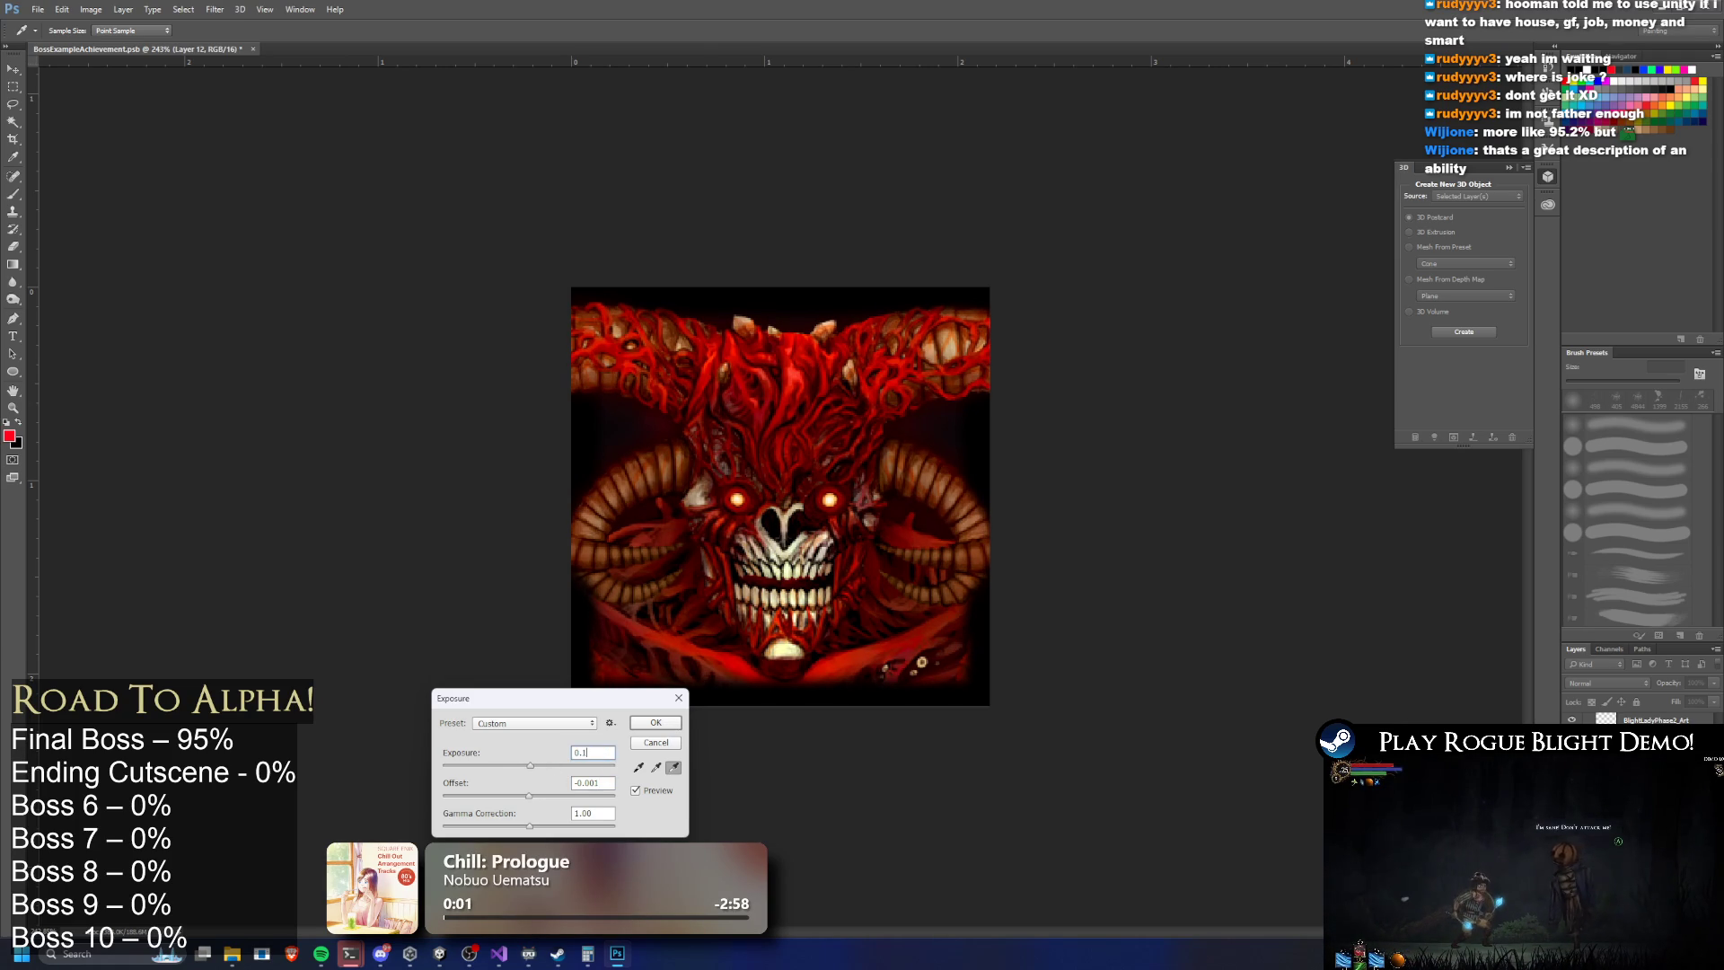
{"action": "type", "text": "2"}
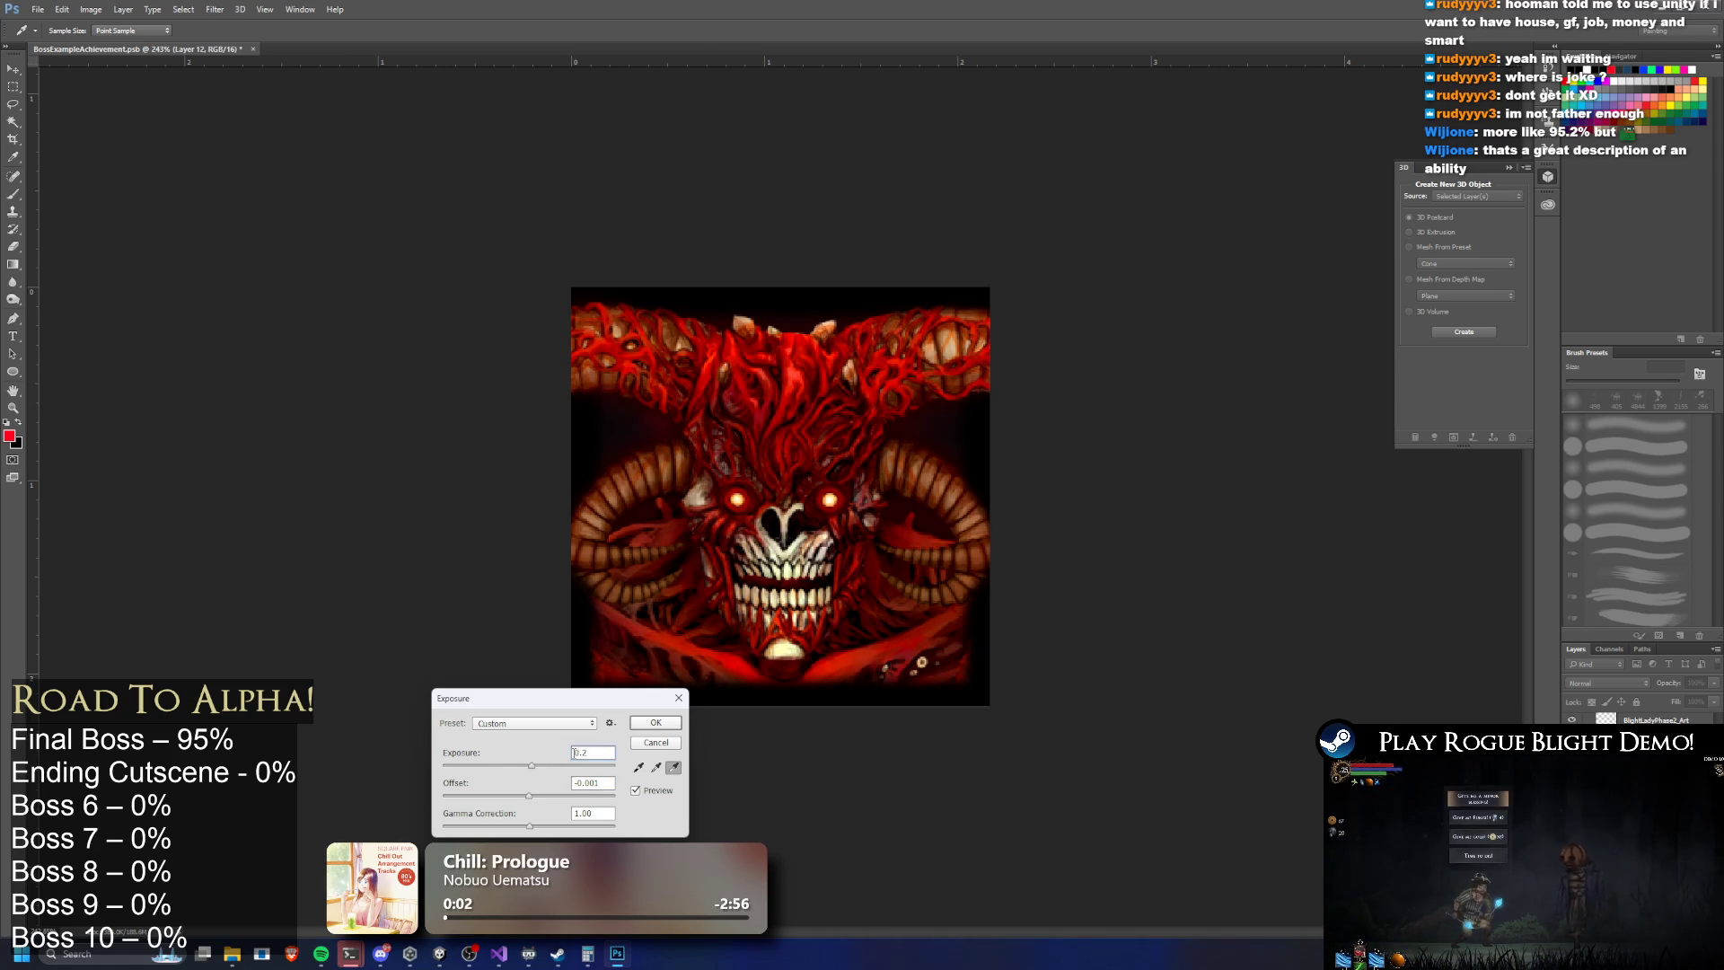
{"action": "left_click", "coordinate": [601, 782]}
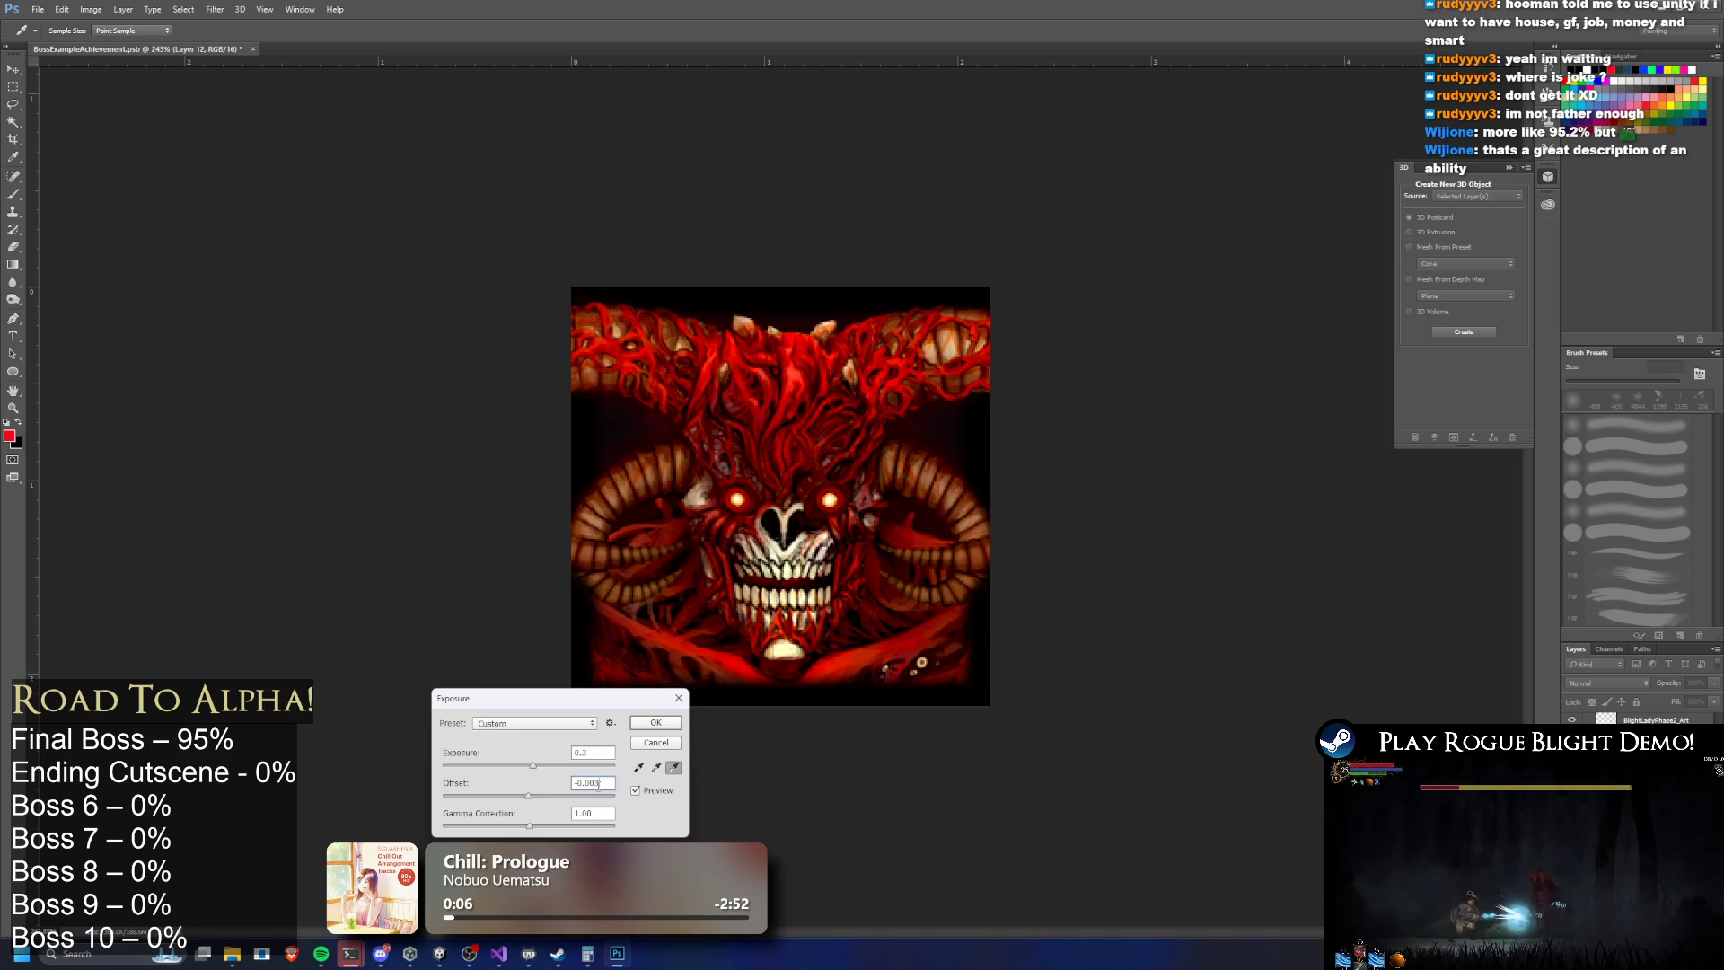
{"action": "type", "text": "5"}
{"action": "key", "text": "BackSpace"}
{"action": "key", "text": "BackSpace"}
{"action": "type", "text": "5"}
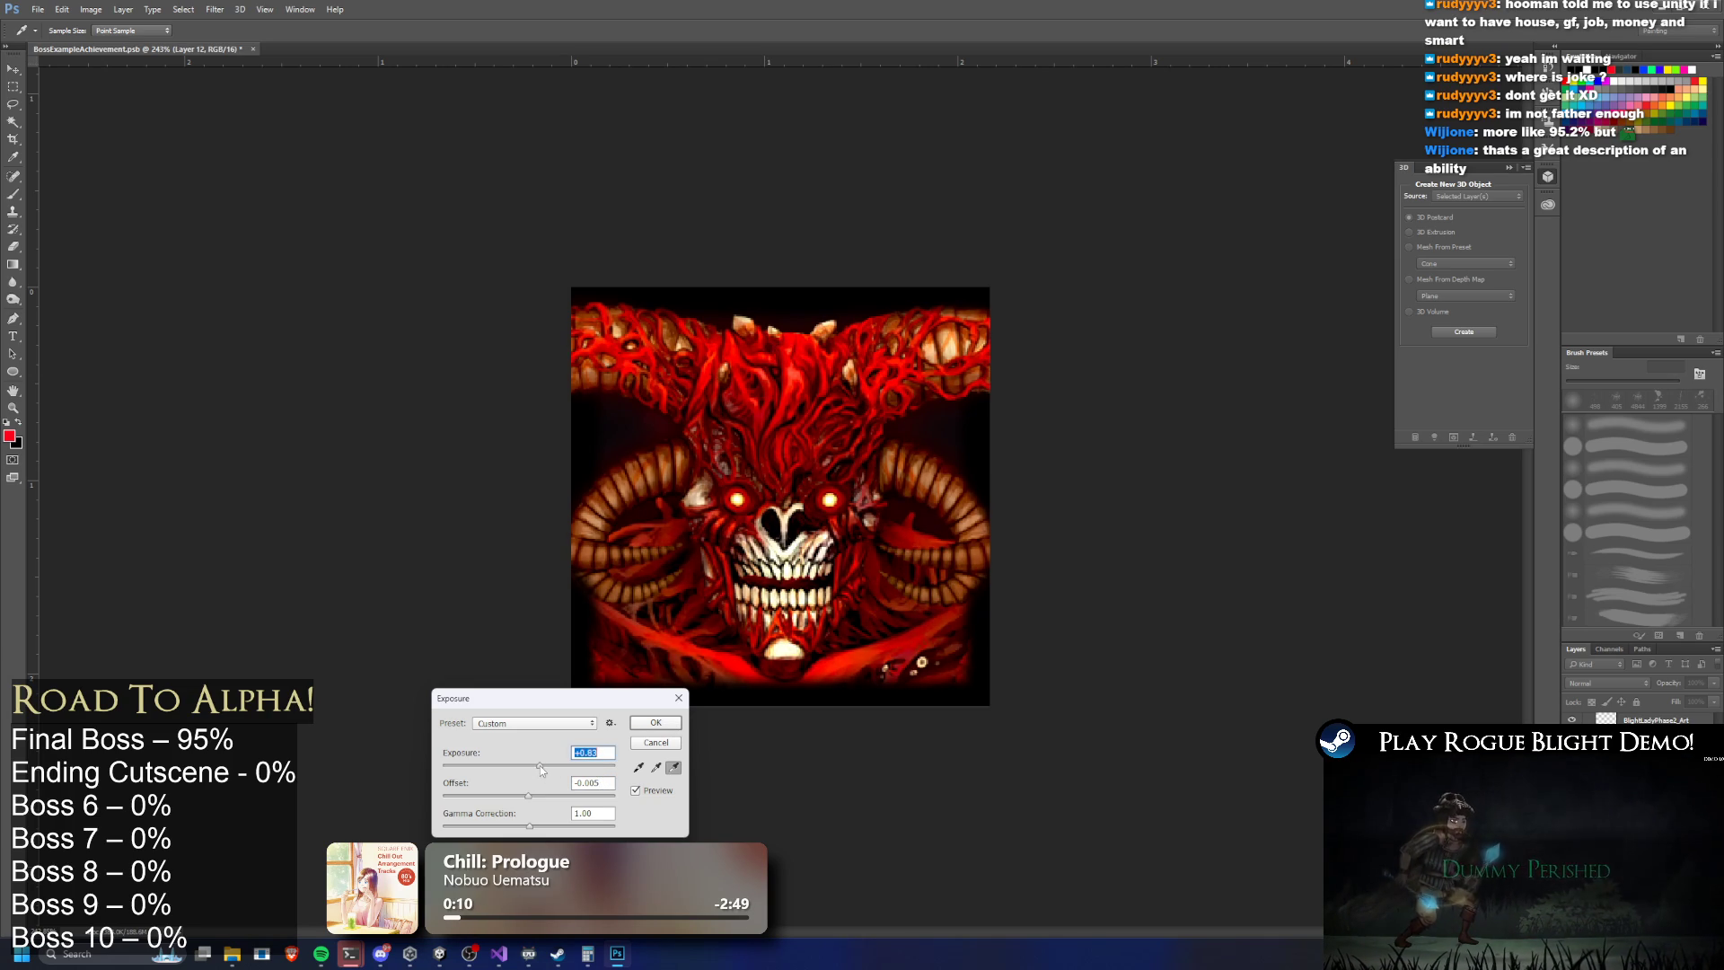
{"action": "left_click_drag", "start_coordinate": [540, 765], "coordinate": [533, 765]}
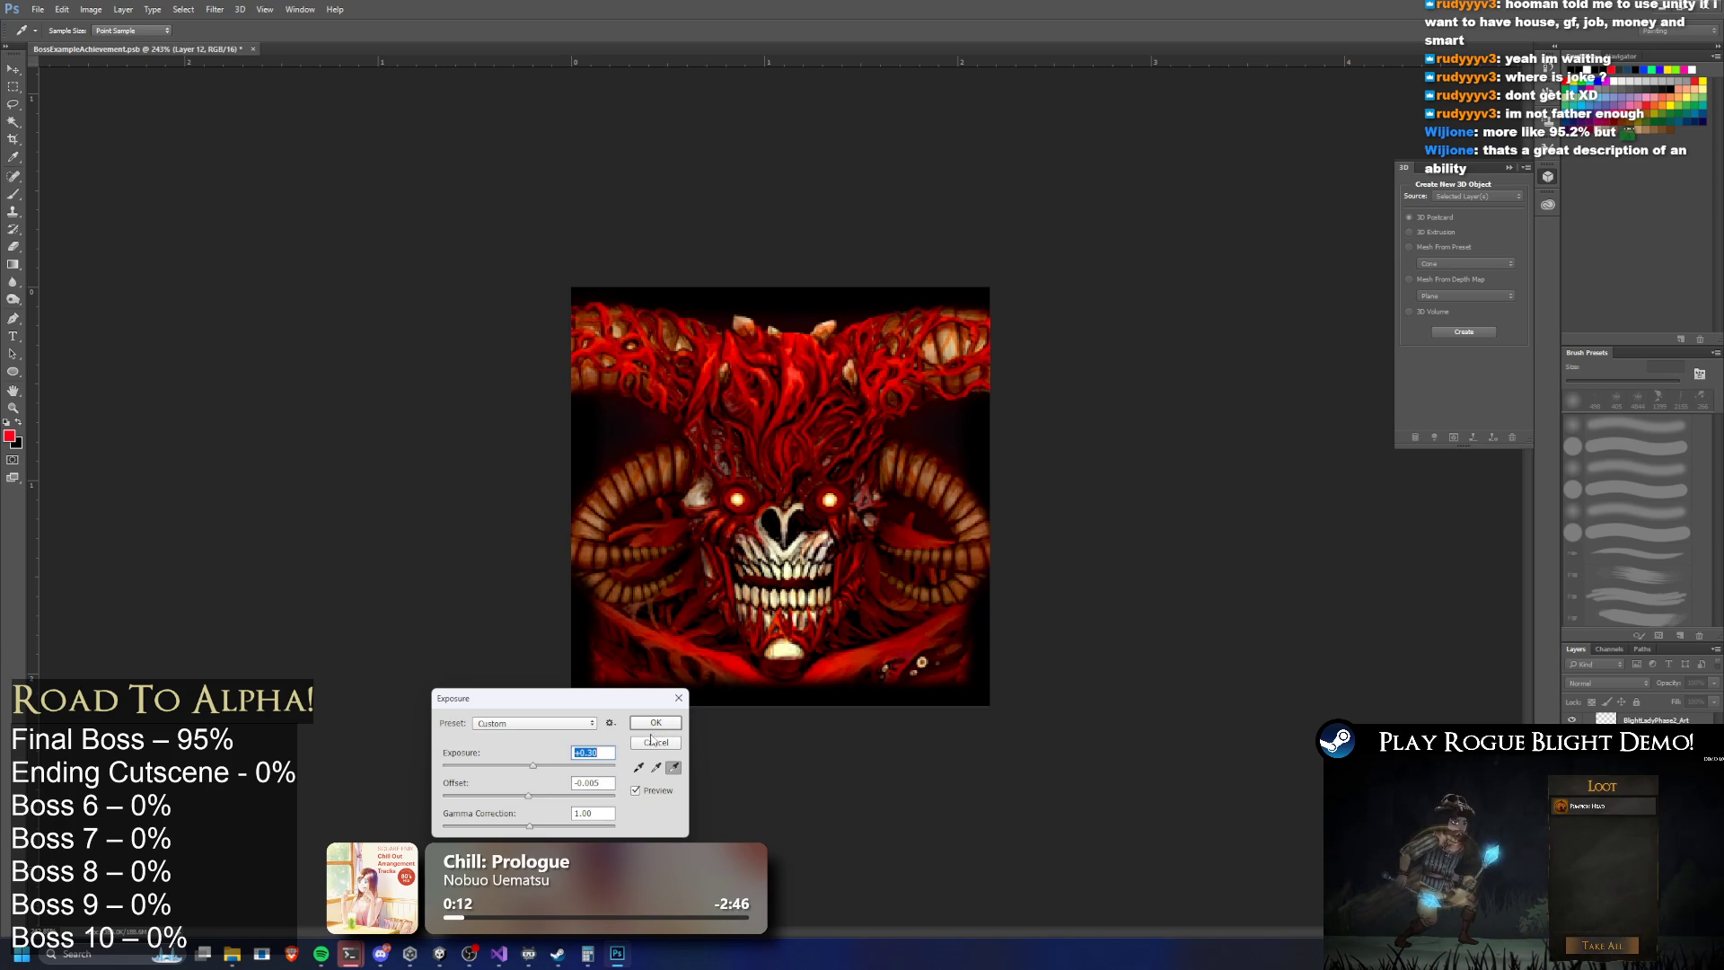
{"action": "left_click_drag", "start_coordinate": [536, 766], "coordinate": [533, 762]}
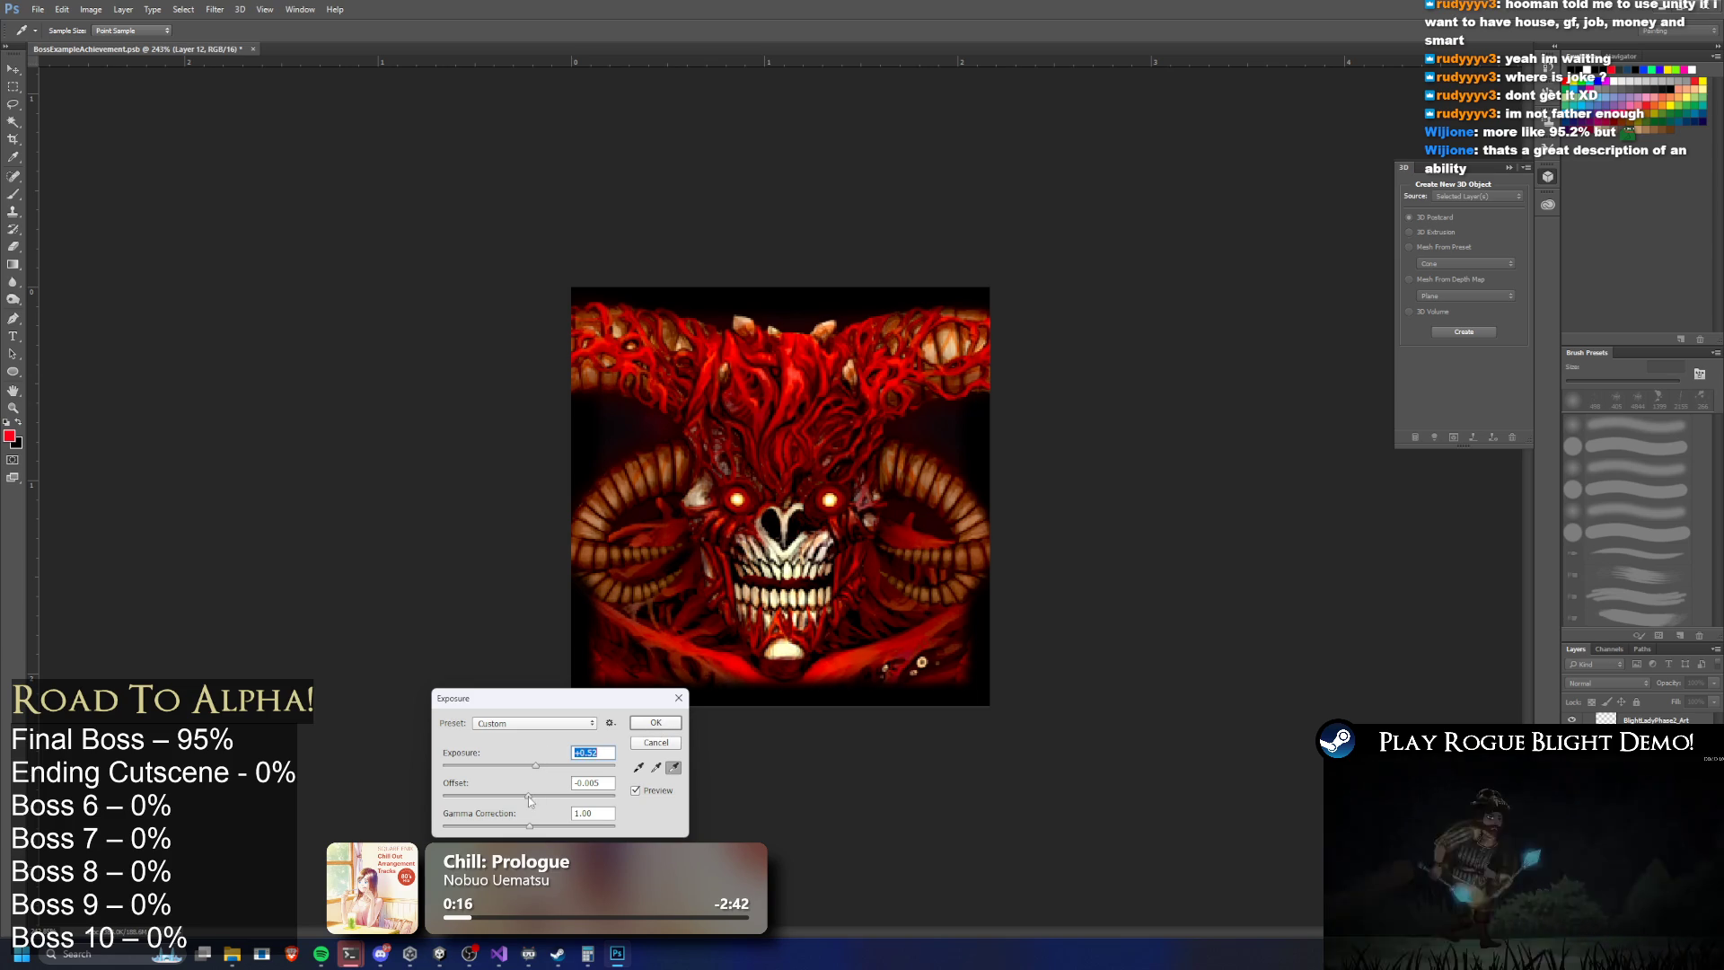
{"action": "left_click", "coordinate": [660, 724]}
{"action": "key", "text": "e"}
{"action": "scroll", "coordinate": [972, 475], "scroll_direction": "down", "scroll_amount": 5}
{"action": "scroll", "coordinate": [881, 484], "scroll_direction": "up", "scroll_amount": 3}
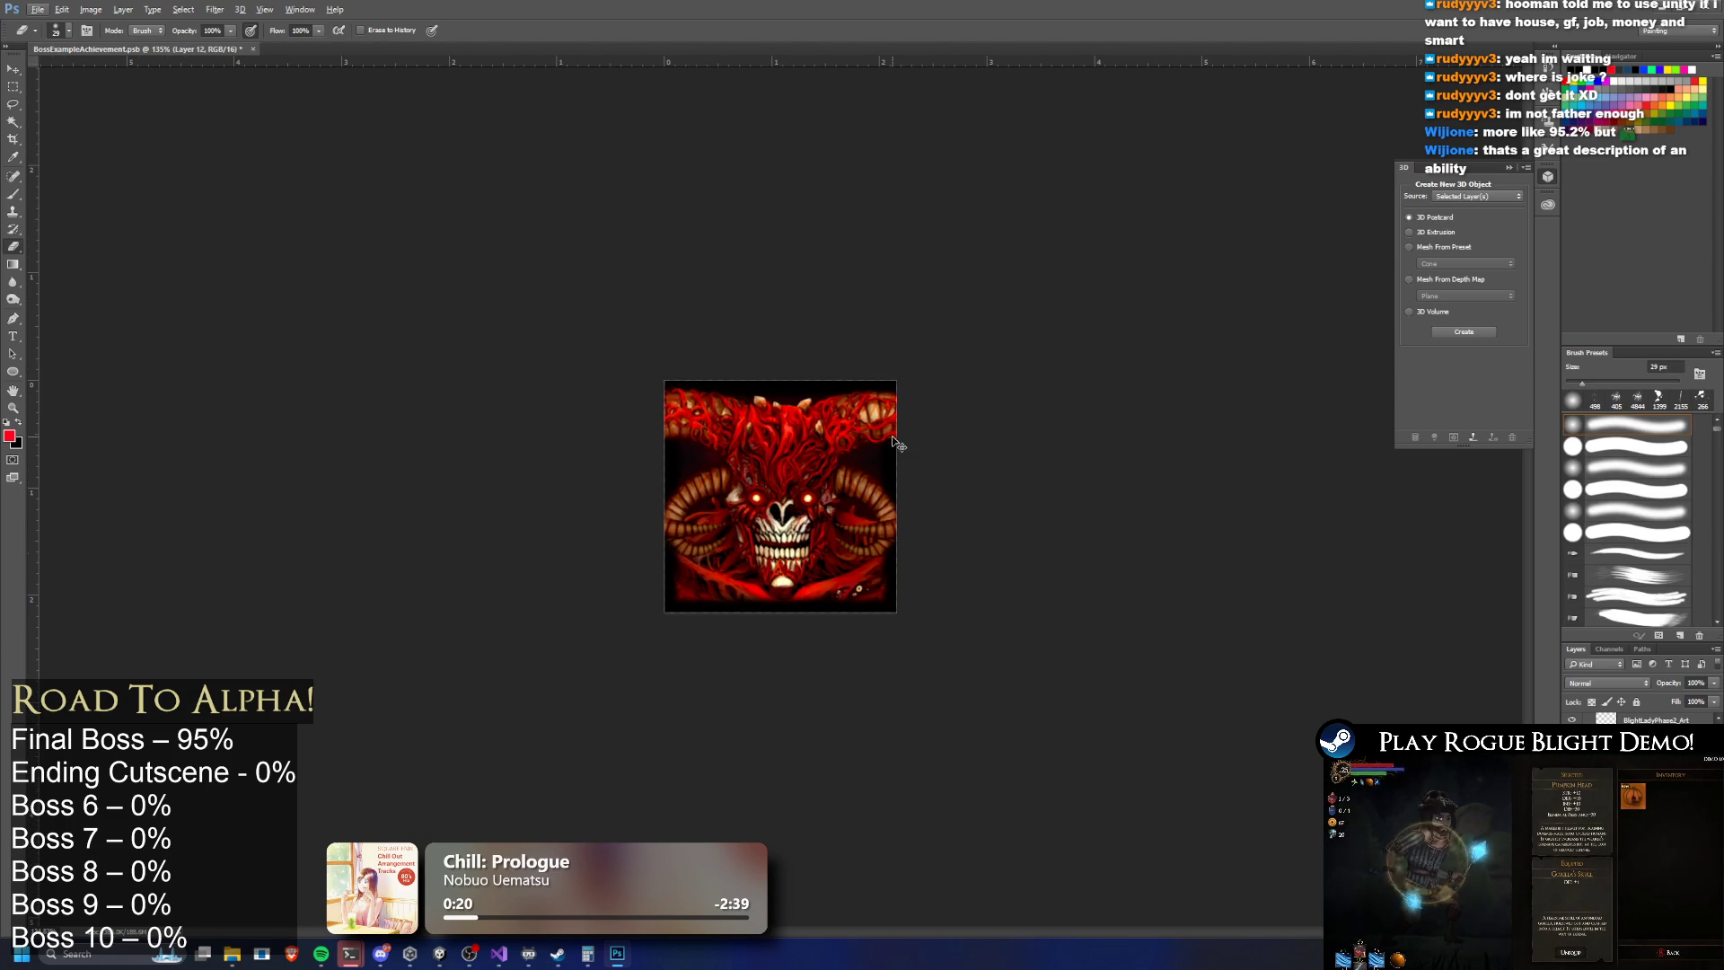
Lower the portrait's saturation to -15 with Hue/Saturation
{"action": "key", "text": "ctrl+u"}
{"action": "left_click_drag", "start_coordinate": [1127, 581], "coordinate": [1118, 587]}
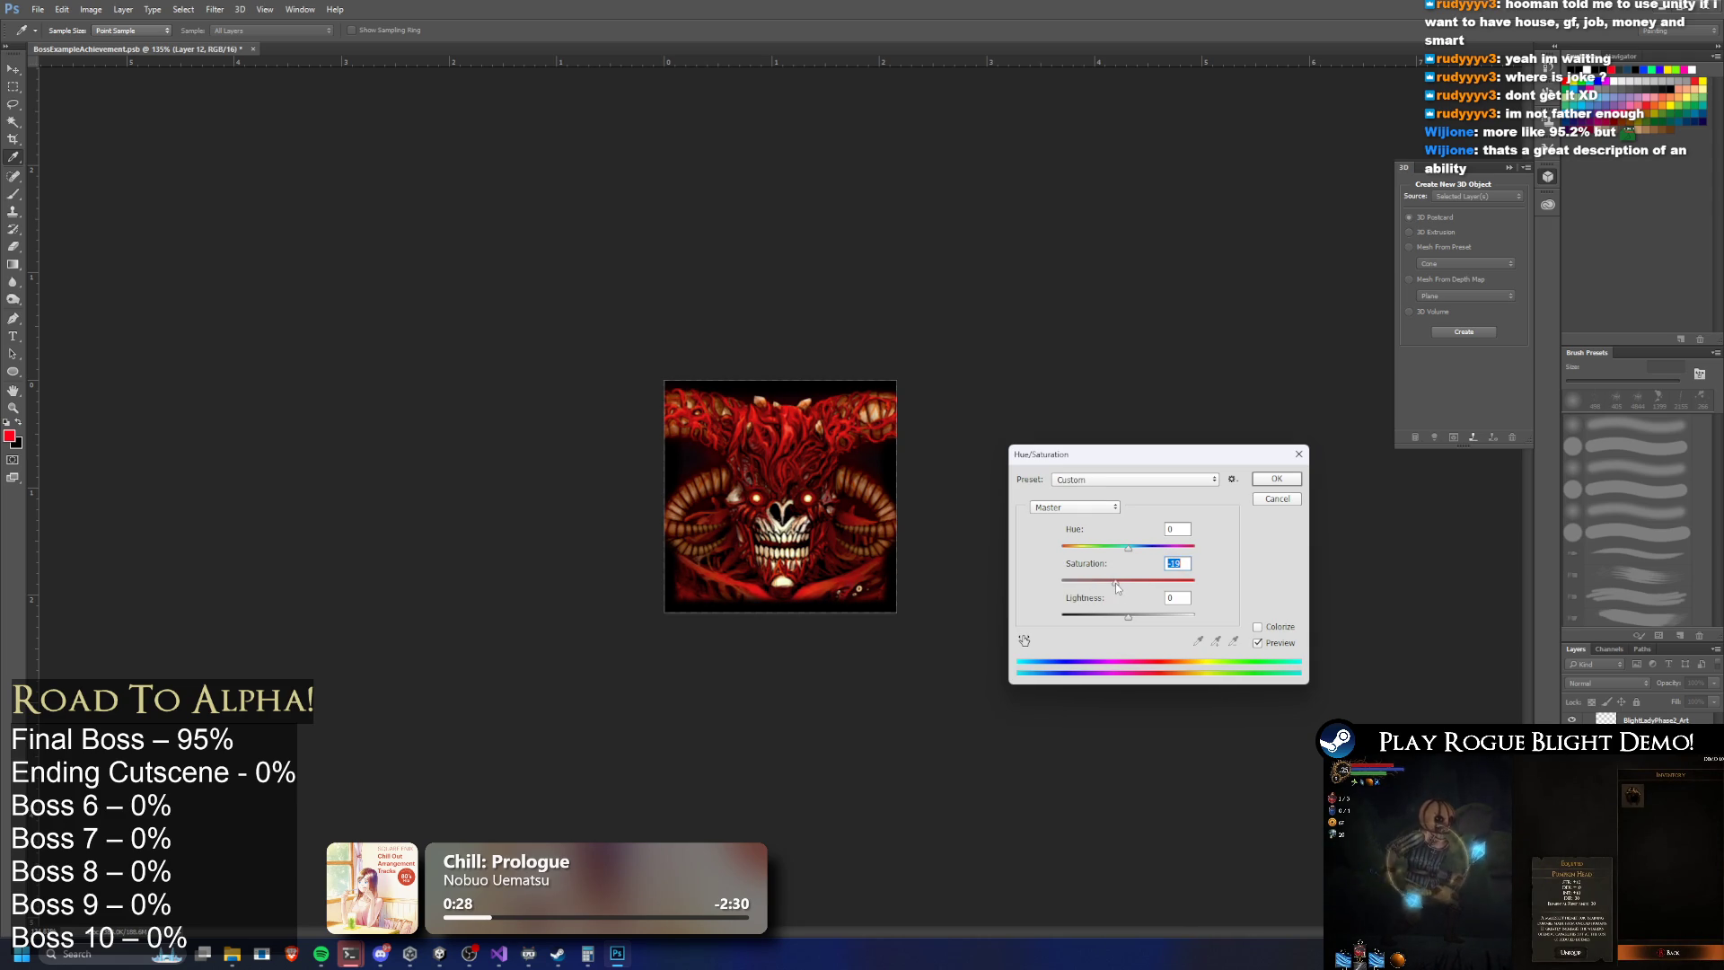
{"action": "left_click", "coordinate": [1274, 486]}
{"action": "key", "text": "e"}
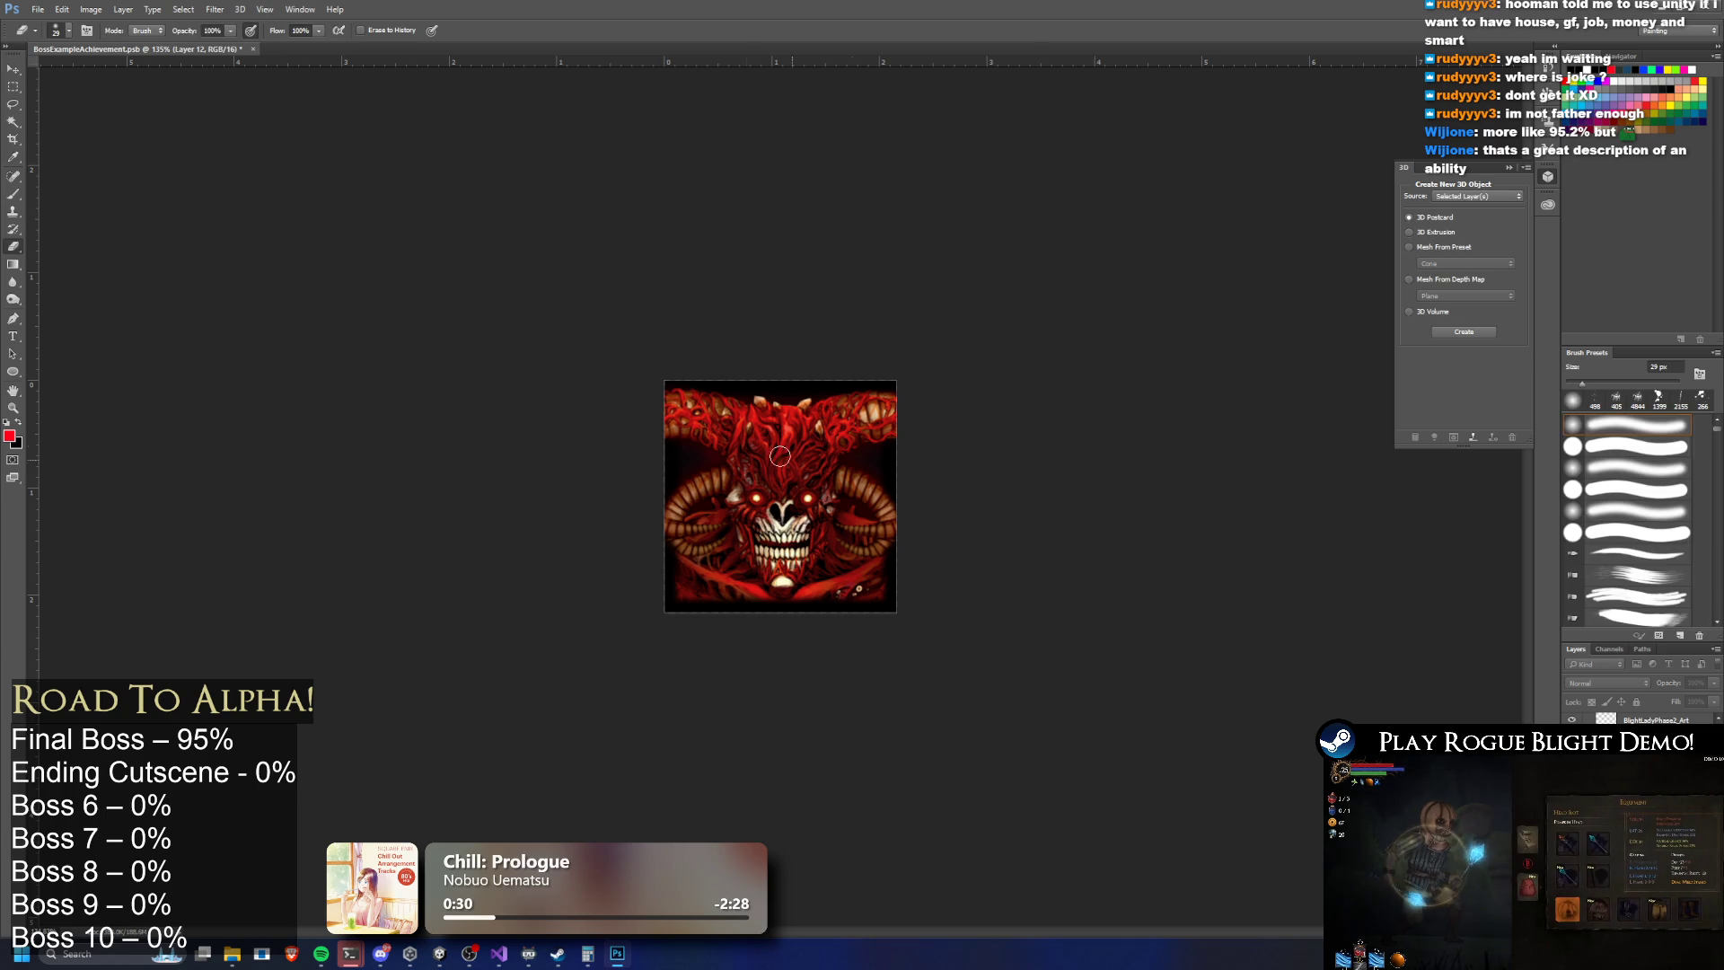
{"action": "scroll", "coordinate": [903, 480], "scroll_direction": "up", "scroll_amount": 2}
{"action": "scroll", "coordinate": [903, 480], "scroll_direction": "down", "scroll_amount": 3}
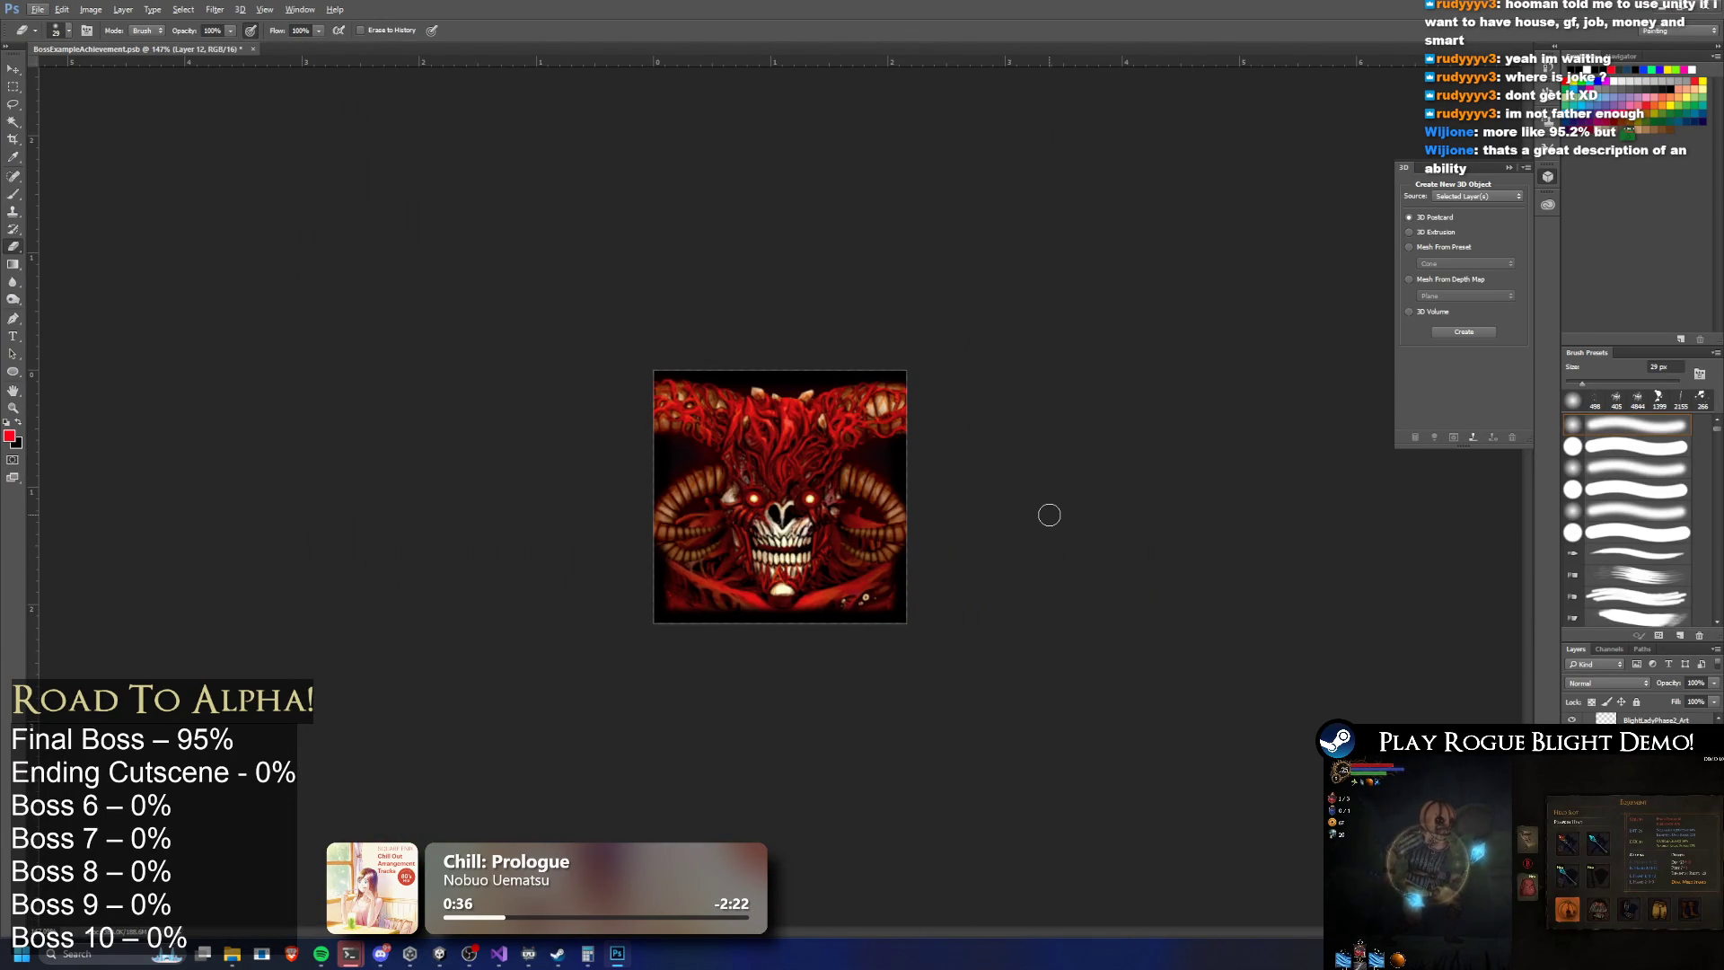
Alt+Tab through the open windows and switch back to the Unity project
{"action": "key", "text": "alt+Tab"}
{"action": "key", "text": "Tab"}
{"action": "key", "text": "Escape"}
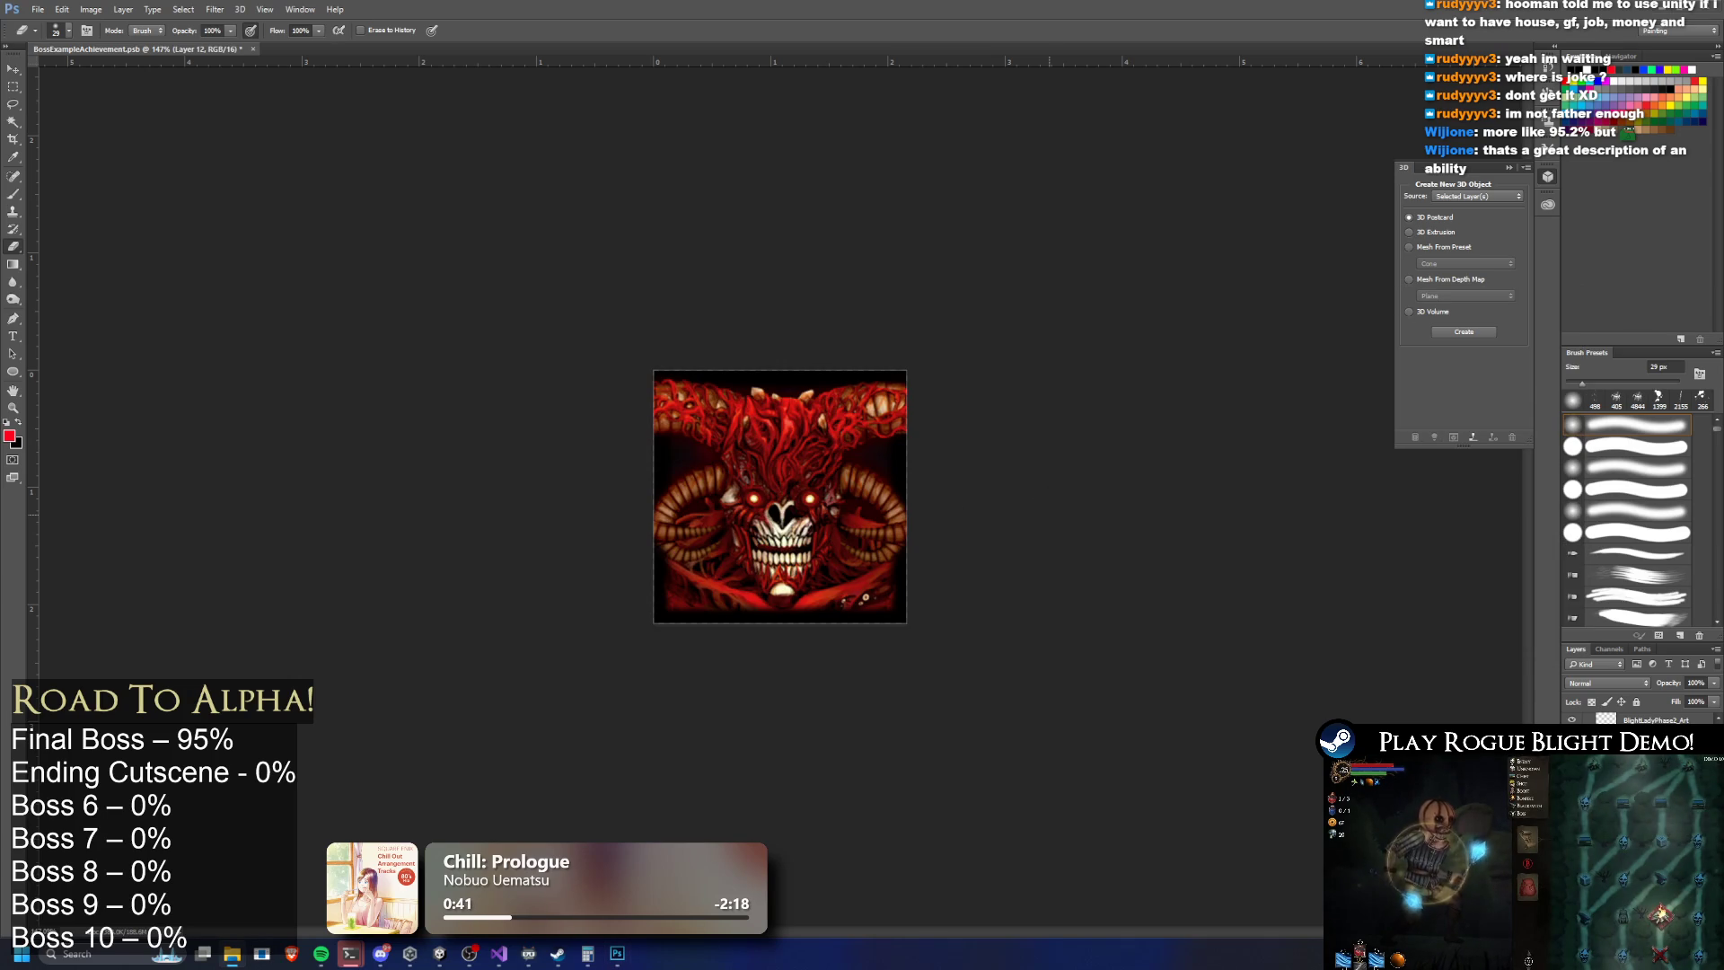
{"action": "key", "text": "alt+Tab"}
{"action": "key", "text": "Tab"}
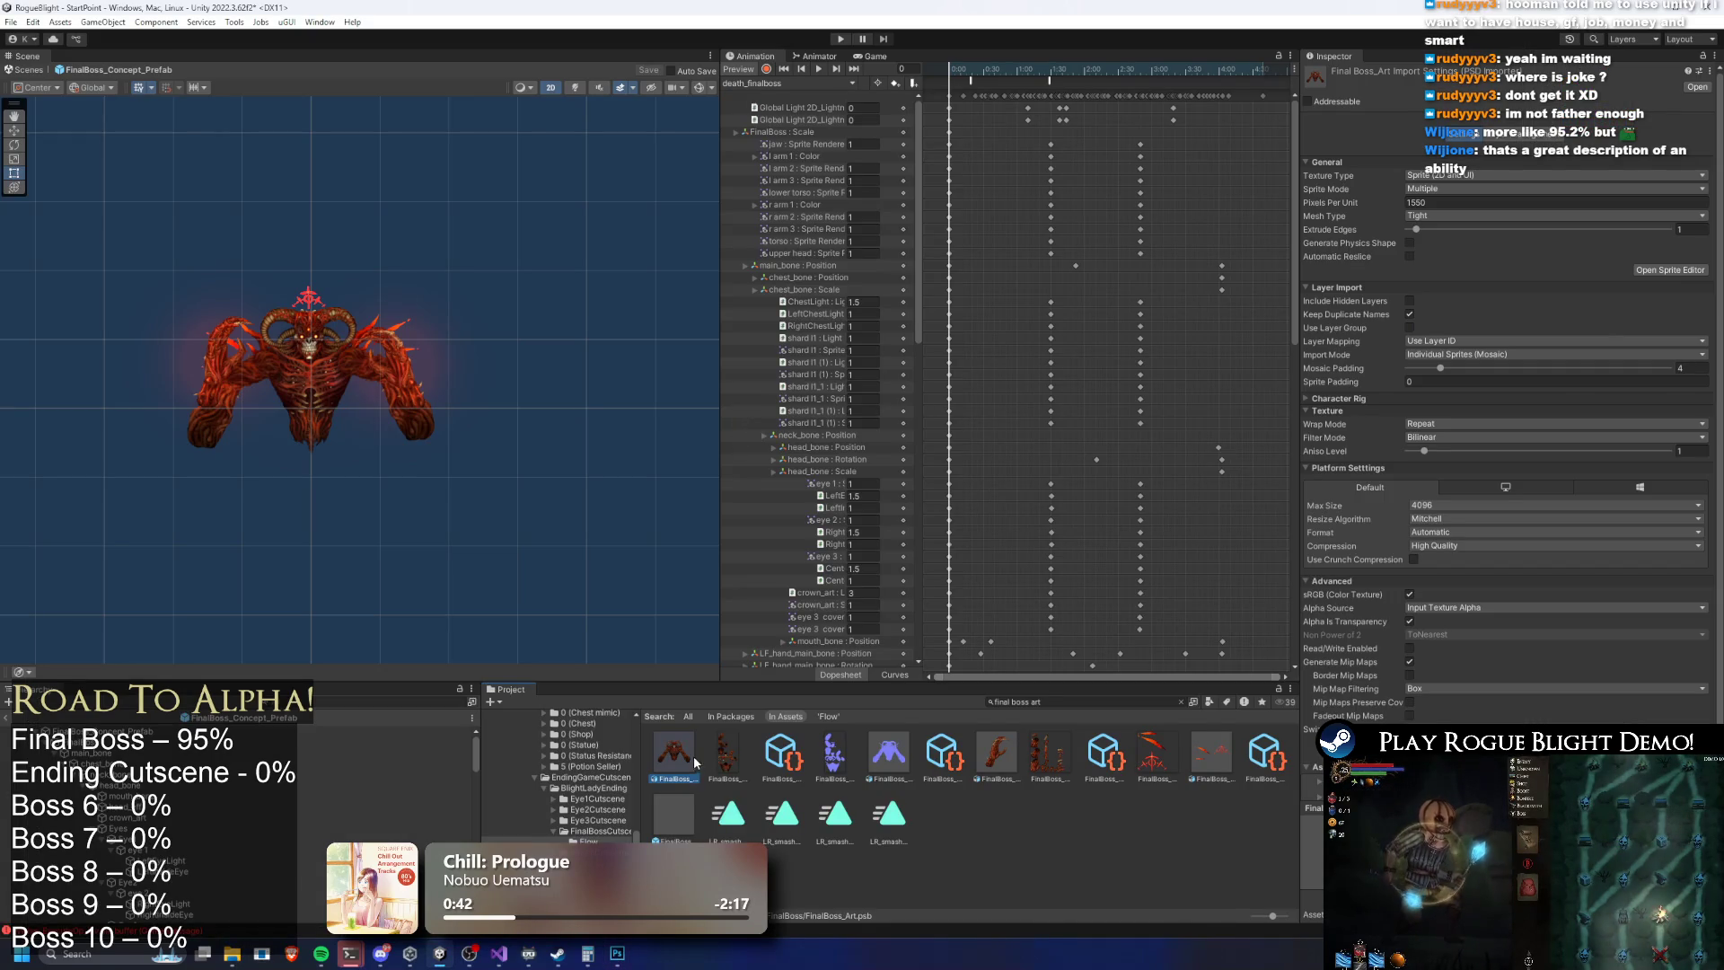
Open the FinalBoss_Art.psb asset from the Project window in Photoshop
{"action": "double_click", "coordinate": [694, 761]}
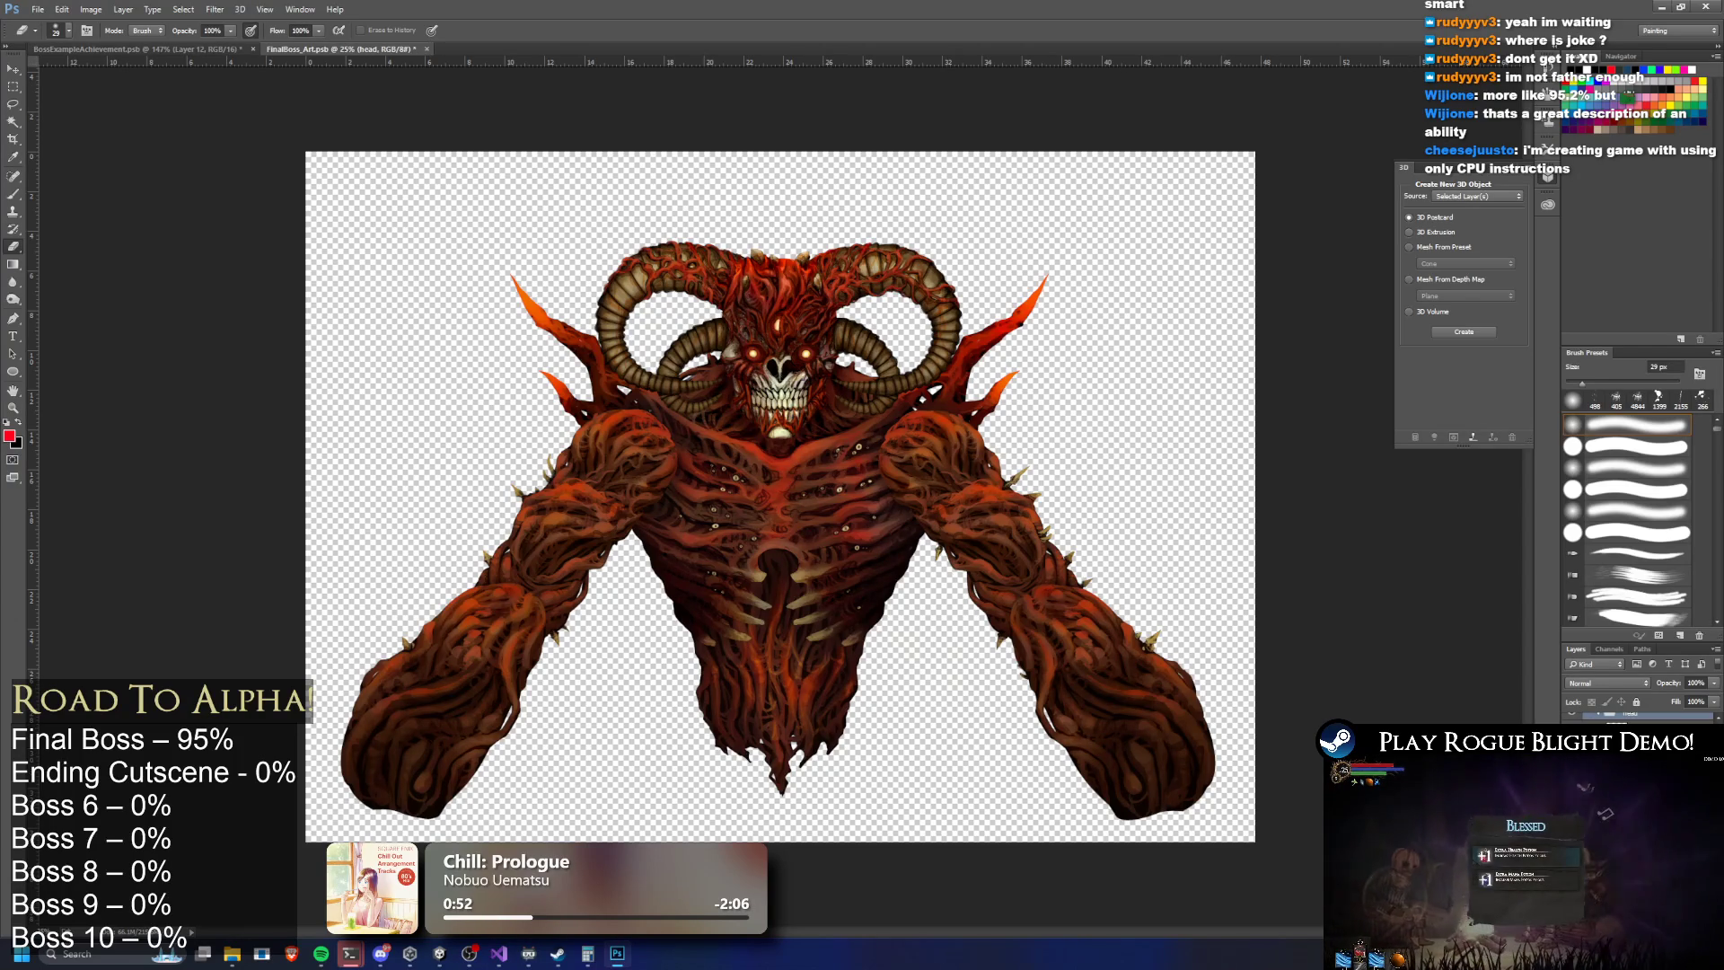
Cancel closing FinalBoss_Art.psb and switch to the BossExampleAchievement.psd document
{"action": "right_click", "coordinate": [1616, 718]}
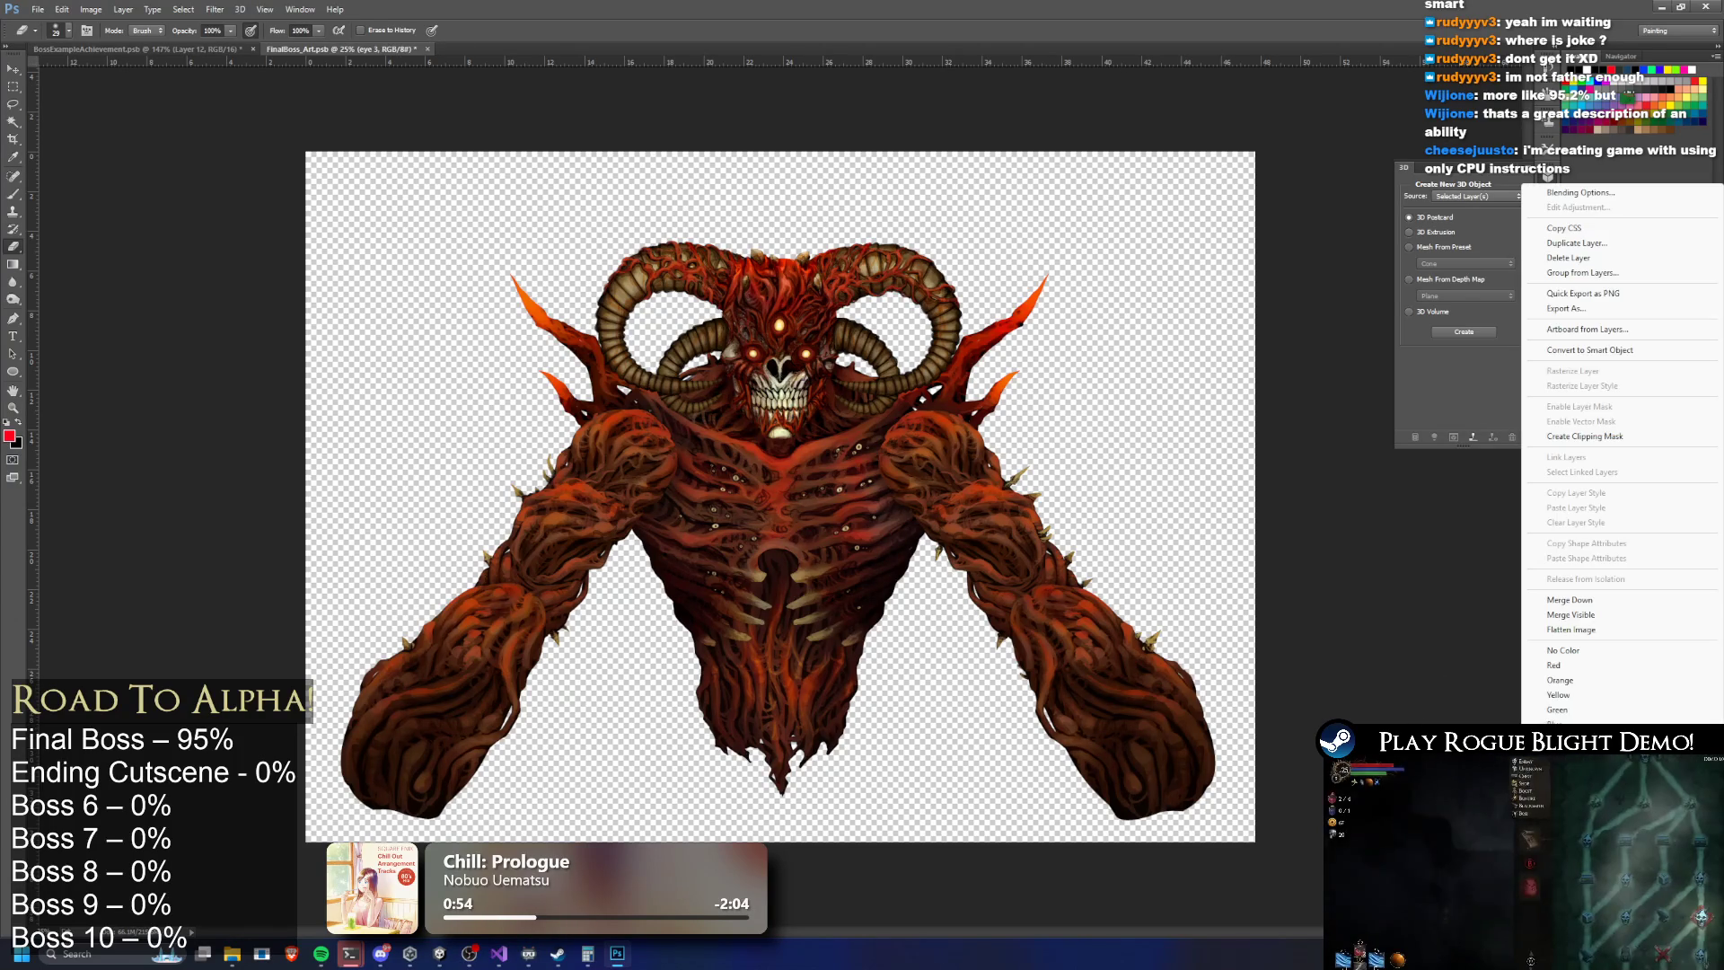
{"action": "left_click", "coordinate": [1692, 612]}
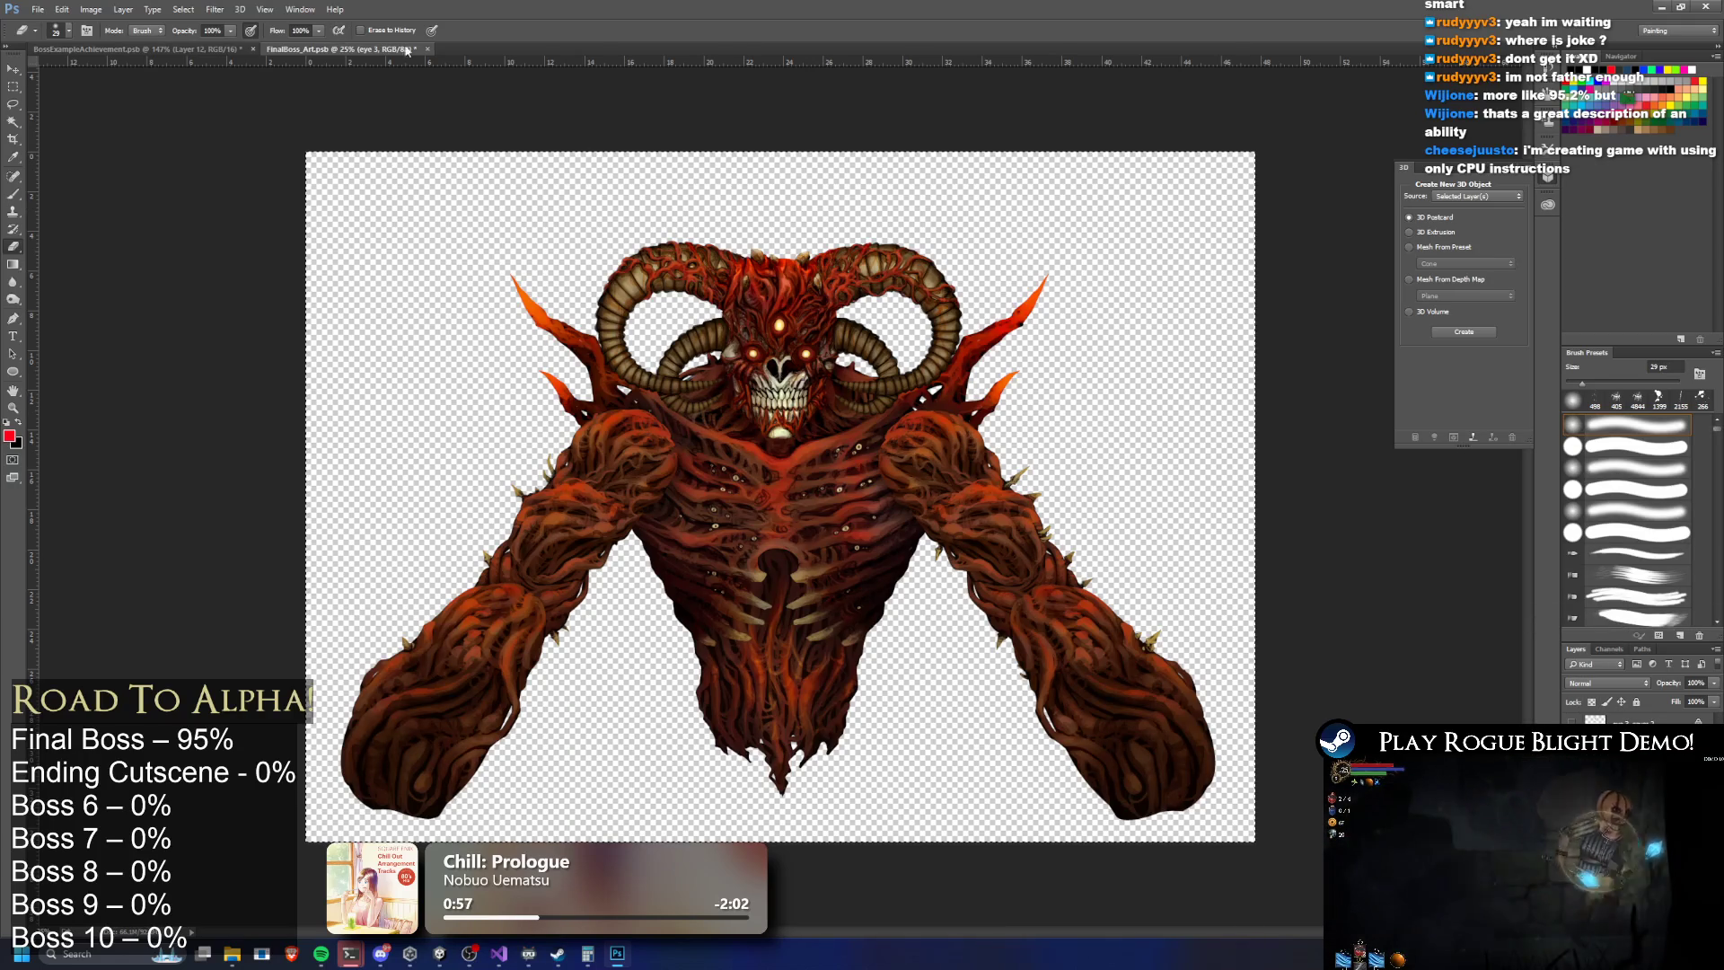
{"action": "key", "text": "ctrl+w"}
{"action": "left_click", "coordinate": [920, 351]}
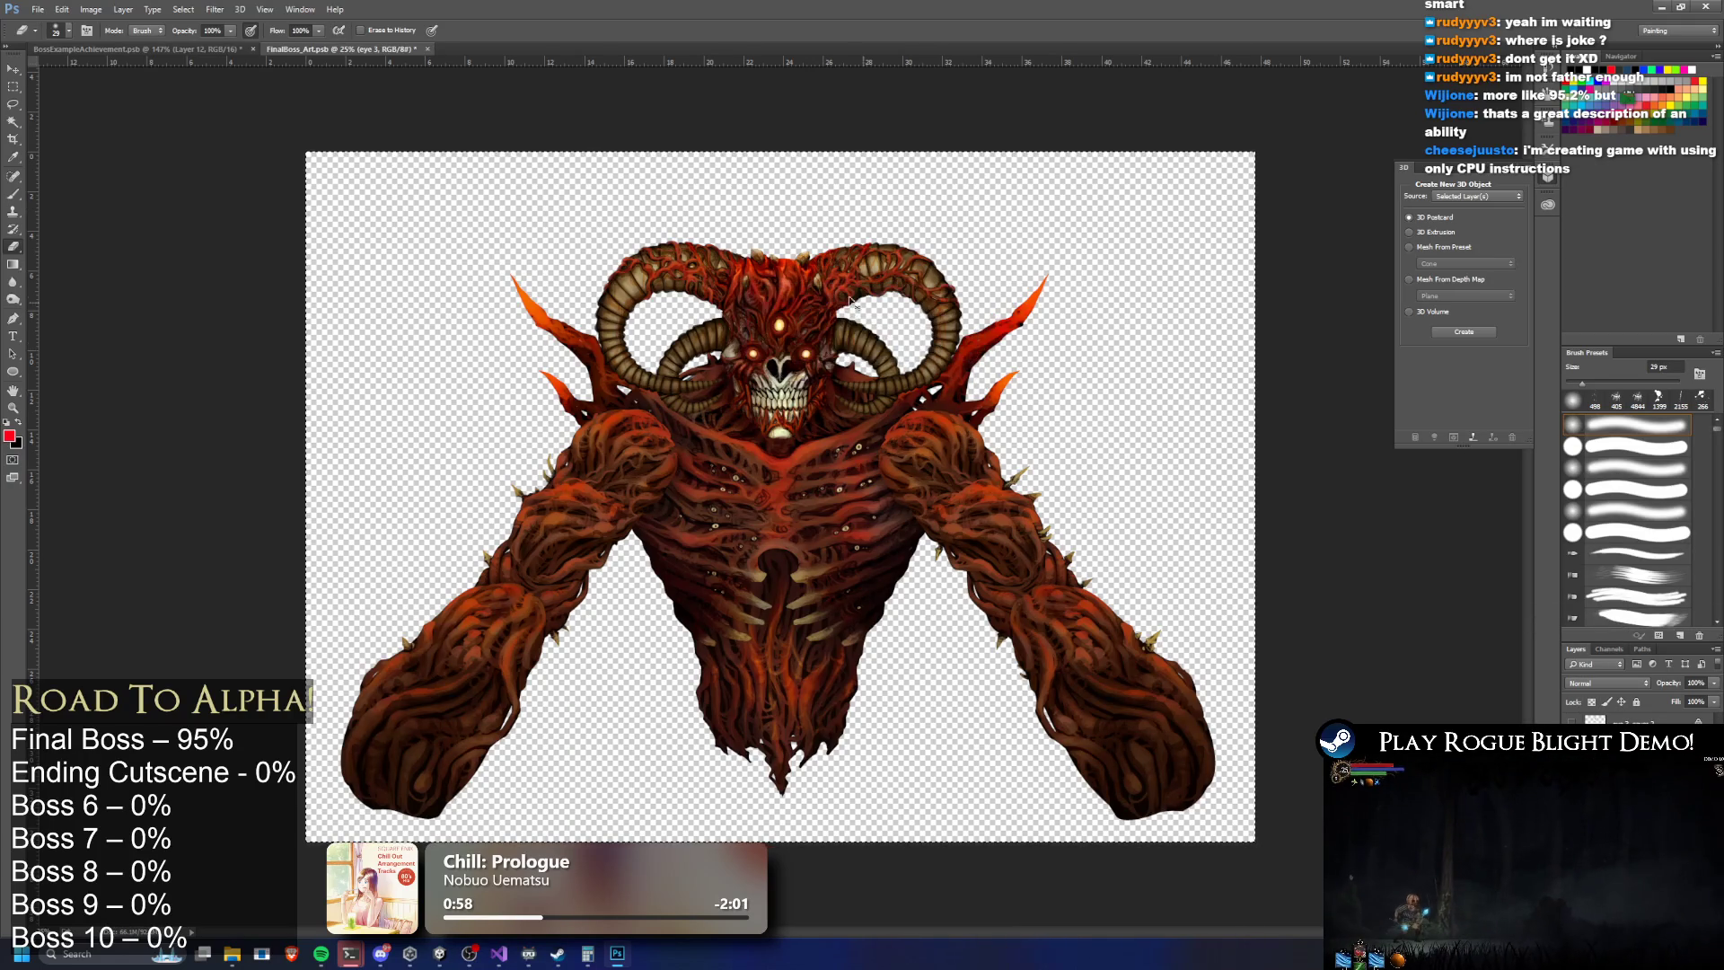
{"action": "left_click", "coordinate": [178, 52]}
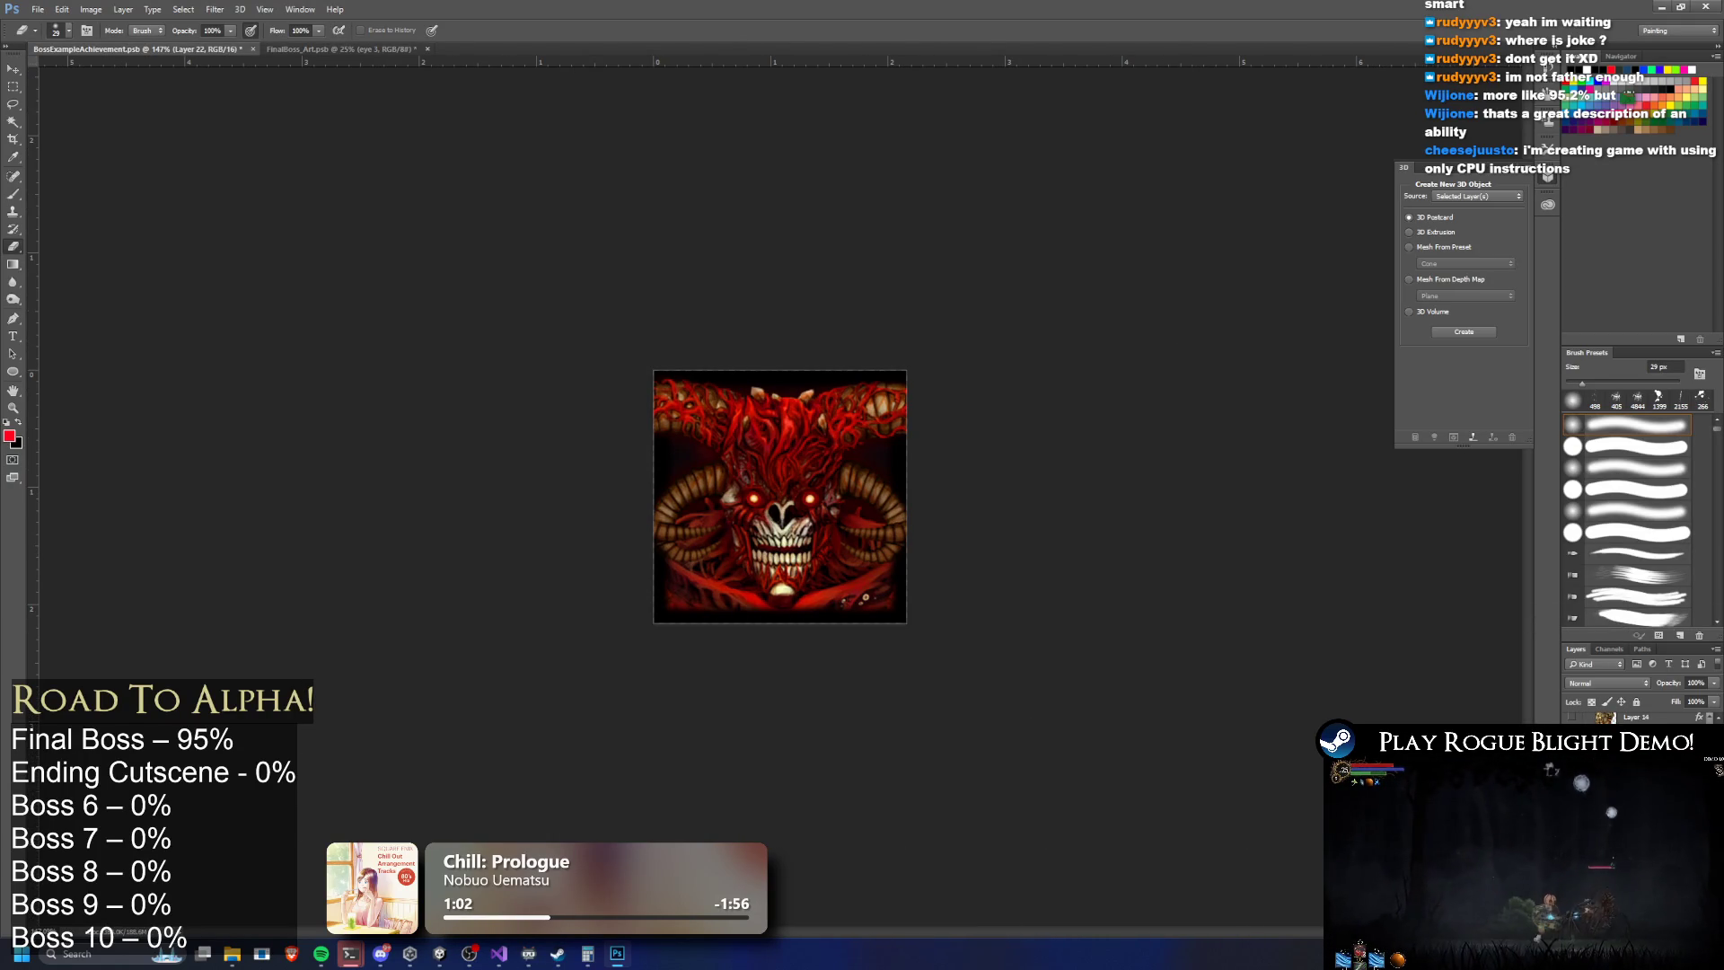
Paste the boss art into the icon and scale it to frame the demon face
{"action": "key", "text": "ctrl+v"}
{"action": "key", "text": "ctrl+t"}
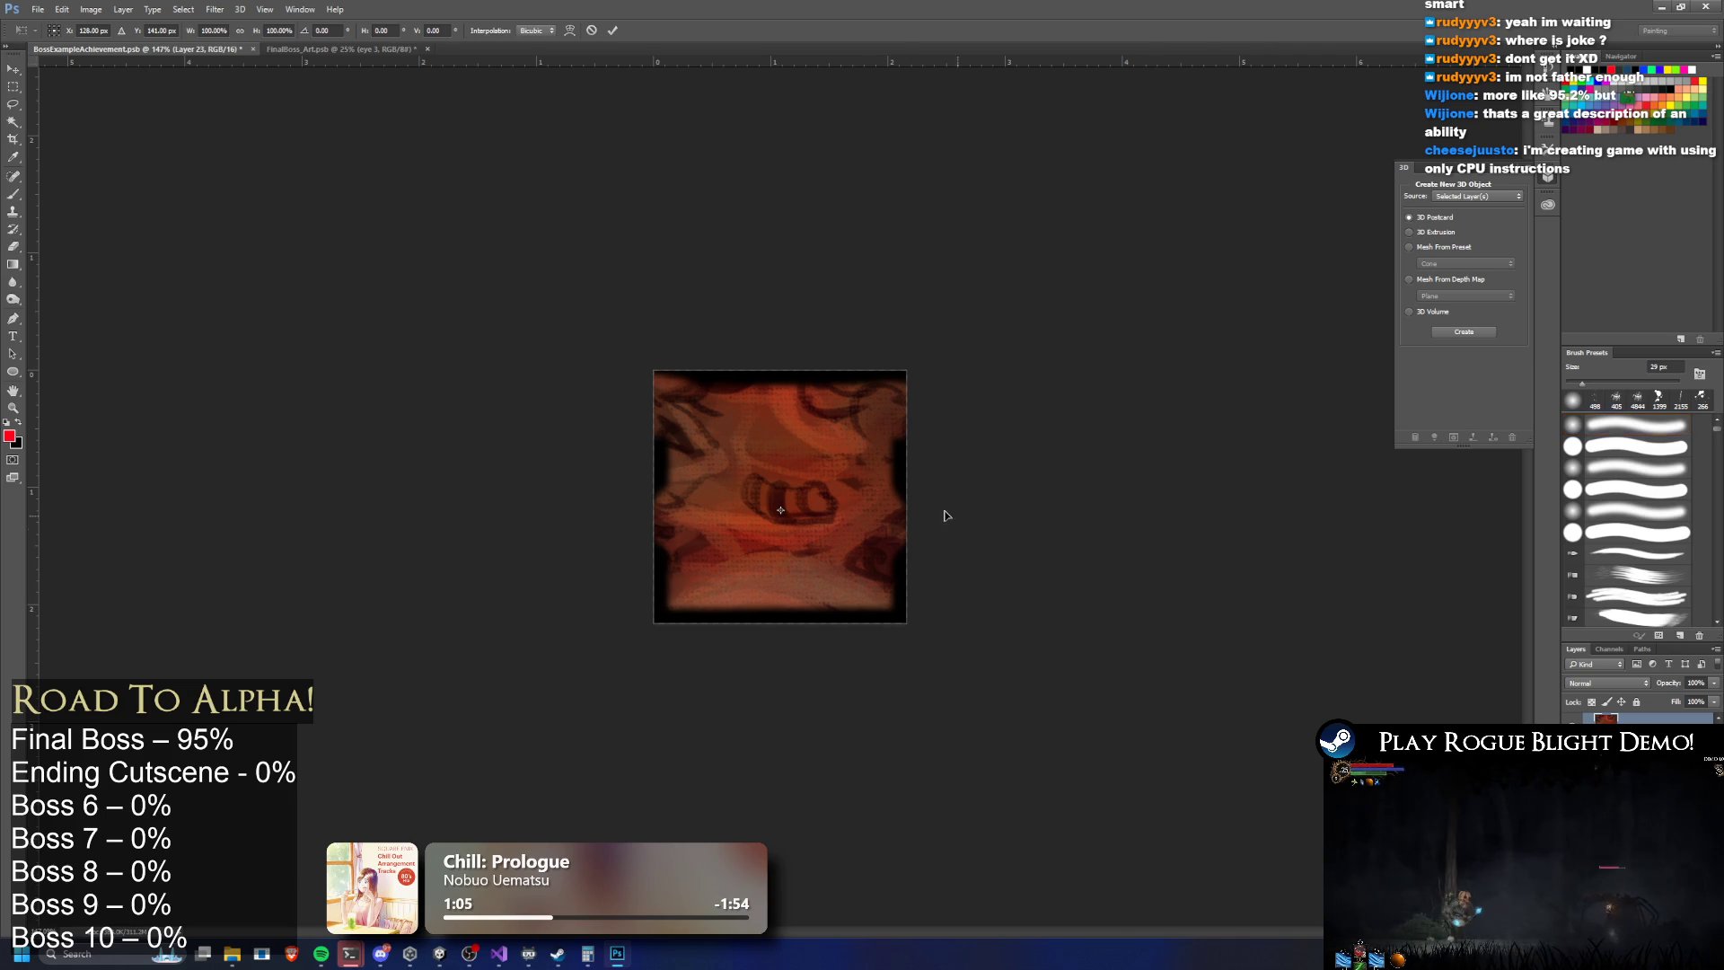
{"action": "scroll", "coordinate": [1015, 530], "scroll_direction": "down", "scroll_amount": 8}
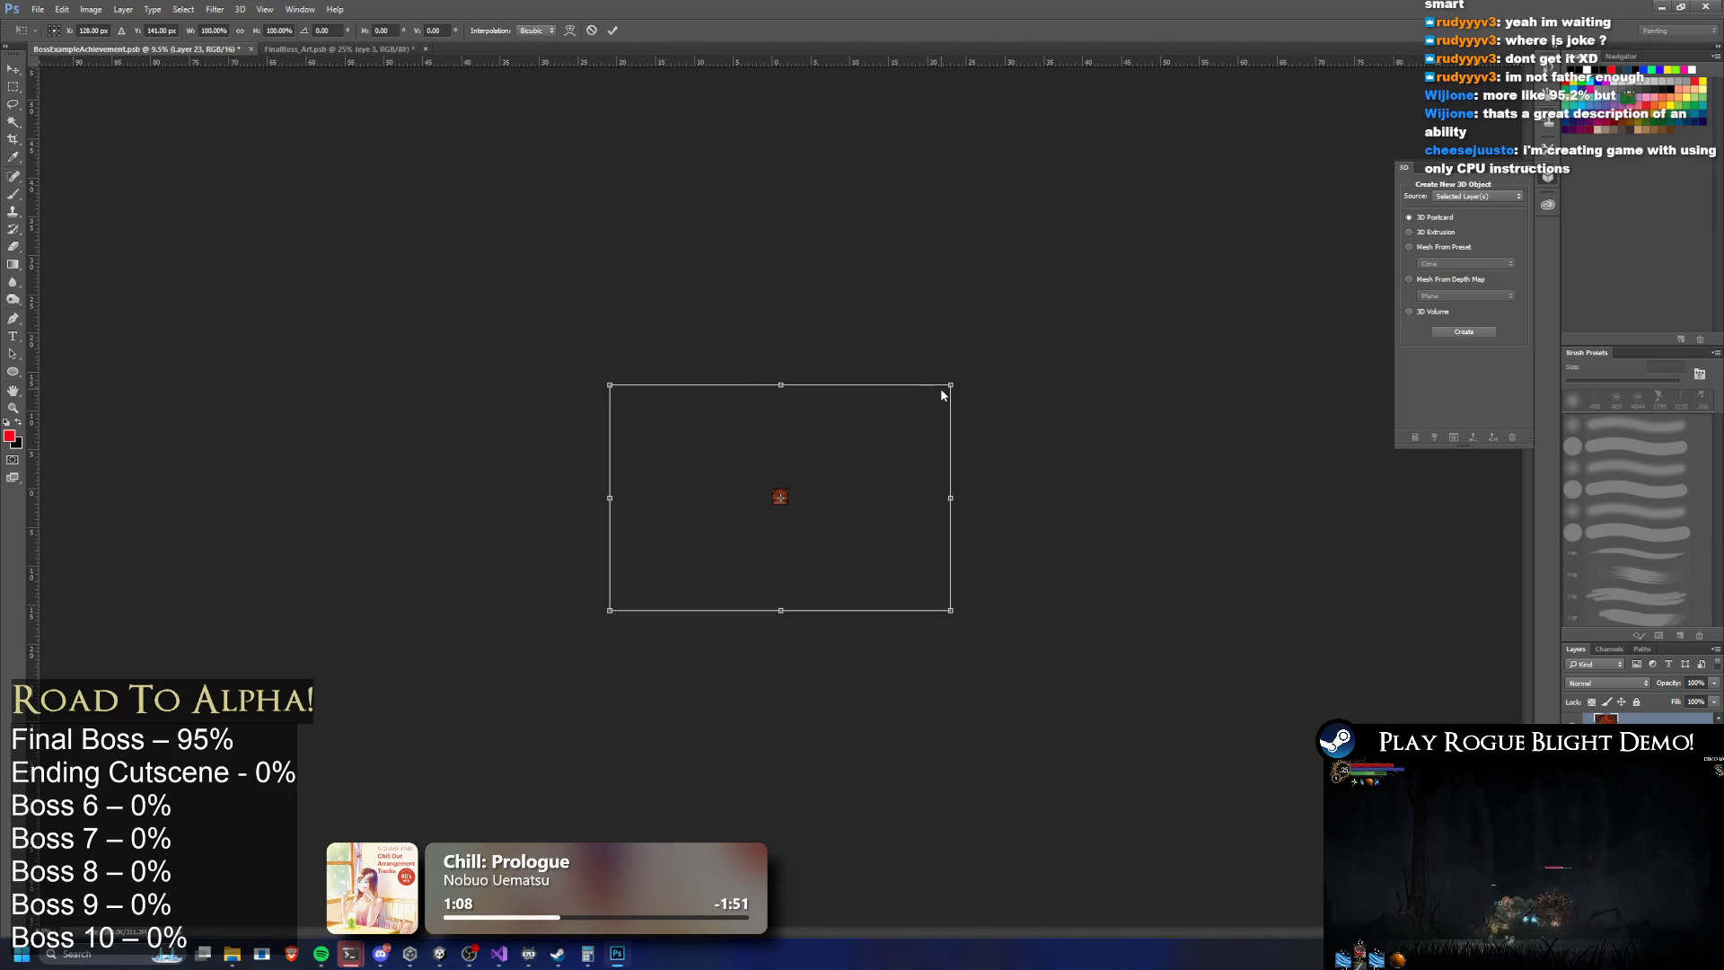
{"action": "mouse_move", "coordinate": [950, 385]}
{"action": "left_mouse_down"}
{"action": "mouse_move", "coordinate": [648, 592]}
{"action": "mouse_move", "coordinate": [794, 500]}
{"action": "left_mouse_up"}
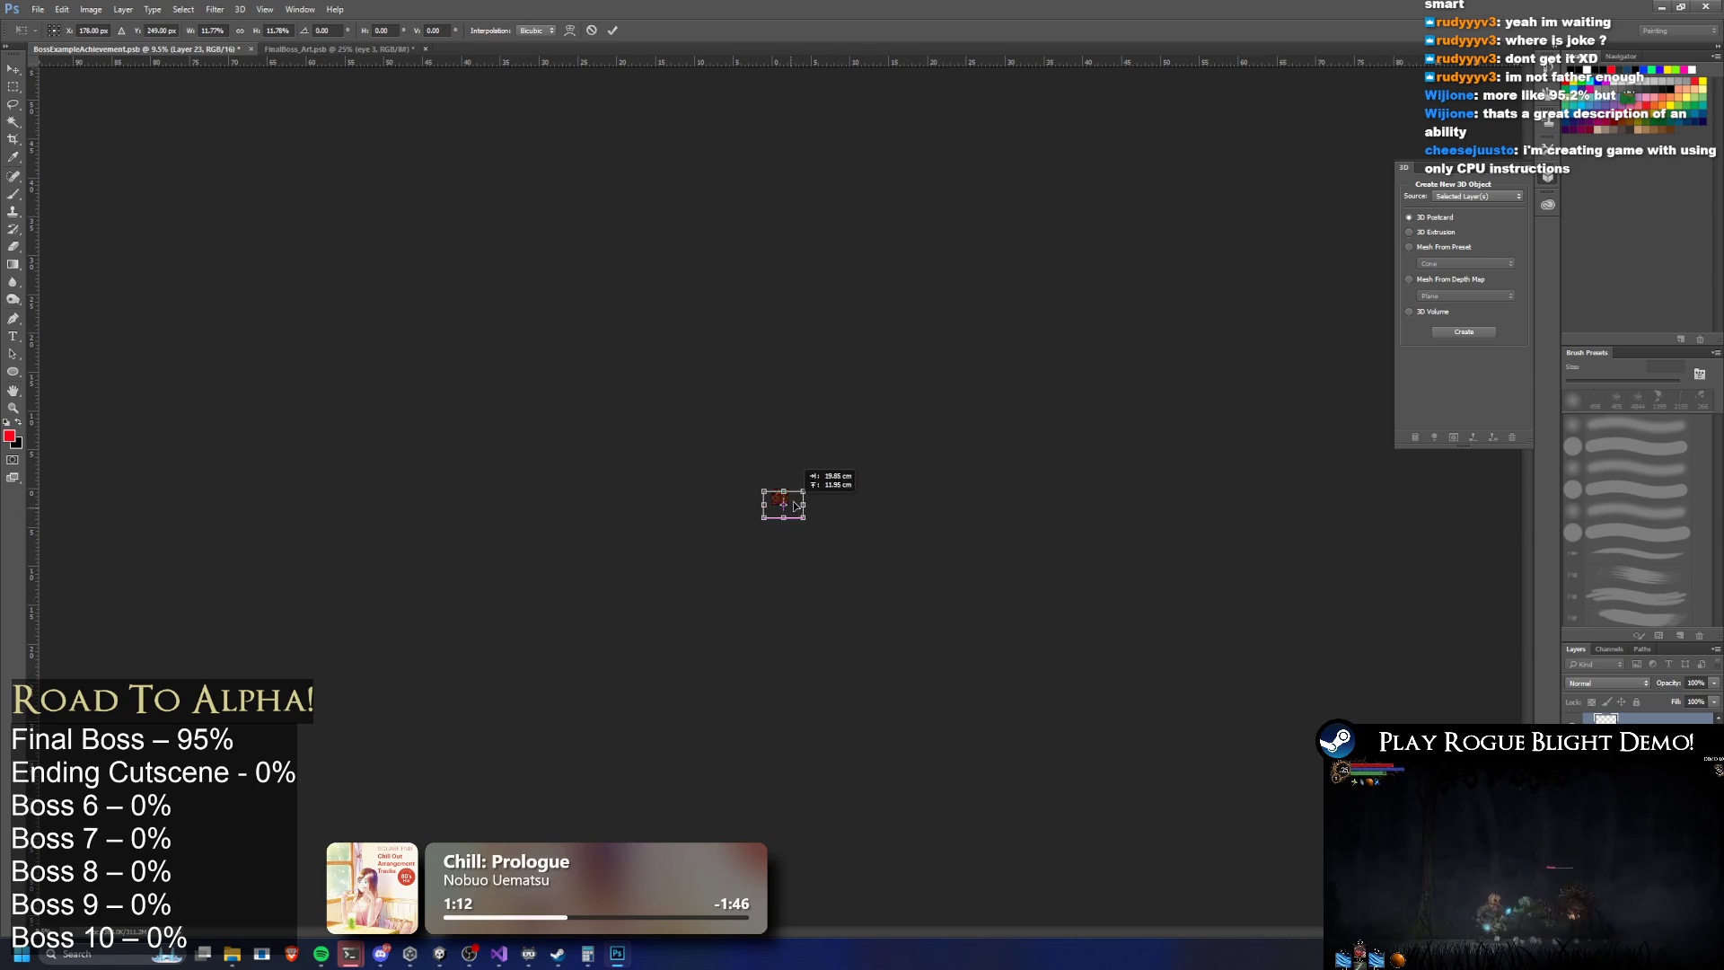
{"action": "scroll", "coordinate": [808, 498], "scroll_direction": "up", "scroll_amount": 4}
{"action": "scroll", "coordinate": [808, 498], "scroll_direction": "up", "scroll_amount": 5}
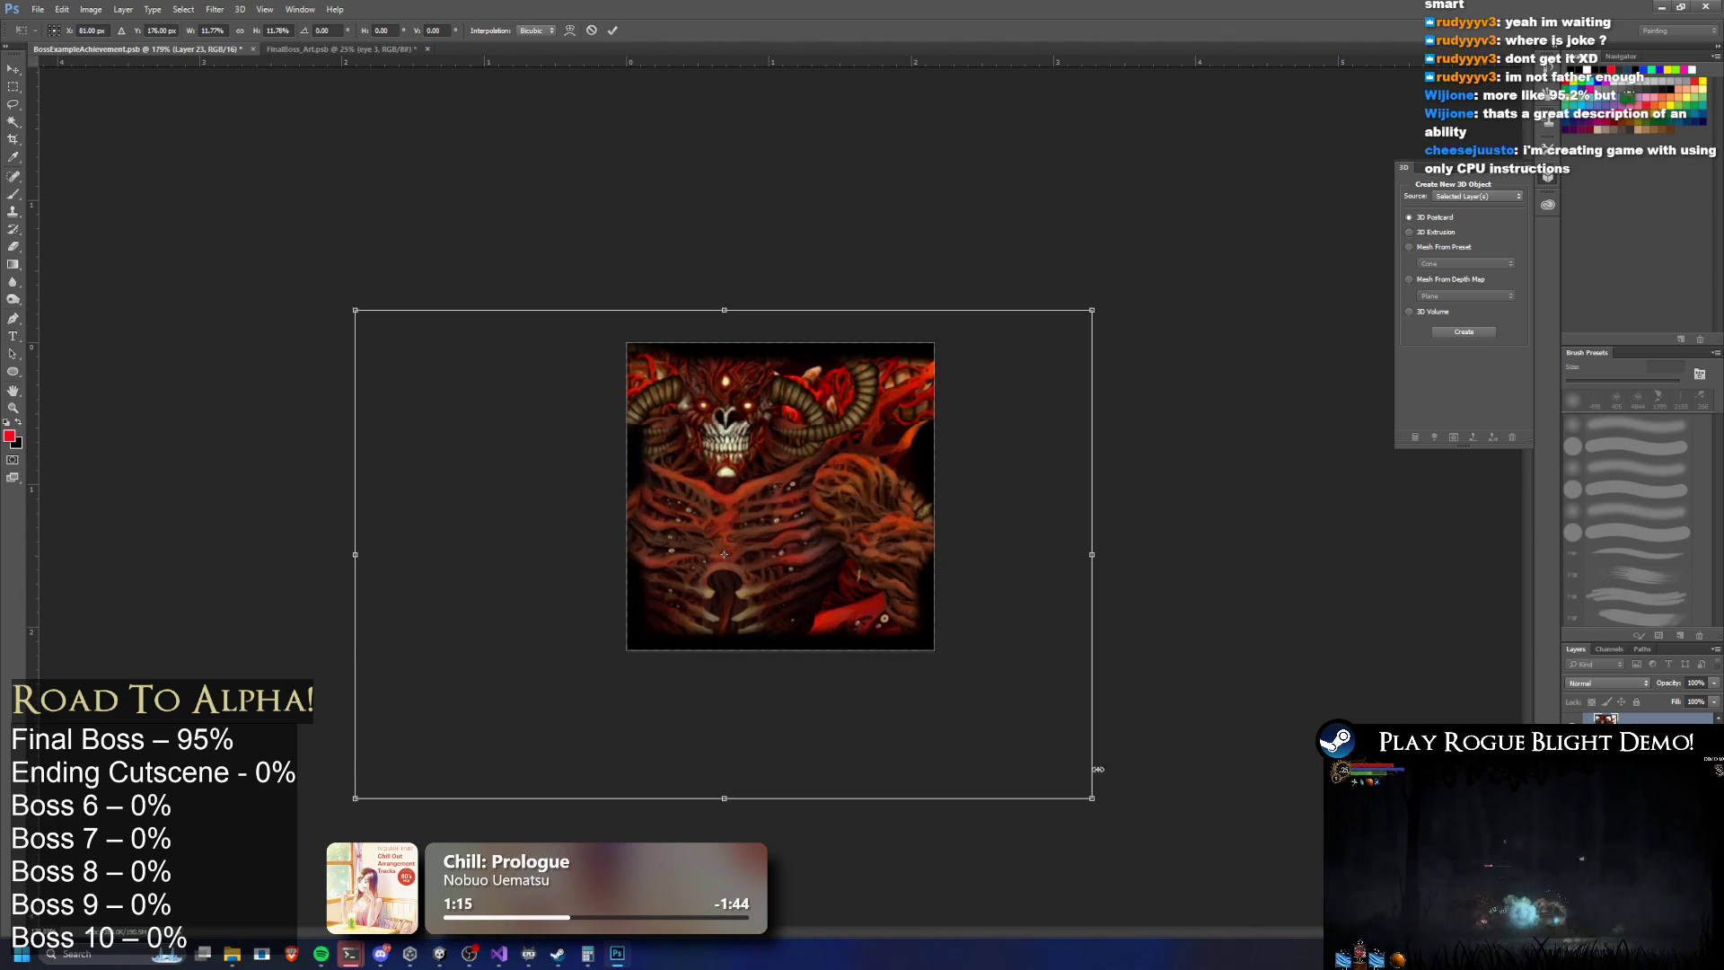
{"action": "mouse_move", "coordinate": [1095, 799]}
{"action": "left_mouse_down"}
{"action": "mouse_move", "coordinate": [1346, 961]}
{"action": "mouse_move", "coordinate": [1437, 968]}
{"action": "left_mouse_up"}
{"action": "mouse_move", "coordinate": [1101, 518]}
{"action": "left_mouse_down"}
{"action": "mouse_move", "coordinate": [899, 574]}
{"action": "mouse_move", "coordinate": [901, 552]}
{"action": "left_mouse_up"}
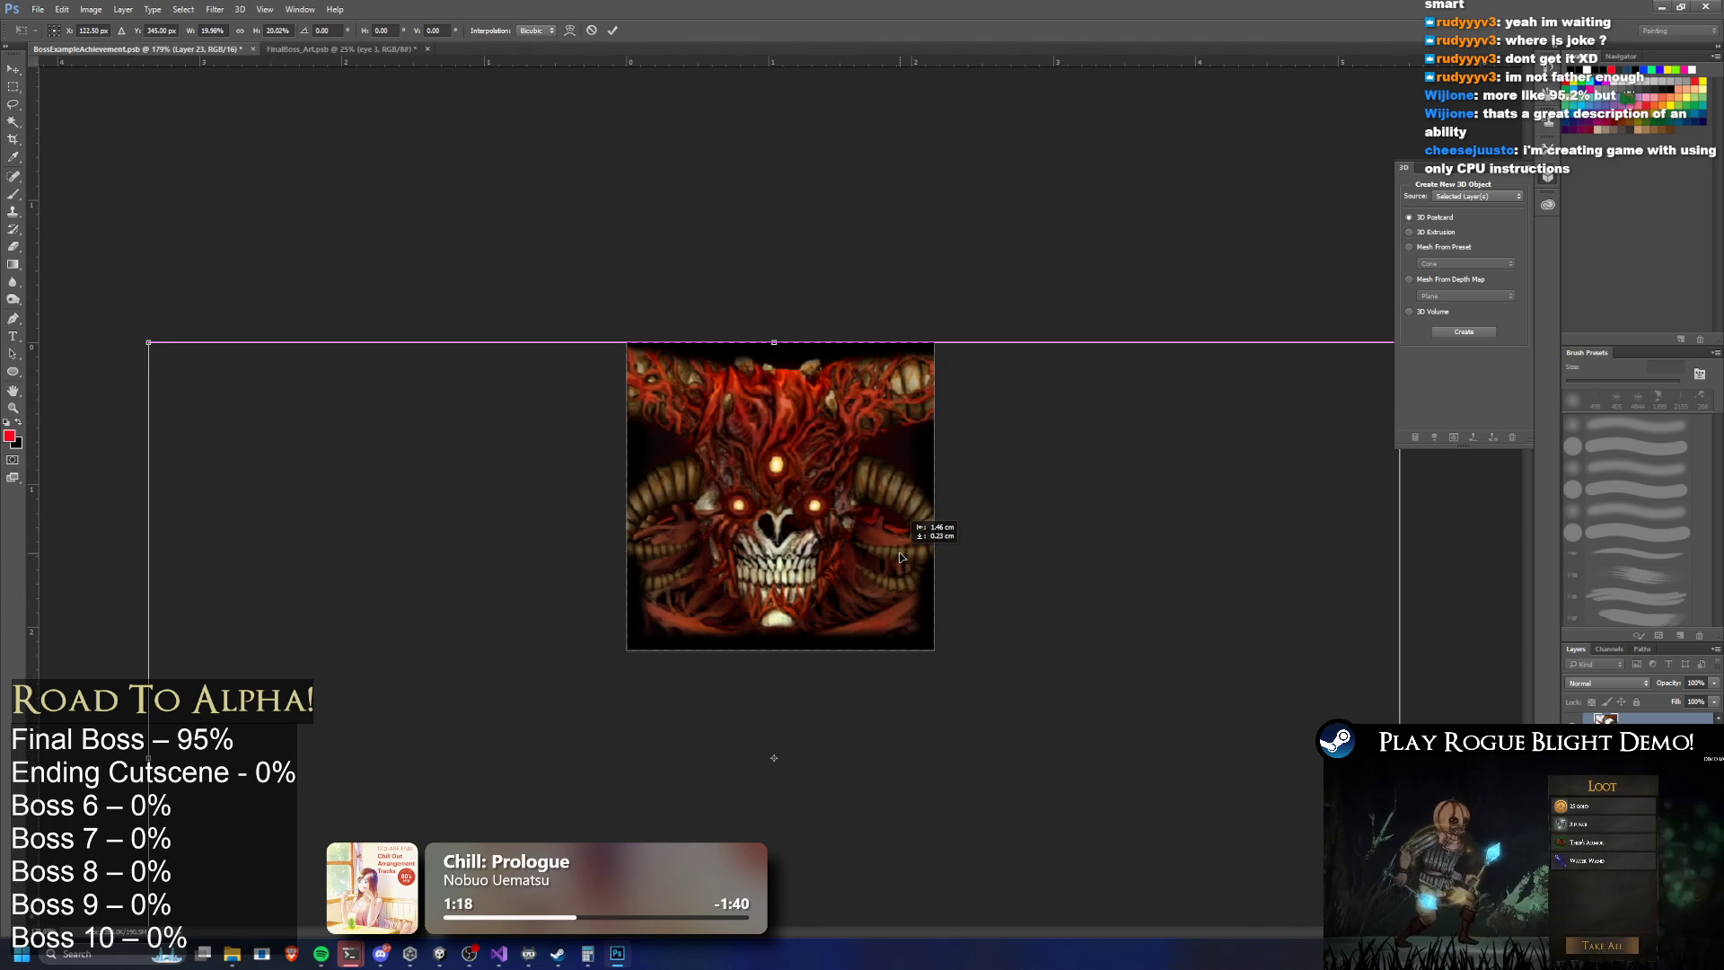
{"action": "left_click_drag", "start_coordinate": [897, 569], "coordinate": [901, 558]}
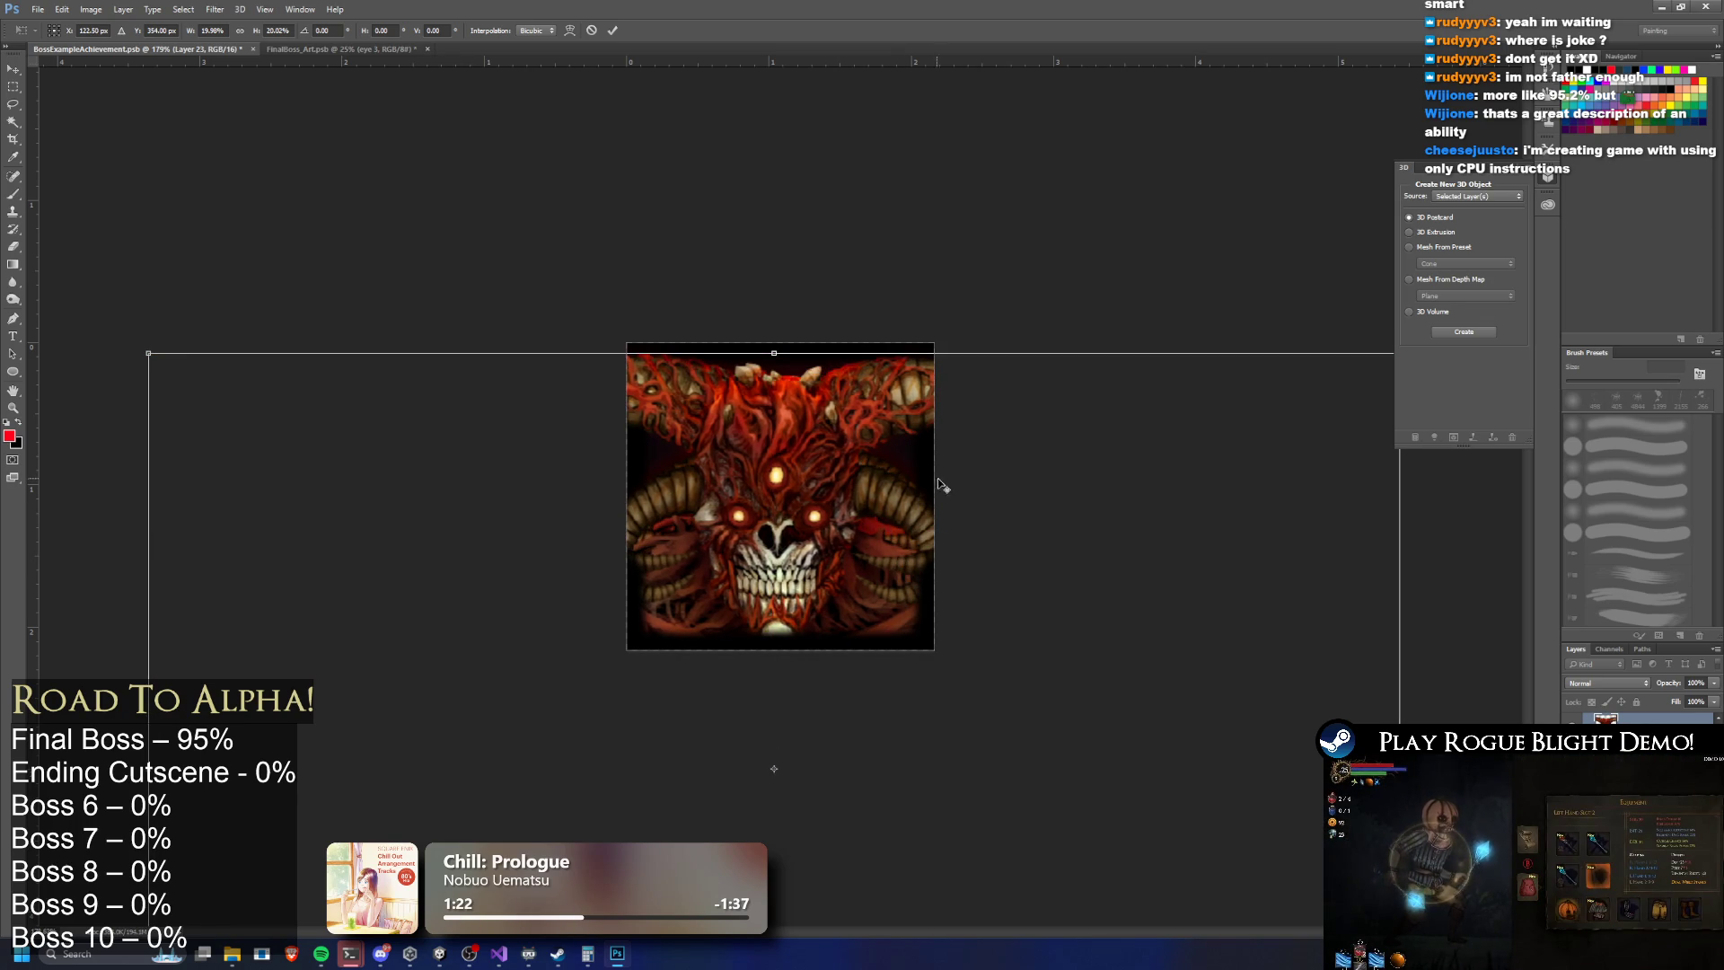
Fine-tune the art's size and position with small drags and arrow-key nudges, then commit
{"action": "key", "text": "ctrl+minus"}
{"action": "left_click_drag", "start_coordinate": [930, 458], "coordinate": [935, 450]}
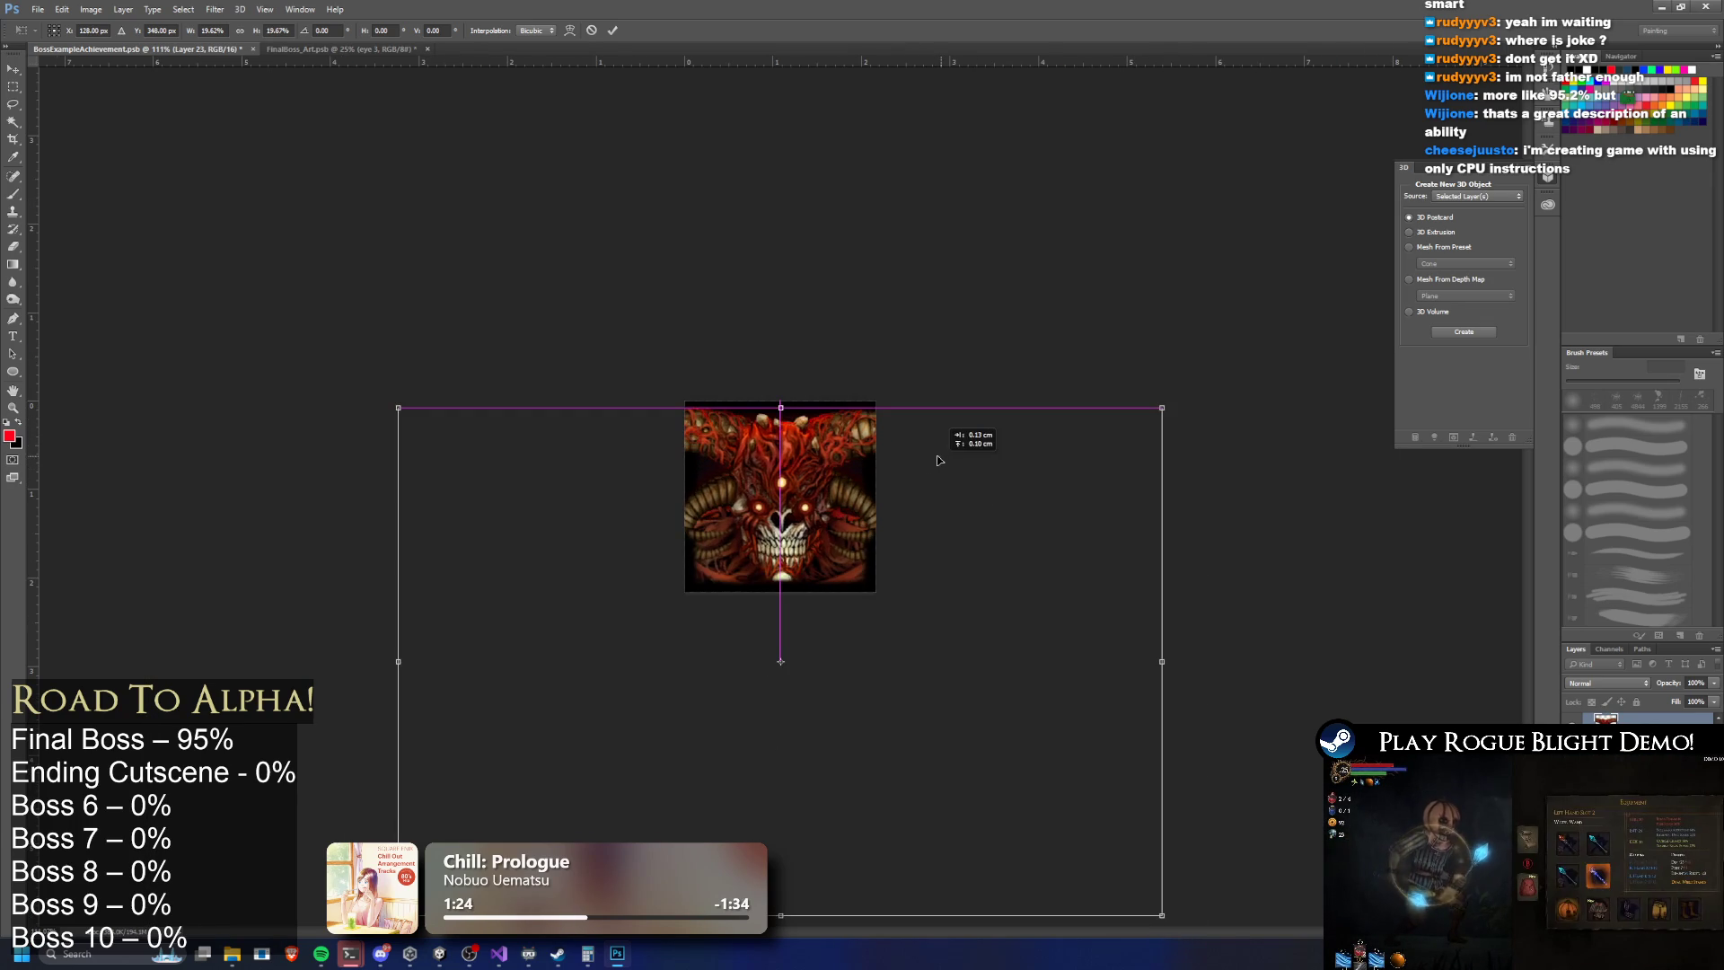
{"action": "left_click_drag", "start_coordinate": [1155, 408], "coordinate": [1150, 412]}
{"action": "left_click_drag", "start_coordinate": [1031, 434], "coordinate": [1046, 435]}
{"action": "left_click_drag", "start_coordinate": [1158, 406], "coordinate": [1148, 410]}
{"action": "left_click_drag", "start_coordinate": [959, 459], "coordinate": [966, 445]}
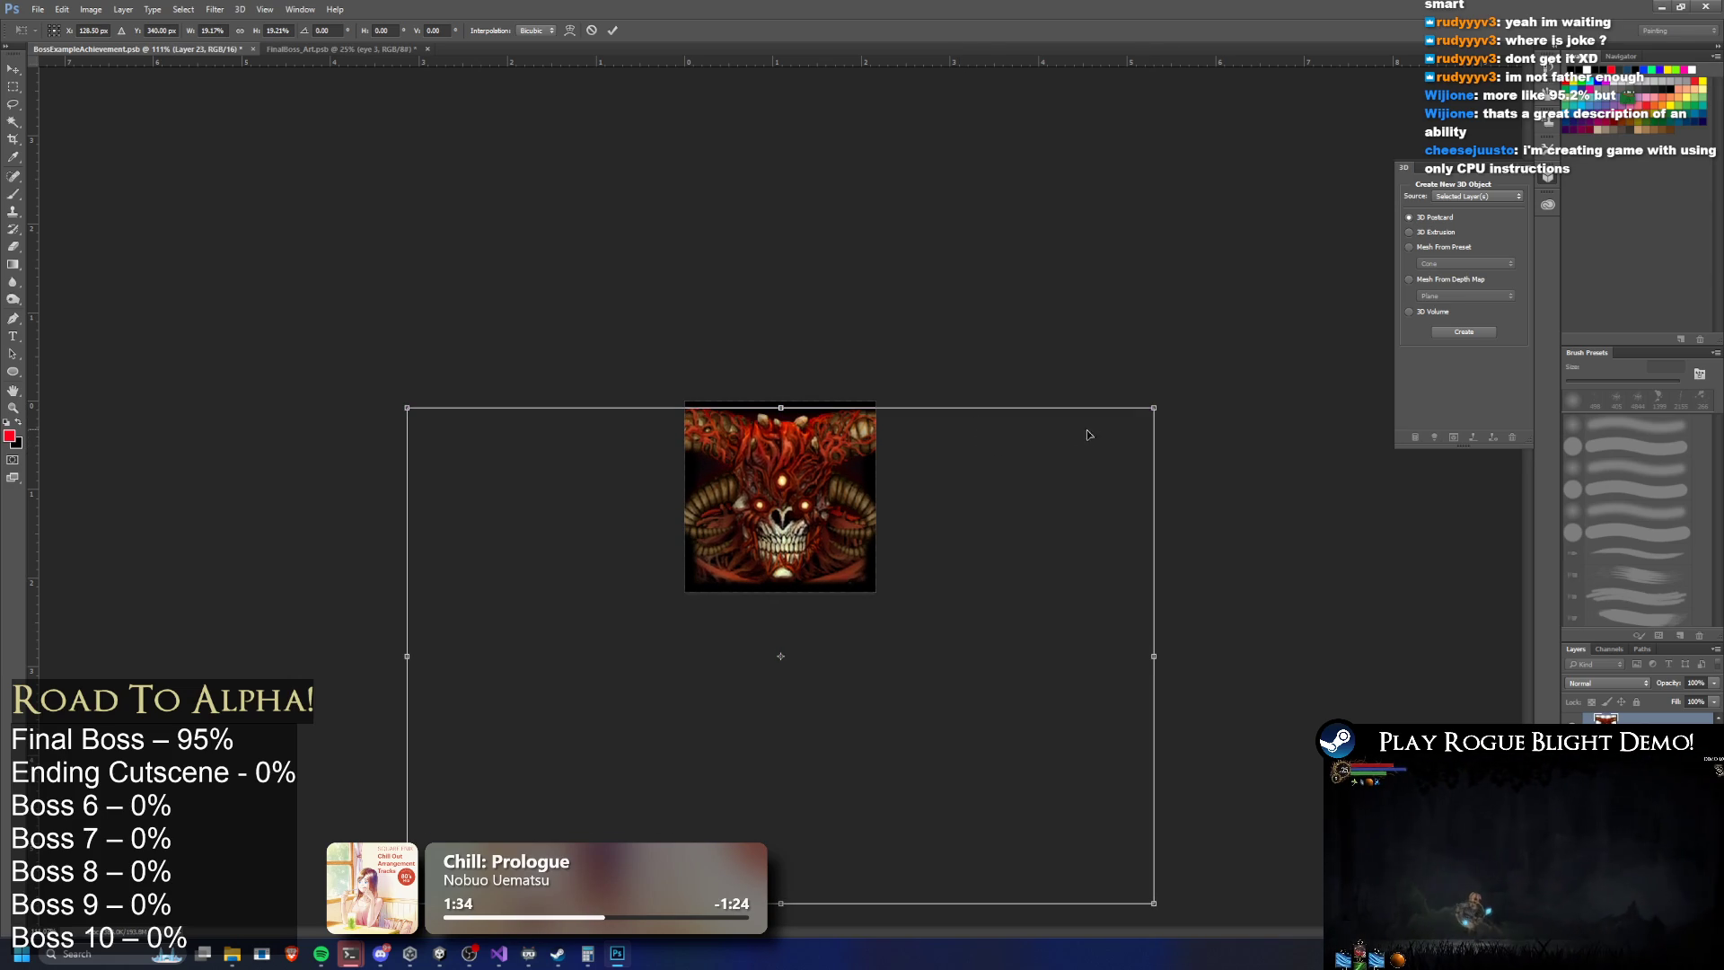
{"action": "left_click_drag", "start_coordinate": [1156, 409], "coordinate": [1118, 429]}
{"action": "left_click_drag", "start_coordinate": [878, 509], "coordinate": [888, 489]}
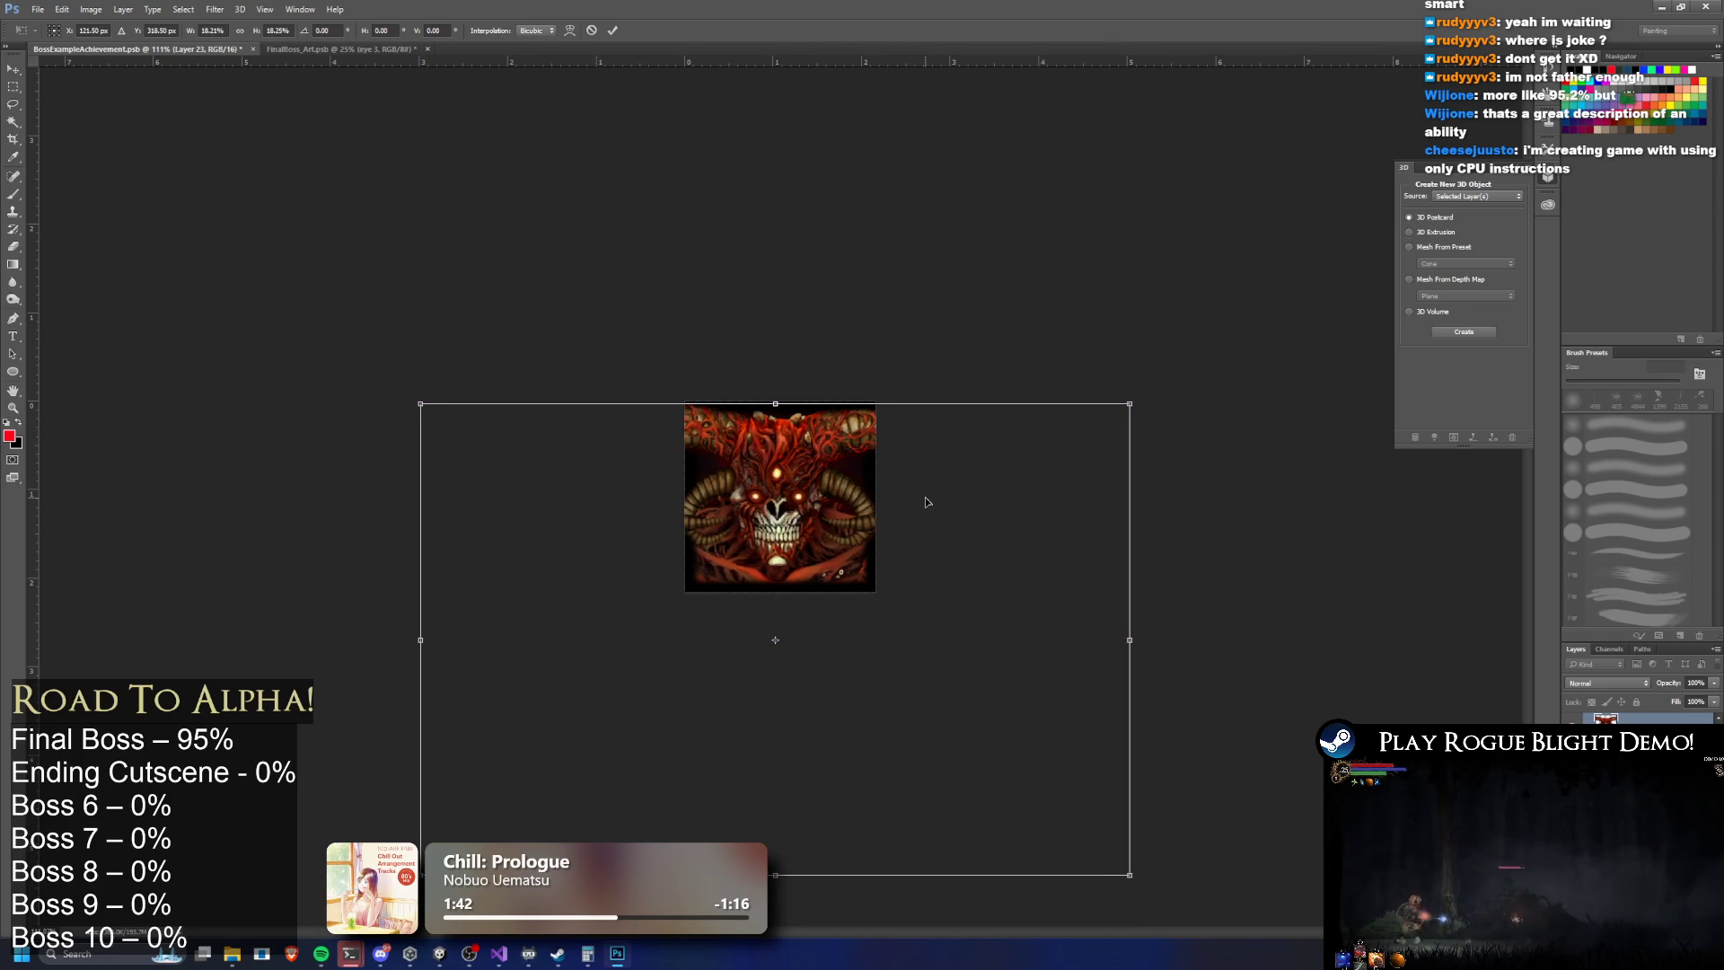
{"action": "key", "text": "Down"}
{"action": "key", "text": "Down"}
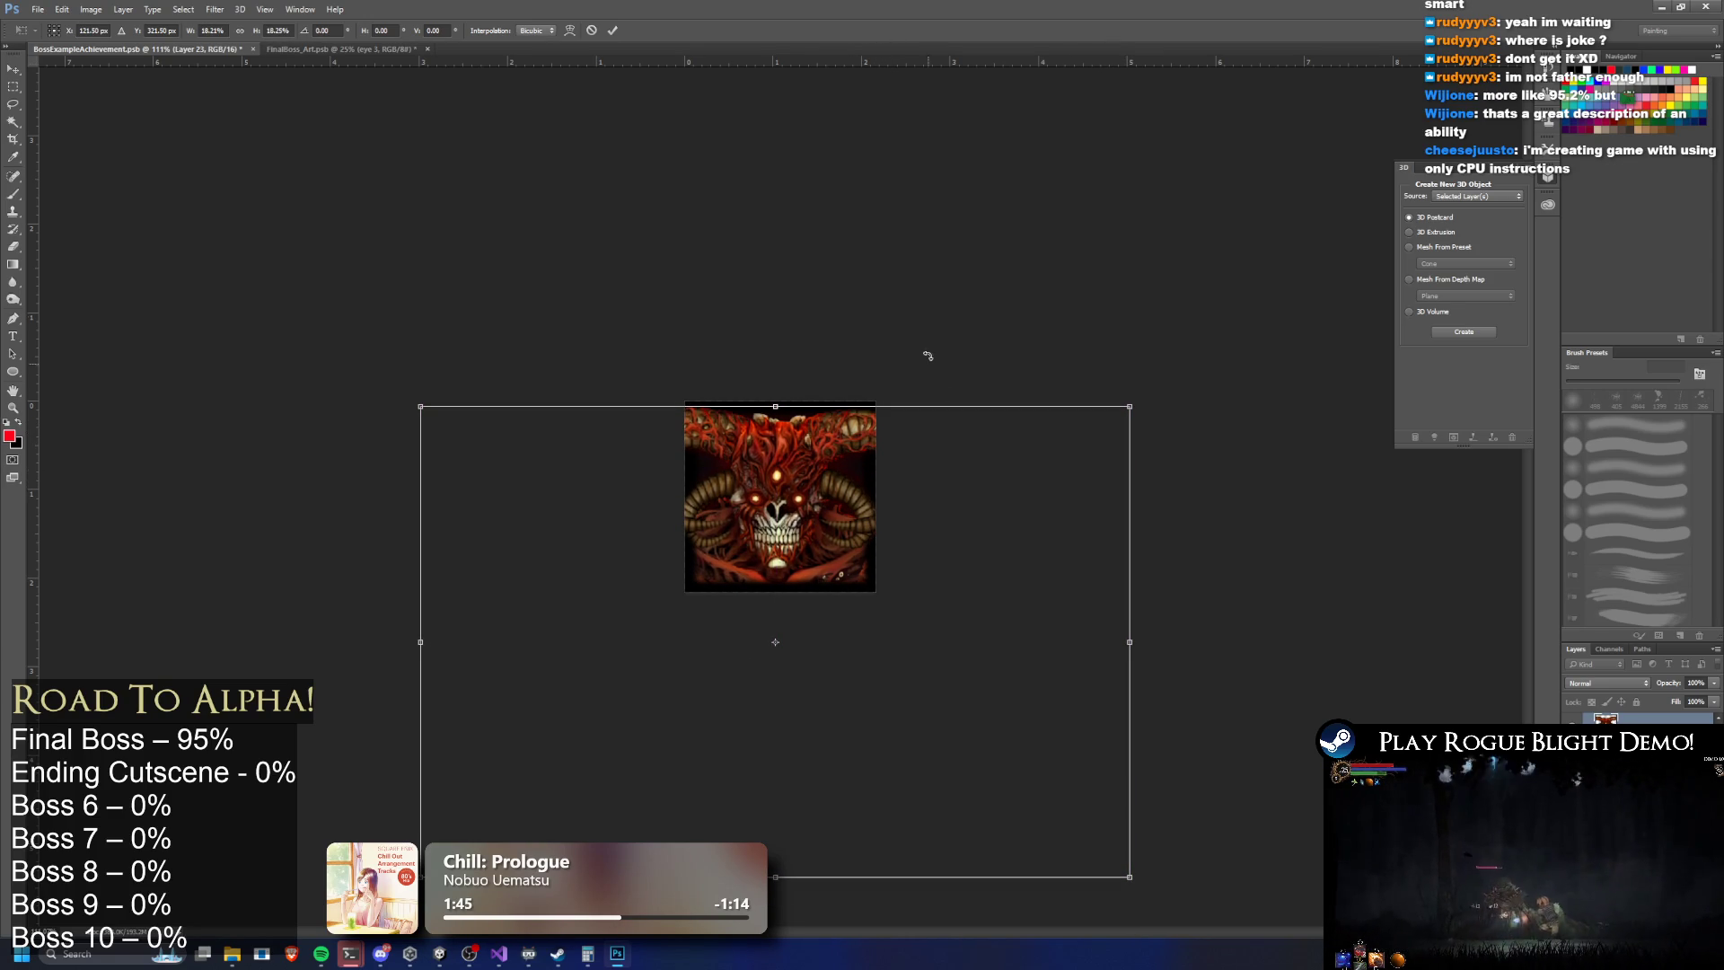
{"action": "left_click_drag", "start_coordinate": [1136, 405], "coordinate": [1141, 399]}
{"action": "key", "text": "Left"}
{"action": "key", "text": "Left"}
{"action": "key", "text": "Left"}
{"action": "key", "text": "Down"}
{"action": "key", "text": "Down"}
{"action": "key", "text": "Down"}
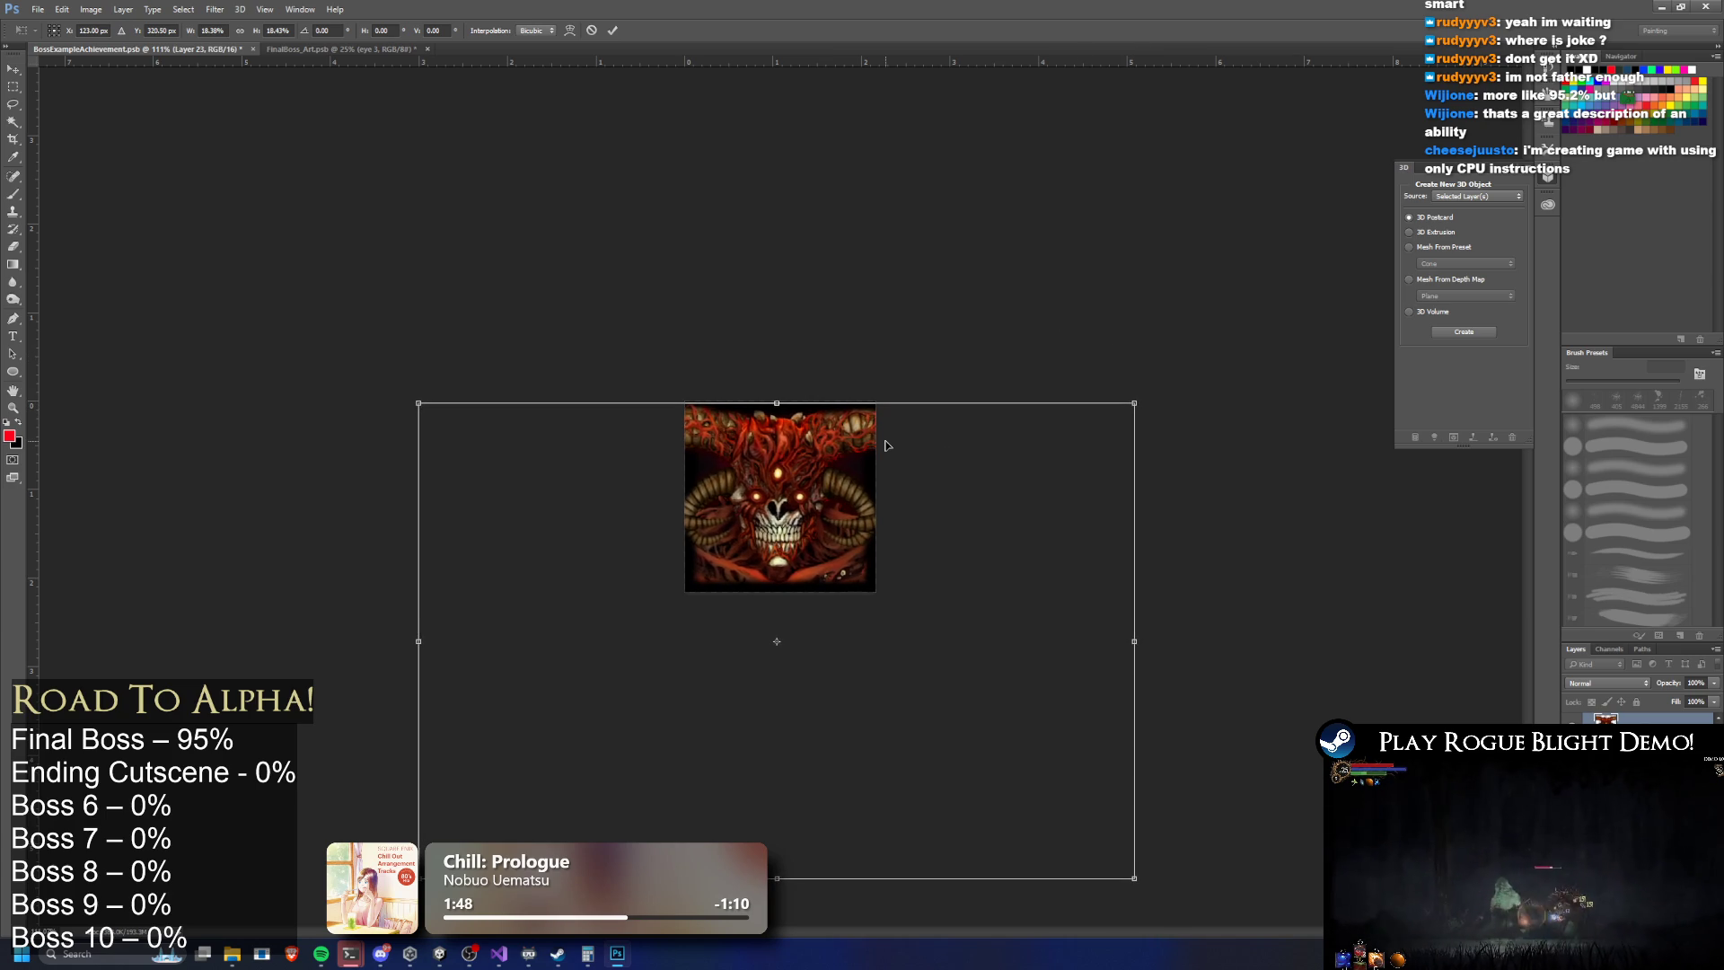
{"action": "key", "text": "Right"}
{"action": "key", "text": "Down"}
{"action": "key", "text": "Up"}
{"action": "key", "text": "Up"}
{"action": "key", "text": "Up"}
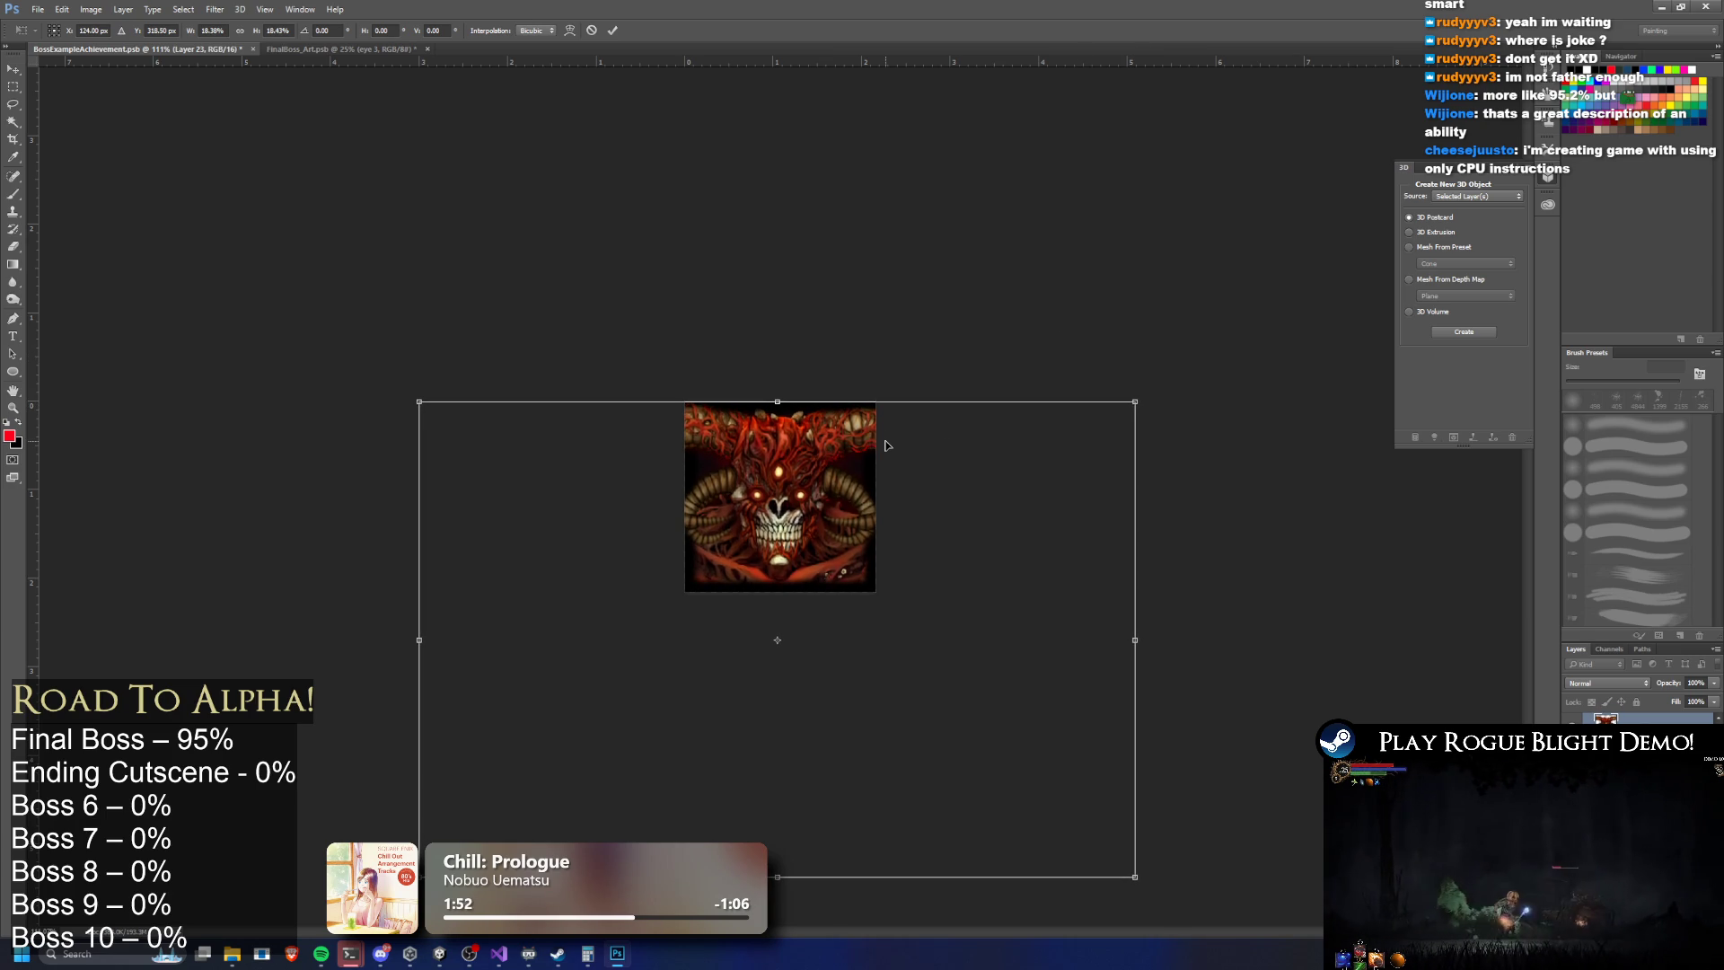
{"action": "key", "text": "Down"}
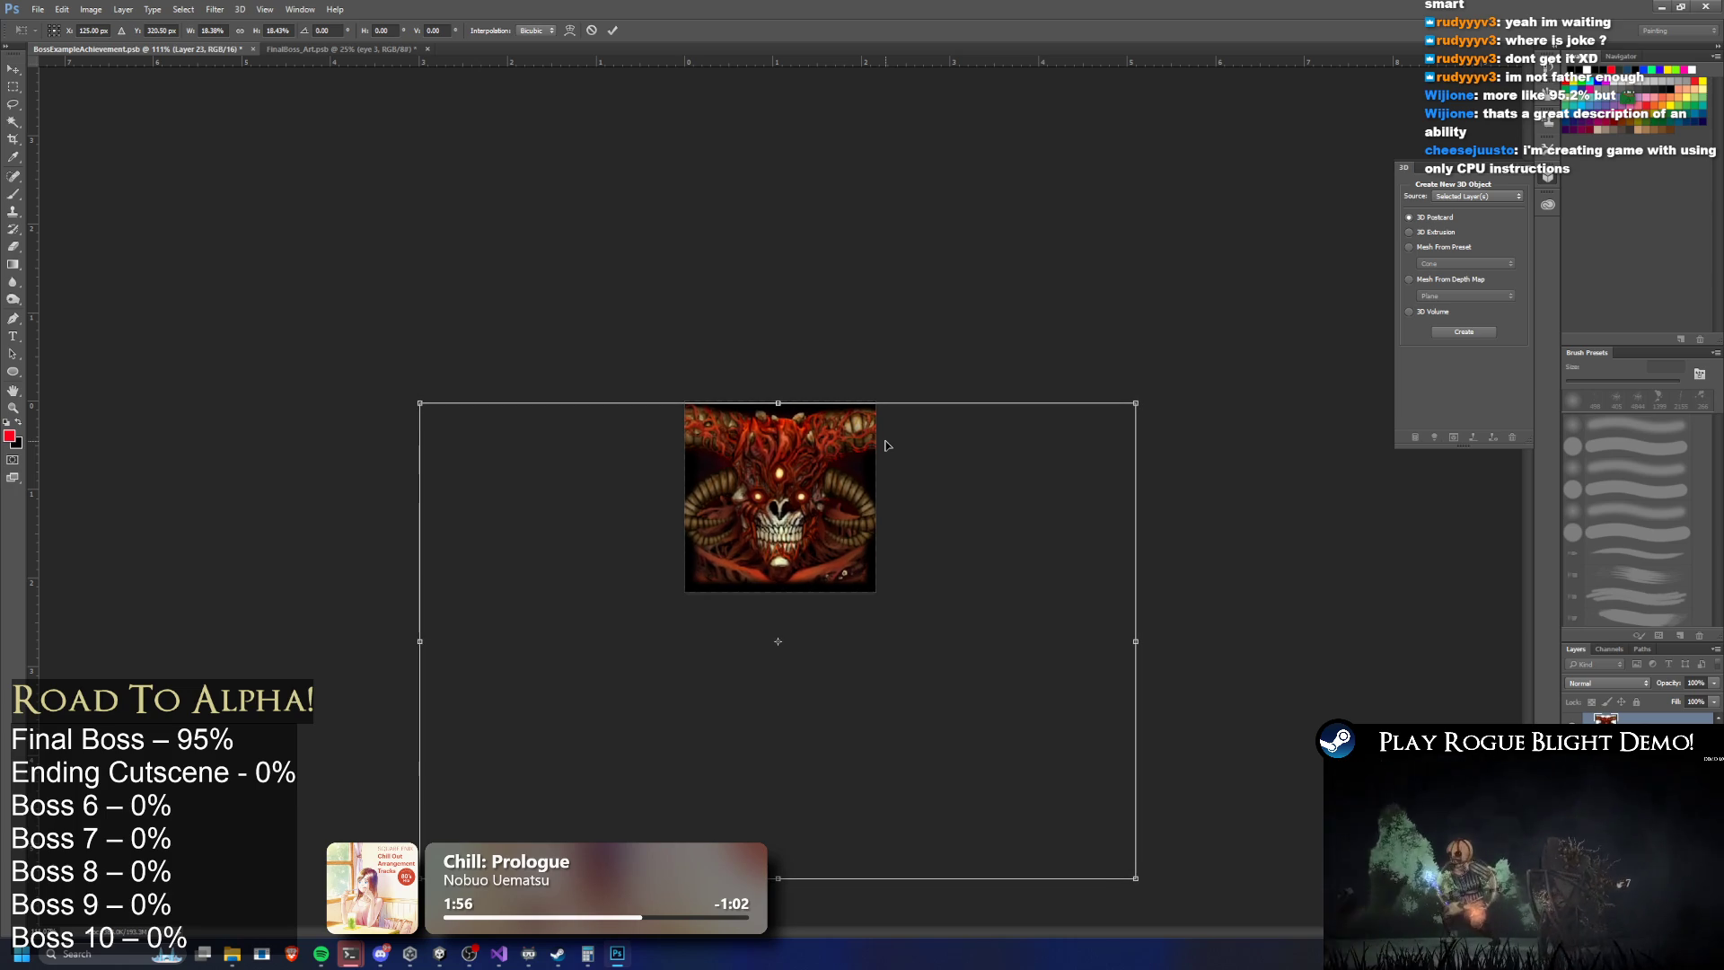
{"action": "key", "text": "Return"}
{"action": "key", "text": "e"}
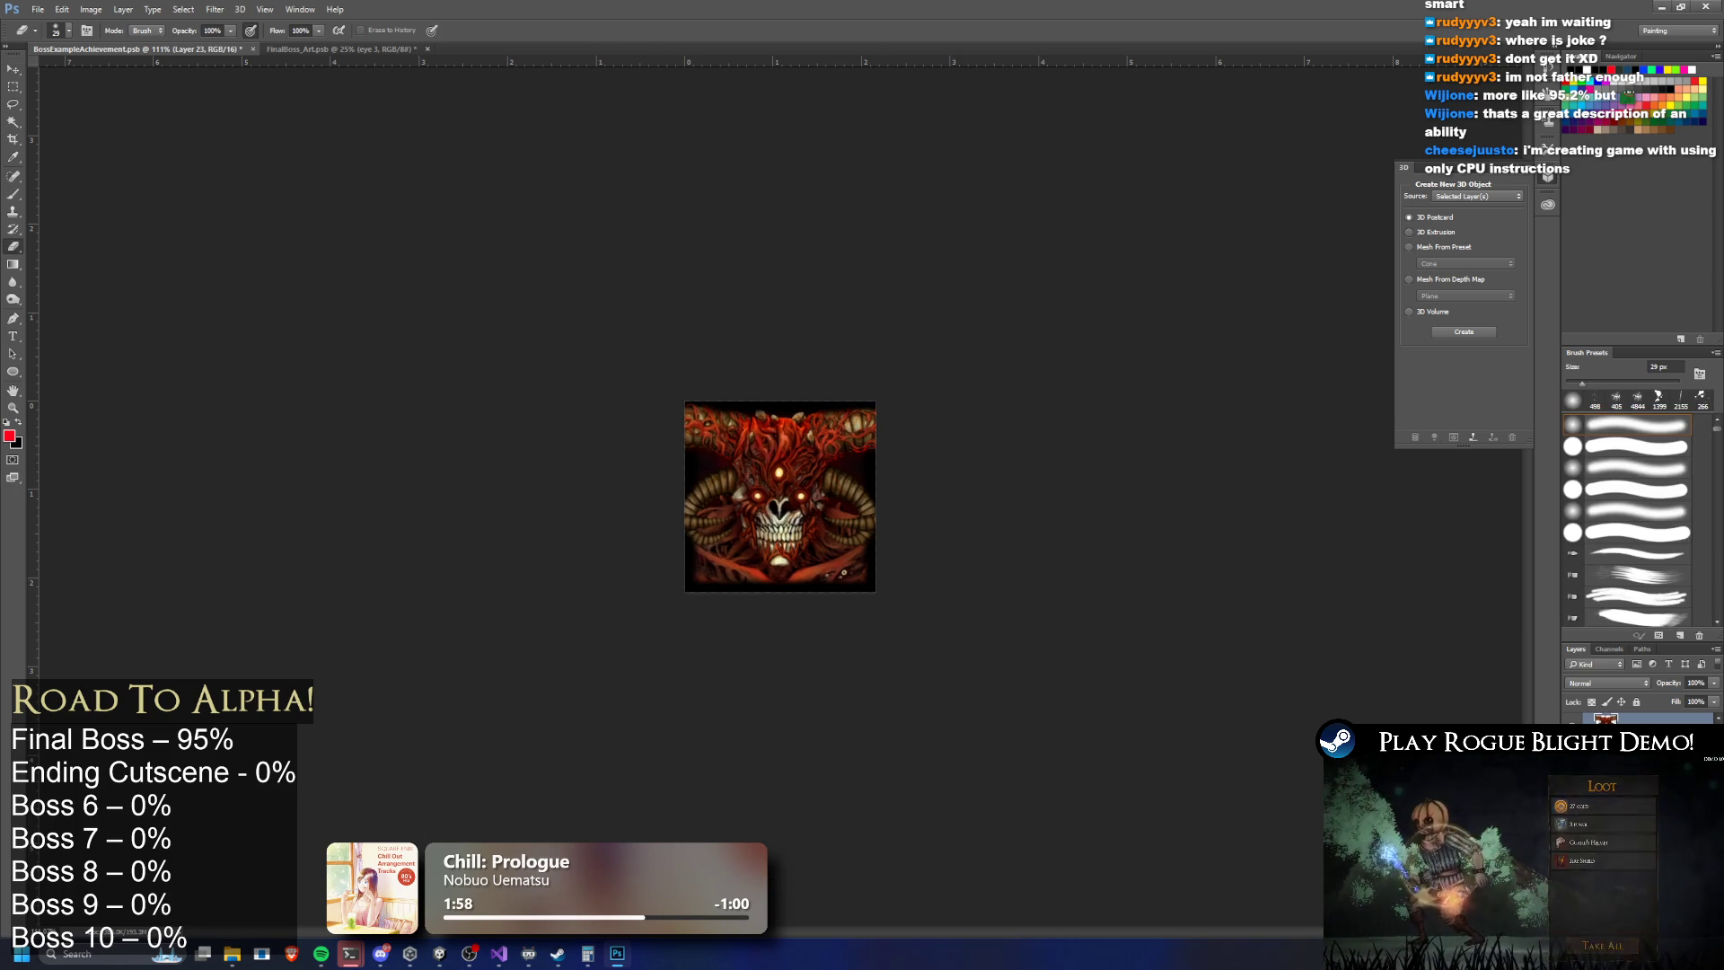
{"action": "key", "text": "ctrl+u"}
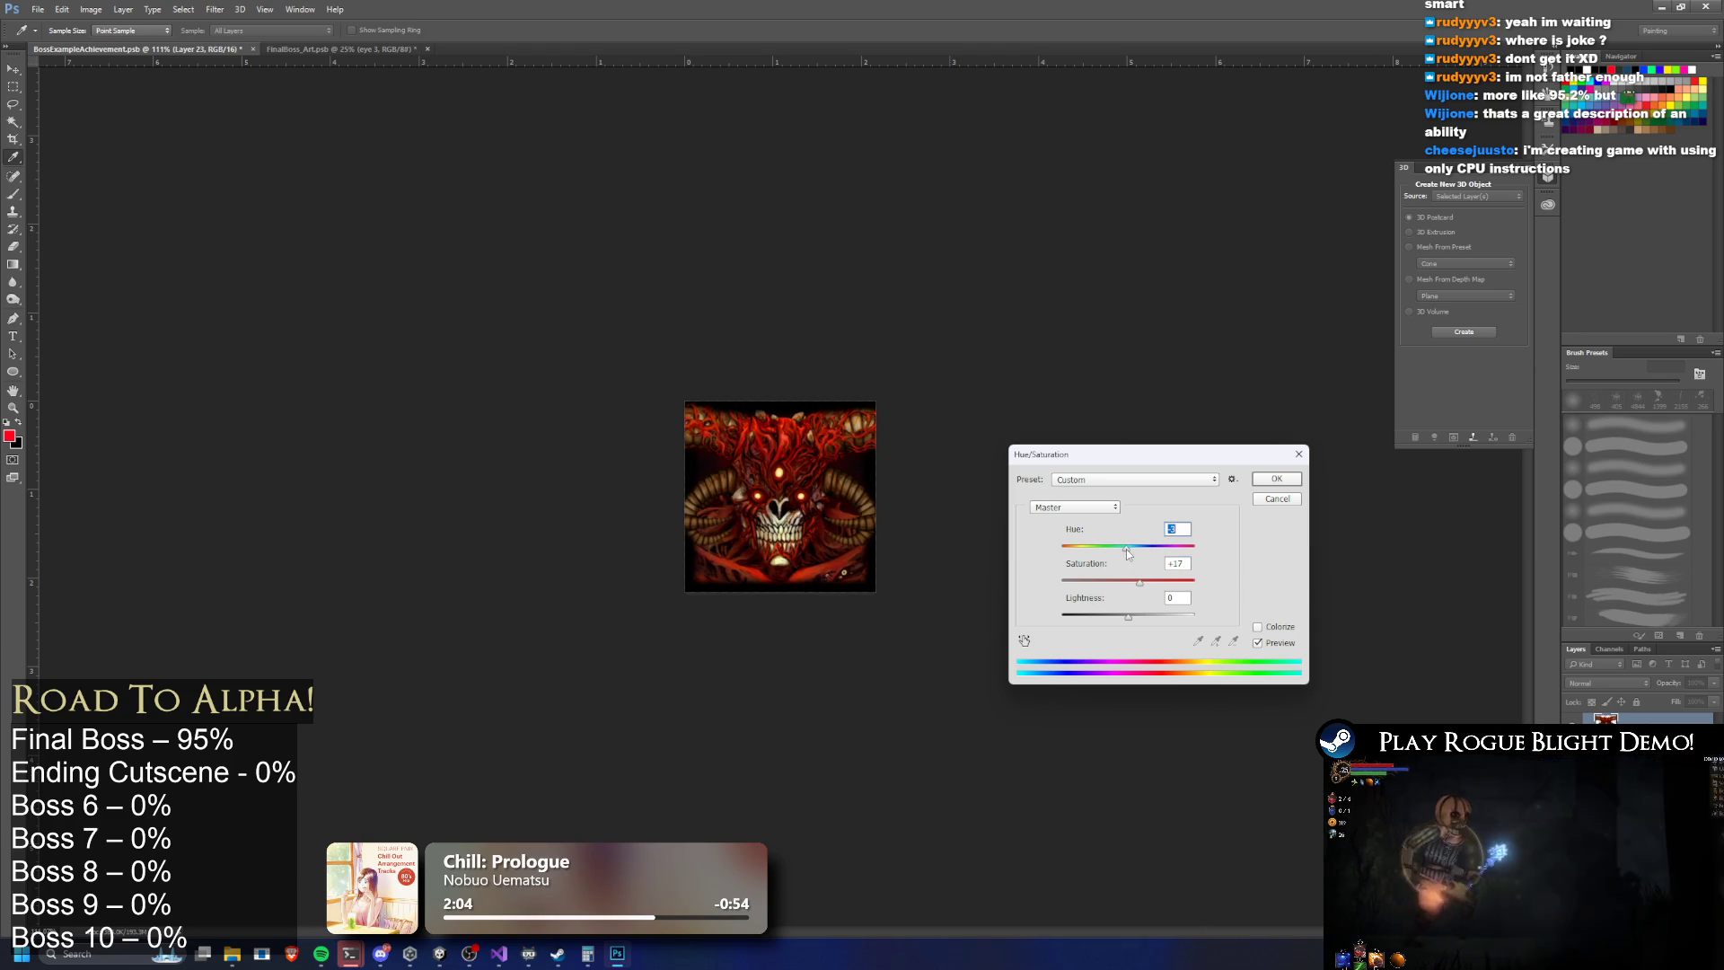
Set saturation to +11, then apply exposure +0.2 with offset -0.005
{"action": "left_click_drag", "start_coordinate": [1139, 582], "coordinate": [1135, 582]}
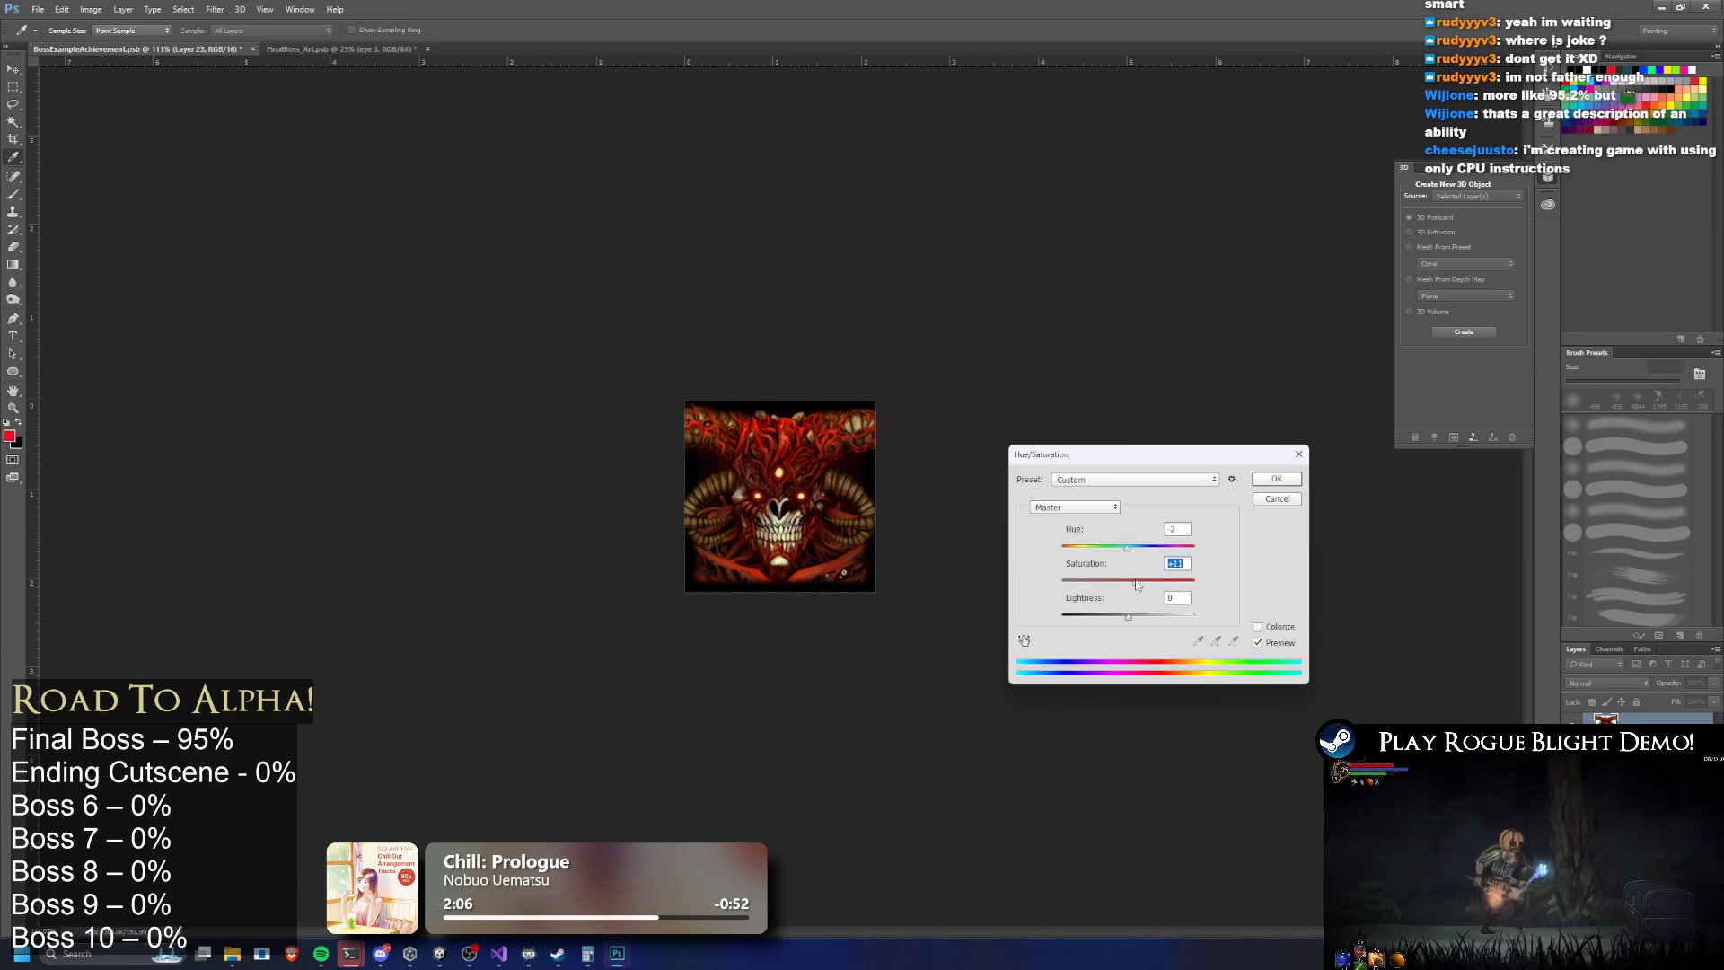
{"action": "left_click", "coordinate": [1276, 484]}
{"action": "left_click", "coordinate": [91, 9]}
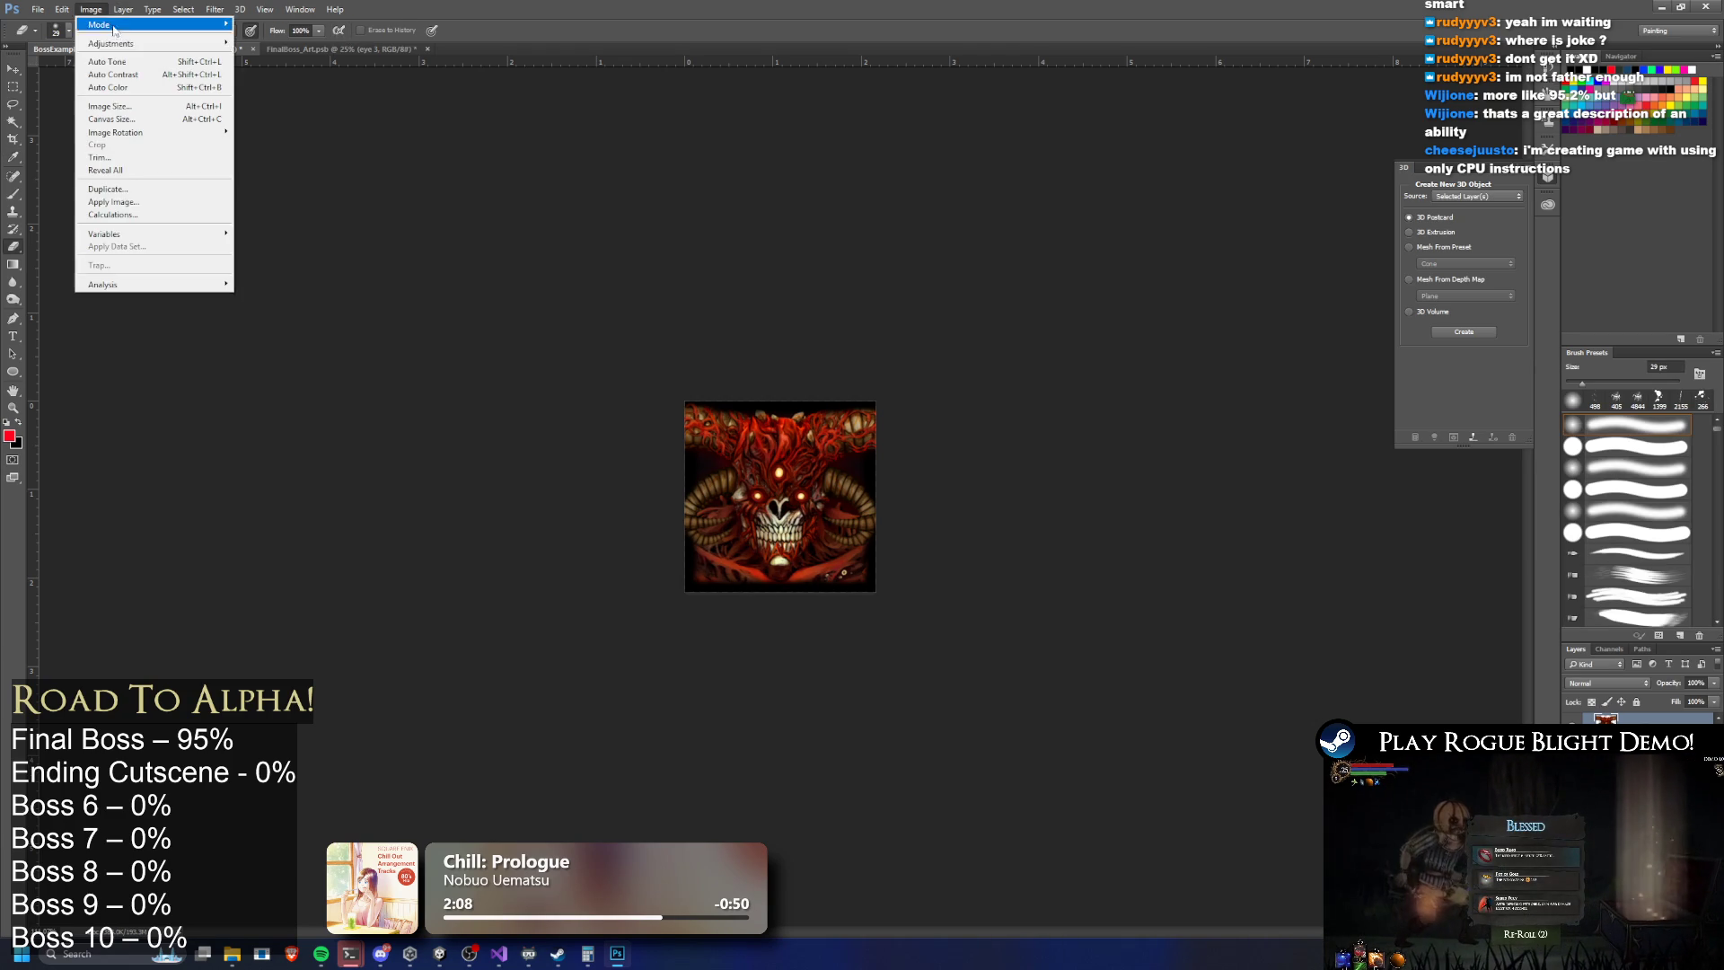
{"action": "mouse_move", "coordinate": [152, 43]}
{"action": "left_click", "coordinate": [314, 81]}
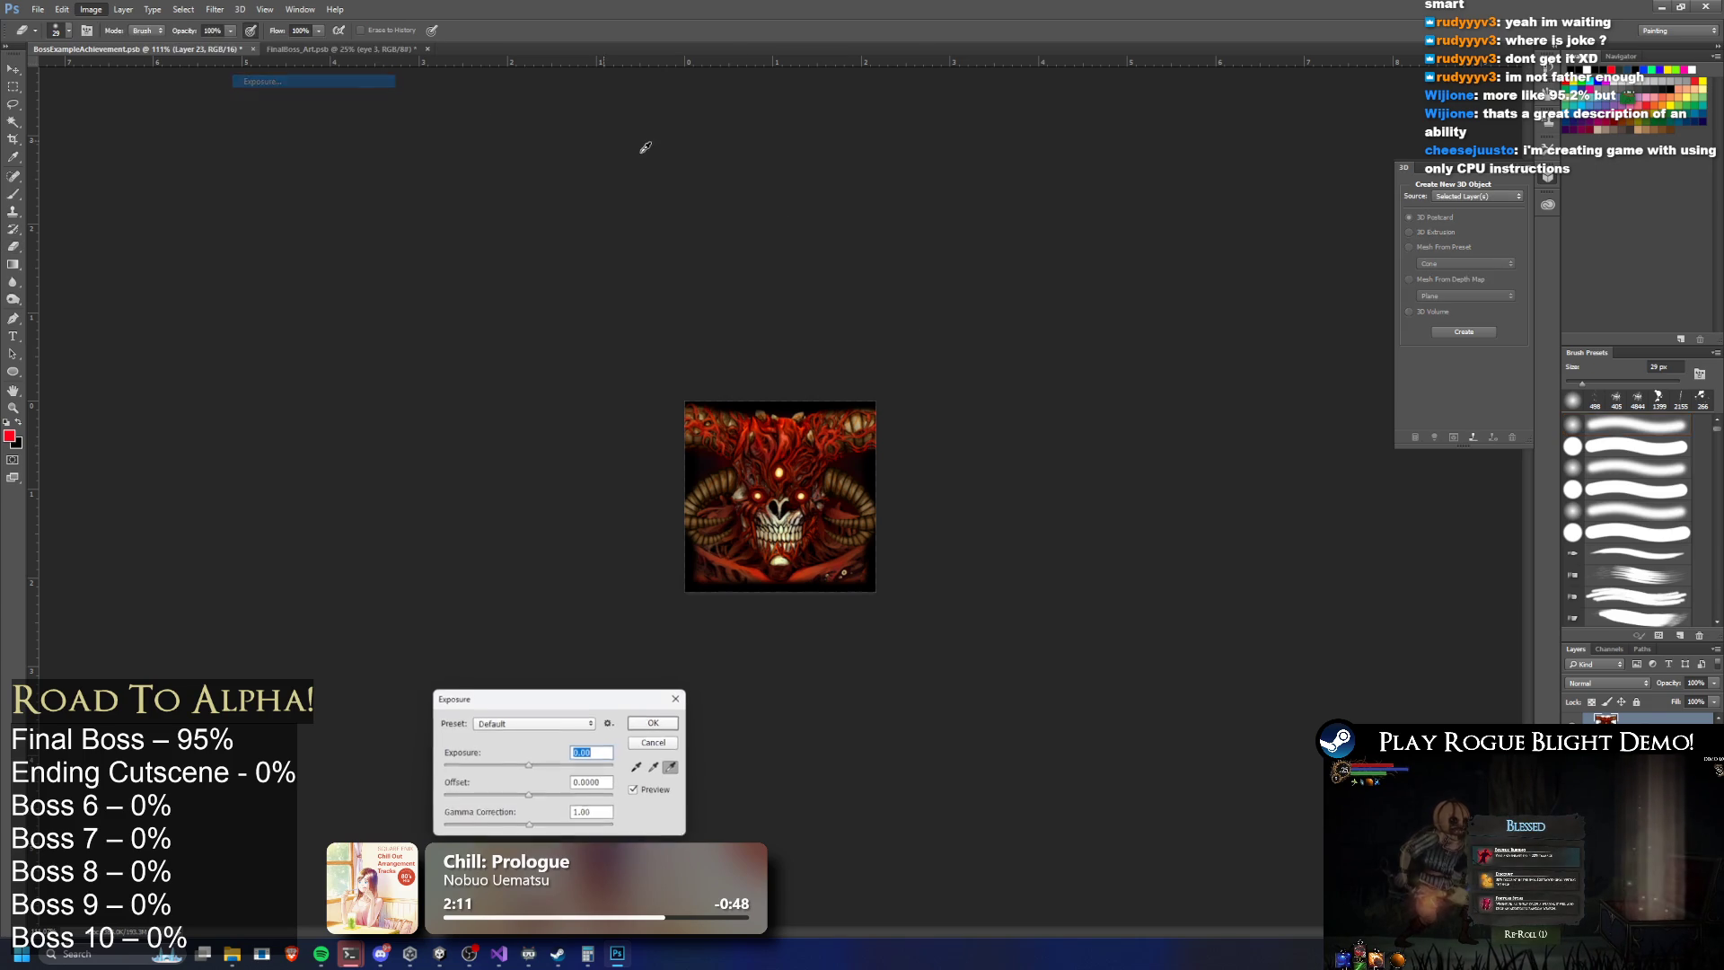
{"action": "left_click_drag", "start_coordinate": [533, 768], "coordinate": [528, 799]}
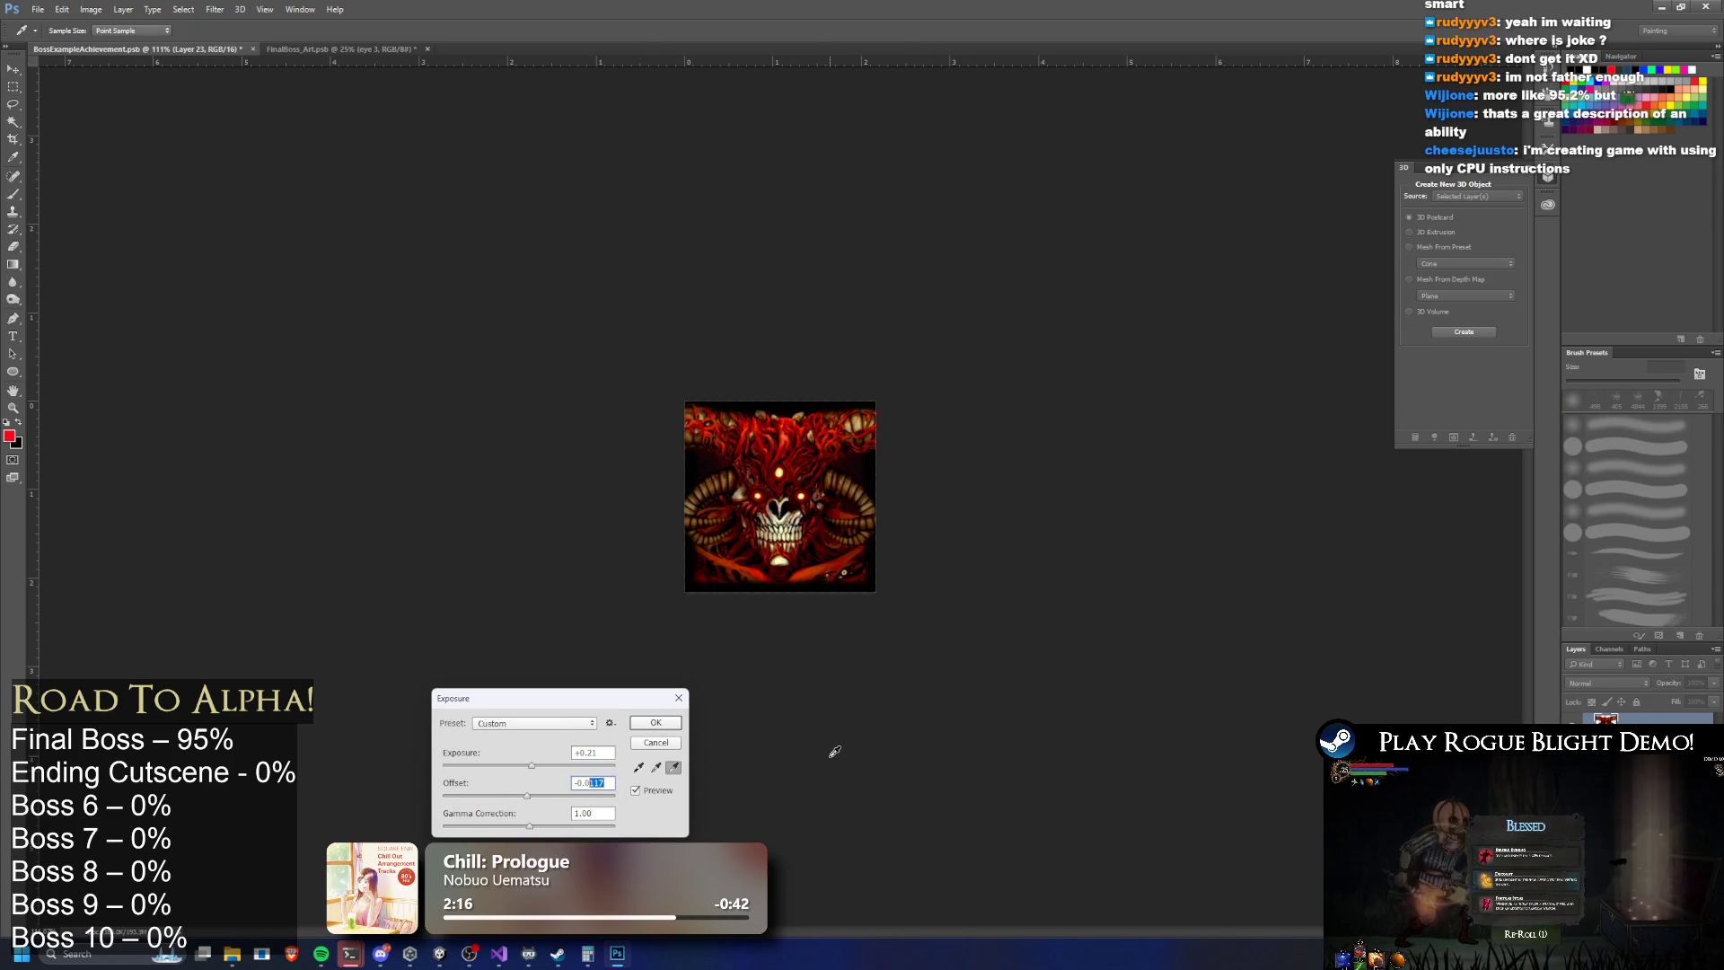
{"action": "key", "text": "BackSpace"}
{"action": "key", "text": "BackSpace"}
{"action": "type", "text": "5"}
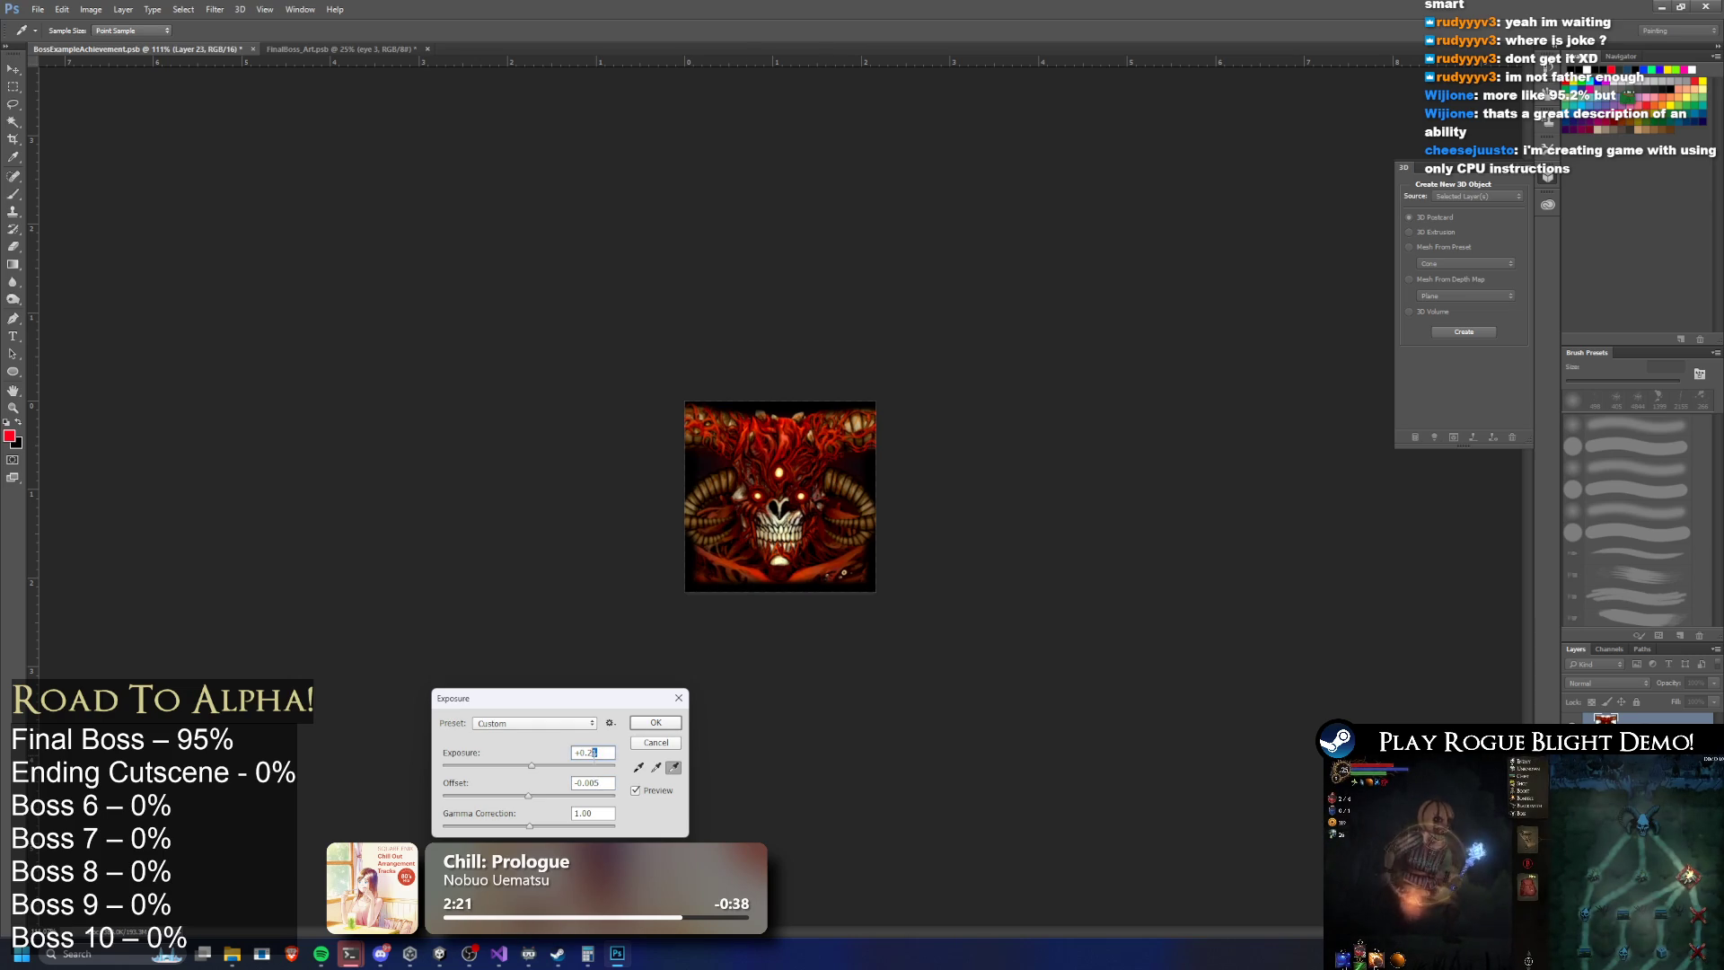
{"action": "left_click", "coordinate": [655, 723]}
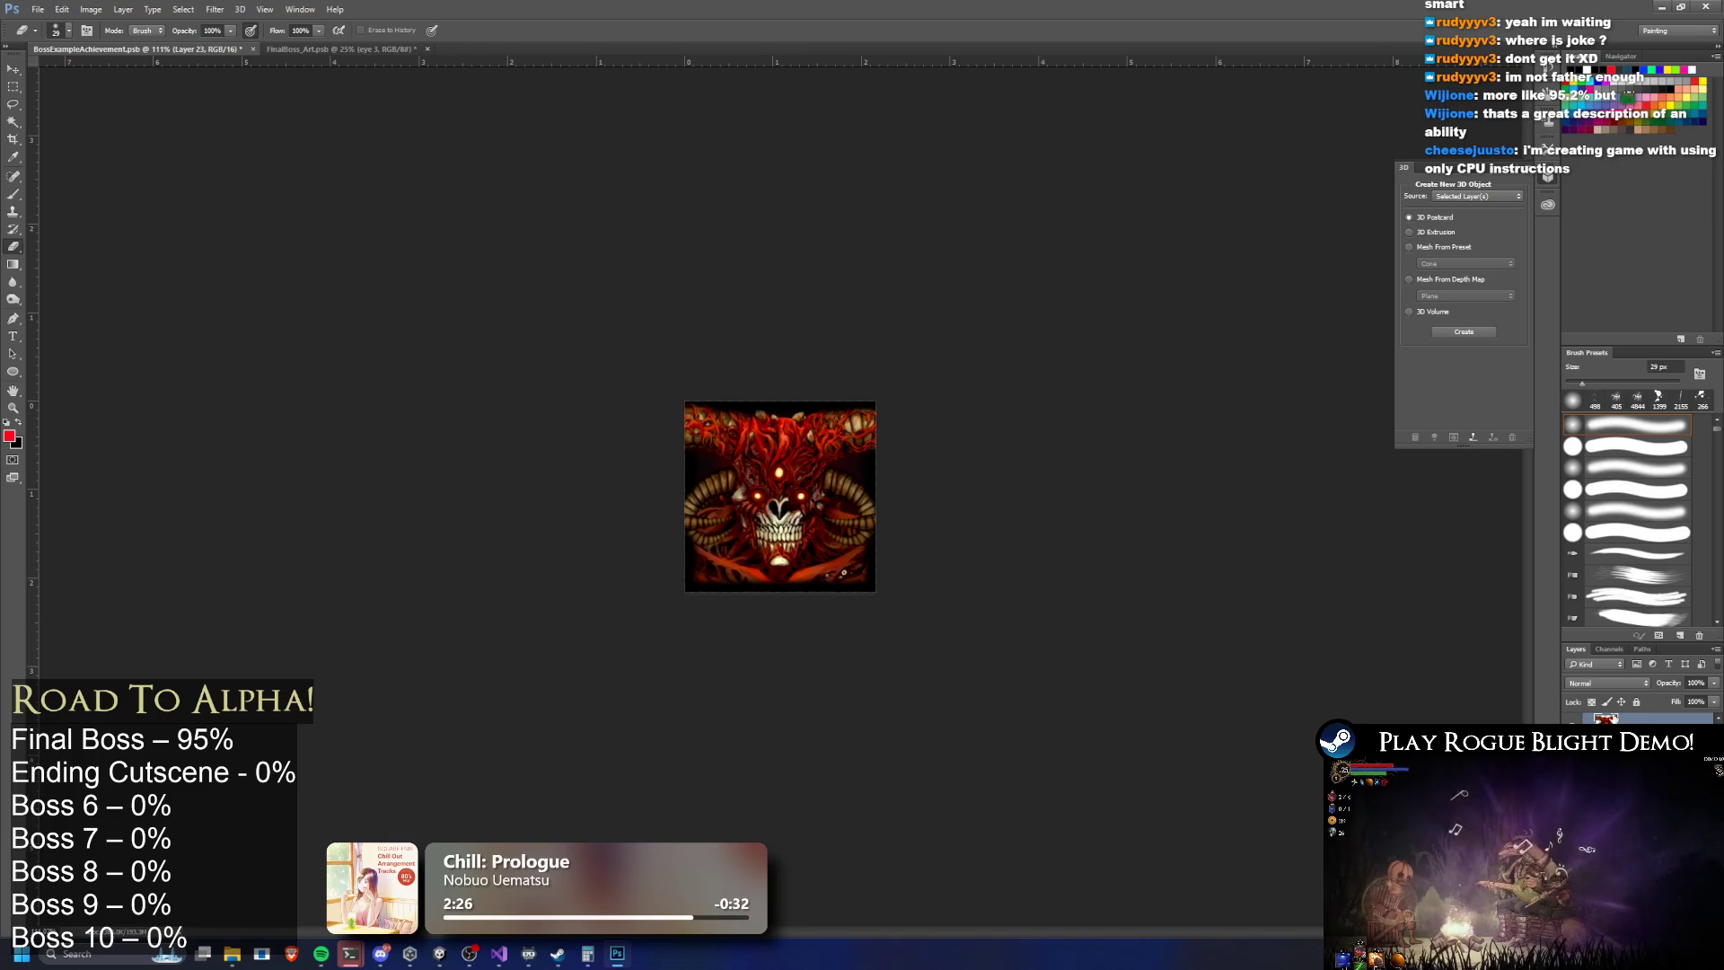
Shift the icon's hue to -3 with Hue/Saturation
{"action": "key", "text": "ctrl+u"}
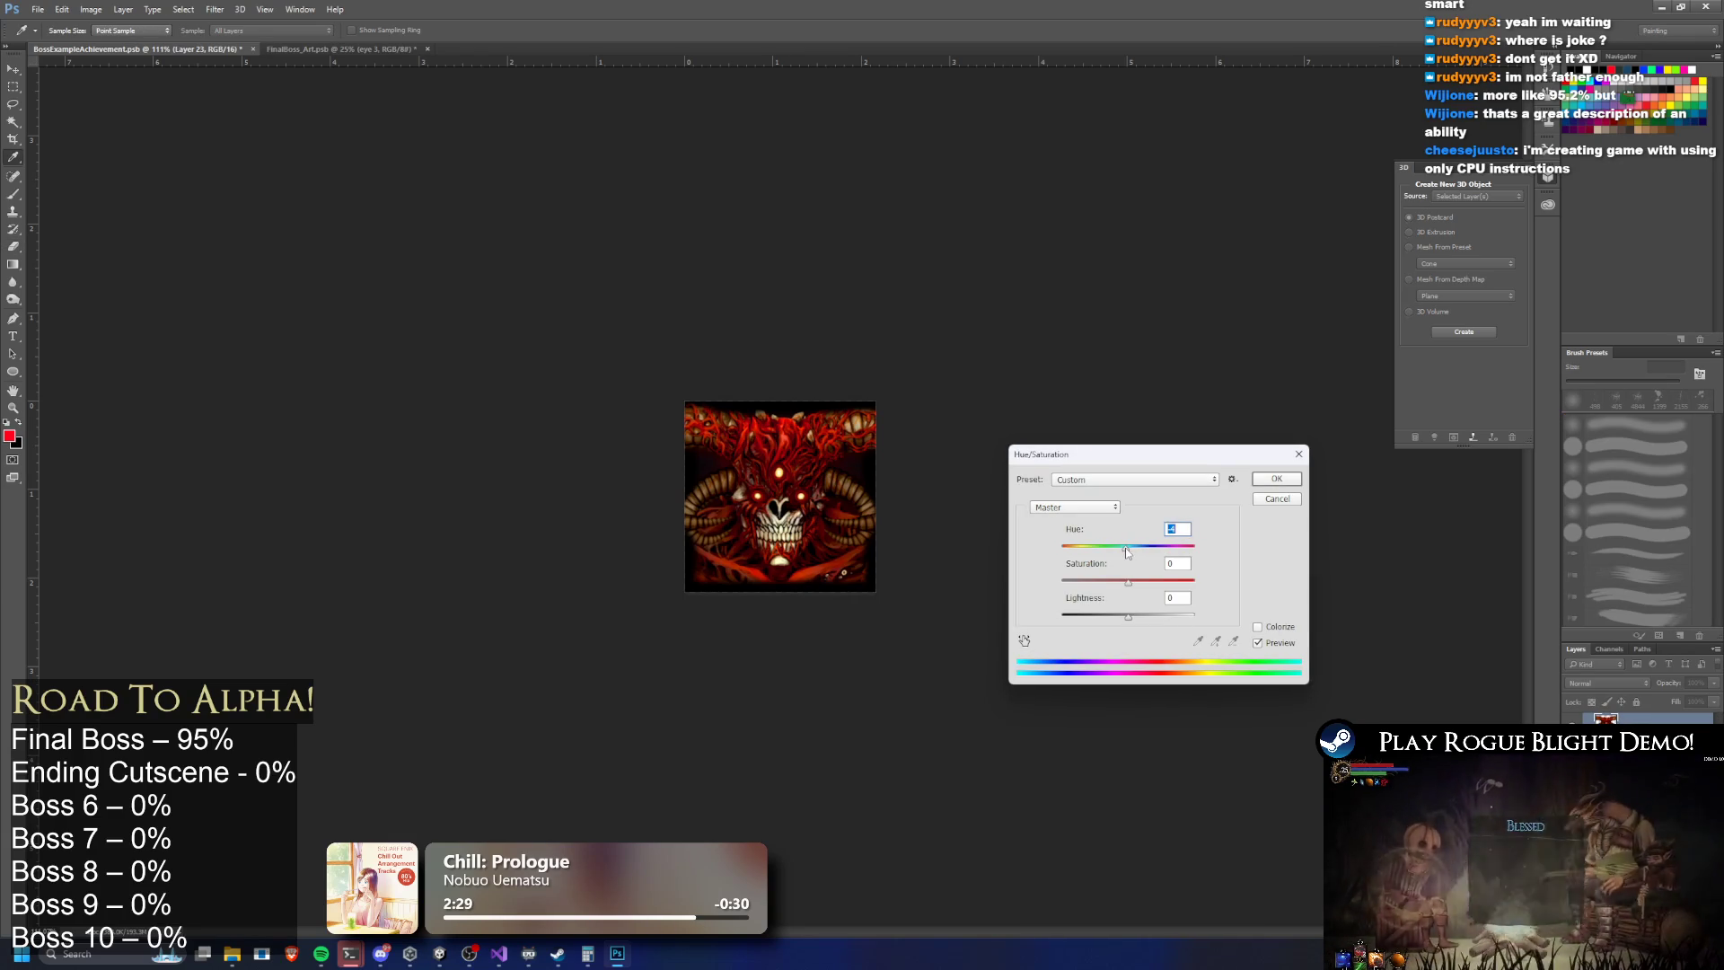
{"action": "left_click_drag", "start_coordinate": [1129, 553], "coordinate": [1127, 553]}
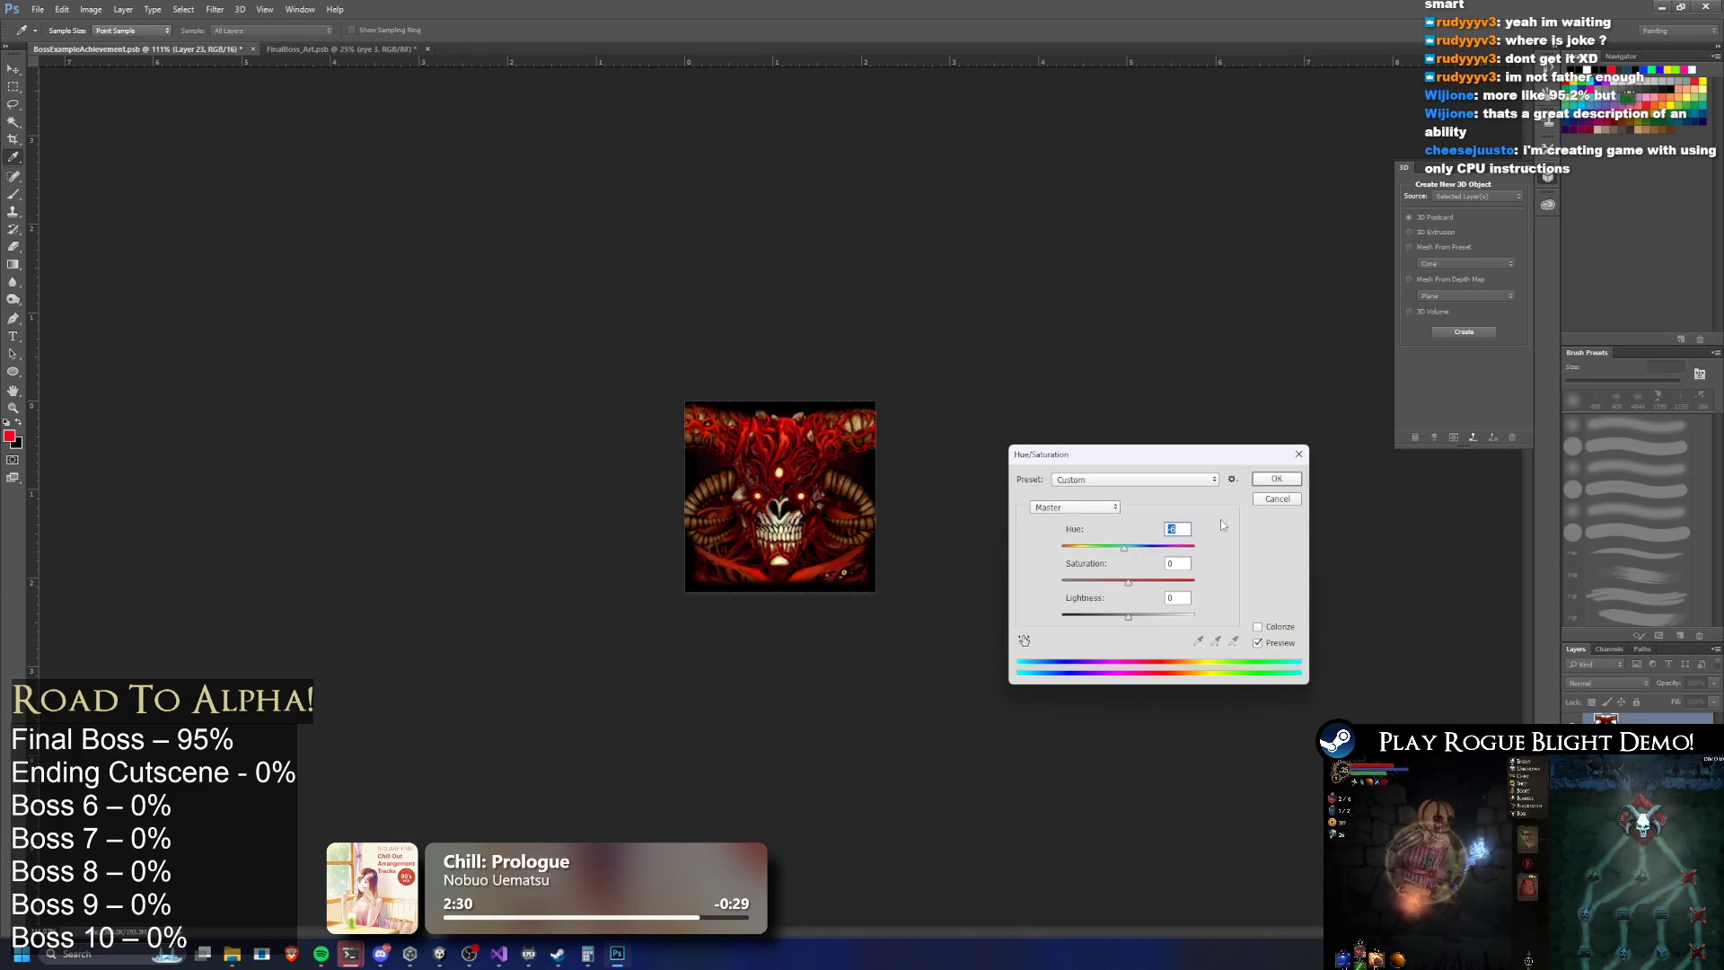
{"action": "left_click", "coordinate": [1276, 481]}
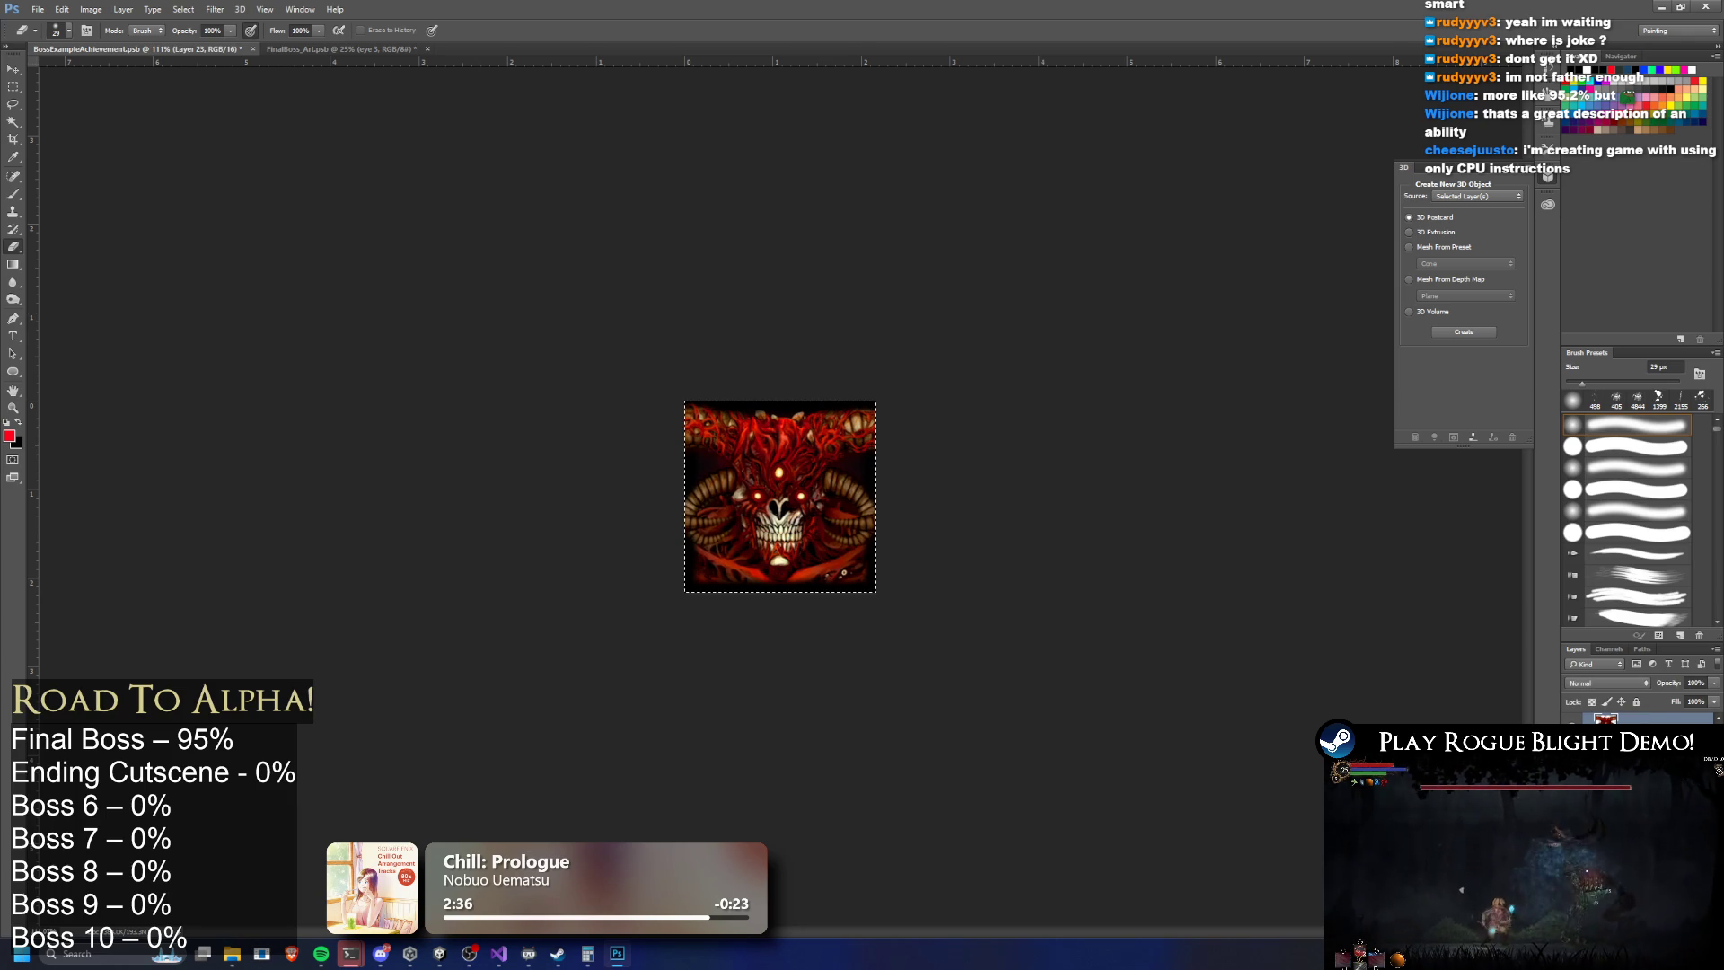
Check the layer beneath the portrait, then lower the portrait layer's opacity
{"action": "key", "text": "ctrl+z"}
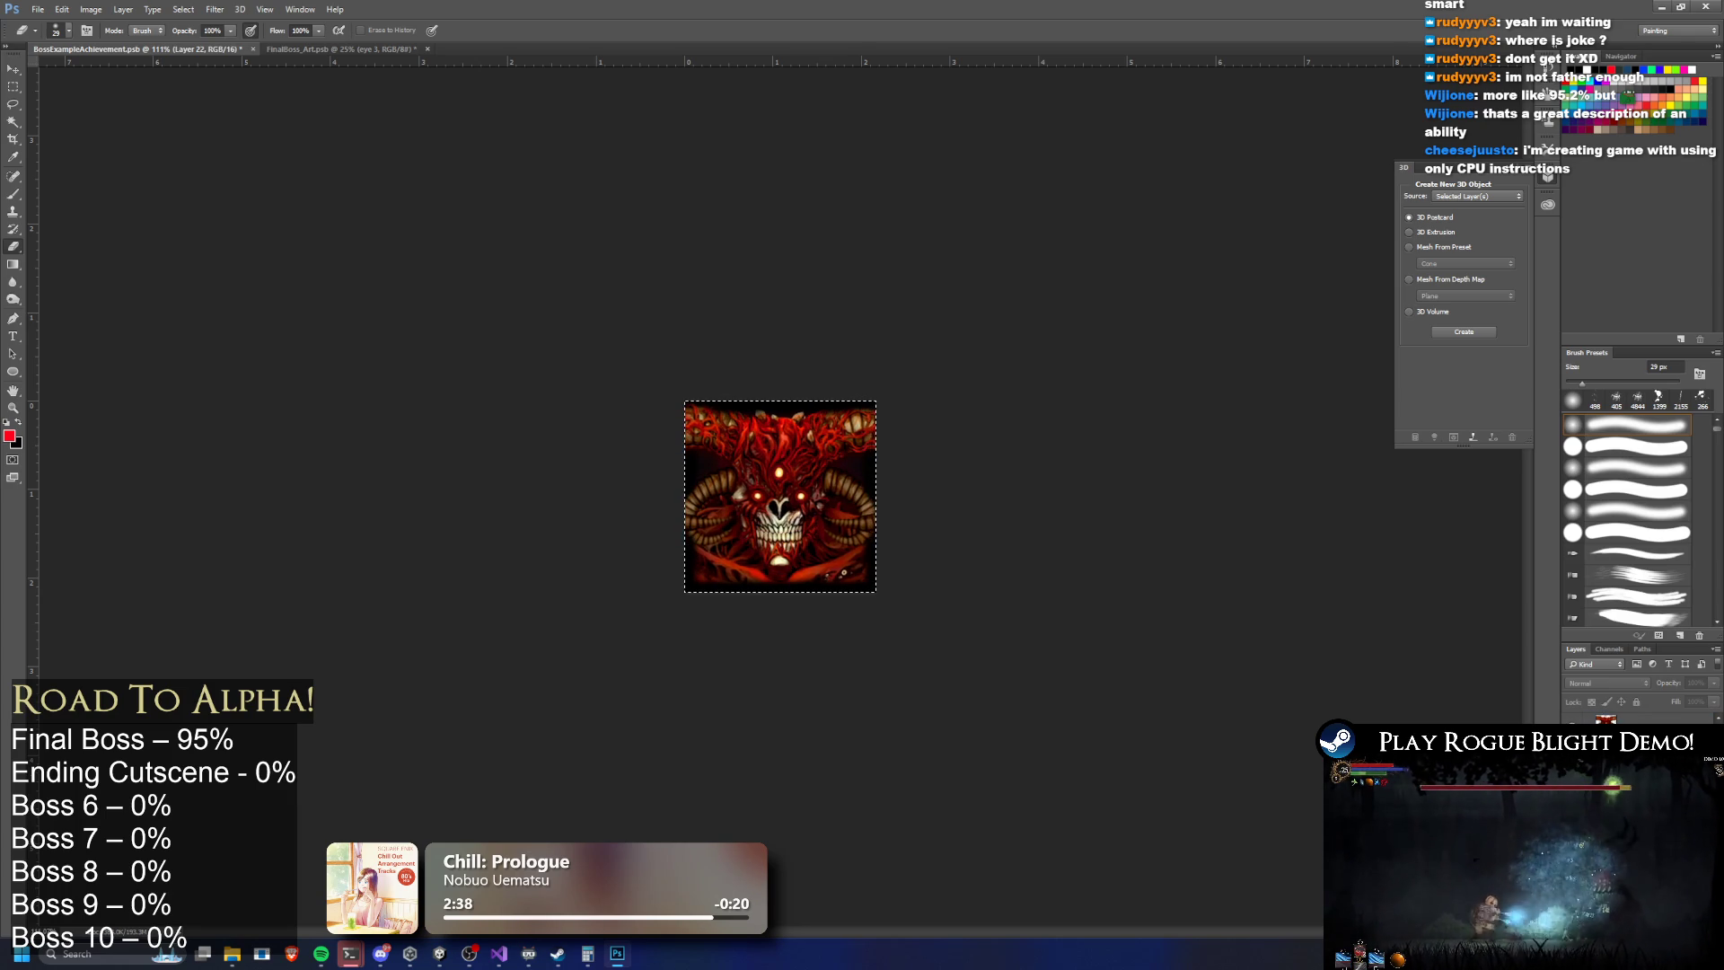
{"action": "key", "text": "ctrl+z"}
{"action": "left_click_drag", "start_coordinate": [1713, 682], "coordinate": [1674, 703]}
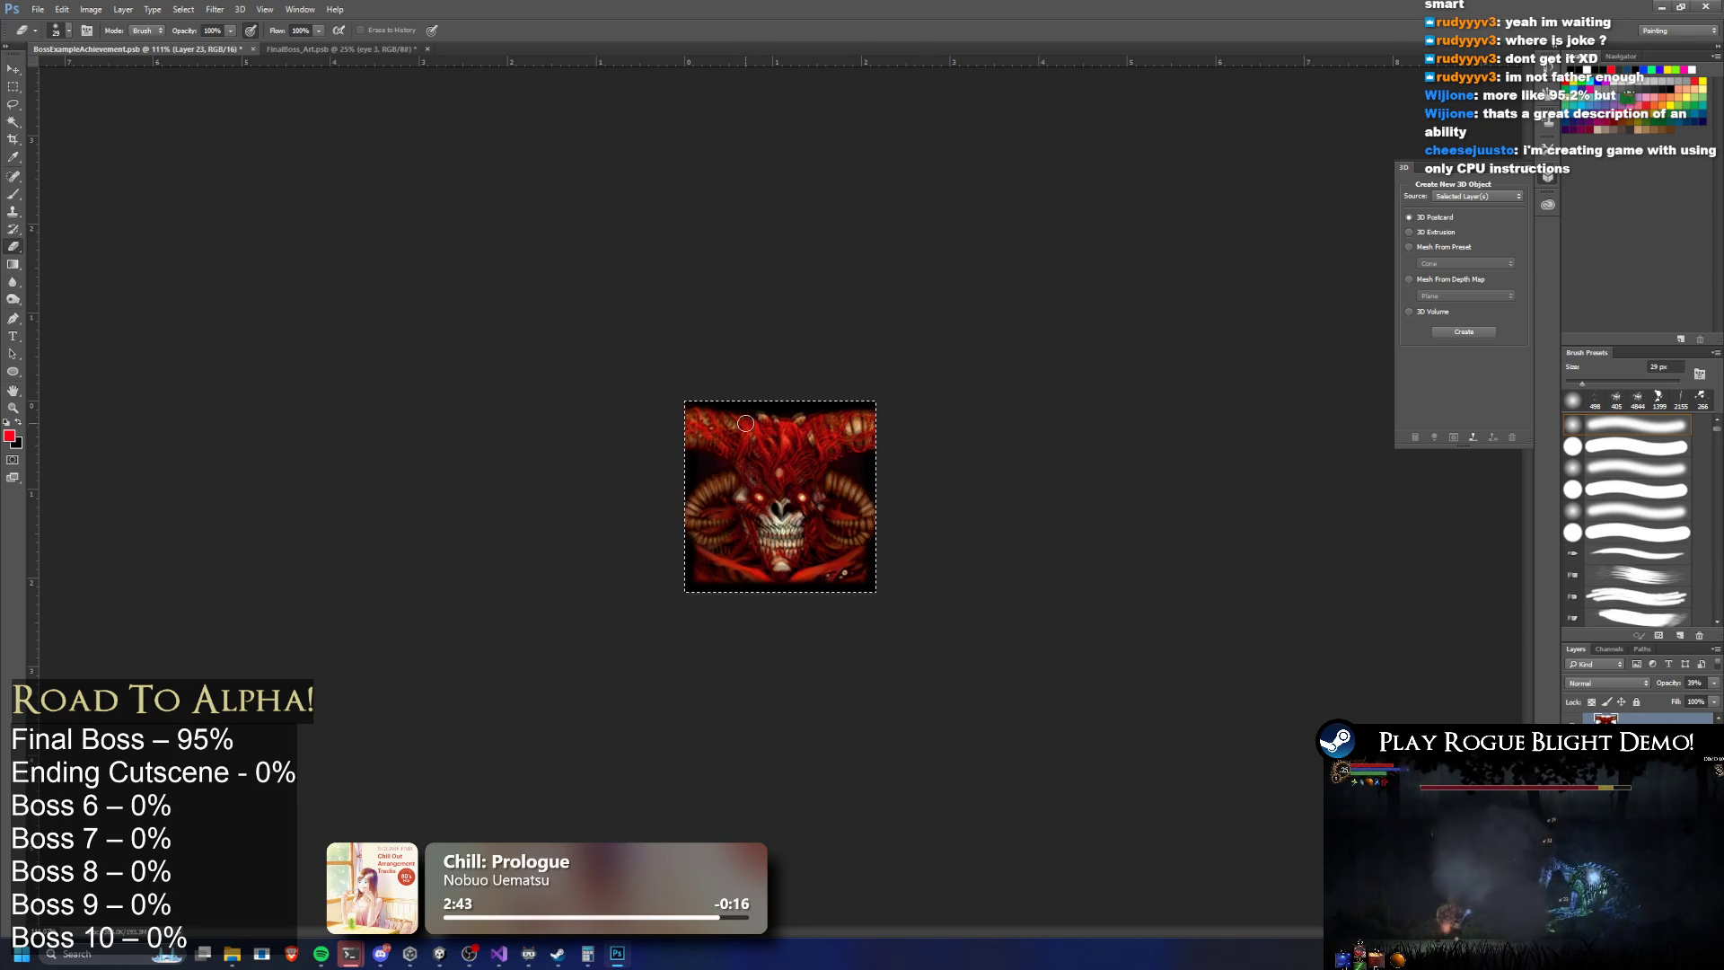
Free-transform Layer 23 and nudge it to about X 131 / Y 131 px, then commit
{"action": "key", "text": "ctrl+t"}
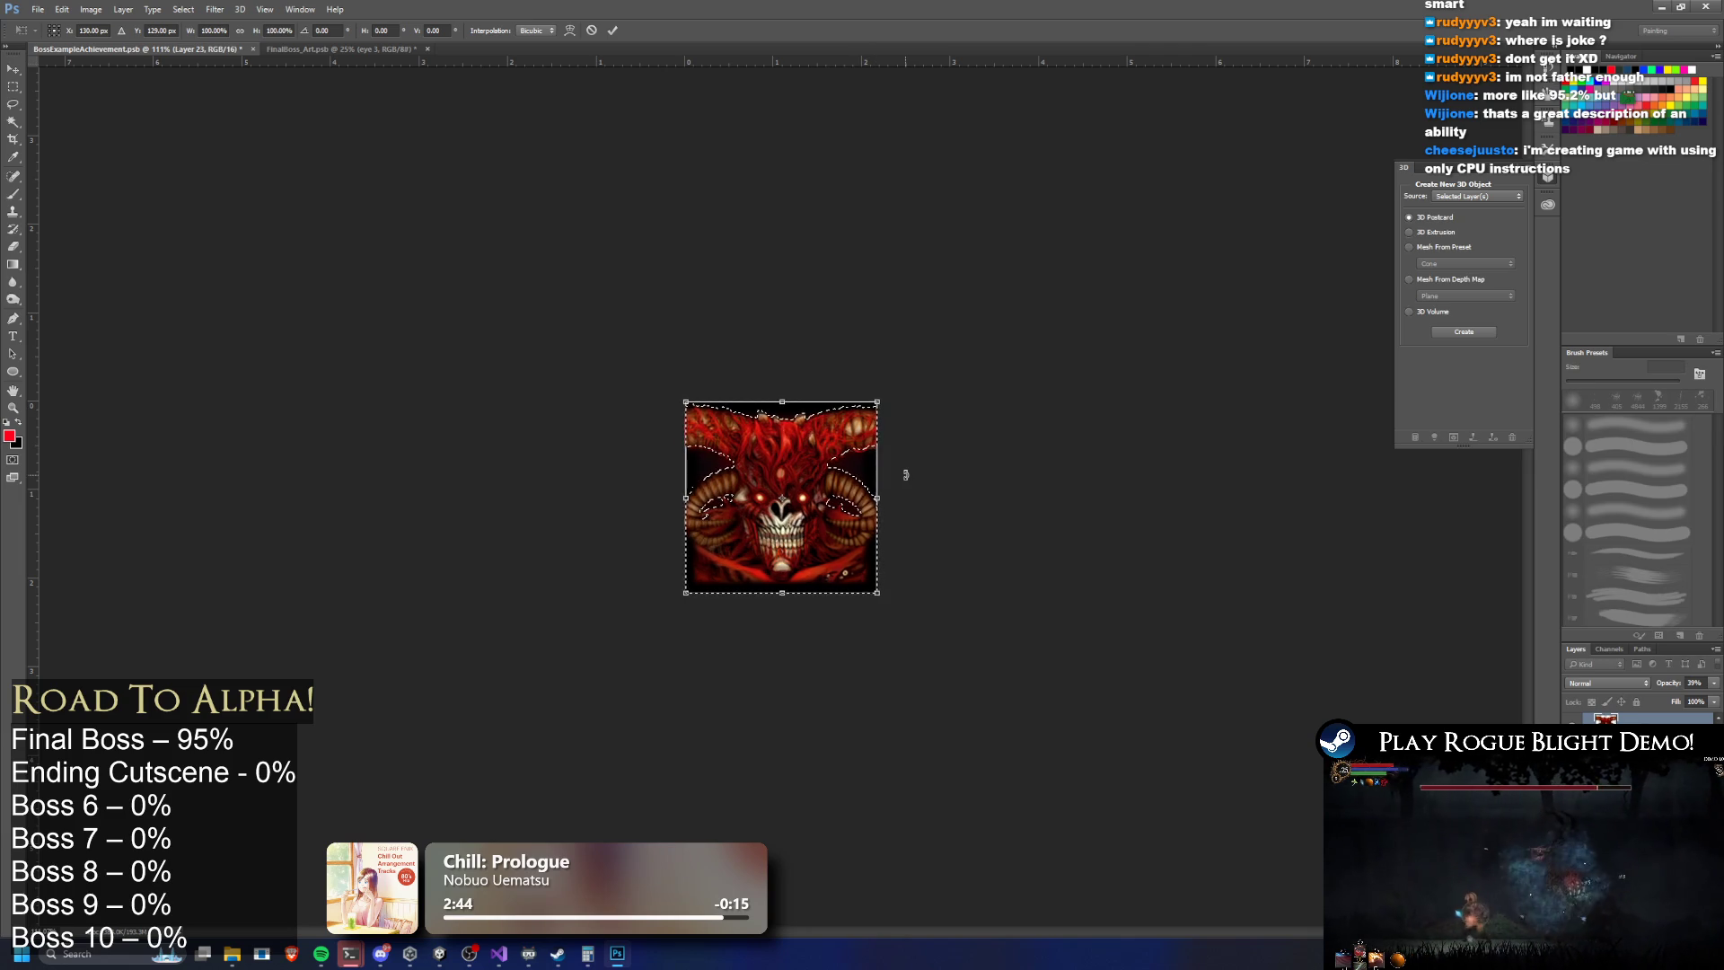
{"action": "key", "text": "Down"}
{"action": "key", "text": "Down"}
{"action": "key", "text": "Up"}
{"action": "key", "text": "Up"}
{"action": "key", "text": "Up"}
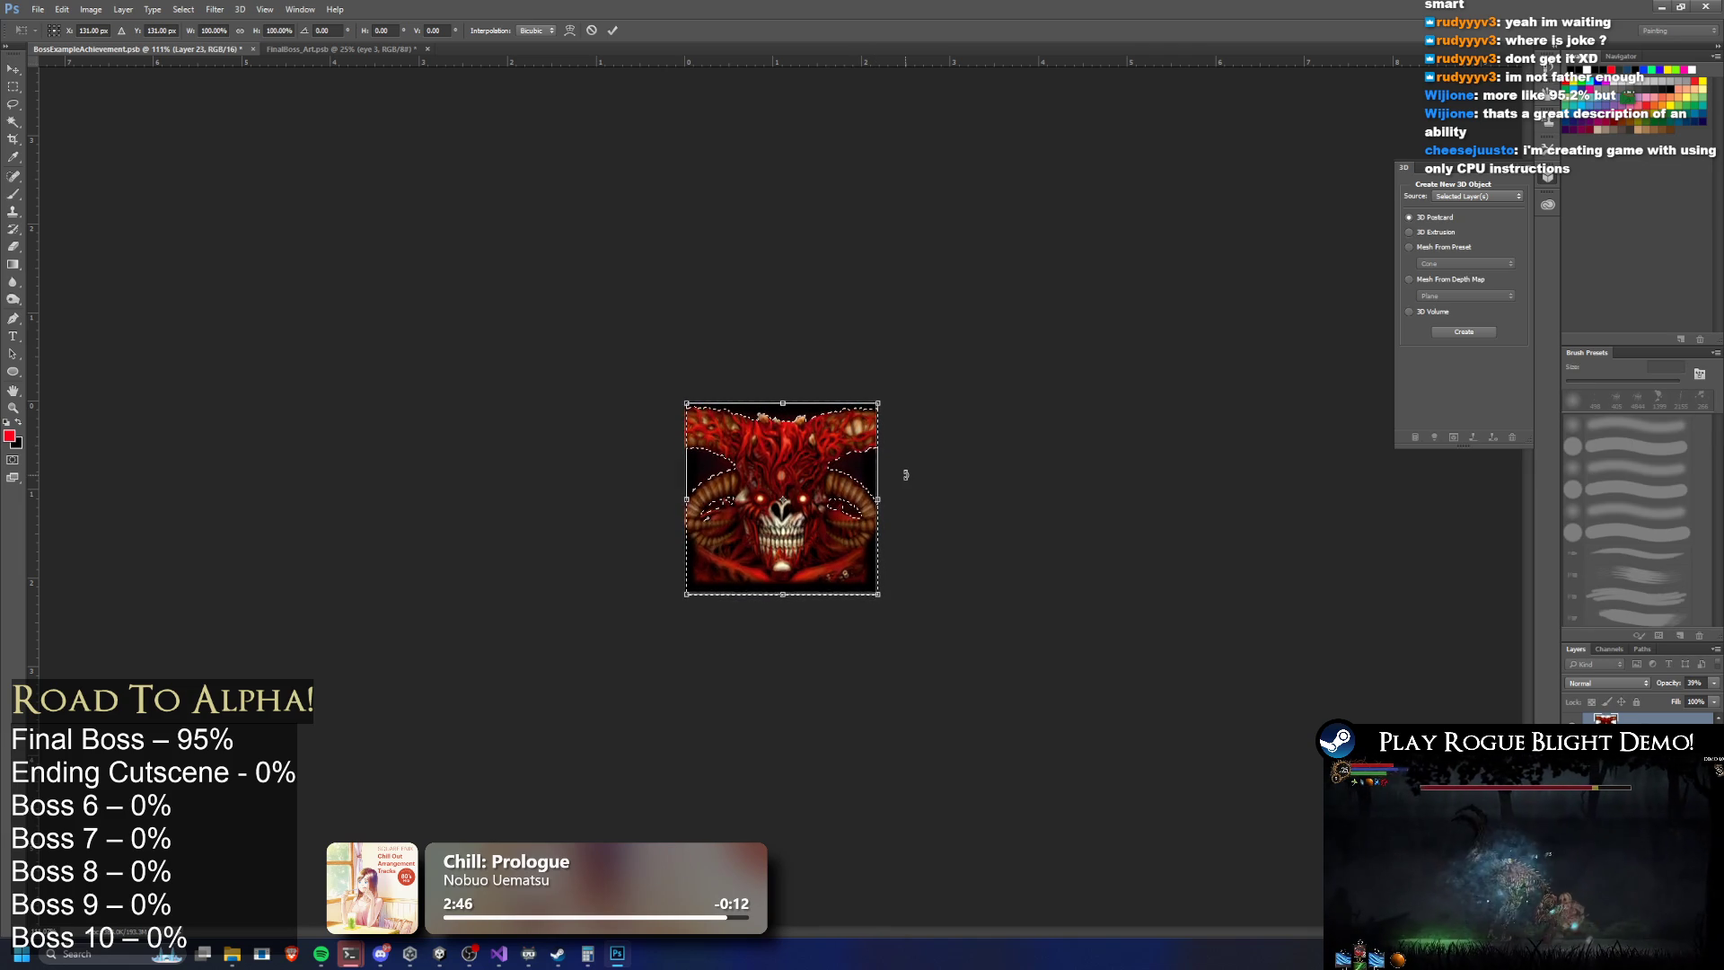
{"action": "key", "text": "Left"}
{"action": "key", "text": "Up"}
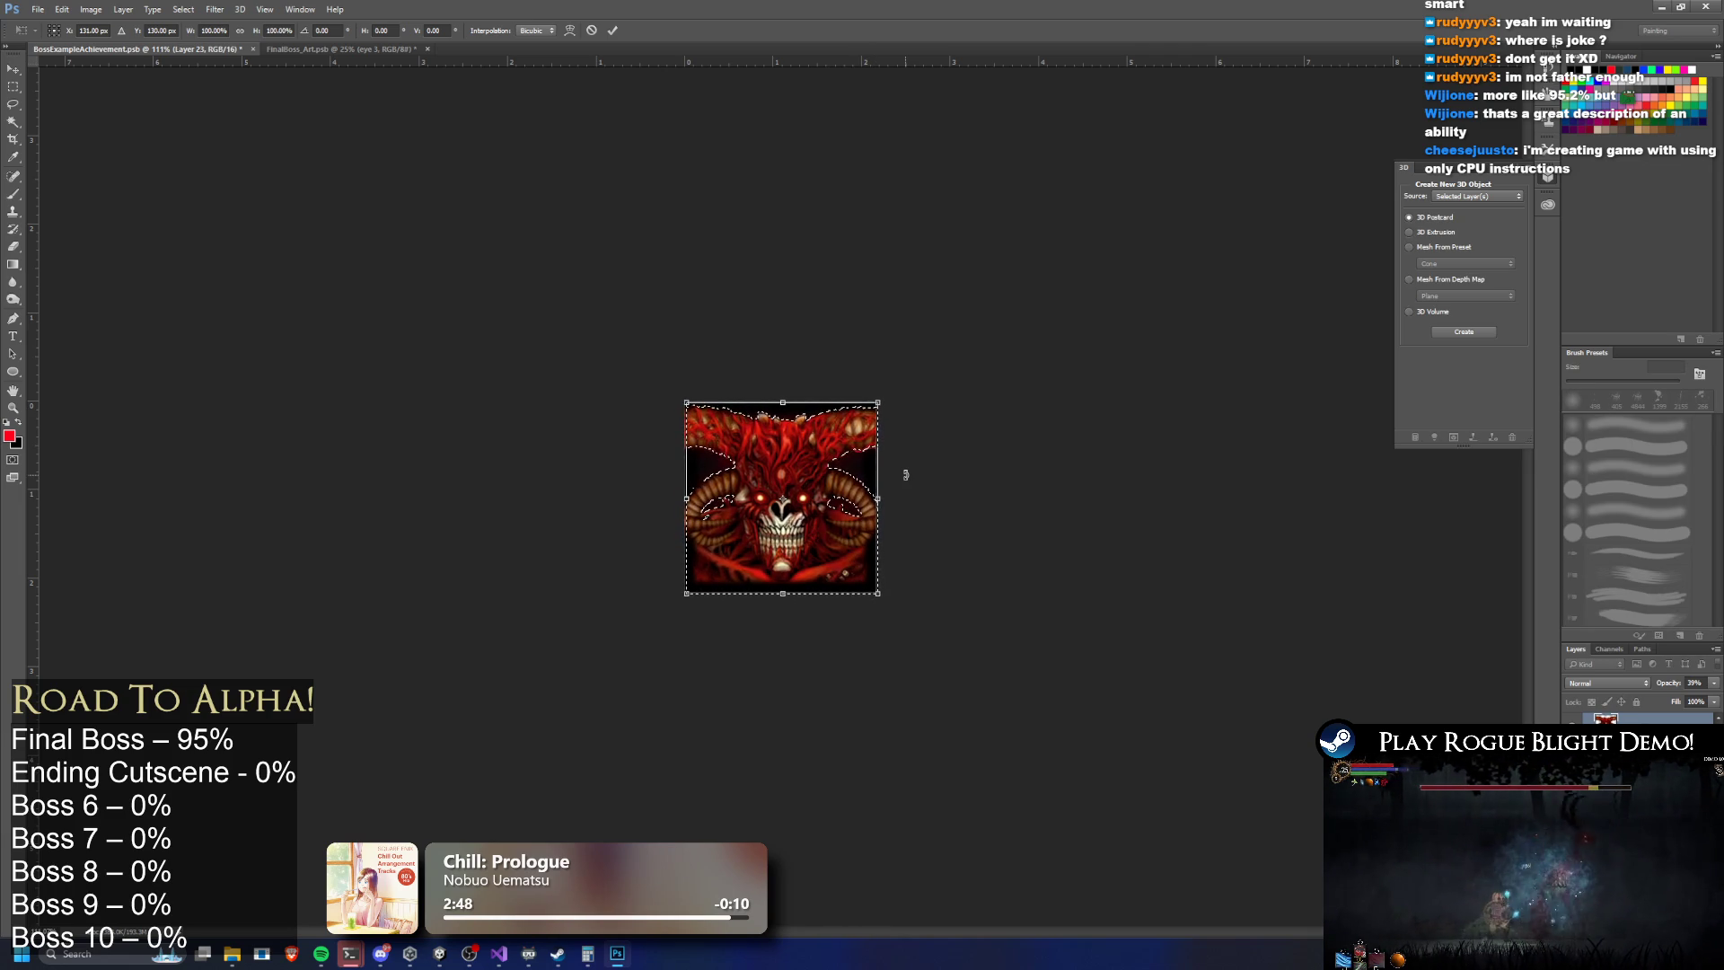
{"action": "key", "text": "Left"}
{"action": "key", "text": "Down"}
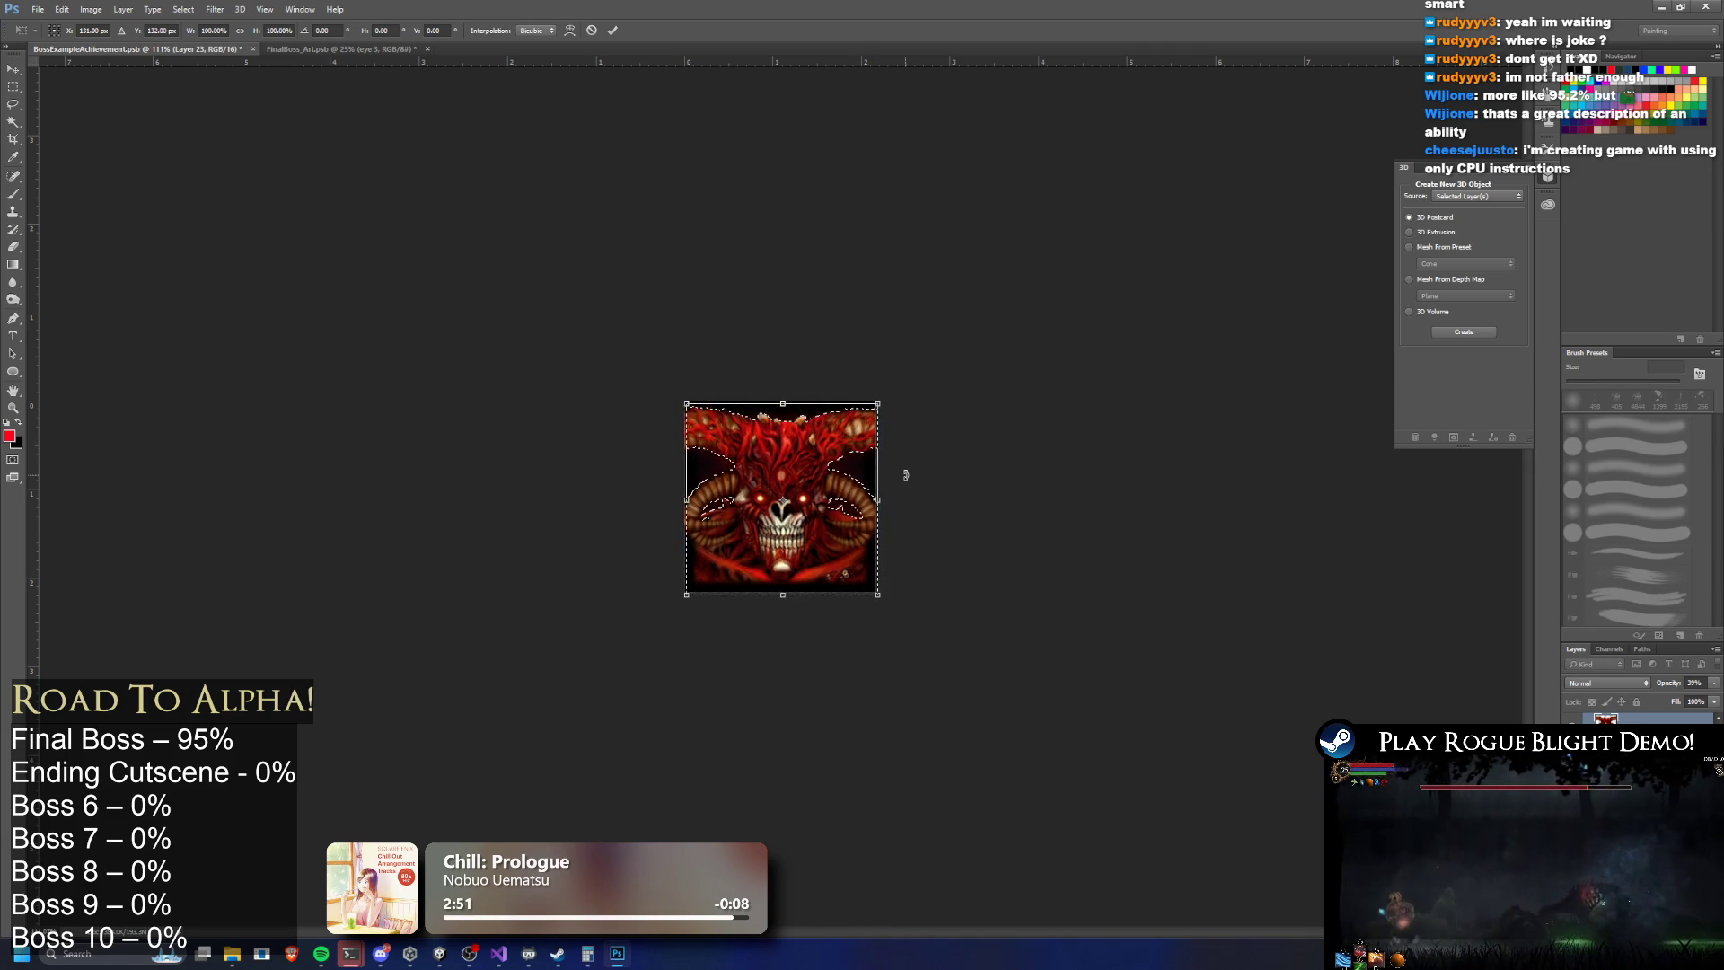
{"action": "key", "text": "Return"}
Switch to the Eraser and drop the selection around the demon's outline
{"action": "key", "text": "e"}
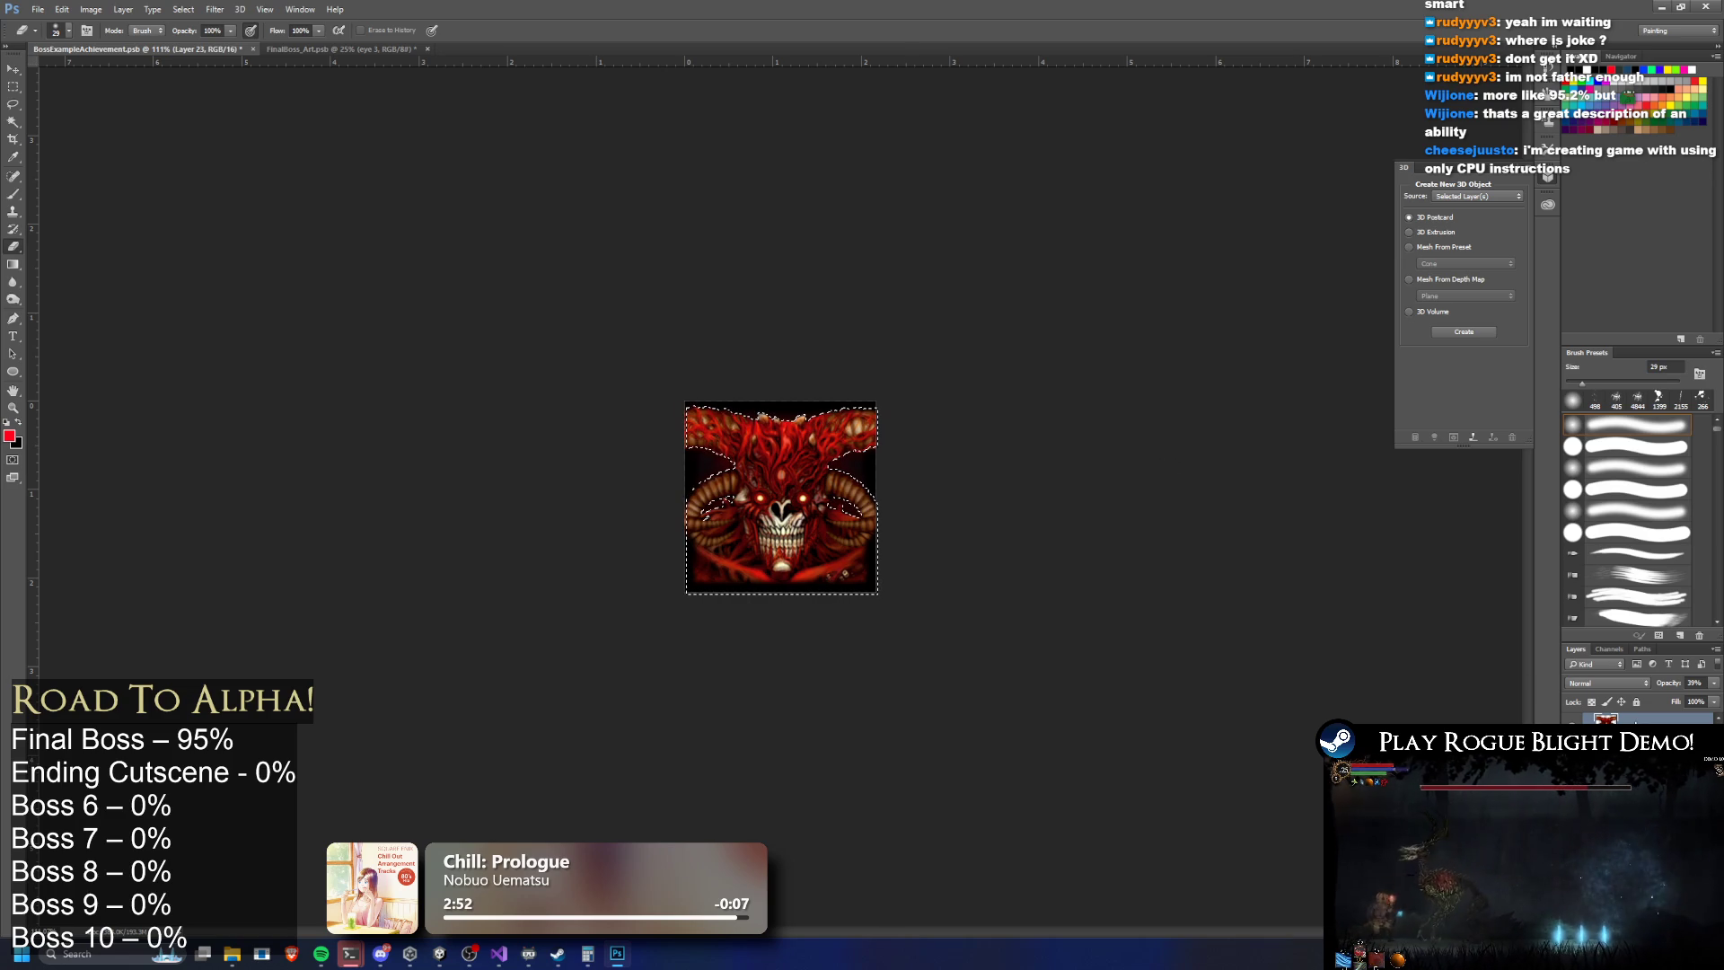
{"action": "key", "text": "ctrl+a"}
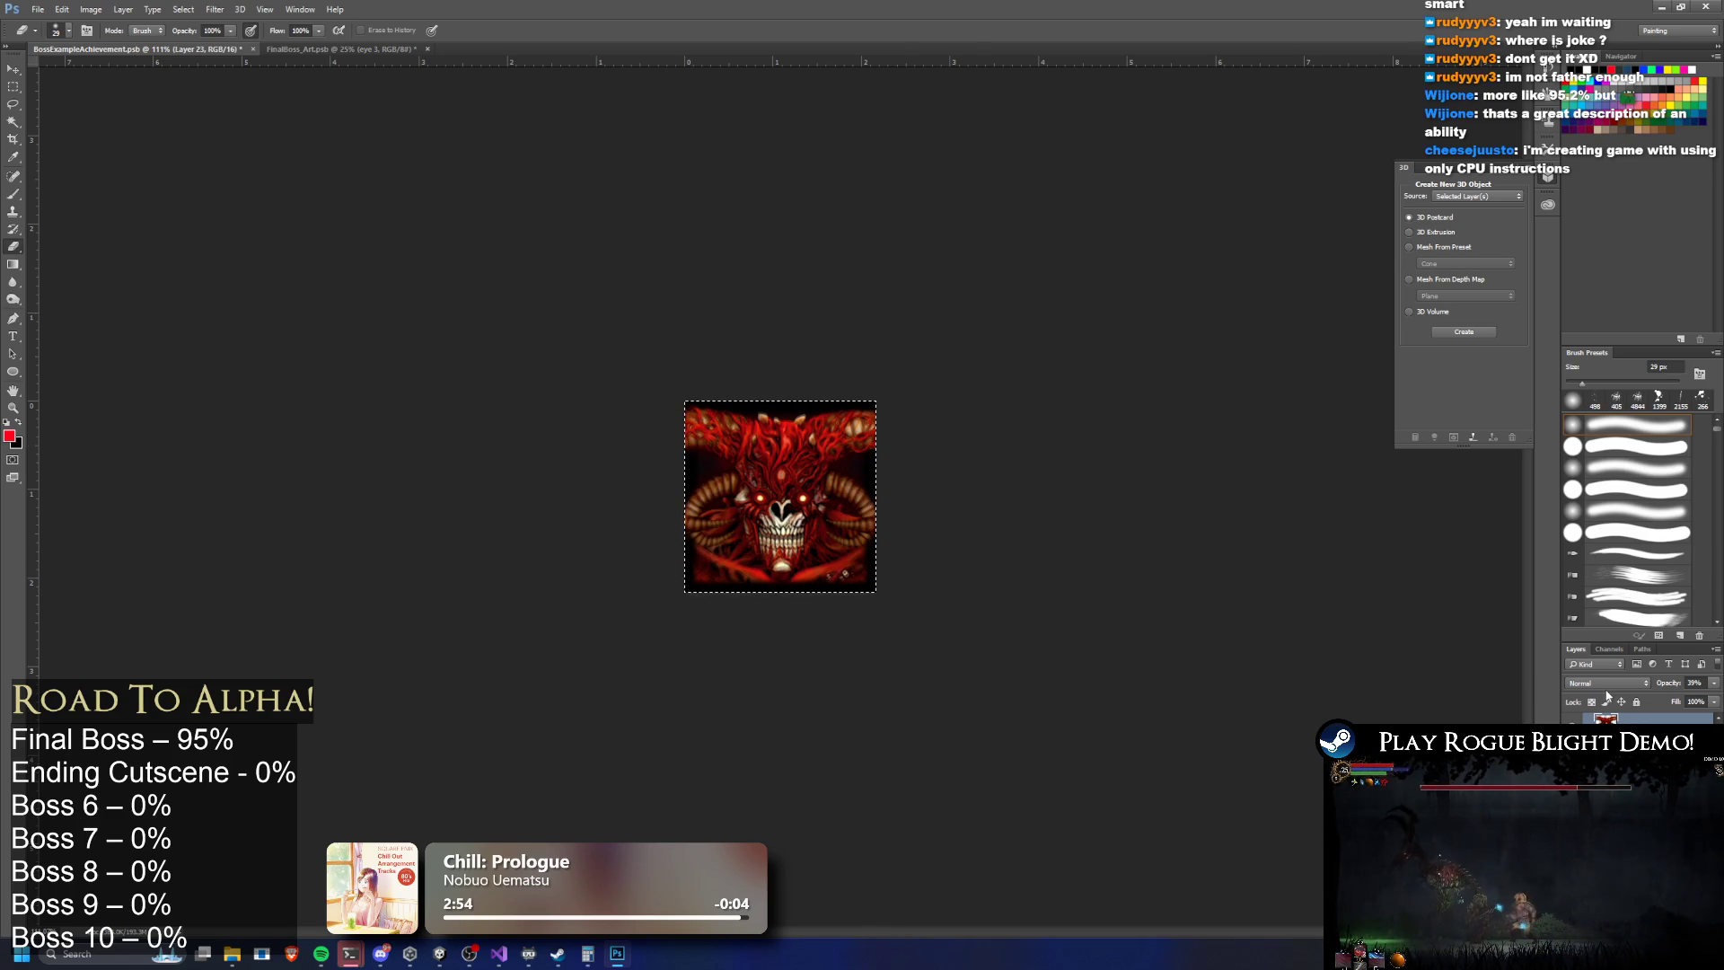
{"action": "scroll", "coordinate": [787, 439], "scroll_direction": "up", "scroll_amount": 5}
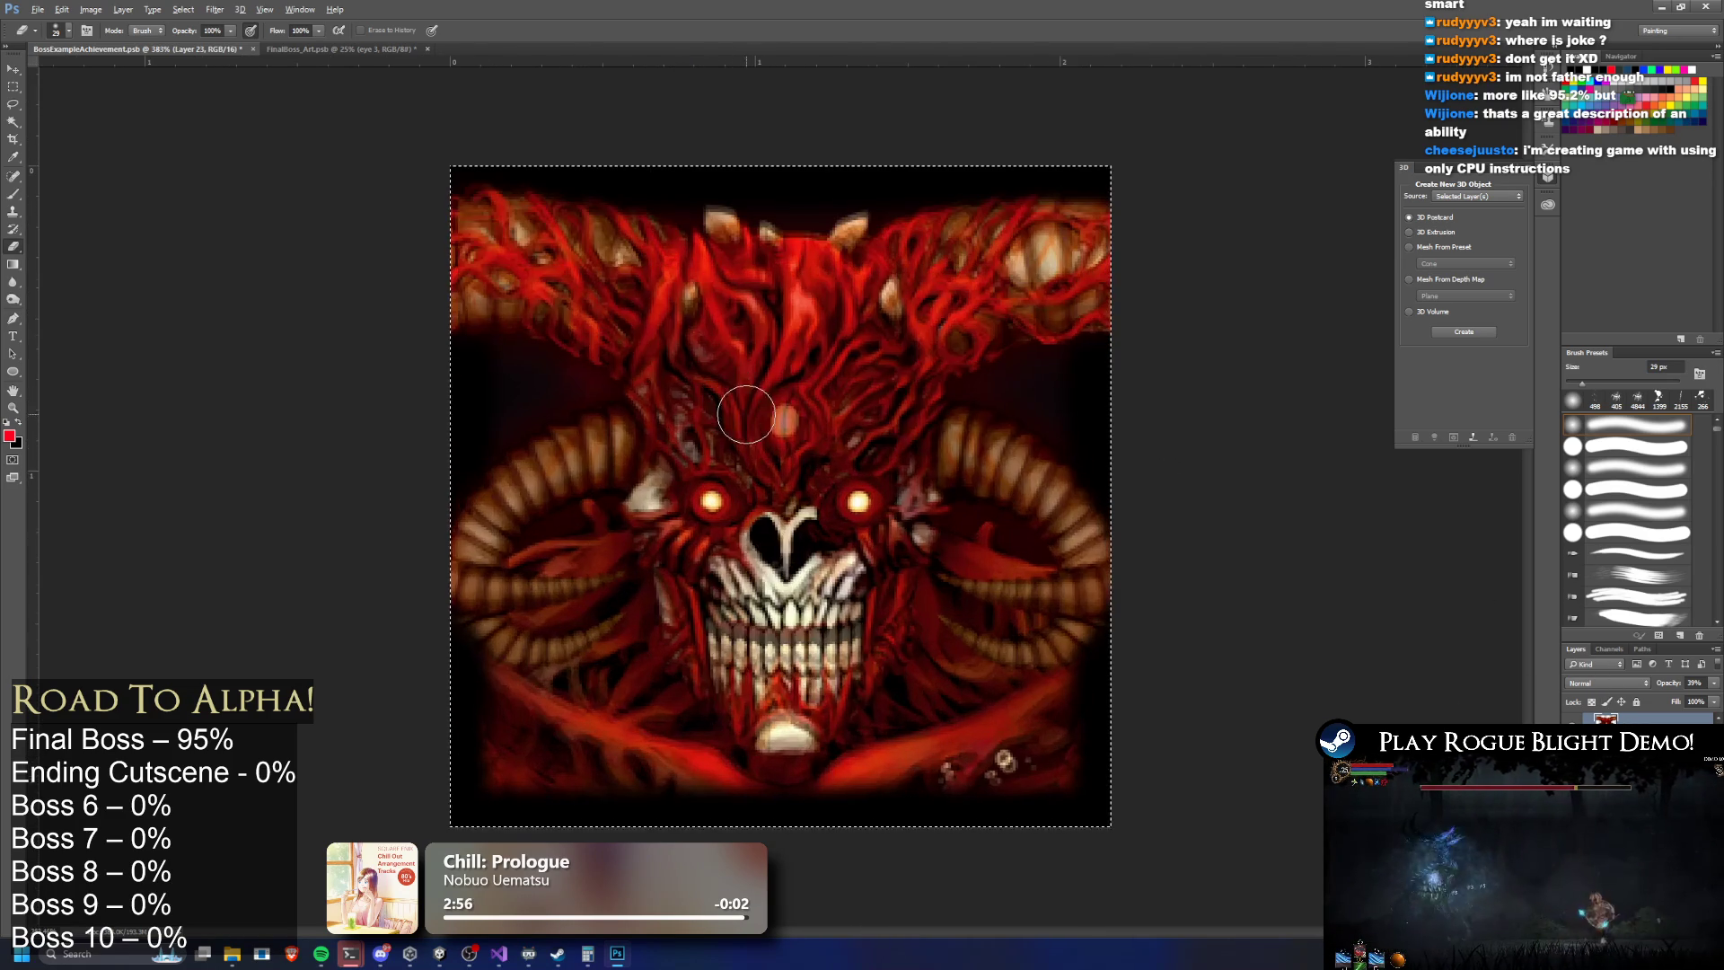
Make Layer 12 active, bring in the third-eye layer, and cancel the stray transform
{"action": "scroll", "coordinate": [1070, 424], "scroll_direction": "down", "scroll_amount": 8}
{"action": "scroll", "coordinate": [1026, 445], "scroll_direction": "up", "scroll_amount": 4}
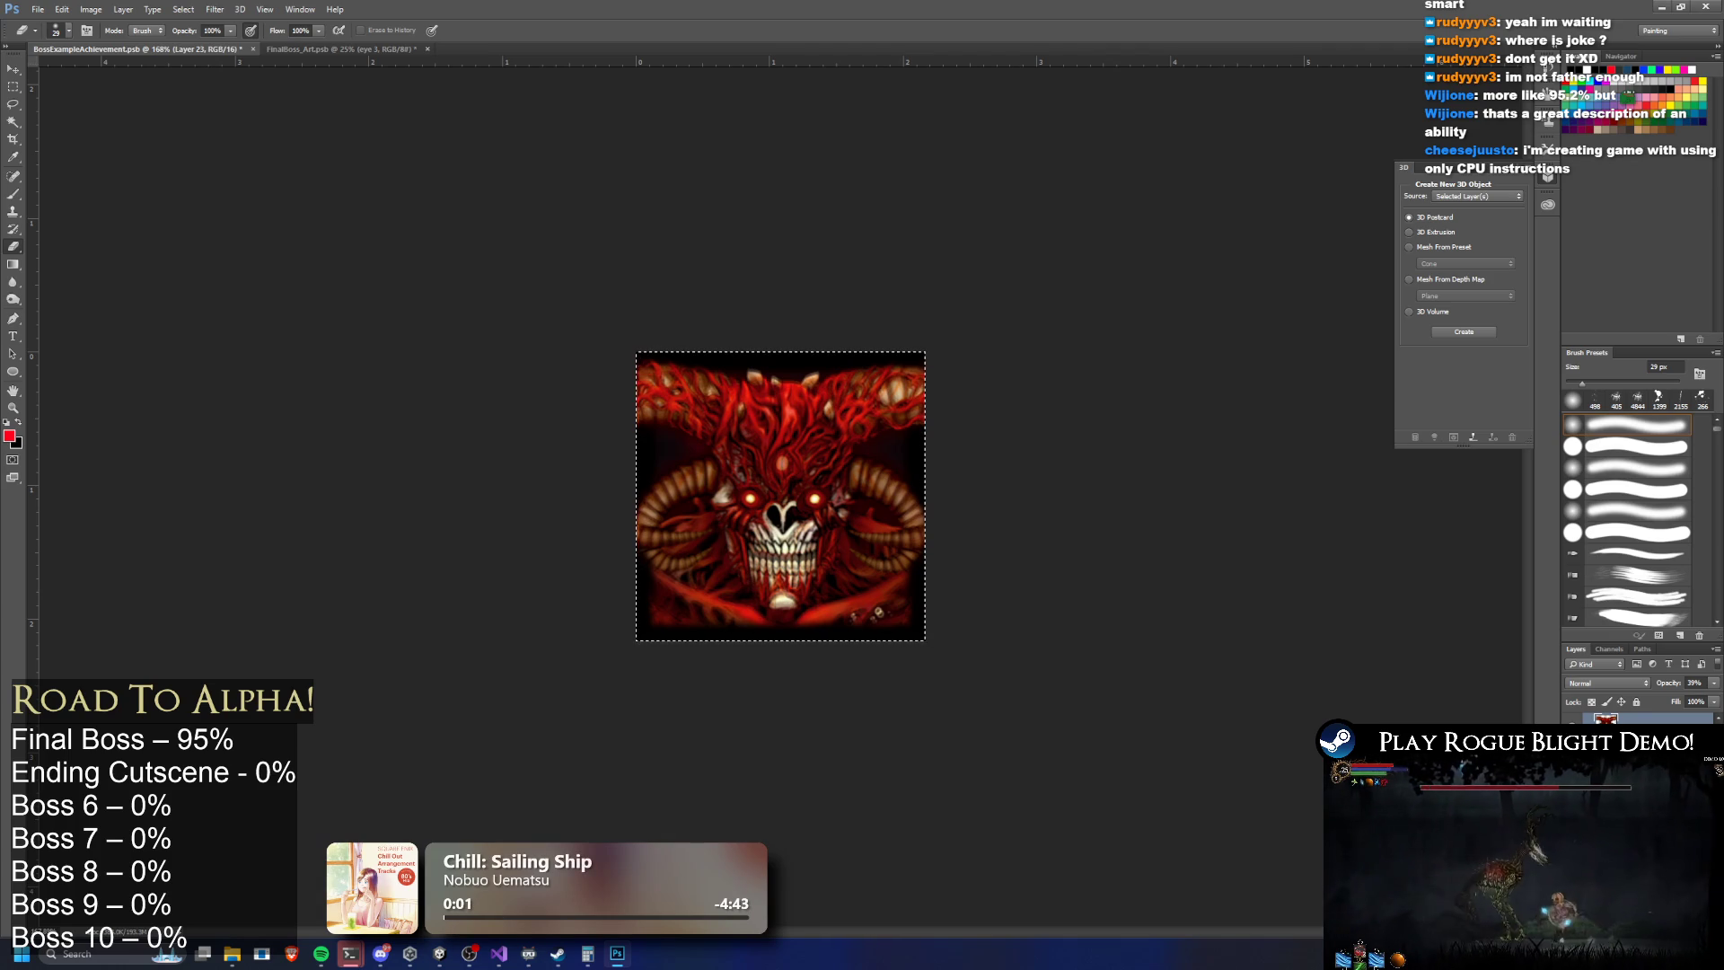
{"action": "key", "text": "alt+bracketleft"}
{"action": "key", "text": "ctrl+alt+z"}
{"action": "key", "text": "ctrl+alt+z"}
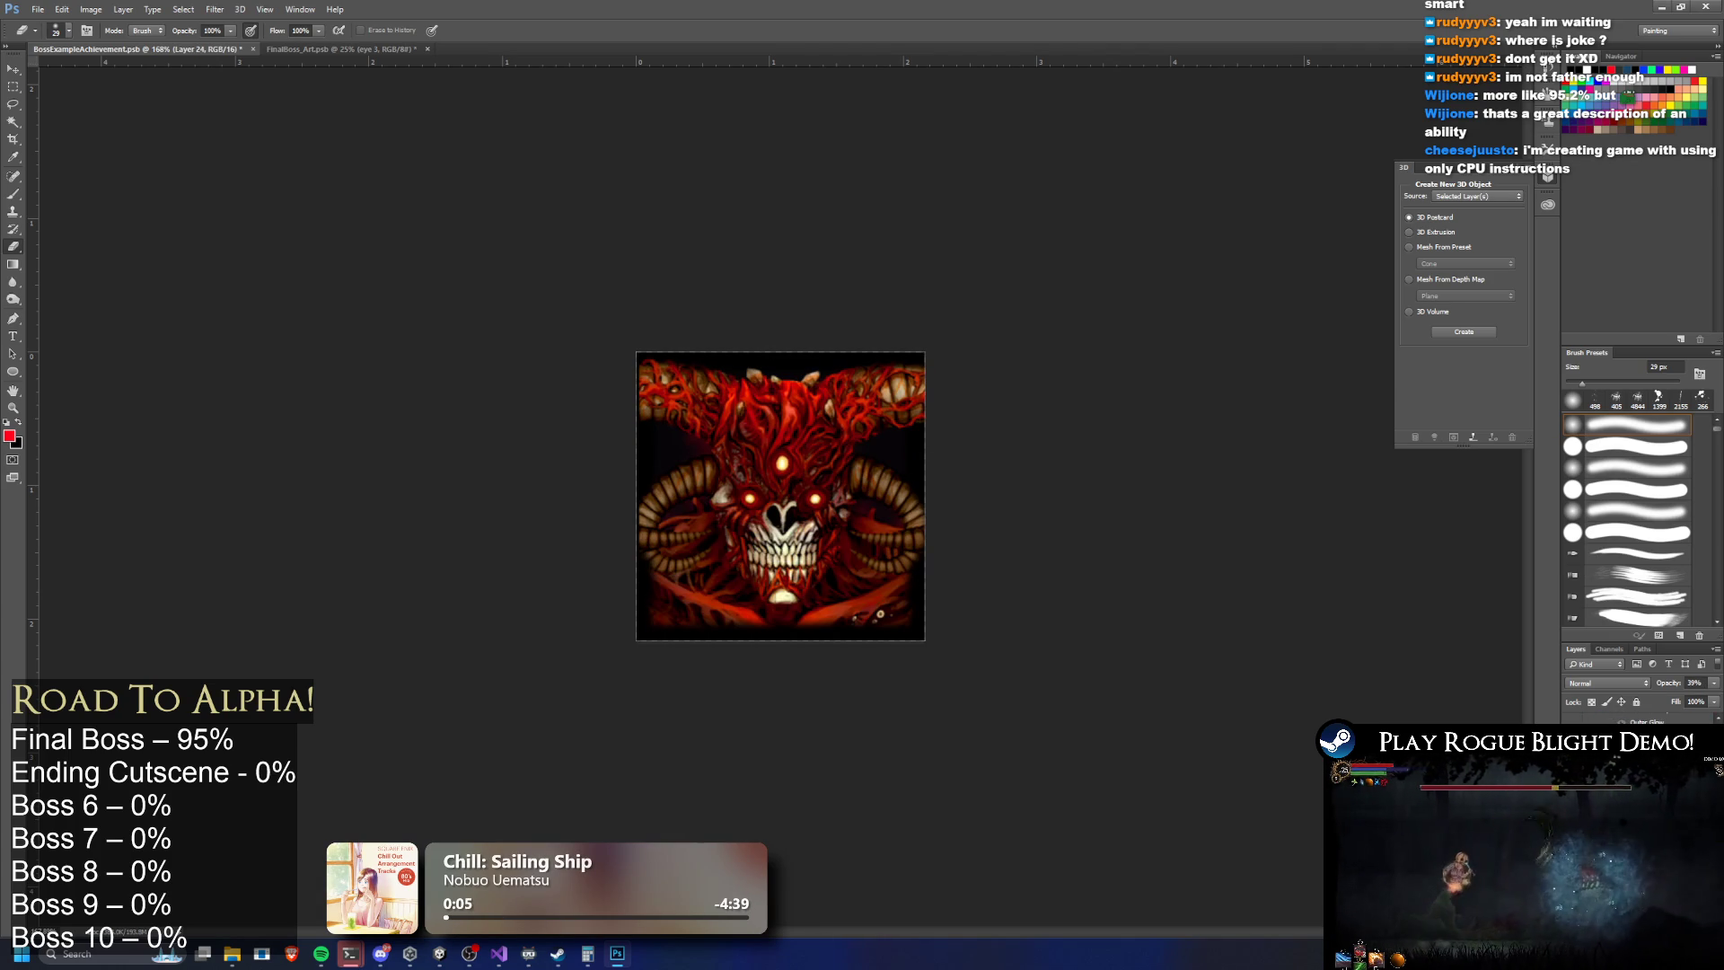
{"action": "key", "text": "ctrl+t"}
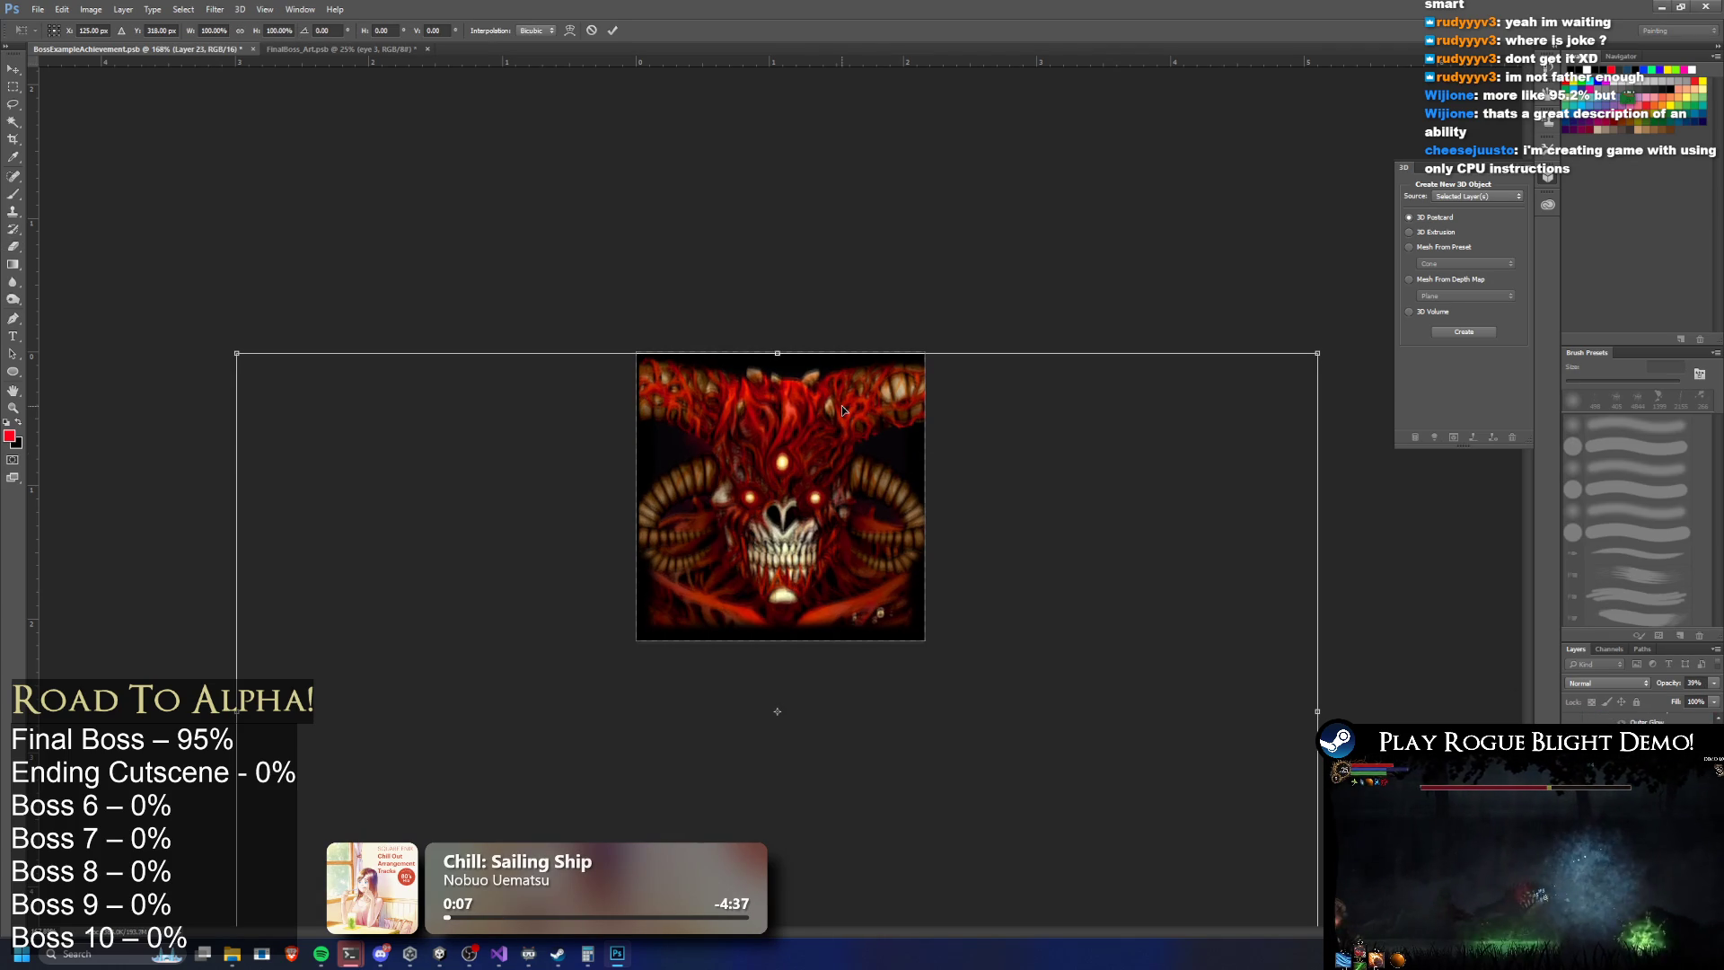
{"action": "key", "text": "Escape"}
{"action": "key", "text": "e"}
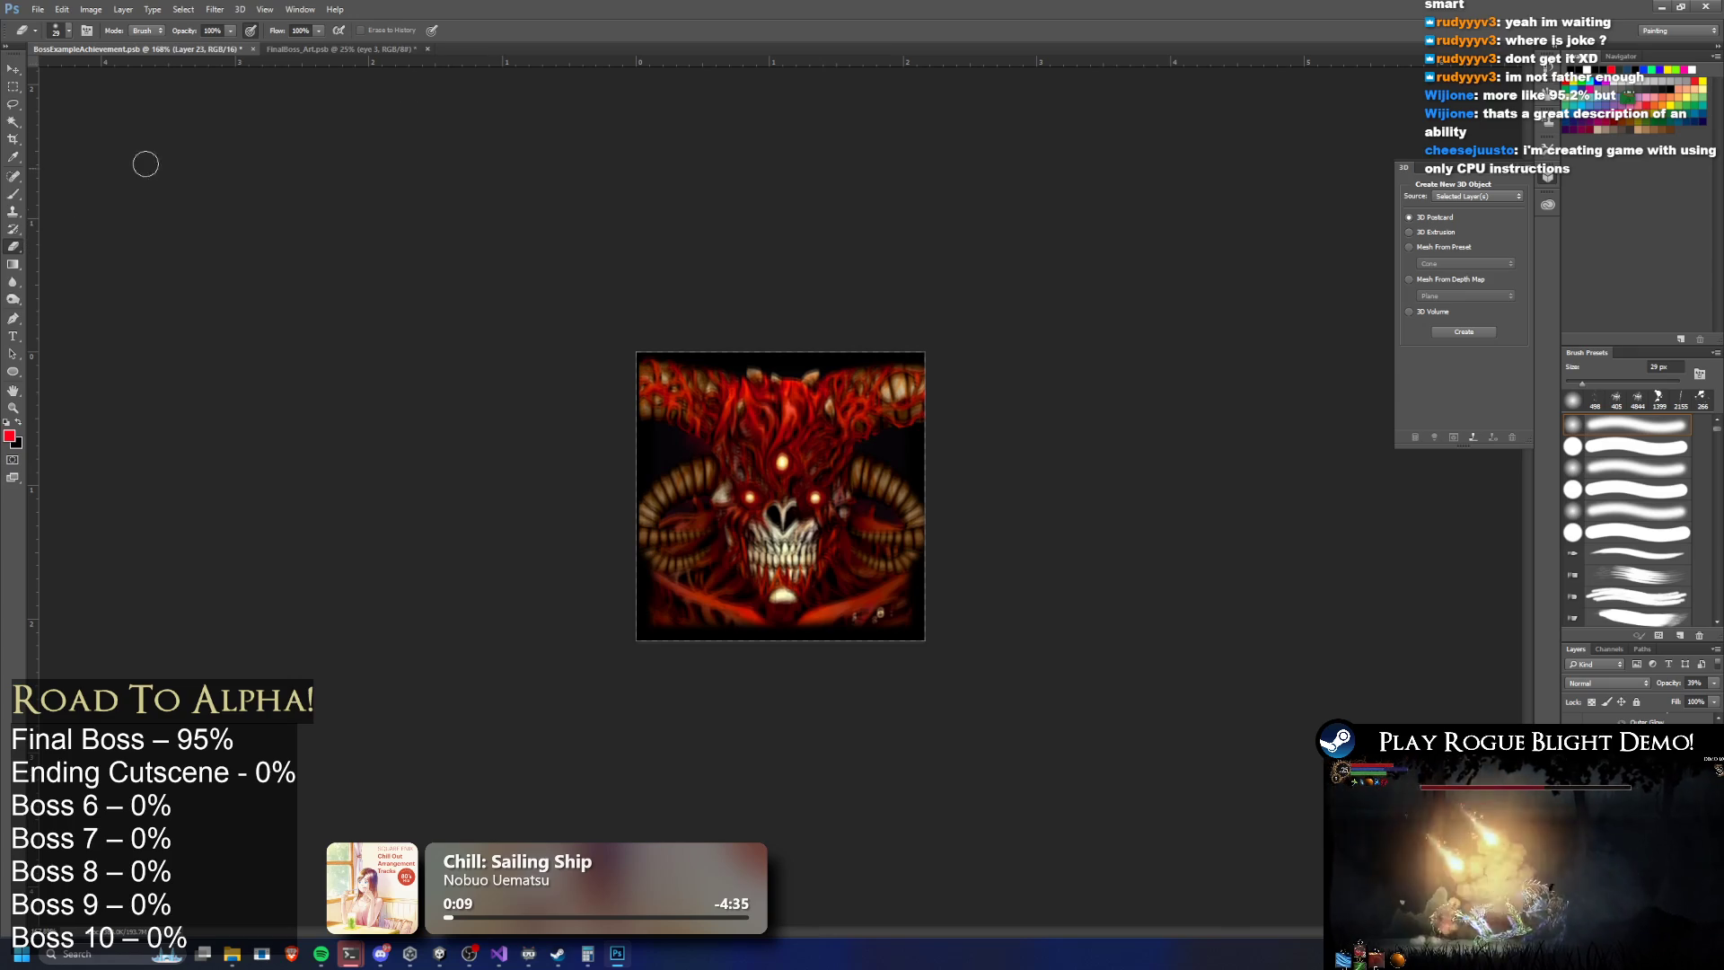
Set the Eraser to a 77 px brush at 18% opacity
{"action": "left_click", "coordinate": [69, 30]}
{"action": "left_click_drag", "start_coordinate": [93, 72], "coordinate": [108, 72]}
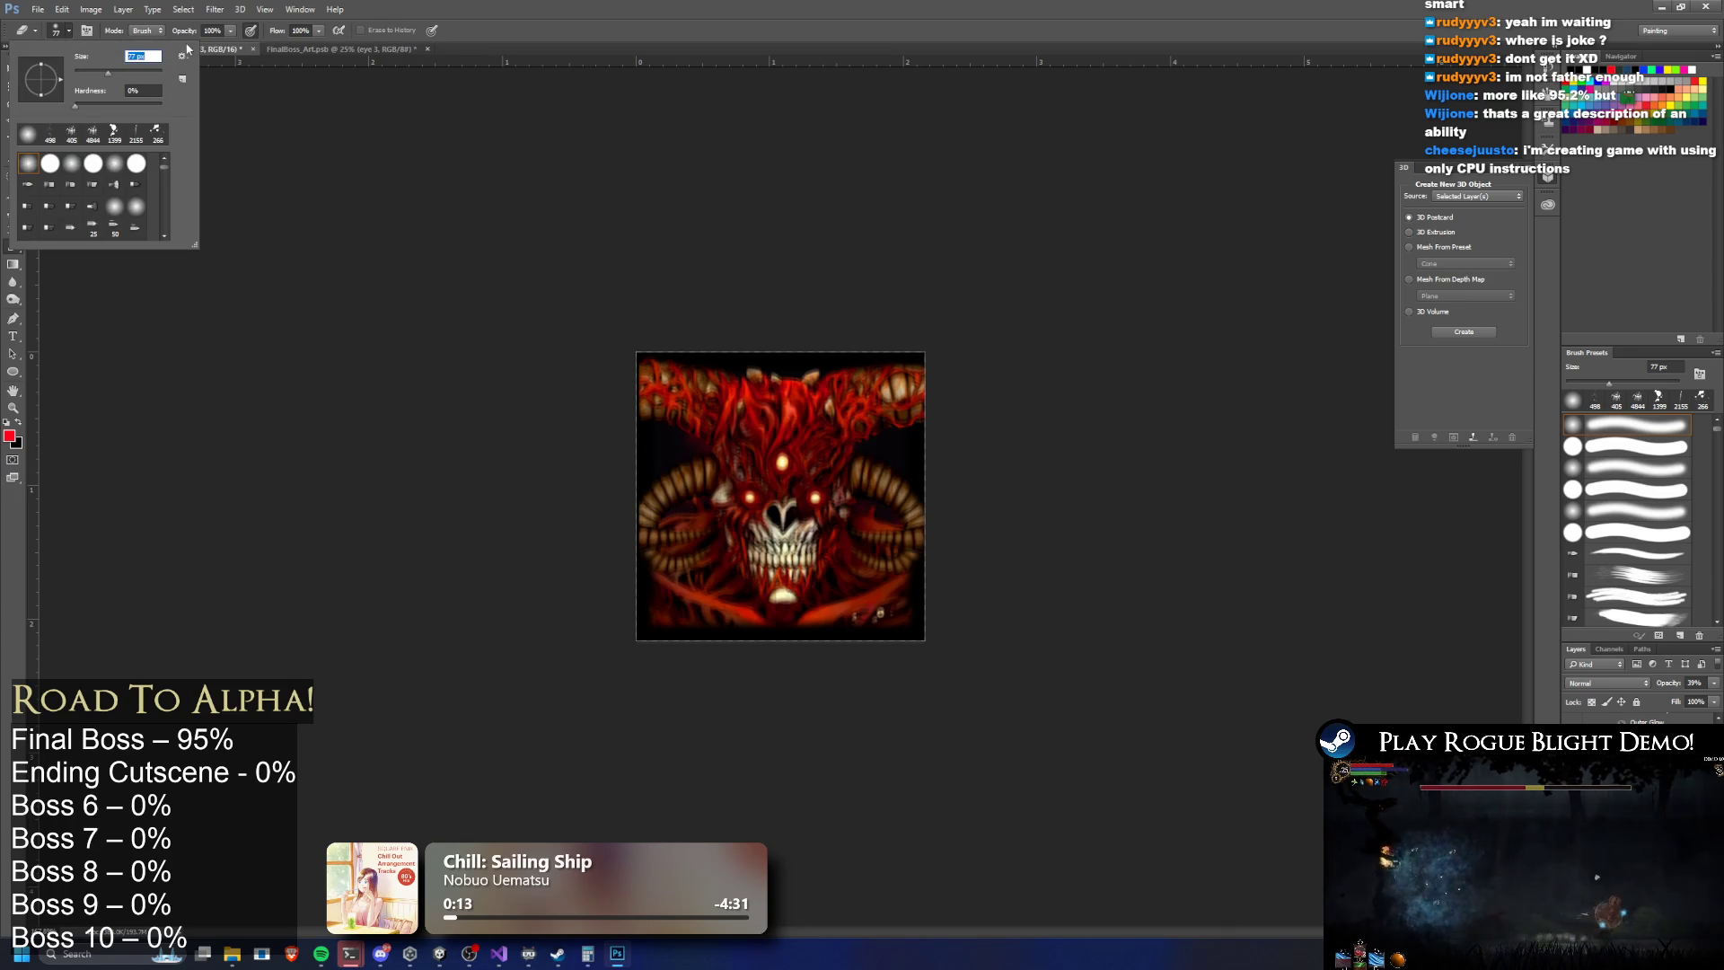
{"action": "left_click", "coordinate": [232, 31]}
{"action": "left_click_drag", "start_coordinate": [172, 48], "coordinate": [175, 49]}
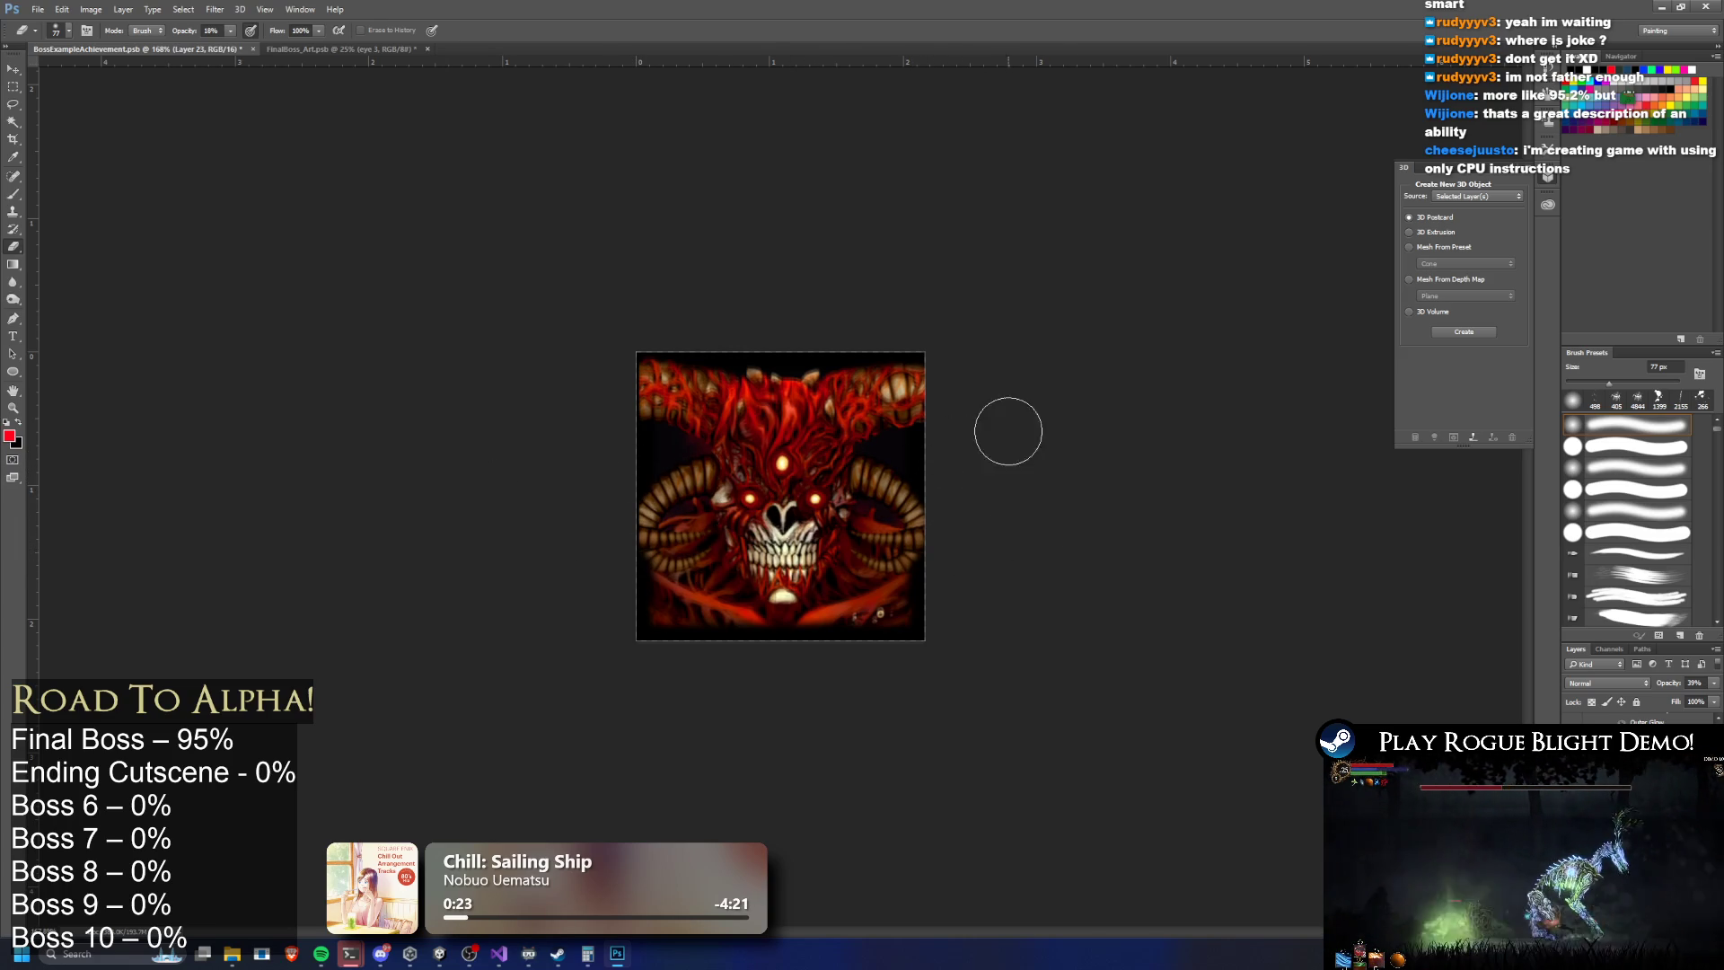
Bring up the layer options menu for the third-eye layer in the Layers panel
{"action": "scroll", "coordinate": [937, 350], "scroll_direction": "down", "scroll_amount": 3}
{"action": "scroll", "coordinate": [896, 455], "scroll_direction": "up", "scroll_amount": 5}
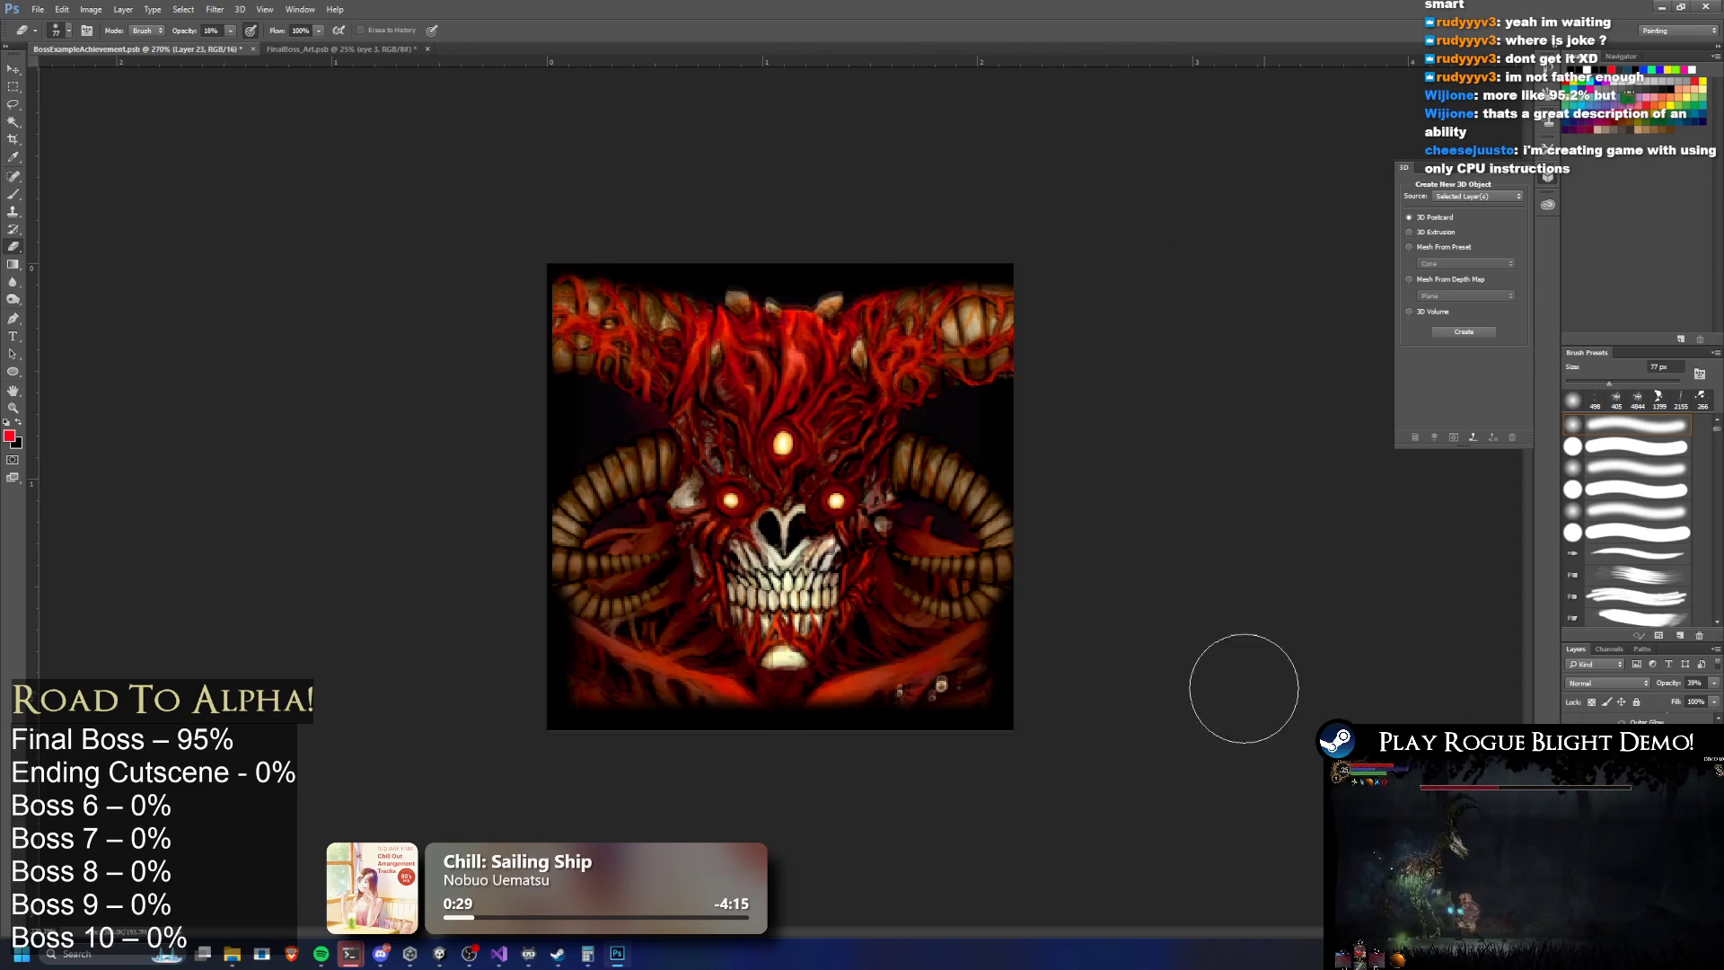
{"action": "scroll", "coordinate": [943, 584], "scroll_direction": "down", "scroll_amount": 2}
{"action": "scroll", "coordinate": [898, 609], "scroll_direction": "down", "scroll_amount": 2}
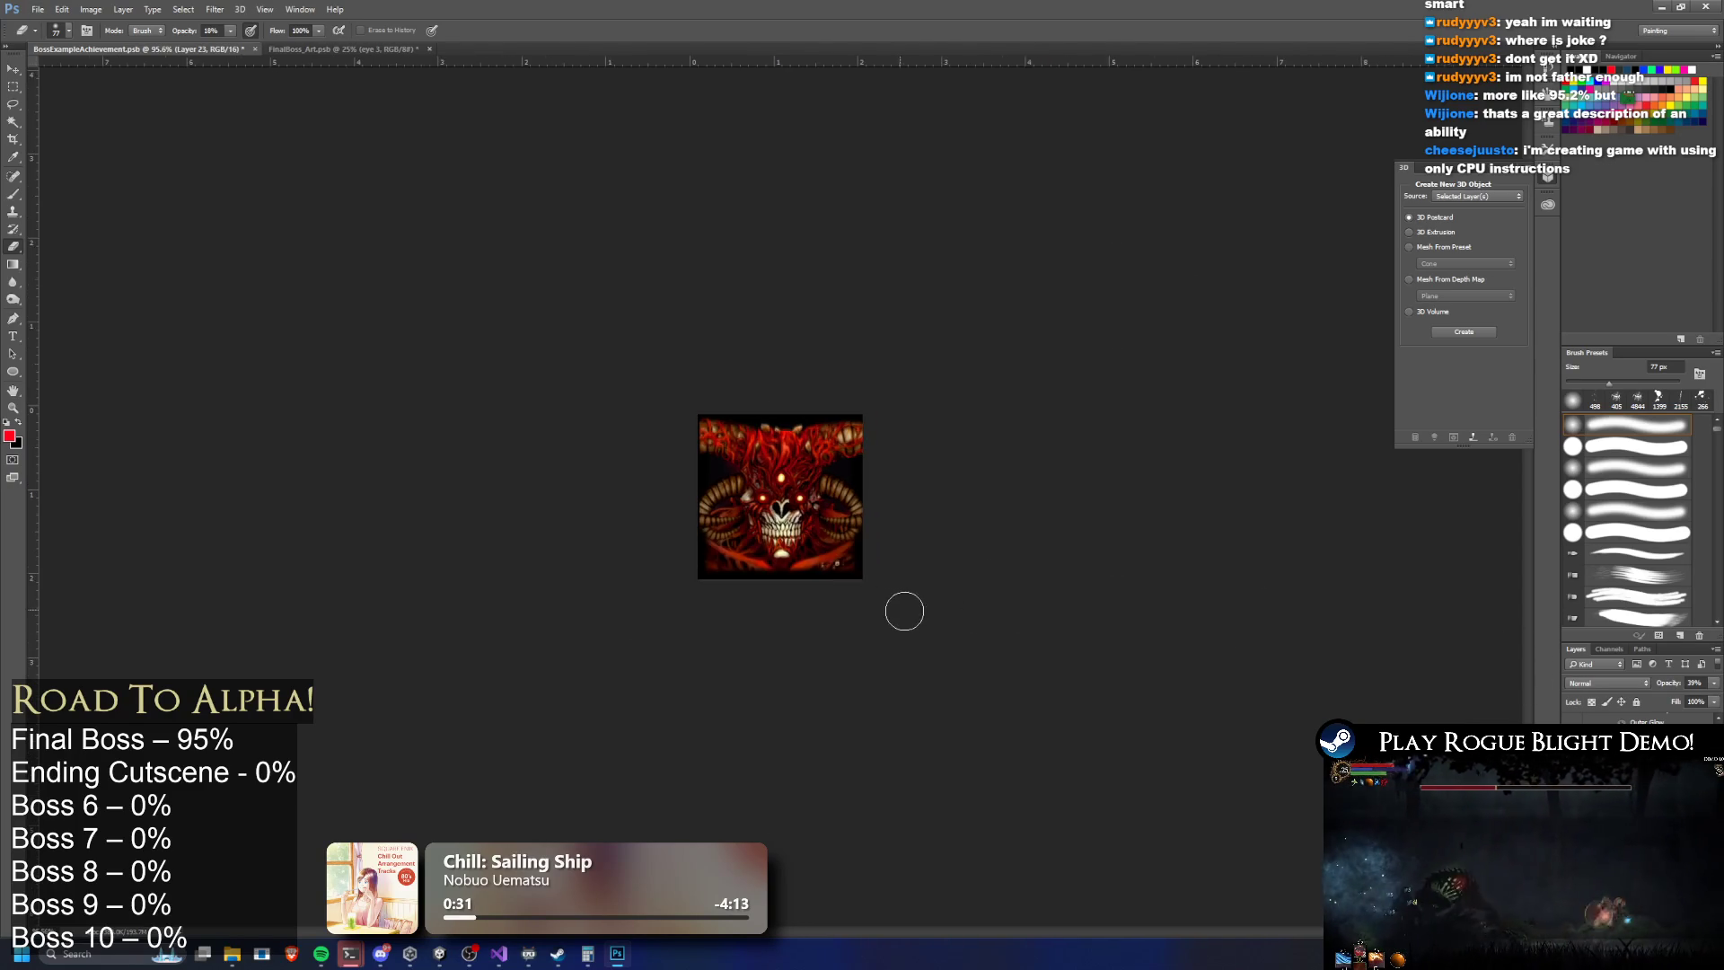
{"action": "scroll", "coordinate": [854, 574], "scroll_direction": "up", "scroll_amount": 2}
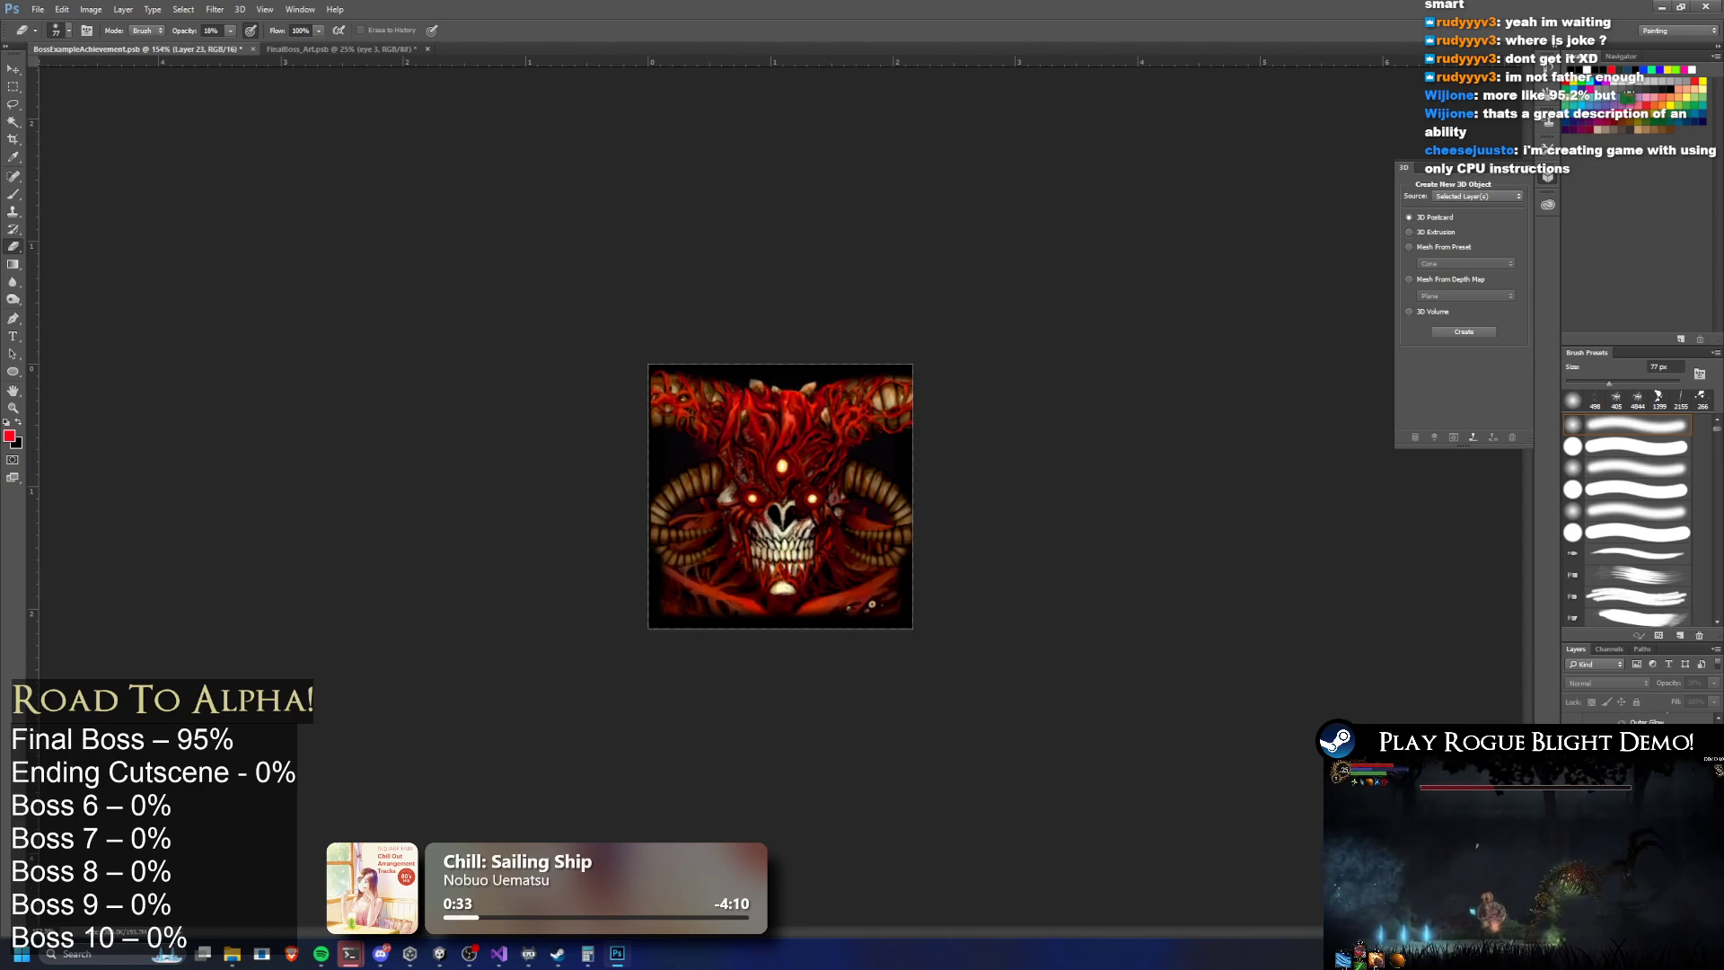
{"action": "scroll", "coordinate": [686, 551], "scroll_direction": "down", "scroll_amount": 2}
{"action": "scroll", "coordinate": [686, 551], "scroll_direction": "up", "scroll_amount": 2}
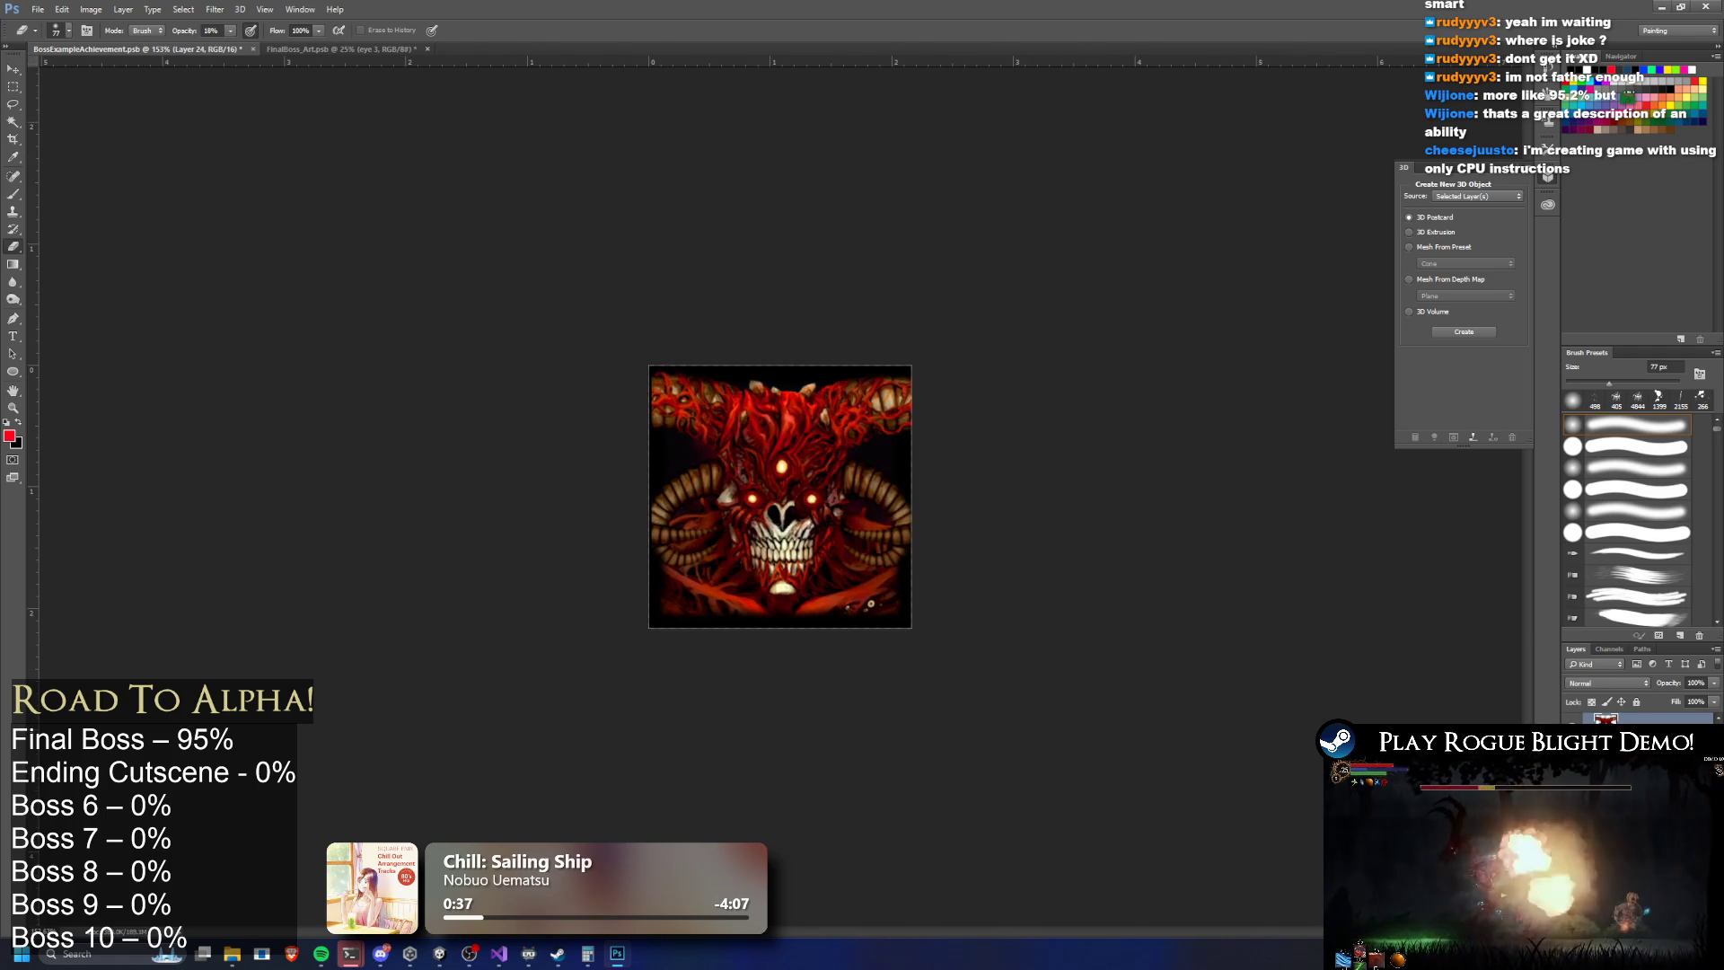
{"action": "right_click", "coordinate": [1615, 721]}
Merge the third-eye layer down into Layer 12
{"action": "left_click", "coordinate": [1587, 513]}
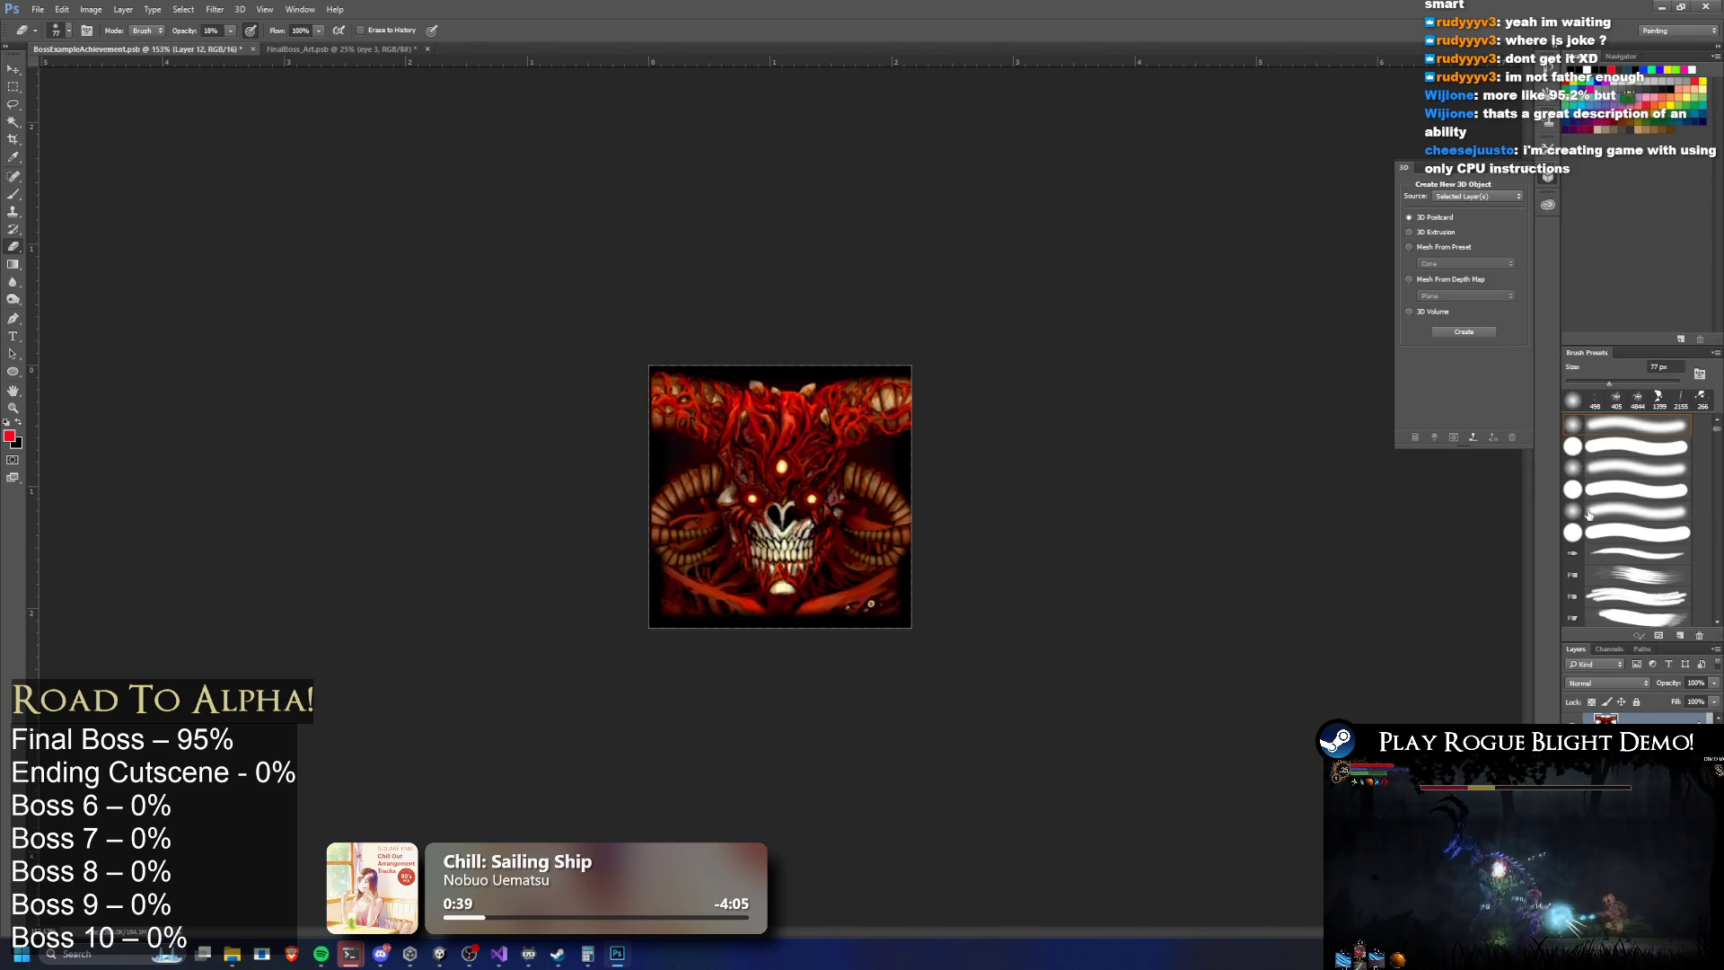
{"action": "scroll", "coordinate": [697, 327], "scroll_direction": "up", "scroll_amount": 1}
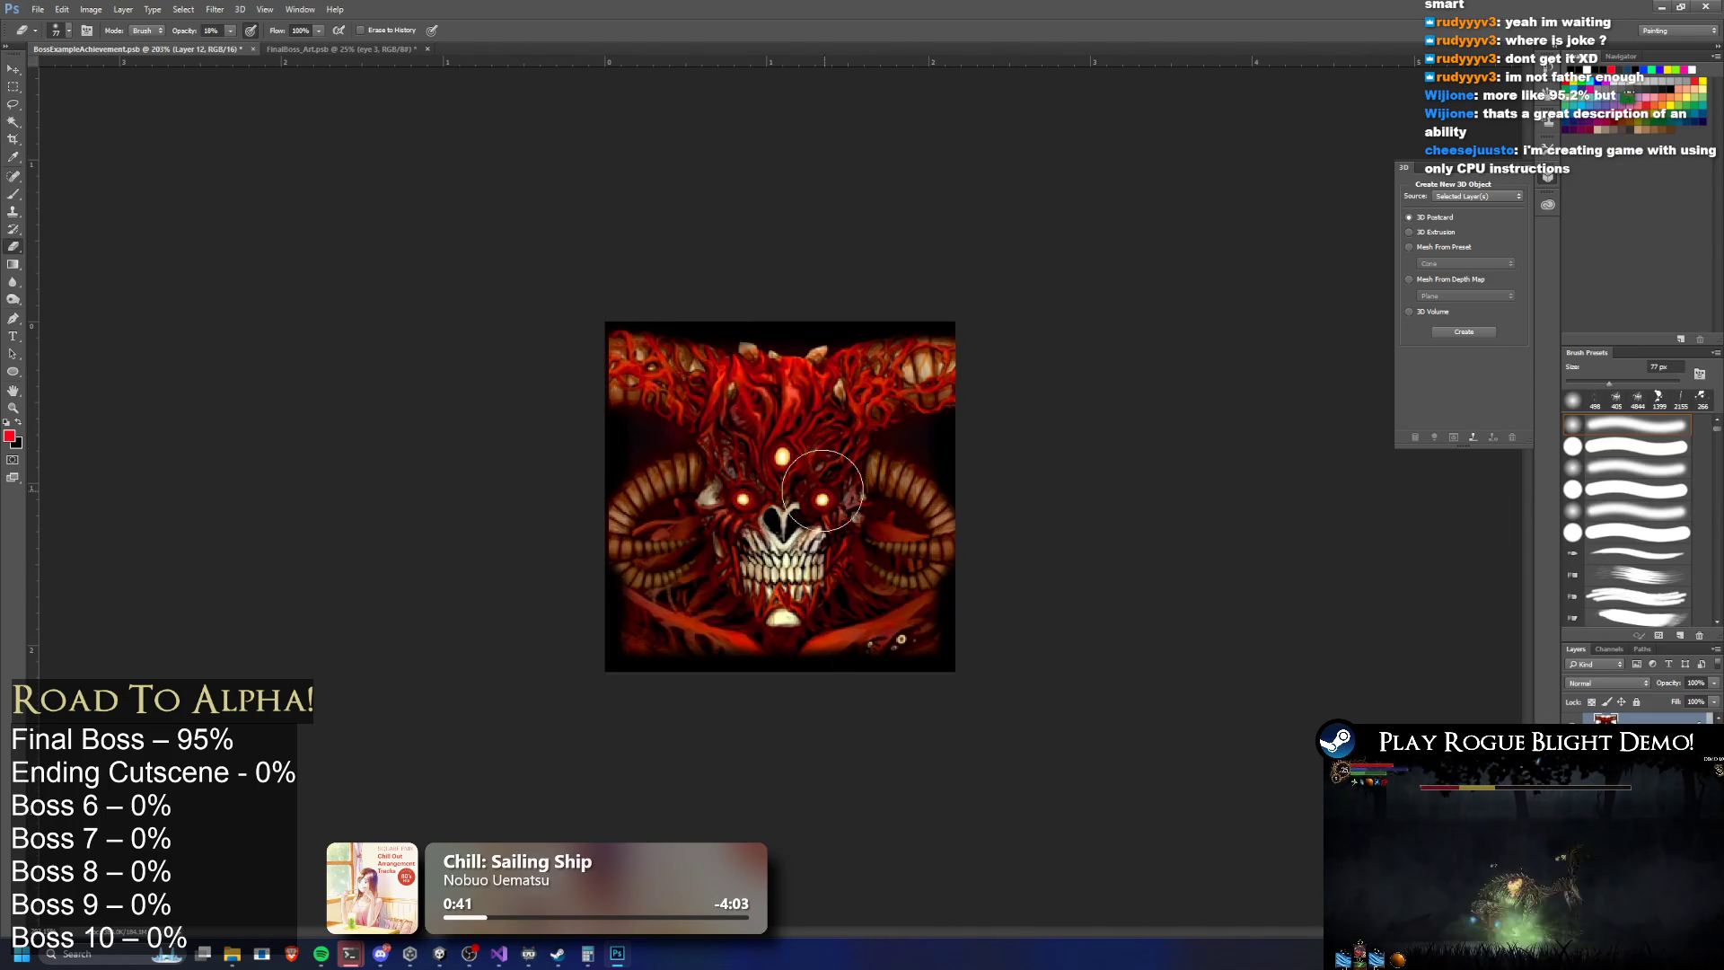
{"action": "scroll", "coordinate": [898, 485], "scroll_direction": "down", "scroll_amount": 3}
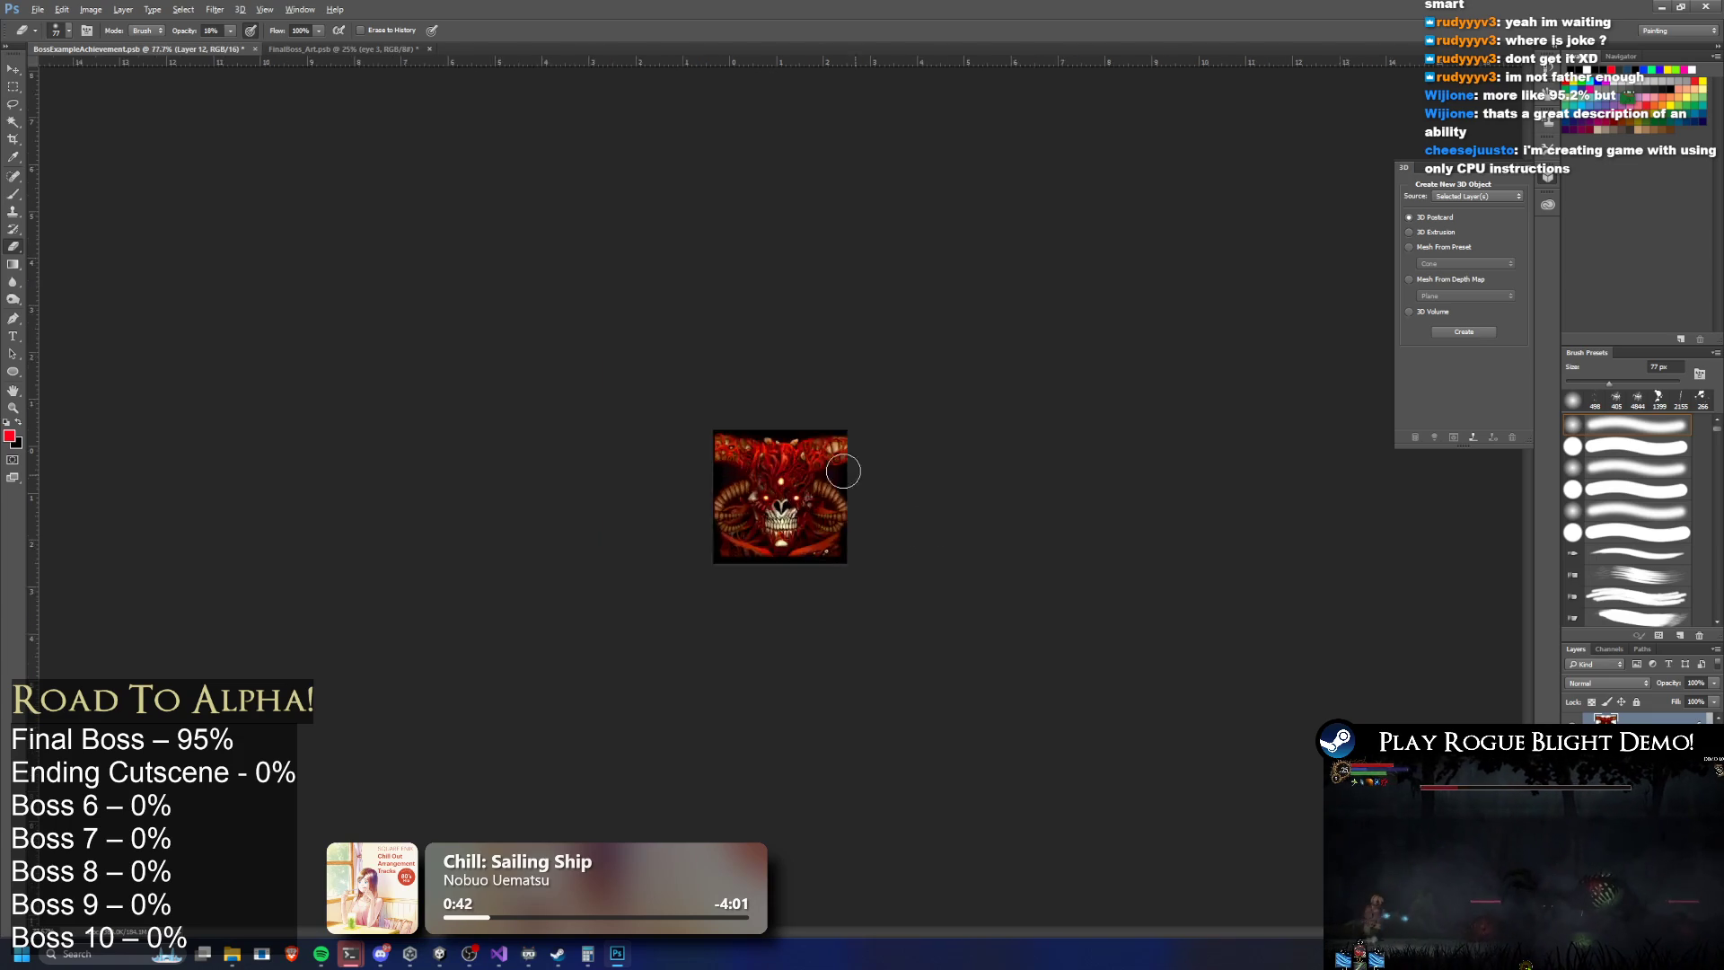
{"action": "scroll", "coordinate": [801, 512], "scroll_direction": "up", "scroll_amount": 3}
{"action": "scroll", "coordinate": [801, 512], "scroll_direction": "up", "scroll_amount": 1}
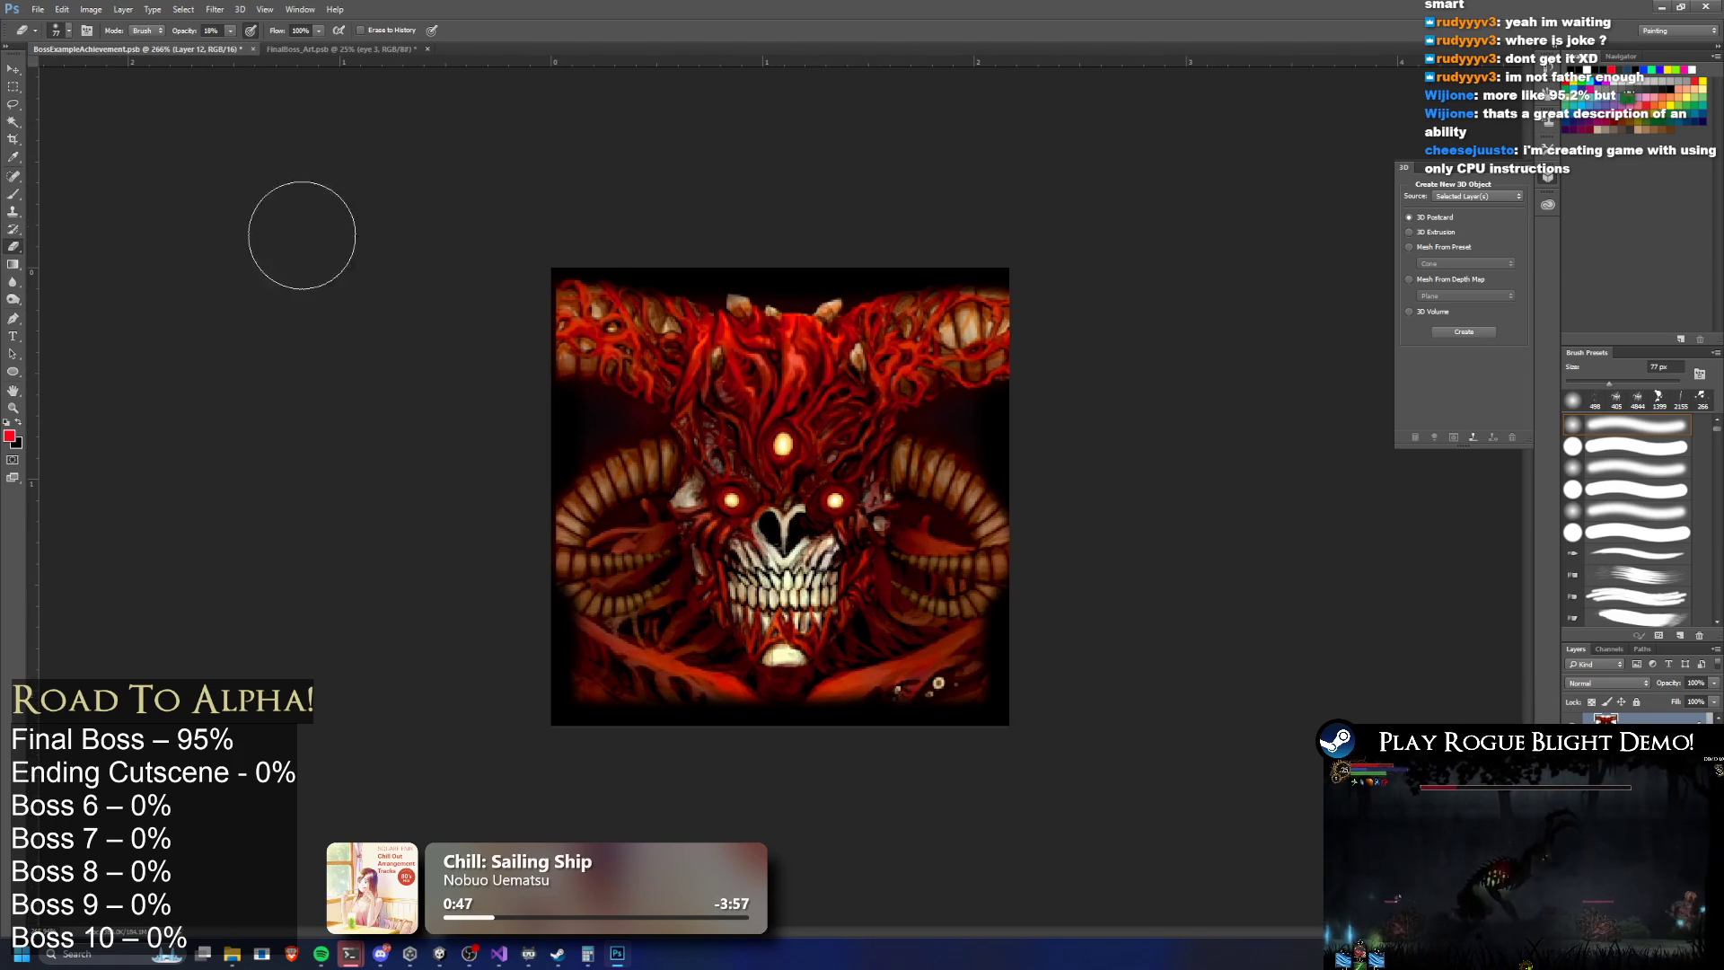
Shrink the Eraser brush to 43 px and set its opacity to 100%
{"action": "left_click", "coordinate": [68, 31]}
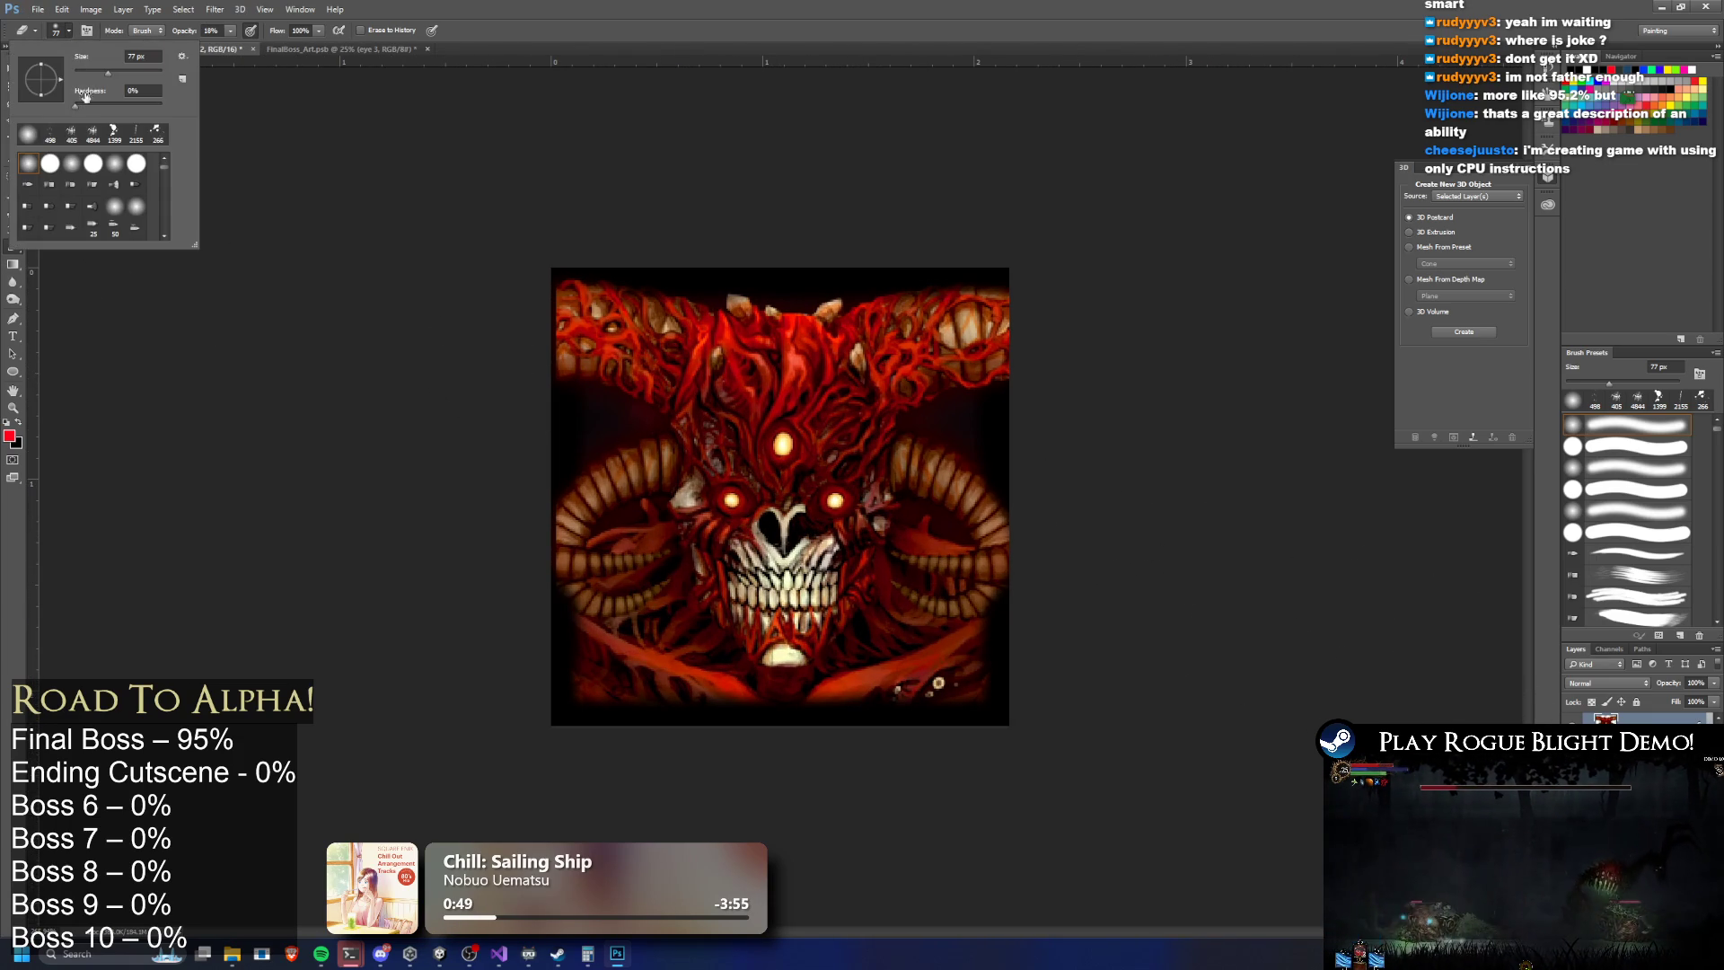
{"action": "left_click_drag", "start_coordinate": [96, 70], "coordinate": [92, 71]}
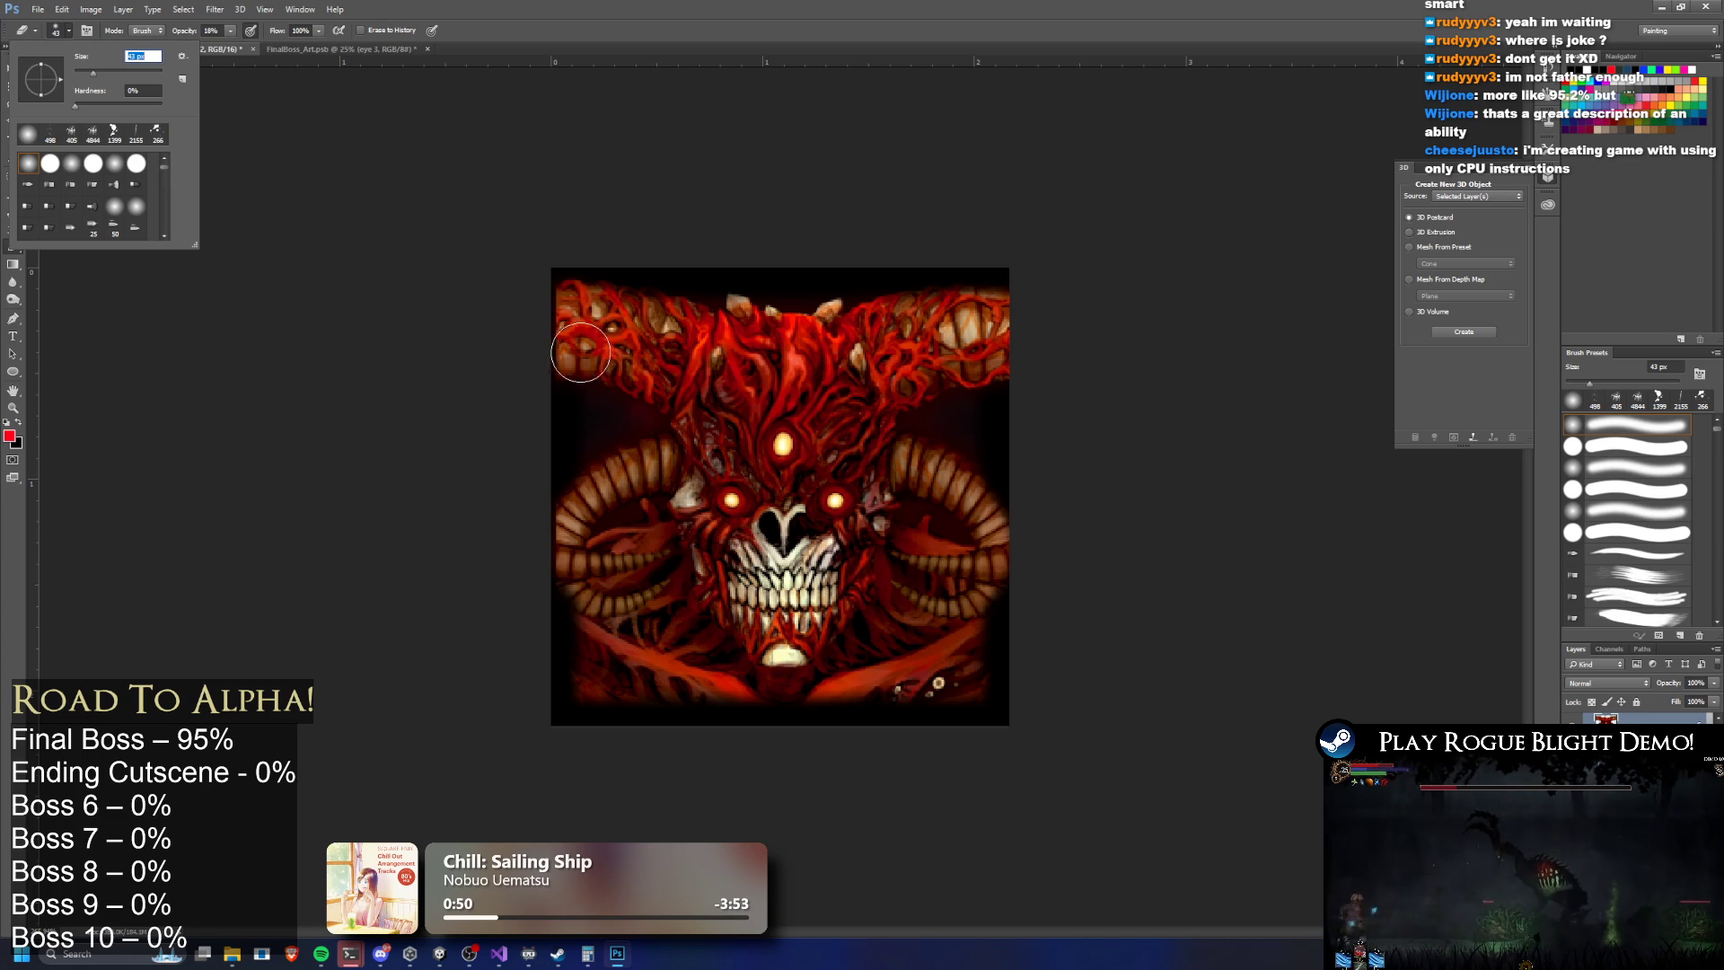
{"action": "left_click", "coordinate": [577, 560]}
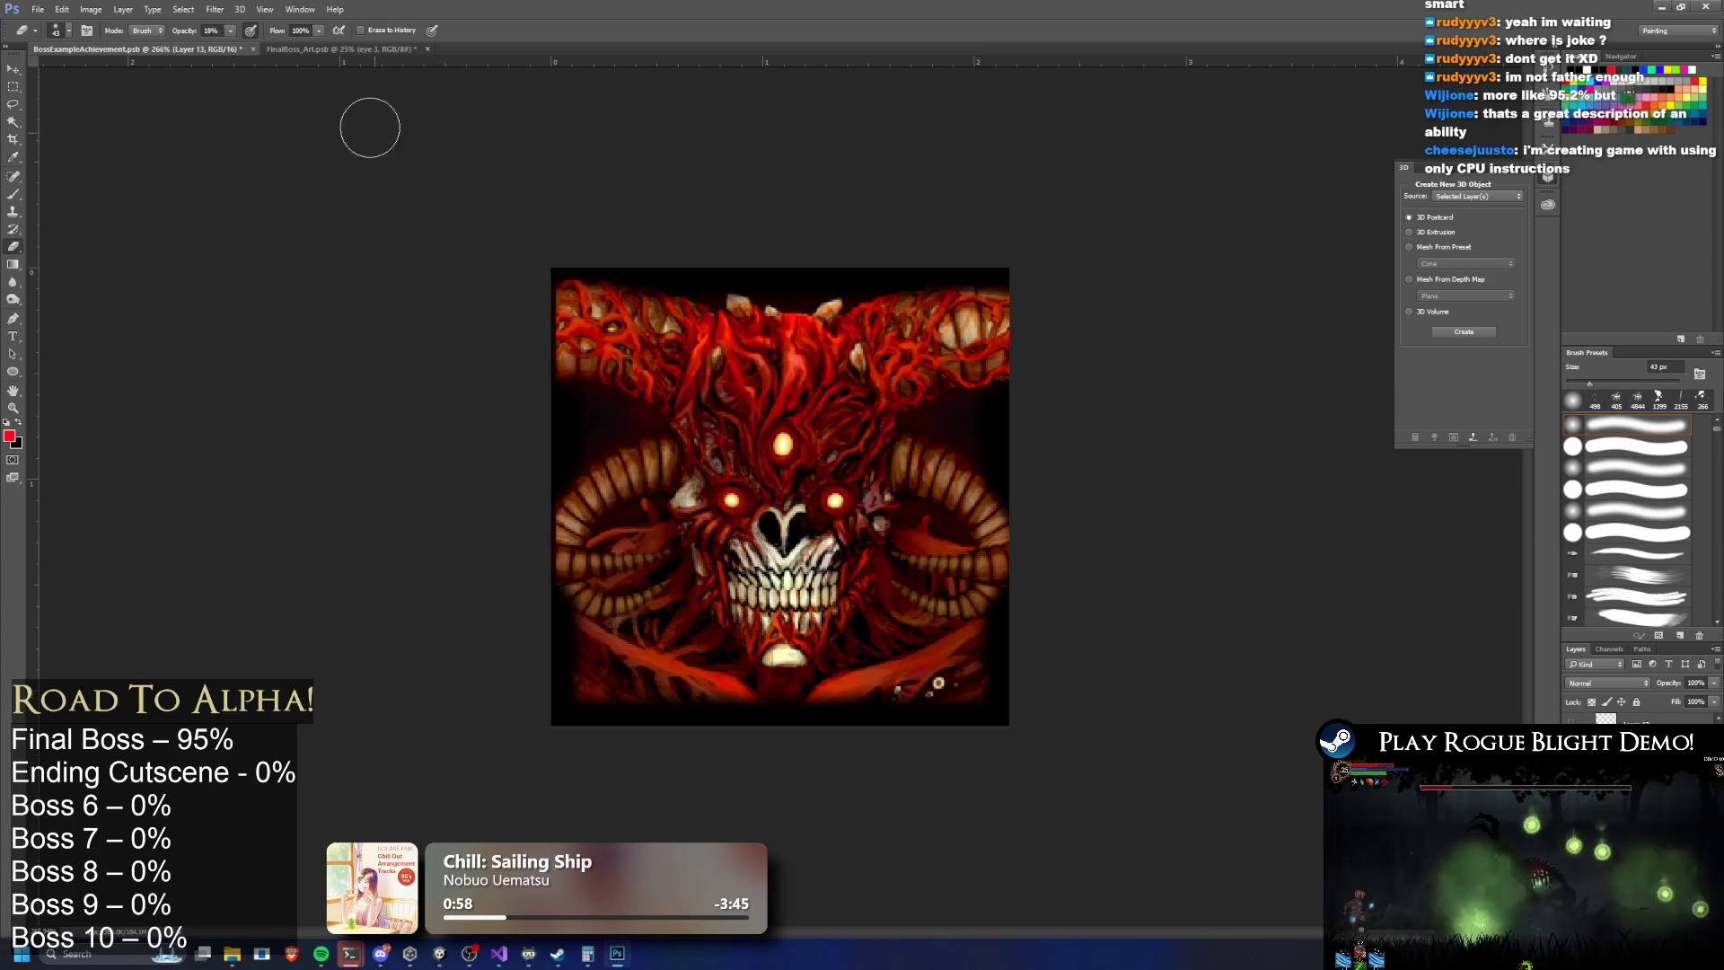
{"action": "key", "text": "0"}
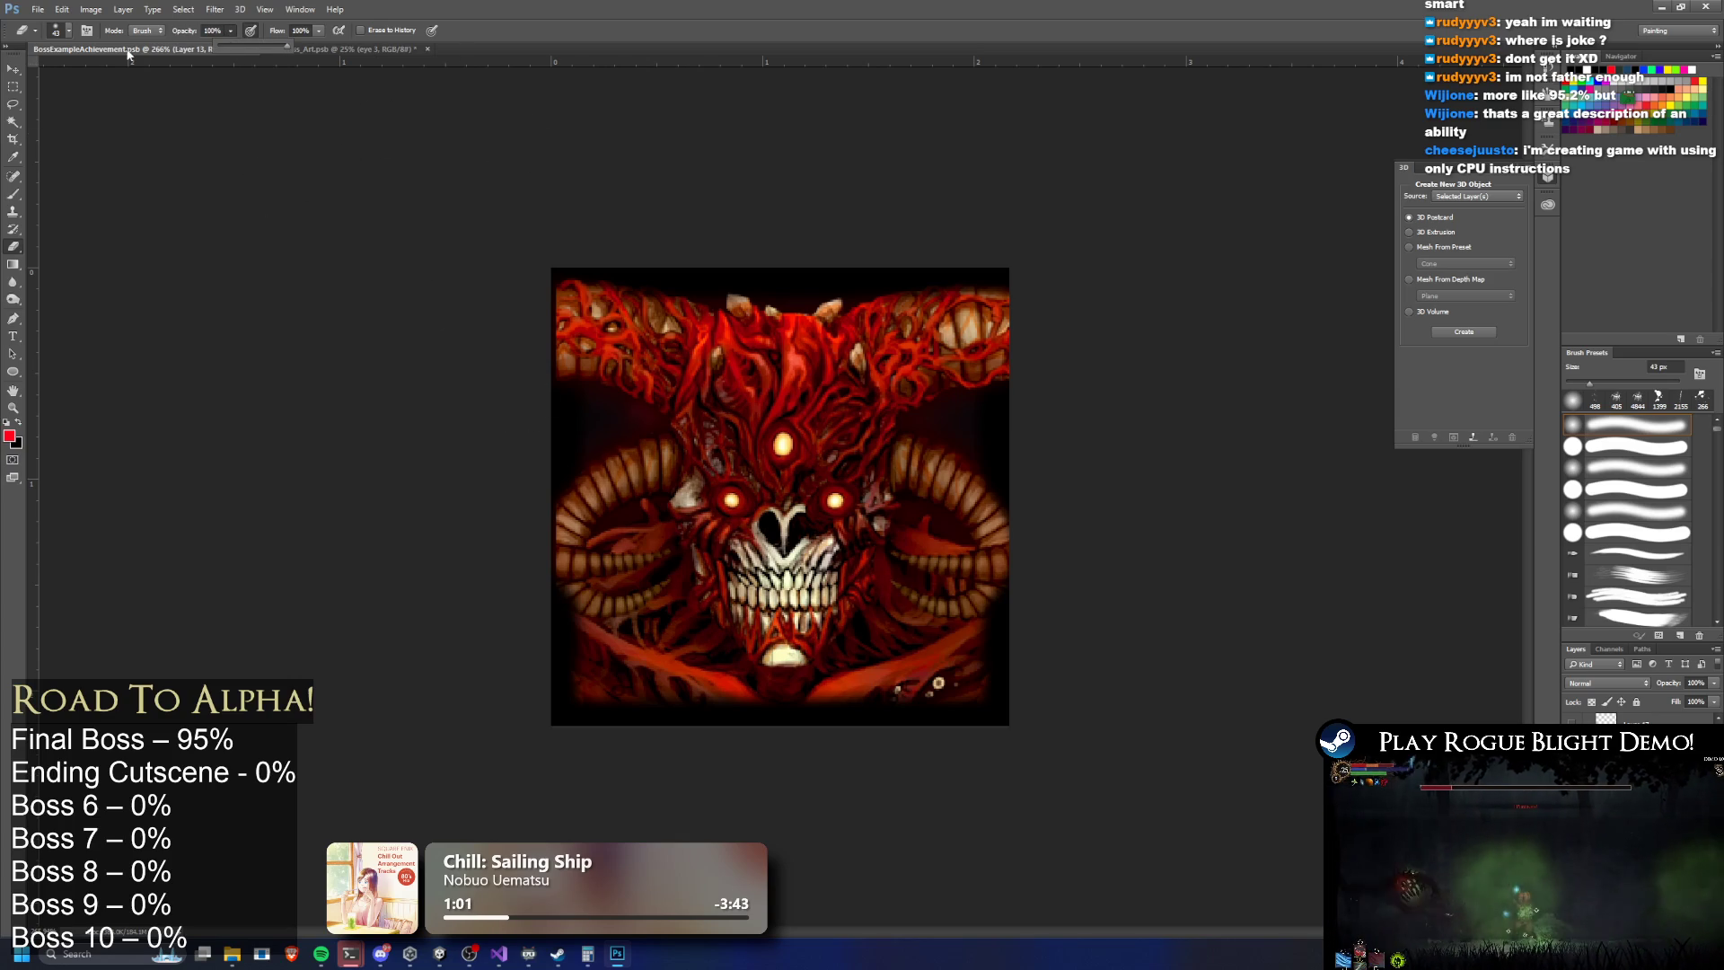
{"action": "left_click", "coordinate": [61, 33]}
{"action": "key", "text": "Return"}
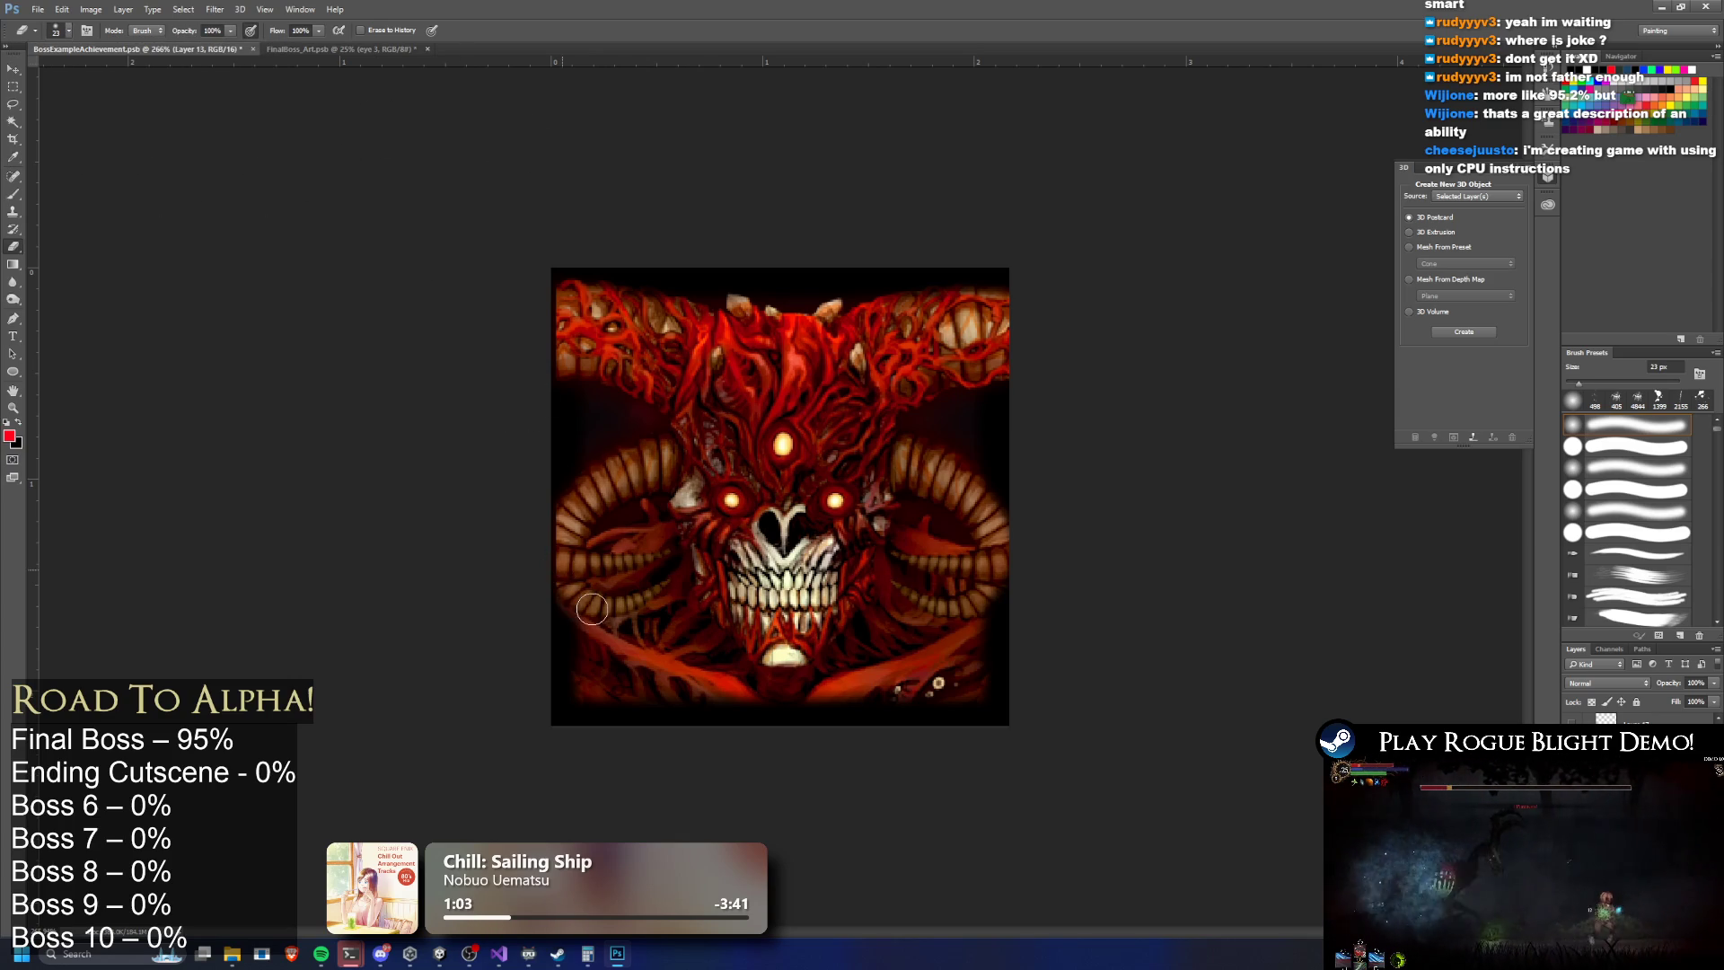
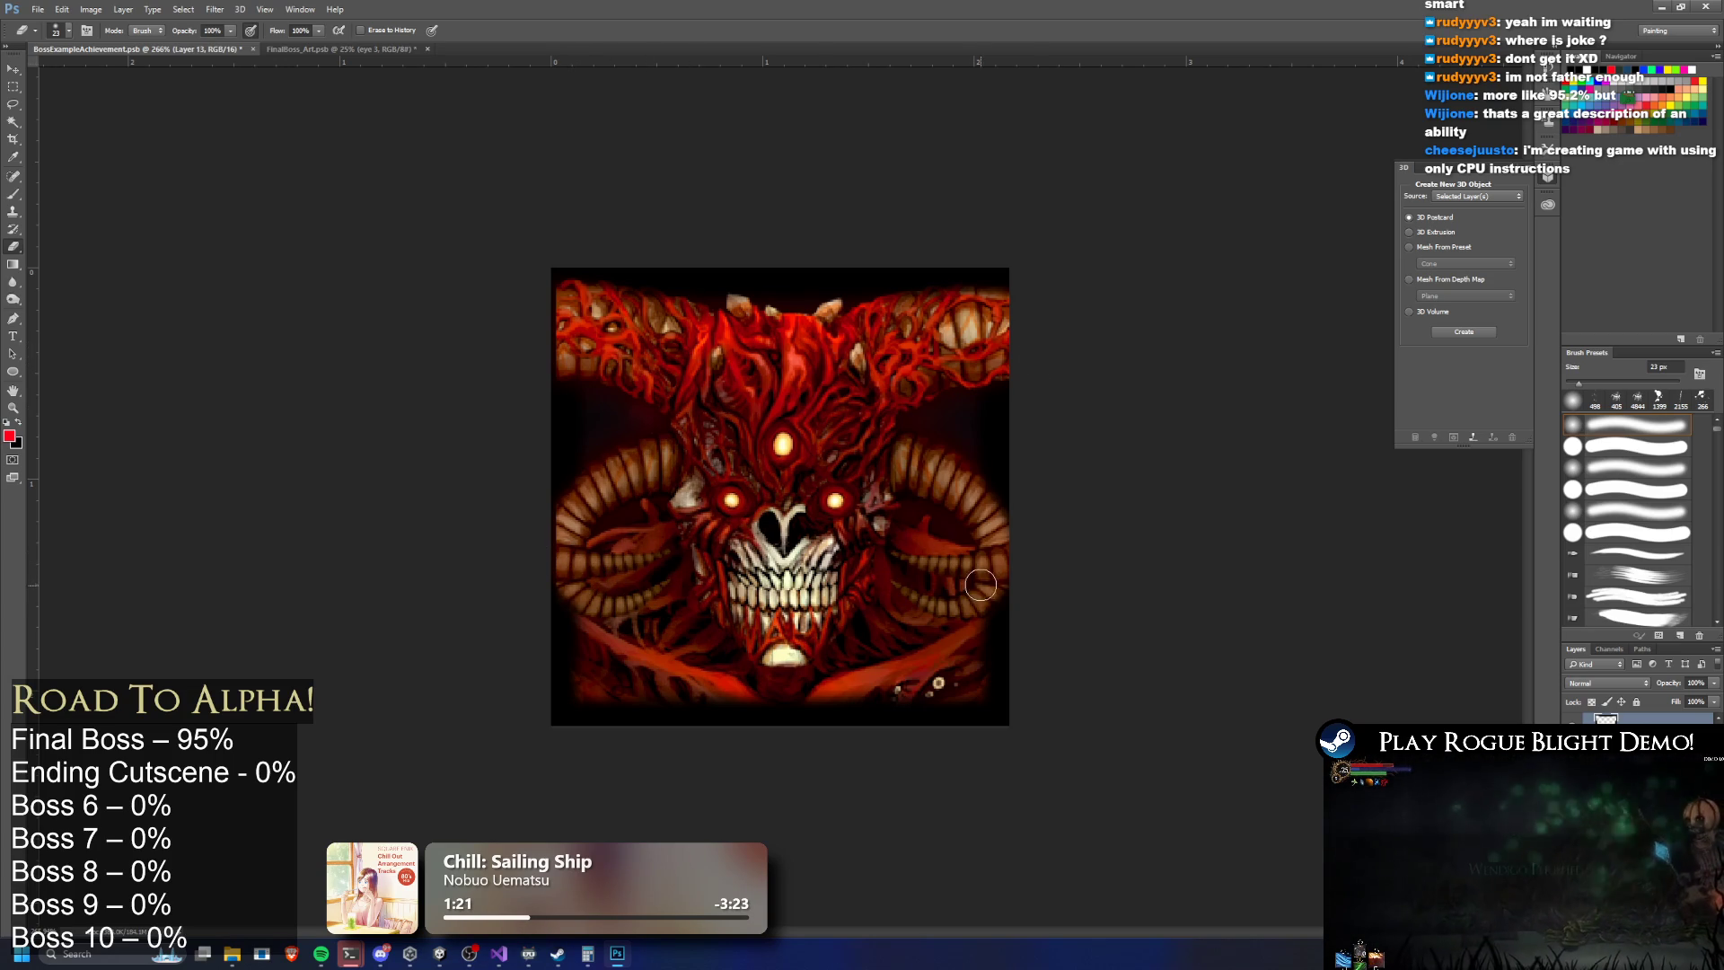
Check the demon-skull boss art zoomed out, then save the Photoshop file
{"action": "key", "text": "alt"}
{"action": "key", "text": "alt"}
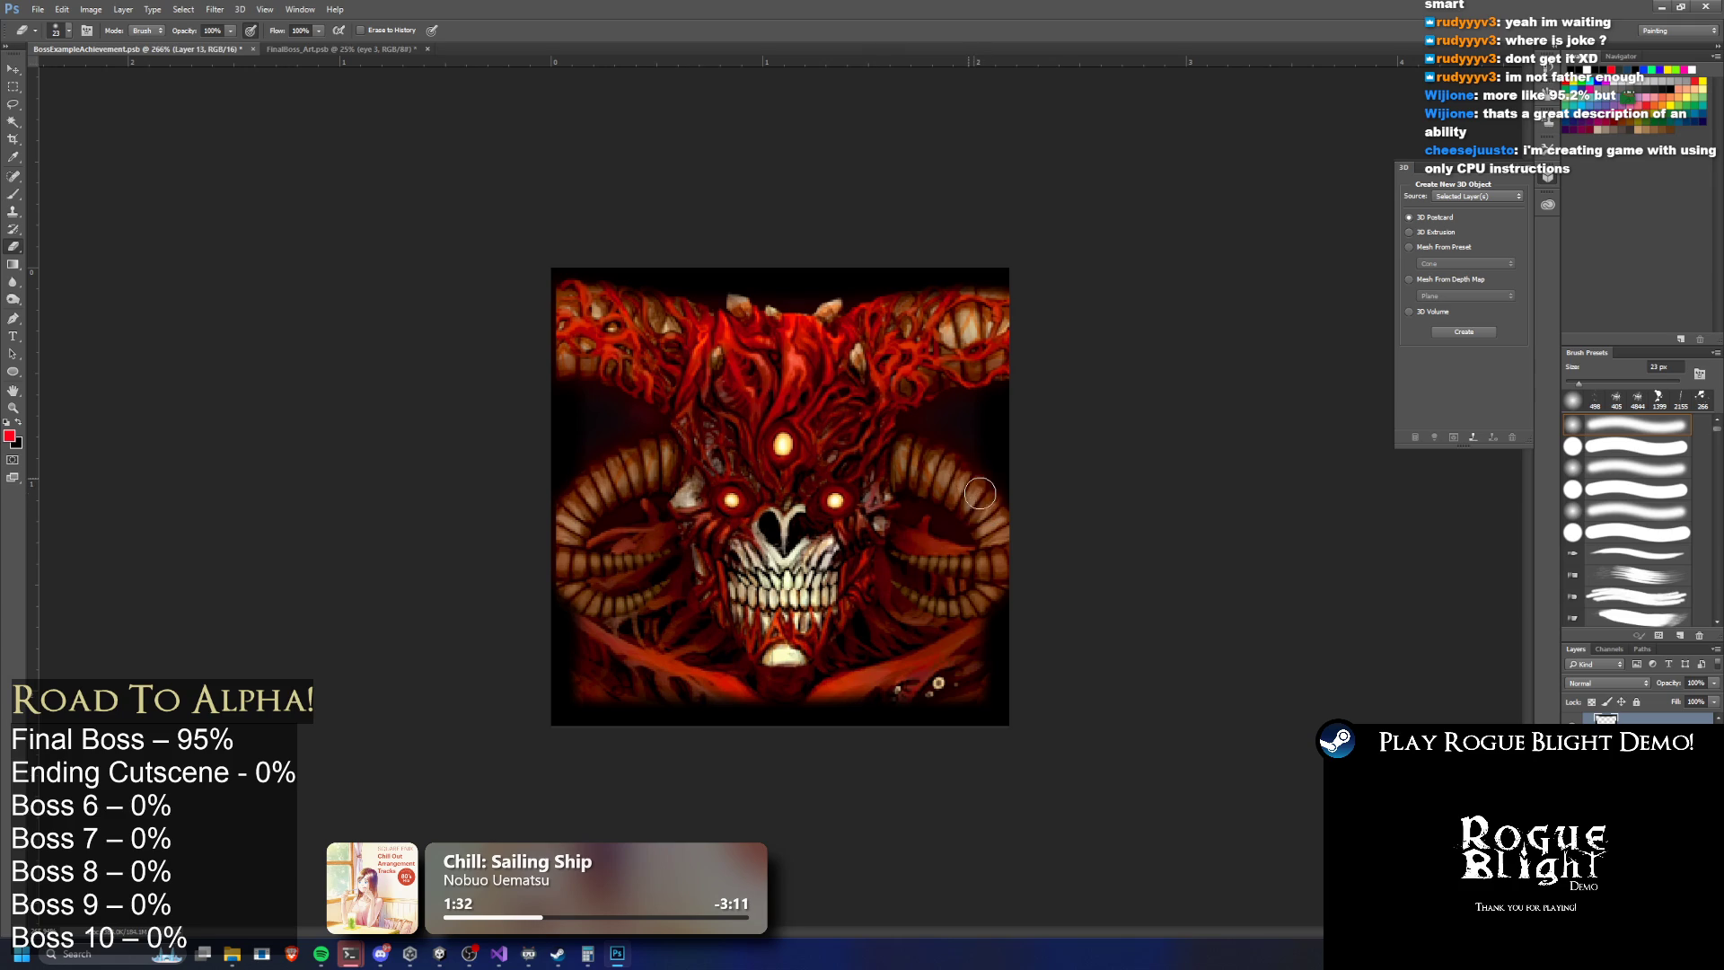
{"action": "scroll", "coordinate": [1020, 523], "scroll_direction": "down", "scroll_amount": 5}
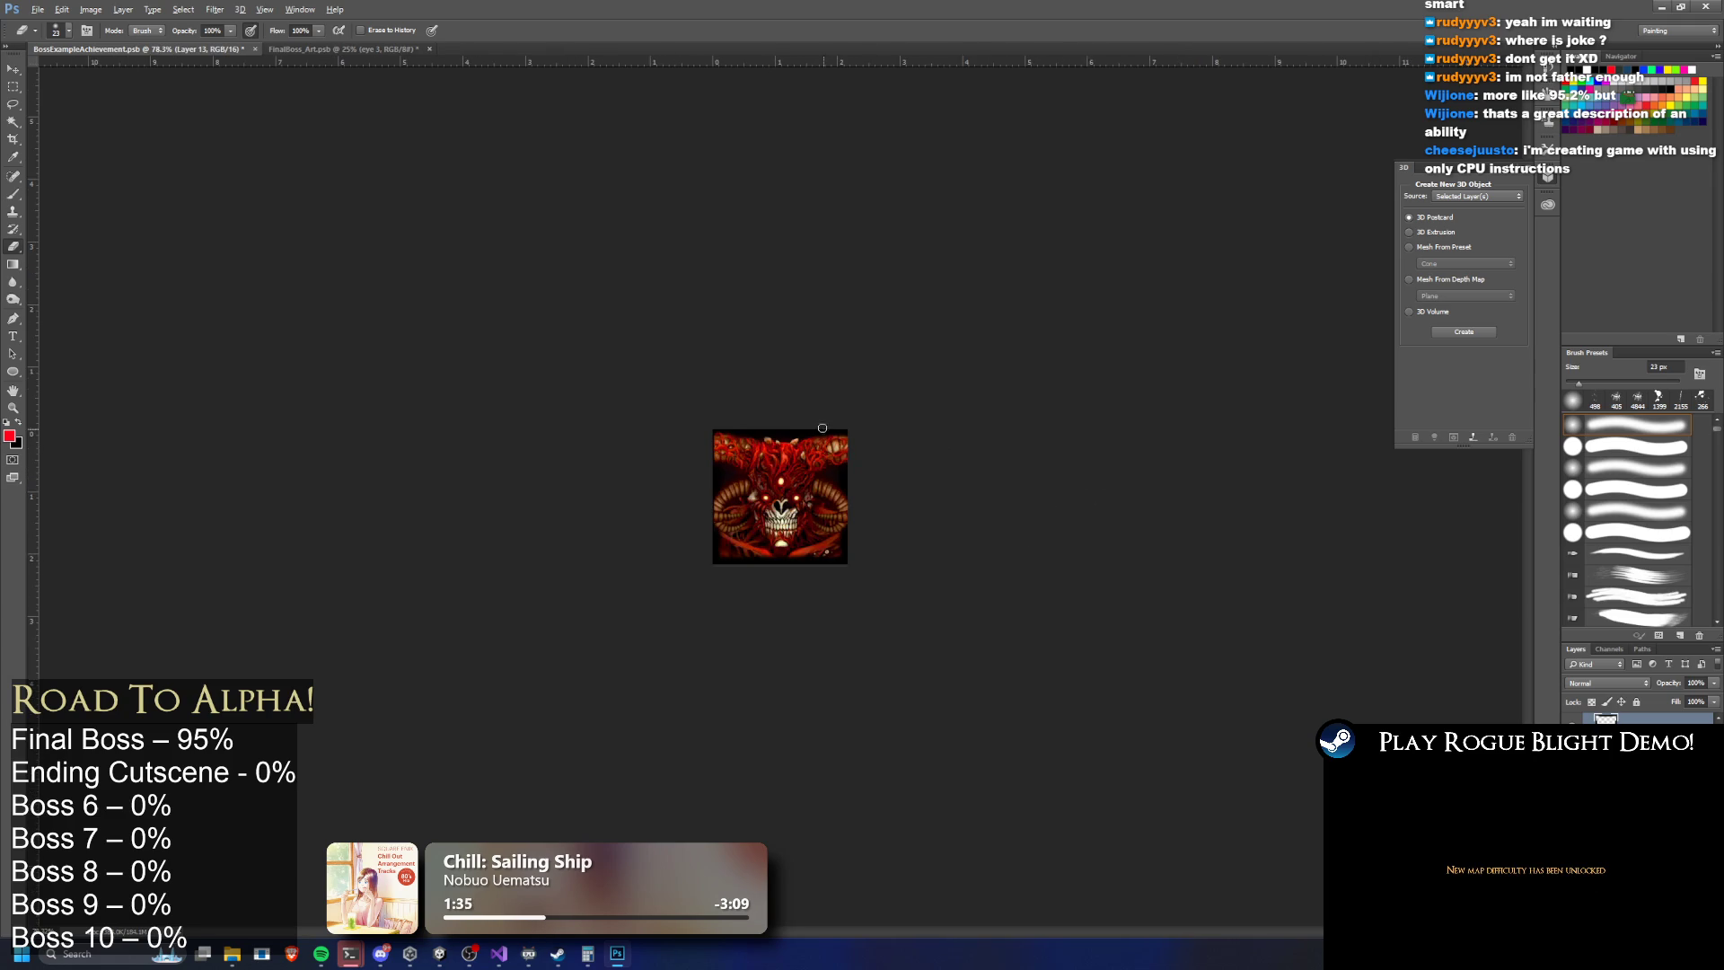
{"action": "scroll", "coordinate": [848, 417], "scroll_direction": "up", "scroll_amount": 3}
{"action": "key", "text": "ctrl+s"}
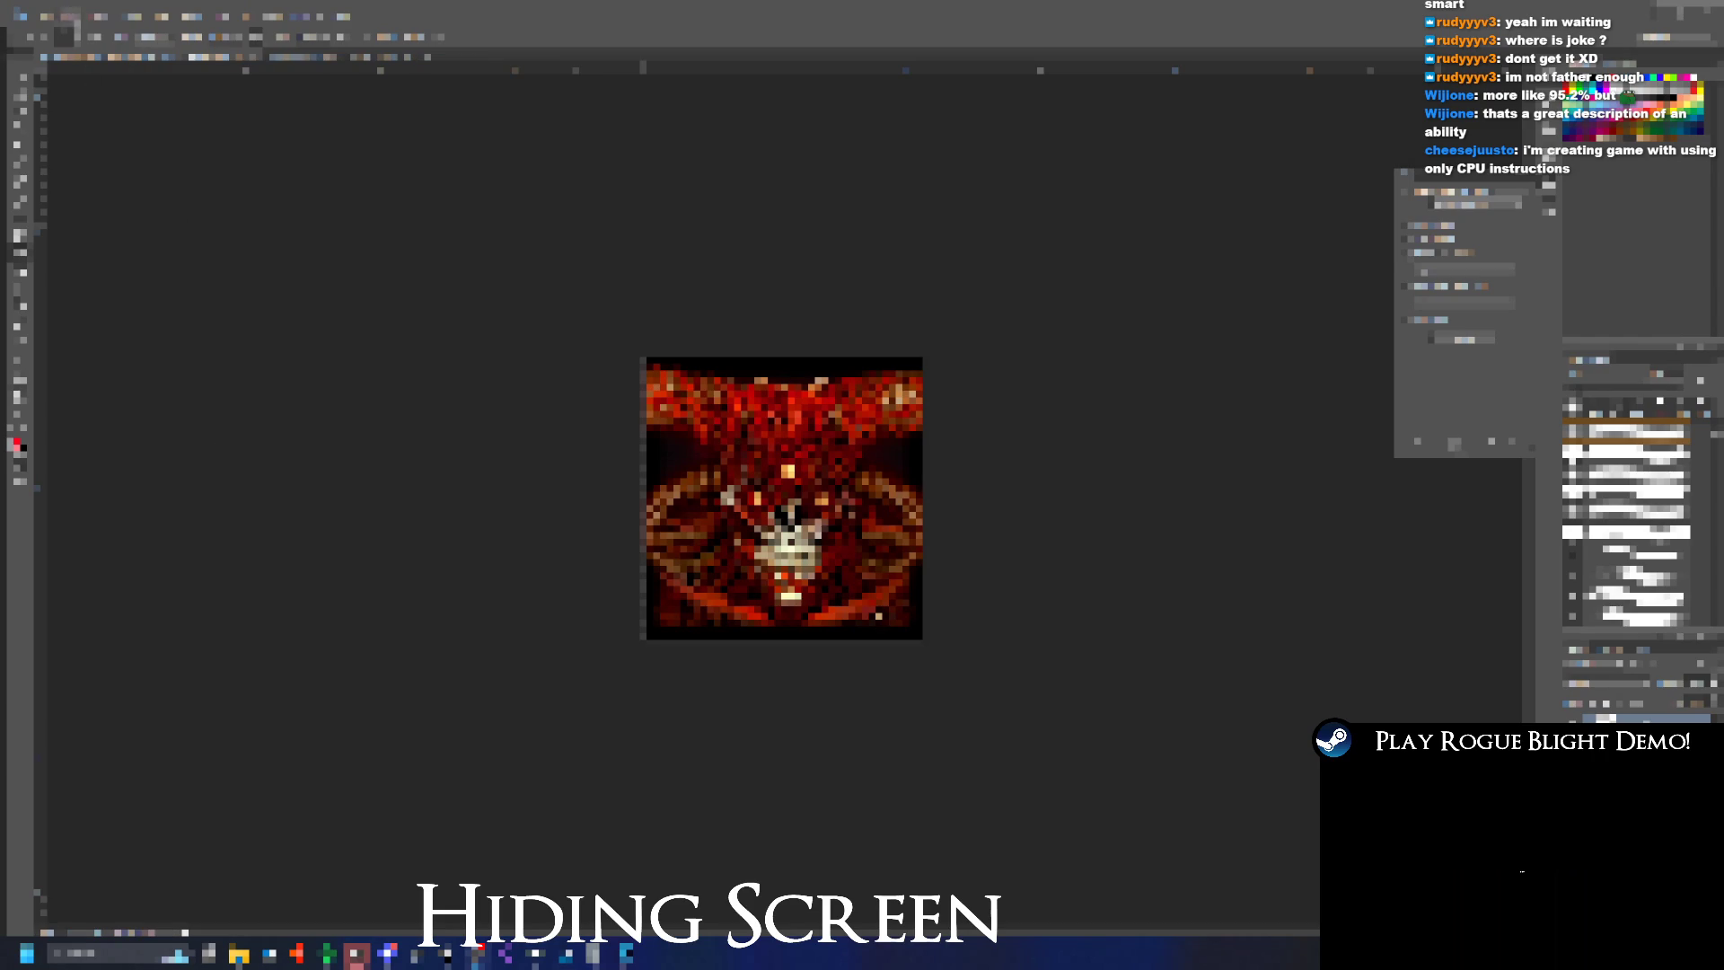
Export a PNG copy of the red demon boss icon into the achievement icons folder
{"action": "left_click", "coordinate": [49, 16]}
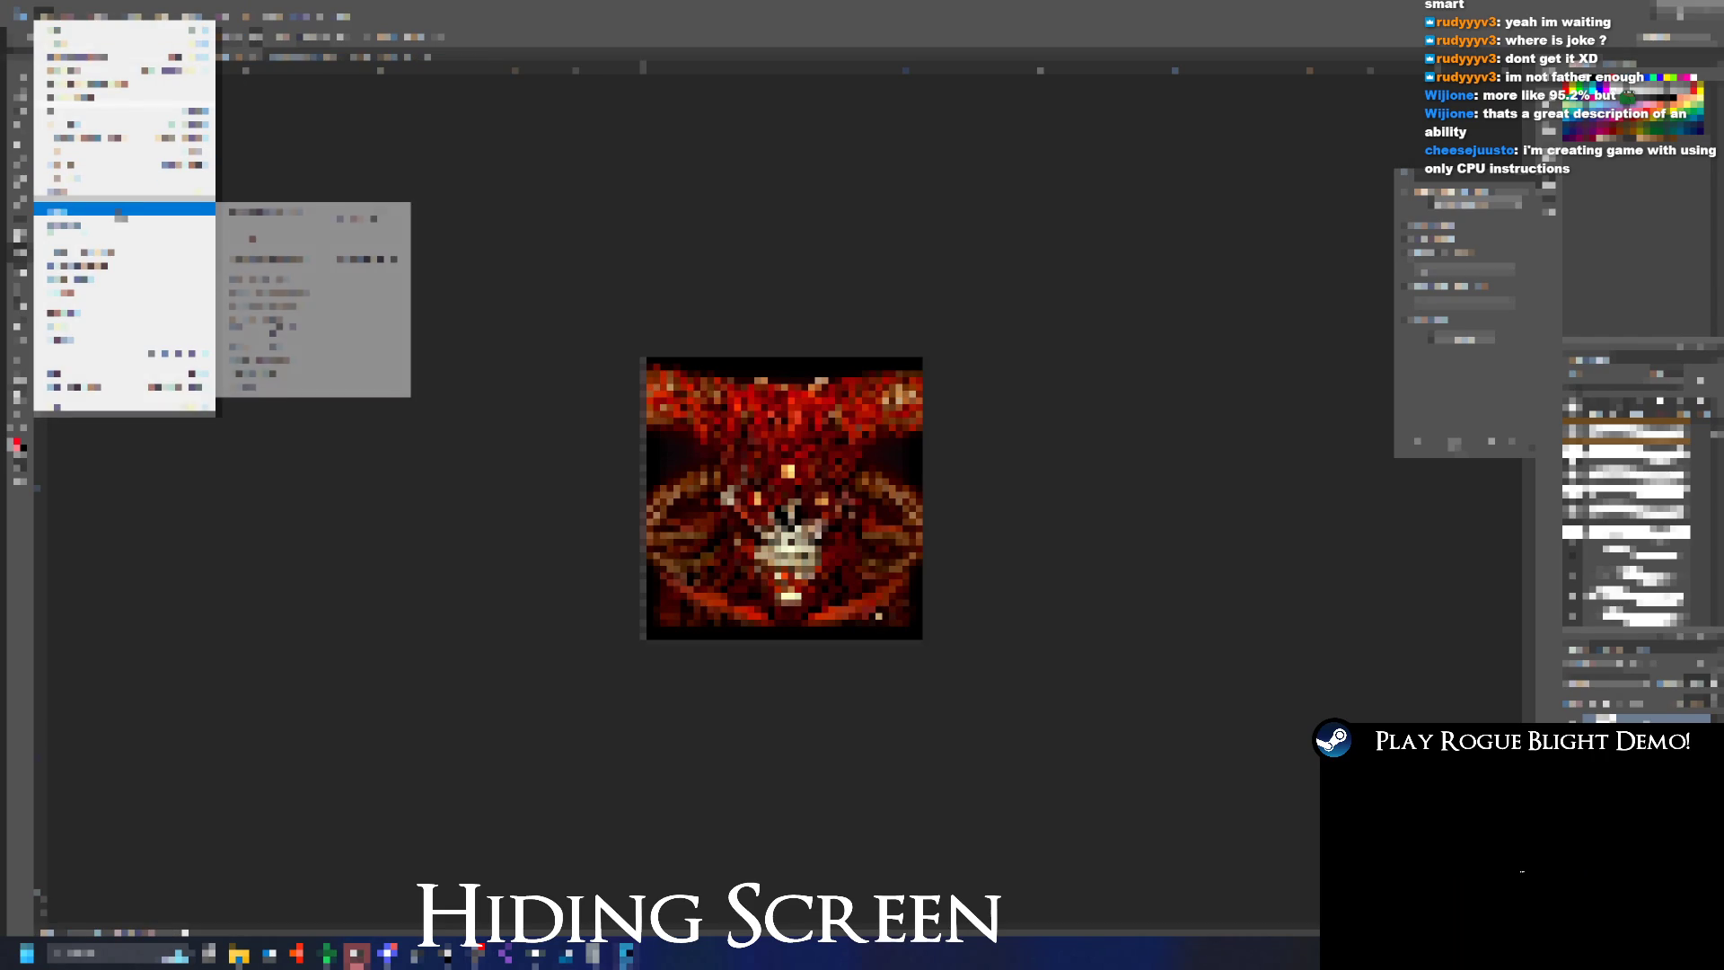
{"action": "left_click", "coordinate": [301, 67]}
{"action": "left_click", "coordinate": [43, 16]}
{"action": "mouse_move", "coordinate": [126, 213]}
{"action": "left_click", "coordinate": [287, 205]}
{"action": "scroll", "coordinate": [602, 305], "scroll_direction": "down", "scroll_amount": 5}
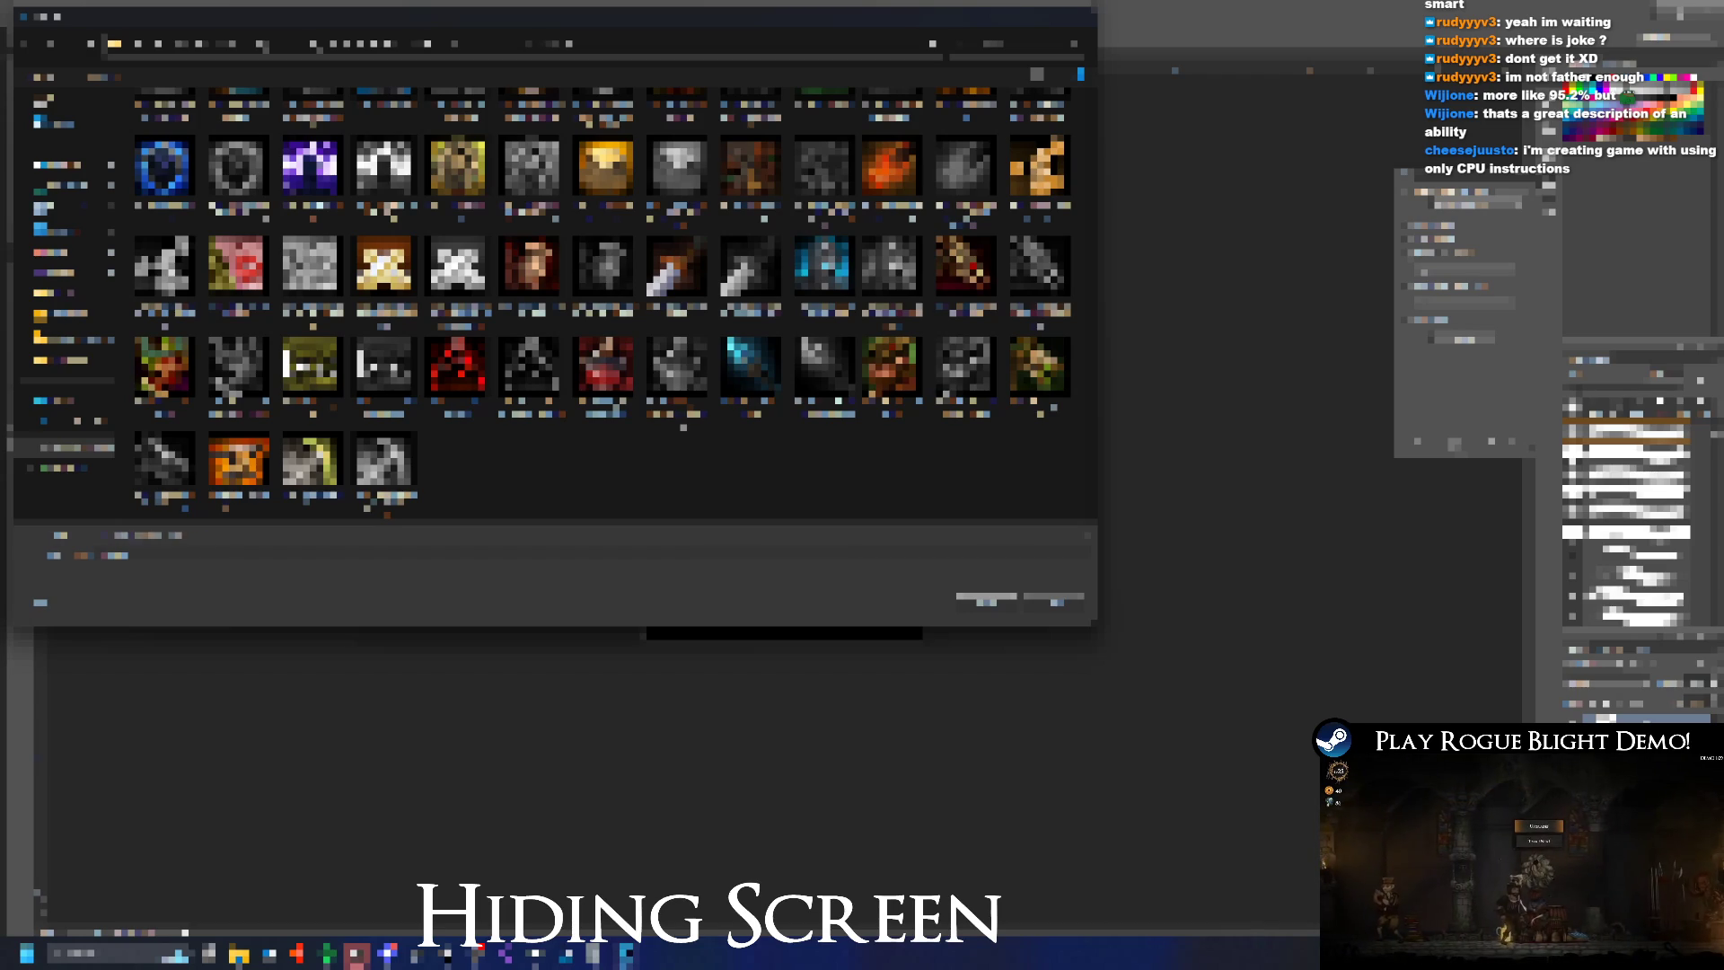
{"action": "key", "text": "Return"}
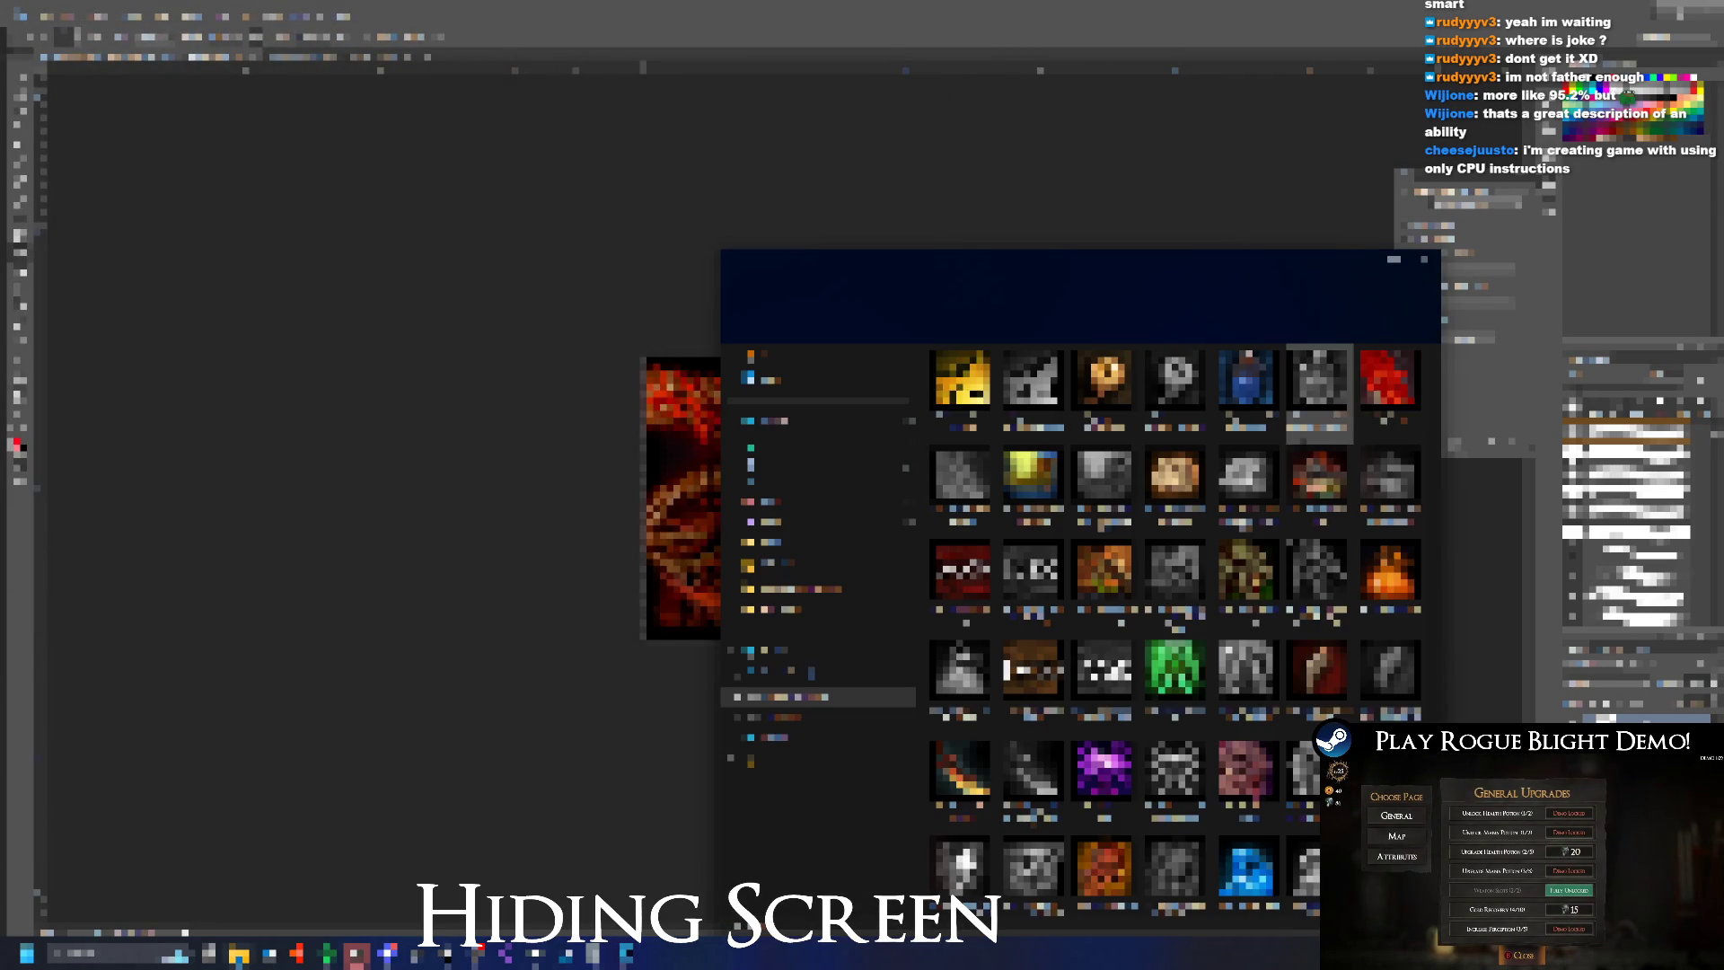
{"action": "key", "text": "Escape"}
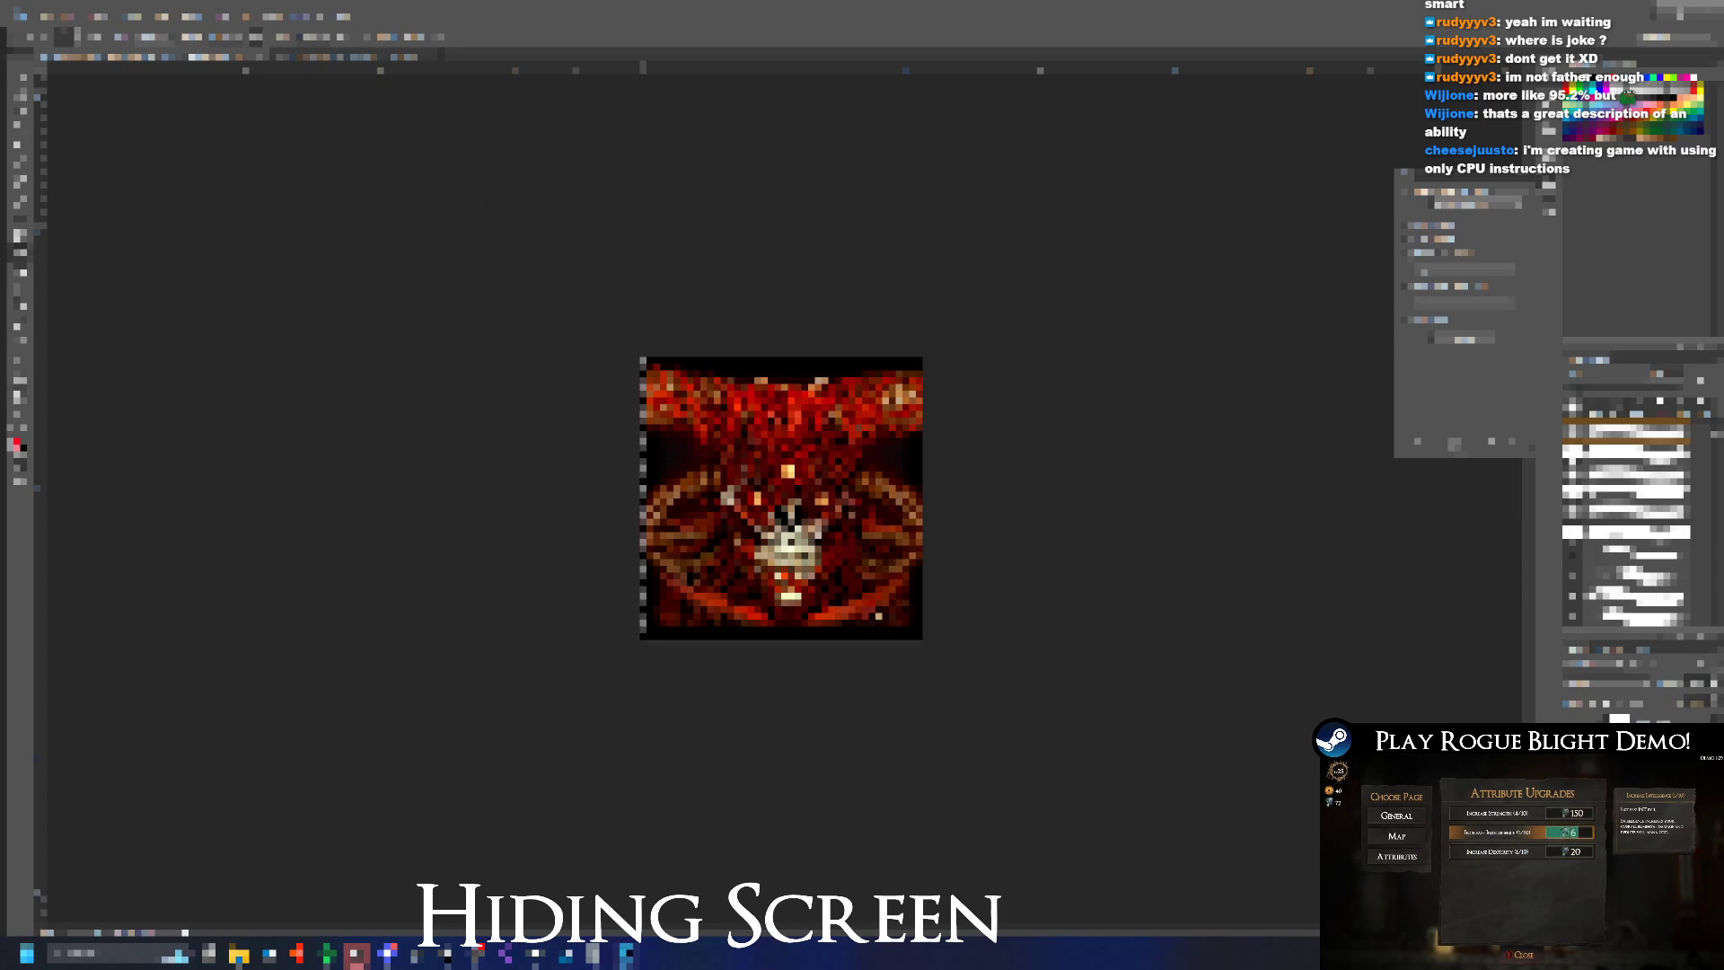
Desaturate the icon to Saturation -100 and export the grey copy into the icons folder
{"action": "key", "text": "ctrl+u"}
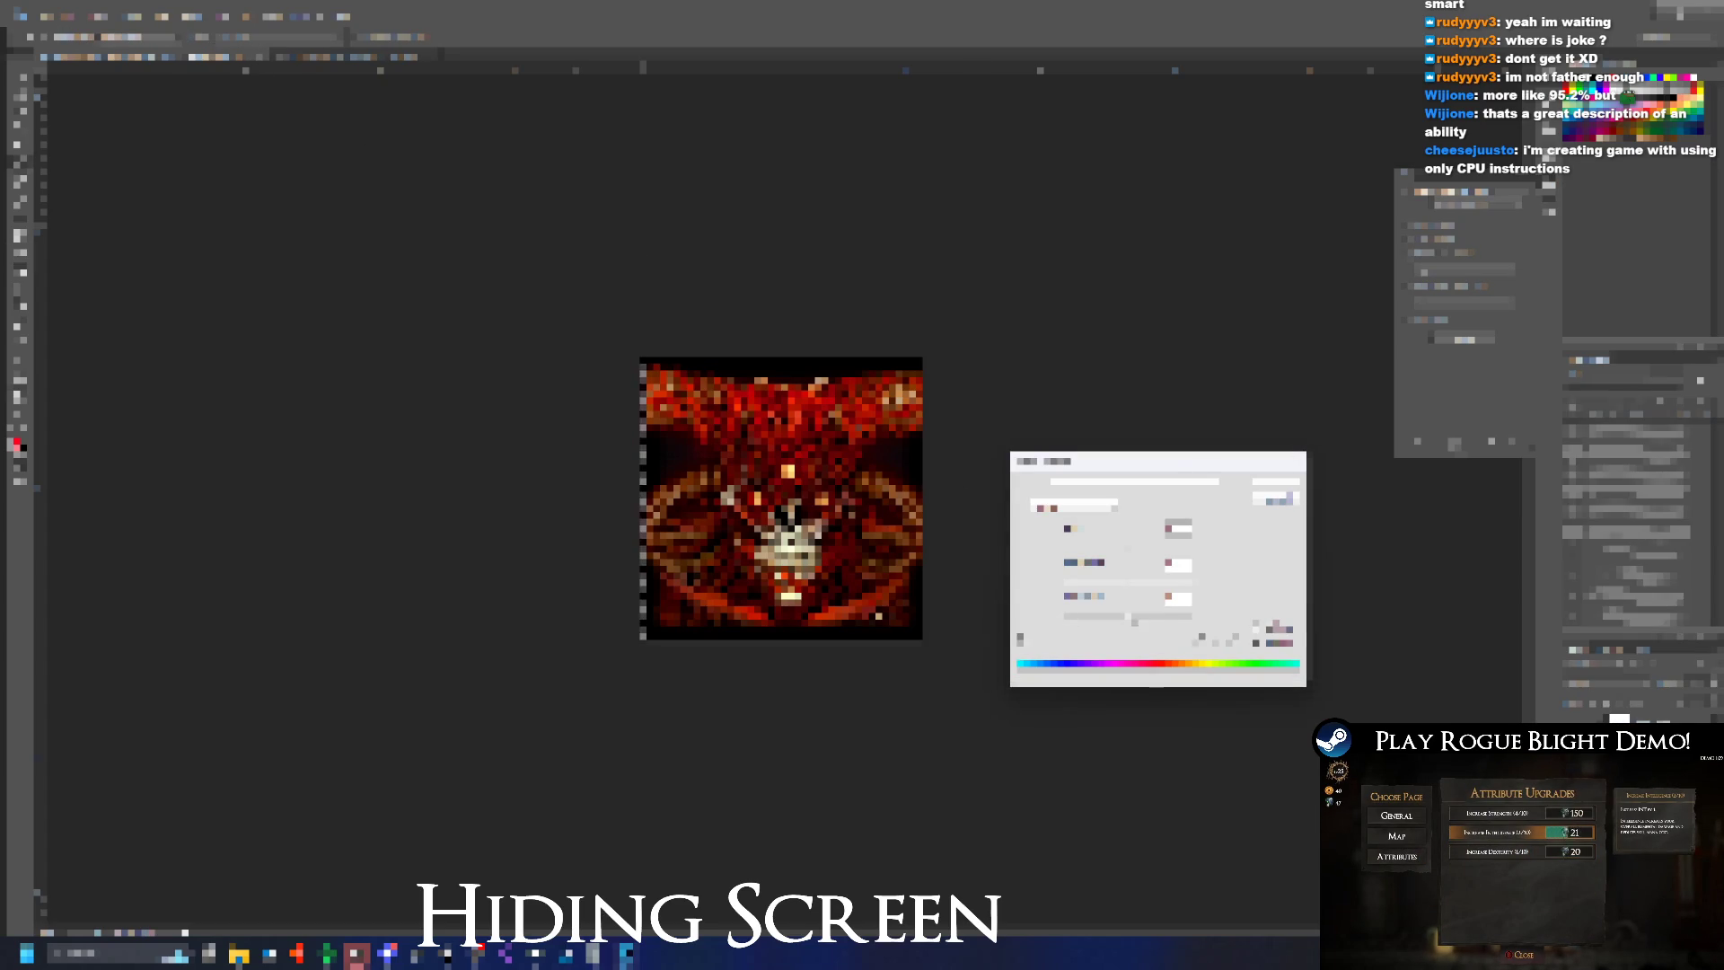
{"action": "type", "text": "-100"}
{"action": "key", "text": "Return"}
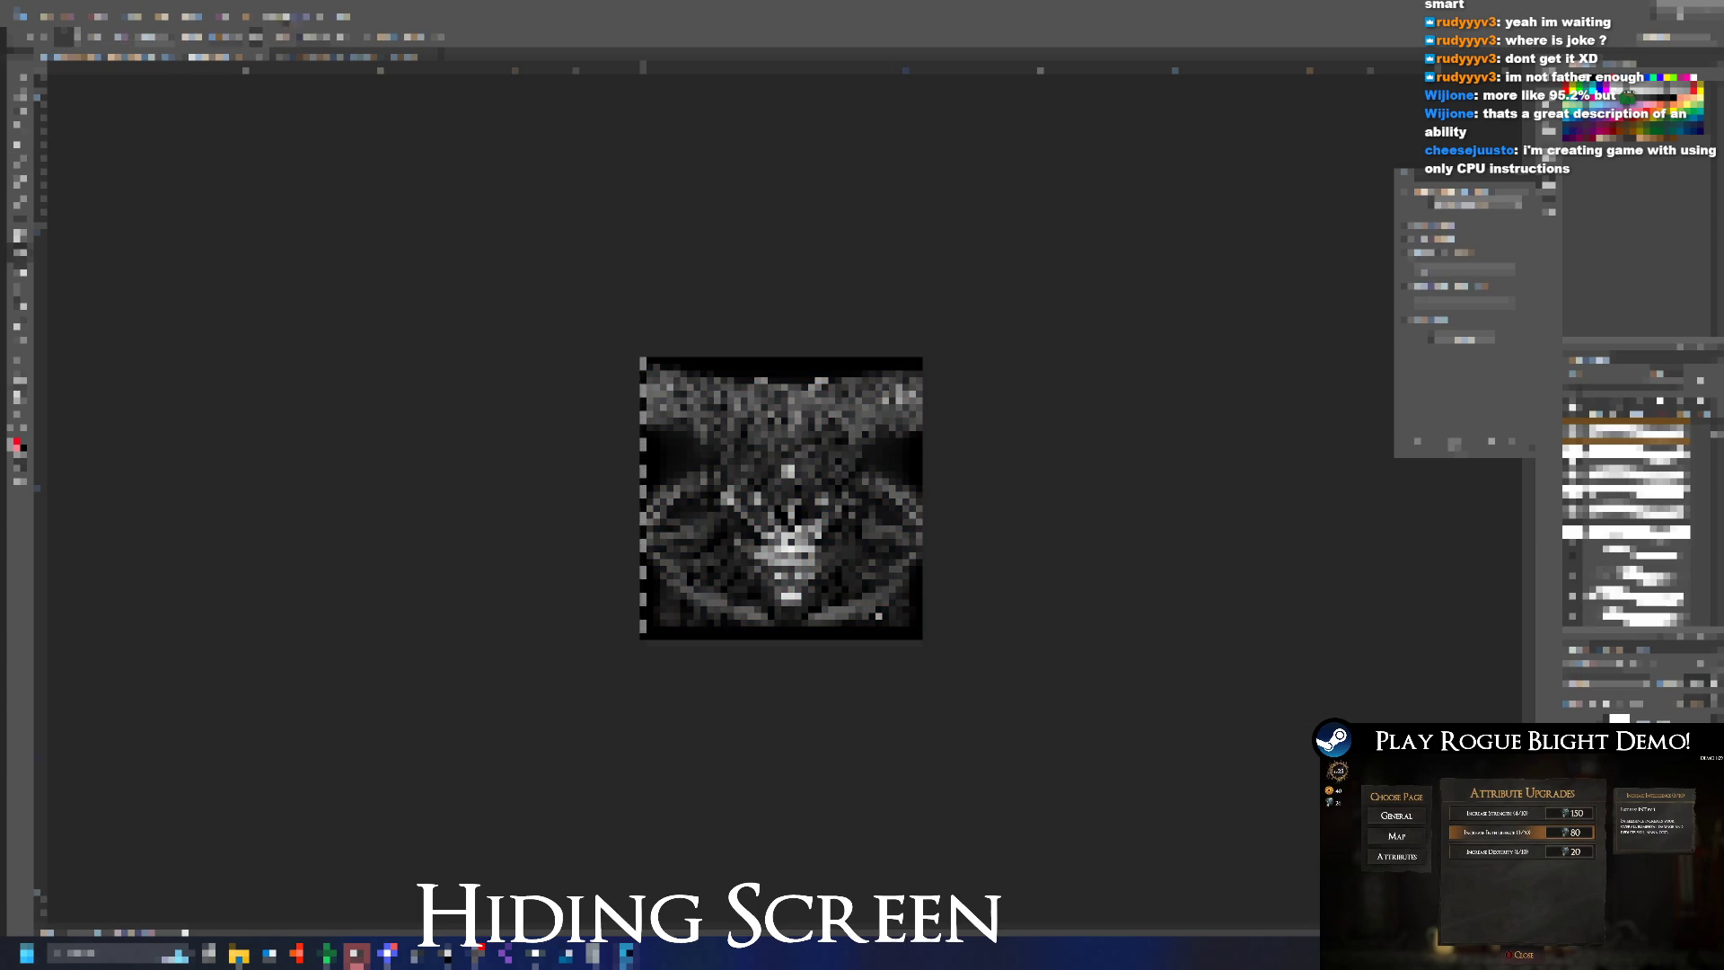
{"action": "left_click", "coordinate": [40, 16]}
{"action": "mouse_move", "coordinate": [135, 208]}
{"action": "left_click", "coordinate": [305, 211]}
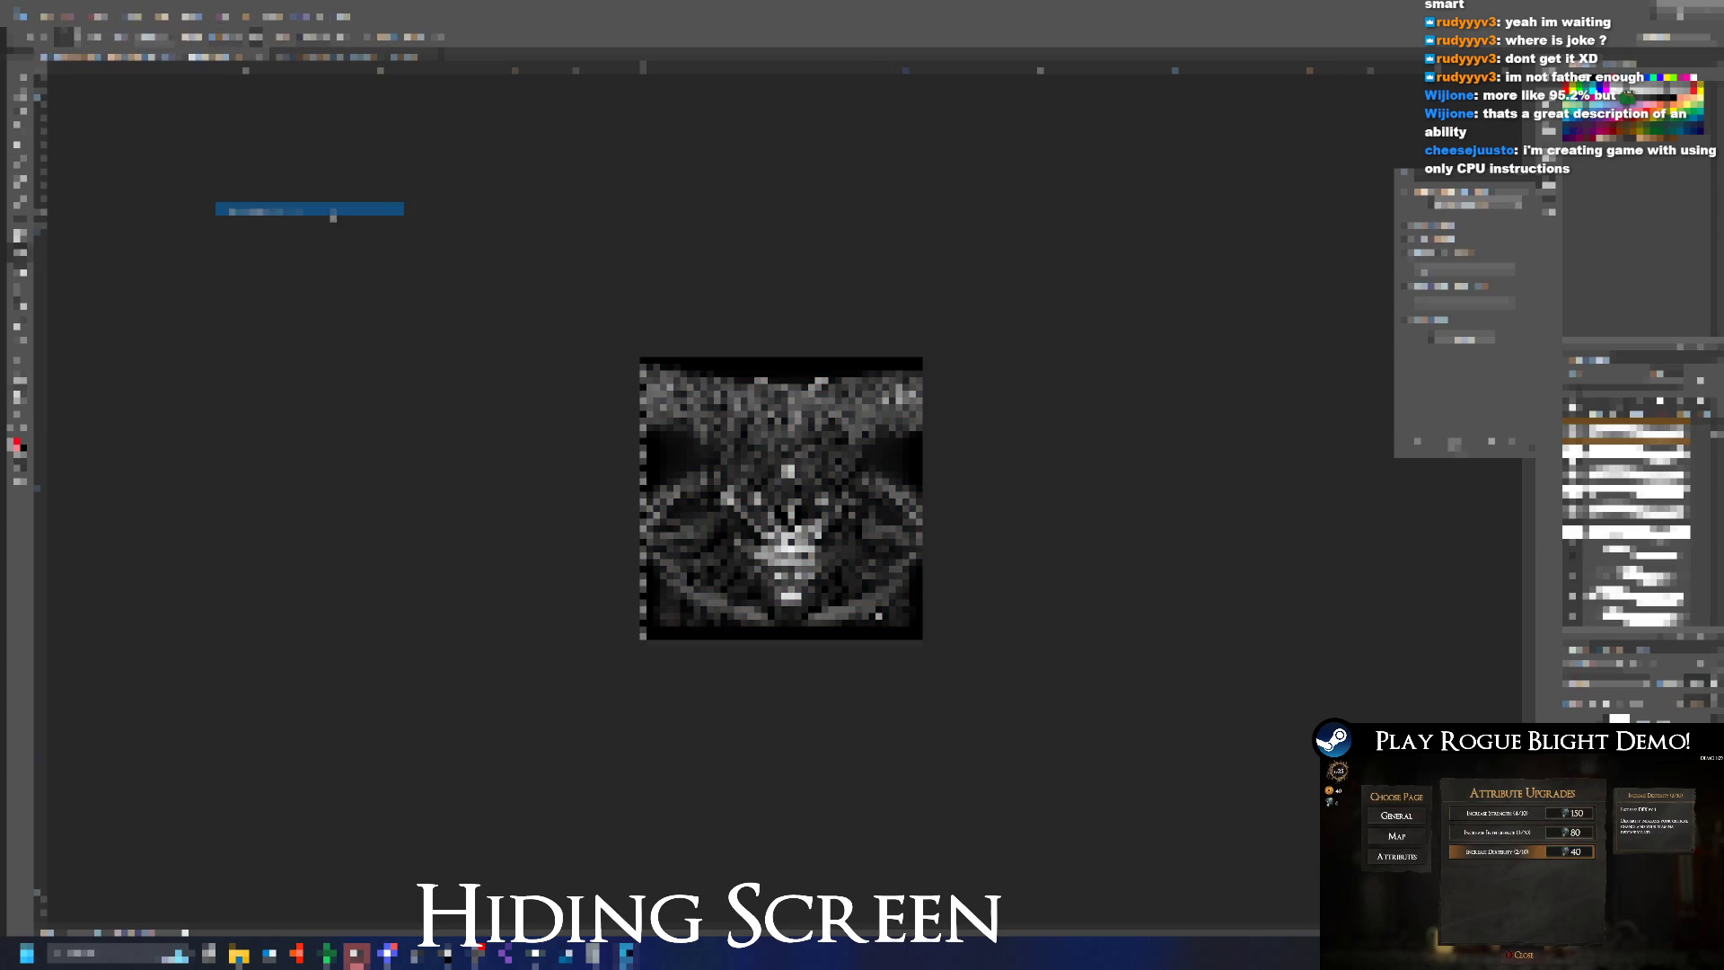
{"action": "scroll", "coordinate": [602, 305], "scroll_direction": "down", "scroll_amount": 5}
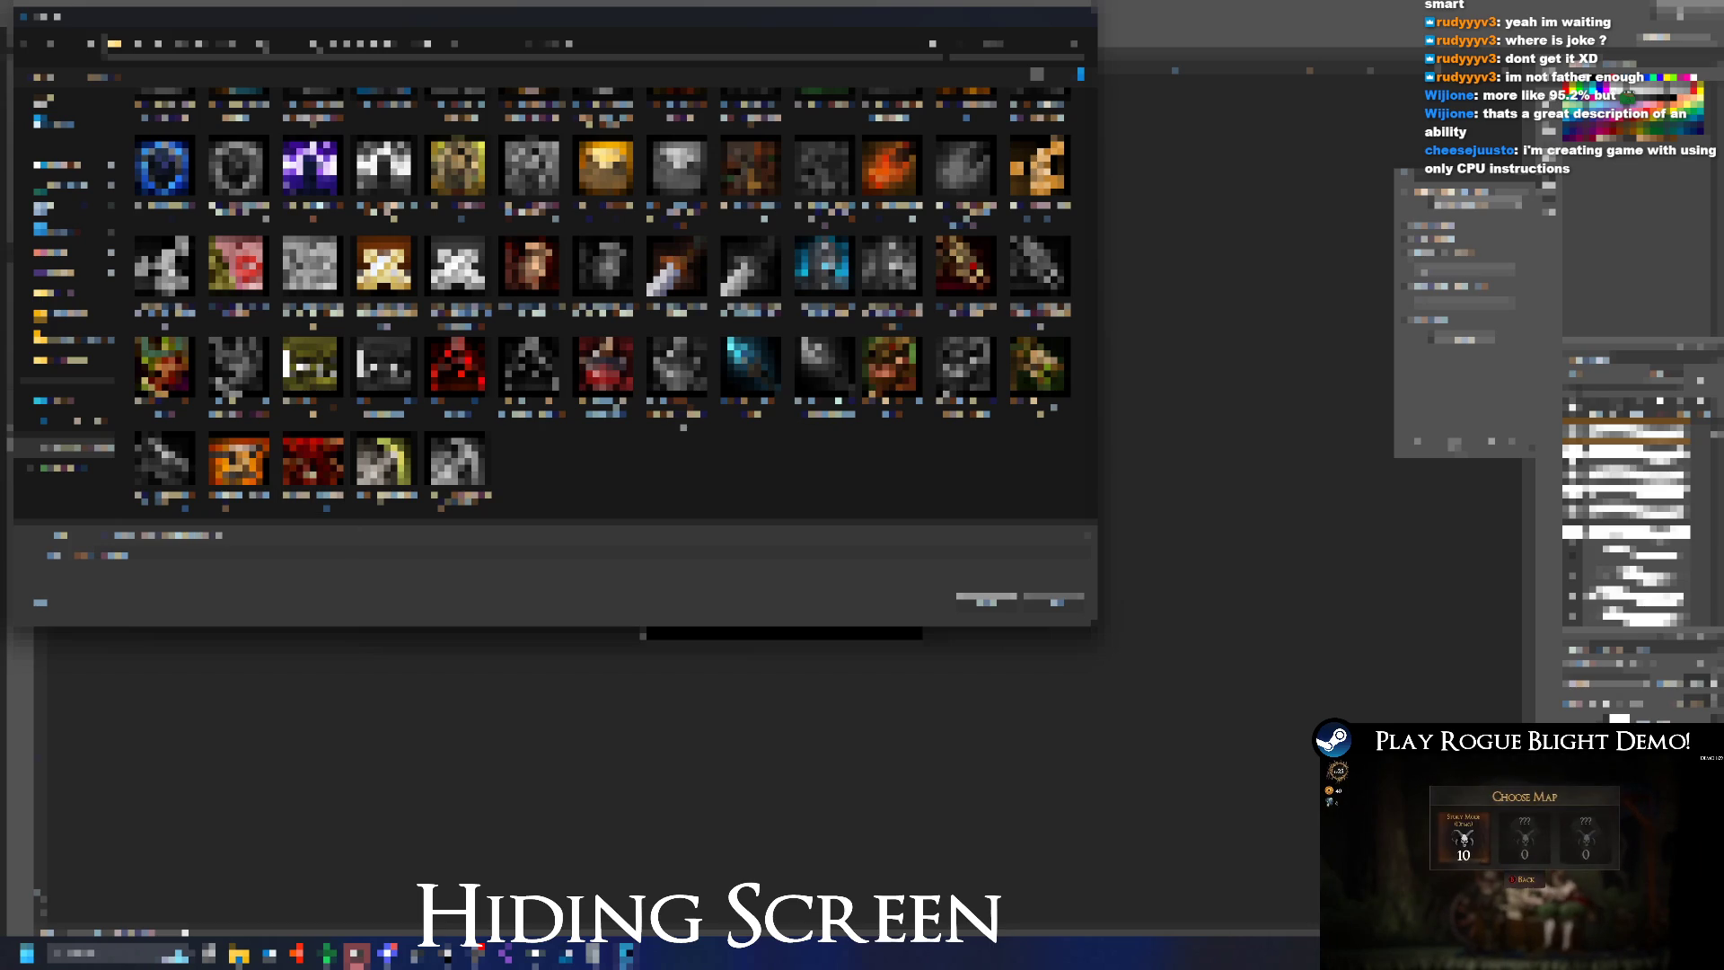
{"action": "key", "text": "Return"}
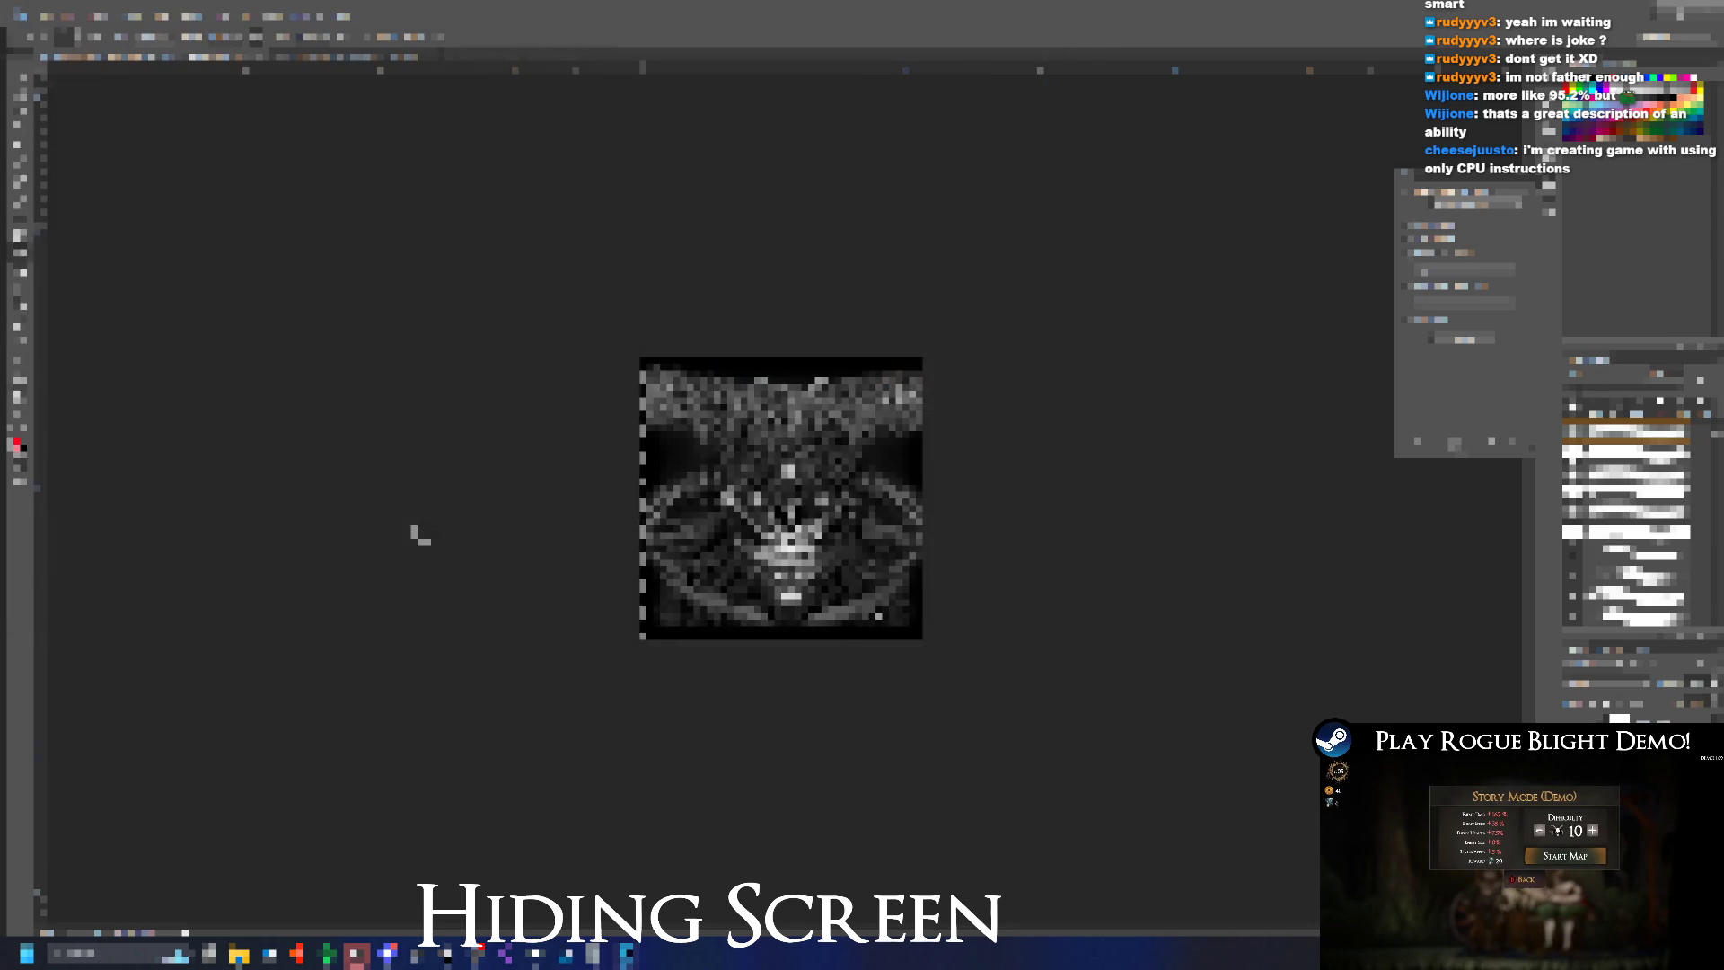
Restore the red colours from History, then close the image and answer its prompts
{"action": "left_click", "coordinate": [1625, 531]}
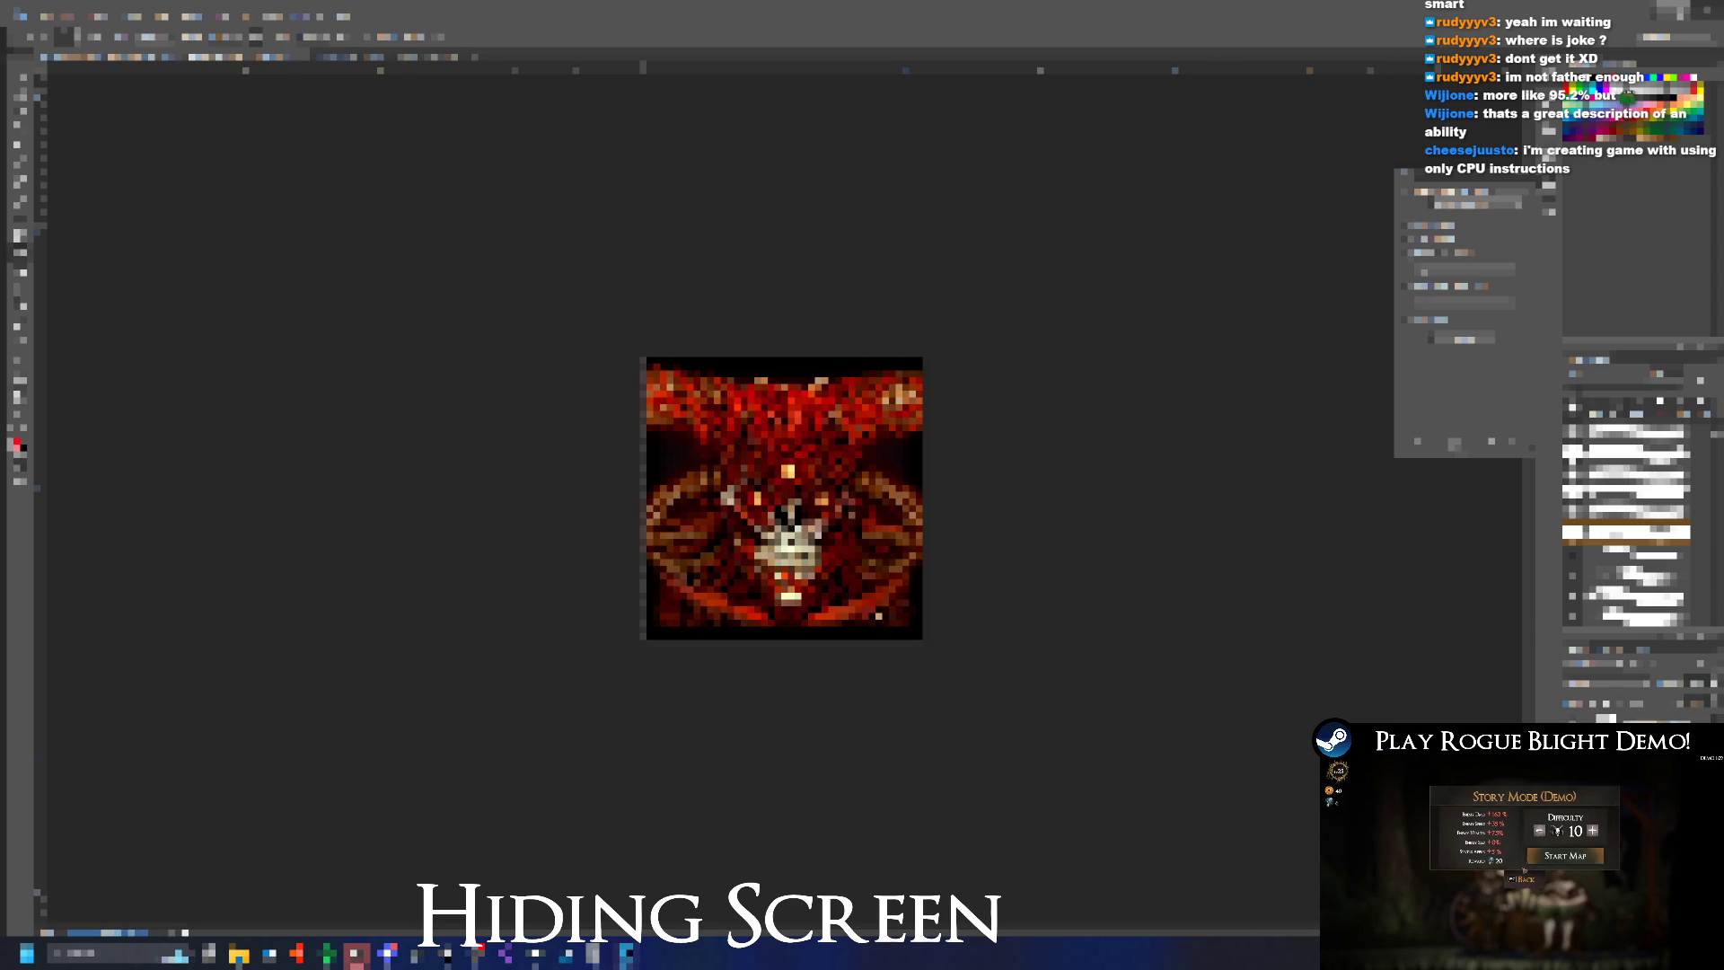
{"action": "key", "text": "ctrl+w"}
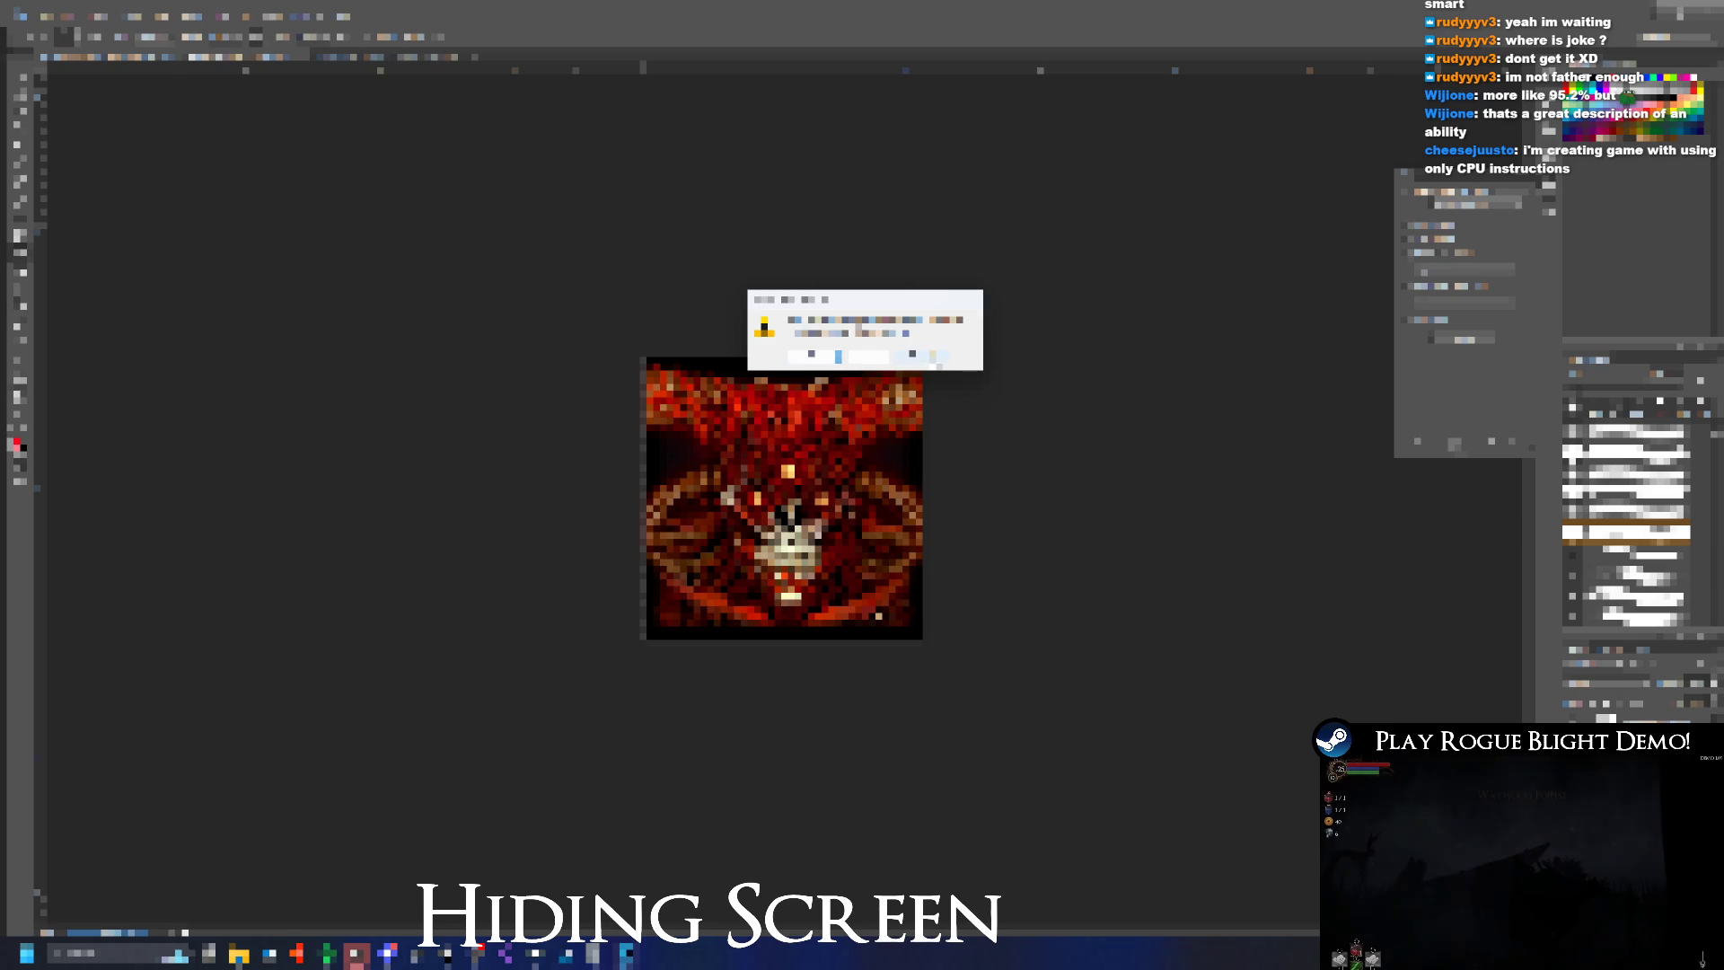
{"action": "key", "text": "Return"}
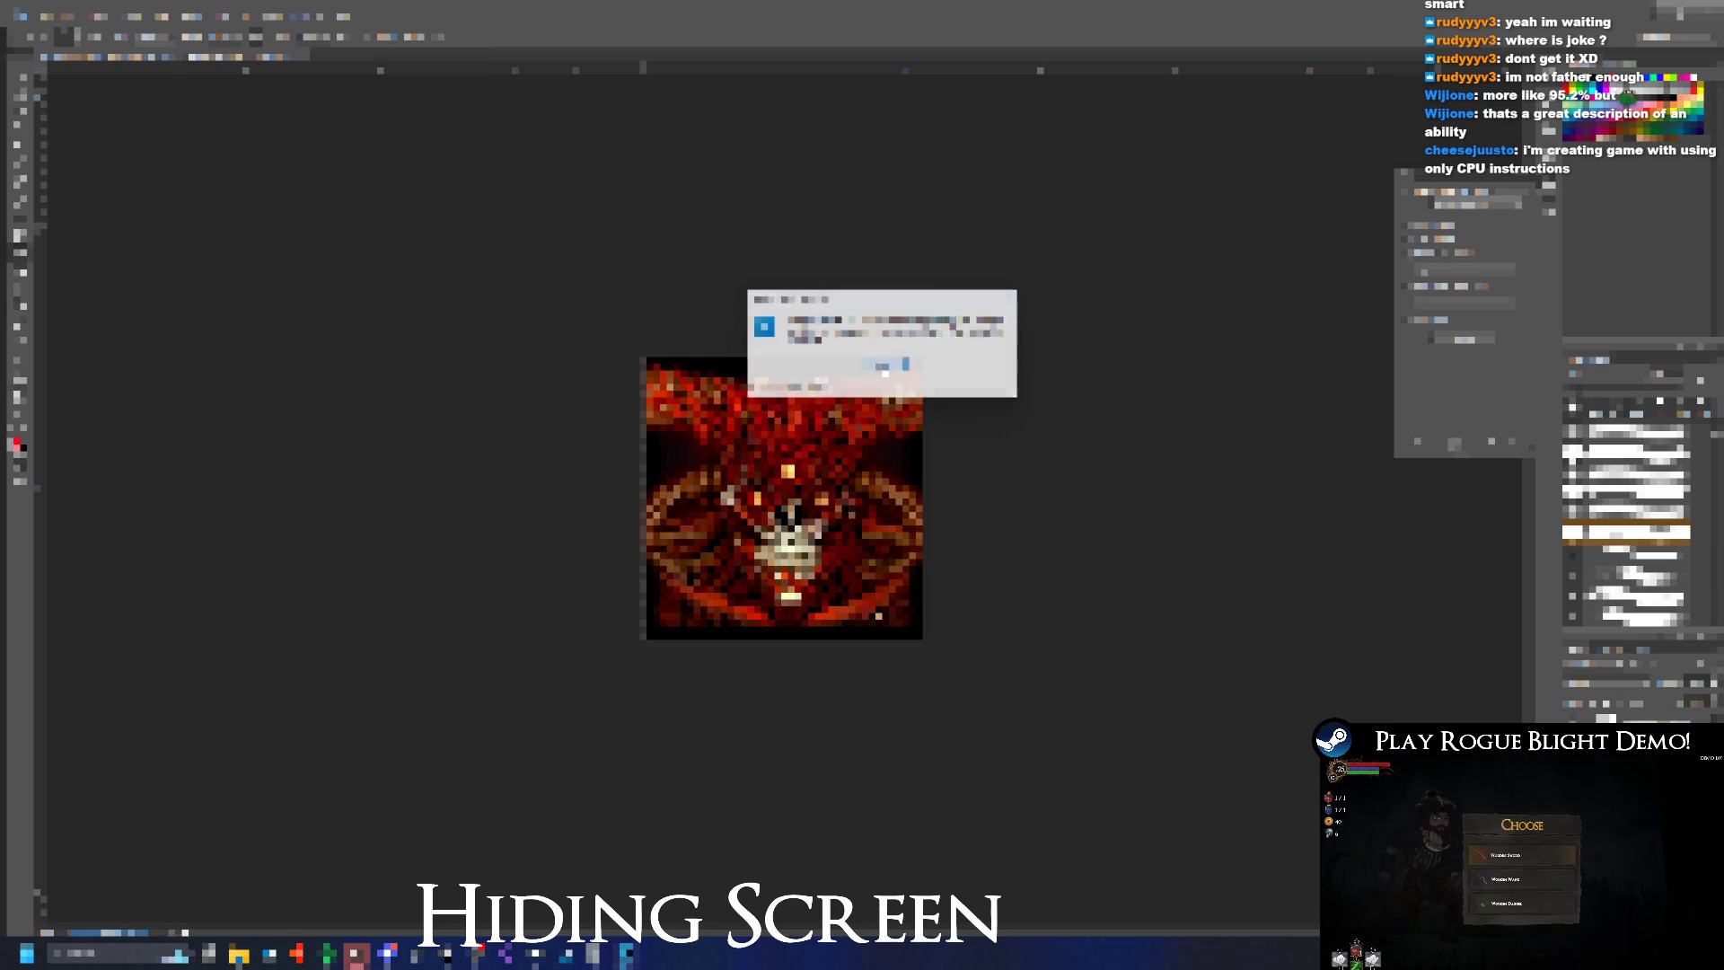
{"action": "key", "text": "Return"}
{"action": "scroll", "coordinate": [330, 370], "scroll_direction": "up", "scroll_amount": 4}
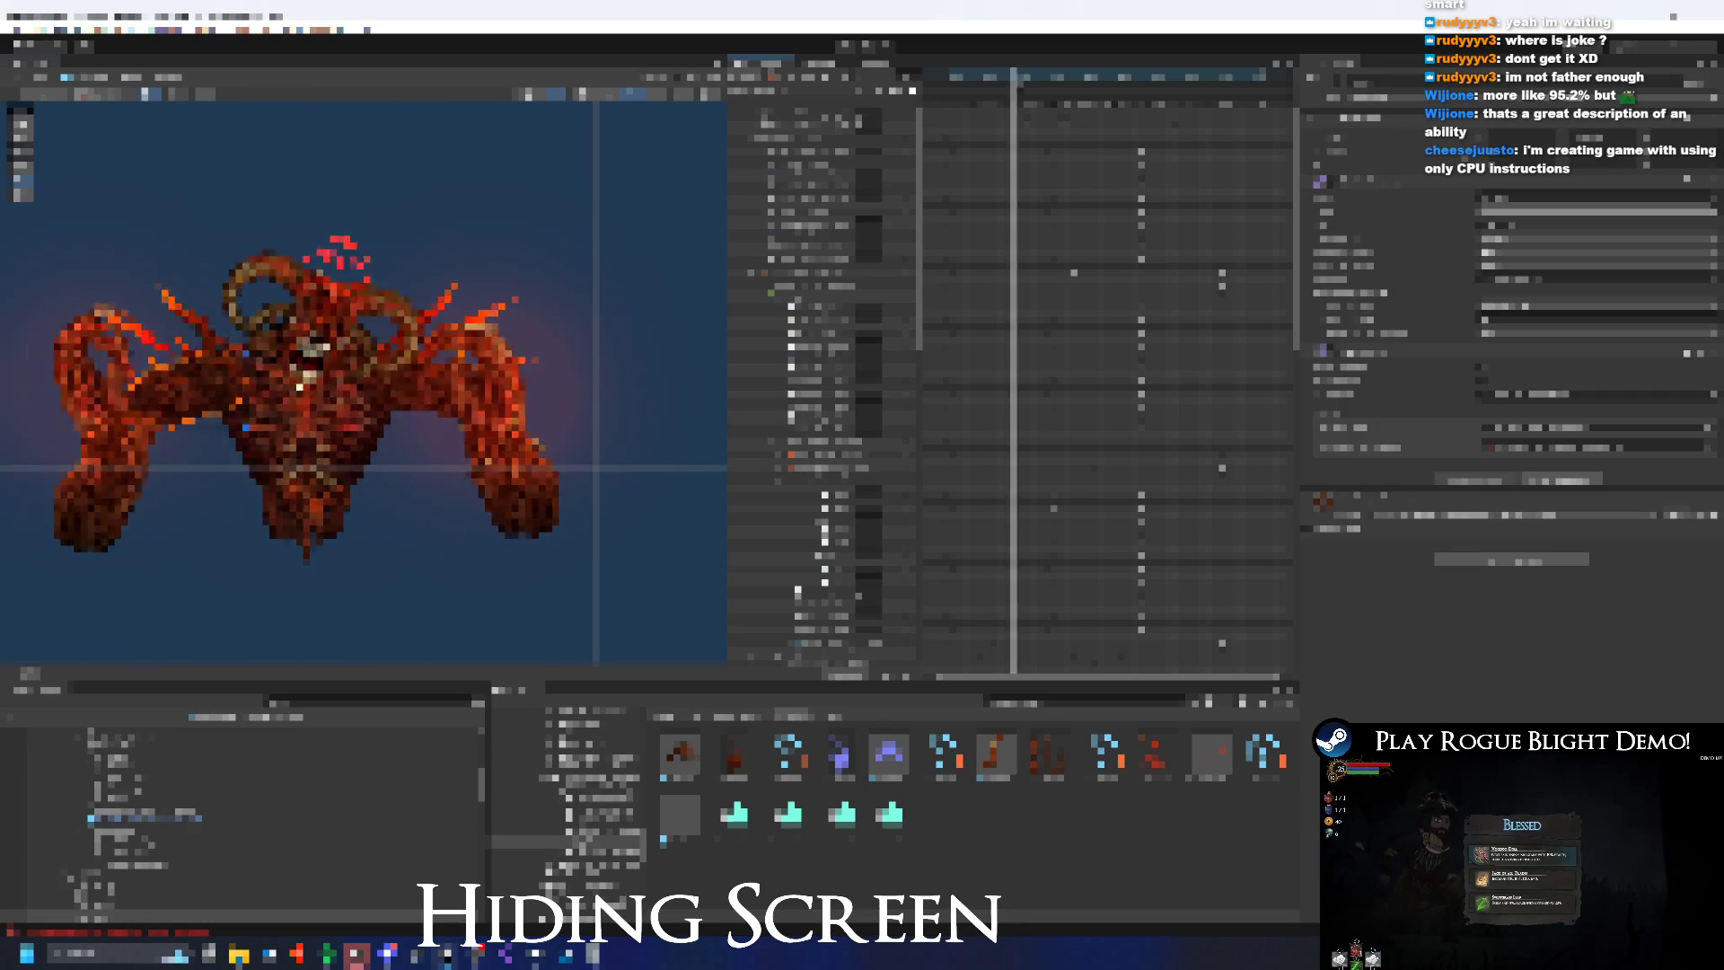
Maximise the achievement icons folder and select the new grey boss icon to confirm it's there
{"action": "left_click", "coordinate": [1039, 108]}
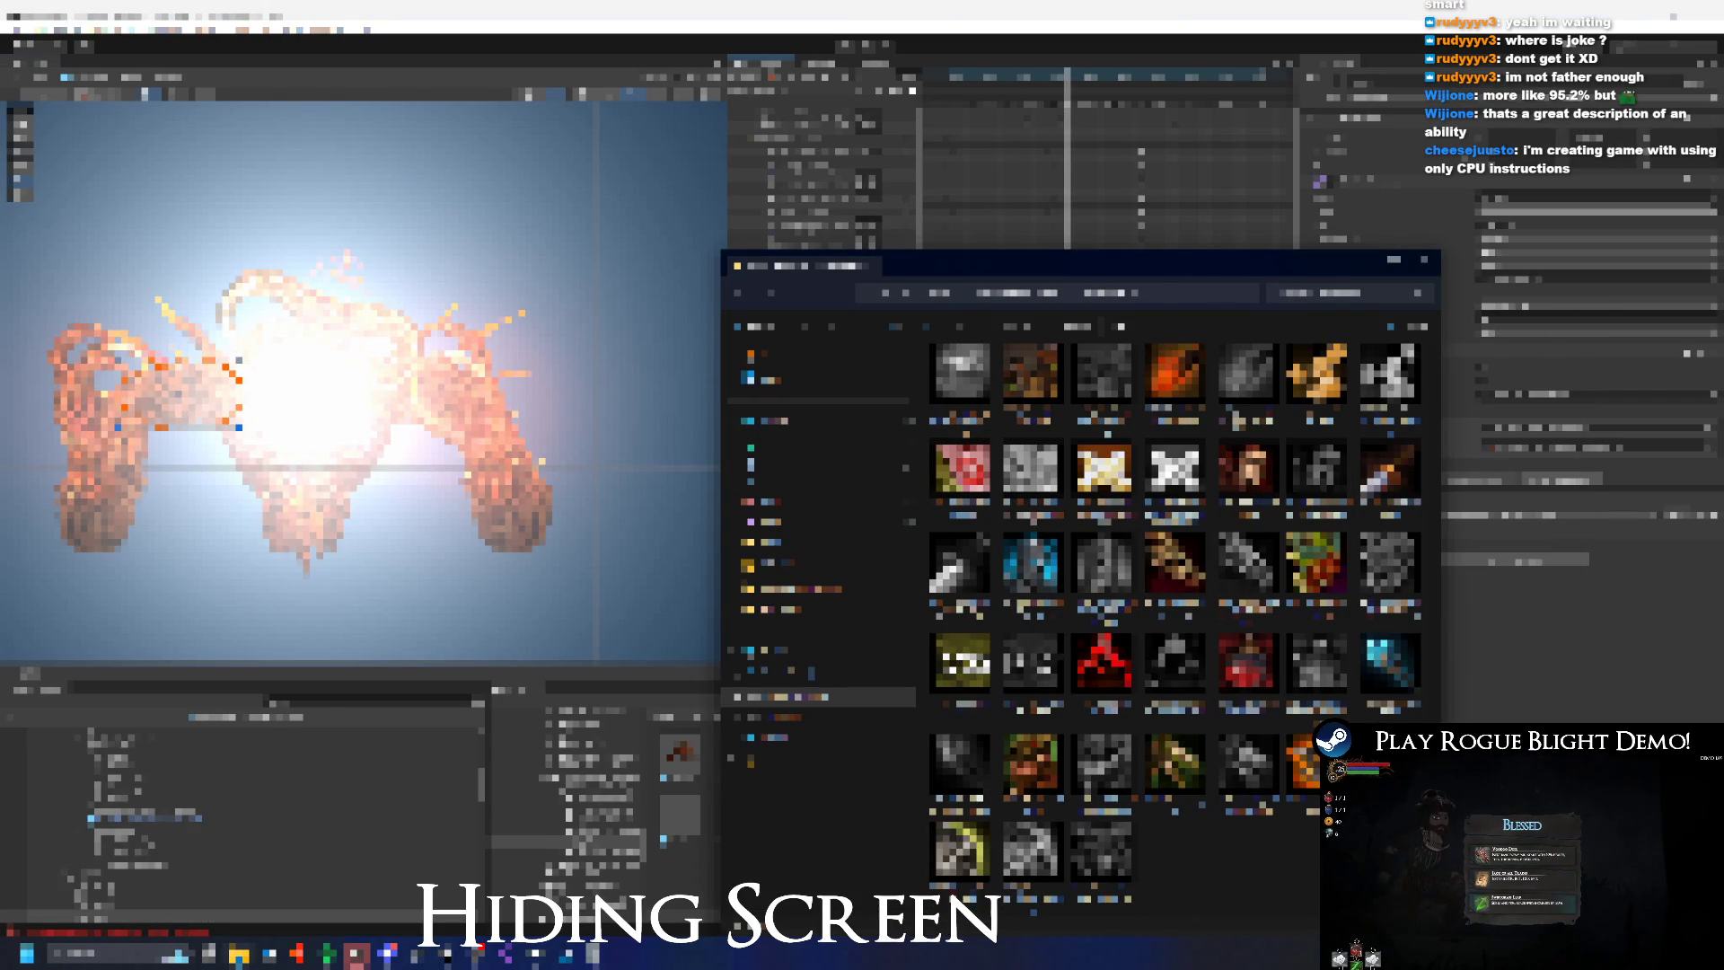
{"action": "double_click", "coordinate": [1182, 266]}
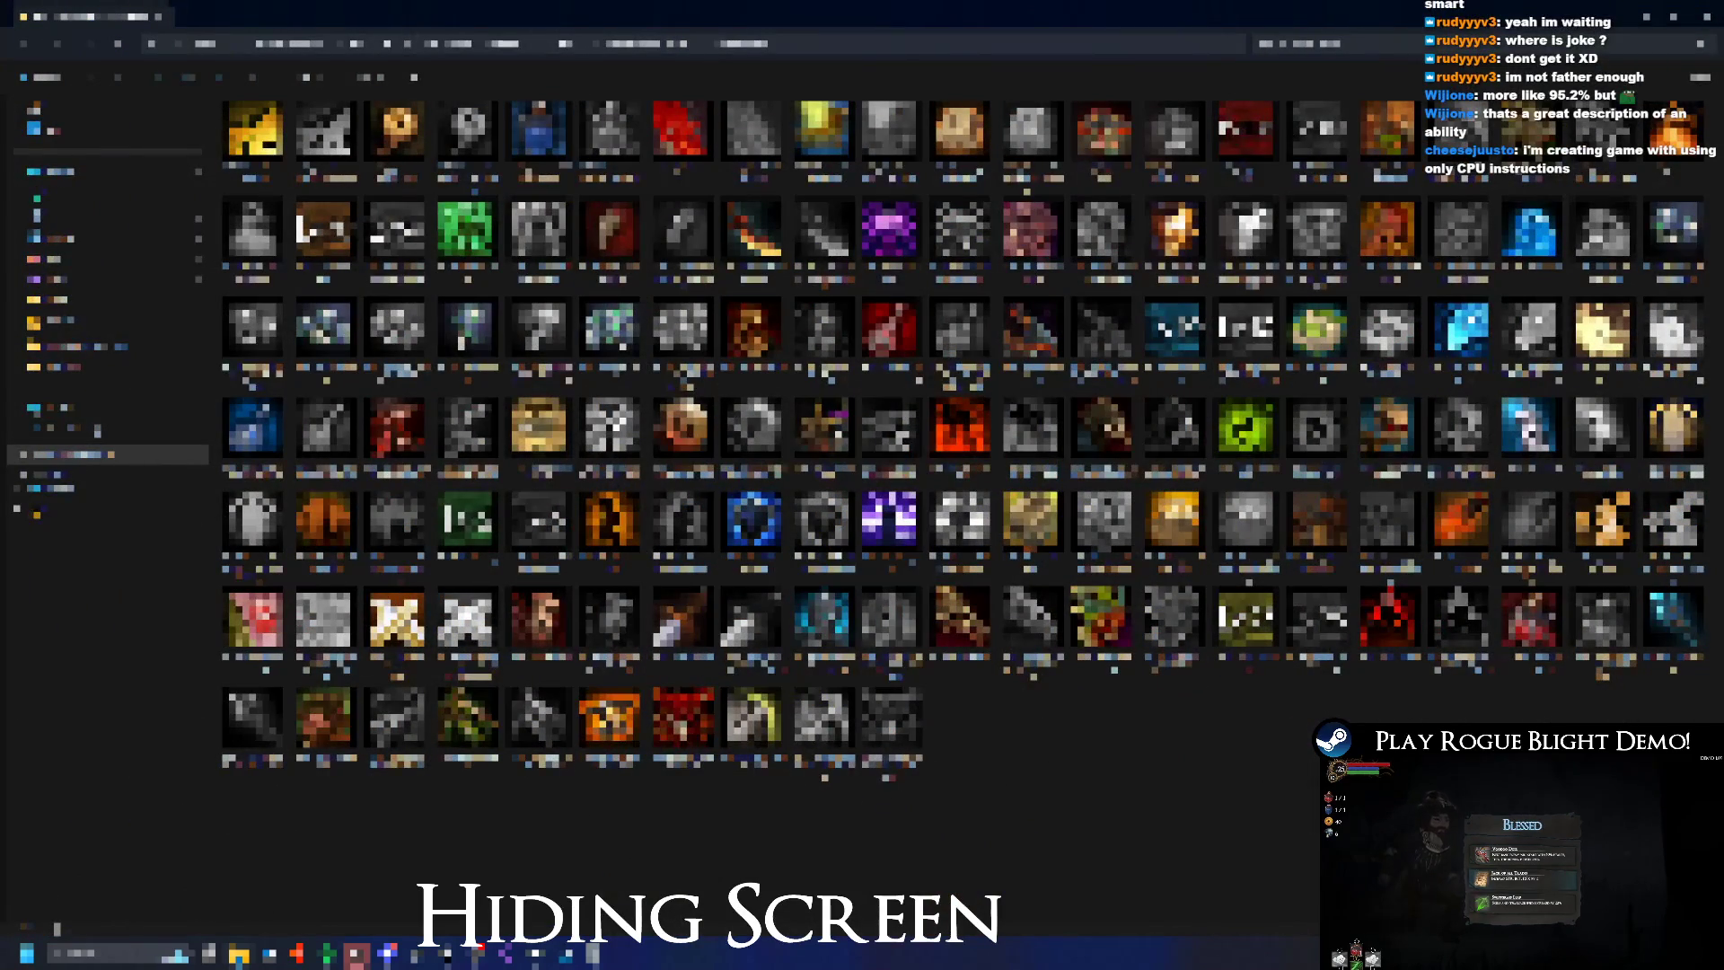
{"action": "left_click", "coordinate": [754, 727]}
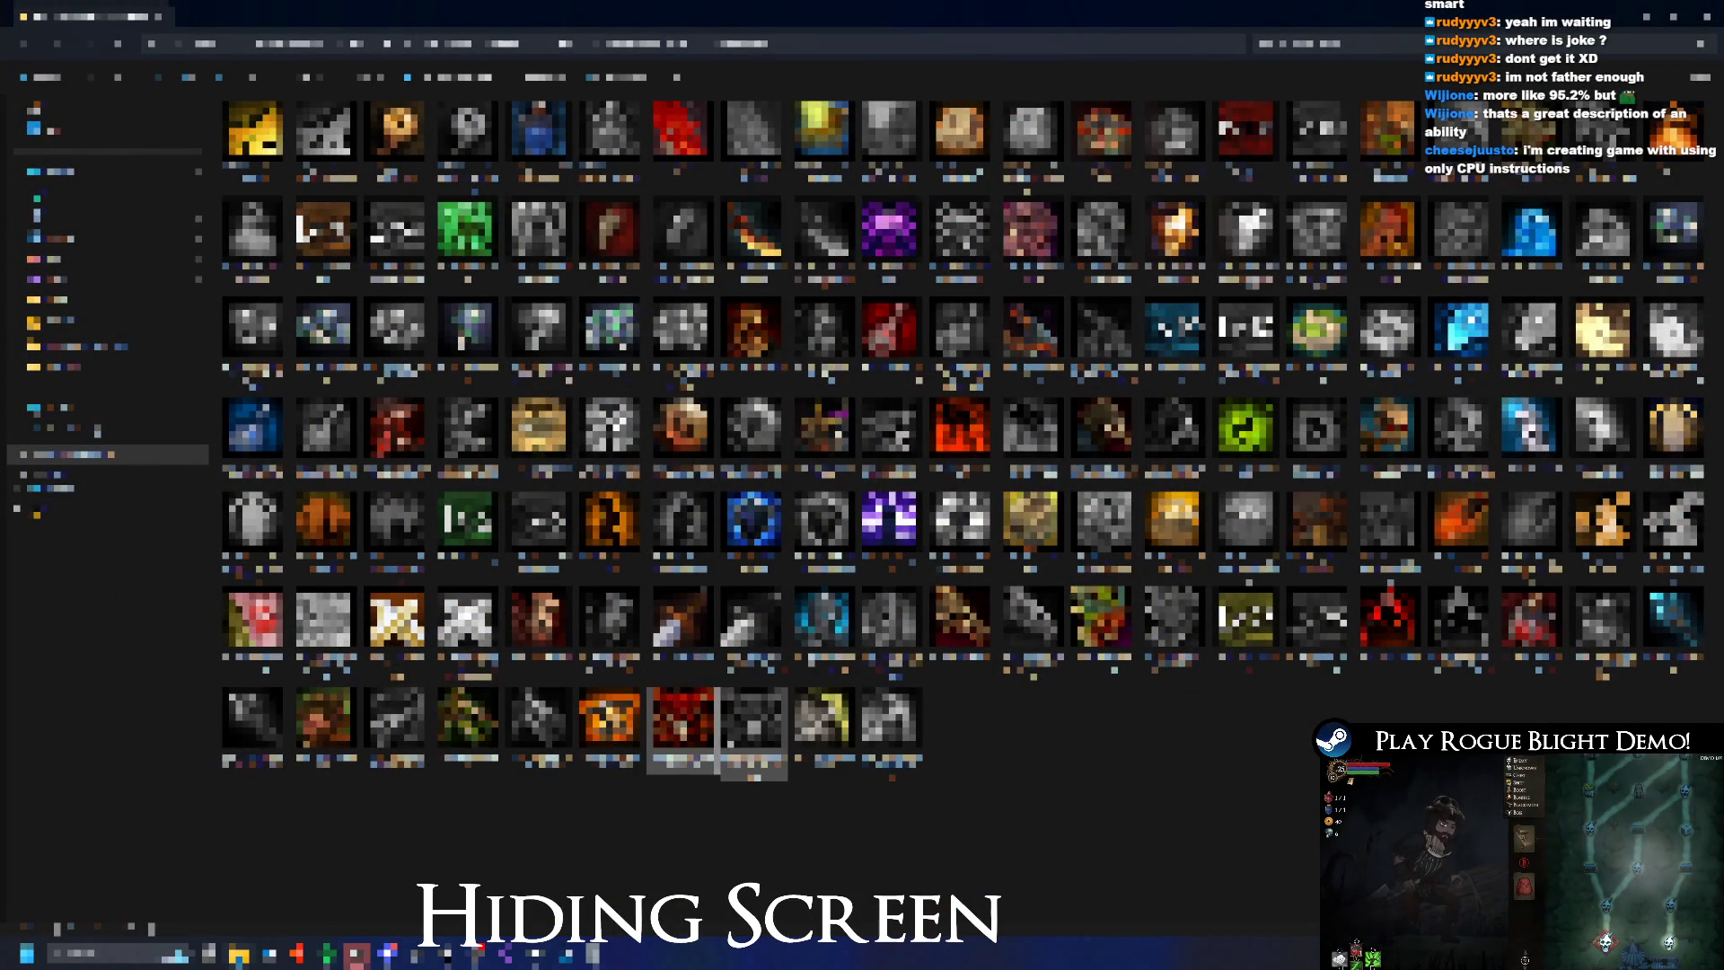
{"action": "left_click", "coordinate": [755, 723]}
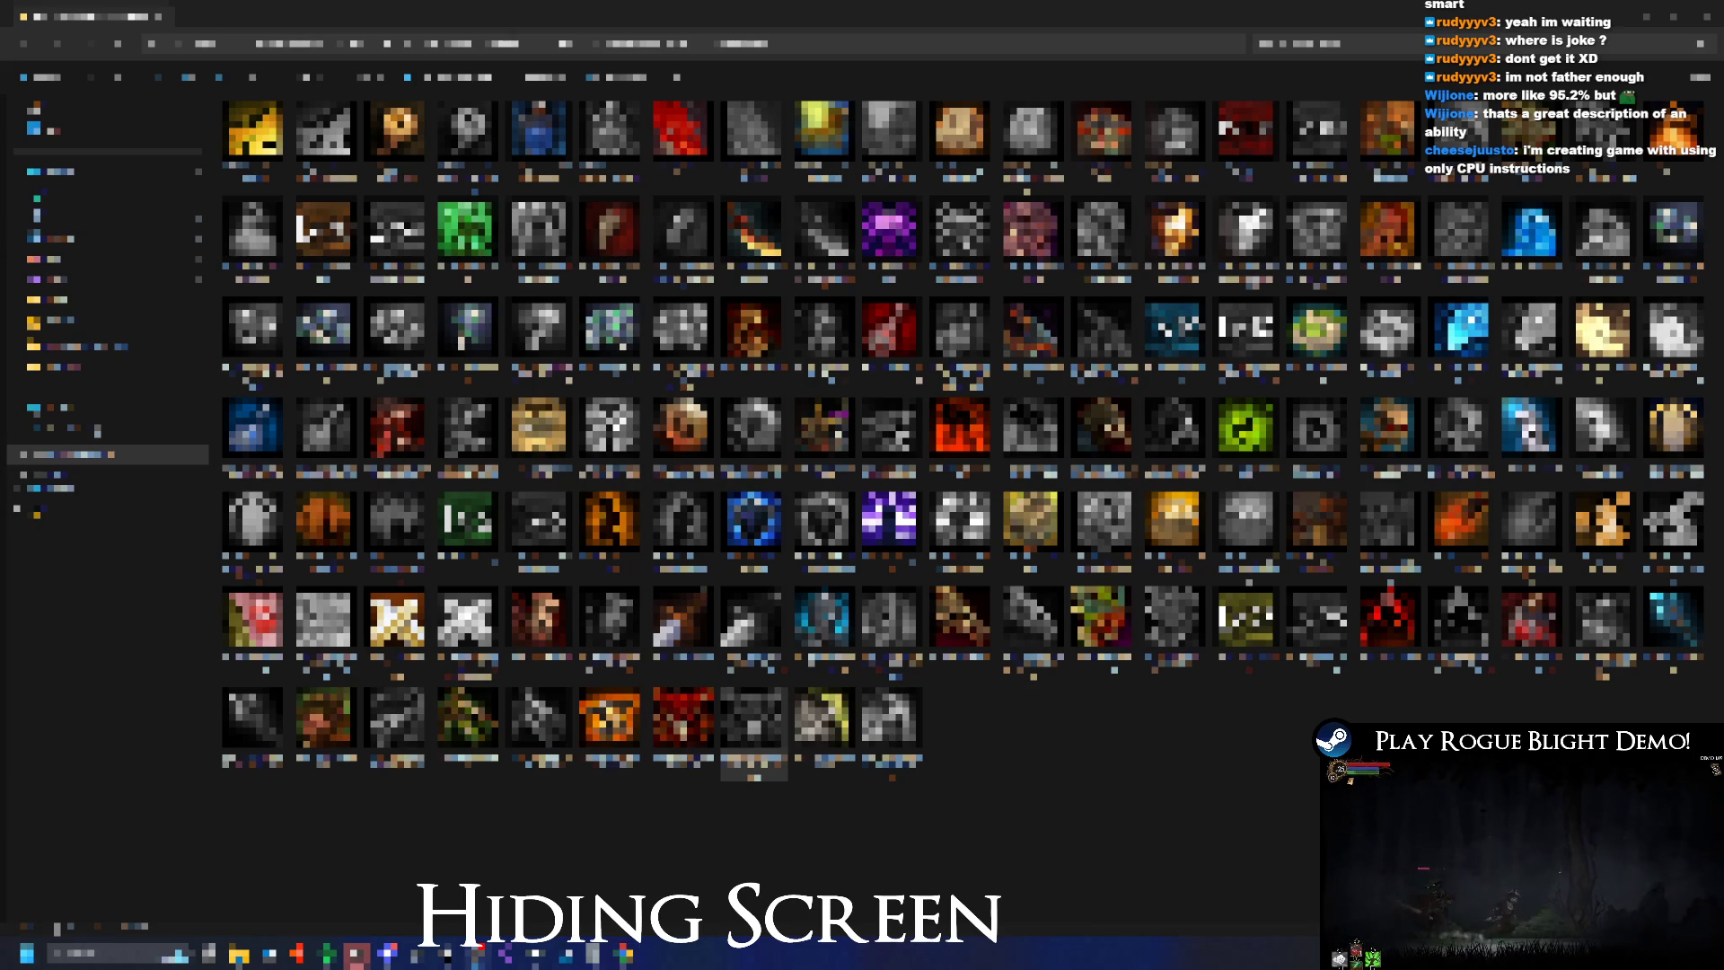
{"action": "key", "text": "alt+Tab"}
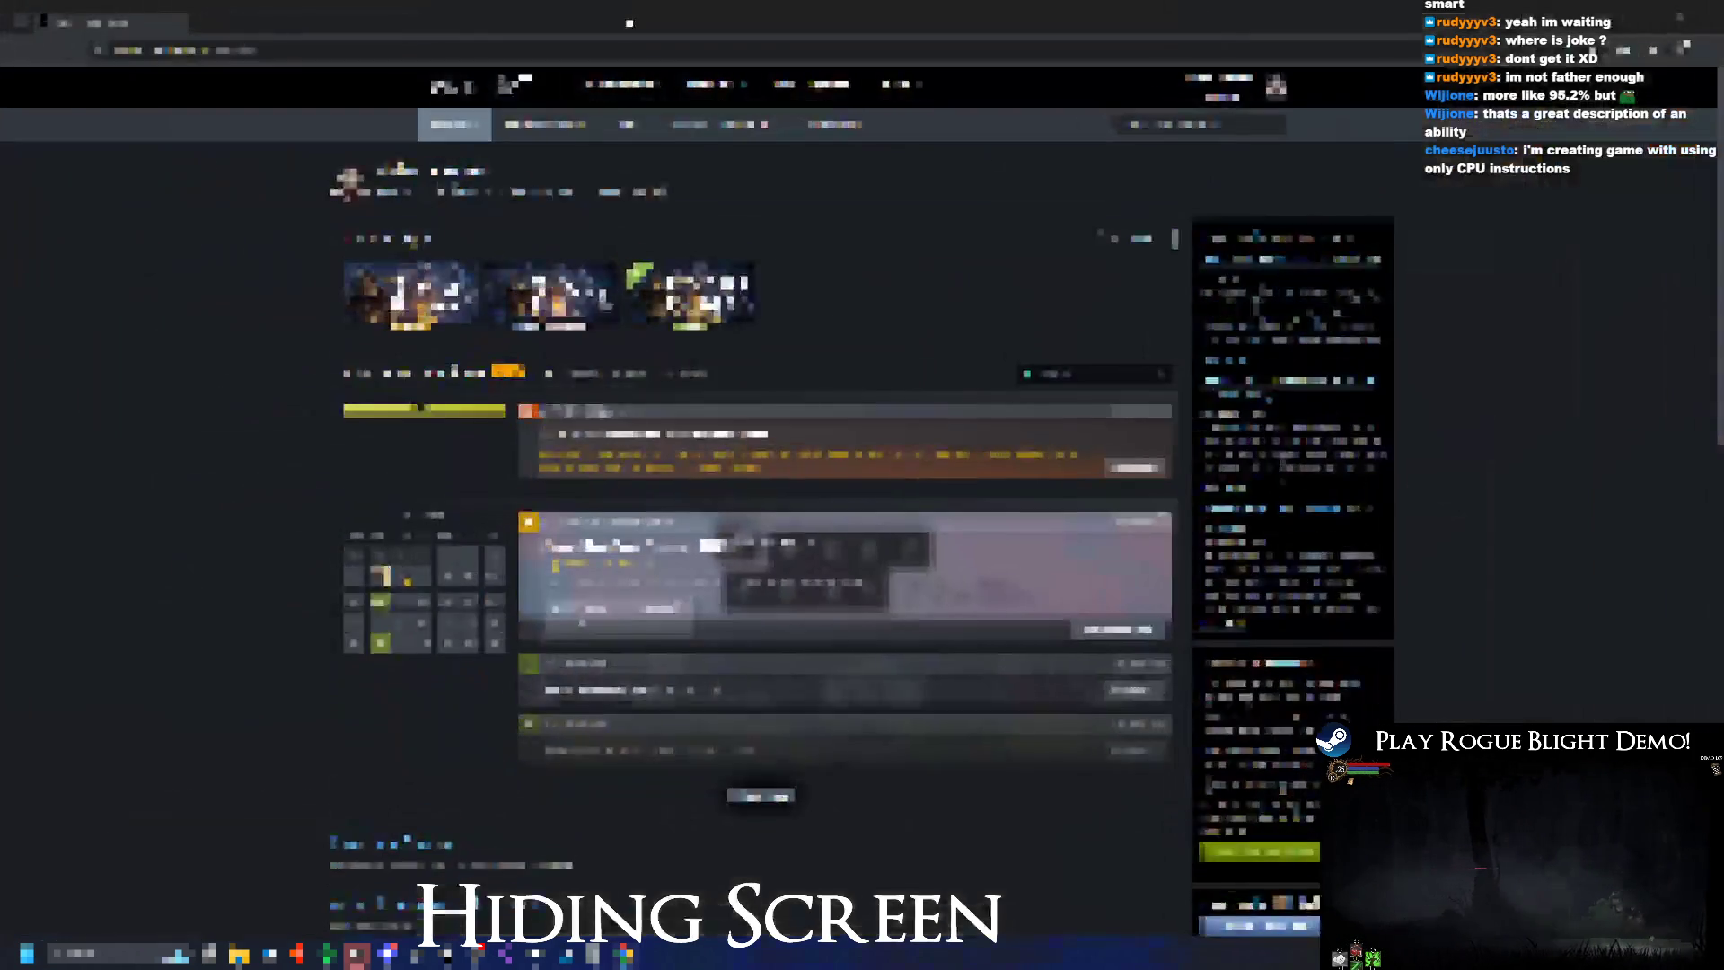
Add a new achievement row on the game's admin page, clearing the first field and entering 'abc'
{"action": "scroll", "coordinate": [757, 404], "scroll_direction": "down", "scroll_amount": 10}
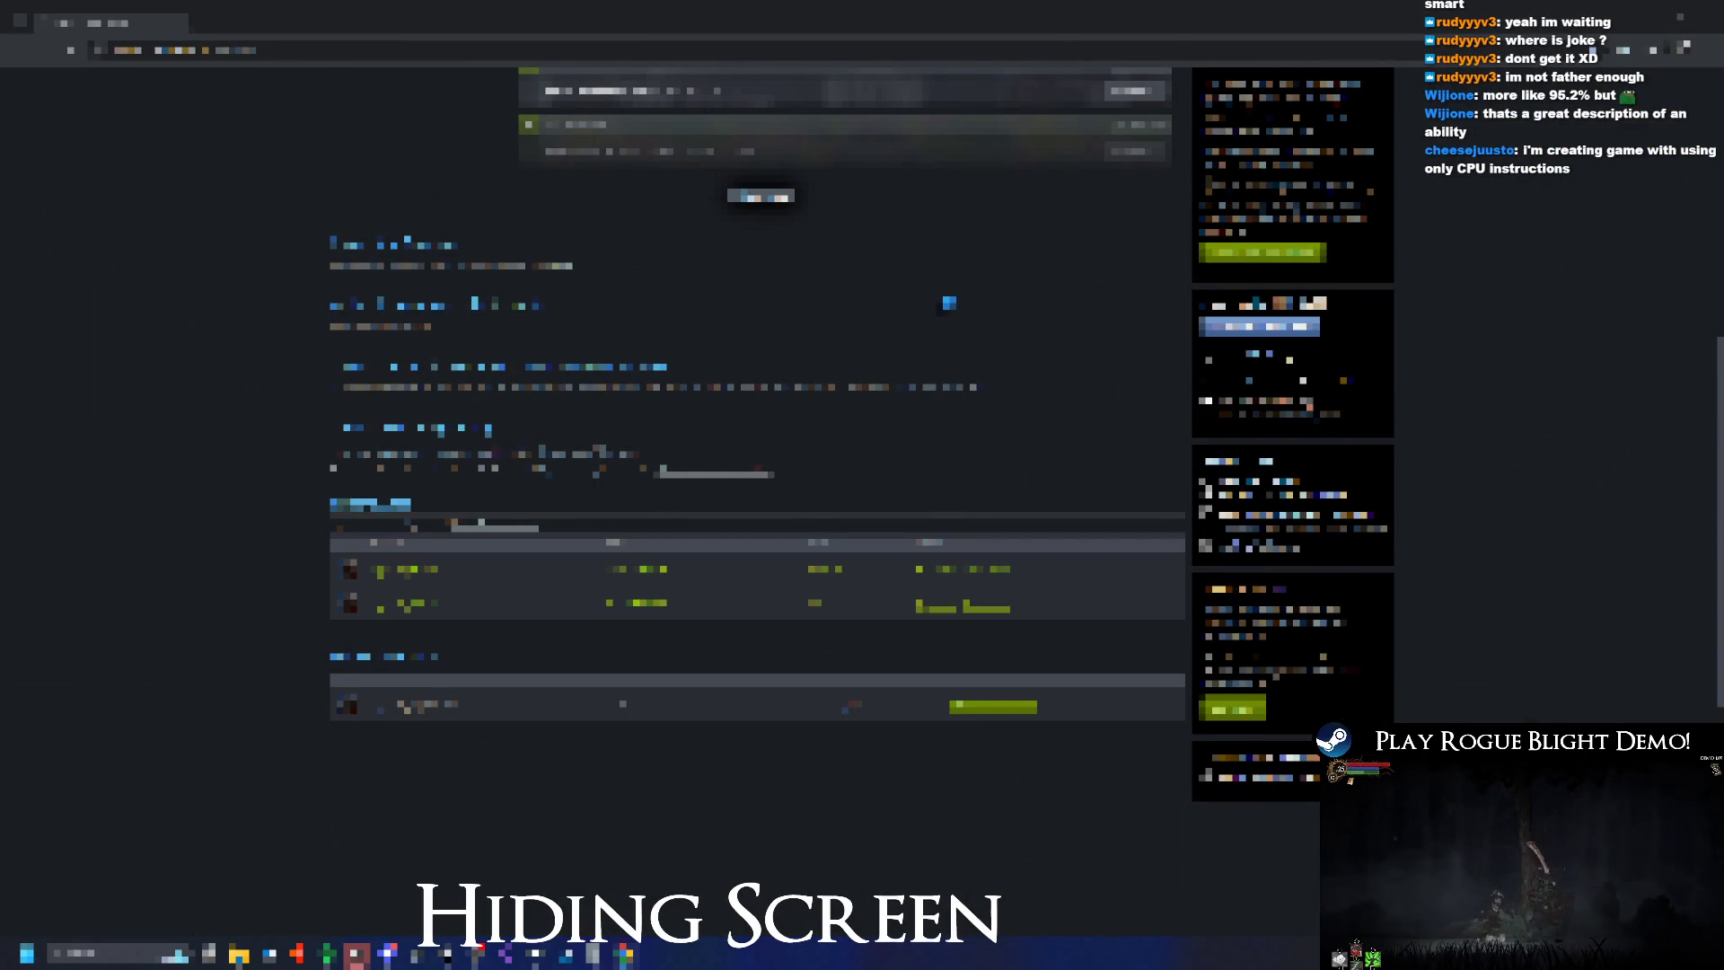
{"action": "left_click", "coordinate": [934, 306]}
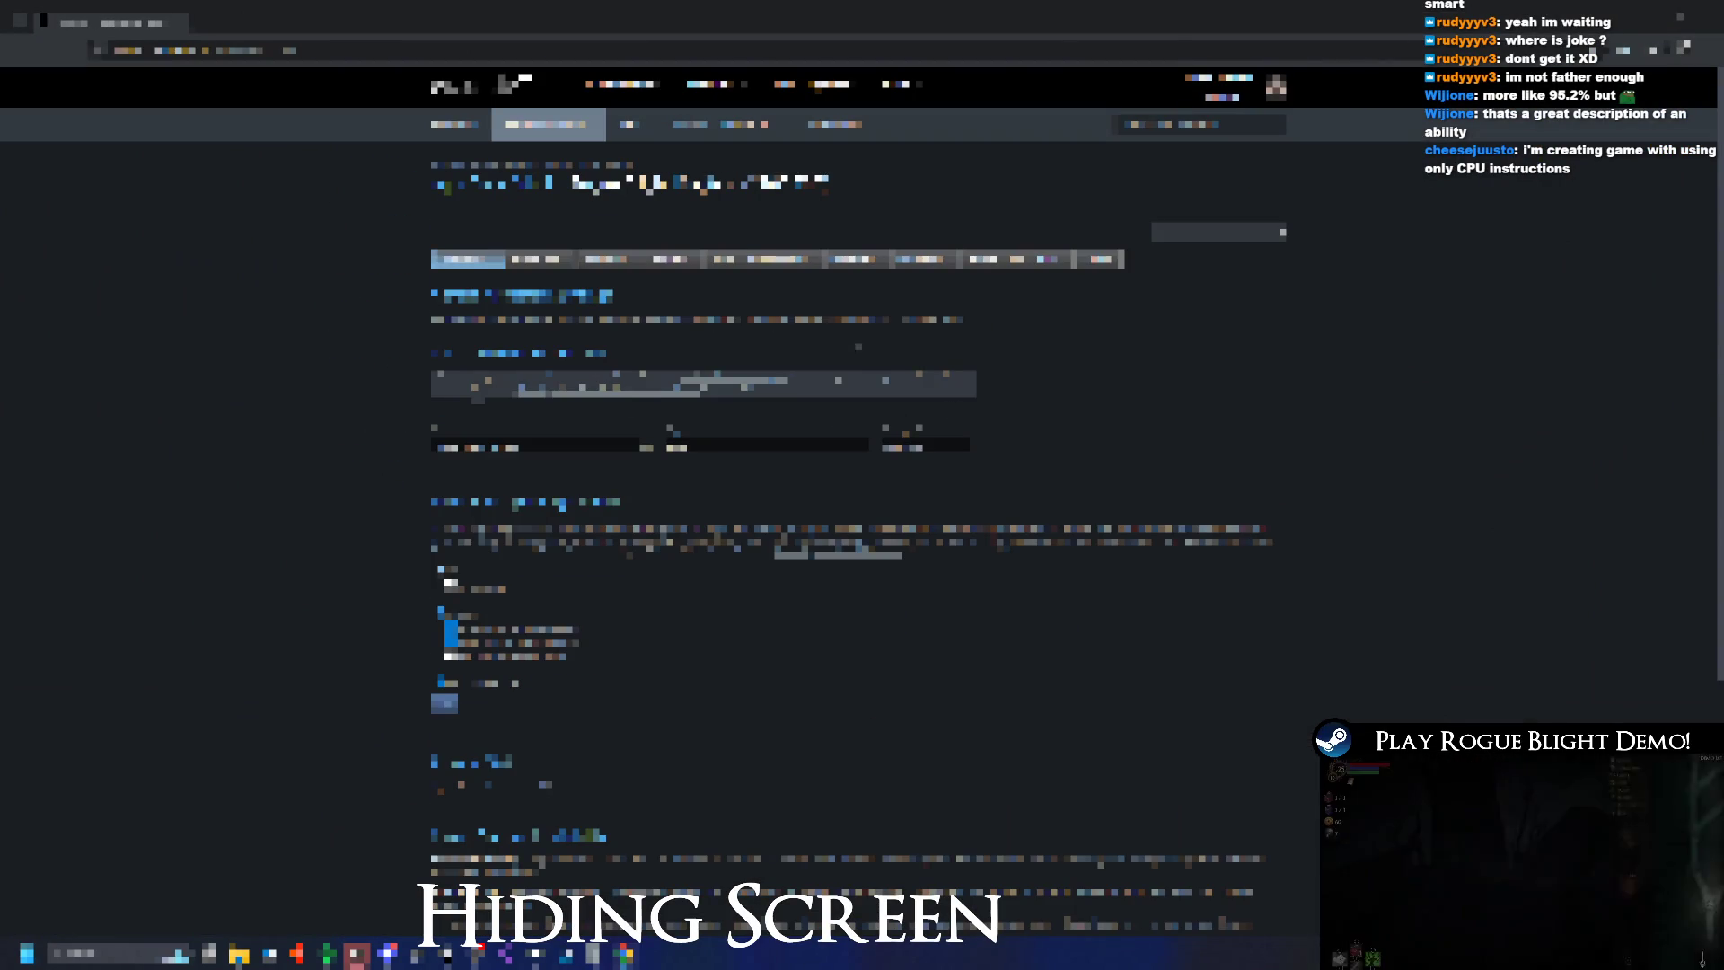
{"action": "mouse_move", "coordinate": [750, 263]}
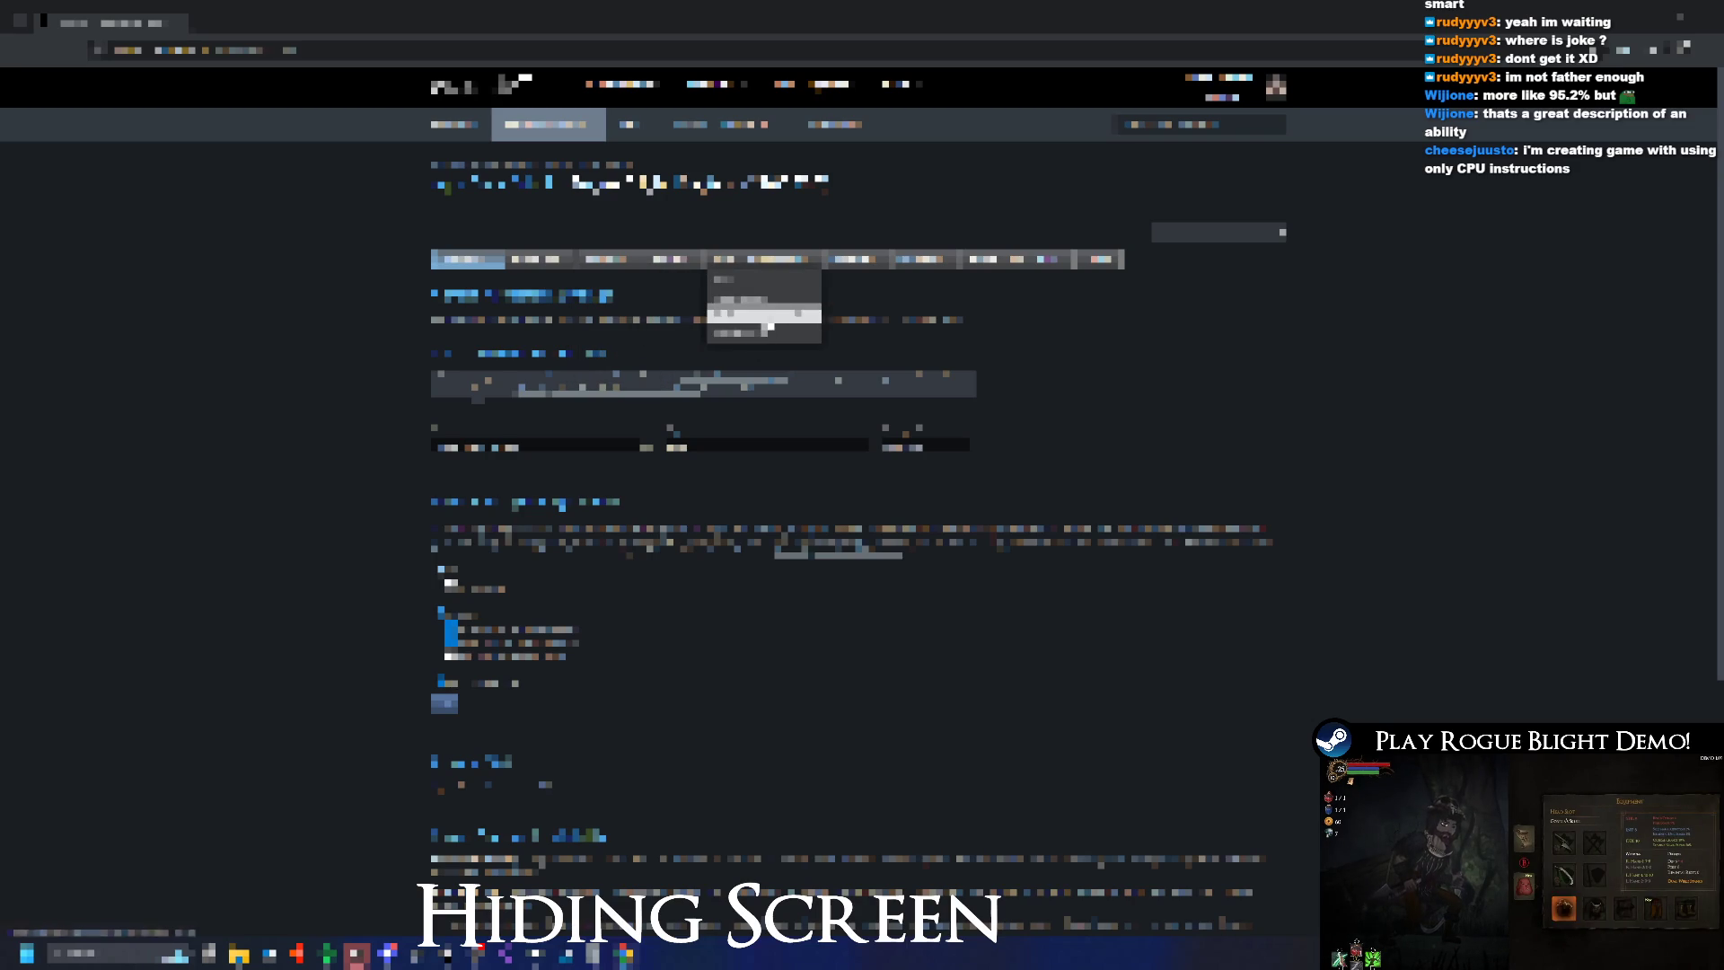
{"action": "scroll", "coordinate": [960, 377], "scroll_direction": "down", "scroll_amount": 15}
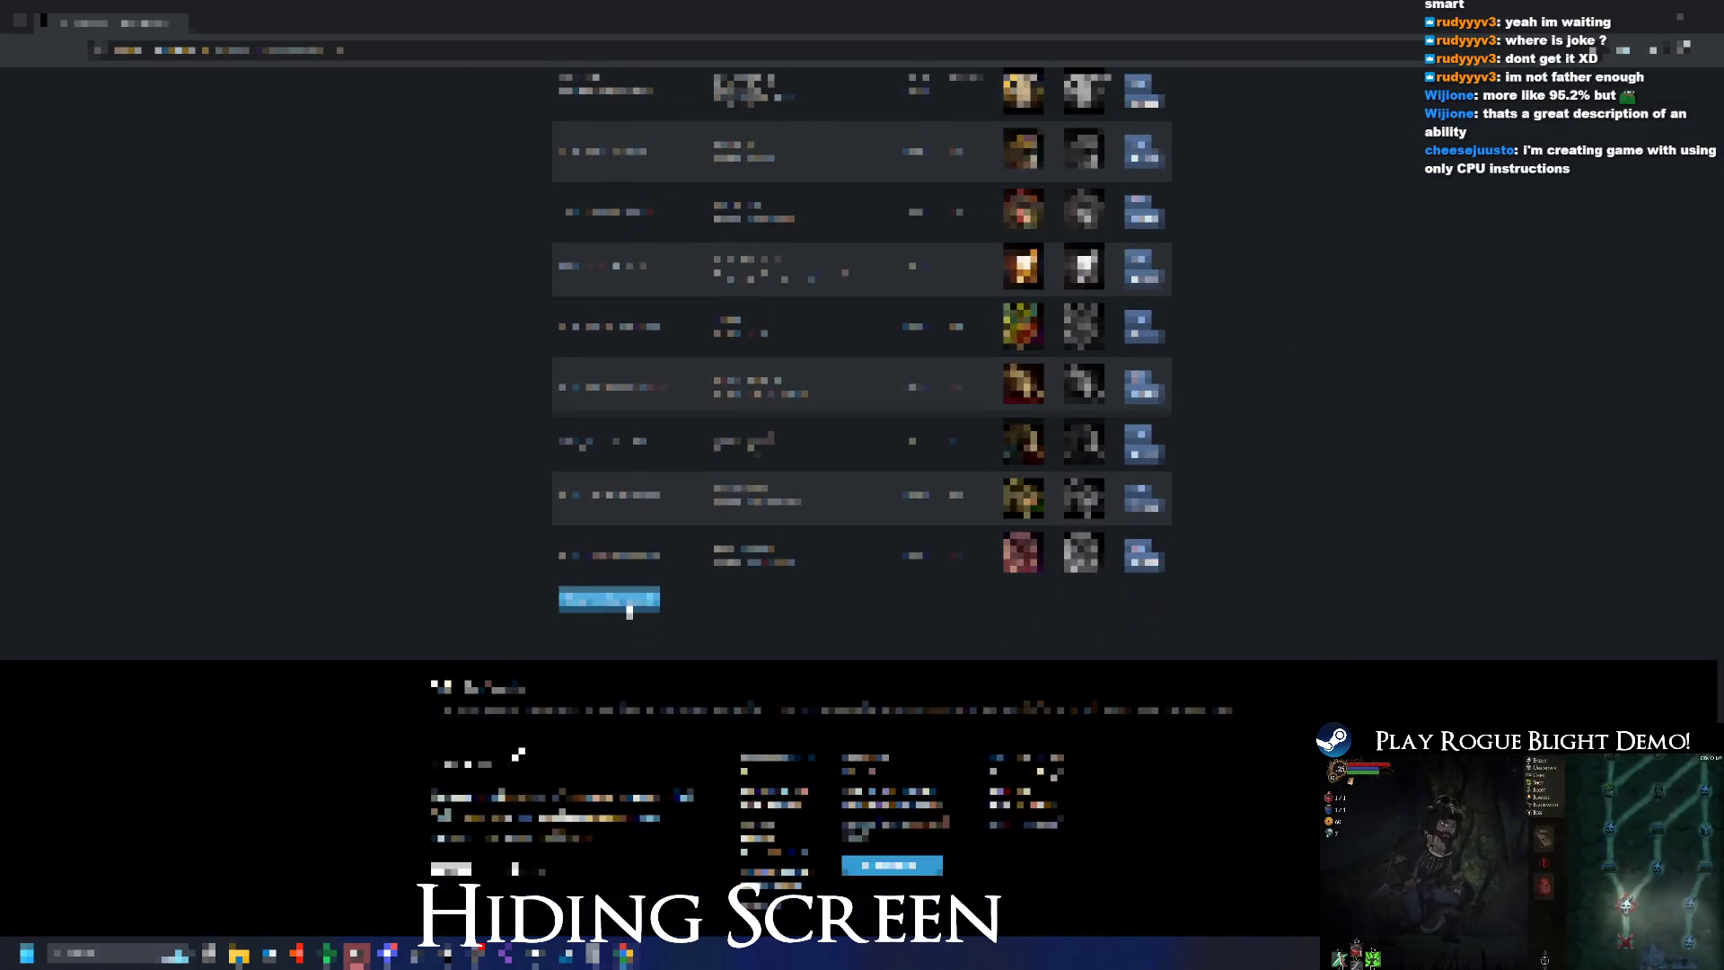
{"action": "left_click", "coordinate": [609, 598]}
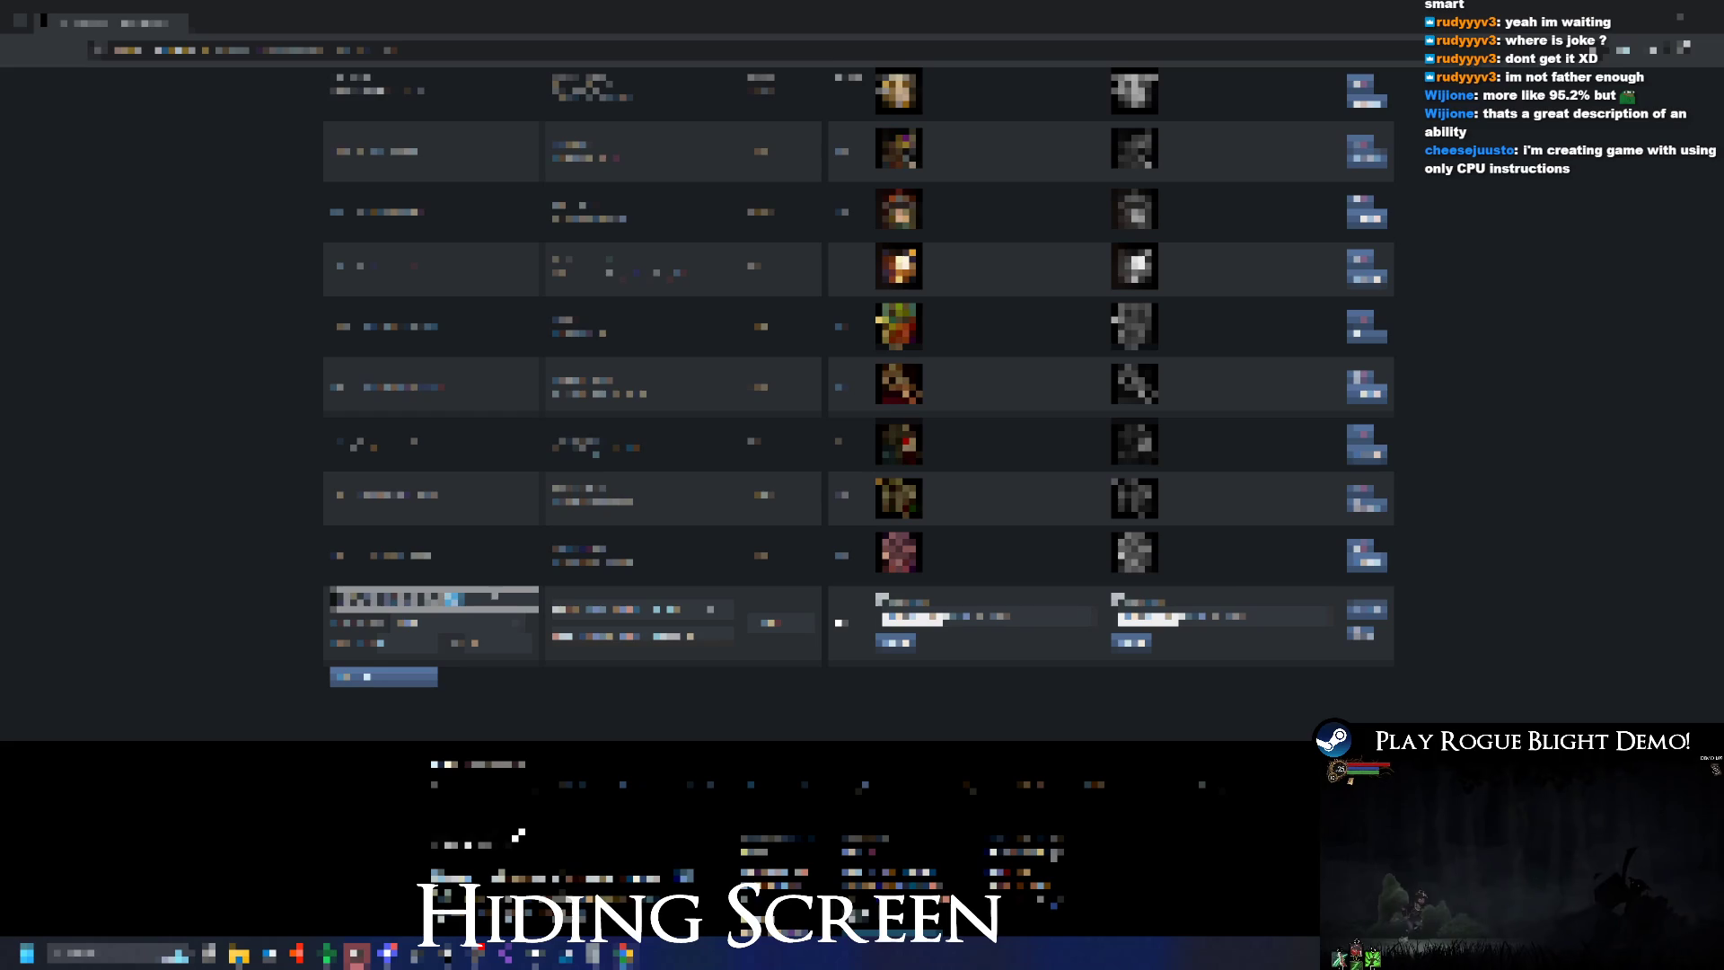
{"action": "left_click_drag", "start_coordinate": [453, 599], "coordinate": [218, 597]}
{"action": "key", "text": "BackSpace"}
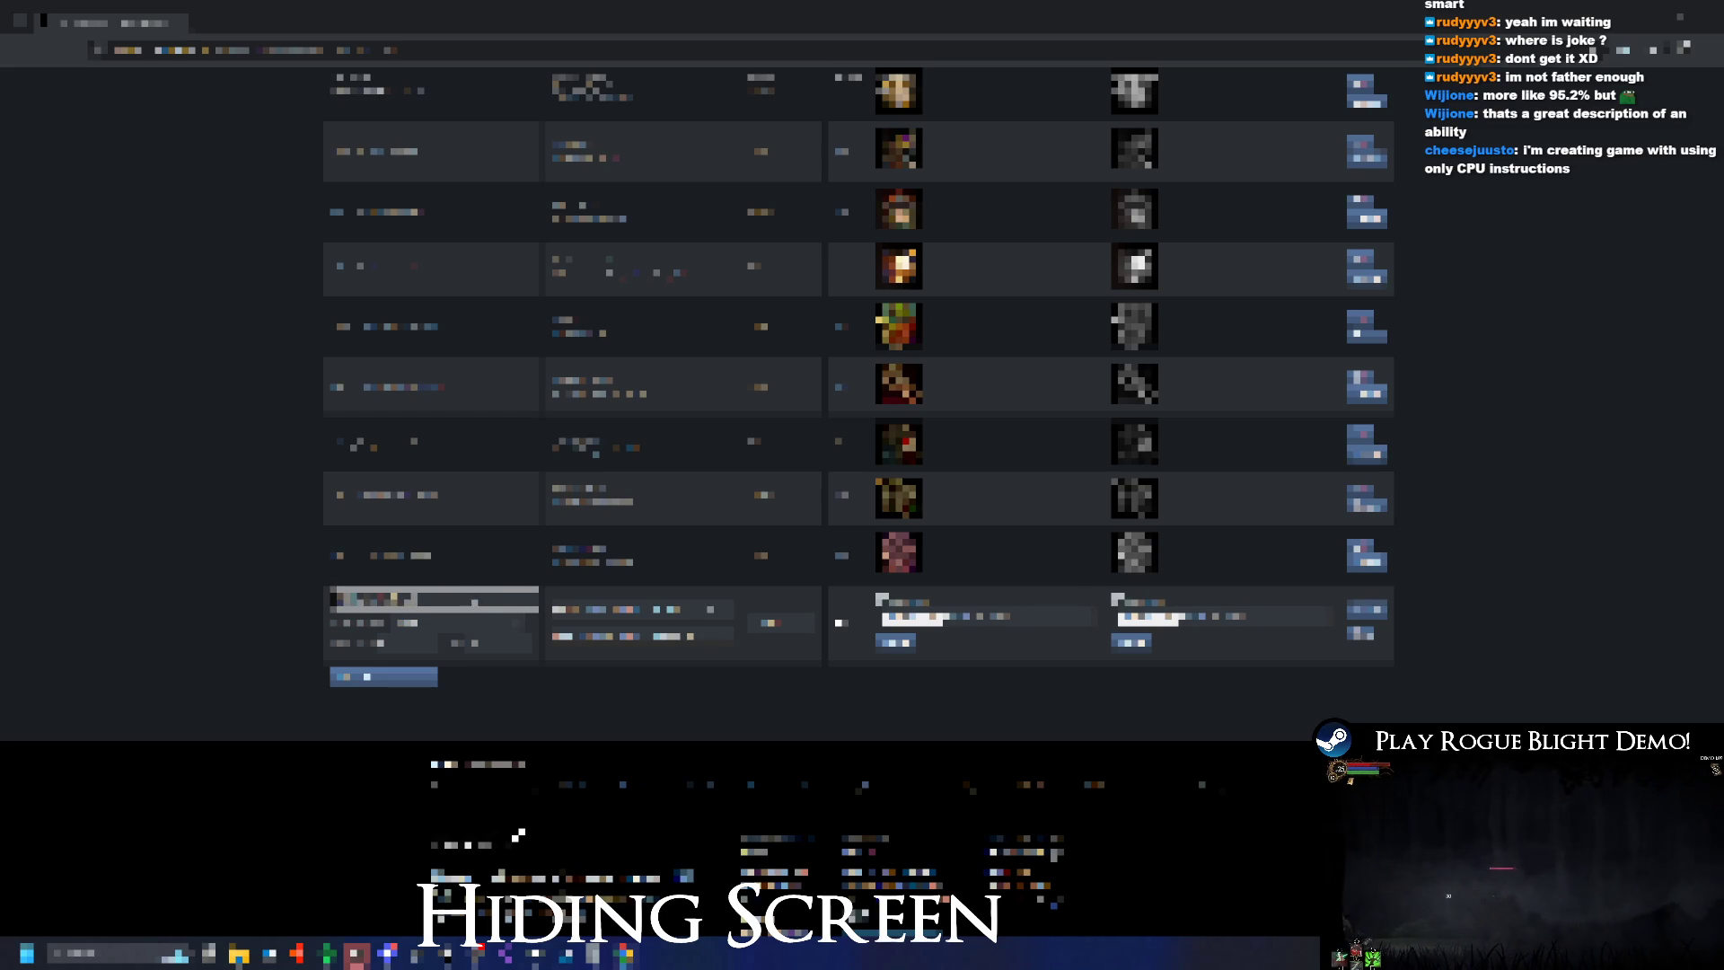
{"action": "key", "text": "Tab"}
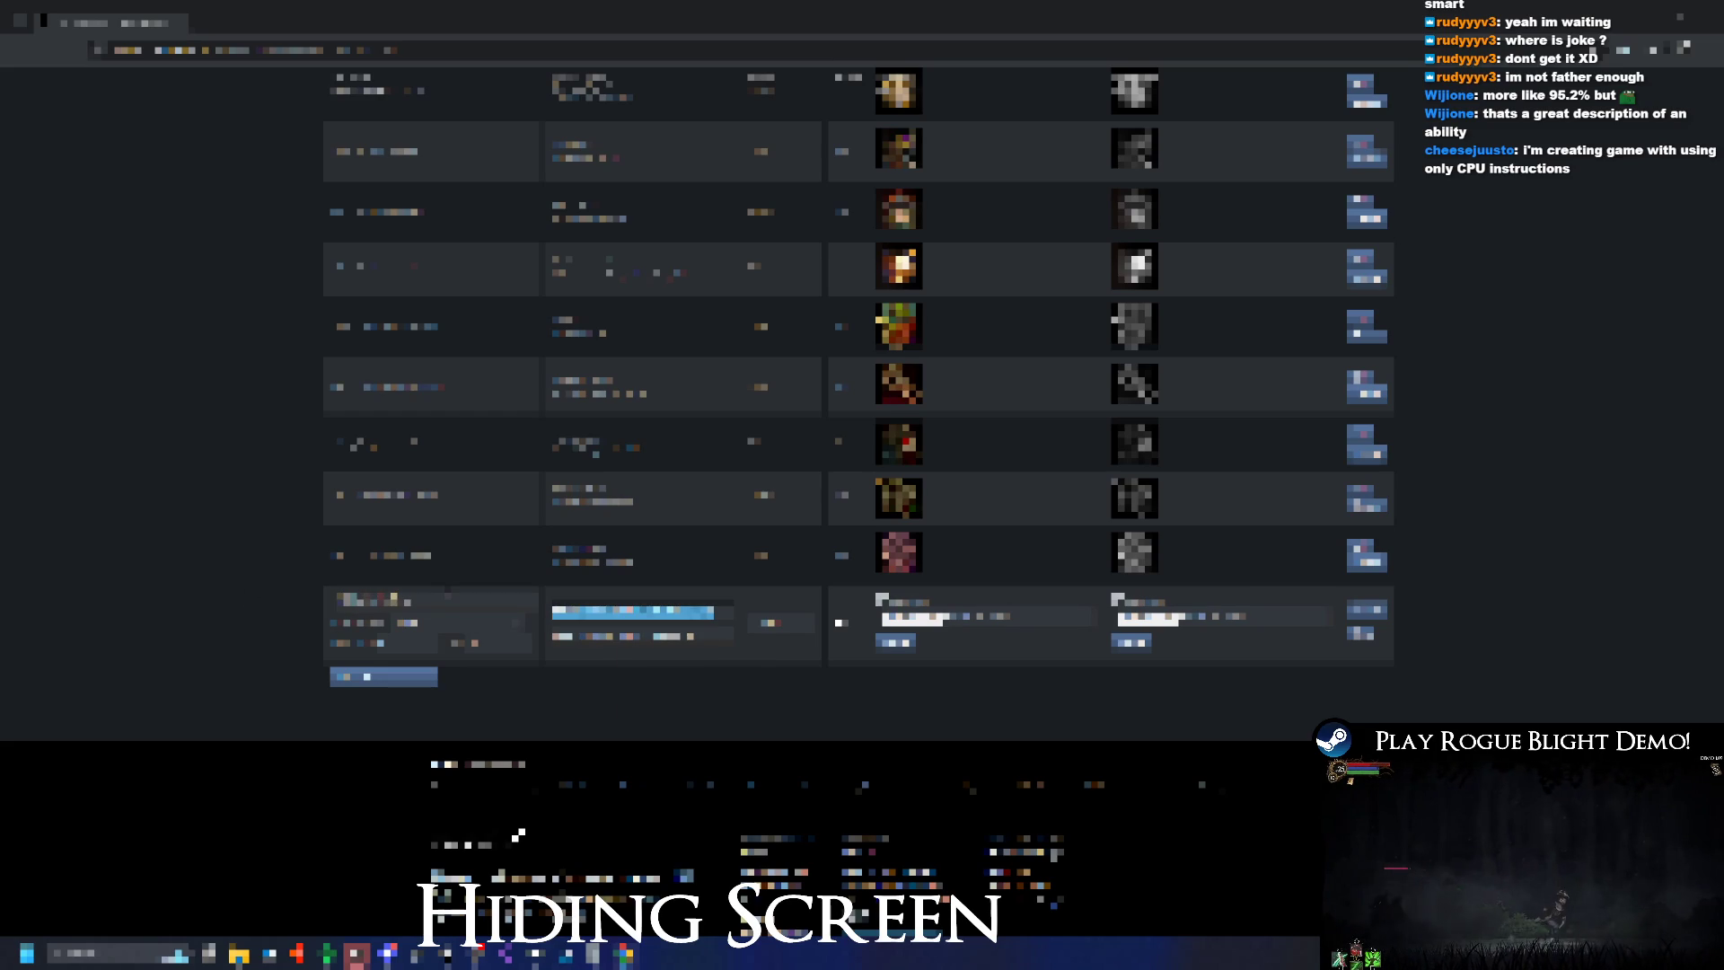
{"action": "type", "text": "ab"}
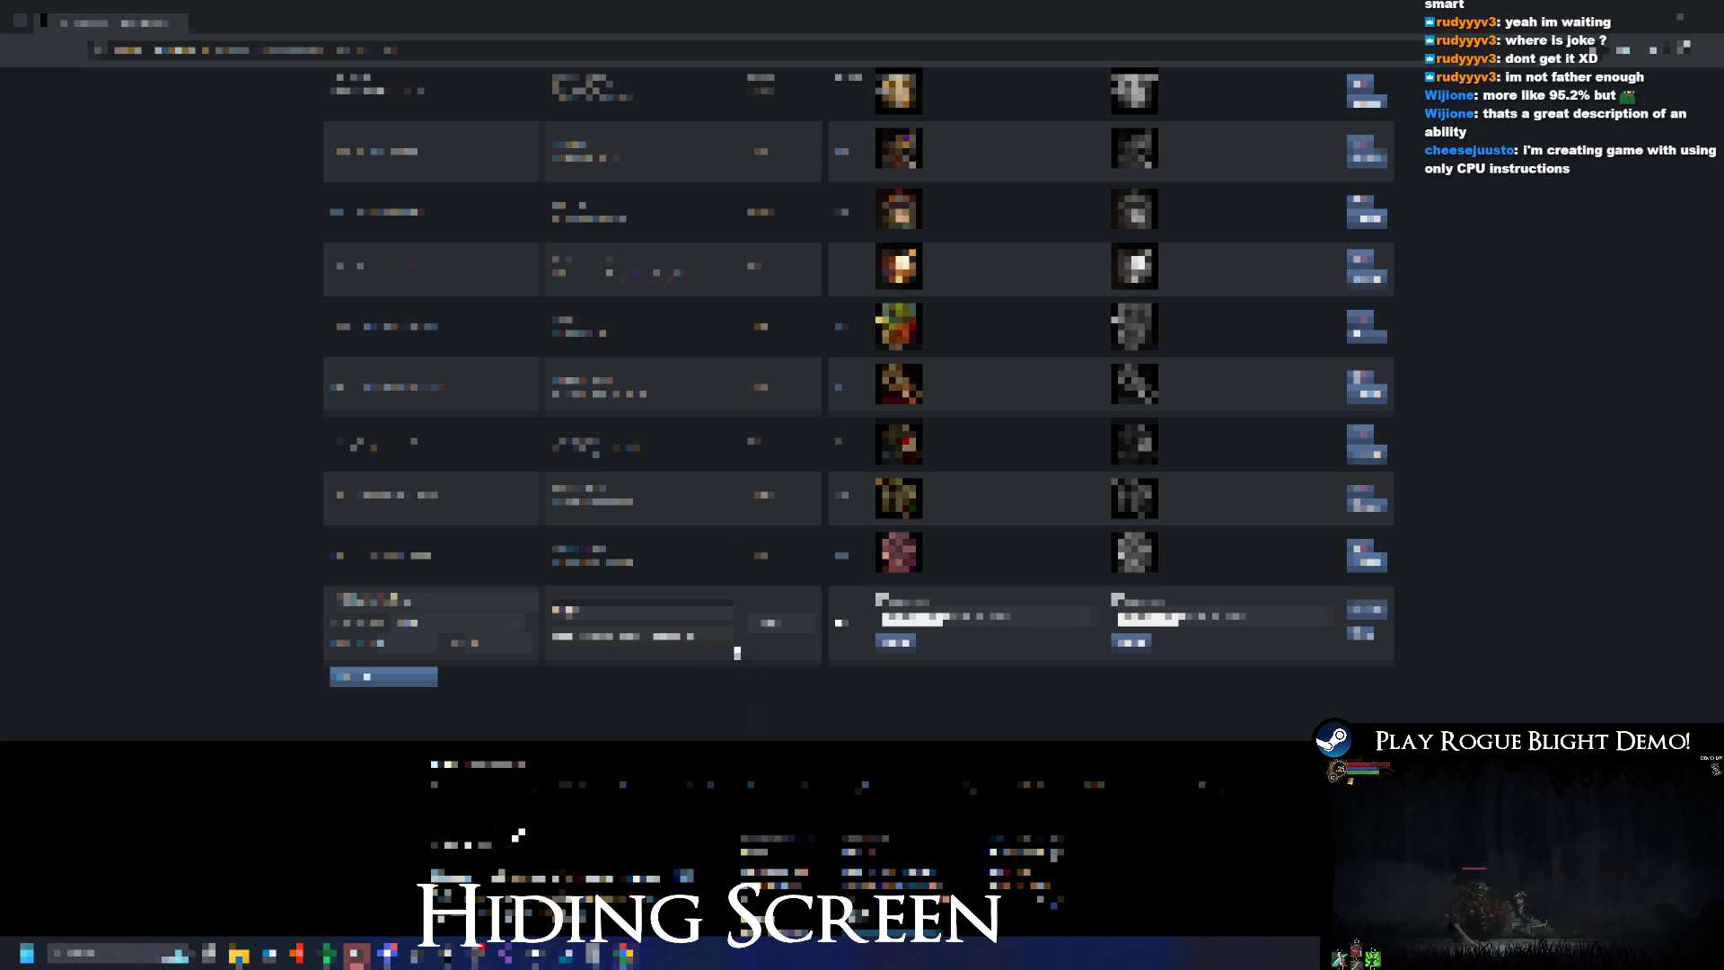
{"action": "type", "text": "c"}
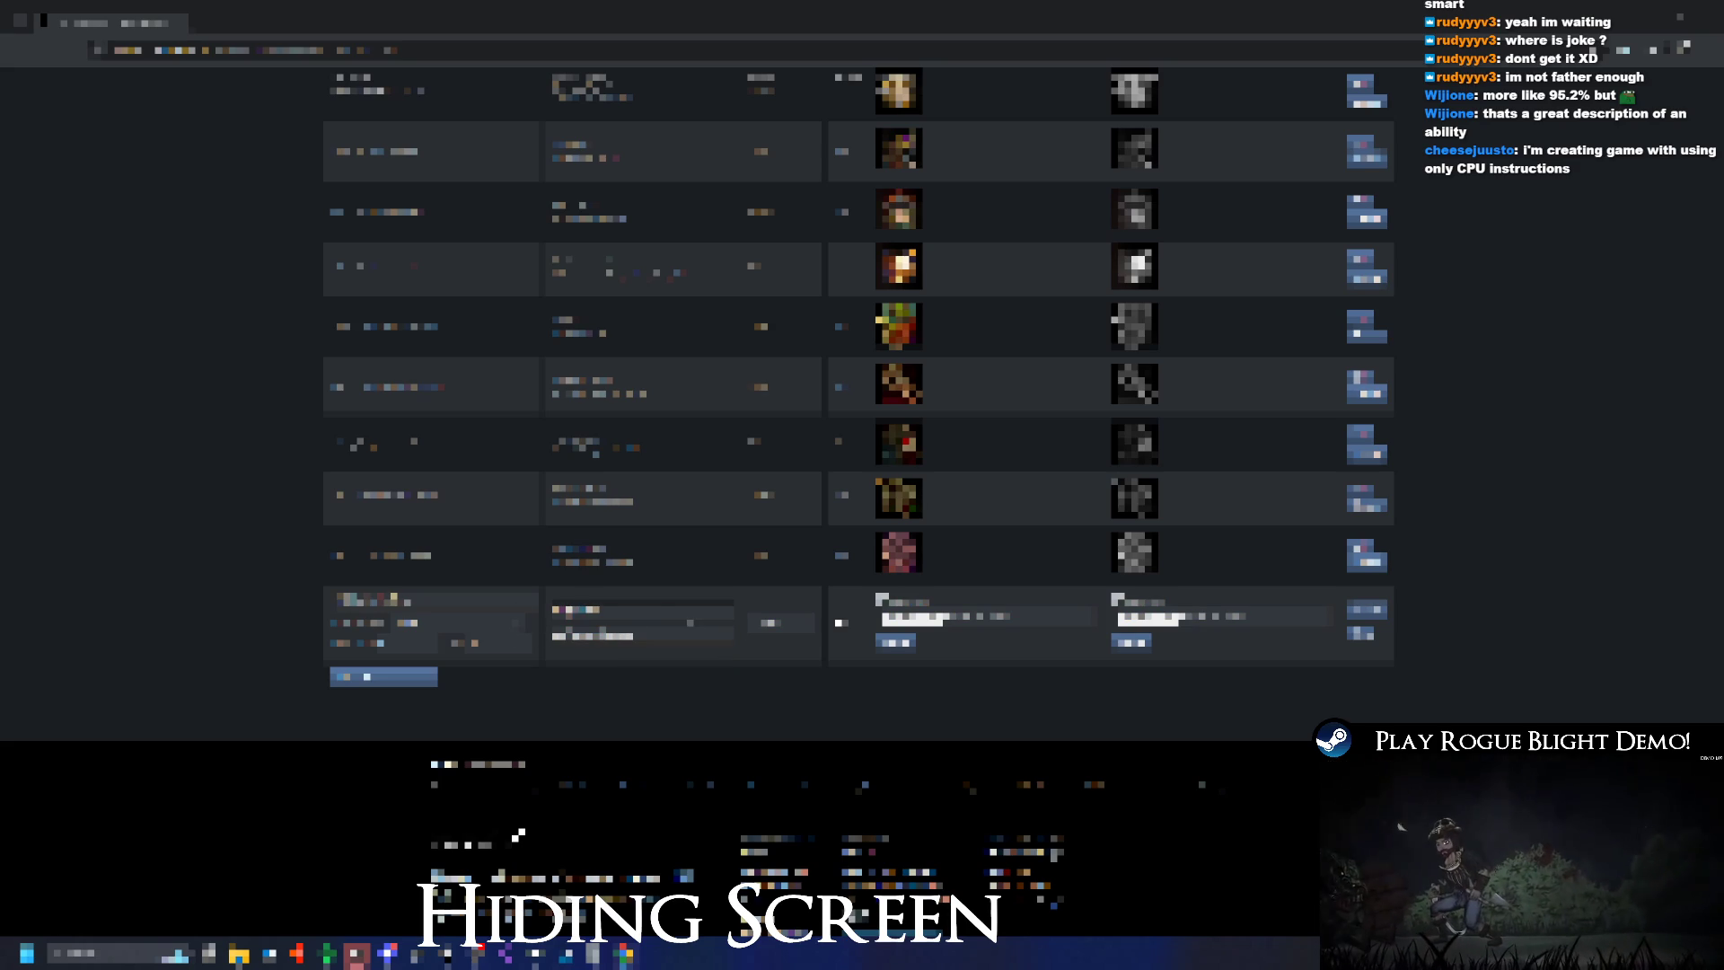
Save the new achievement row, then reopen it and start the icon image upload
{"action": "left_click", "coordinate": [434, 599]}
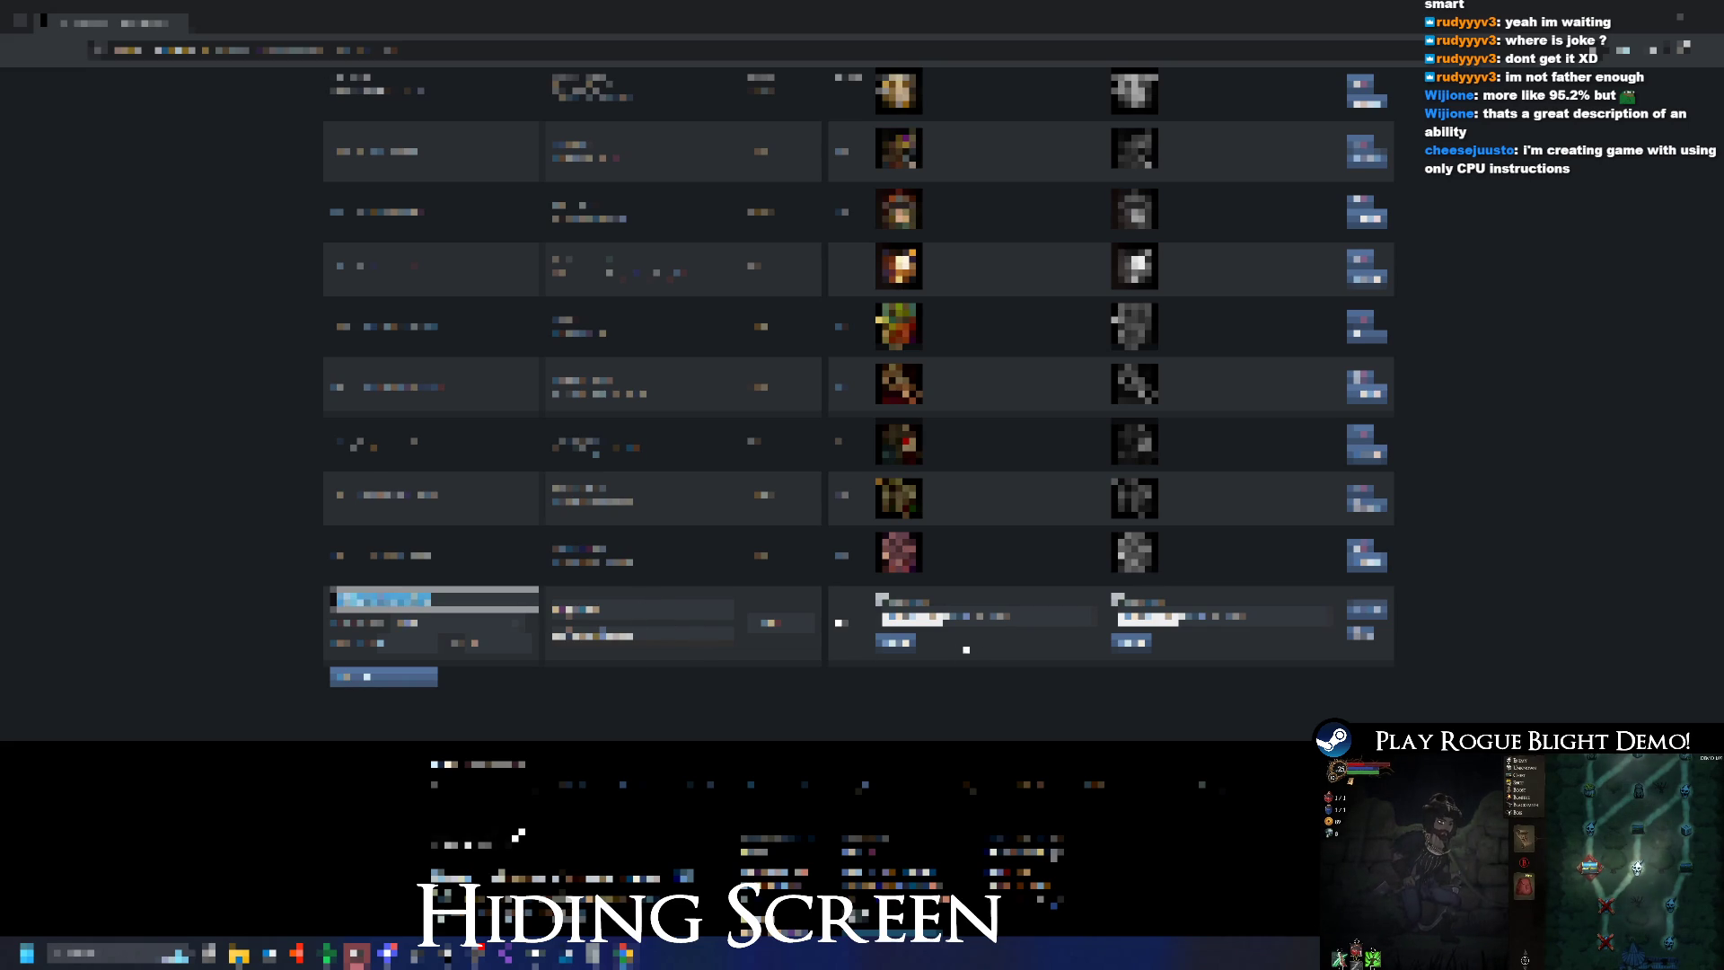
{"action": "left_click", "coordinate": [1363, 632]}
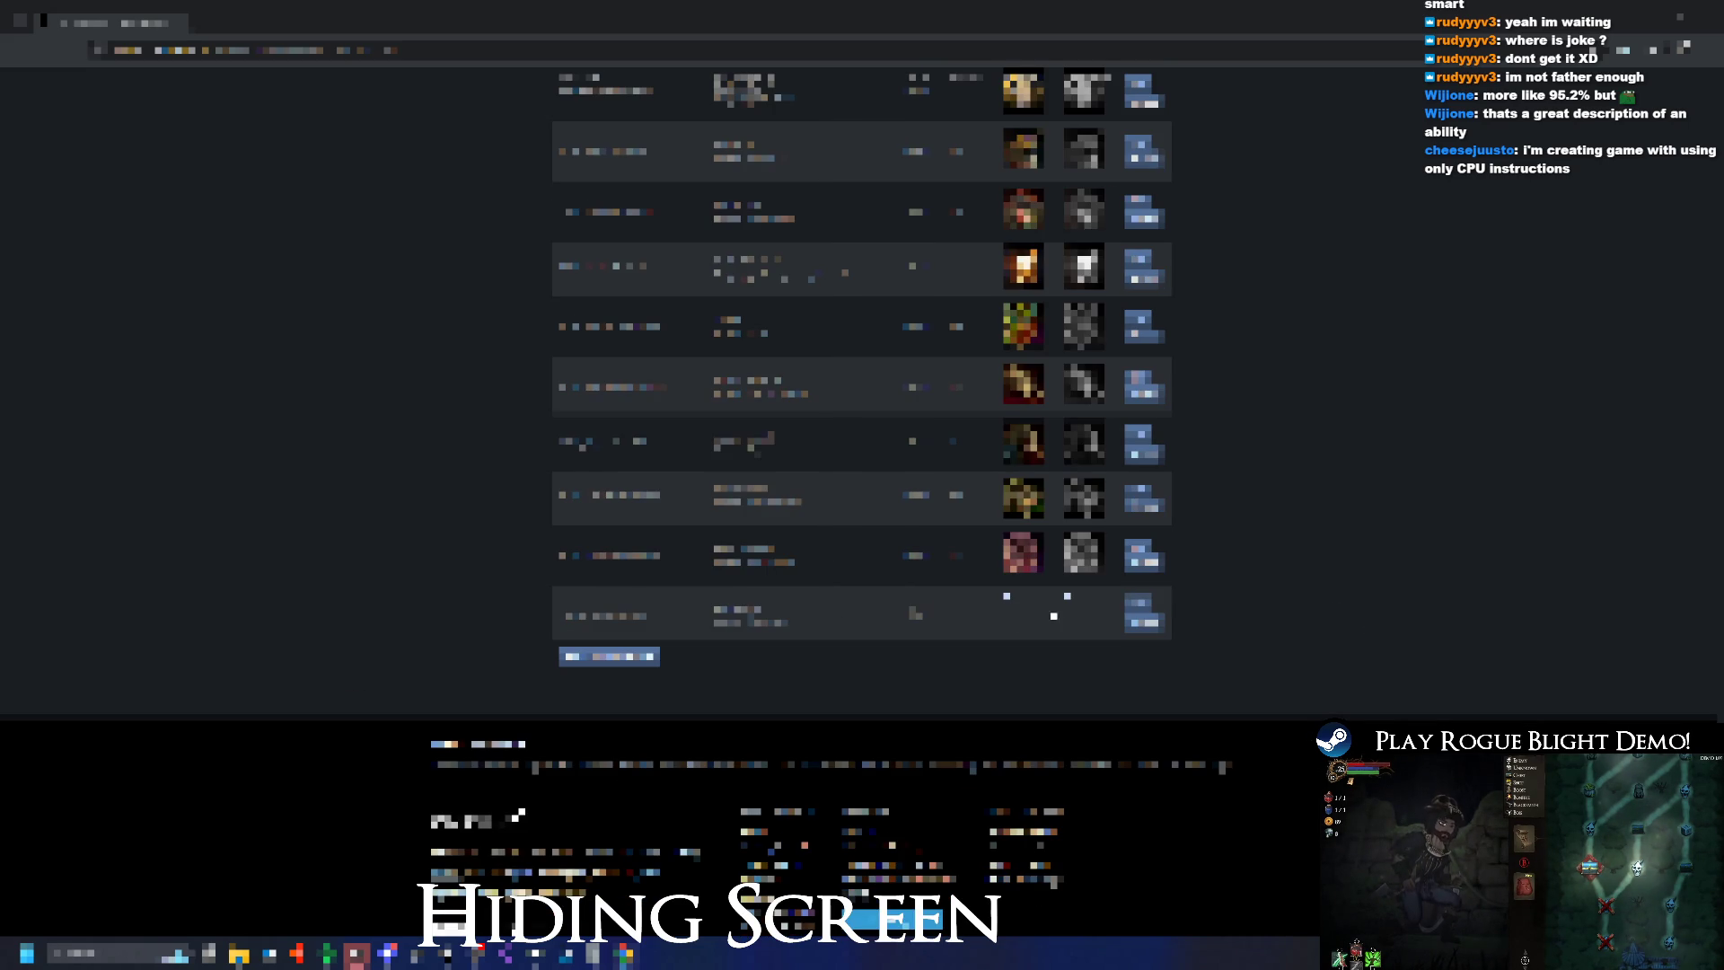
{"action": "left_click", "coordinate": [1147, 613]}
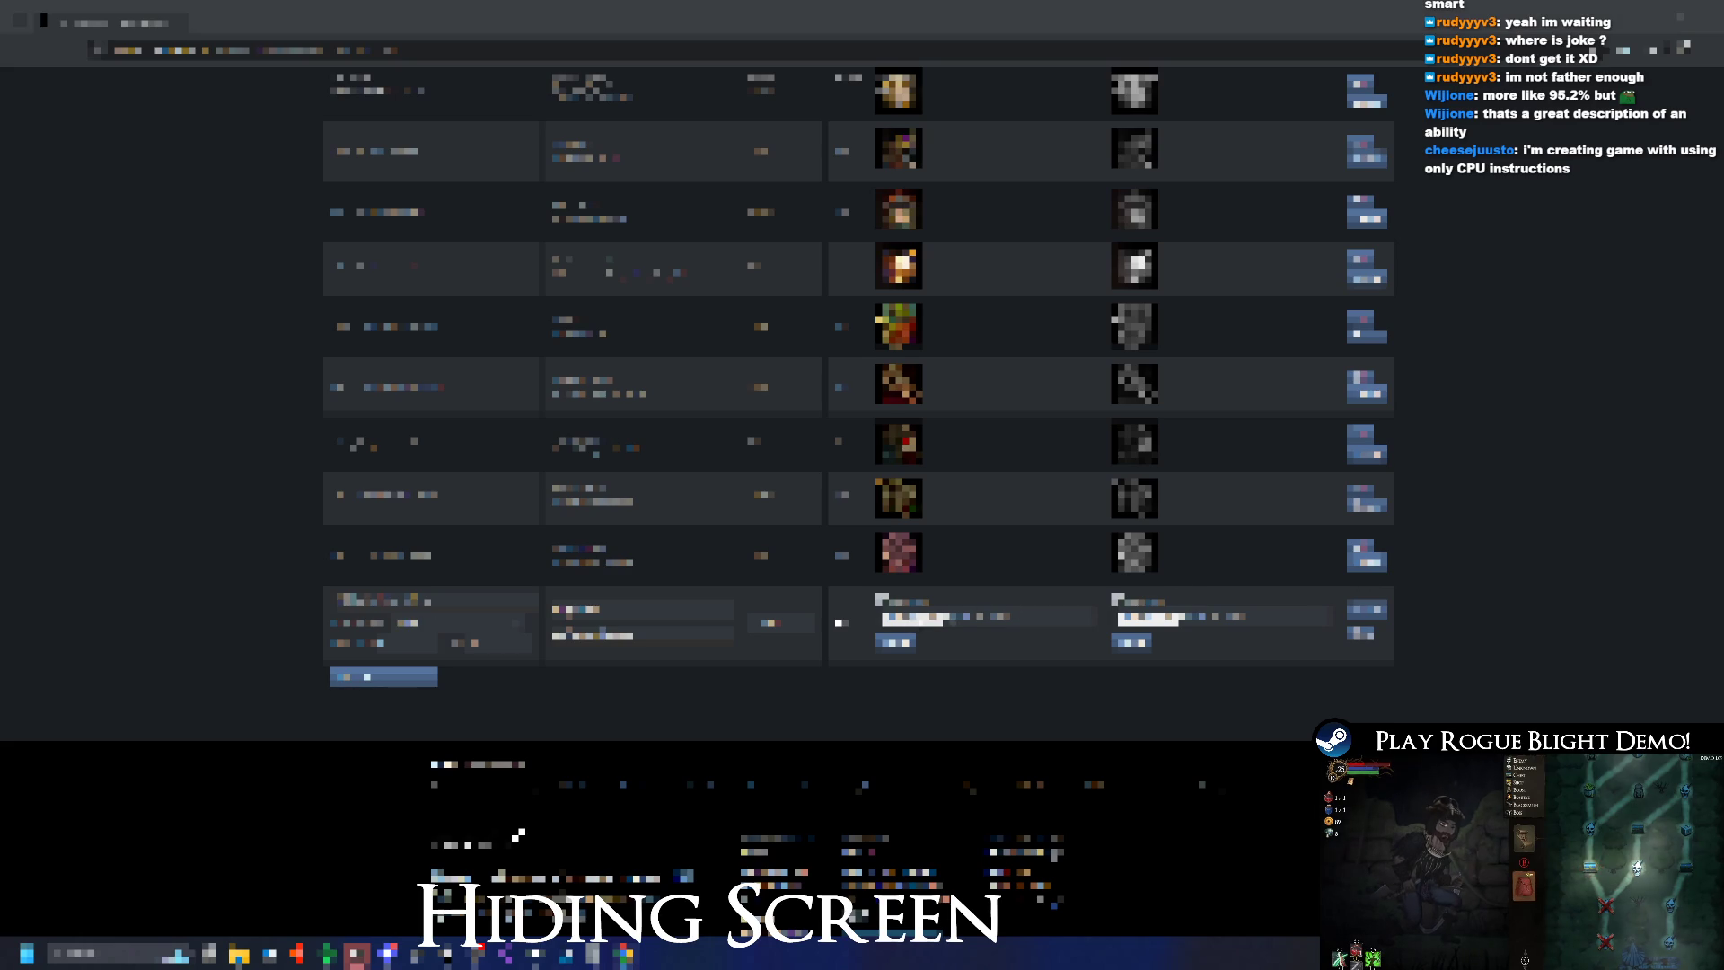
{"action": "left_click", "coordinate": [1131, 642]}
{"action": "key", "text": "alt+Tab"}
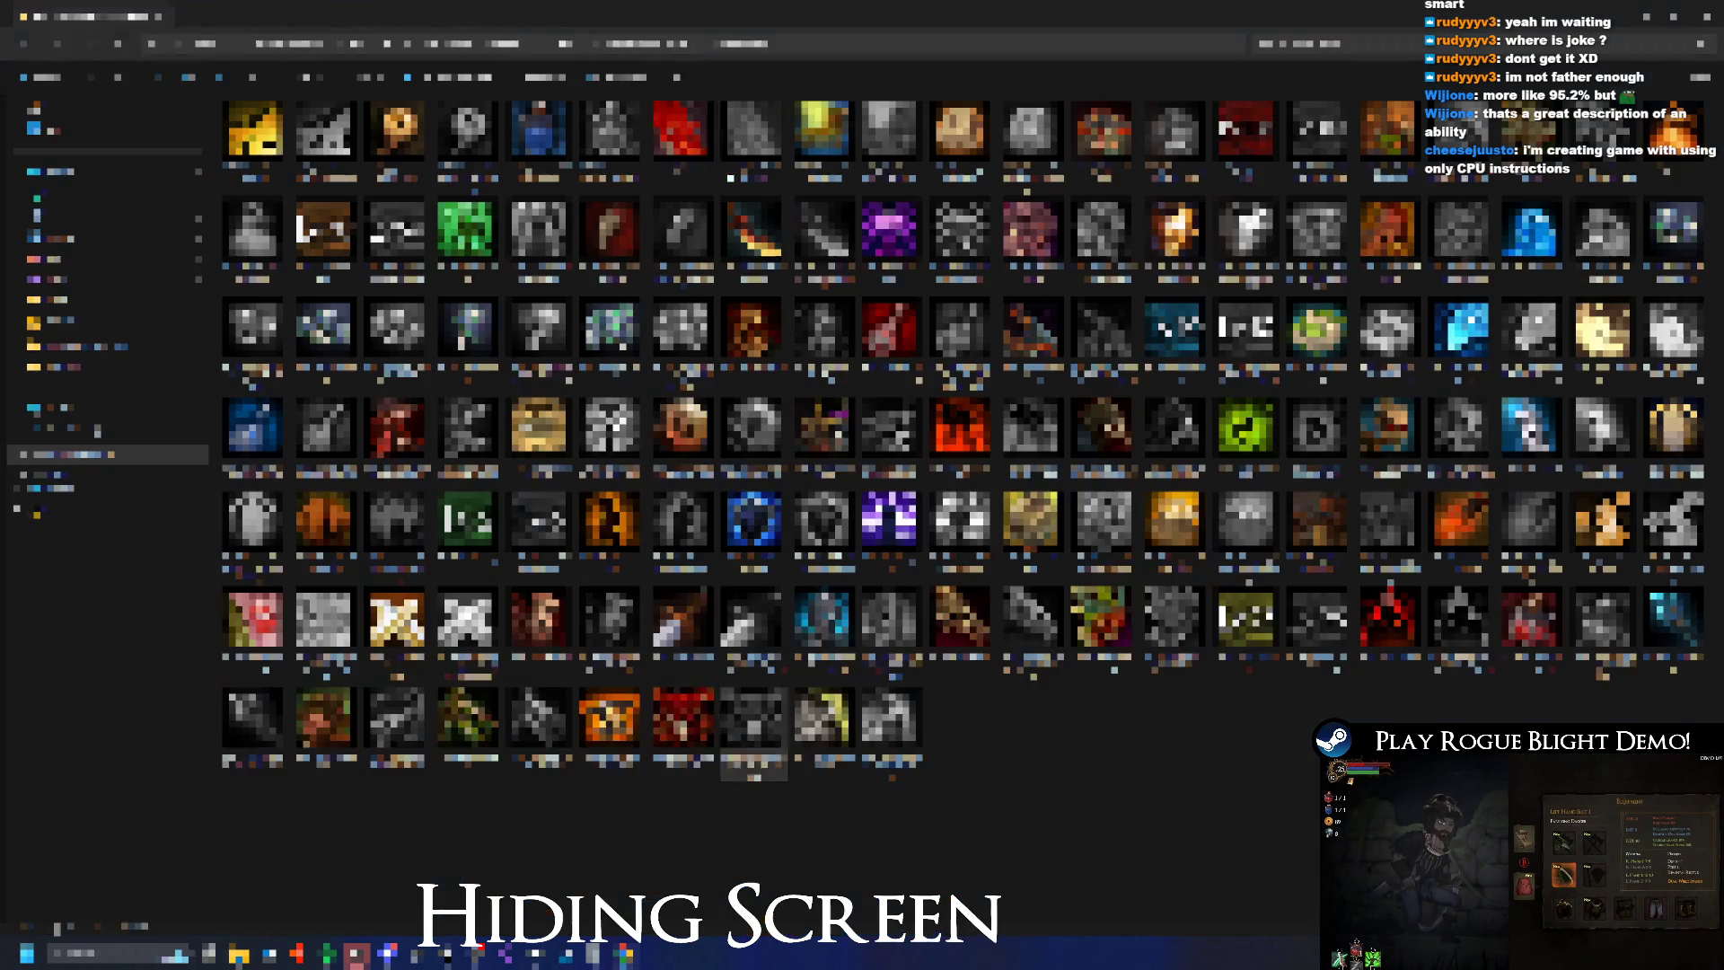
Point the upload dialog at the icons folder and upload the red unlocked and grey locked icons
{"action": "key", "text": "ctrl+l"}
{"action": "key", "text": "ctrl+c"}
{"action": "key", "text": "alt+Tab"}
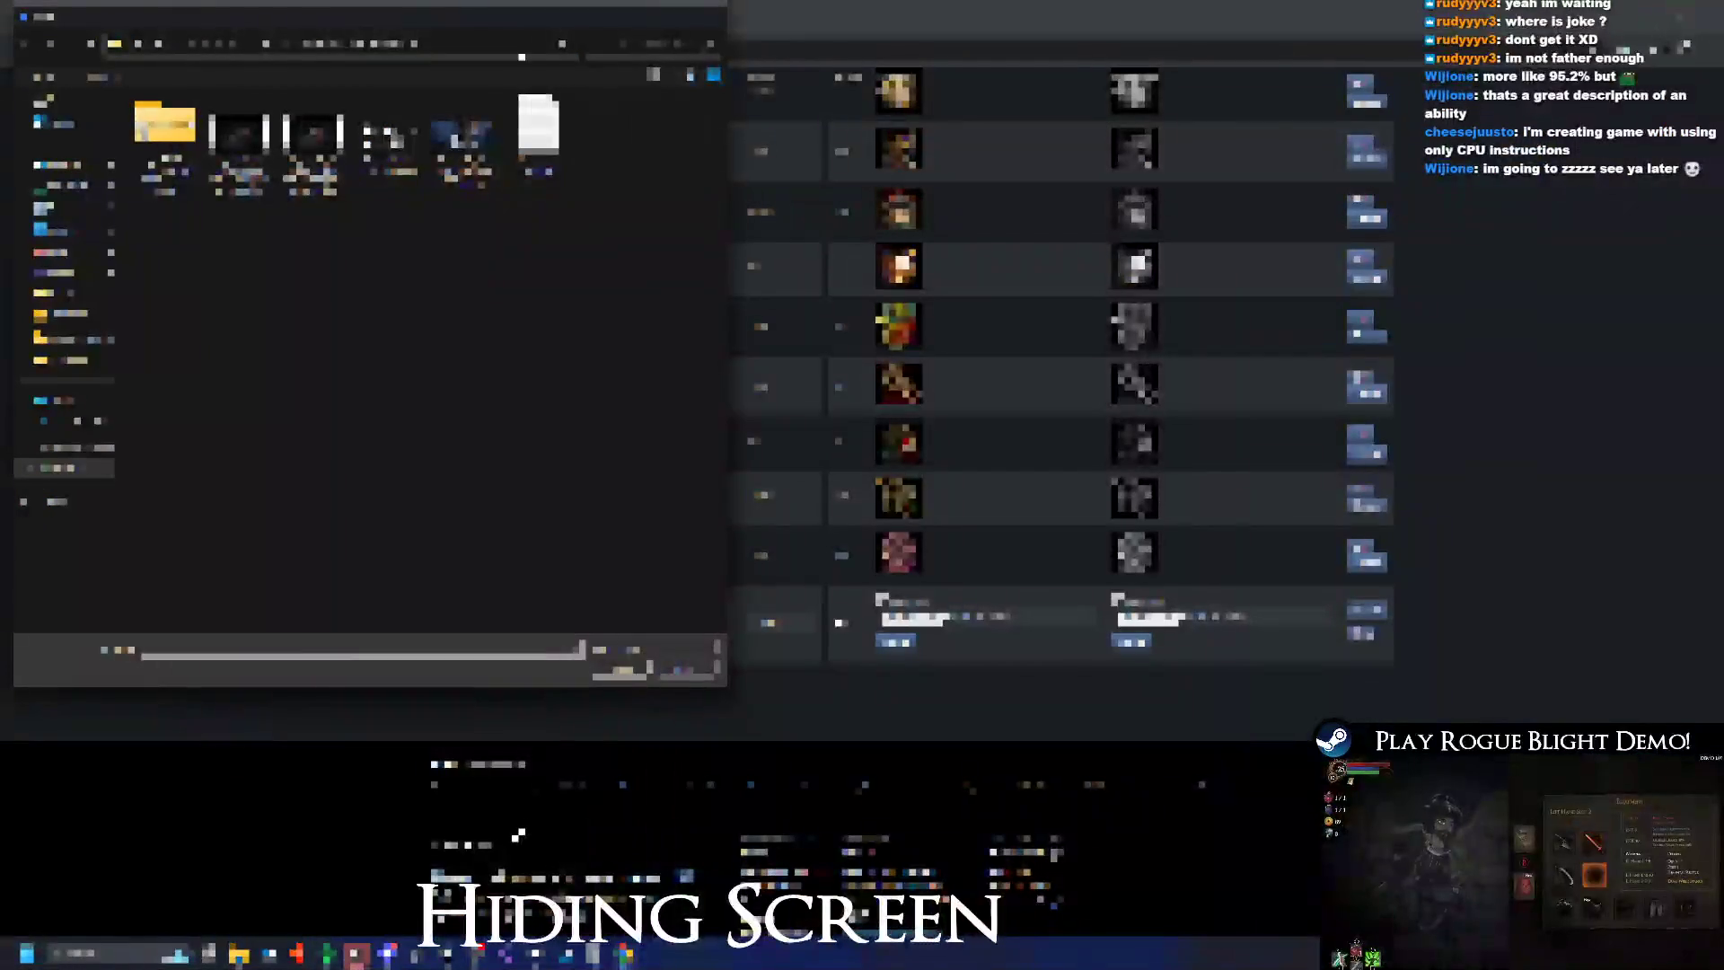
{"action": "key", "text": "ctrl+l"}
{"action": "key", "text": "ctrl+v"}
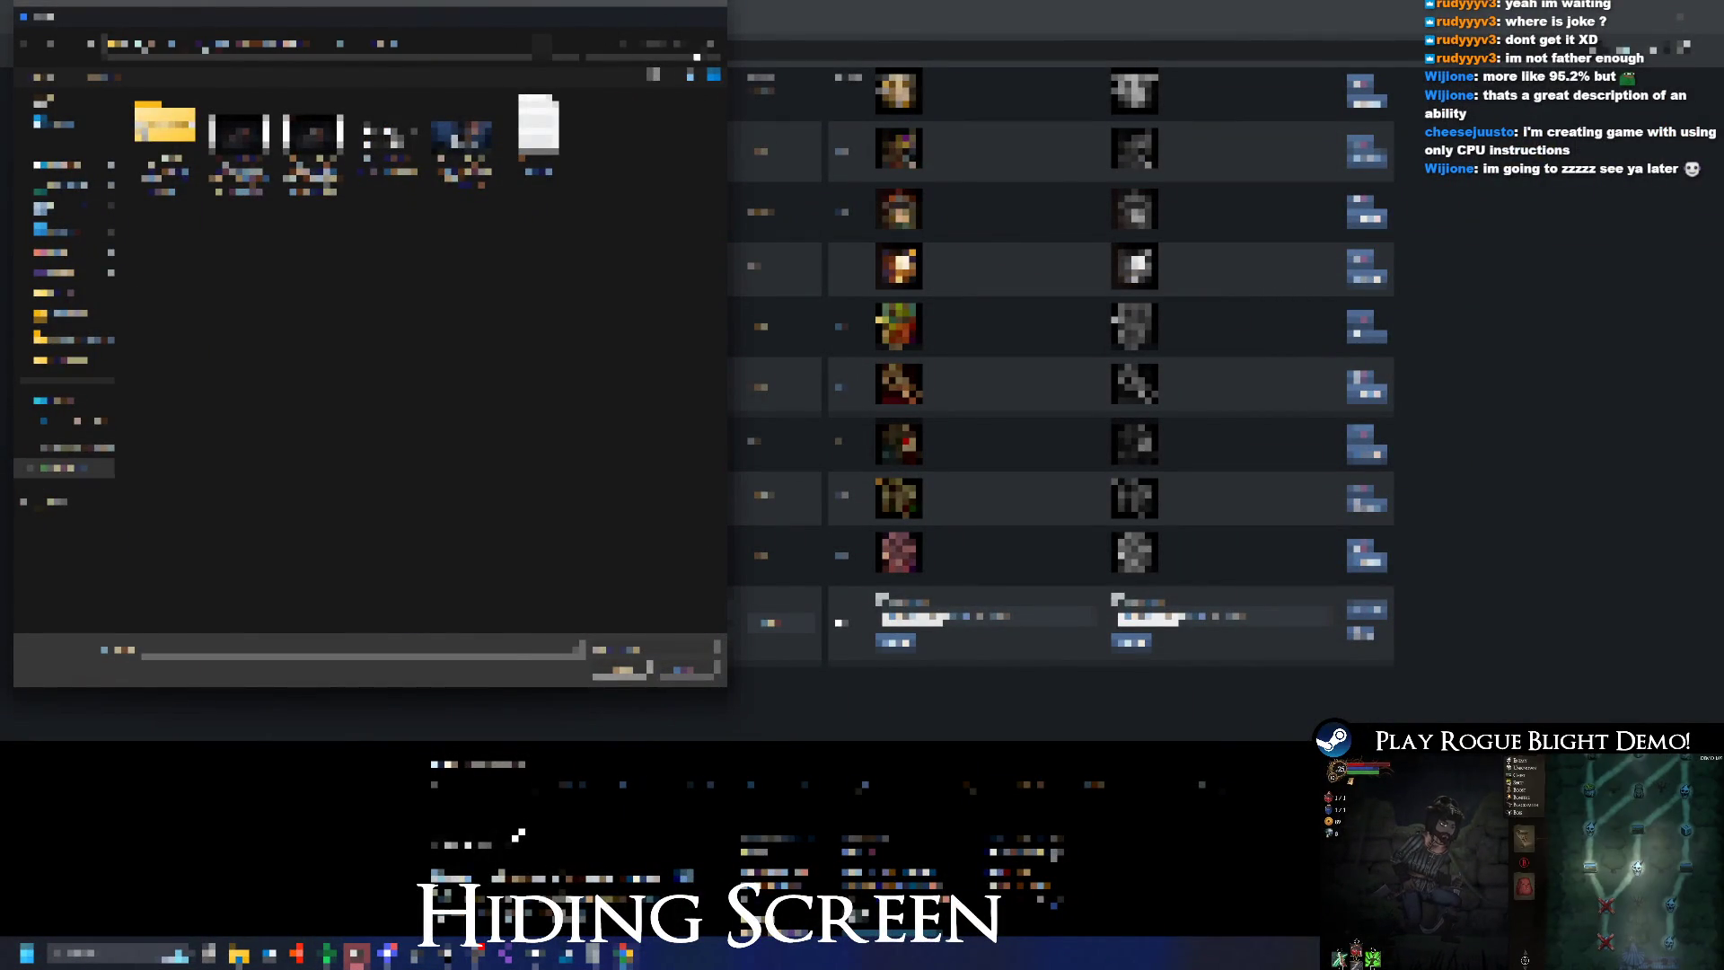
{"action": "key", "text": "Return"}
{"action": "double_click", "coordinate": [460, 543]}
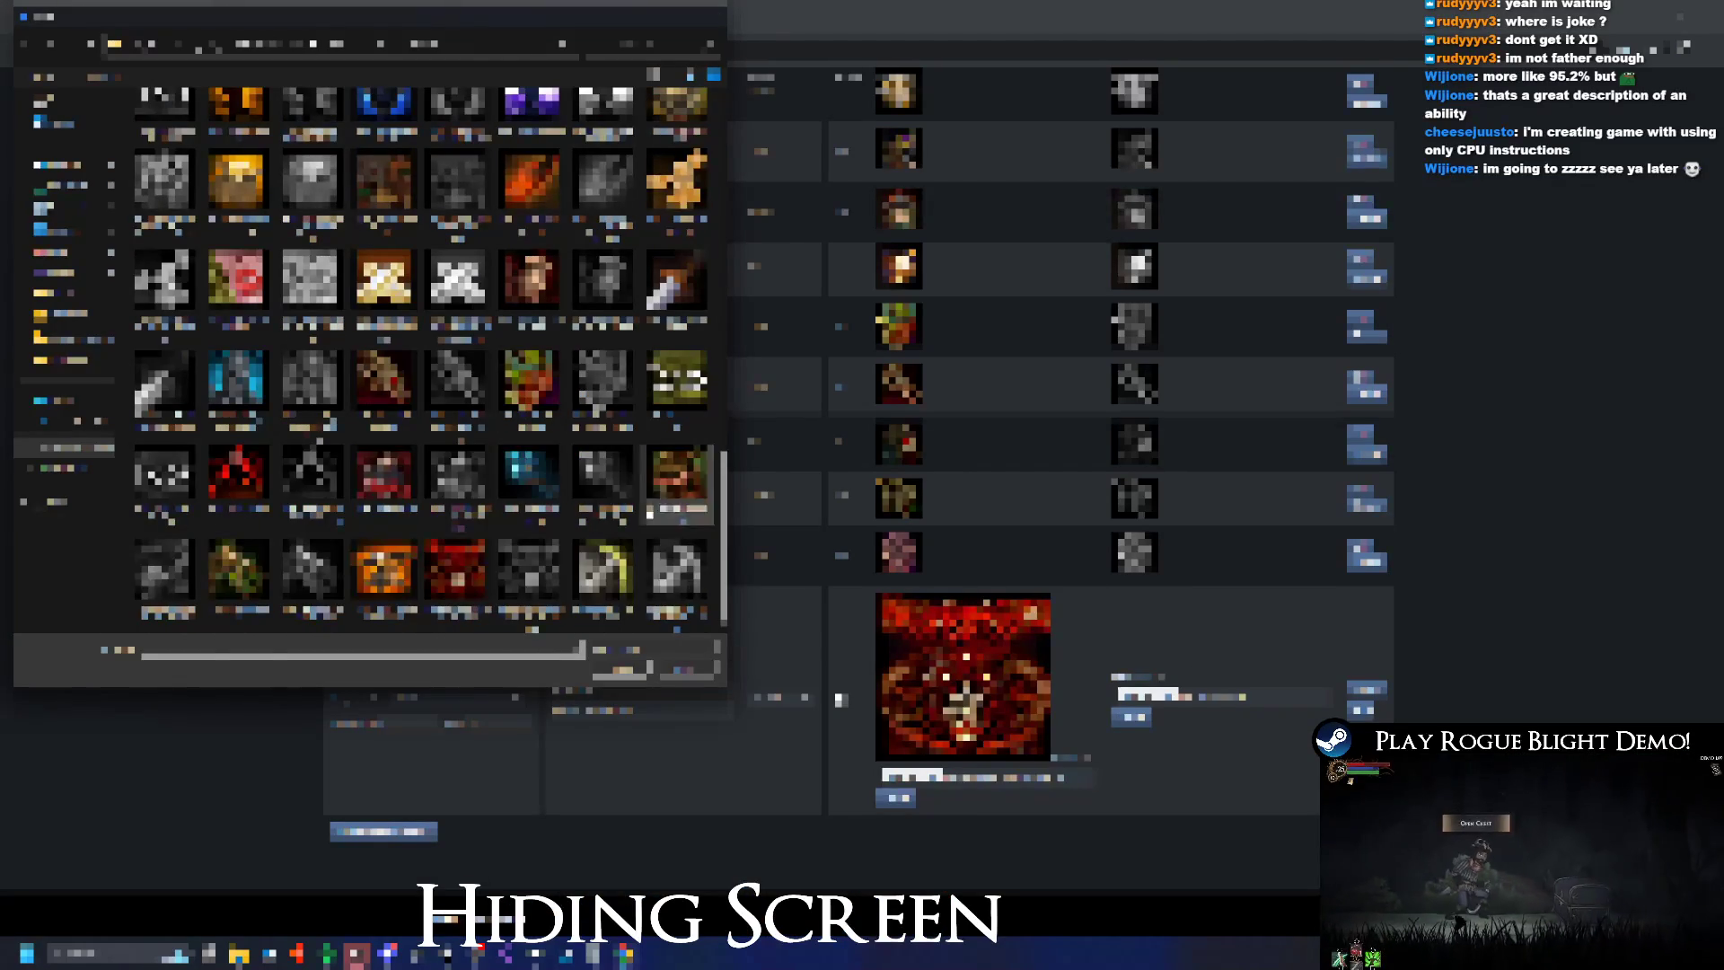
{"action": "double_click", "coordinate": [536, 583]}
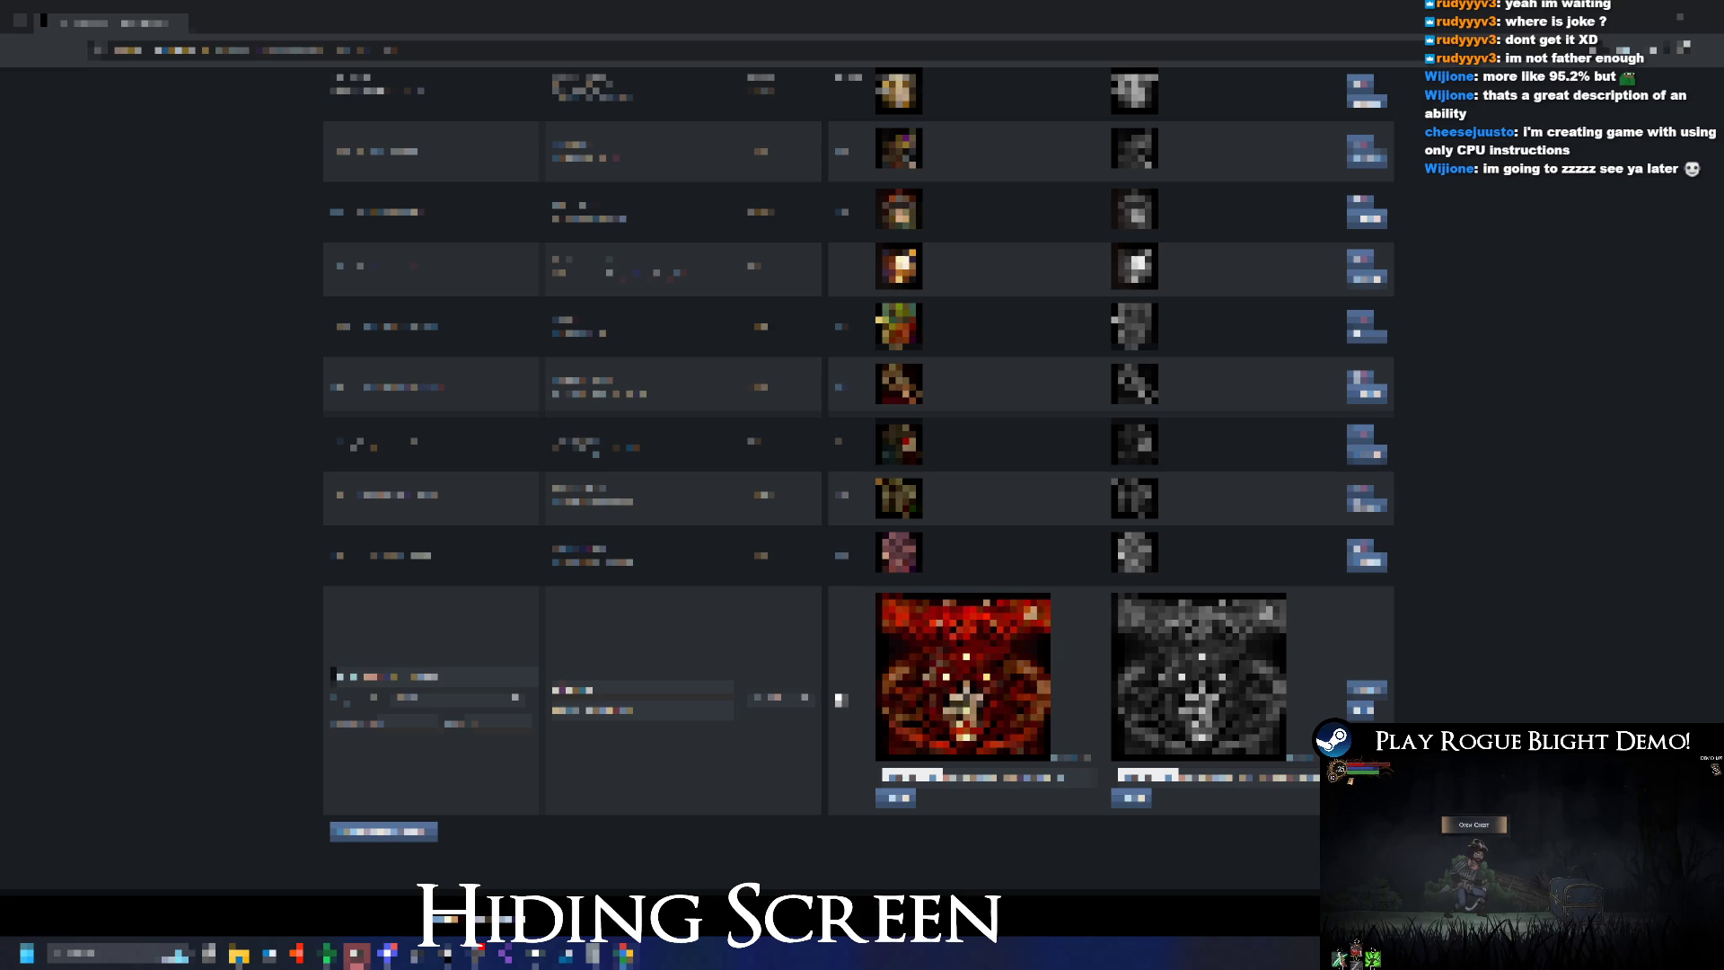
{"action": "key", "text": "Return"}
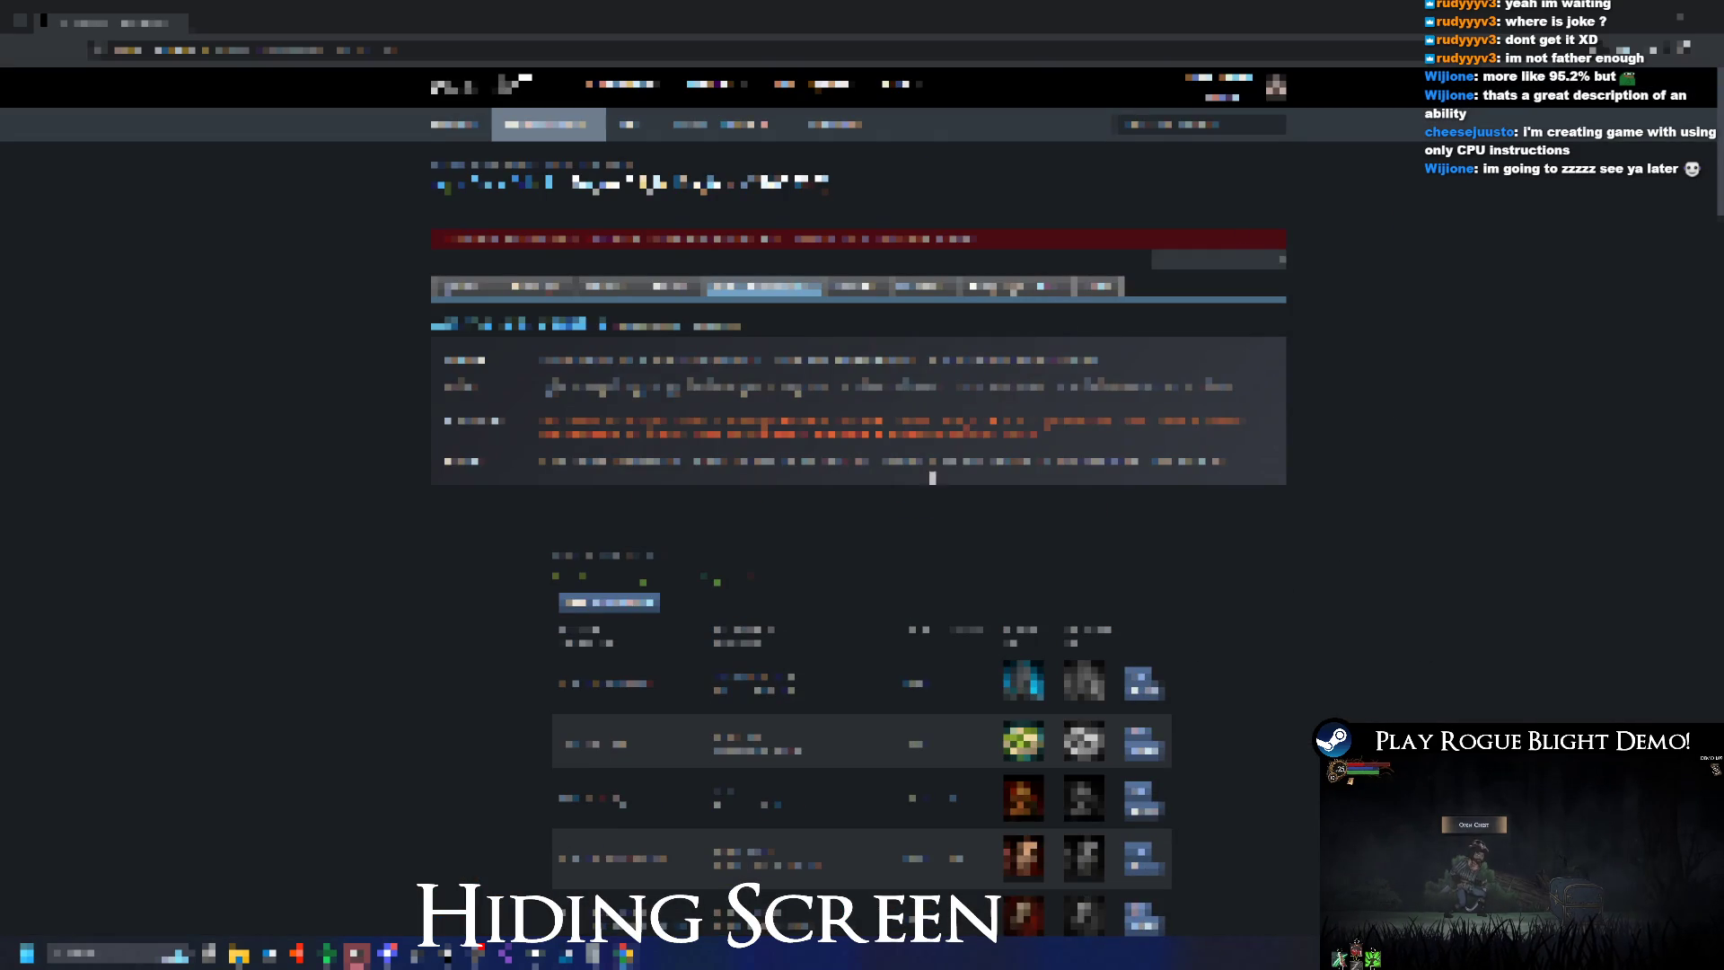
Prepare and publish the pending achievement changes from the Publish section
{"action": "left_click", "coordinate": [1099, 286]}
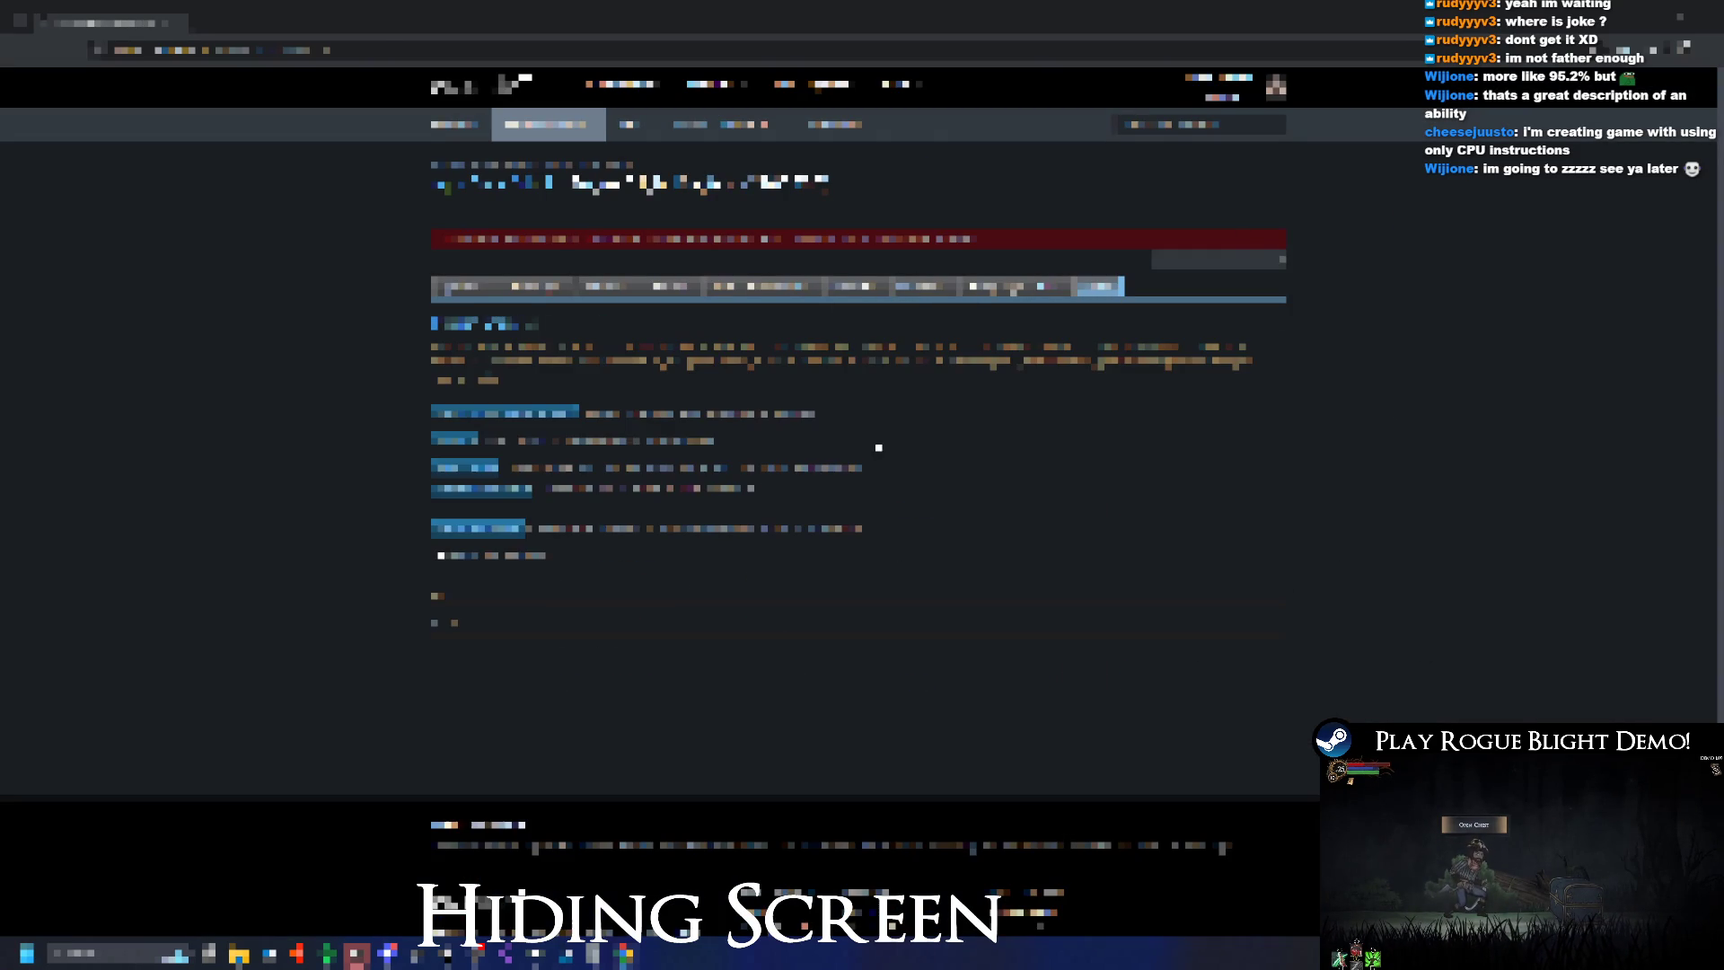
{"action": "left_click", "coordinate": [502, 530]}
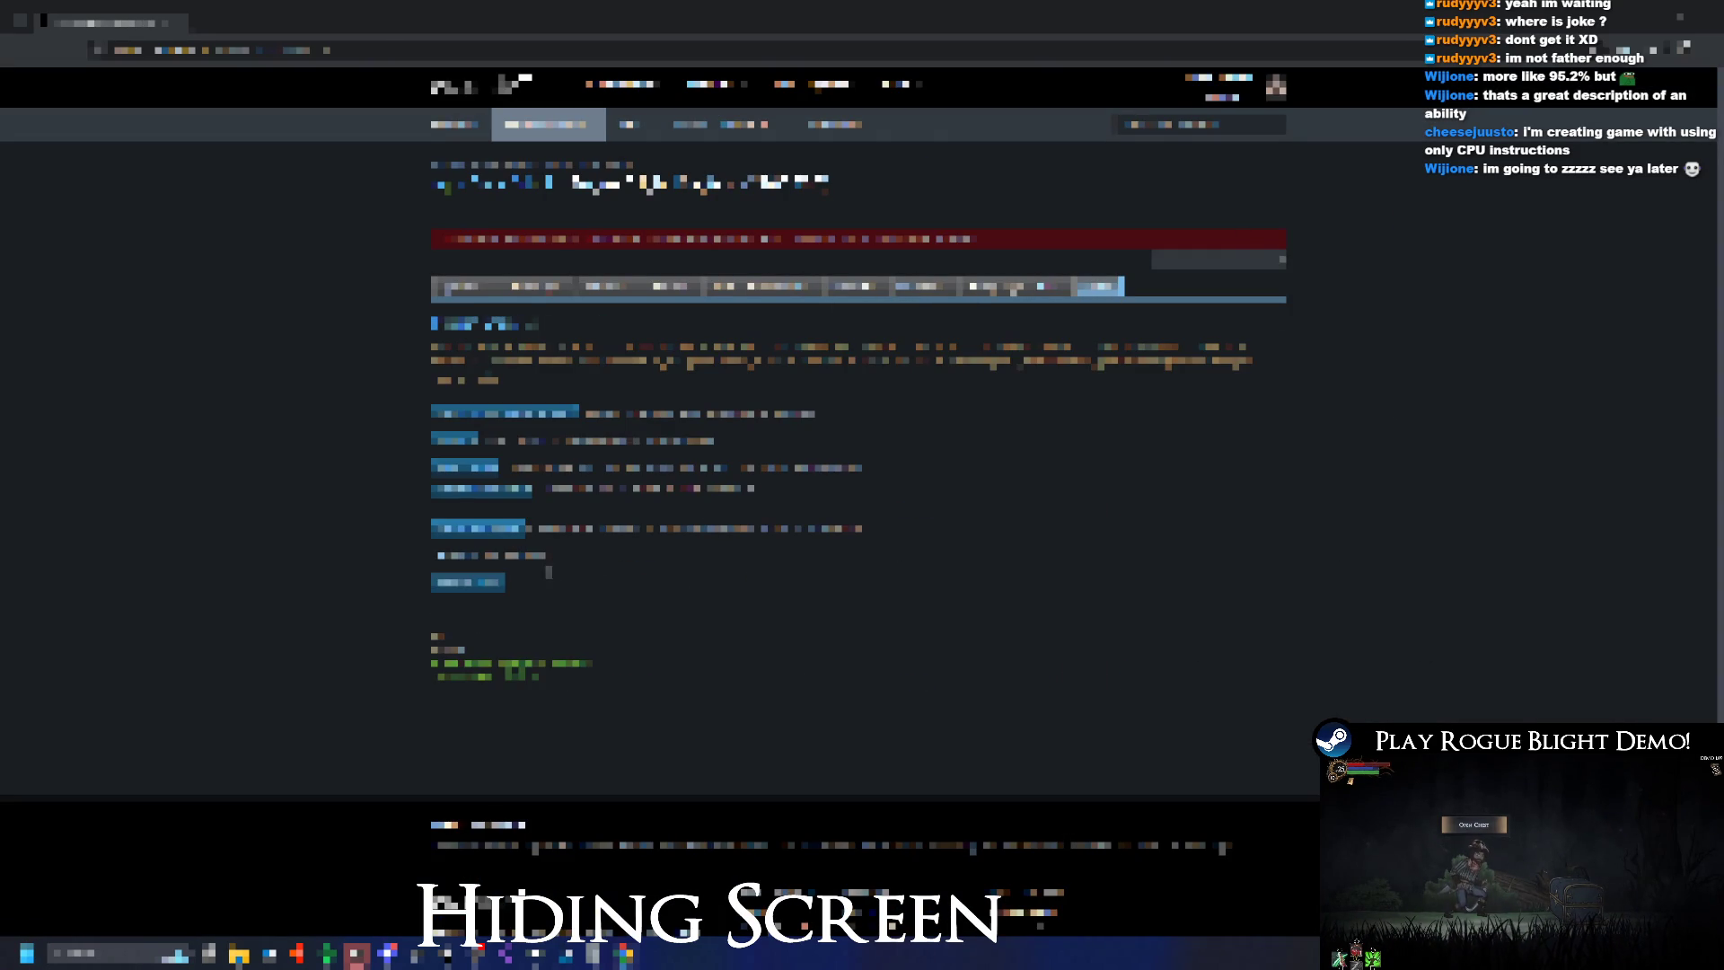
{"action": "left_click", "coordinate": [468, 582]}
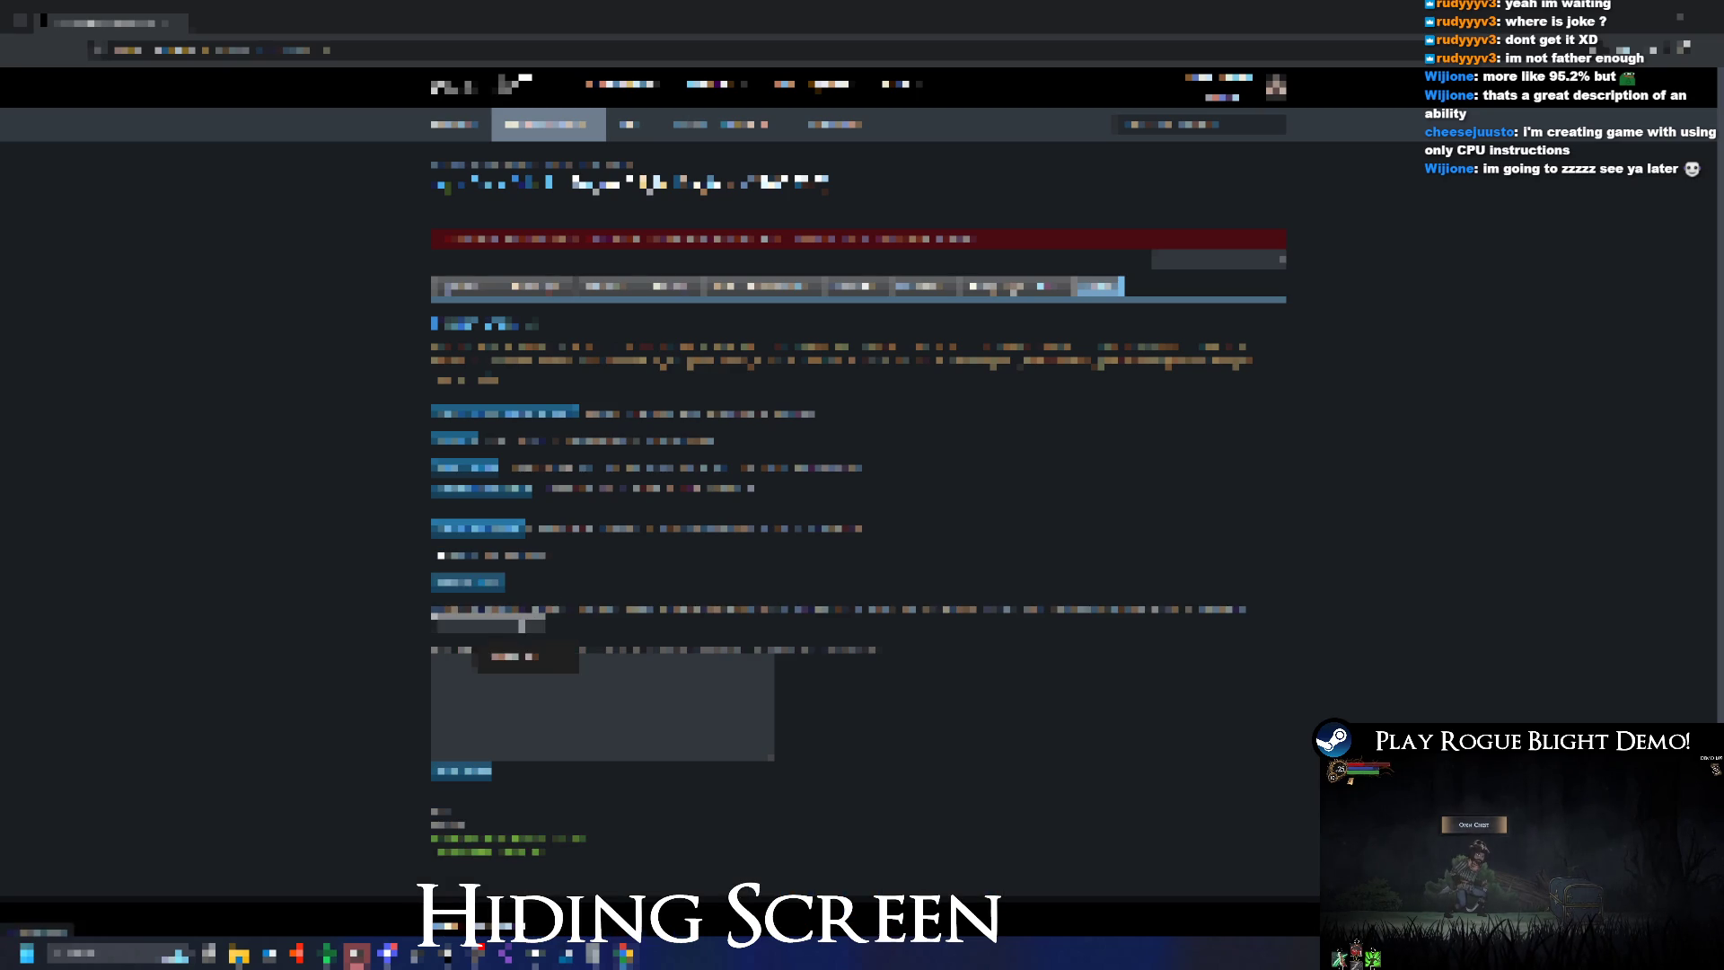
{"action": "left_click", "coordinate": [462, 771]}
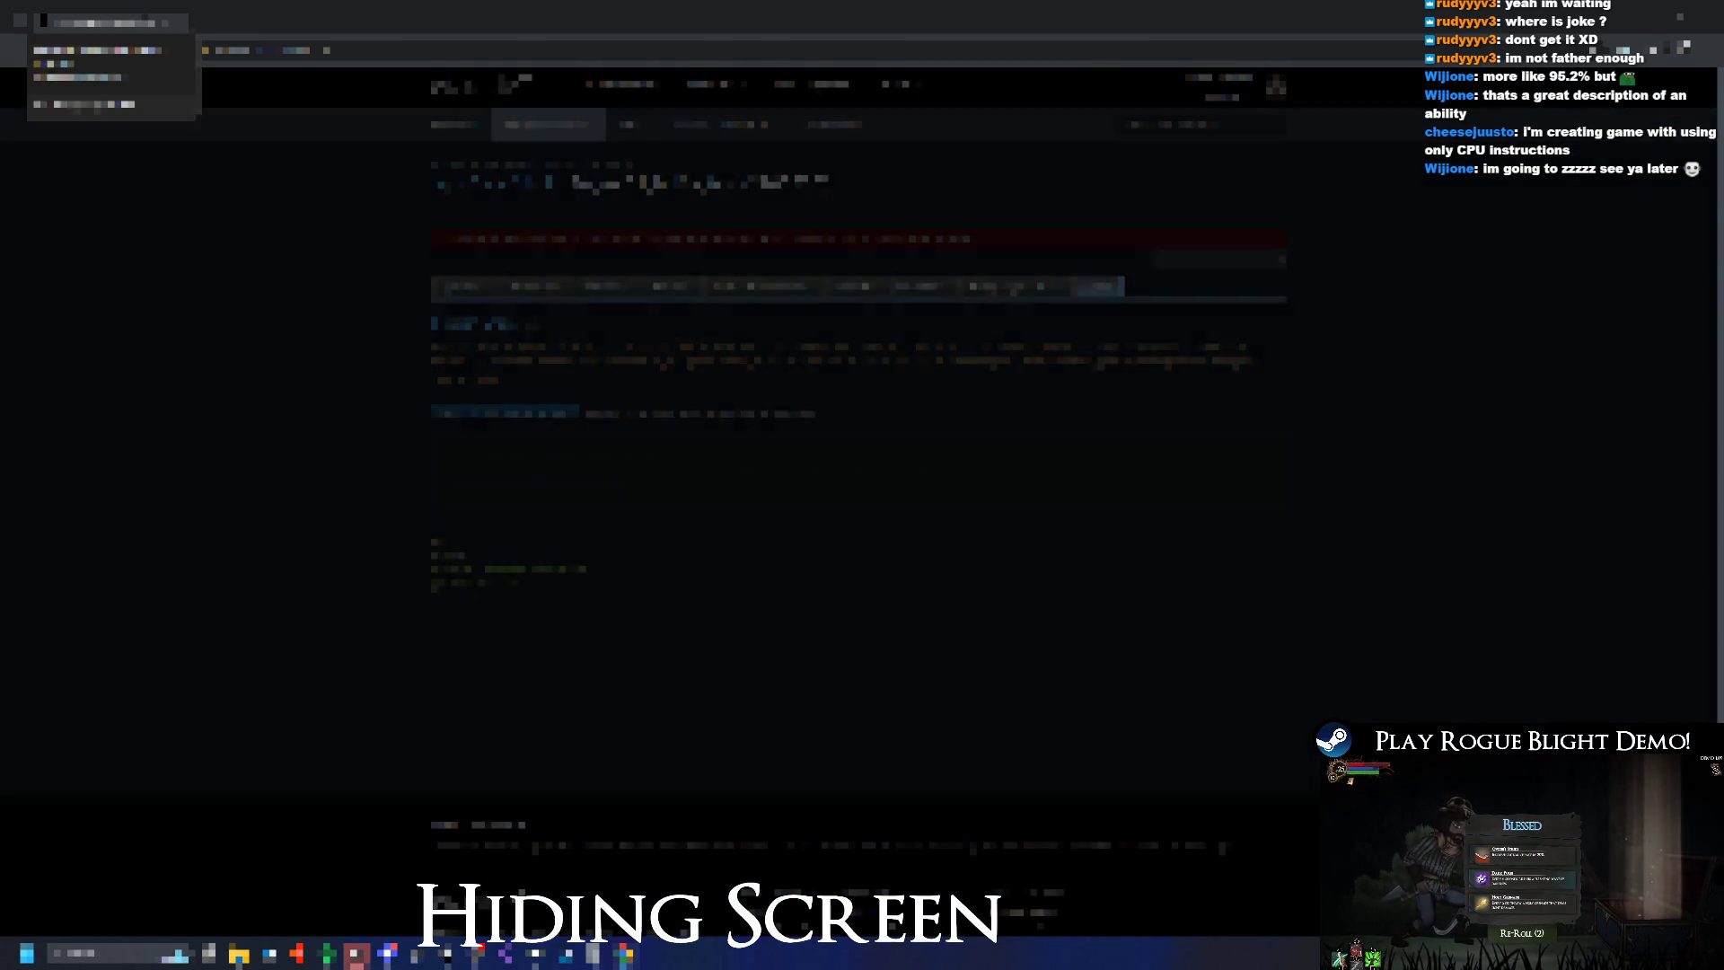
{"action": "key", "text": "alt+Tab"}
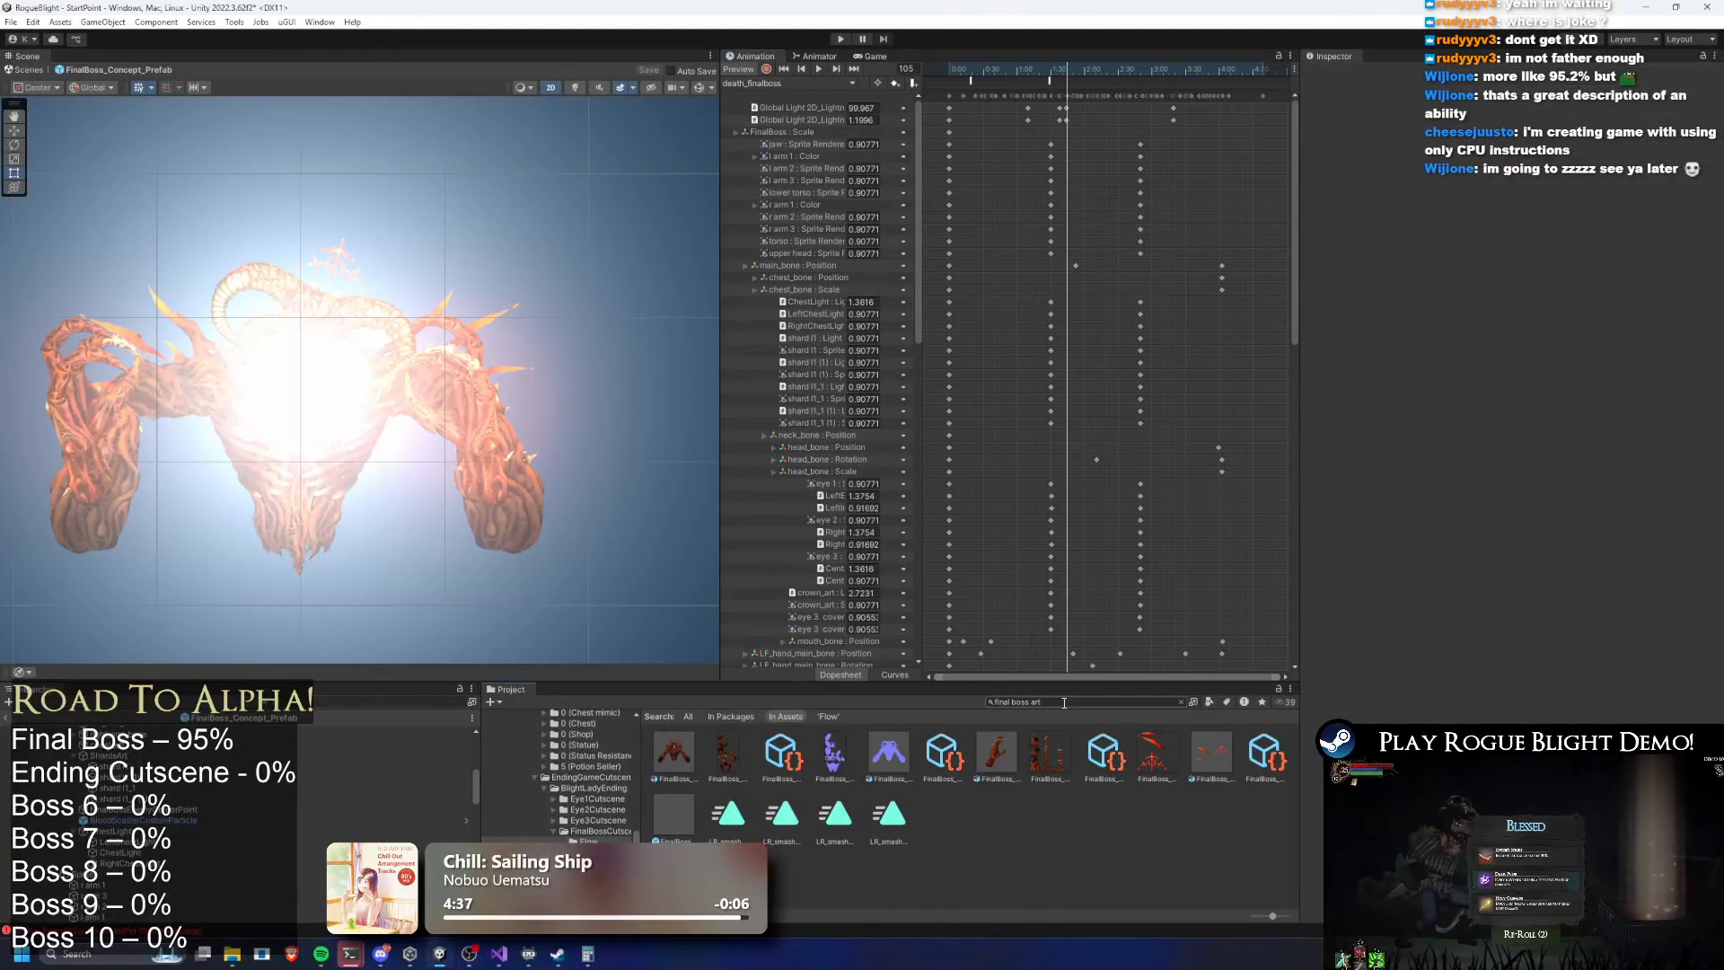
Select FinalBoss_Concept_Prefab and review its Gain Achievement For Defeating options under Enemy Stats
{"action": "scroll", "coordinate": [390, 777], "scroll_direction": "up", "scroll_amount": 5}
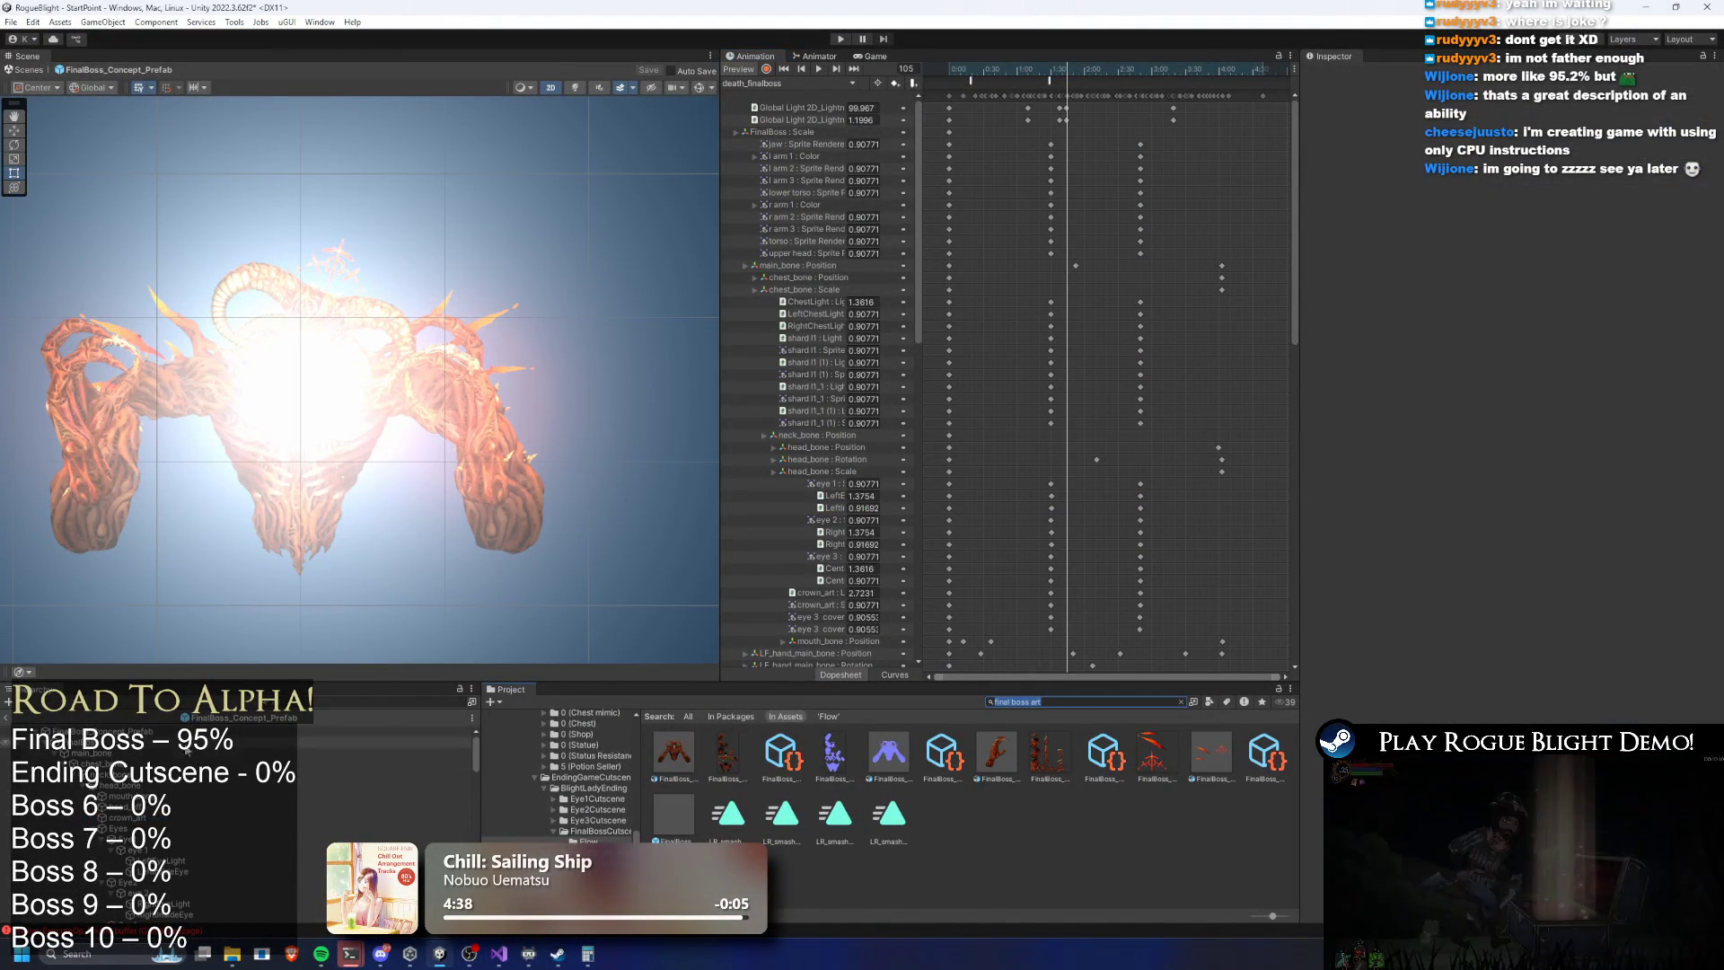
{"action": "left_click", "coordinate": [386, 731]}
{"action": "left_click", "coordinate": [1424, 396]}
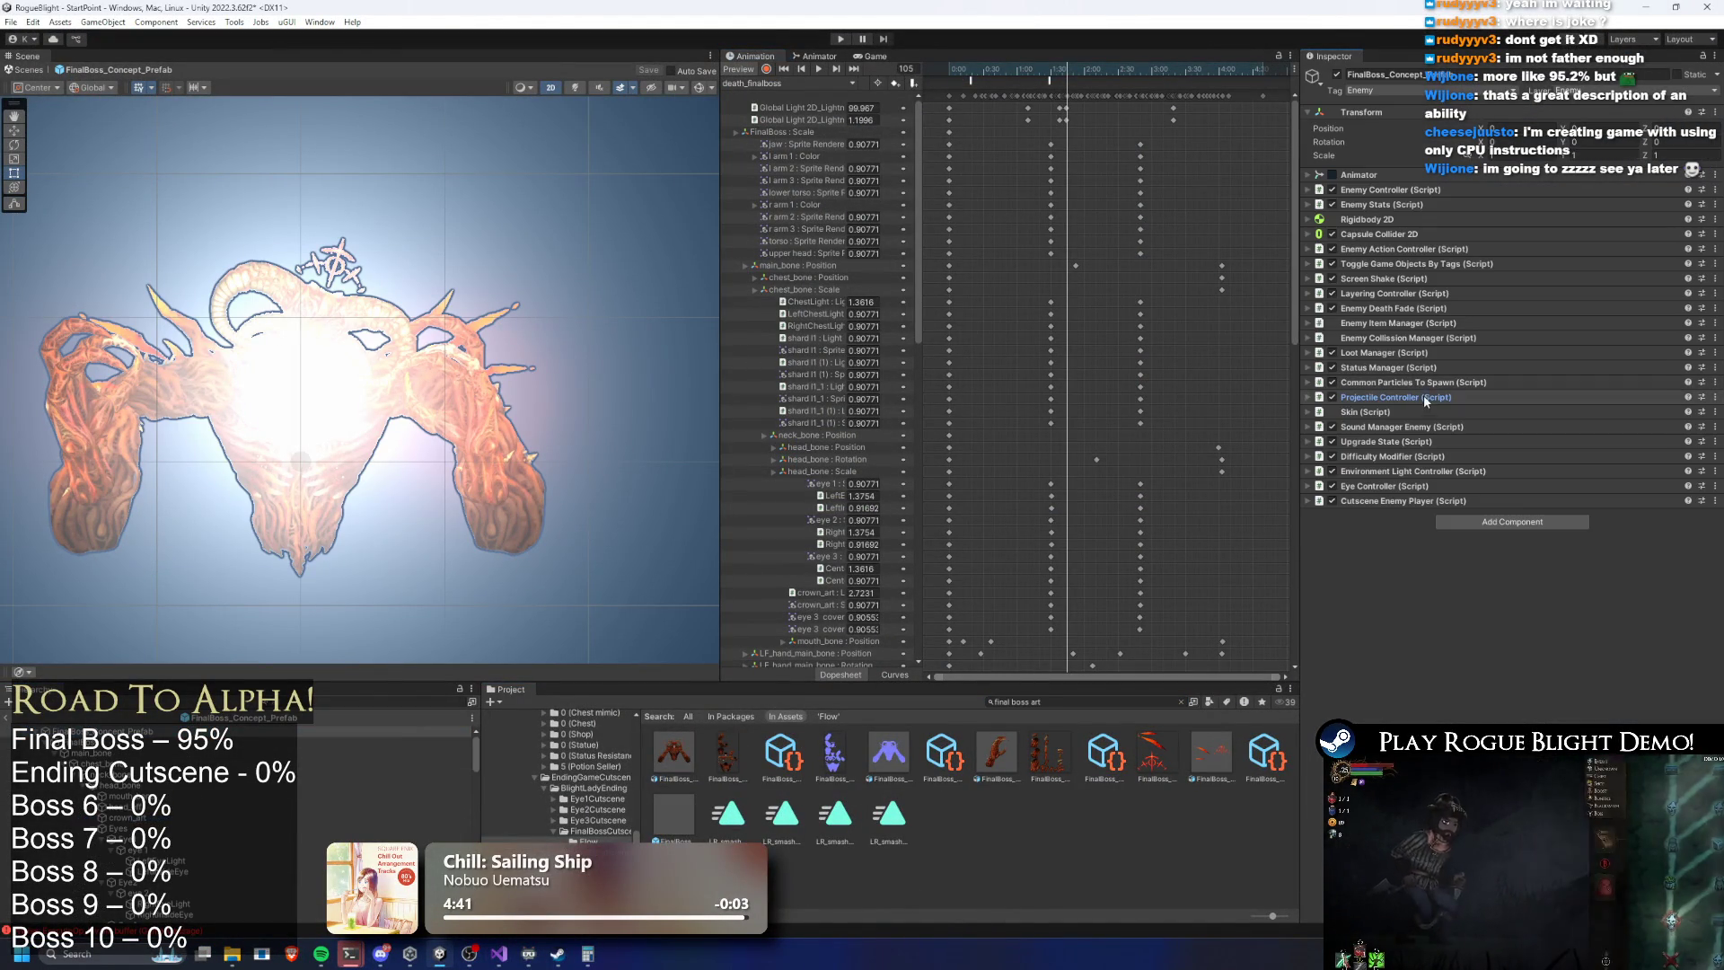
{"action": "left_click", "coordinate": [1395, 250]}
{"action": "left_click", "coordinate": [1395, 249]}
{"action": "left_click", "coordinate": [1412, 205]}
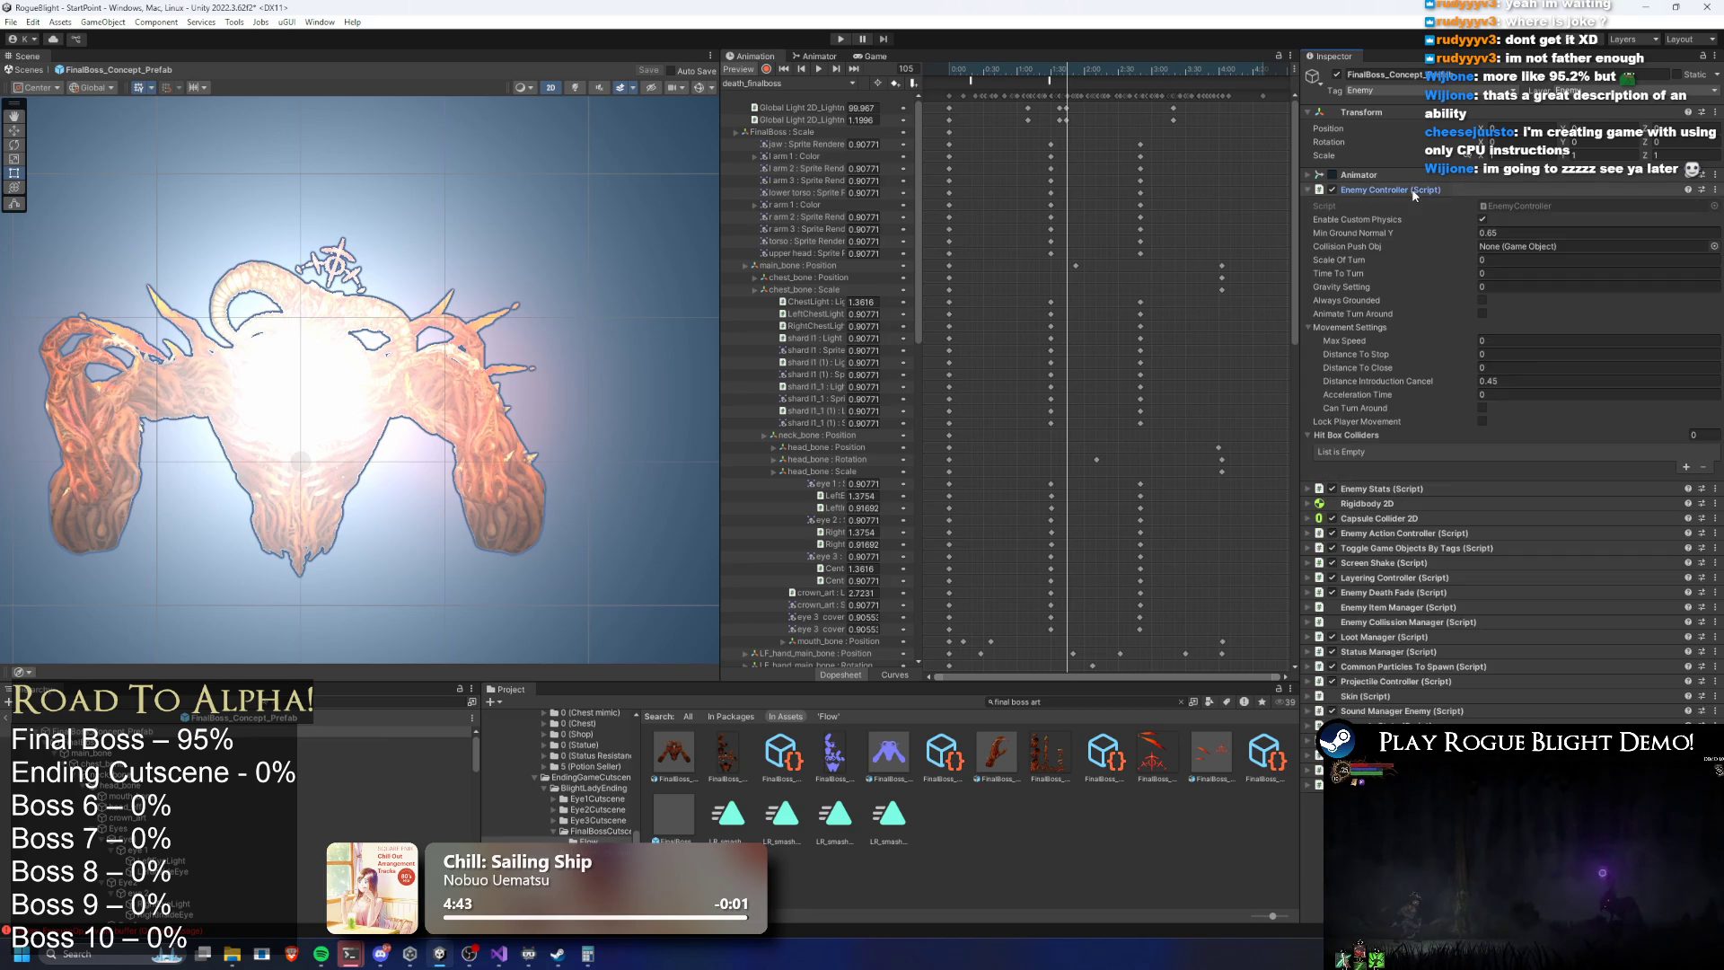
{"action": "scroll", "coordinate": [1526, 404], "scroll_direction": "down", "scroll_amount": 8}
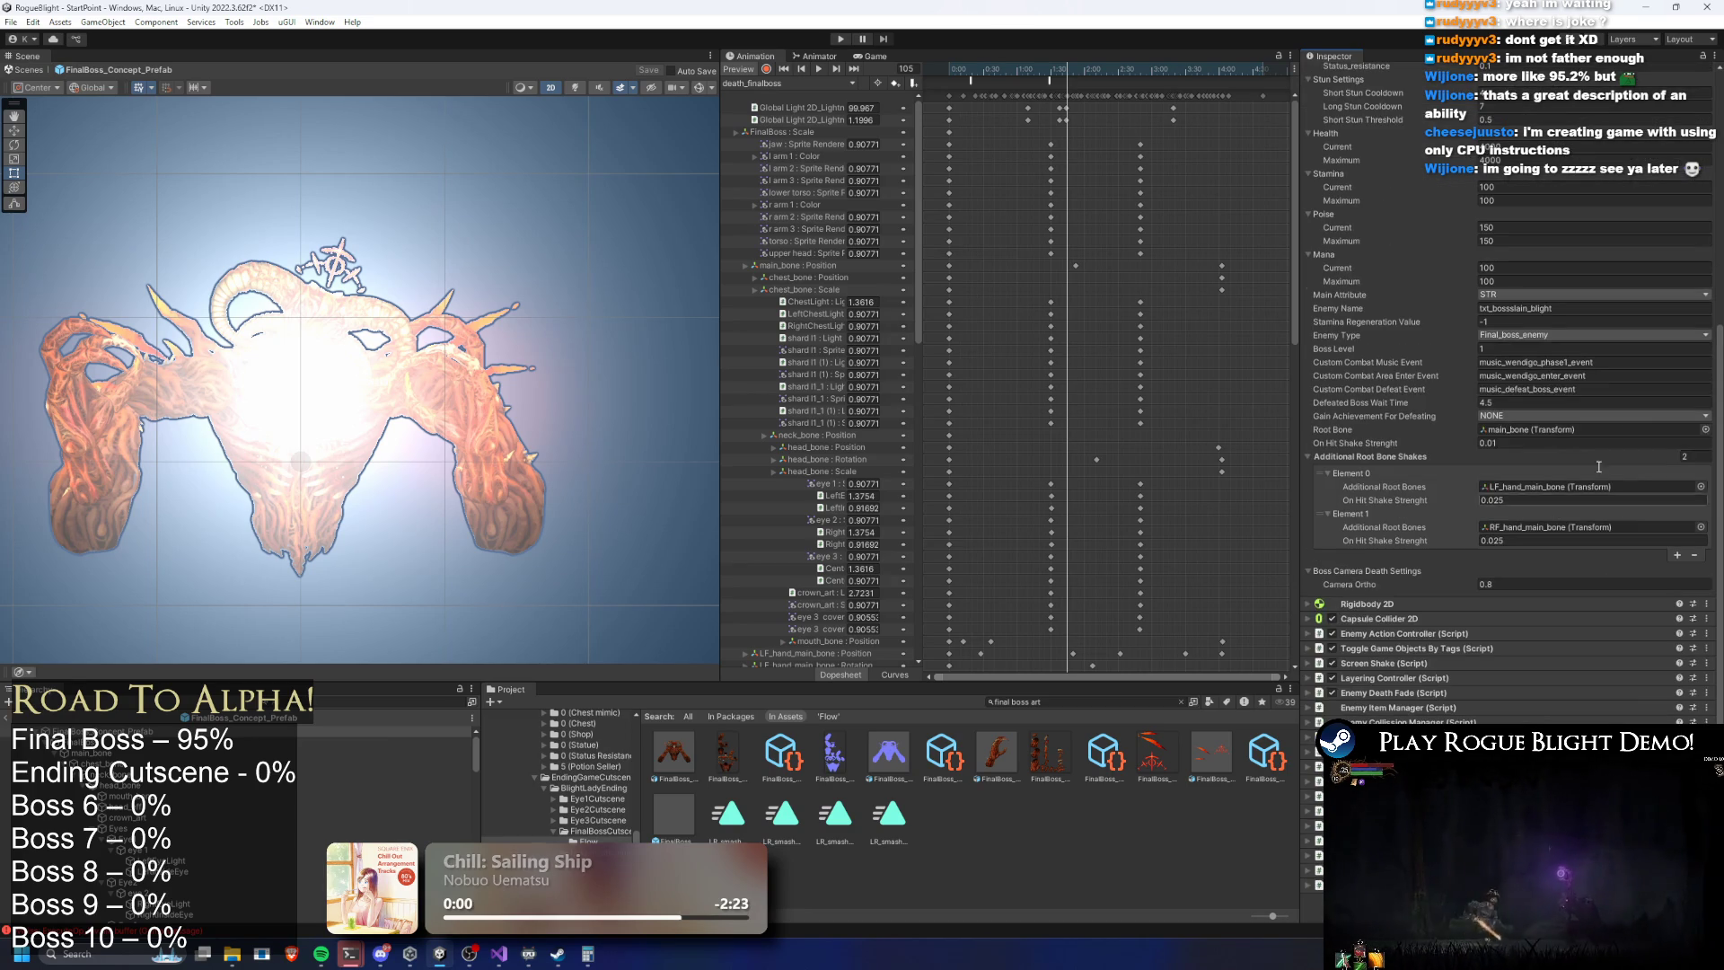
{"action": "left_click", "coordinate": [1616, 417]}
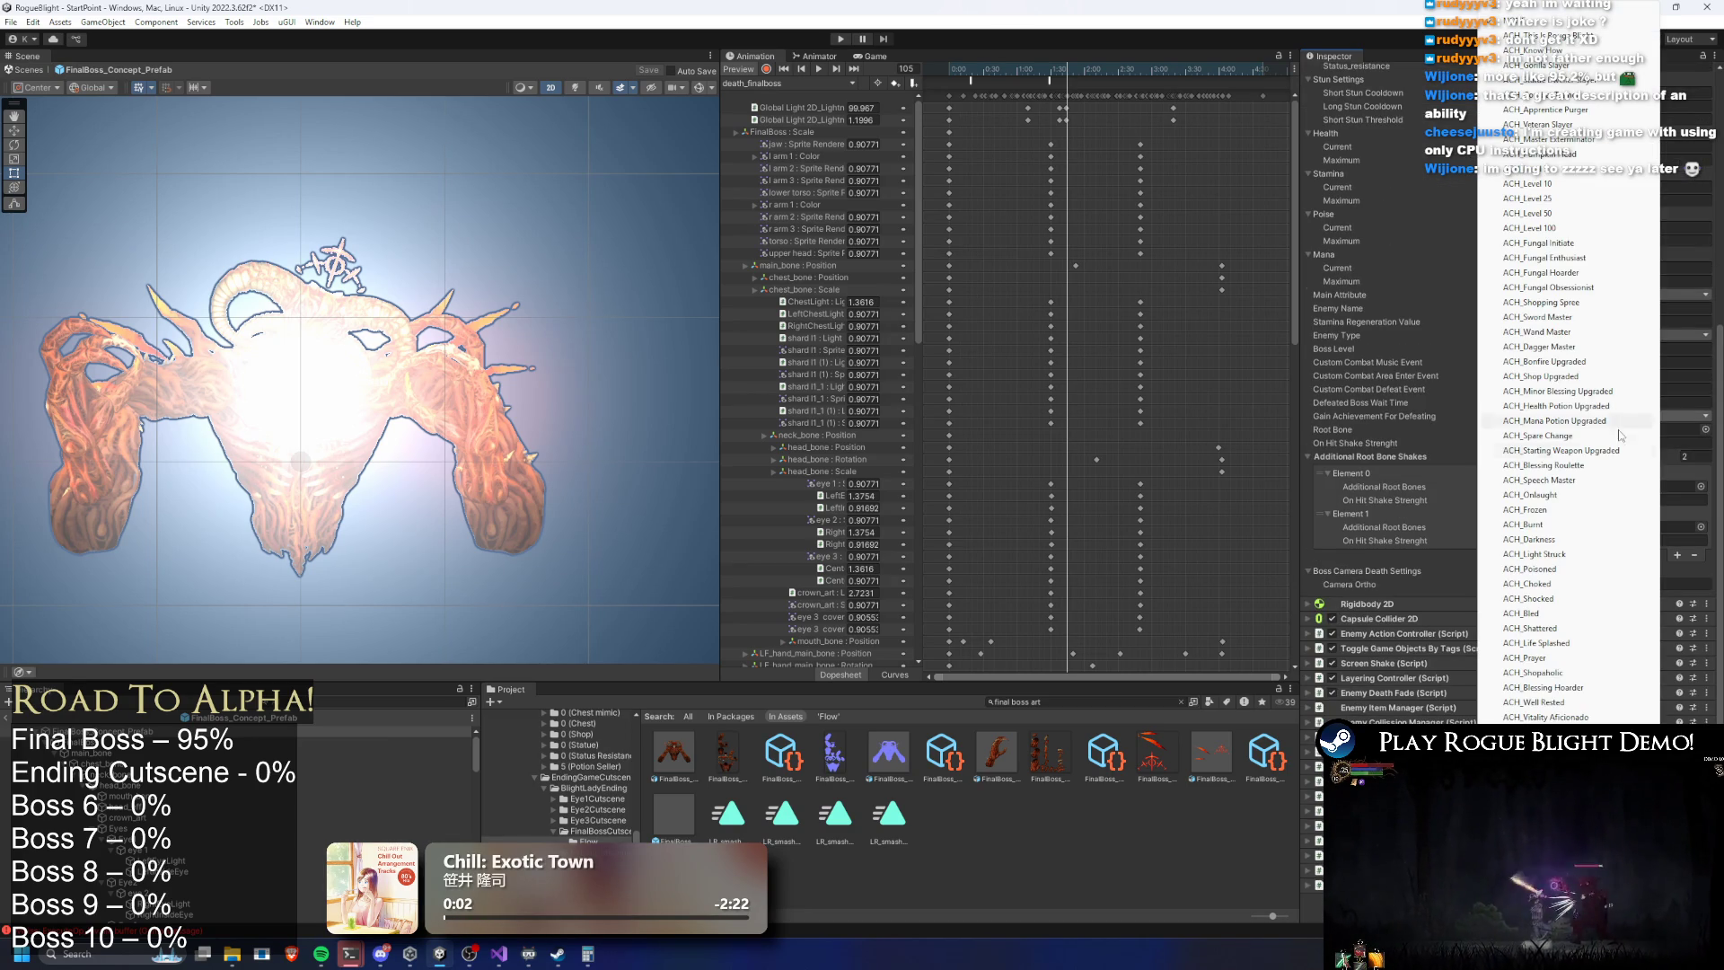
{"action": "left_click", "coordinate": [1363, 389]}
{"action": "scroll", "coordinate": [1481, 359], "scroll_direction": "up", "scroll_amount": 8}
Open the EnemyStats script in Visual Studio and maximise the window
{"action": "left_click", "coordinate": [1523, 215]}
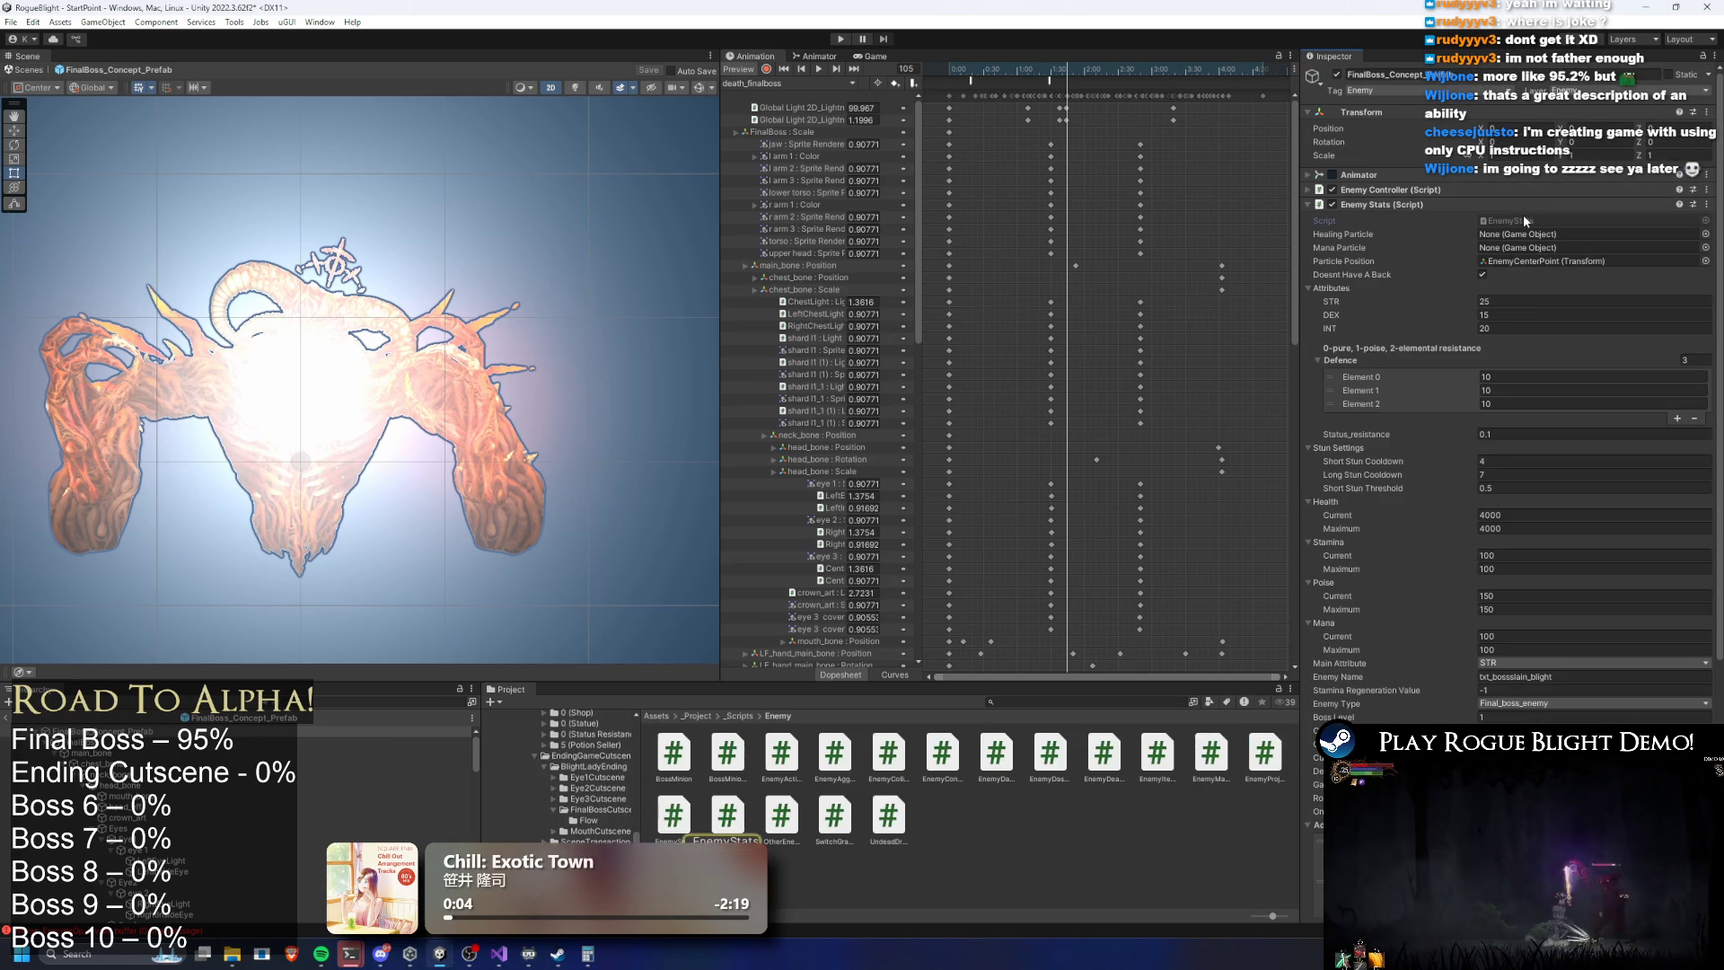
{"action": "double_click", "coordinate": [1523, 214]}
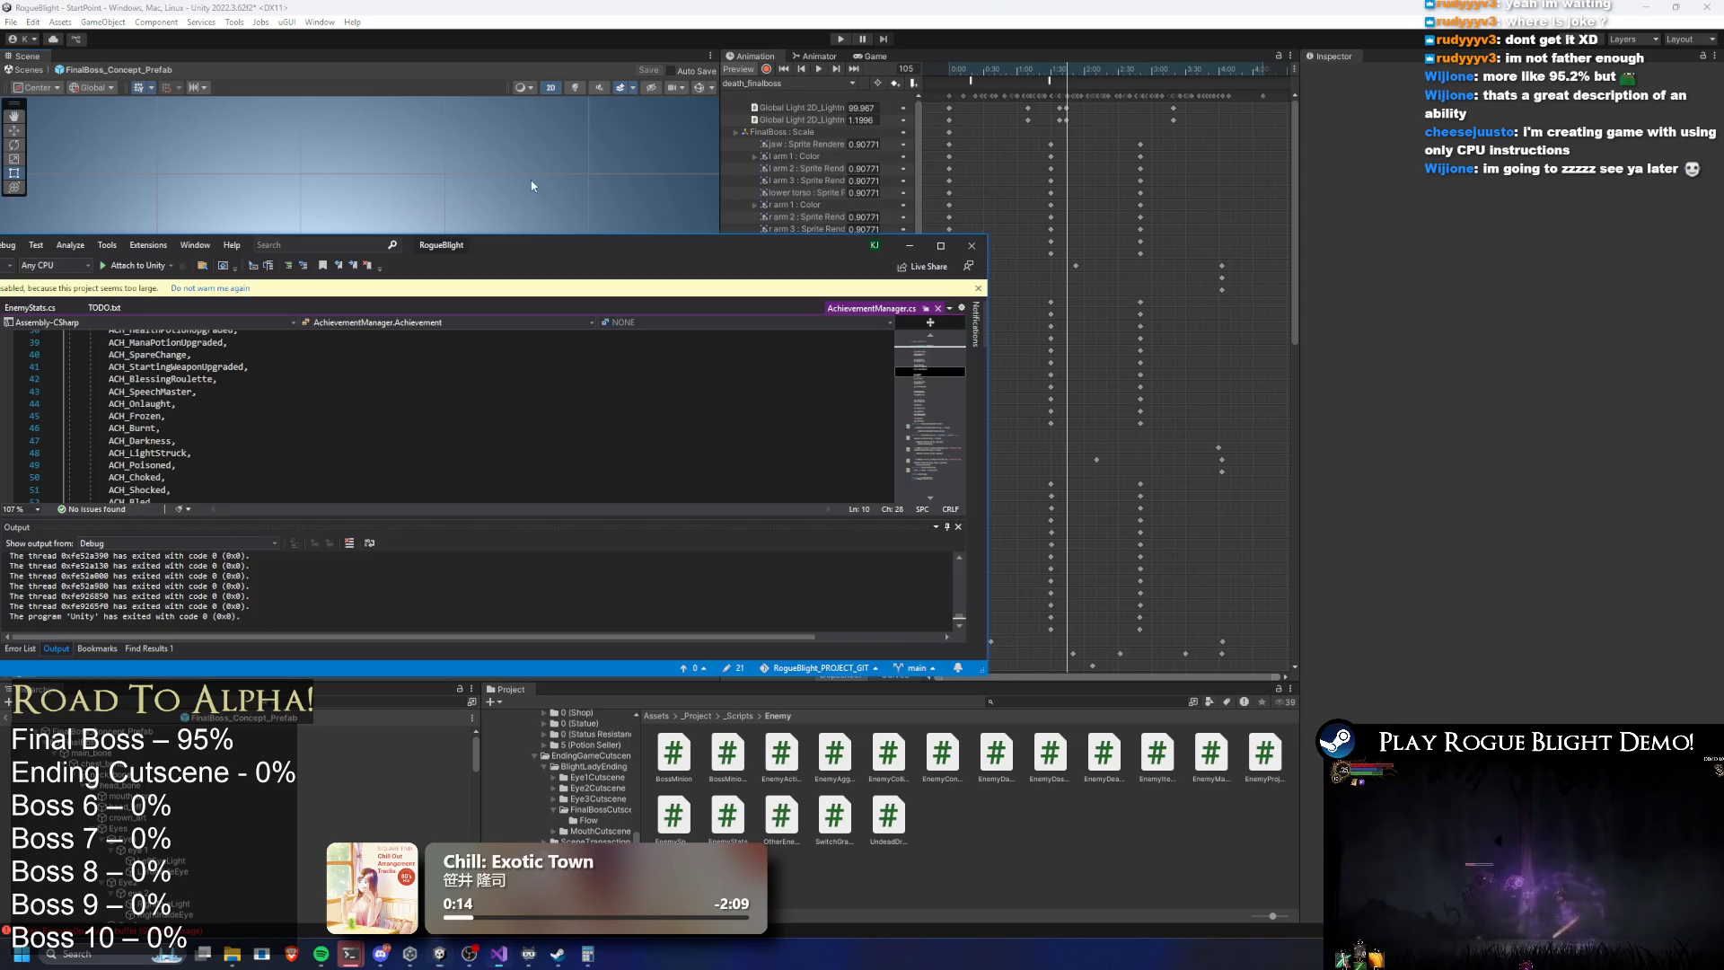
{"action": "double_click", "coordinate": [654, 243]}
Append ACH_BlightLordSlayer after ACH_ElderShamanSlayer with a comma, then minimise Visual Studio
{"action": "scroll", "coordinate": [444, 441], "scroll_direction": "up", "scroll_amount": 5}
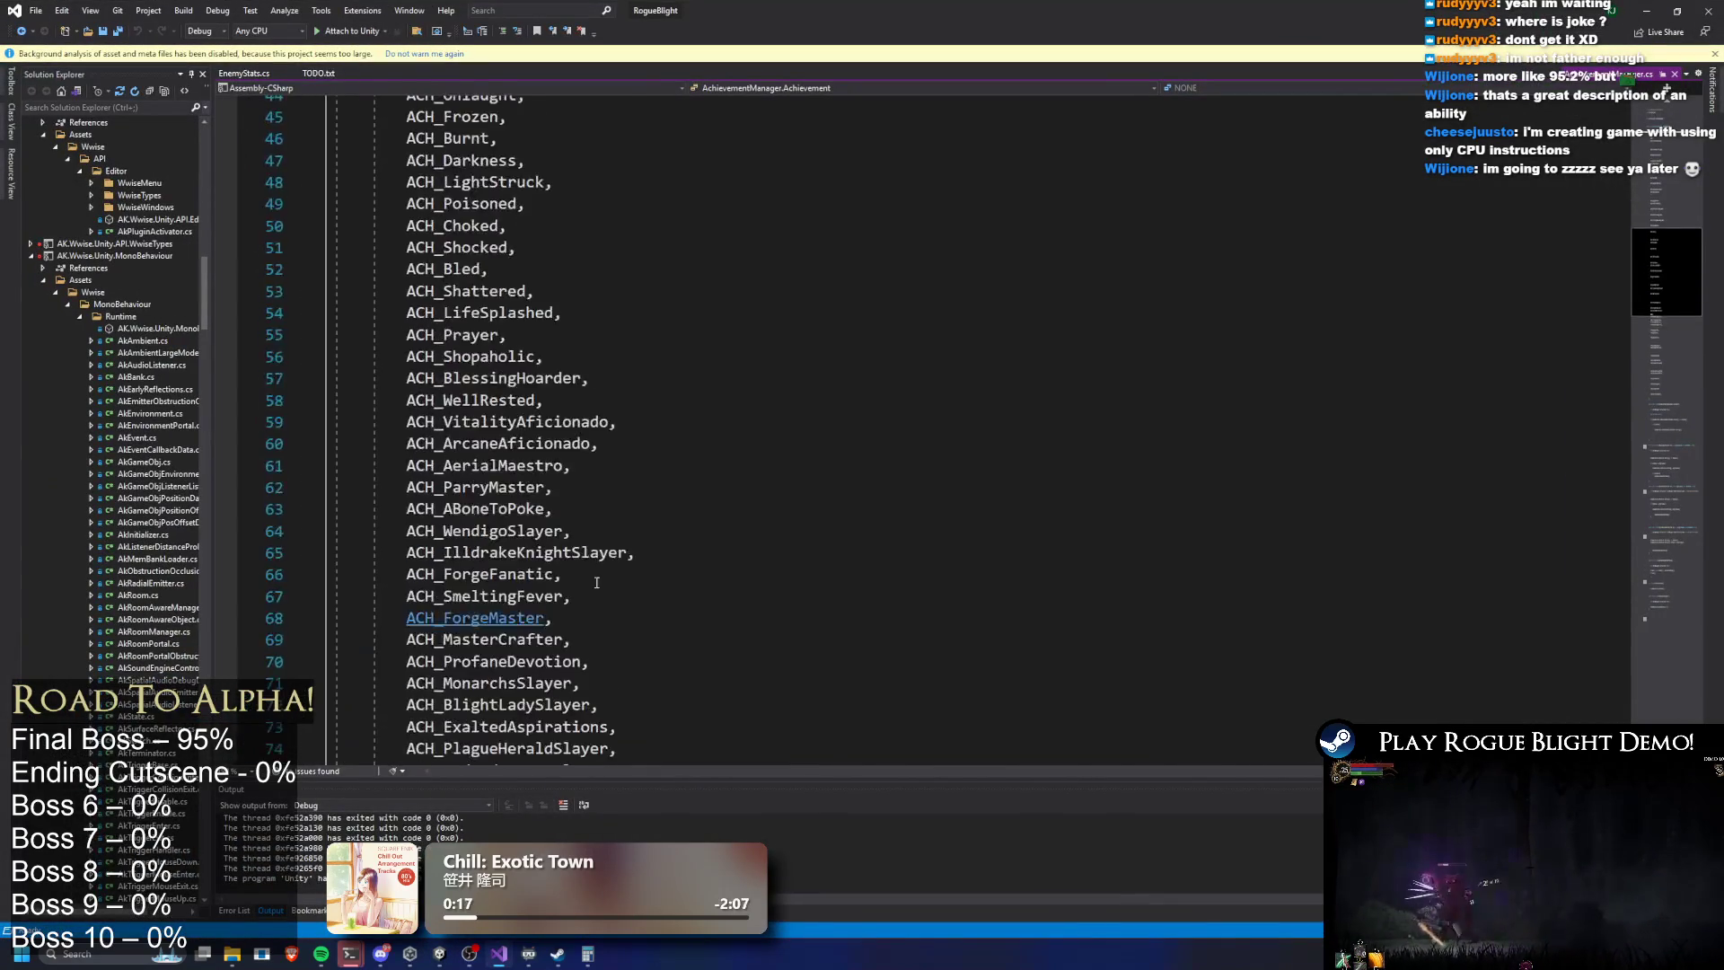
{"action": "left_click", "coordinate": [659, 386]}
{"action": "key", "text": "Return"}
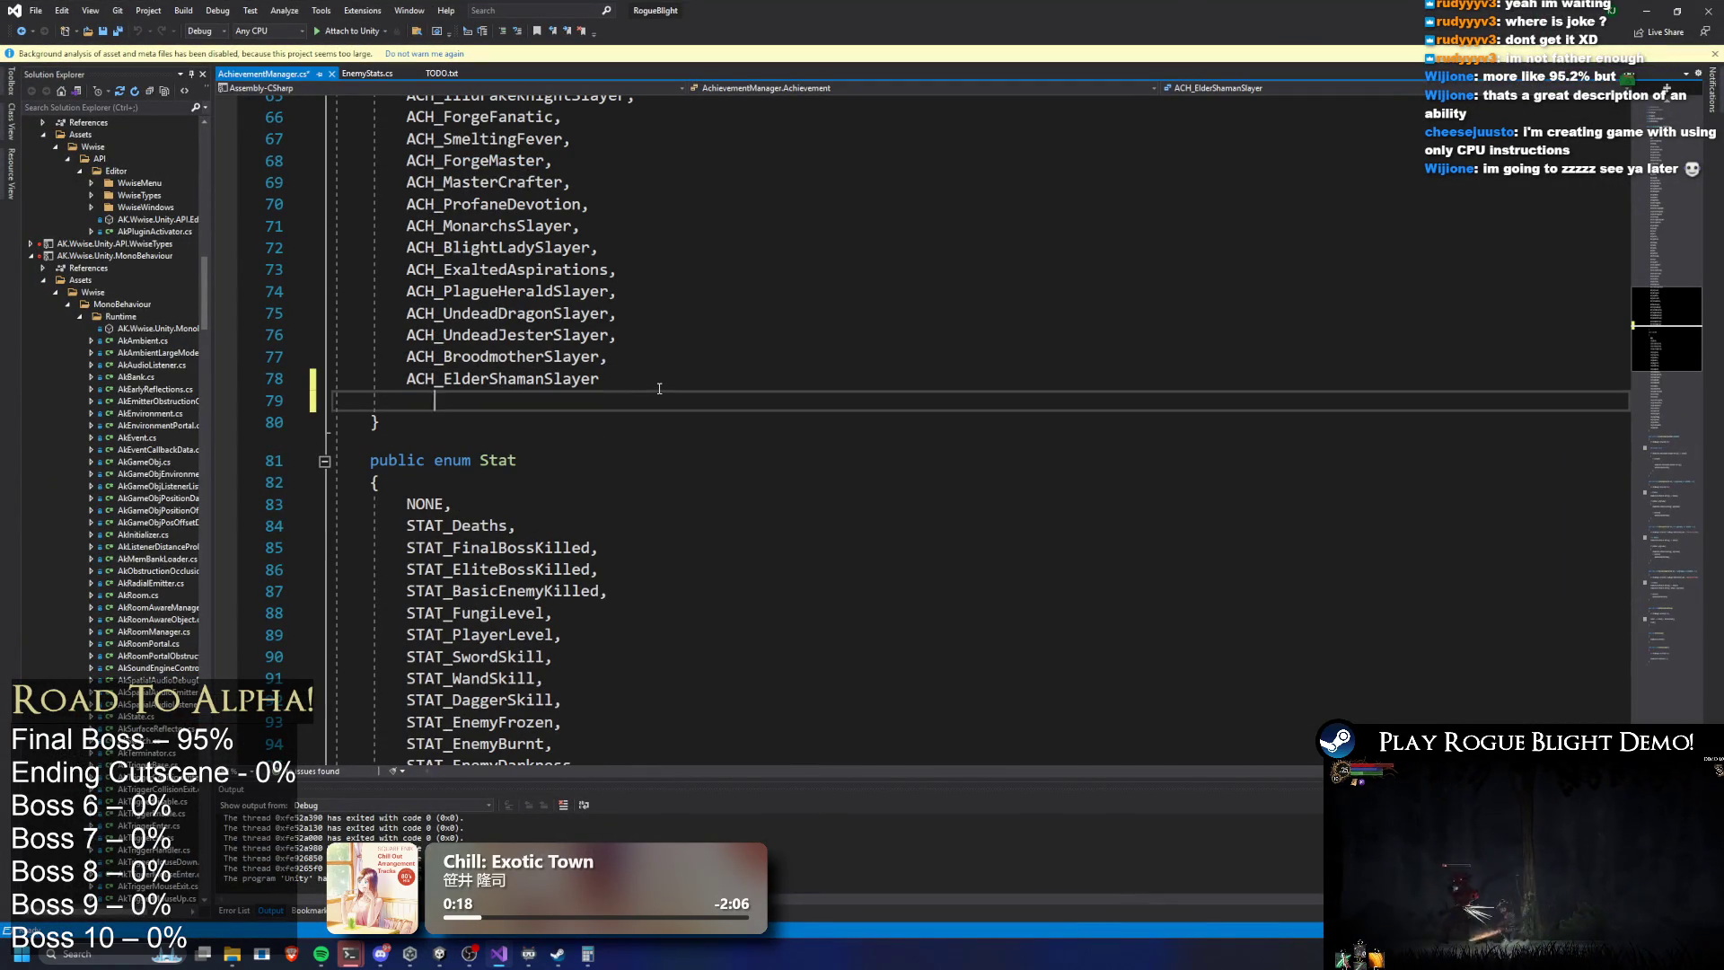
{"action": "type", "text": "ACH_BlightLordSlayer"}
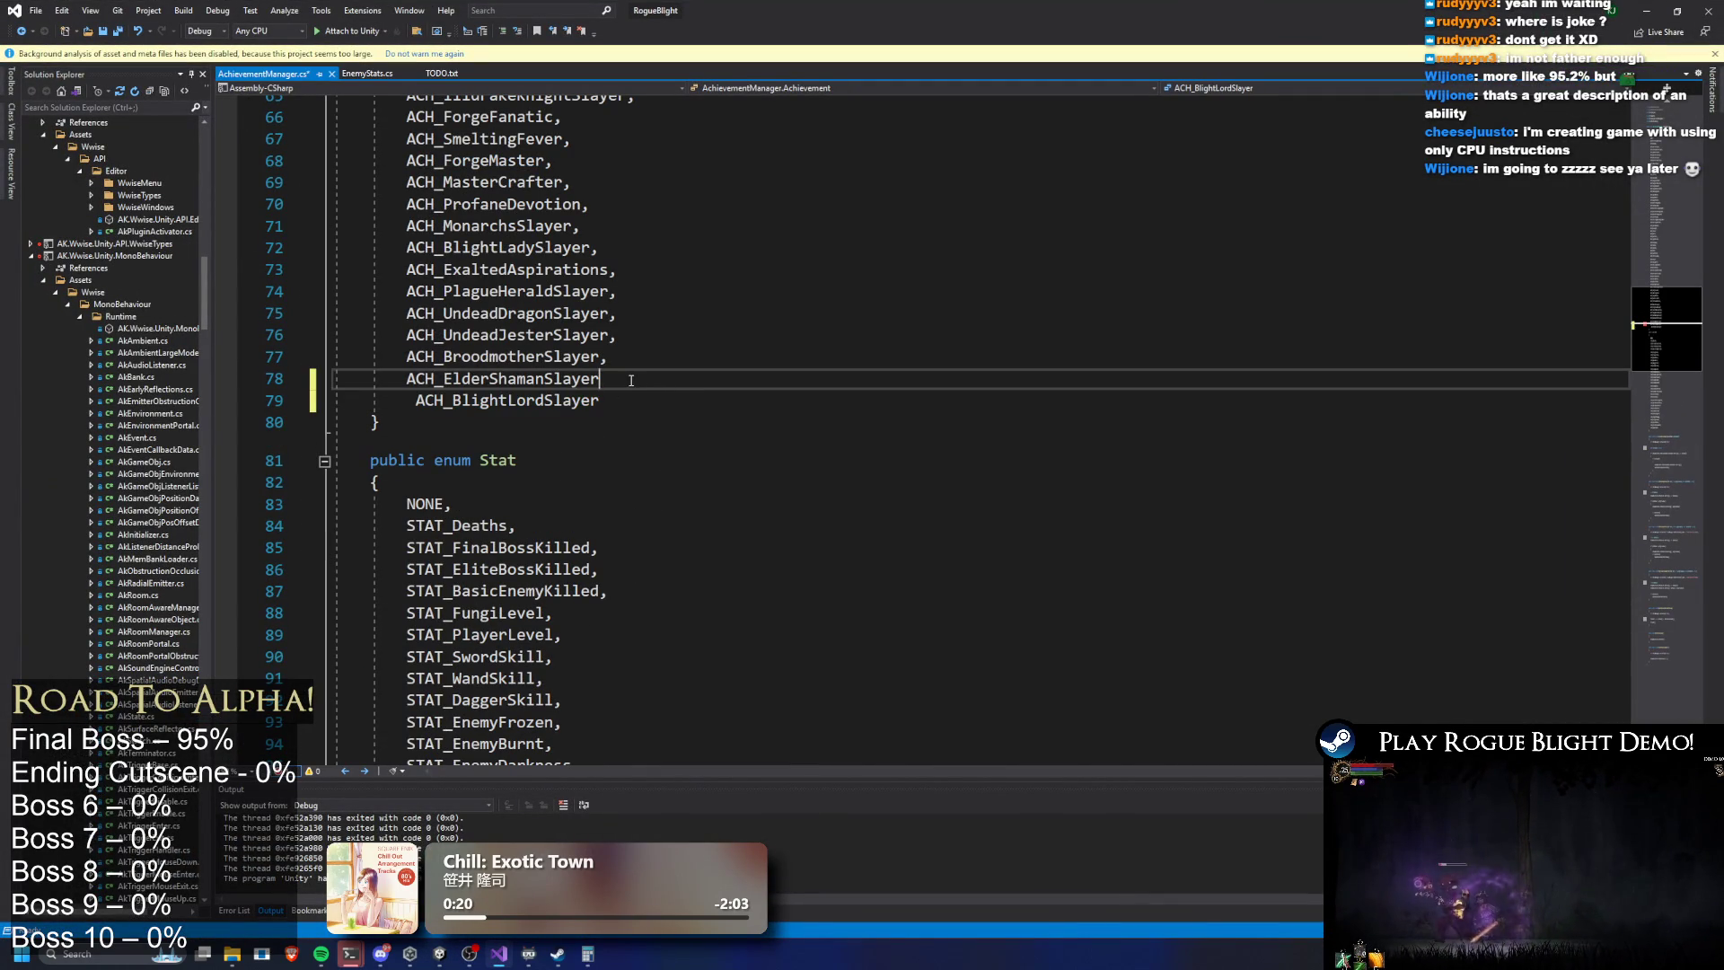
{"action": "left_click", "coordinate": [476, 373]}
{"action": "key", "text": "End"}
{"action": "type", "text": ","}
{"action": "key", "text": "Down"}
{"action": "key", "text": "Home"}
{"action": "key", "text": "BackSpace"}
{"action": "left_click", "coordinate": [738, 363]}
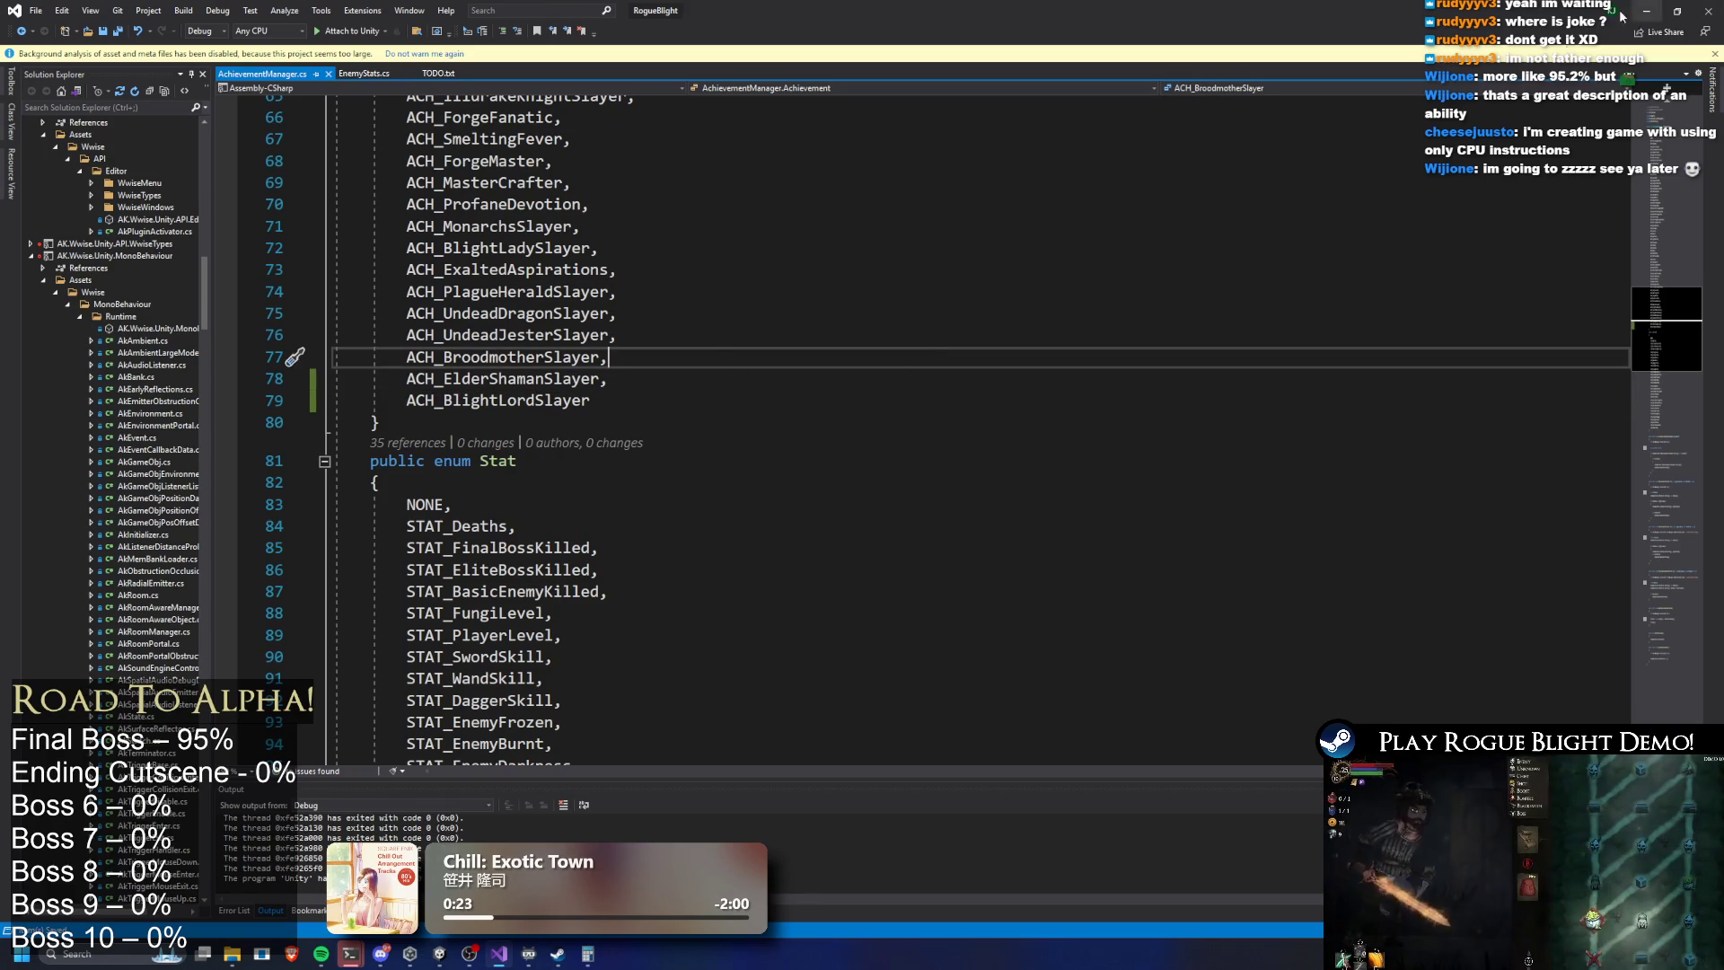
{"action": "left_click", "coordinate": [1652, 13]}
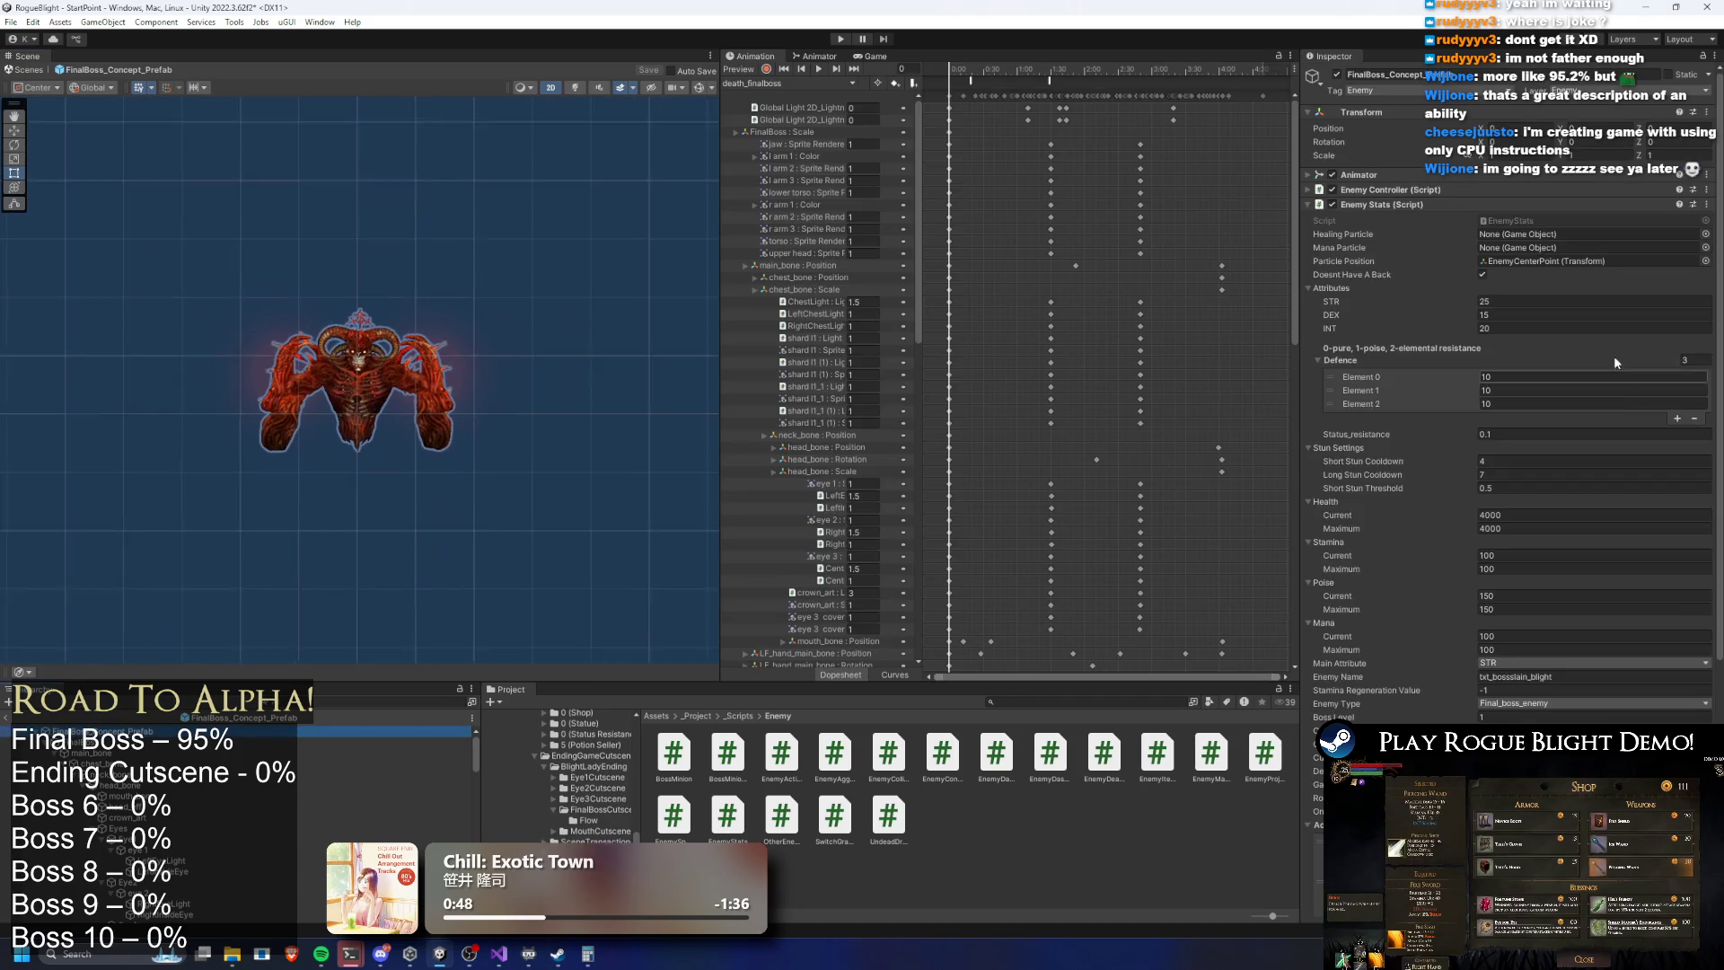
Set the boss's Gain Achievement For Defeating to ACH_Blight Lord Slayer and deselect the boss
{"action": "left_click", "coordinate": [1580, 416]}
{"action": "scroll", "coordinate": [1567, 404], "scroll_direction": "down", "scroll_amount": 1}
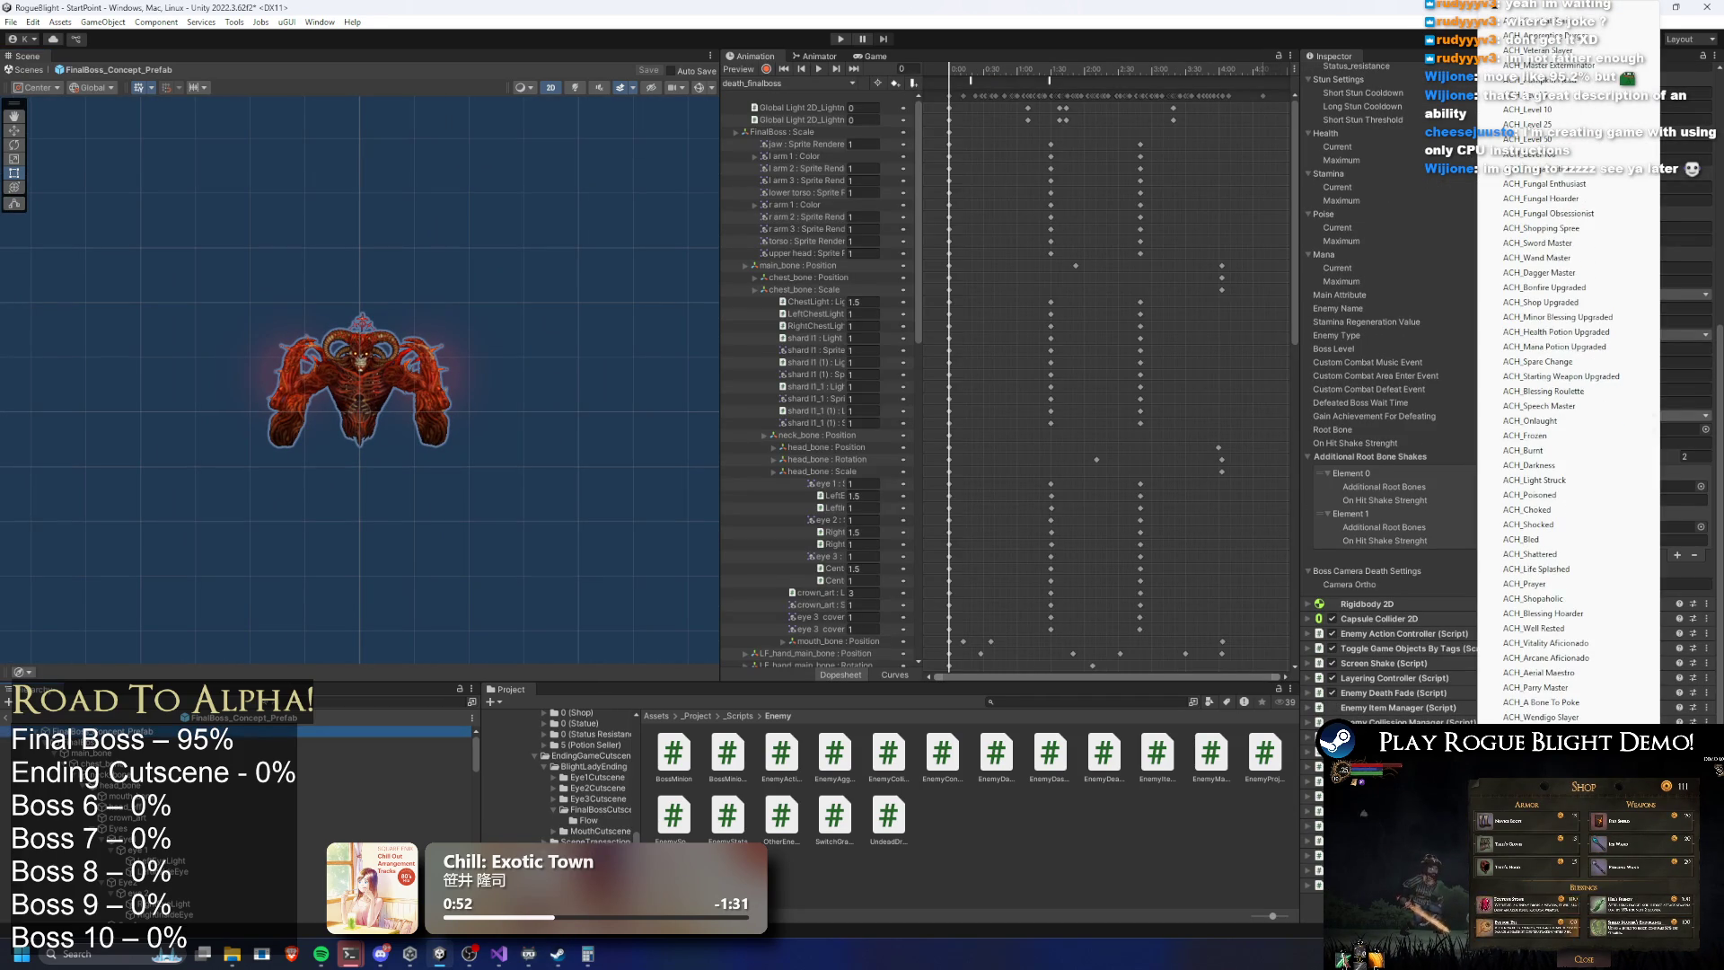
{"action": "left_click", "coordinate": [1694, 634]}
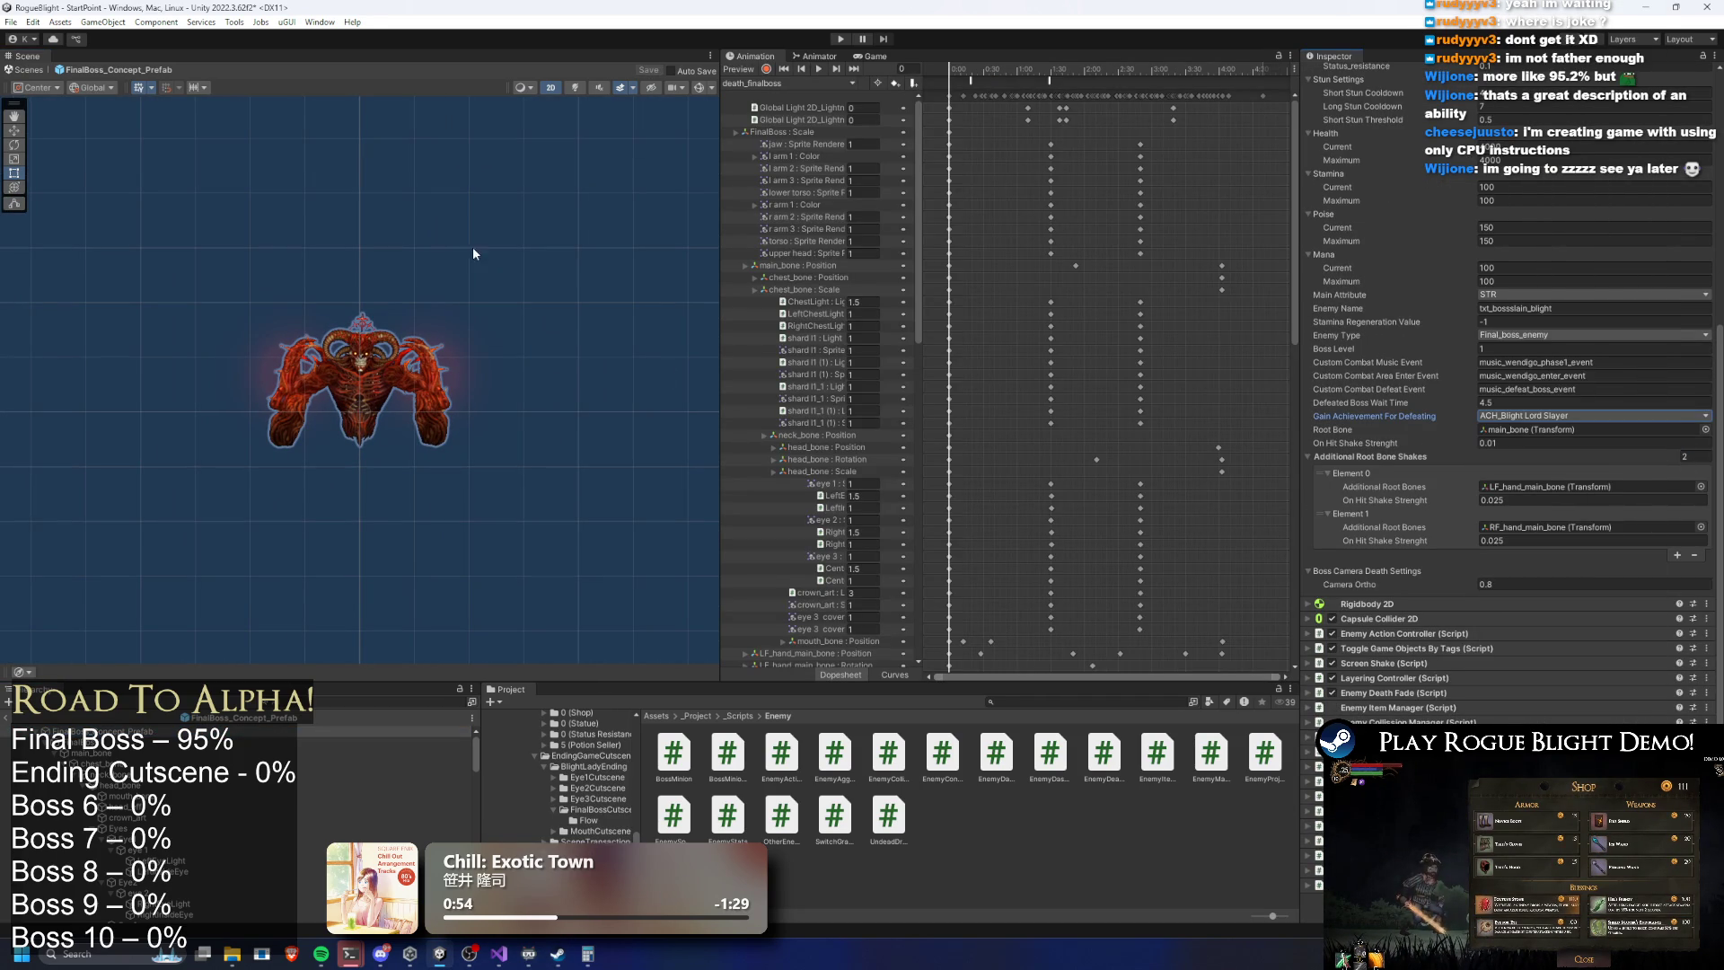
{"action": "left_click", "coordinate": [651, 360]}
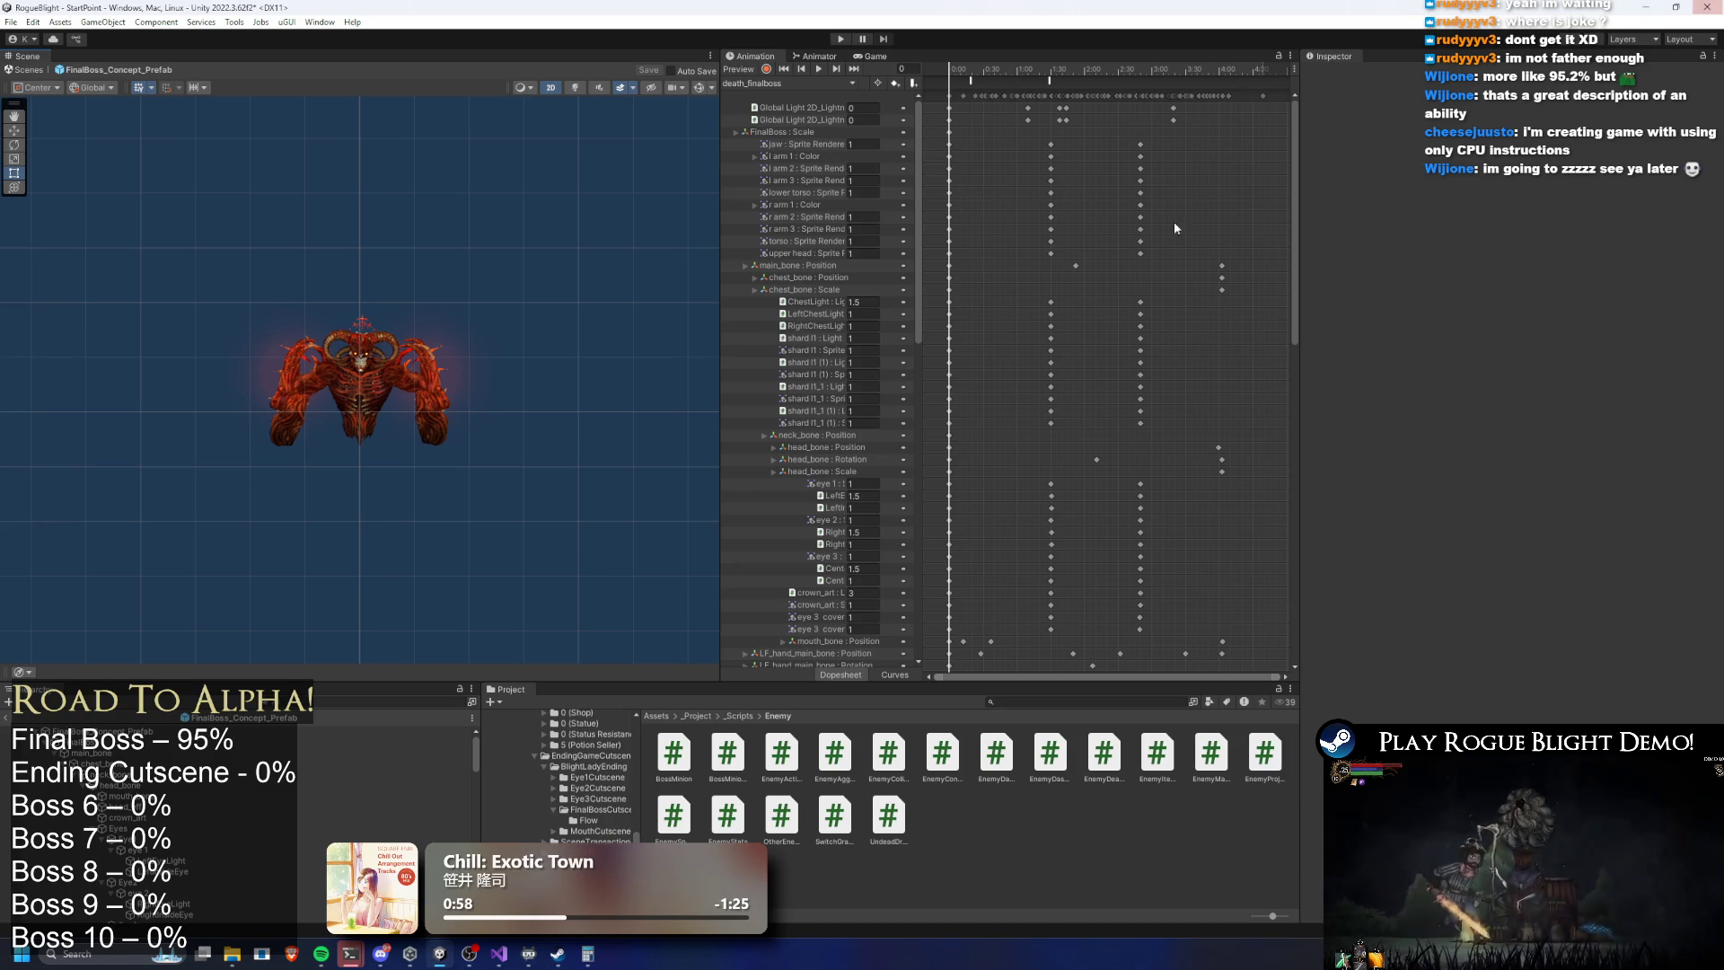
Close the open script files and delete 'Achievement for beating blight' from TODO.txt
{"action": "key", "text": "alt+Tab"}
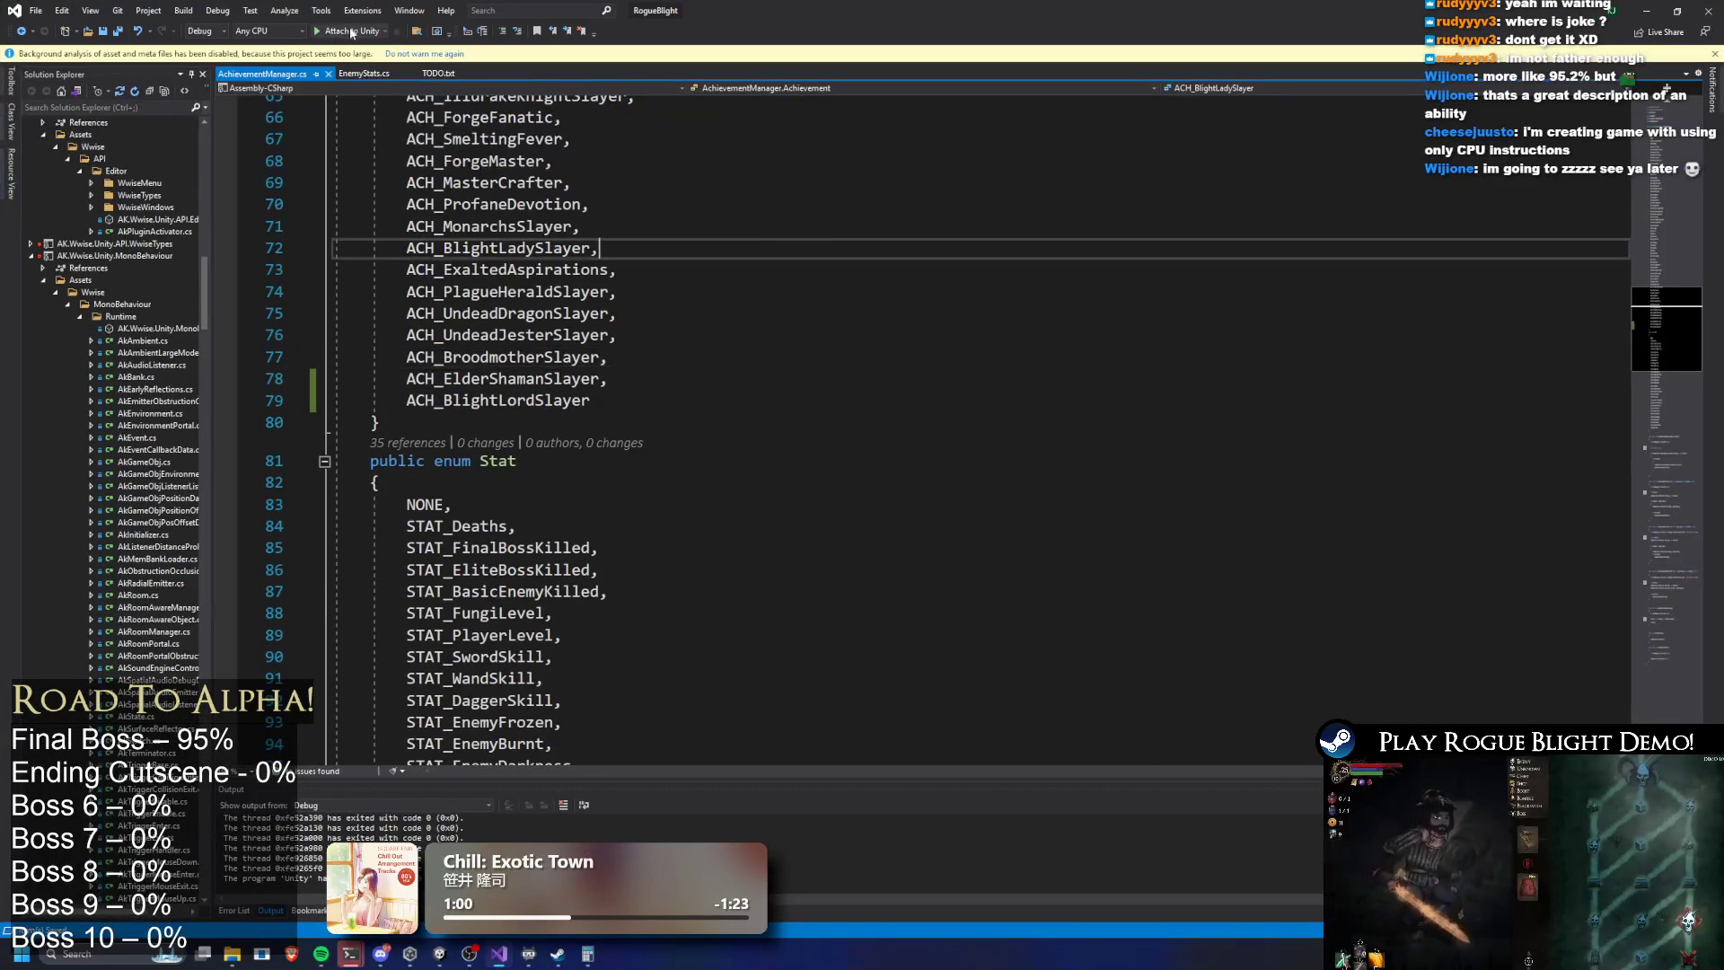
{"action": "key", "text": "ctrl+F4"}
{"action": "key", "text": "ctrl+F4"}
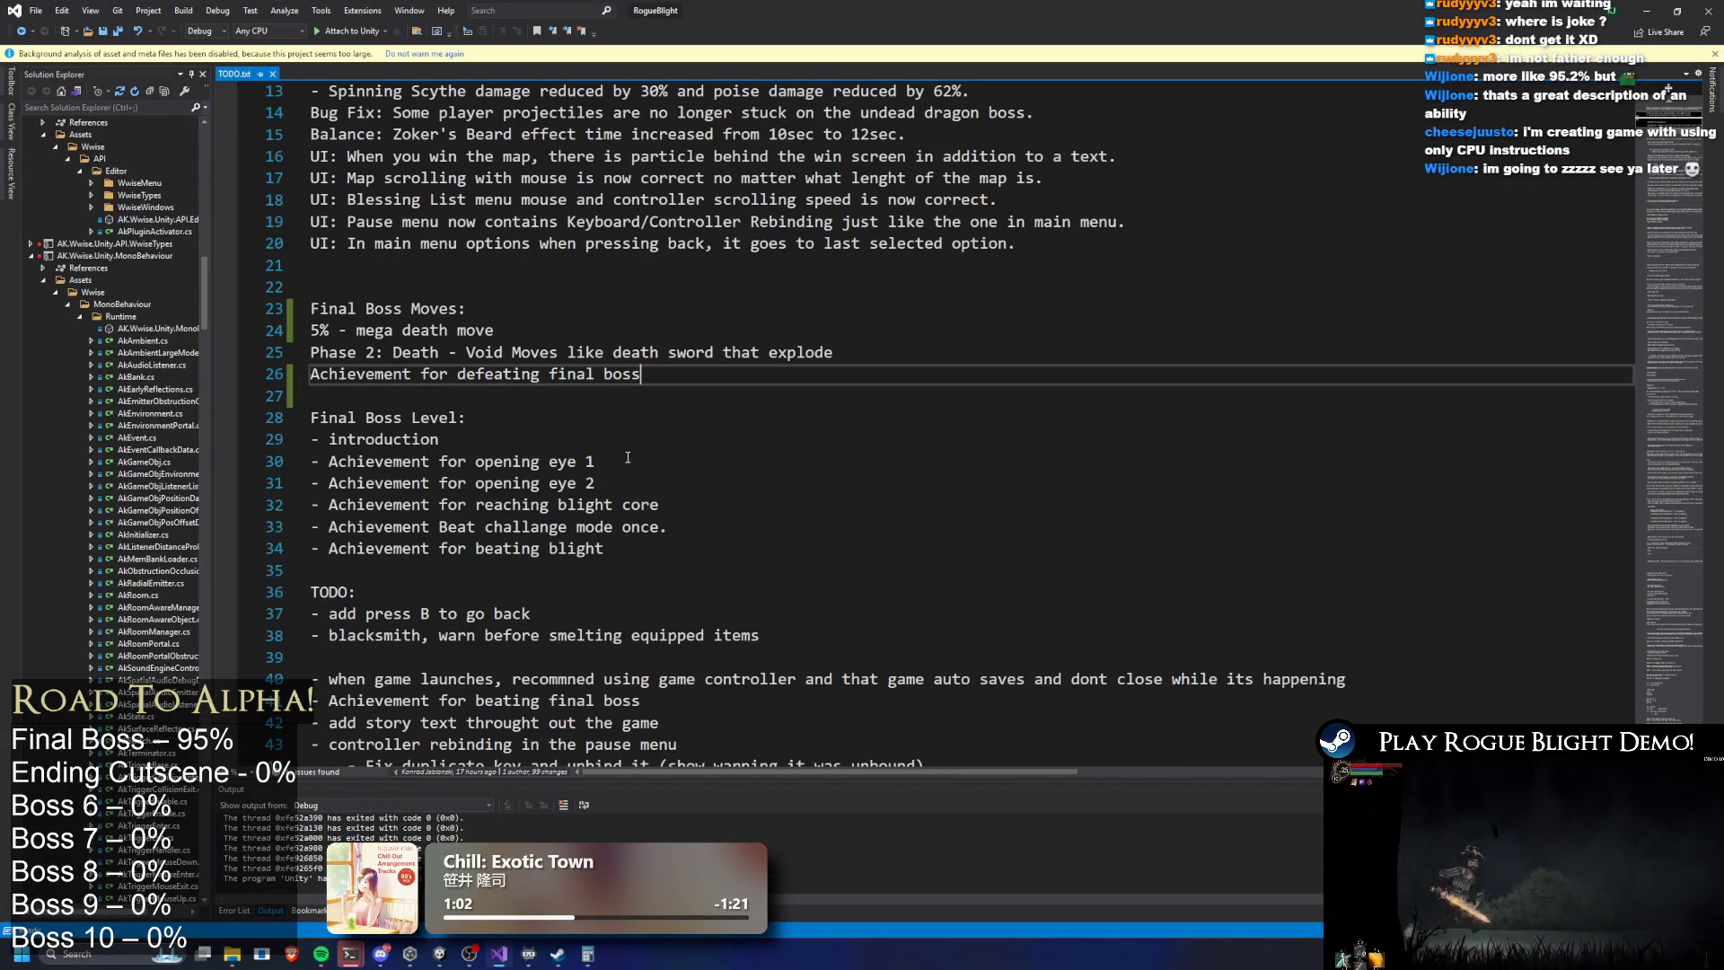
{"action": "left_click_drag", "start_coordinate": [657, 553], "coordinate": [284, 546]}
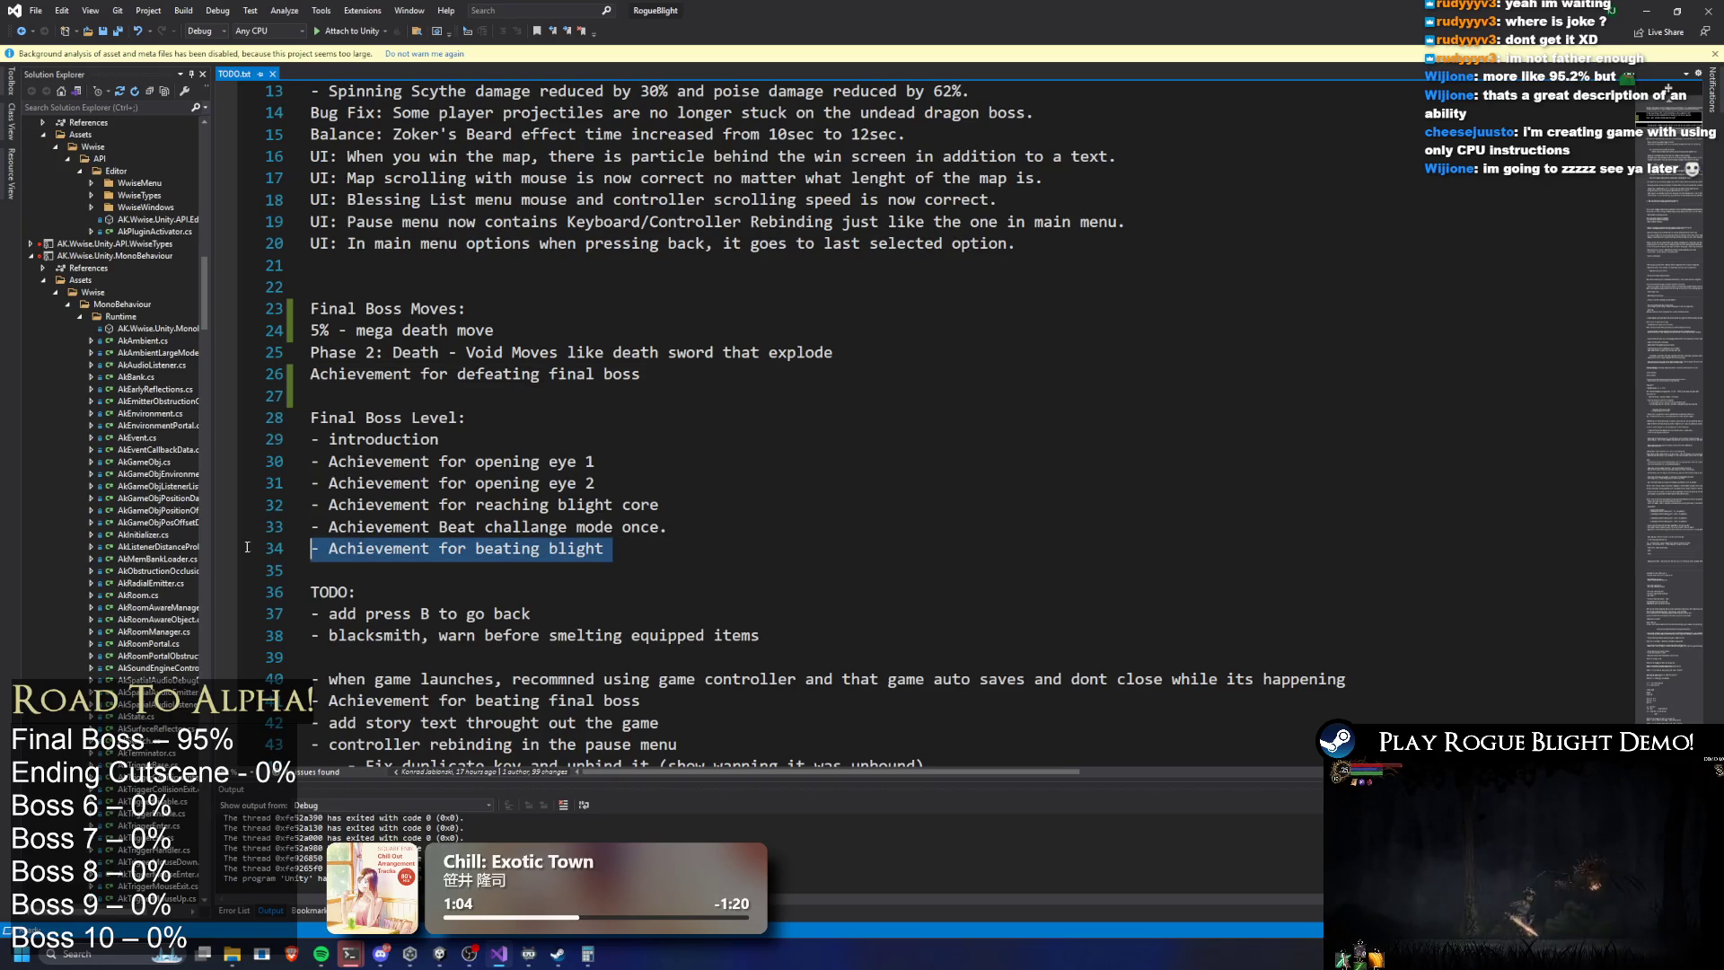
{"action": "key", "text": "BackSpace"}
{"action": "key", "text": "BackSpace"}
Delete the 'Achievement for defeating final boss' line from the TODO list
{"action": "left_click", "coordinate": [834, 435]}
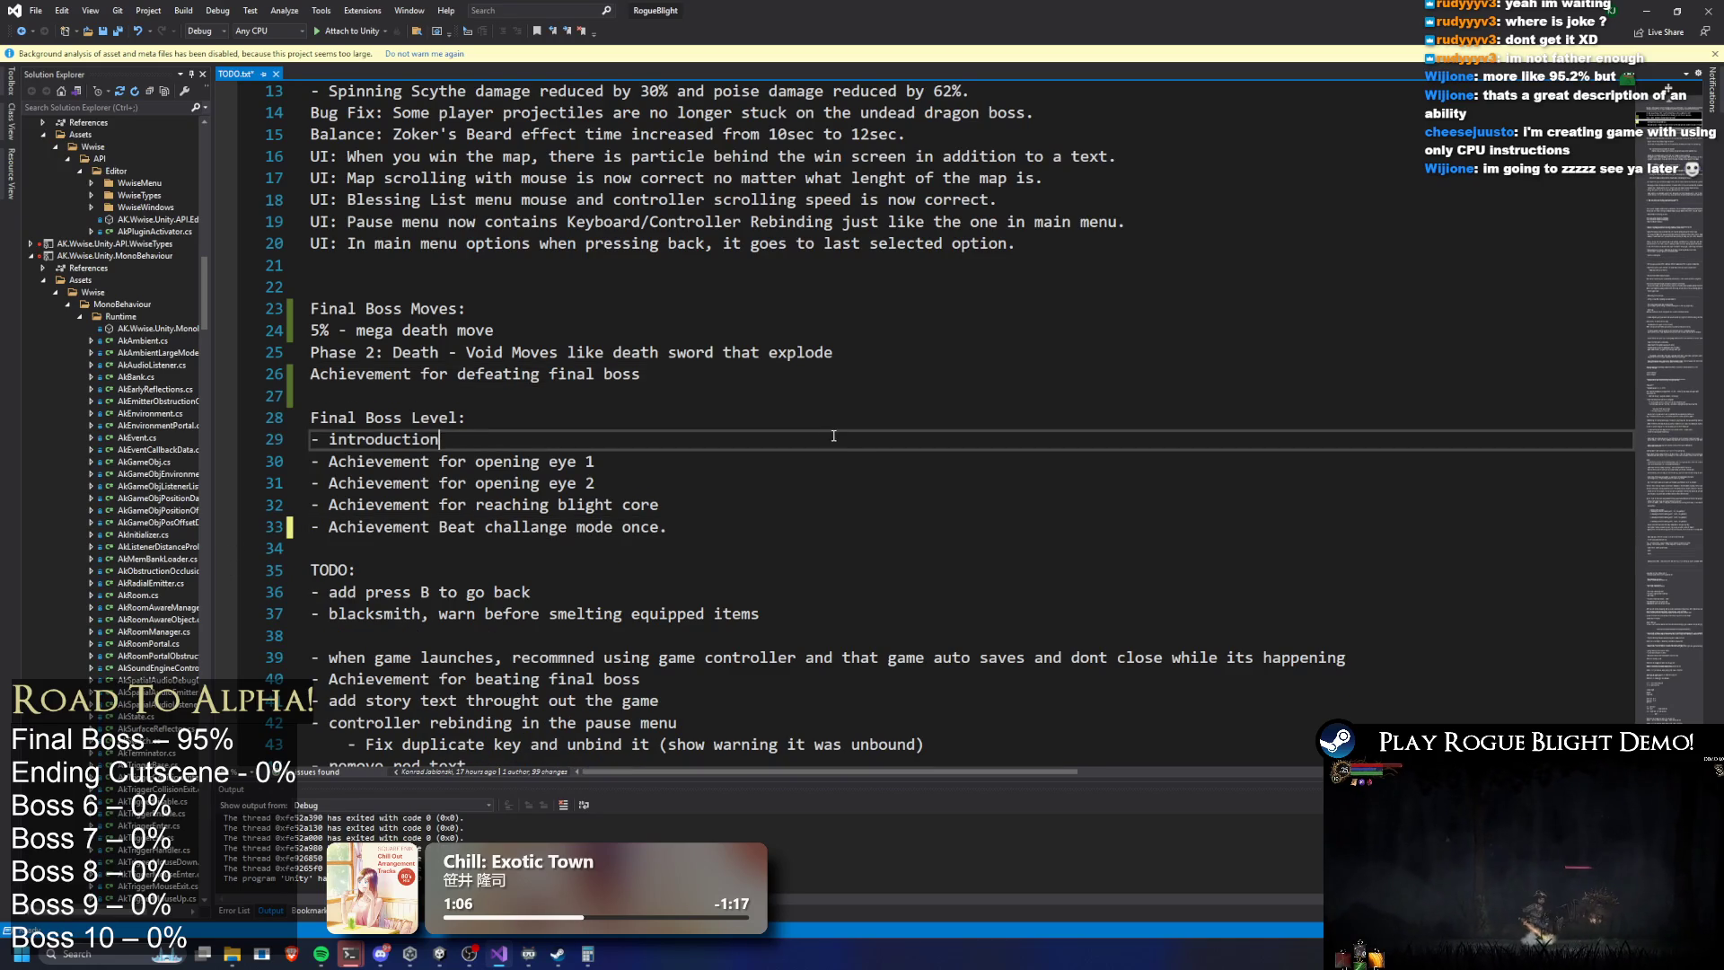
{"action": "left_click_drag", "start_coordinate": [649, 375], "coordinate": [307, 376]}
{"action": "key", "text": "BackSpace"}
{"action": "key", "text": "BackSpace"}
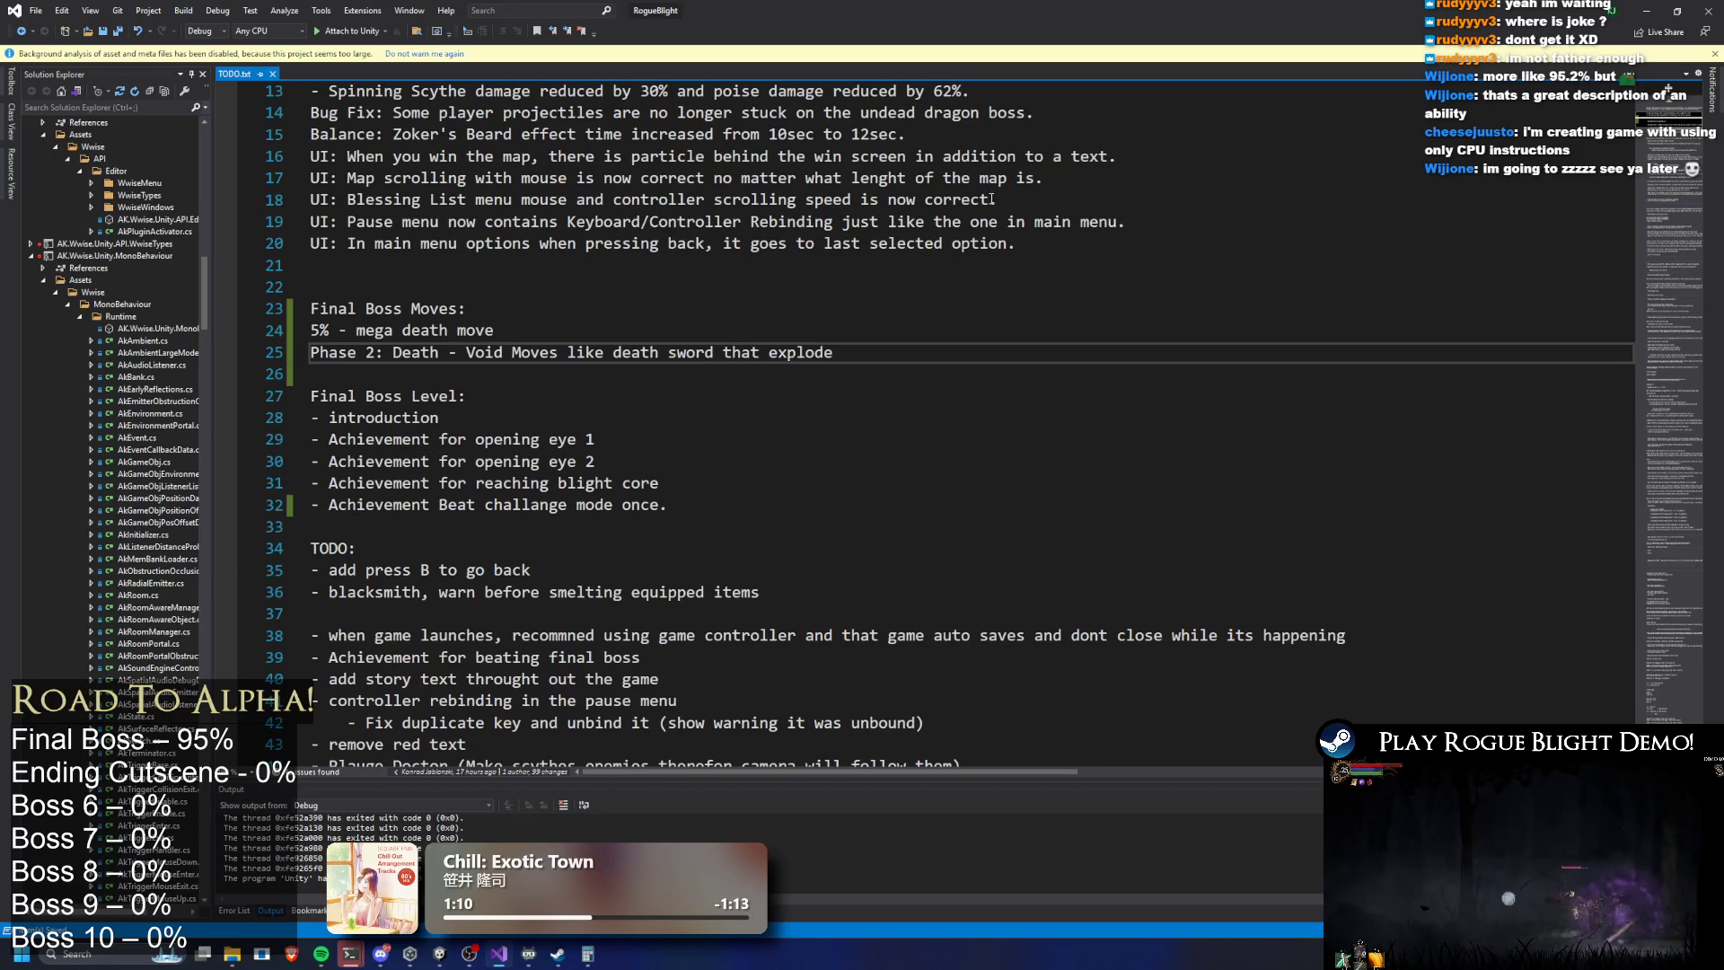
{"action": "left_click", "coordinate": [816, 201]}
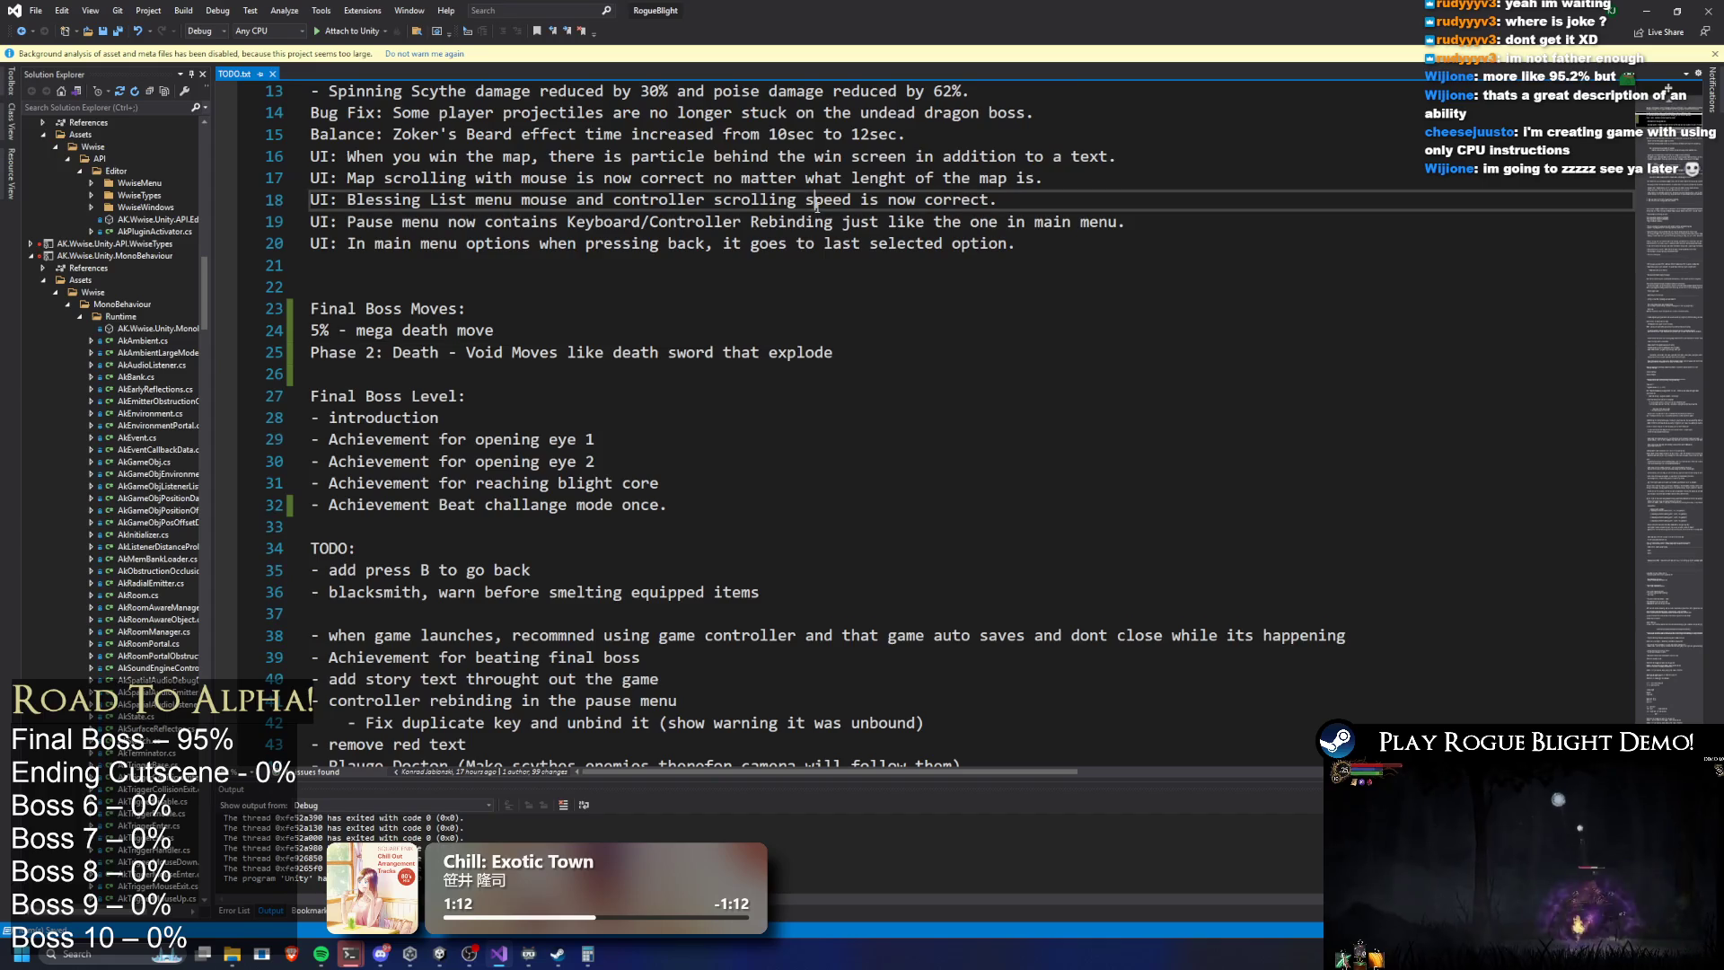
{"action": "scroll", "coordinate": [865, 222], "scroll_direction": "up", "scroll_amount": 5}
{"action": "key", "text": "alt+Tab"}
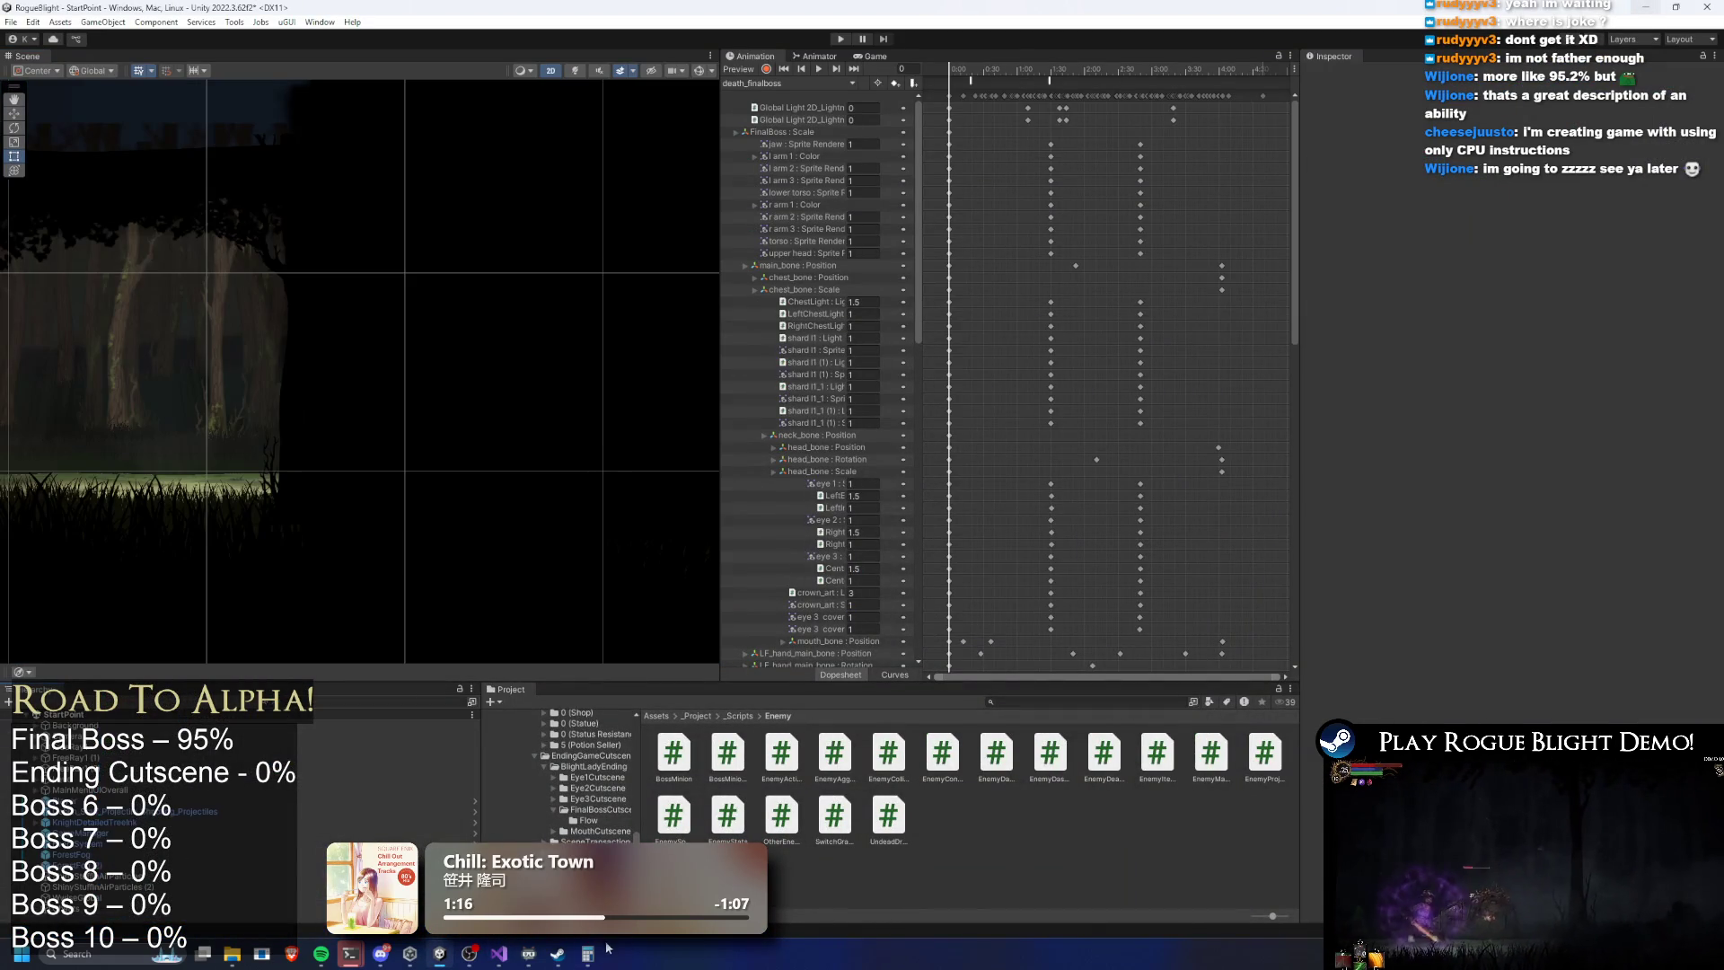
Quit Steam from its library window's background menu
{"action": "left_click", "coordinate": [557, 954]}
{"action": "right_click", "coordinate": [1306, 607]}
{"action": "left_click", "coordinate": [1347, 736]}
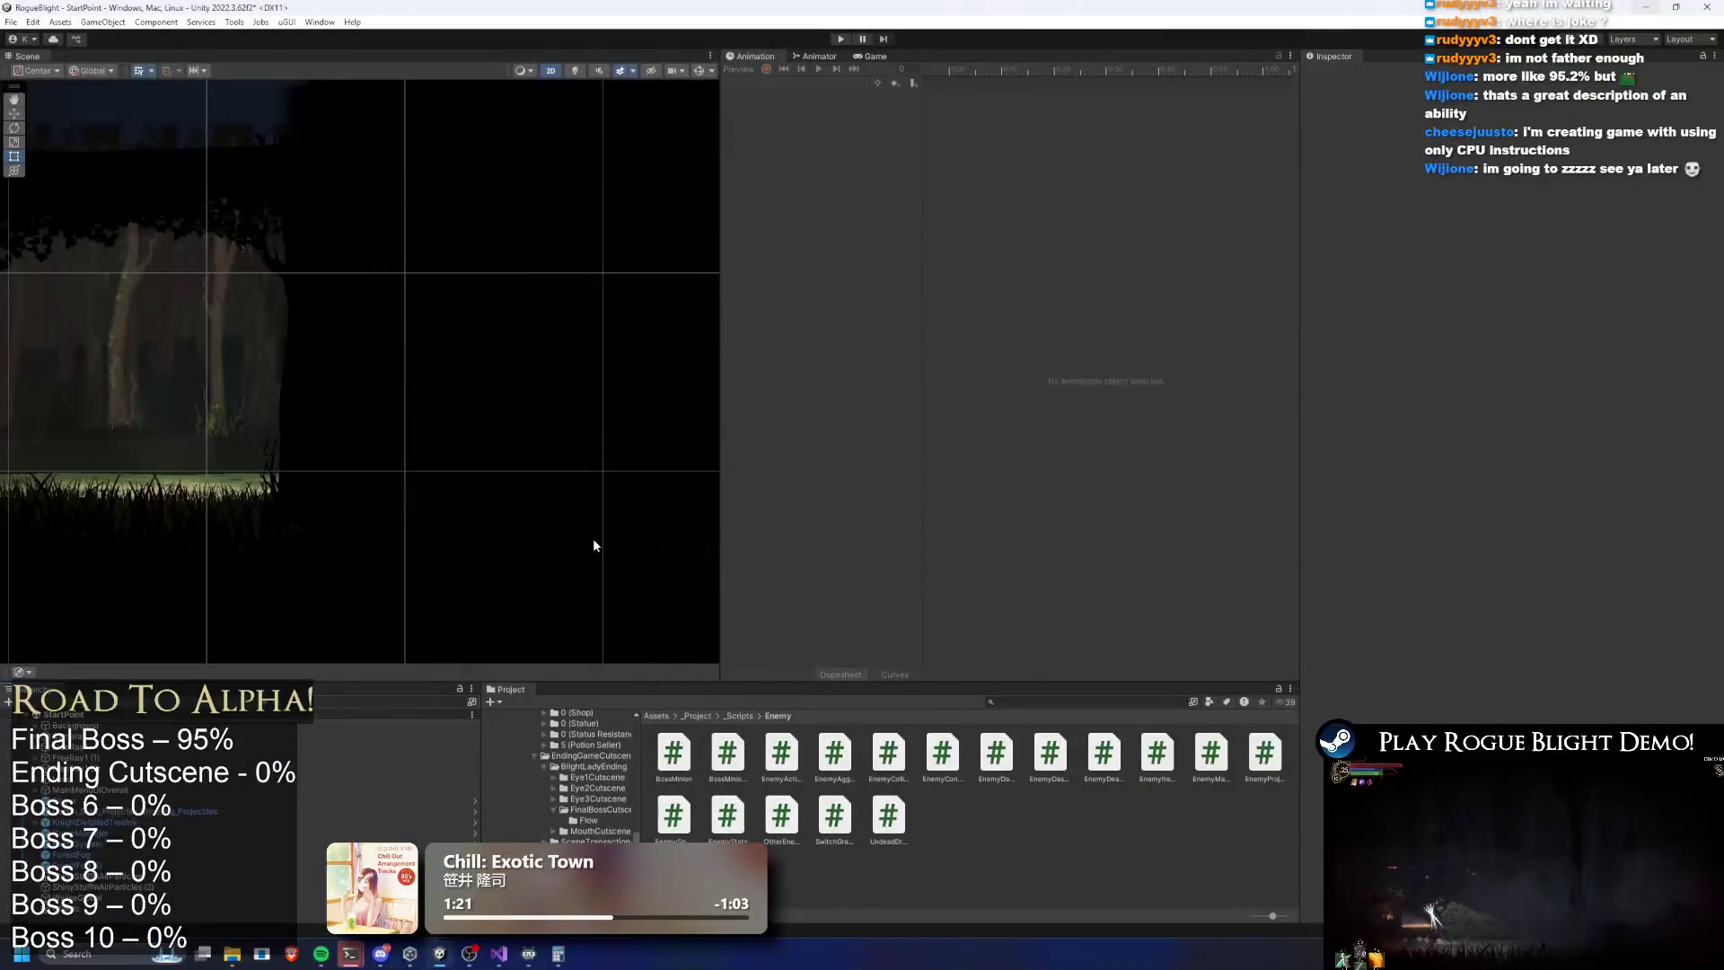
Find the GameManager prefab and tick Initialise Steam Works and Force Run From Steam
{"action": "left_click", "coordinate": [1059, 703]}
{"action": "type", "text": "ga"}
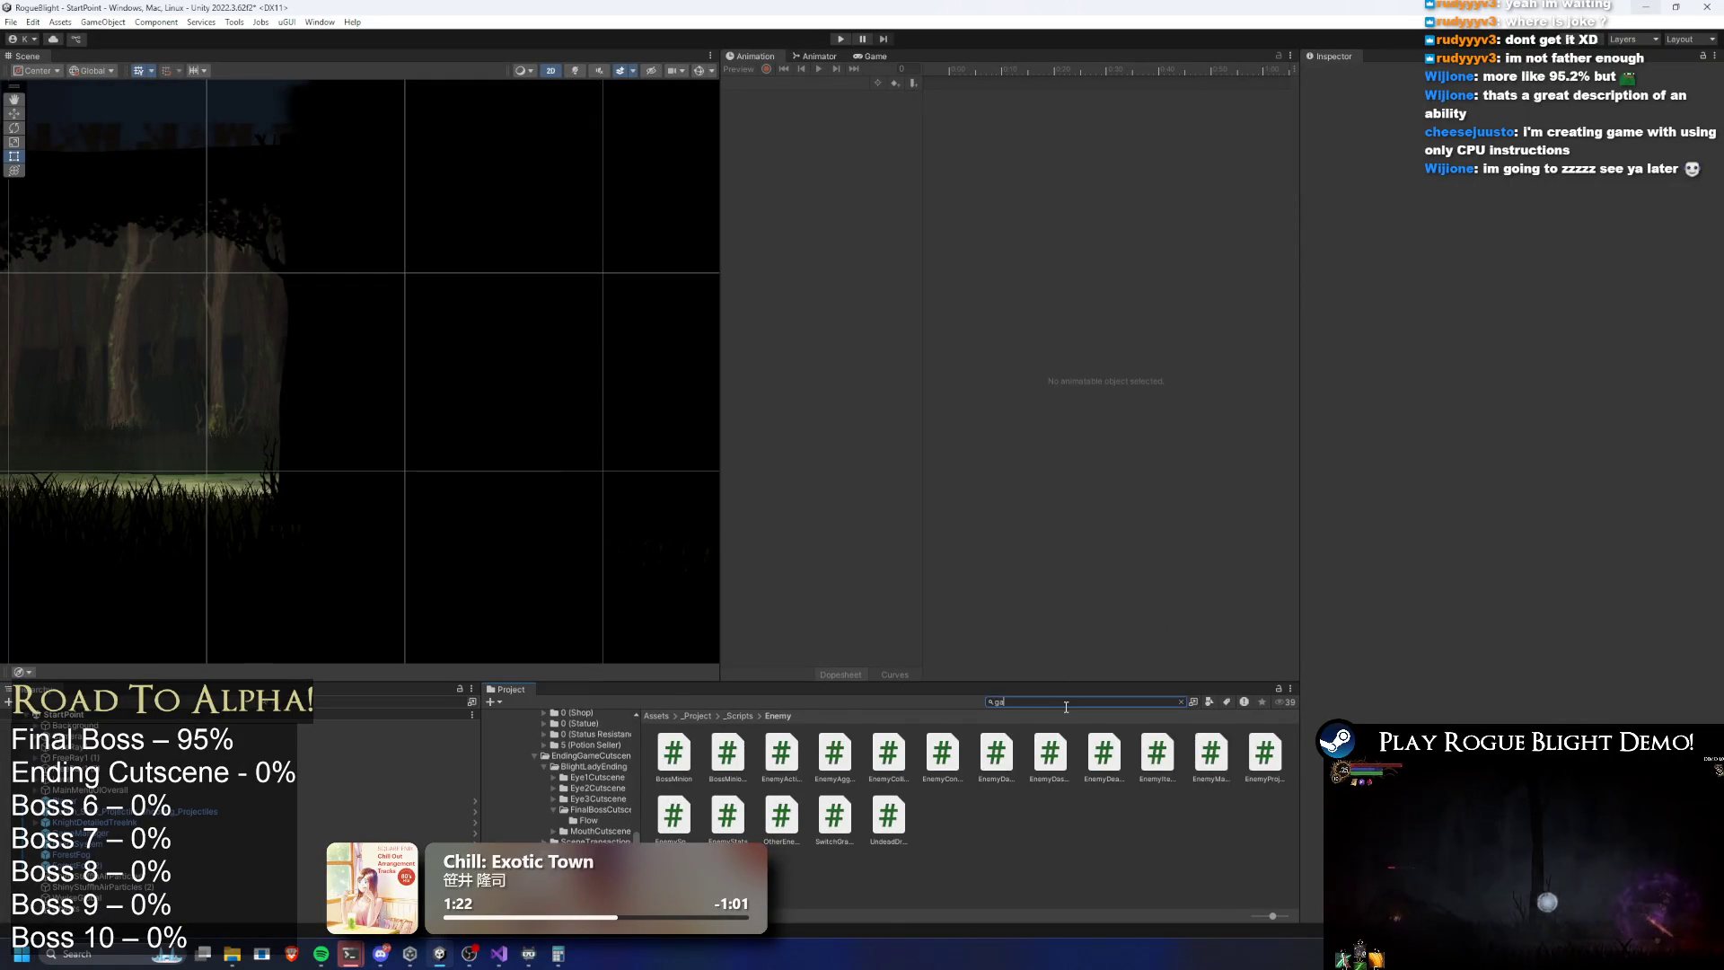
{"action": "type", "text": "me mana"}
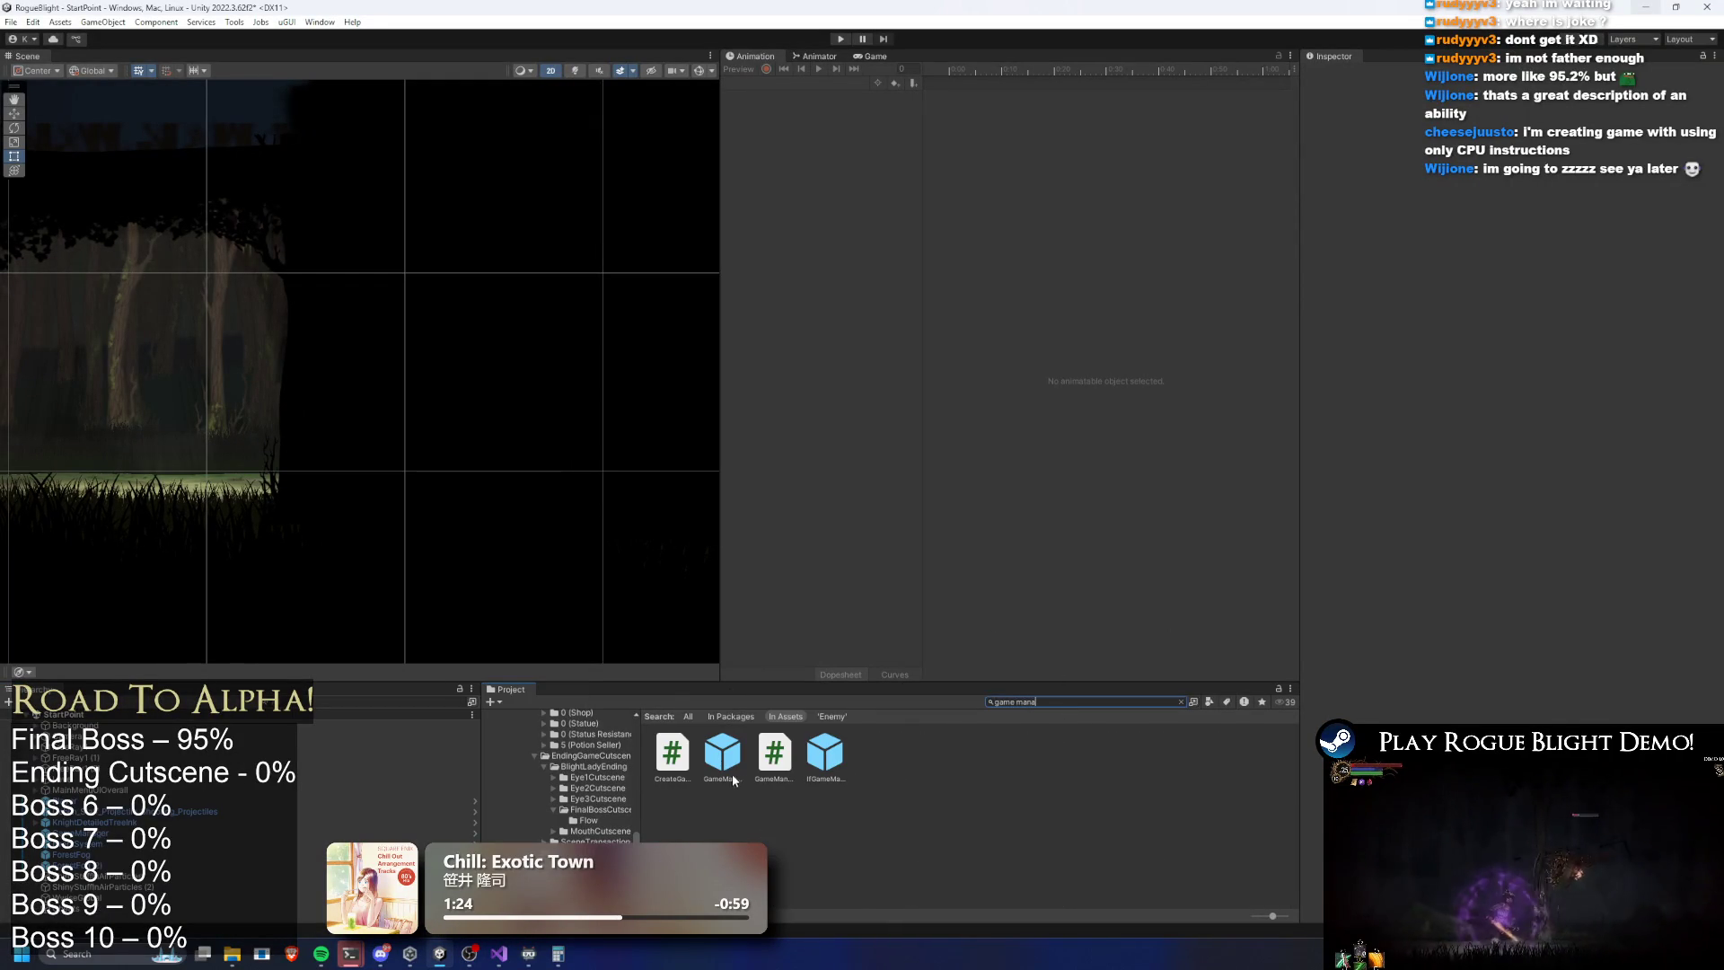
{"action": "left_click", "coordinate": [724, 765]}
{"action": "left_click", "coordinate": [1482, 329]}
{"action": "left_click", "coordinate": [1482, 342]}
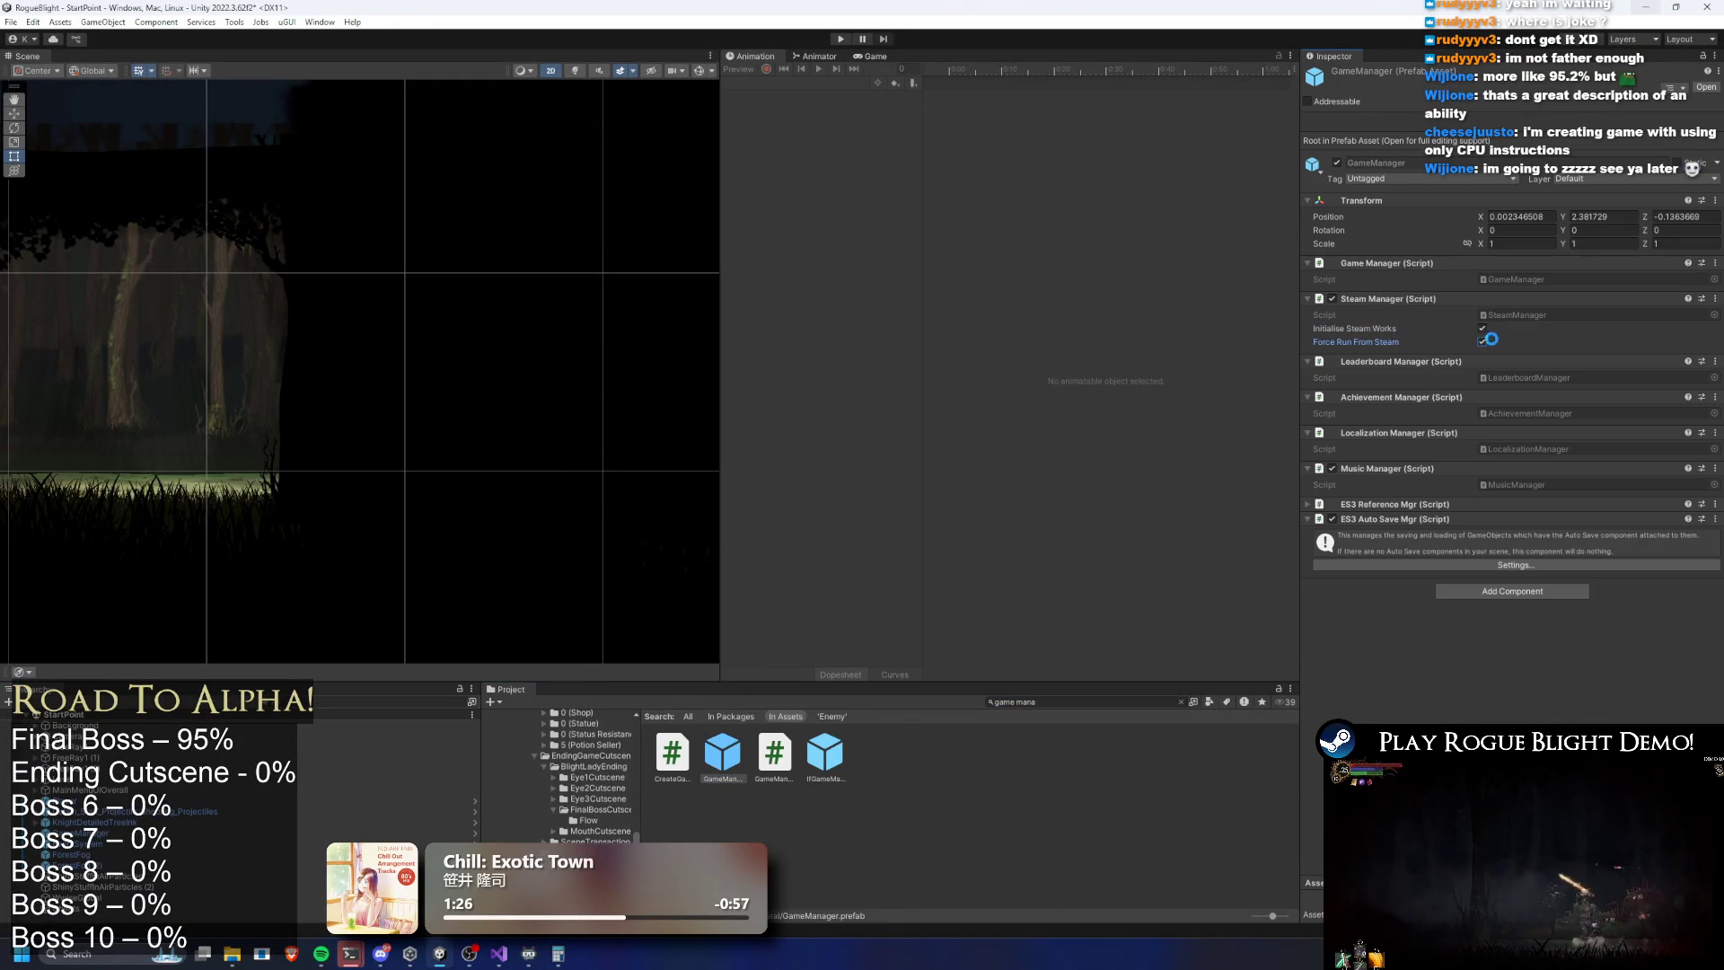
{"action": "key", "text": "super"}
Relaunch Steam and go to the Rogue Blight Playtest page in the library
{"action": "type", "text": "steam"}
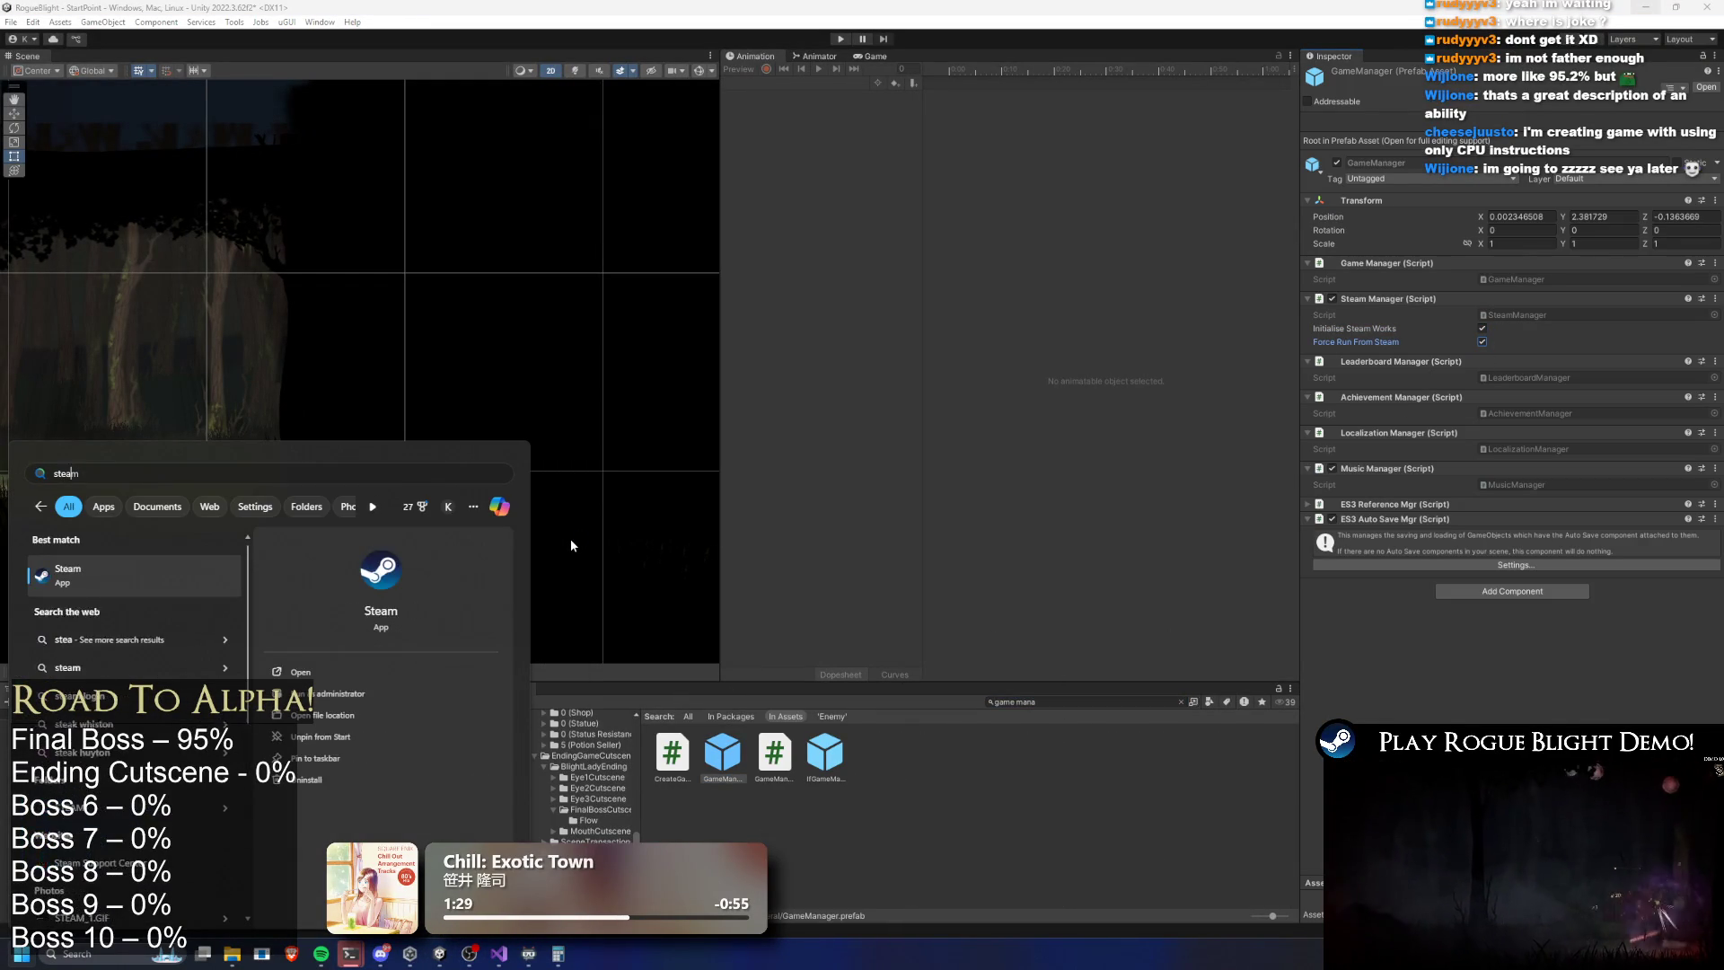
{"action": "key", "text": "Return"}
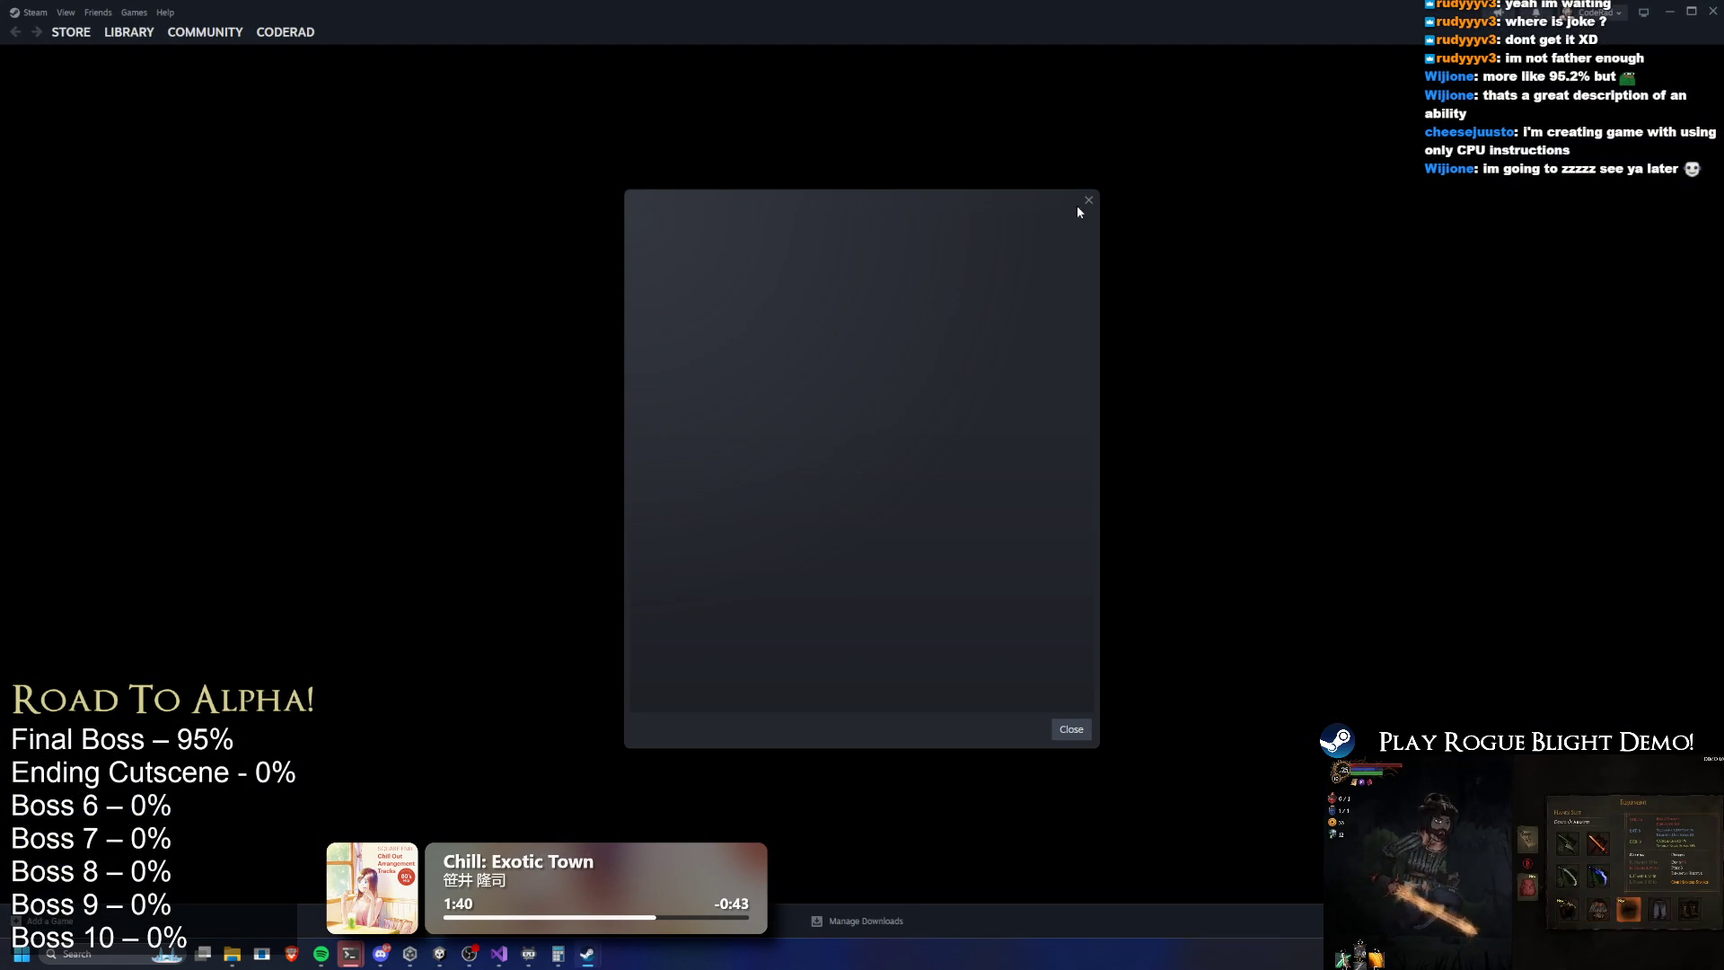
{"action": "left_click", "coordinate": [128, 32]}
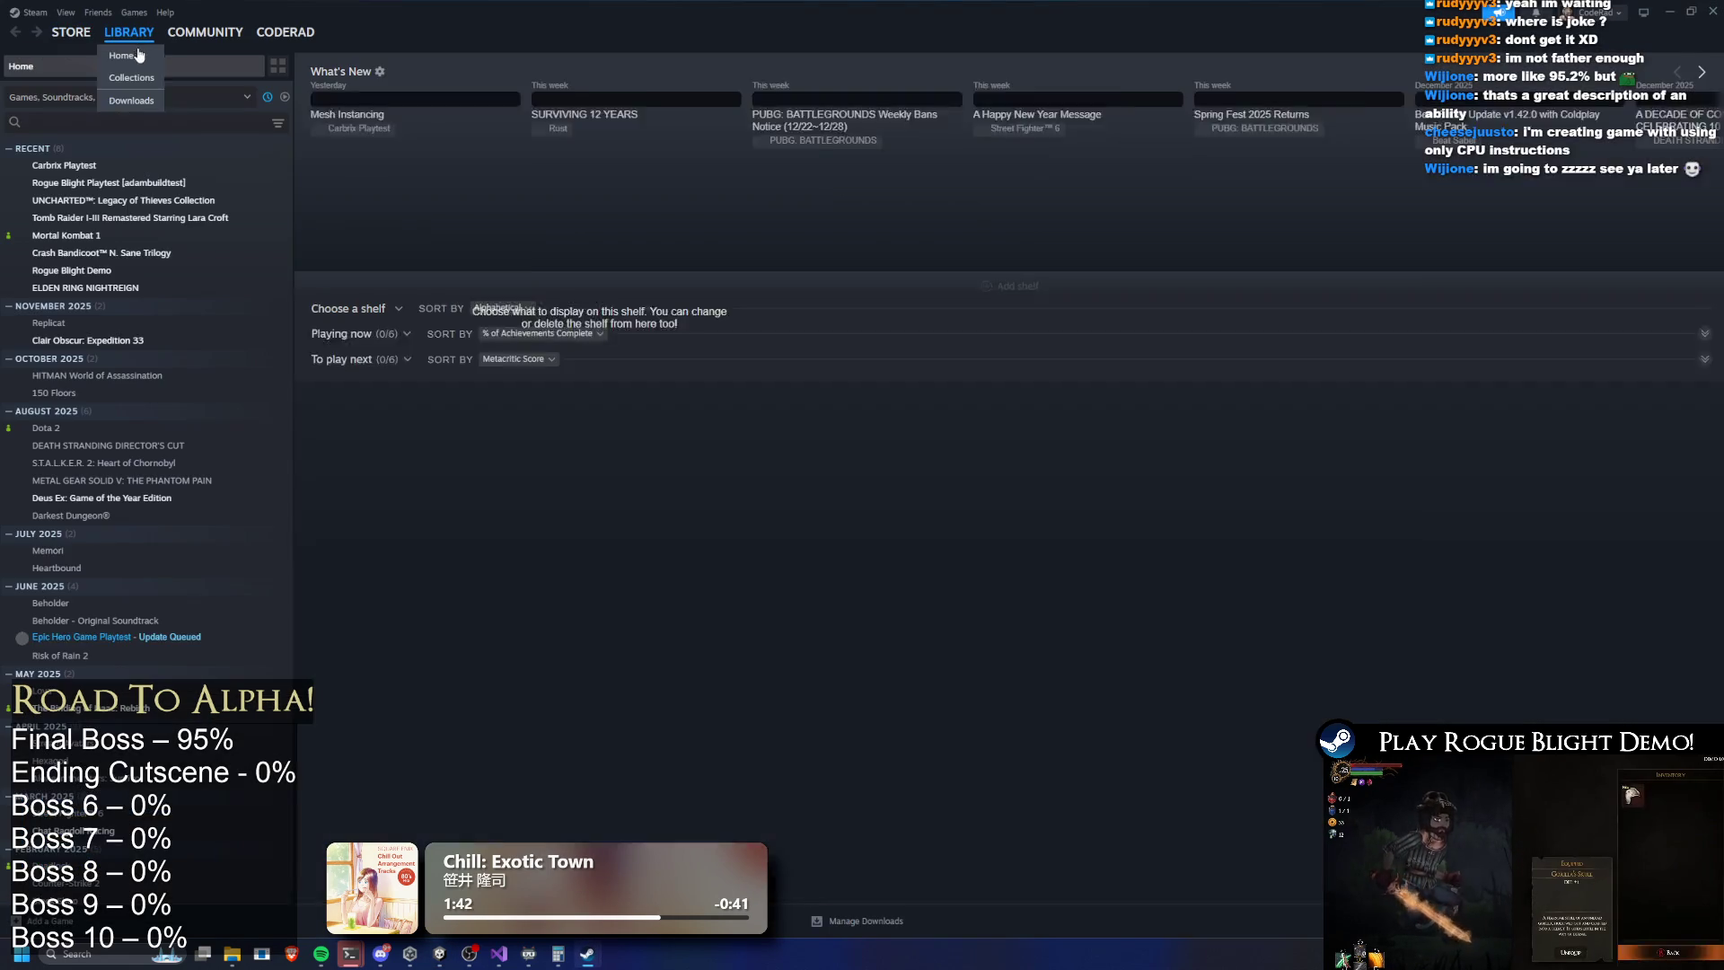
{"action": "left_click", "coordinate": [106, 184]}
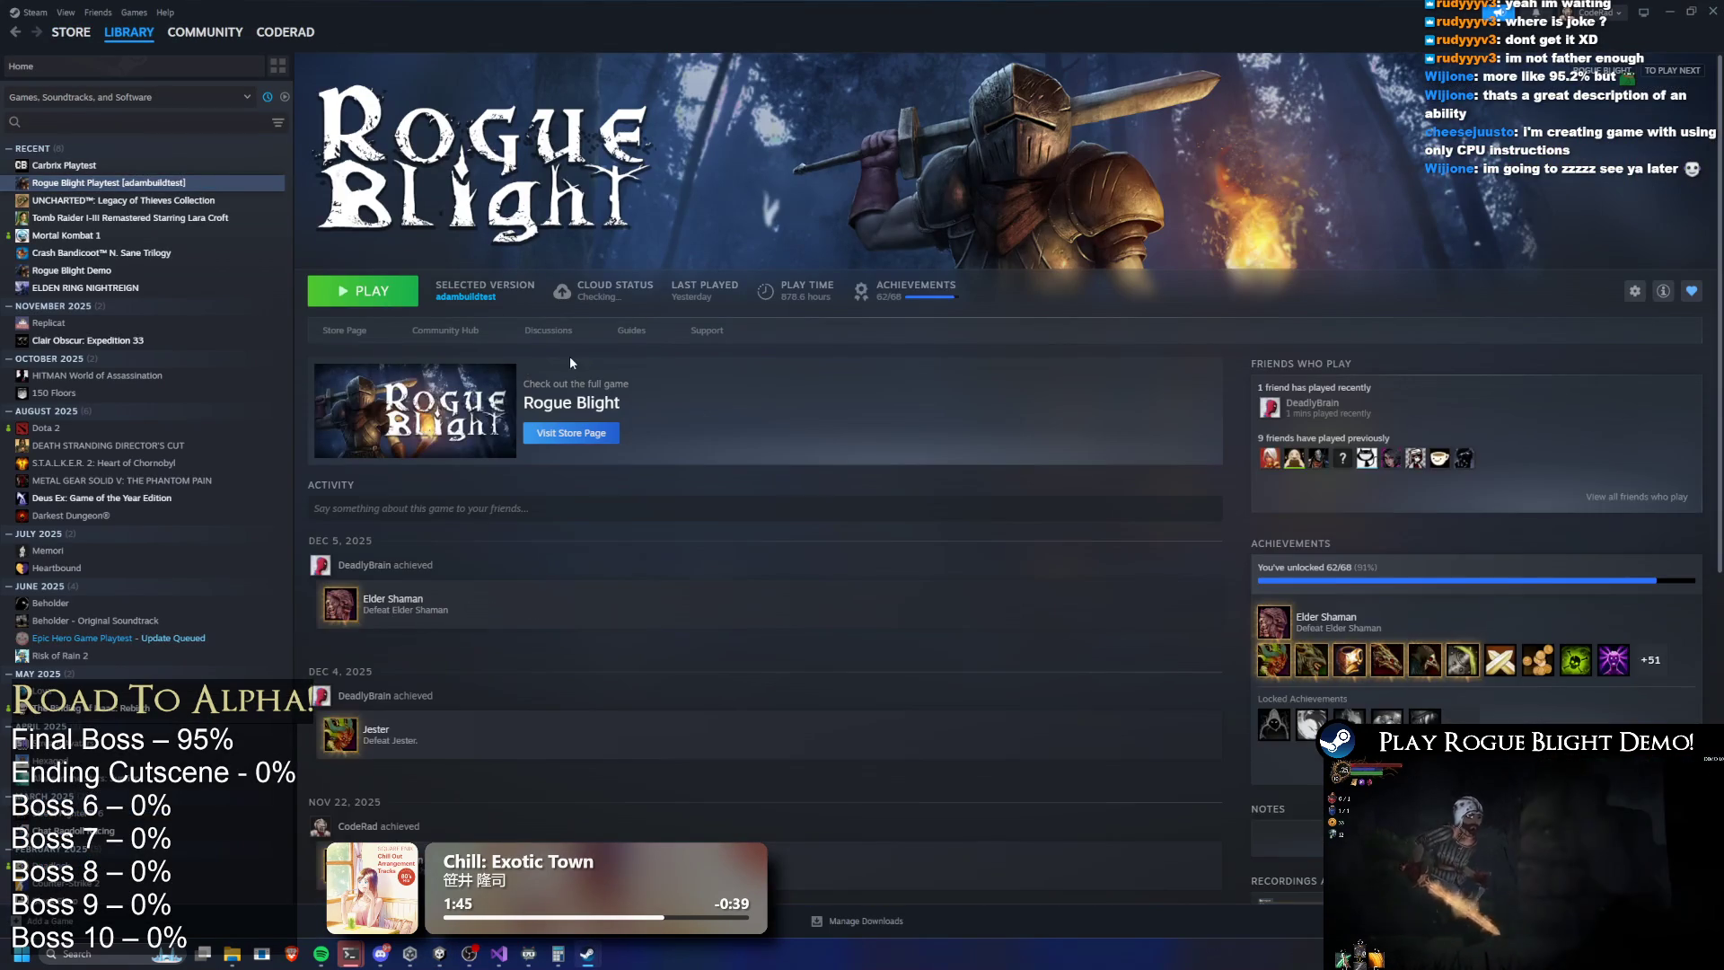
Set Rogue Blight Playtest's Beta Participation to None, then view its achievement list
{"action": "right_click", "coordinate": [194, 183]}
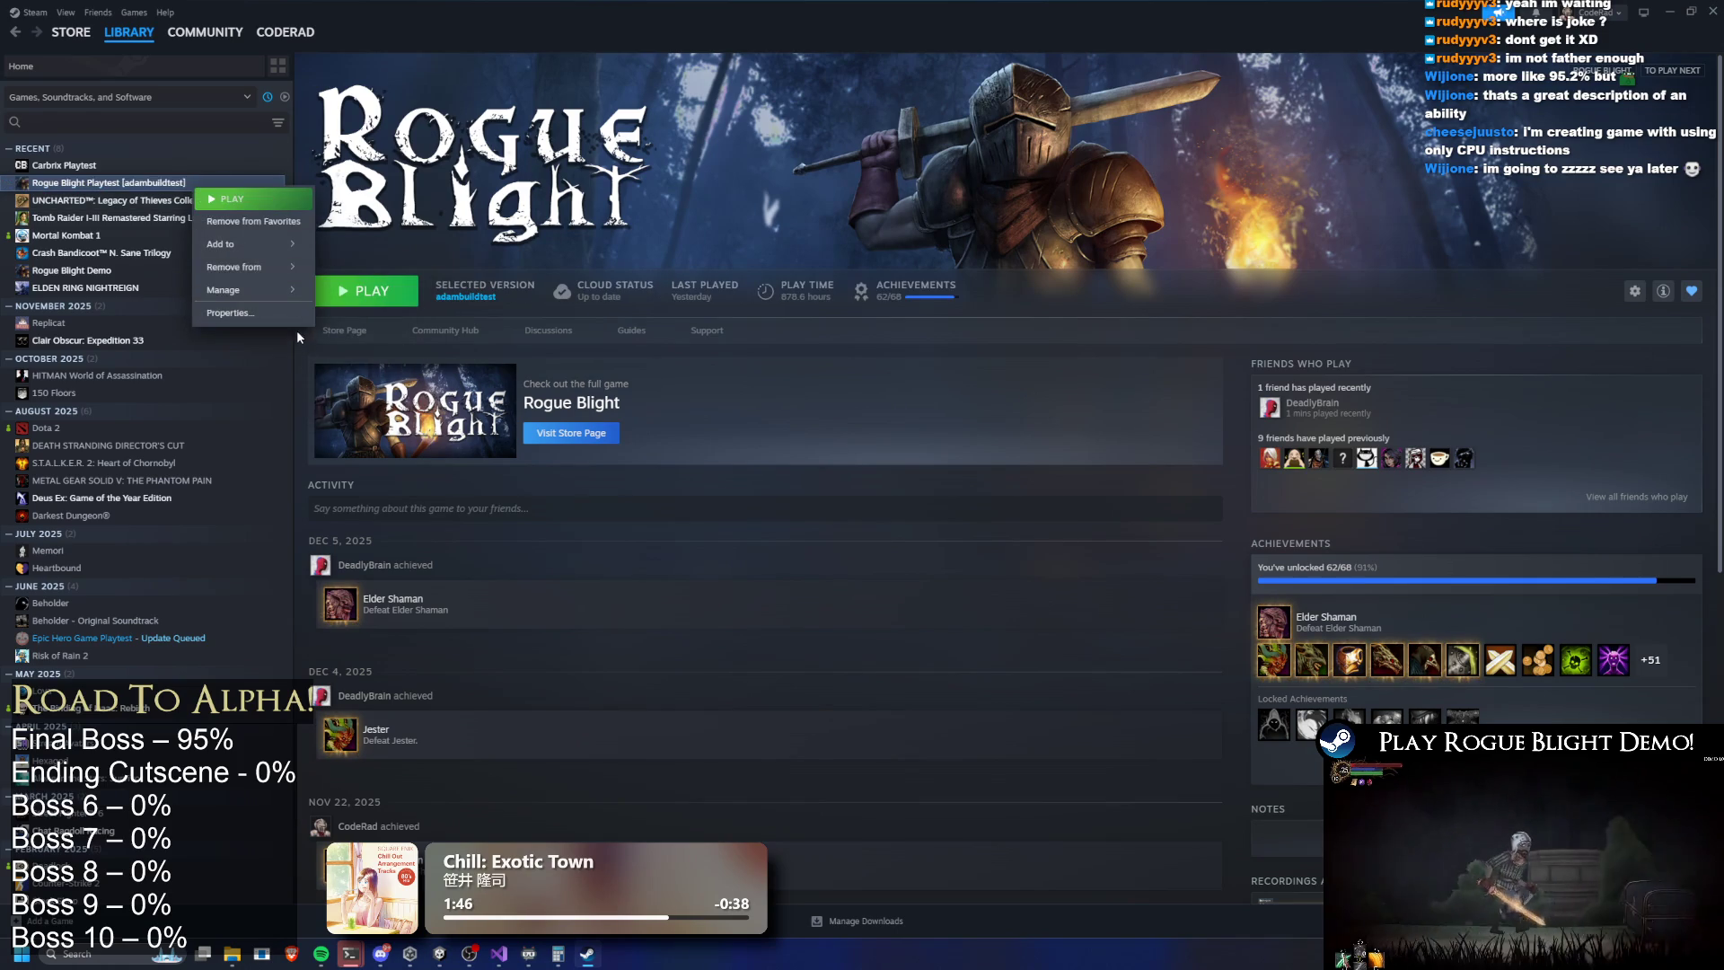
{"action": "left_click", "coordinate": [285, 320]}
{"action": "right_click", "coordinate": [135, 182]}
{"action": "key", "text": "Escape"}
{"action": "right_click", "coordinate": [153, 184]}
{"action": "left_click", "coordinate": [207, 321]}
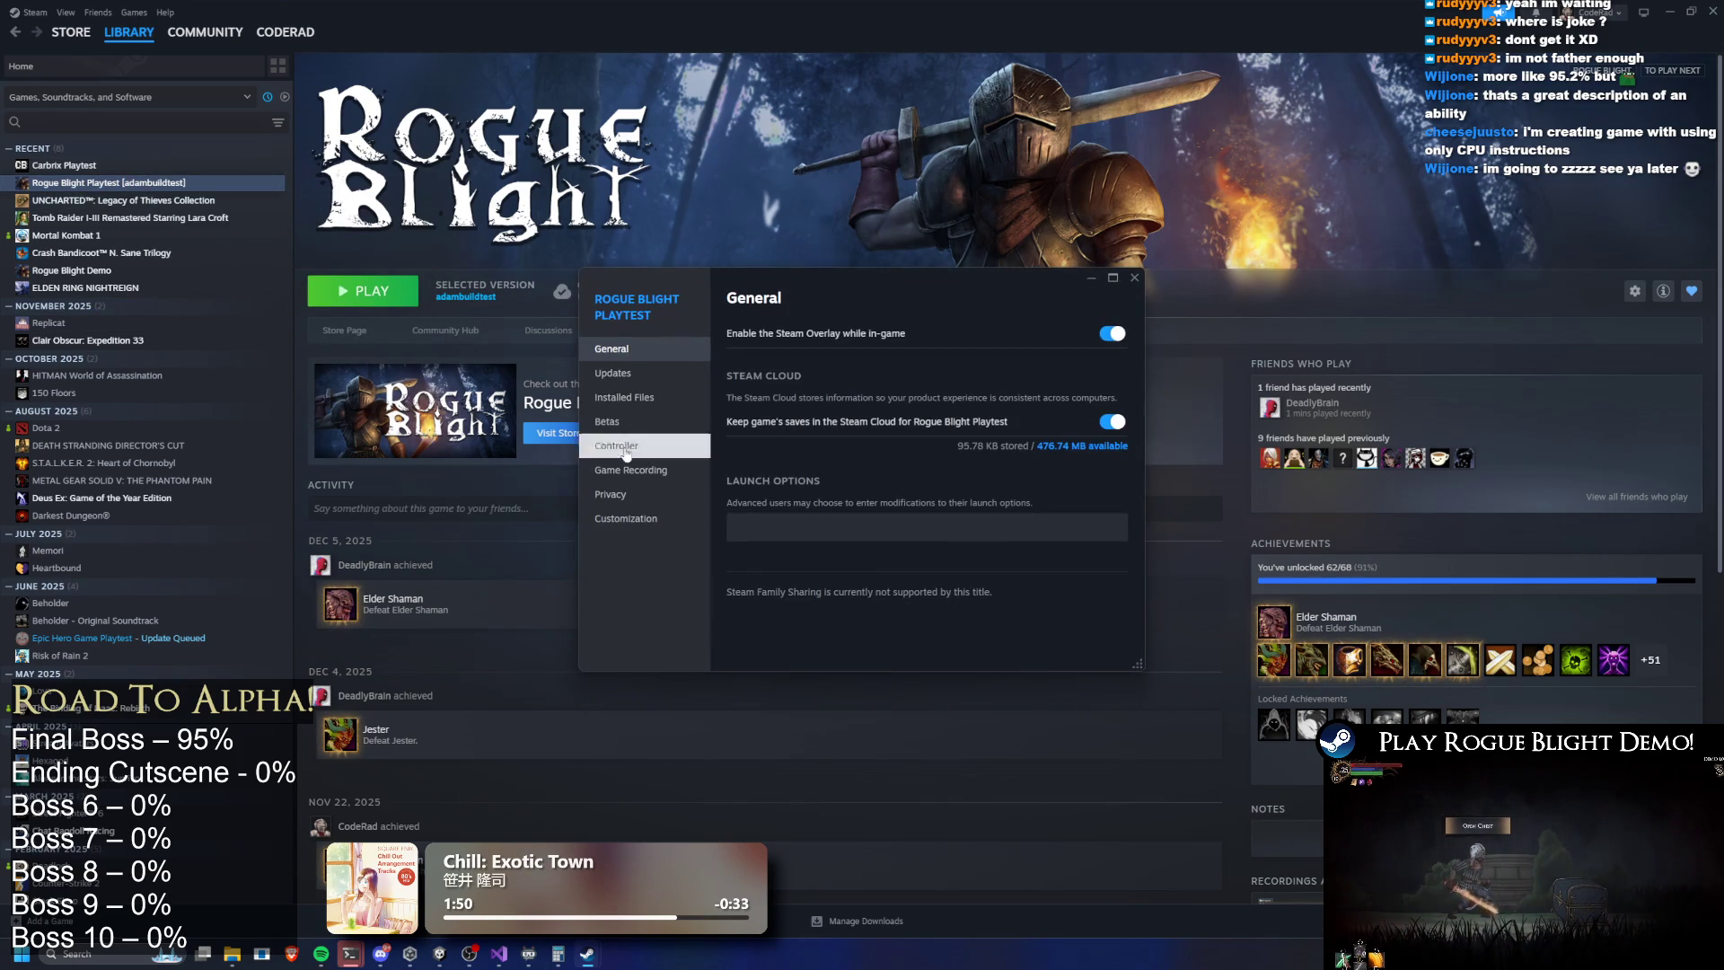
{"action": "left_click", "coordinate": [648, 421]}
{"action": "left_click", "coordinate": [1077, 327]}
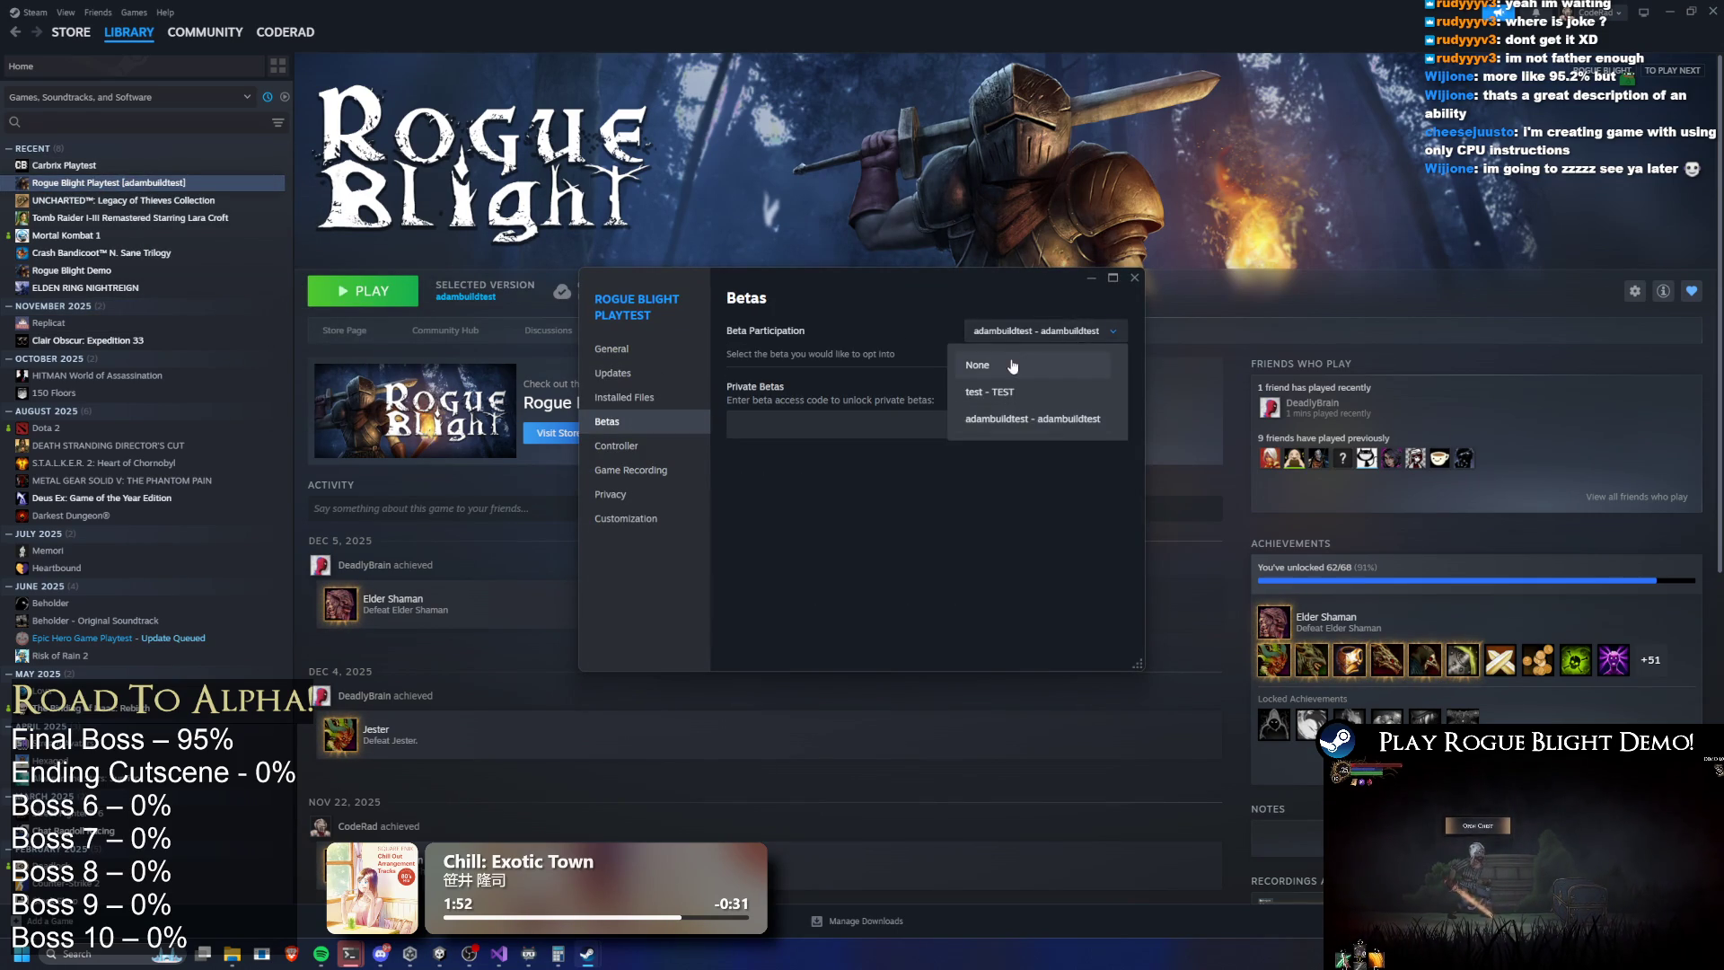
{"action": "left_click", "coordinate": [1118, 332]}
{"action": "left_click", "coordinate": [1133, 280]}
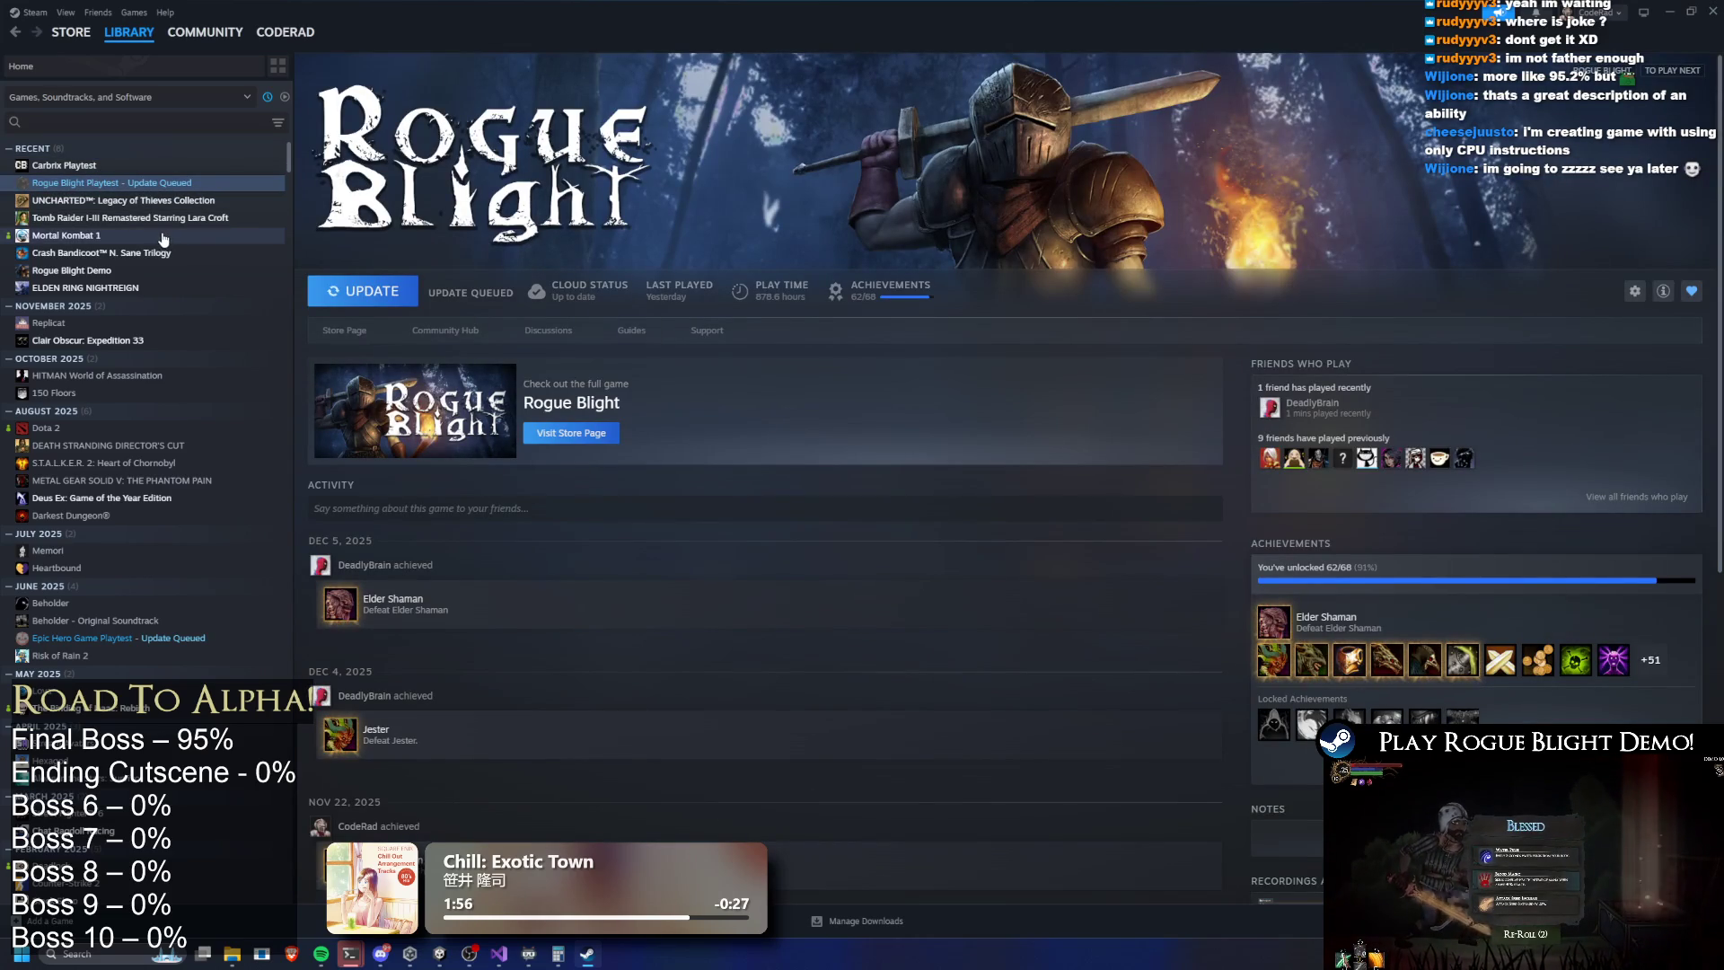
{"action": "left_click", "coordinate": [1391, 547]}
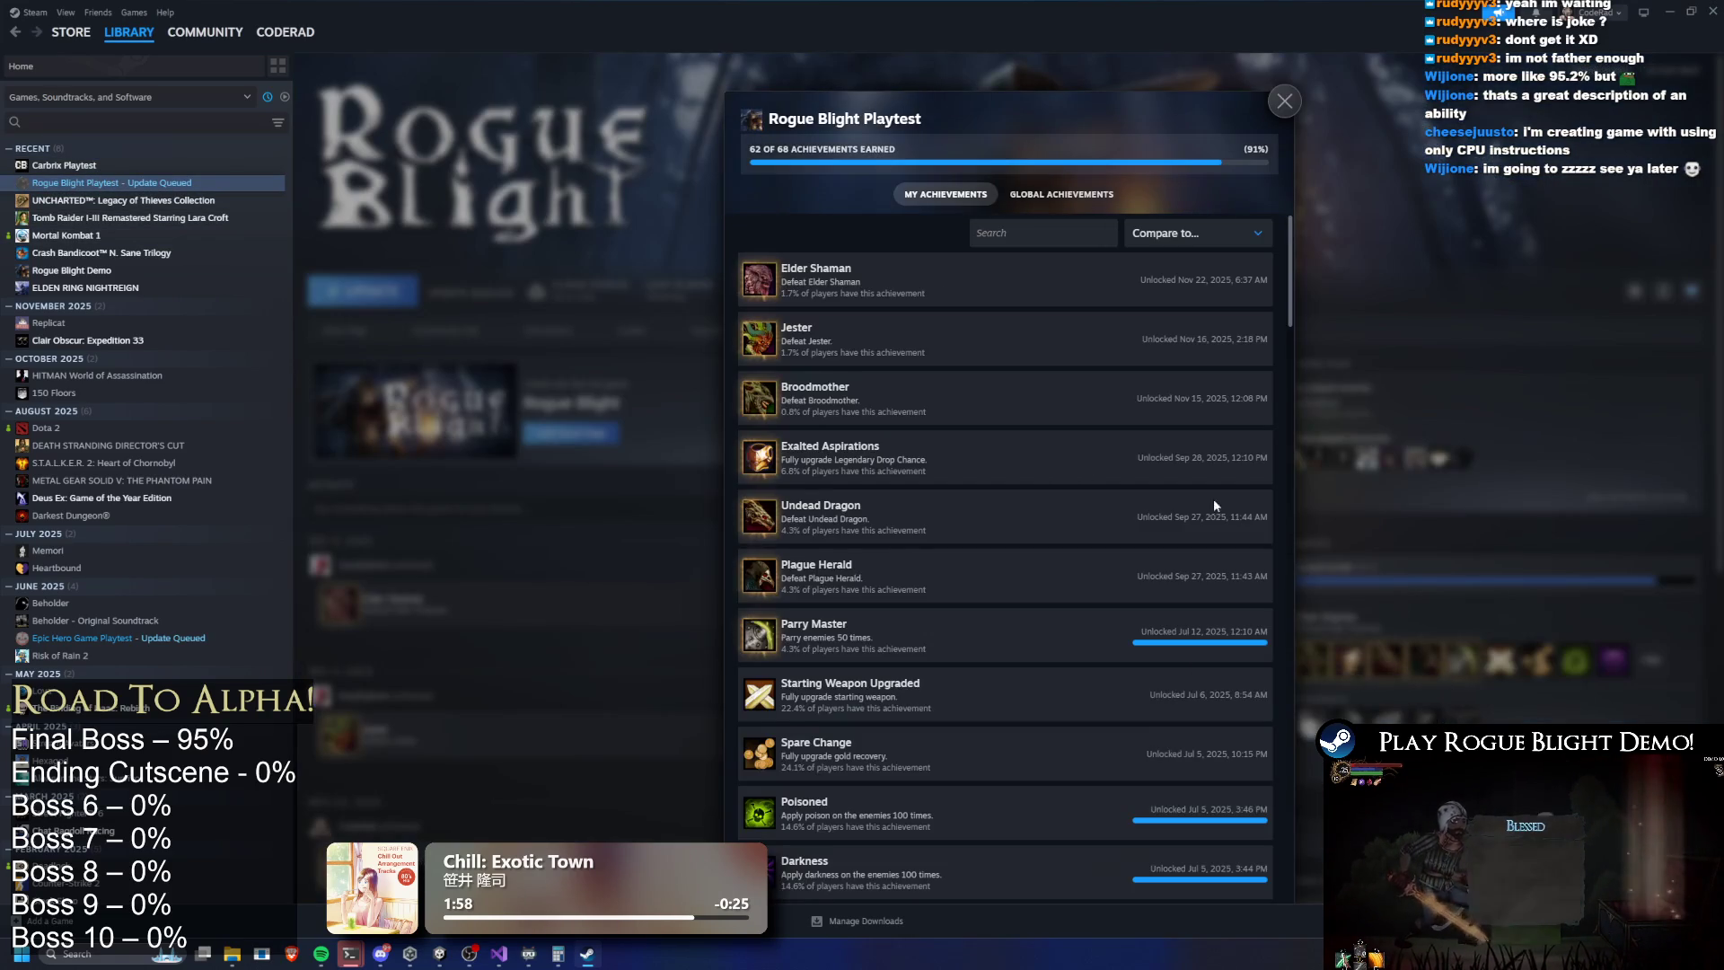
Scroll to the Locked Achievements section to check the Blight Lord entry
{"action": "scroll", "coordinate": [1042, 408], "scroll_direction": "down", "scroll_amount": 10}
{"action": "left_click_drag", "start_coordinate": [1291, 462], "coordinate": [1269, 881]}
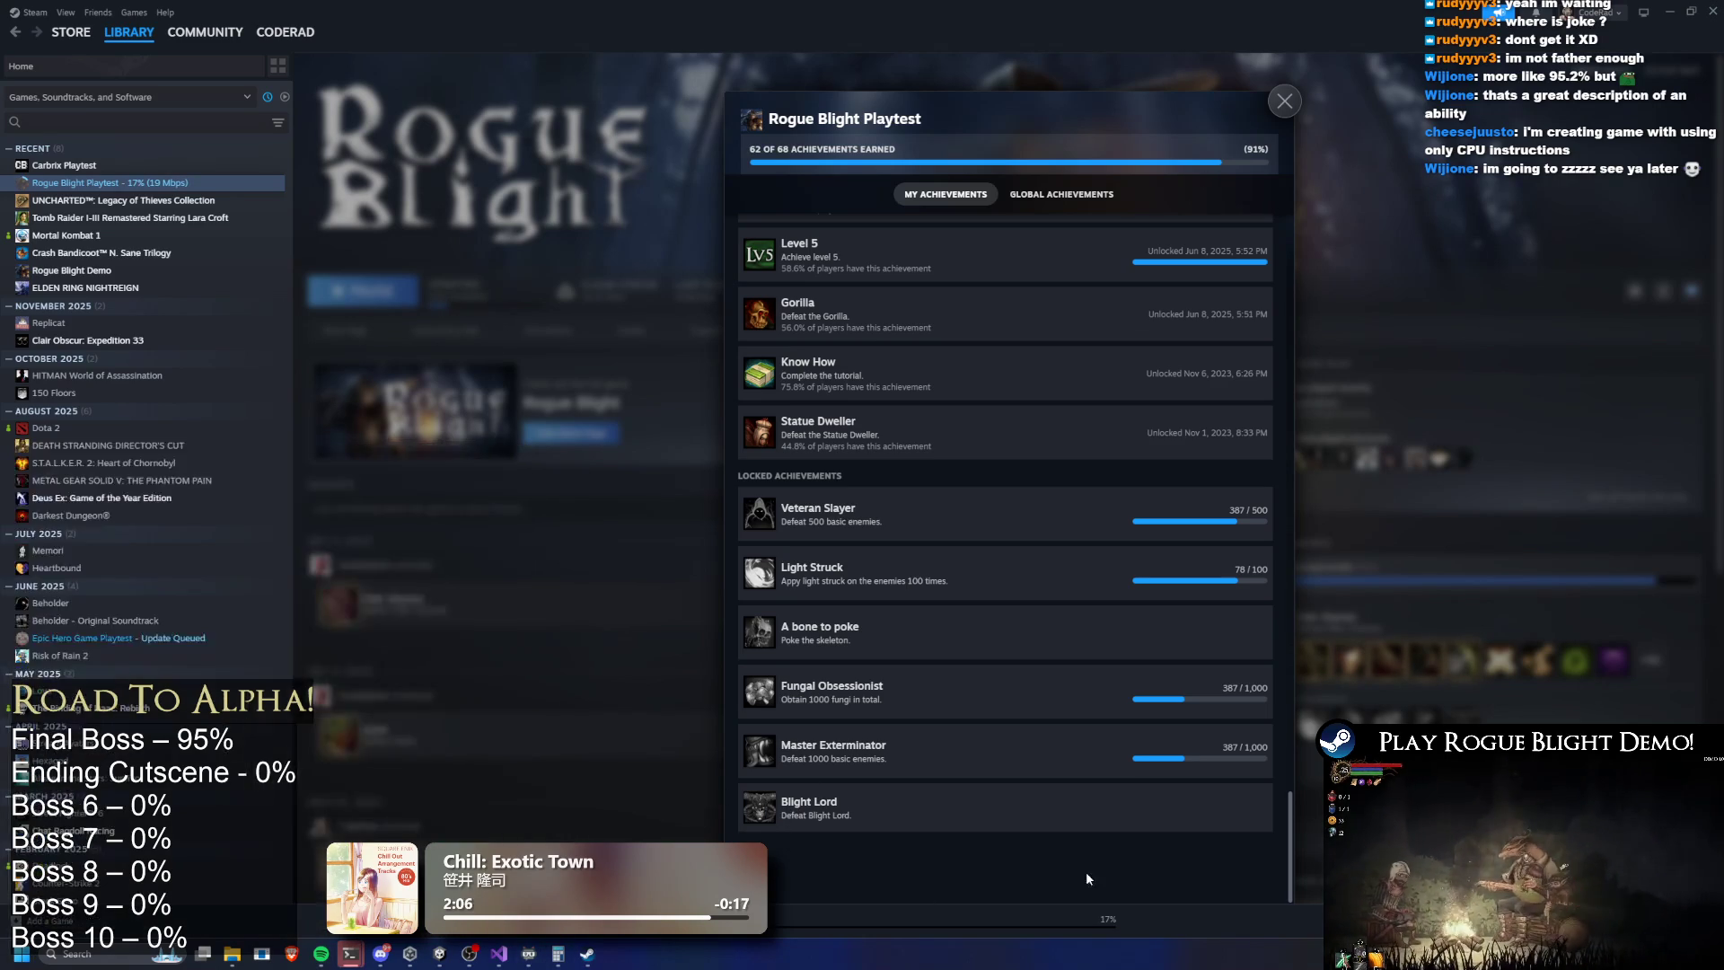
{"action": "key", "text": "ctrl+w"}
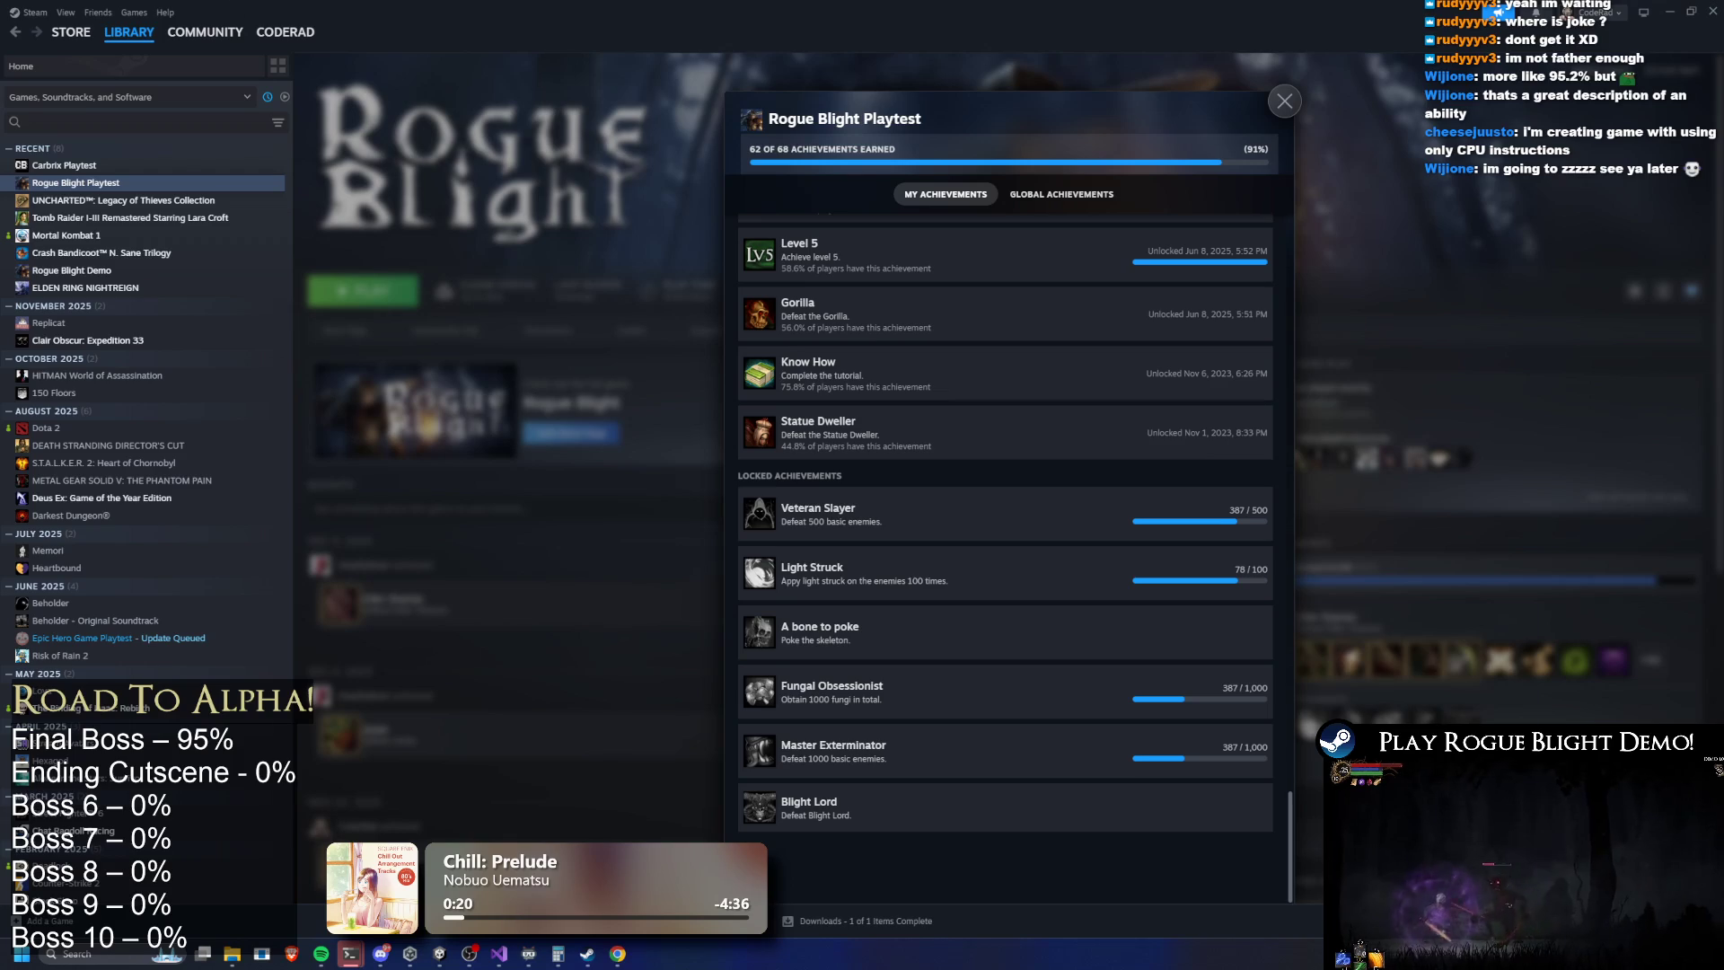
Exit Steam from the tray icon and search Start for 'steam'
{"action": "right_click", "coordinate": [1343, 959]}
{"action": "left_click", "coordinate": [1328, 898]}
{"action": "key", "text": "super"}
{"action": "type", "text": "steam"}
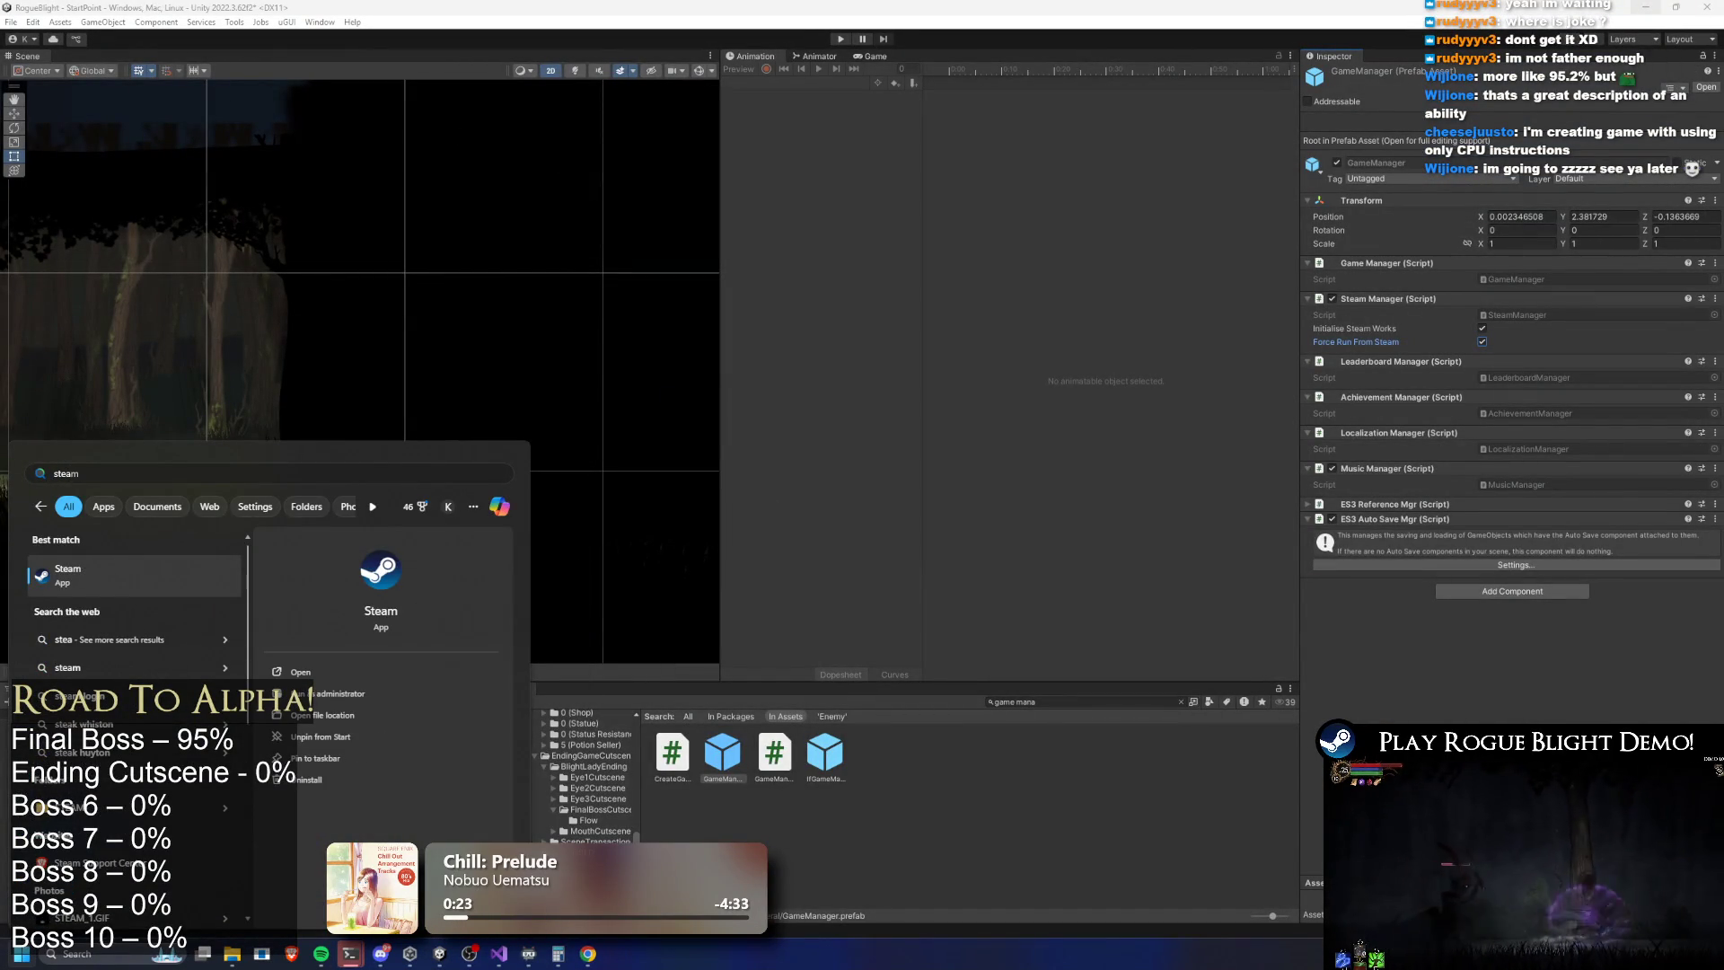
Relaunch Steam and start the game in Unity's play mode
{"action": "key", "text": "Return"}
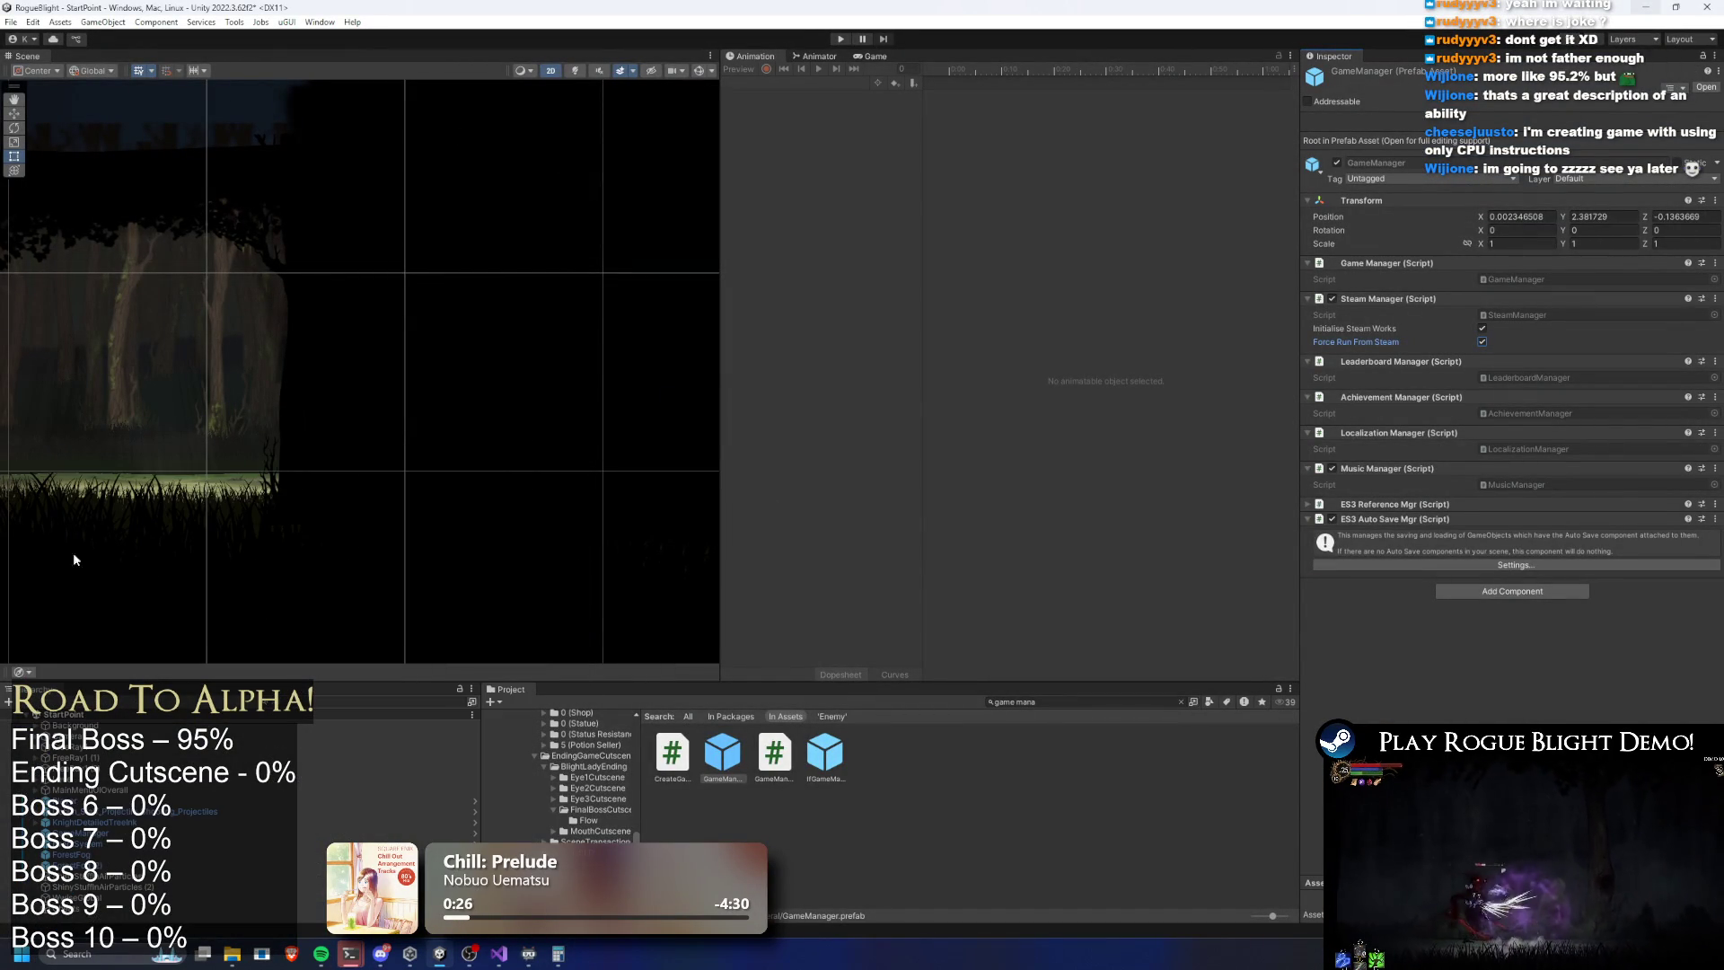
{"action": "key", "text": "super"}
{"action": "type", "text": "steam"}
{"action": "key", "text": "Return"}
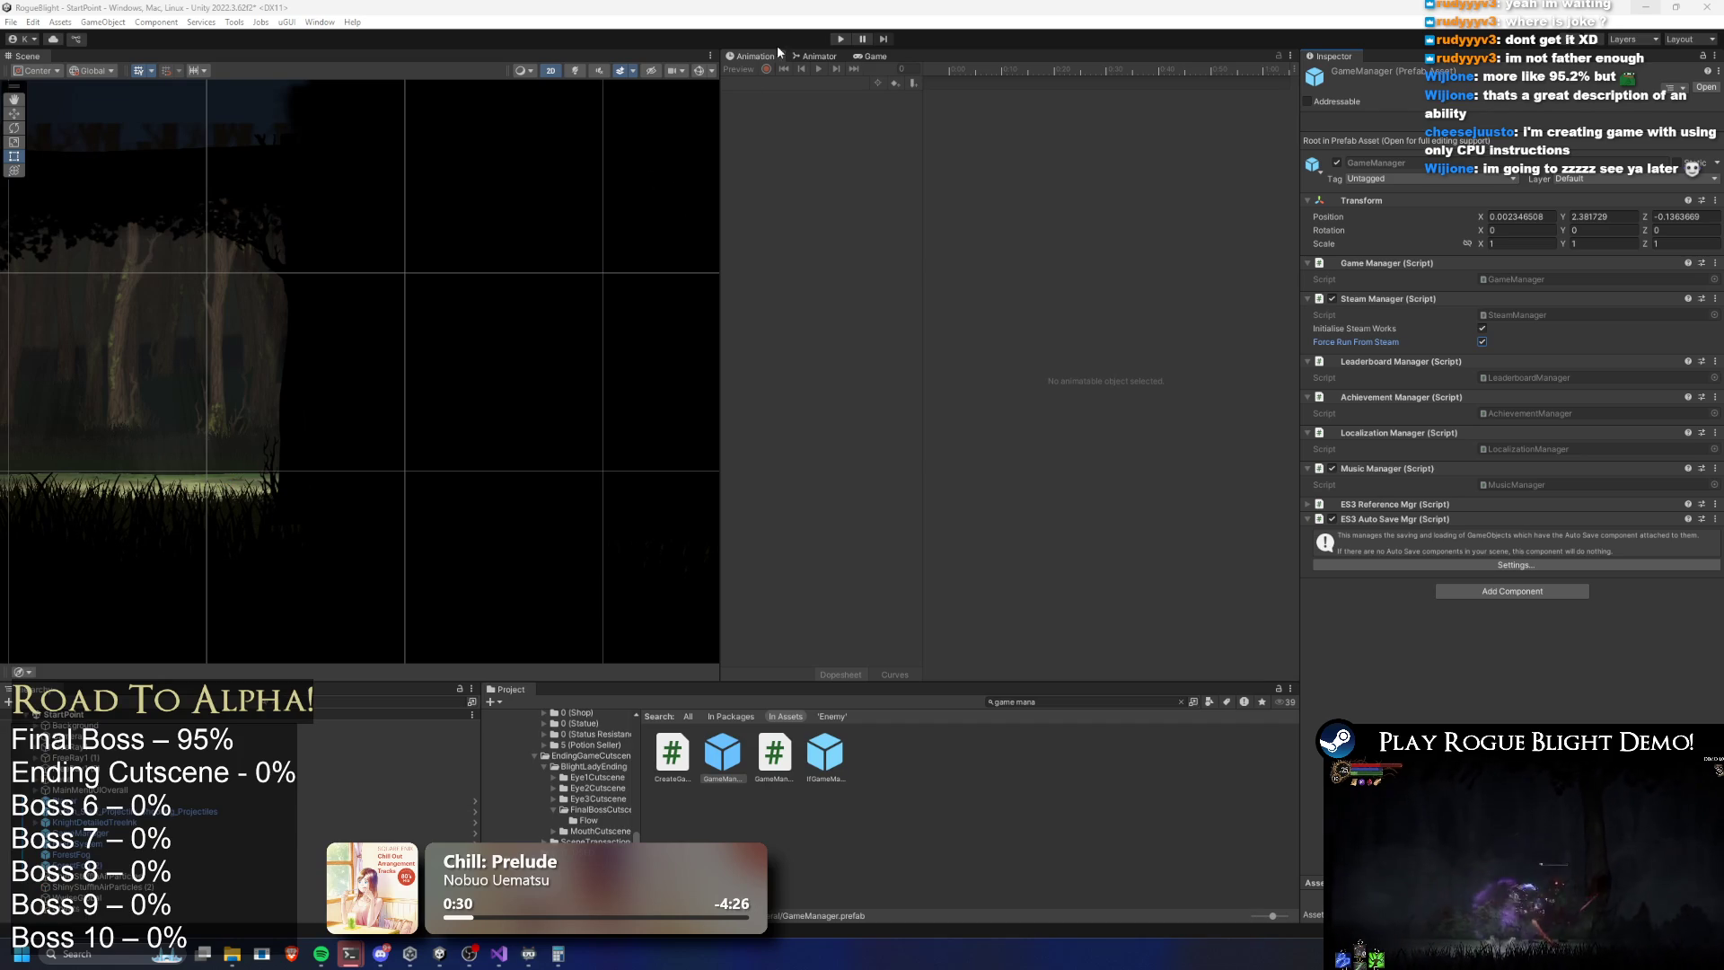
{"action": "left_click", "coordinate": [842, 38]}
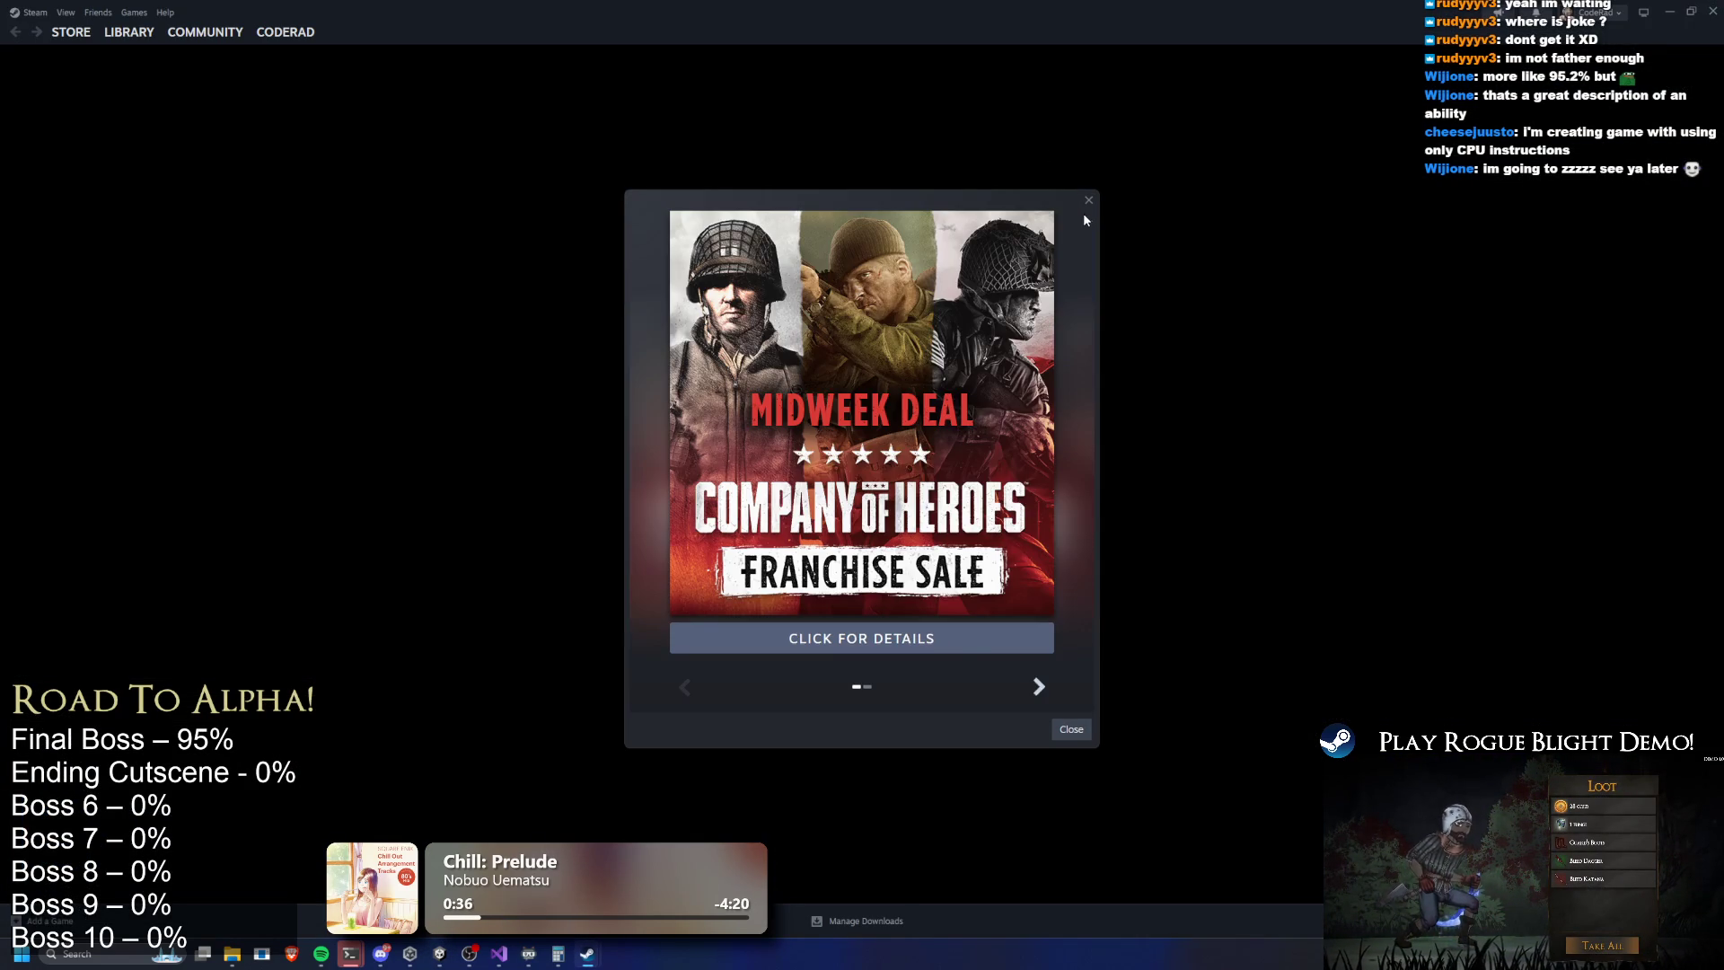
Dismiss the Midweek Deal popup and scroll through Rogue Blight Playtest's full achievement list
{"action": "left_click", "coordinate": [1088, 199]}
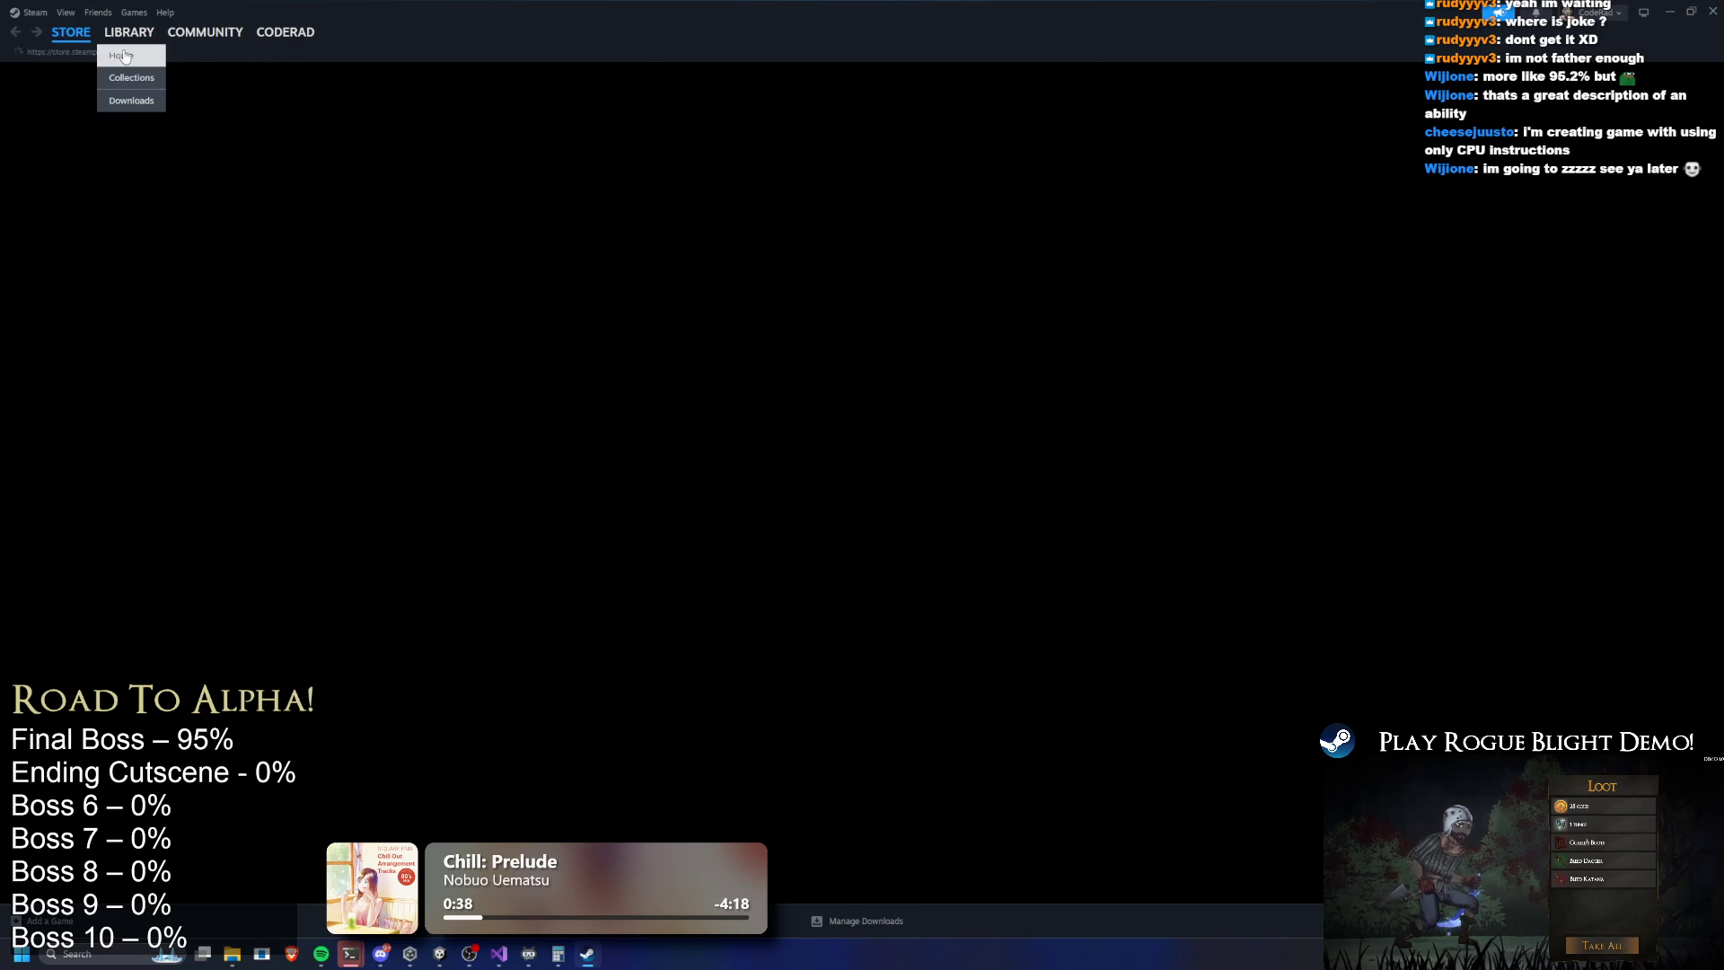
{"action": "left_click", "coordinate": [124, 56]}
{"action": "left_click", "coordinate": [75, 182]}
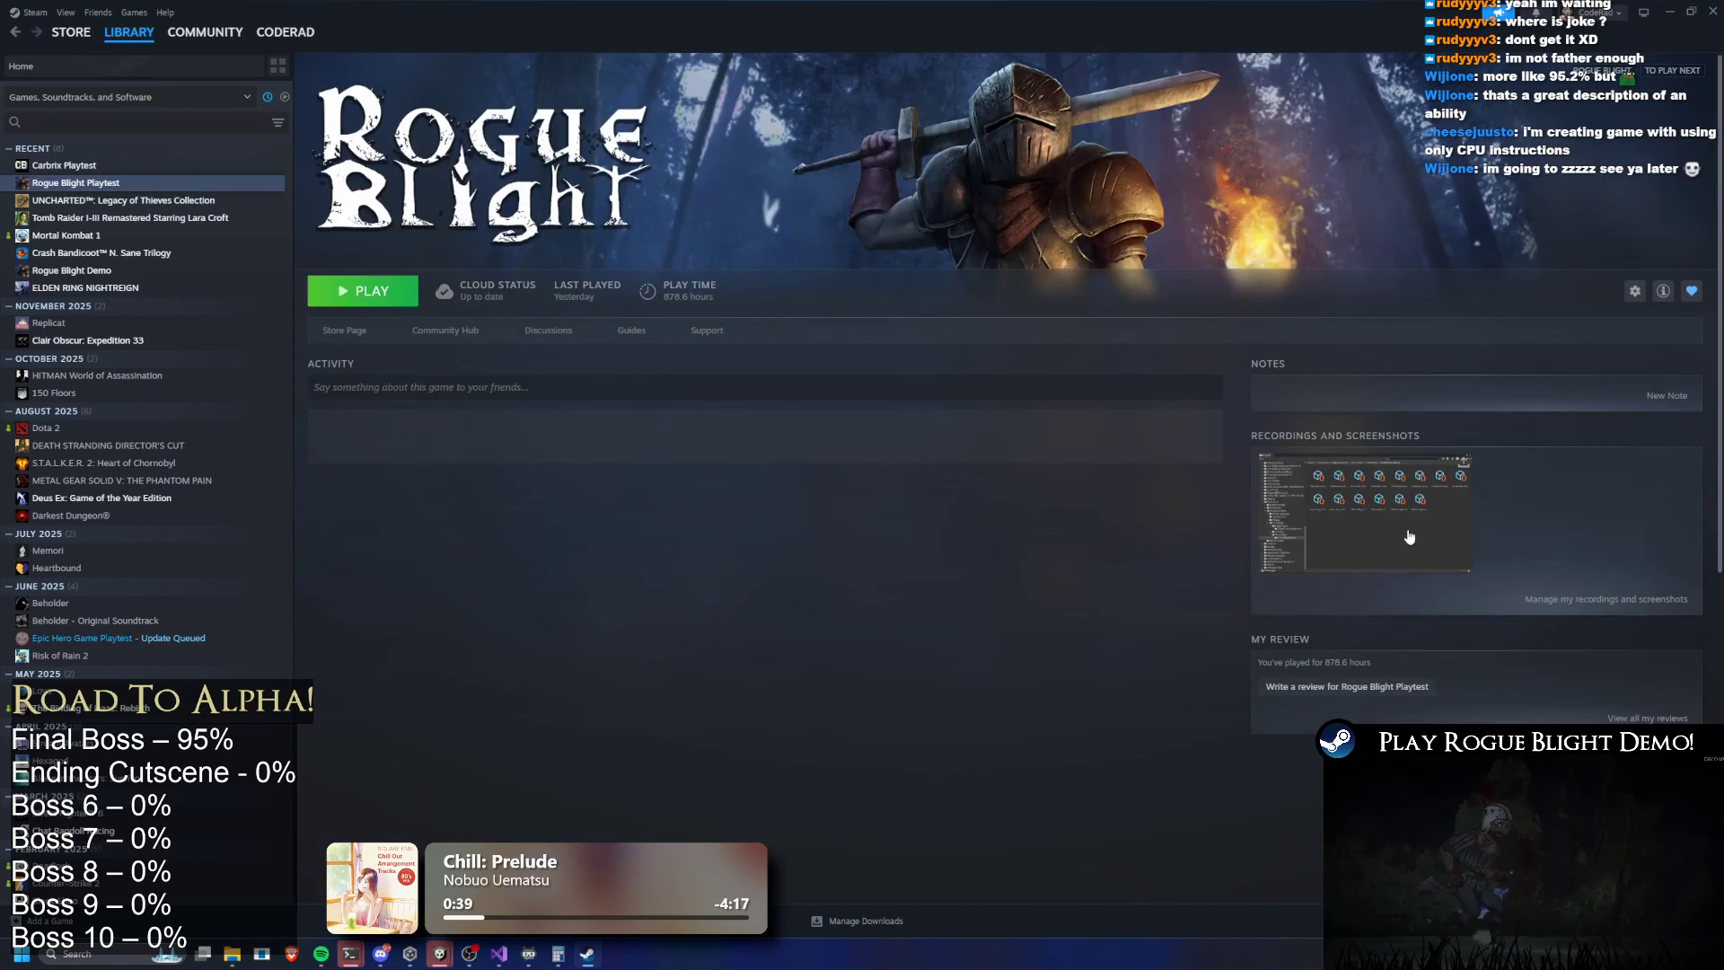
{"action": "left_click", "coordinate": [1255, 585]}
{"action": "left_click_drag", "start_coordinate": [1289, 261], "coordinate": [1284, 853]}
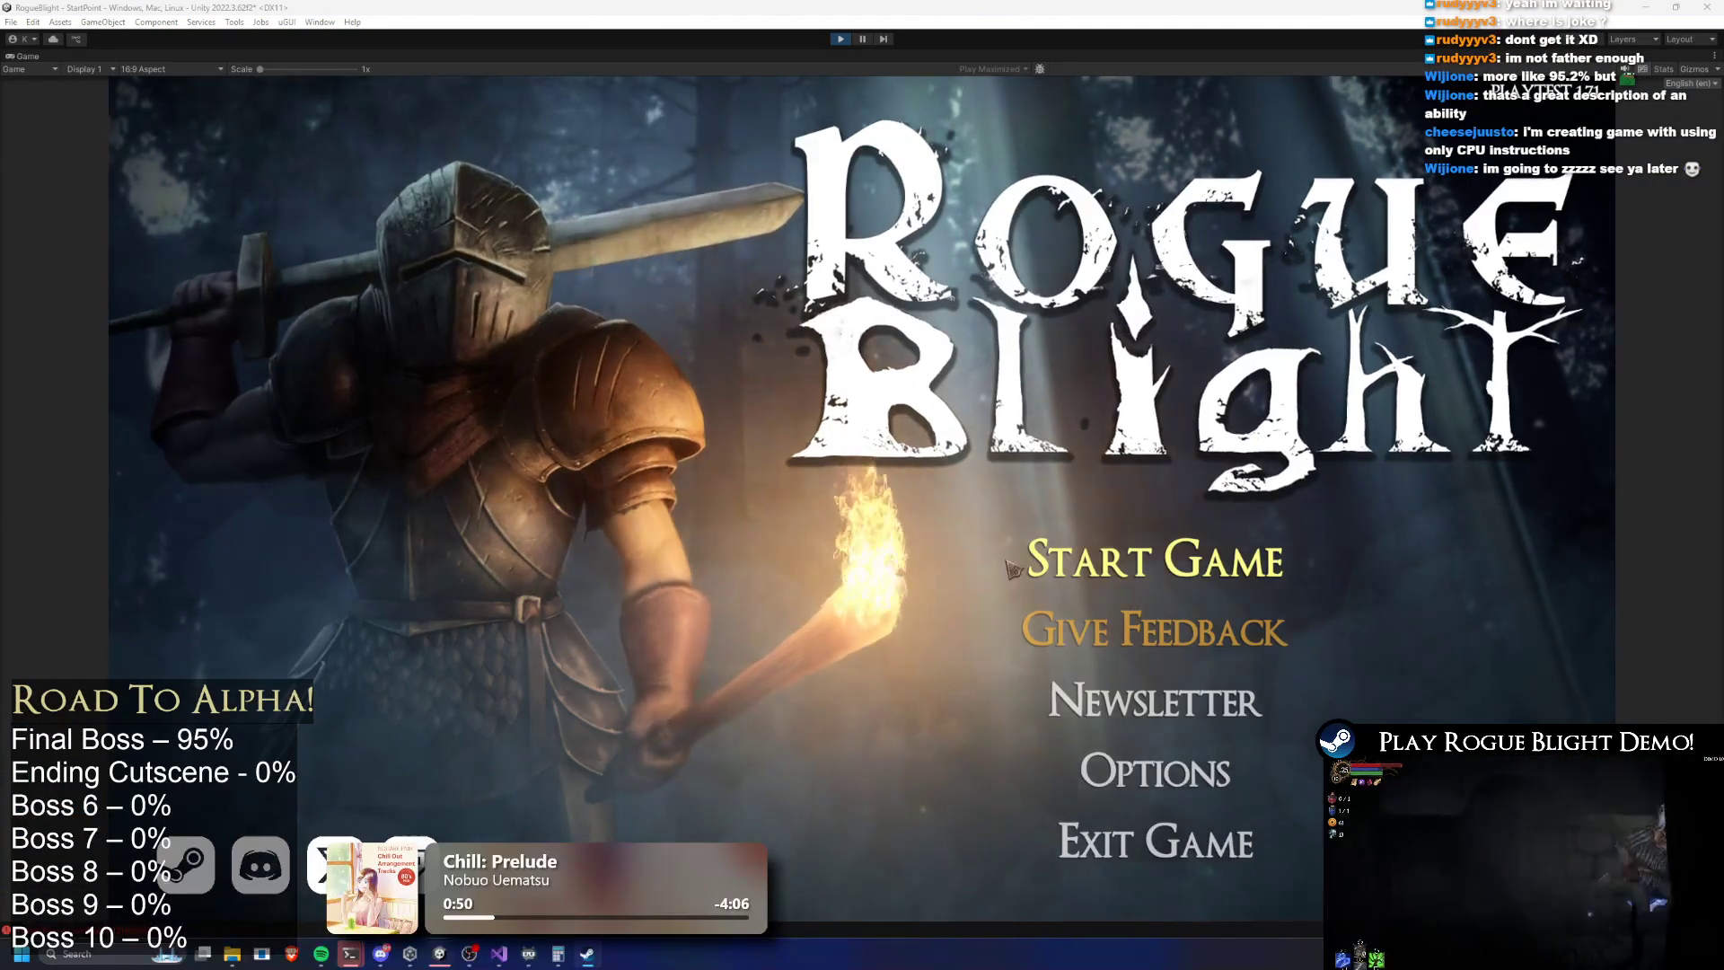
Choose Start Game on the main menu and load a save slot
{"action": "left_click", "coordinate": [1041, 559]}
{"action": "left_click", "coordinate": [1158, 489]}
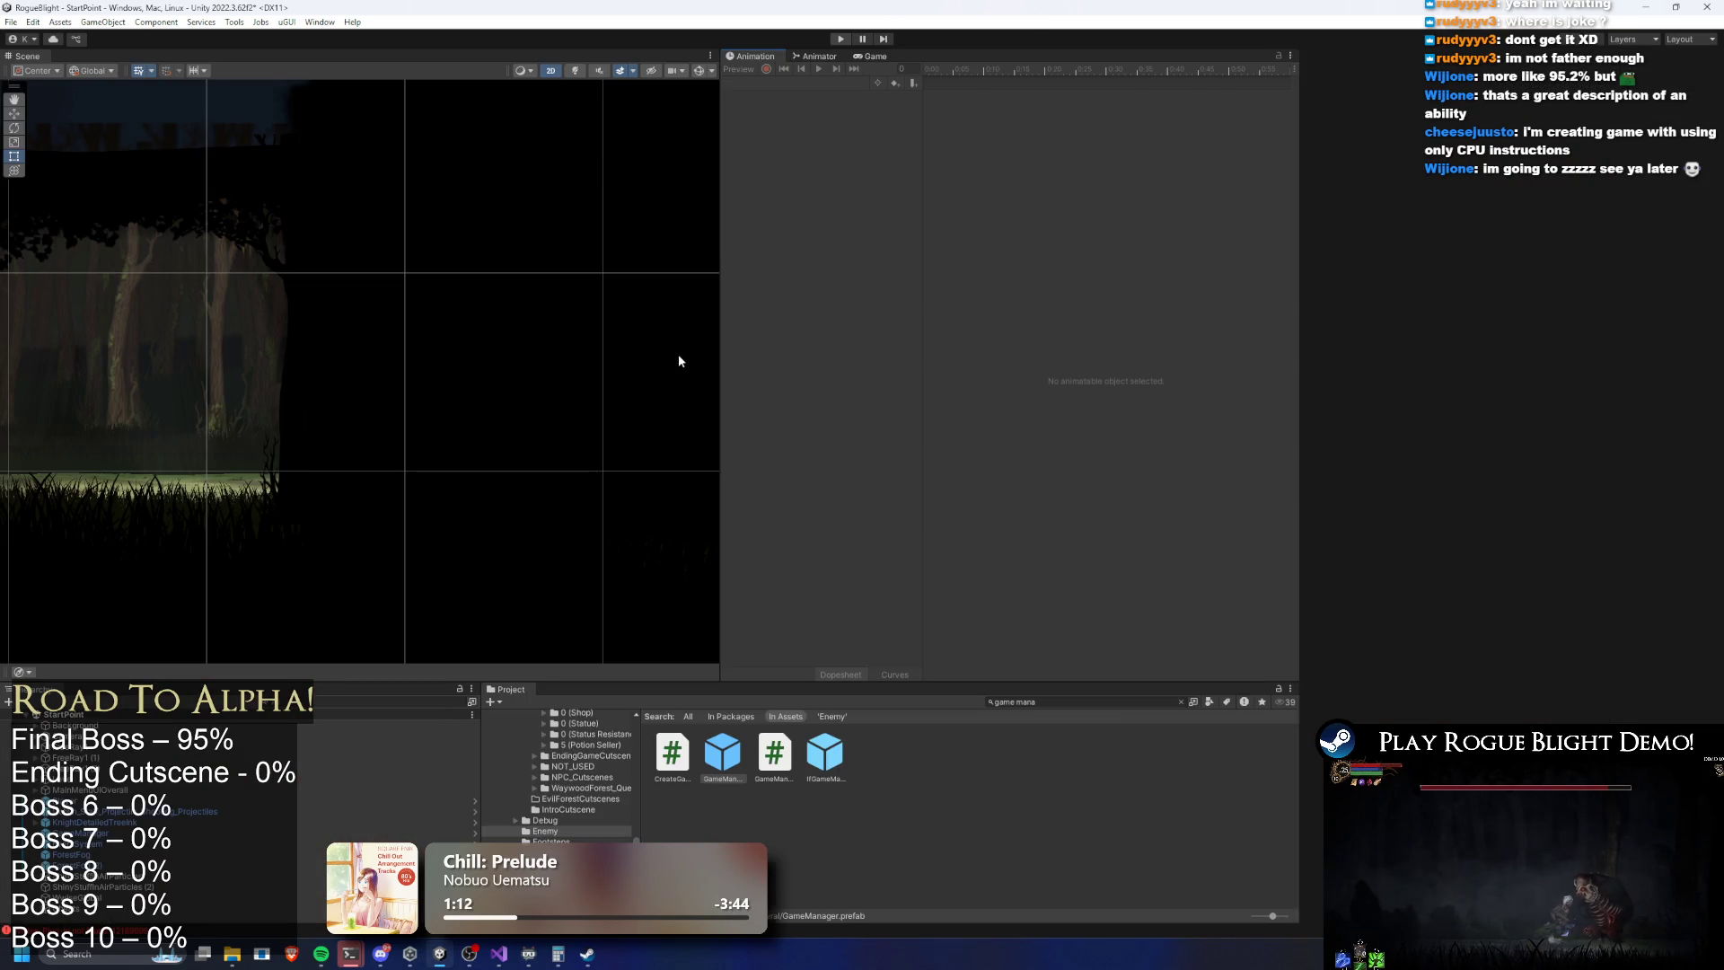
{"action": "key", "text": "super"}
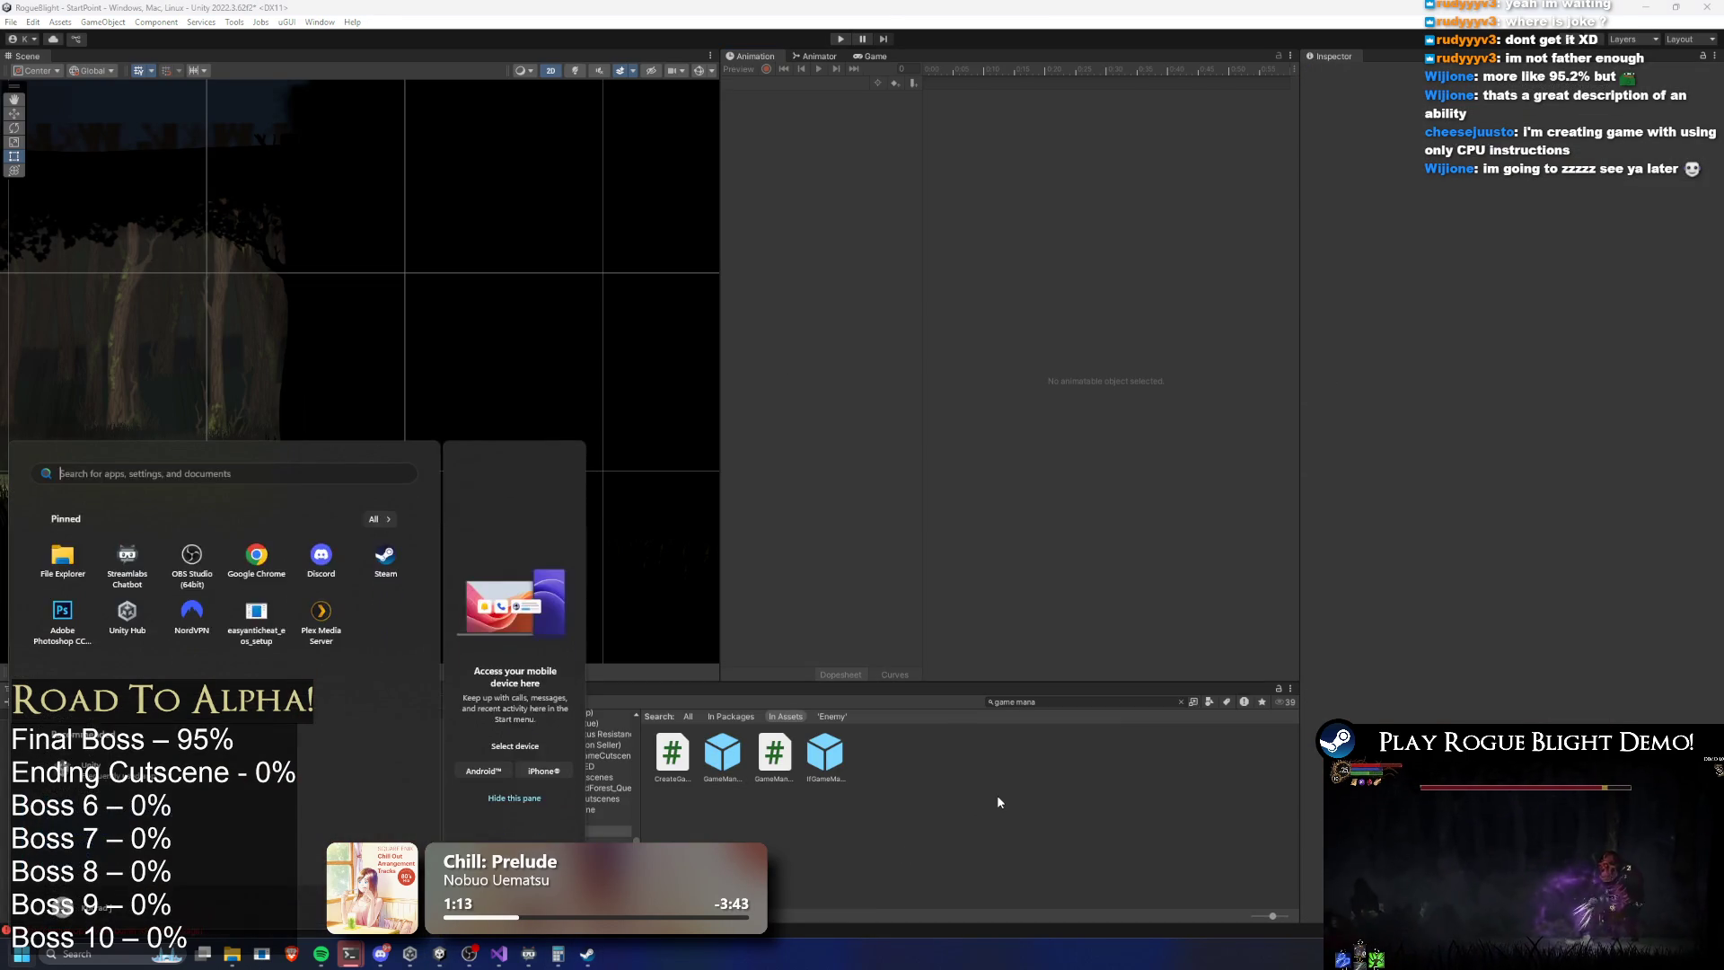